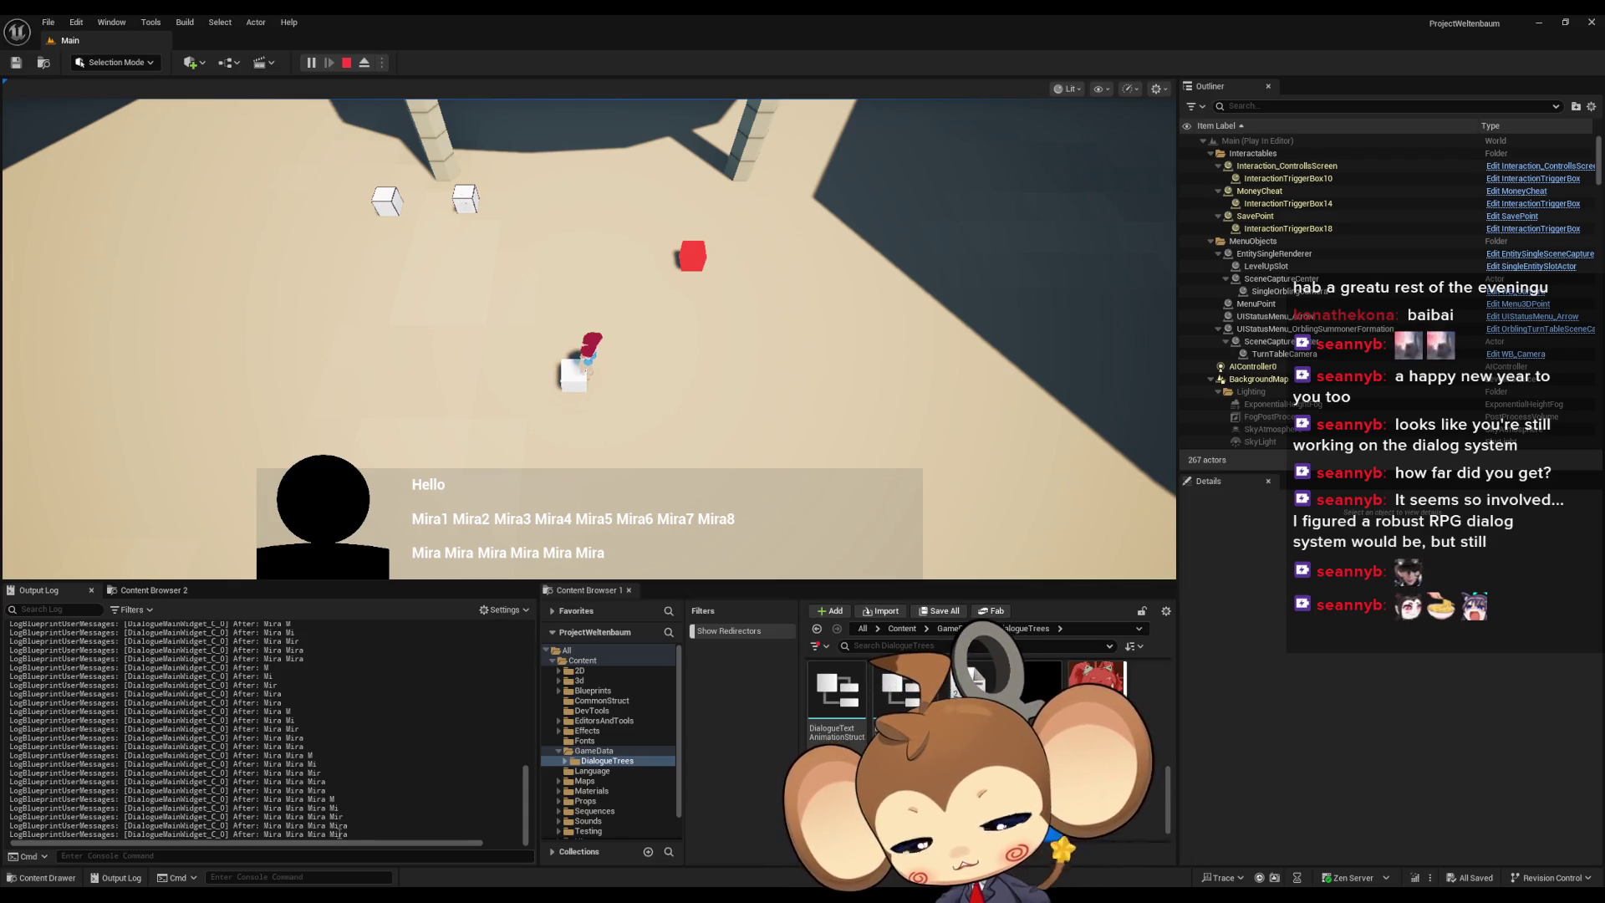
- Scroll up the Output Log and select part of a logged line to inspect it
{"action": "scroll", "coordinate": [337, 836], "scroll_direction": "up", "scroll_amount": 3}
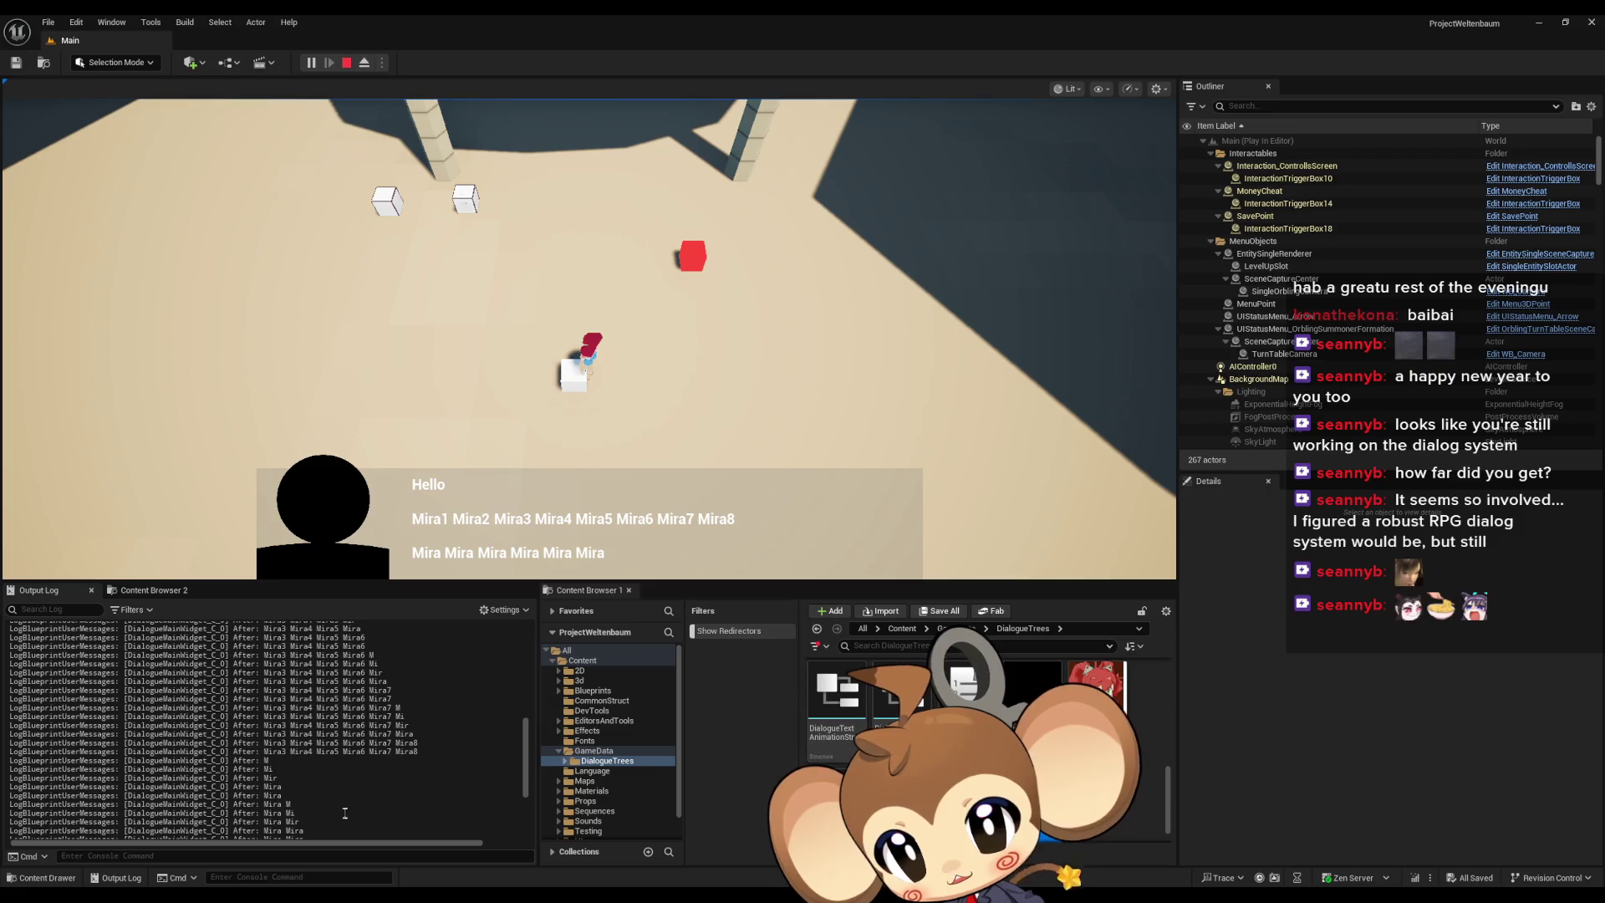
{"action": "scroll", "coordinate": [401, 719], "scroll_direction": "up", "scroll_amount": 10}
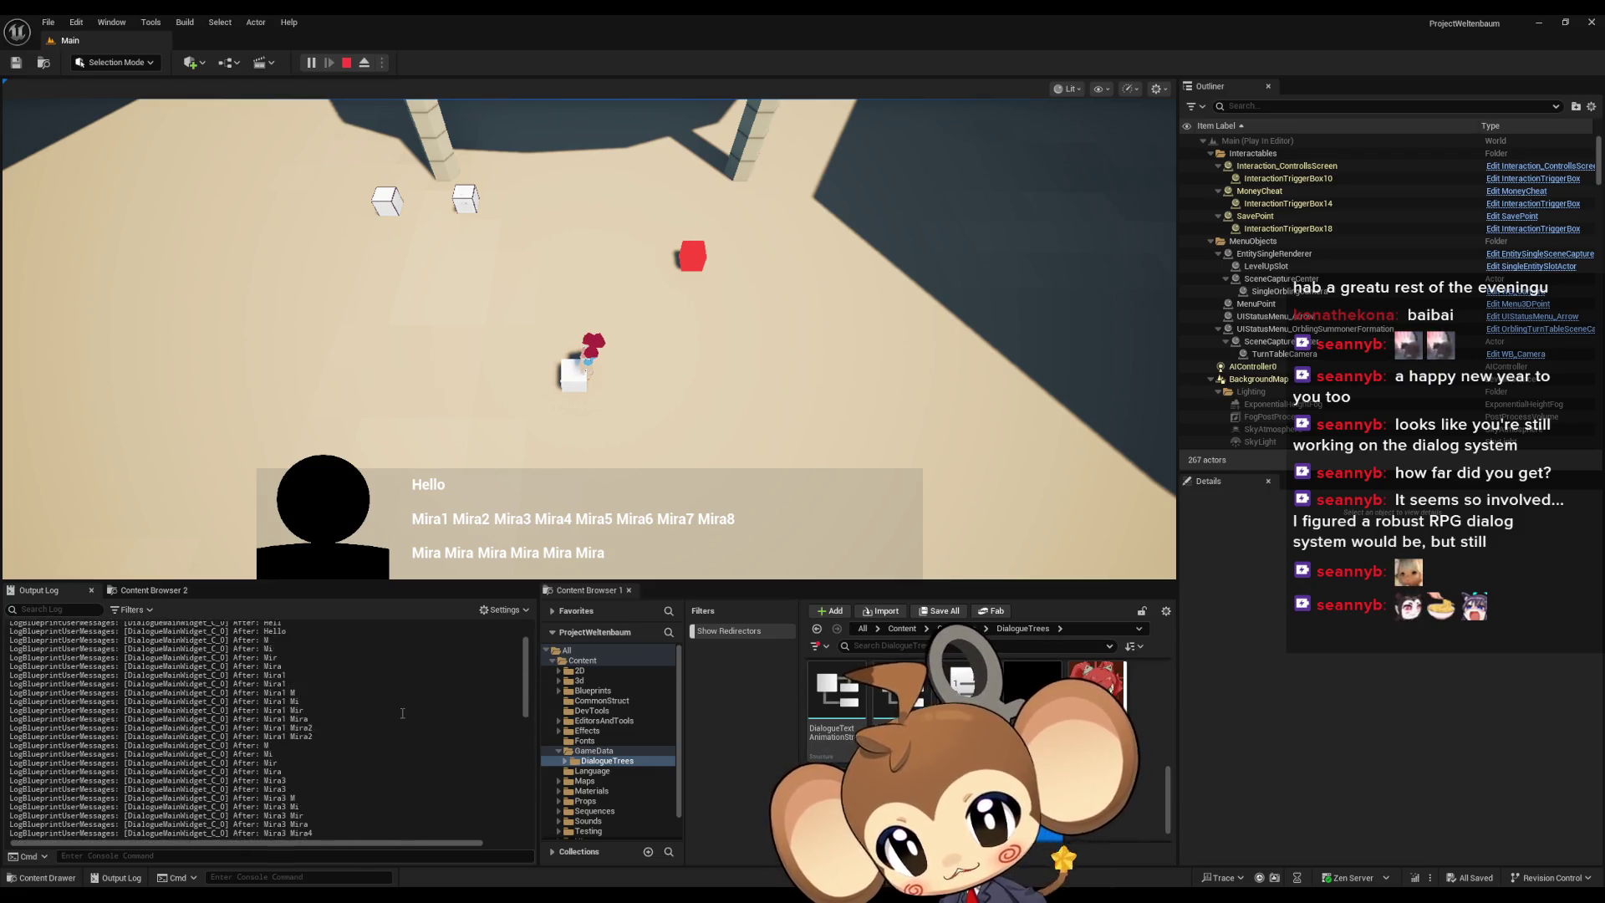
{"action": "scroll", "coordinate": [398, 717], "scroll_direction": "up", "scroll_amount": 1}
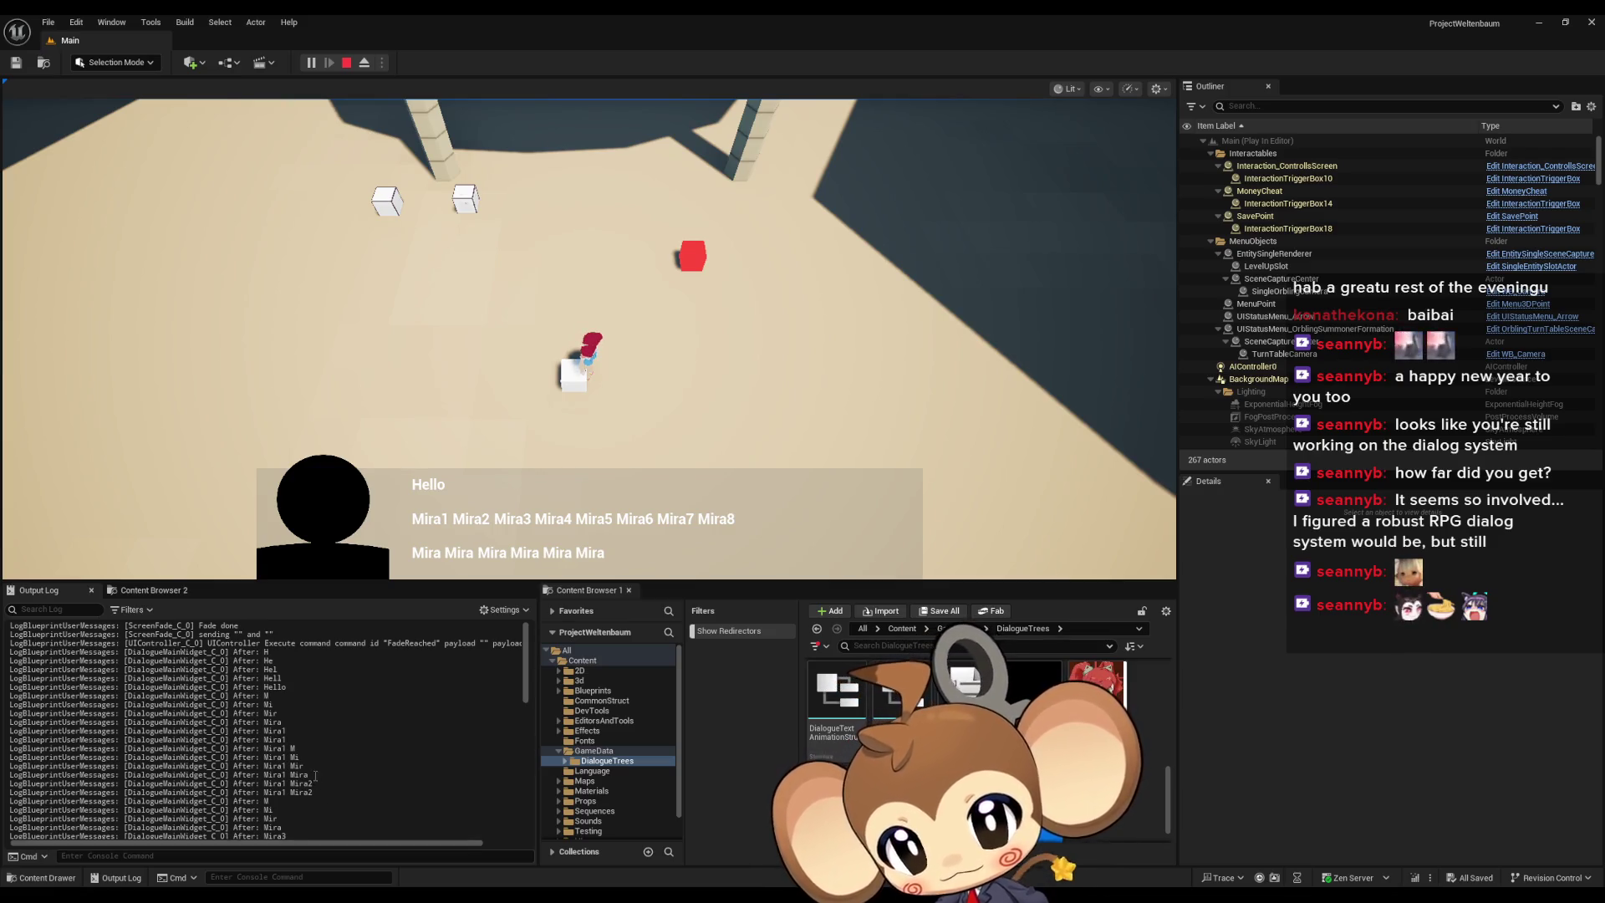
{"action": "left_click_drag", "start_coordinate": [337, 795], "coordinate": [256, 793]}
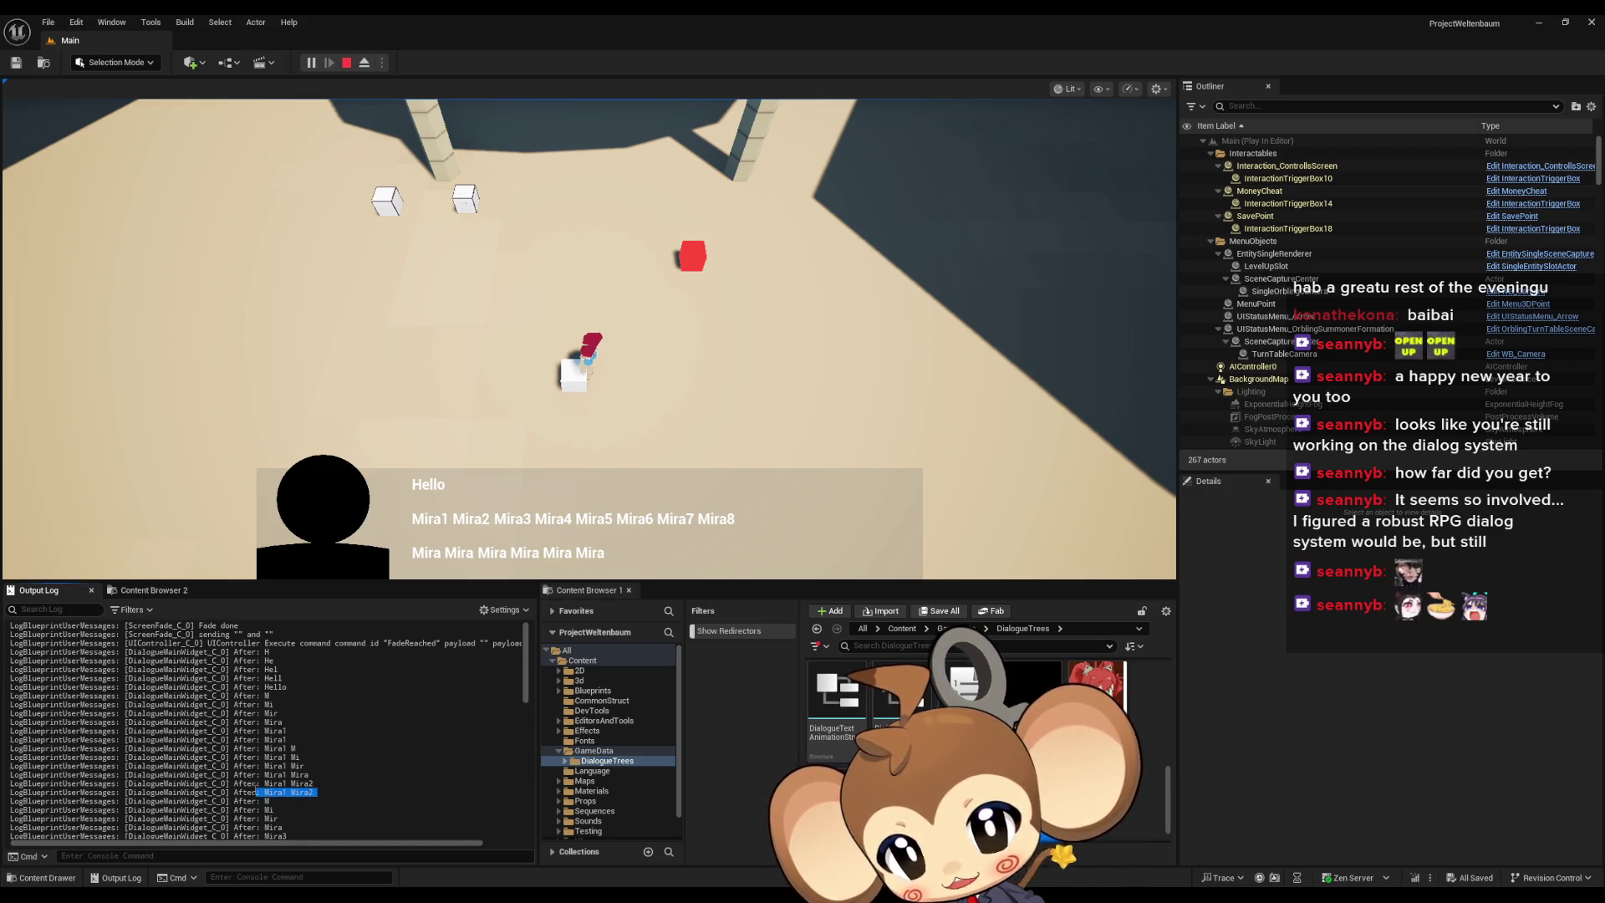
- Advance the dialogue three pages to its two choice options, then stop the play session
{"action": "left_click", "coordinate": [691, 518]}
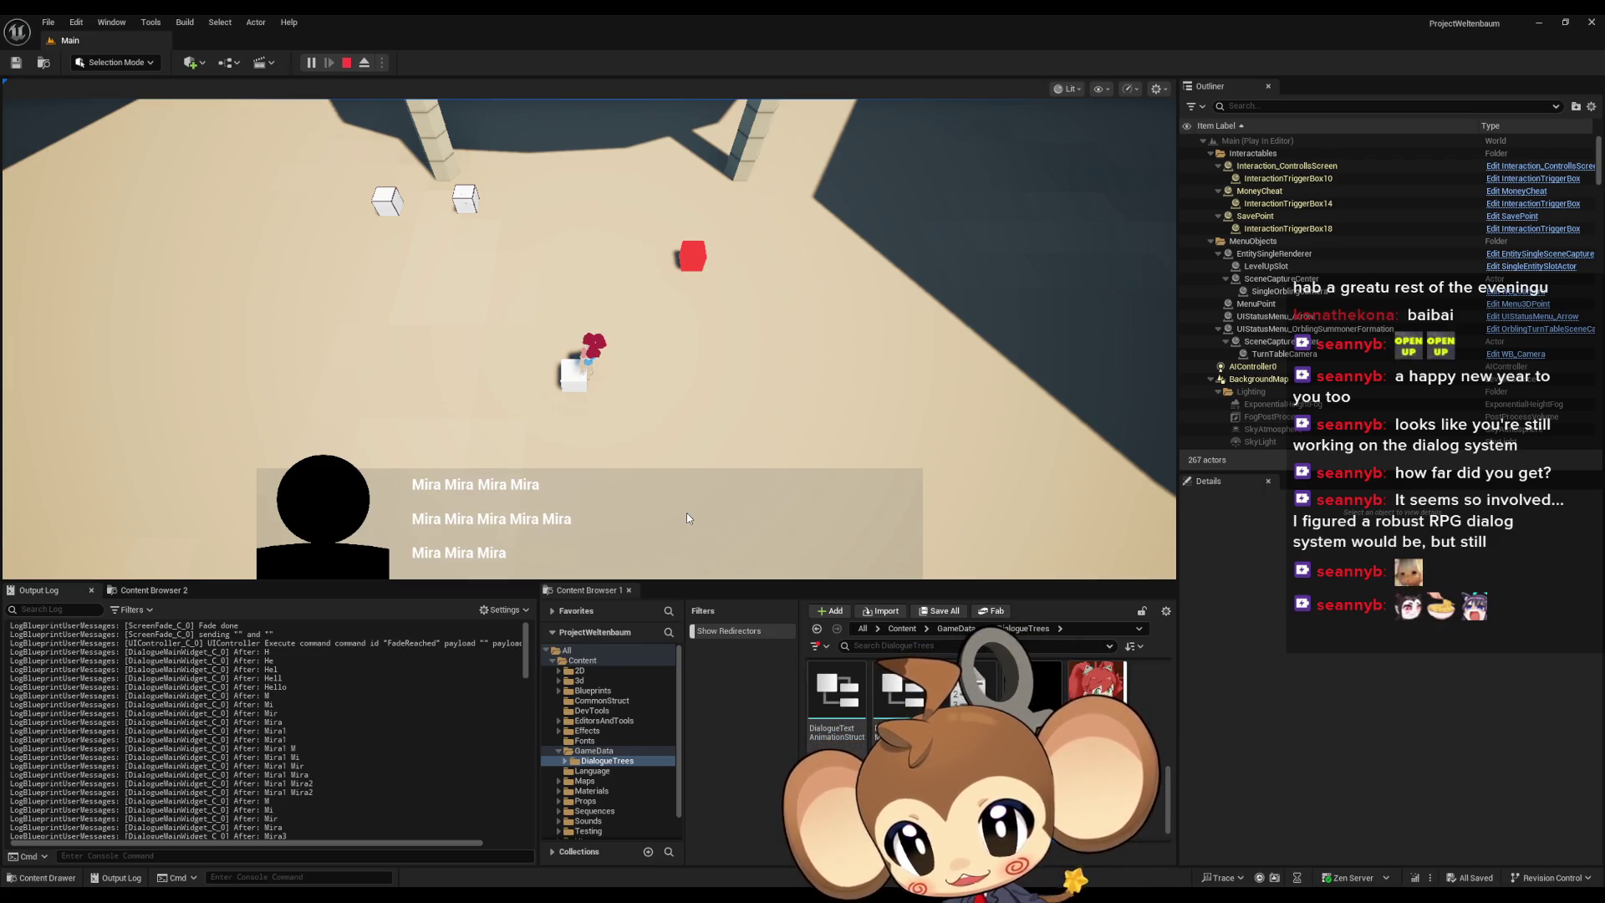
{"action": "left_click", "coordinate": [687, 519]}
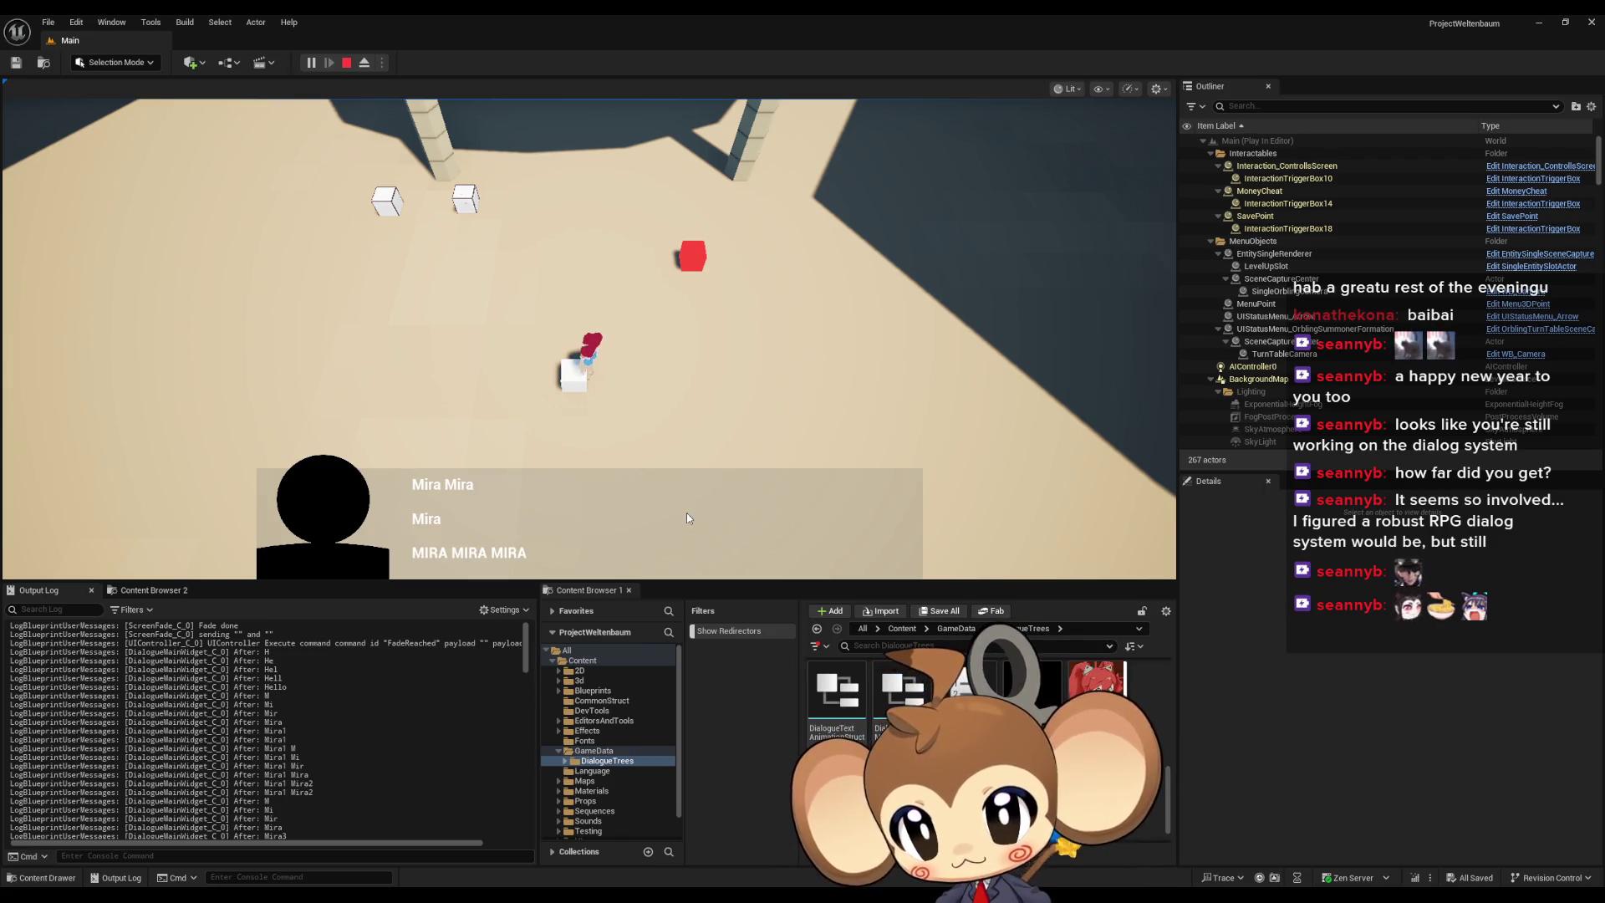
{"action": "left_click", "coordinate": [687, 514]}
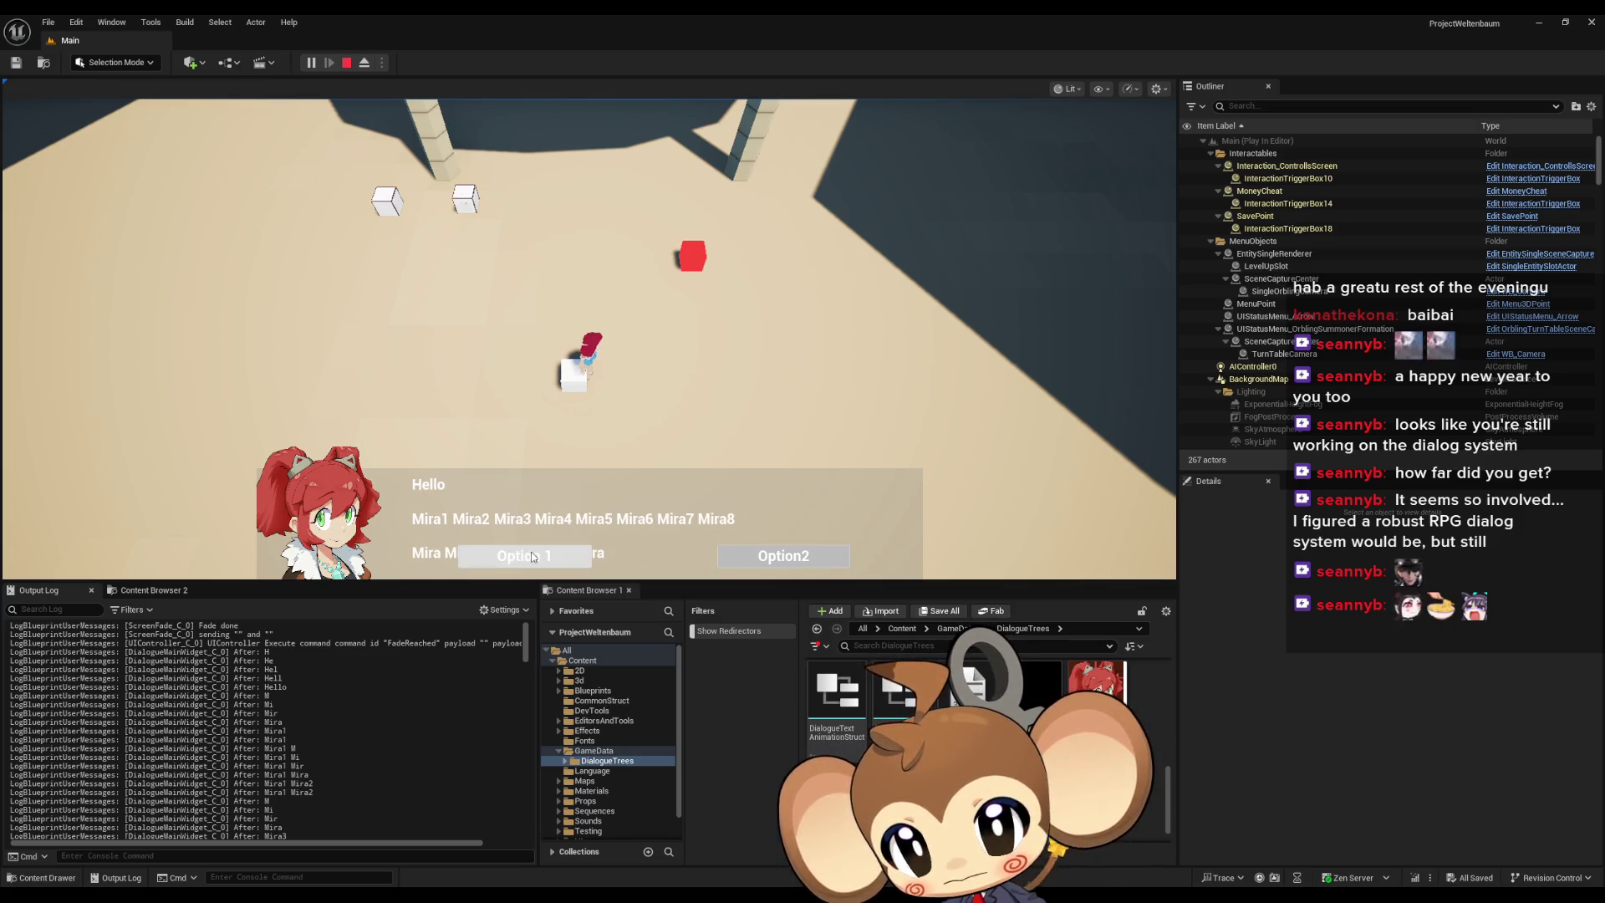
{"action": "left_click", "coordinate": [347, 63]}
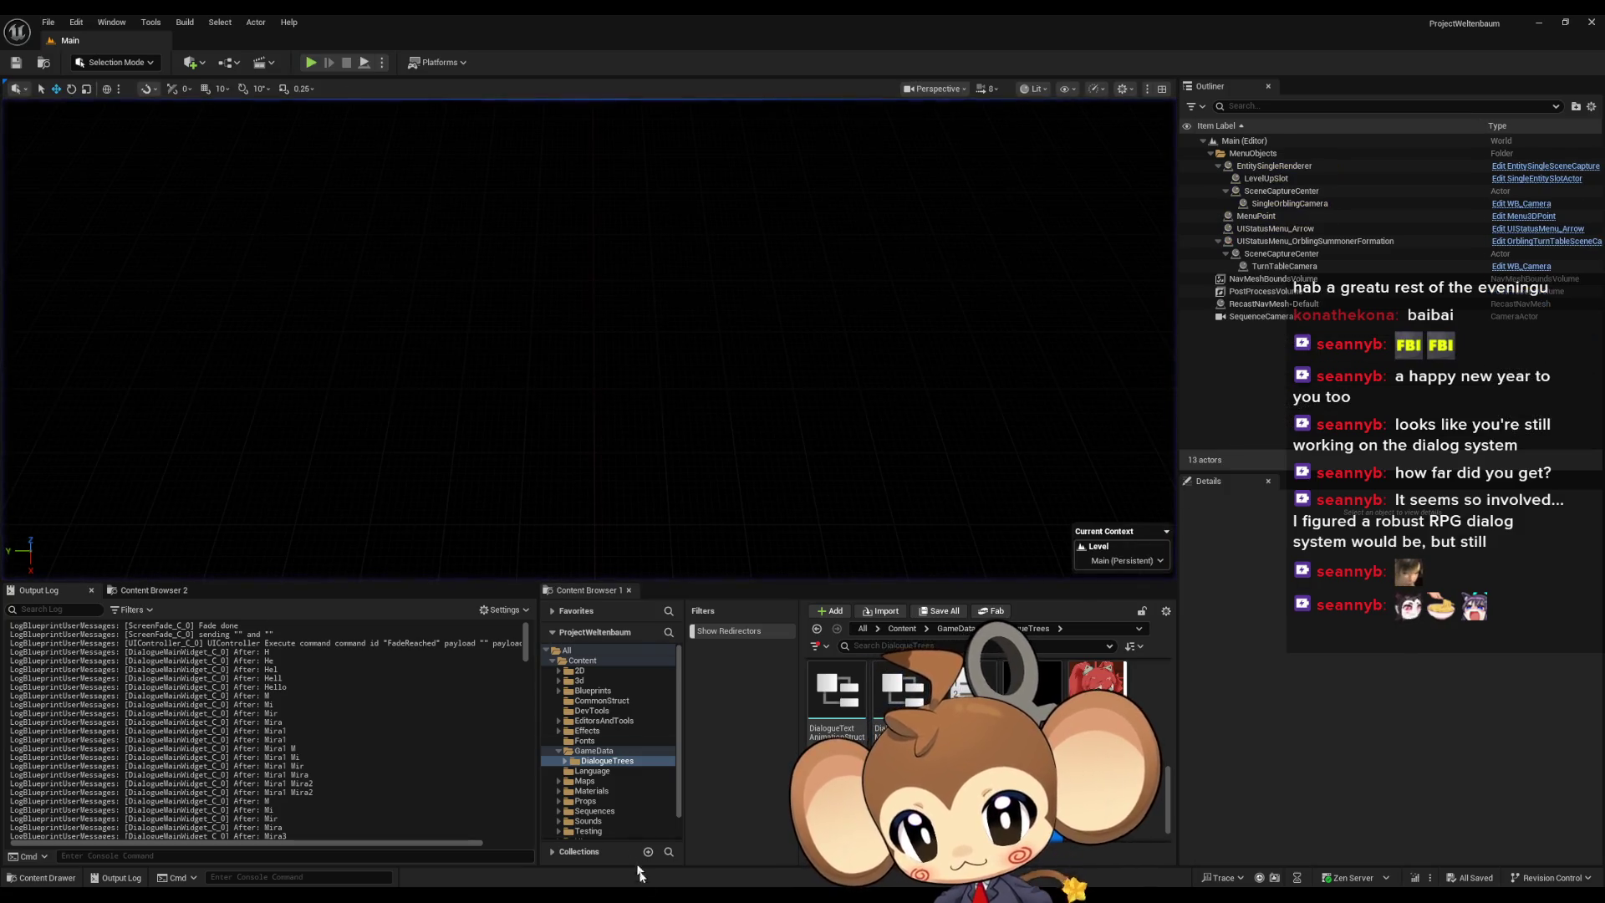
- In DialogueMainWidget's AddNextCharacterToText graph, delete the debug Print String node
{"action": "left_click", "coordinate": [490, 849]}
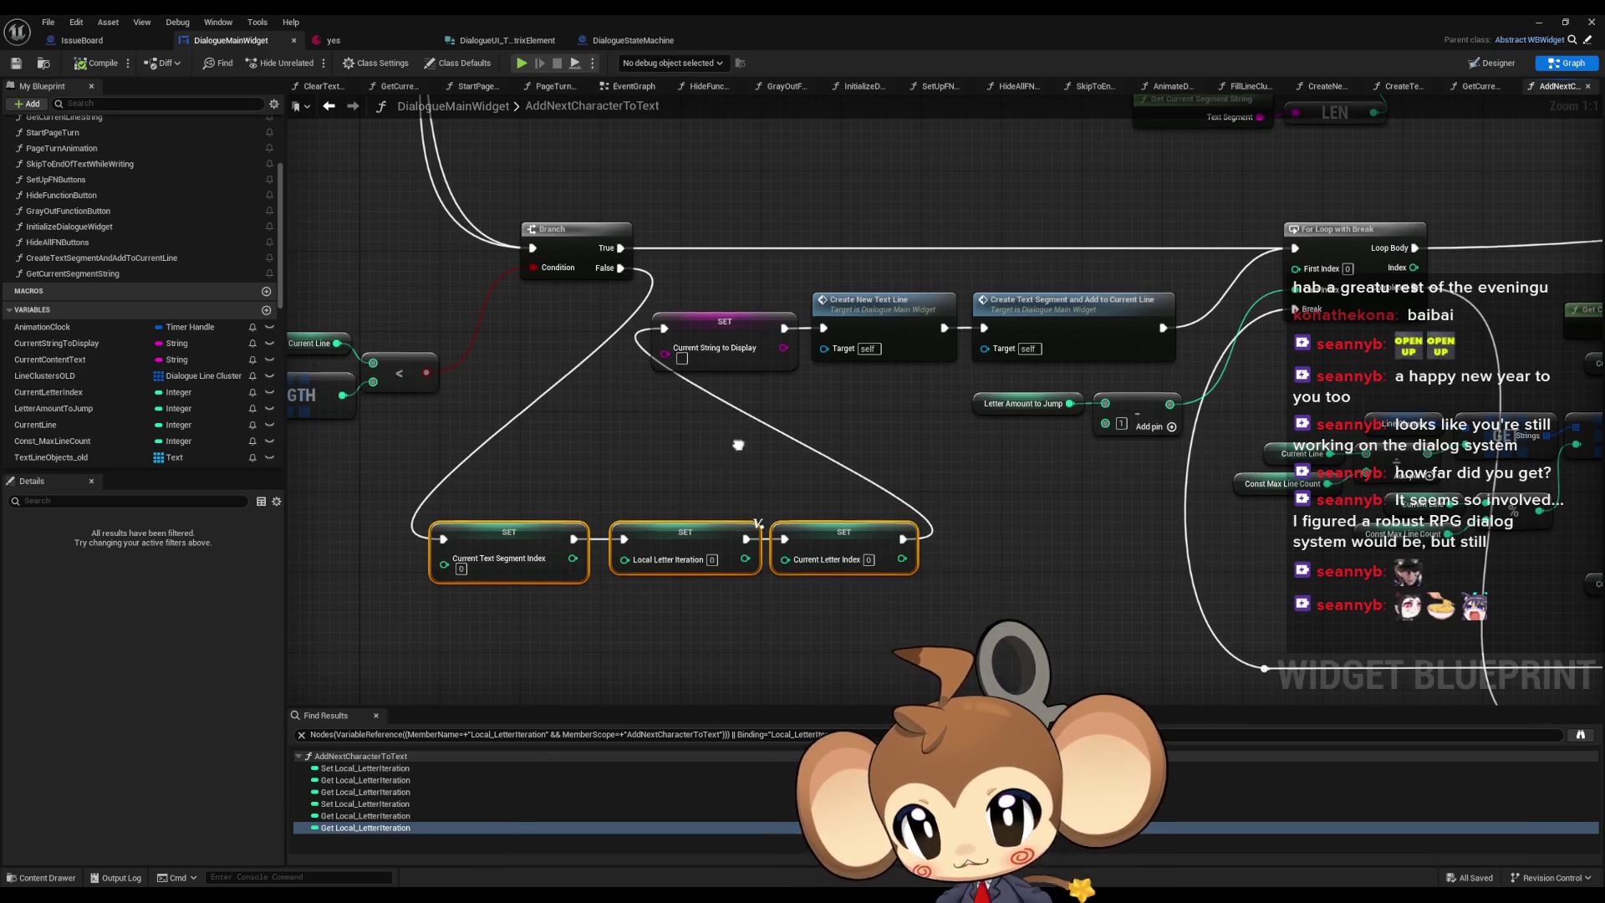
{"action": "scroll", "coordinate": [660, 488], "scroll_direction": "down", "scroll_amount": 3}
{"action": "scroll", "coordinate": [662, 494], "scroll_direction": "down", "scroll_amount": 2}
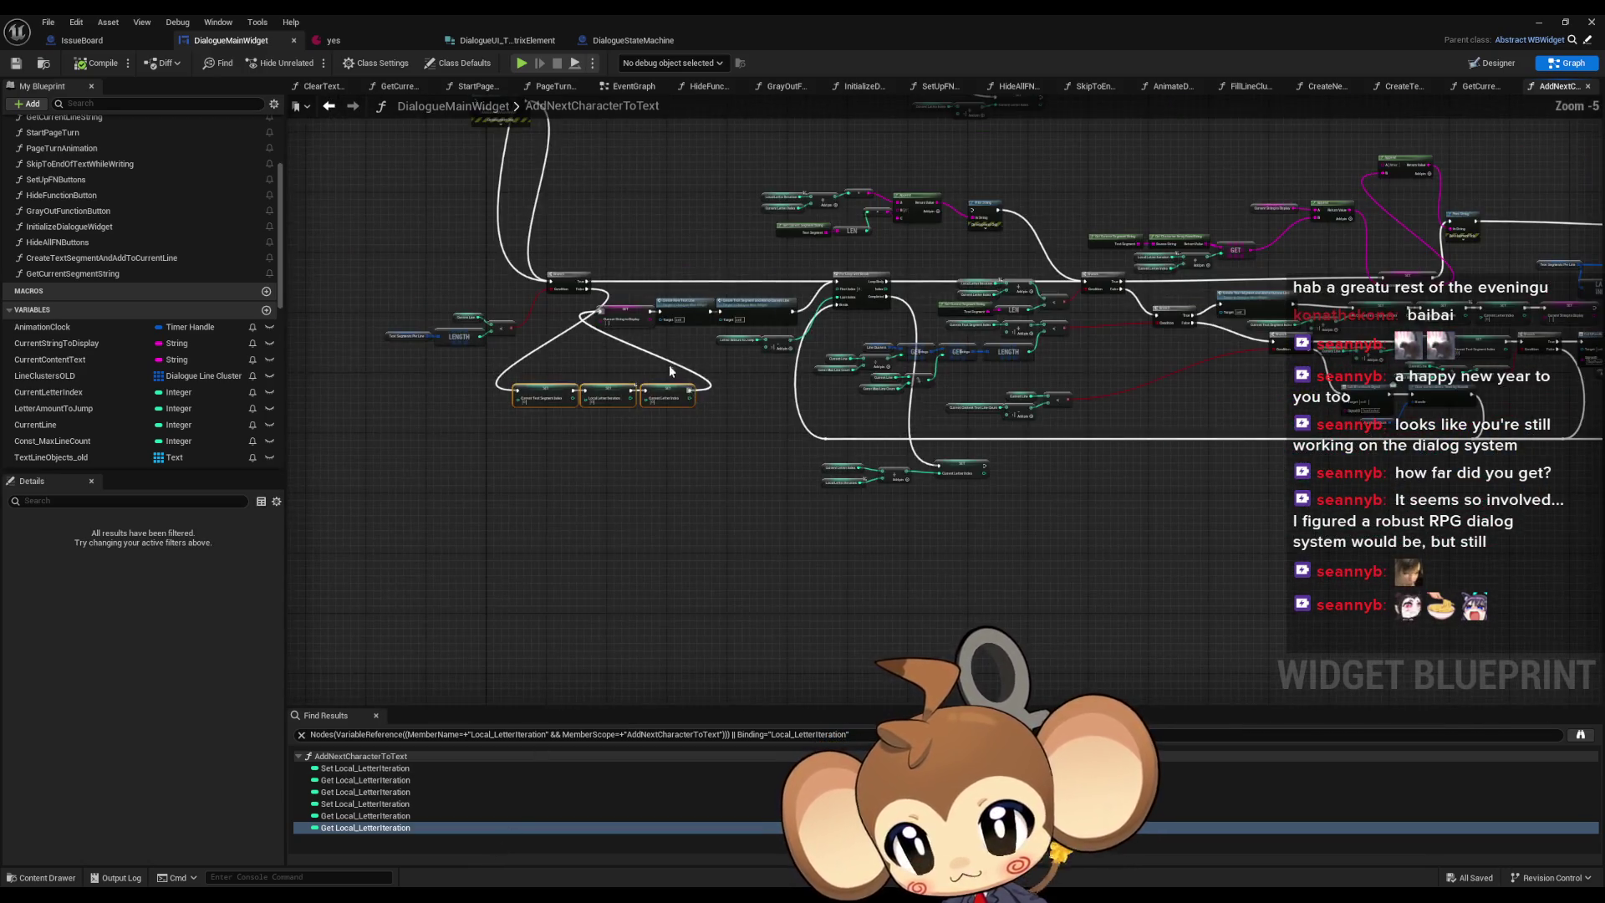
{"action": "left_click_drag", "start_coordinate": [791, 412], "coordinate": [605, 496]}
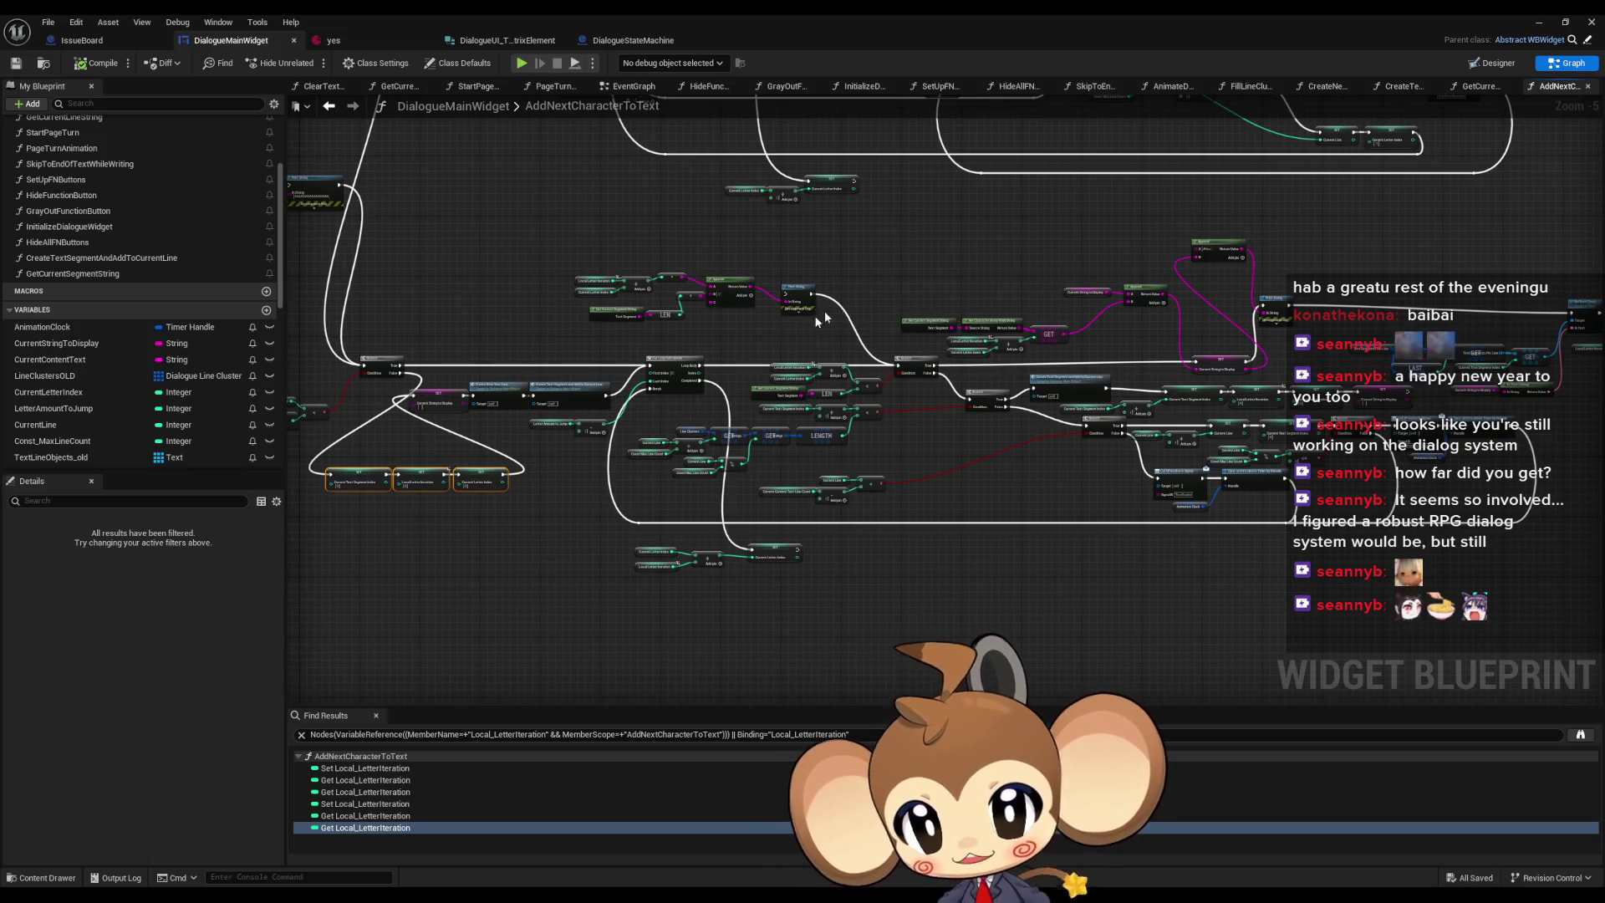
{"action": "scroll", "coordinate": [820, 320], "scroll_direction": "up", "scroll_amount": 3}
{"action": "left_click", "coordinate": [915, 416]}
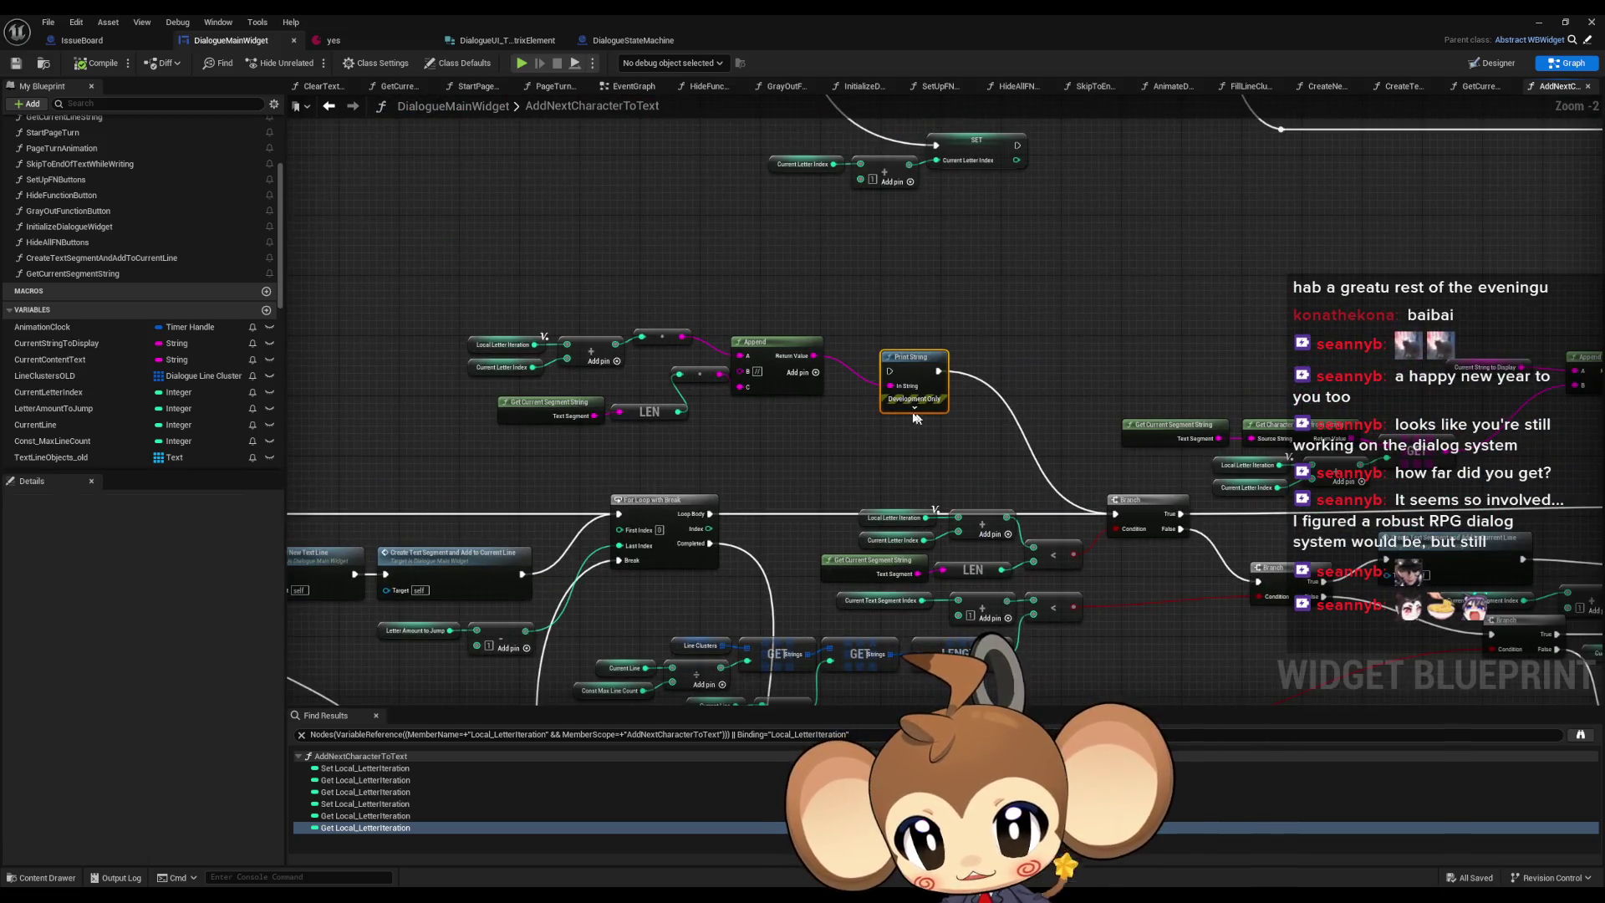
{"action": "key", "text": "Delete"}
- Pan right to the Local Letter Iteration SET node and pull a new execution wire from it
{"action": "scroll", "coordinate": [895, 415], "scroll_direction": "down", "scroll_amount": 4}
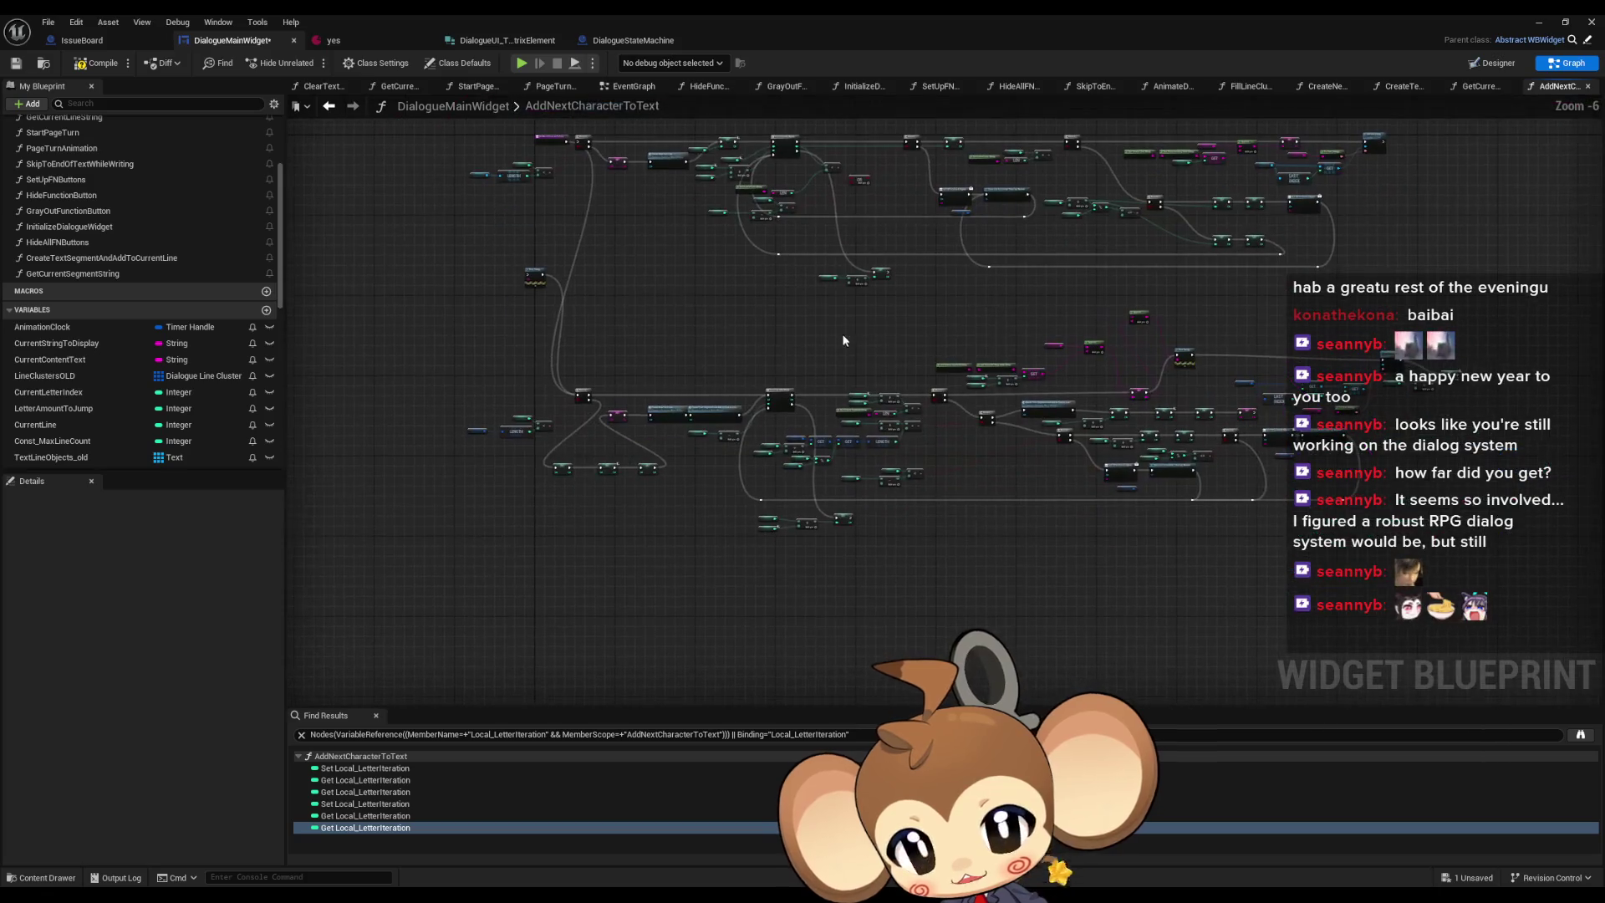
{"action": "scroll", "coordinate": [836, 329], "scroll_direction": "up", "scroll_amount": 2}
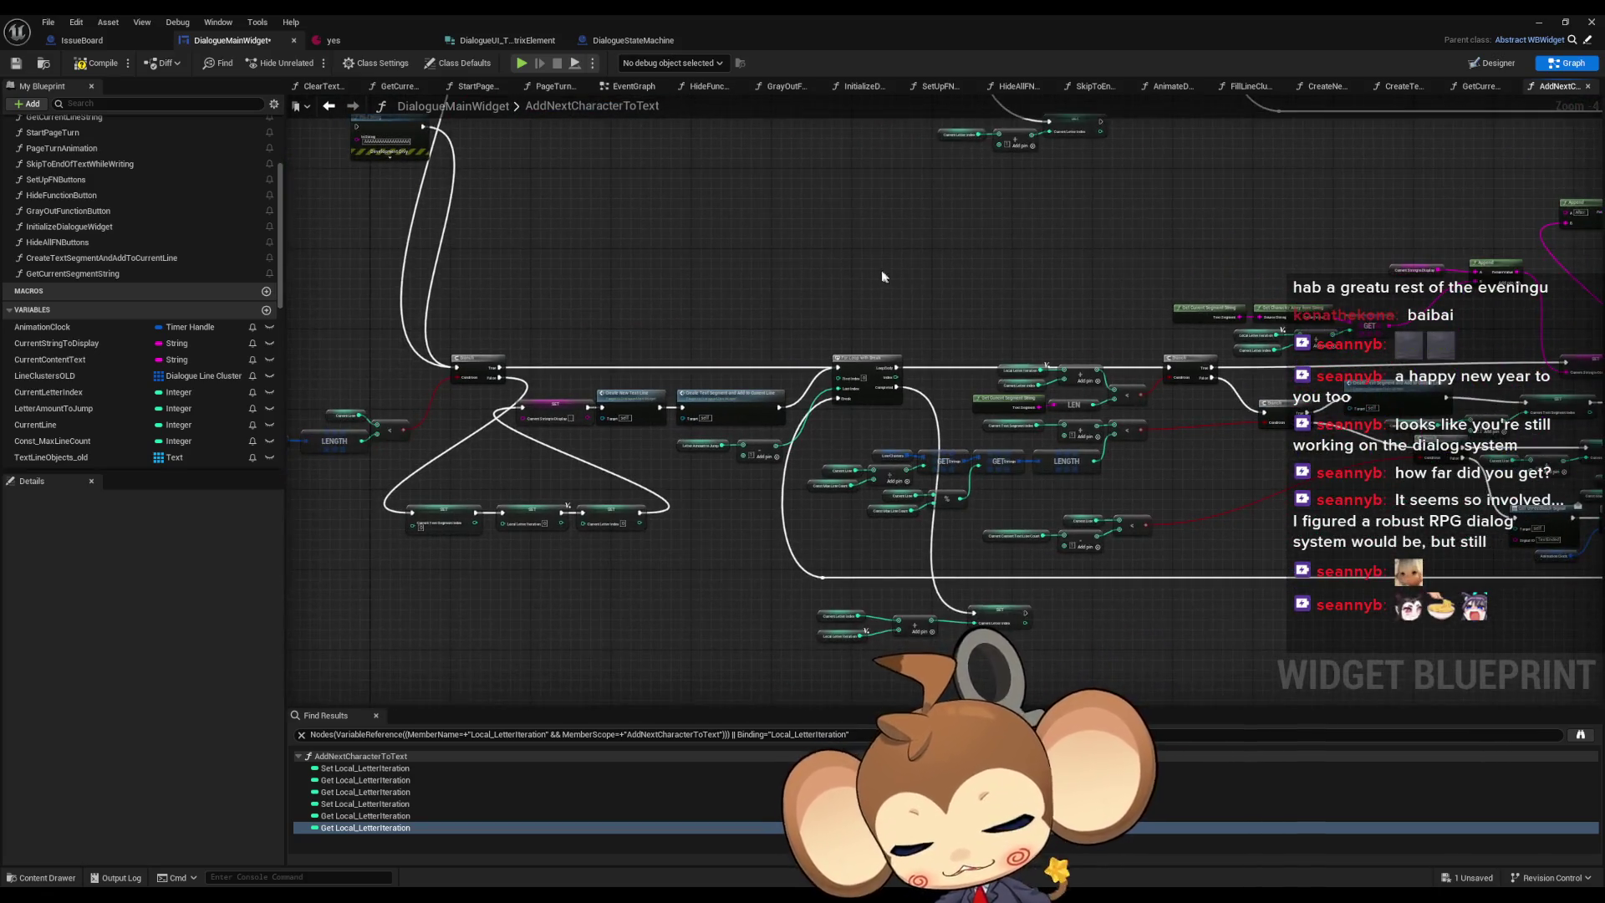
{"action": "left_click_drag", "start_coordinate": [806, 266], "coordinate": [641, 243]}
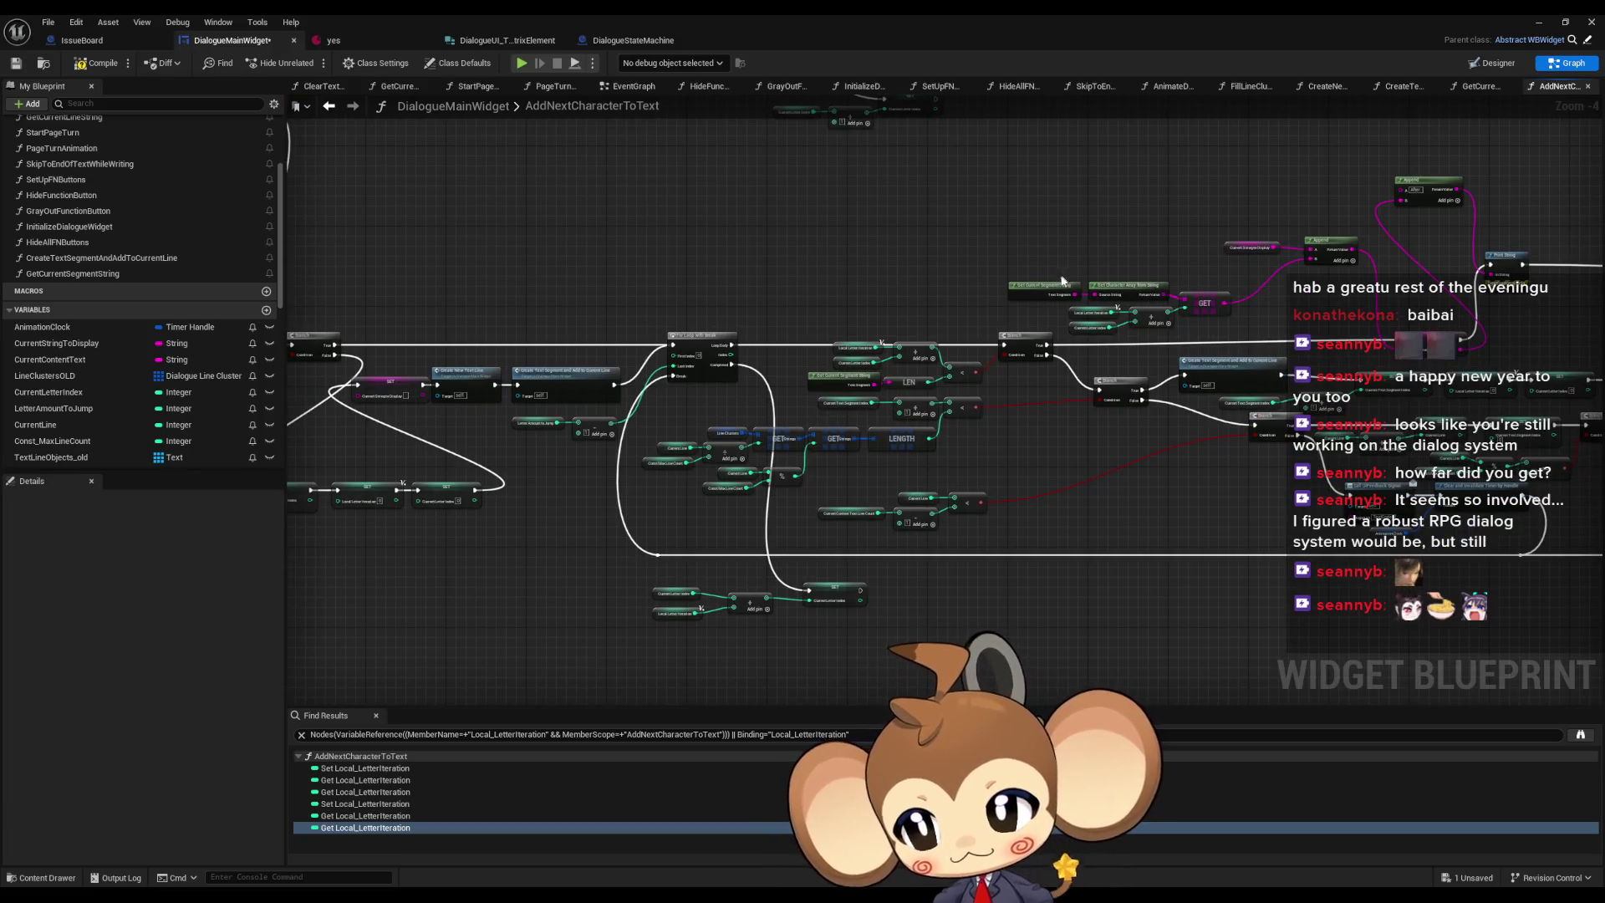
{"action": "left_click_drag", "start_coordinate": [1158, 312], "coordinate": [767, 258]}
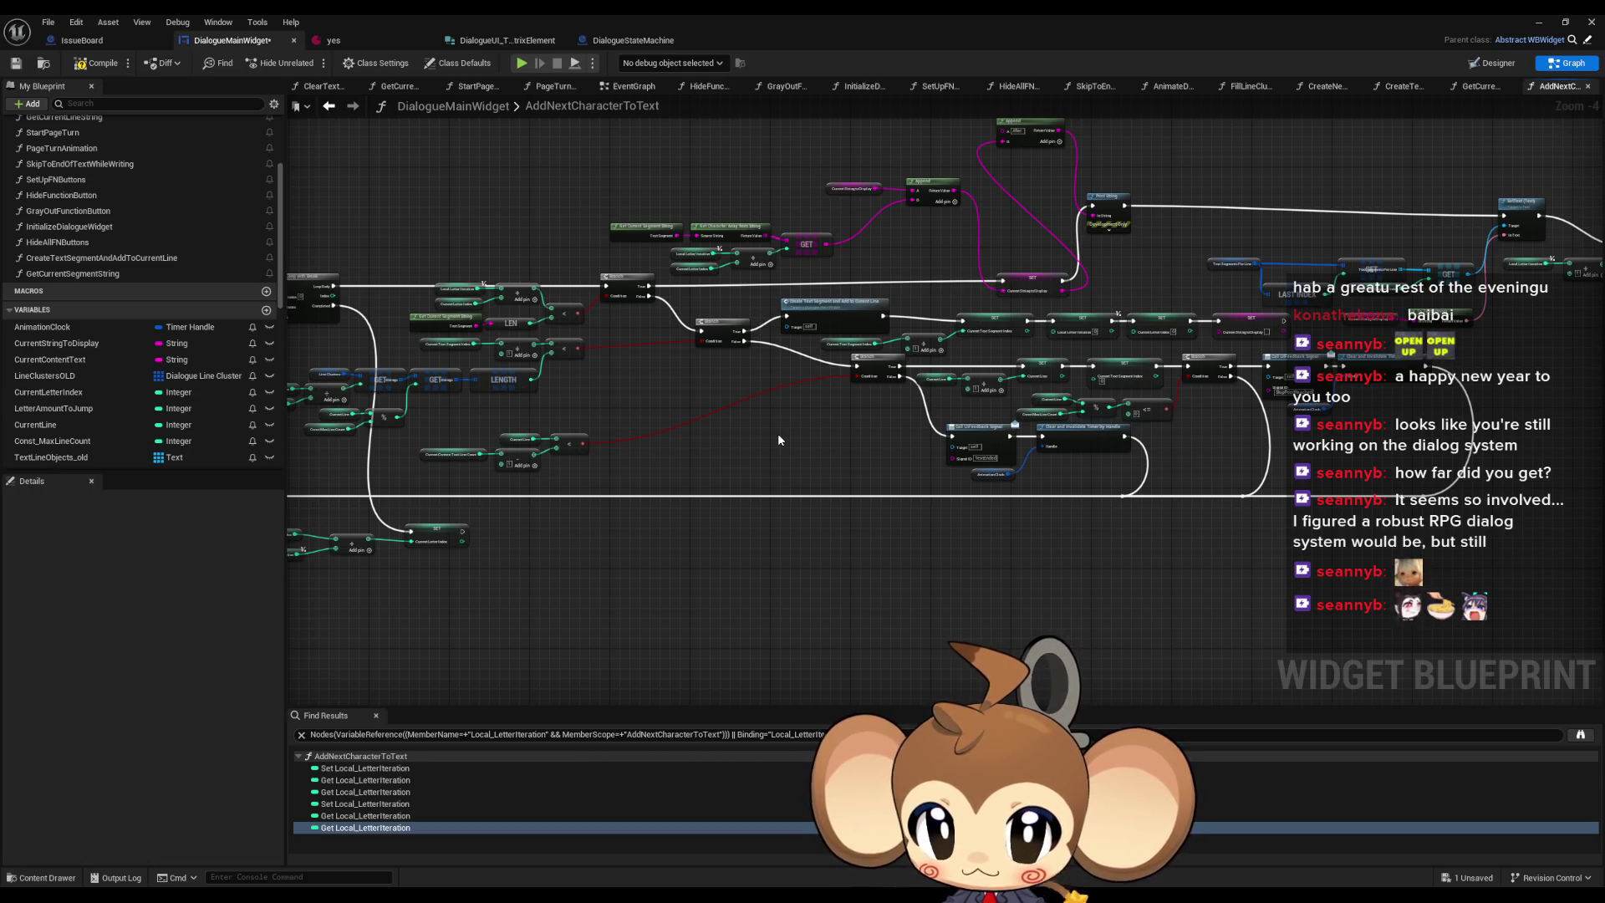
{"action": "mouse_move", "coordinate": [1574, 258]}
{"action": "left_mouse_down"}
{"action": "mouse_move", "coordinate": [1162, 297]}
{"action": "mouse_move", "coordinate": [1142, 336]}
{"action": "left_mouse_up"}
{"action": "scroll", "coordinate": [1162, 297], "scroll_direction": "up", "scroll_amount": 2}
{"action": "left_click_drag", "start_coordinate": [1039, 375], "coordinate": [741, 409]}
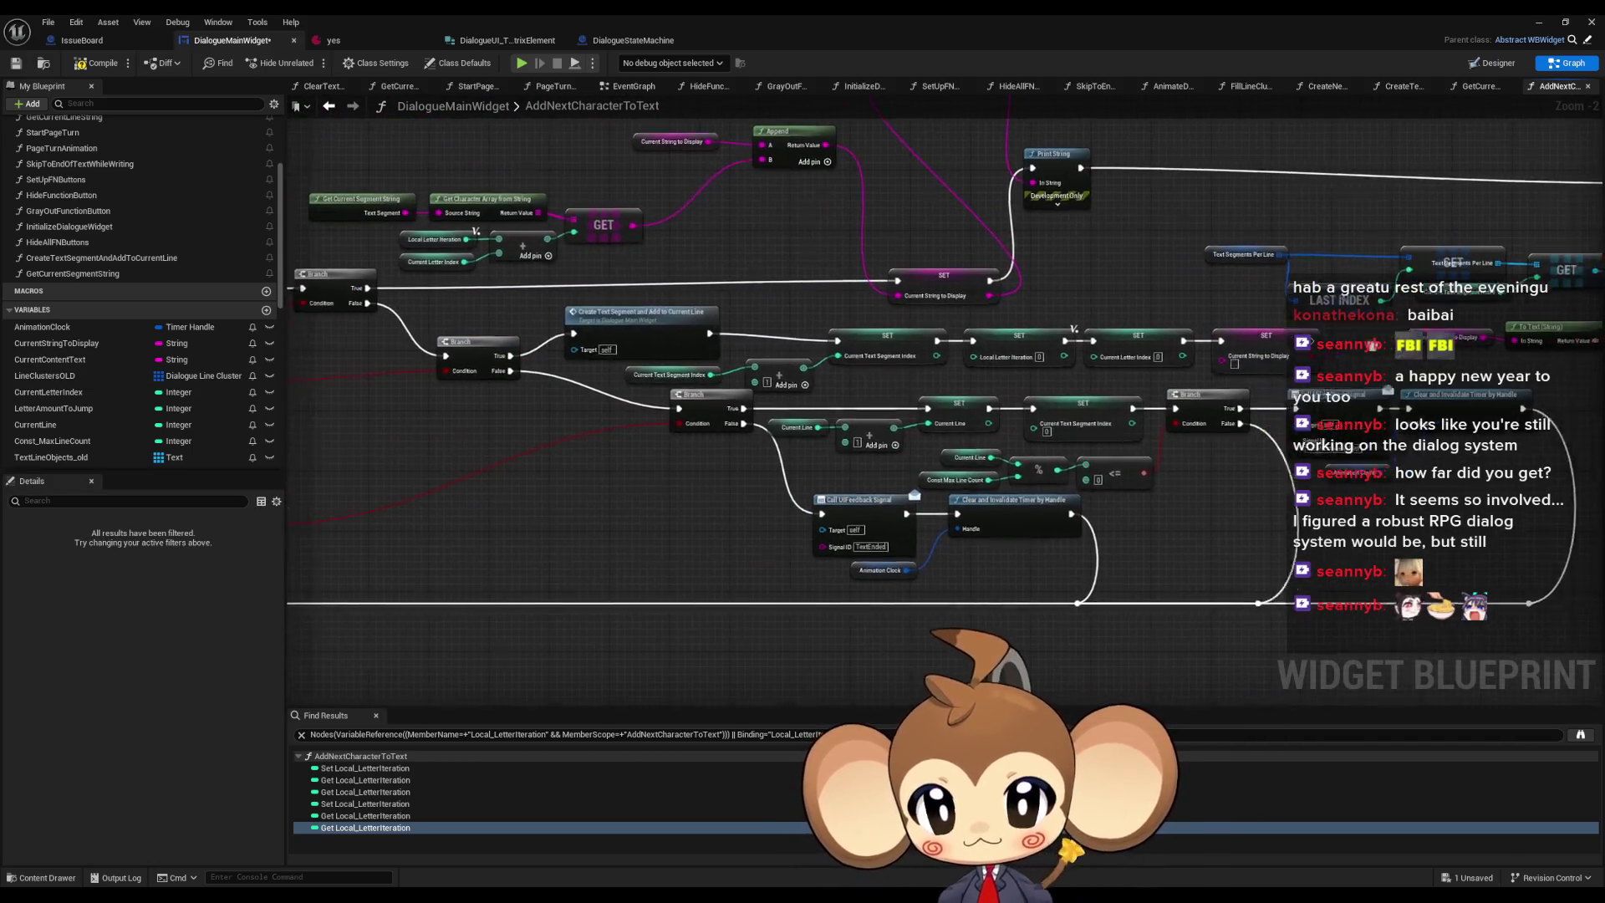
{"action": "scroll", "coordinate": [943, 320], "scroll_direction": "up", "scroll_amount": 2}
{"action": "left_click_drag", "start_coordinate": [1036, 321], "coordinate": [1154, 324]}
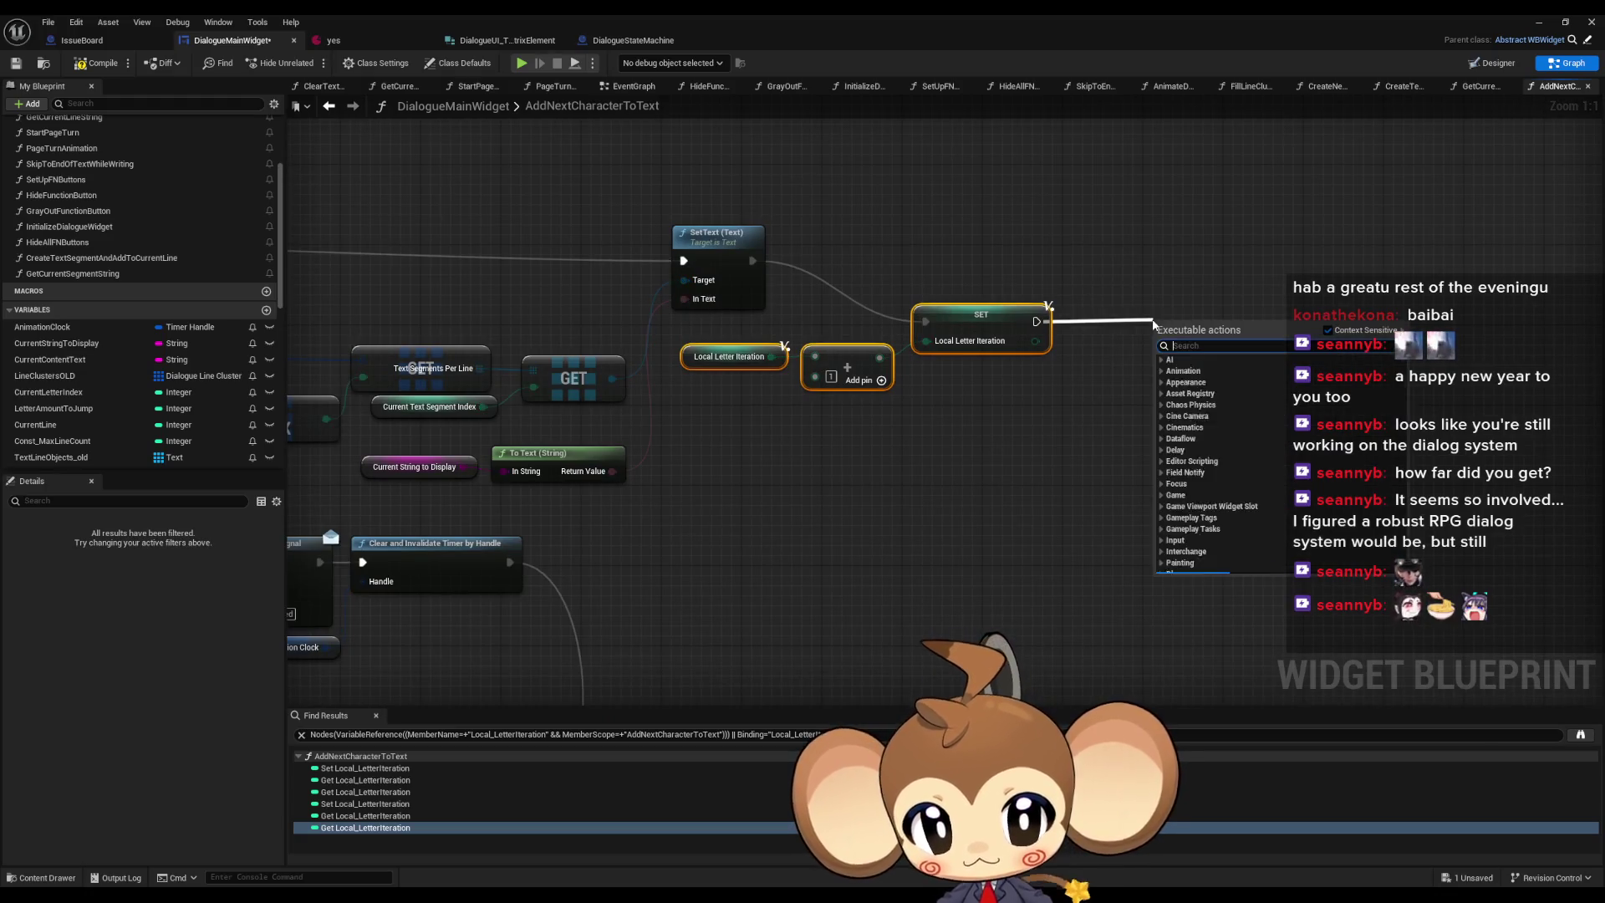
- Add a Print String node after the SET, fed by a new Append node
{"action": "type", "text": "print string"}
{"action": "key", "text": "Return"}
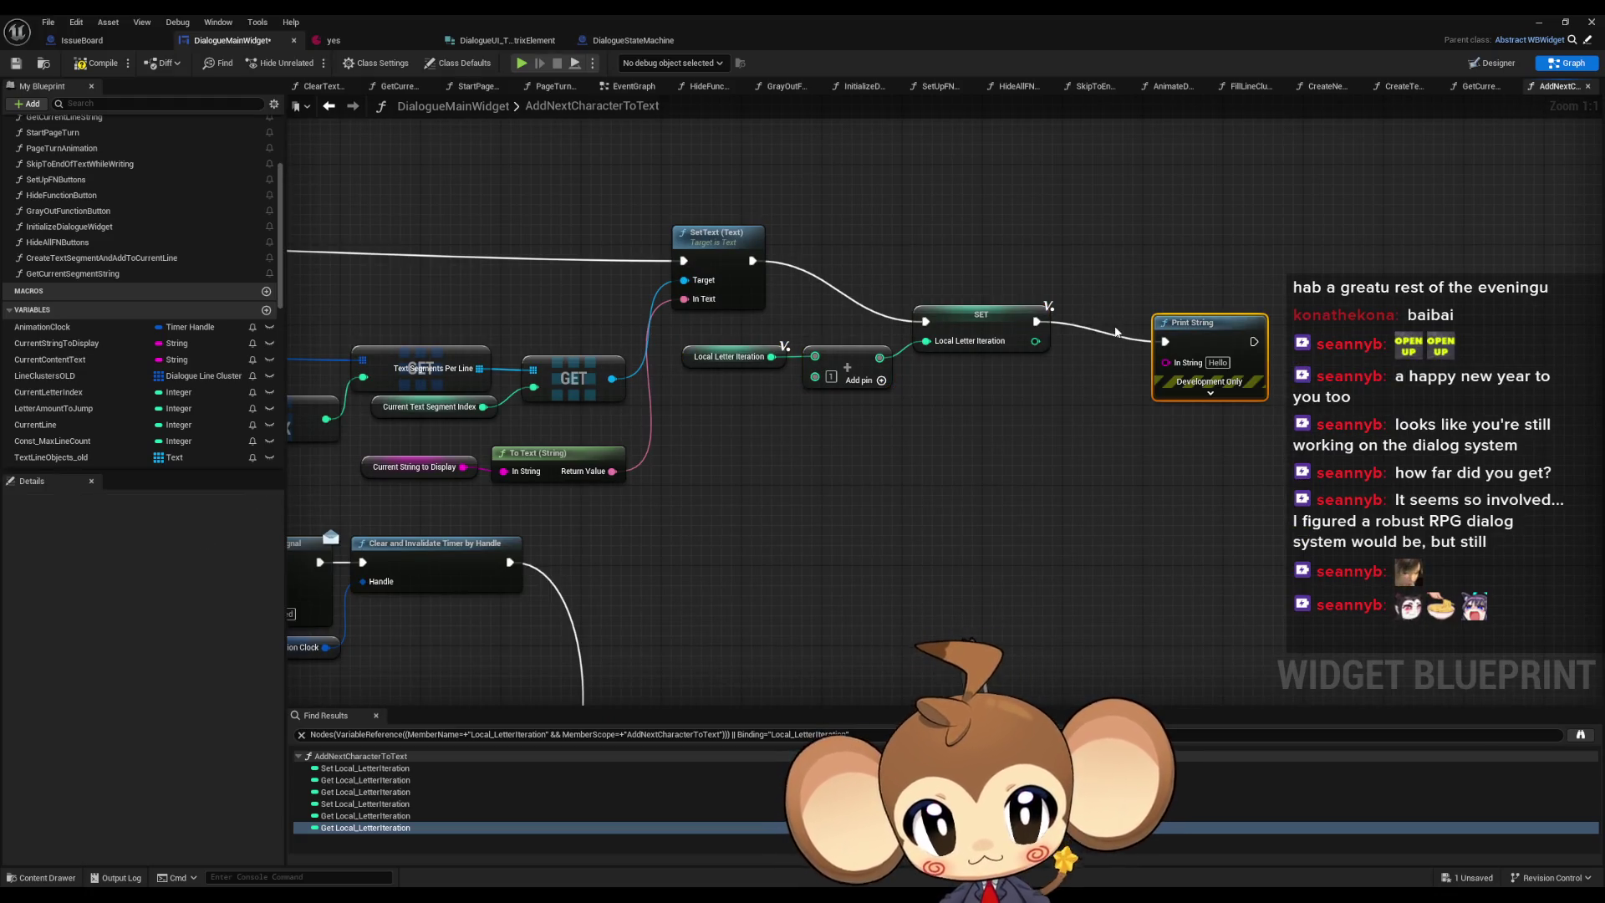
{"action": "scroll", "coordinate": [1082, 409], "scroll_direction": "down", "scroll_amount": 1}
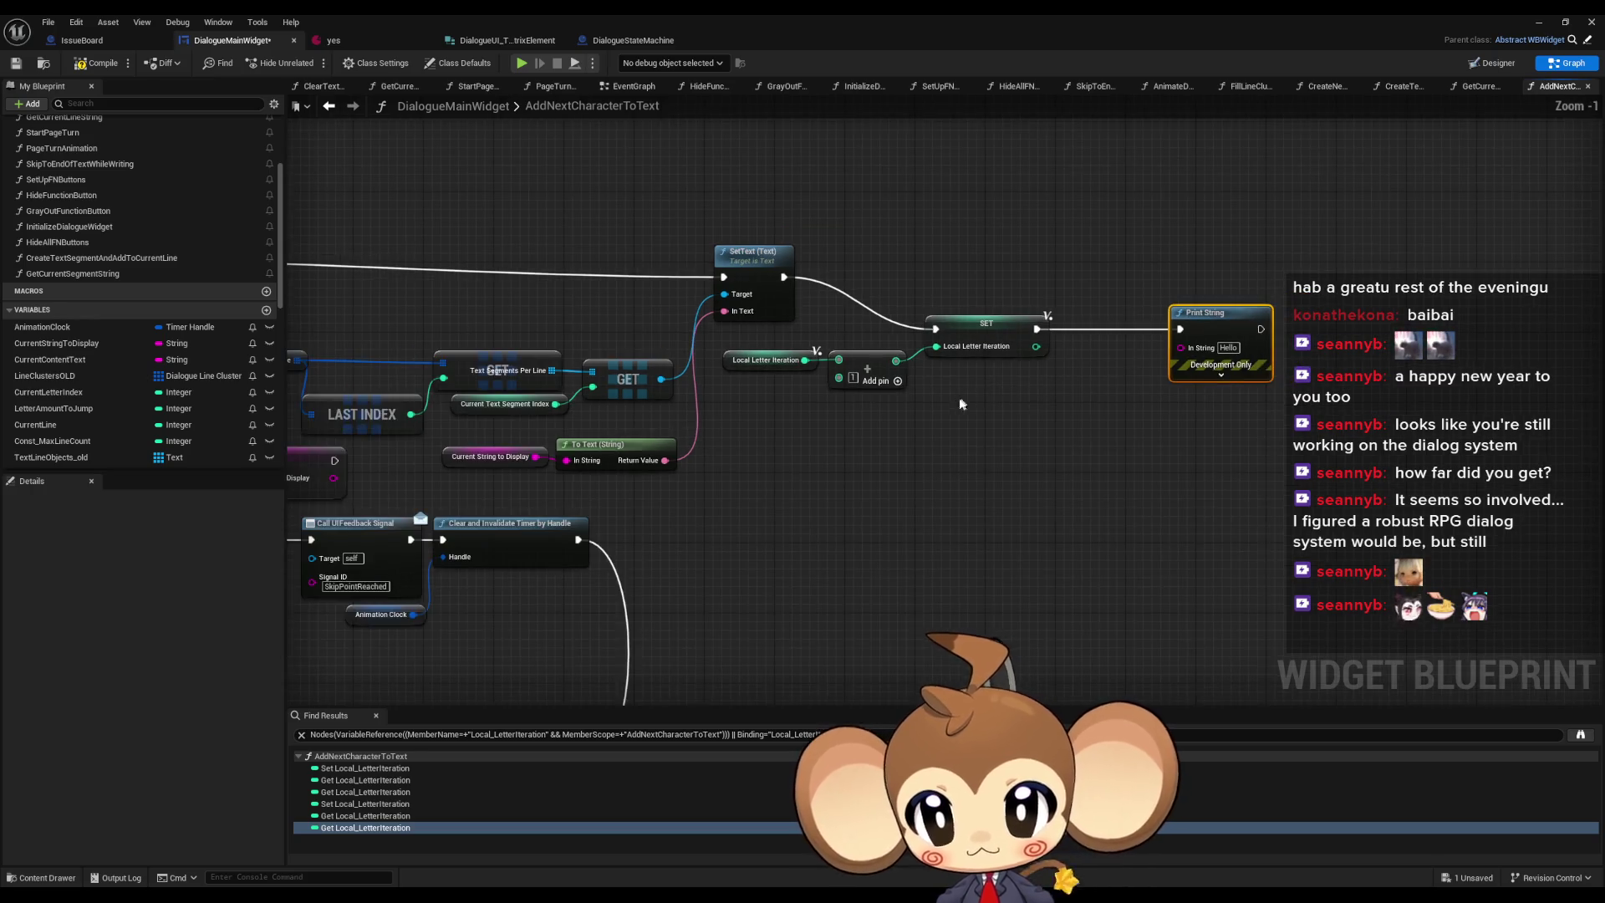
{"action": "left_click_drag", "start_coordinate": [1287, 337], "coordinate": [1240, 368]}
{"action": "type", "text": "appe"}
{"action": "key", "text": "Return"}
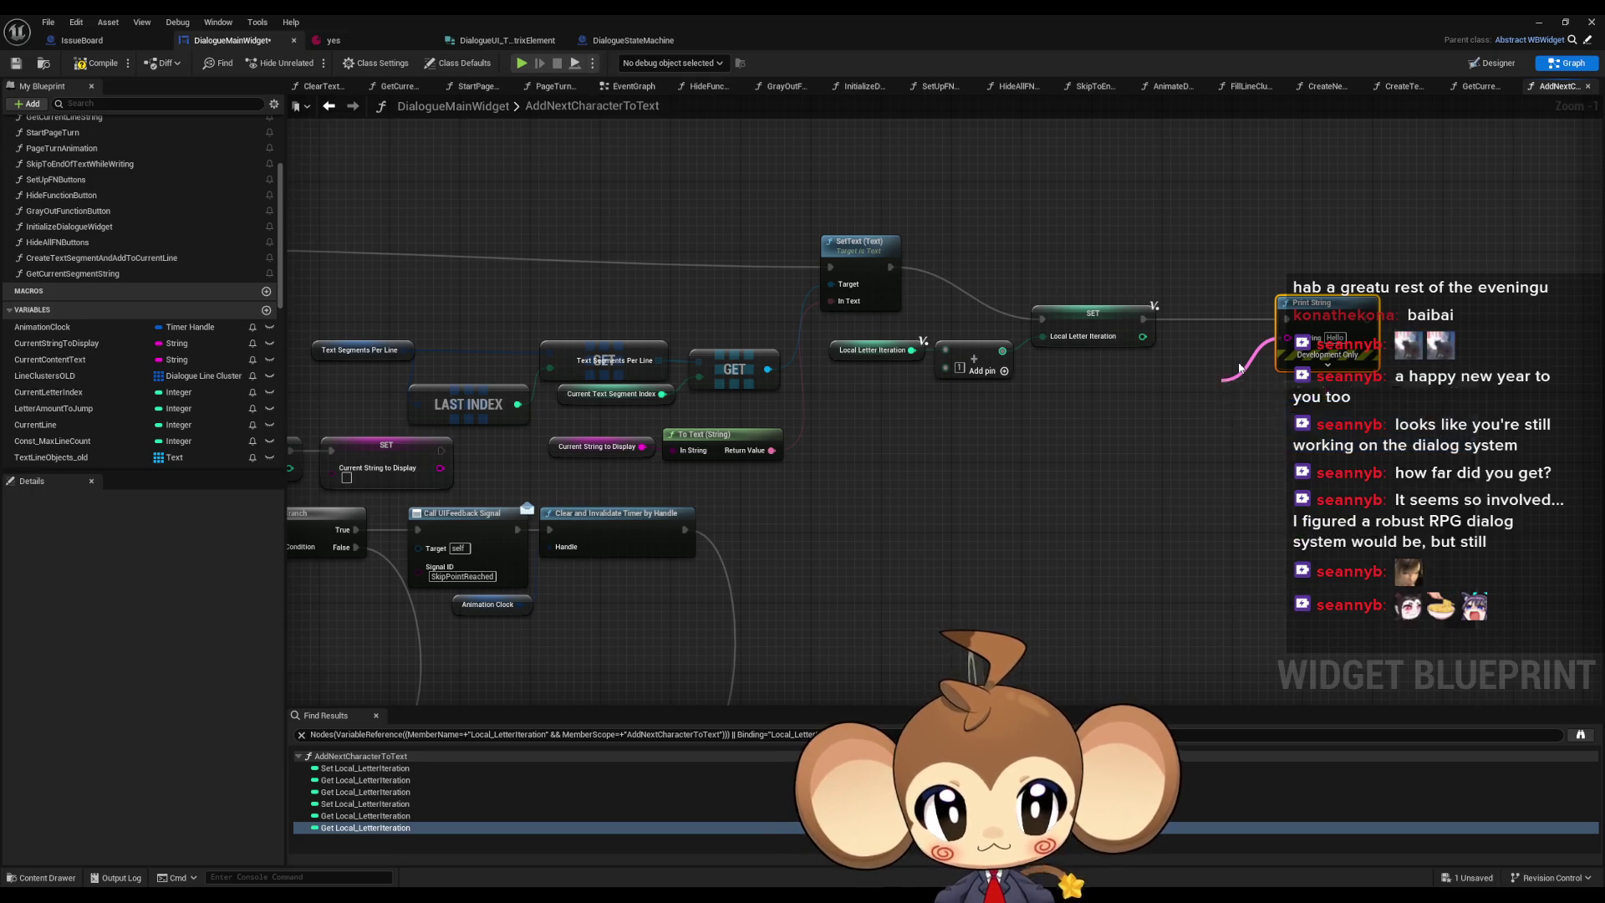
- Reposition the Print String and Append nodes and connect the SET node to the upper Print String
{"action": "left_click_drag", "start_coordinate": [1259, 382], "coordinate": [964, 434]}
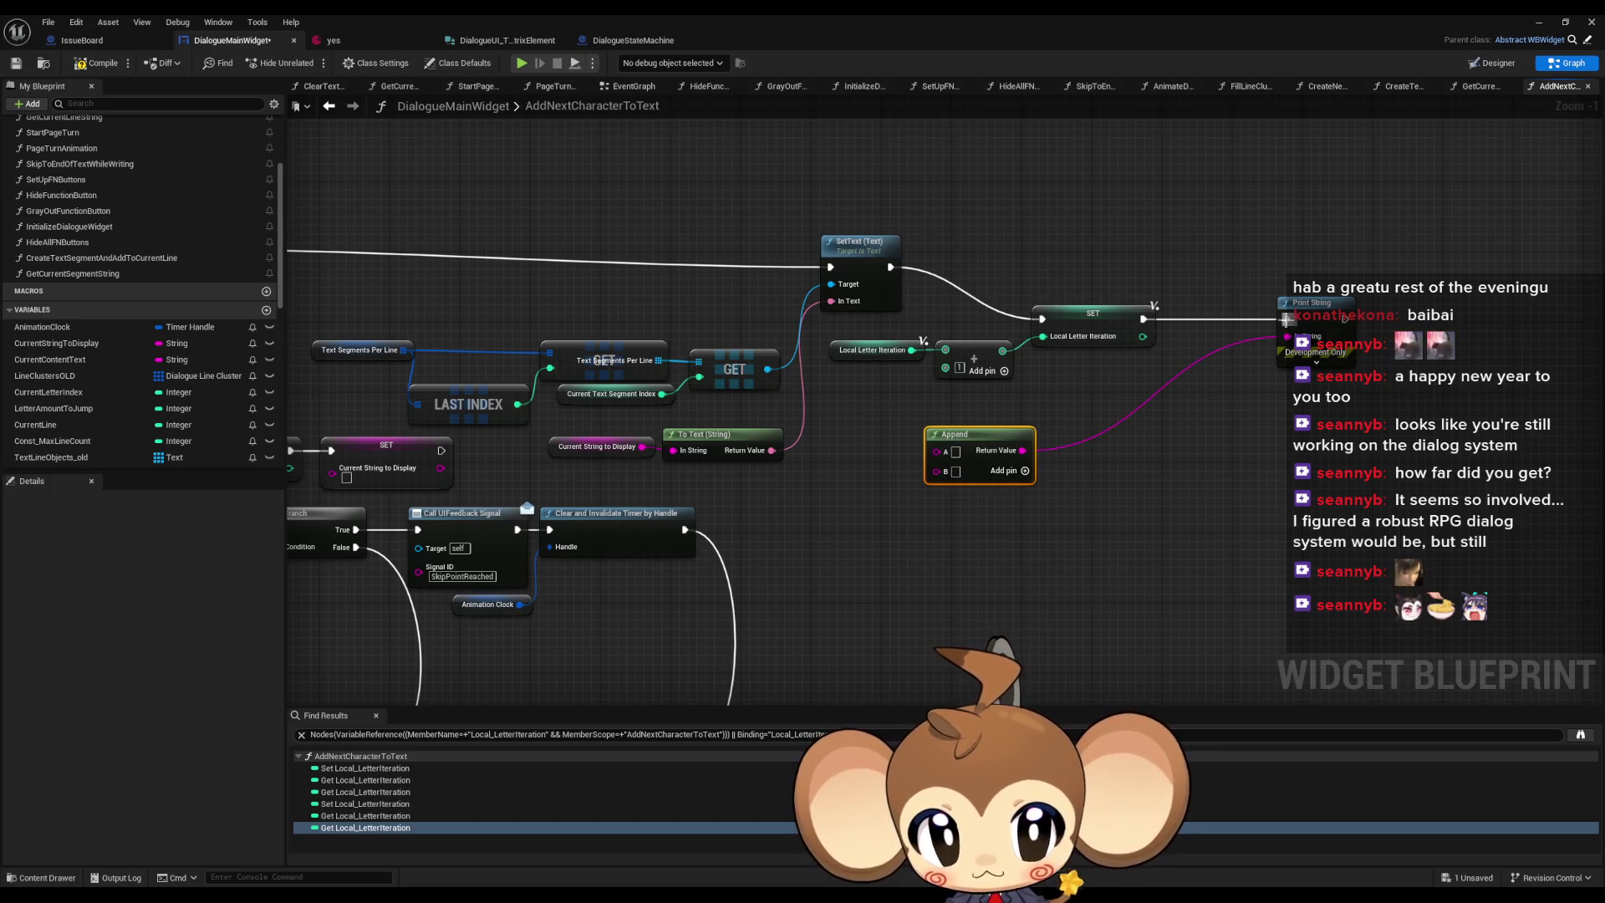
{"action": "left_click_drag", "start_coordinate": [1295, 302], "coordinate": [741, 154]}
{"action": "mouse_move", "coordinate": [964, 440]}
{"action": "left_mouse_down"}
{"action": "mouse_move", "coordinate": [606, 272]}
{"action": "mouse_move", "coordinate": [784, 246]}
{"action": "left_mouse_up"}
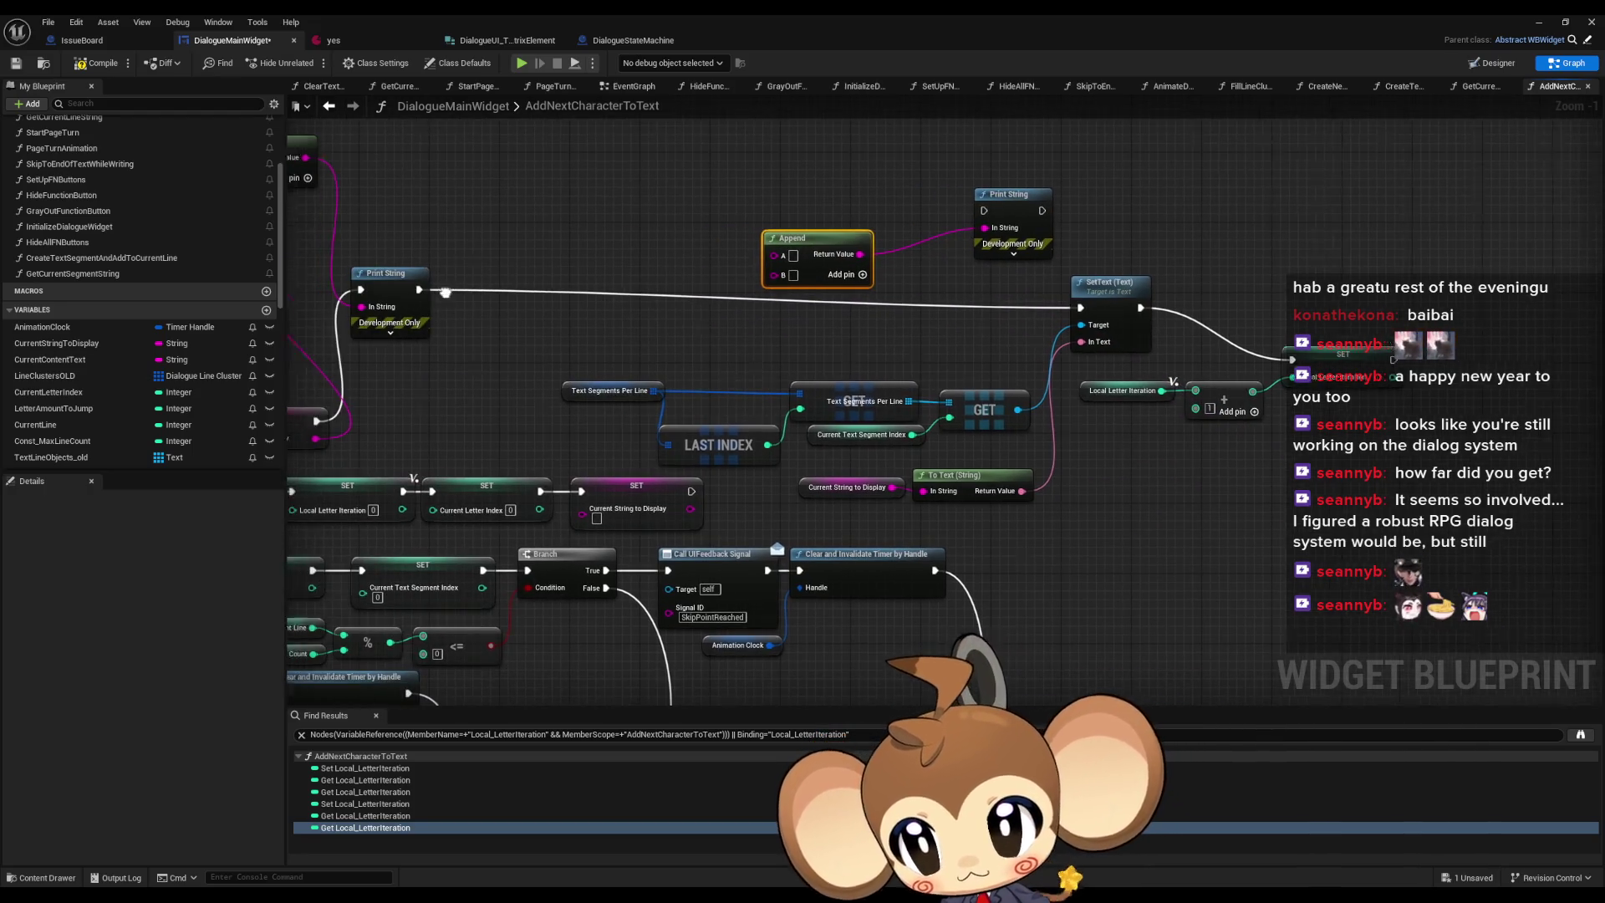
{"action": "left_click_drag", "start_coordinate": [450, 306], "coordinate": [859, 331]}
{"action": "mouse_move", "coordinate": [729, 459]}
{"action": "left_mouse_down"}
{"action": "mouse_move", "coordinate": [1291, 358]}
{"action": "mouse_move", "coordinate": [1183, 298]}
{"action": "mouse_move", "coordinate": [1398, 251]}
{"action": "mouse_move", "coordinate": [1476, 301]}
{"action": "mouse_move", "coordinate": [1495, 347]}
{"action": "left_mouse_up"}
- Delete the redundant middle Print String node
{"action": "left_click", "coordinate": [836, 351]}
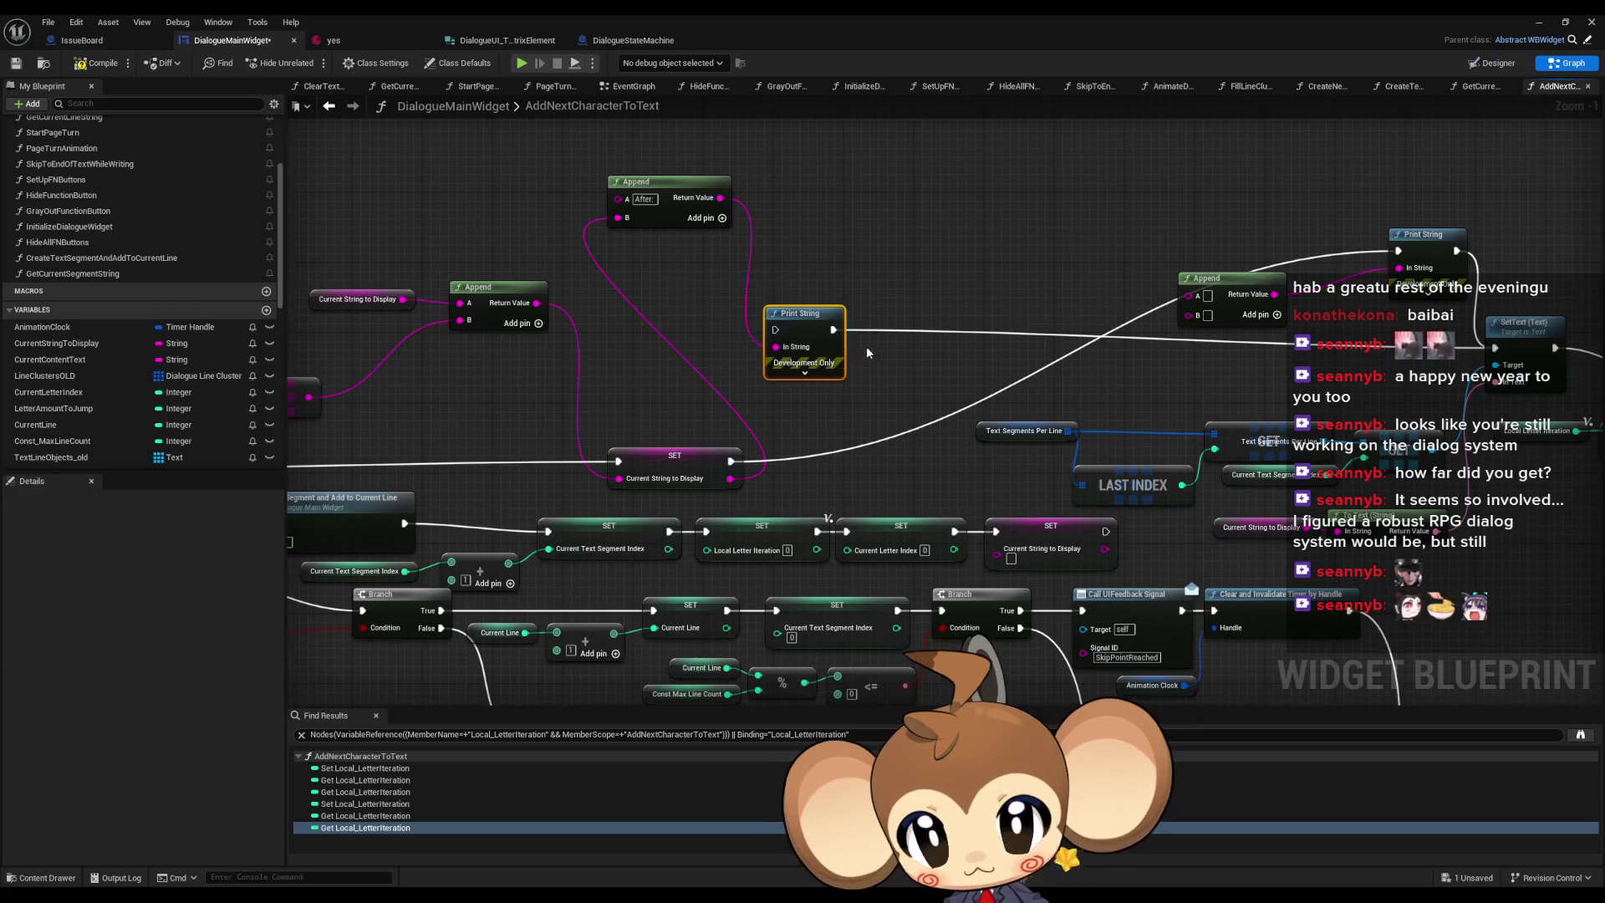
{"action": "left_click_drag", "start_coordinate": [868, 353], "coordinate": [1148, 358]}
{"action": "key", "text": "Delete"}
{"action": "left_click_drag", "start_coordinate": [1196, 260], "coordinate": [615, 275]}
{"action": "left_click_drag", "start_coordinate": [920, 296], "coordinate": [872, 290]}
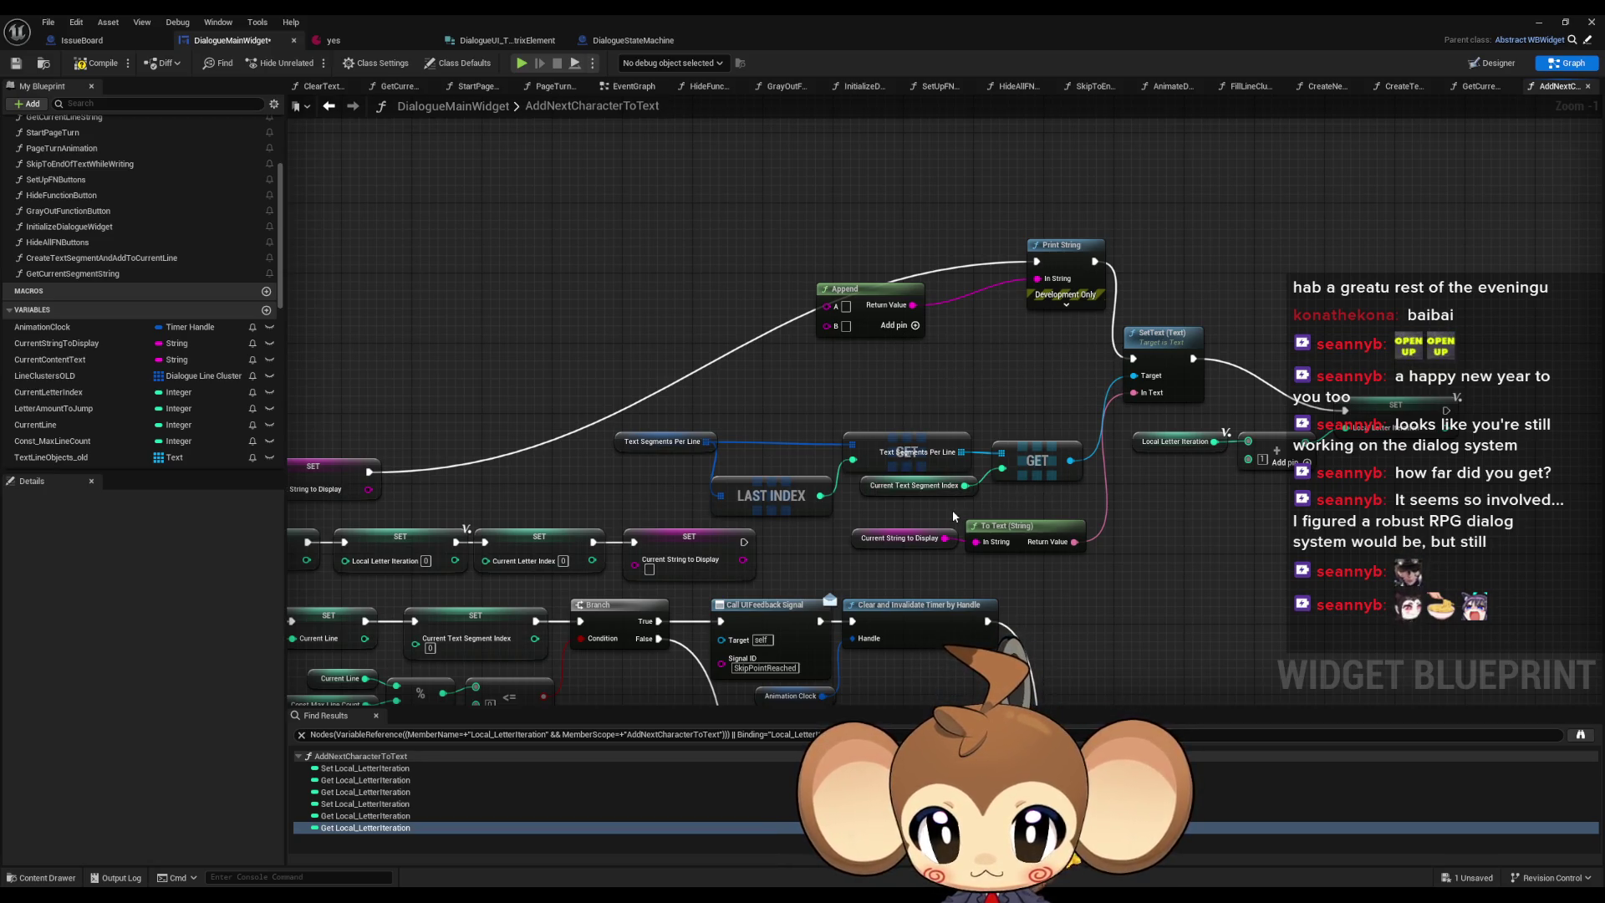
- Feed a duplicated Local Letter Iteration getter into Append's A input and add a third Append input
{"action": "left_click", "coordinate": [1139, 437]}
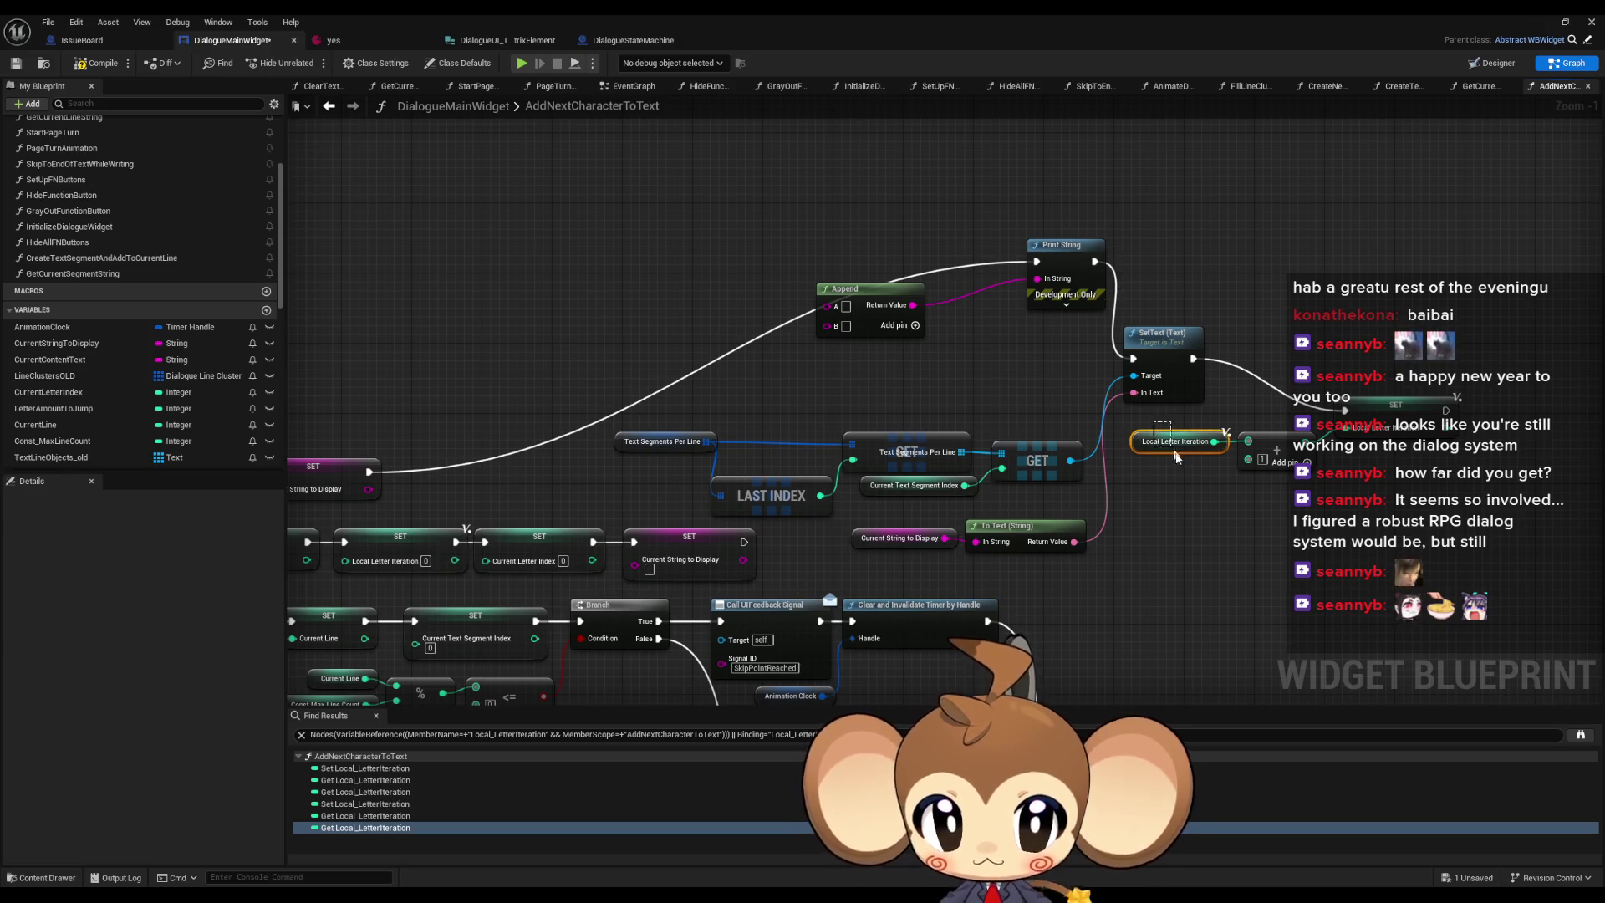
{"action": "key", "text": "ctrl+v"}
{"action": "mouse_move", "coordinate": [835, 306]}
{"action": "left_mouse_down"}
{"action": "mouse_move", "coordinate": [678, 297]}
{"action": "mouse_move", "coordinate": [706, 266]}
{"action": "left_mouse_up"}
{"action": "left_click", "coordinate": [761, 292], "text": "ctrl"}
{"action": "left_click", "coordinate": [914, 325]}
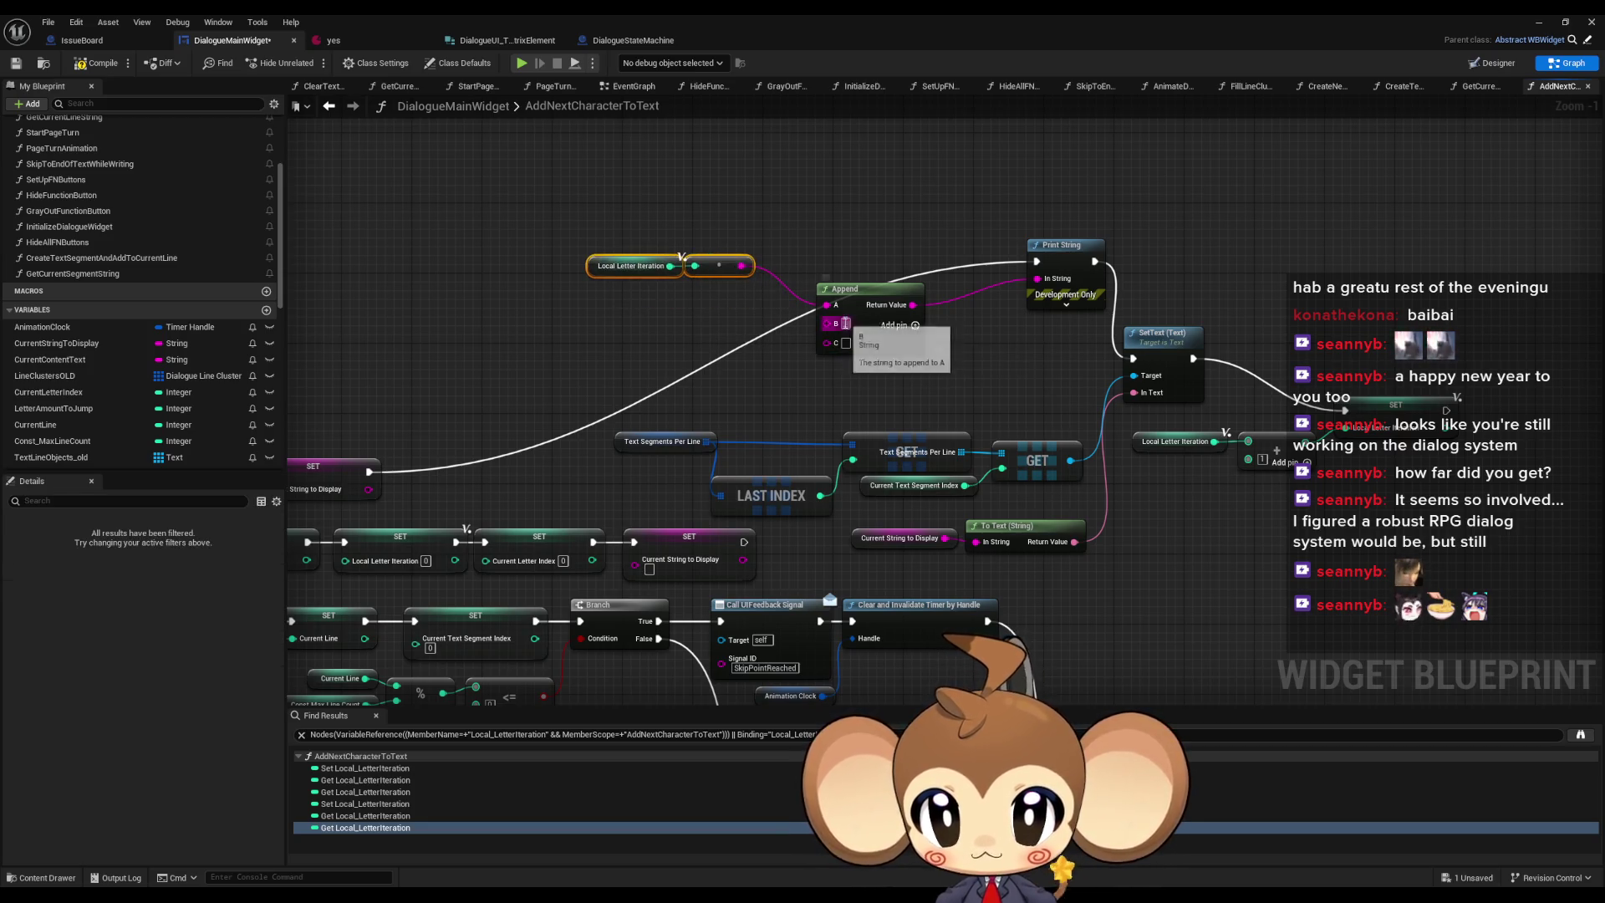
{"action": "left_click", "coordinate": [891, 355]}
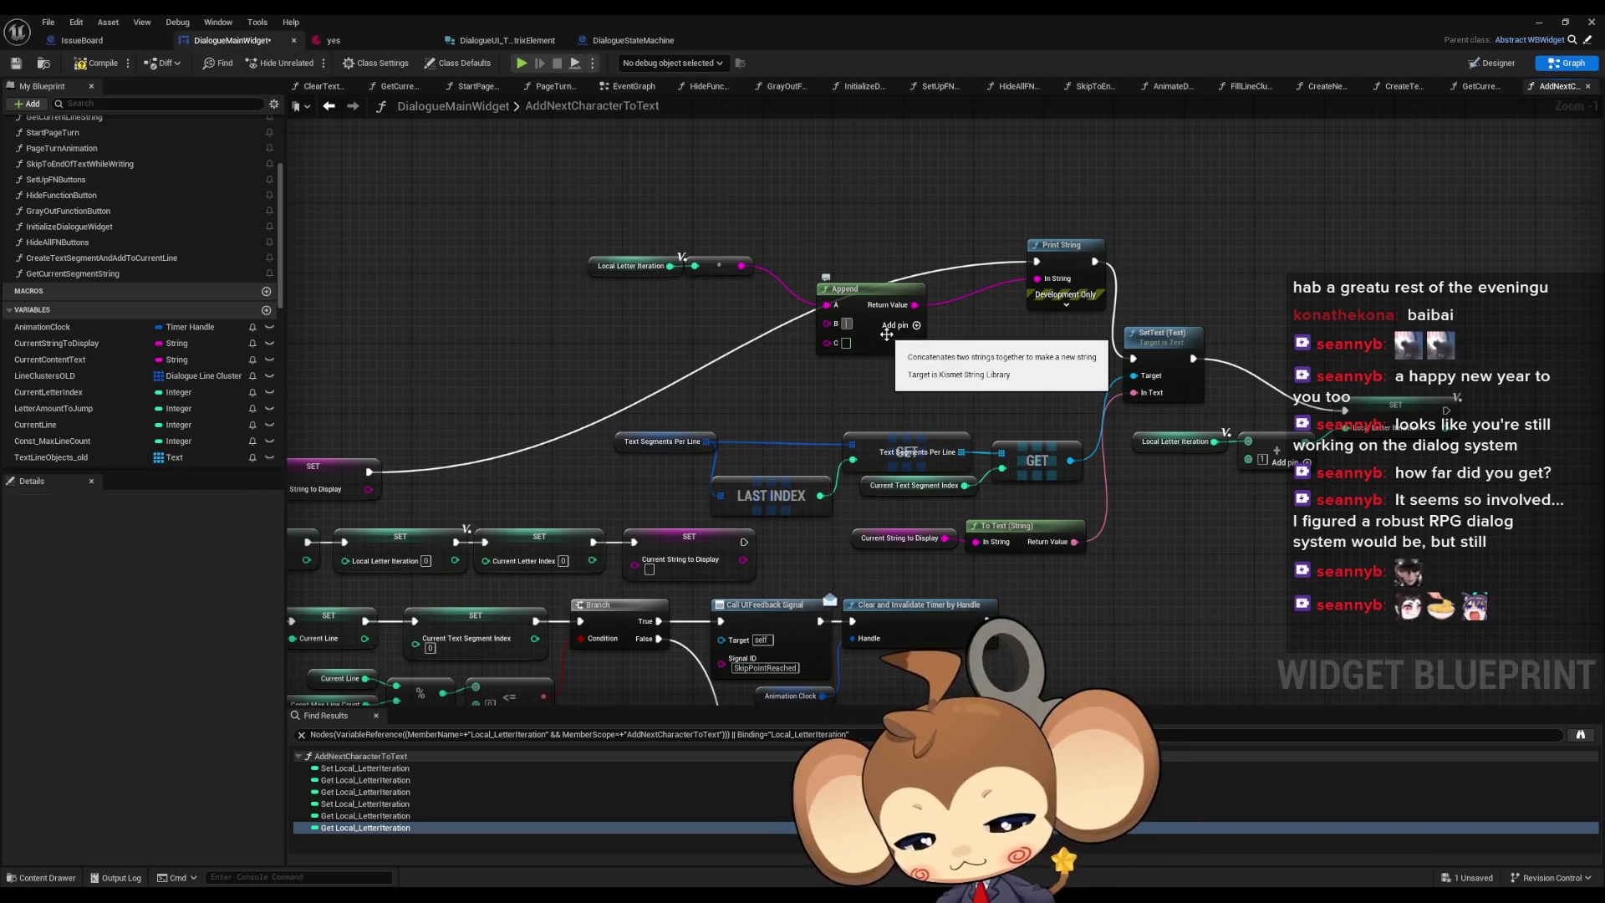
- Wire a pasted copy of Current String to Display into Append's C pin, then minimize the editor
{"action": "type", "text": "//"}
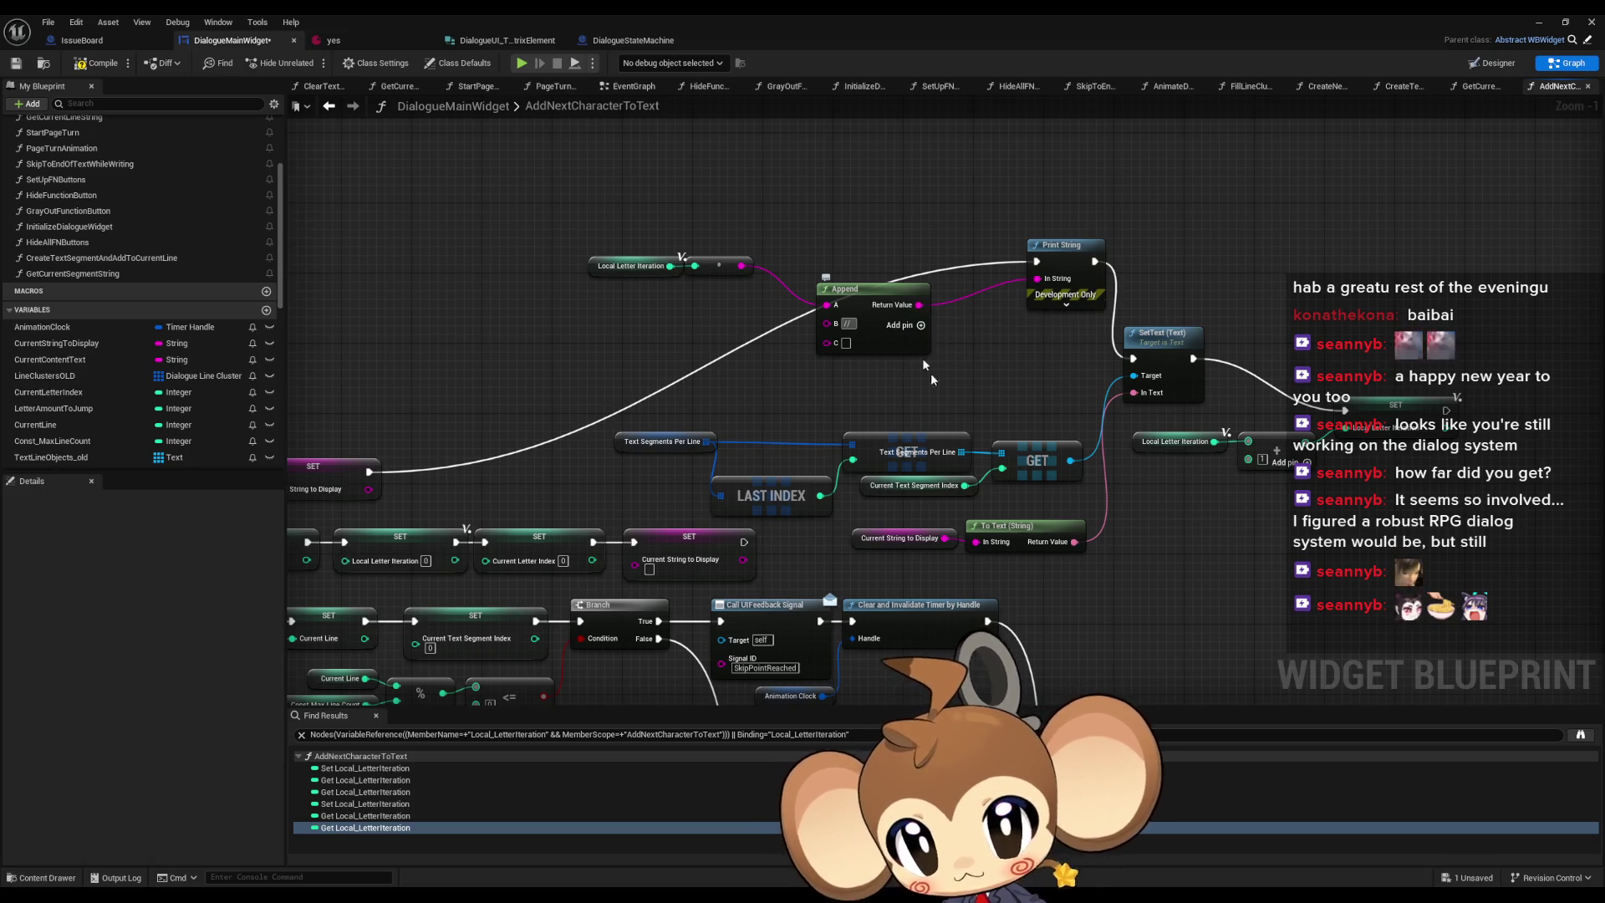
{"action": "left_click", "coordinate": [902, 538]}
{"action": "key", "text": "ctrl+c"}
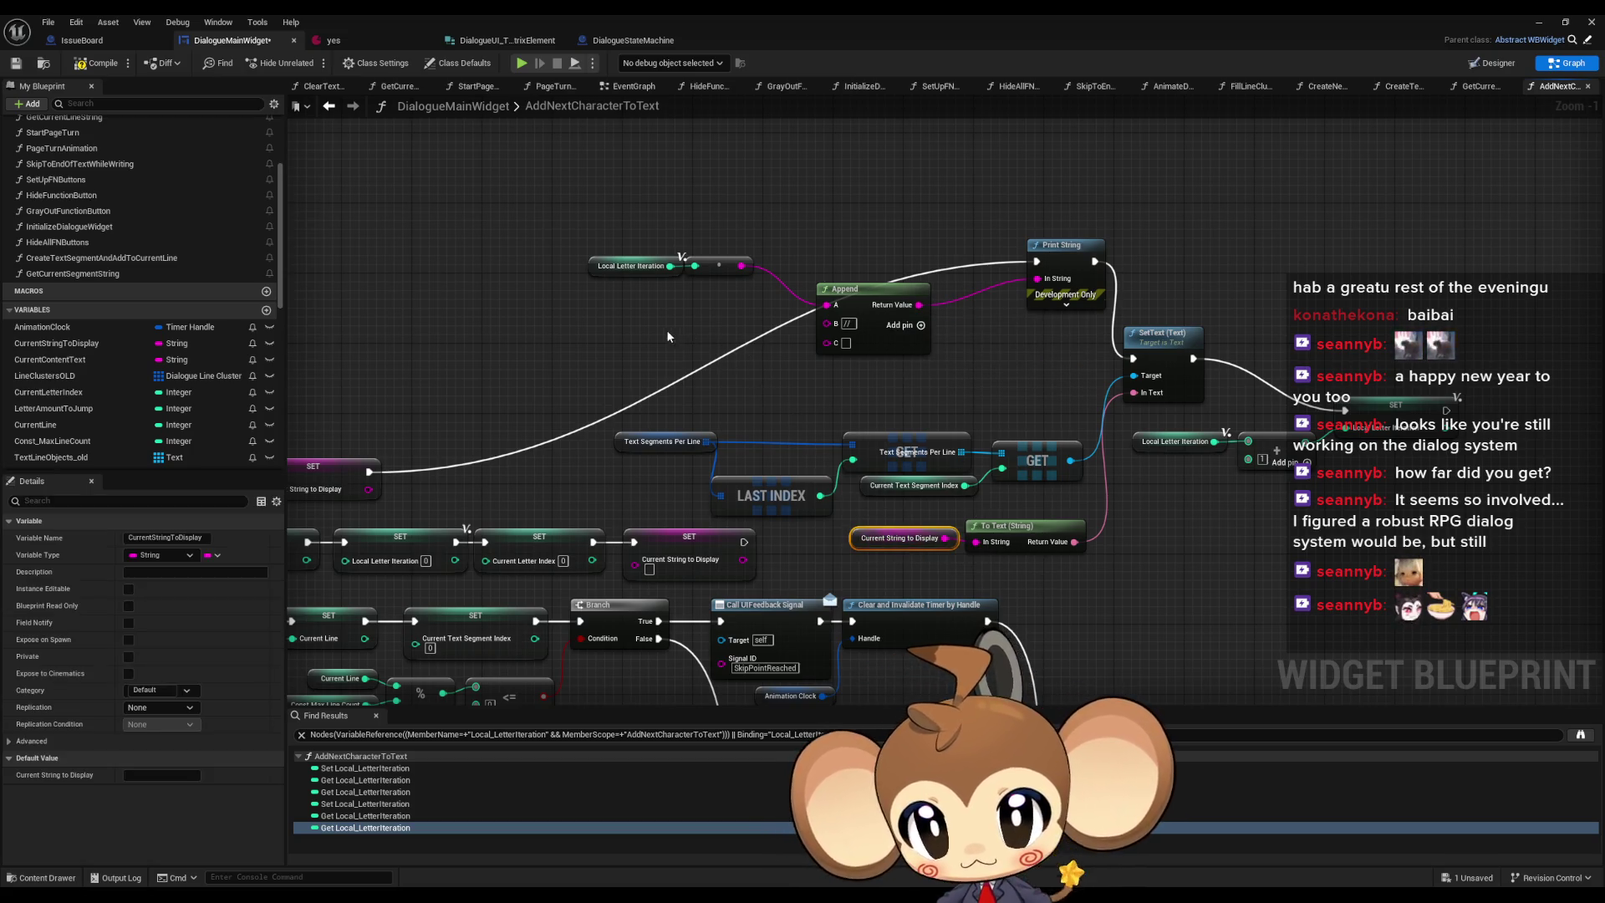
{"action": "key", "text": "ctrl+v"}
{"action": "left_click_drag", "start_coordinate": [779, 345], "coordinate": [826, 342]}
{"action": "left_click", "coordinate": [1536, 23]}
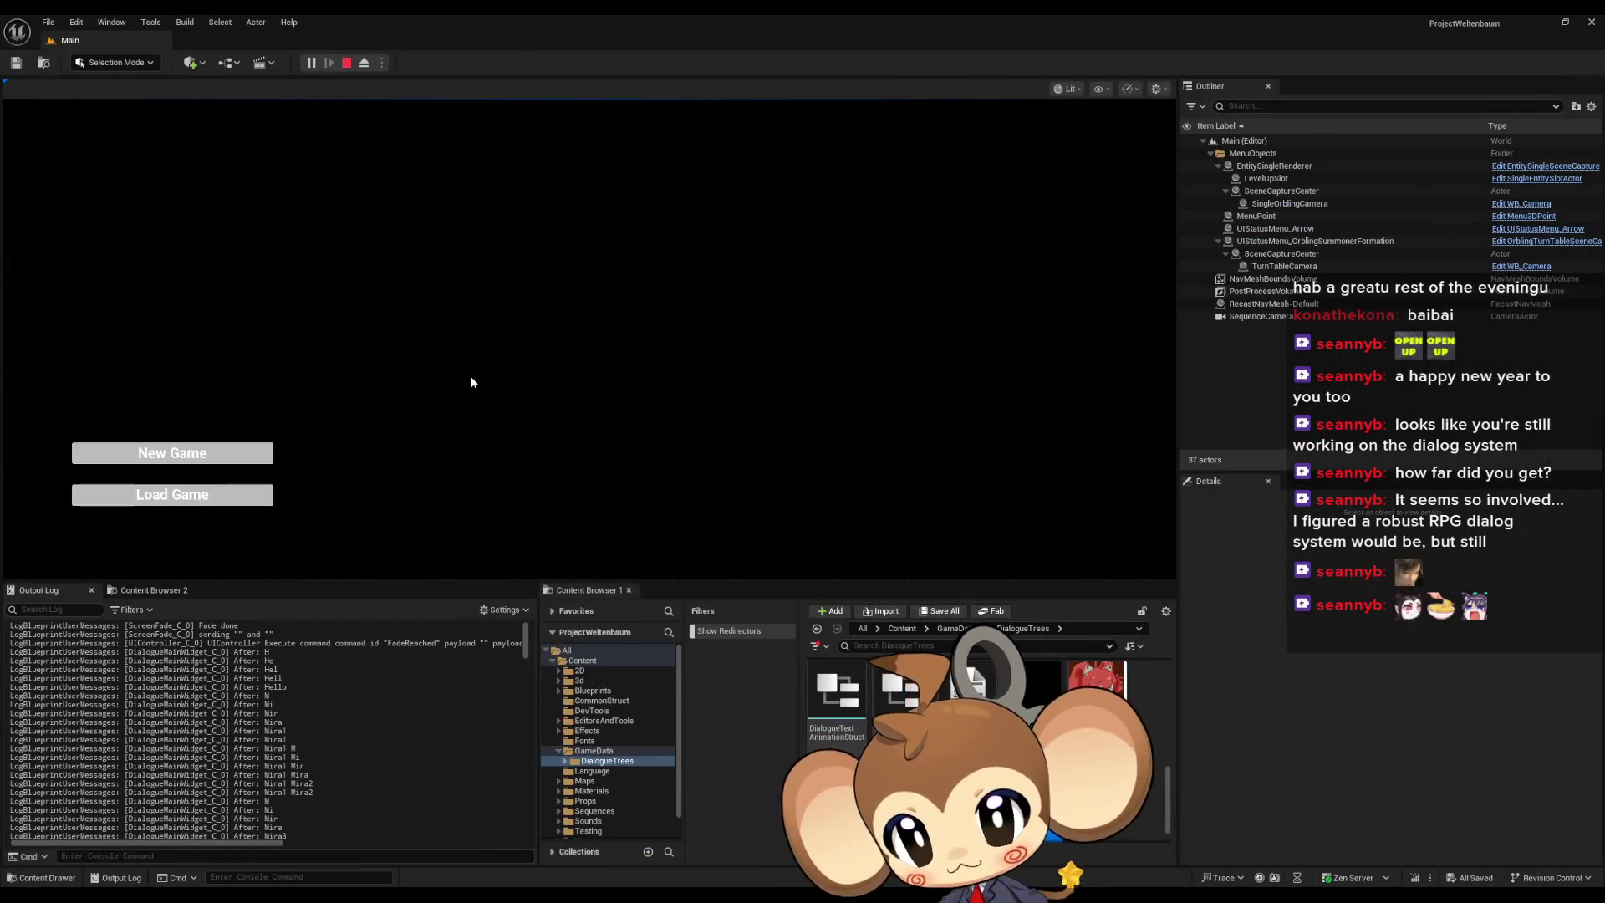
- Load the saved game, watch the line duplicate as Mira1 to Mira7, then stop the session
{"action": "left_click", "coordinate": [196, 496]}
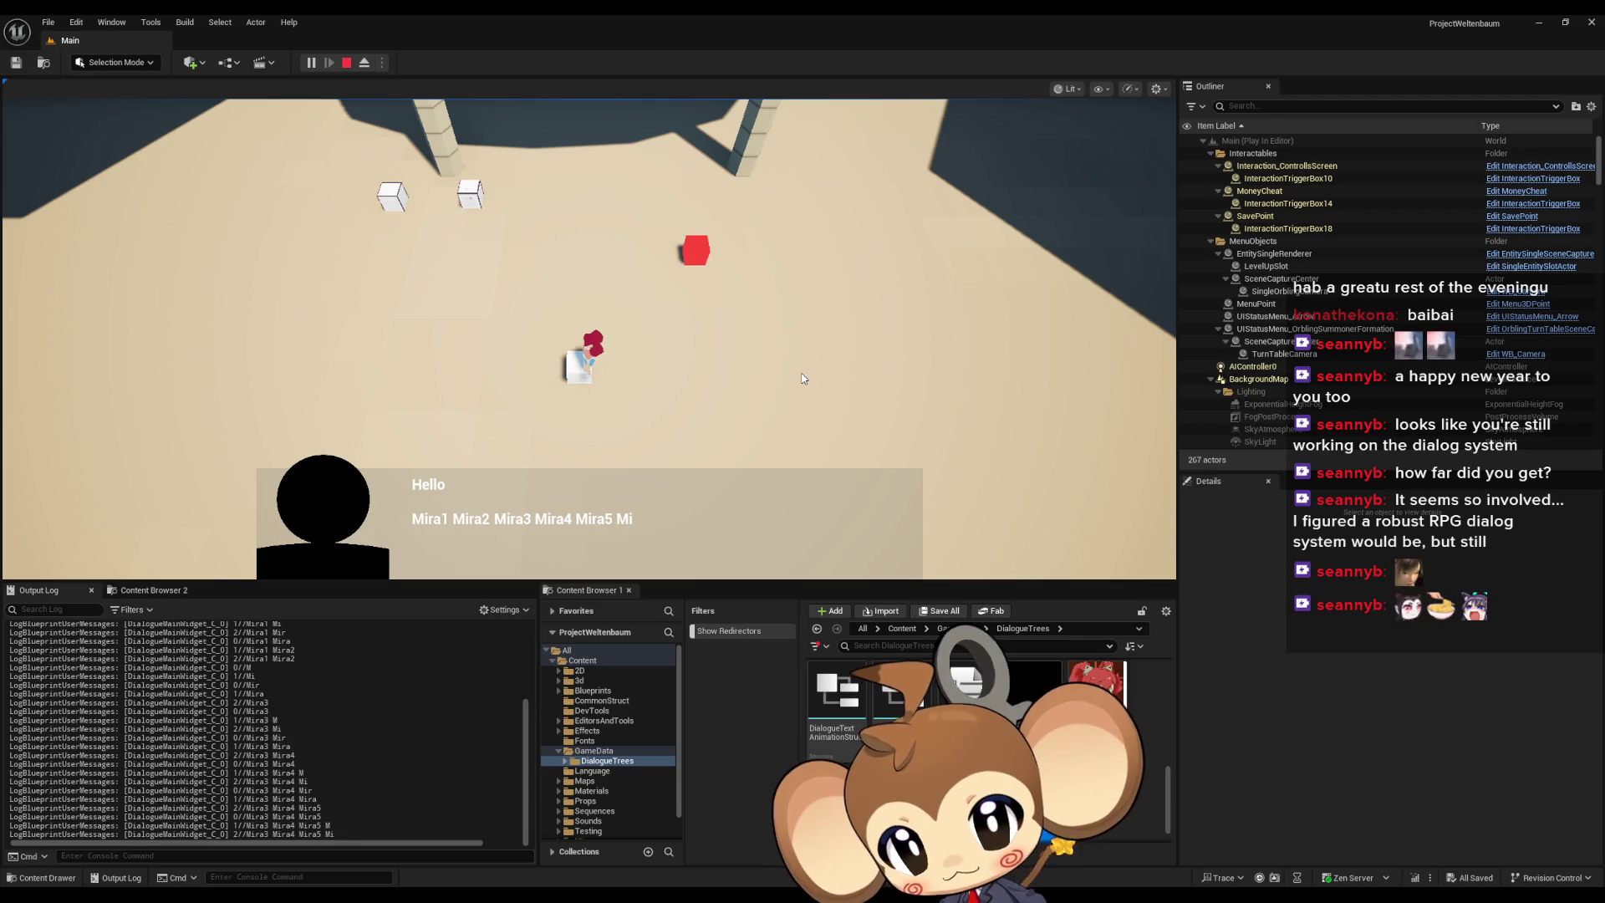
{"action": "scroll", "coordinate": [291, 727], "scroll_direction": "up", "scroll_amount": 2}
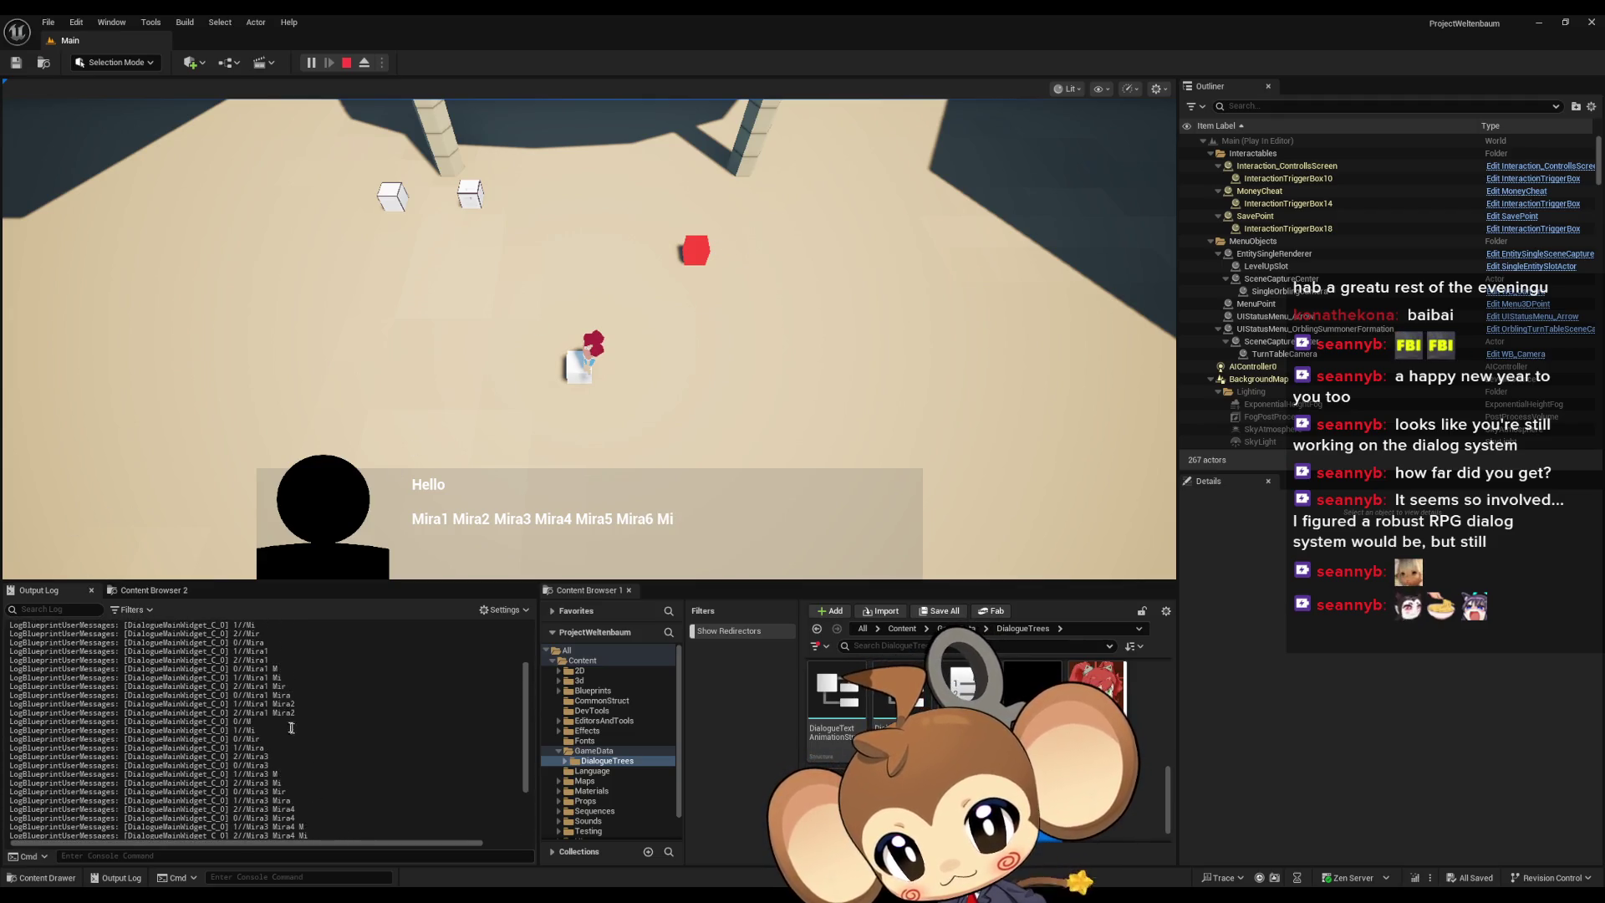
{"action": "left_click", "coordinate": [347, 60]}
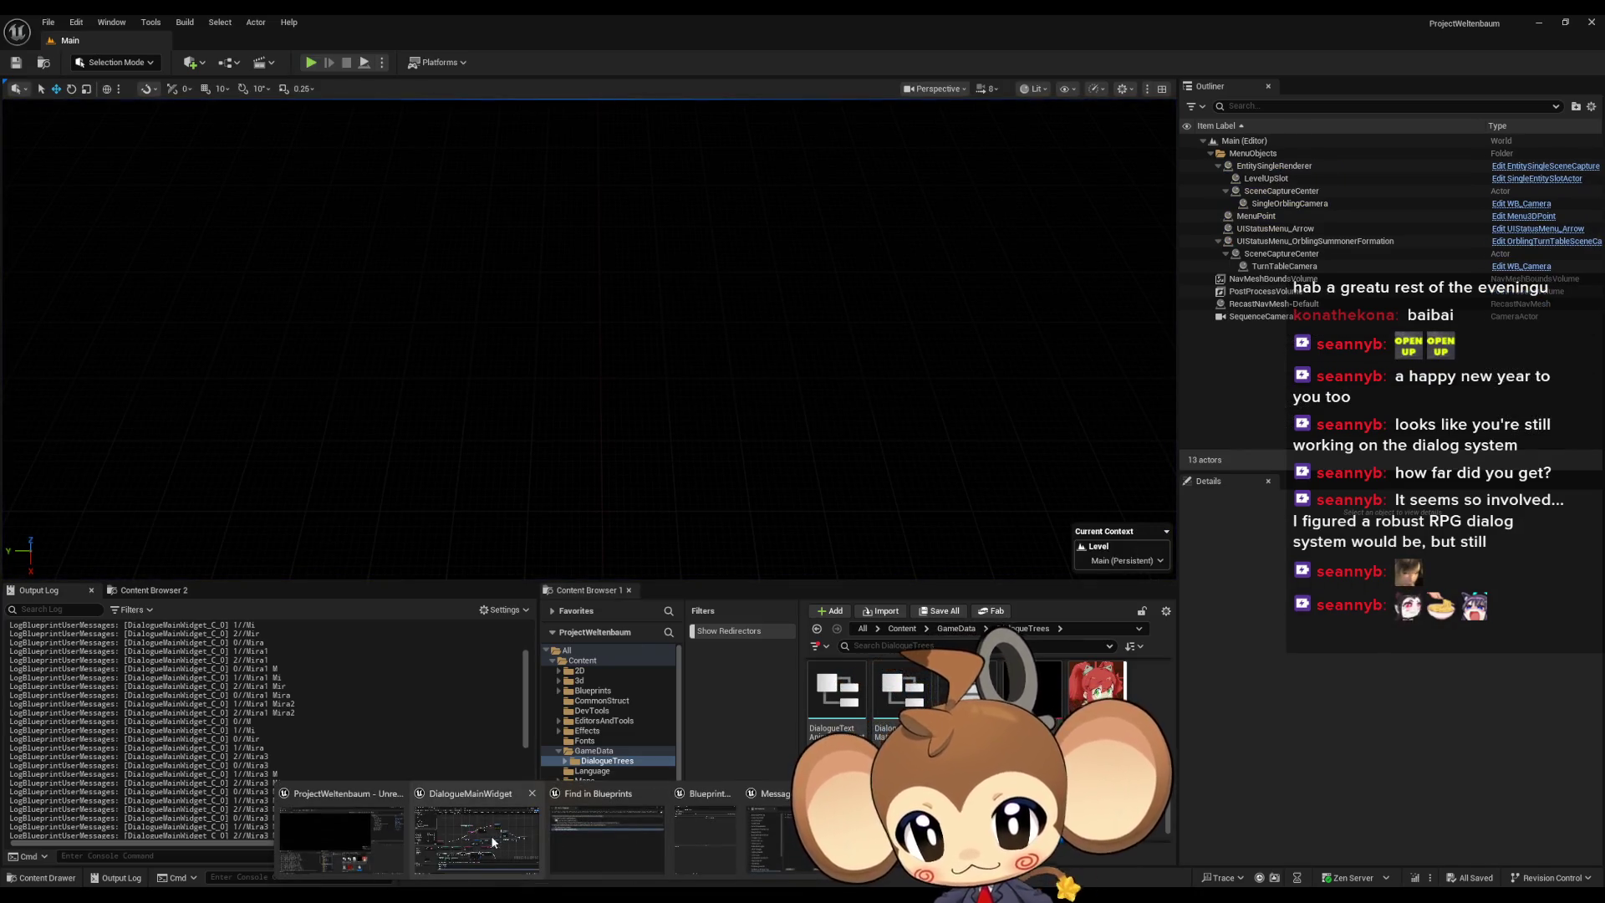
- Return to the DialogueMainWidget graph and centre the function's nodes
{"action": "left_click", "coordinate": [493, 842]}
{"action": "scroll", "coordinate": [960, 464], "scroll_direction": "down", "scroll_amount": 5}
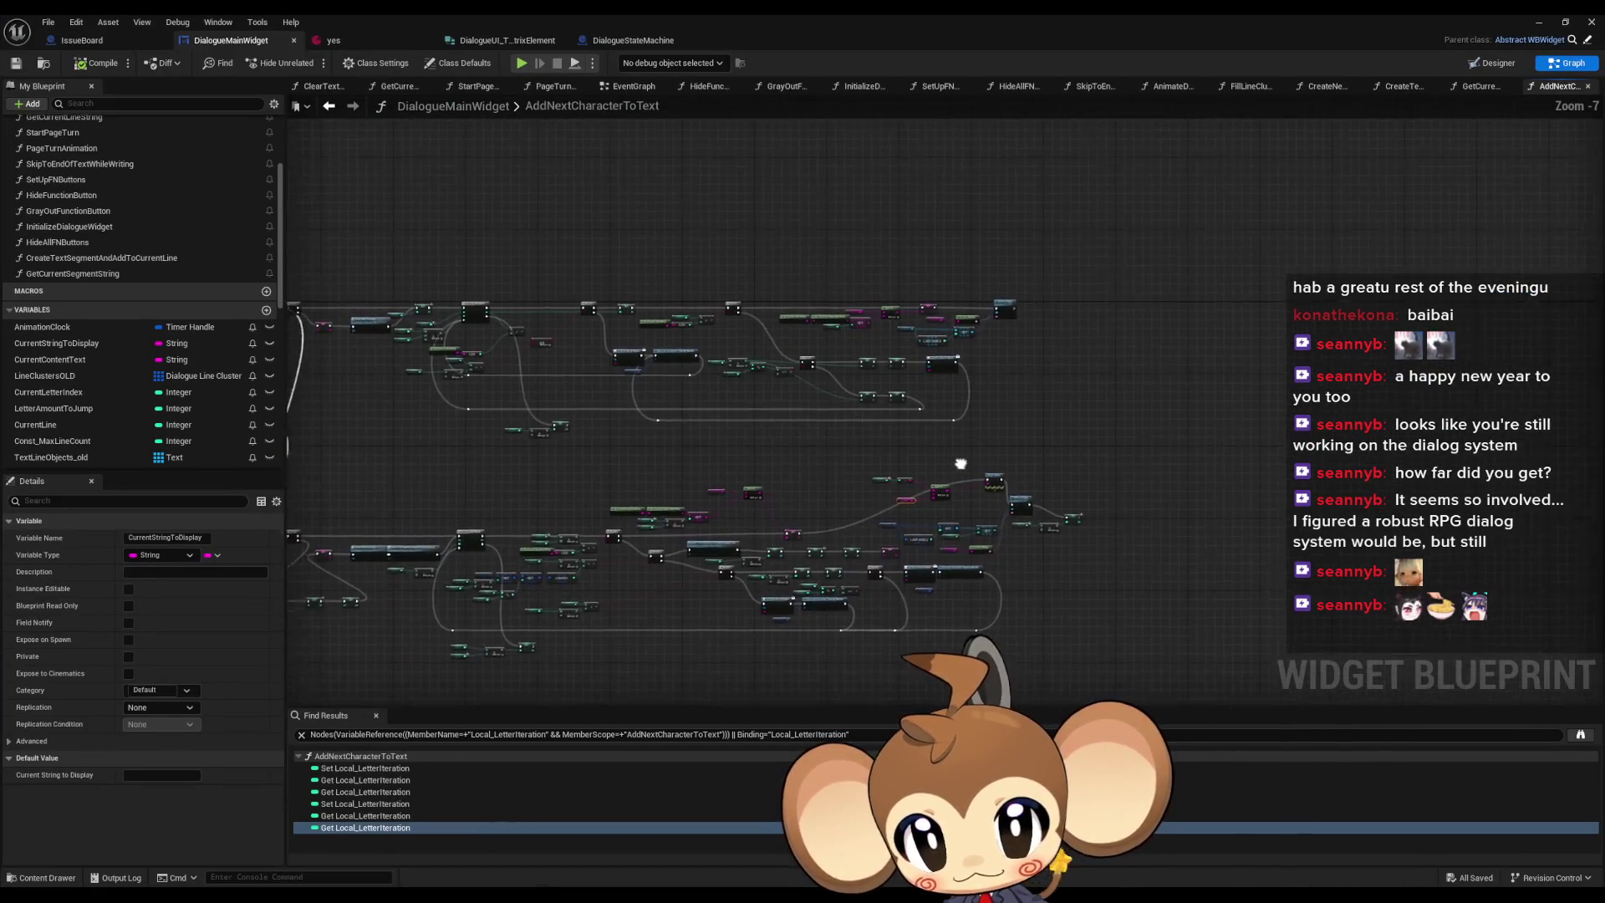
{"action": "left_click_drag", "start_coordinate": [965, 472], "coordinate": [1032, 410]}
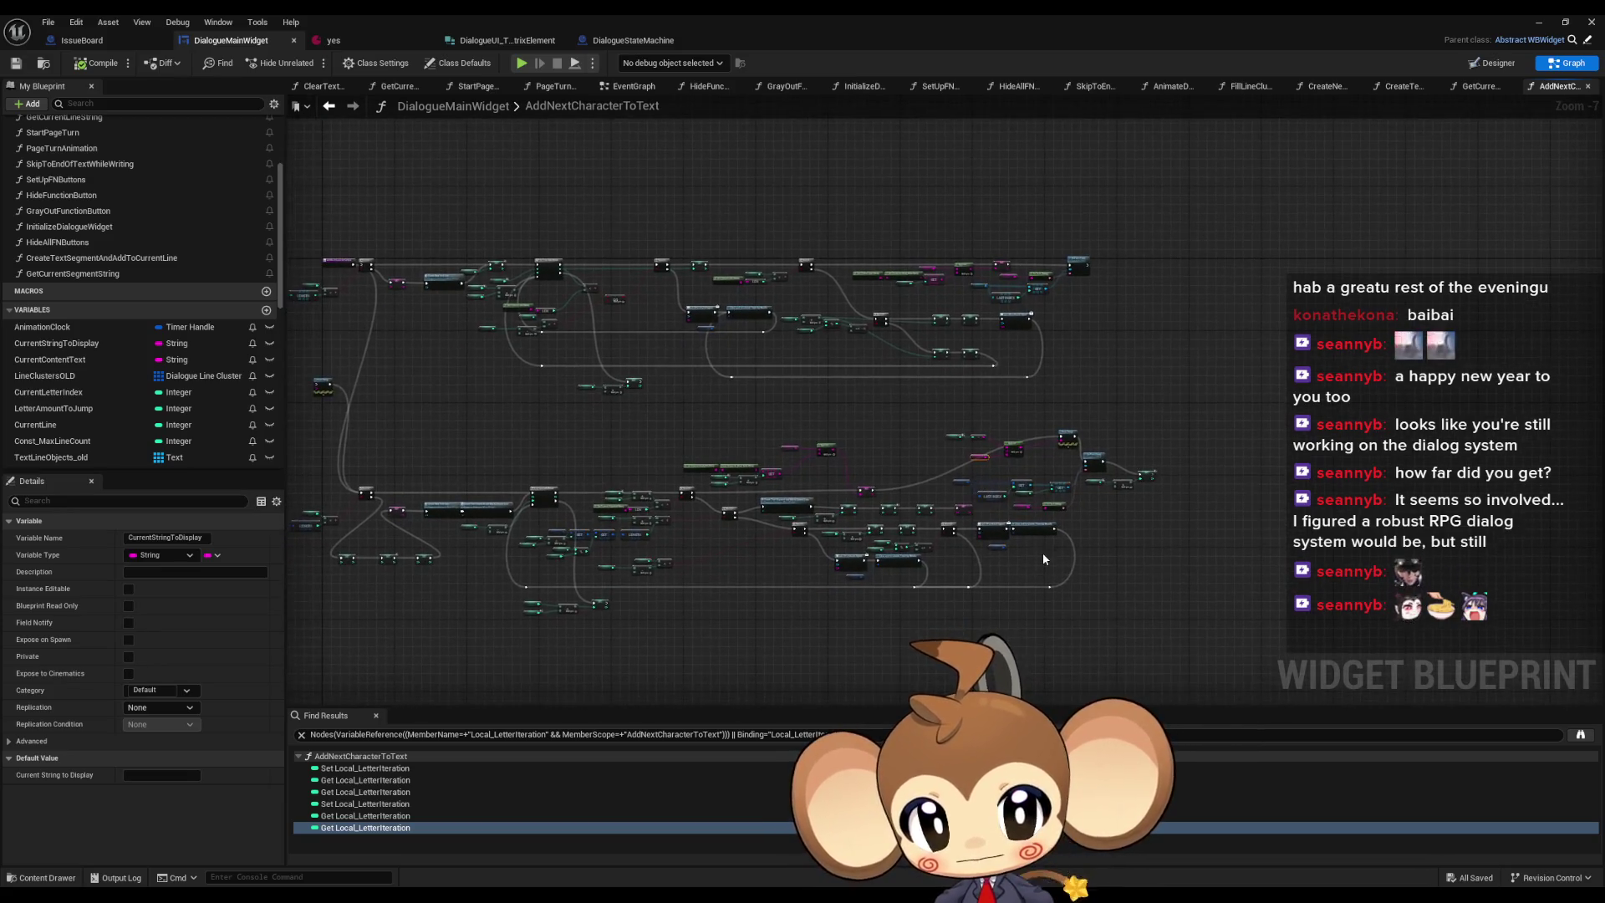
{"action": "scroll", "coordinate": [1042, 553], "scroll_direction": "up", "scroll_amount": 1}
{"action": "scroll", "coordinate": [975, 543], "scroll_direction": "up", "scroll_amount": 1}
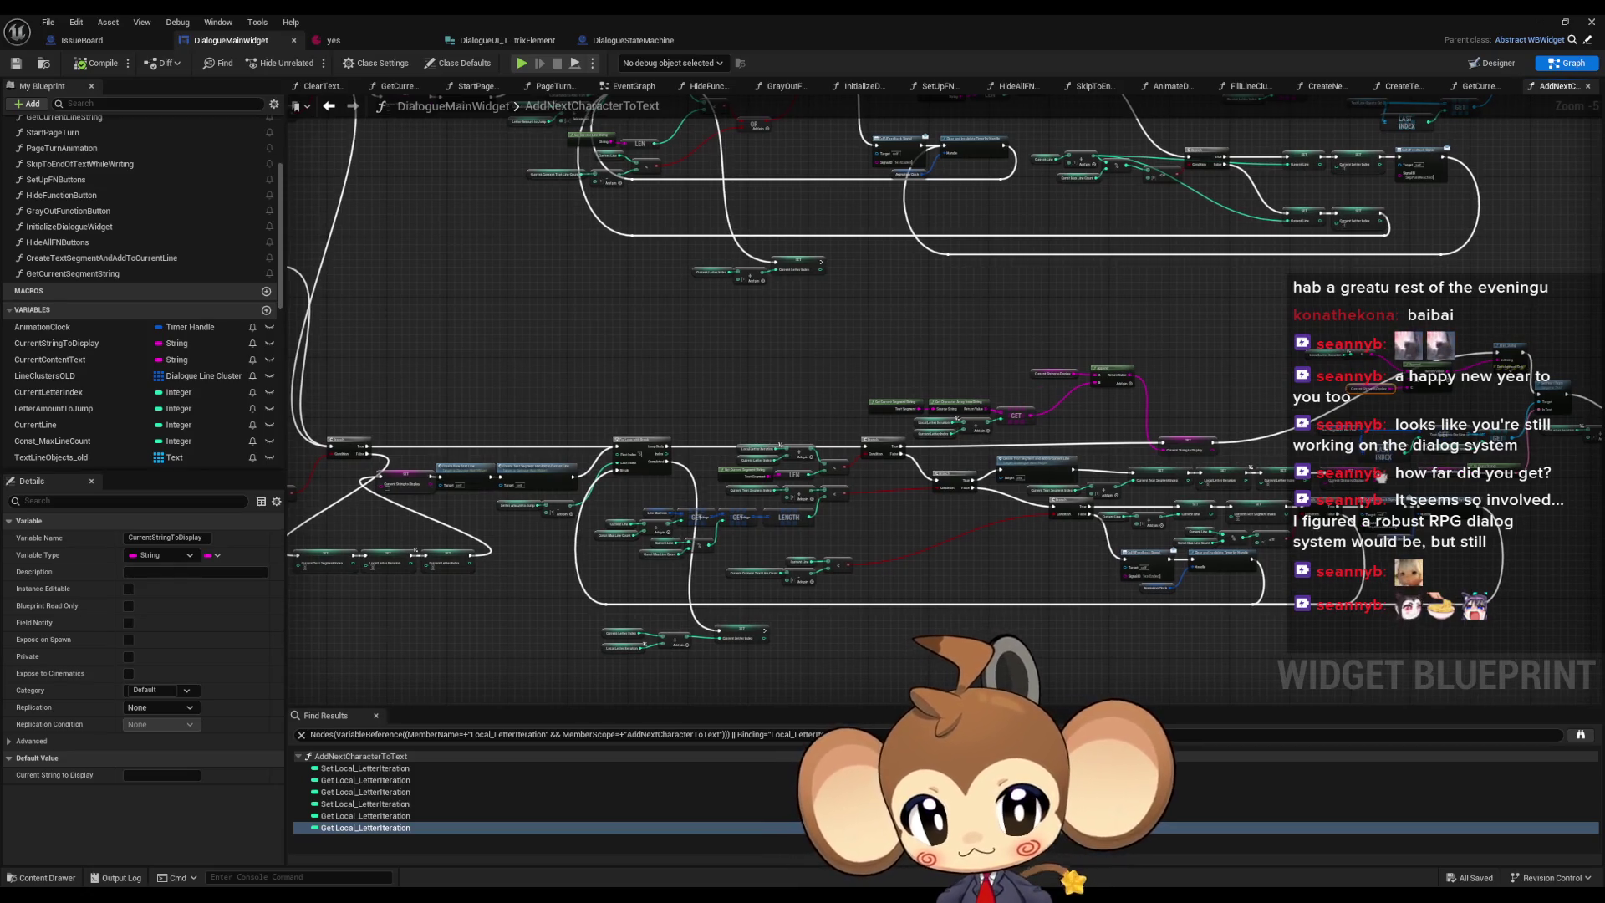
{"action": "left_click_drag", "start_coordinate": [1382, 476], "coordinate": [1266, 483]}
{"action": "scroll", "coordinate": [1231, 468], "scroll_direction": "up", "scroll_amount": 3}
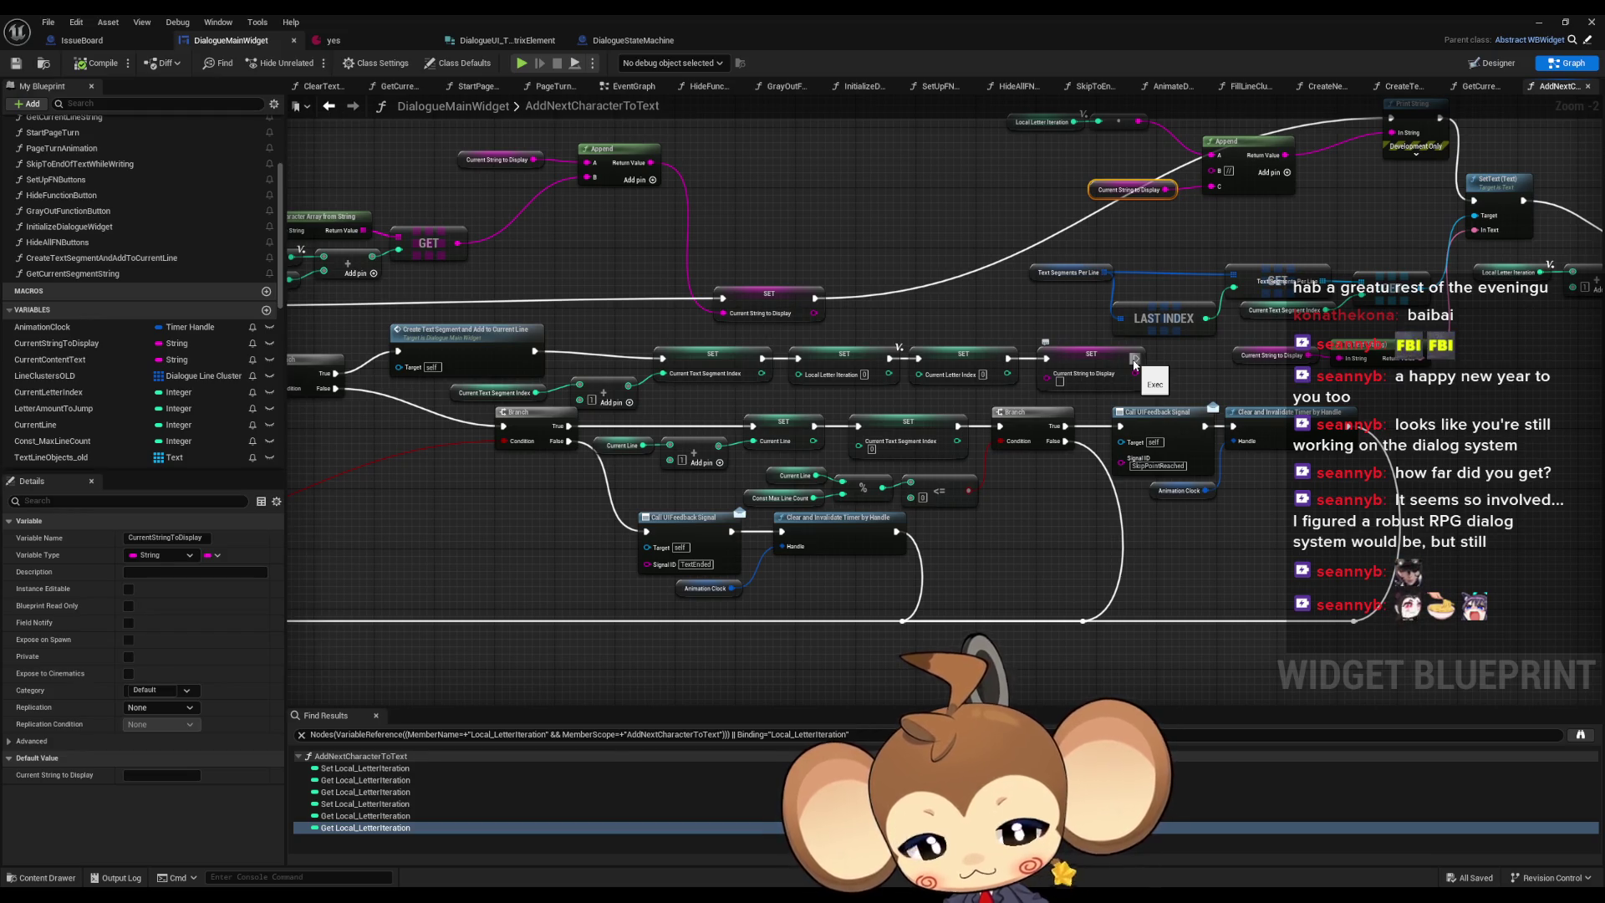
- Add a reroute knot on the bottom exec wire, removing the extra knot created
{"action": "left_click", "coordinate": [1161, 625]}
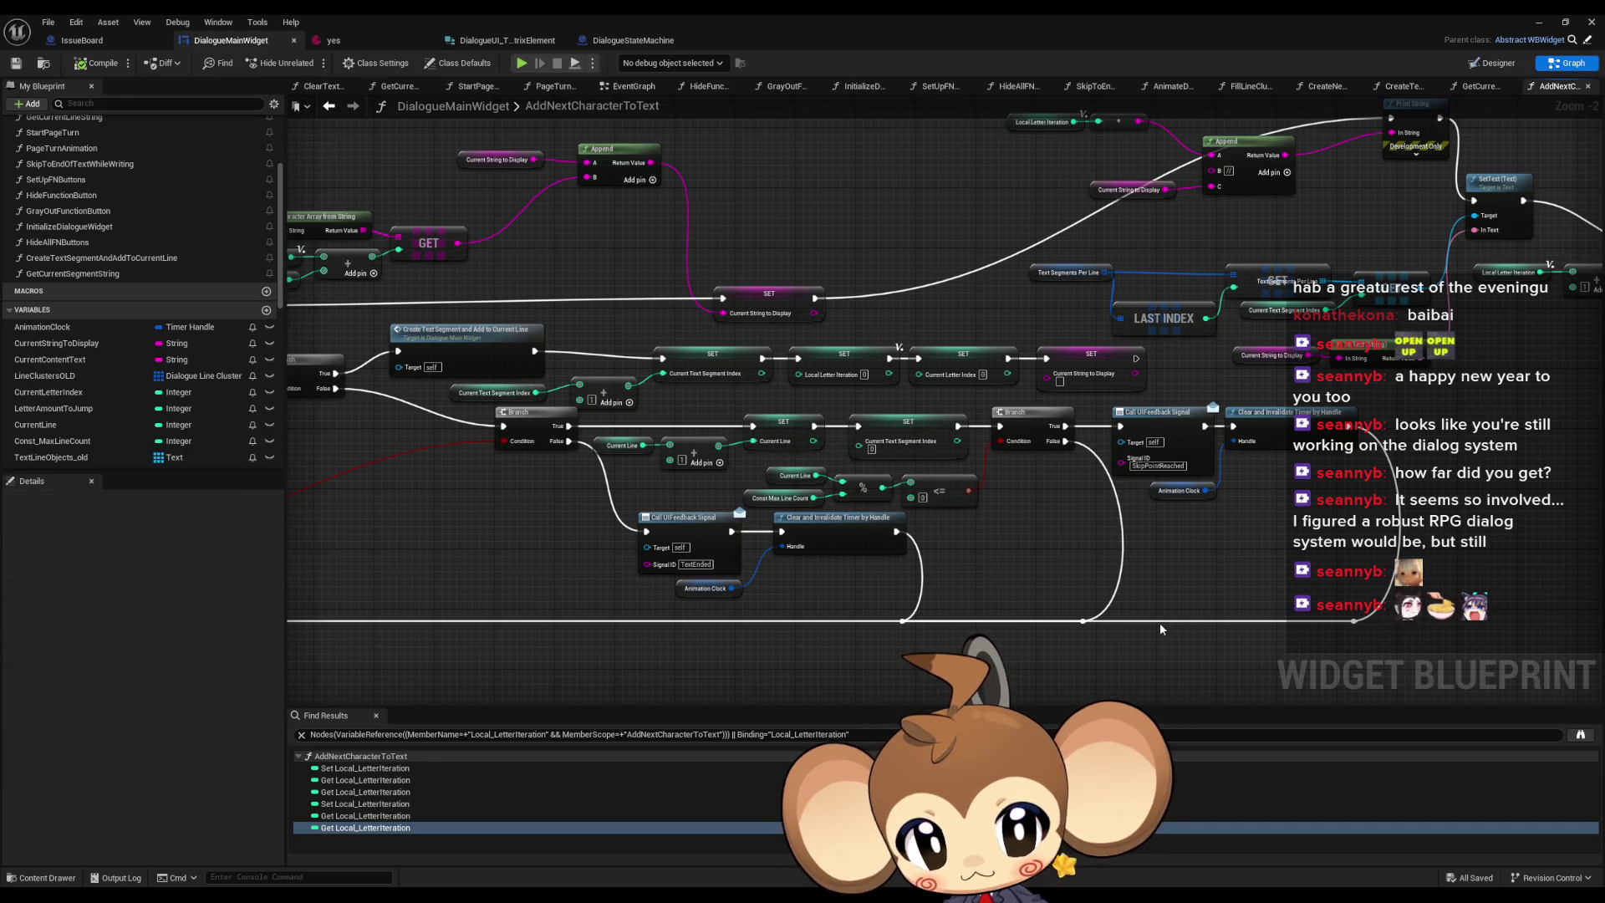
{"action": "double_click", "coordinate": [1162, 620]}
{"action": "mouse_move", "coordinate": [1164, 625]}
{"action": "left_mouse_down"}
{"action": "mouse_move", "coordinate": [1172, 675]}
{"action": "mouse_move", "coordinate": [1084, 621]}
{"action": "left_mouse_up"}
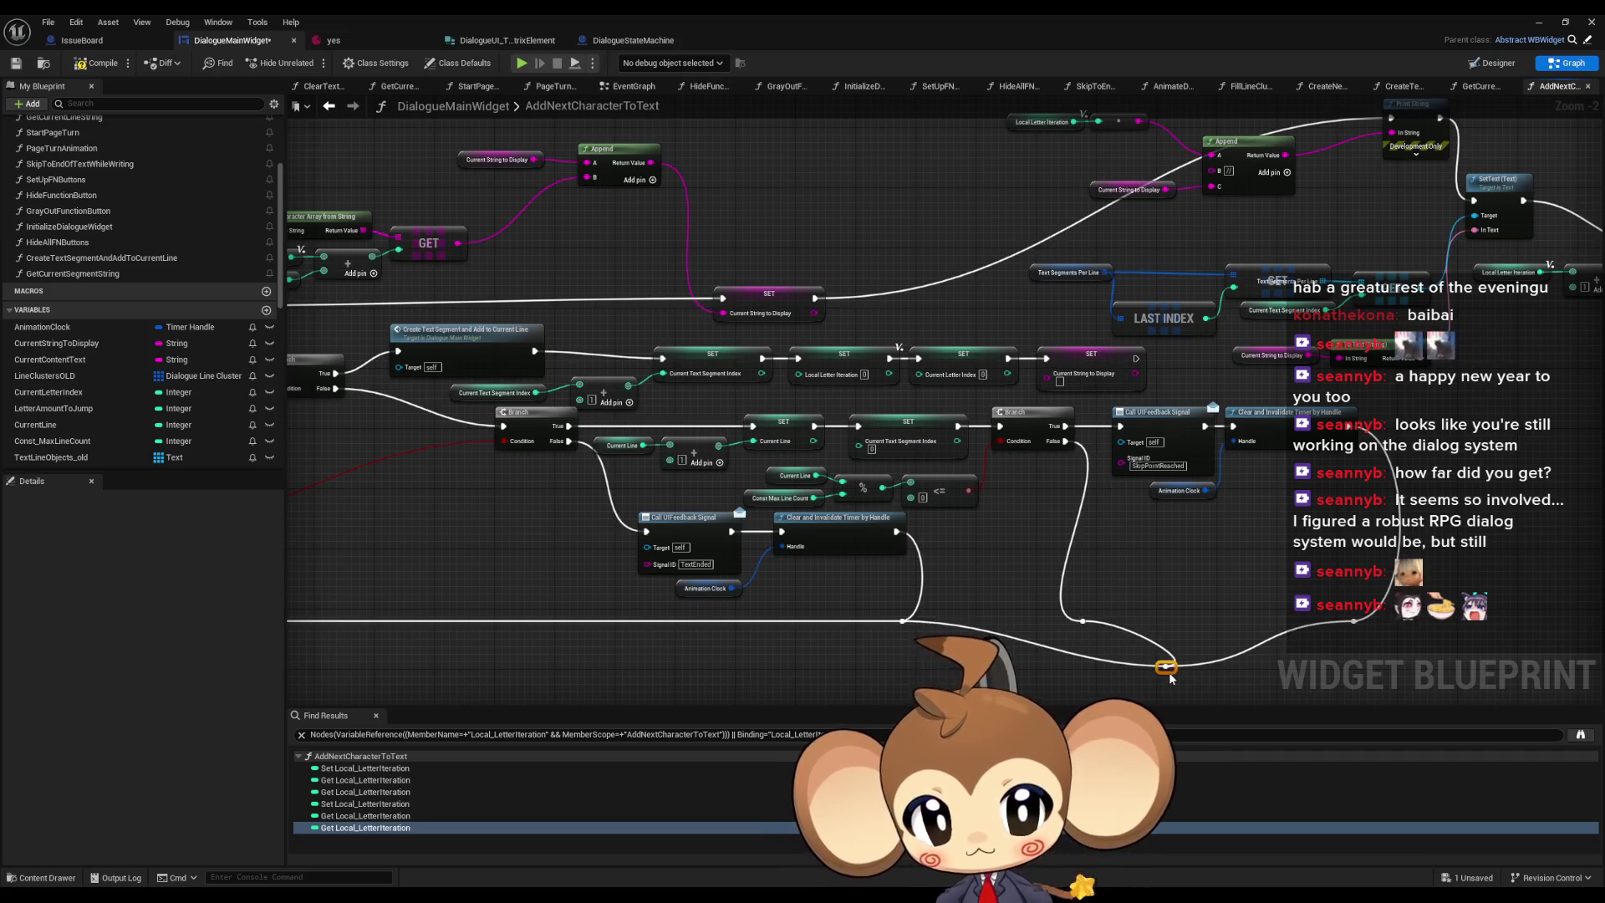
{"action": "left_click", "coordinate": [1085, 621]}
{"action": "key", "text": "Delete"}
{"action": "mouse_move", "coordinate": [1134, 639]}
{"action": "left_mouse_down"}
{"action": "mouse_move", "coordinate": [1217, 695]}
{"action": "mouse_move", "coordinate": [1247, 665]}
{"action": "left_mouse_up"}
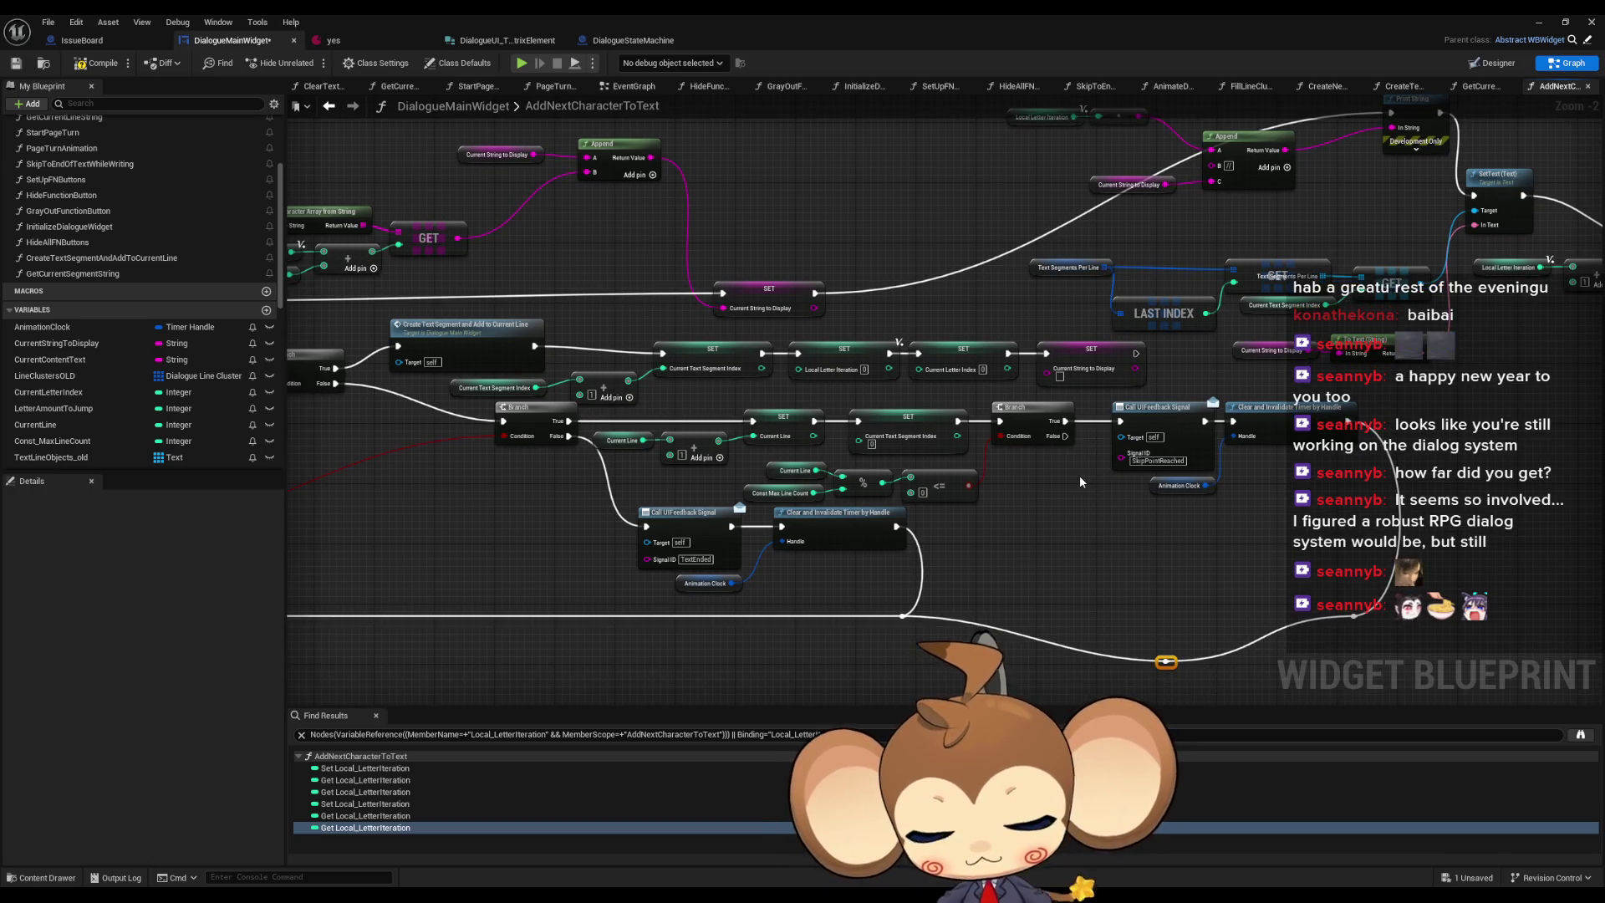
{"action": "key", "text": "ctrl+z"}
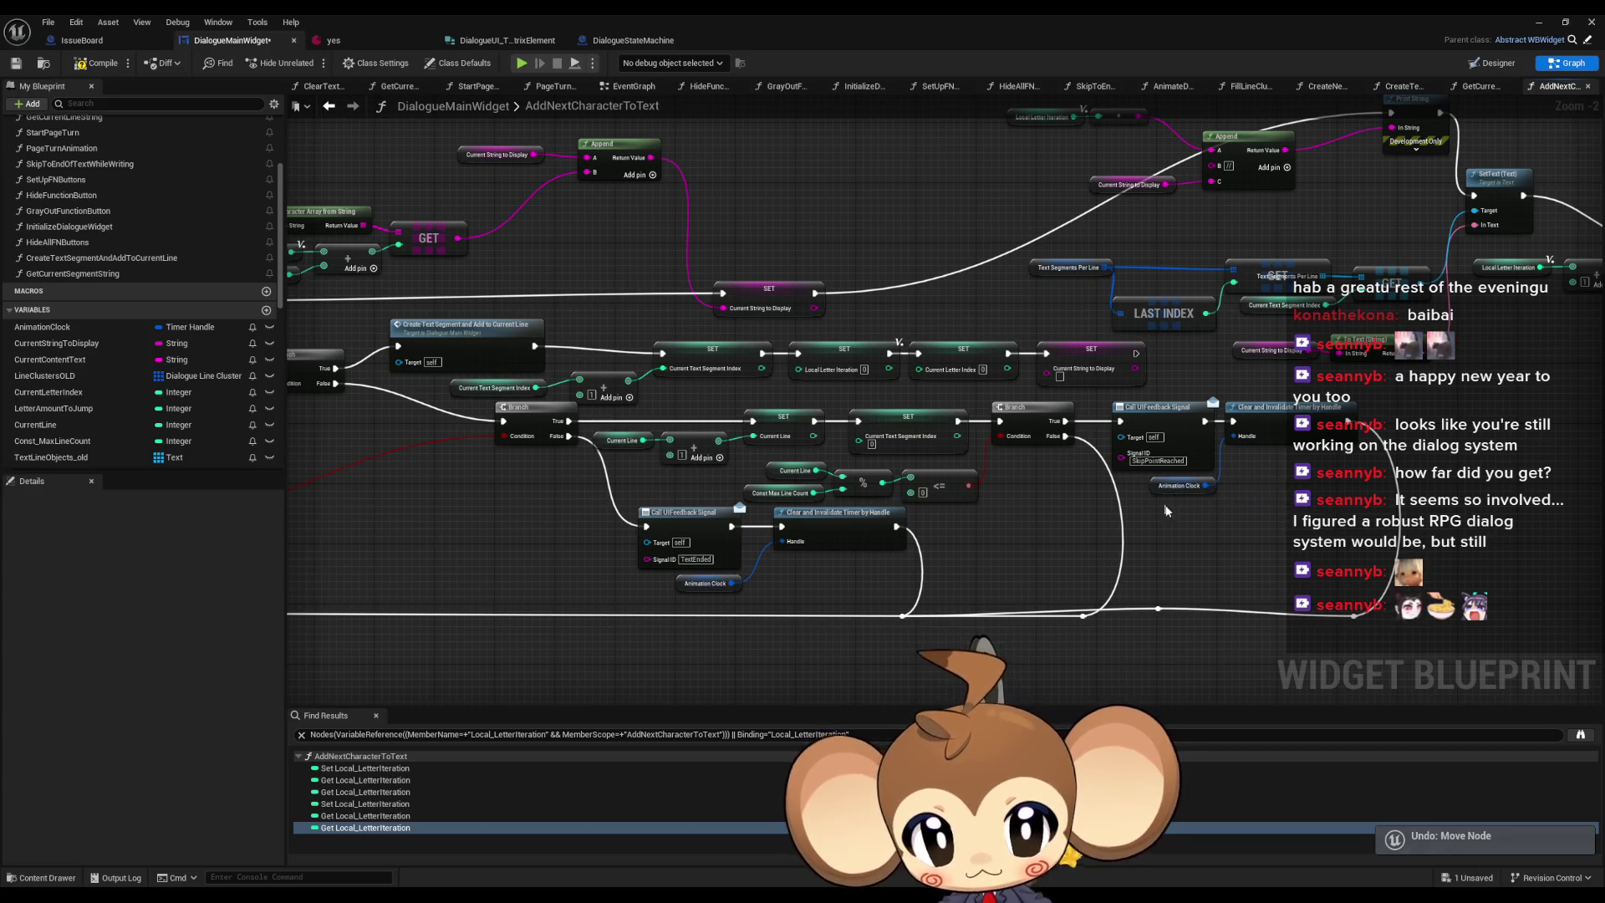
{"action": "left_click_drag", "start_coordinate": [1140, 582], "coordinate": [1206, 637]}
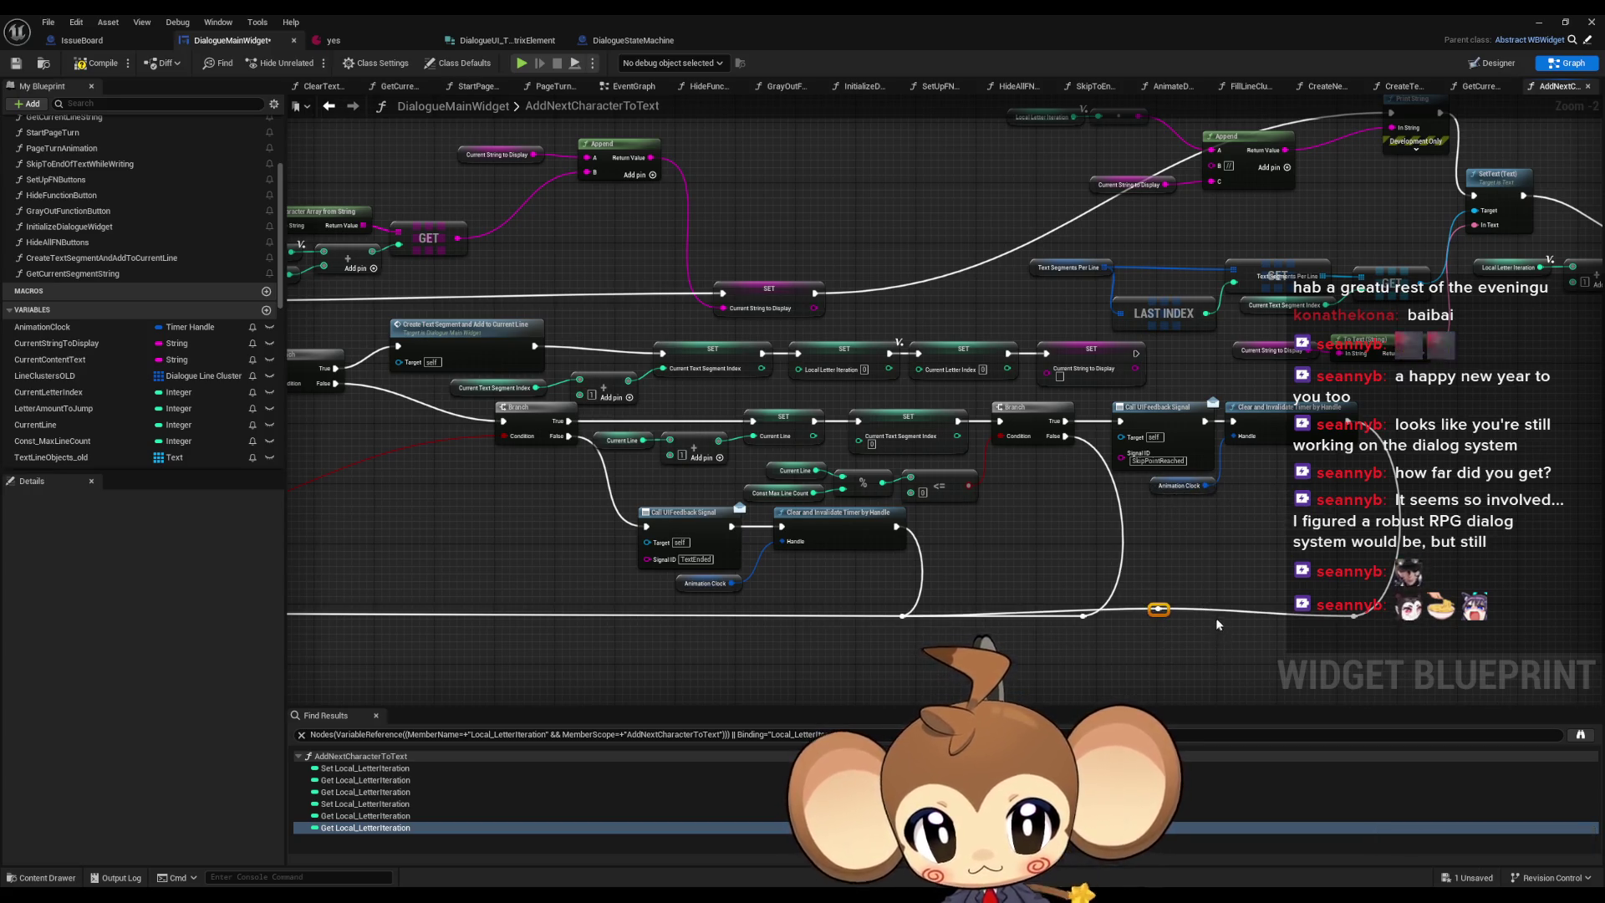
- Add another reroute knot on the bottom wire and connect the timer-clearing exec output to it
{"action": "double_click", "coordinate": [903, 617]}
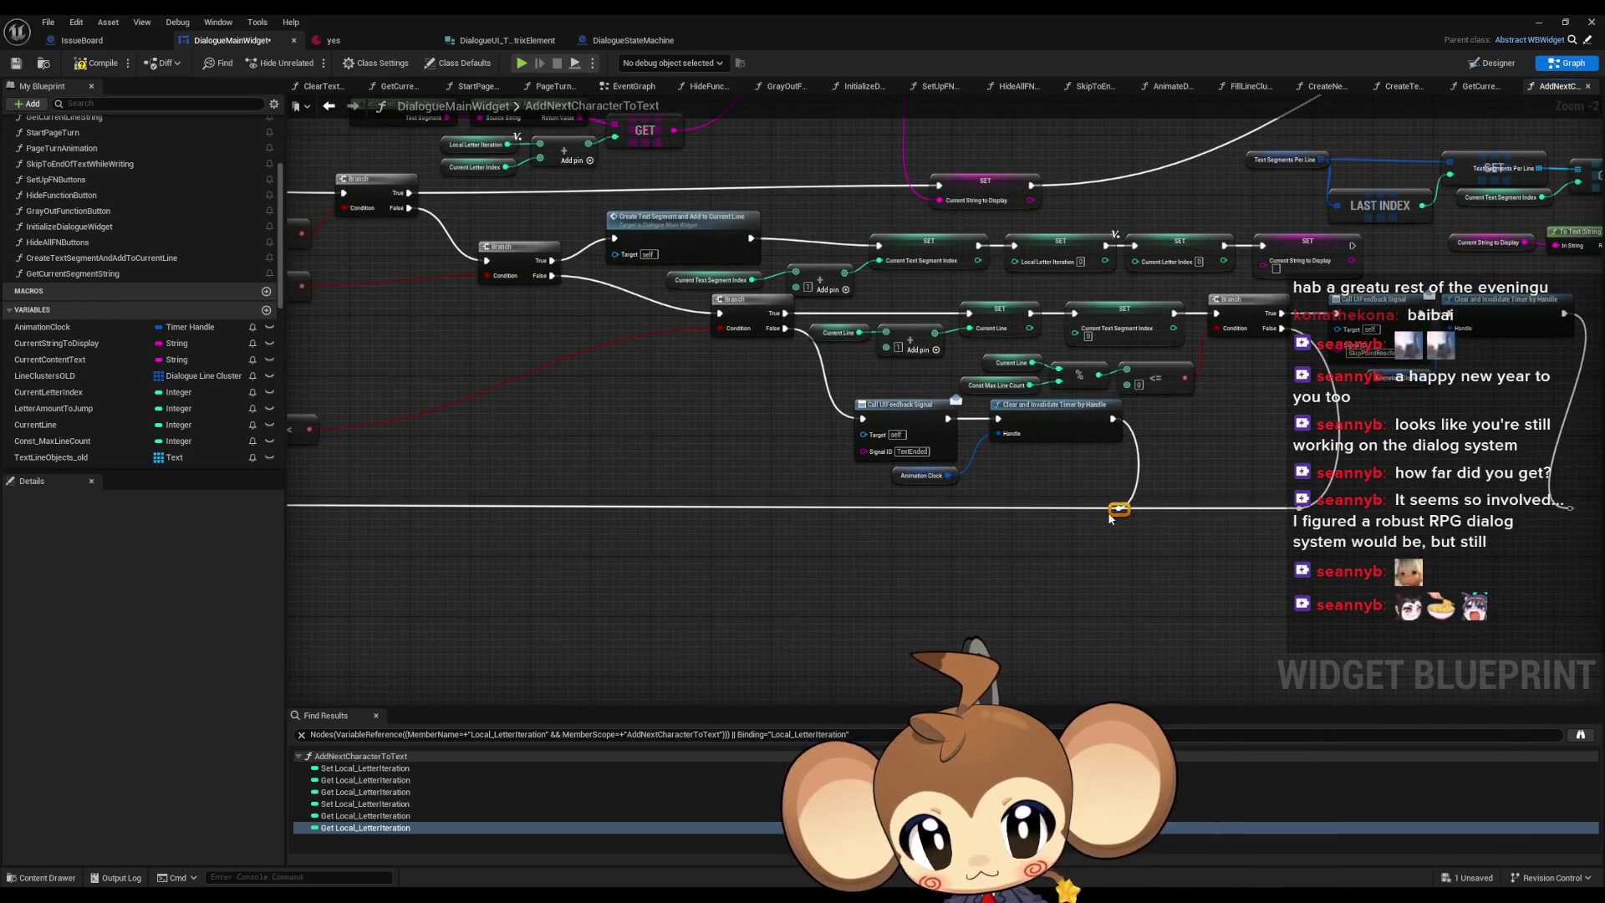
{"action": "mouse_move", "coordinate": [1118, 507]}
{"action": "left_mouse_down"}
{"action": "mouse_move", "coordinate": [1380, 568]}
{"action": "mouse_move", "coordinate": [1599, 557]}
{"action": "left_mouse_up"}
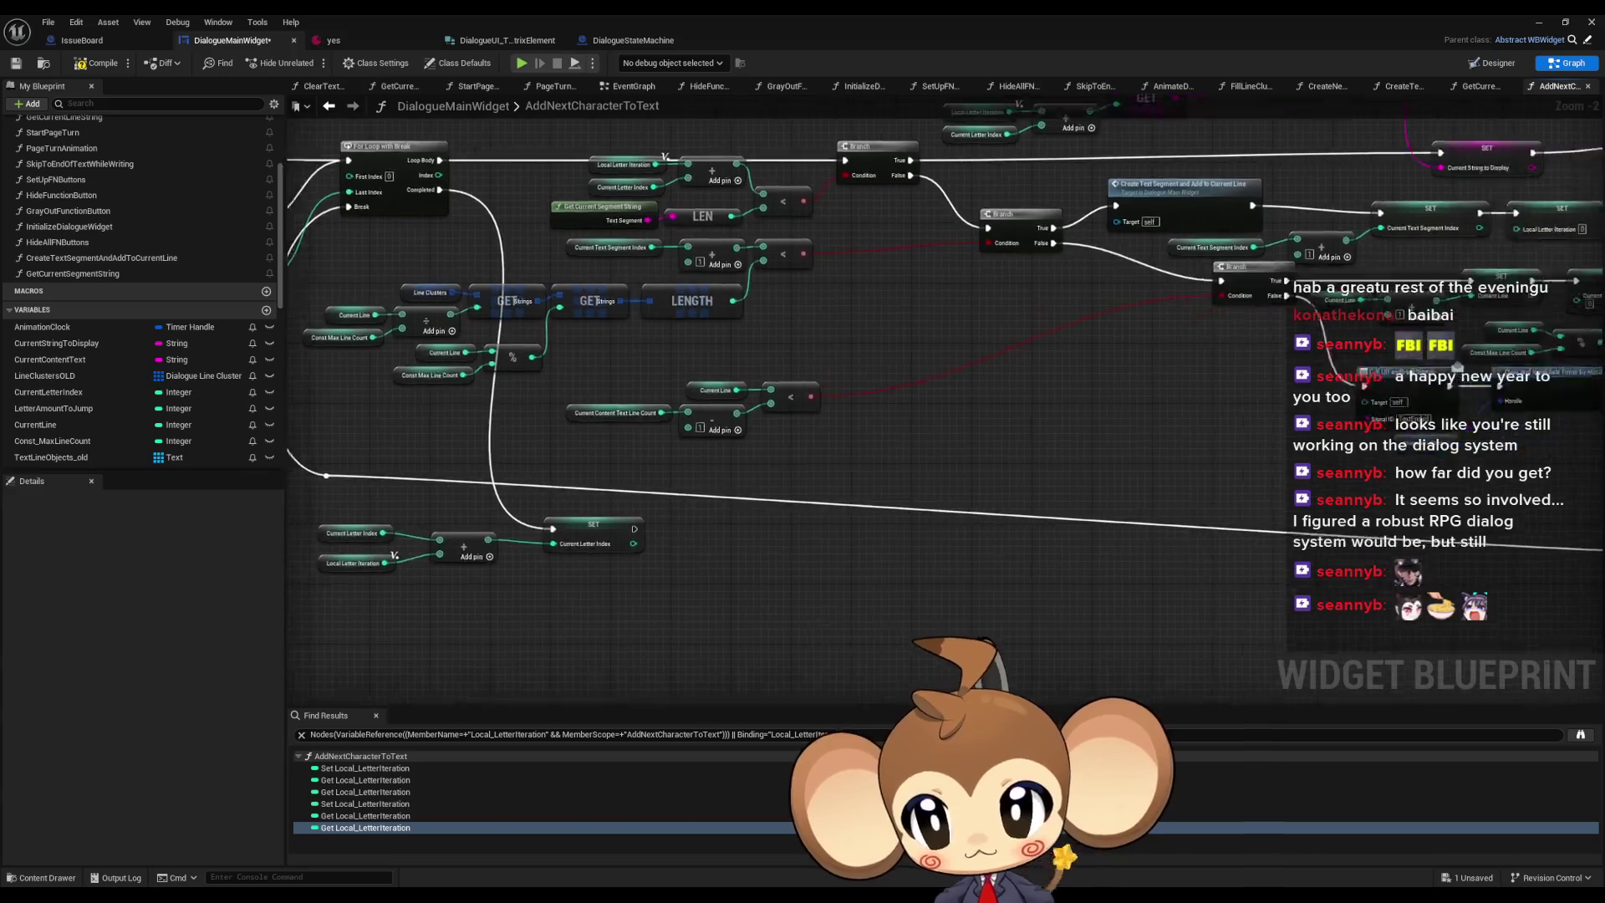
{"action": "scroll", "coordinate": [1196, 493], "scroll_direction": "up", "scroll_amount": 2}
{"action": "mouse_move", "coordinate": [1192, 238]}
{"action": "left_mouse_down"}
{"action": "mouse_move", "coordinate": [1217, 506]}
{"action": "mouse_move", "coordinate": [1200, 495]}
{"action": "left_mouse_up"}
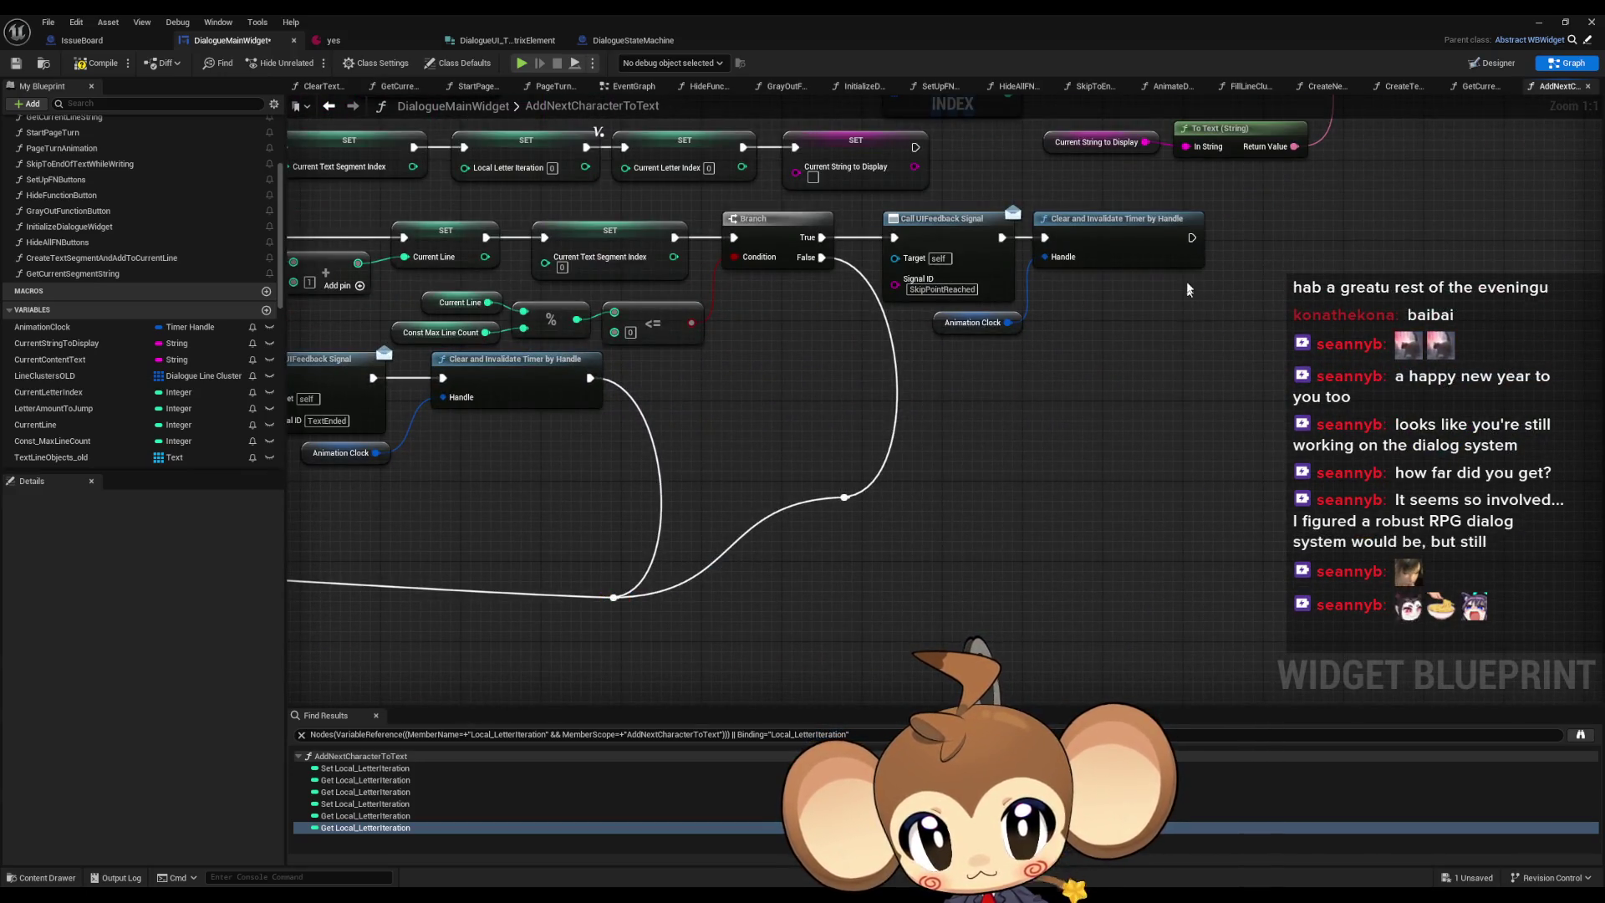
{"action": "mouse_move", "coordinate": [1192, 237]}
{"action": "left_mouse_down"}
{"action": "mouse_move", "coordinate": [828, 489]}
{"action": "mouse_move", "coordinate": [848, 500]}
{"action": "left_mouse_up"}
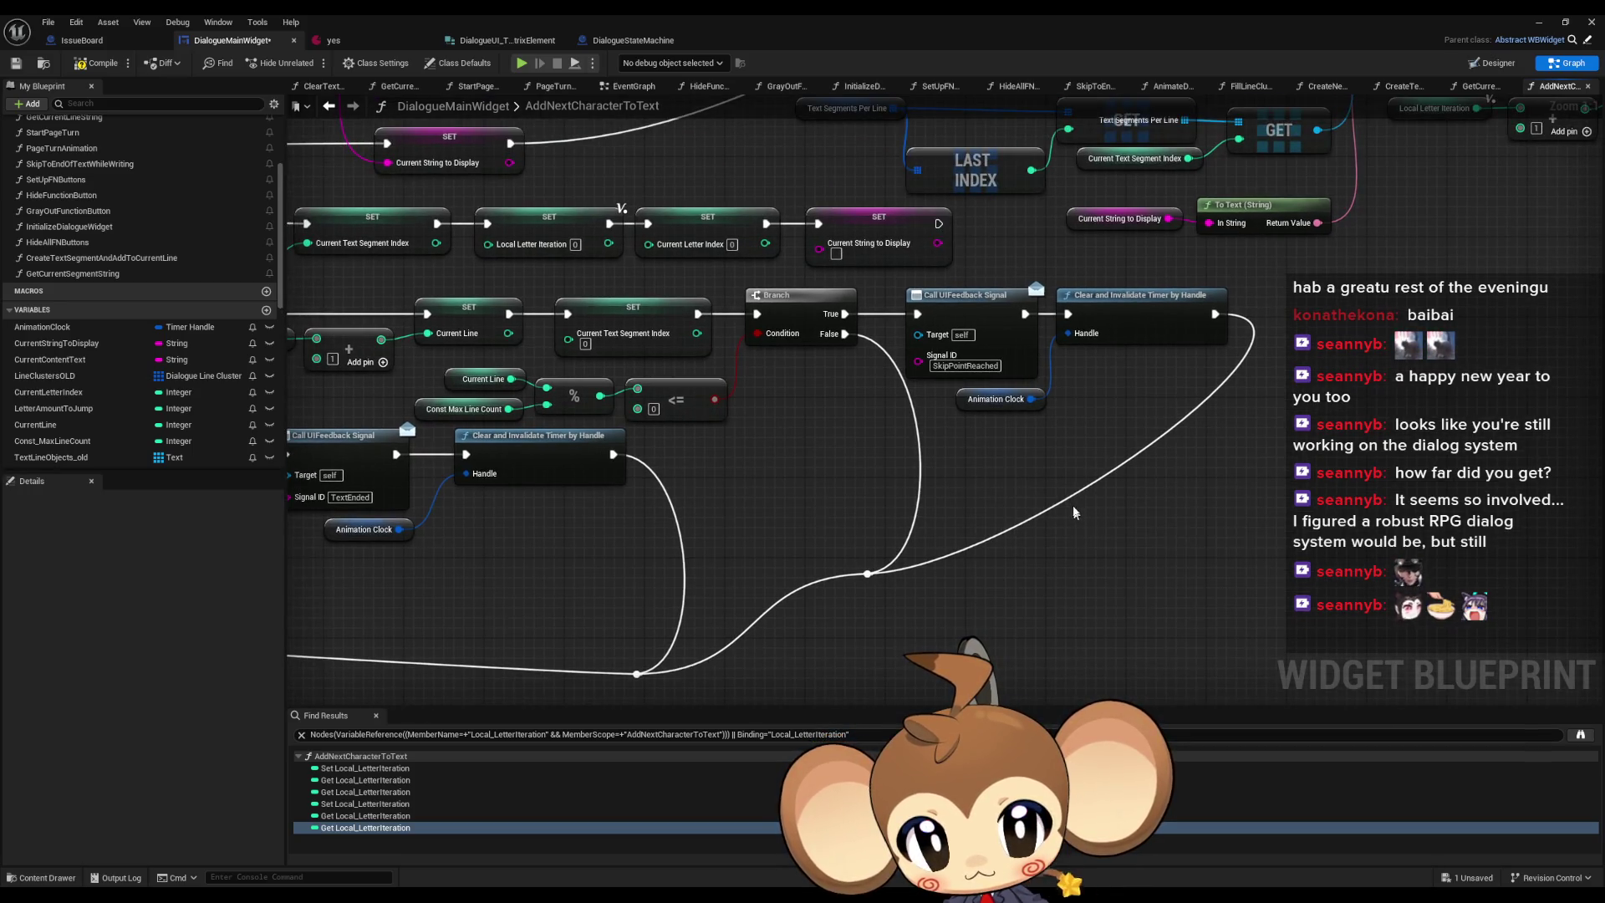
- Route Current String to Display's SET exec output into the loop-back reroute, then close the Blueprint editor
{"action": "double_click", "coordinate": [1058, 494]}
{"action": "mouse_move", "coordinate": [939, 223]}
{"action": "left_mouse_down"}
{"action": "mouse_move", "coordinate": [1045, 506]}
{"action": "mouse_move", "coordinate": [1059, 495]}
{"action": "mouse_move", "coordinate": [1099, 582]}
{"action": "mouse_move", "coordinate": [1134, 601]}
{"action": "left_mouse_up"}
{"action": "scroll", "coordinate": [959, 574], "scroll_direction": "down", "scroll_amount": 3}
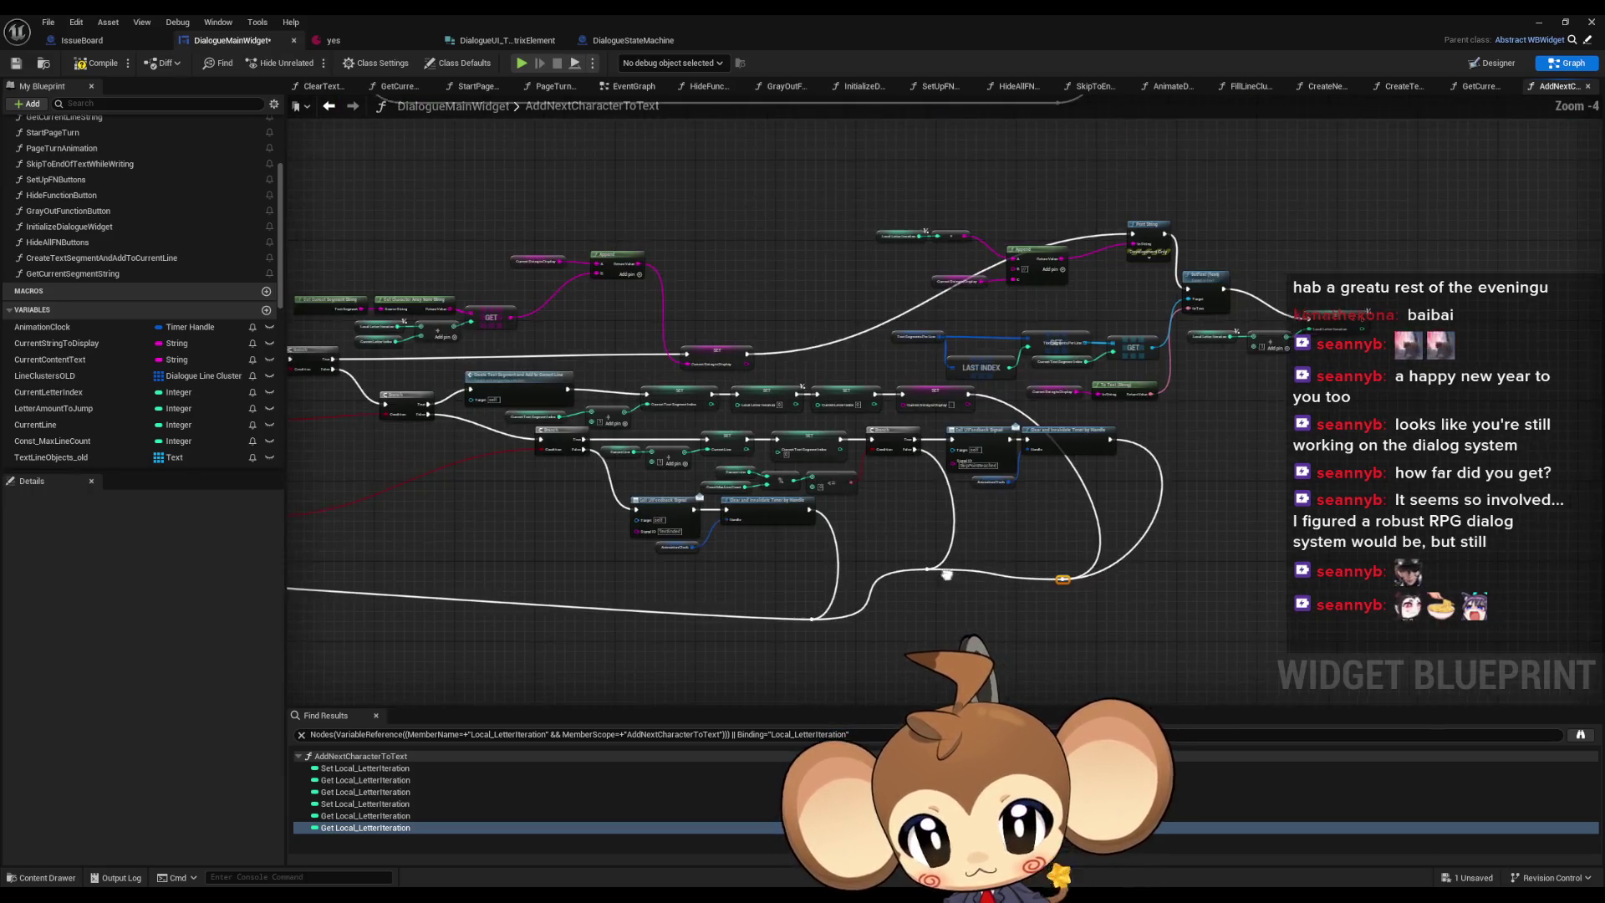
{"action": "left_click", "coordinate": [1591, 21]}
{"action": "left_click", "coordinate": [311, 62]}
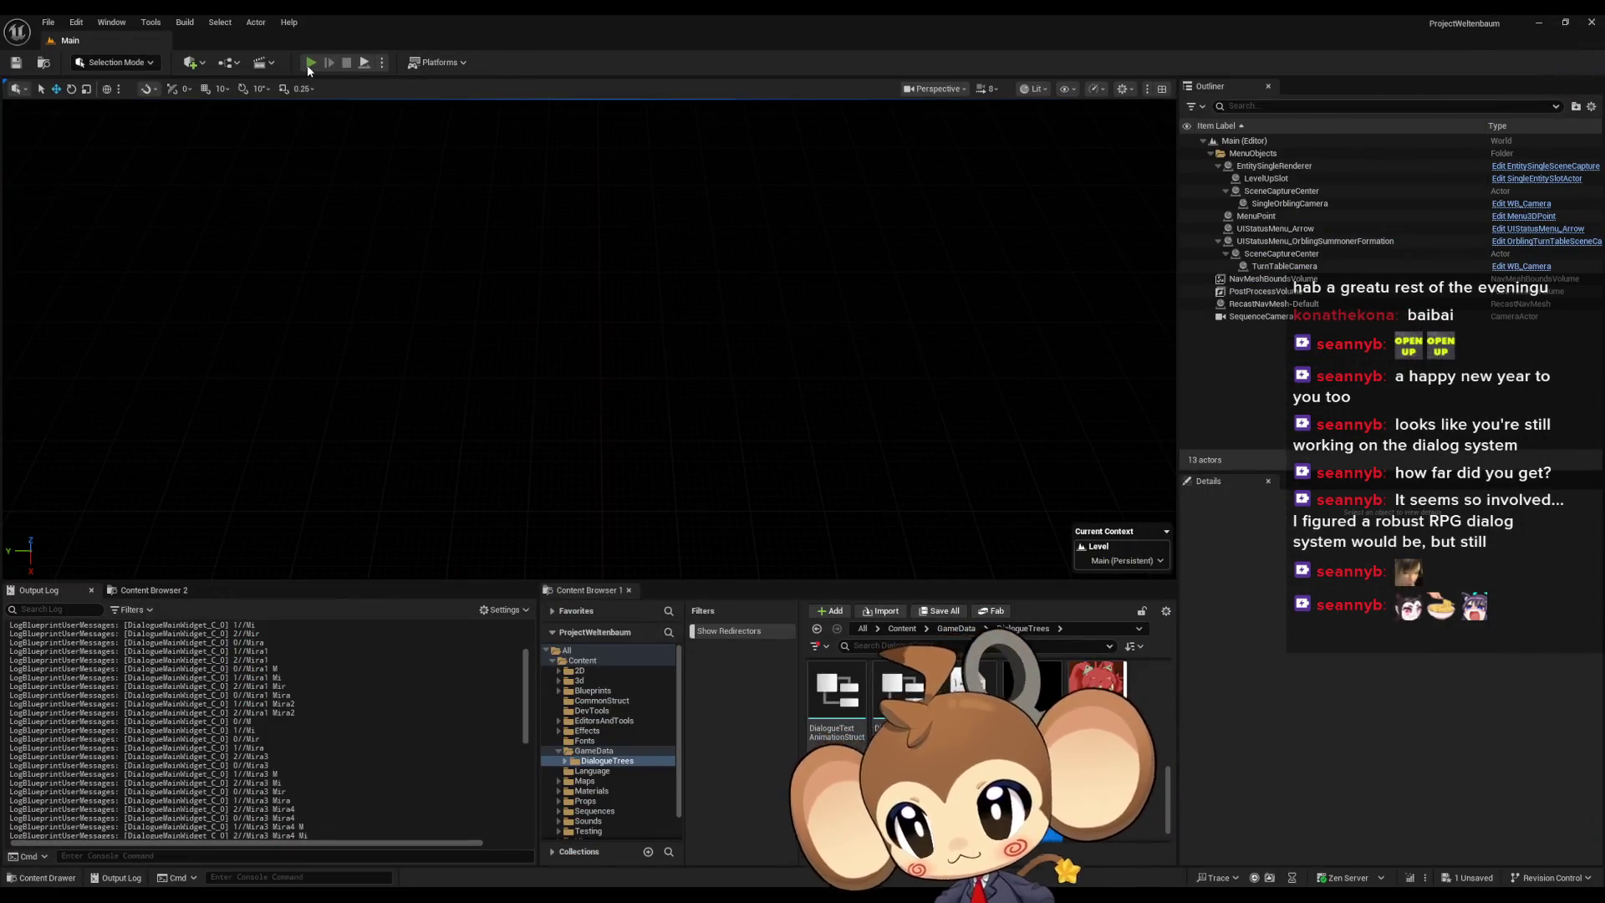
- Load the saved game, clear the Output Log, watch the line reach Mira8, then stop
{"action": "left_click", "coordinate": [251, 494]}
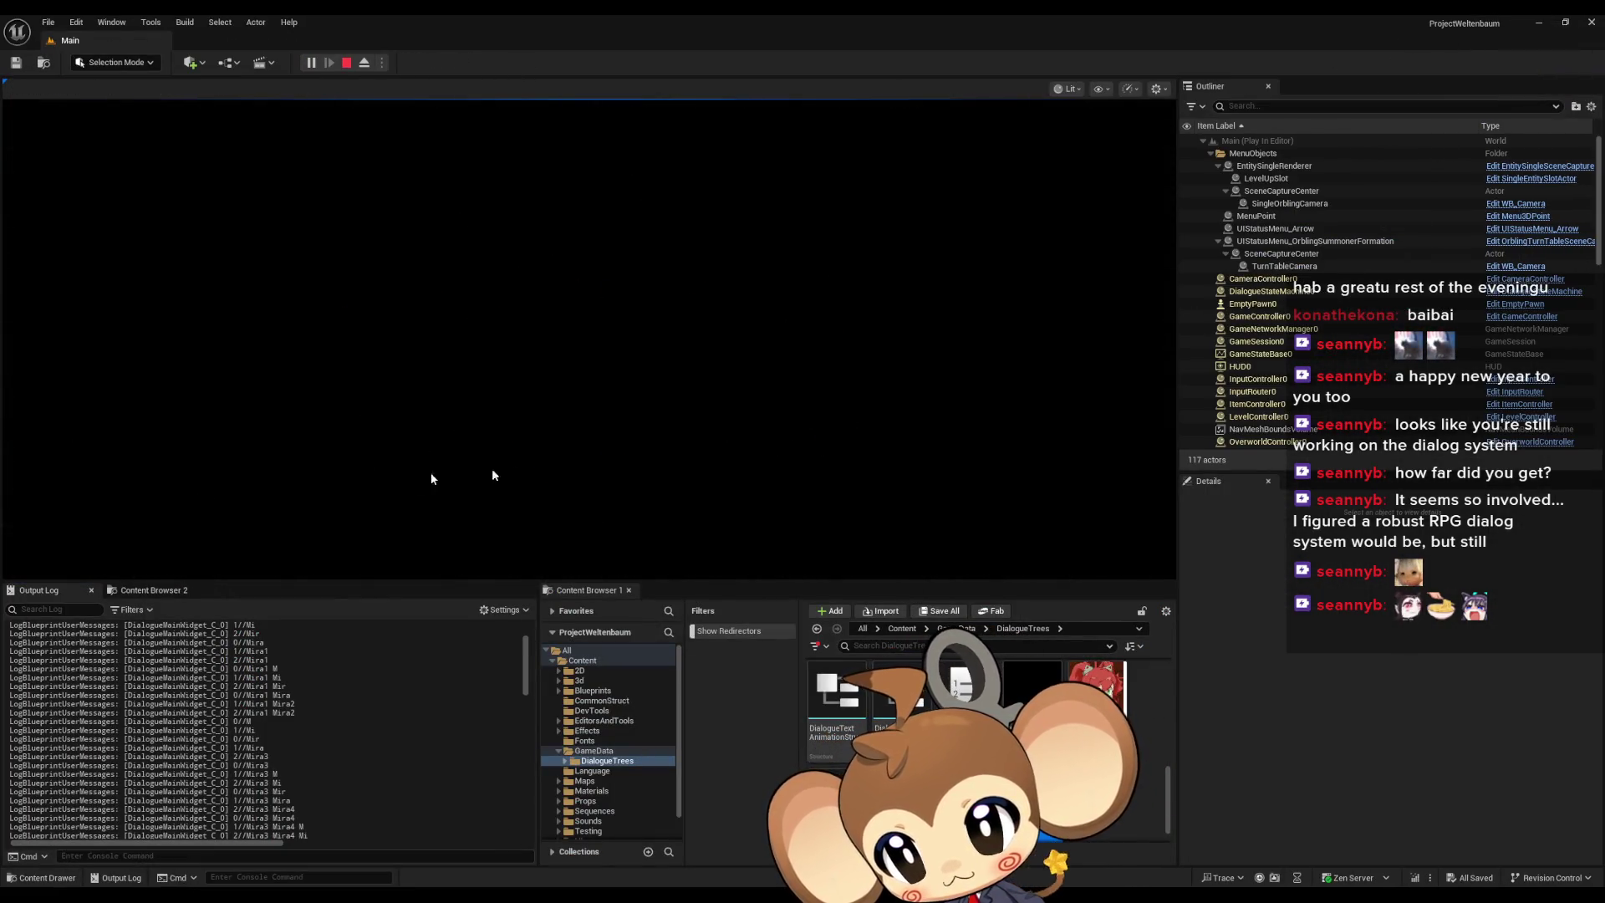
{"action": "right_click", "coordinate": [352, 677]}
{"action": "left_click", "coordinate": [393, 794]}
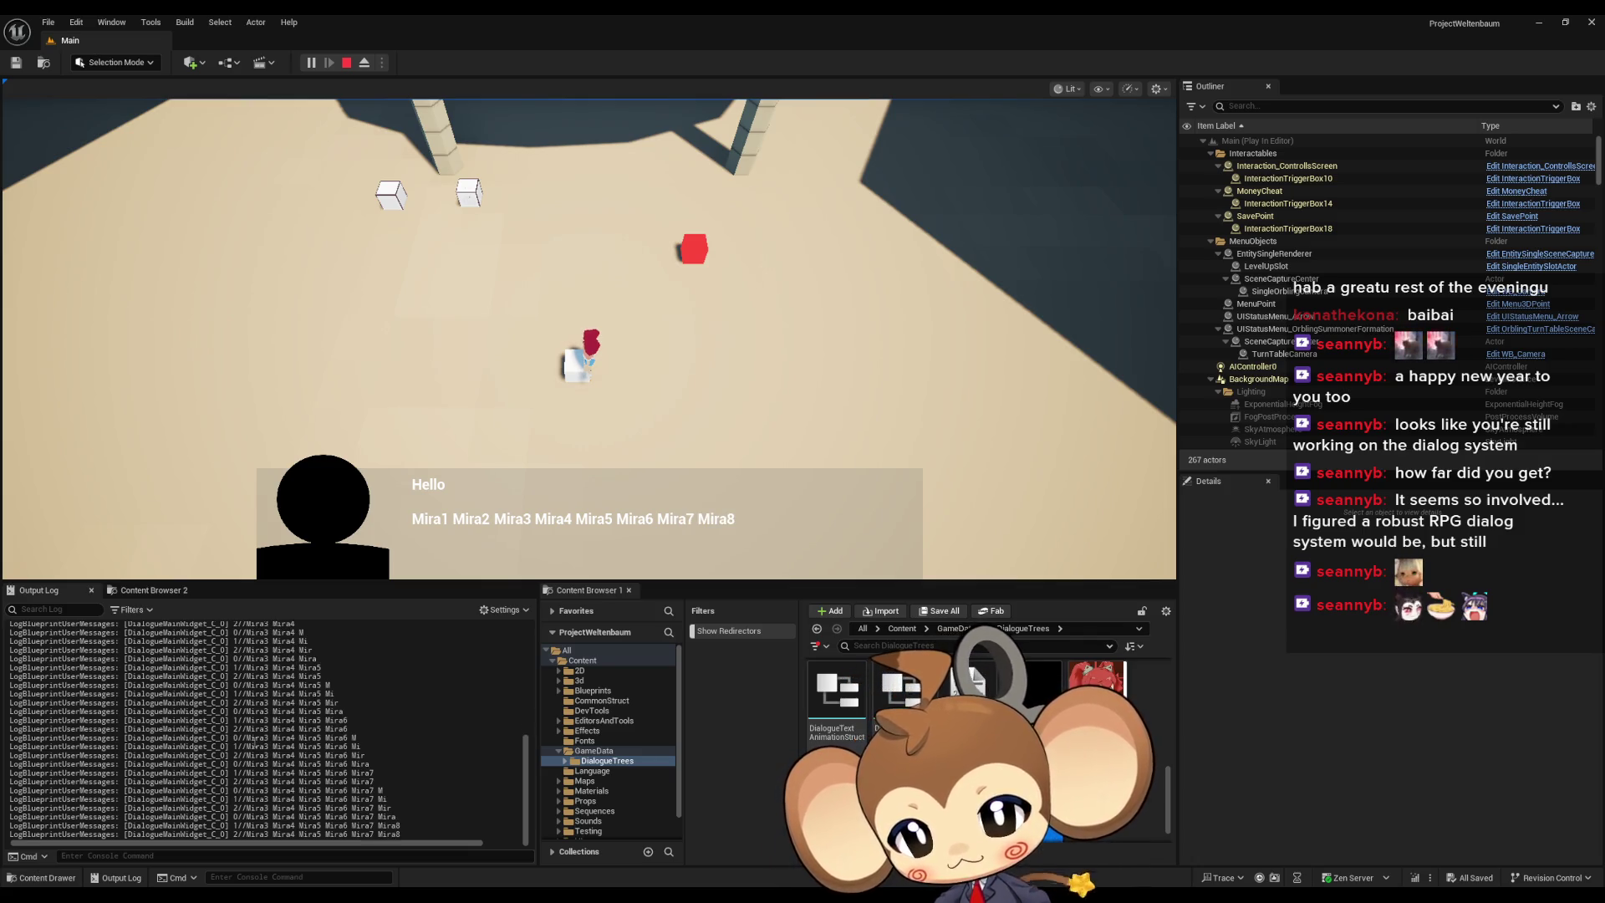
{"action": "scroll", "coordinate": [373, 784], "scroll_direction": "up", "scroll_amount": 10}
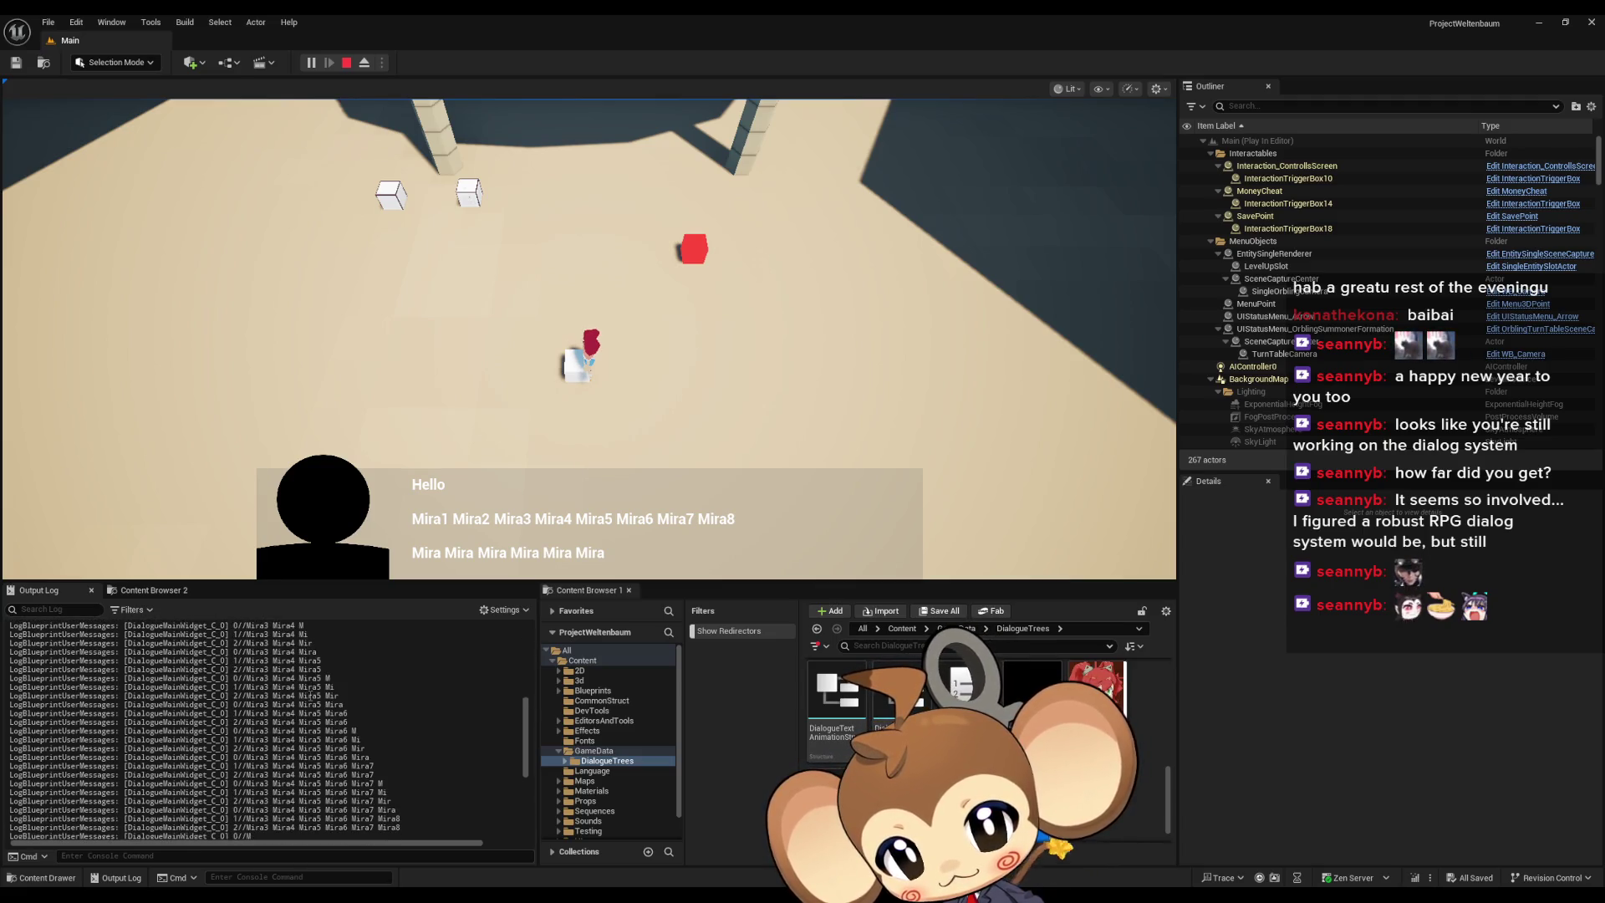
{"action": "scroll", "coordinate": [311, 697], "scroll_direction": "up", "scroll_amount": 10}
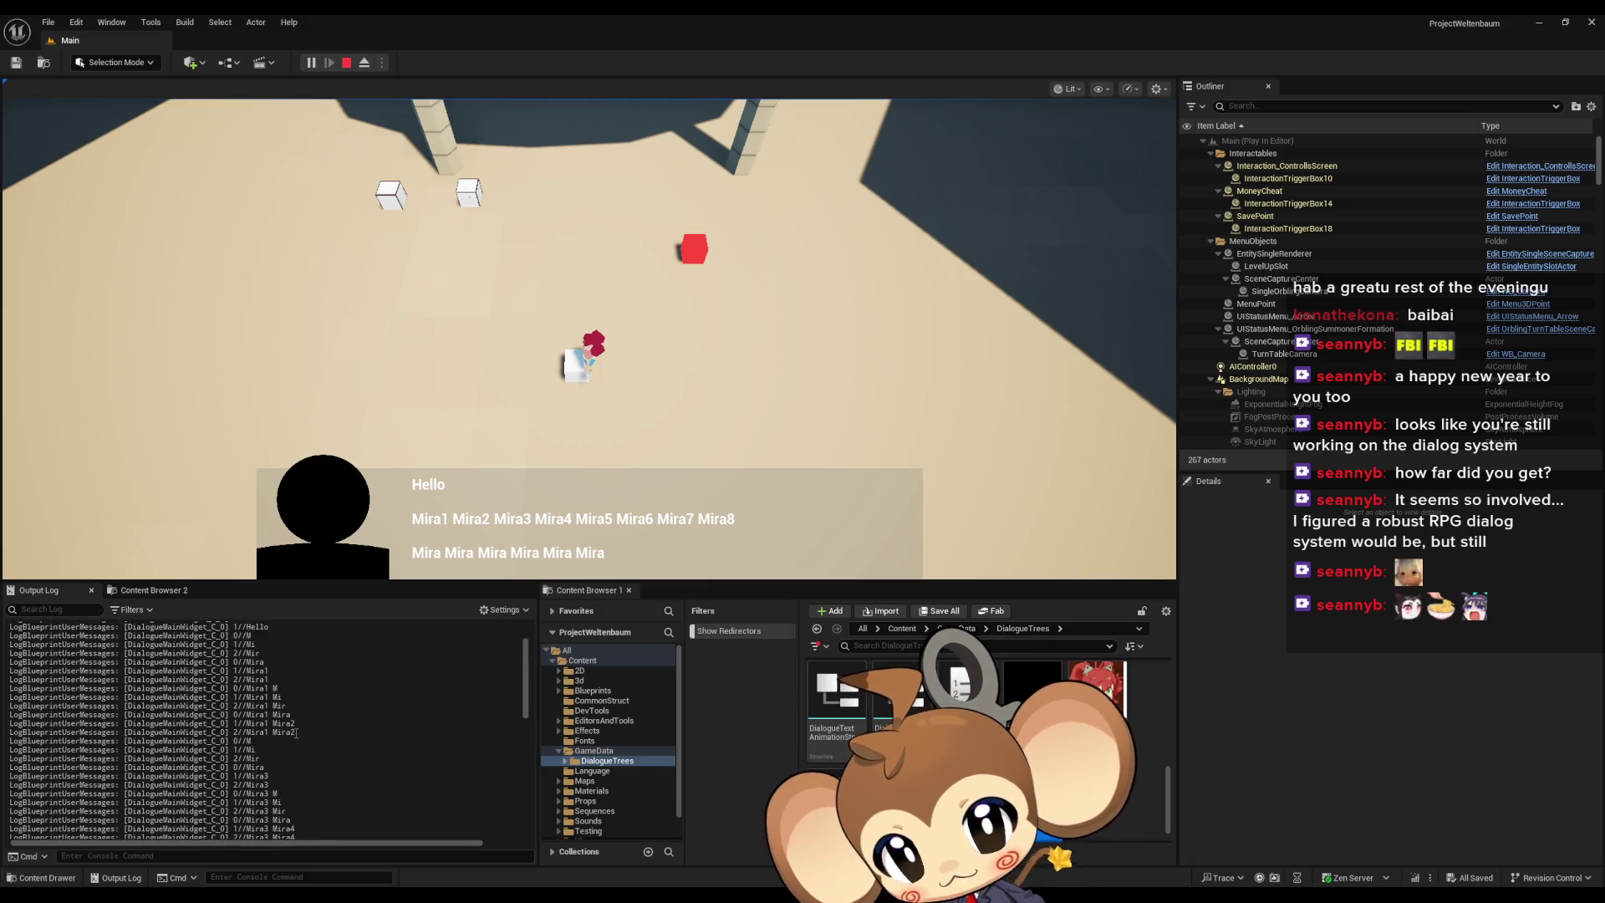
{"action": "left_click", "coordinate": [347, 62]}
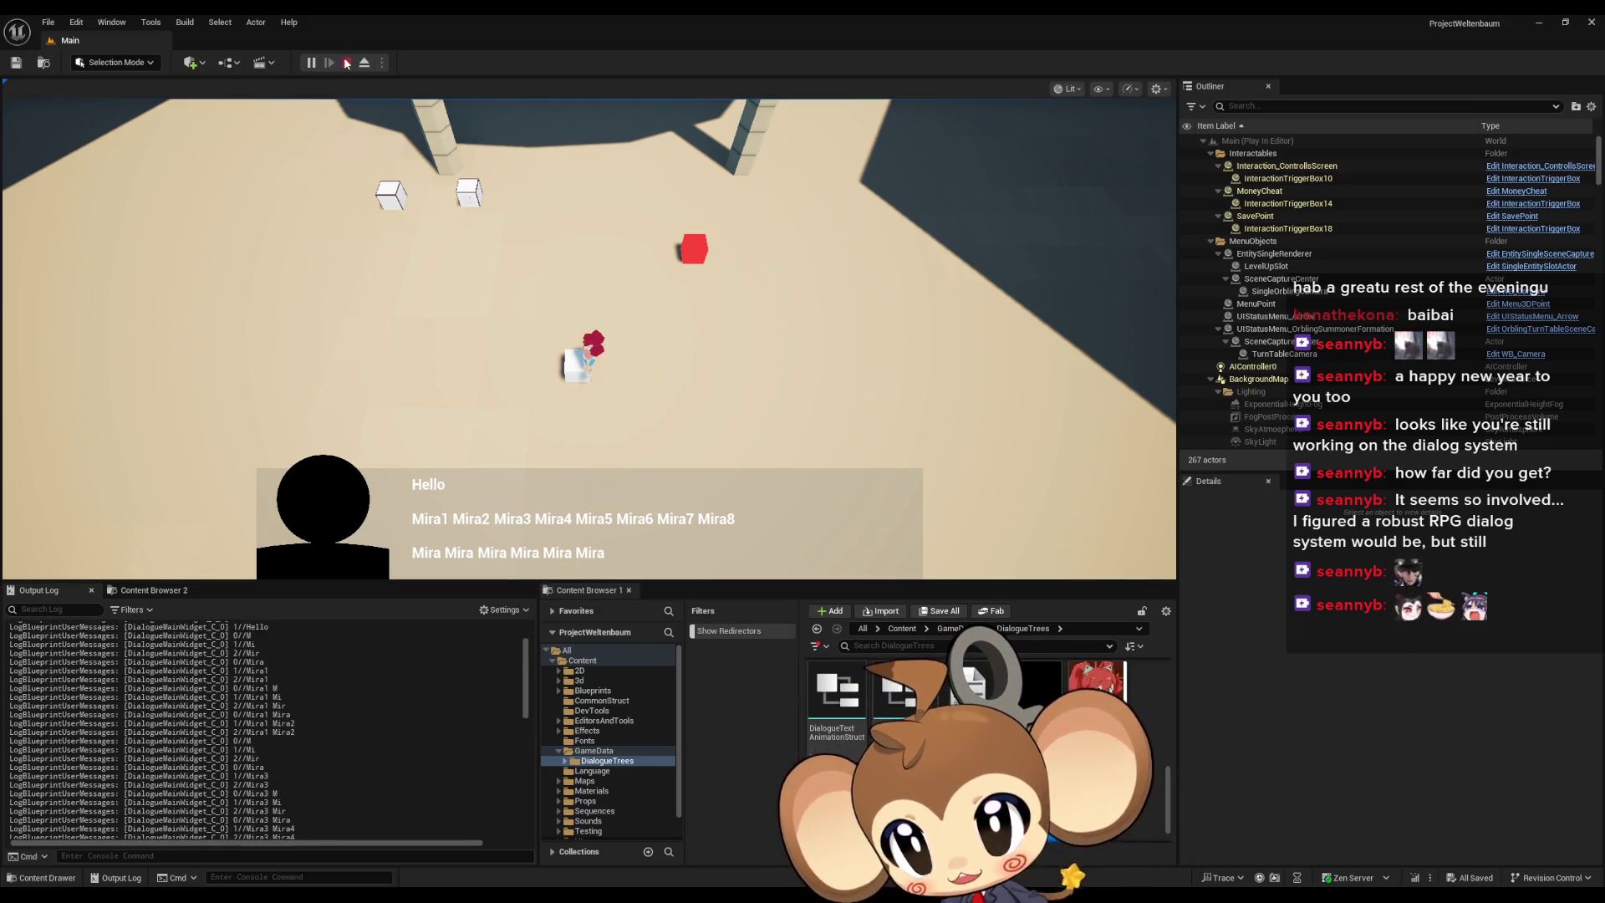
{"action": "mouse_move", "coordinate": [633, 893]}
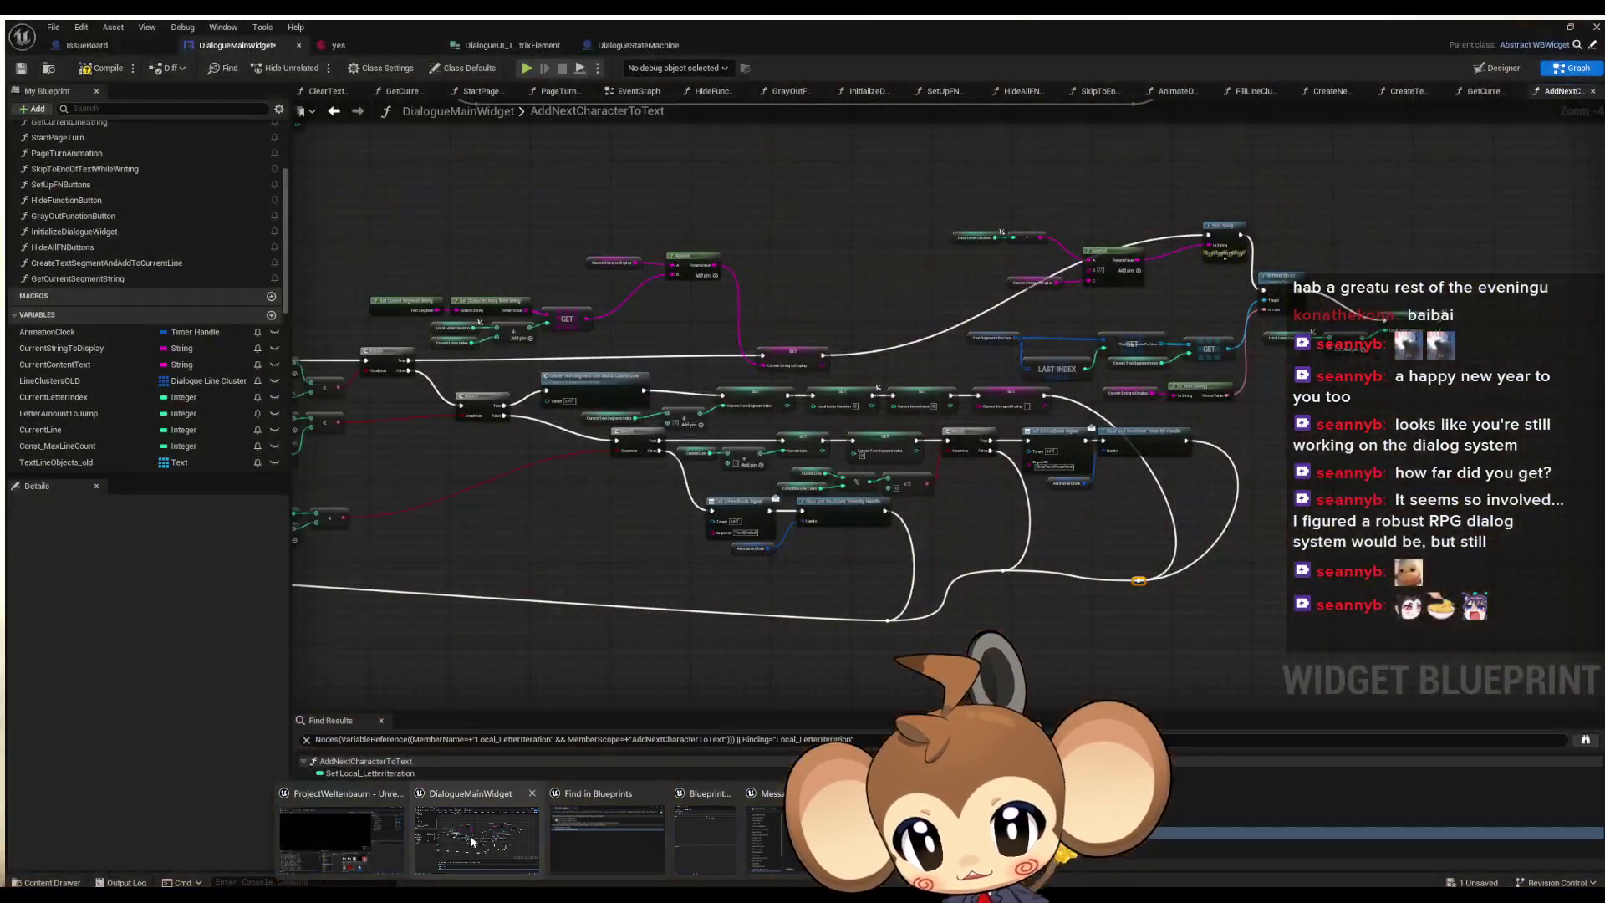
- Open the 'yes' dialogue data asset, then inspect the typed Mira lines in the level editor's log
{"action": "left_click", "coordinate": [471, 841]}
{"action": "left_click", "coordinate": [338, 45]}
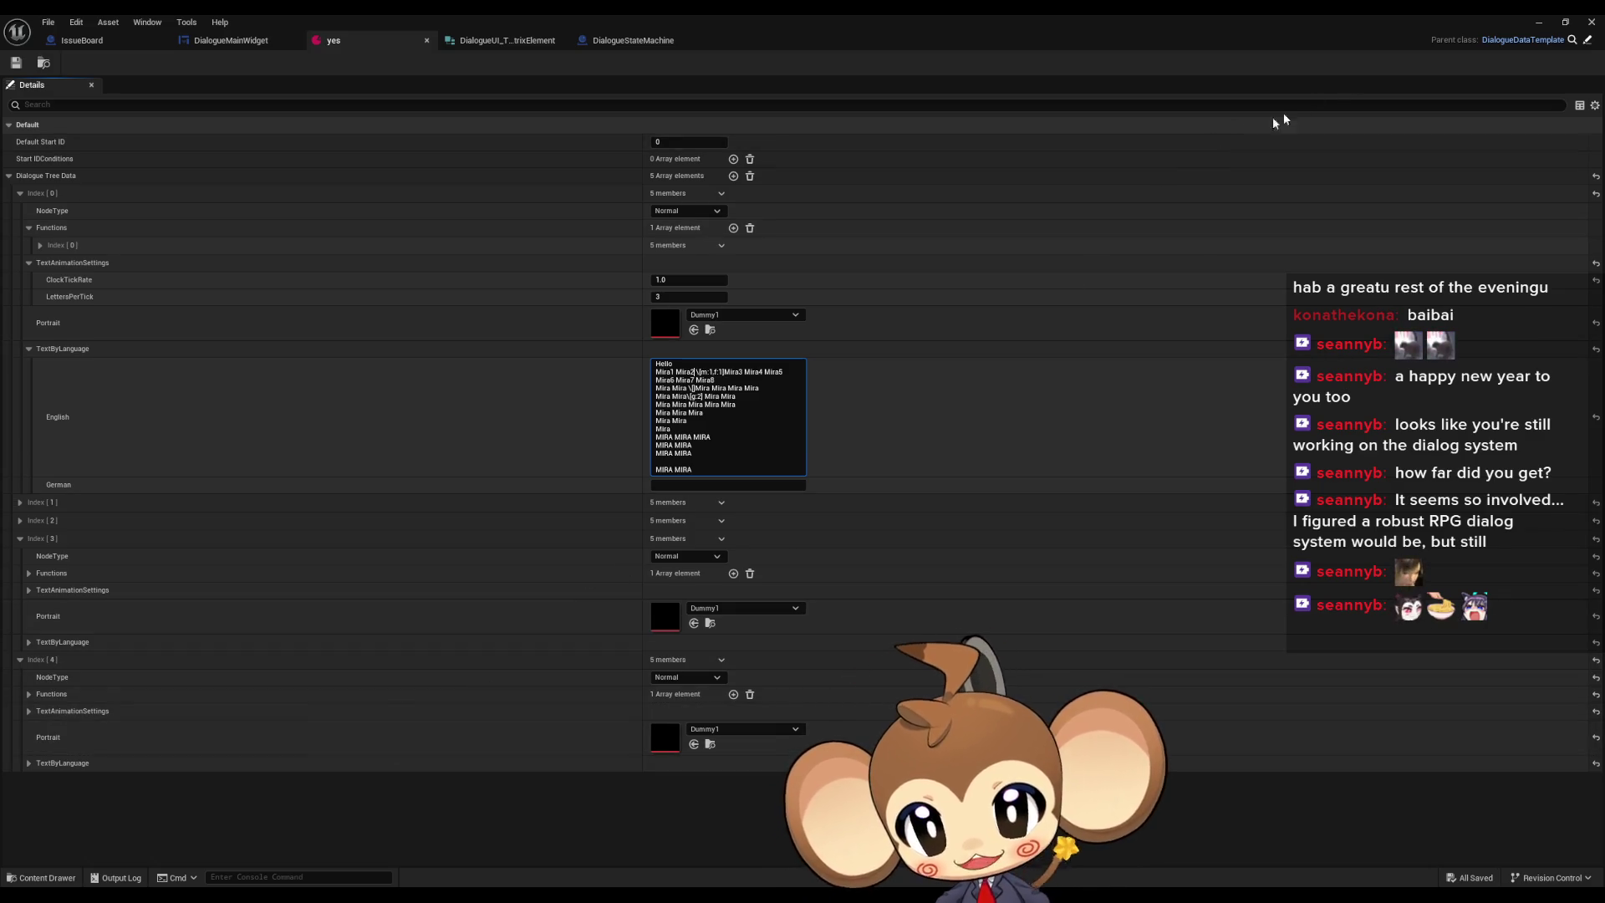
{"action": "left_click", "coordinate": [1539, 22]}
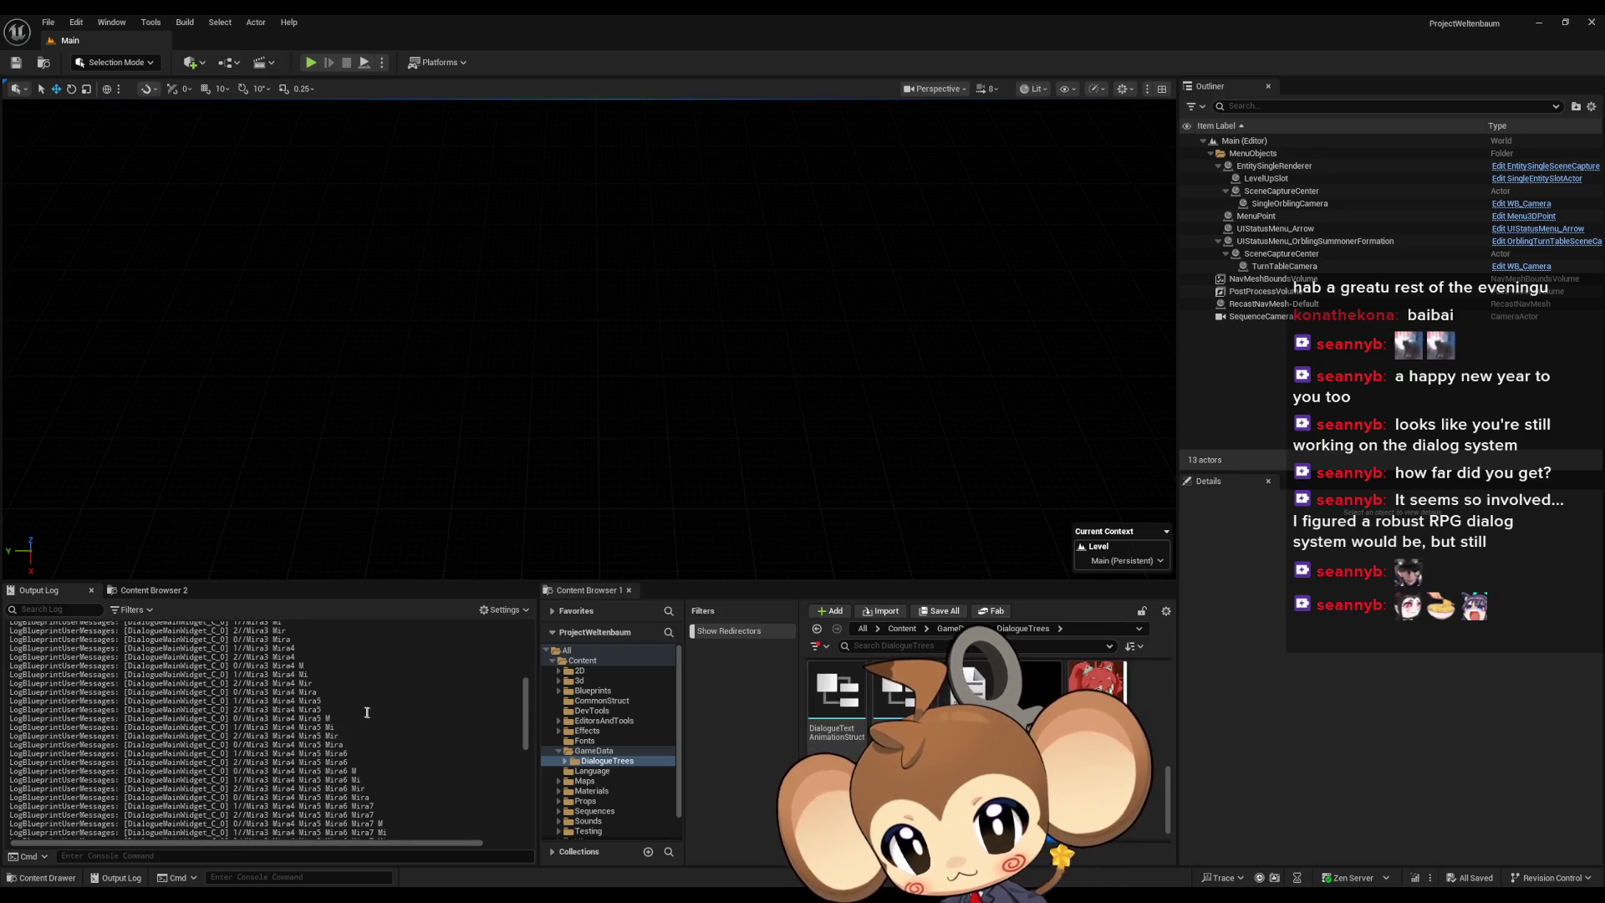
{"action": "left_click_drag", "start_coordinate": [314, 701], "coordinate": [364, 803]}
{"action": "left_click", "coordinate": [372, 721]}
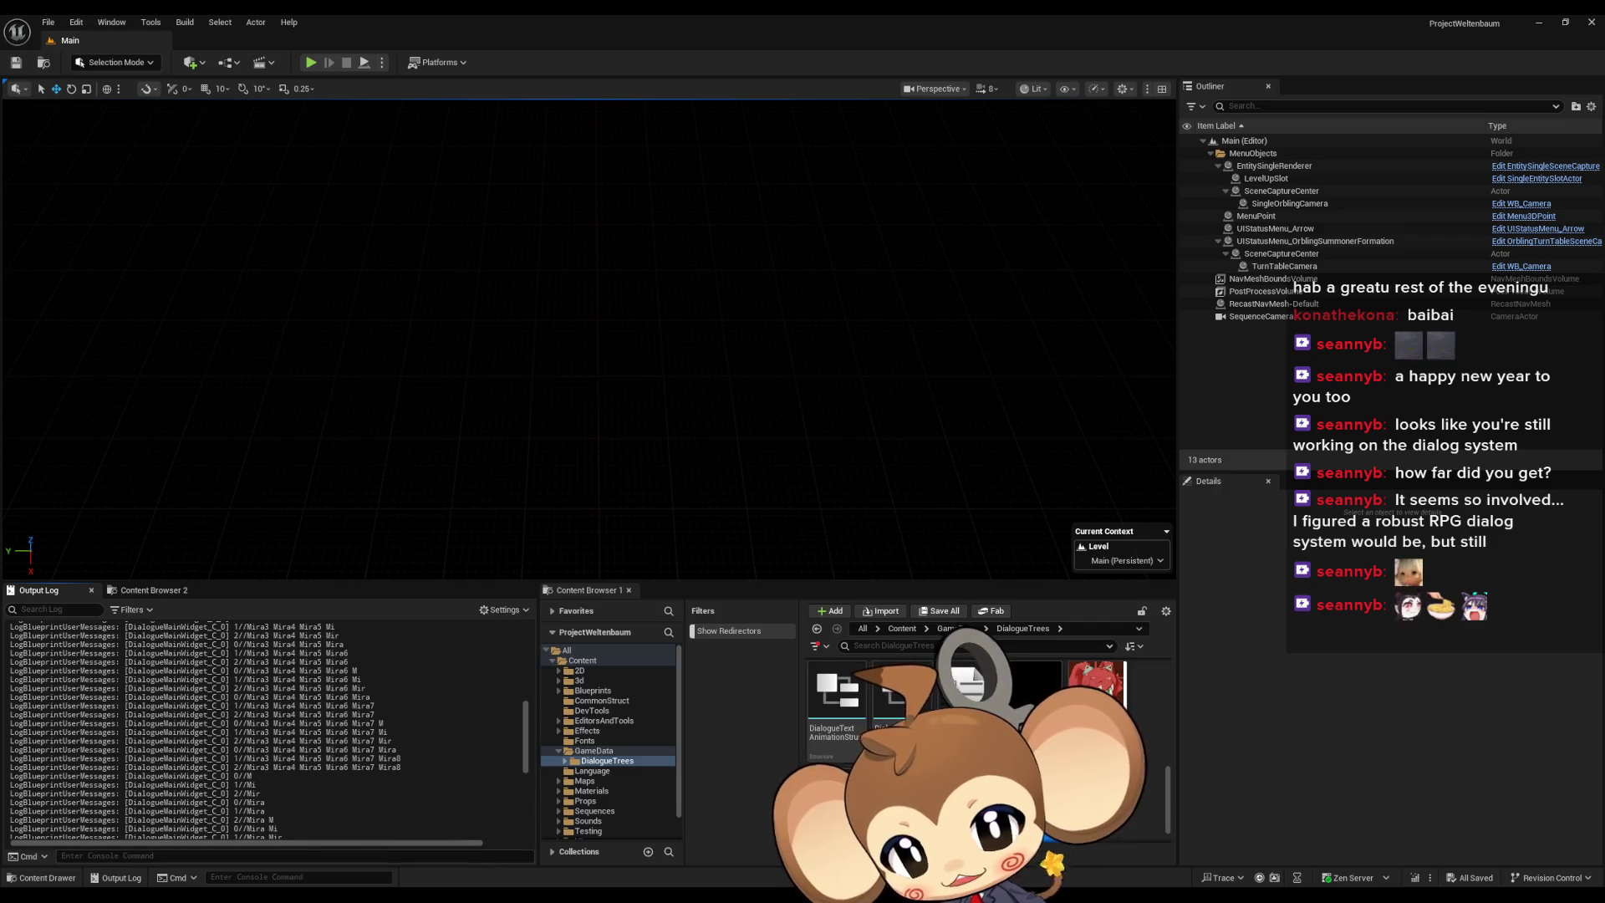
{"action": "mouse_move", "coordinate": [502, 896]}
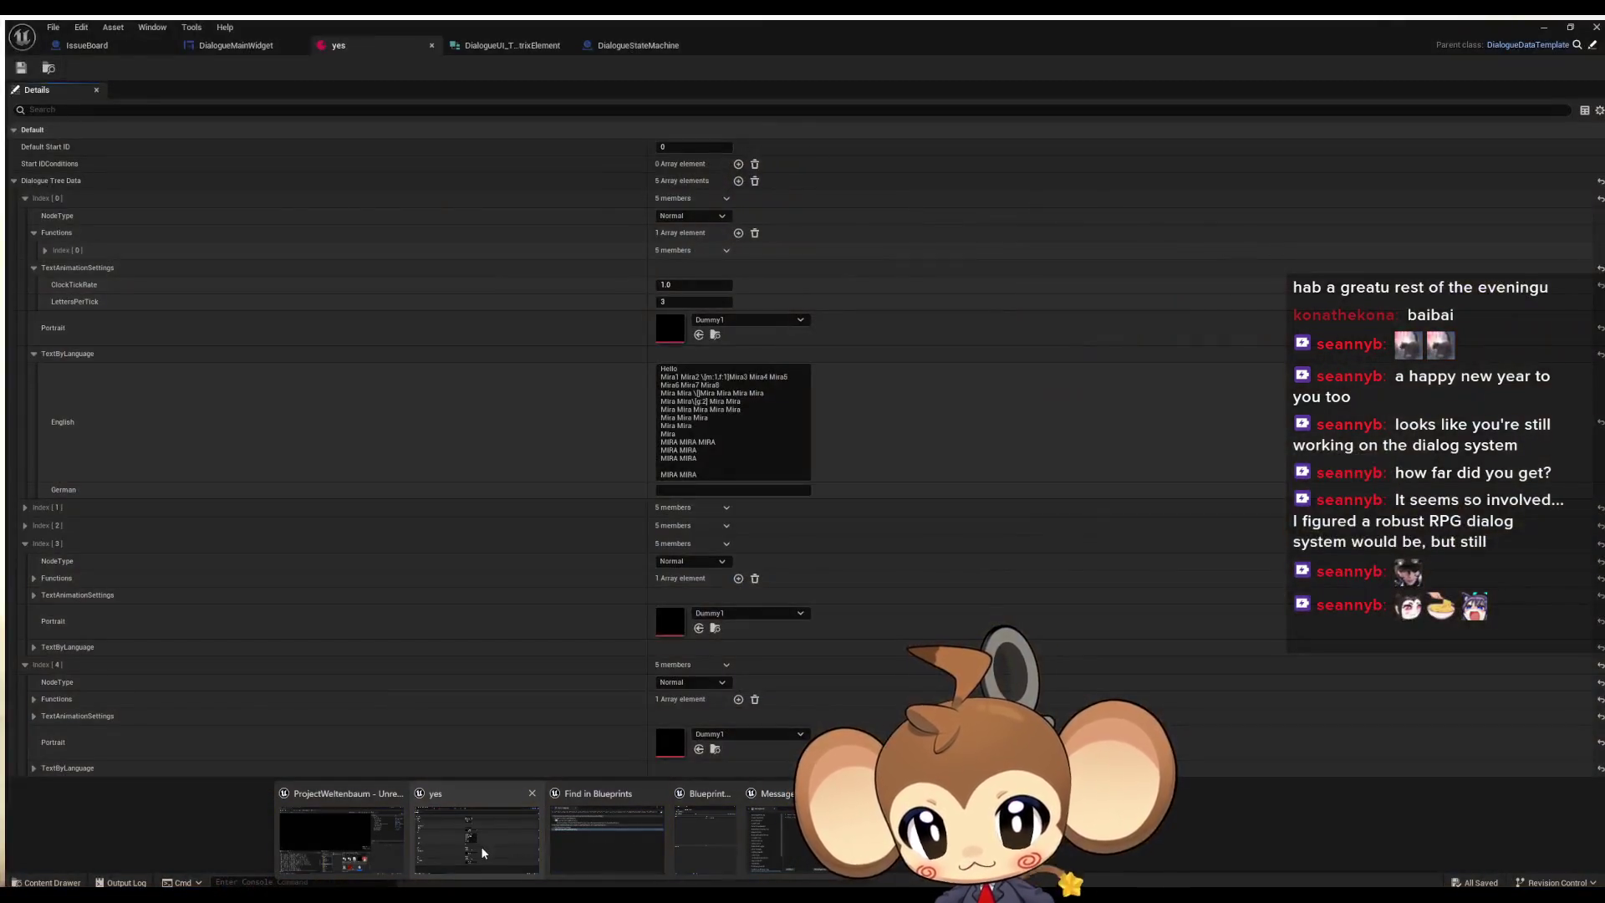
- Bring the 'yes' asset window back and switch to the DialogueMainWidget AddNextCharacterToText graph
{"action": "left_click", "coordinate": [482, 853]}
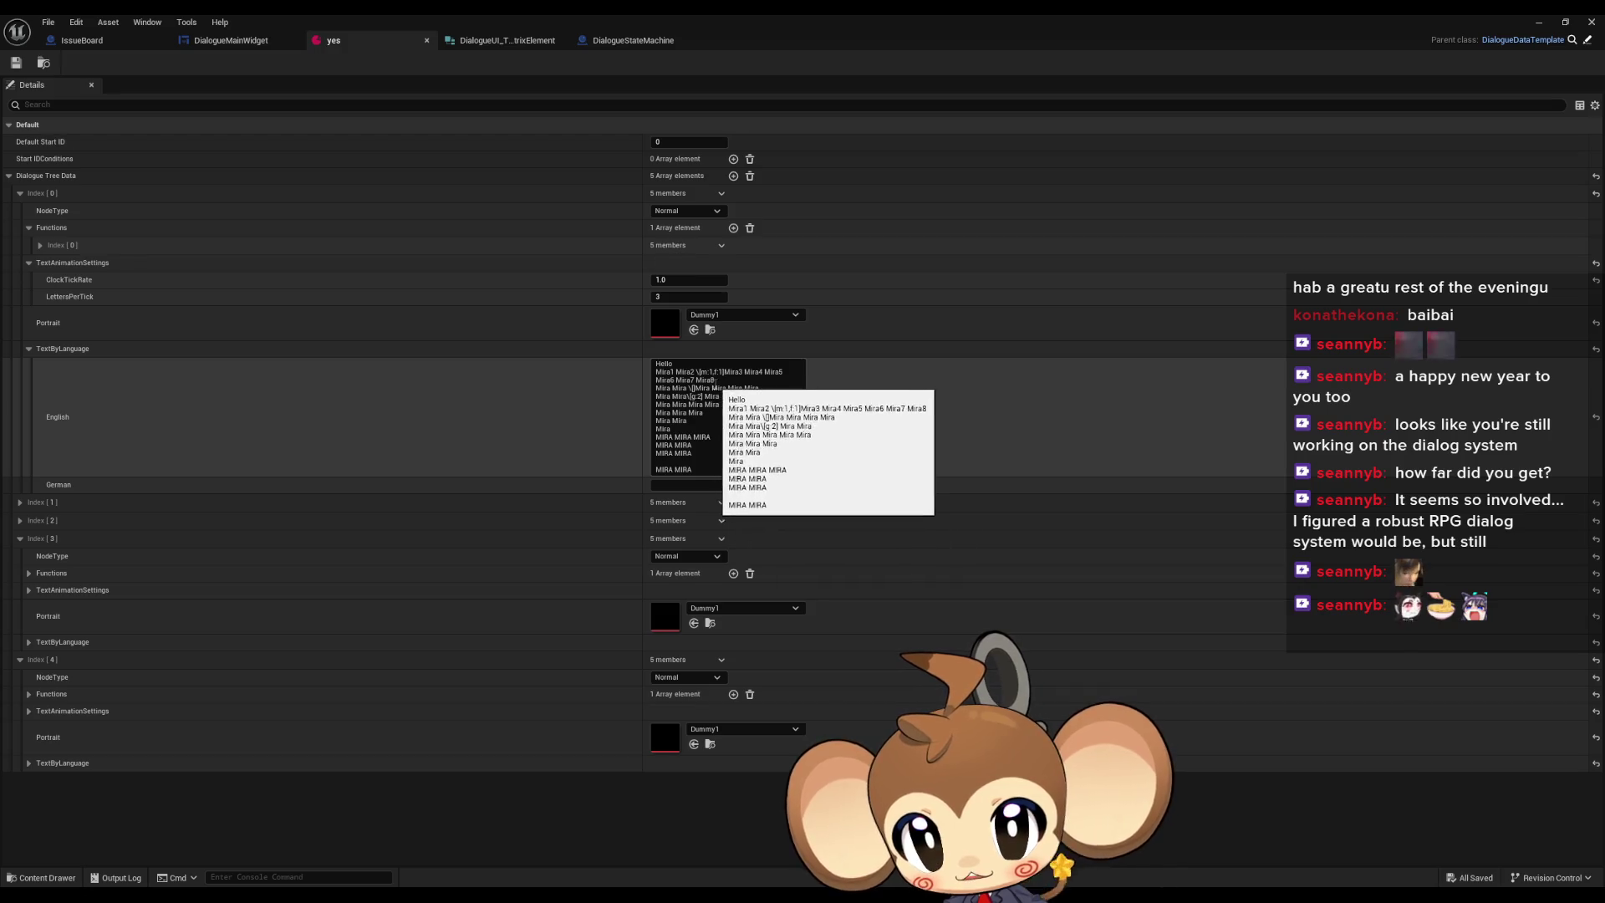
{"action": "left_click", "coordinate": [721, 379]}
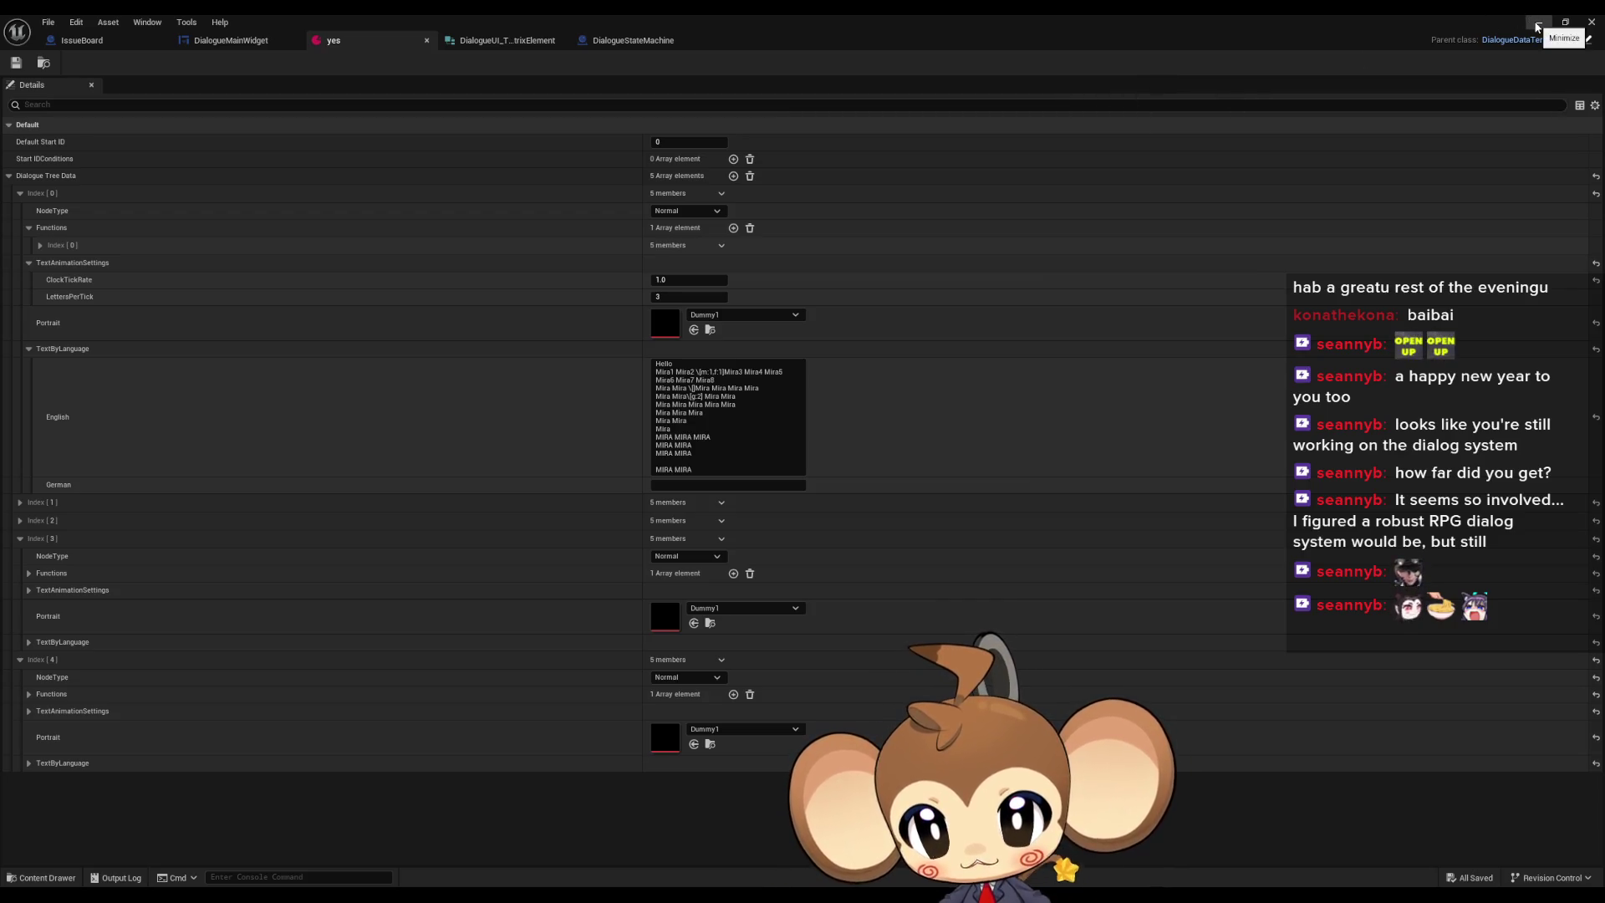
{"action": "left_click", "coordinate": [1536, 25]}
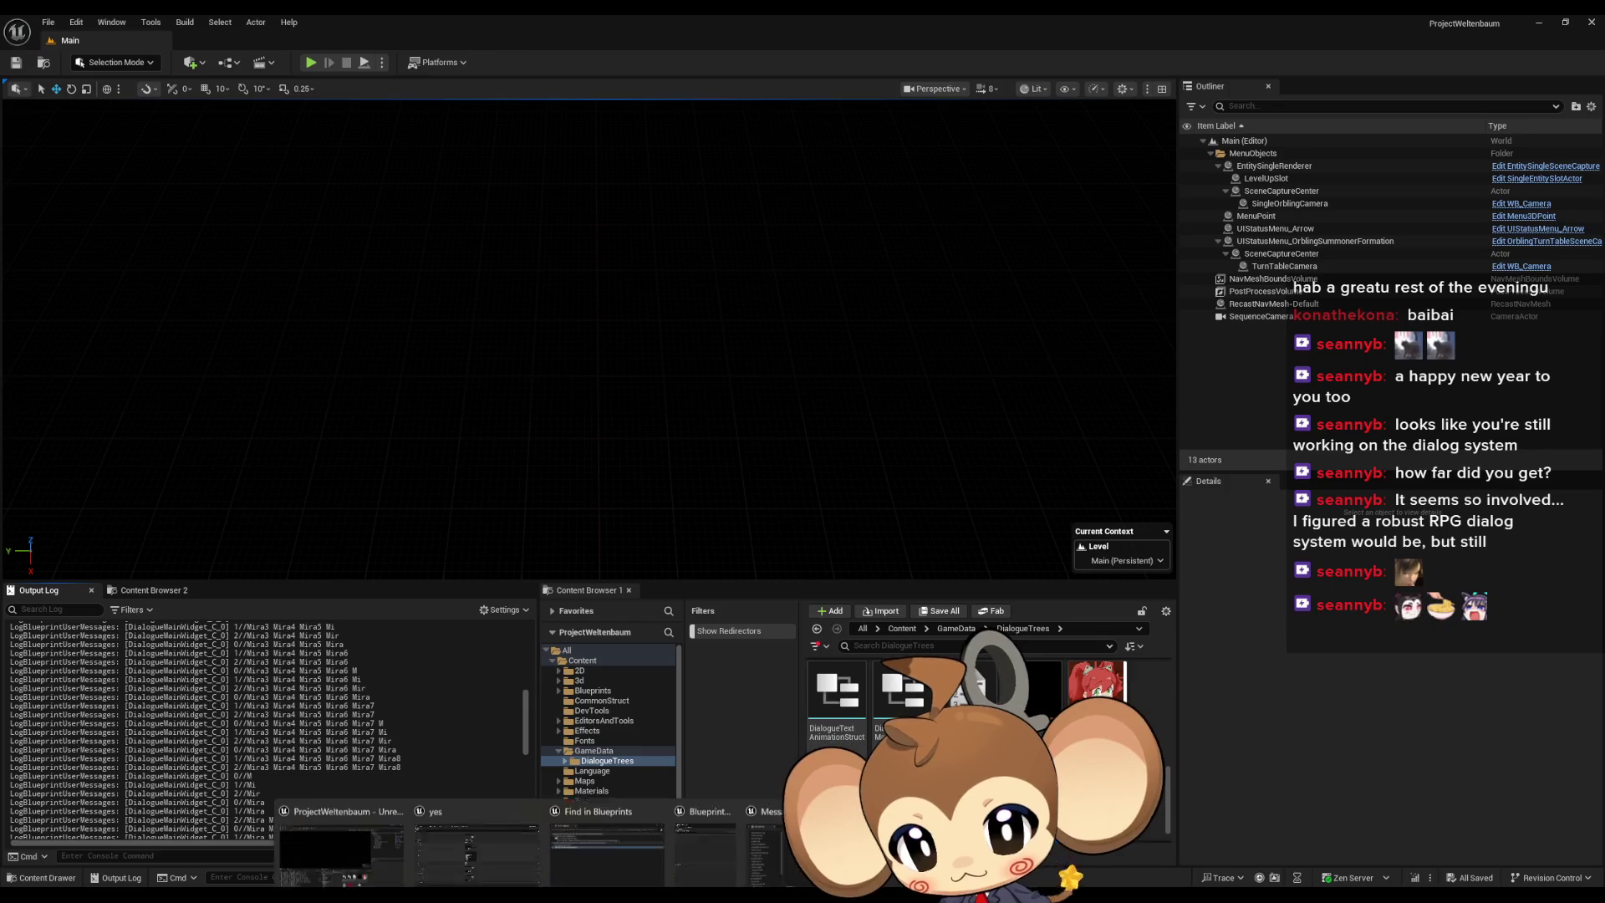
{"action": "left_click", "coordinate": [502, 836]}
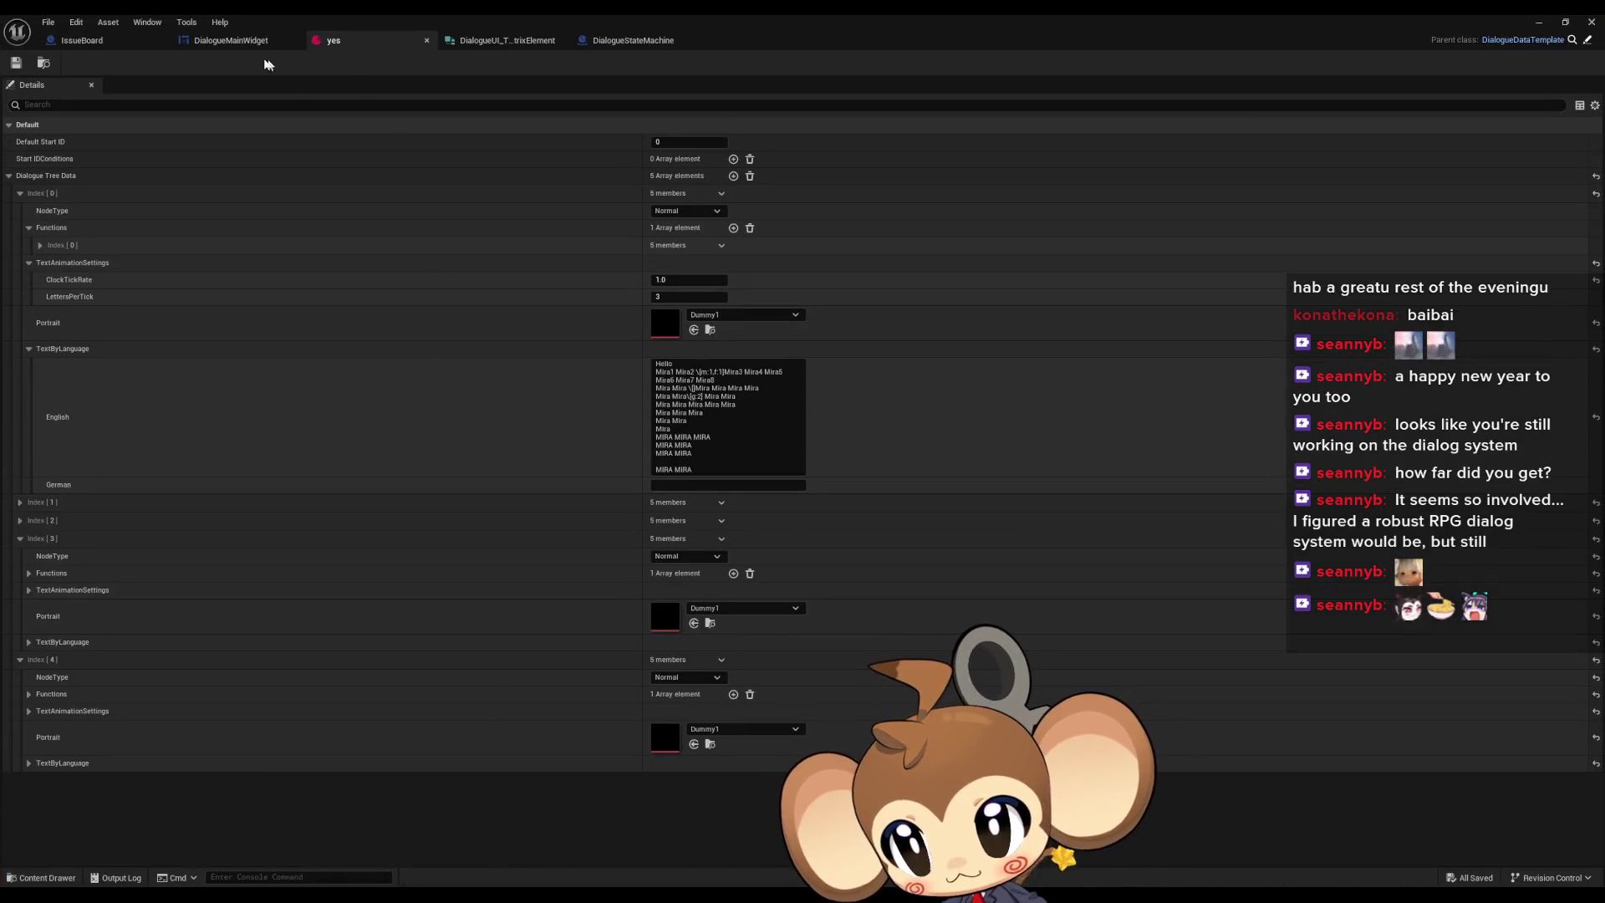
{"action": "left_click", "coordinate": [238, 40]}
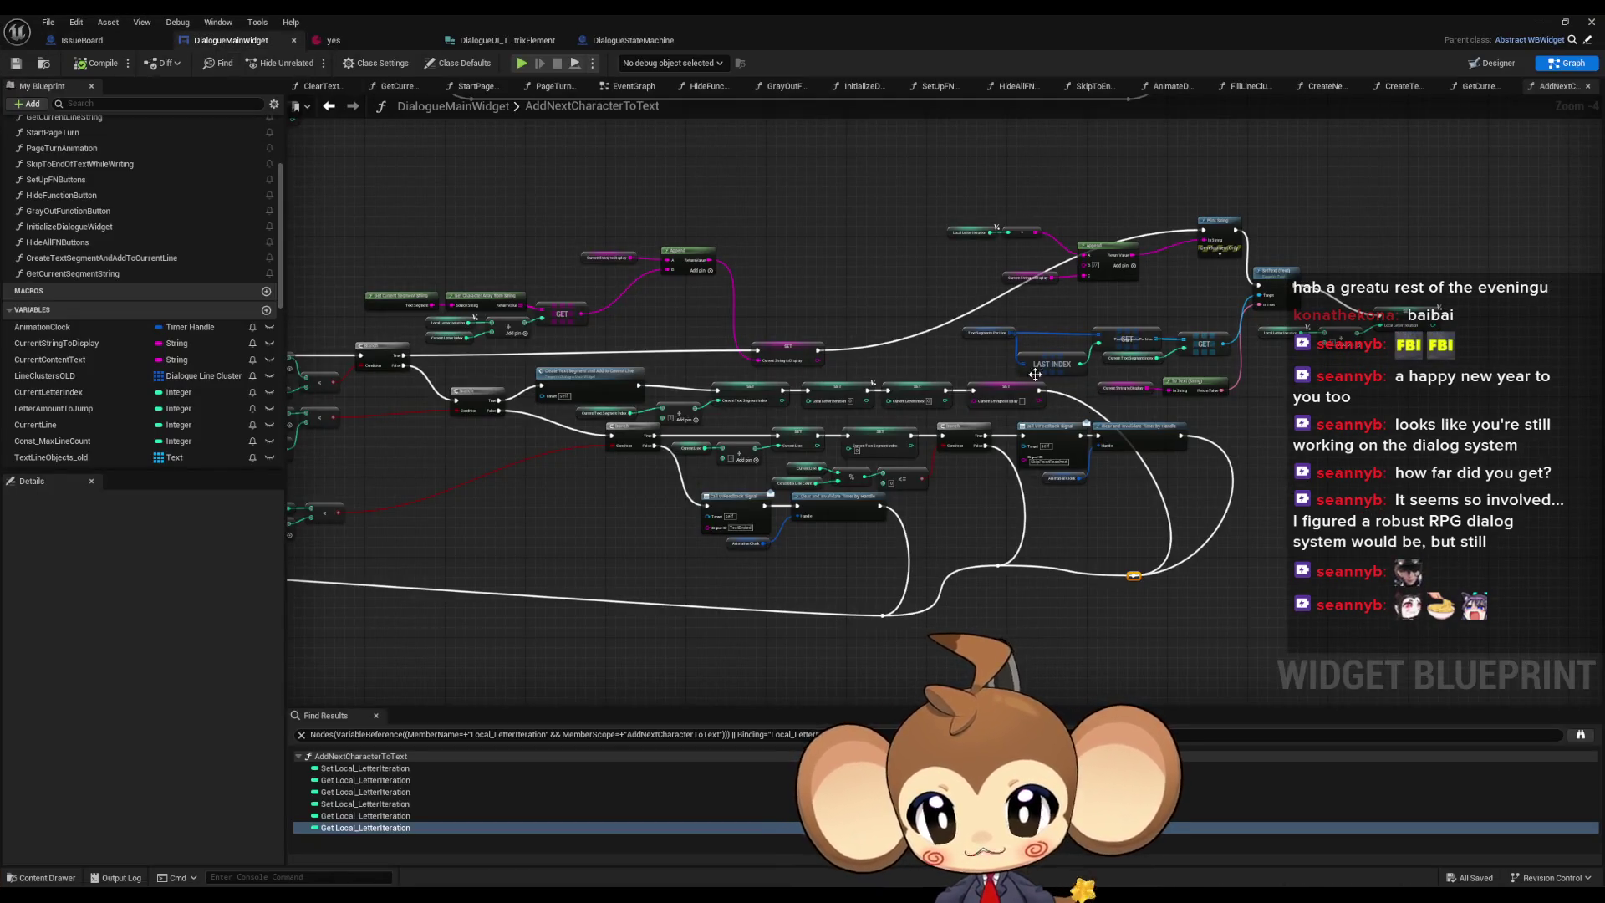
- Connect the right SET node's execution output to the middle SET node, then minimize the blueprint editor
{"action": "left_click_drag", "start_coordinate": [1035, 375], "coordinate": [1274, 373]}
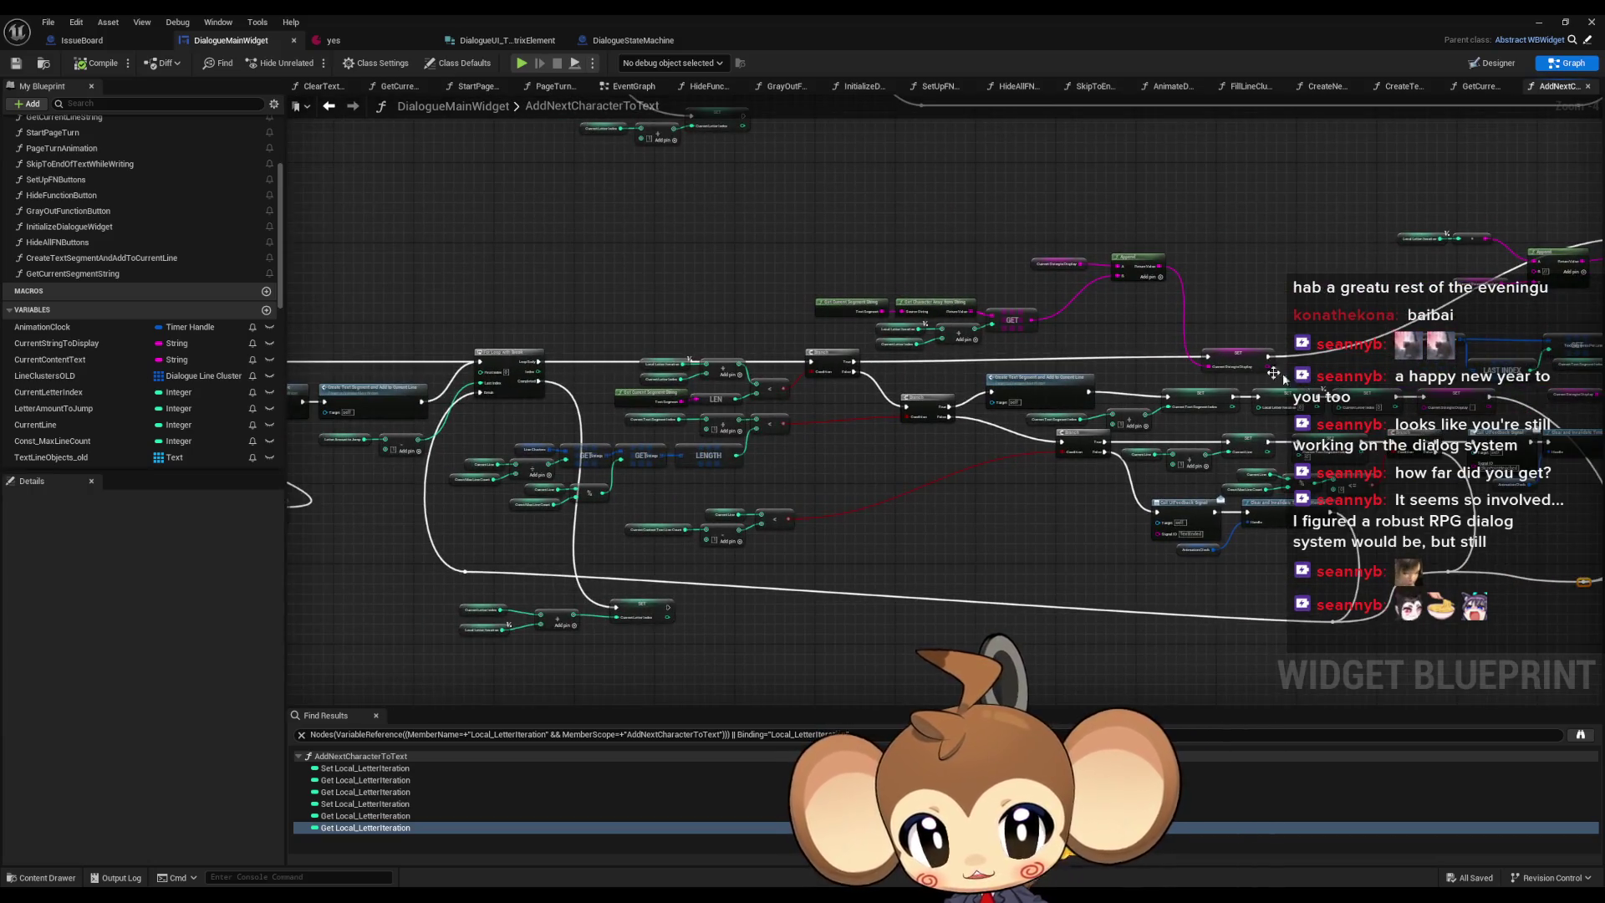
{"action": "mouse_move", "coordinate": [1279, 548]}
{"action": "left_mouse_down"}
{"action": "mouse_move", "coordinate": [975, 544]}
{"action": "mouse_move", "coordinate": [1000, 541]}
{"action": "left_mouse_up"}
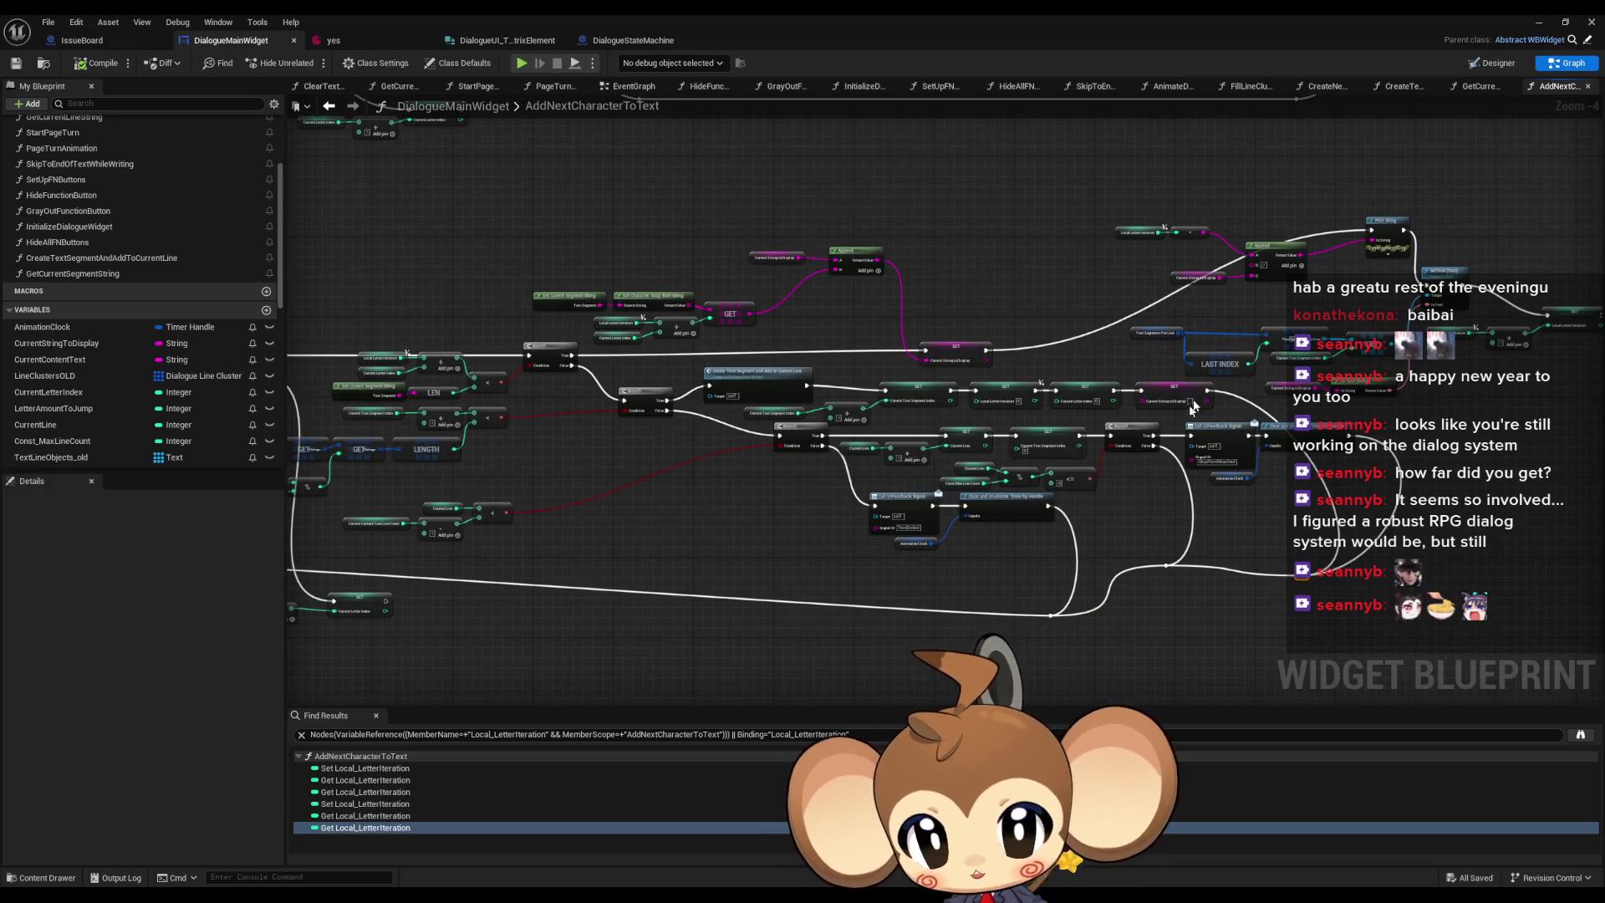
{"action": "left_click_drag", "start_coordinate": [936, 542], "coordinate": [997, 536]}
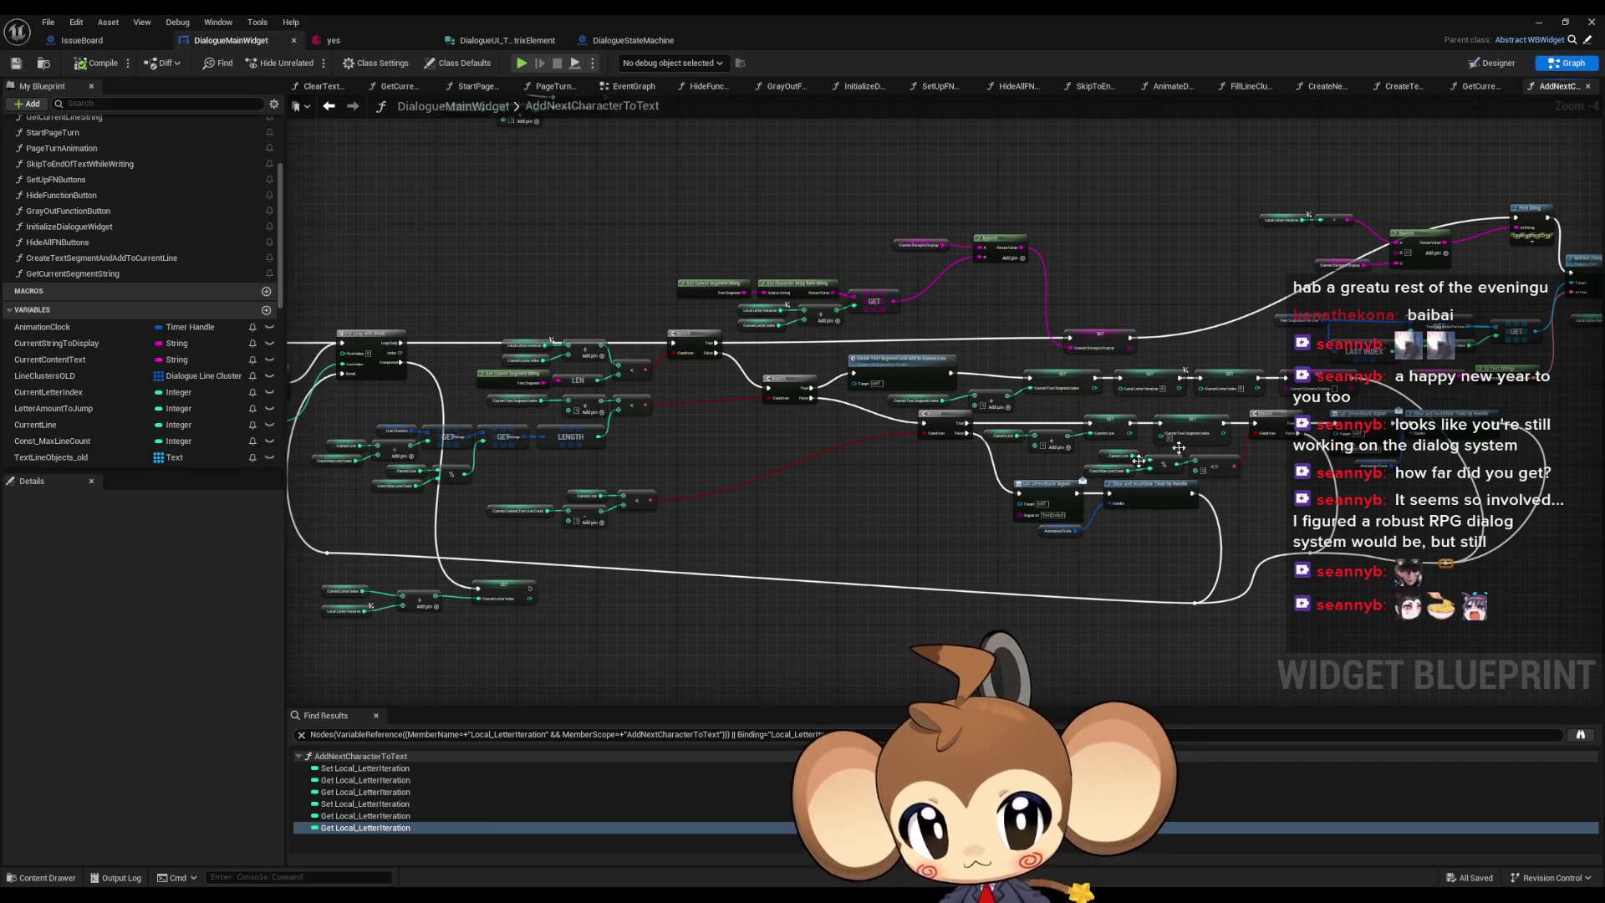
{"action": "scroll", "coordinate": [1397, 352], "scroll_direction": "up", "scroll_amount": 2}
{"action": "mouse_move", "coordinate": [1314, 418]}
{"action": "left_mouse_down"}
{"action": "mouse_move", "coordinate": [911, 349]}
{"action": "mouse_move", "coordinate": [926, 371]}
{"action": "left_mouse_up"}
{"action": "left_click_drag", "start_coordinate": [1475, 724], "coordinate": [1241, 544]}
{"action": "scroll", "coordinate": [1171, 547], "scroll_direction": "down", "scroll_amount": 3}
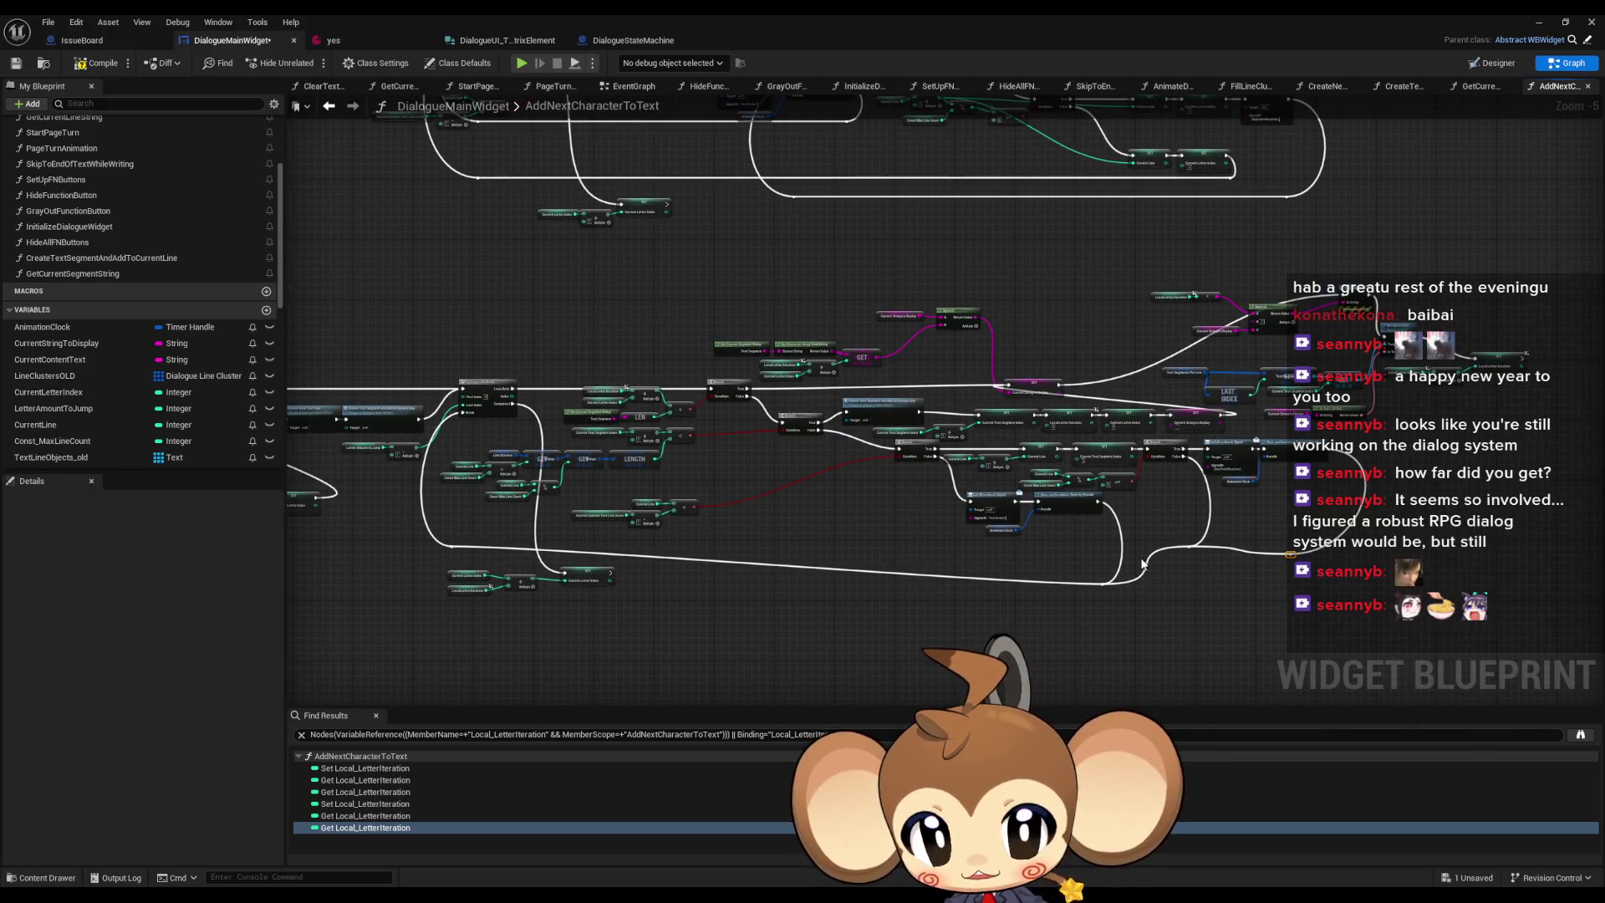
{"action": "scroll", "coordinate": [1124, 414], "scroll_direction": "up", "scroll_amount": 2}
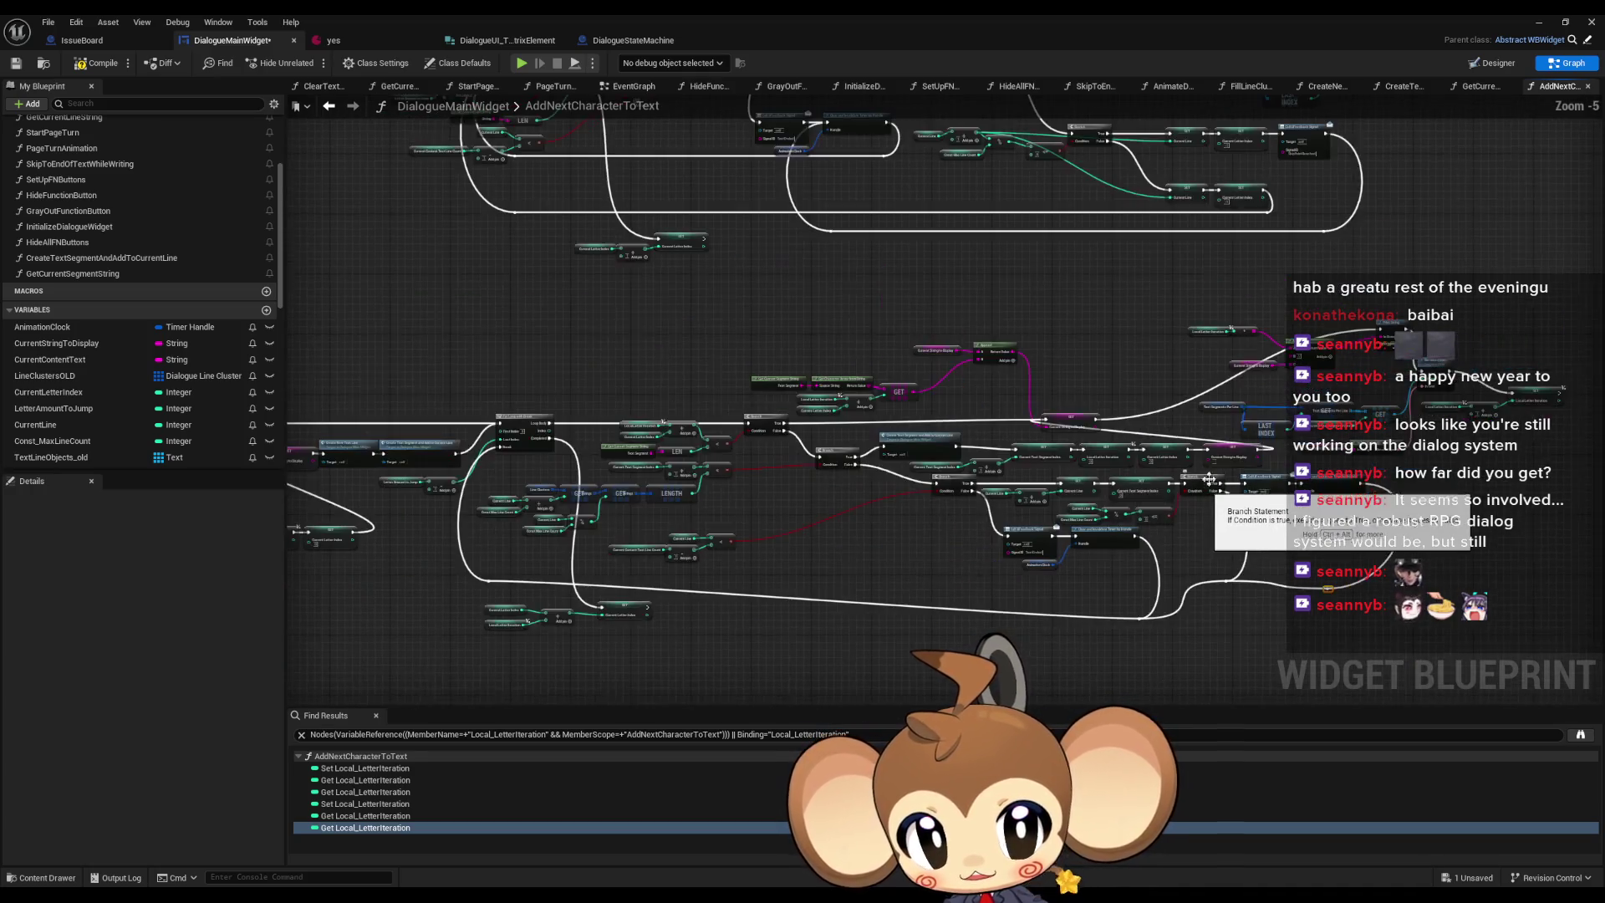
{"action": "scroll", "coordinate": [1209, 492], "scroll_direction": "down", "scroll_amount": 2}
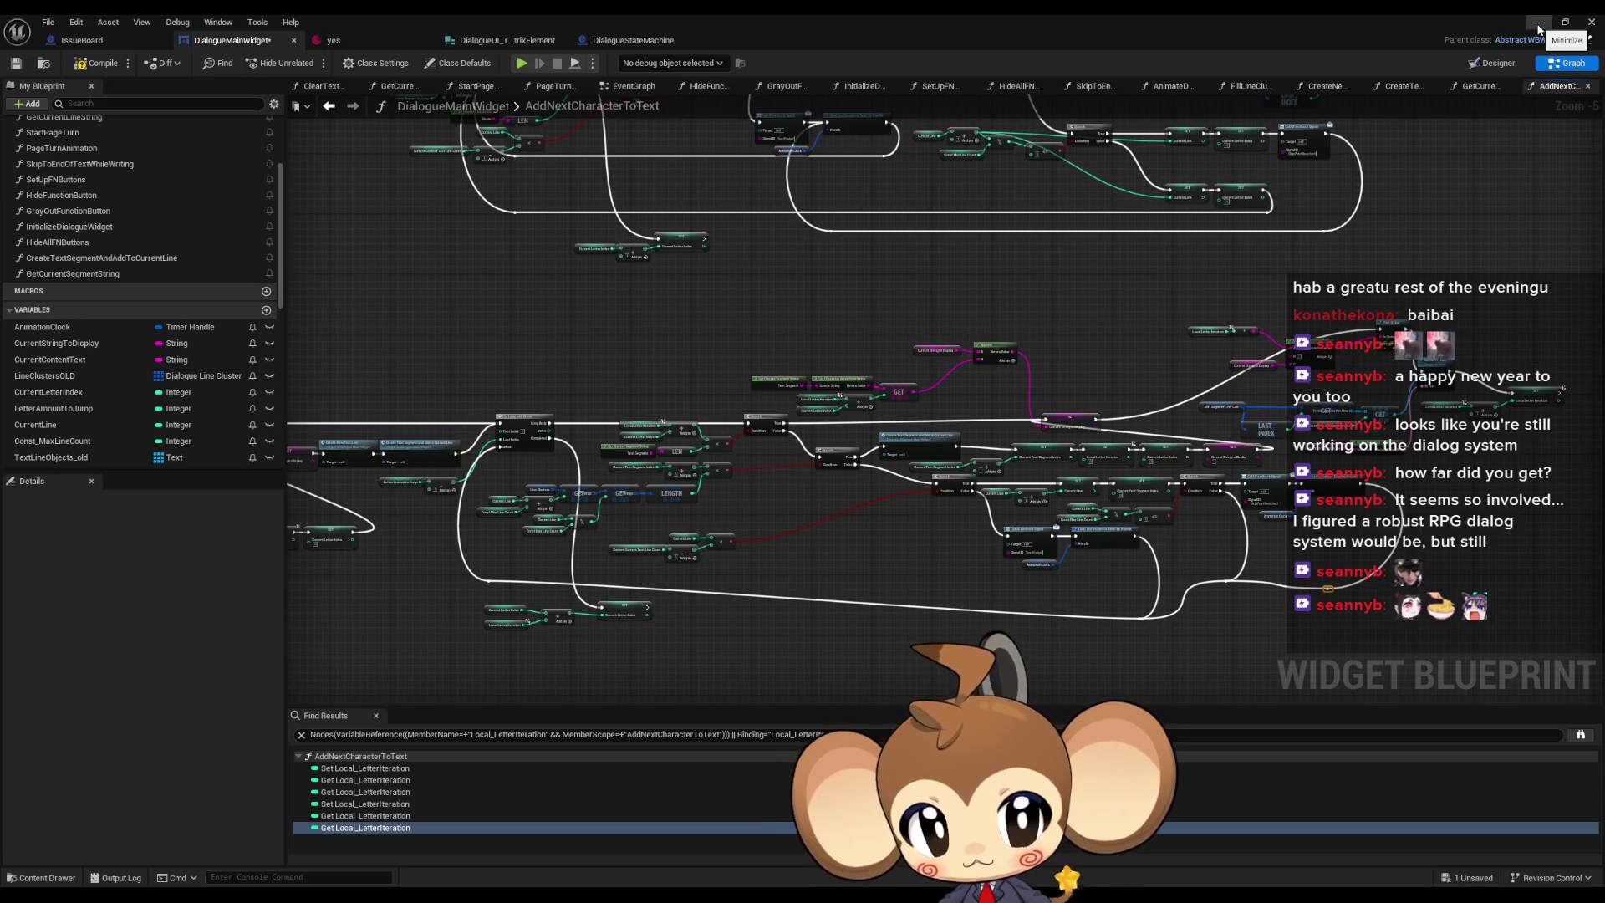
{"action": "left_click", "coordinate": [1540, 27]}
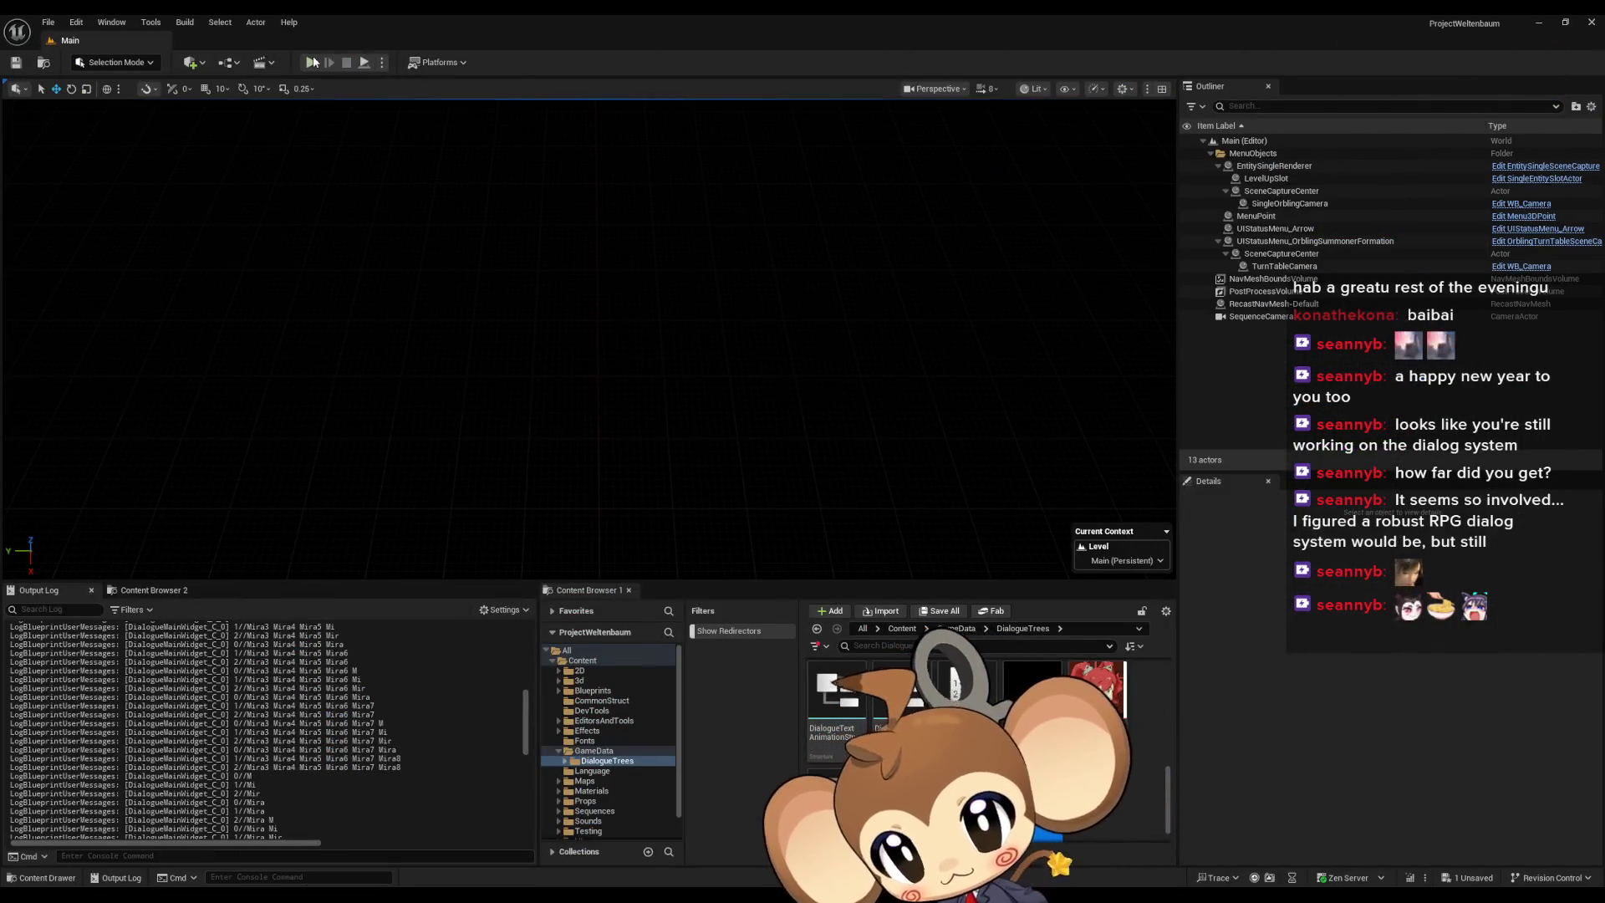
- Review the Output Log's Mira2 entry and minimize the editor window
{"action": "scroll", "coordinate": [245, 693], "scroll_direction": "up", "scroll_amount": 5}
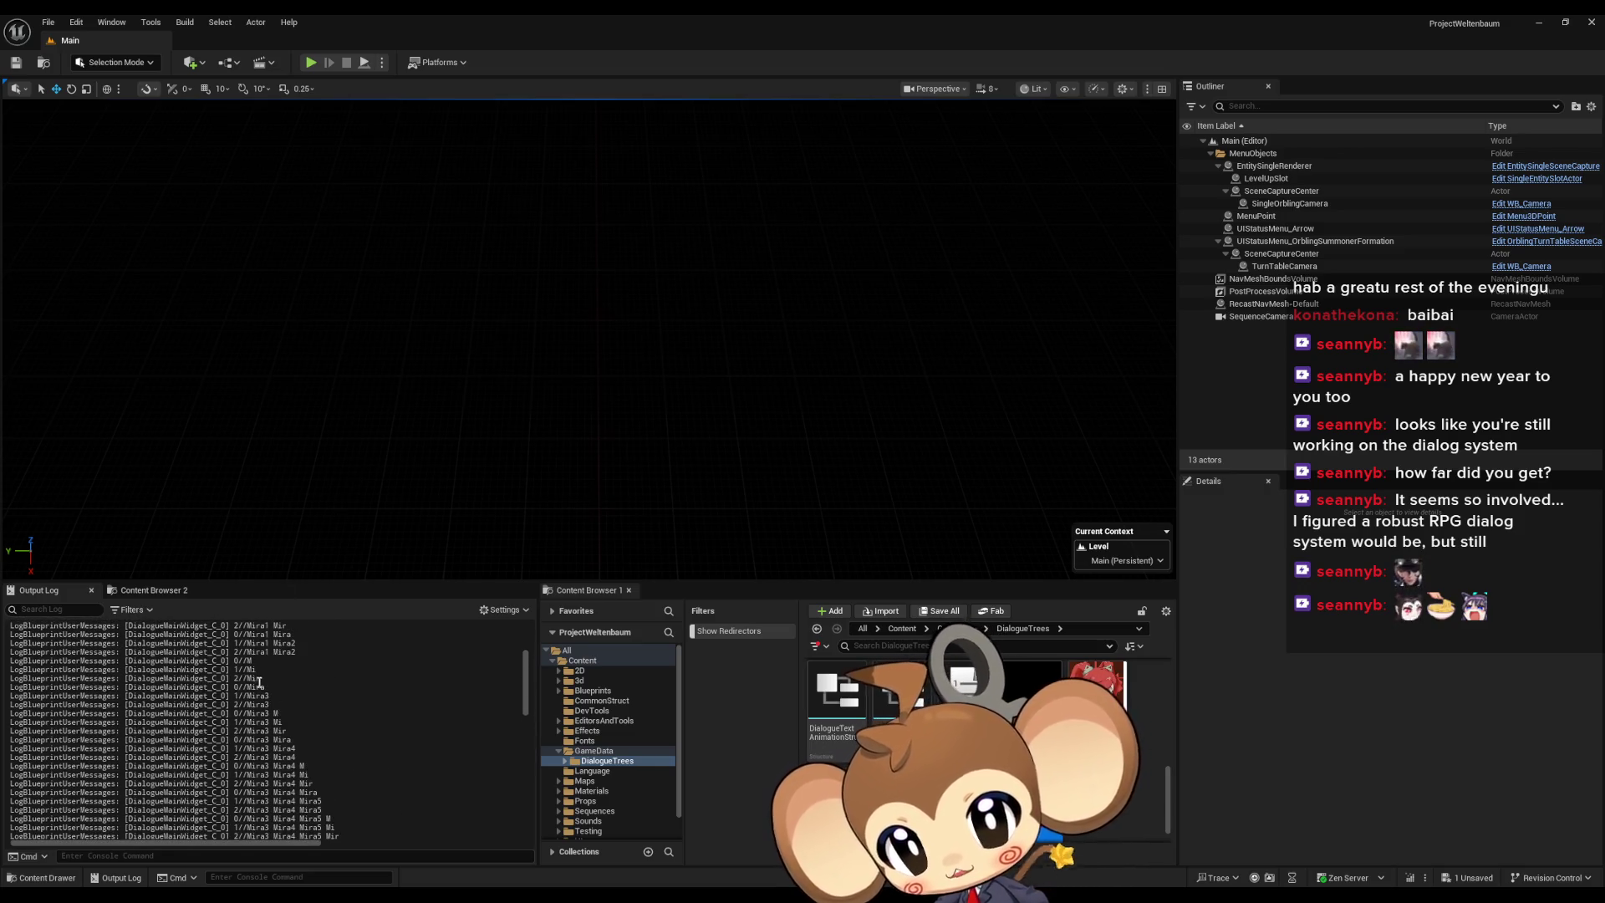
{"action": "scroll", "coordinate": [285, 724], "scroll_direction": "down", "scroll_amount": 1}
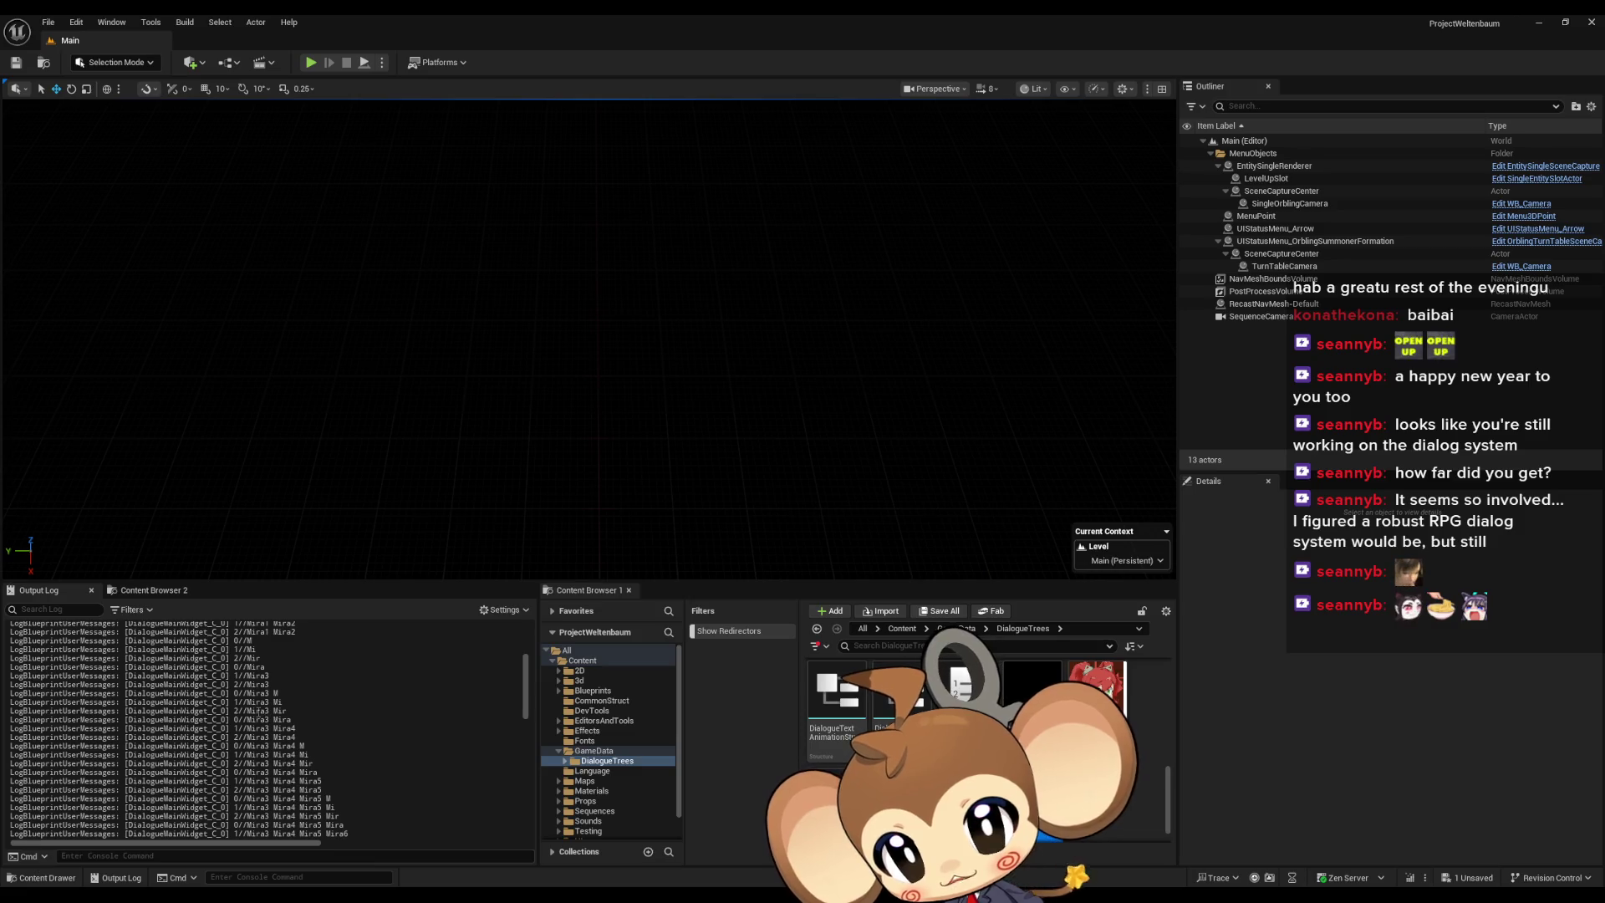
{"action": "scroll", "coordinate": [282, 733], "scroll_direction": "up", "scroll_amount": 8}
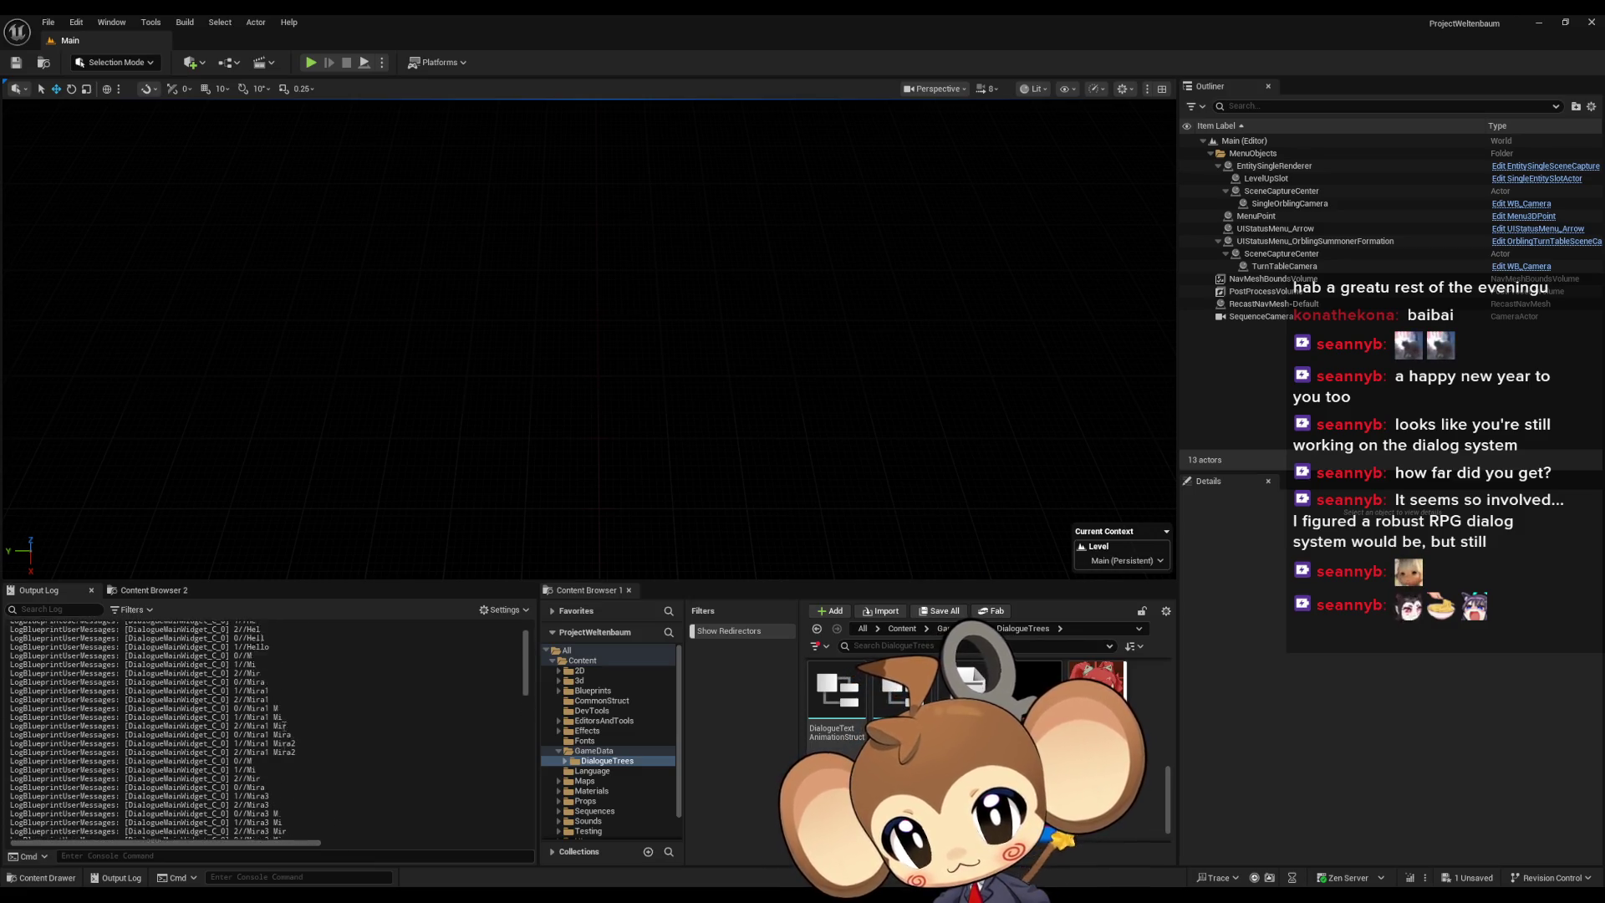
{"action": "left_click_drag", "start_coordinate": [289, 772], "coordinate": [299, 773]}
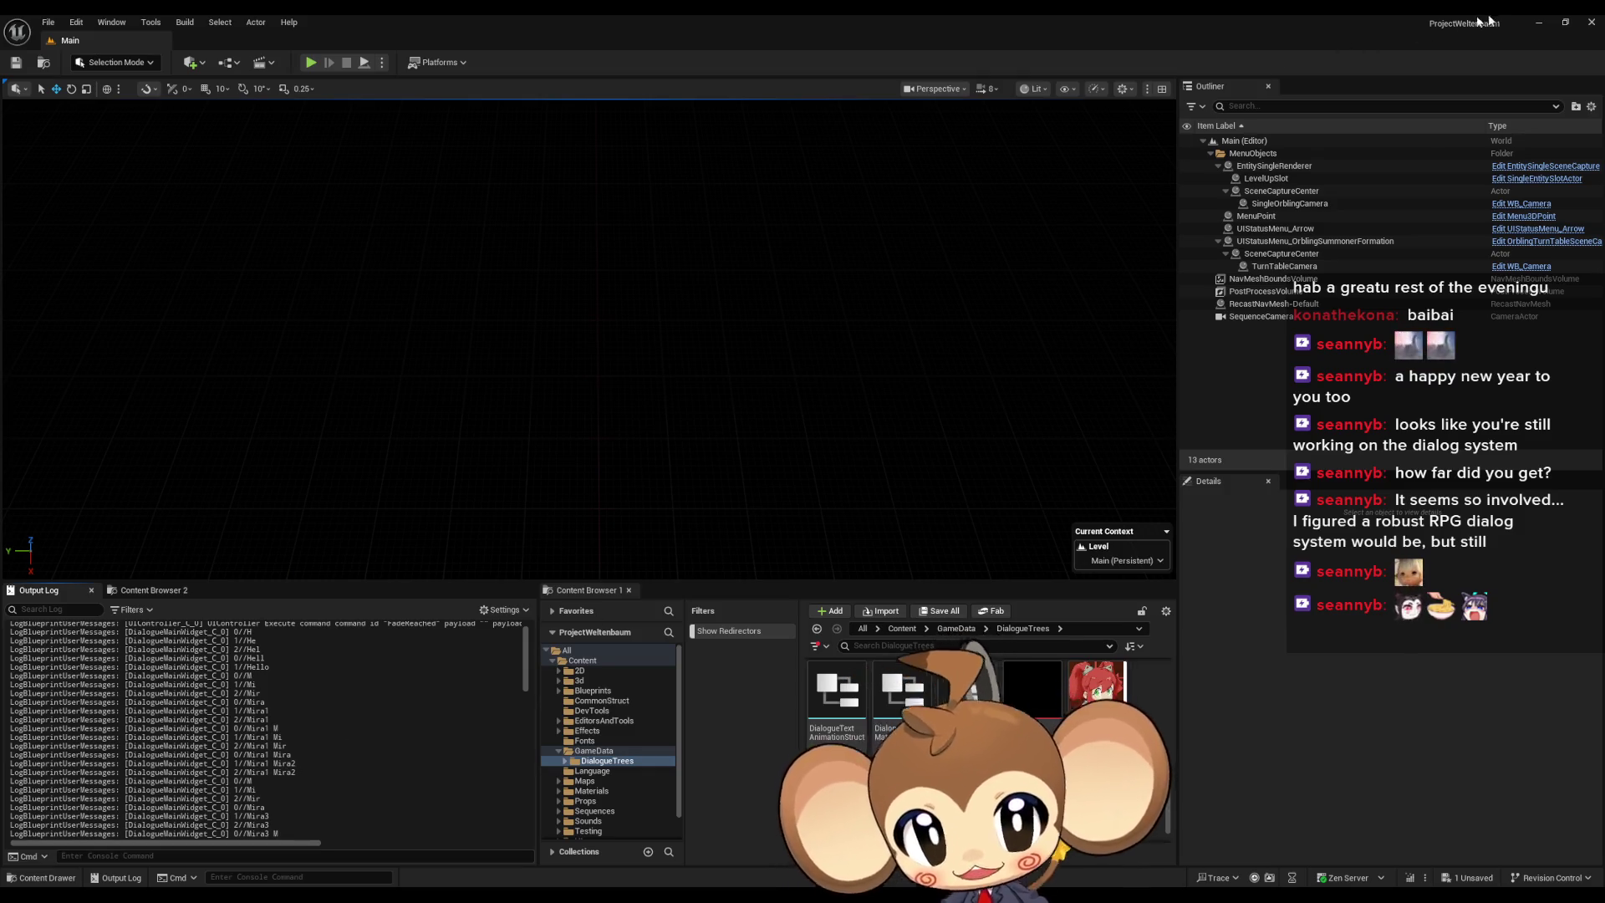
{"action": "left_click", "coordinate": [1533, 24]}
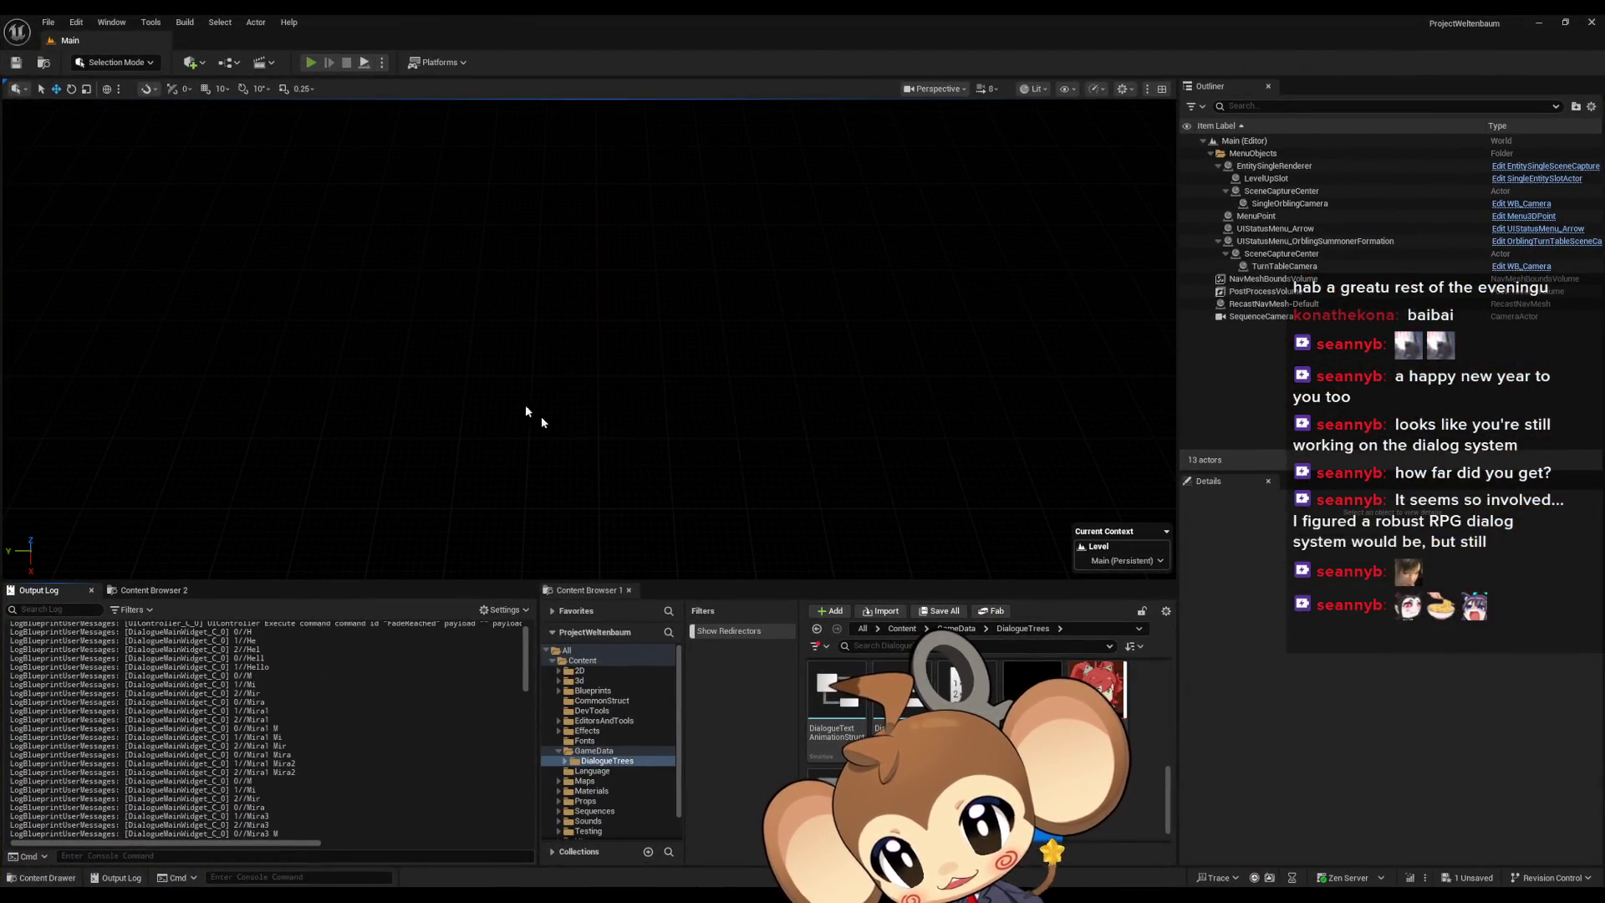
- Play the level with Alt+P, watch the Mira1–Mira8 and repeated Mira lines, then stop
{"action": "key", "text": "alt+p"}
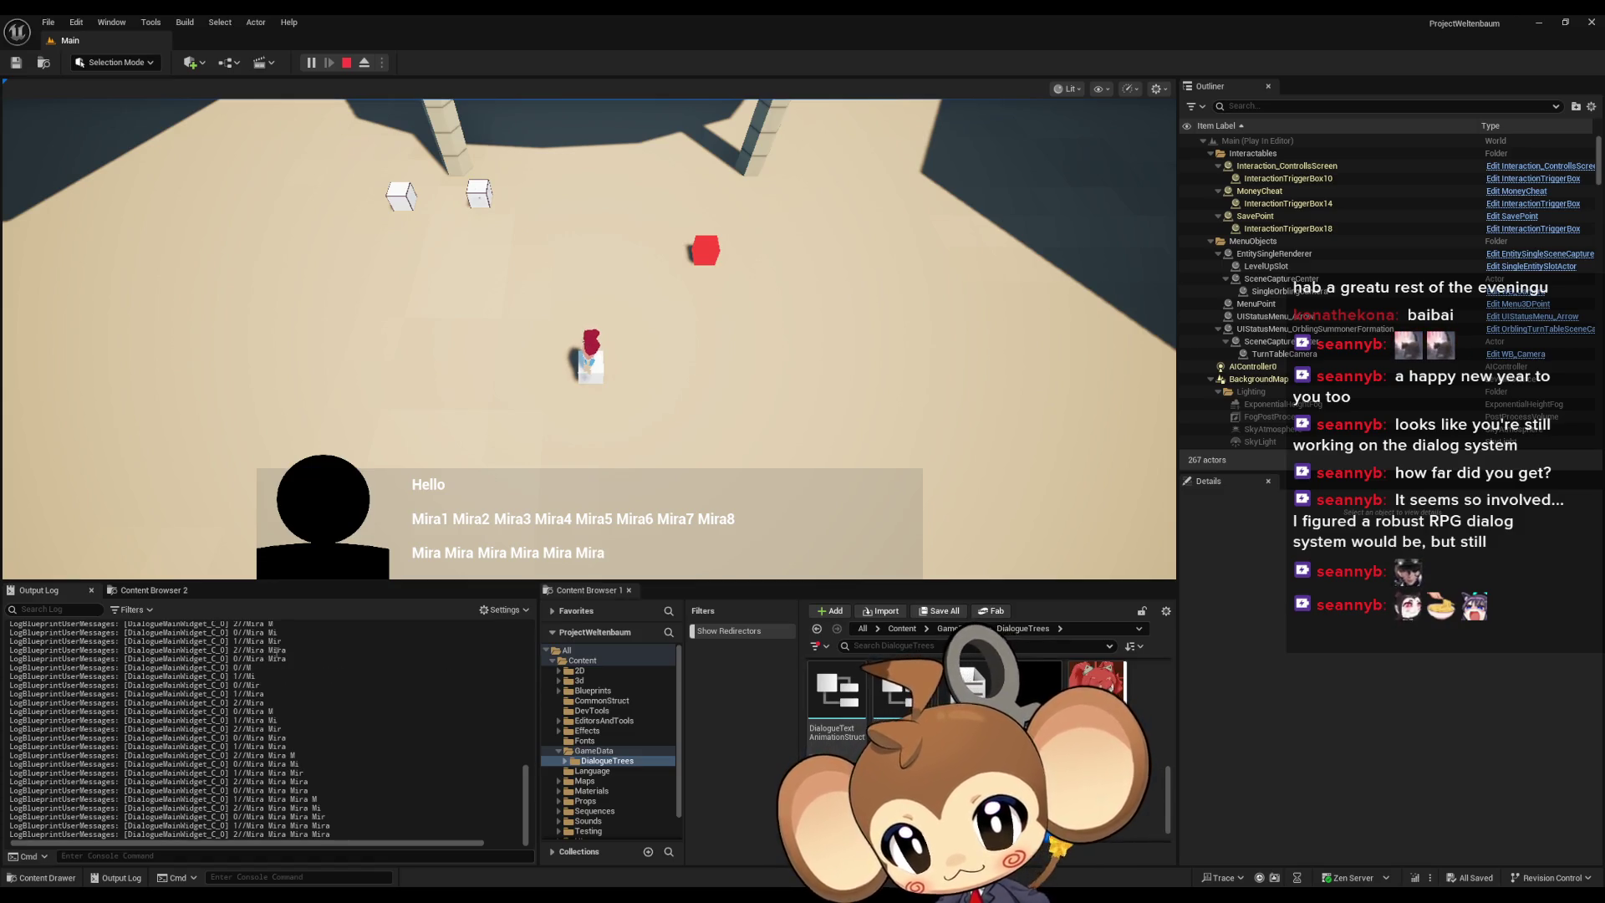
{"action": "scroll", "coordinate": [276, 682], "scroll_direction": "up", "scroll_amount": 2}
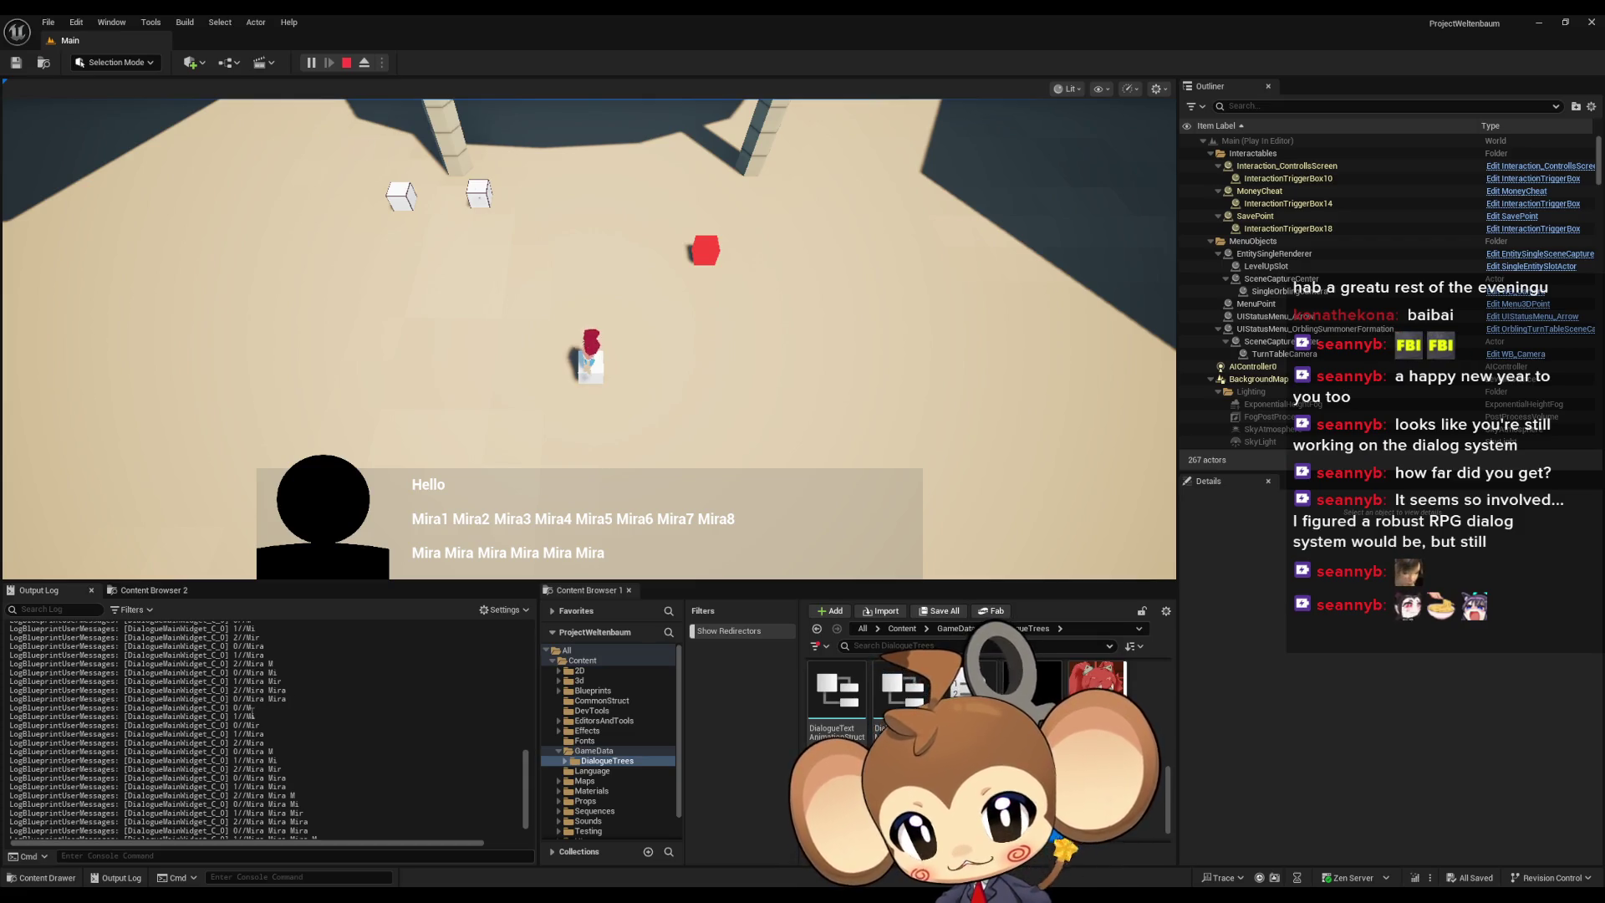
{"action": "scroll", "coordinate": [267, 744], "scroll_direction": "down", "scroll_amount": 3}
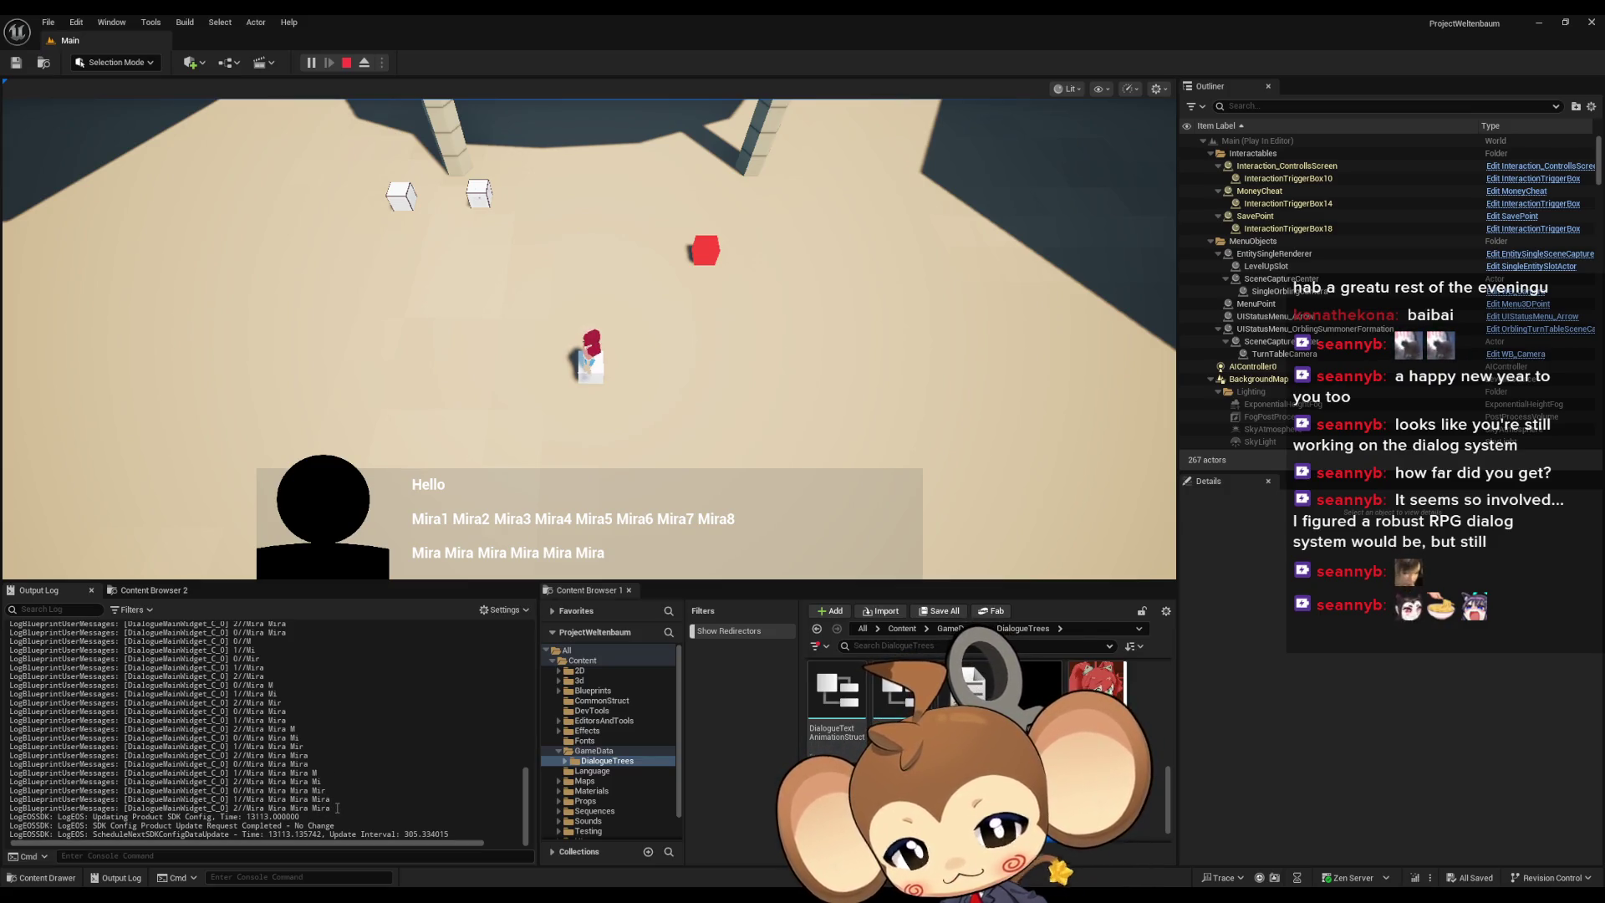
{"action": "left_click", "coordinate": [347, 63]}
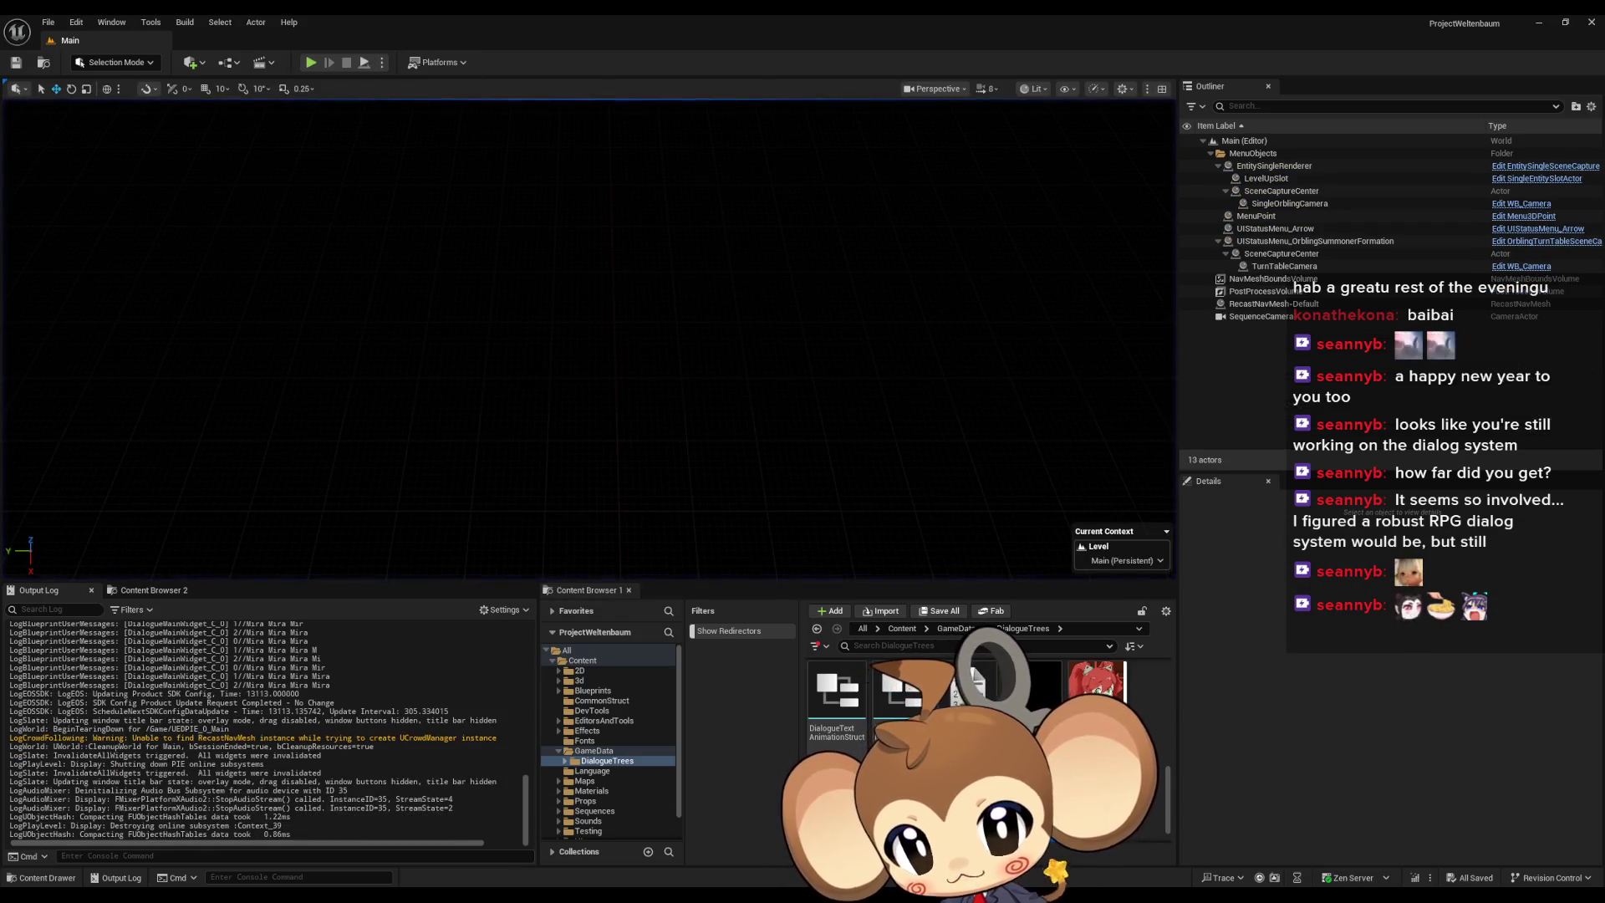
{"action": "mouse_move", "coordinate": [577, 895]}
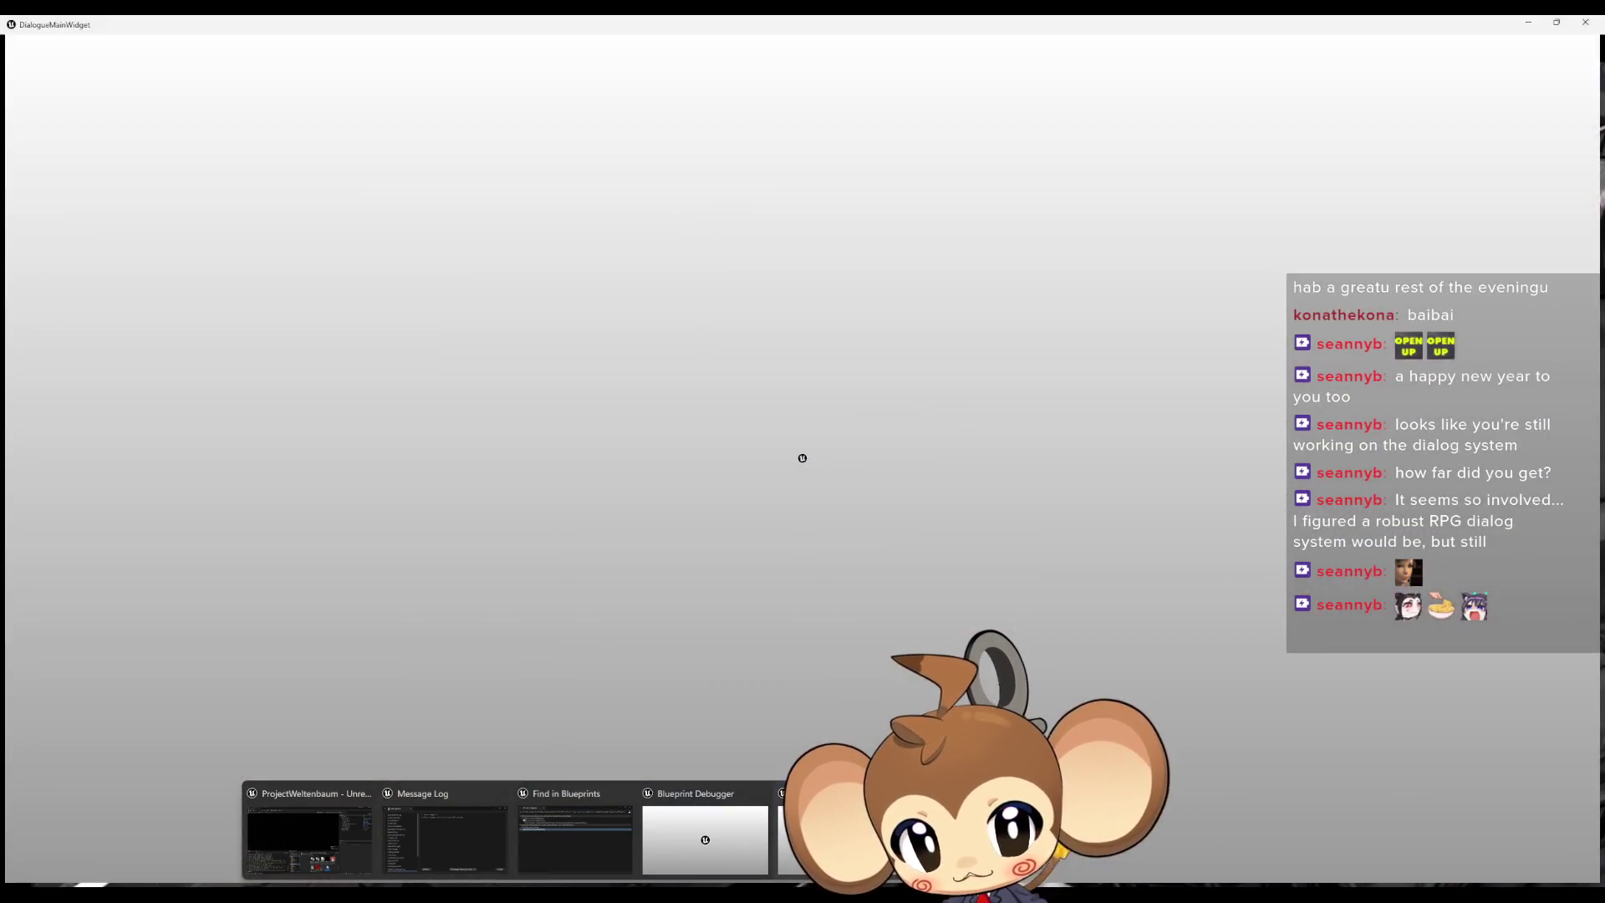
- Edit the 'yes' asset's first English text from Mira2 to Mia2, save, and close the asset window
{"action": "left_click", "coordinate": [576, 839]}
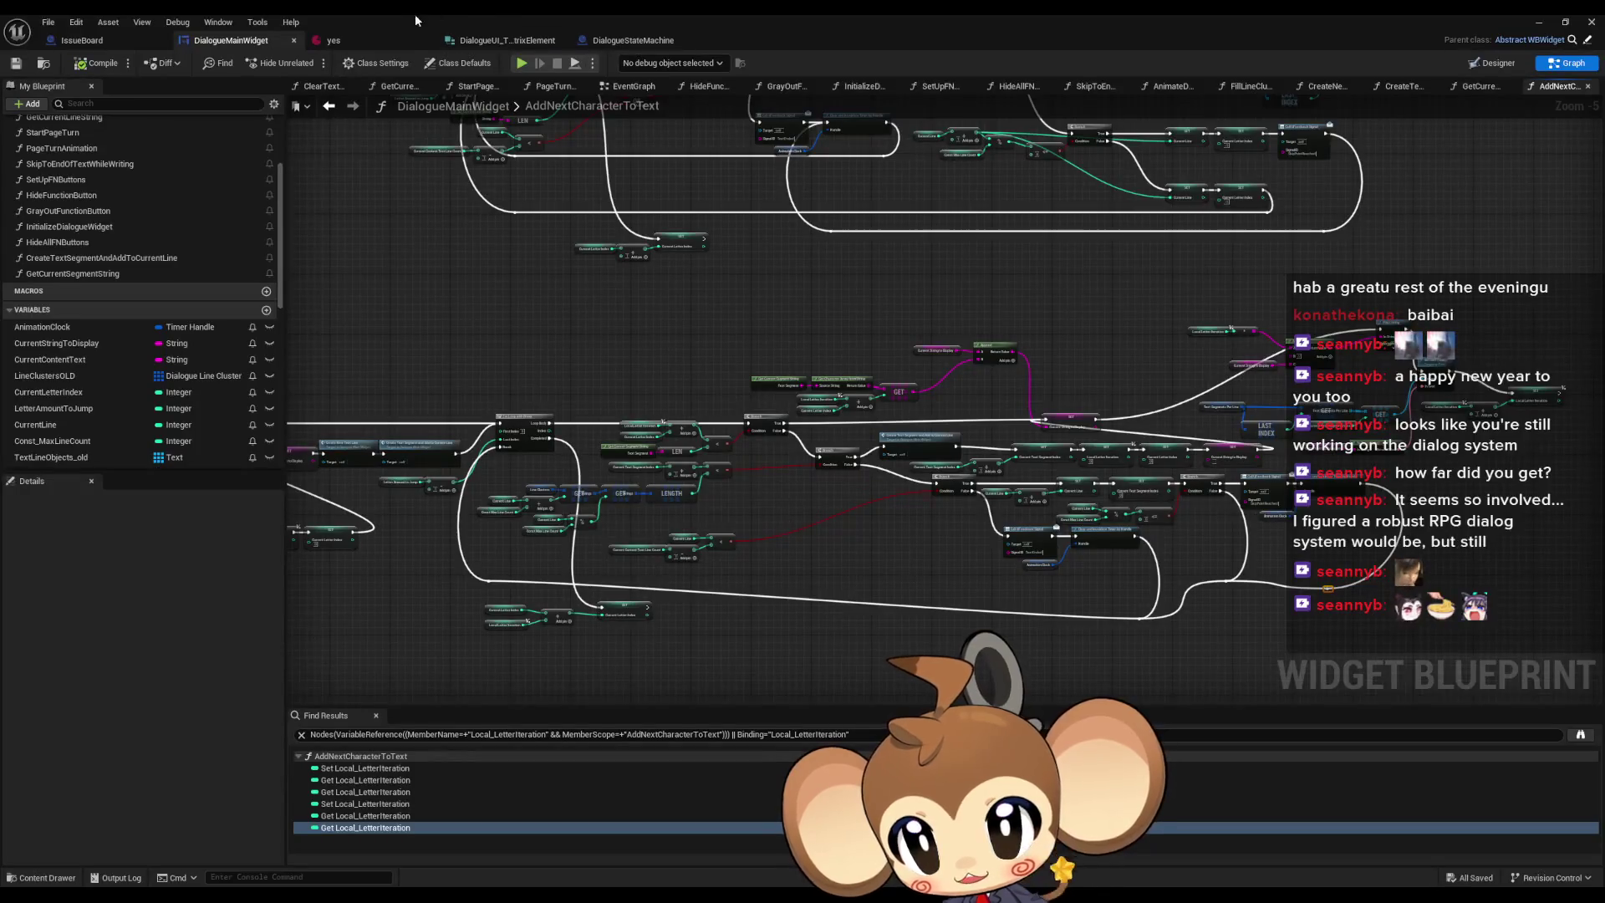
{"action": "left_click", "coordinate": [359, 41]}
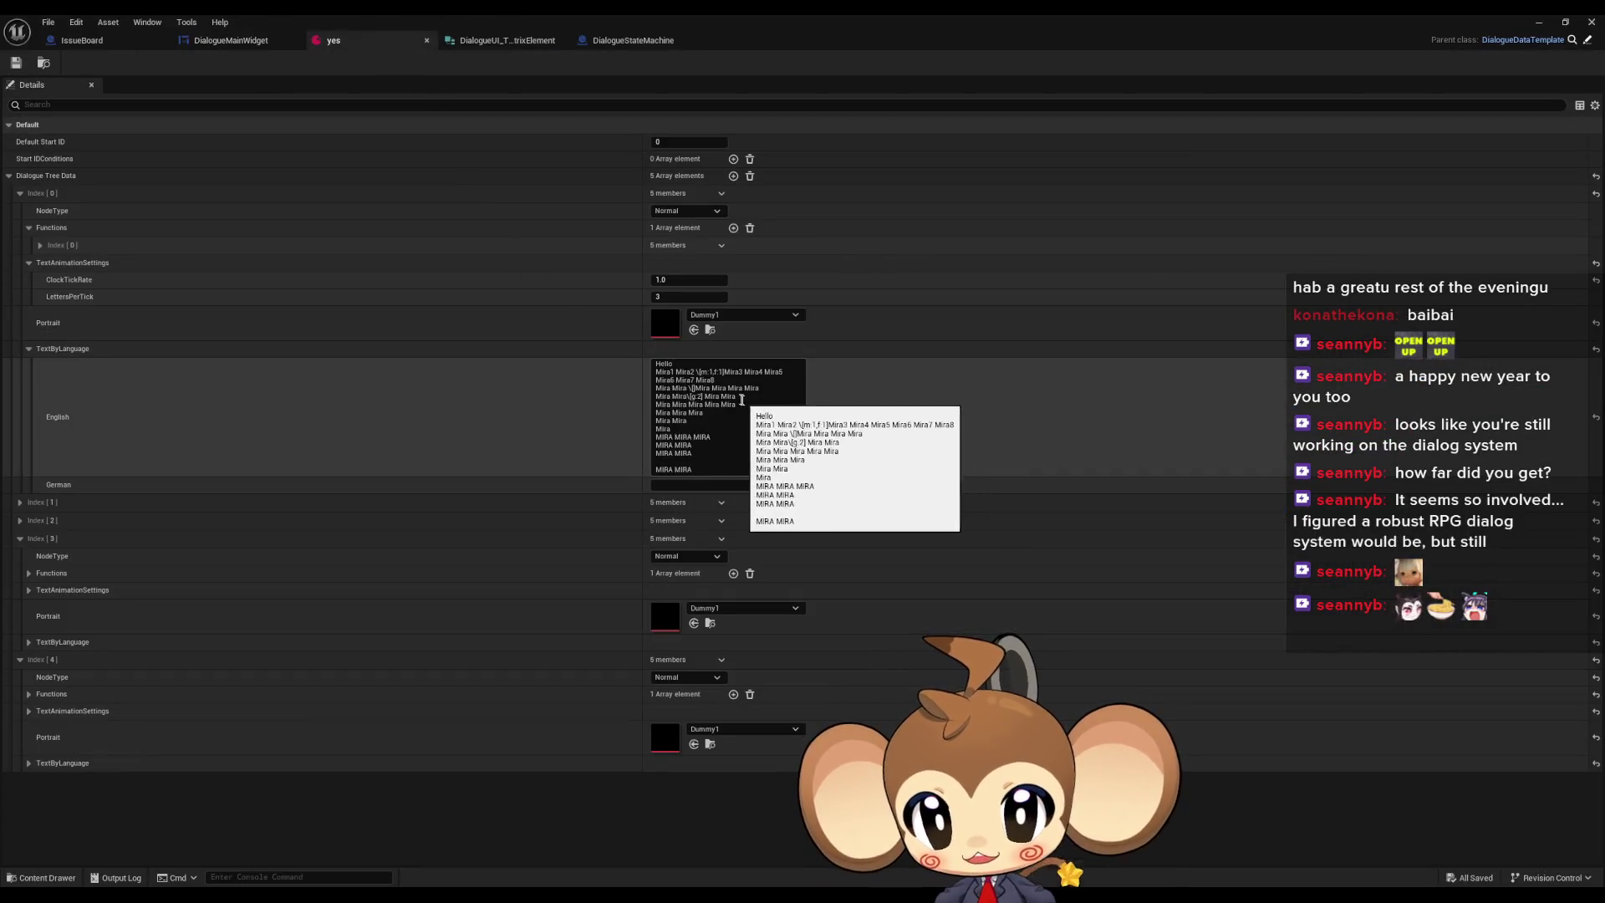
{"action": "left_click", "coordinate": [793, 406]}
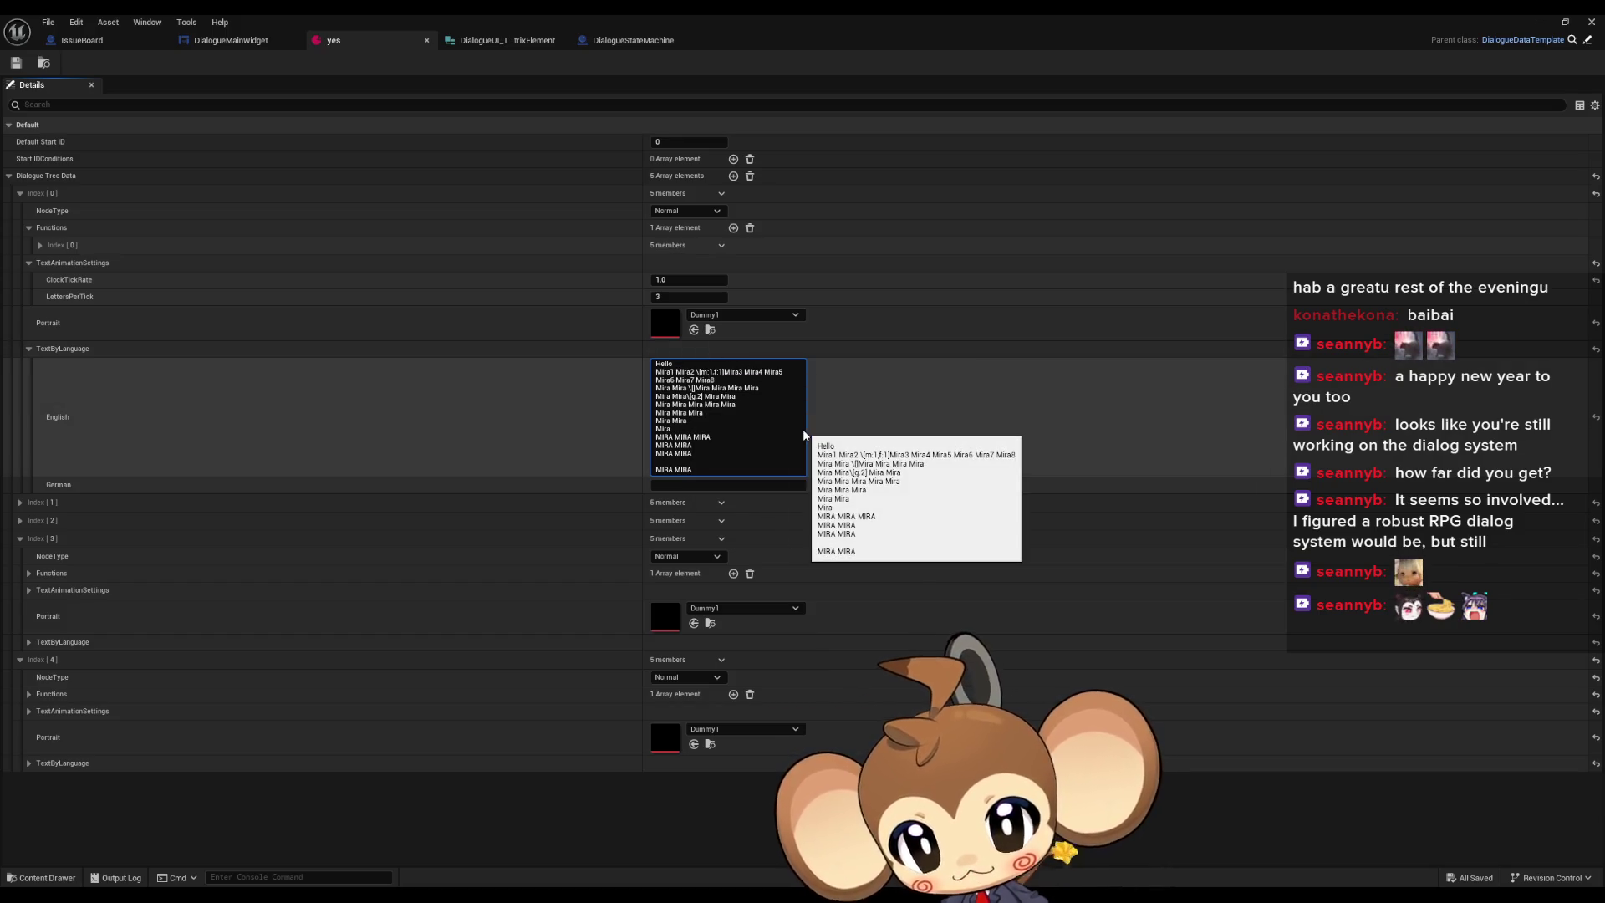
{"action": "key", "text": "BackSpace"}
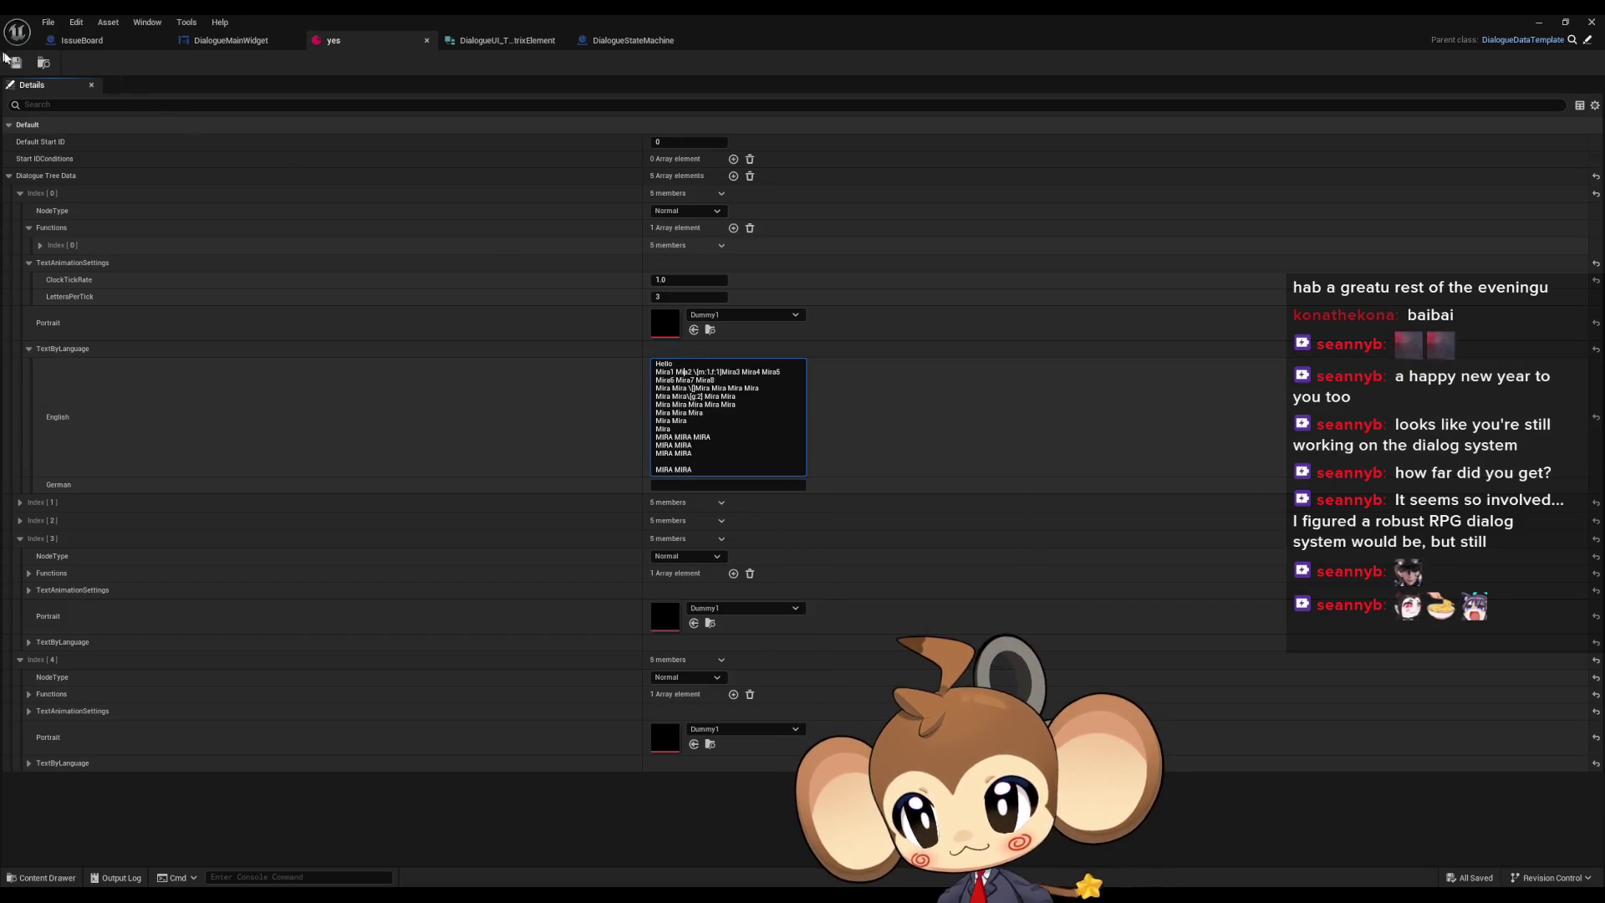
{"action": "left_click", "coordinate": [1380, 87]}
{"action": "left_click", "coordinate": [1592, 22]}
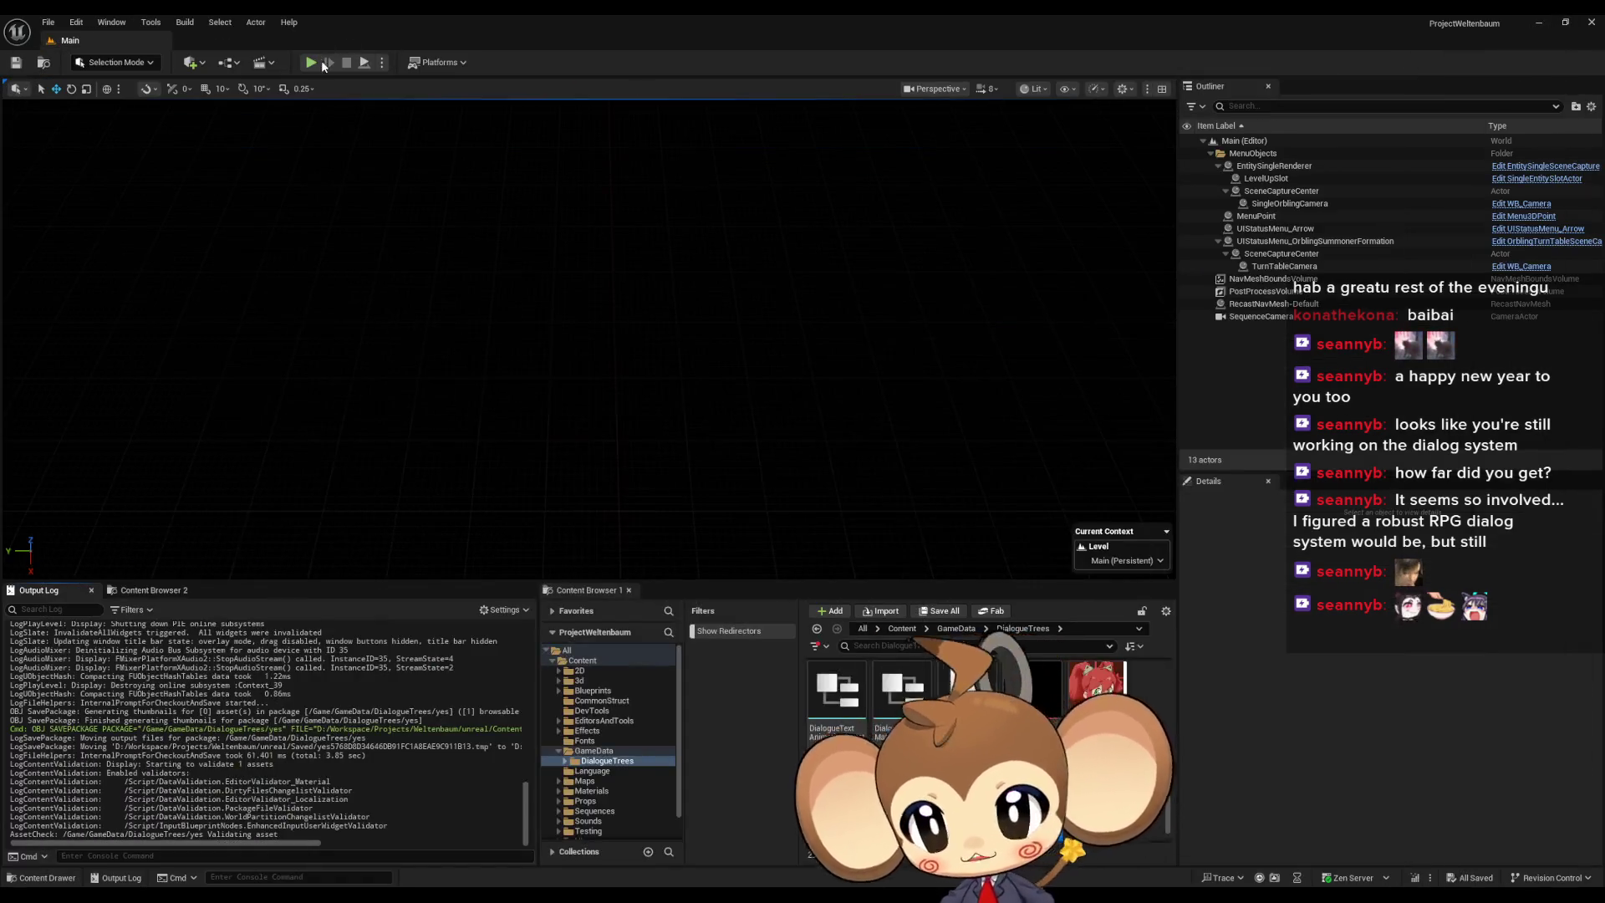
- Play-test the level from the menu and watch the dialogue type Mira1 through Mira8
{"action": "left_click", "coordinate": [311, 62]}
{"action": "left_click", "coordinate": [519, 384]}
{"action": "left_click", "coordinate": [188, 498]}
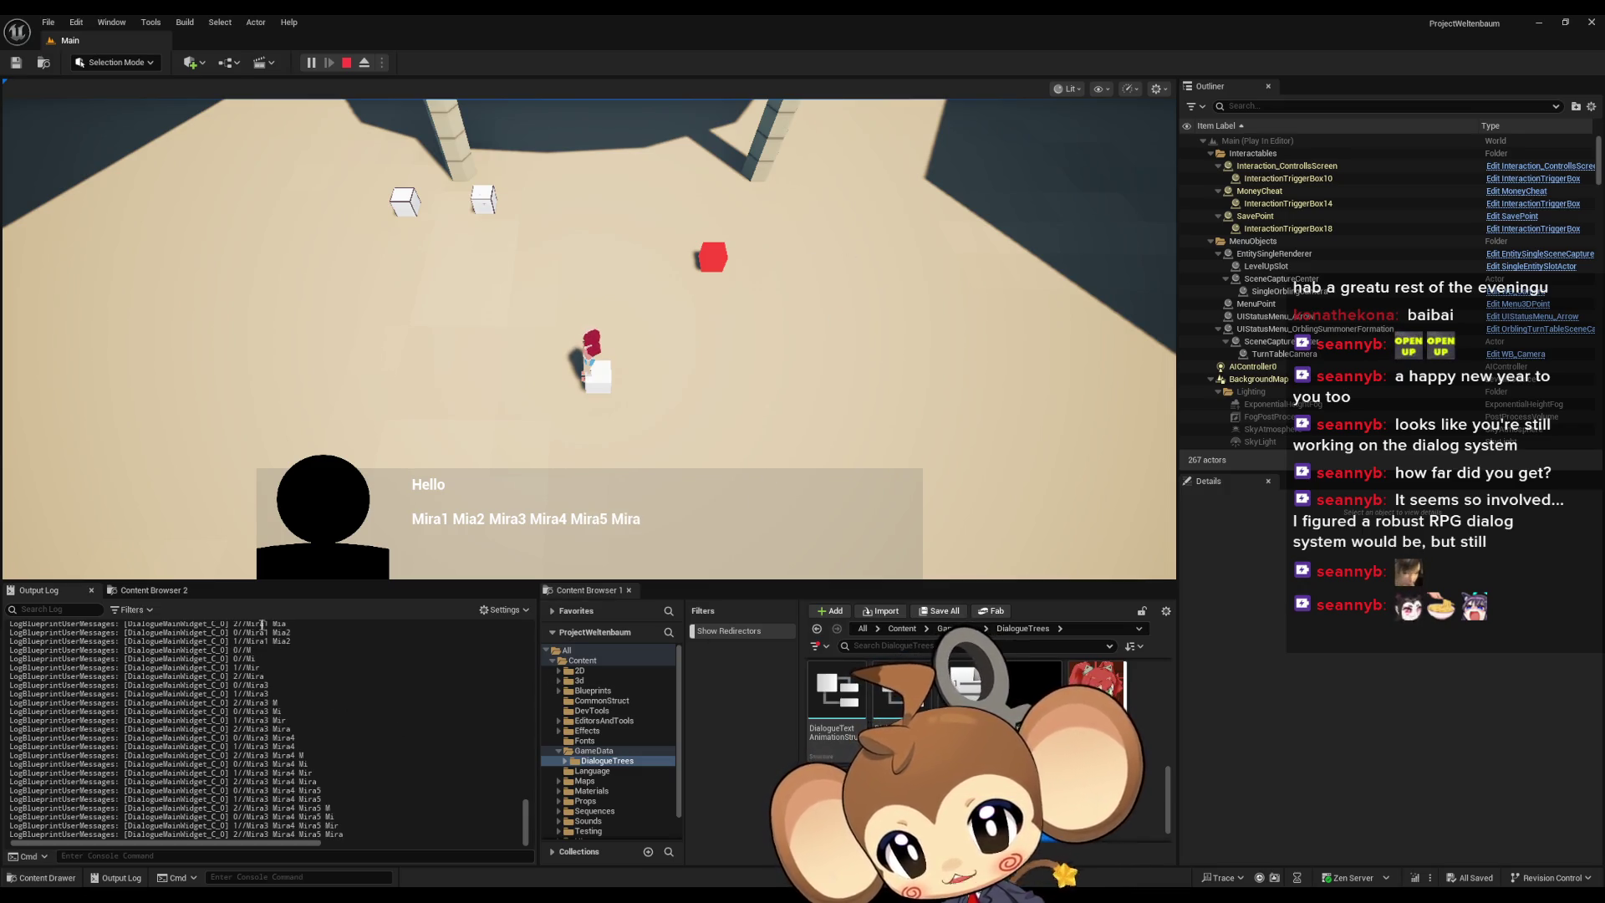
{"action": "scroll", "coordinate": [242, 669], "scroll_direction": "up", "scroll_amount": 2}
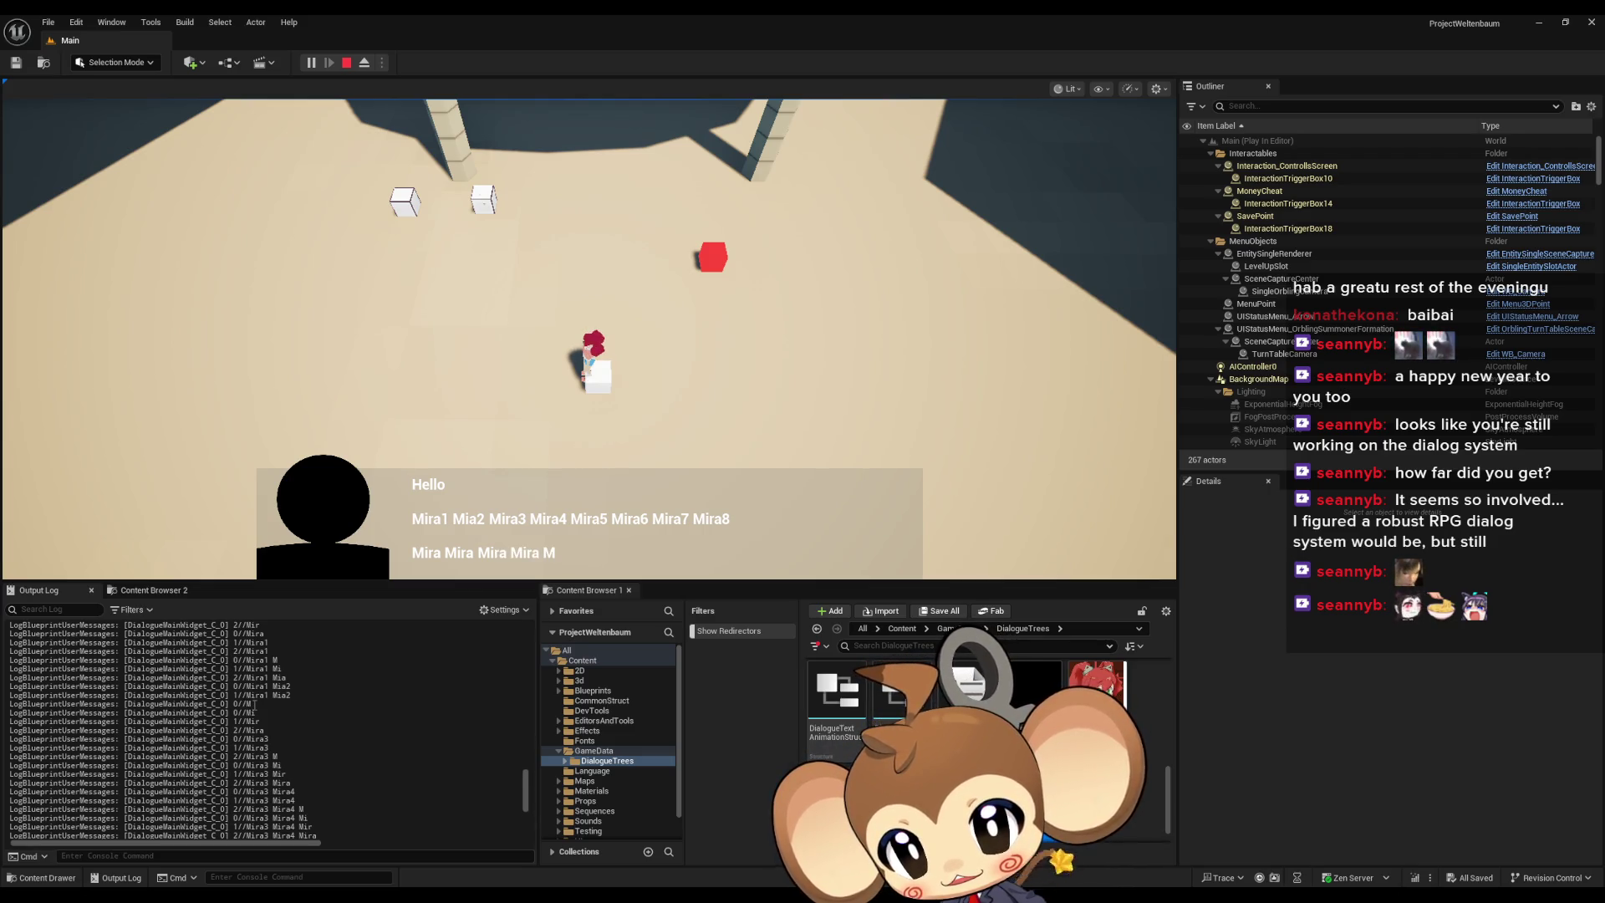
- Stop and restart the play session, then clear the Output Log
{"action": "left_click", "coordinate": [346, 63]}
{"action": "left_click", "coordinate": [311, 63]}
{"action": "right_click", "coordinate": [274, 679]}
{"action": "left_click", "coordinate": [334, 699]}
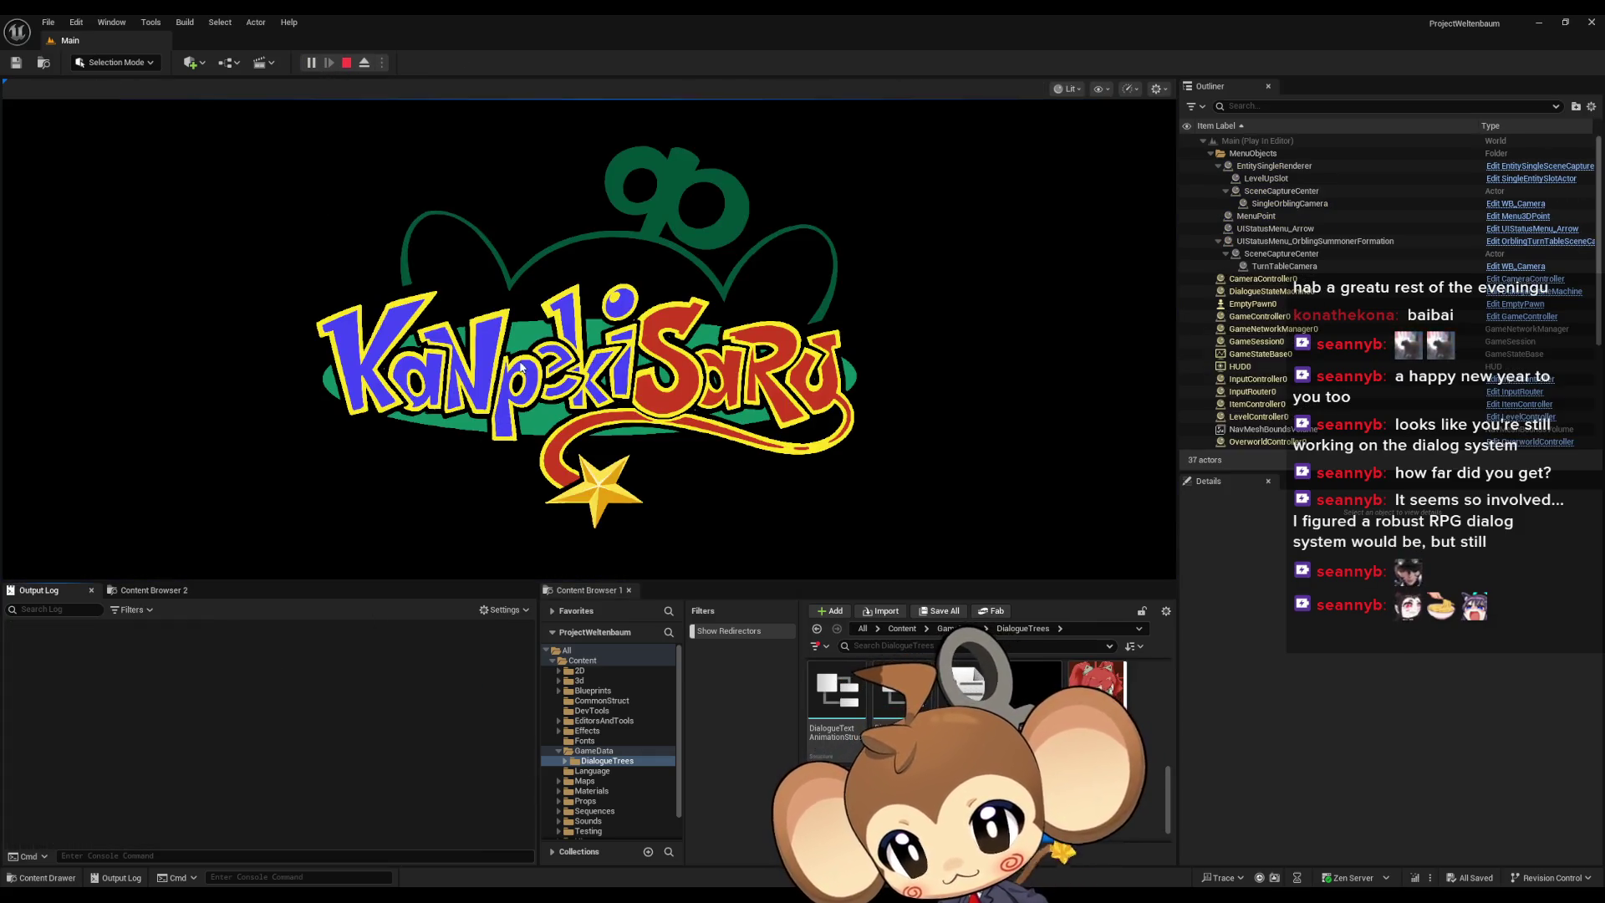
- Load the game and walk the character onto the white trigger cube to open the dialogue
{"action": "left_click", "coordinate": [208, 497]}
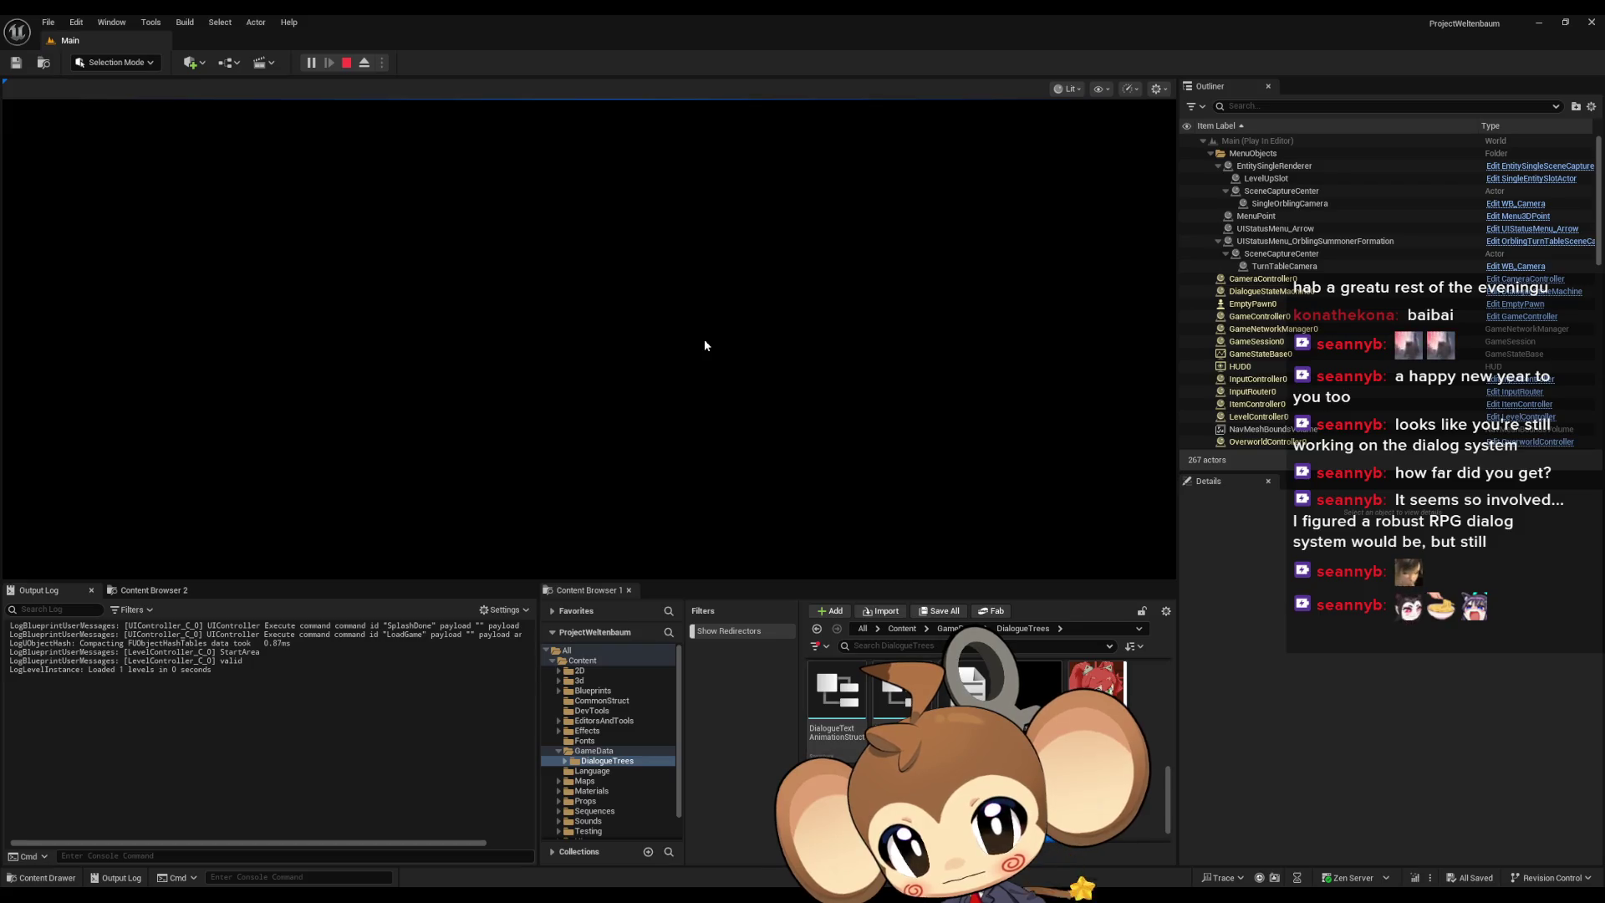
{"action": "key", "text": "a"}
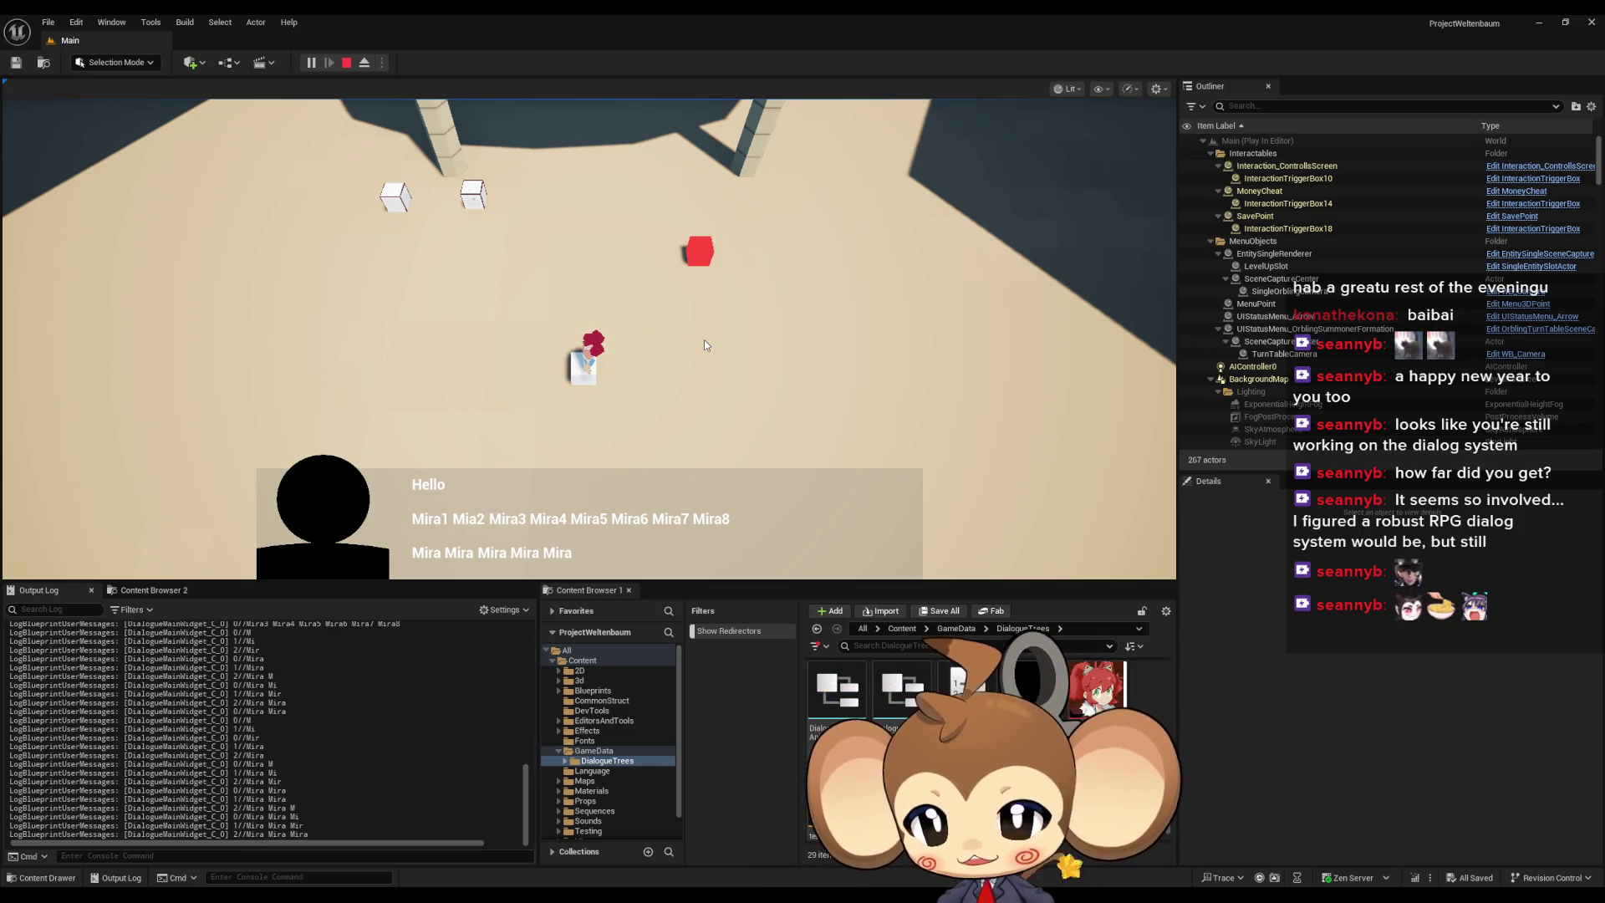
- Restart Play In Editor, load the saved game and let the dialogue run again
{"action": "left_click", "coordinate": [347, 62]}
{"action": "left_click", "coordinate": [311, 63]}
{"action": "left_click", "coordinate": [535, 405]}
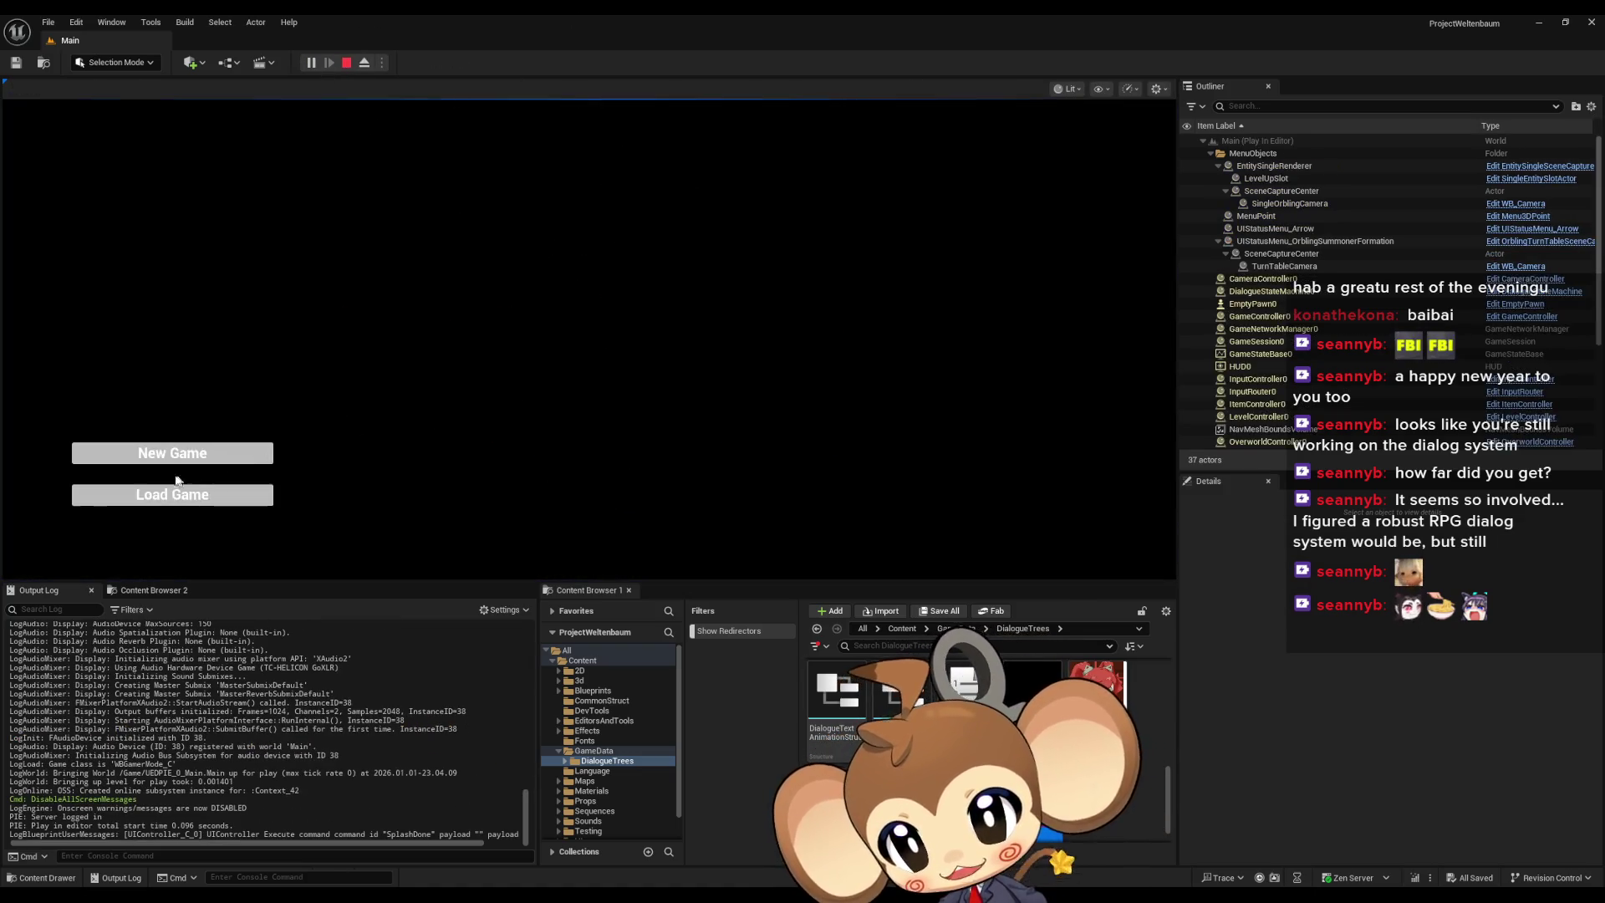
{"action": "left_click", "coordinate": [142, 495]}
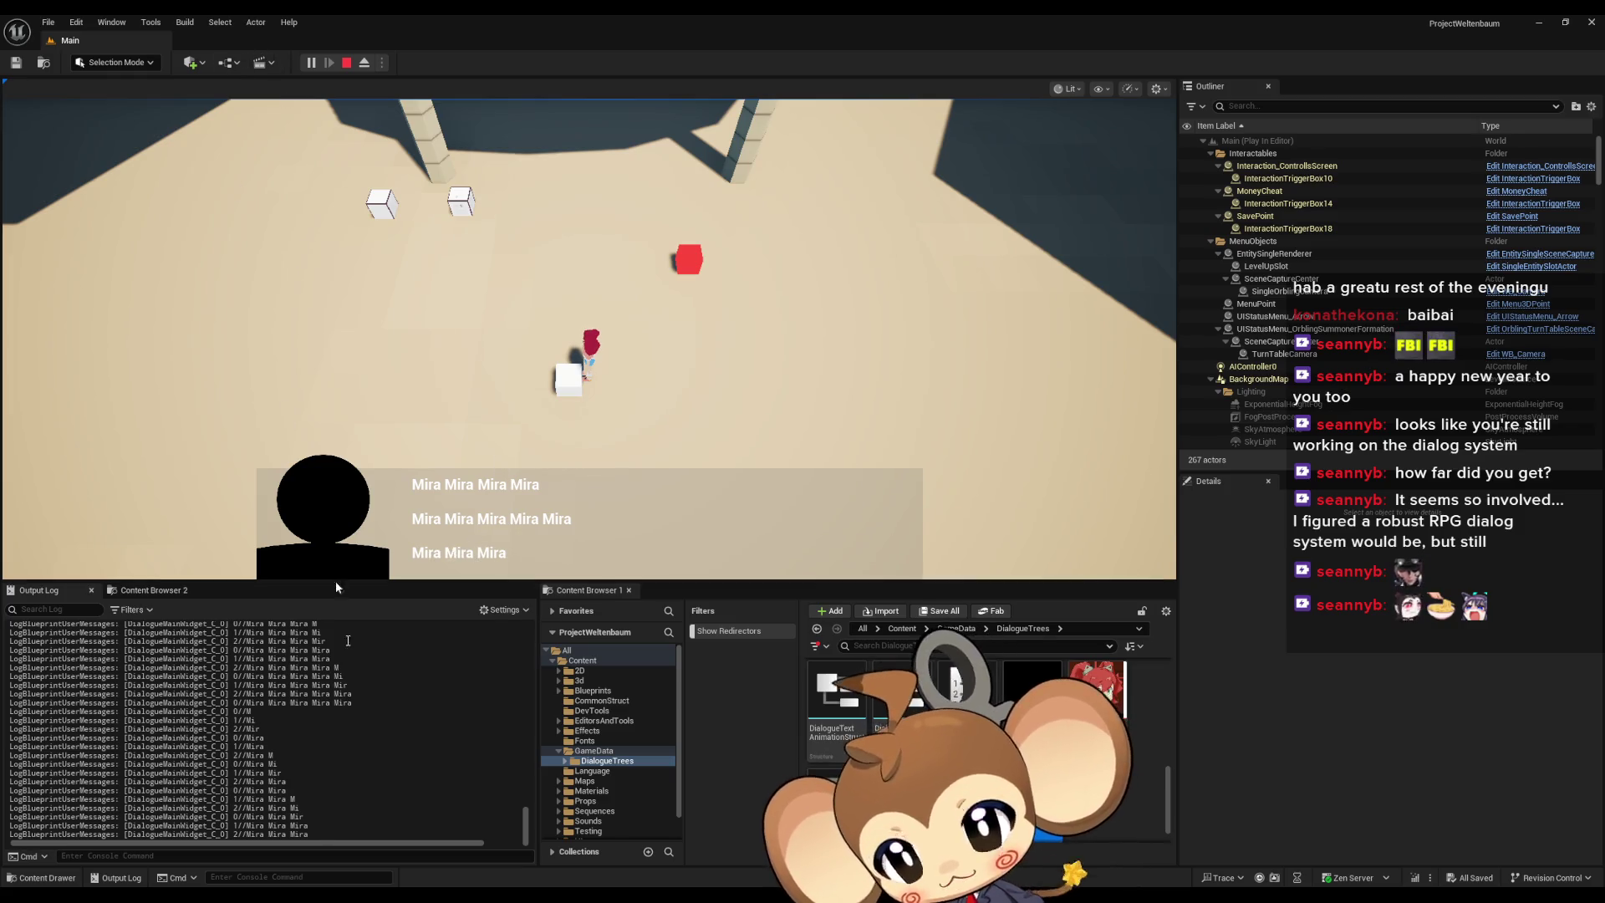
{"action": "mouse_move", "coordinate": [566, 890]}
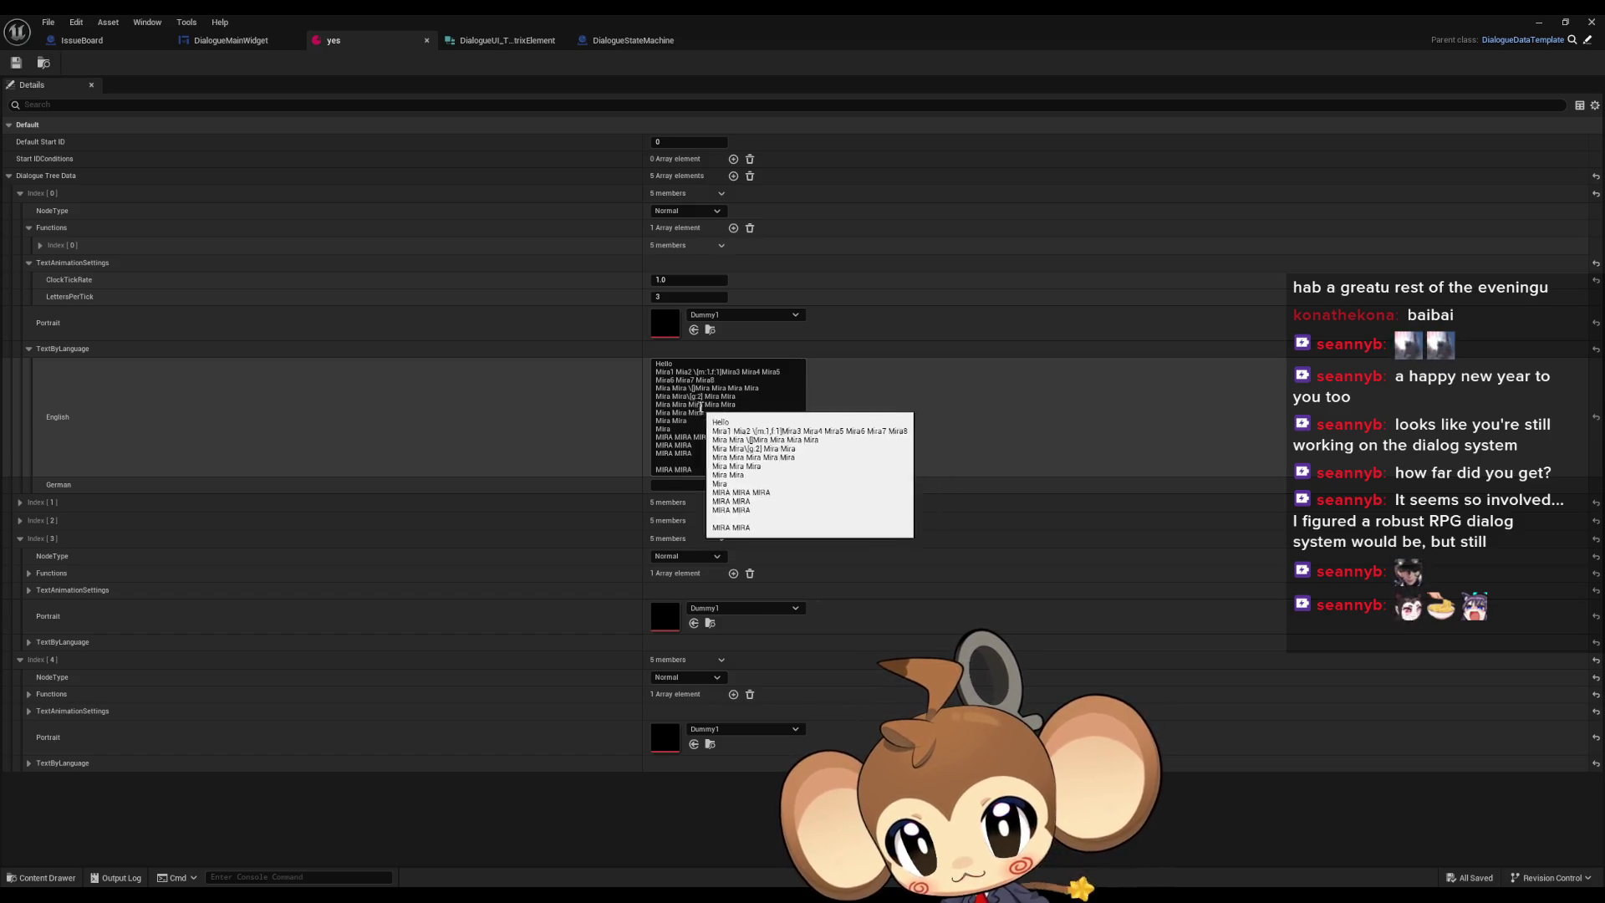
- Shrink the asset editor beside the game and select the Mira Mira Mira line in the English text
{"action": "mouse_move", "coordinate": [684, 20]}
{"action": "left_mouse_down"}
{"action": "mouse_move", "coordinate": [789, 15]}
{"action": "mouse_move", "coordinate": [828, 167]}
{"action": "mouse_move", "coordinate": [1380, 287]}
{"action": "mouse_move", "coordinate": [1342, 287]}
{"action": "mouse_move", "coordinate": [1260, 196]}
{"action": "left_mouse_up"}
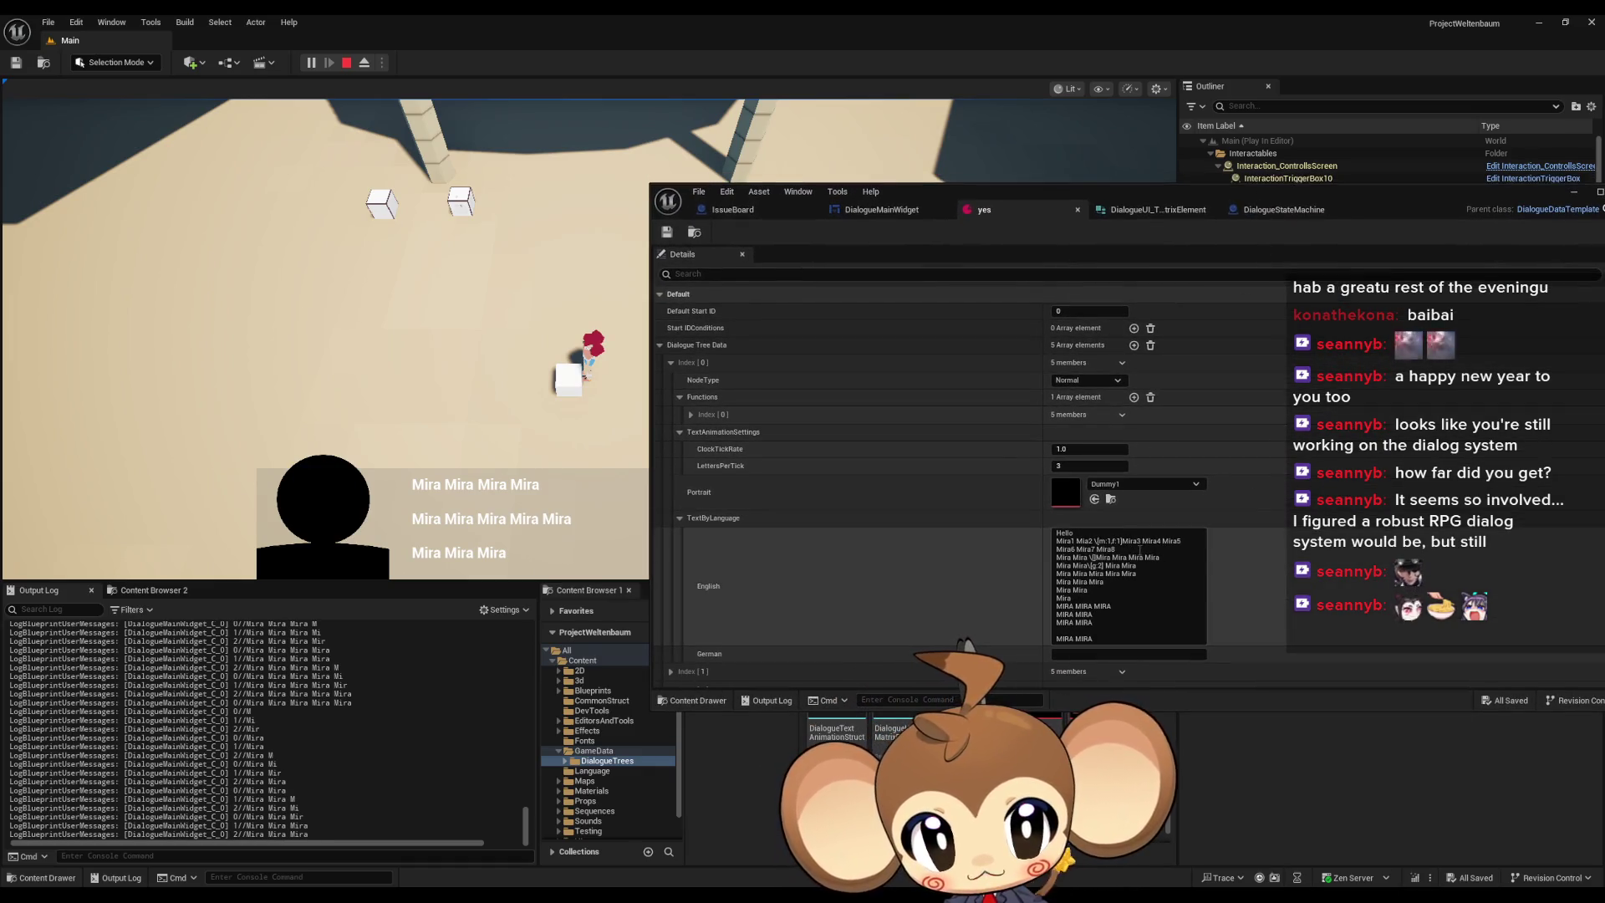
{"action": "left_click_drag", "start_coordinate": [1160, 557], "coordinate": [1059, 558]}
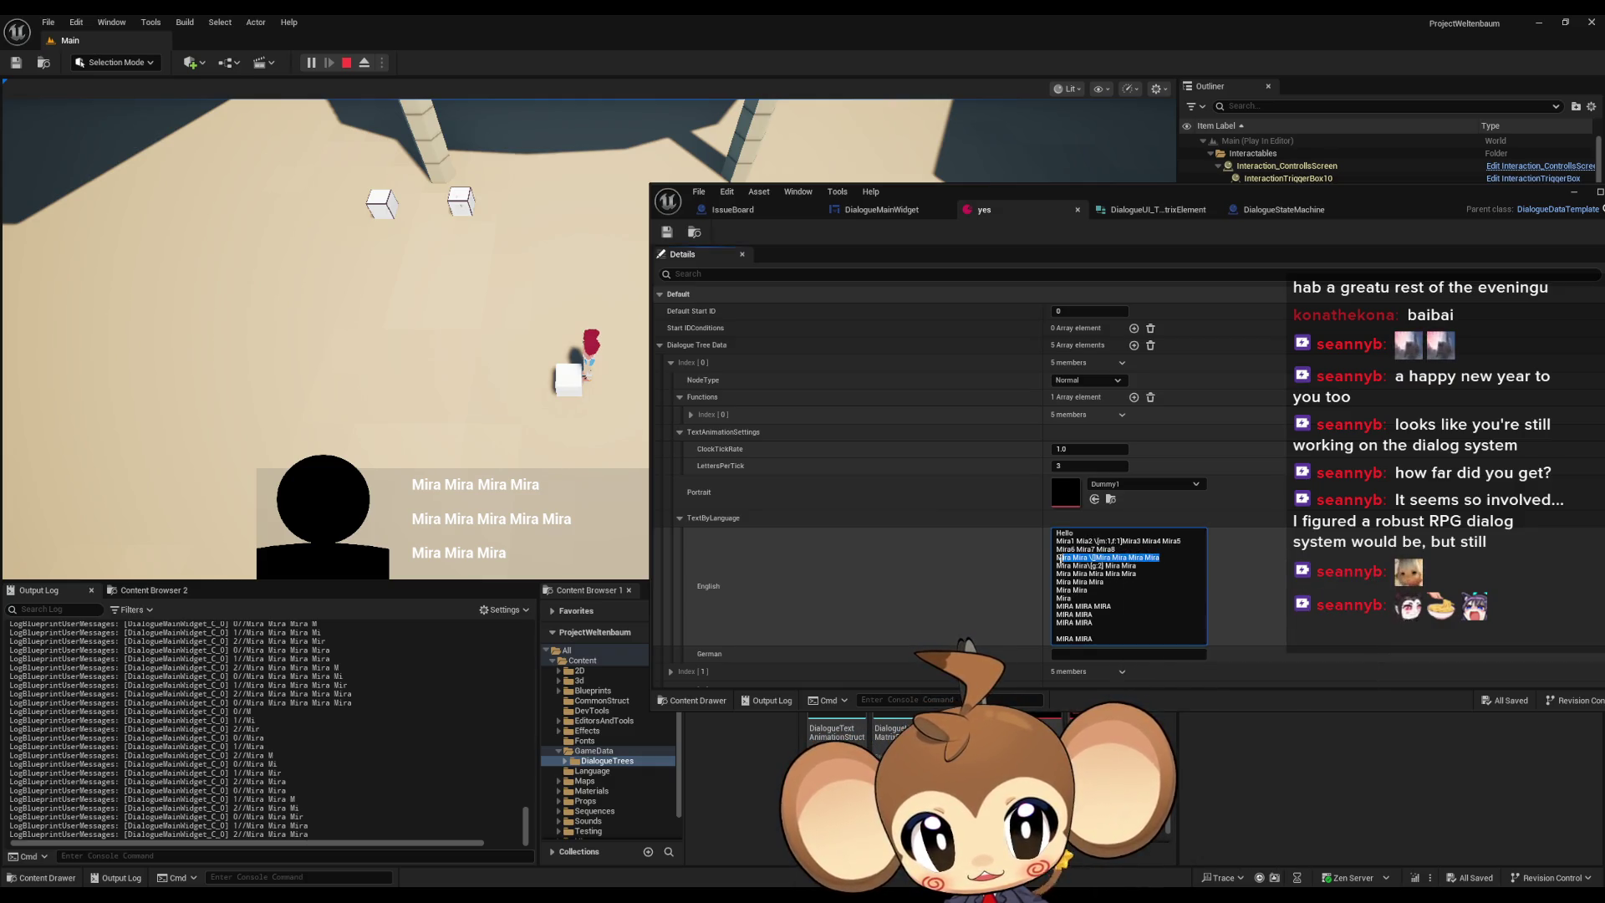
{"action": "left_click", "coordinate": [1084, 566]}
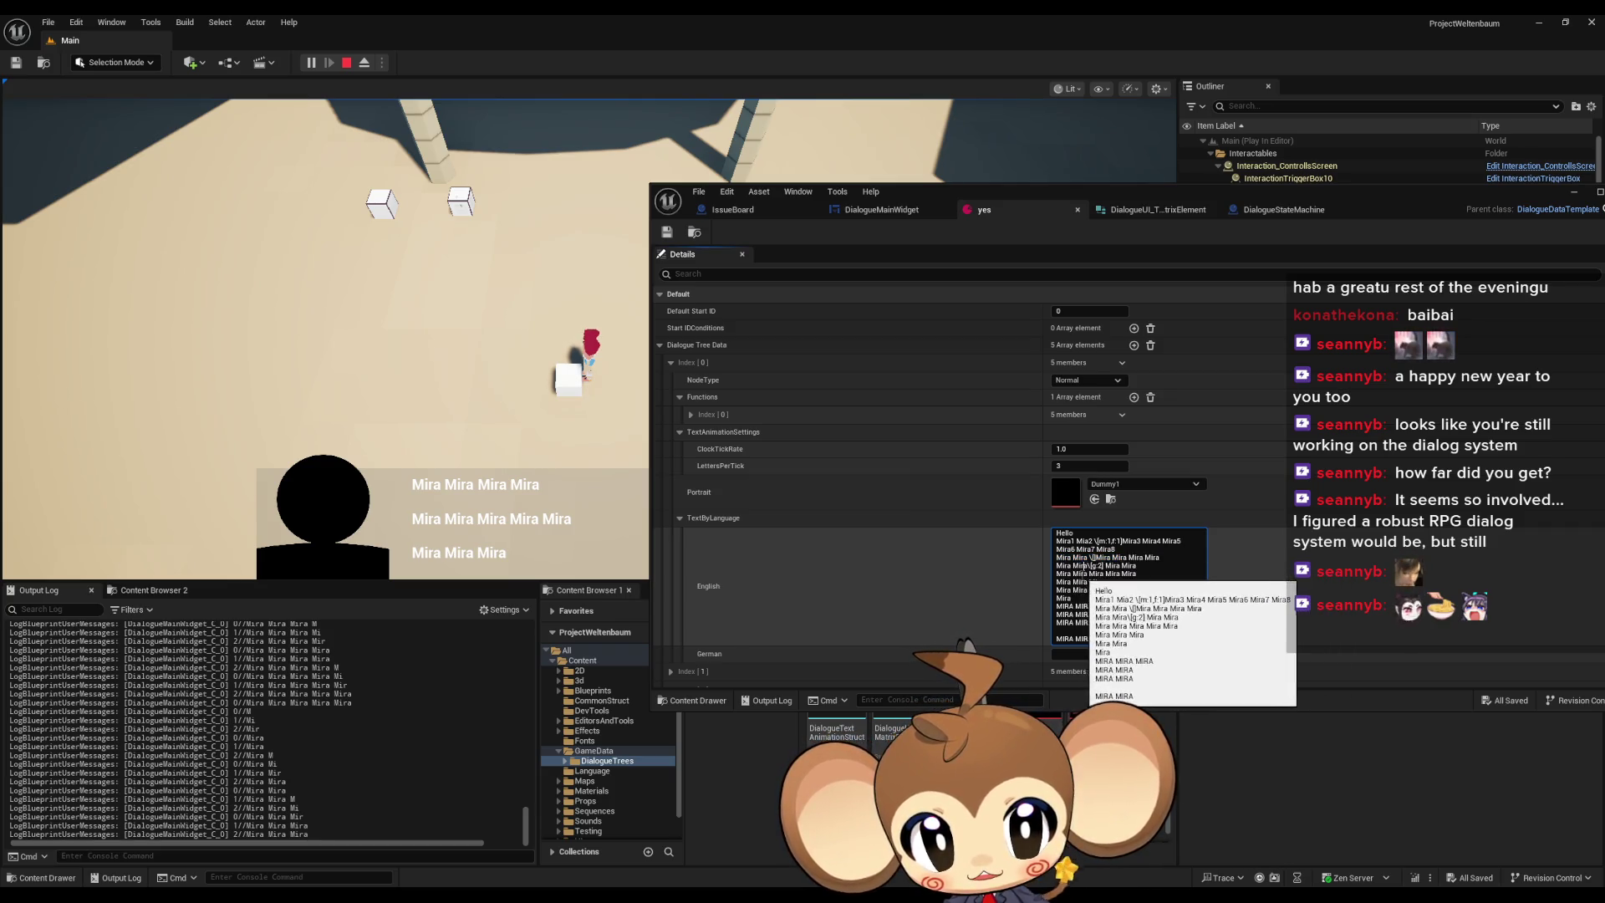
{"action": "left_click_drag", "start_coordinate": [1102, 582], "coordinate": [1056, 582]}
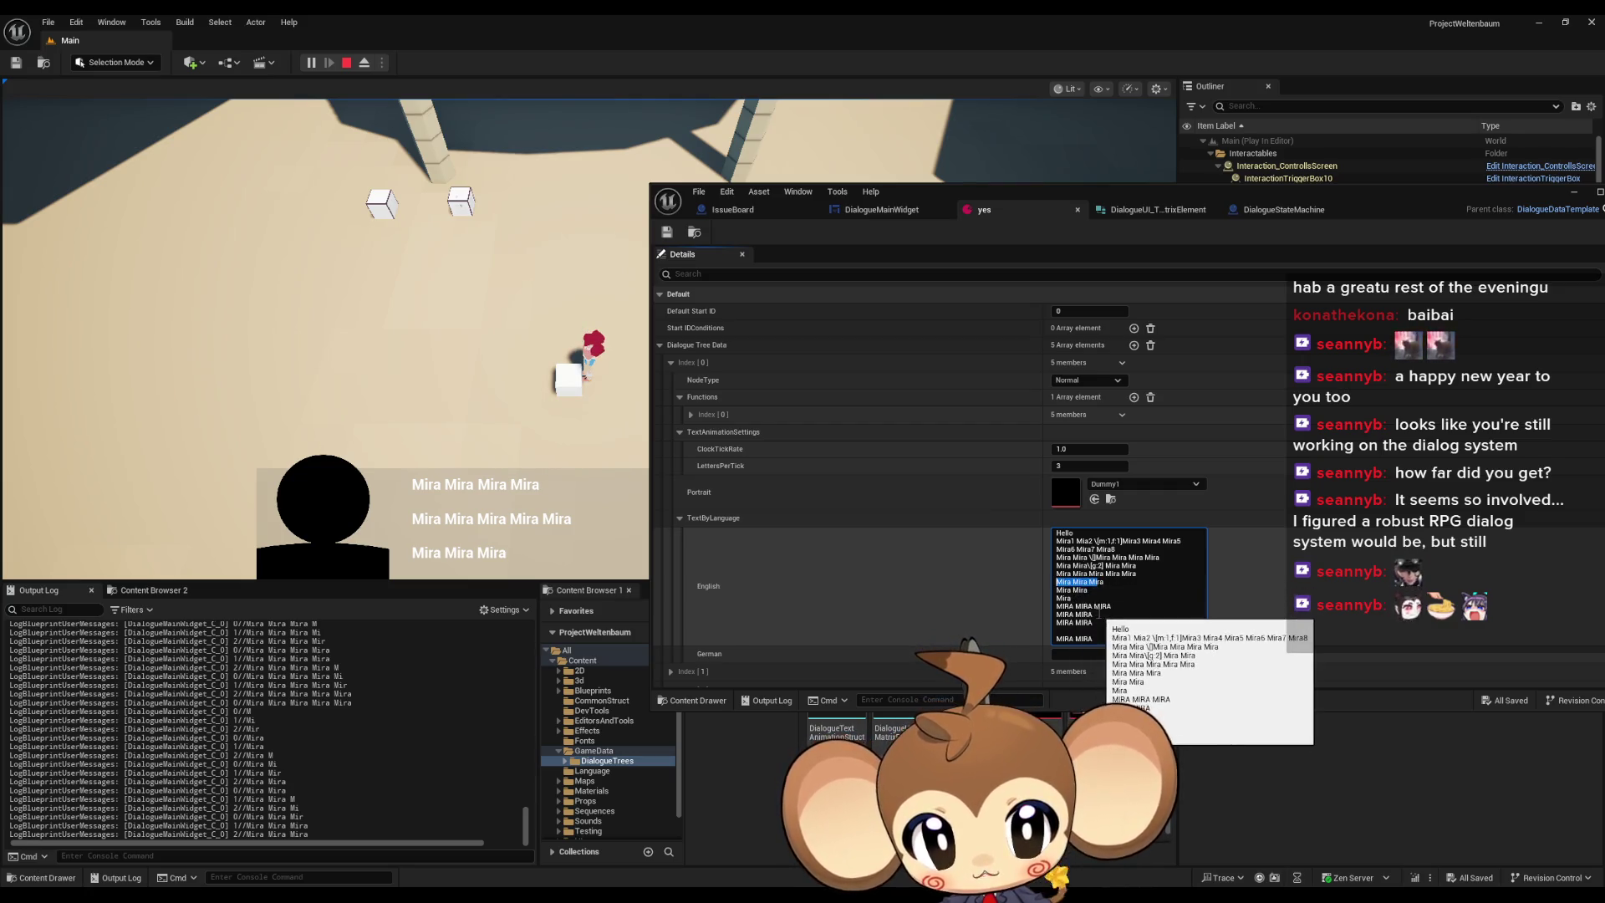
- Advance the dialogue through its pages, restart it from the beginning, then stop the play session
{"action": "left_click", "coordinate": [521, 440]}
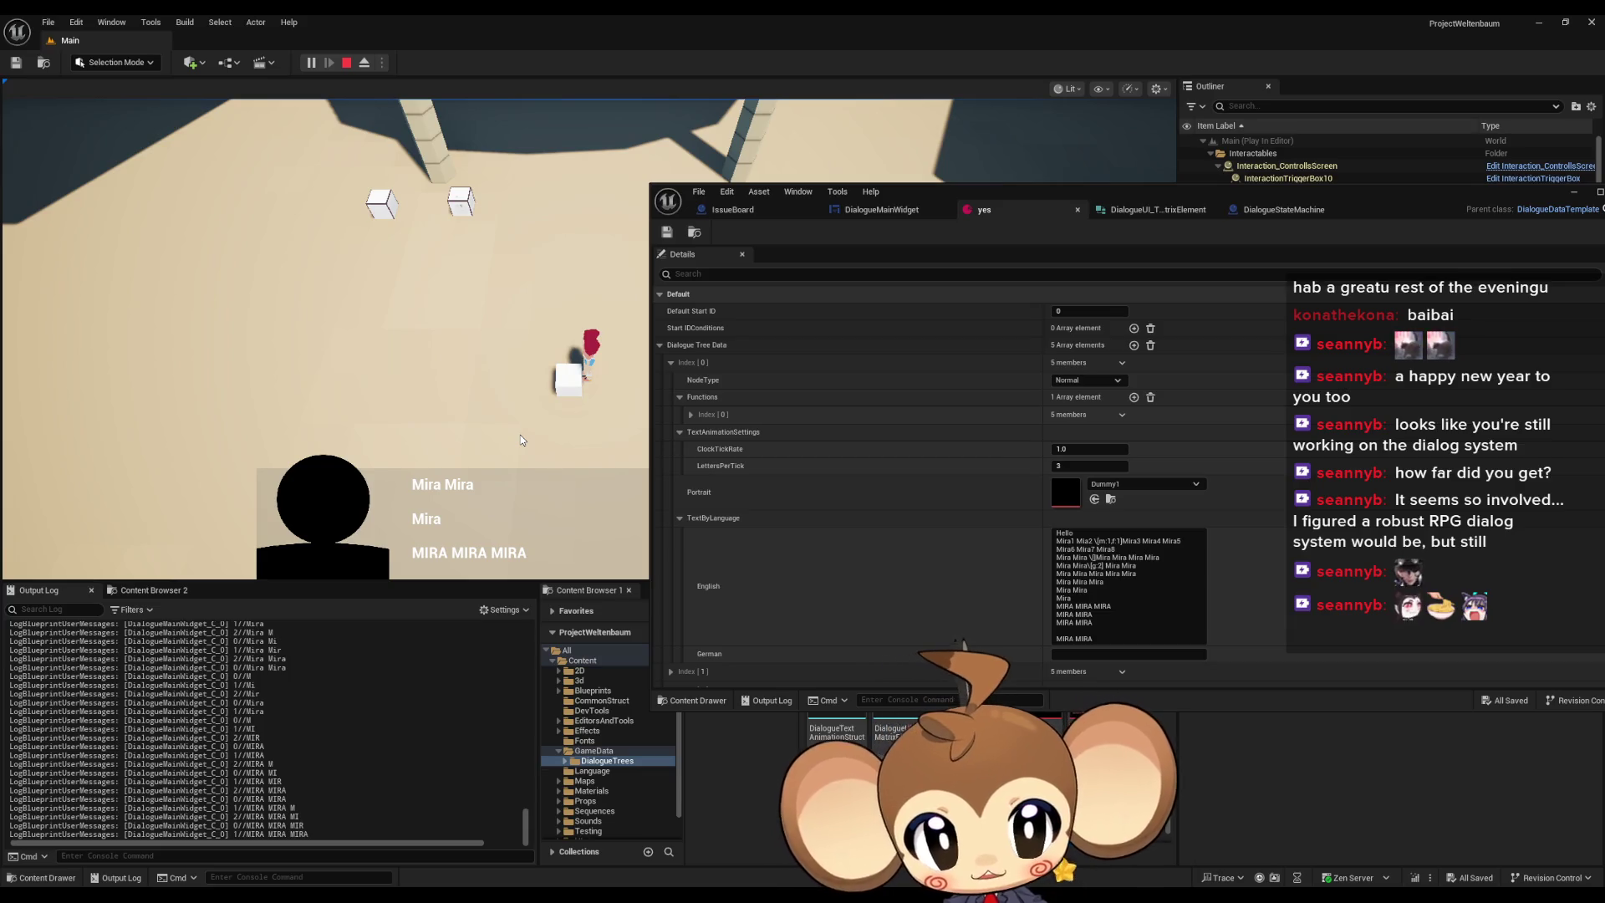
{"action": "left_click", "coordinate": [520, 436]}
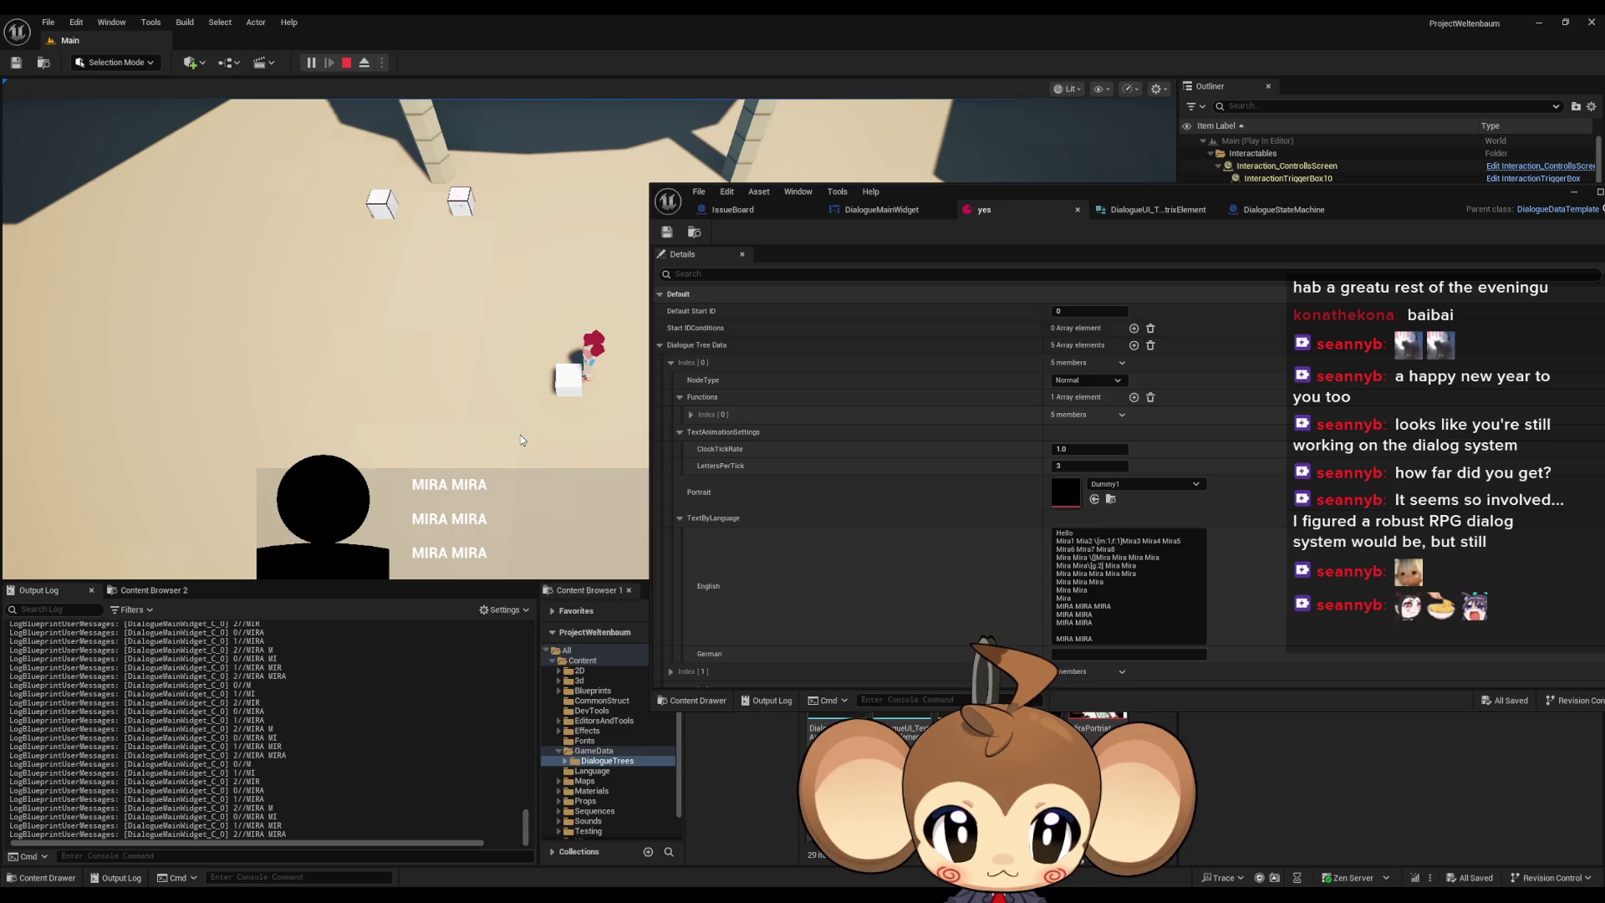
{"action": "scroll", "coordinate": [1060, 626], "scroll_direction": "down", "scroll_amount": 2}
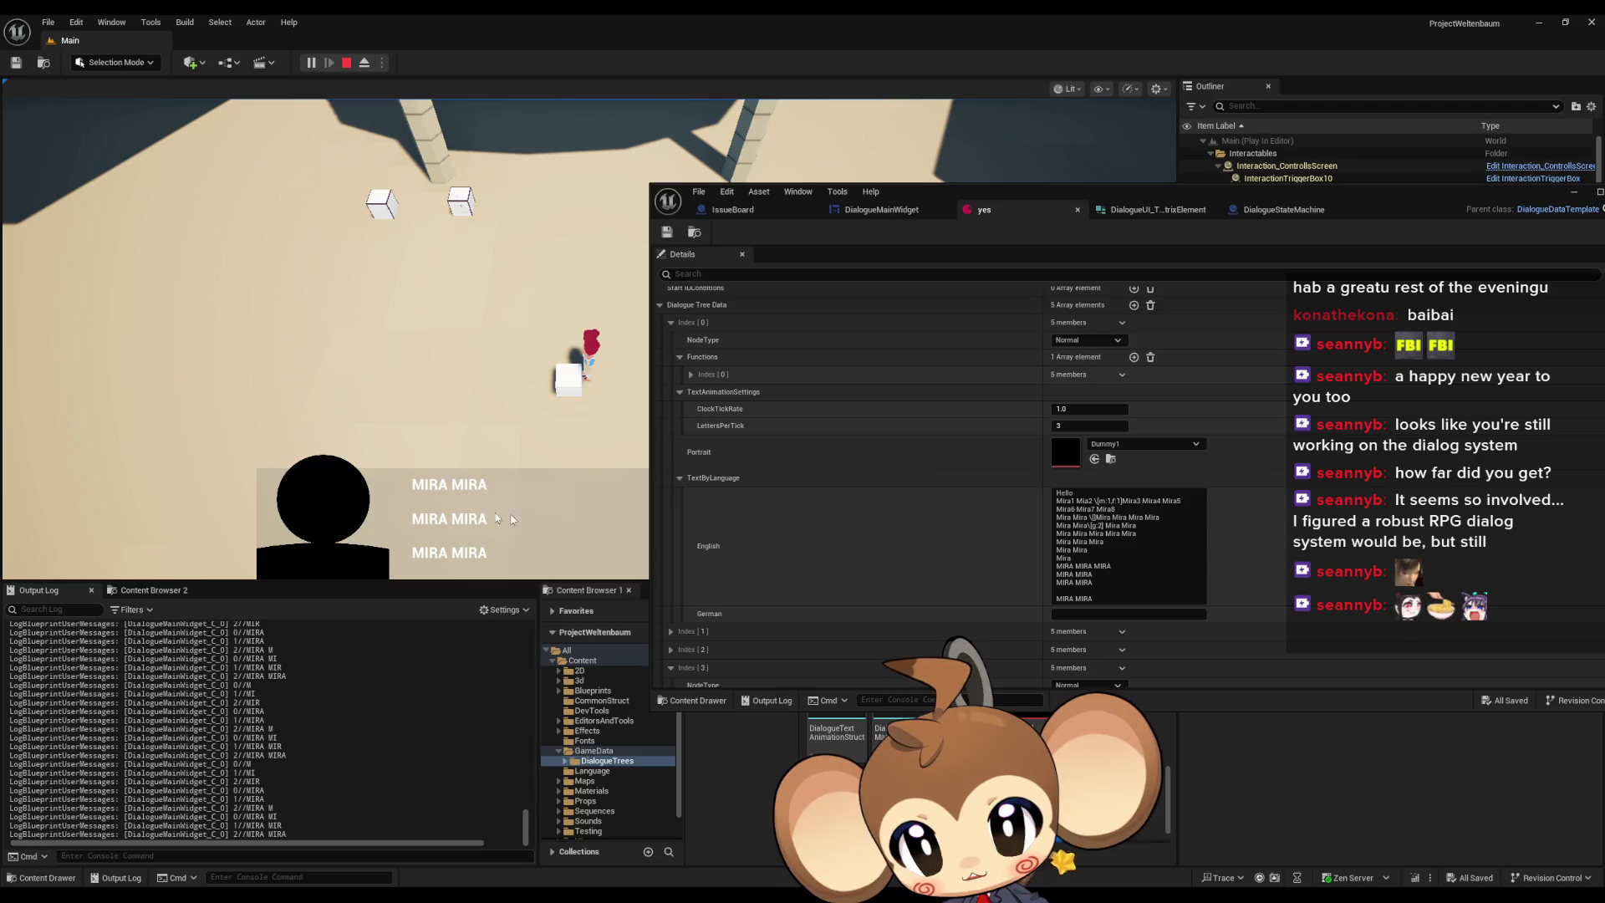
{"action": "left_click", "coordinate": [565, 521]}
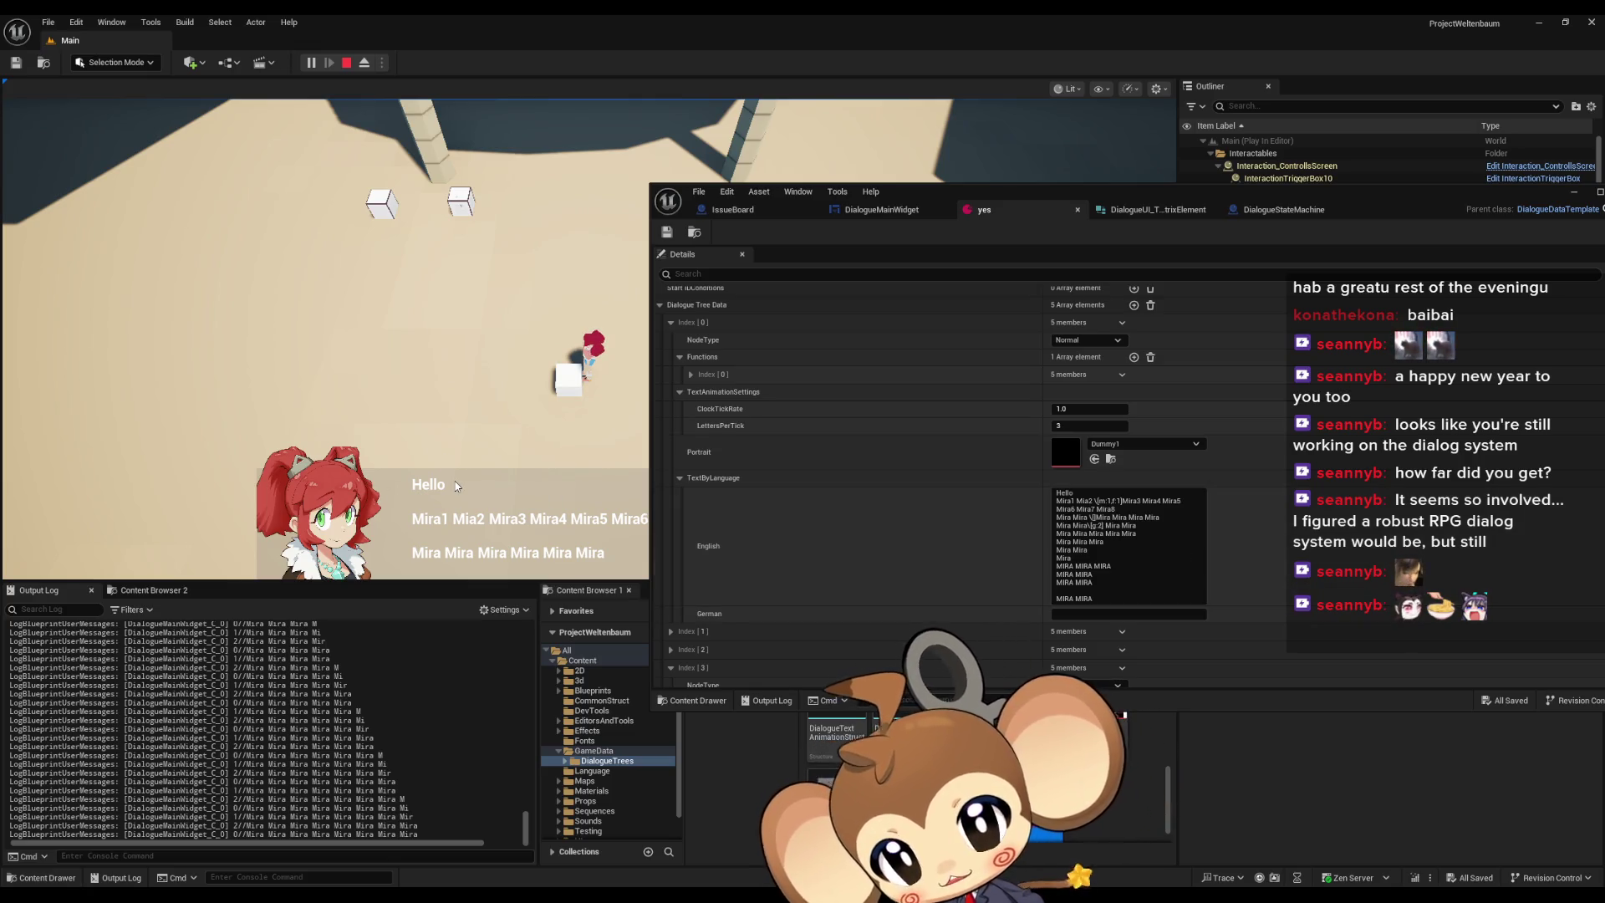
{"action": "left_click_drag", "start_coordinate": [1252, 201], "coordinate": [884, 244]}
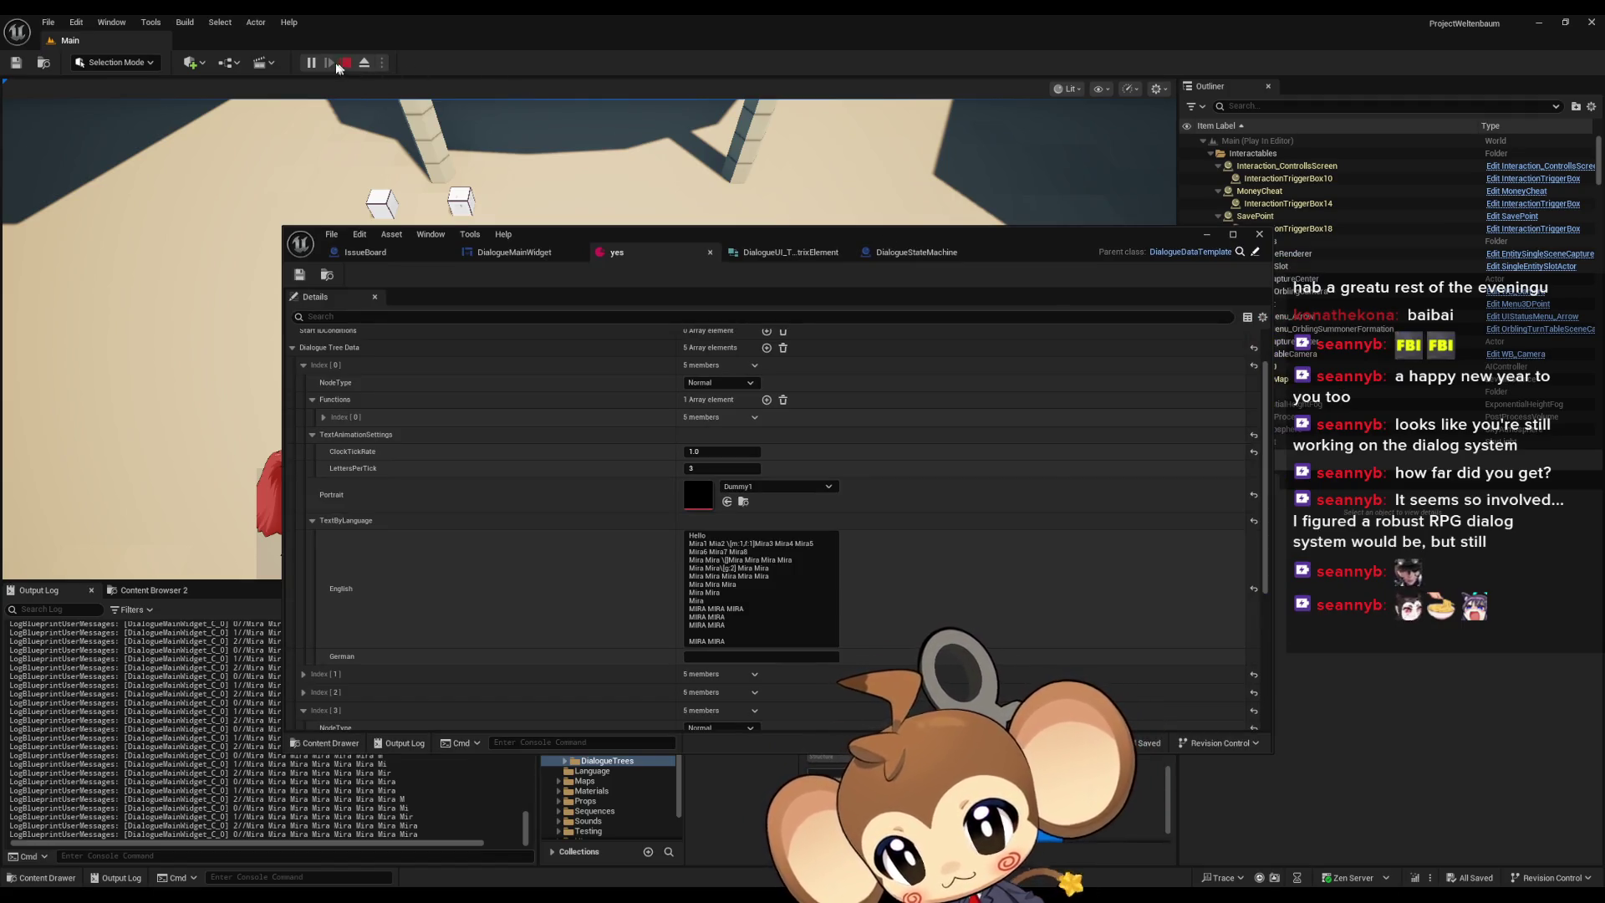
{"action": "left_click", "coordinate": [338, 66]}
{"action": "left_click", "coordinate": [365, 251]}
- Add an 'Ignores empty lines...' comment to the IssueBoard graph and save the blueprint
{"action": "scroll", "coordinate": [820, 452], "scroll_direction": "down", "scroll_amount": 1}
{"action": "key", "text": "c"}
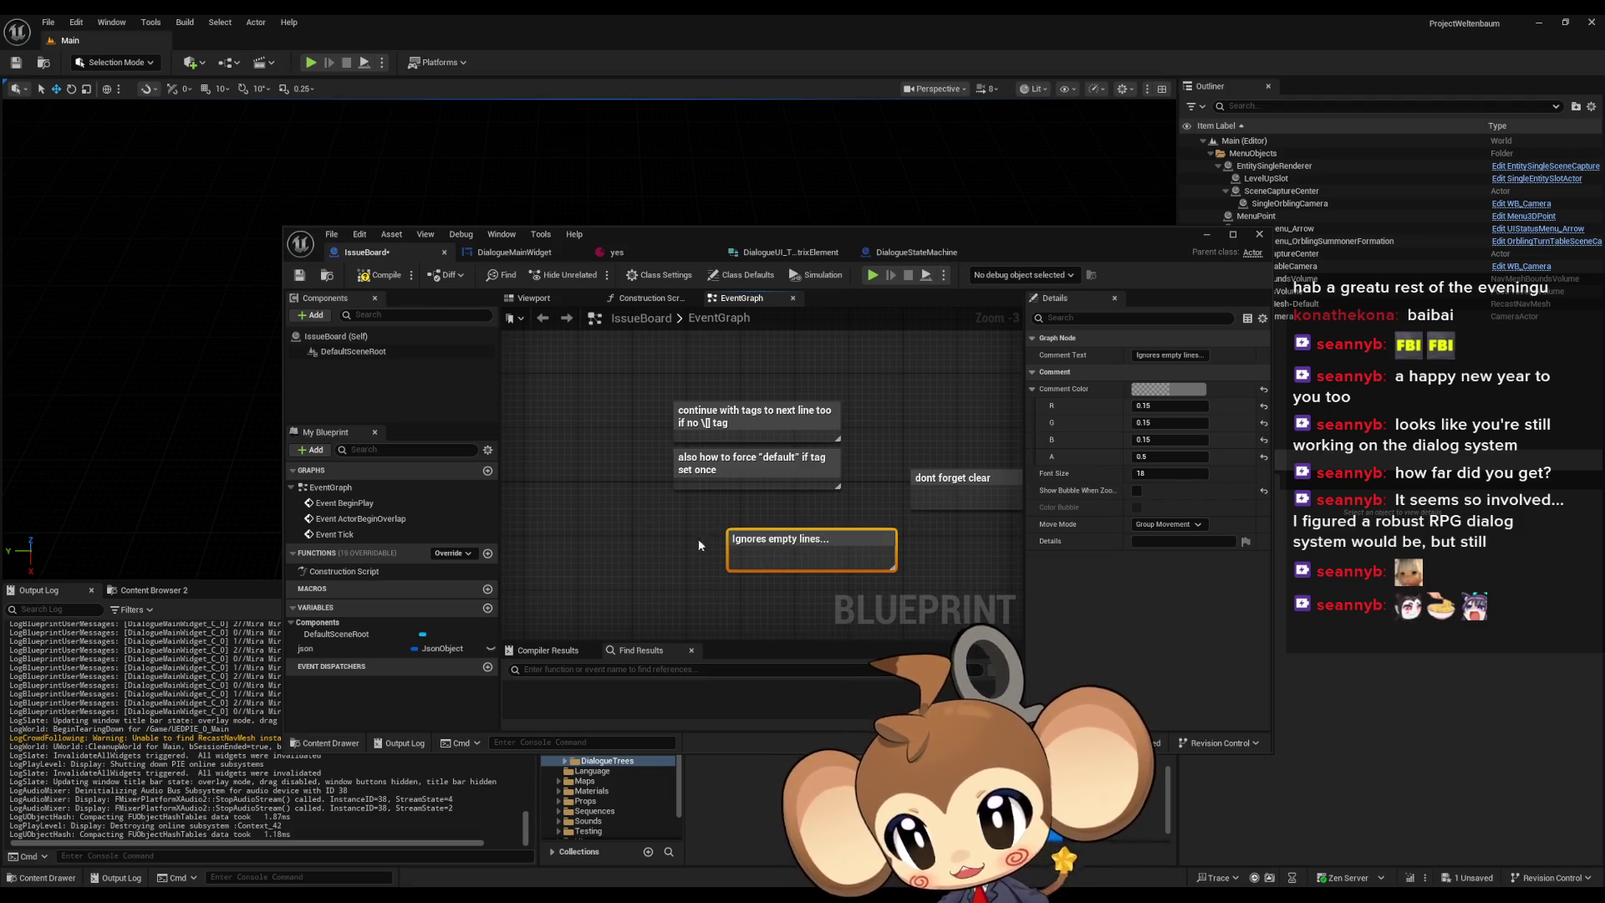
{"action": "key", "text": "ctrl+s"}
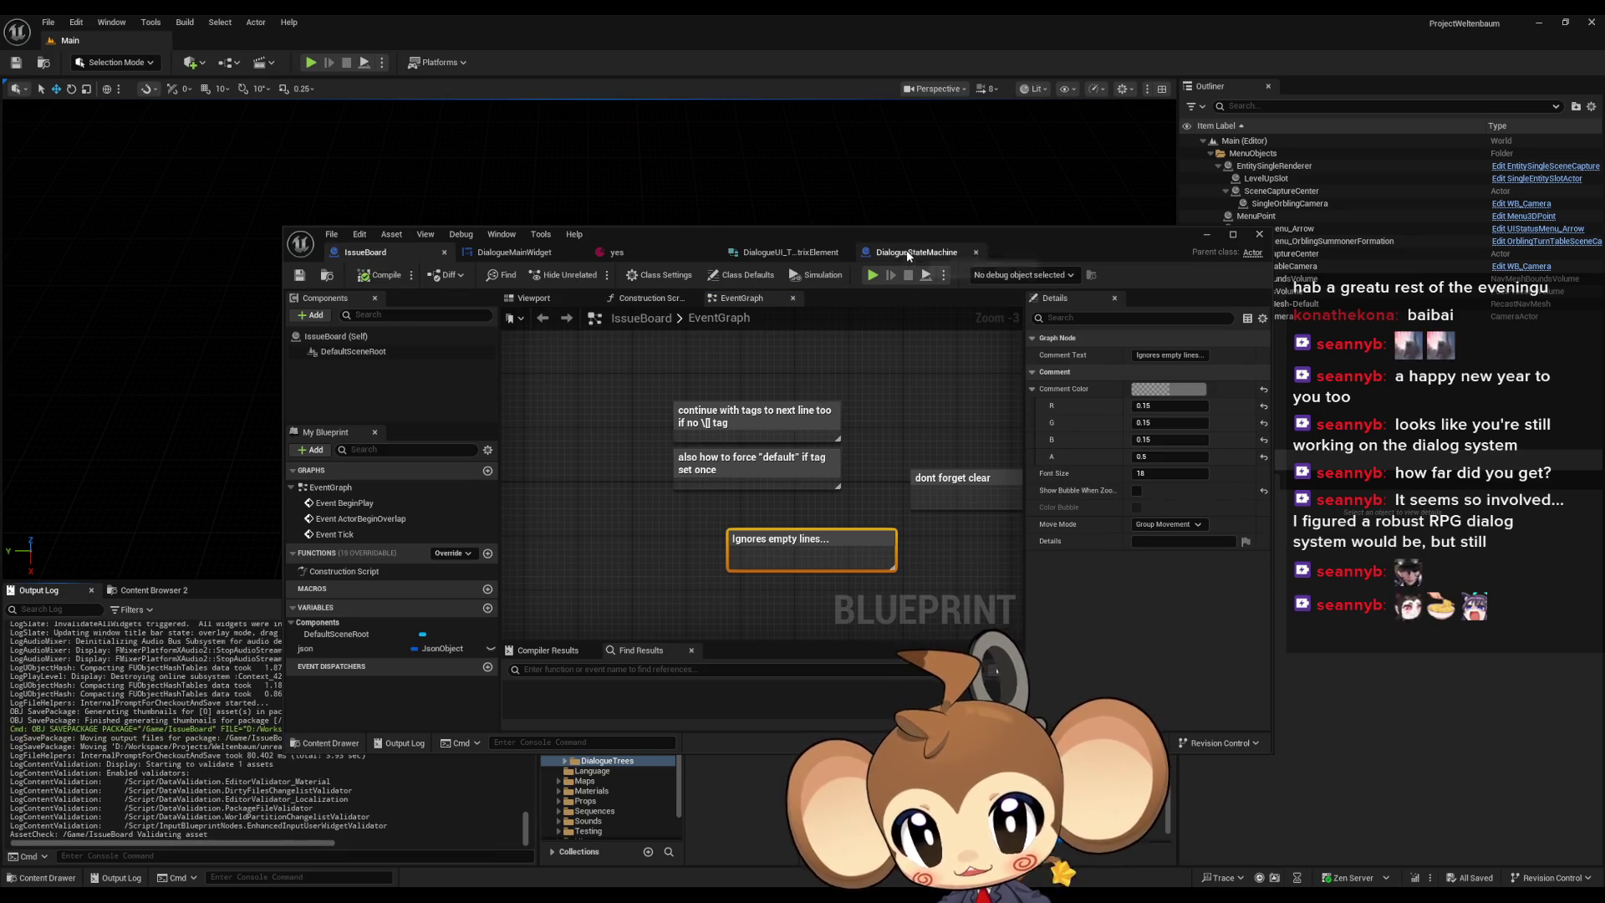
- Return to DialogueMainWidget's AddNextCharacterToText graph
{"action": "left_click", "coordinate": [790, 252]}
{"action": "left_click", "coordinate": [528, 253]}
{"action": "scroll", "coordinate": [861, 501], "scroll_direction": "down", "scroll_amount": 3}
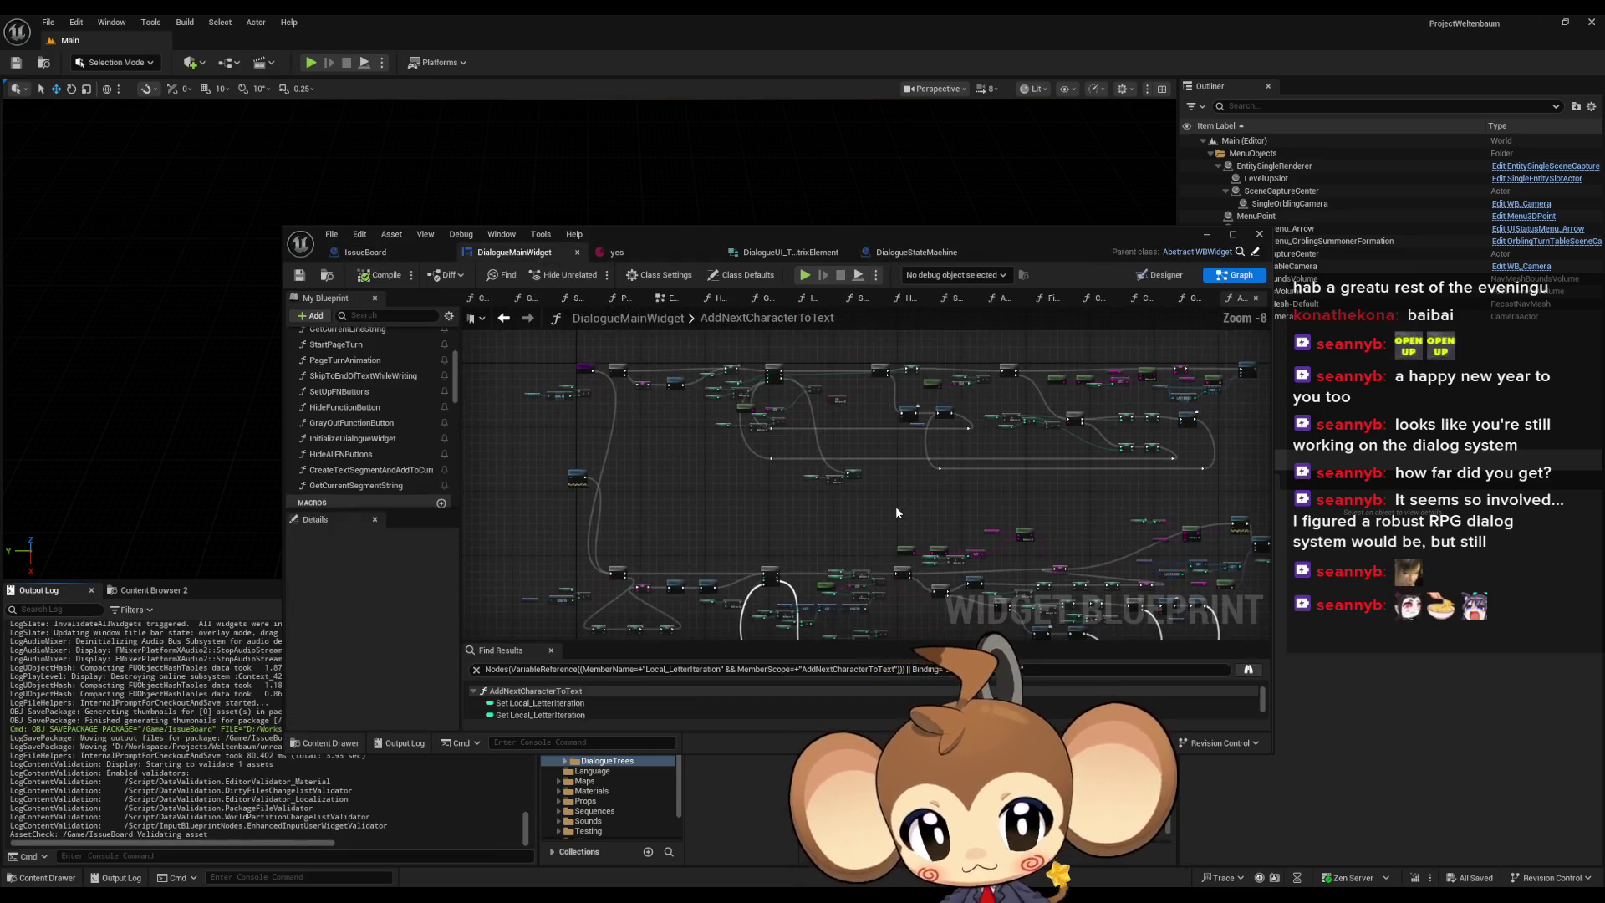
- Maximize the Blueprint editor and straighten the lower and upper node clusters
{"action": "left_click_drag", "start_coordinate": [878, 496], "coordinate": [991, 544]}
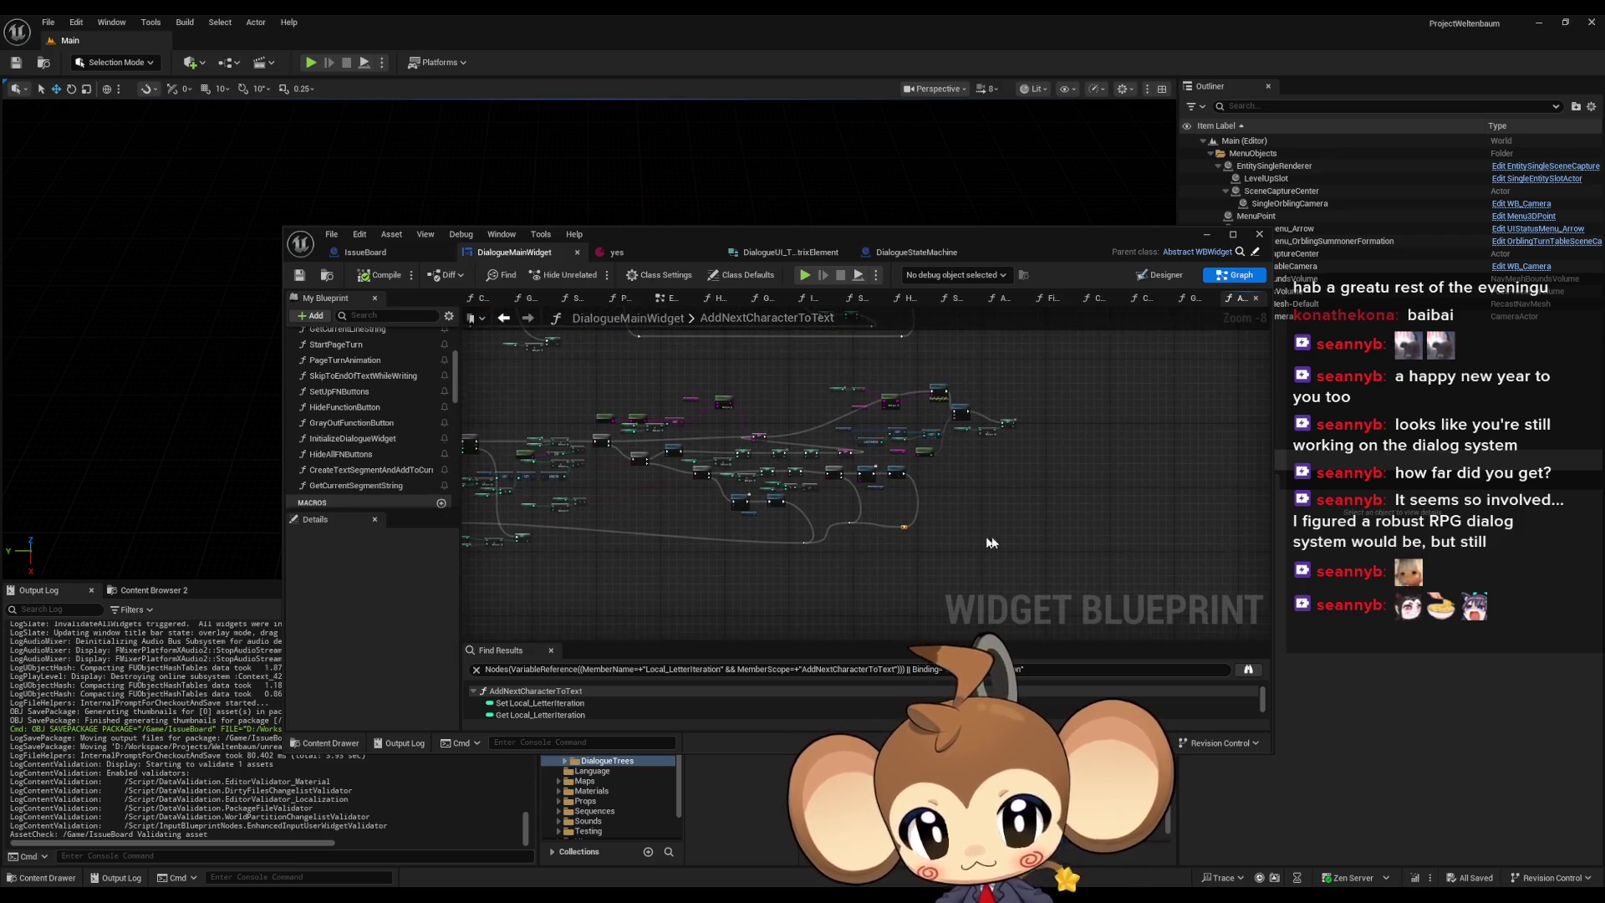
{"action": "double_click", "coordinate": [902, 241]}
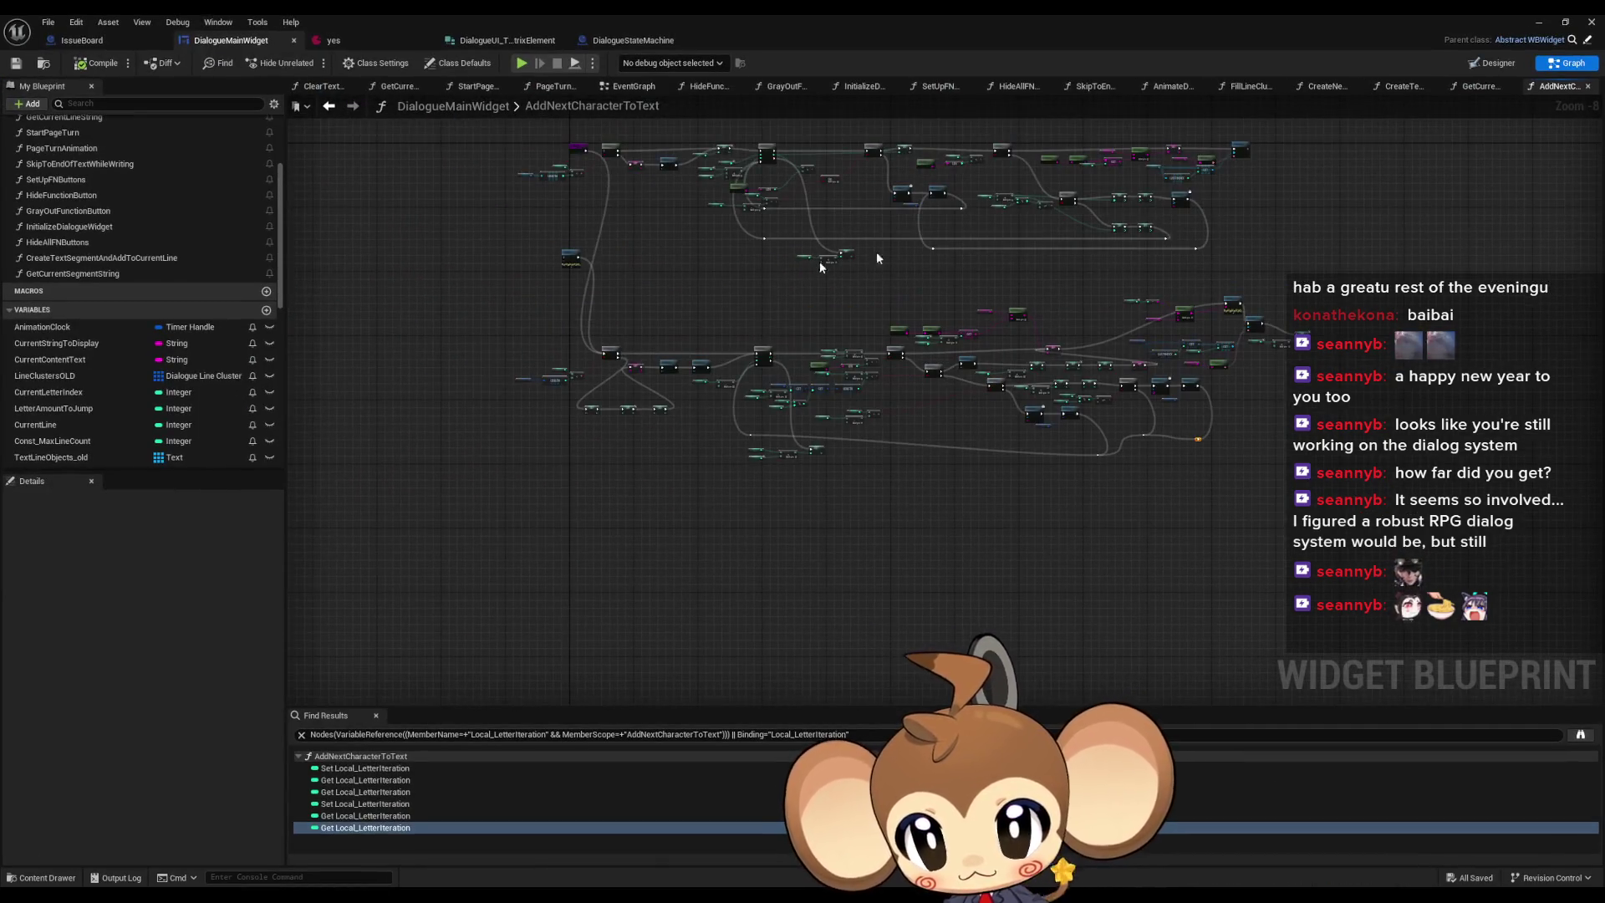
{"action": "left_click_drag", "start_coordinate": [638, 299], "coordinate": [1229, 523]}
{"action": "scroll", "coordinate": [735, 421], "scroll_direction": "up", "scroll_amount": 3}
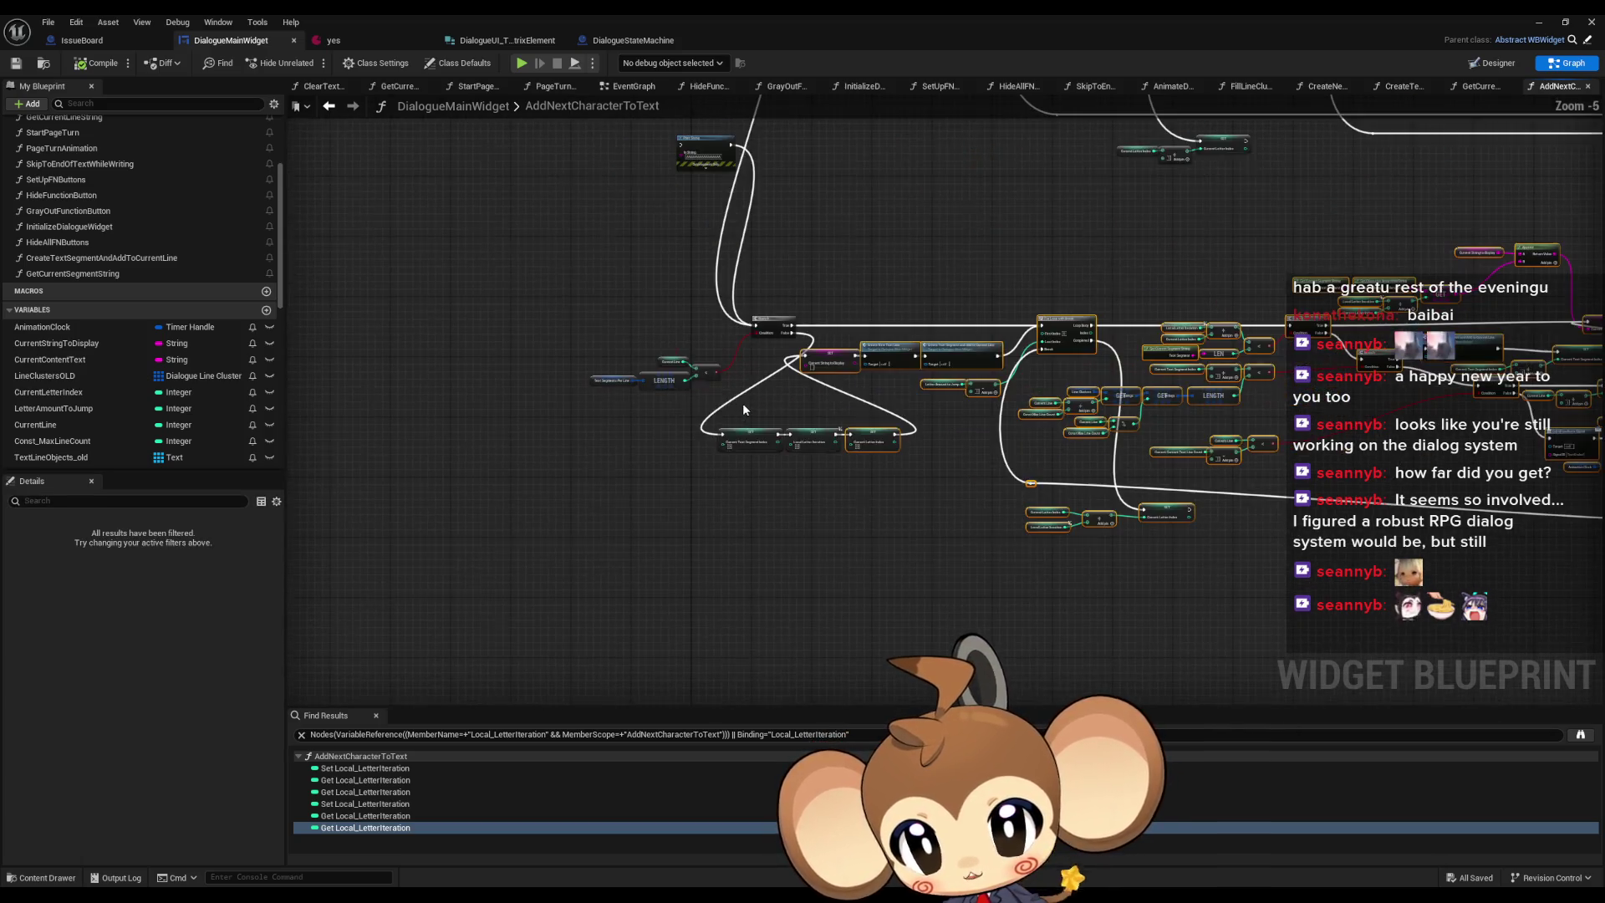
{"action": "key", "text": "f"}
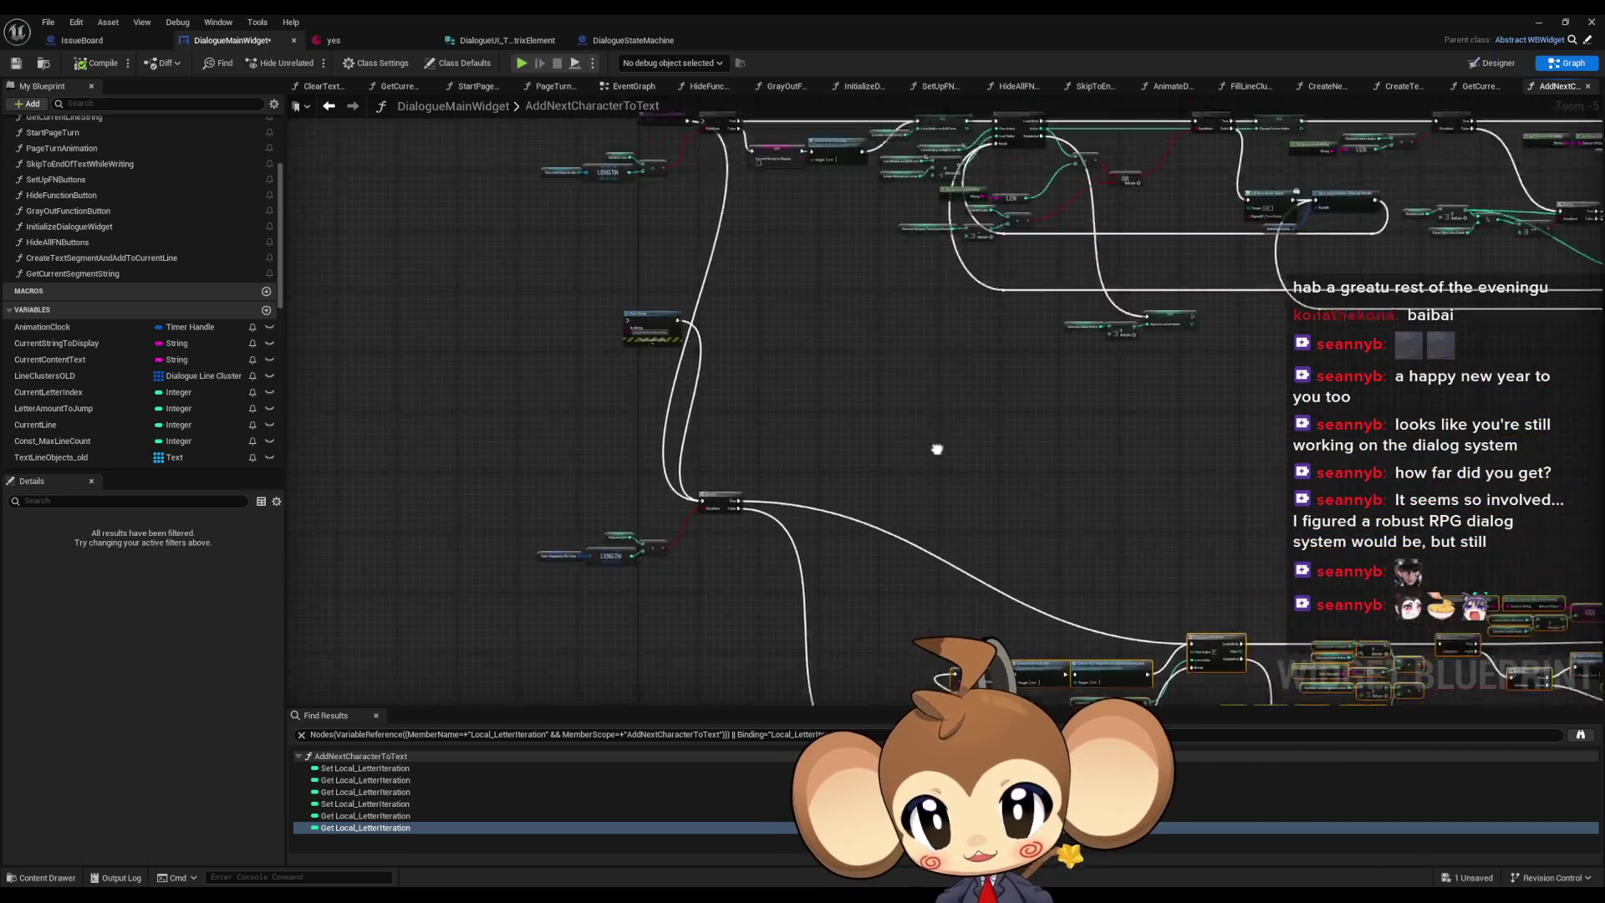
{"action": "scroll", "coordinate": [800, 393], "scroll_direction": "down", "scroll_amount": 1}
{"action": "mouse_move", "coordinate": [721, 266]}
{"action": "left_mouse_down"}
{"action": "mouse_move", "coordinate": [1309, 458]}
{"action": "mouse_move", "coordinate": [1272, 454]}
{"action": "left_mouse_up"}
{"action": "scroll", "coordinate": [711, 543], "scroll_direction": "up", "scroll_amount": 3}
{"action": "scroll", "coordinate": [652, 532], "scroll_direction": "down", "scroll_amount": 6}
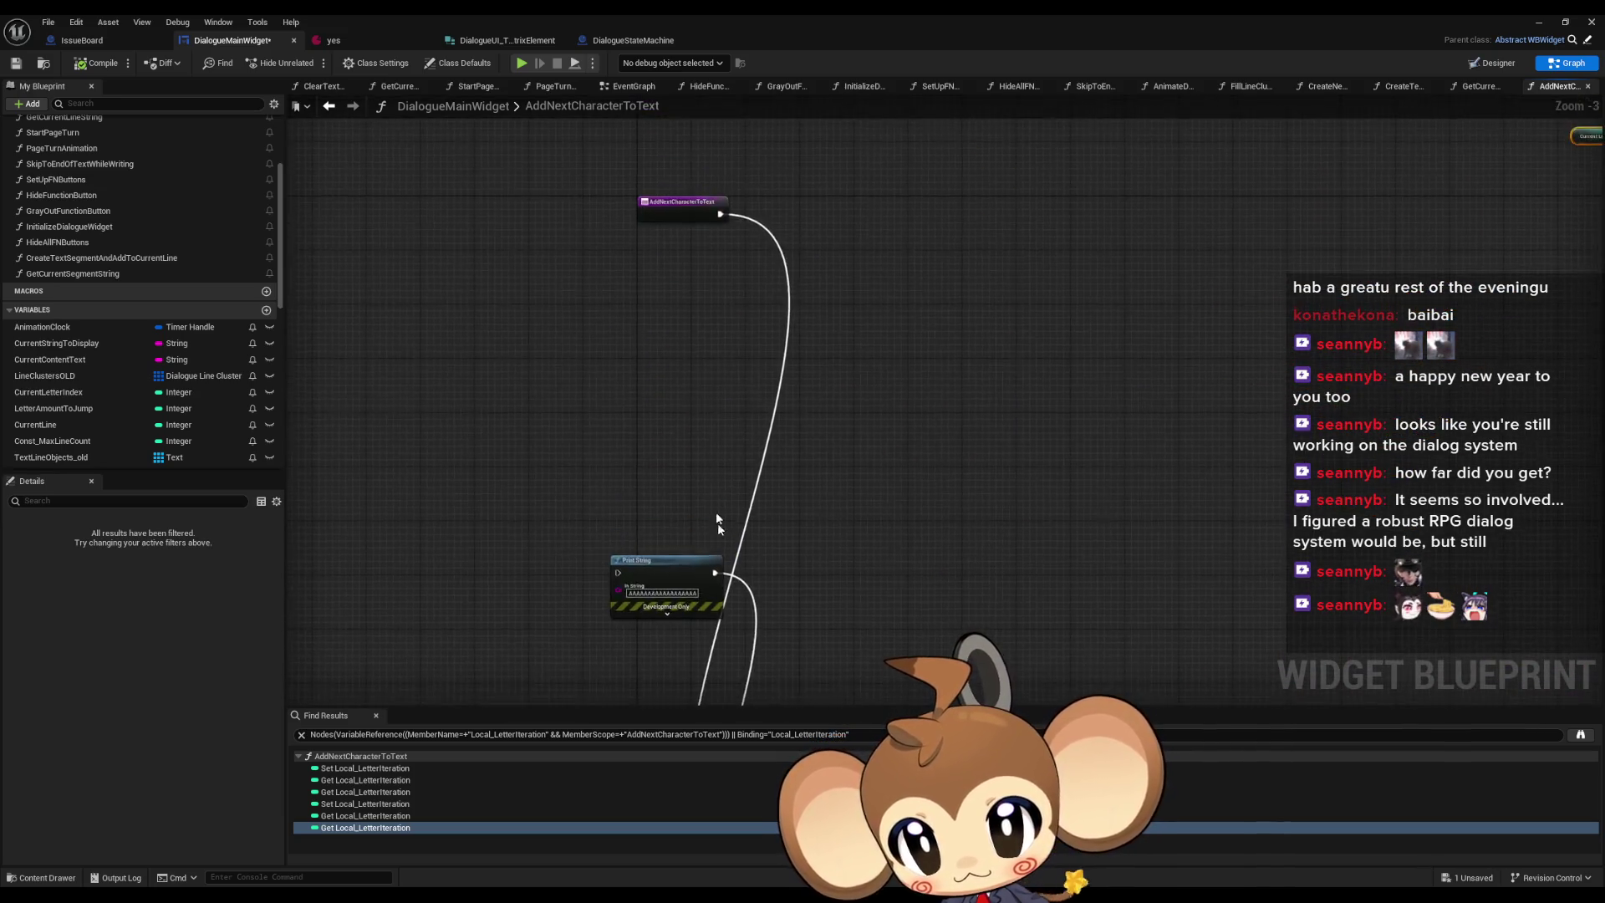
{"action": "left_click", "coordinate": [625, 449]}
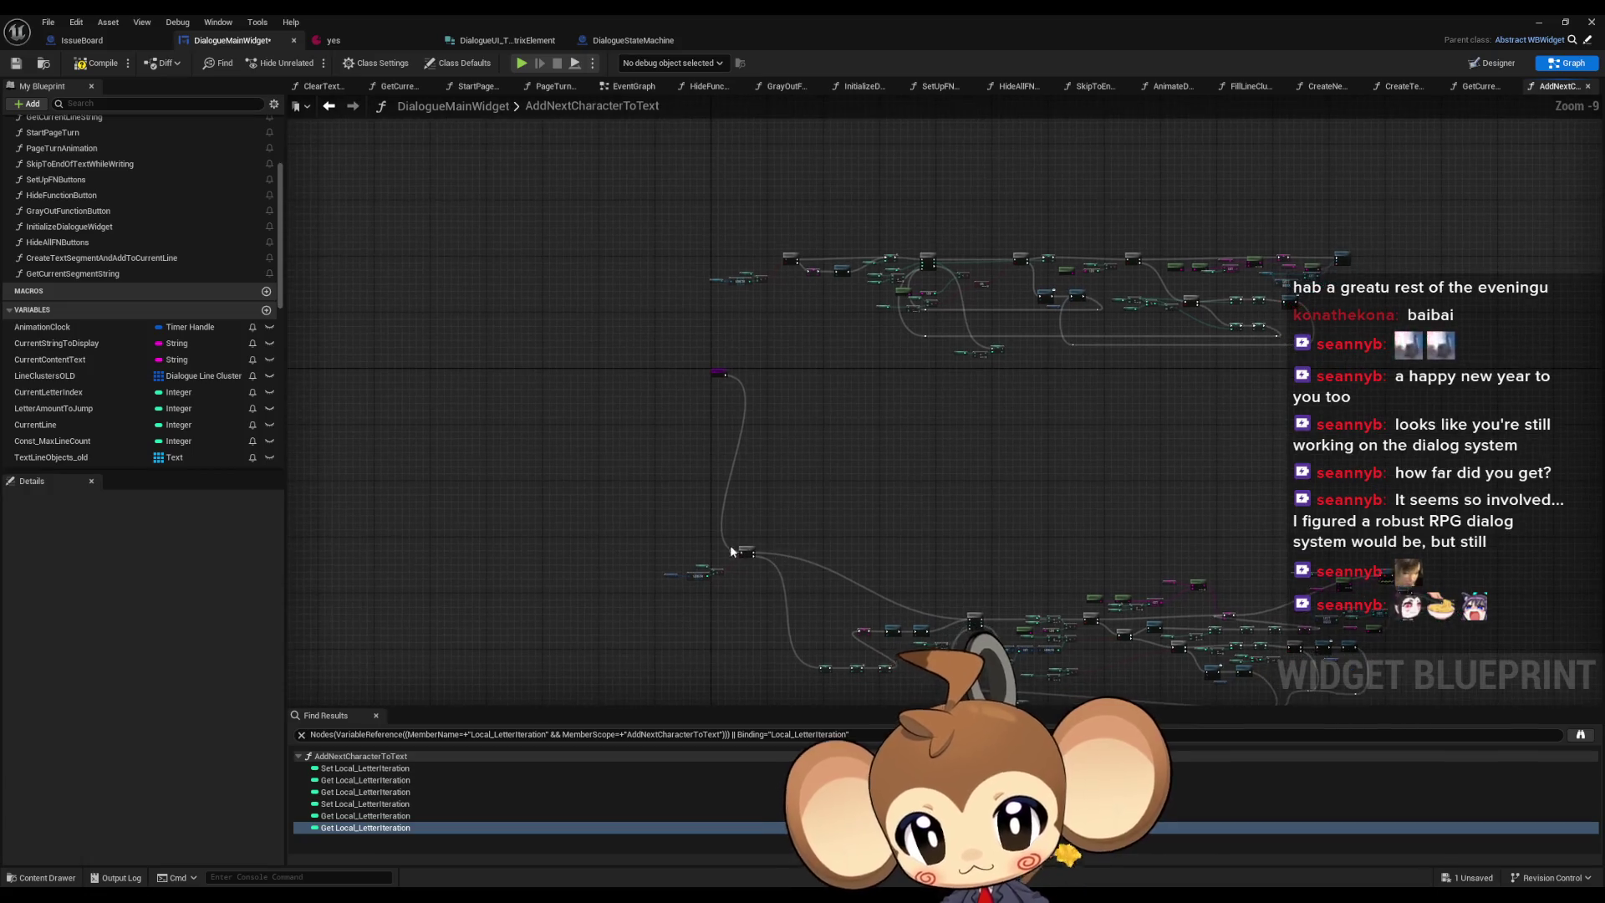
- Move the Branch beside the entry node and align the LENGTH, Current Line and comparison nodes
{"action": "scroll", "coordinate": [750, 370], "scroll_direction": "up", "scroll_amount": 6}
{"action": "left_click_drag", "start_coordinate": [845, 330], "coordinate": [744, 384]}
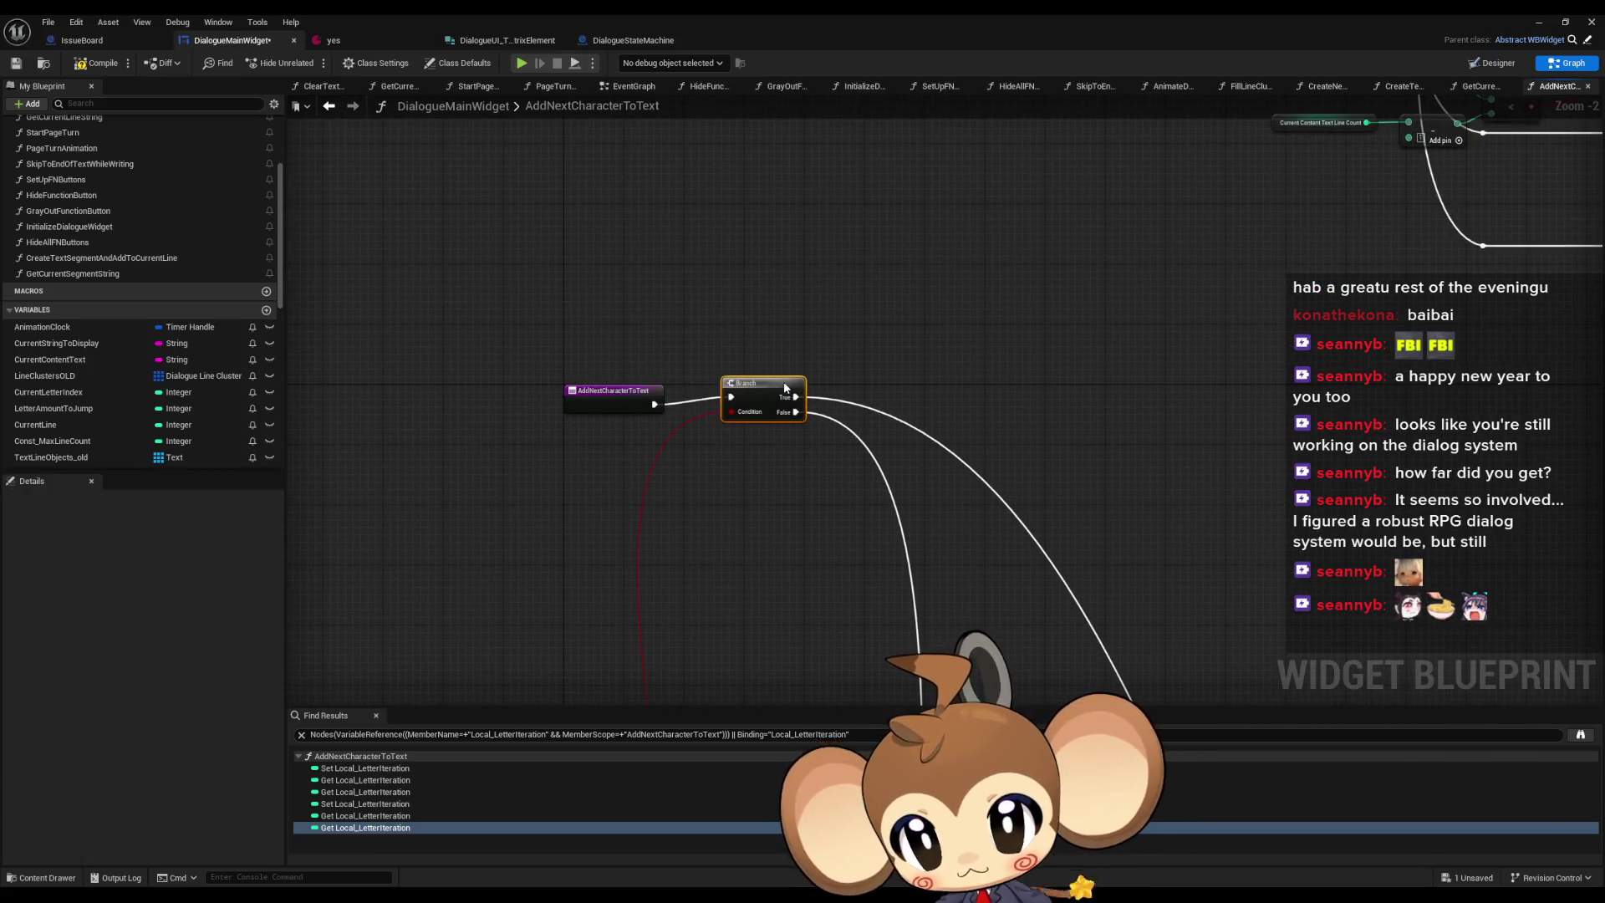
{"action": "scroll", "coordinate": [777, 350], "scroll_direction": "down", "scroll_amount": 2}
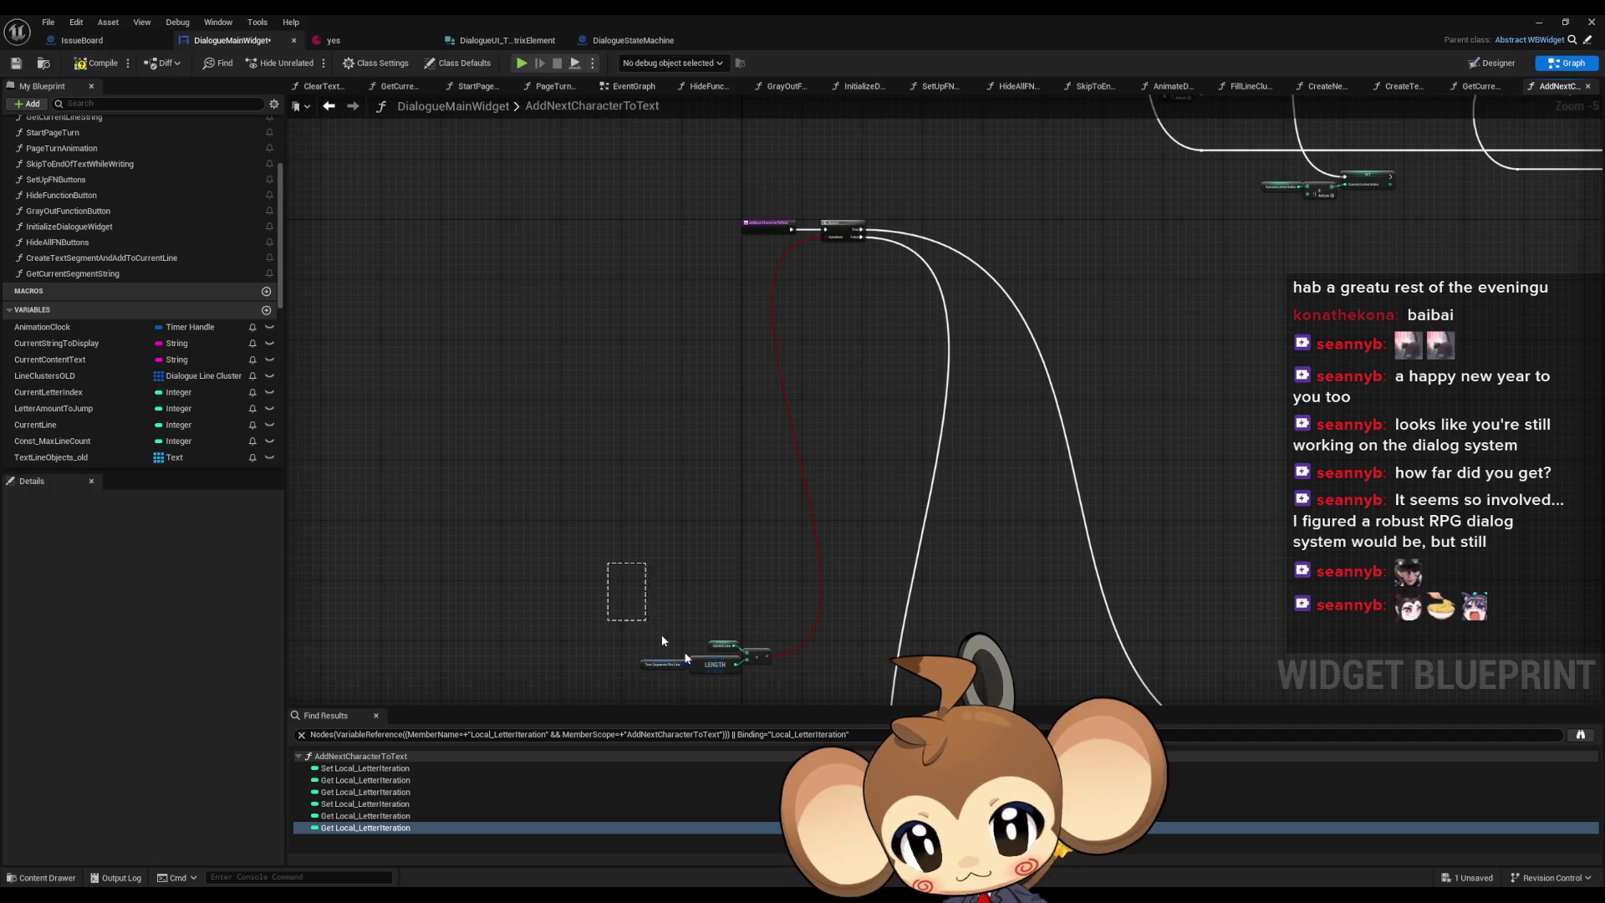
{"action": "left_click_drag", "start_coordinate": [662, 640], "coordinate": [755, 637]}
{"action": "scroll", "coordinate": [771, 238], "scroll_direction": "up", "scroll_amount": 5}
{"action": "key", "text": "q"}
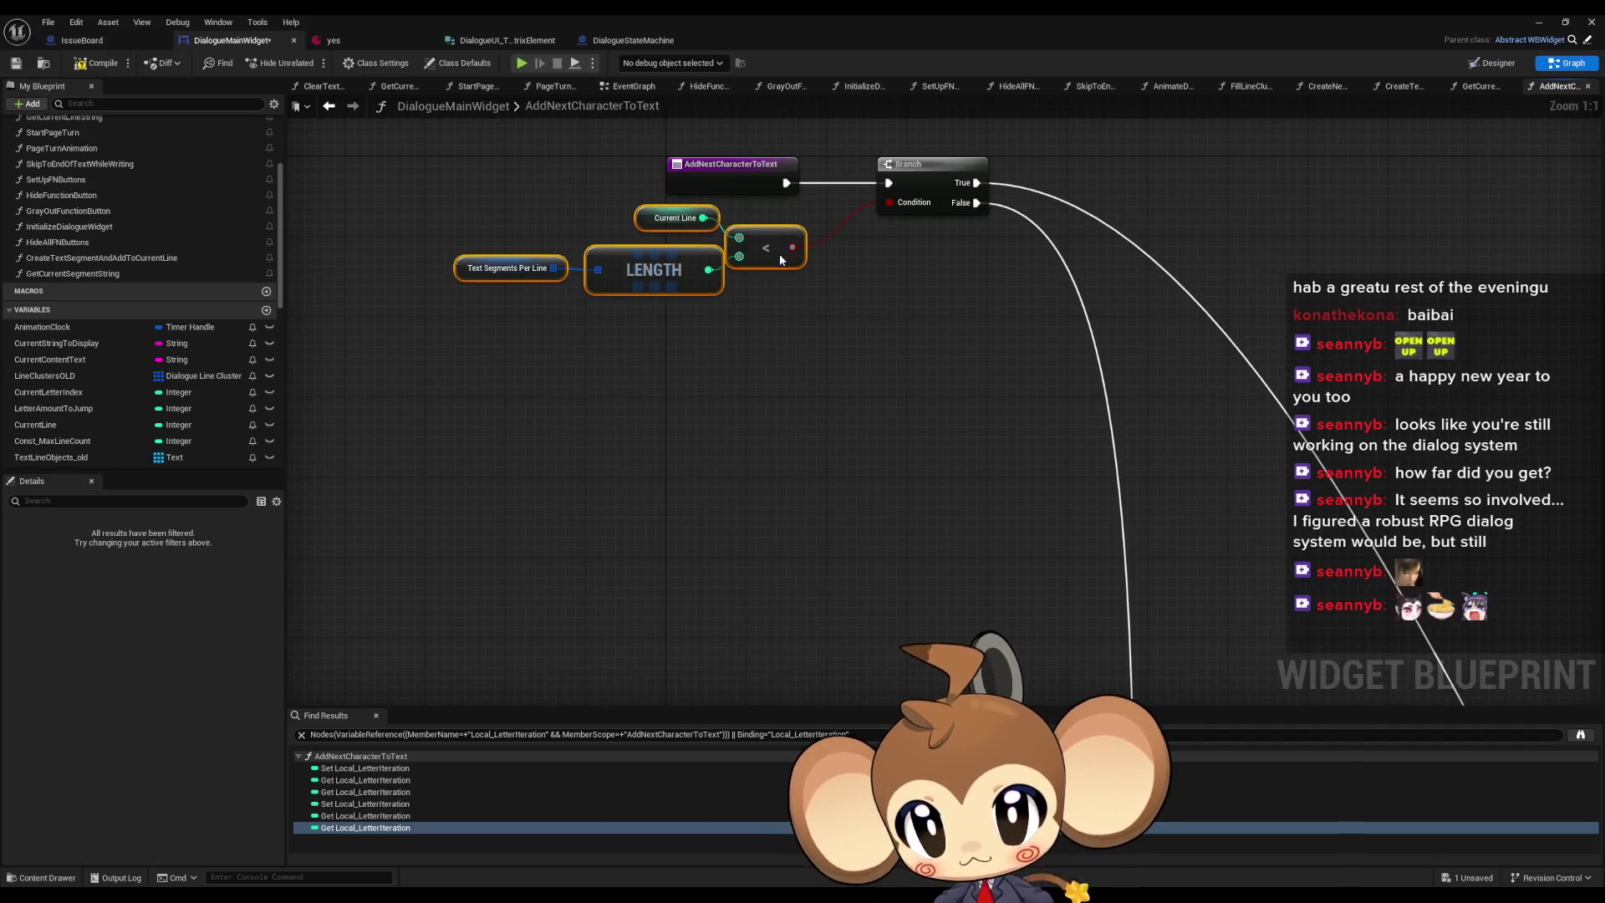
{"action": "scroll", "coordinate": [776, 260], "scroll_direction": "down", "scroll_amount": 10}
- Line up the four SET nodes and two Create calls in one row
{"action": "mouse_move", "coordinate": [717, 323]}
{"action": "left_mouse_down"}
{"action": "mouse_move", "coordinate": [1280, 480]}
{"action": "mouse_move", "coordinate": [1340, 478]}
{"action": "left_mouse_up"}
{"action": "left_click_drag", "start_coordinate": [995, 481], "coordinate": [926, 378]}
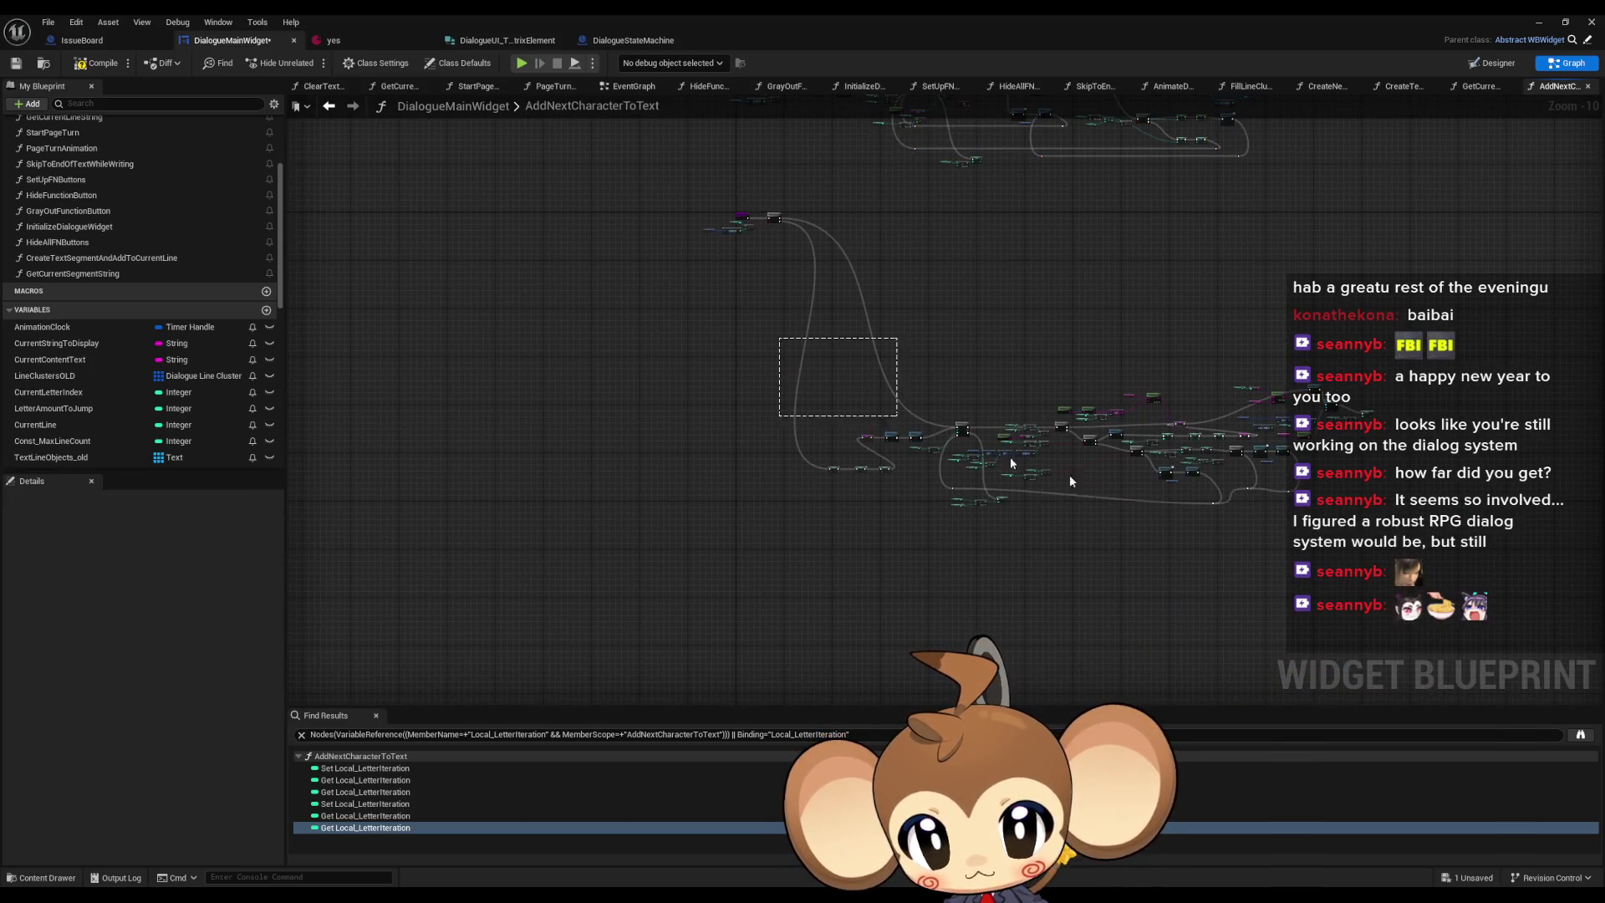
{"action": "left_click_drag", "start_coordinate": [1071, 481], "coordinate": [1296, 586]}
{"action": "scroll", "coordinate": [881, 319], "scroll_direction": "up", "scroll_amount": 5}
{"action": "scroll", "coordinate": [881, 318], "scroll_direction": "up", "scroll_amount": 3}
{"action": "left_click", "coordinate": [843, 408]}
- Move the three SET nodes and the SET/Create chain up close to the Branch
{"action": "left_click_drag", "start_coordinate": [842, 408], "coordinate": [1175, 518]}
{"action": "left_click_drag", "start_coordinate": [1112, 474], "coordinate": [832, 436]}
{"action": "left_click_drag", "start_coordinate": [945, 289], "coordinate": [1354, 366]}
{"action": "left_click_drag", "start_coordinate": [1259, 325], "coordinate": [1204, 425]}
{"action": "left_click_drag", "start_coordinate": [599, 348], "coordinate": [1233, 510]}
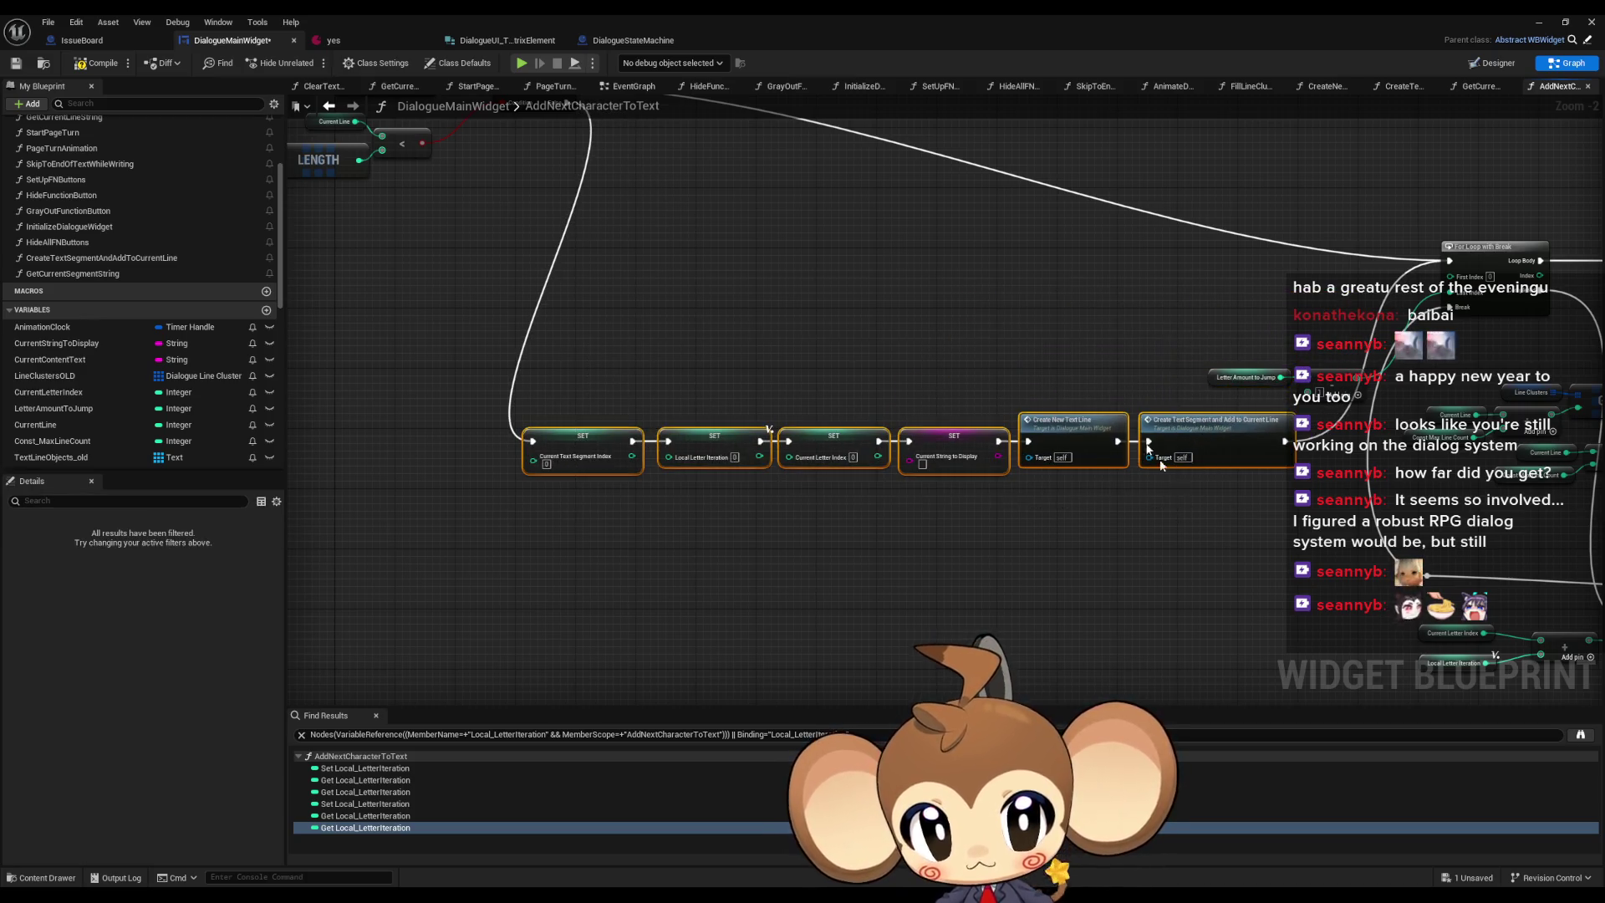
{"action": "mouse_move", "coordinate": [815, 575]}
{"action": "left_mouse_down"}
{"action": "mouse_move", "coordinate": [898, 295]}
{"action": "mouse_move", "coordinate": [883, 365]}
{"action": "left_mouse_up"}
- Raise the For Loop and gather the Letter Amount to Jump, Letter Iteration, Add, < and Branch nodes beside it
{"action": "left_click_drag", "start_coordinate": [1175, 308], "coordinate": [831, 293]}
{"action": "mouse_move", "coordinate": [1028, 378]}
{"action": "left_mouse_down"}
{"action": "mouse_move", "coordinate": [1013, 220]}
{"action": "mouse_move", "coordinate": [1052, 303]}
{"action": "mouse_move", "coordinate": [1199, 385]}
{"action": "mouse_move", "coordinate": [1034, 245]}
{"action": "left_mouse_up"}
{"action": "left_click_drag", "start_coordinate": [917, 550], "coordinate": [933, 284]}
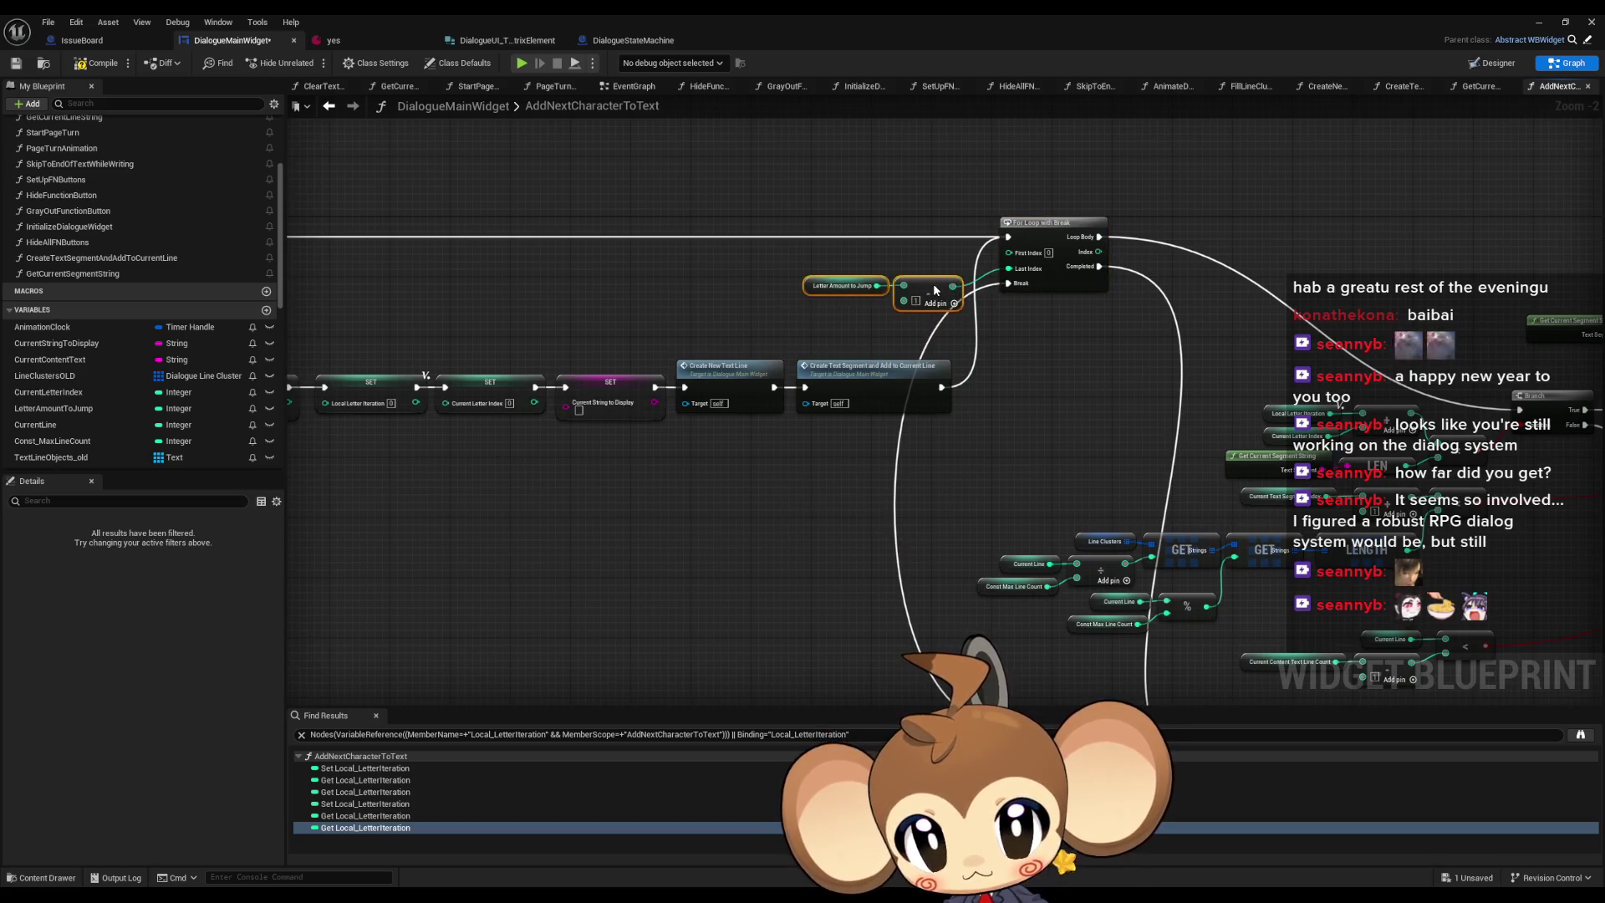
{"action": "mouse_move", "coordinate": [1118, 400]}
{"action": "left_mouse_down"}
{"action": "mouse_move", "coordinate": [758, 346]}
{"action": "mouse_move", "coordinate": [879, 386]}
{"action": "mouse_move", "coordinate": [883, 414]}
{"action": "left_mouse_up"}
{"action": "scroll", "coordinate": [756, 350], "scroll_direction": "down", "scroll_amount": 1}
{"action": "left_click_drag", "start_coordinate": [721, 373], "coordinate": [1014, 474]}
{"action": "mouse_move", "coordinate": [1031, 415]}
{"action": "left_mouse_down"}
{"action": "mouse_move", "coordinate": [857, 267]}
{"action": "mouse_move", "coordinate": [970, 266]}
{"action": "left_mouse_up"}
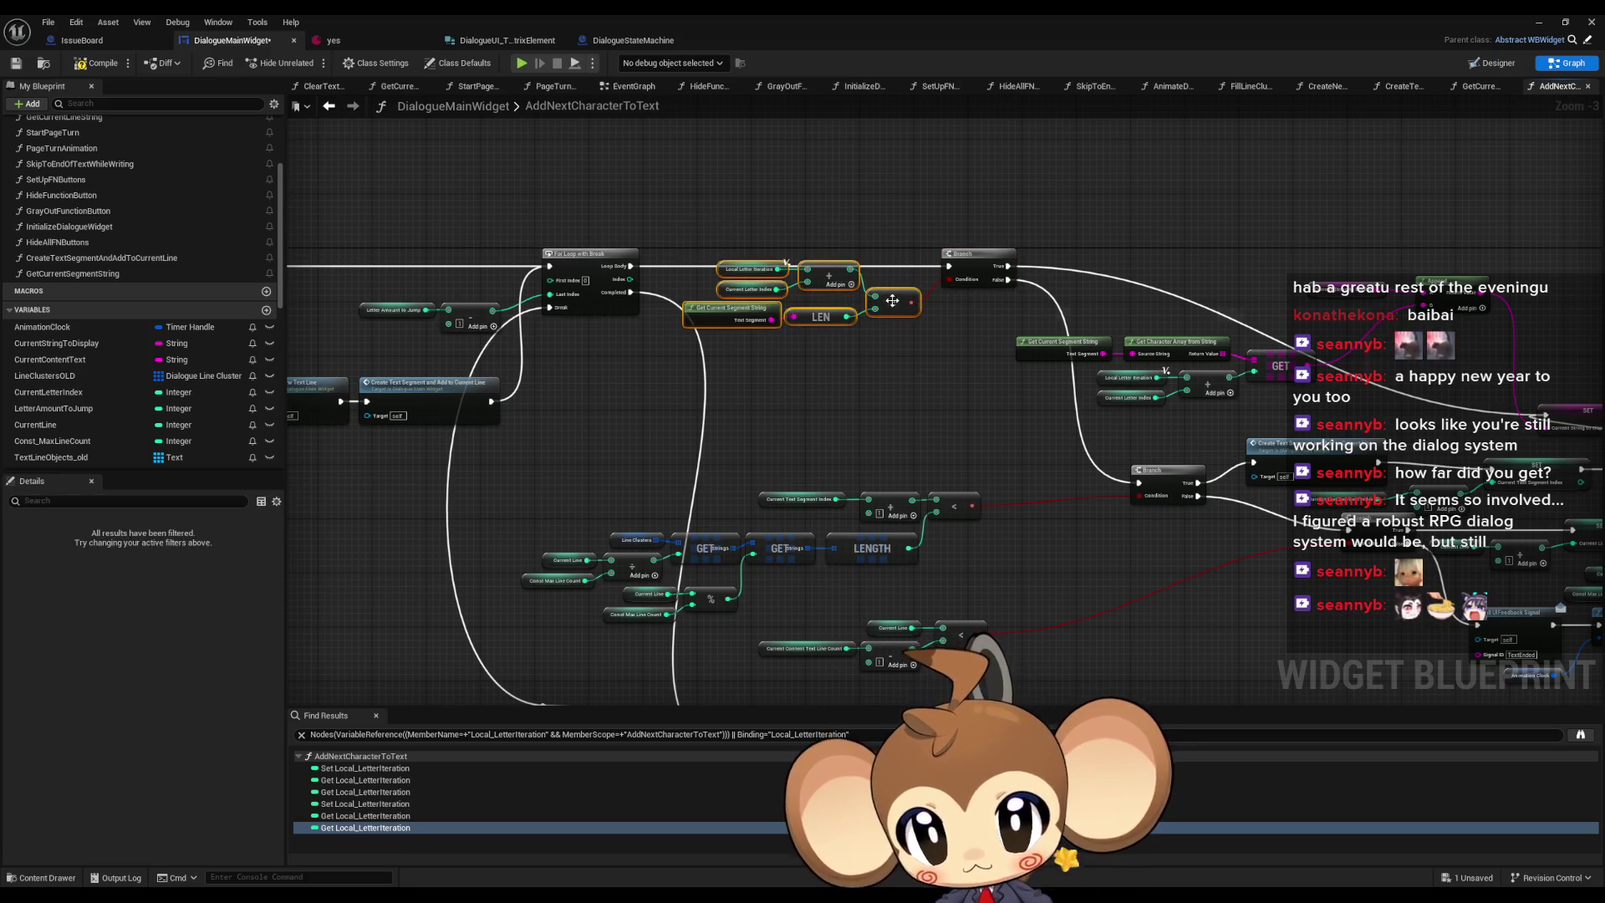
{"action": "left_click_drag", "start_coordinate": [892, 302], "coordinate": [893, 336]}
{"action": "left_click_drag", "start_coordinate": [980, 258], "coordinate": [951, 255]}
- Shift the GET, LENGTH and Append node groups up and to the right
{"action": "mouse_move", "coordinate": [1031, 428]}
{"action": "left_mouse_down"}
{"action": "mouse_move", "coordinate": [945, 403]}
{"action": "mouse_move", "coordinate": [733, 410]}
{"action": "left_mouse_up"}
{"action": "left_click_drag", "start_coordinate": [781, 264], "coordinate": [696, 358]}
{"action": "mouse_move", "coordinate": [679, 287]}
{"action": "left_mouse_down"}
{"action": "mouse_move", "coordinate": [1040, 483]}
{"action": "mouse_move", "coordinate": [1099, 480]}
{"action": "left_mouse_up"}
{"action": "left_click_drag", "start_coordinate": [1085, 340], "coordinate": [1295, 204]}
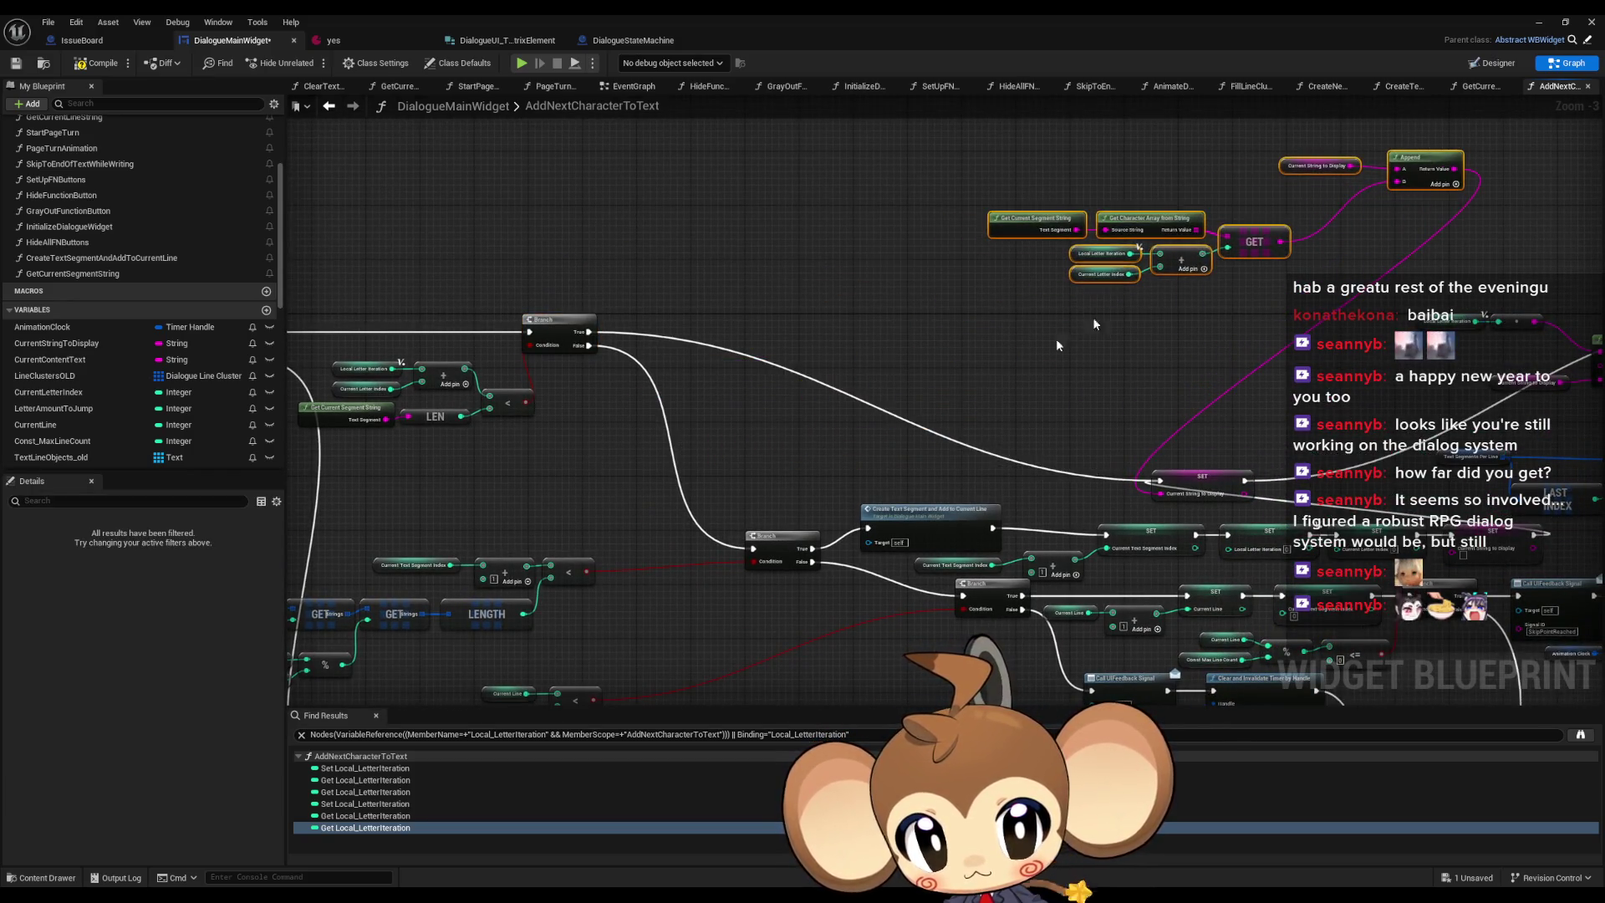
{"action": "left_click_drag", "start_coordinate": [1092, 322], "coordinate": [1442, 303]}
{"action": "left_click_drag", "start_coordinate": [1120, 531], "coordinate": [1040, 536]}
{"action": "left_click_drag", "start_coordinate": [728, 585], "coordinate": [764, 527]}
{"action": "left_click_drag", "start_coordinate": [549, 462], "coordinate": [959, 596]}
{"action": "left_click_drag", "start_coordinate": [954, 485], "coordinate": [1009, 489]}
- Reposition the Current Line comparison, Current Letter Index increment, lower Branch and Create Text Segment nodes
{"action": "mouse_move", "coordinate": [975, 574]}
{"action": "left_mouse_down"}
{"action": "mouse_move", "coordinate": [786, 665]}
{"action": "mouse_move", "coordinate": [990, 555]}
{"action": "mouse_move", "coordinate": [990, 698]}
{"action": "left_mouse_up"}
{"action": "mouse_move", "coordinate": [538, 553]}
{"action": "left_mouse_down"}
{"action": "mouse_move", "coordinate": [836, 618]}
{"action": "mouse_move", "coordinate": [836, 660]}
{"action": "mouse_move", "coordinate": [886, 694]}
{"action": "left_mouse_up"}
{"action": "left_click_drag", "start_coordinate": [939, 571], "coordinate": [739, 696]}
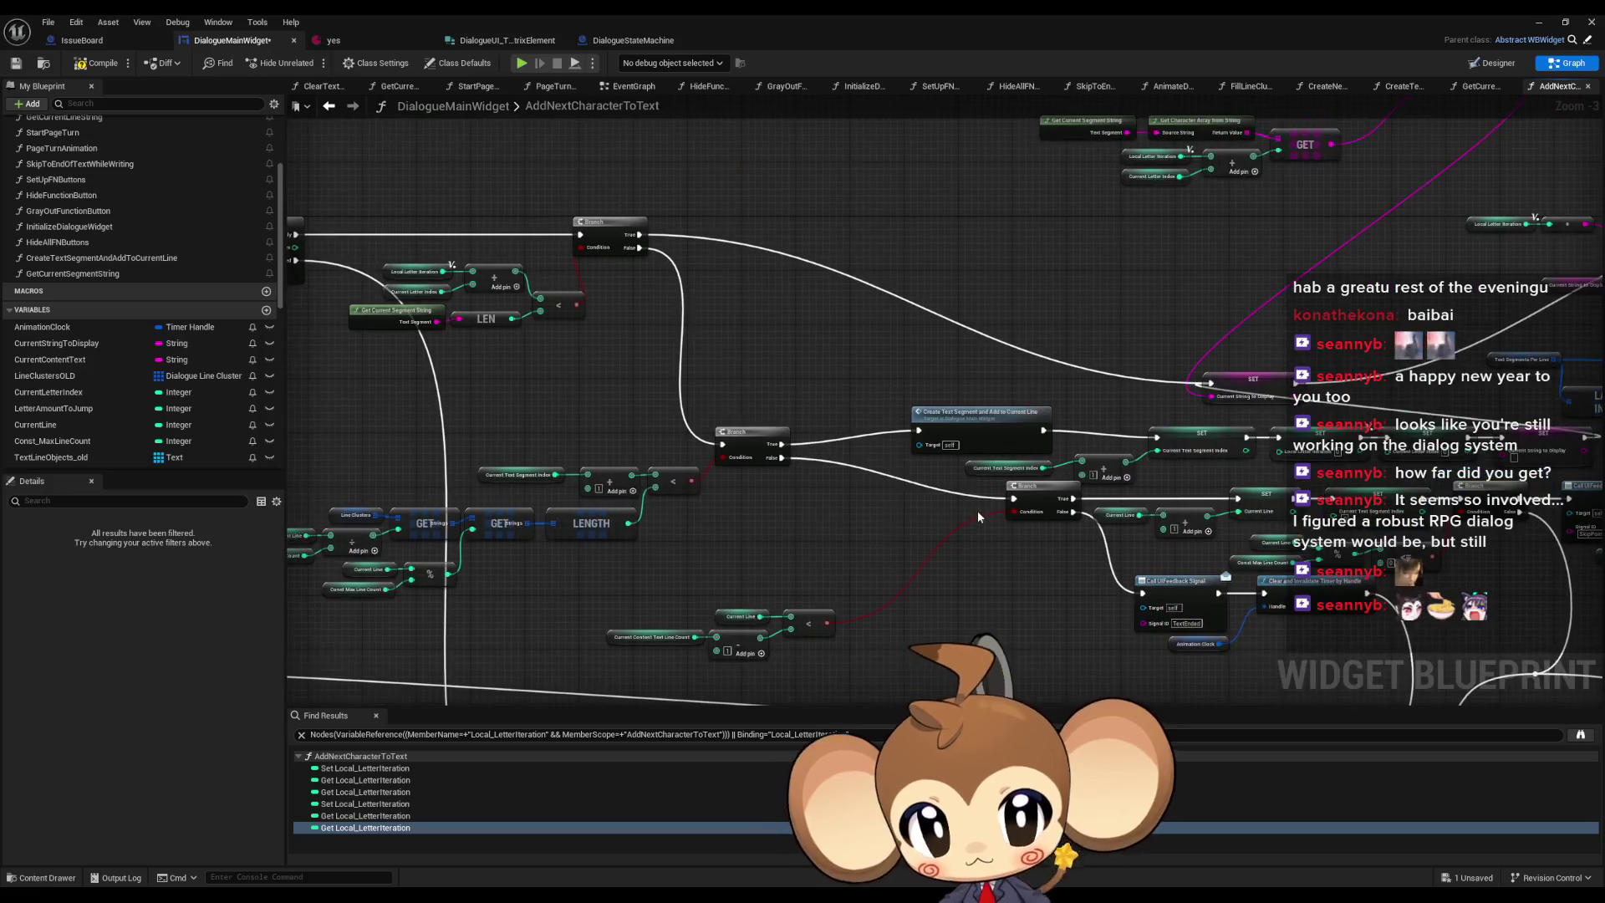
{"action": "mouse_move", "coordinate": [1034, 500]}
{"action": "left_mouse_down"}
{"action": "mouse_move", "coordinate": [935, 615]}
{"action": "mouse_move", "coordinate": [927, 593]}
{"action": "left_mouse_up"}
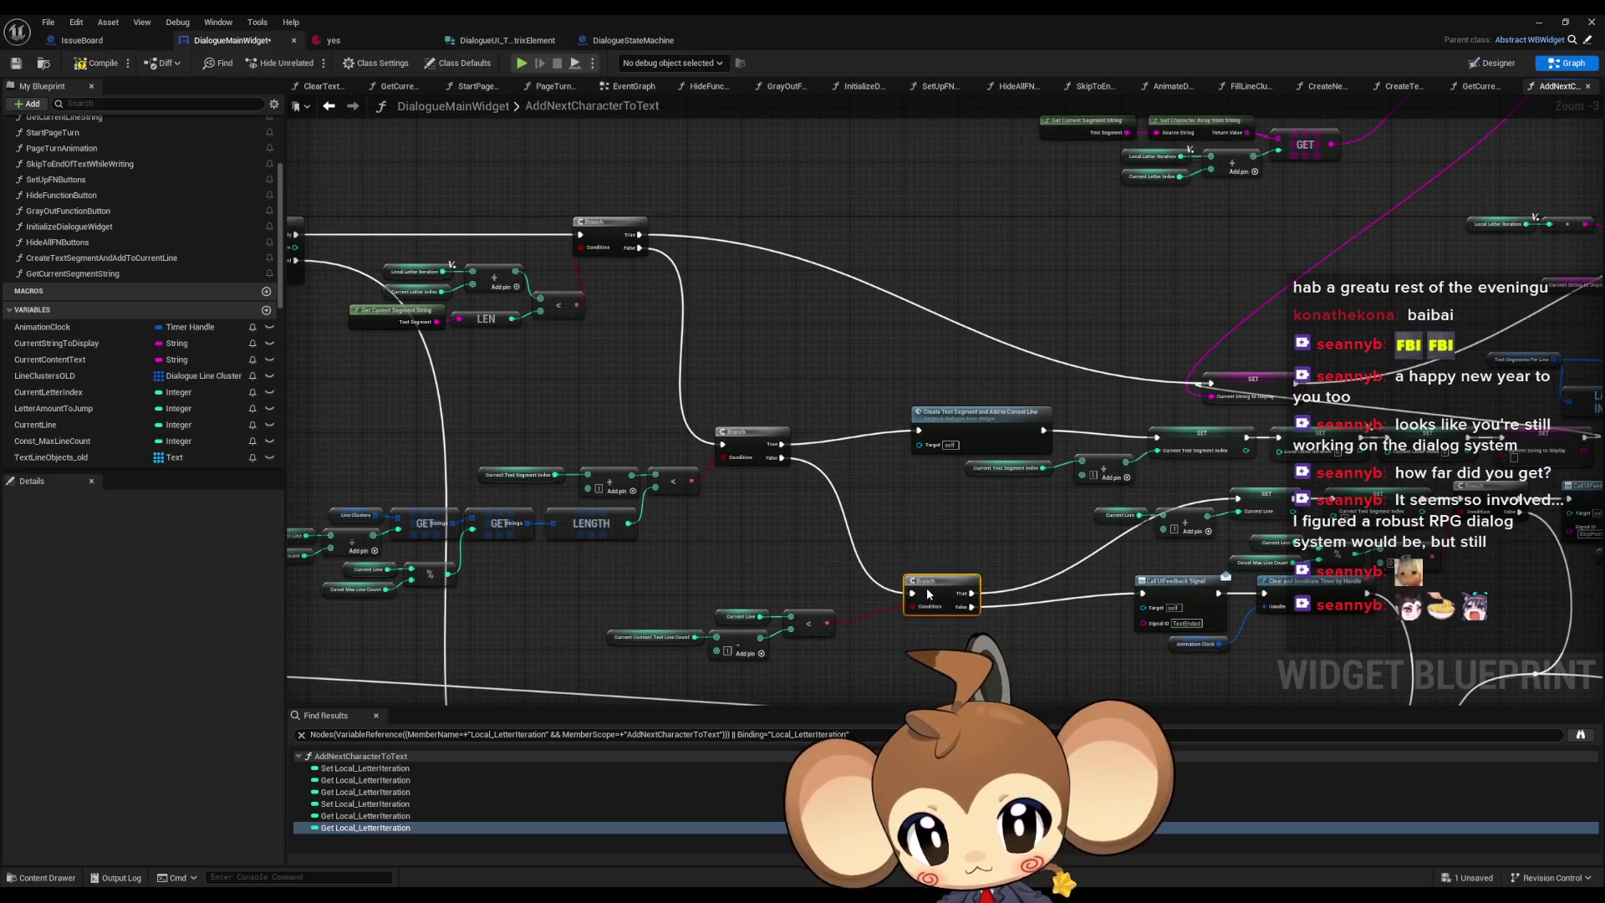
{"action": "left_click_drag", "start_coordinate": [711, 644], "coordinate": [799, 669]}
{"action": "left_click_drag", "start_coordinate": [880, 636], "coordinate": [799, 668]}
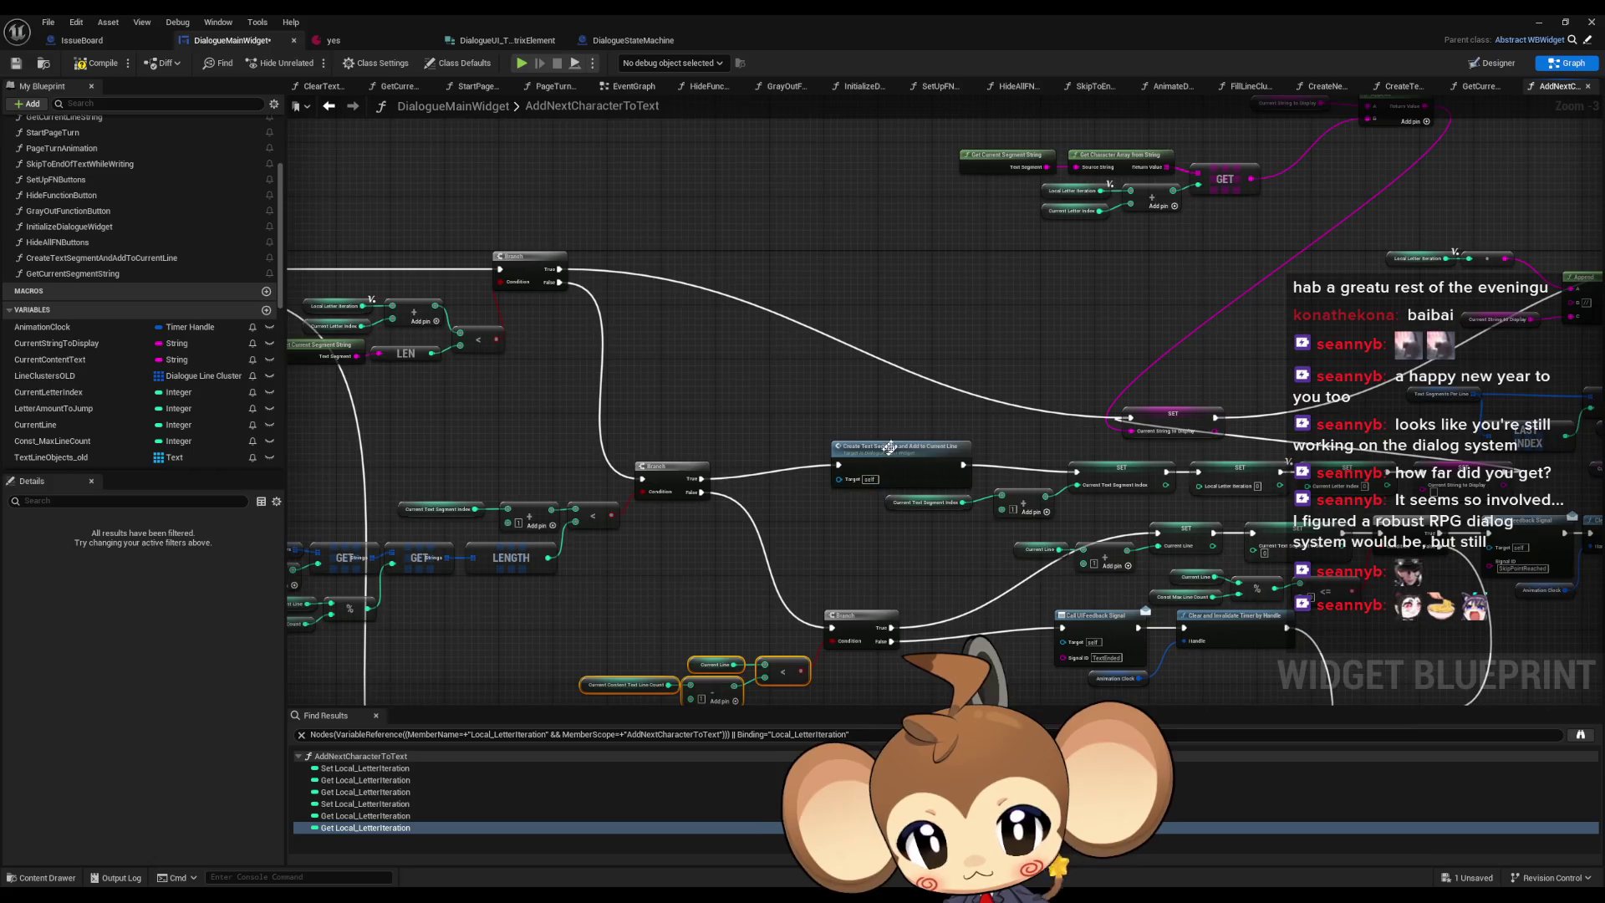
{"action": "left_click_drag", "start_coordinate": [861, 512], "coordinate": [836, 448]}
{"action": "mouse_move", "coordinate": [856, 391]}
{"action": "left_mouse_down"}
{"action": "mouse_move", "coordinate": [819, 413]}
{"action": "mouse_move", "coordinate": [867, 403]}
{"action": "mouse_move", "coordinate": [853, 404]}
{"action": "left_mouse_up"}
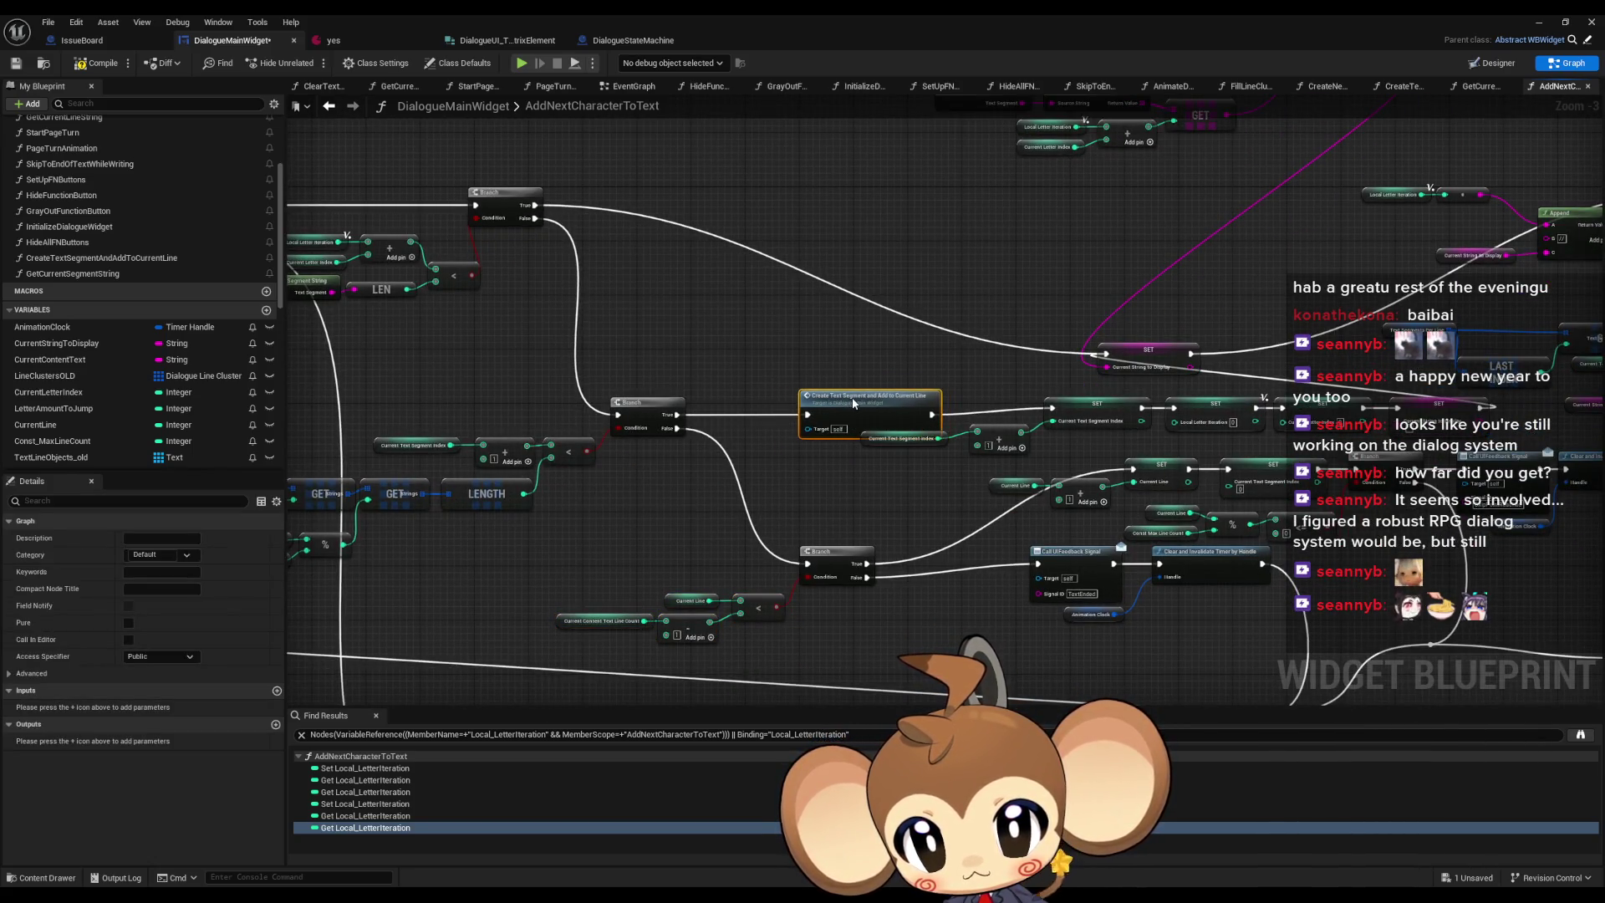
- Move the index increment nodes and the four SET nodes left, raising Current String to Display
{"action": "scroll", "coordinate": [801, 459], "scroll_direction": "up", "scroll_amount": 3}
{"action": "mouse_move", "coordinate": [970, 498]}
{"action": "left_mouse_down"}
{"action": "mouse_move", "coordinate": [840, 461]}
{"action": "mouse_move", "coordinate": [786, 480]}
{"action": "left_mouse_up"}
{"action": "left_click", "coordinate": [675, 540]}
{"action": "left_click", "coordinate": [635, 497]}
{"action": "mouse_move", "coordinate": [1017, 390]}
{"action": "left_mouse_down"}
{"action": "mouse_move", "coordinate": [824, 393]}
{"action": "mouse_move", "coordinate": [1254, 464]}
{"action": "mouse_move", "coordinate": [1388, 468]}
{"action": "left_mouse_up"}
{"action": "left_click_drag", "start_coordinate": [907, 429], "coordinate": [765, 438]}
{"action": "left_click", "coordinate": [943, 400]}
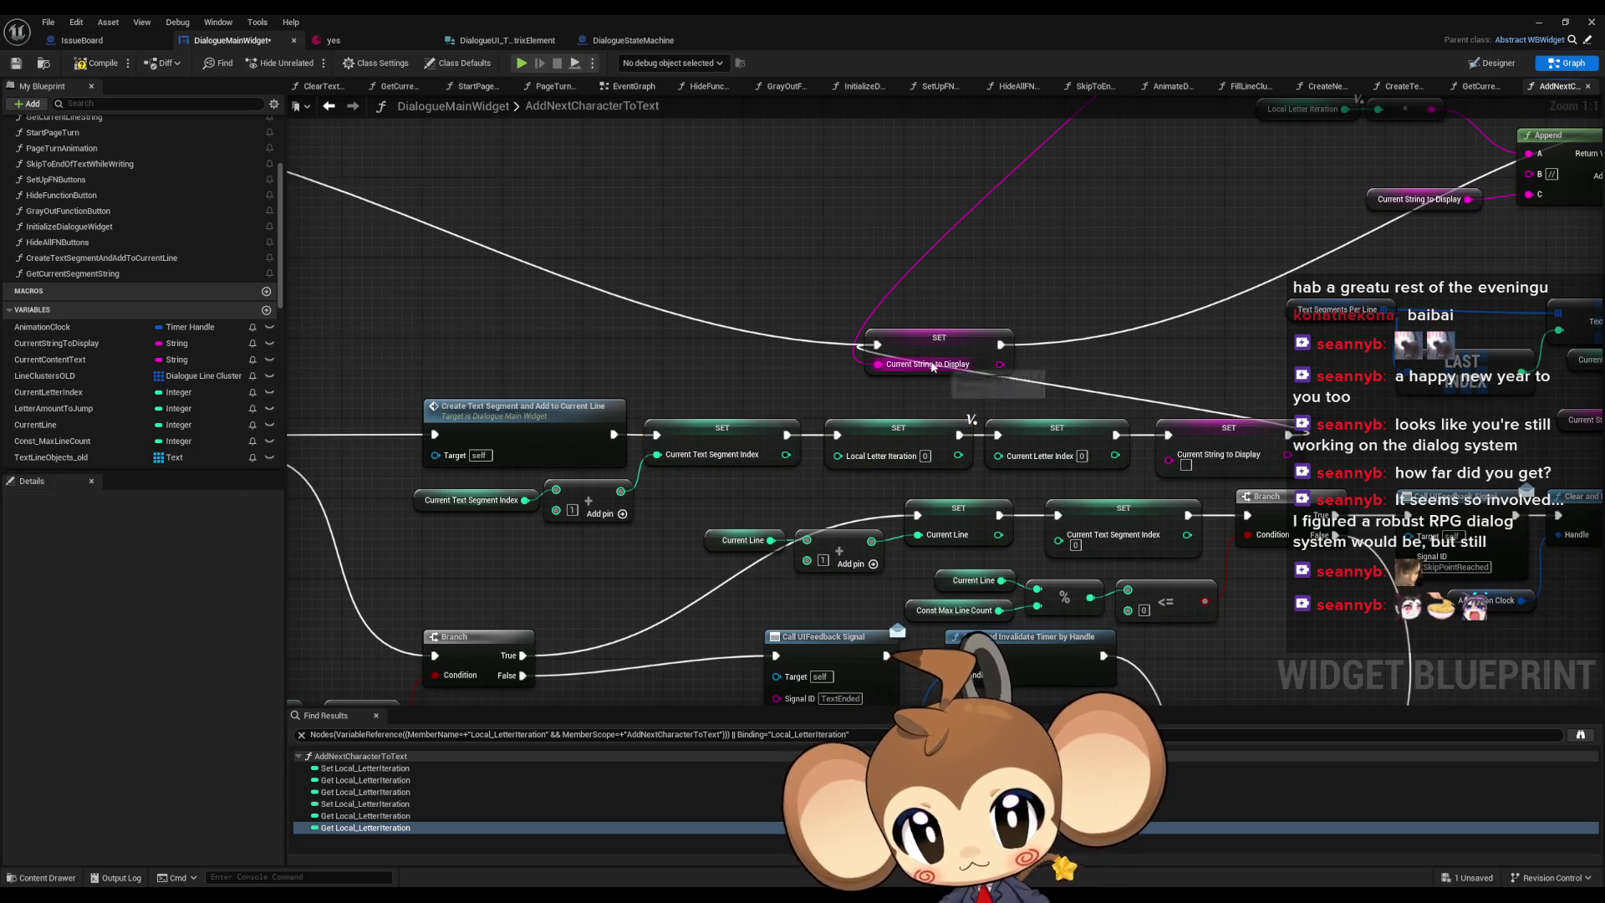
{"action": "scroll", "coordinate": [959, 470], "scroll_direction": "down", "scroll_amount": 3}
{"action": "mouse_move", "coordinate": [959, 480]}
{"action": "left_mouse_down"}
{"action": "mouse_move", "coordinate": [1071, 459]}
{"action": "mouse_move", "coordinate": [1071, 367]}
{"action": "mouse_move", "coordinate": [1094, 362]}
{"action": "mouse_move", "coordinate": [1162, 234]}
{"action": "mouse_move", "coordinate": [964, 397]}
{"action": "left_mouse_up"}
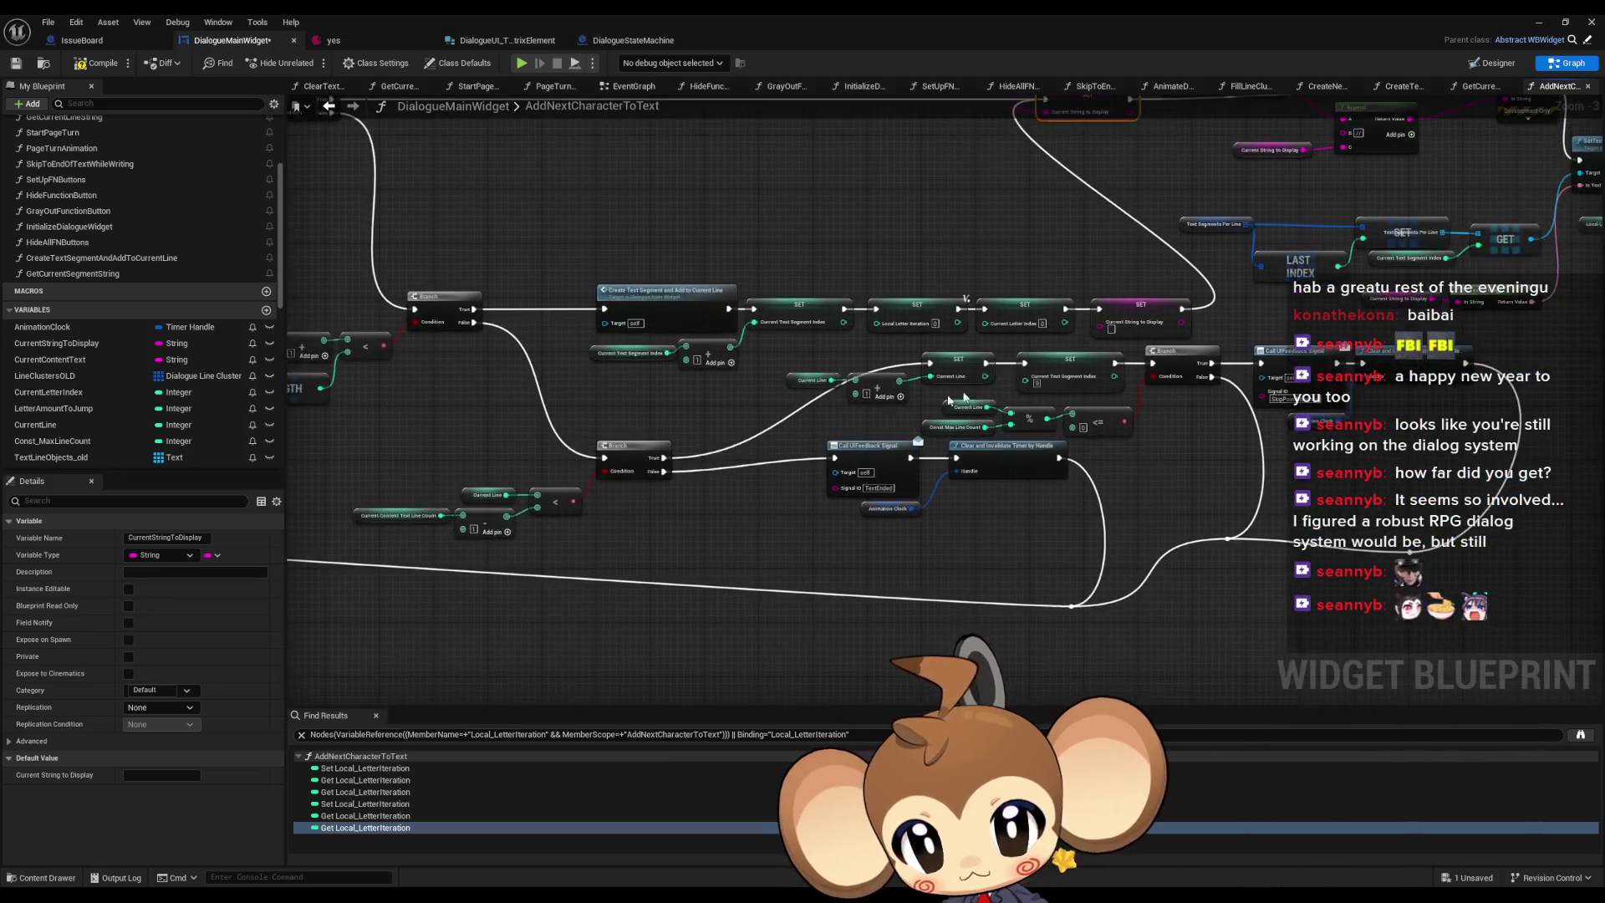
- Move the lower node chain down and to the left
{"action": "left_click_drag", "start_coordinate": [798, 353], "coordinate": [1375, 607]}
{"action": "left_click_drag", "start_coordinate": [1529, 662], "coordinate": [1530, 664]}
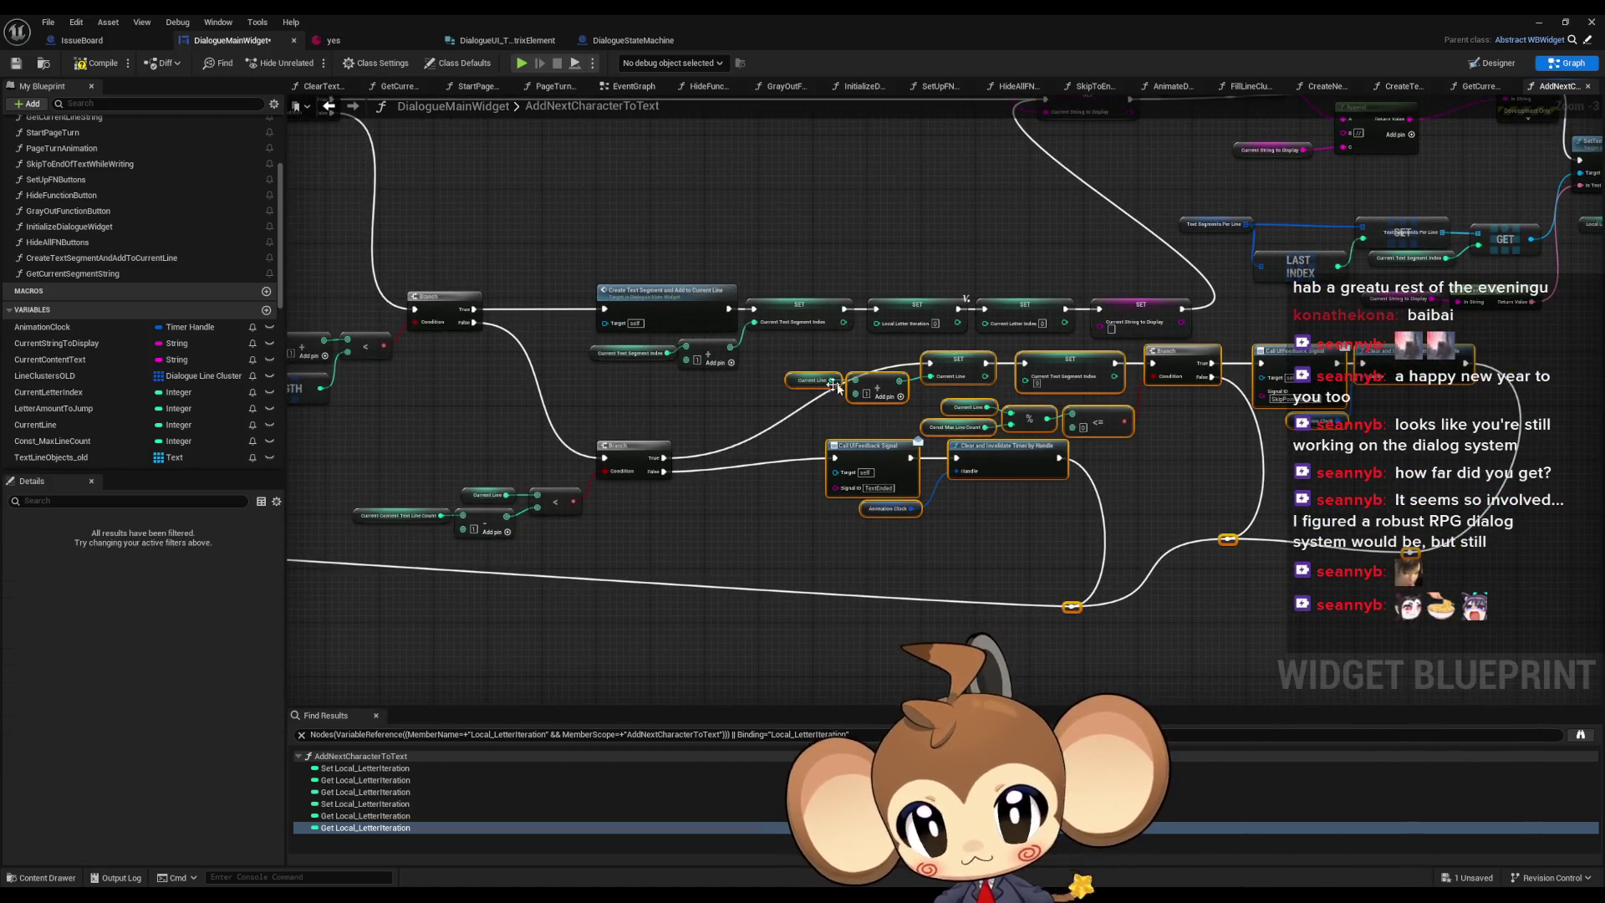
{"action": "left_click_drag", "start_coordinate": [923, 374], "coordinate": [856, 462]}
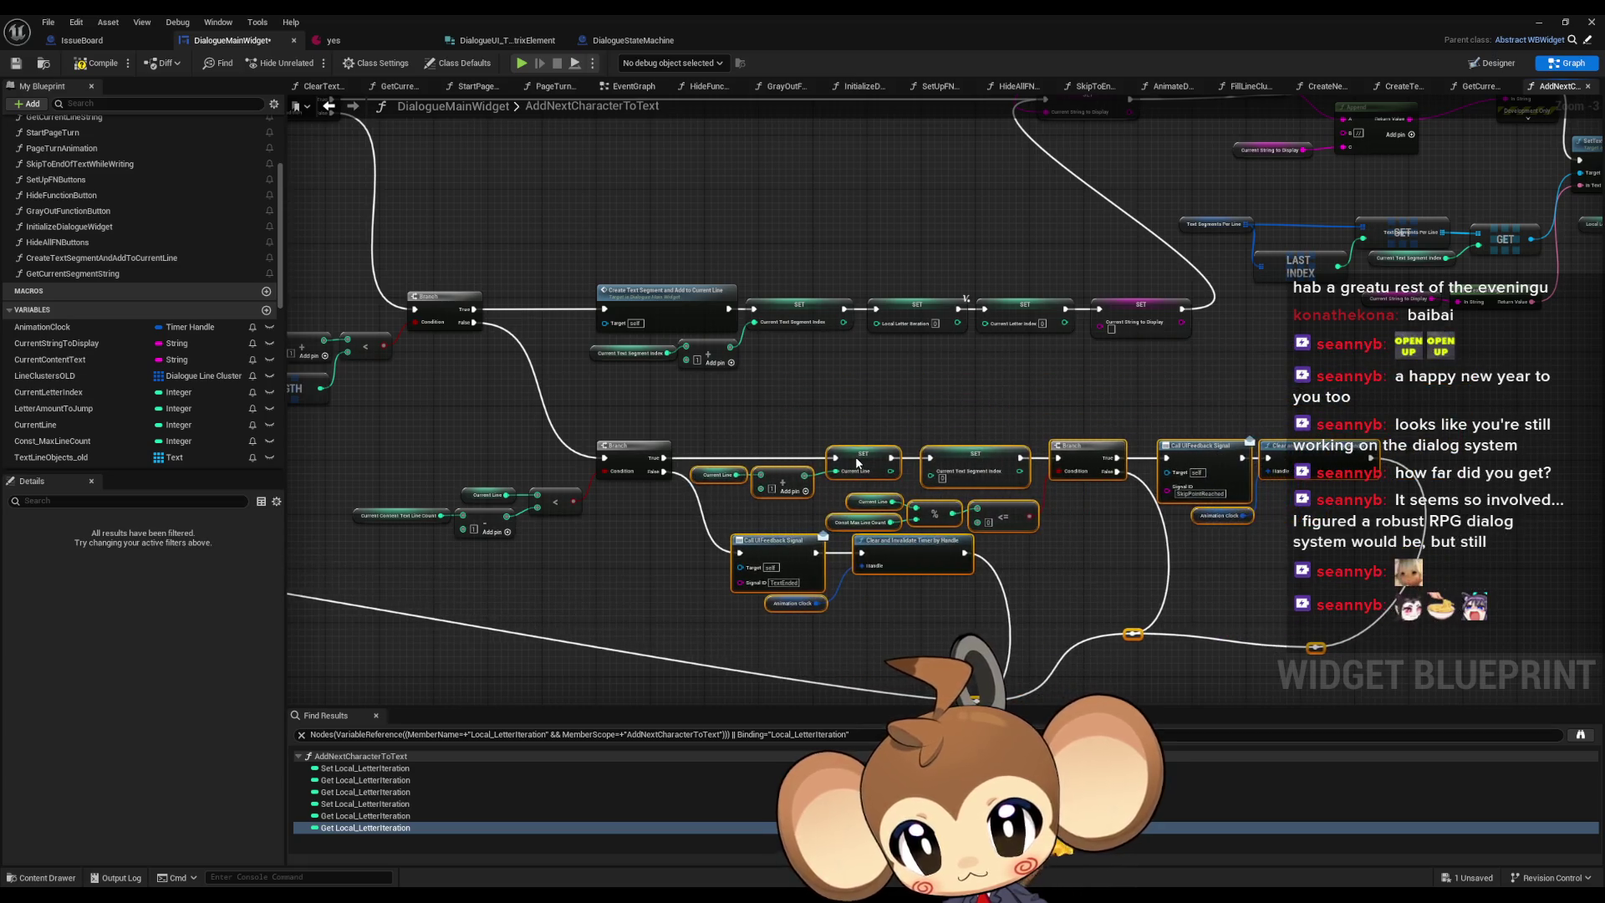
{"action": "scroll", "coordinate": [763, 316], "scroll_direction": "down", "scroll_amount": 3}
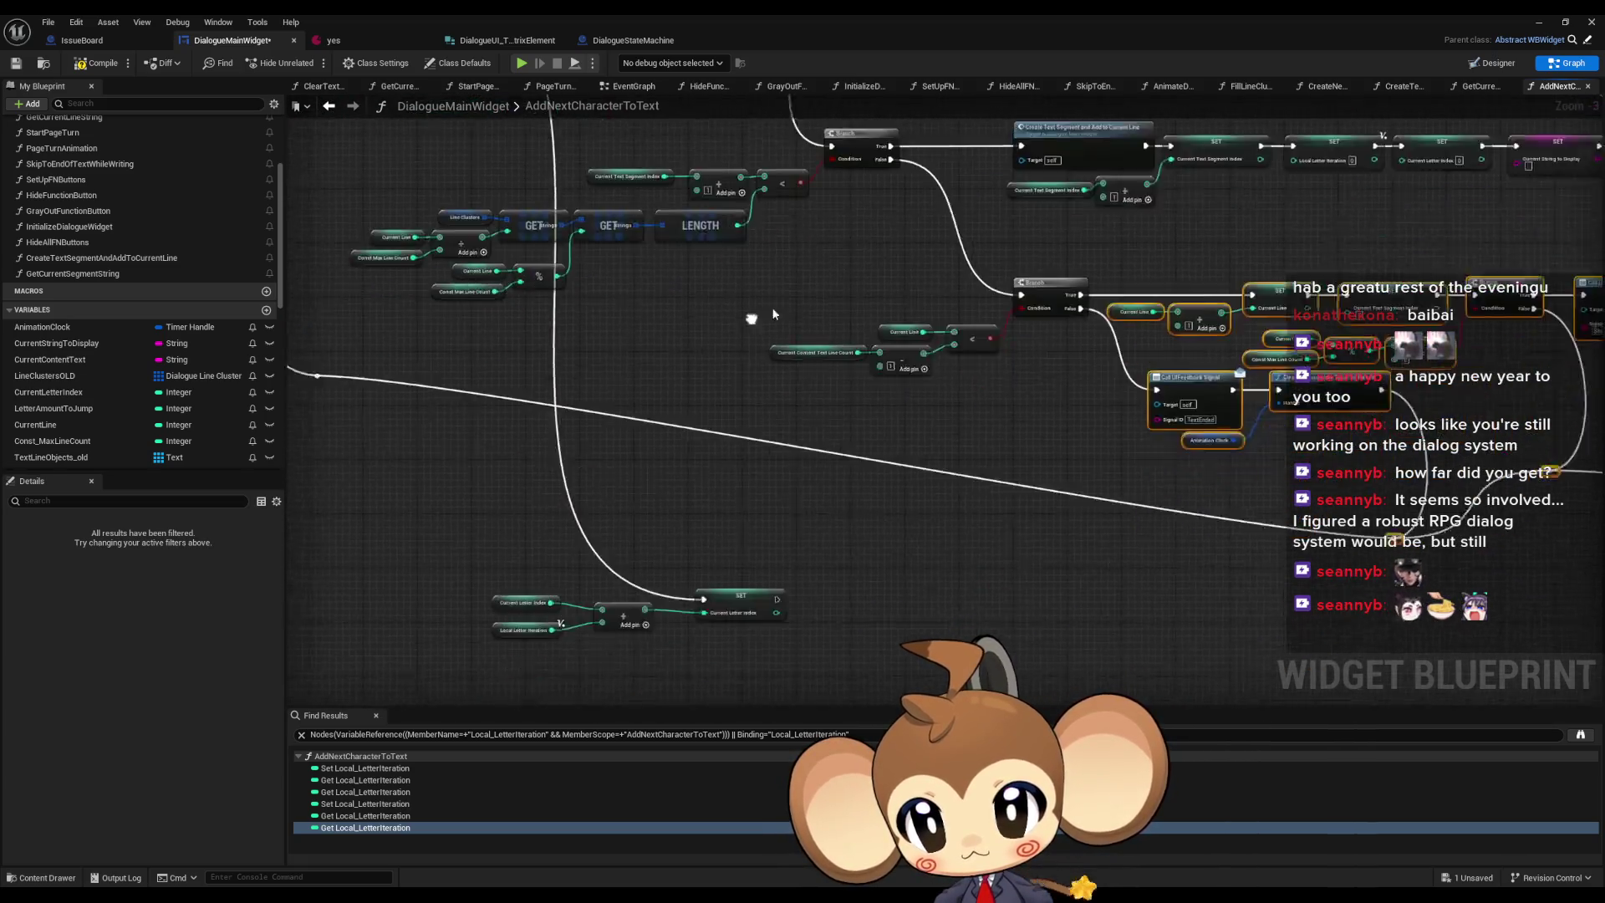
{"action": "scroll", "coordinate": [627, 393], "scroll_direction": "up", "scroll_amount": 2}
{"action": "scroll", "coordinate": [1037, 487], "scroll_direction": "up", "scroll_amount": 3}
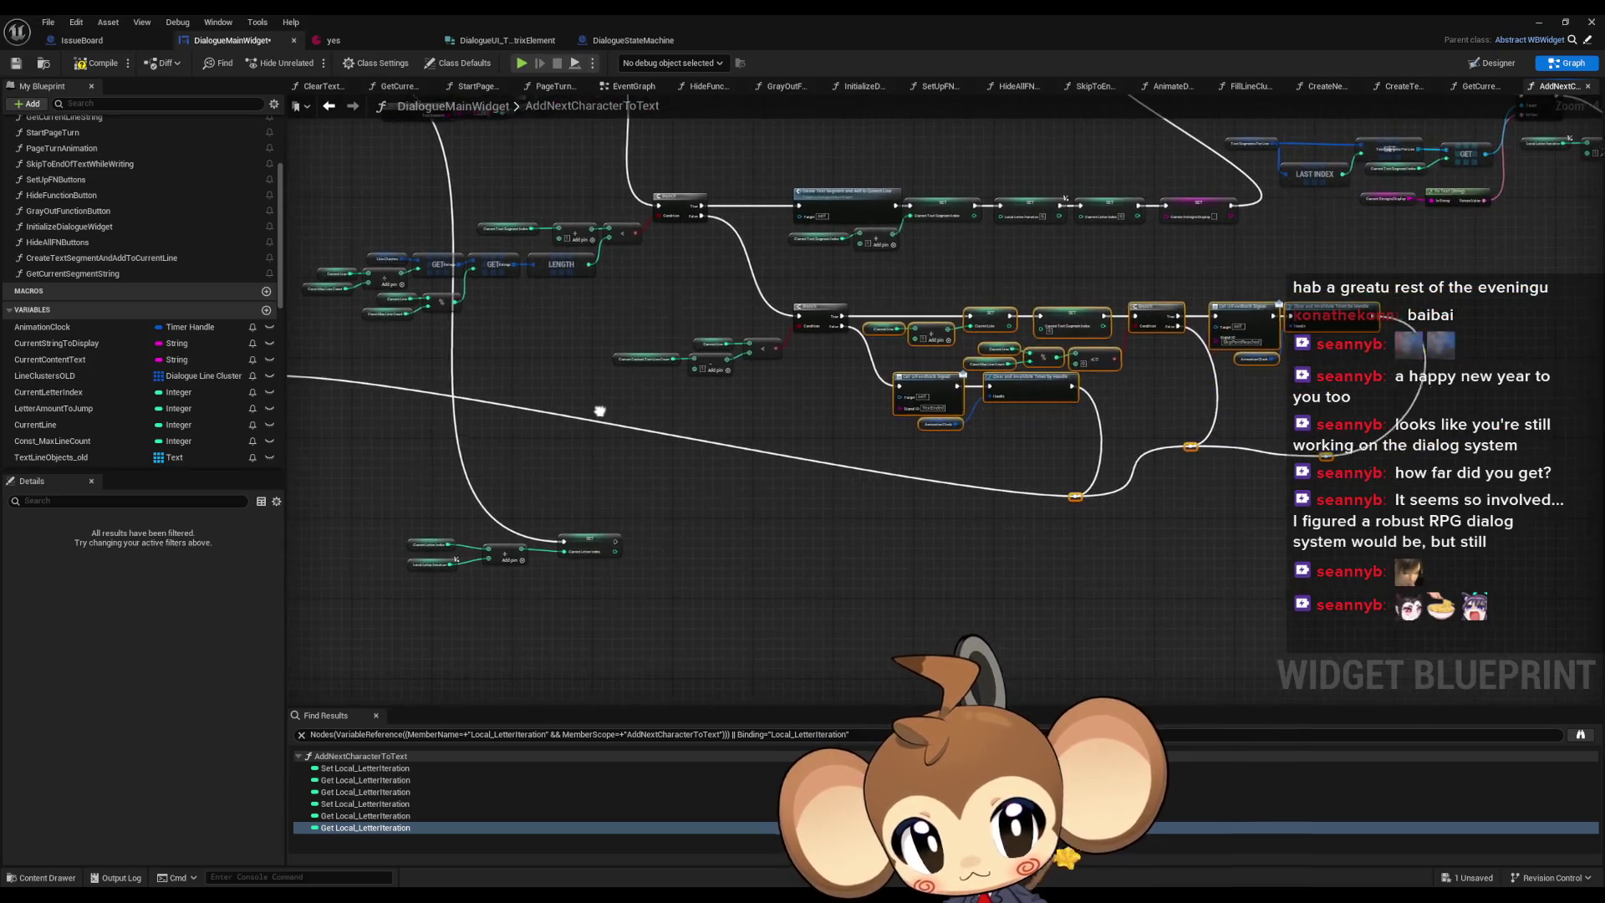
- Align both reroute points on the long wire at one height and raise them together
{"action": "left_click_drag", "start_coordinate": [1069, 490], "coordinate": [1064, 417]}
{"action": "left_click_drag", "start_coordinate": [1181, 433], "coordinate": [1001, 454]}
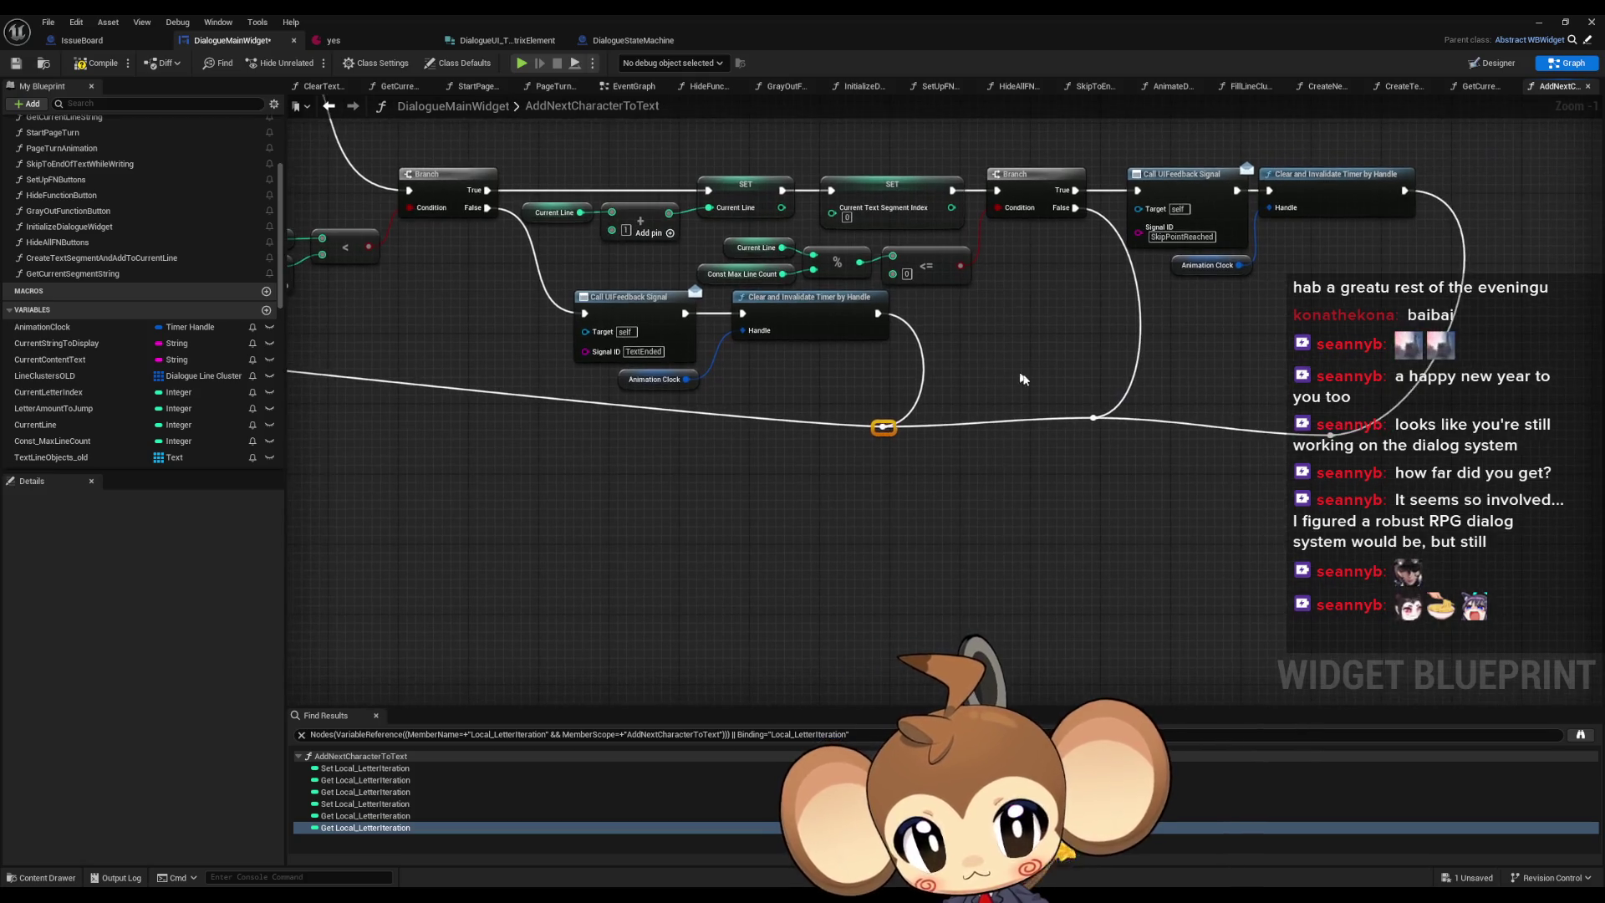
{"action": "key", "text": "q"}
{"action": "left_click", "coordinate": [799, 450]}
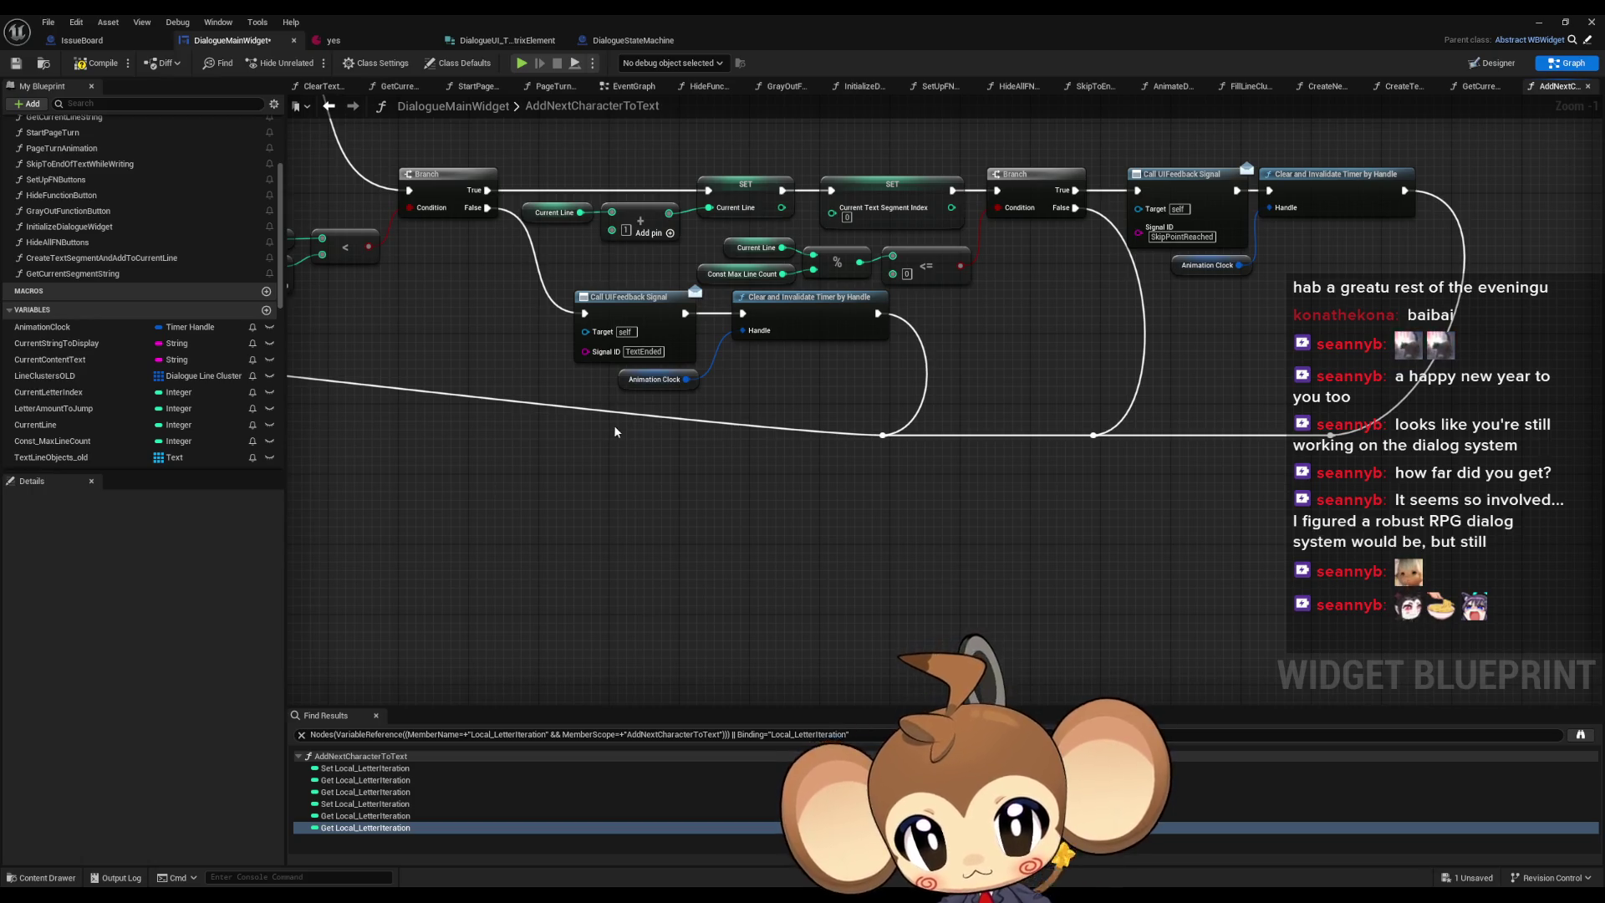
{"action": "left_click_drag", "start_coordinate": [813, 387], "coordinate": [1283, 512]}
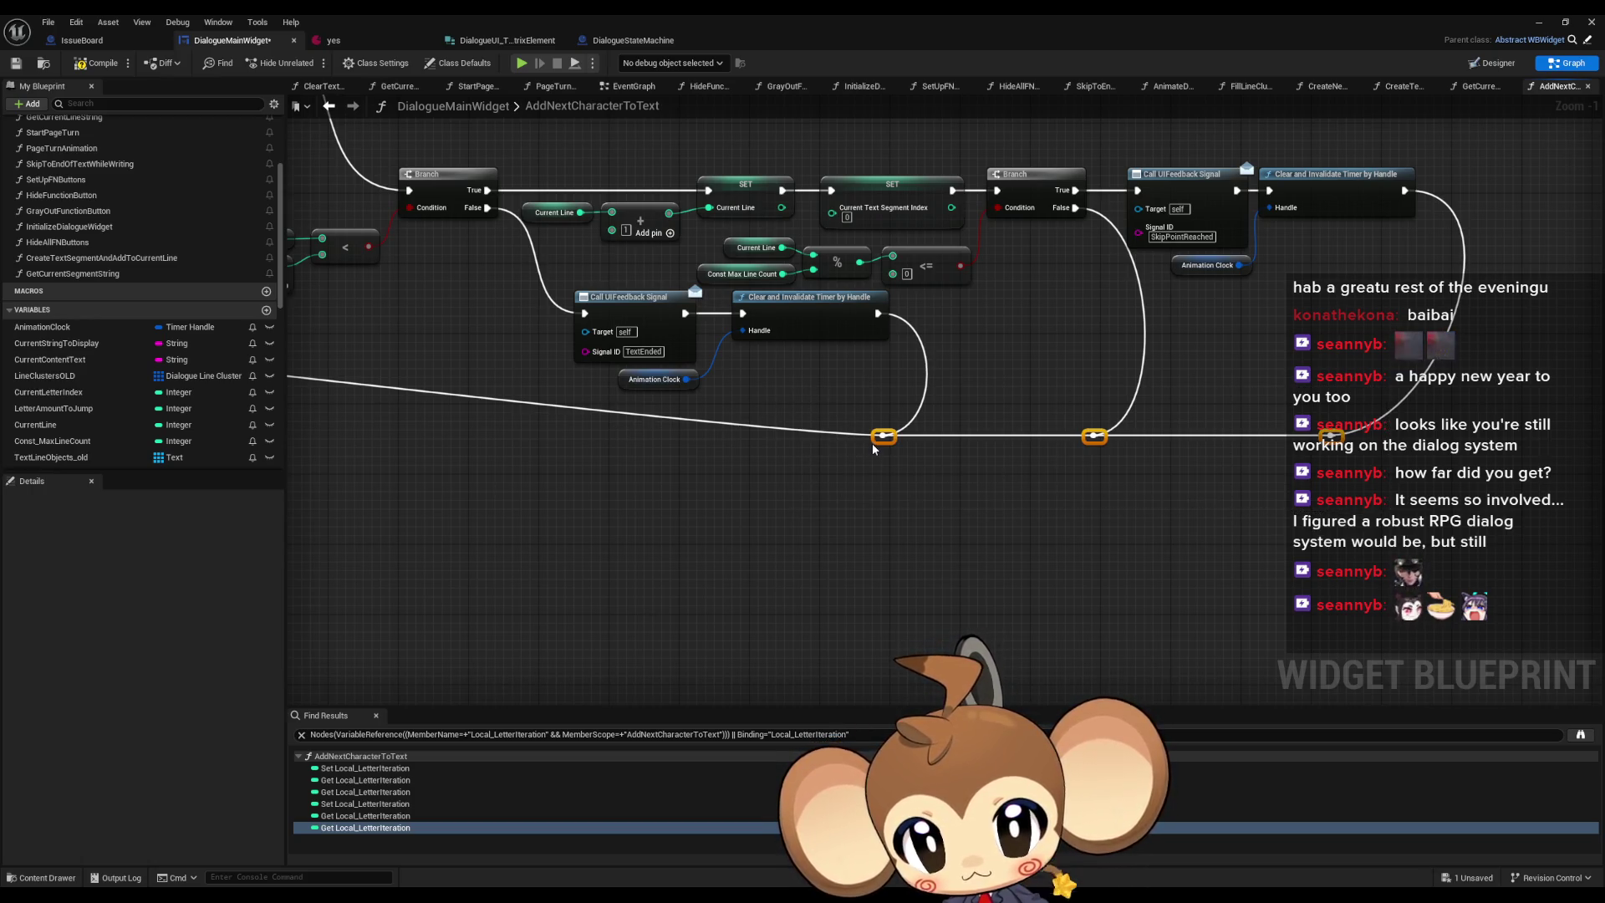
{"action": "left_click_drag", "start_coordinate": [871, 443], "coordinate": [874, 416]}
{"action": "left_click_drag", "start_coordinate": [1026, 436], "coordinate": [816, 547]}
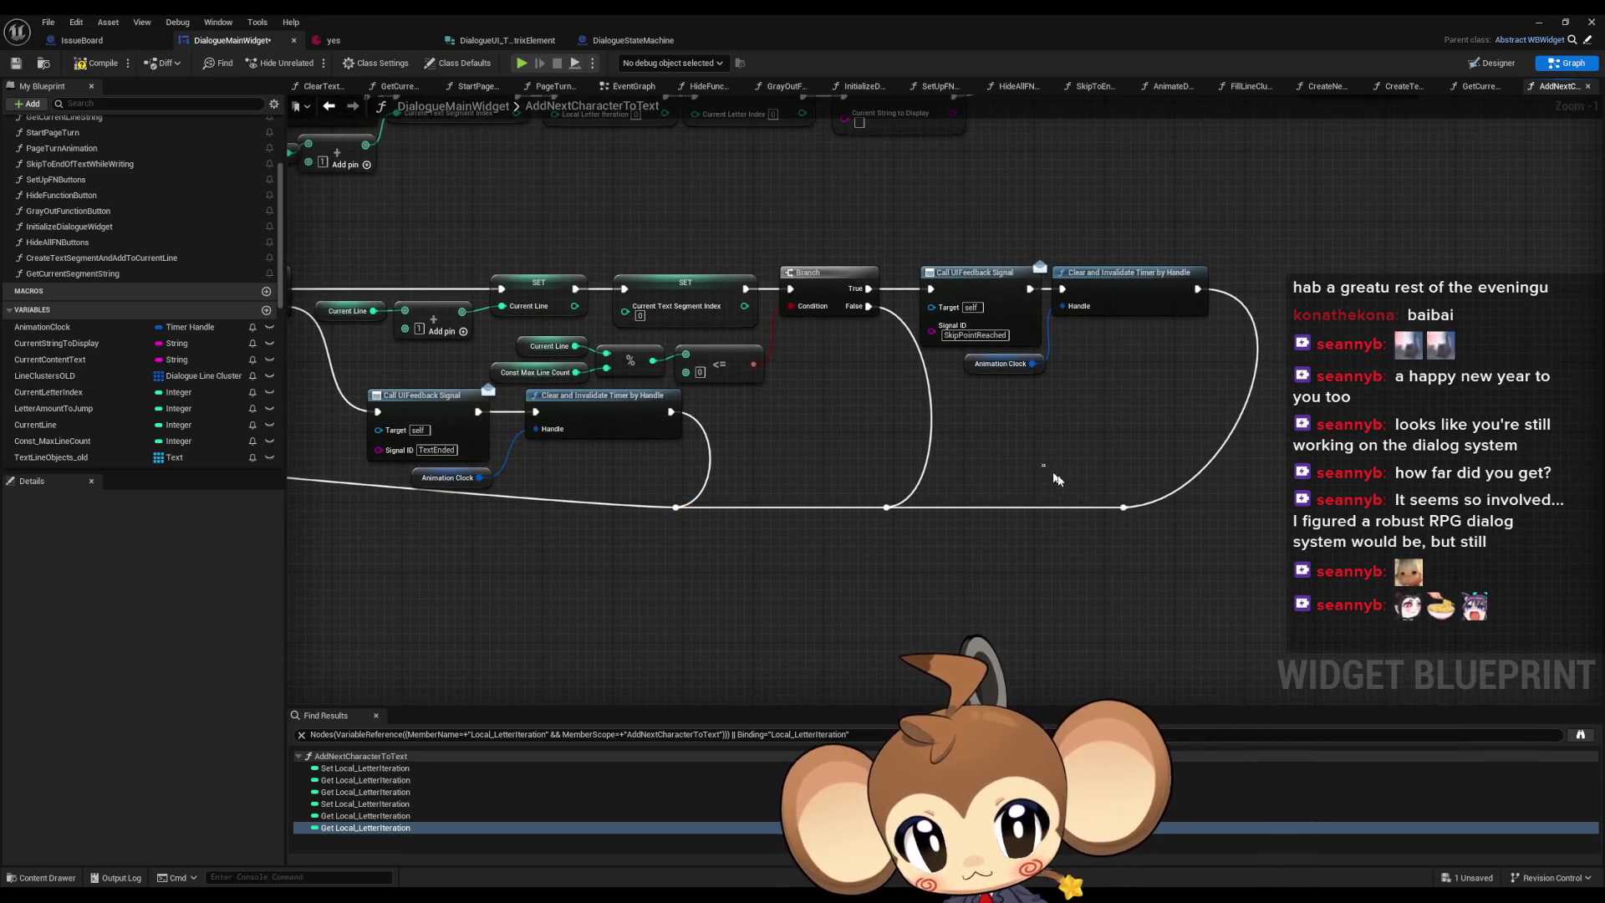
{"action": "left_click_drag", "start_coordinate": [1123, 517], "coordinate": [1172, 518]}
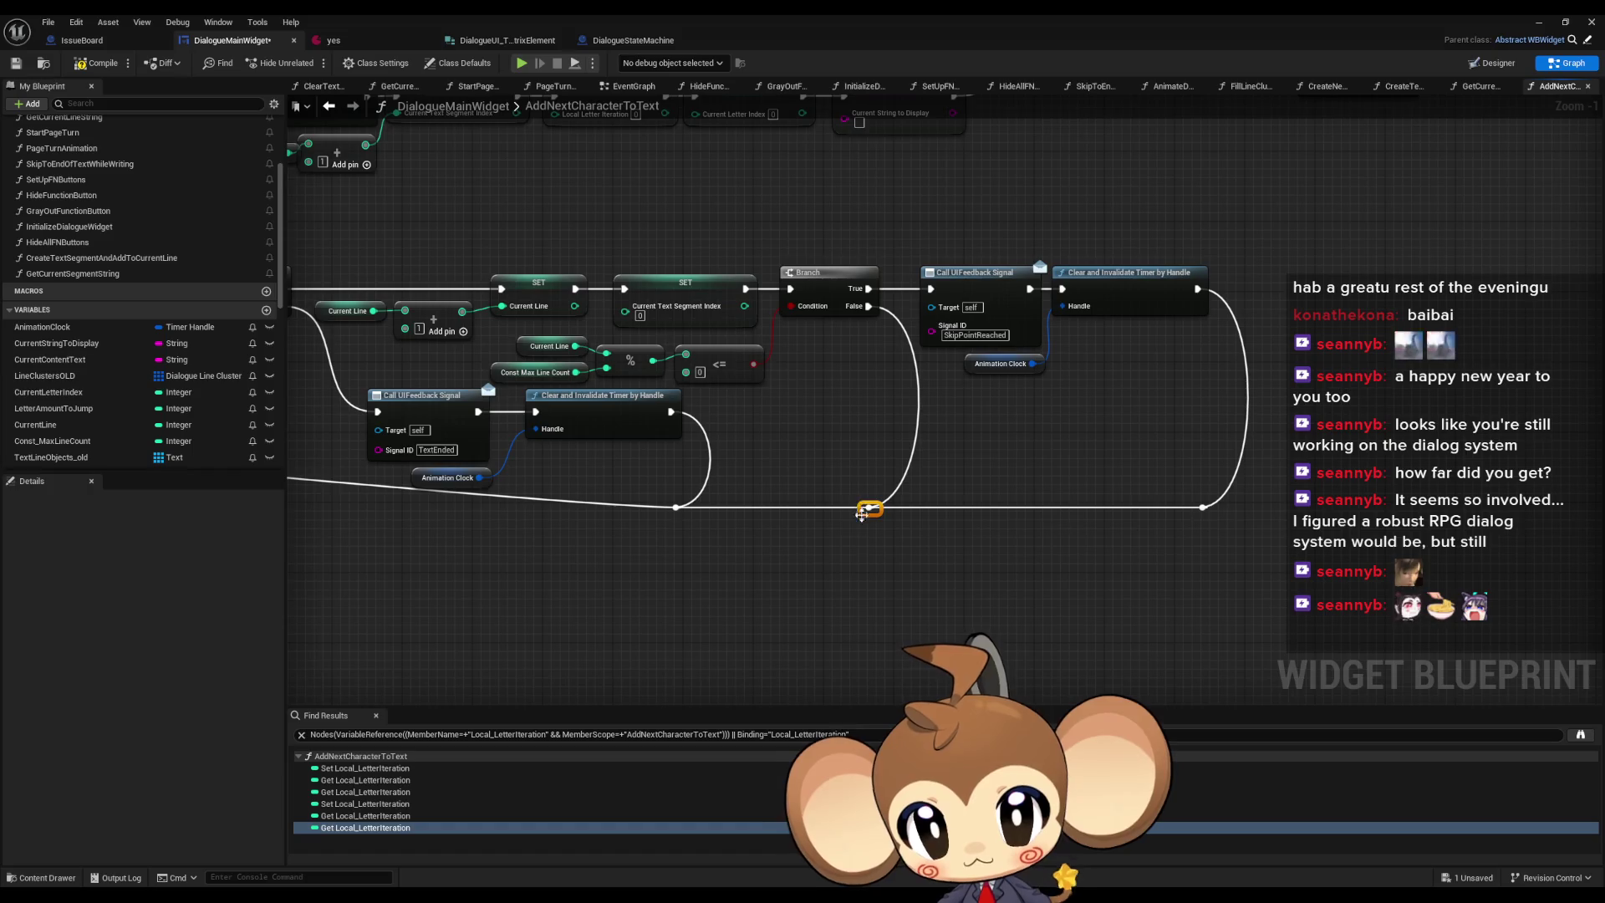
- Straighten the wire through the reroute point on the graph's right side
{"action": "scroll", "coordinate": [1073, 544], "scroll_direction": "down", "scroll_amount": 2}
{"action": "left_click_drag", "start_coordinate": [1072, 545], "coordinate": [1196, 555]}
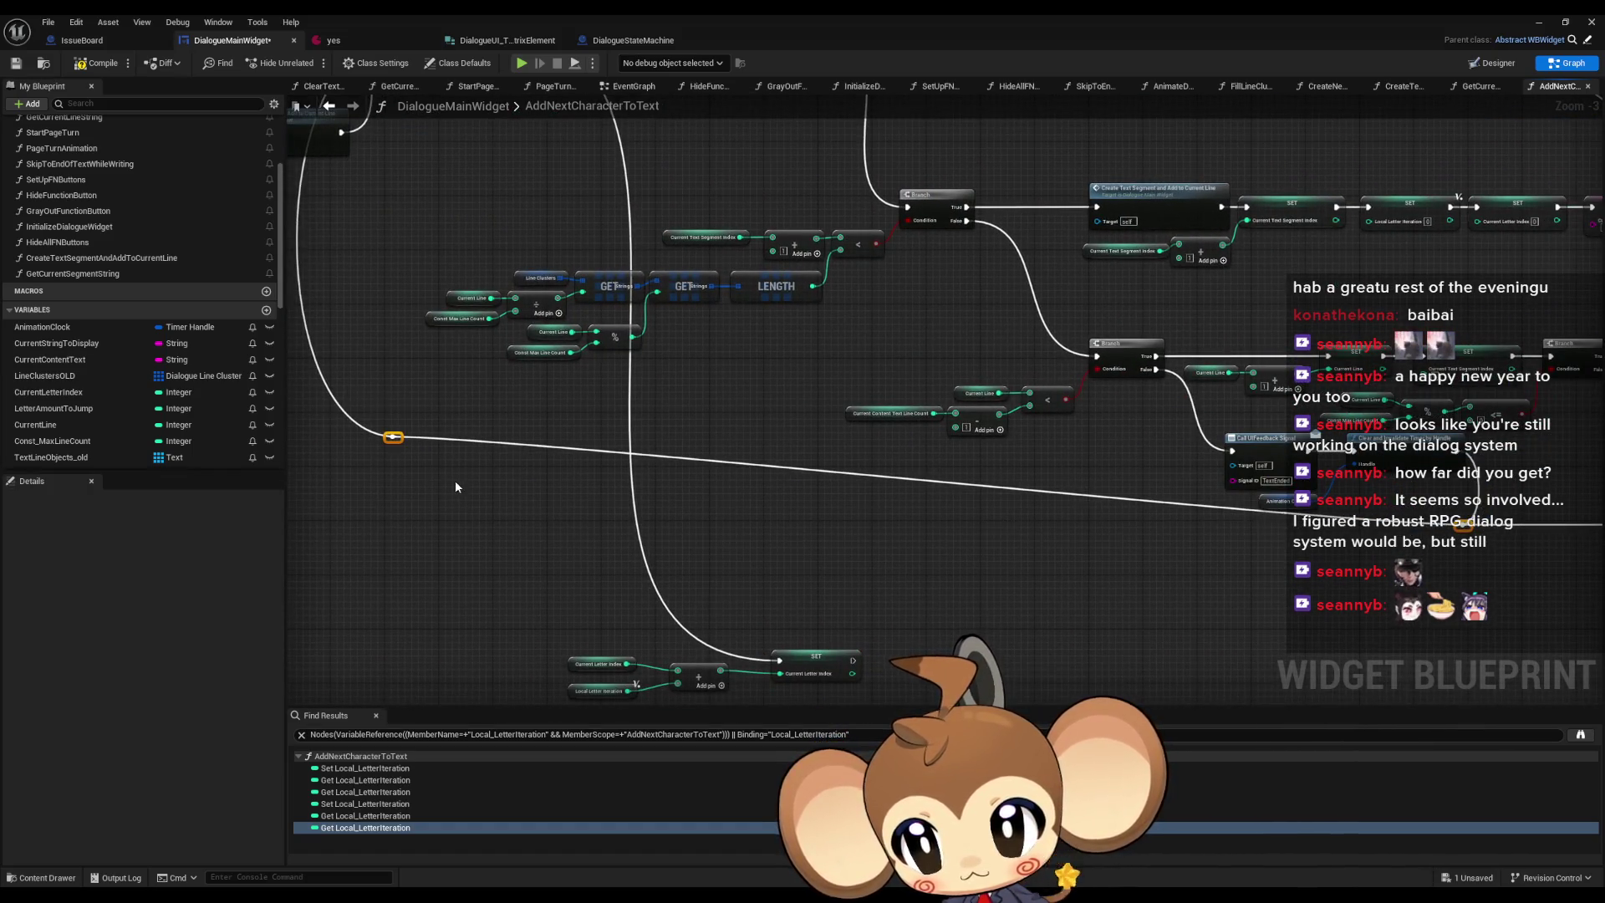
{"action": "key", "text": "q"}
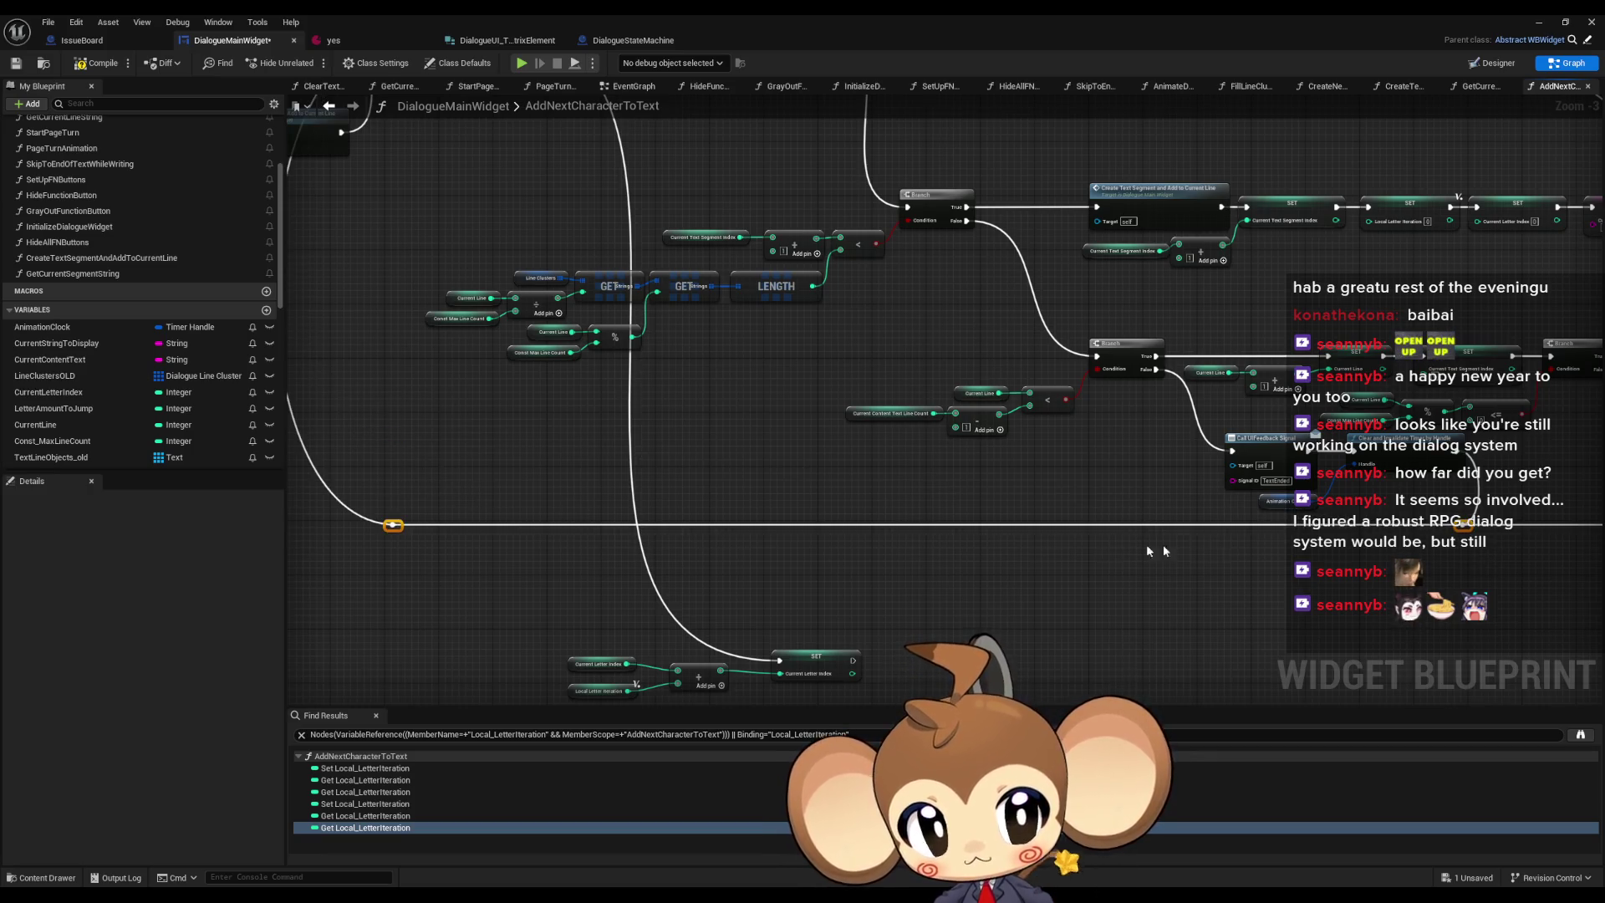
{"action": "mouse_move", "coordinate": [1149, 550]}
{"action": "left_mouse_down"}
{"action": "mouse_move", "coordinate": [1014, 599]}
{"action": "mouse_move", "coordinate": [1027, 607]}
{"action": "left_mouse_up"}
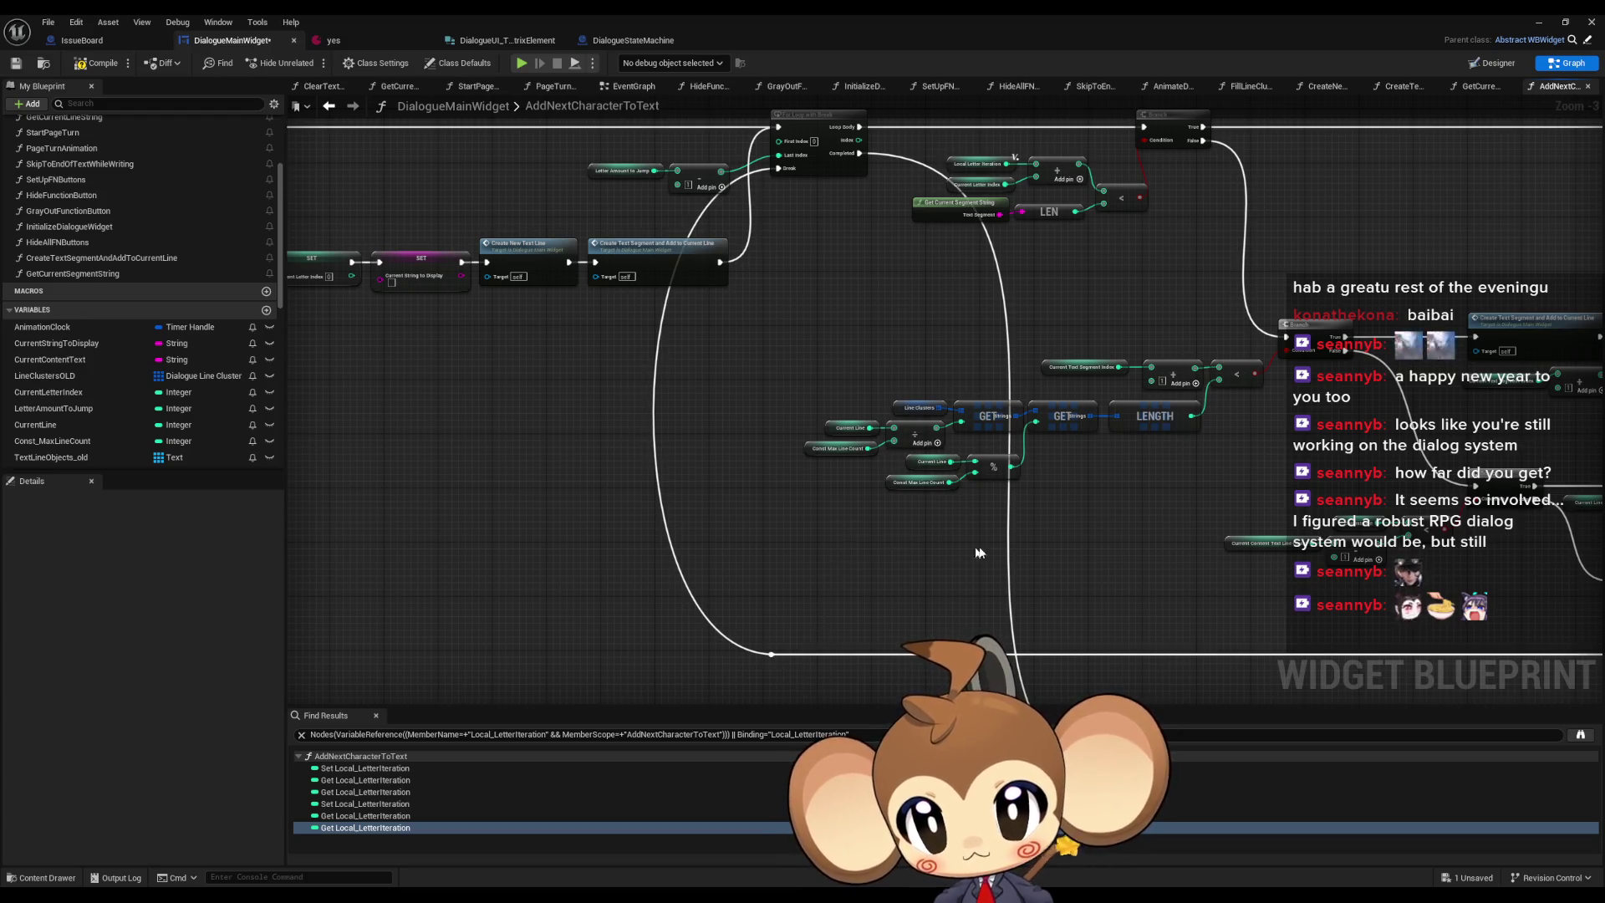
{"action": "scroll", "coordinate": [980, 553], "scroll_direction": "down", "scroll_amount": 1}
{"action": "mouse_move", "coordinate": [910, 550]}
{"action": "left_mouse_down"}
{"action": "mouse_move", "coordinate": [870, 591]}
{"action": "mouse_move", "coordinate": [409, 706]}
{"action": "left_mouse_up"}
- Rearrange the Current String to Display getter, Append and Print String nodes into a compact group
{"action": "left_click_drag", "start_coordinate": [676, 338], "coordinate": [1085, 414]}
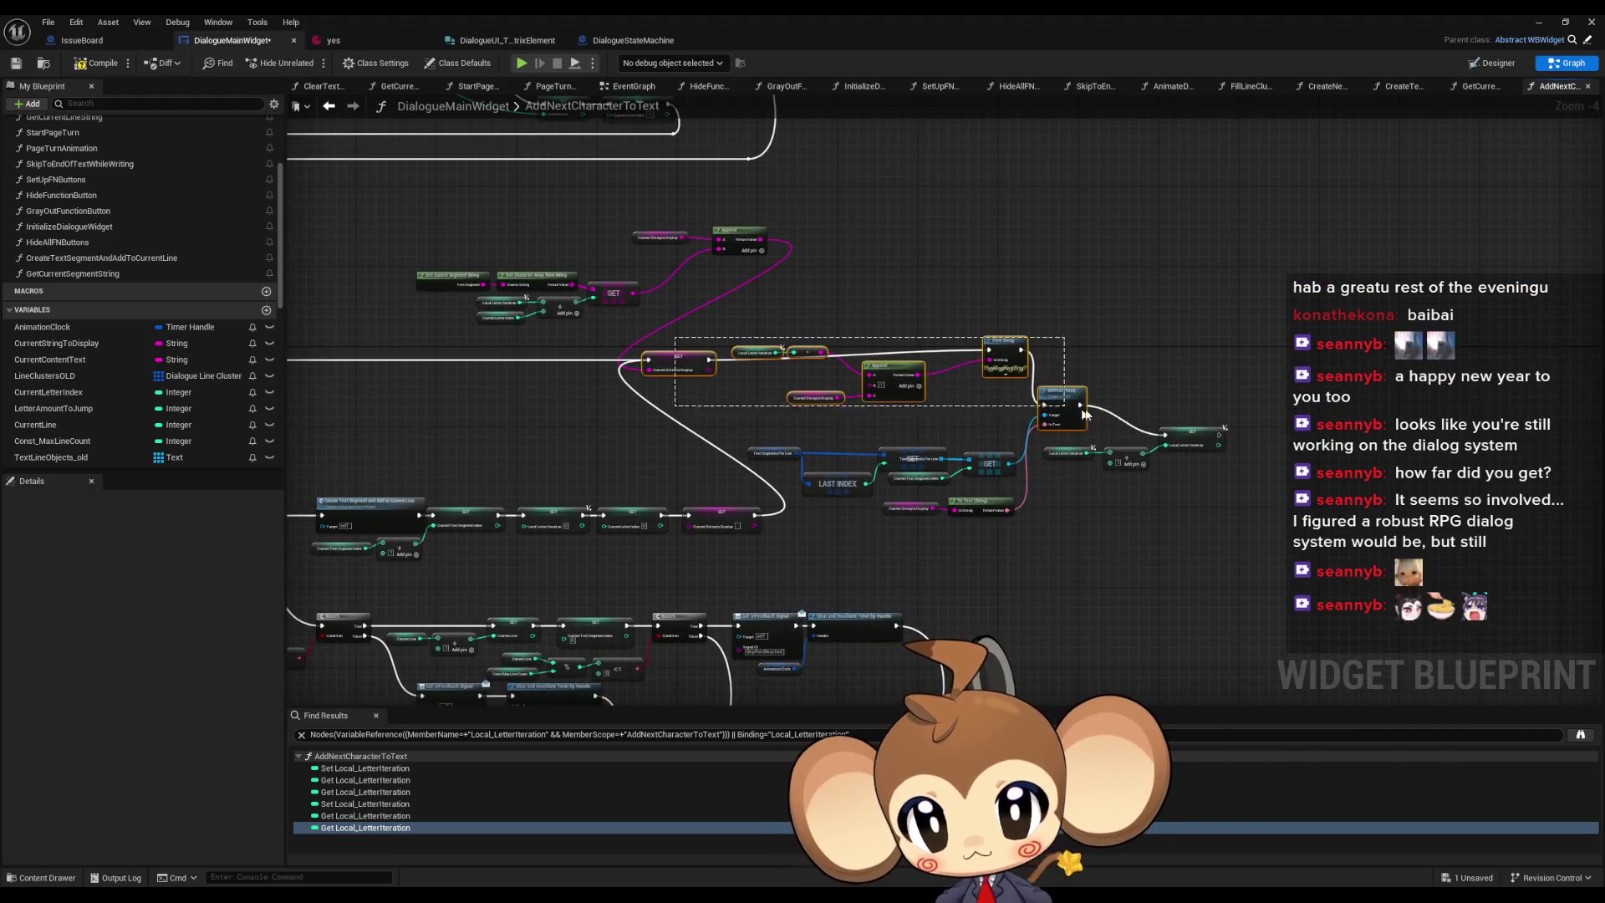
{"action": "scroll", "coordinate": [604, 397], "scroll_direction": "up", "scroll_amount": 3}
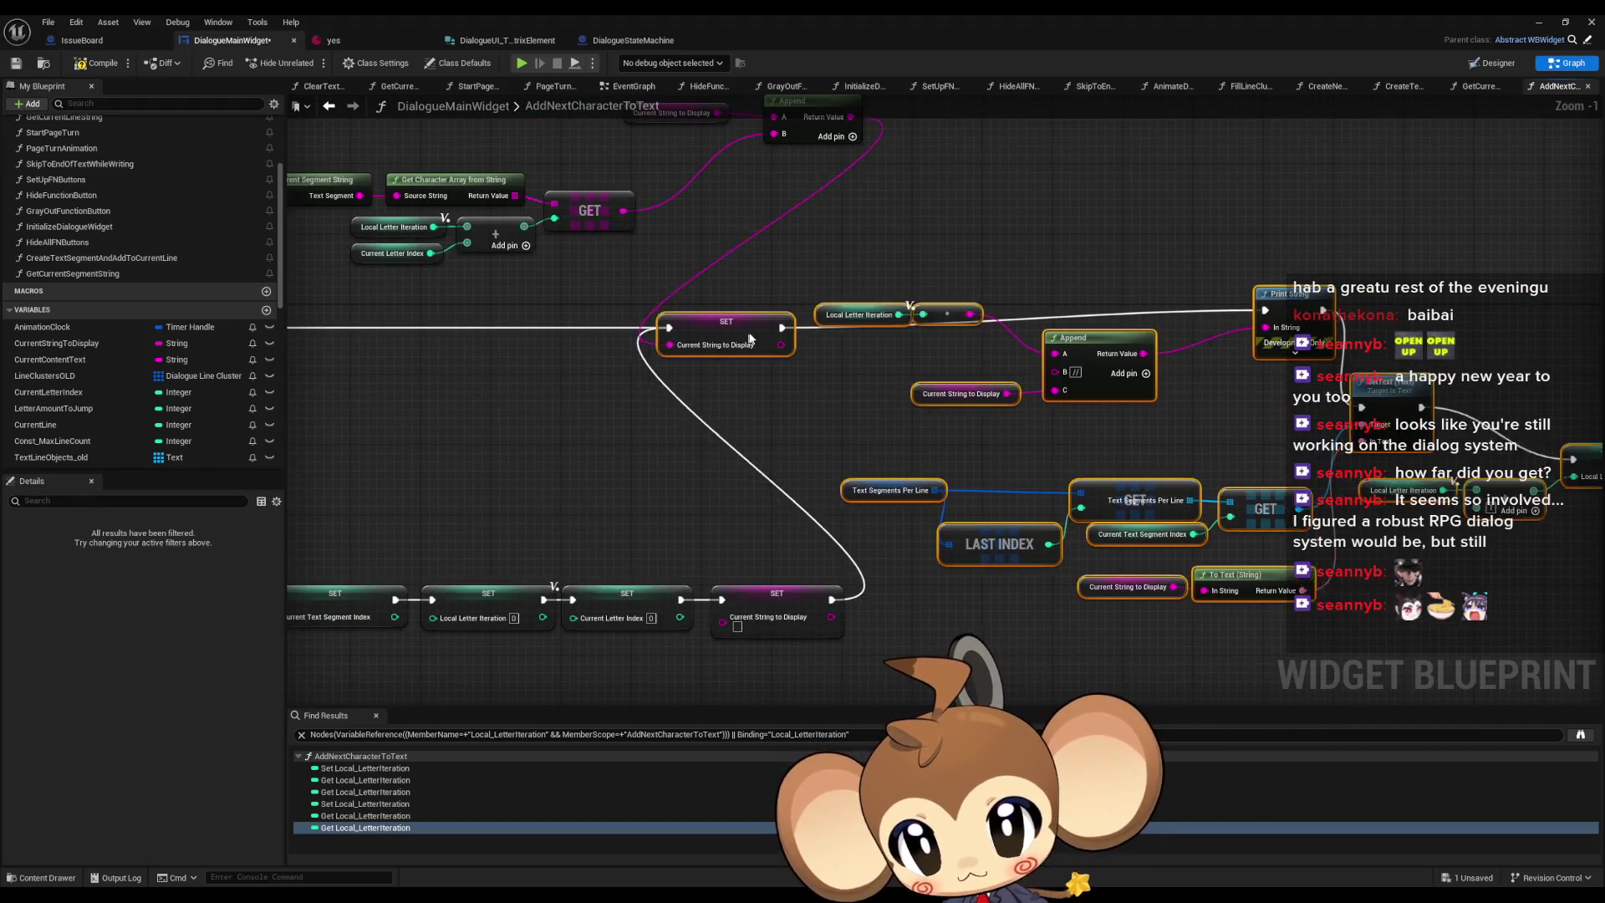
{"action": "mouse_move", "coordinate": [920, 338]}
{"action": "left_mouse_down"}
{"action": "mouse_move", "coordinate": [1597, 360]}
{"action": "mouse_move", "coordinate": [937, 387]}
{"action": "left_mouse_up"}
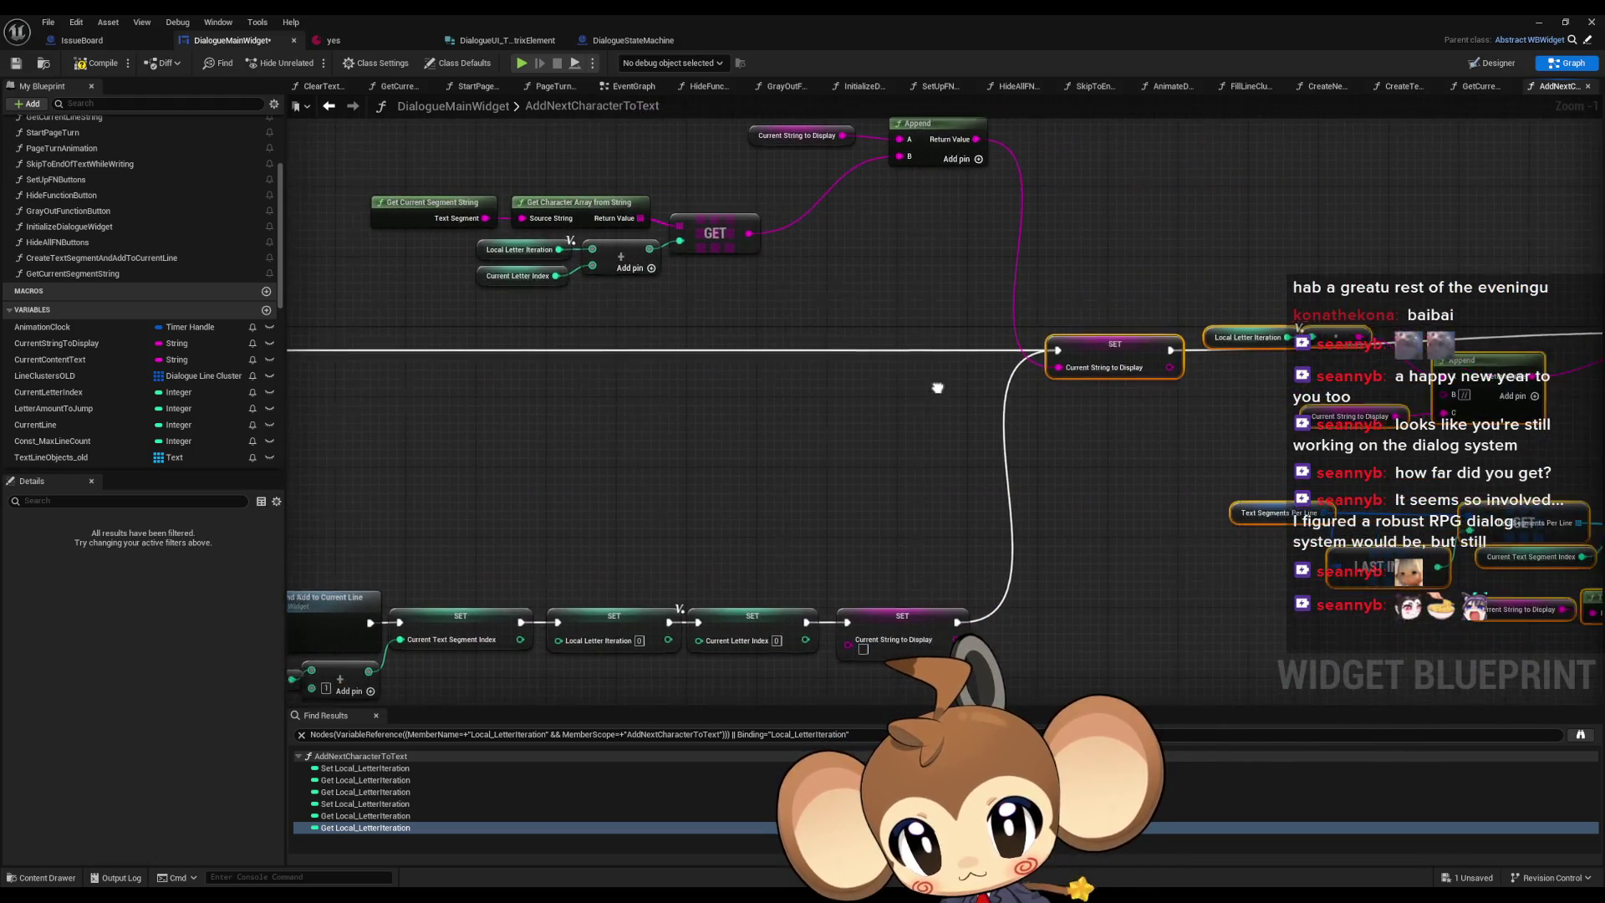
{"action": "left_click_drag", "start_coordinate": [709, 361], "coordinate": [815, 512]}
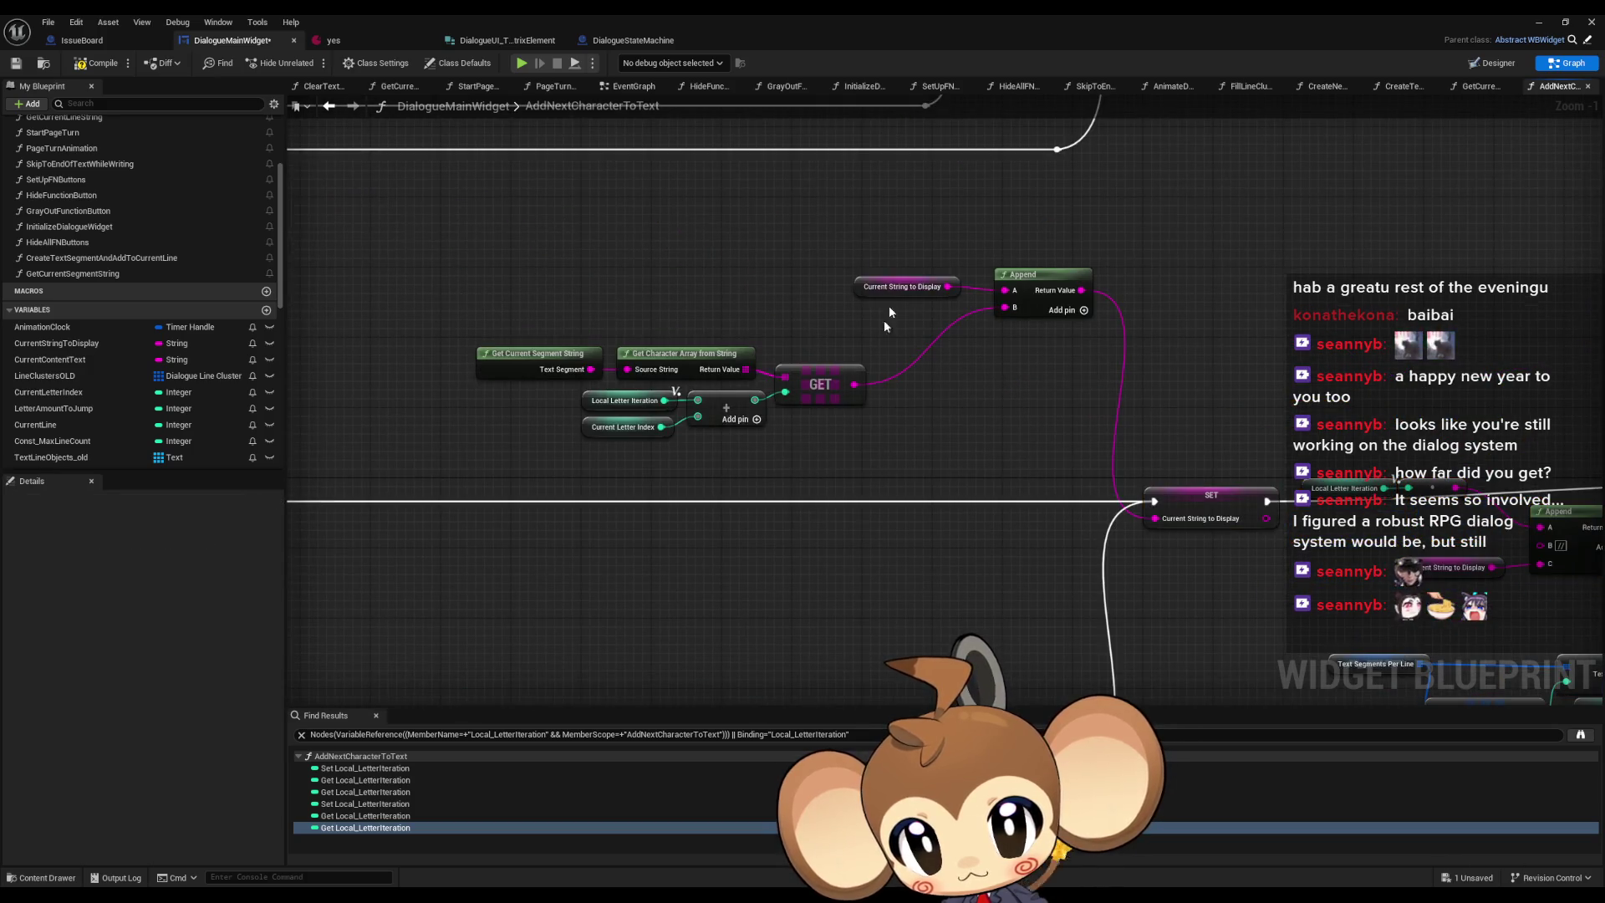
{"action": "left_click_drag", "start_coordinate": [869, 293], "coordinate": [779, 338]}
{"action": "left_click_drag", "start_coordinate": [1041, 280], "coordinate": [925, 341]}
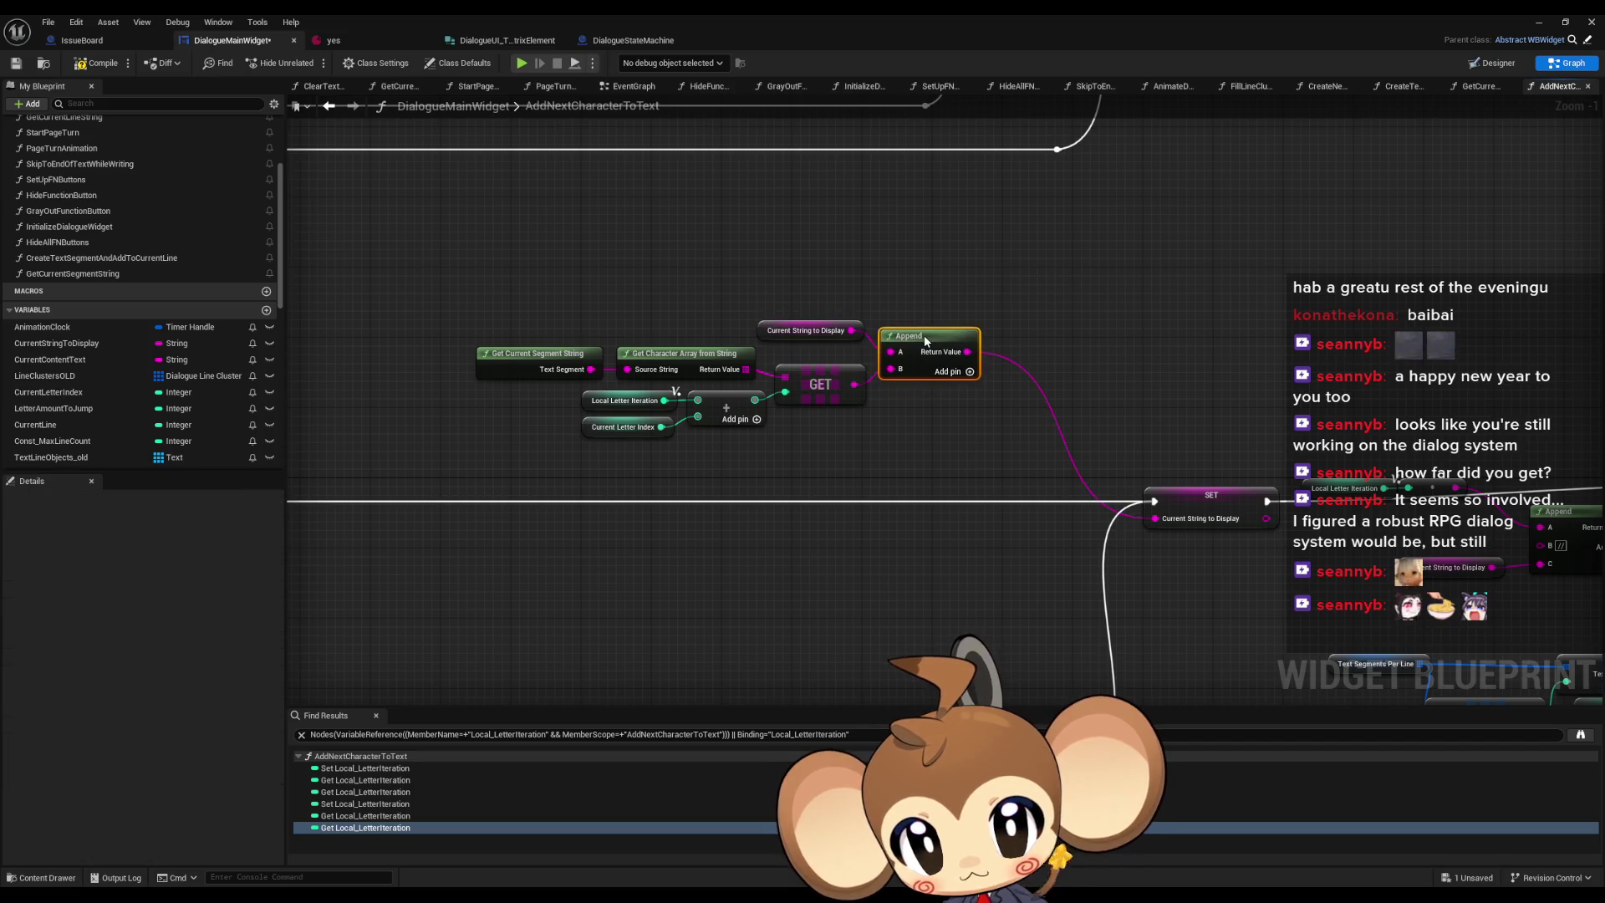
{"action": "left_click_drag", "start_coordinate": [516, 272], "coordinate": [987, 443]}
{"action": "mouse_move", "coordinate": [820, 384]}
{"action": "left_mouse_down"}
{"action": "mouse_move", "coordinate": [879, 591]}
{"action": "mouse_move", "coordinate": [925, 595]}
{"action": "left_mouse_up"}
{"action": "mouse_move", "coordinate": [1245, 548]}
{"action": "left_mouse_down"}
{"action": "mouse_move", "coordinate": [1185, 505]}
{"action": "mouse_move", "coordinate": [854, 379]}
{"action": "left_mouse_up"}
{"action": "mouse_move", "coordinate": [1030, 322]}
{"action": "left_mouse_down"}
{"action": "mouse_move", "coordinate": [1085, 371]}
{"action": "mouse_move", "coordinate": [879, 418]}
{"action": "left_mouse_up"}
{"action": "left_click_drag", "start_coordinate": [1229, 345], "coordinate": [1043, 371]}
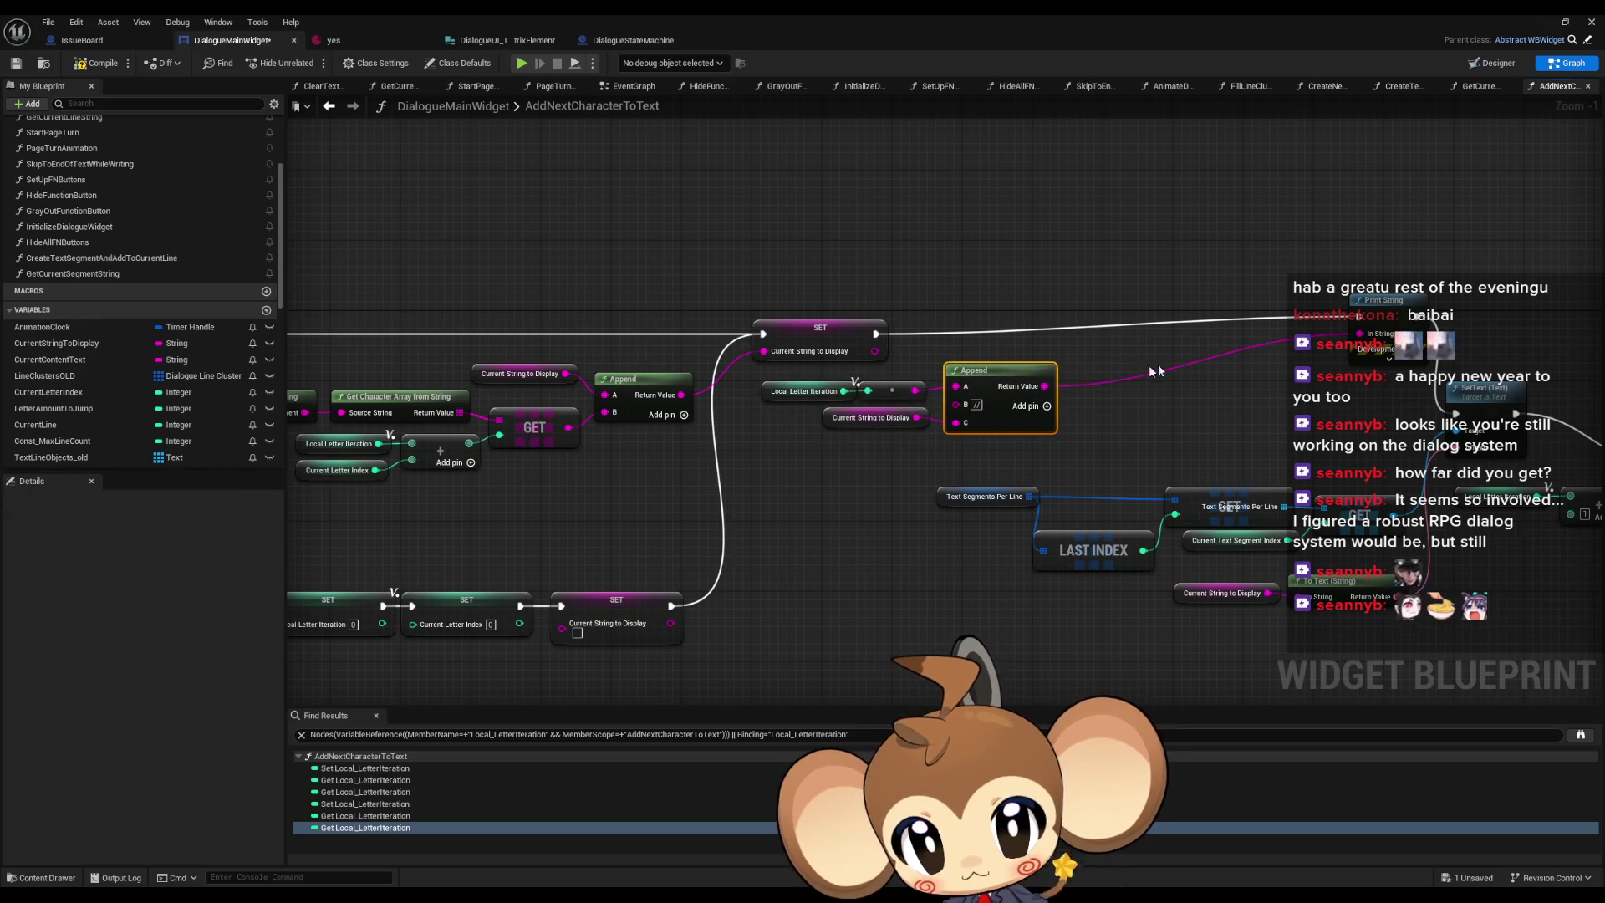
{"action": "mouse_move", "coordinate": [1401, 316]}
{"action": "left_mouse_down"}
{"action": "mouse_move", "coordinate": [1125, 333]}
{"action": "mouse_move", "coordinate": [873, 302]}
{"action": "left_mouse_up"}
- Reposition the Text Segments Per Line lookup, SetText, To Text and Local Letter Iteration nodes
{"action": "mouse_move", "coordinate": [697, 440]}
{"action": "left_mouse_down"}
{"action": "mouse_move", "coordinate": [1051, 539]}
{"action": "mouse_move", "coordinate": [1157, 535]}
{"action": "mouse_move", "coordinate": [894, 461]}
{"action": "mouse_move", "coordinate": [918, 452]}
{"action": "left_mouse_up"}
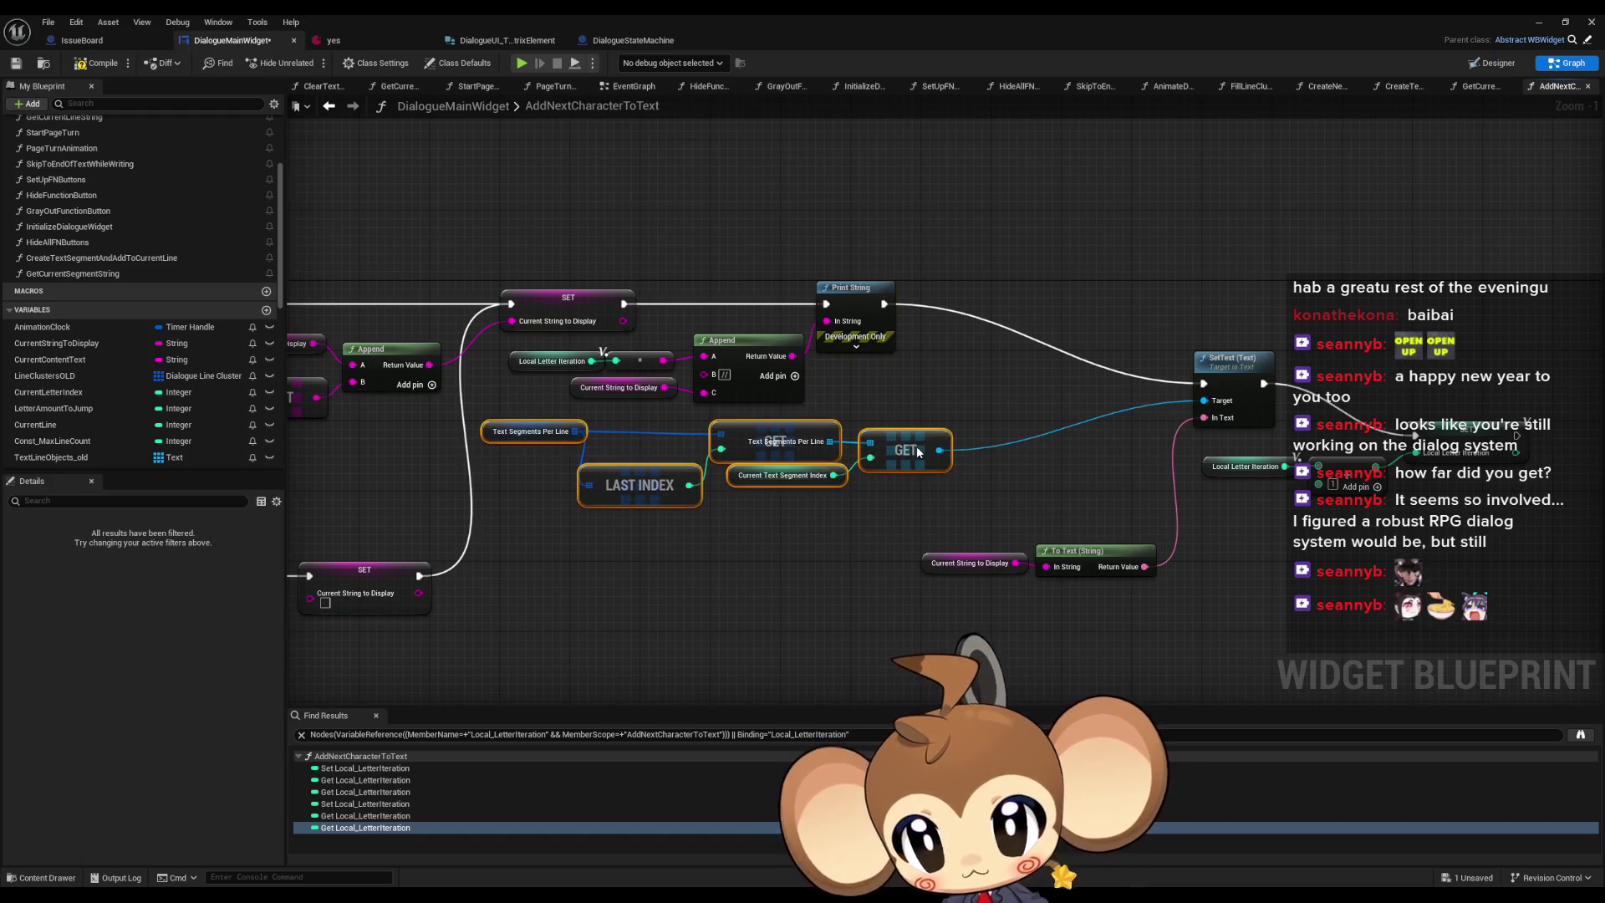
{"action": "left_click_drag", "start_coordinate": [1229, 384], "coordinate": [1106, 306]}
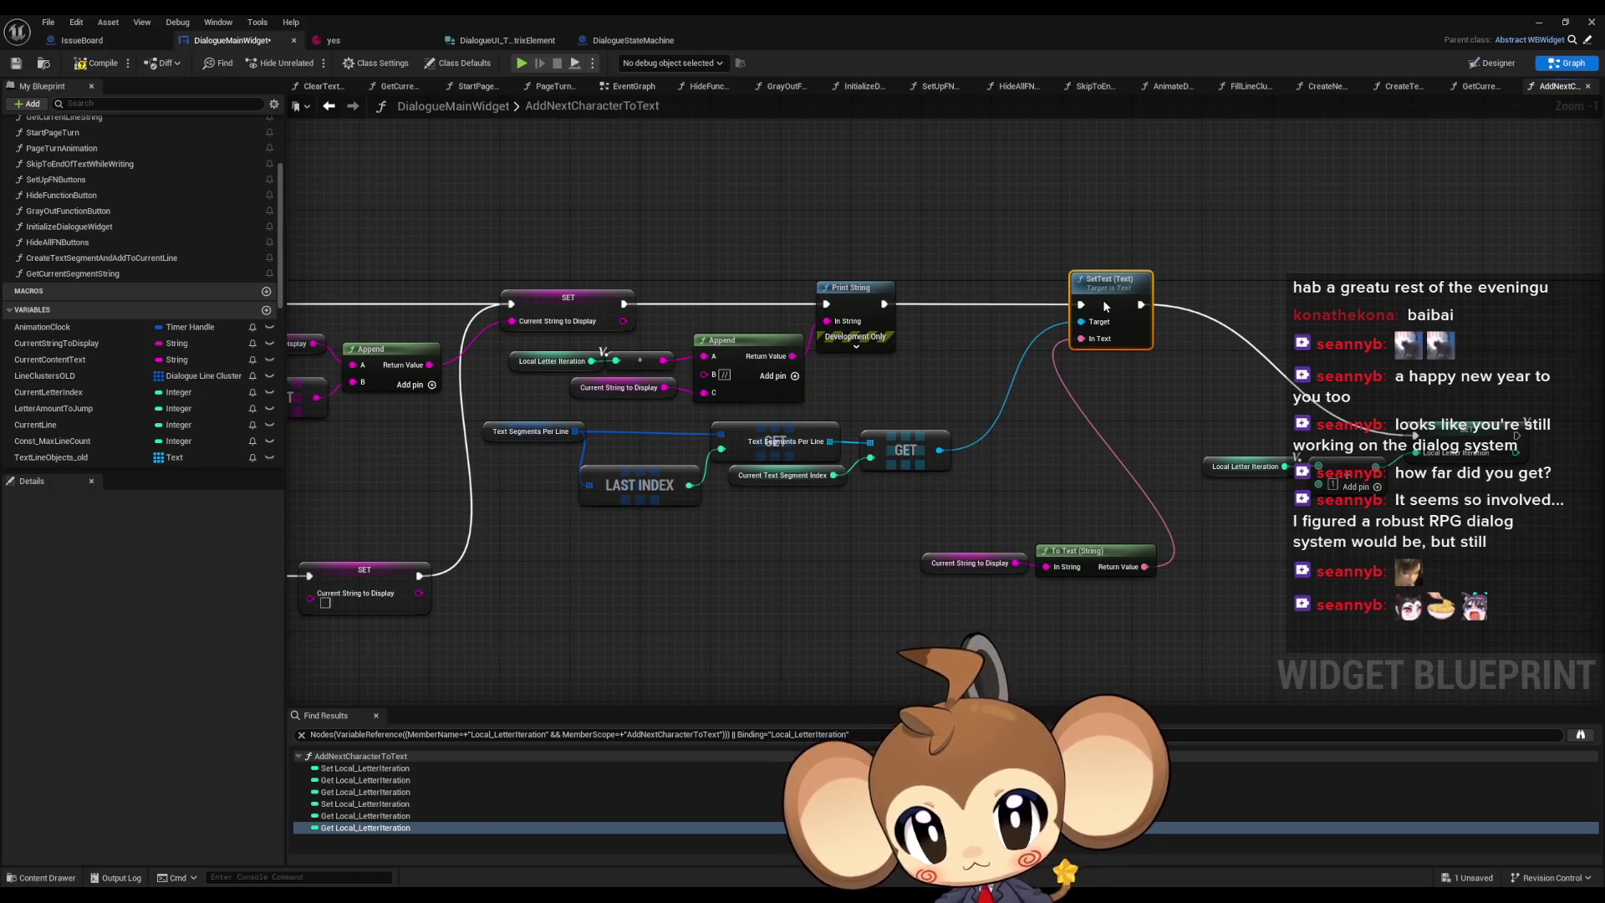
{"action": "mouse_move", "coordinate": [955, 475]}
{"action": "left_mouse_down"}
{"action": "mouse_move", "coordinate": [1164, 590]}
{"action": "mouse_move", "coordinate": [904, 496]}
{"action": "left_mouse_up"}
{"action": "mouse_move", "coordinate": [1071, 429]}
{"action": "left_mouse_down"}
{"action": "mouse_move", "coordinate": [1267, 506]}
{"action": "mouse_move", "coordinate": [1042, 387]}
{"action": "left_mouse_up"}
{"action": "mouse_move", "coordinate": [1315, 436]}
{"action": "left_mouse_down"}
{"action": "mouse_move", "coordinate": [1172, 307]}
{"action": "mouse_move", "coordinate": [1135, 309]}
{"action": "left_mouse_up"}
{"action": "left_click", "coordinate": [1148, 456]}
{"action": "left_click_drag", "start_coordinate": [878, 461], "coordinate": [1016, 475]}
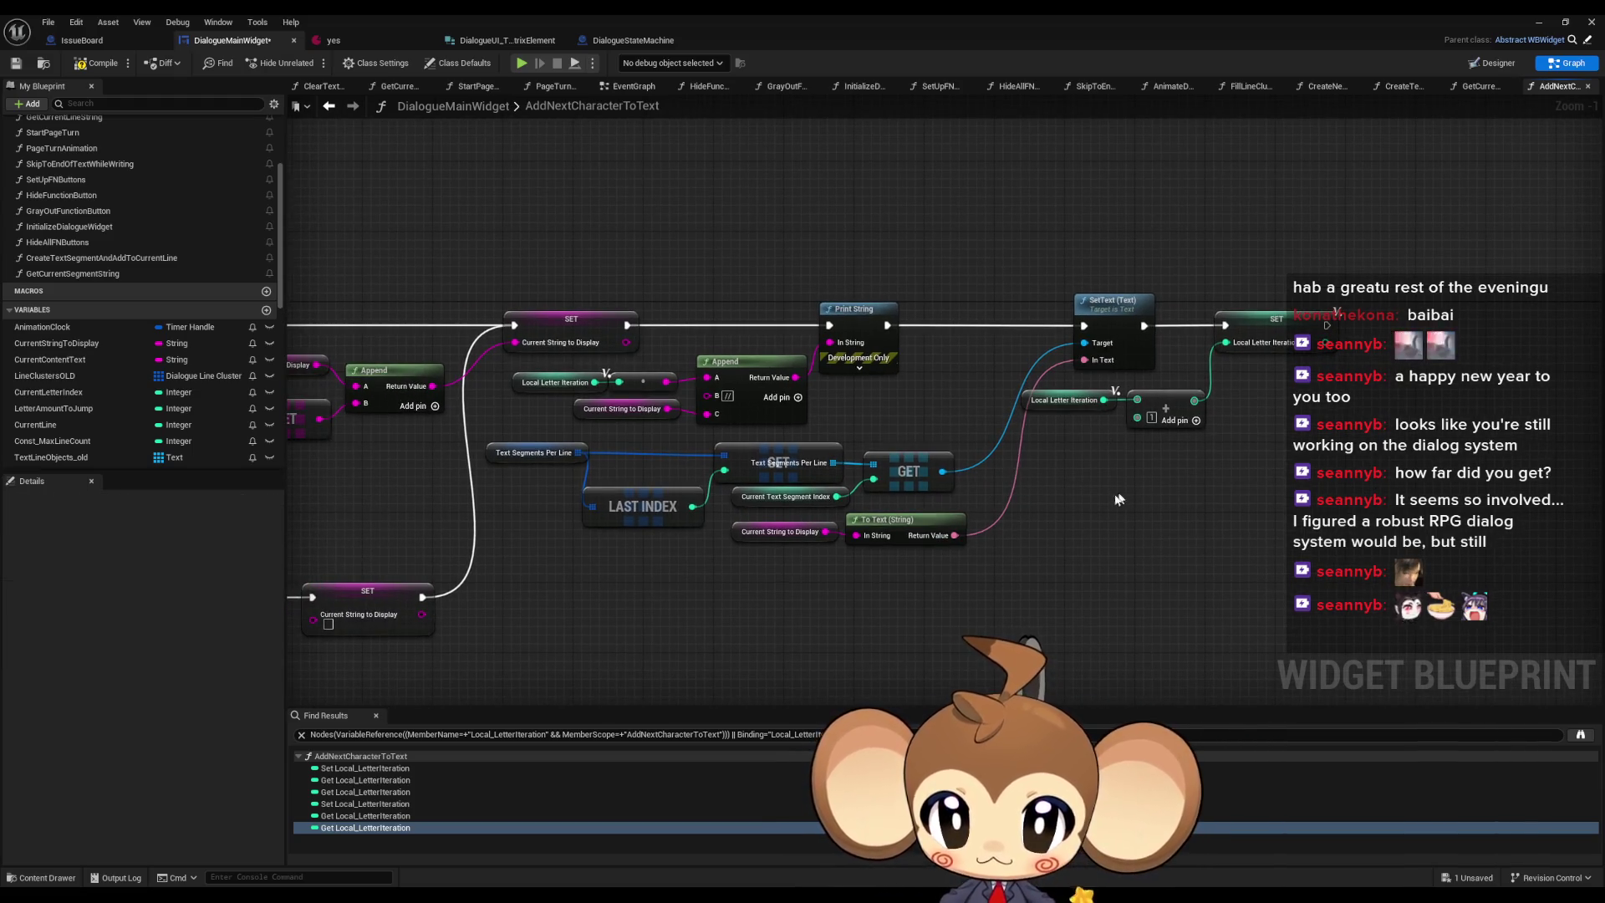
{"action": "mouse_move", "coordinate": [1065, 505]}
{"action": "left_mouse_down"}
{"action": "mouse_move", "coordinate": [1171, 444]}
{"action": "mouse_move", "coordinate": [1035, 441]}
{"action": "left_mouse_up"}
- Wire the SET node straight into SetText and delete Print String, Append and leftover inputs
{"action": "left_click_drag", "start_coordinate": [752, 343], "coordinate": [1212, 346]}
{"action": "left_click_drag", "start_coordinate": [1033, 255], "coordinate": [819, 448]}
{"action": "key", "text": "Delete"}
{"action": "left_click_drag", "start_coordinate": [815, 372], "coordinate": [631, 443]}
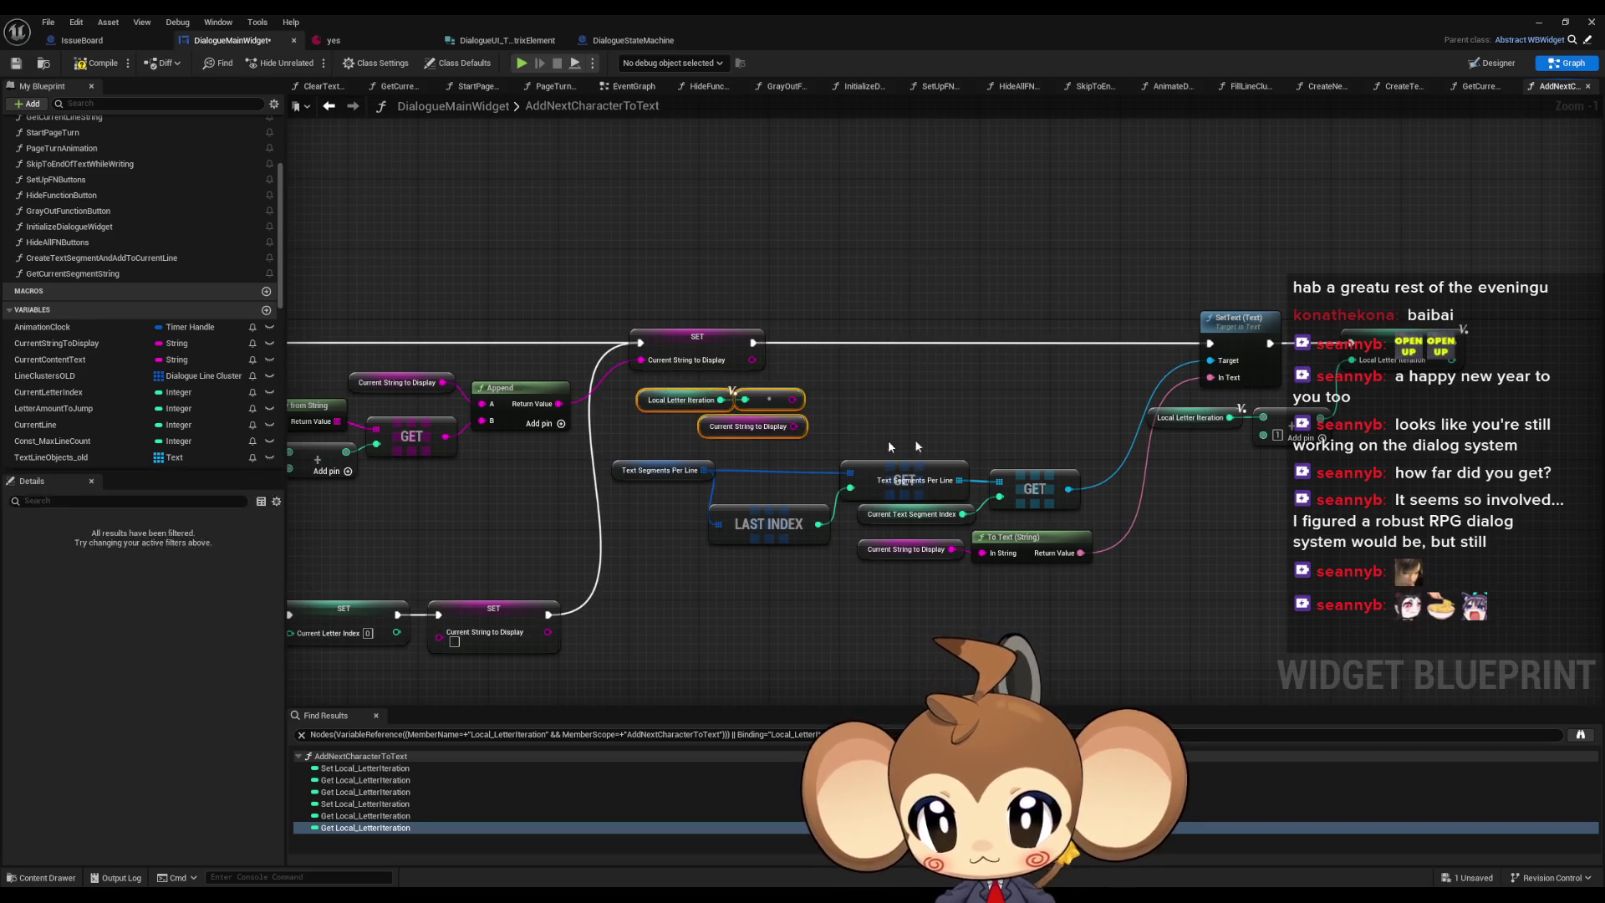
{"action": "key", "text": "Delete"}
{"action": "scroll", "coordinate": [958, 353], "scroll_direction": "down", "scroll_amount": 4}
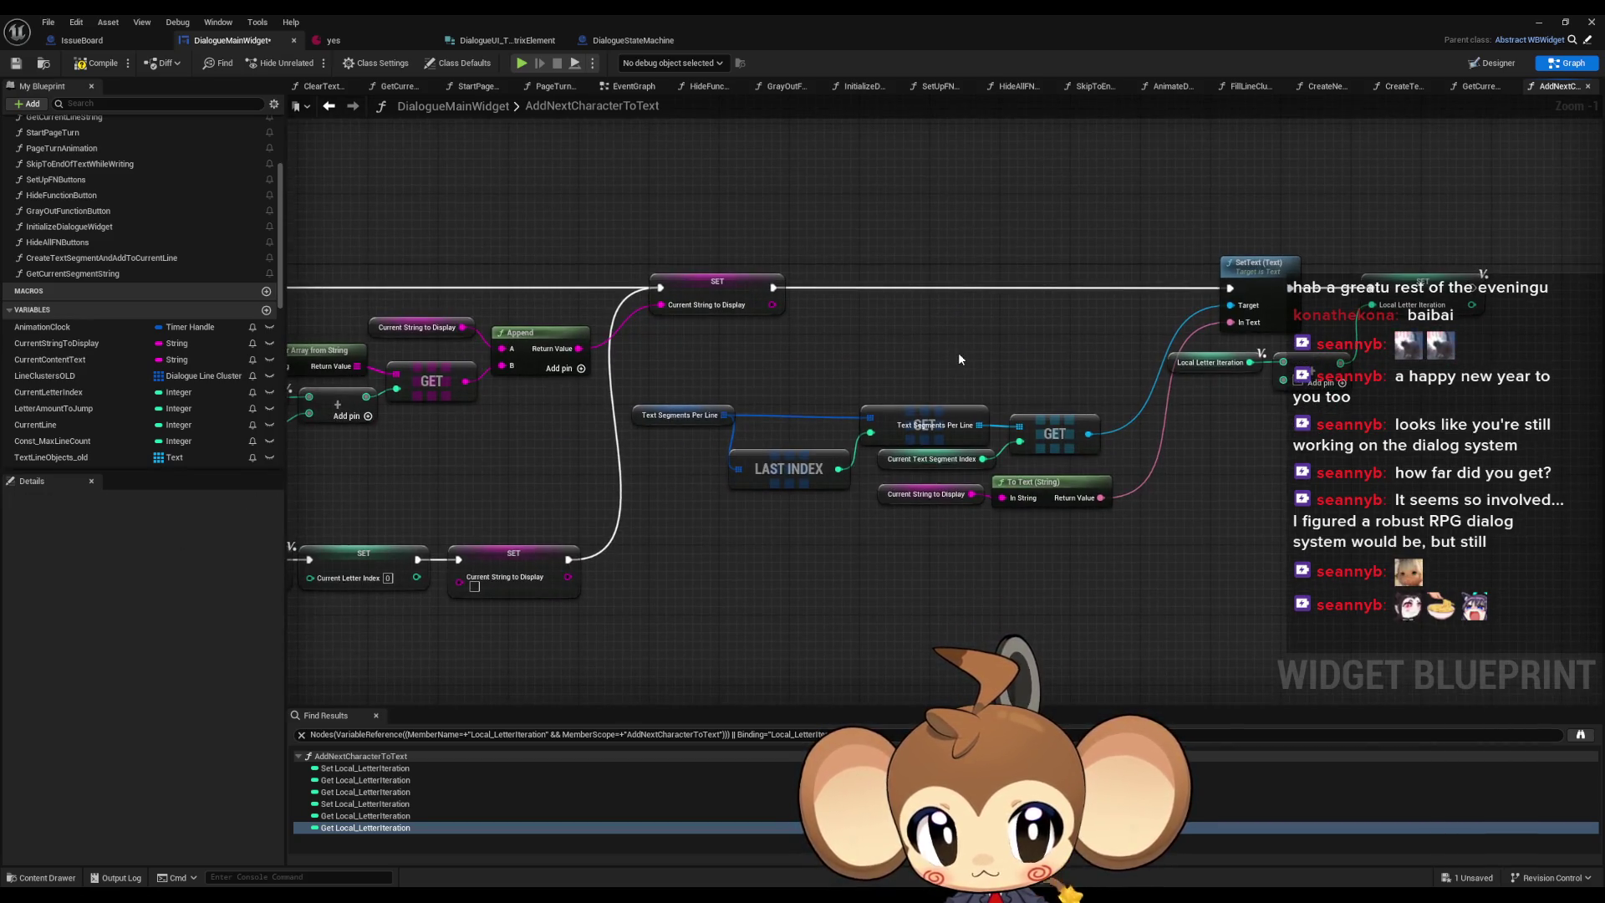
{"action": "scroll", "coordinate": [1264, 354], "scroll_direction": "down", "scroll_amount": 1}
{"action": "mouse_move", "coordinate": [1078, 447]}
{"action": "left_mouse_down"}
{"action": "mouse_move", "coordinate": [1208, 573]}
{"action": "mouse_move", "coordinate": [1171, 489]}
{"action": "mouse_move", "coordinate": [1197, 485]}
{"action": "left_mouse_up"}
{"action": "scroll", "coordinate": [864, 504], "scroll_direction": "up", "scroll_amount": 1}
{"action": "left_click_drag", "start_coordinate": [864, 504], "coordinate": [1028, 586]}
{"action": "scroll", "coordinate": [100, 251], "scroll_direction": "up", "scroll_amount": 4}
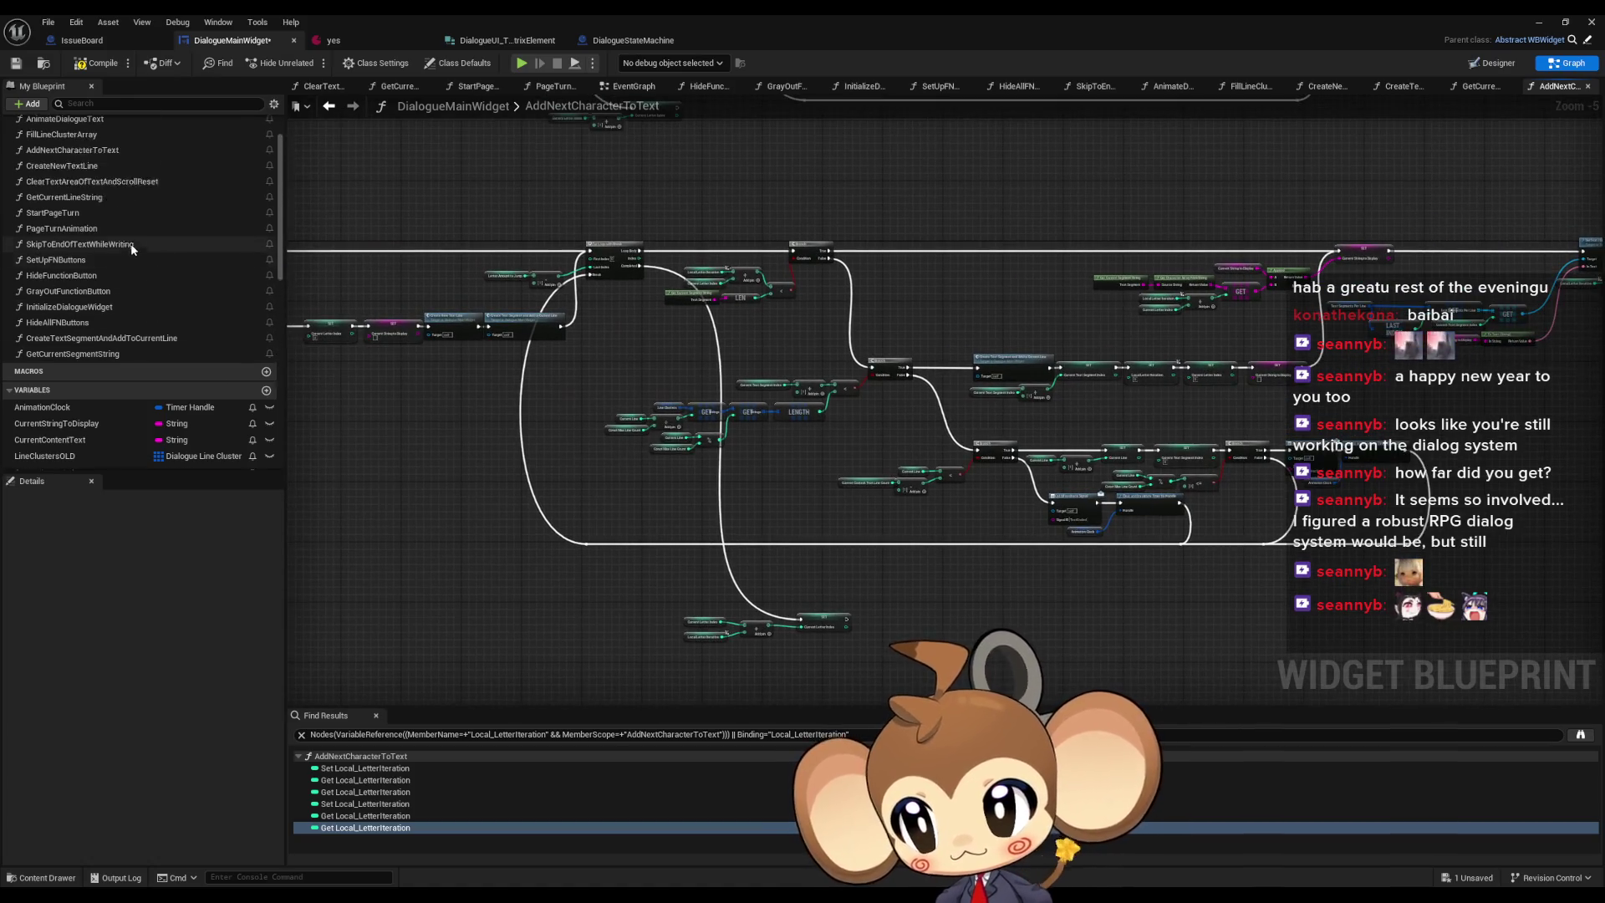
- Review the AnimateDialogueText and FillLineClusterArray graphs, then go back to AddNextCharacterToText
{"action": "double_click", "coordinate": [70, 178]}
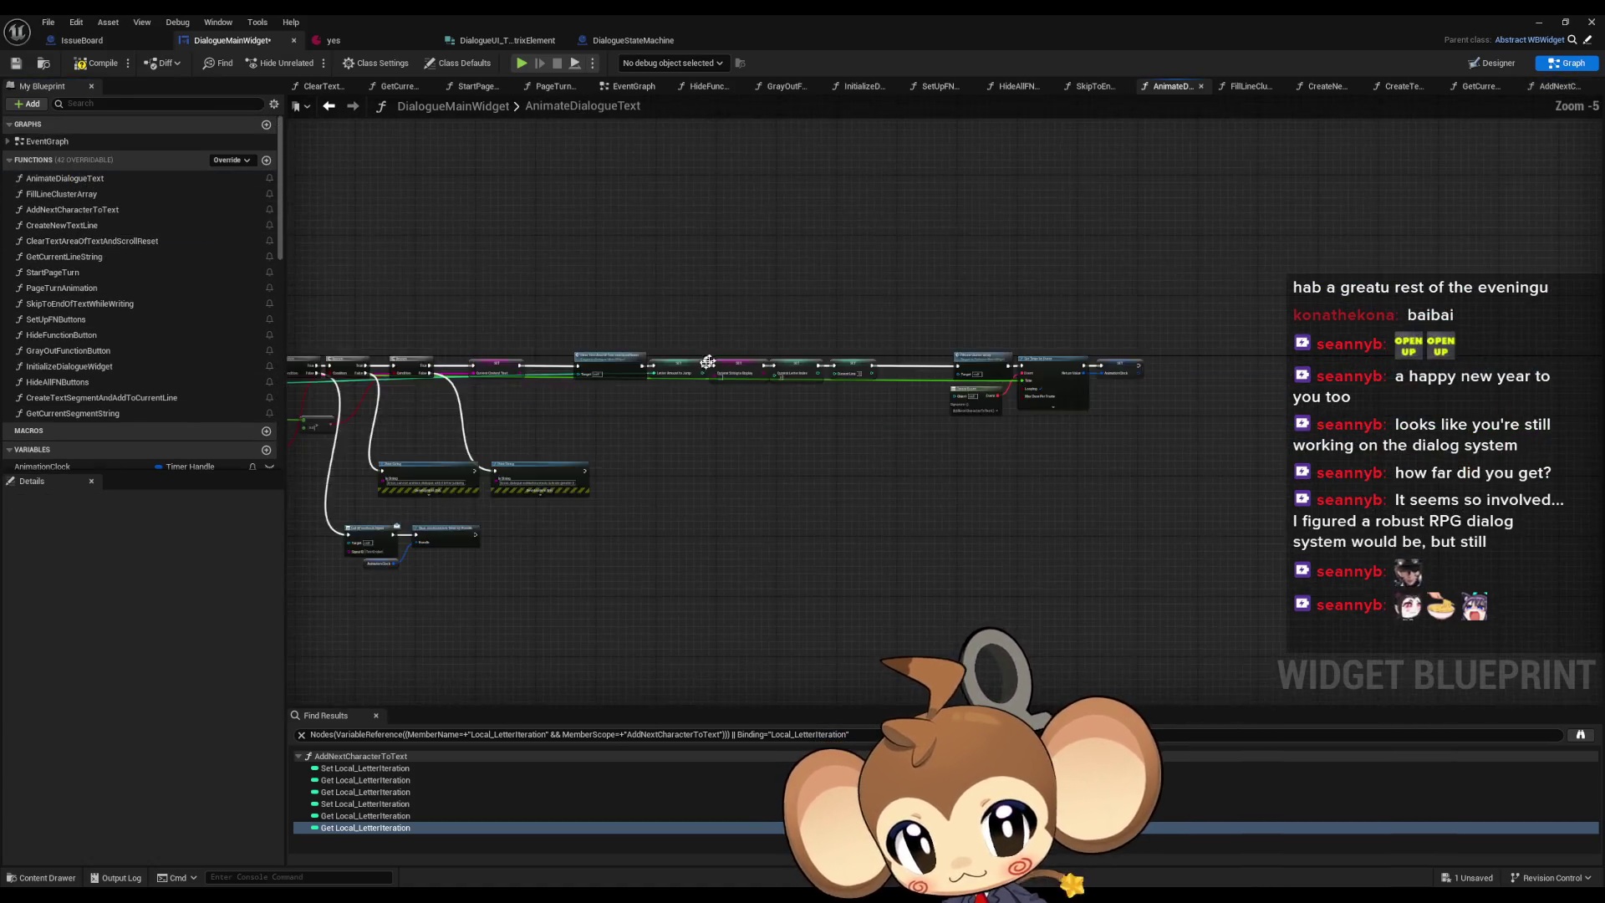
{"action": "left_click", "coordinate": [111, 196]}
{"action": "double_click", "coordinate": [110, 197]}
{"action": "scroll", "coordinate": [795, 397], "scroll_direction": "down", "scroll_amount": 3}
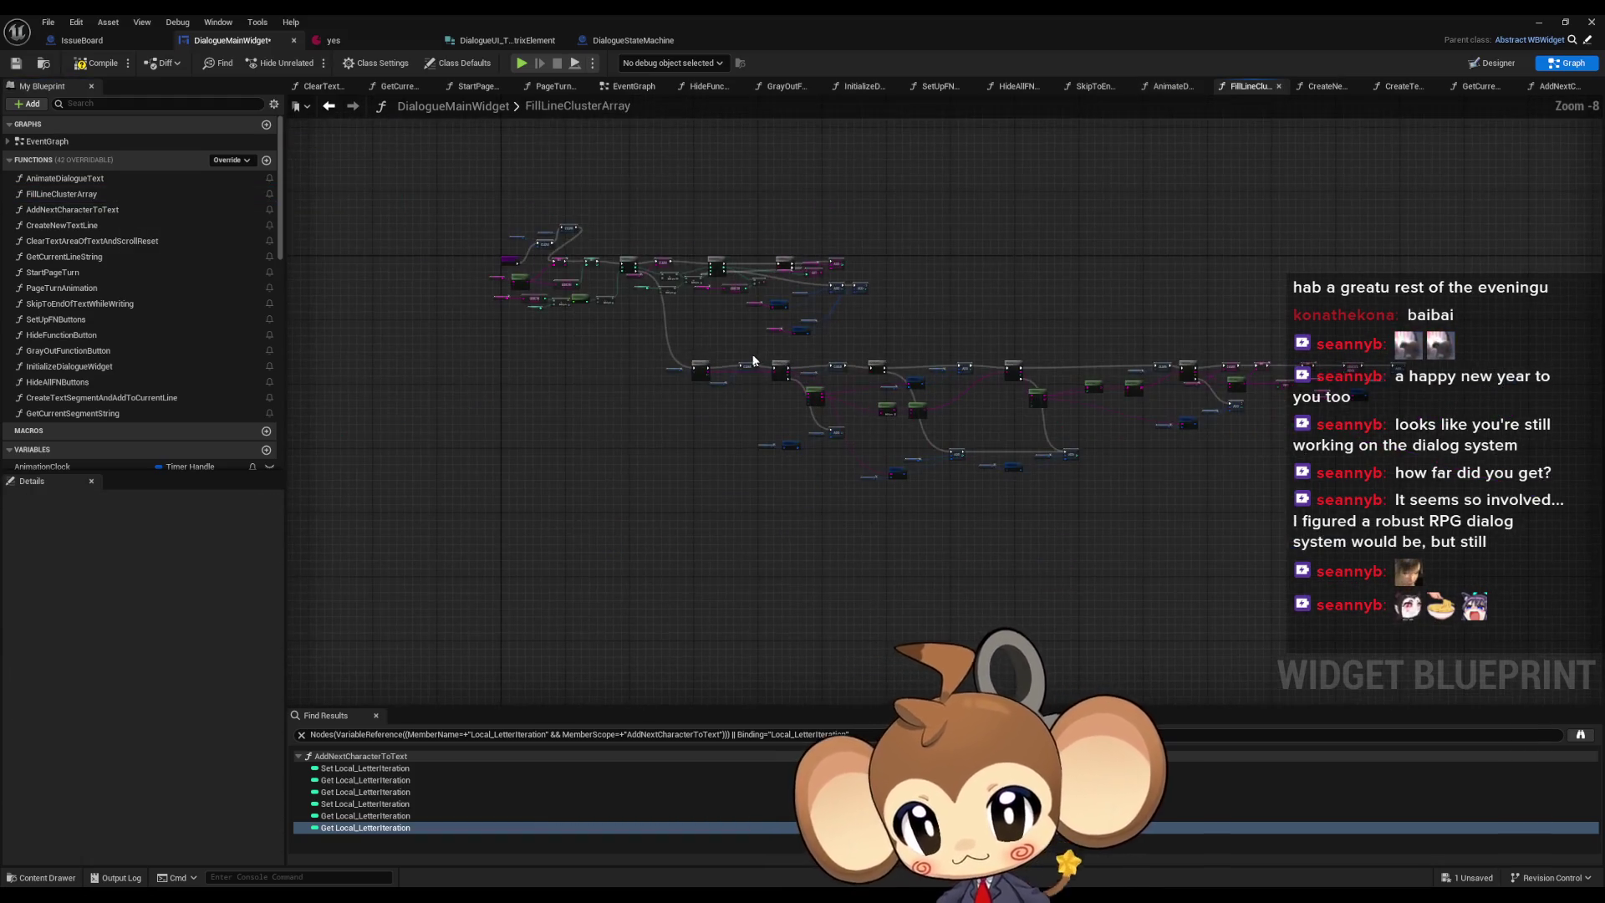
{"action": "scroll", "coordinate": [620, 316], "scroll_direction": "up", "scroll_amount": 5}
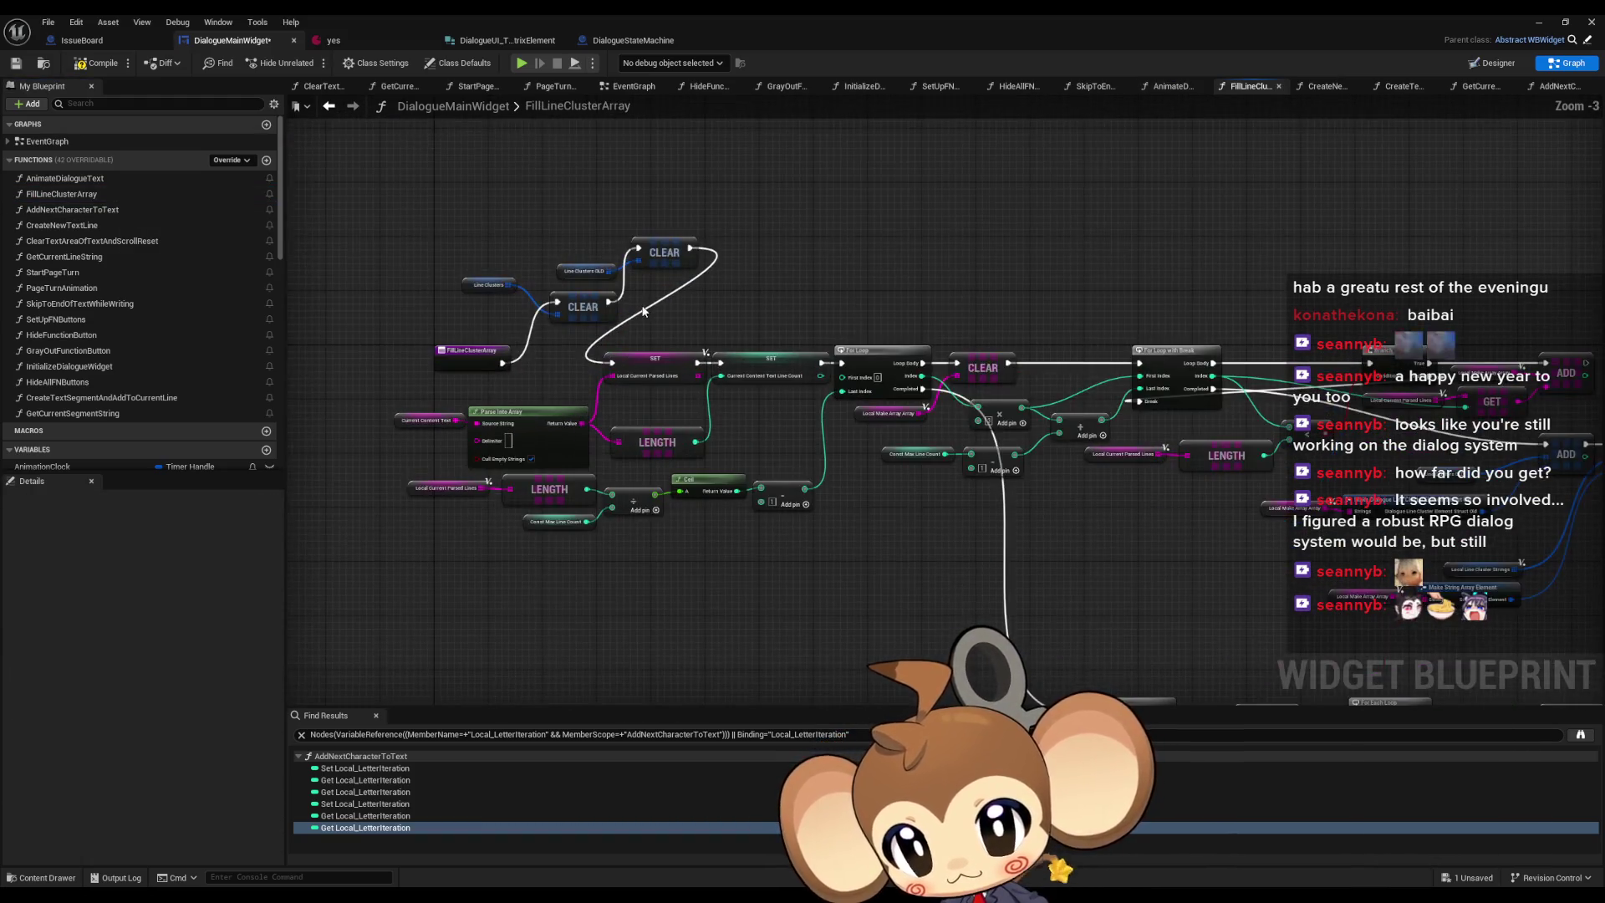
{"action": "double_click", "coordinate": [100, 210]}
- In CreateNewTextLine, move the whole node chain to sit beside the entry node
{"action": "left_click", "coordinate": [96, 226]}
{"action": "double_click", "coordinate": [95, 226]}
{"action": "scroll", "coordinate": [766, 366], "scroll_direction": "down", "scroll_amount": 5}
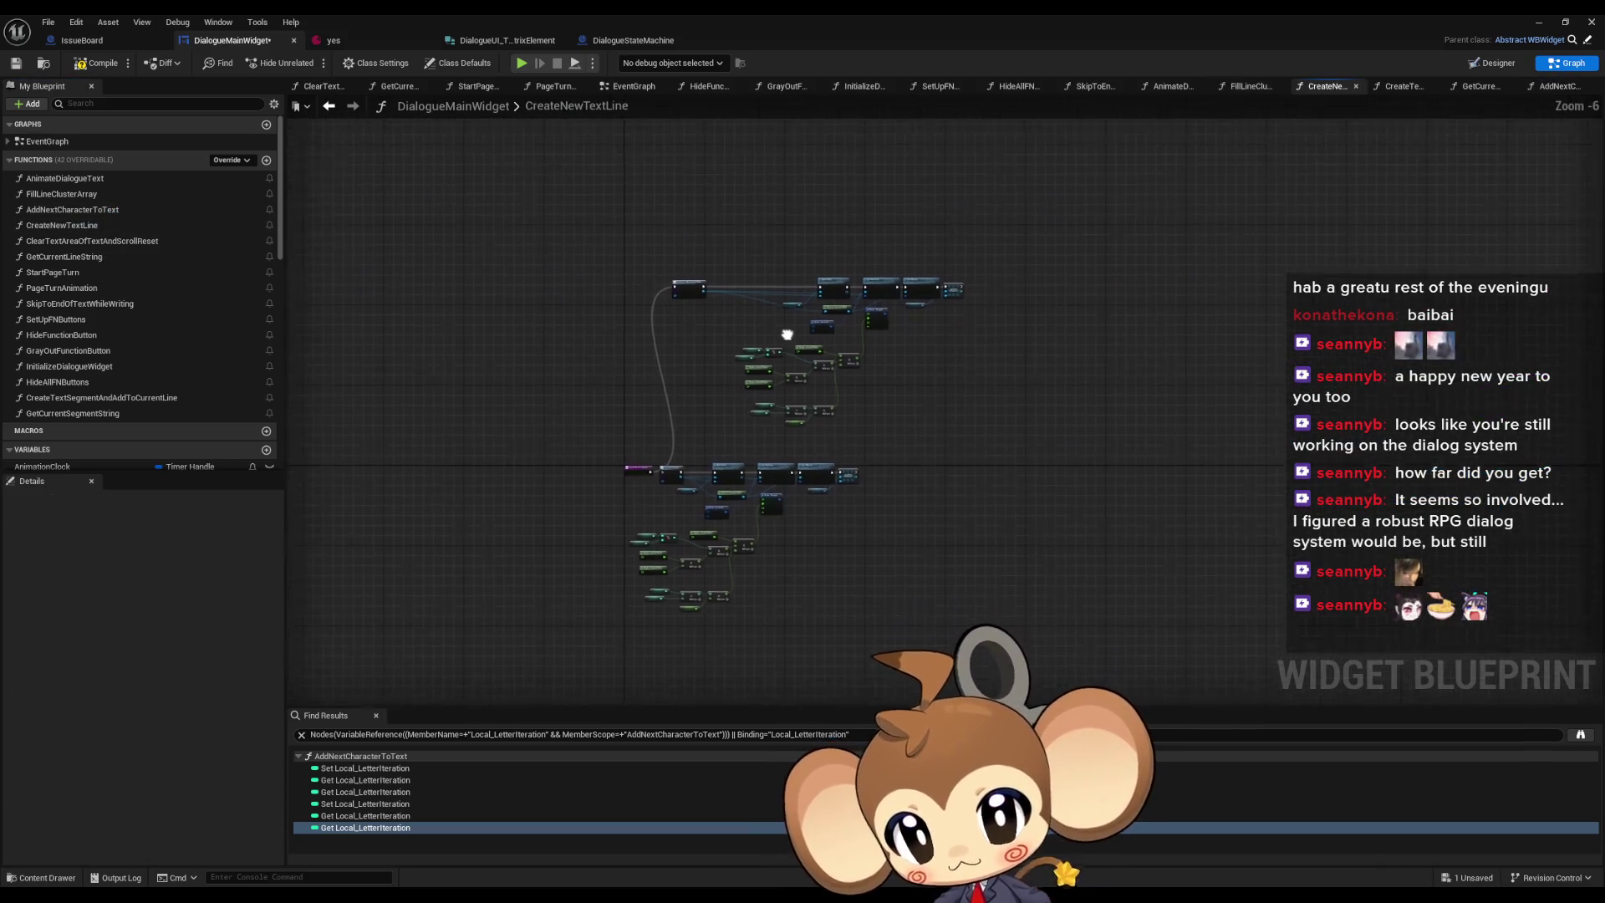
{"action": "key", "text": "ctrl+a"}
{"action": "scroll", "coordinate": [626, 488], "scroll_direction": "up", "scroll_amount": 2}
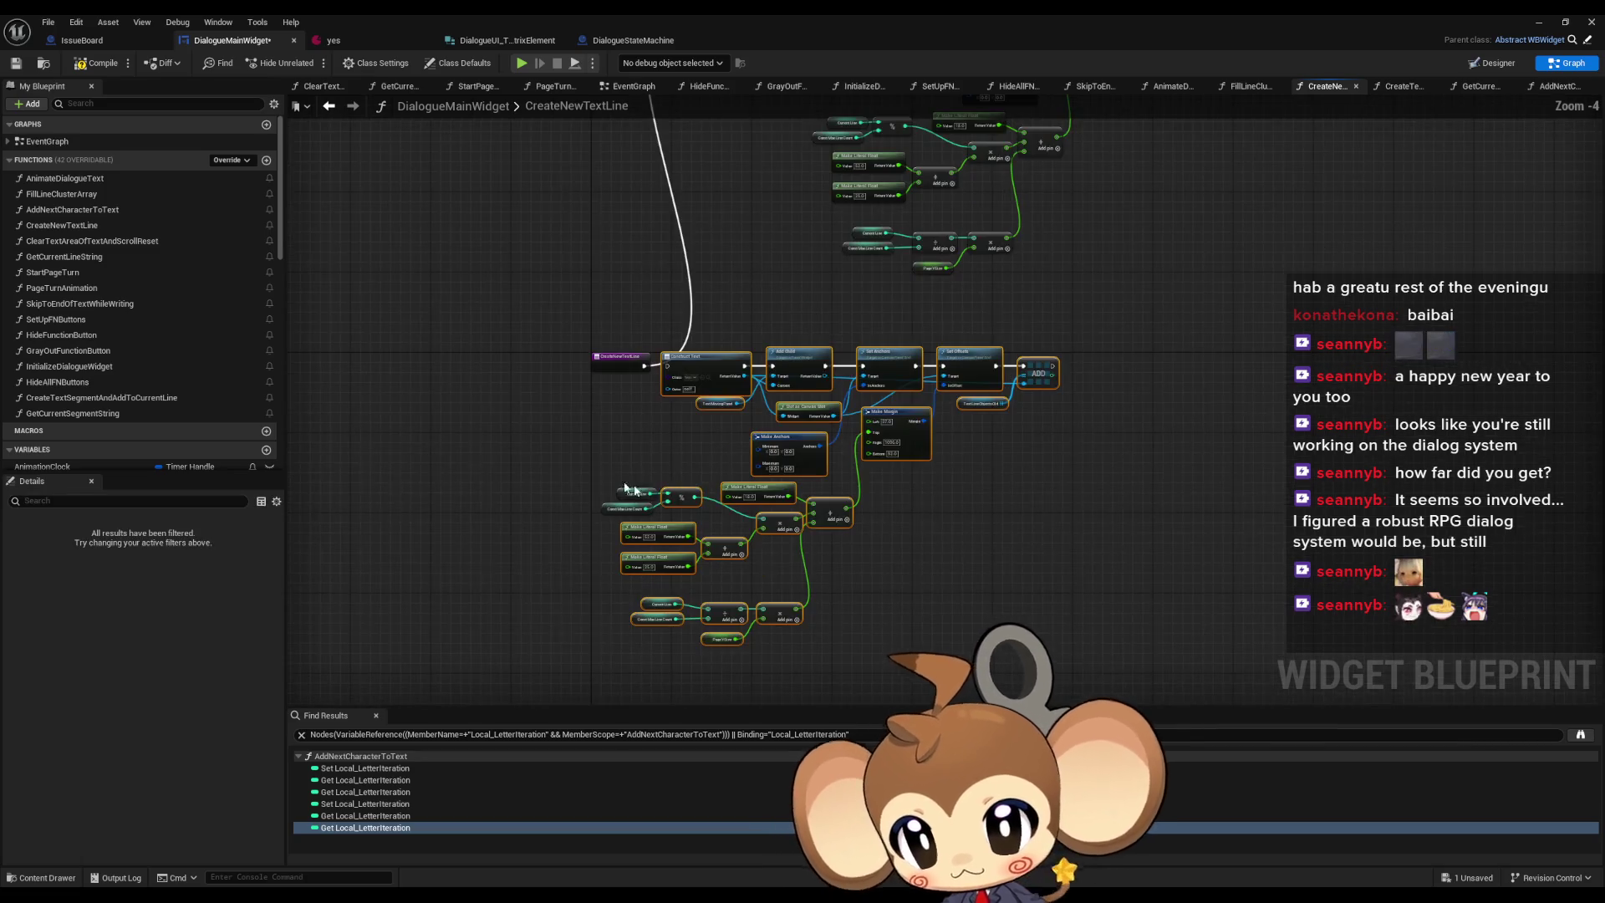
{"action": "mouse_move", "coordinate": [757, 426]}
{"action": "left_mouse_down"}
{"action": "mouse_move", "coordinate": [802, 492]}
{"action": "mouse_move", "coordinate": [736, 217]}
{"action": "mouse_move", "coordinate": [1309, 506]}
{"action": "left_mouse_up"}
{"action": "mouse_move", "coordinate": [783, 218]}
{"action": "left_mouse_down"}
{"action": "mouse_move", "coordinate": [836, 588]}
{"action": "mouse_move", "coordinate": [797, 125]}
{"action": "mouse_move", "coordinate": [741, 283]}
{"action": "mouse_move", "coordinate": [1111, 530]}
{"action": "left_mouse_up"}
{"action": "scroll", "coordinate": [724, 243], "scroll_direction": "up", "scroll_amount": 2}
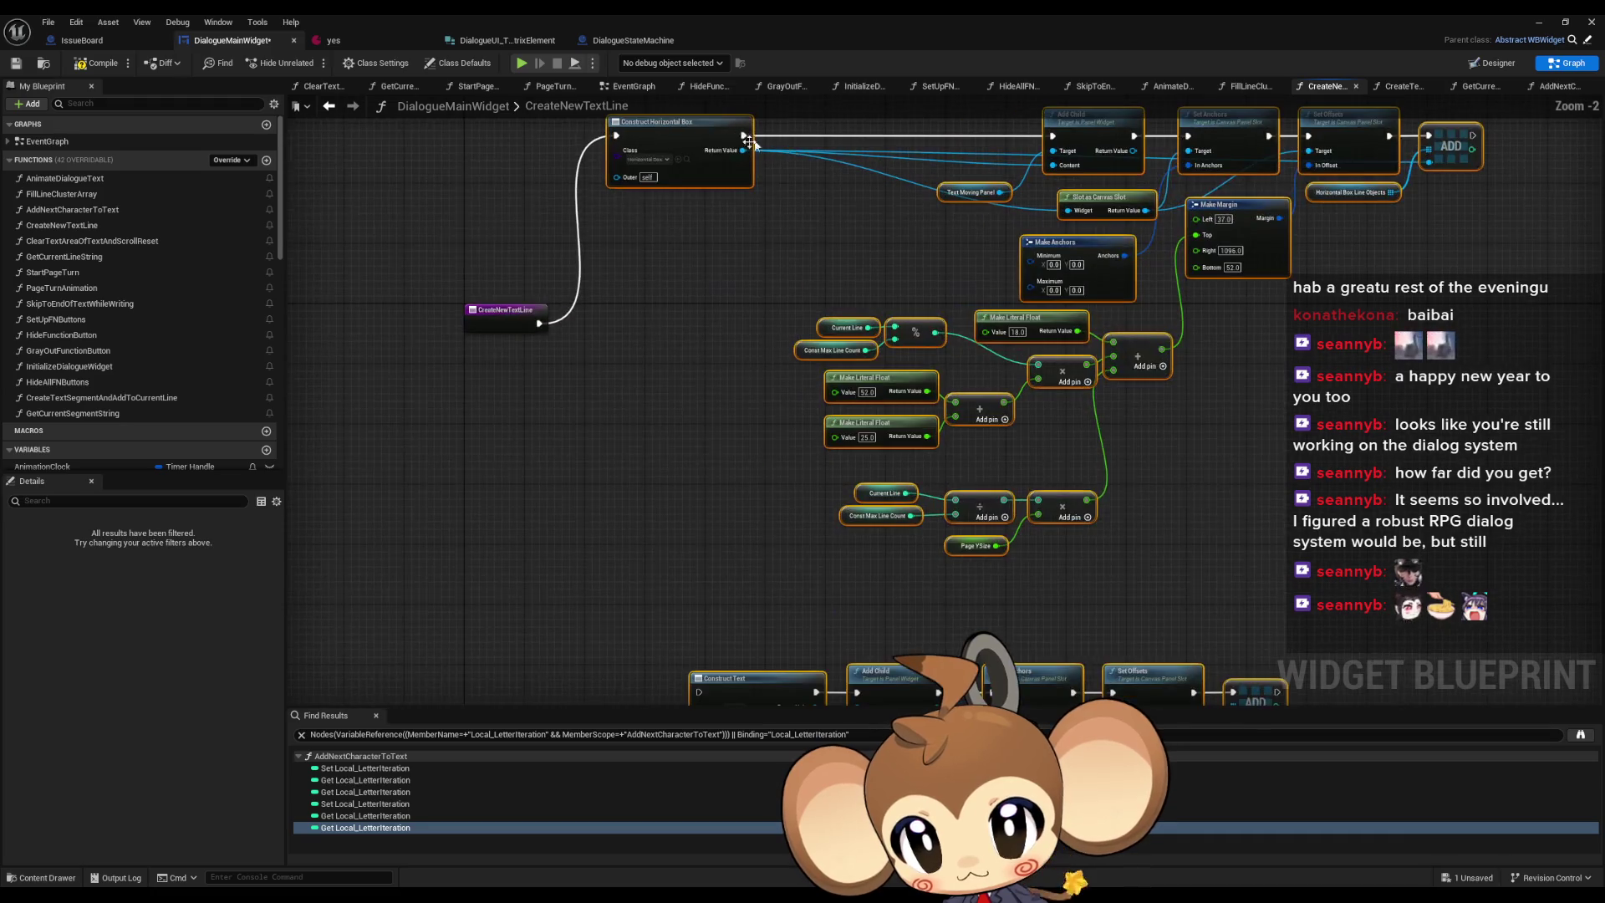
{"action": "left_click_drag", "start_coordinate": [724, 242], "coordinate": [645, 329]}
{"action": "left_click", "coordinate": [666, 476]}
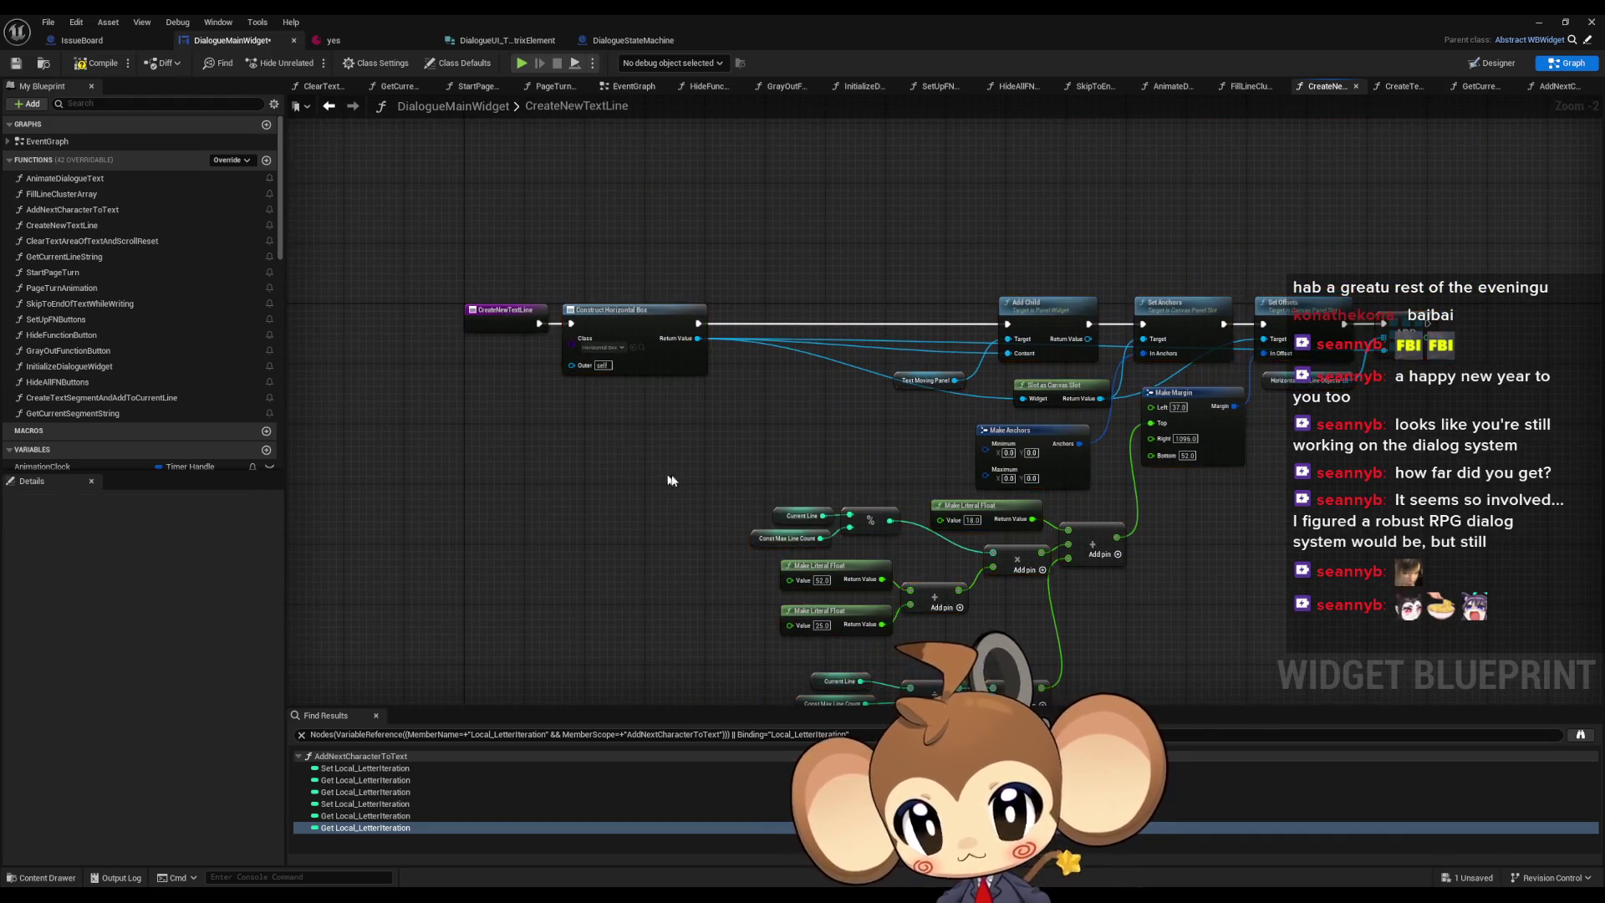
{"action": "scroll", "coordinate": [697, 383], "scroll_direction": "down", "scroll_amount": 2}
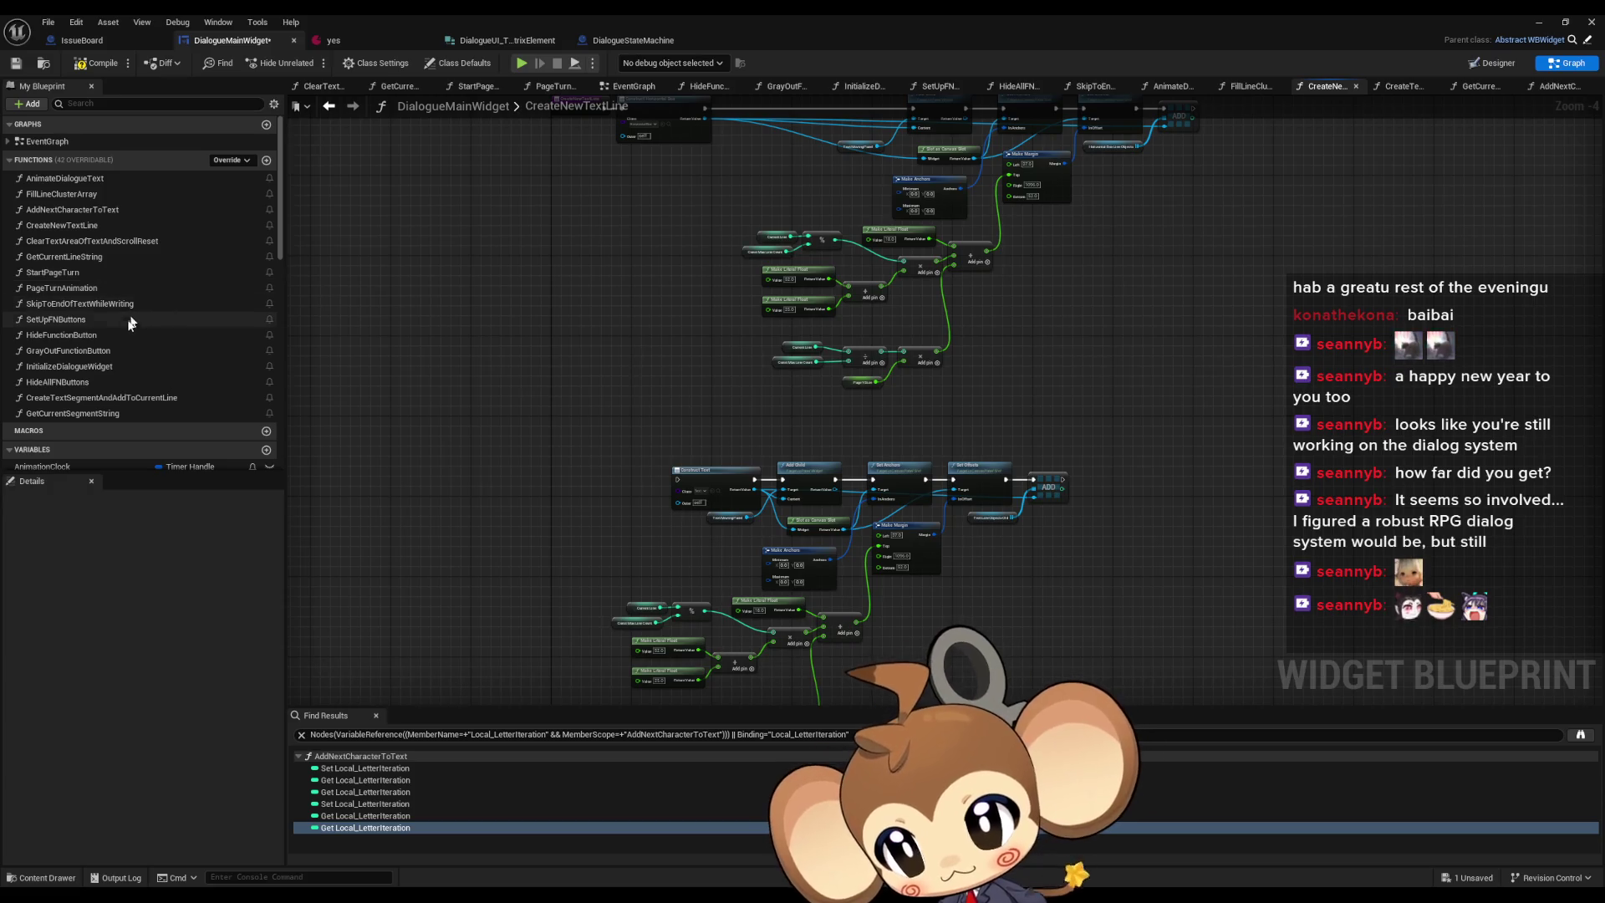
- Look through GetCurrentSegmentString, CreateTextSegmentAndAddToCurrentLine and FillLineClusterArray, then recentre AddNextCharacterToText
{"action": "double_click", "coordinate": [79, 413]}
{"action": "double_click", "coordinate": [81, 399]}
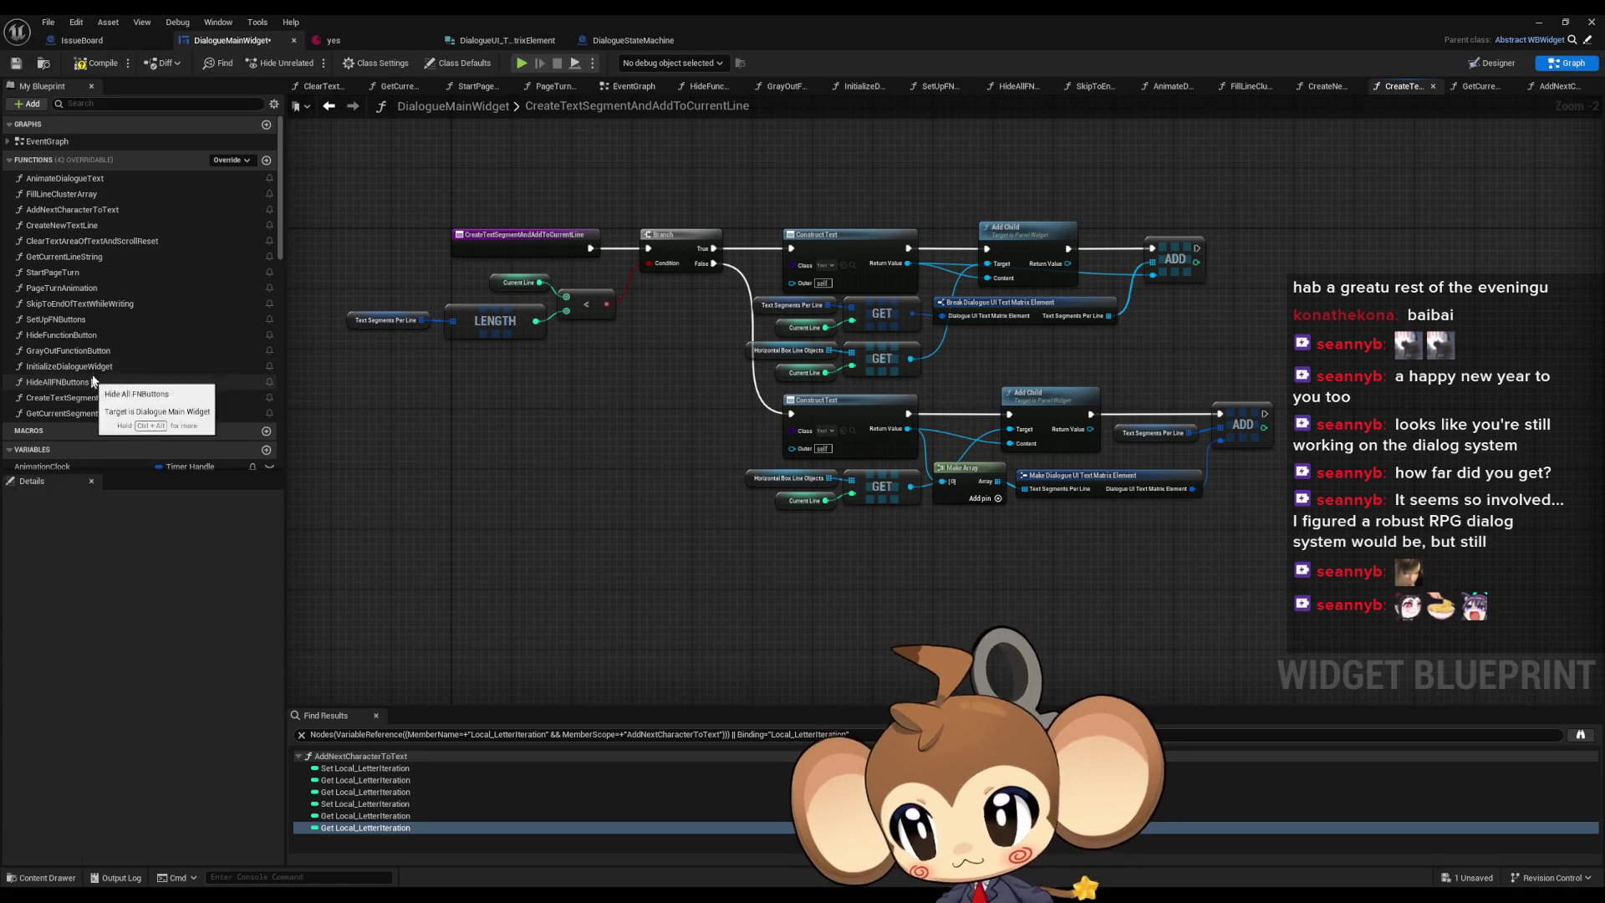
{"action": "double_click", "coordinate": [74, 177]}
{"action": "double_click", "coordinate": [75, 193]}
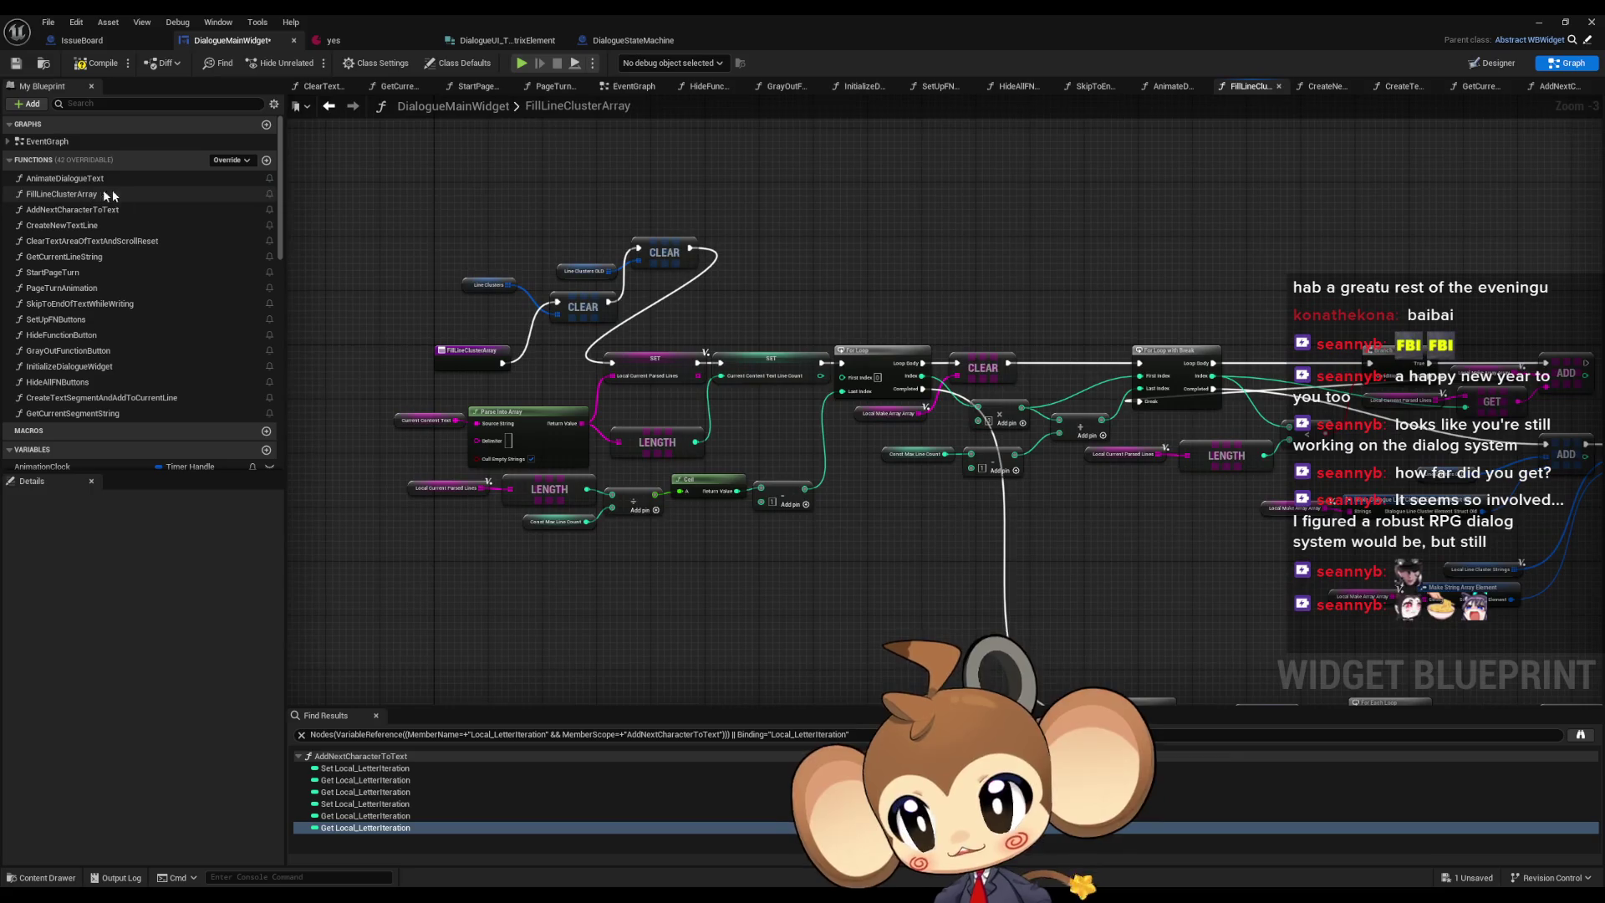
{"action": "scroll", "coordinate": [781, 347], "scroll_direction": "down", "scroll_amount": 4}
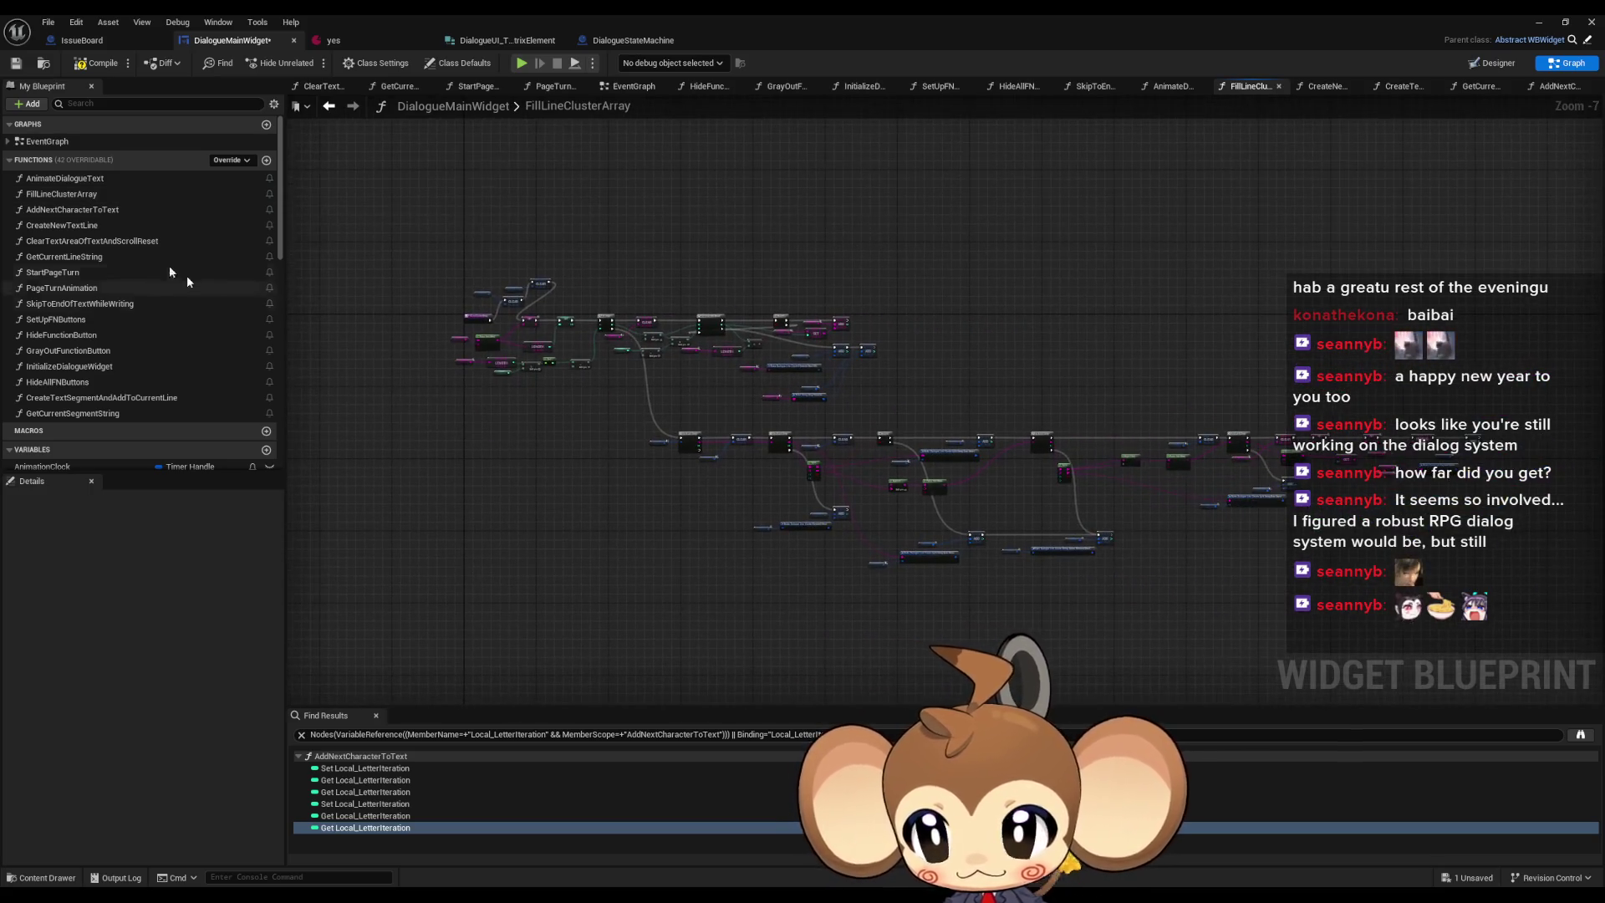
{"action": "left_click", "coordinate": [64, 210]}
{"action": "double_click", "coordinate": [64, 210]}
{"action": "scroll", "coordinate": [756, 397], "scroll_direction": "down", "scroll_amount": 2}
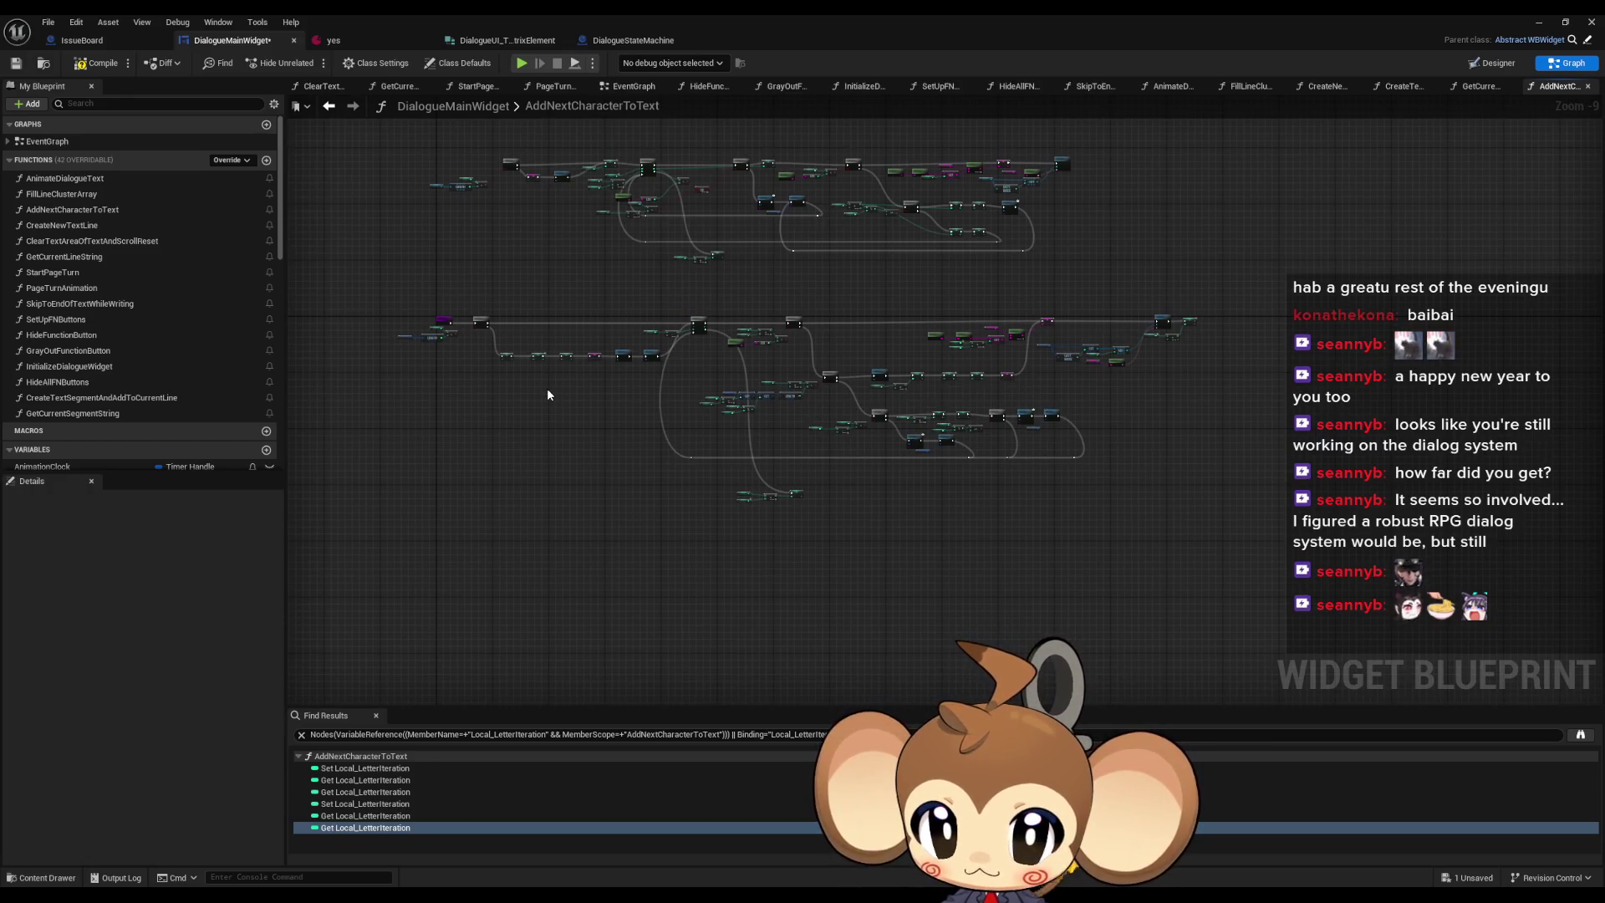
{"action": "left_click_drag", "start_coordinate": [468, 376], "coordinate": [587, 417]}
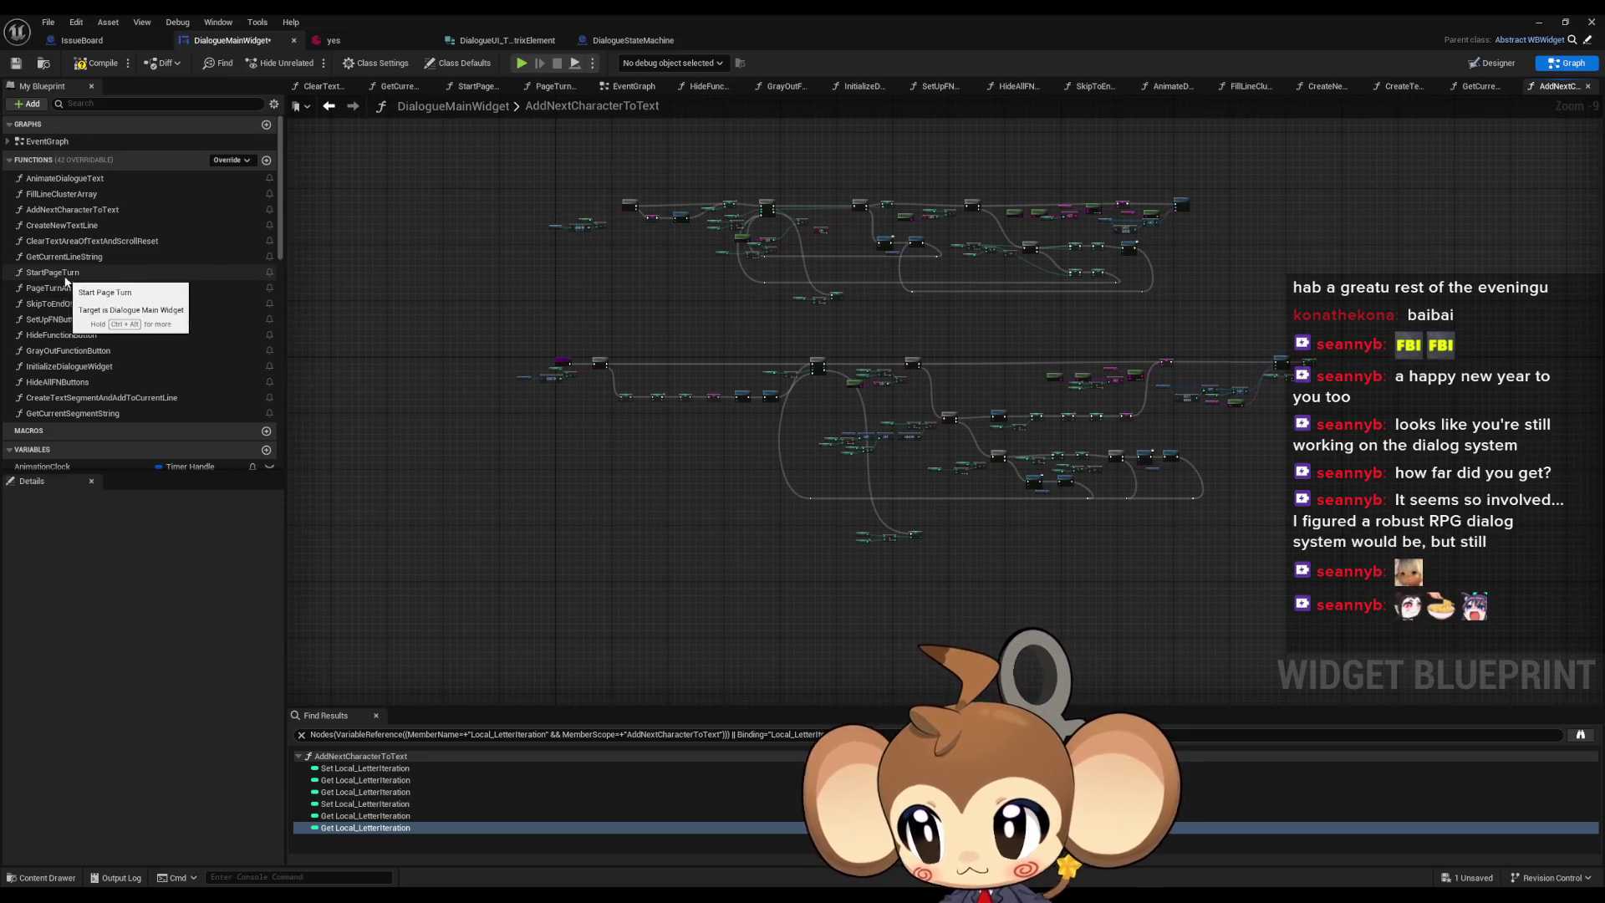
- Inspect the PageTurnAnimation timer, Lerp and Branch nodes, then reopen AddNextCharacterToText
{"action": "double_click", "coordinate": [59, 288]}
{"action": "left_click_drag", "start_coordinate": [585, 389], "coordinate": [794, 478]}
{"action": "scroll", "coordinate": [771, 428], "scroll_direction": "up", "scroll_amount": 3}
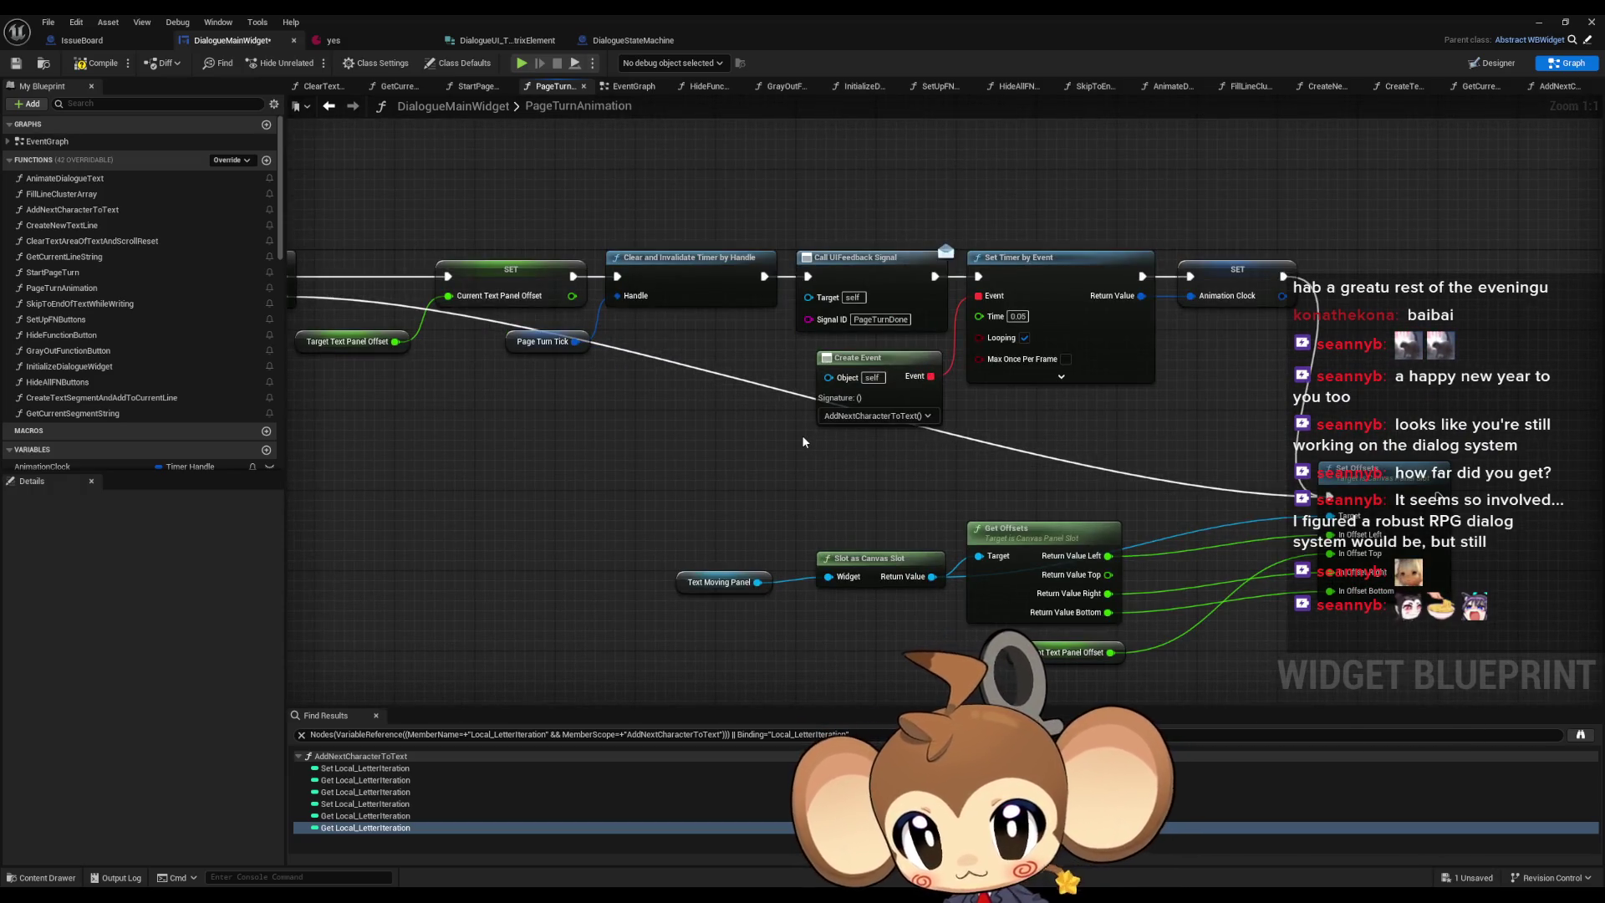
{"action": "mouse_move", "coordinate": [803, 441]}
{"action": "left_mouse_down"}
{"action": "mouse_move", "coordinate": [1438, 485]}
{"action": "mouse_move", "coordinate": [1305, 493]}
{"action": "mouse_move", "coordinate": [972, 459]}
{"action": "left_mouse_up"}
{"action": "scroll", "coordinate": [1390, 510], "scroll_direction": "down", "scroll_amount": 1}
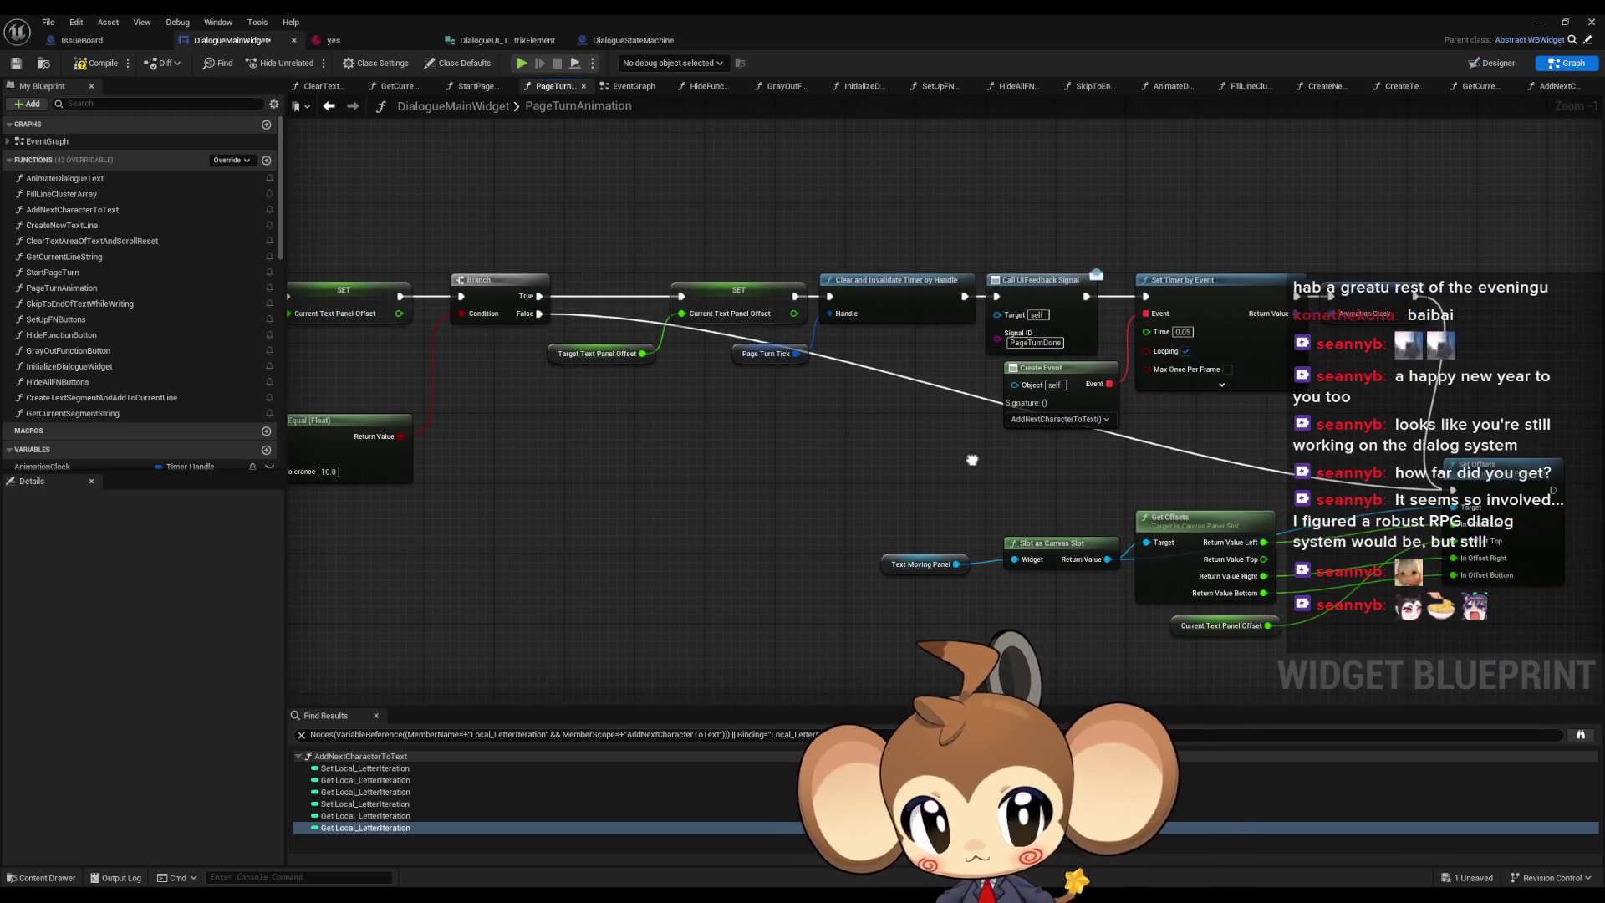
{"action": "left_click_drag", "start_coordinate": [874, 456], "coordinate": [1259, 483]}
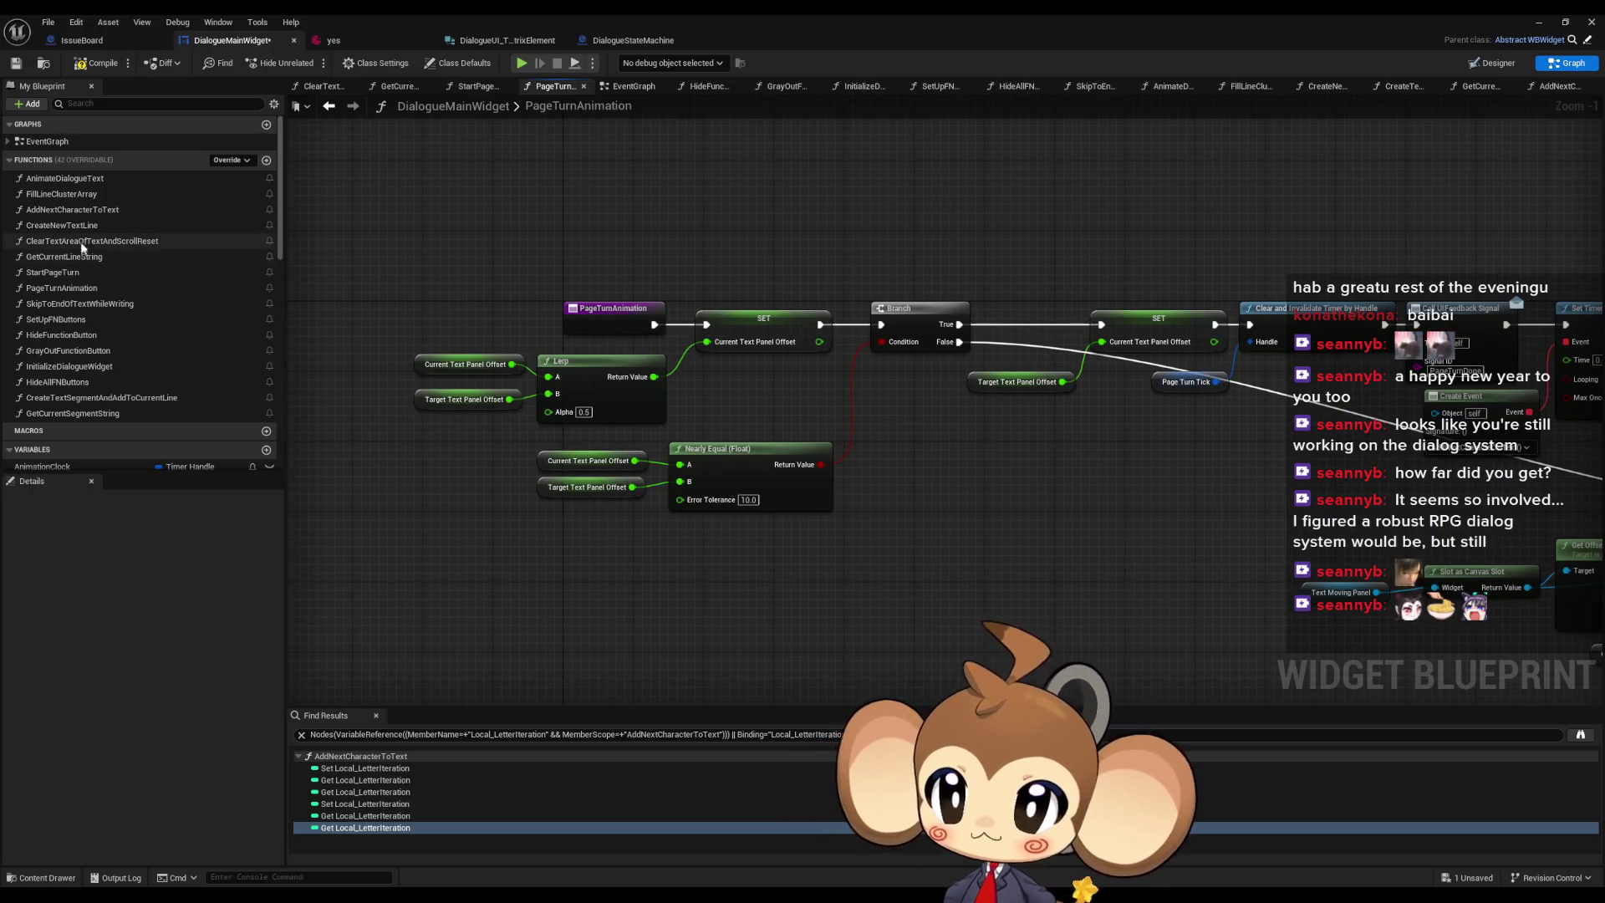
{"action": "left_click", "coordinate": [93, 211]}
{"action": "double_click", "coordinate": [93, 210]}
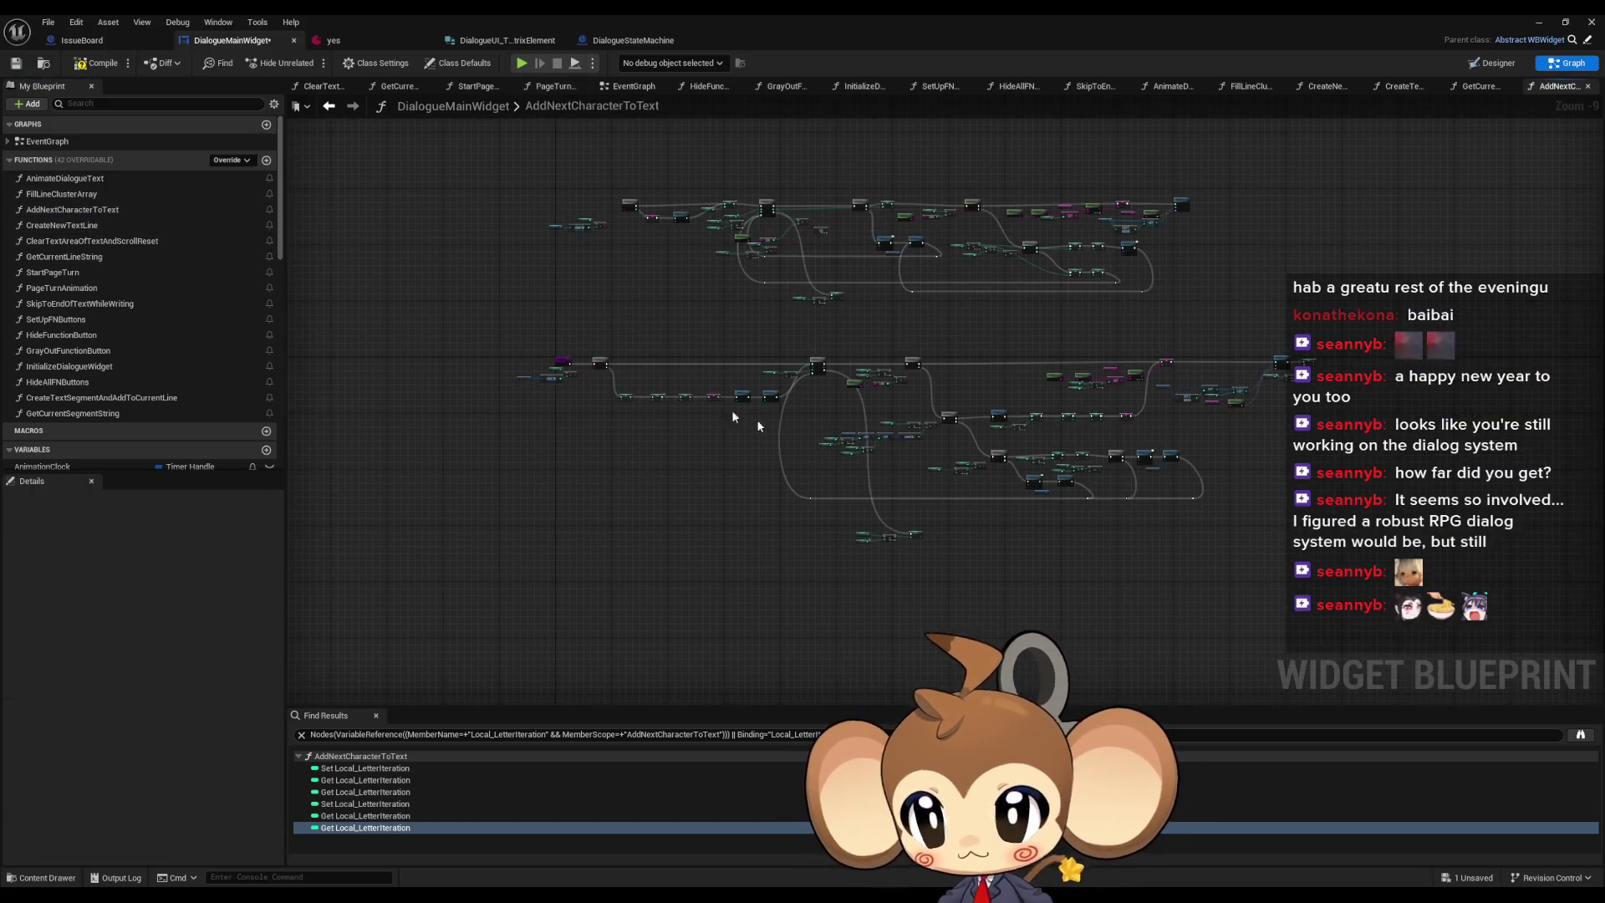
{"action": "scroll", "coordinate": [1156, 383], "scroll_direction": "up", "scroll_amount": 3}
{"action": "scroll", "coordinate": [1010, 393], "scroll_direction": "up", "scroll_amount": 2}
{"action": "left_click_drag", "start_coordinate": [743, 338], "coordinate": [913, 413]}
{"action": "left_click_drag", "start_coordinate": [1101, 444], "coordinate": [1101, 444]}
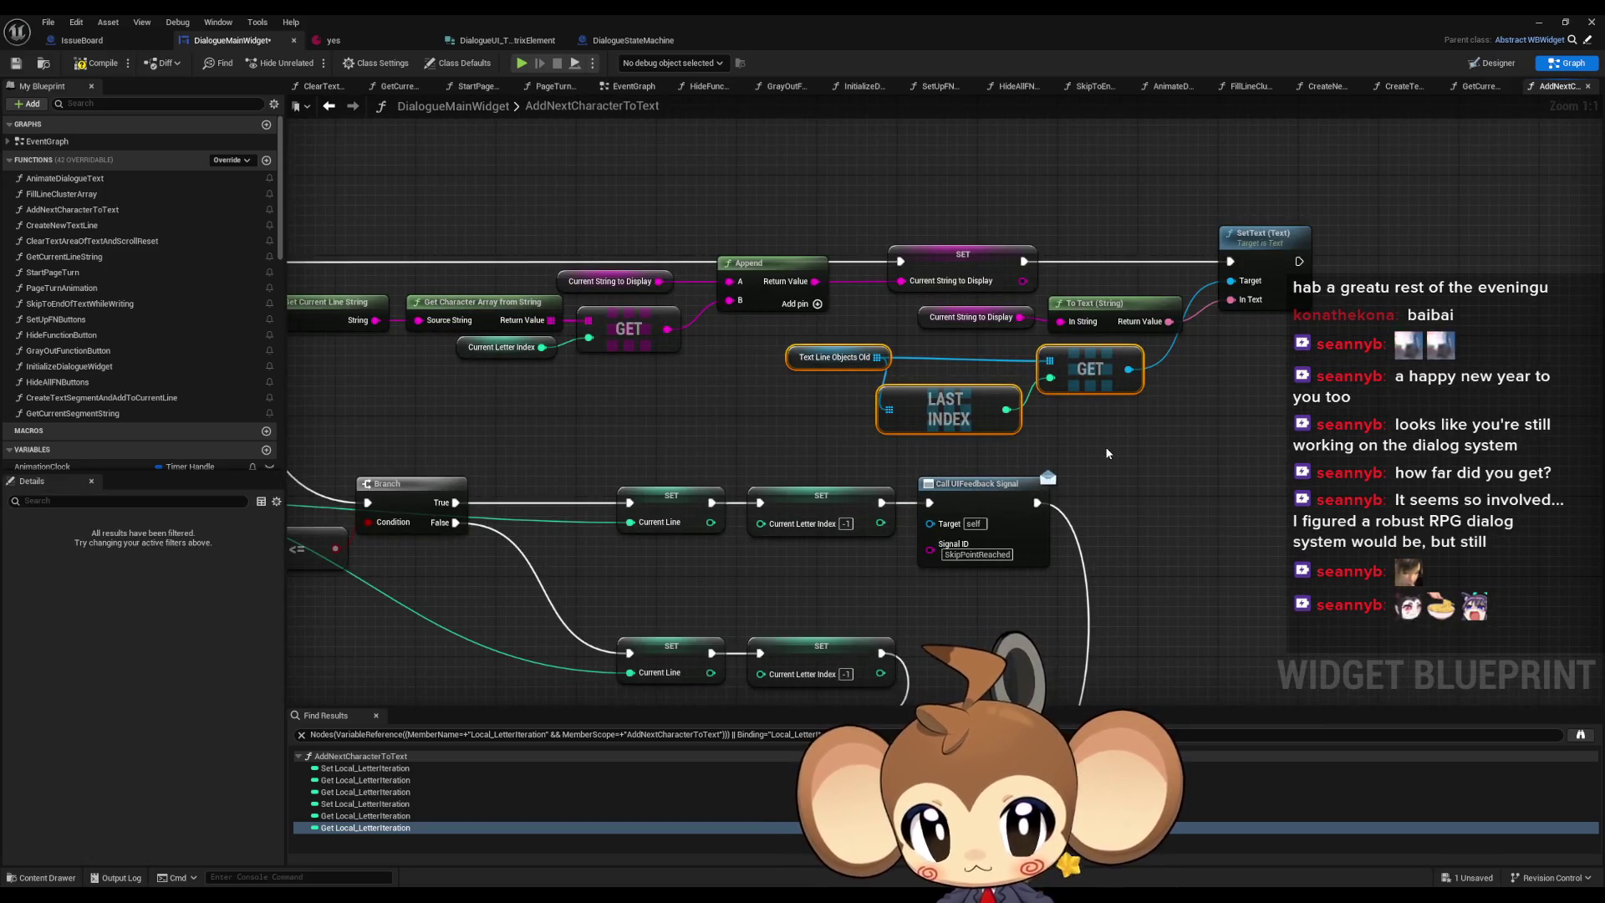
{"action": "scroll", "coordinate": [1104, 451], "scroll_direction": "down", "scroll_amount": 3}
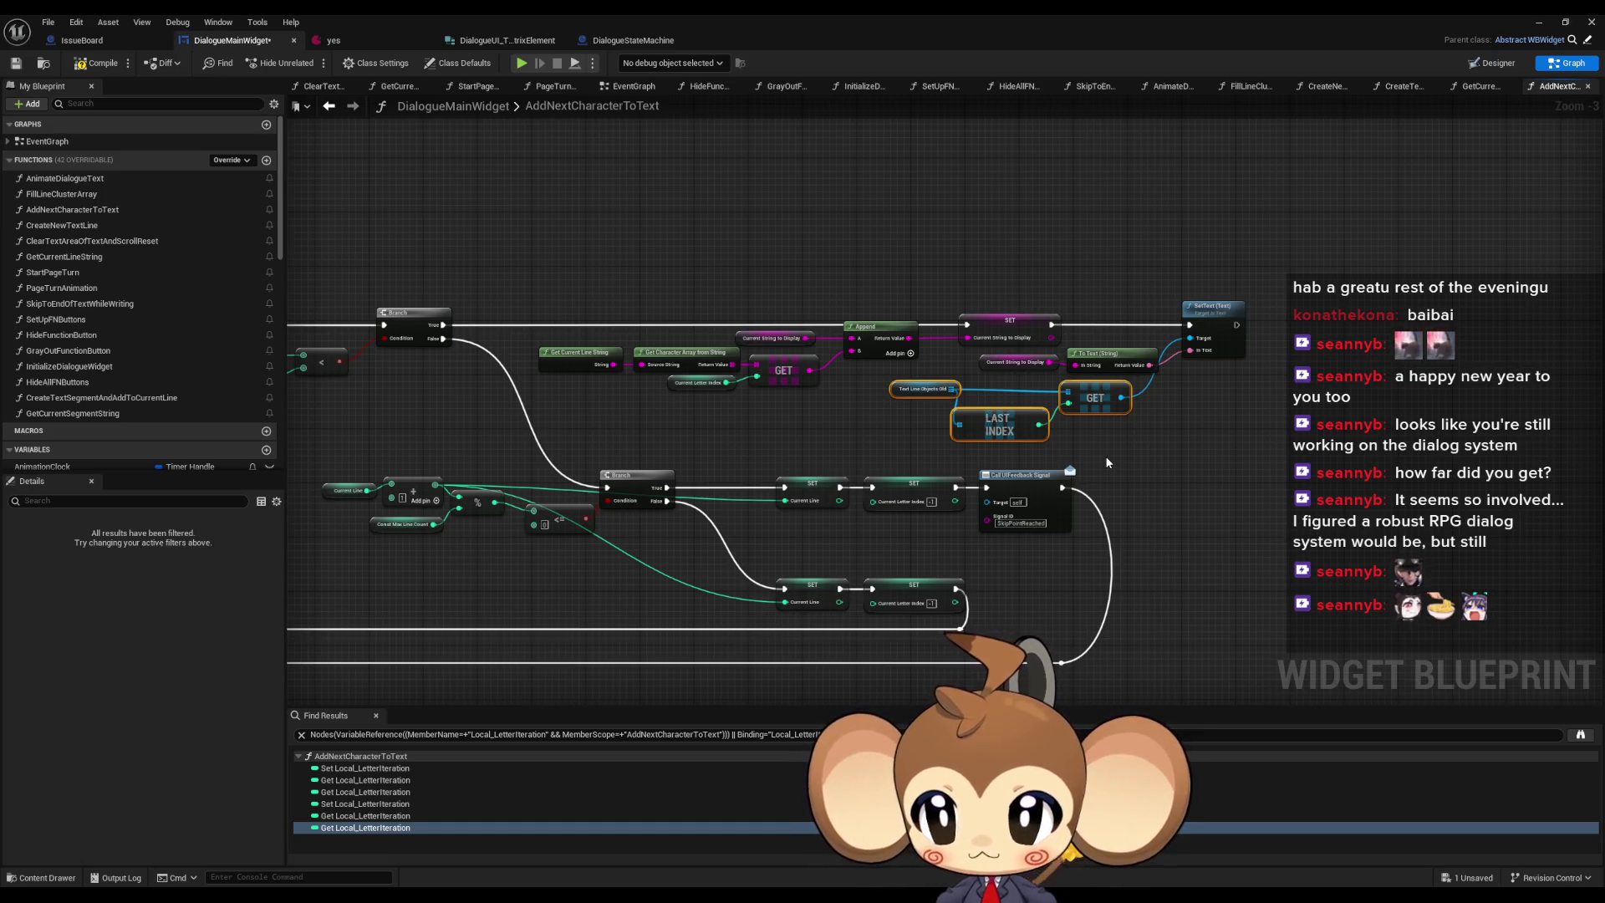
{"action": "scroll", "coordinate": [1105, 455], "scroll_direction": "down", "scroll_amount": 3}
{"action": "mouse_move", "coordinate": [853, 466]}
{"action": "left_mouse_down"}
{"action": "mouse_move", "coordinate": [970, 418]}
{"action": "mouse_move", "coordinate": [1322, 346]}
{"action": "left_mouse_up"}
{"action": "scroll", "coordinate": [949, 562], "scroll_direction": "up", "scroll_amount": 7}
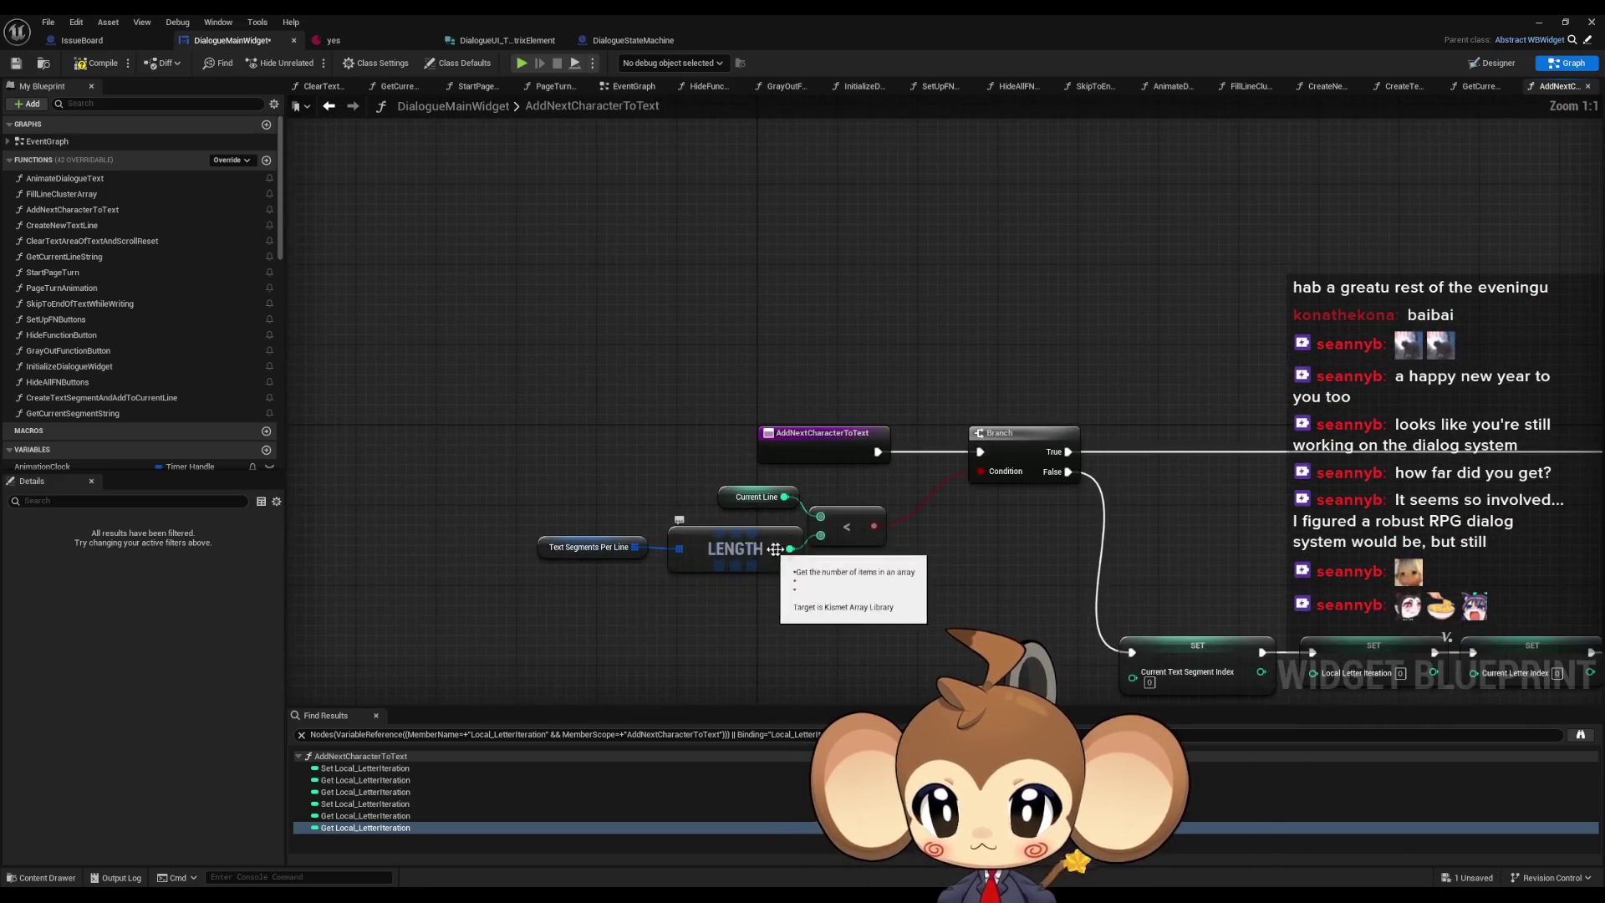
{"action": "scroll", "coordinate": [949, 563], "scroll_direction": "down", "scroll_amount": 8}
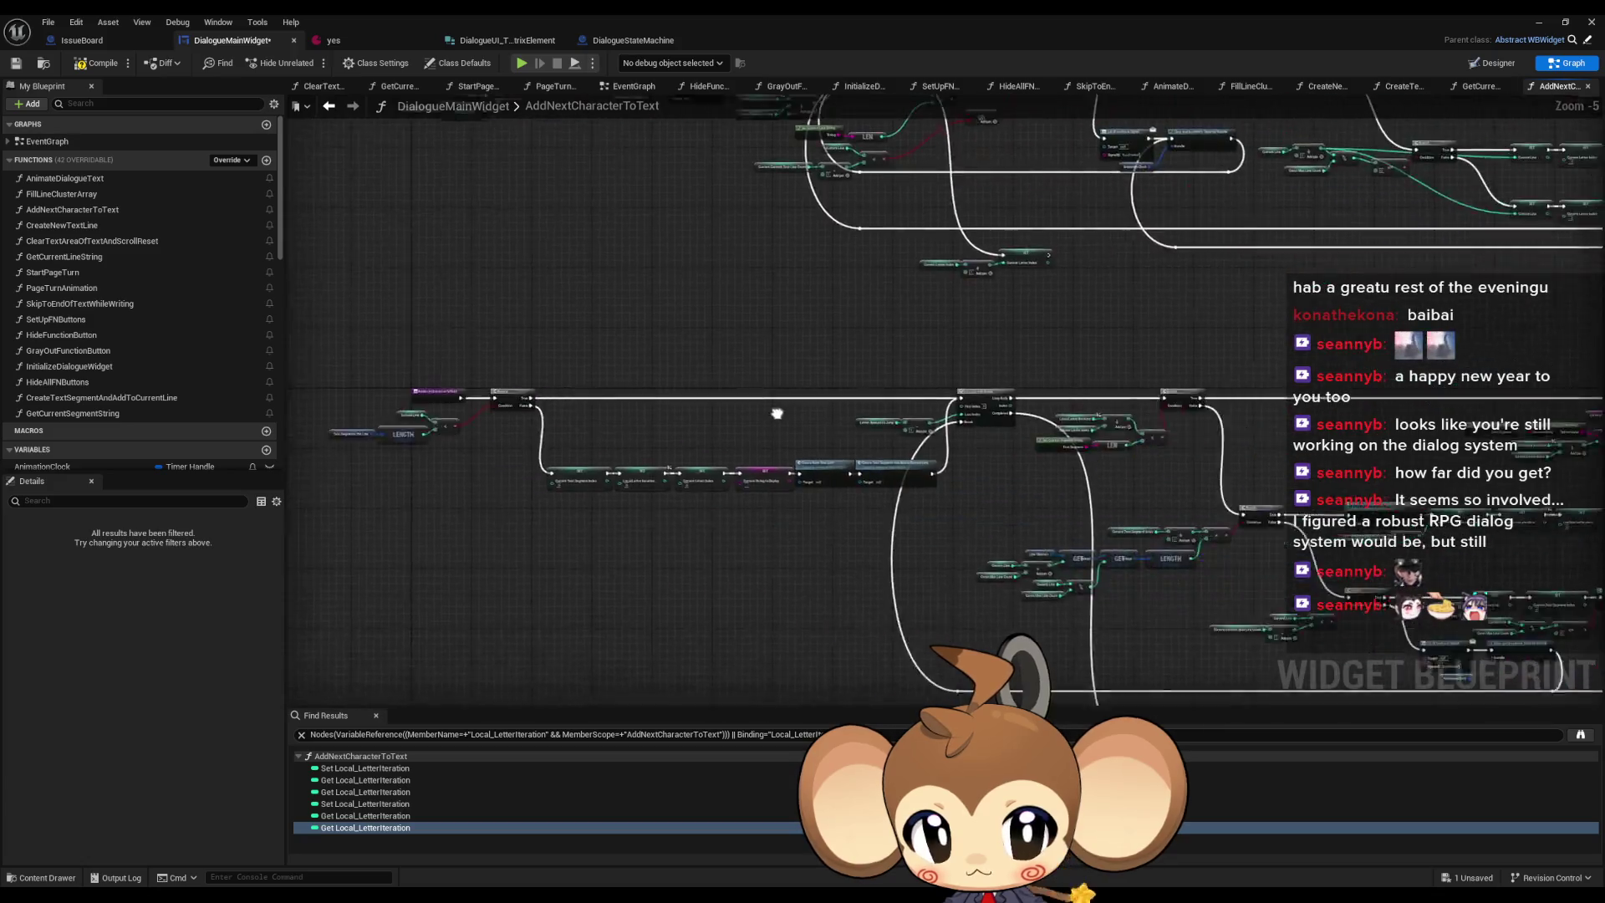
{"action": "mouse_move", "coordinate": [994, 459]}
{"action": "left_mouse_down"}
{"action": "mouse_move", "coordinate": [862, 445]}
{"action": "mouse_move", "coordinate": [1159, 482]}
{"action": "left_mouse_up"}
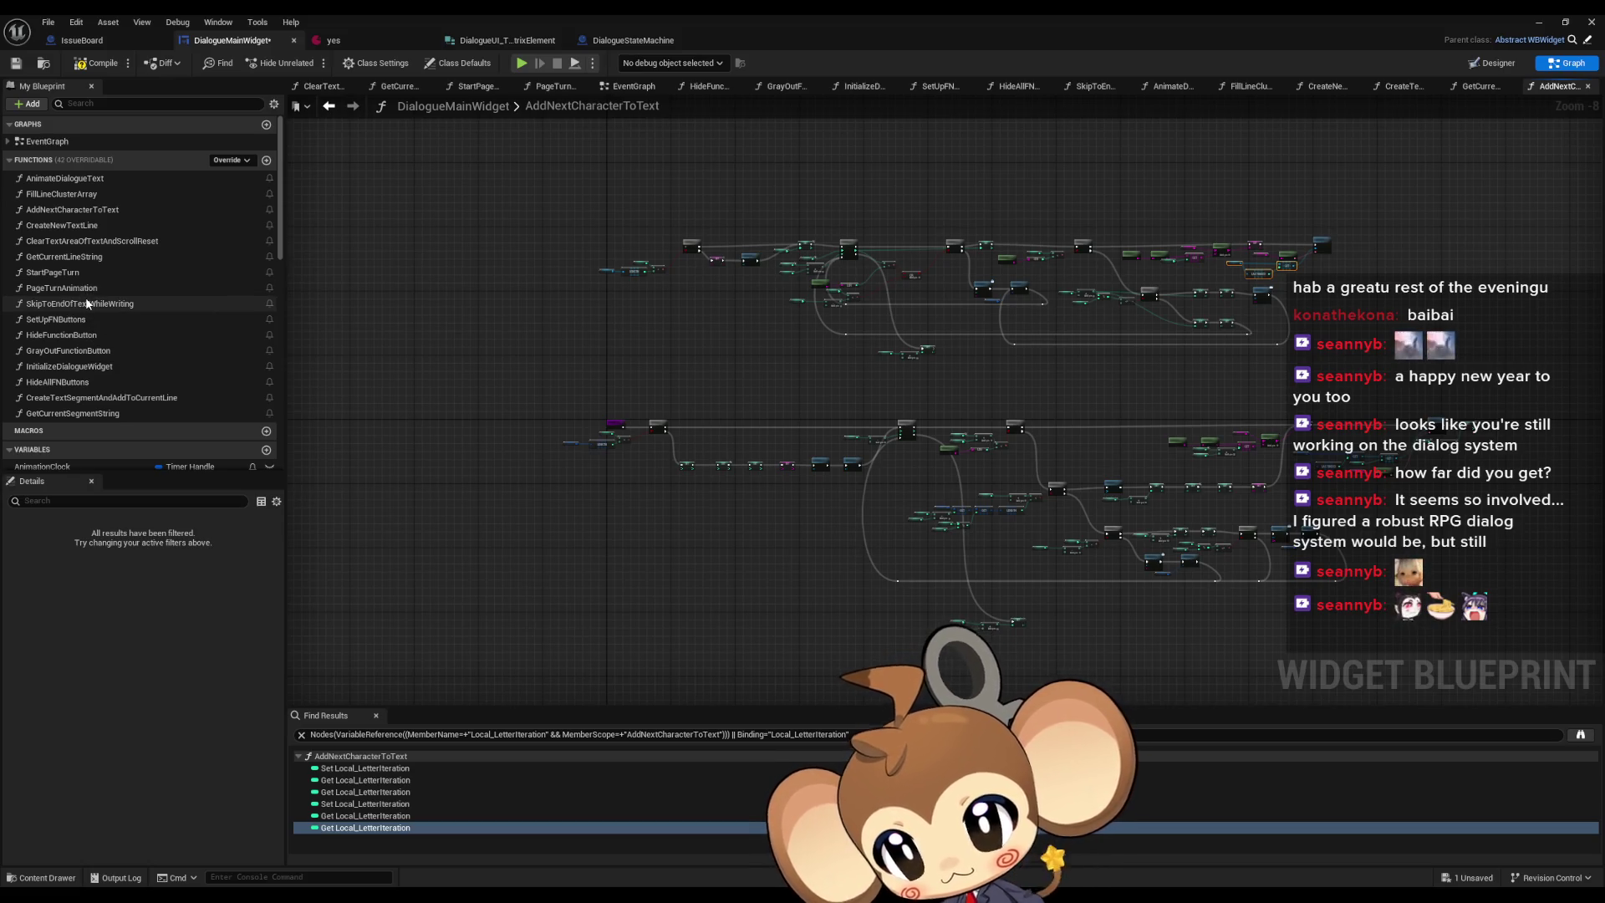
- Open ClearTextAreaOfTextAndScrollReset and move the 'dont forget clear' comment lower down
{"action": "double_click", "coordinate": [69, 241]}
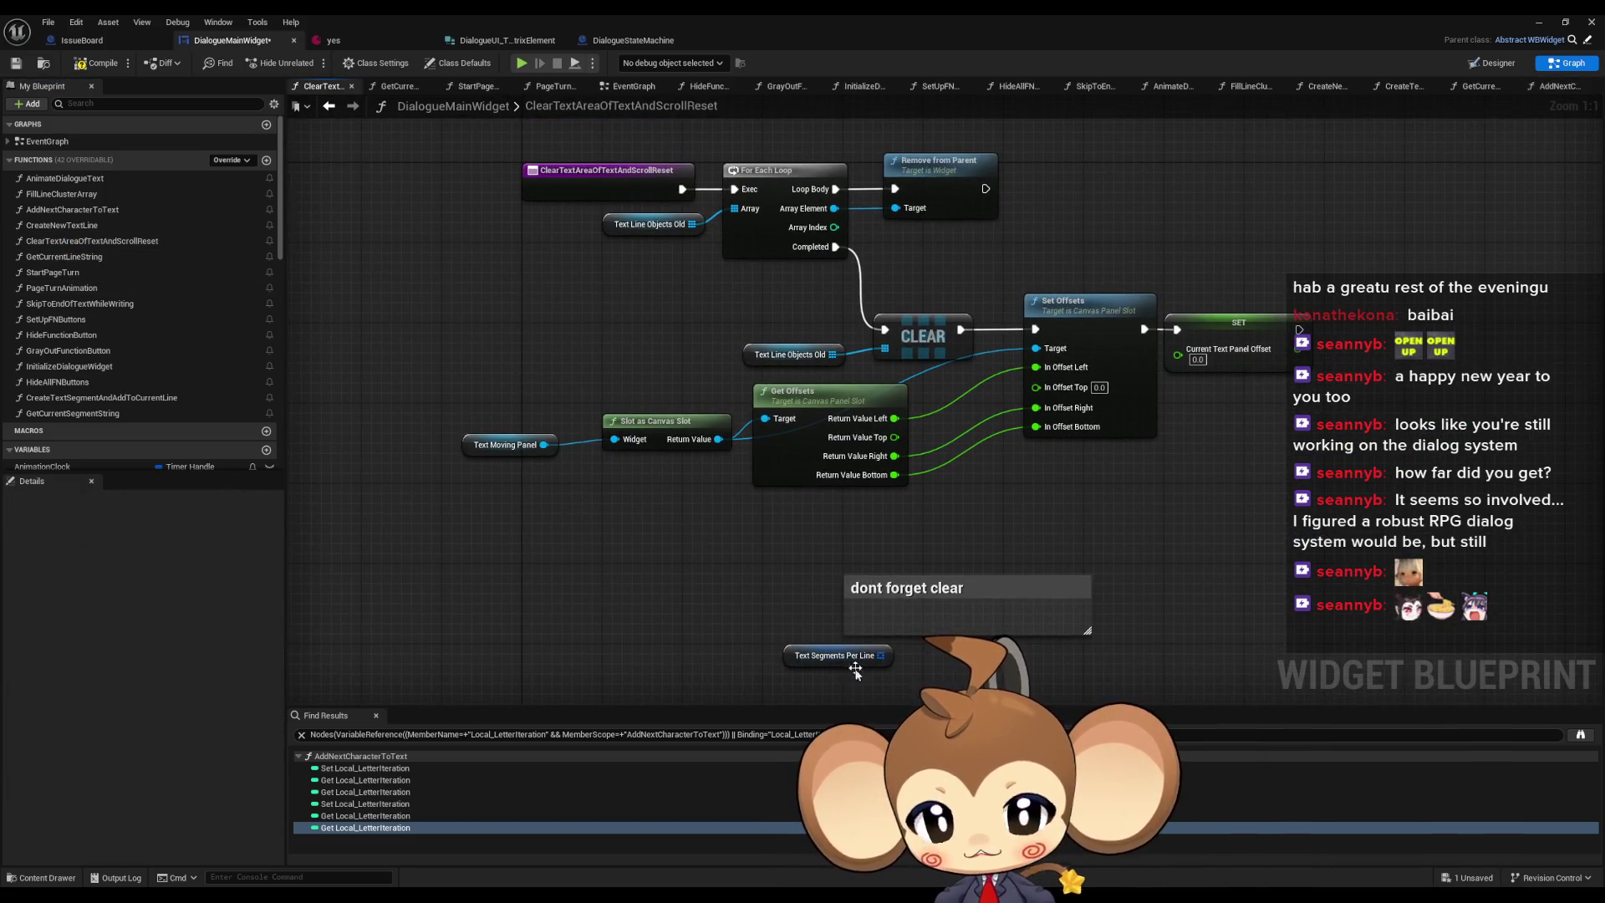
{"action": "left_click_drag", "start_coordinate": [950, 578], "coordinate": [947, 498]}
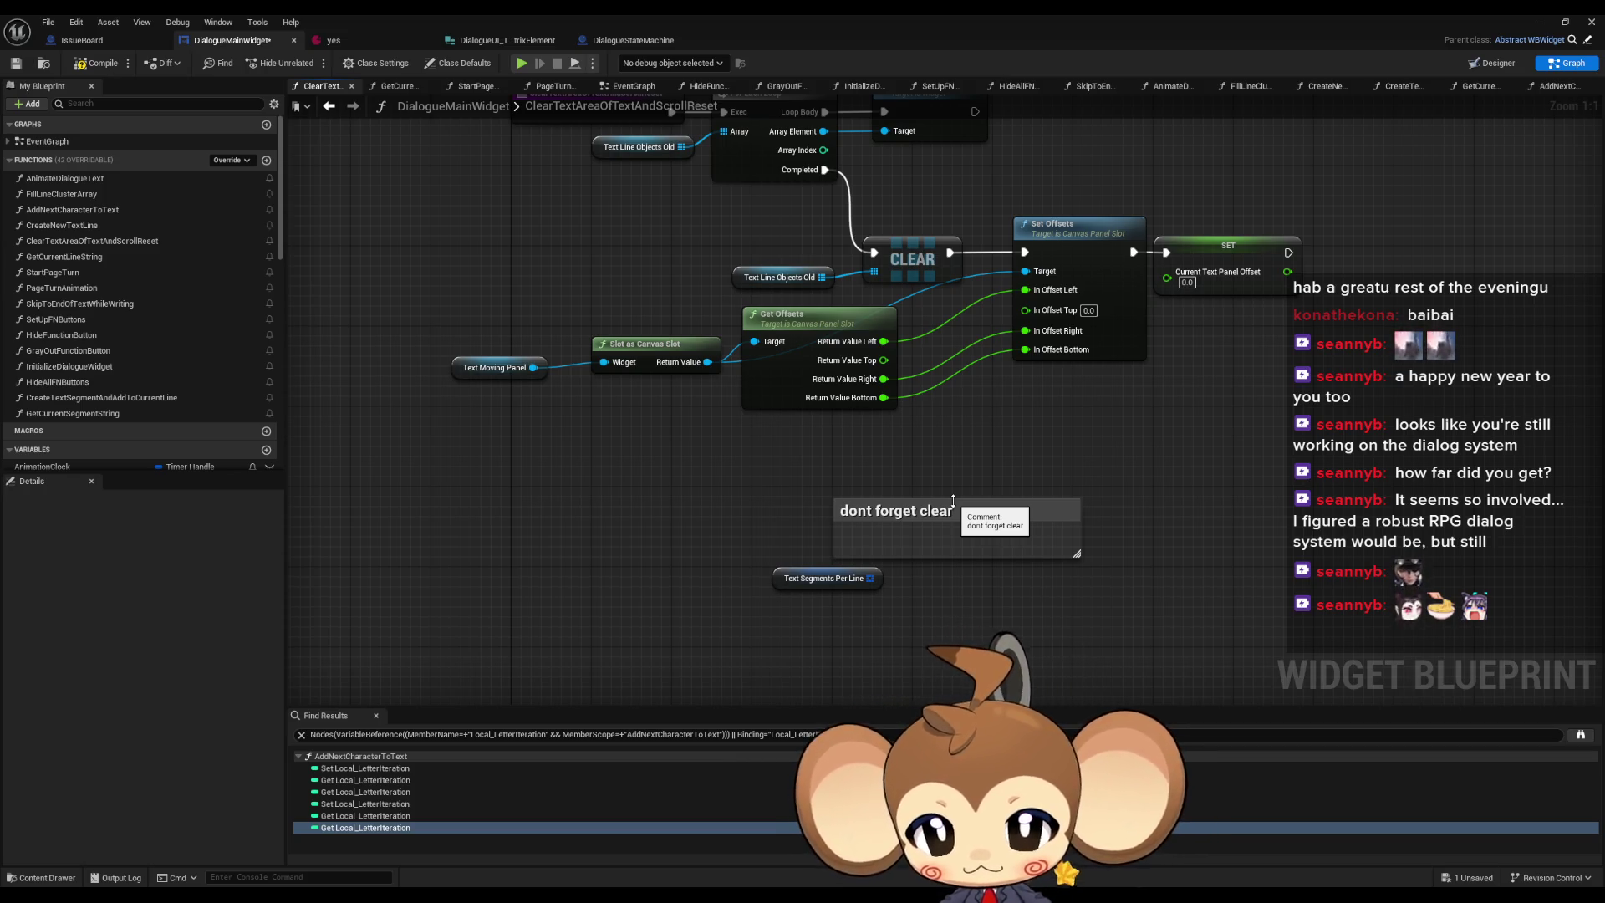
{"action": "scroll", "coordinate": [941, 504], "scroll_direction": "down", "scroll_amount": 1}
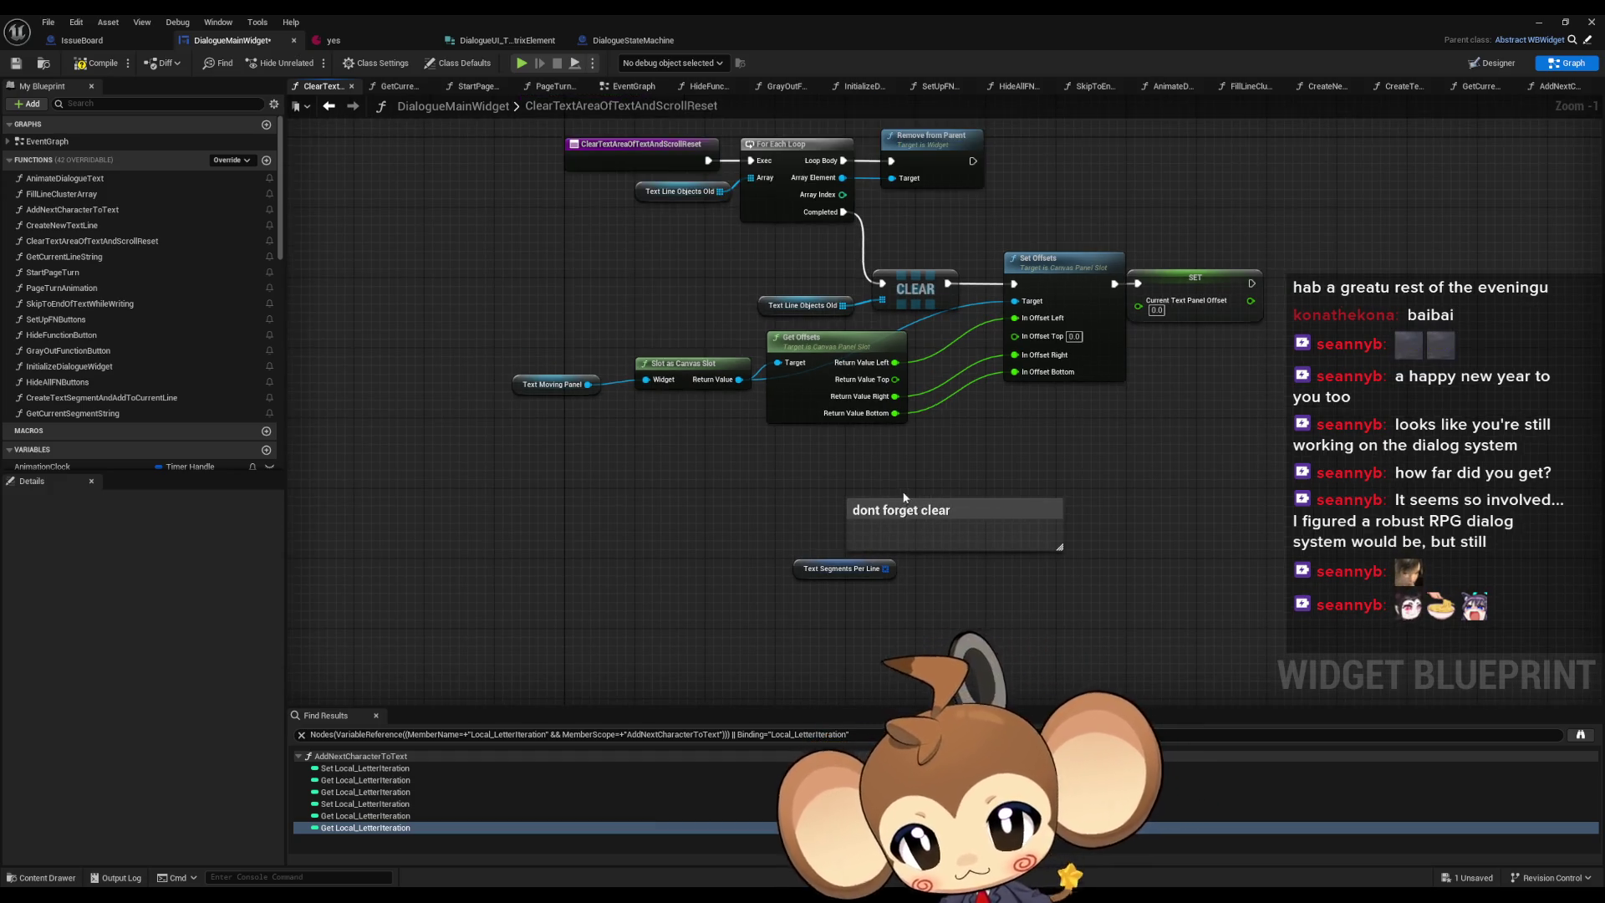
{"action": "mouse_move", "coordinate": [925, 513]}
{"action": "left_mouse_down"}
{"action": "mouse_move", "coordinate": [1087, 585]}
{"action": "mouse_move", "coordinate": [1001, 594]}
{"action": "left_mouse_up"}
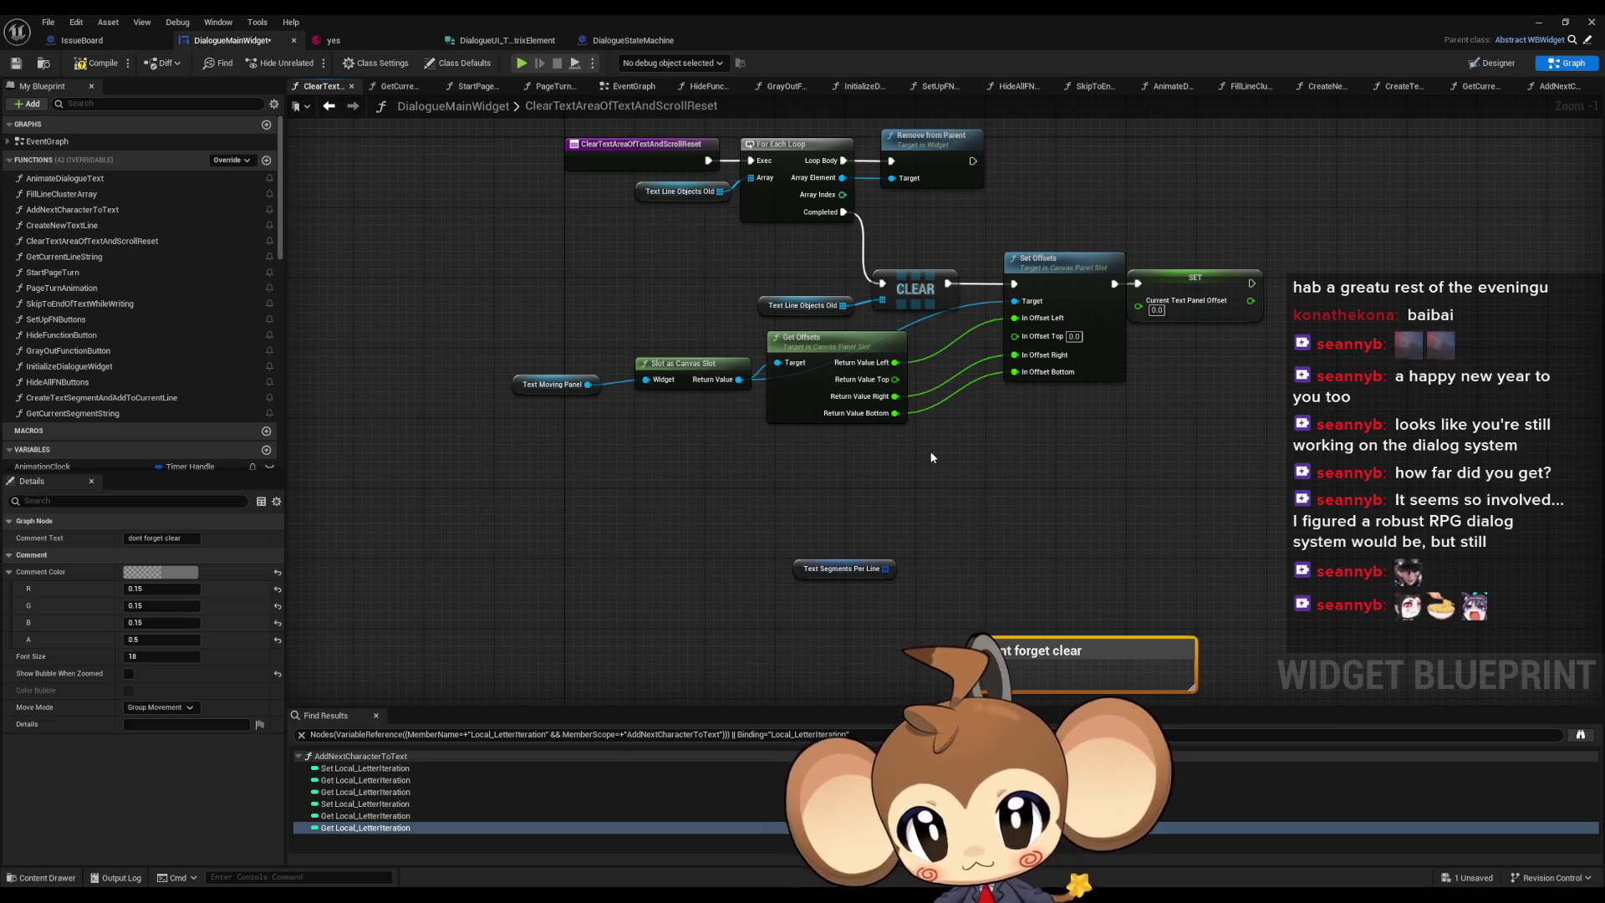
{"action": "left_click_drag", "start_coordinate": [1048, 623], "coordinate": [1031, 676]}
- Add a For Each Loop iterating over the Text Segments Per Line array
{"action": "mouse_move", "coordinate": [832, 550]}
{"action": "left_mouse_down"}
{"action": "mouse_move", "coordinate": [751, 513]}
{"action": "mouse_move", "coordinate": [894, 515]}
{"action": "mouse_move", "coordinate": [880, 497]}
{"action": "left_mouse_up"}
{"action": "type", "text": "for each"}
{"action": "key", "text": "Return"}
{"action": "right_click", "coordinate": [940, 520]}
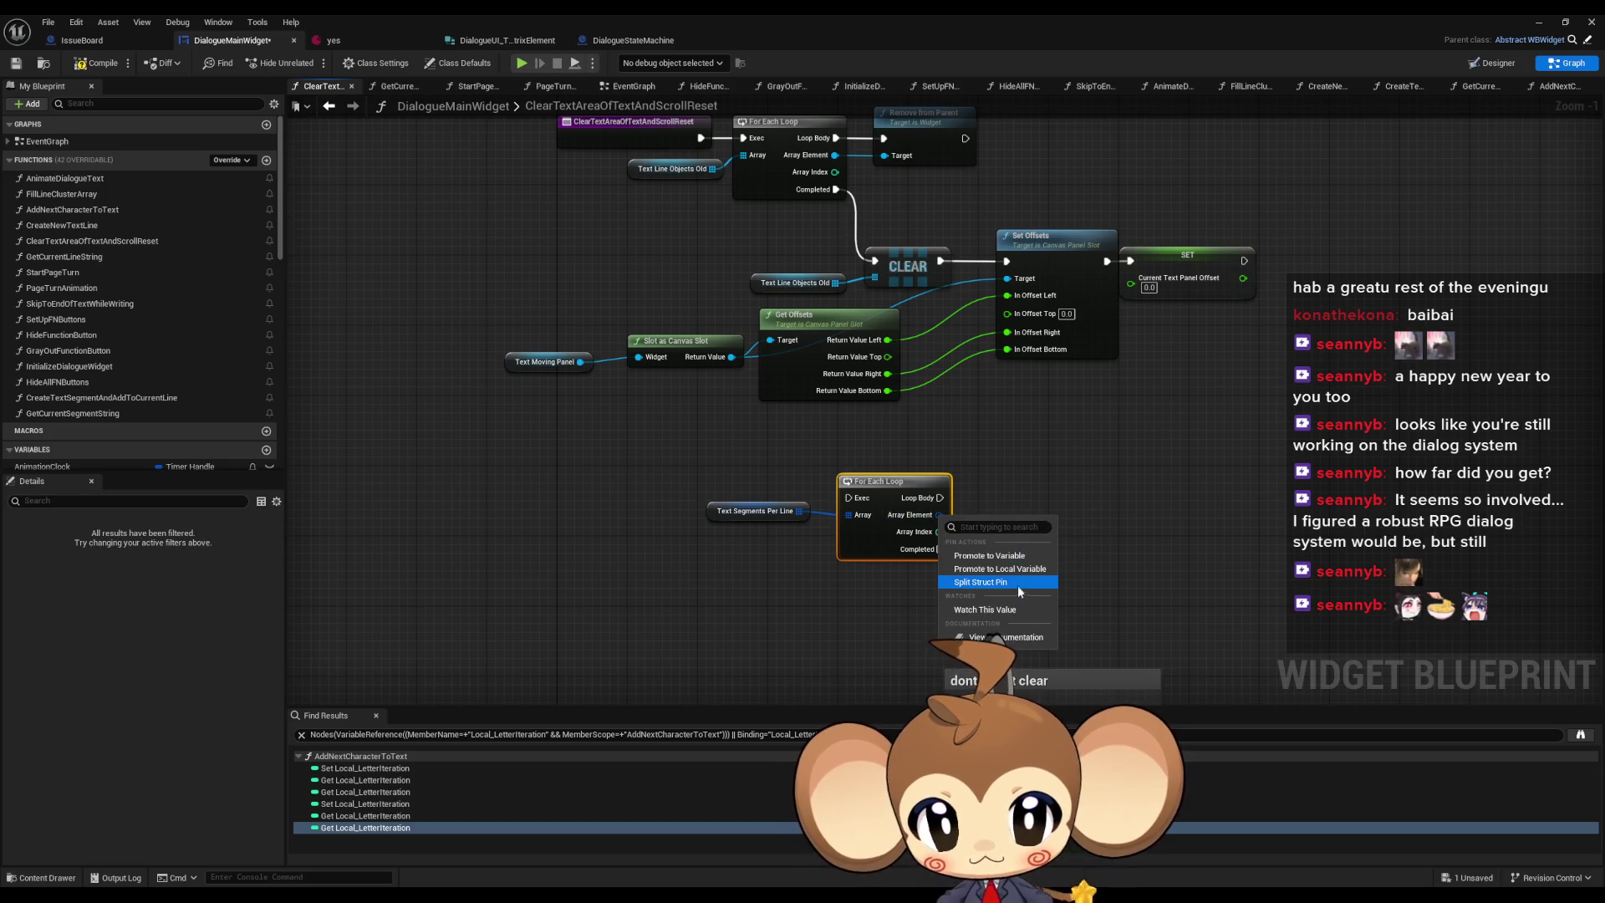
- Nest a For Each Loop over each Array Element whose body calls Remove from Parent
{"action": "mouse_move", "coordinate": [1016, 515]}
{"action": "left_mouse_down"}
{"action": "mouse_move", "coordinate": [1092, 509]}
{"action": "mouse_move", "coordinate": [1094, 532]}
{"action": "mouse_move", "coordinate": [1120, 496]}
{"action": "mouse_move", "coordinate": [942, 543]}
{"action": "mouse_move", "coordinate": [1085, 563]}
{"action": "left_mouse_up"}
{"action": "type", "text": "for each"}
{"action": "key", "text": "Return"}
{"action": "type", "text": "remove"}
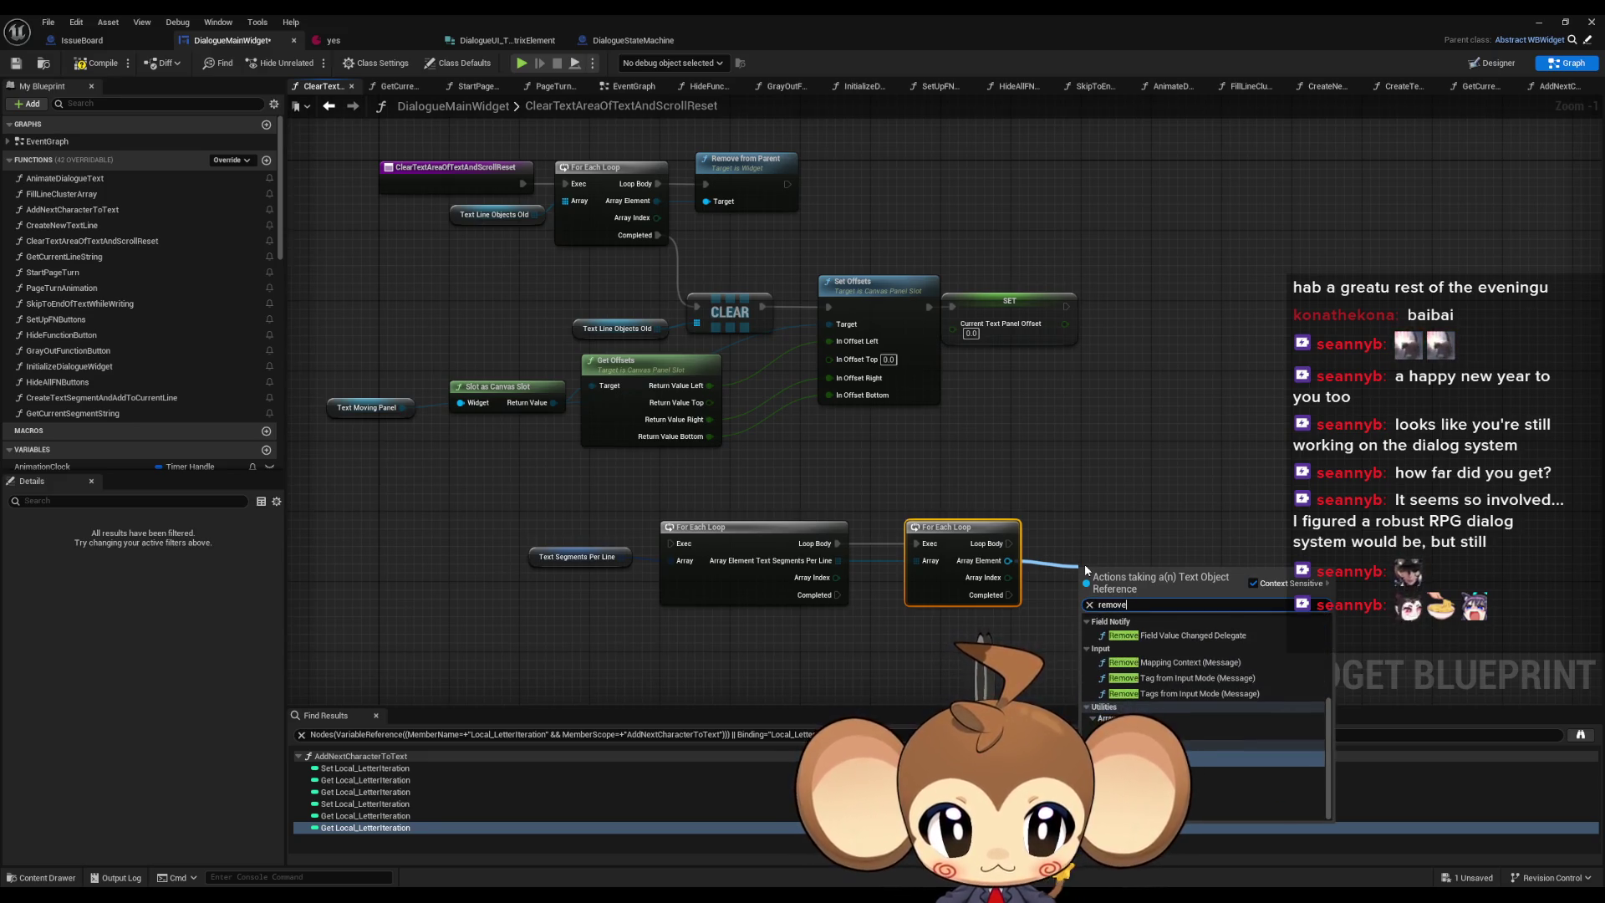
{"action": "key", "text": "Return"}
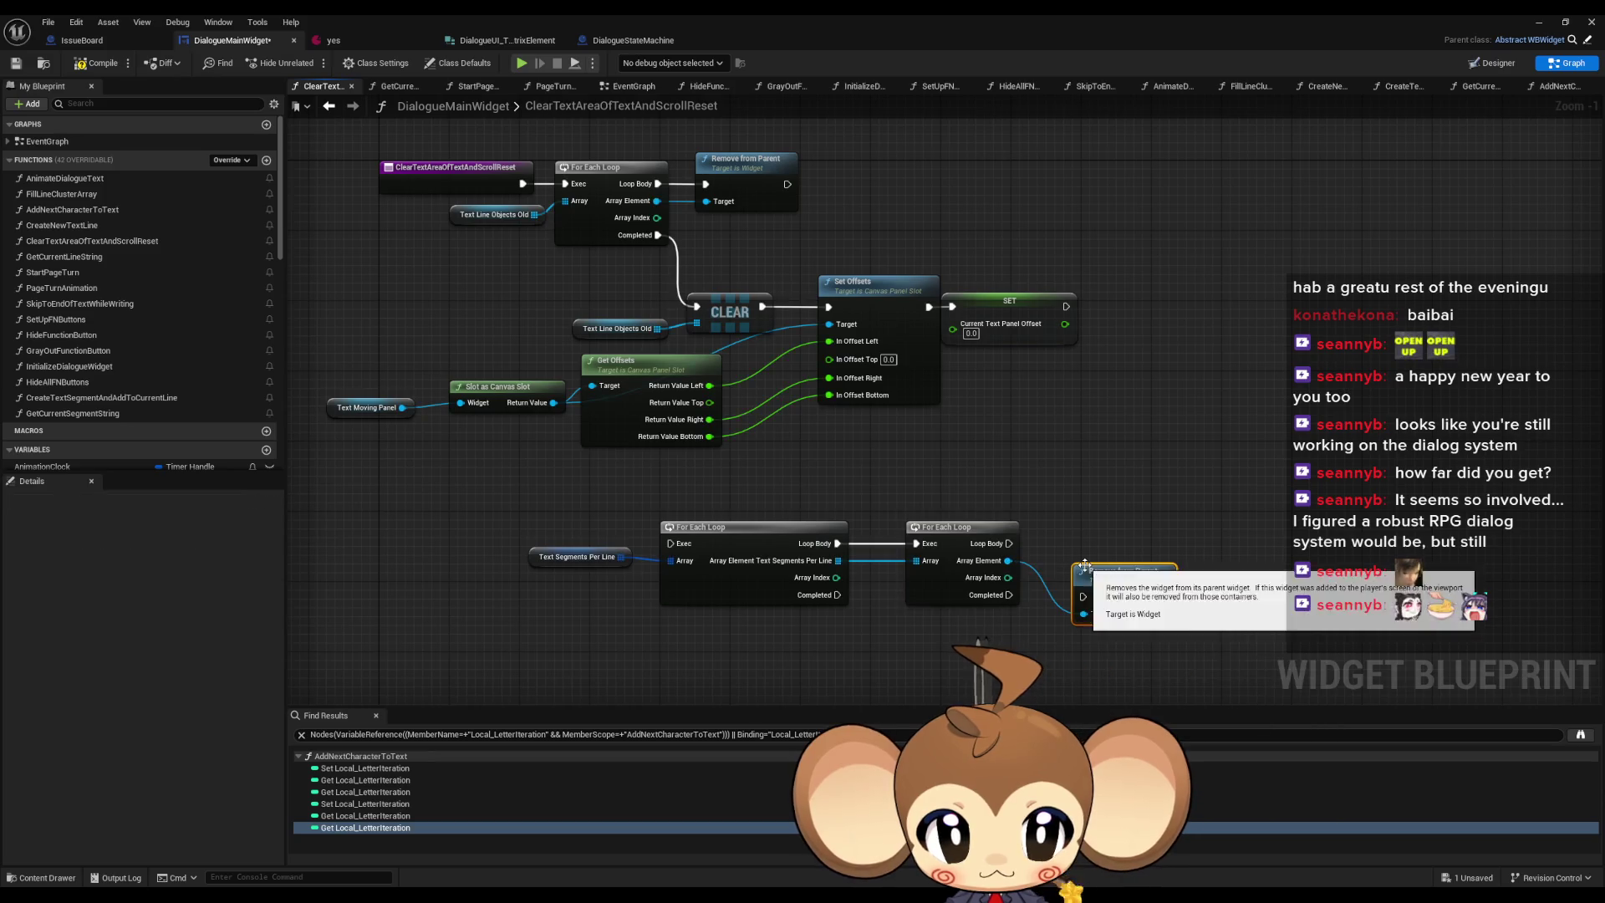
{"action": "left_click_drag", "start_coordinate": [1006, 545], "coordinate": [1087, 598]}
{"action": "left_click_drag", "start_coordinate": [1089, 577], "coordinate": [1088, 531]}
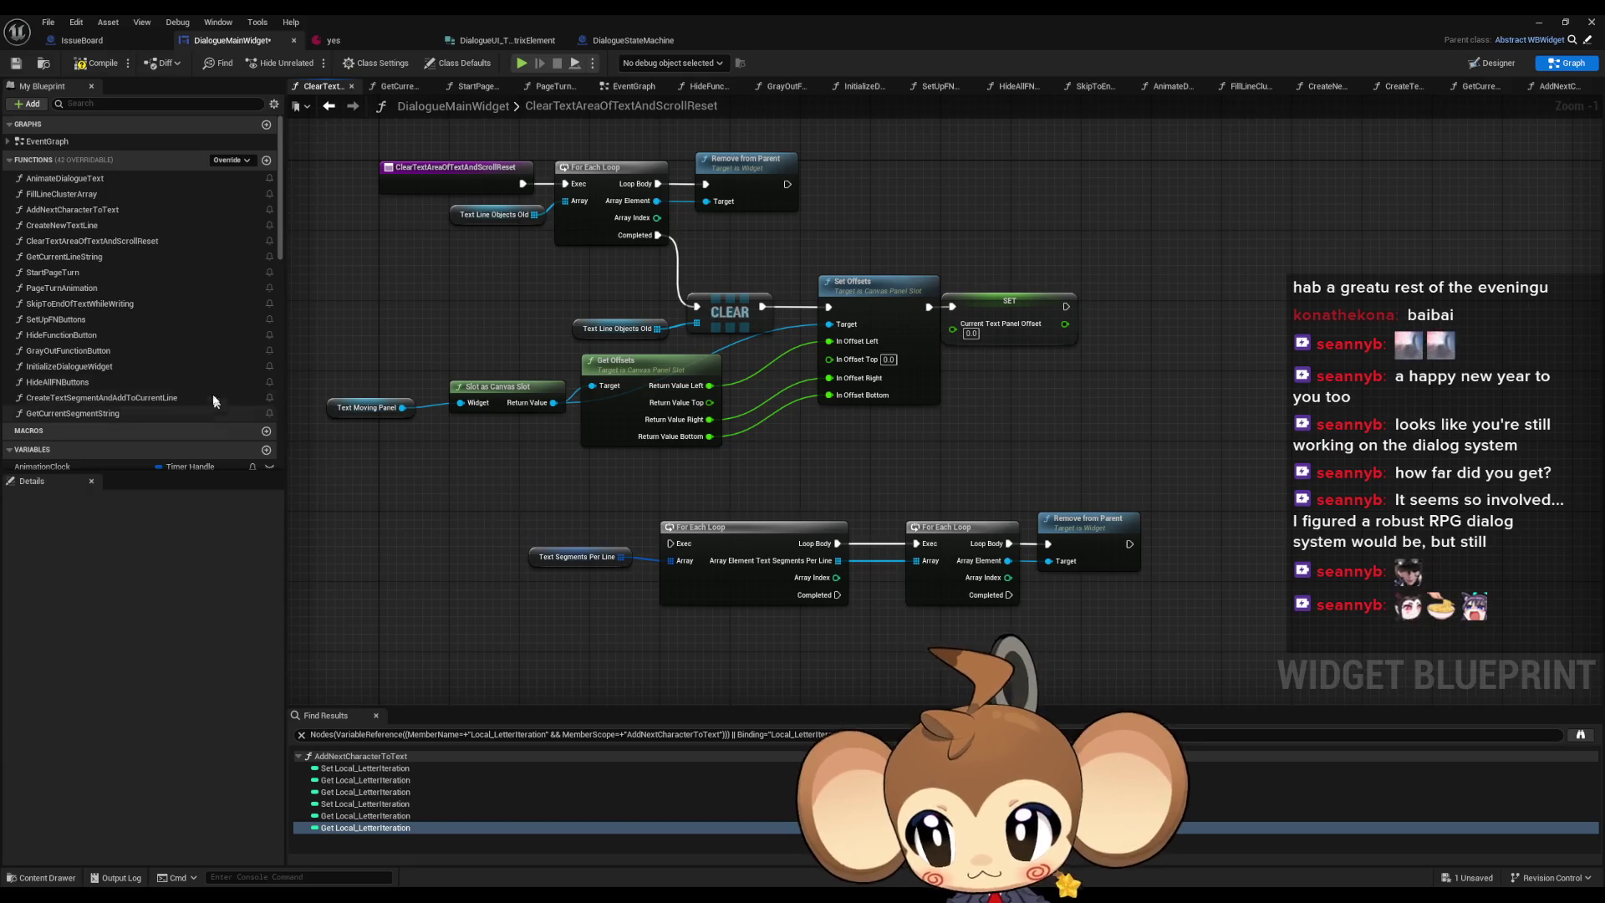
{"action": "scroll", "coordinate": [197, 335], "scroll_direction": "down", "scroll_amount": 10}
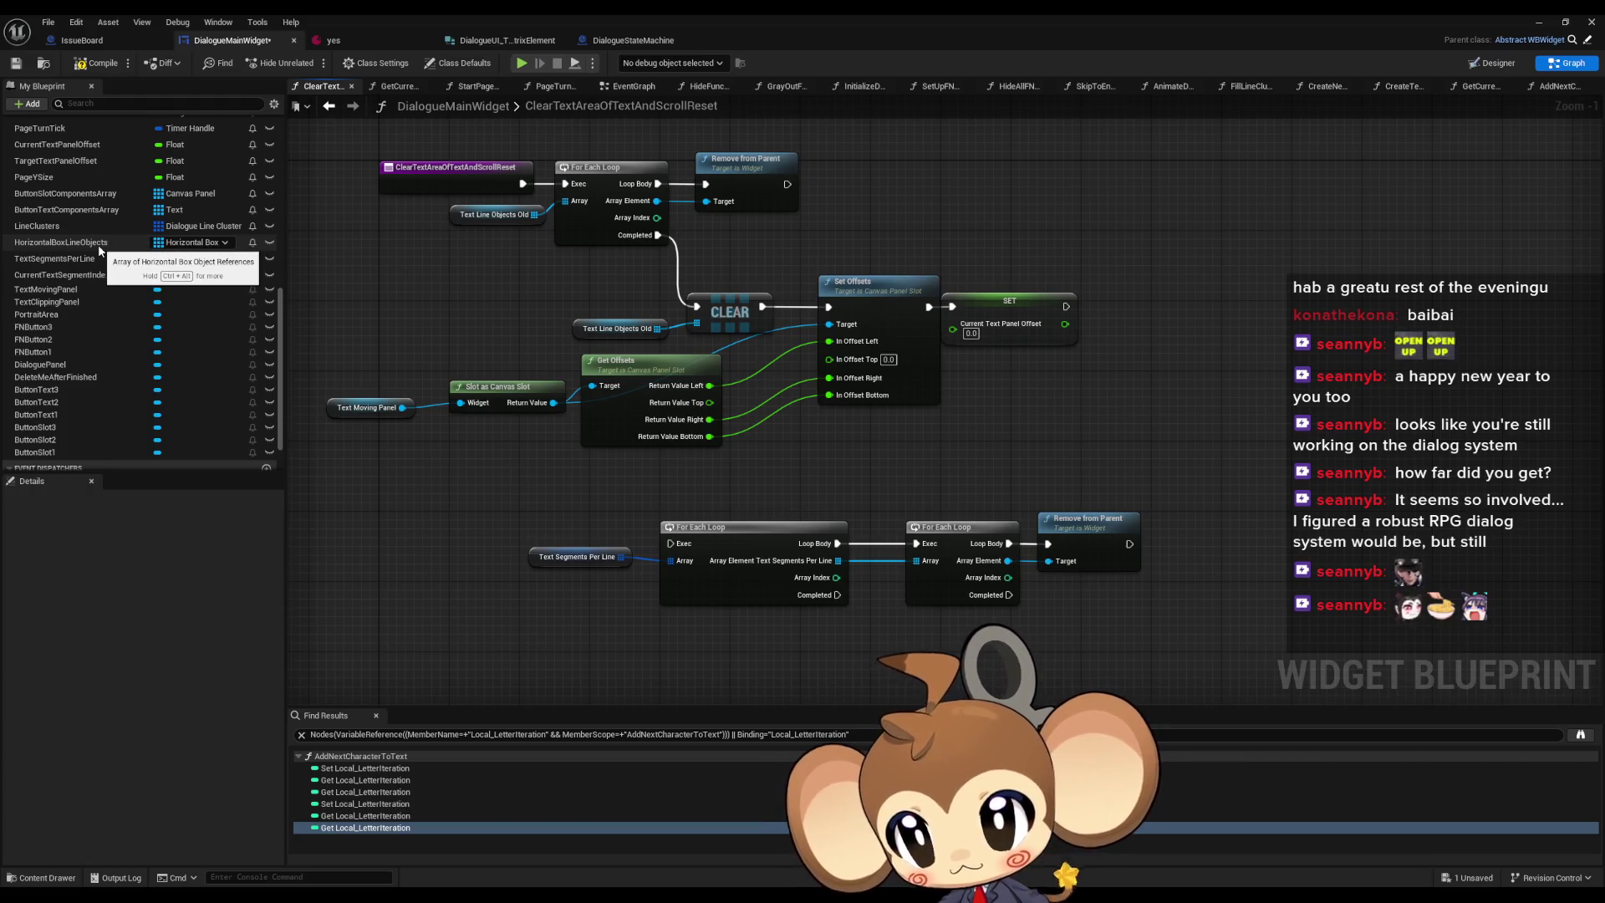
- Place a Horizontal Box Line Objects getter below and delete the 'dont forget clear' comment
{"action": "left_click_drag", "start_coordinate": [98, 243], "coordinate": [577, 665]}
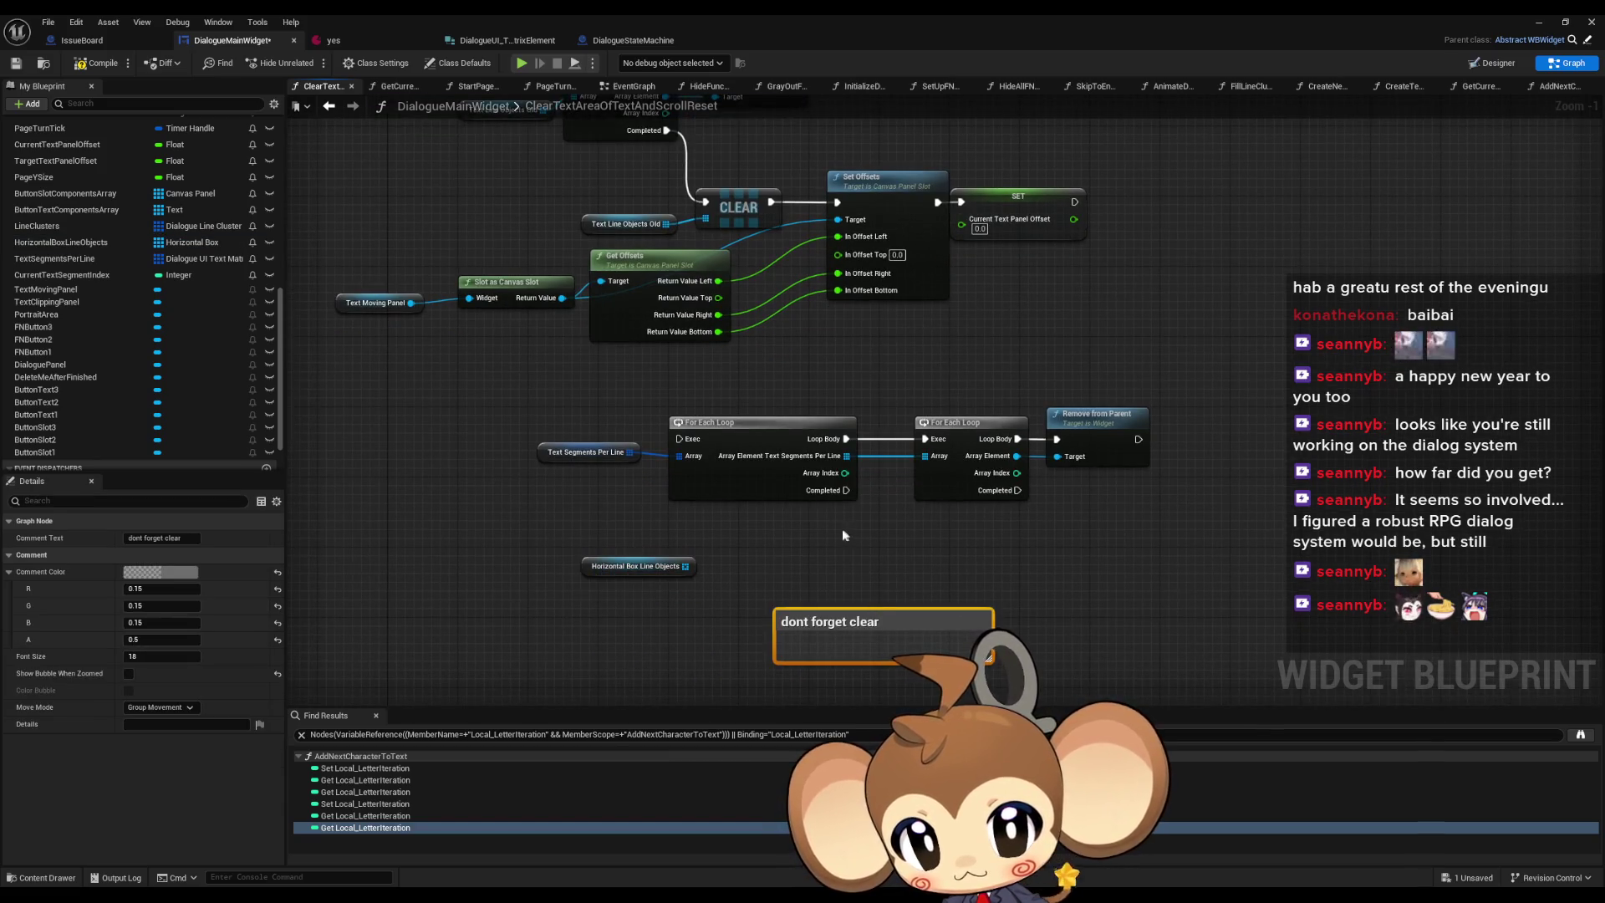
{"action": "key", "text": "Delete"}
{"action": "scroll", "coordinate": [761, 550], "scroll_direction": "down", "scroll_amount": 1}
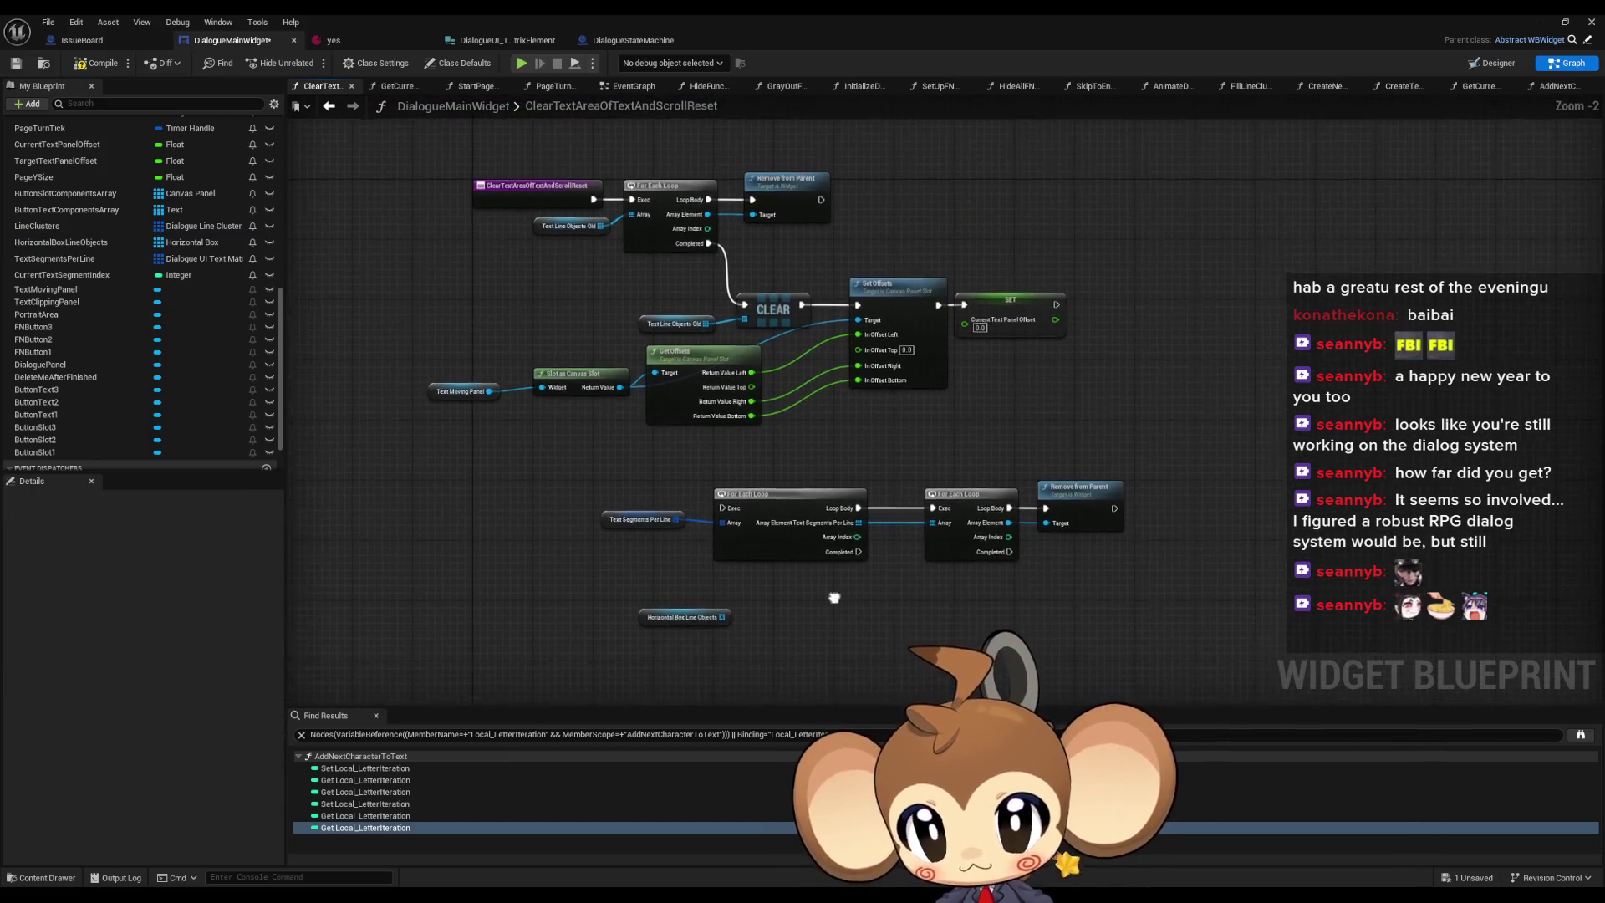
{"action": "left_click_drag", "start_coordinate": [834, 597], "coordinate": [843, 573]}
{"action": "left_click_drag", "start_coordinate": [670, 604], "coordinate": [708, 649]}
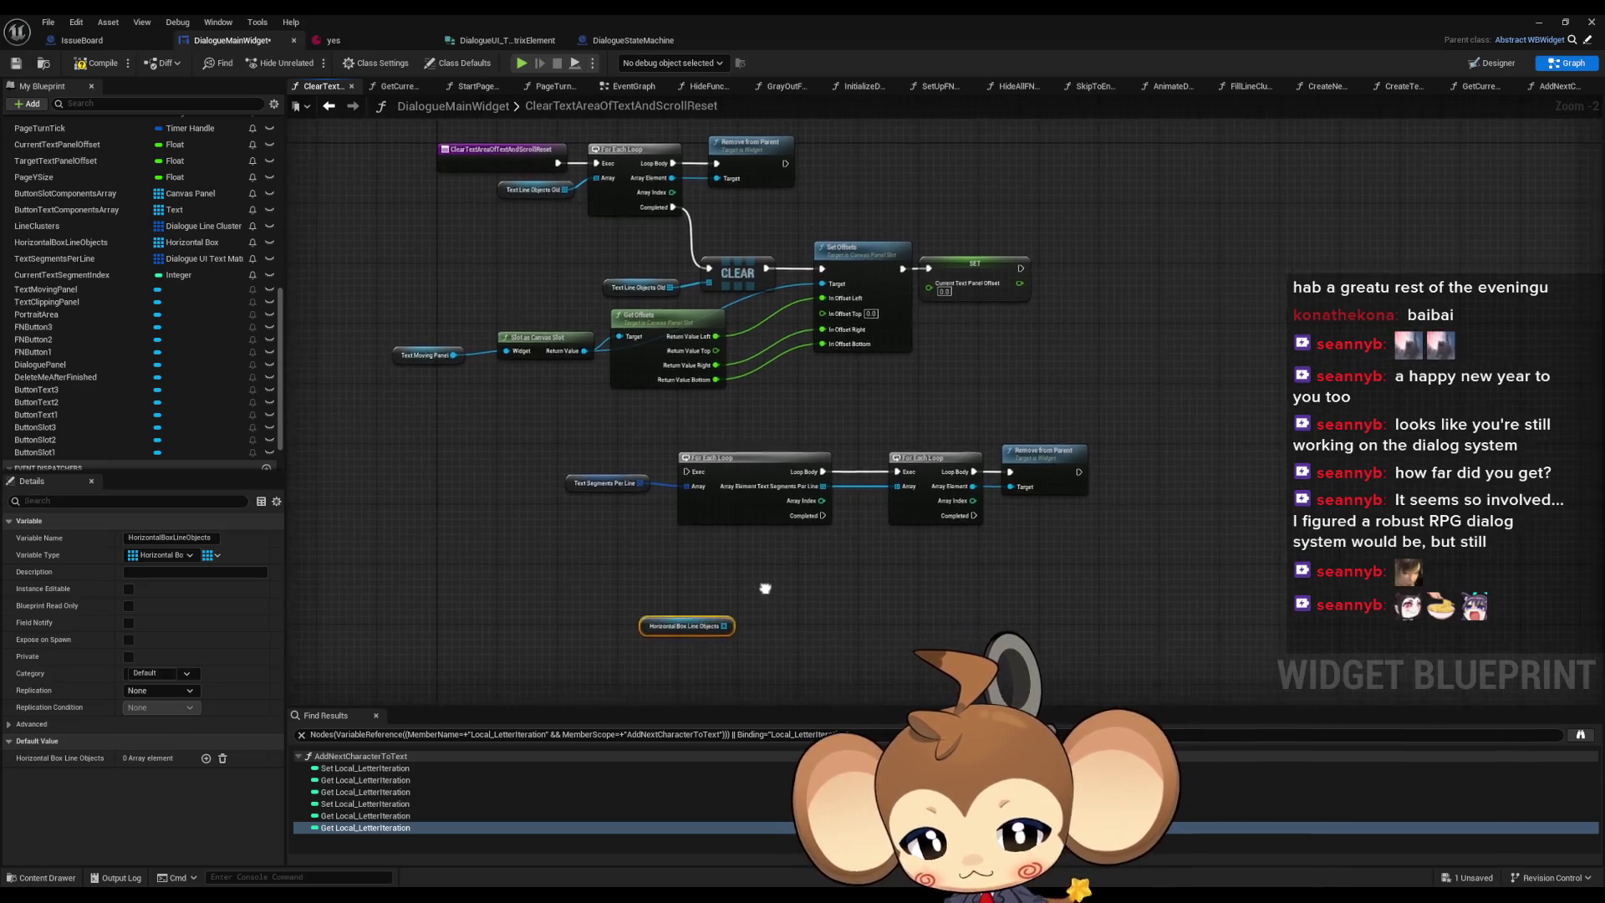
- Loop over Horizontal Box Line Objects and clear Text Segments Per Line after the segment loop completes
{"action": "left_click_drag", "start_coordinate": [722, 624], "coordinate": [796, 619]}
{"action": "type", "text": "for each"}
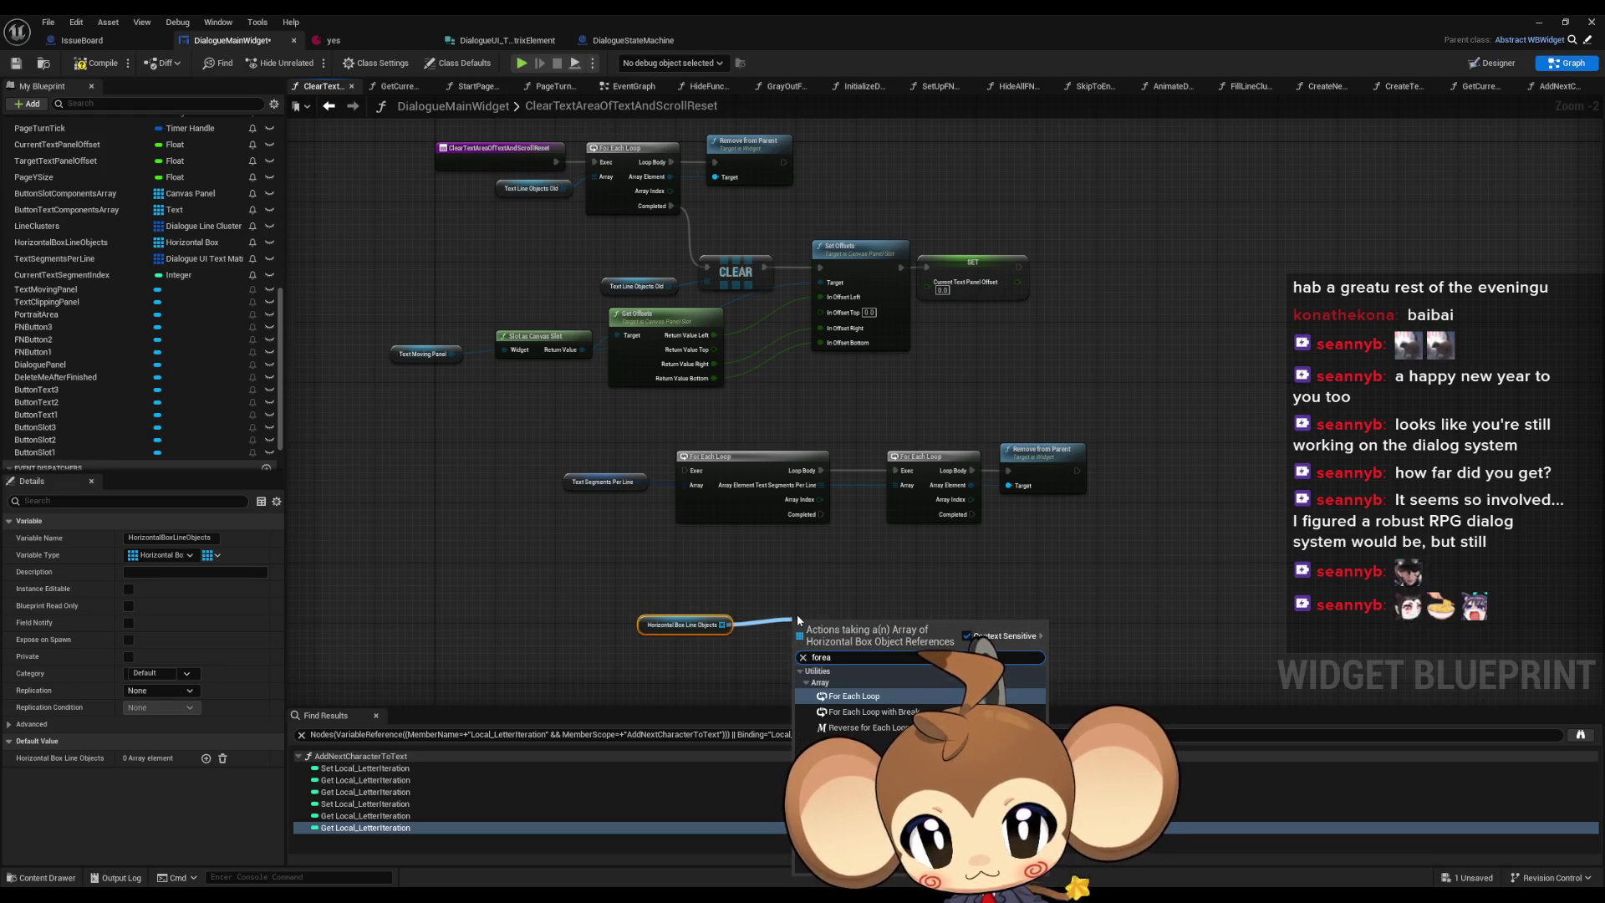
{"action": "key", "text": "Return"}
{"action": "left_click", "coordinate": [604, 482]}
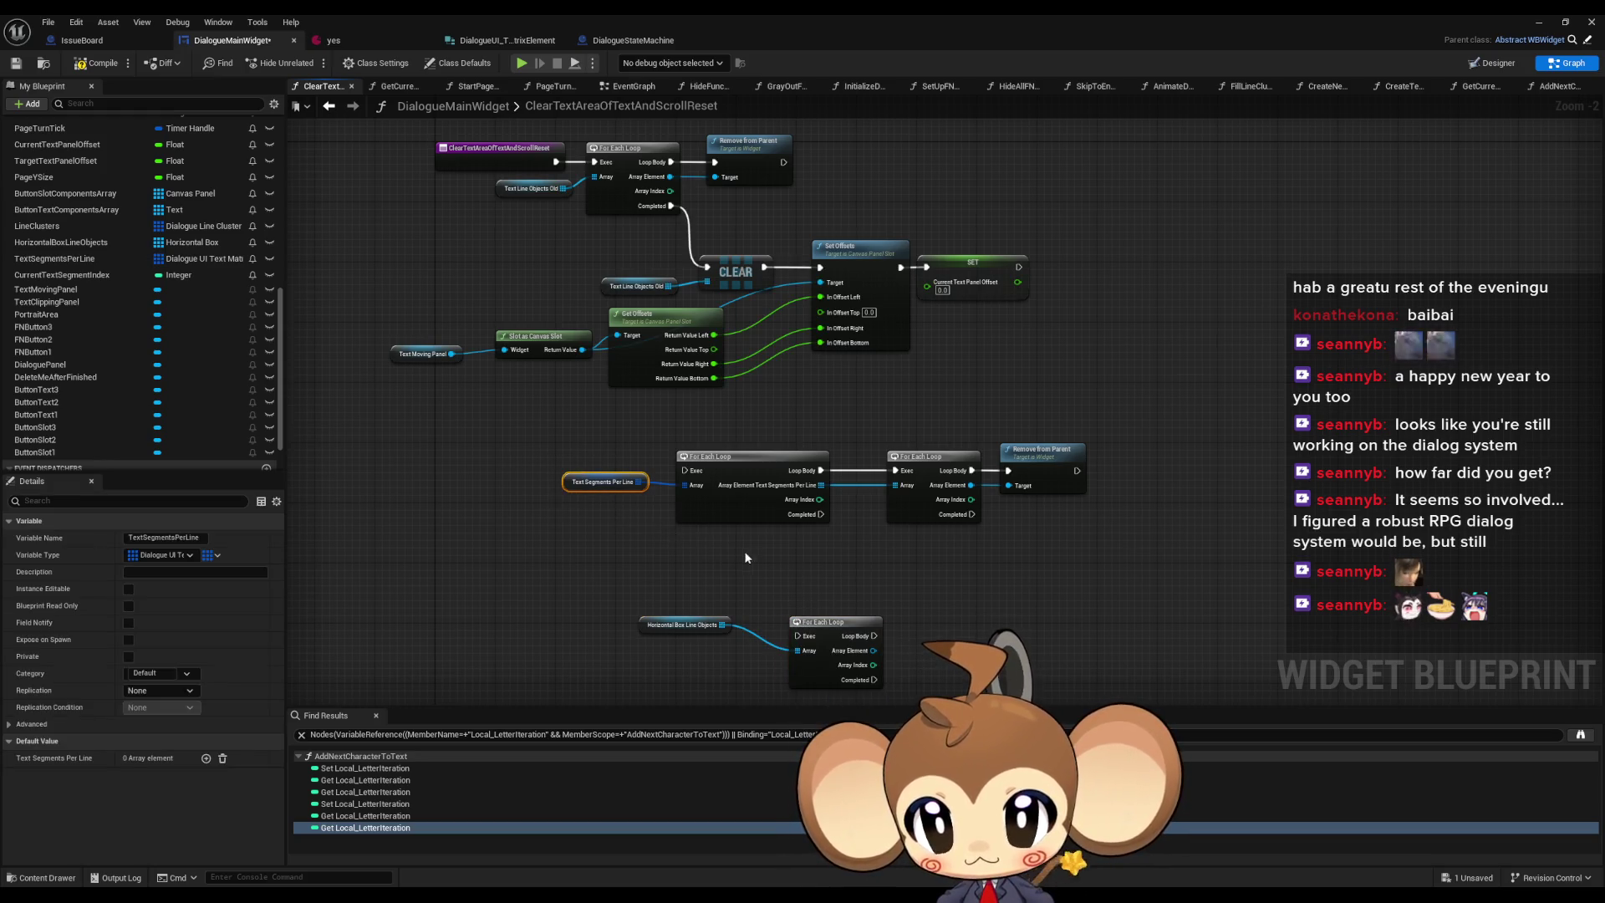
{"action": "key", "text": "ctrl+c"}
{"action": "key", "text": "ctrl+v"}
{"action": "left_click_drag", "start_coordinate": [738, 538], "coordinate": [805, 553]}
{"action": "type", "text": "clrea"}
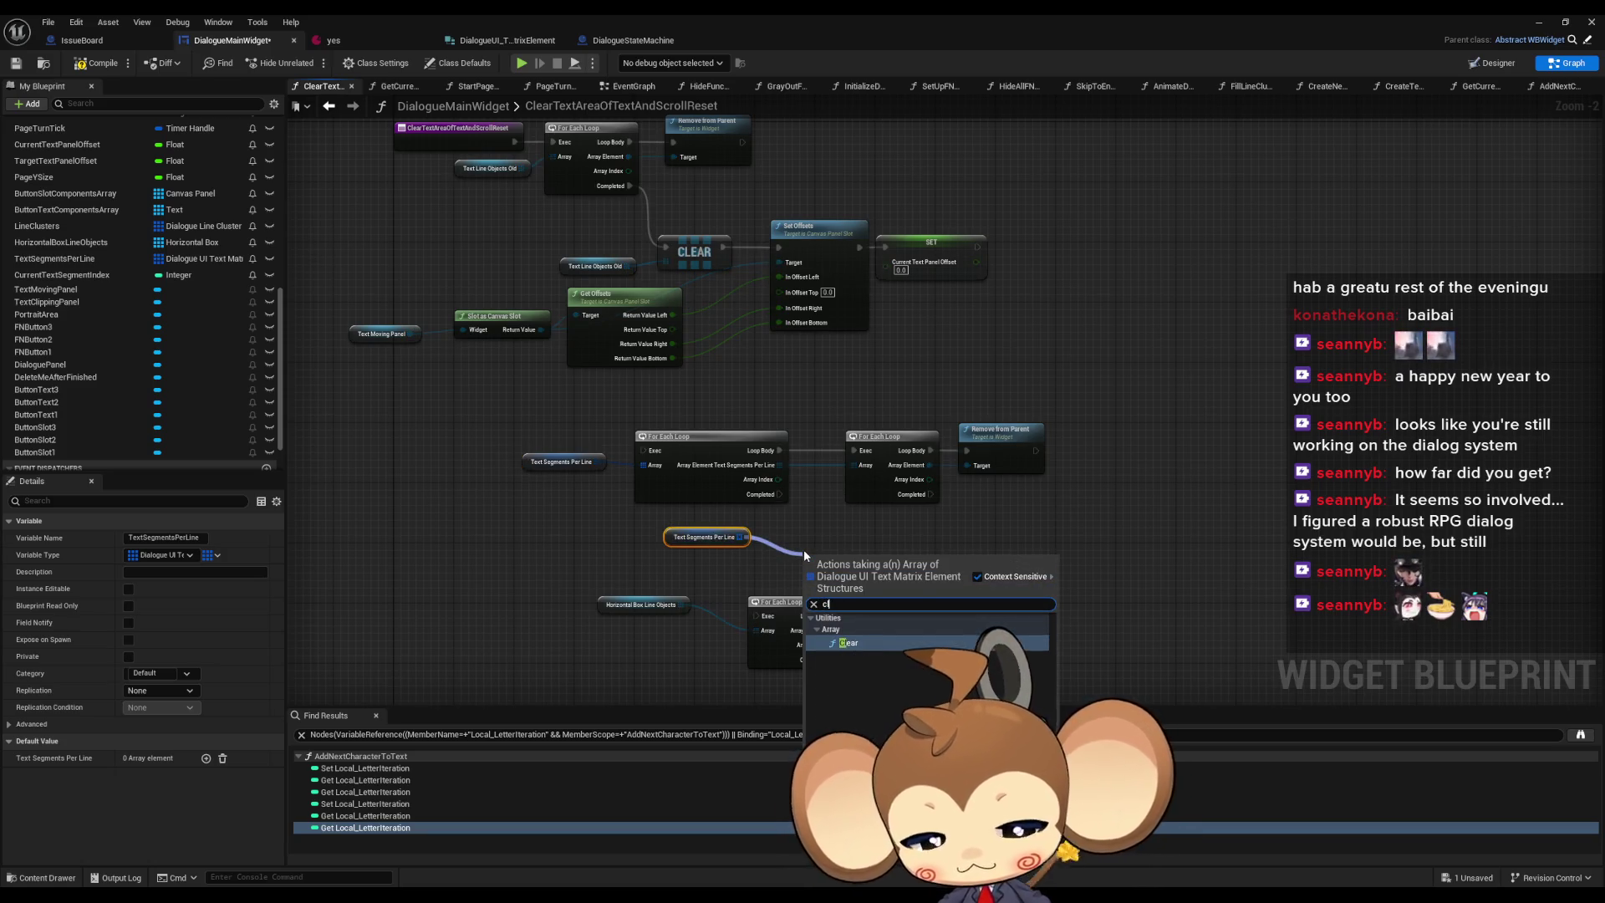
{"action": "key", "text": "Return"}
{"action": "mouse_move", "coordinate": [780, 494]}
{"action": "left_mouse_down"}
{"action": "mouse_move", "coordinate": [808, 563]}
{"action": "mouse_move", "coordinate": [836, 544]}
{"action": "left_mouse_up"}
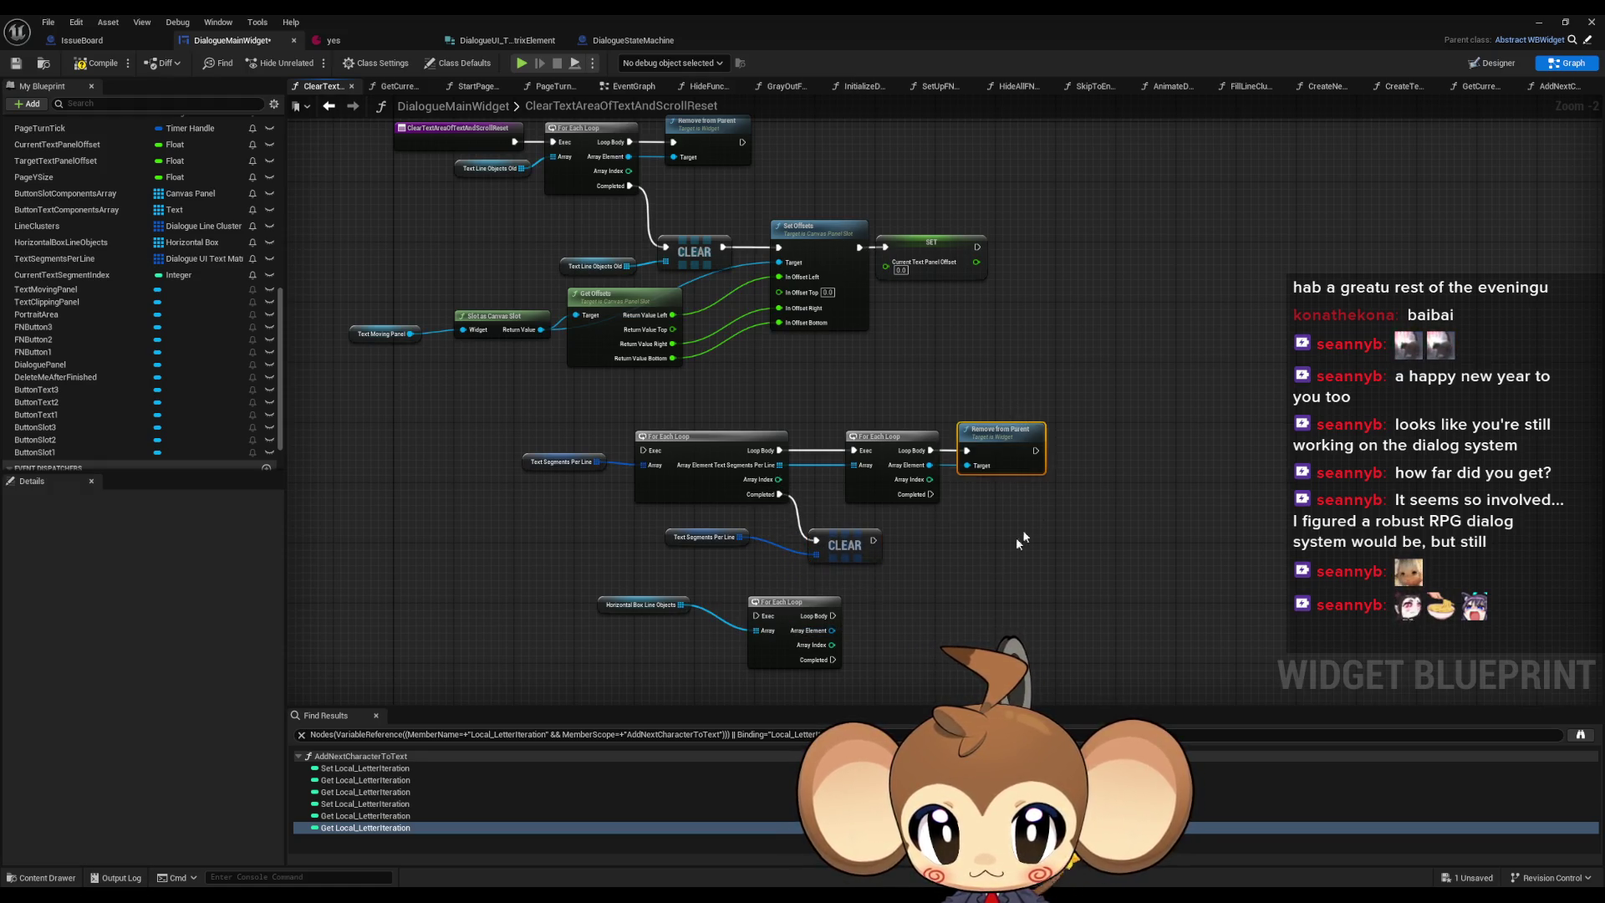
- Remove each horizontal box from its parent and run the loops after the panel-offset SET
{"action": "key", "text": "ctrl+c"}
{"action": "key", "text": "ctrl+v"}
{"action": "mouse_move", "coordinate": [884, 632]}
{"action": "left_mouse_down"}
{"action": "mouse_move", "coordinate": [834, 616]}
{"action": "mouse_move", "coordinate": [885, 645]}
{"action": "left_mouse_up"}
{"action": "left_click_drag", "start_coordinate": [61, 242], "coordinate": [783, 636]}
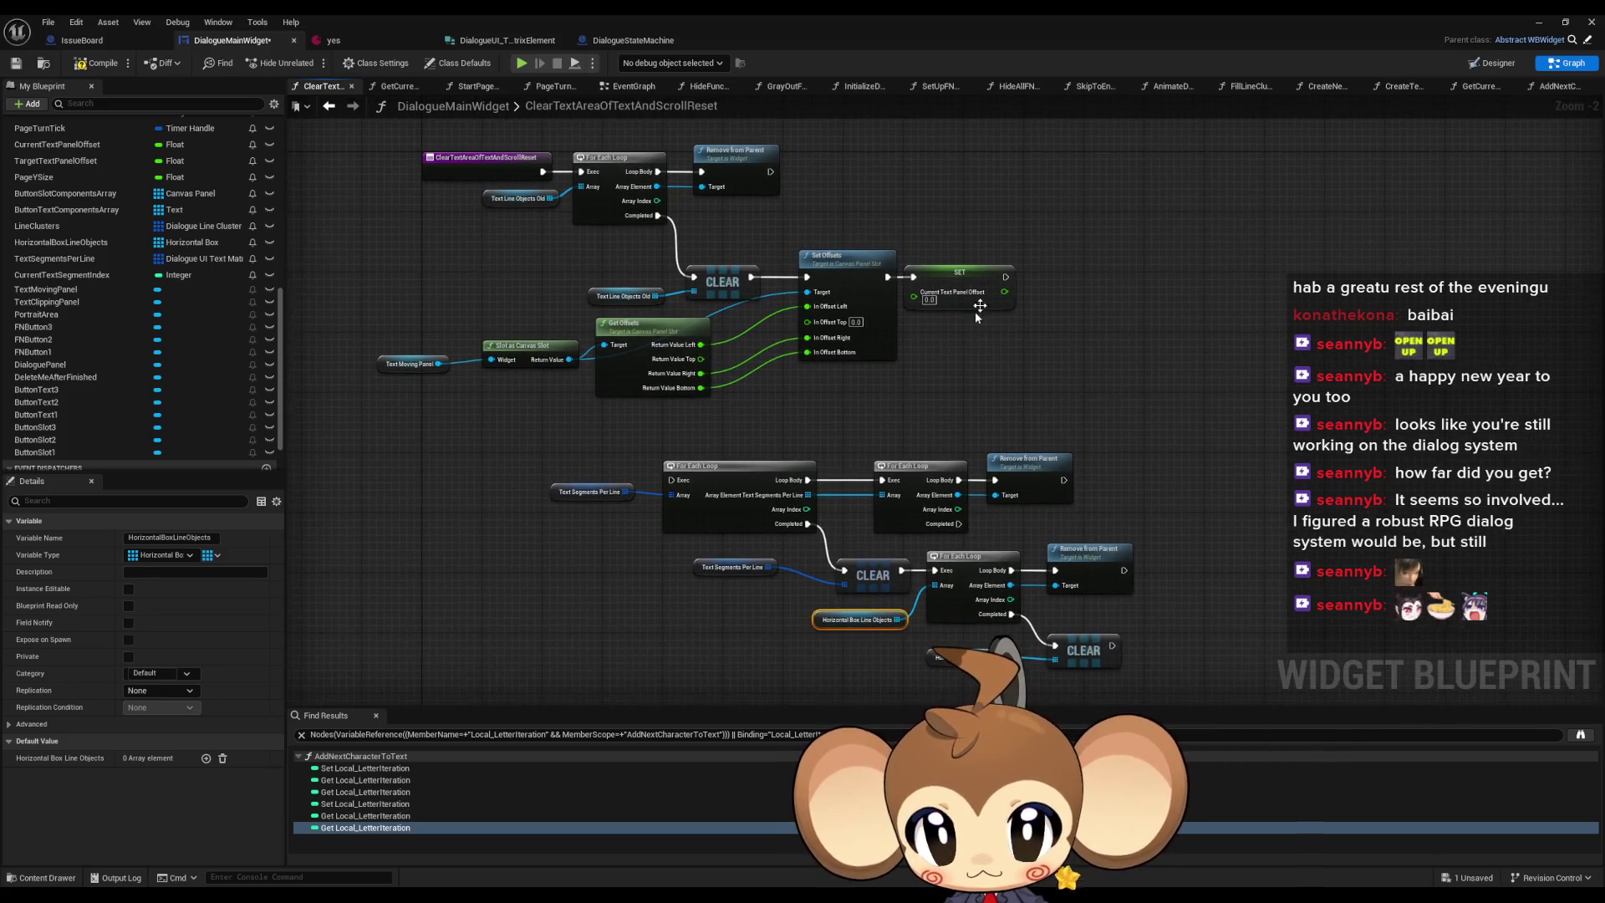
{"action": "mouse_move", "coordinate": [1004, 277]}
{"action": "left_mouse_down"}
{"action": "mouse_move", "coordinate": [849, 419]}
{"action": "mouse_move", "coordinate": [648, 535]}
{"action": "mouse_move", "coordinate": [671, 480]}
{"action": "left_mouse_up"}
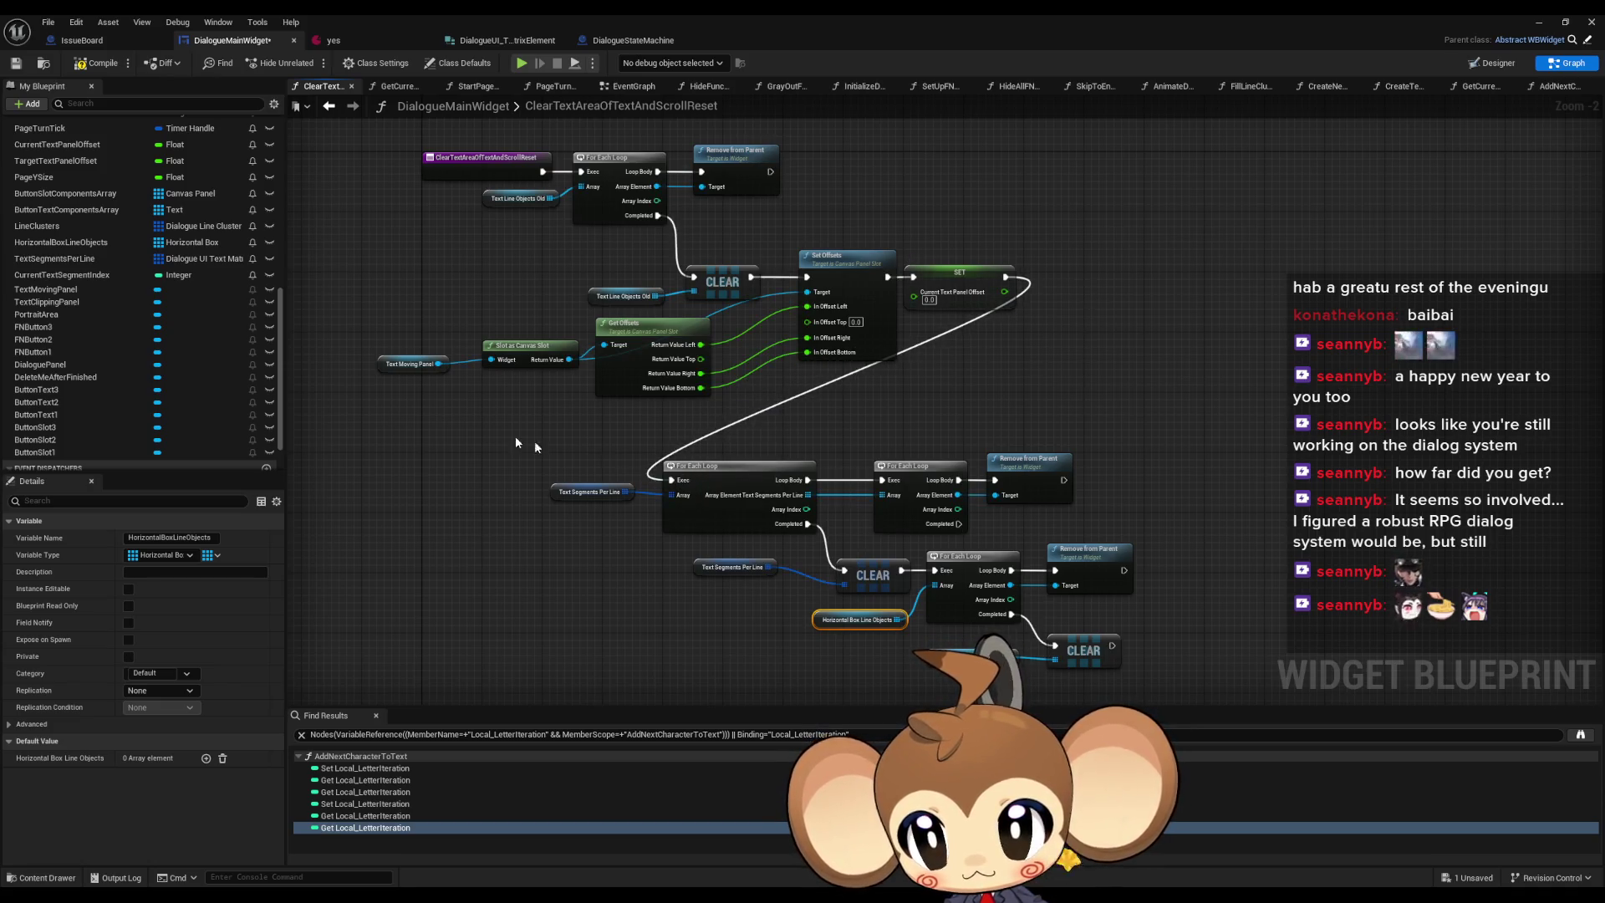
{"action": "left_click", "coordinate": [411, 364]}
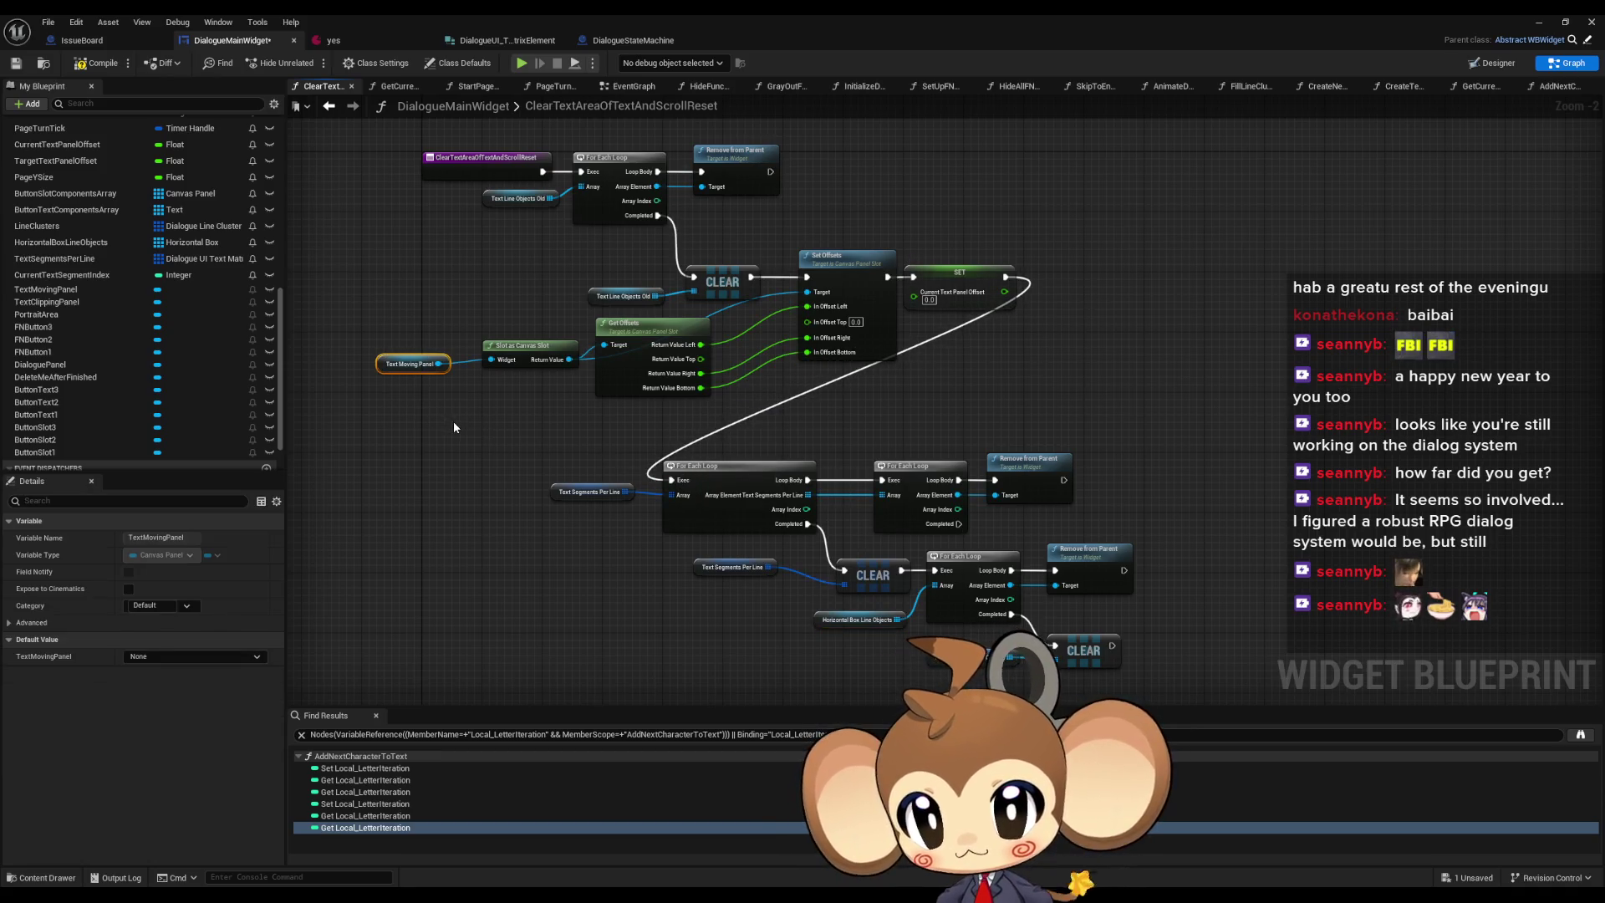
{"action": "left_click", "coordinate": [459, 426]}
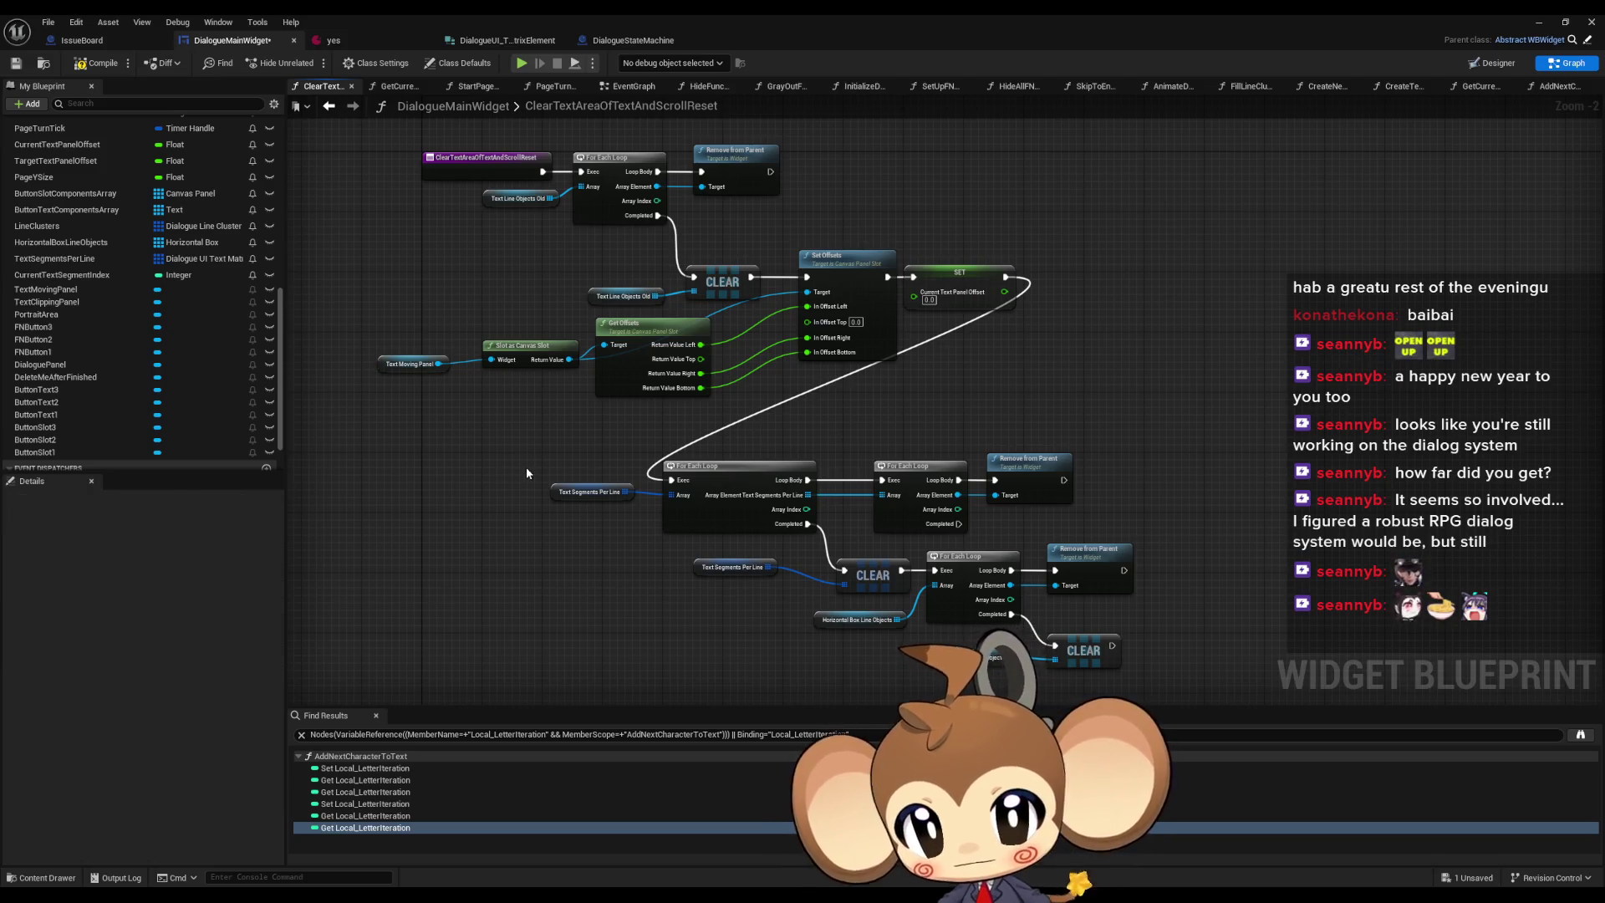
{"action": "left_click", "coordinate": [1542, 22]}
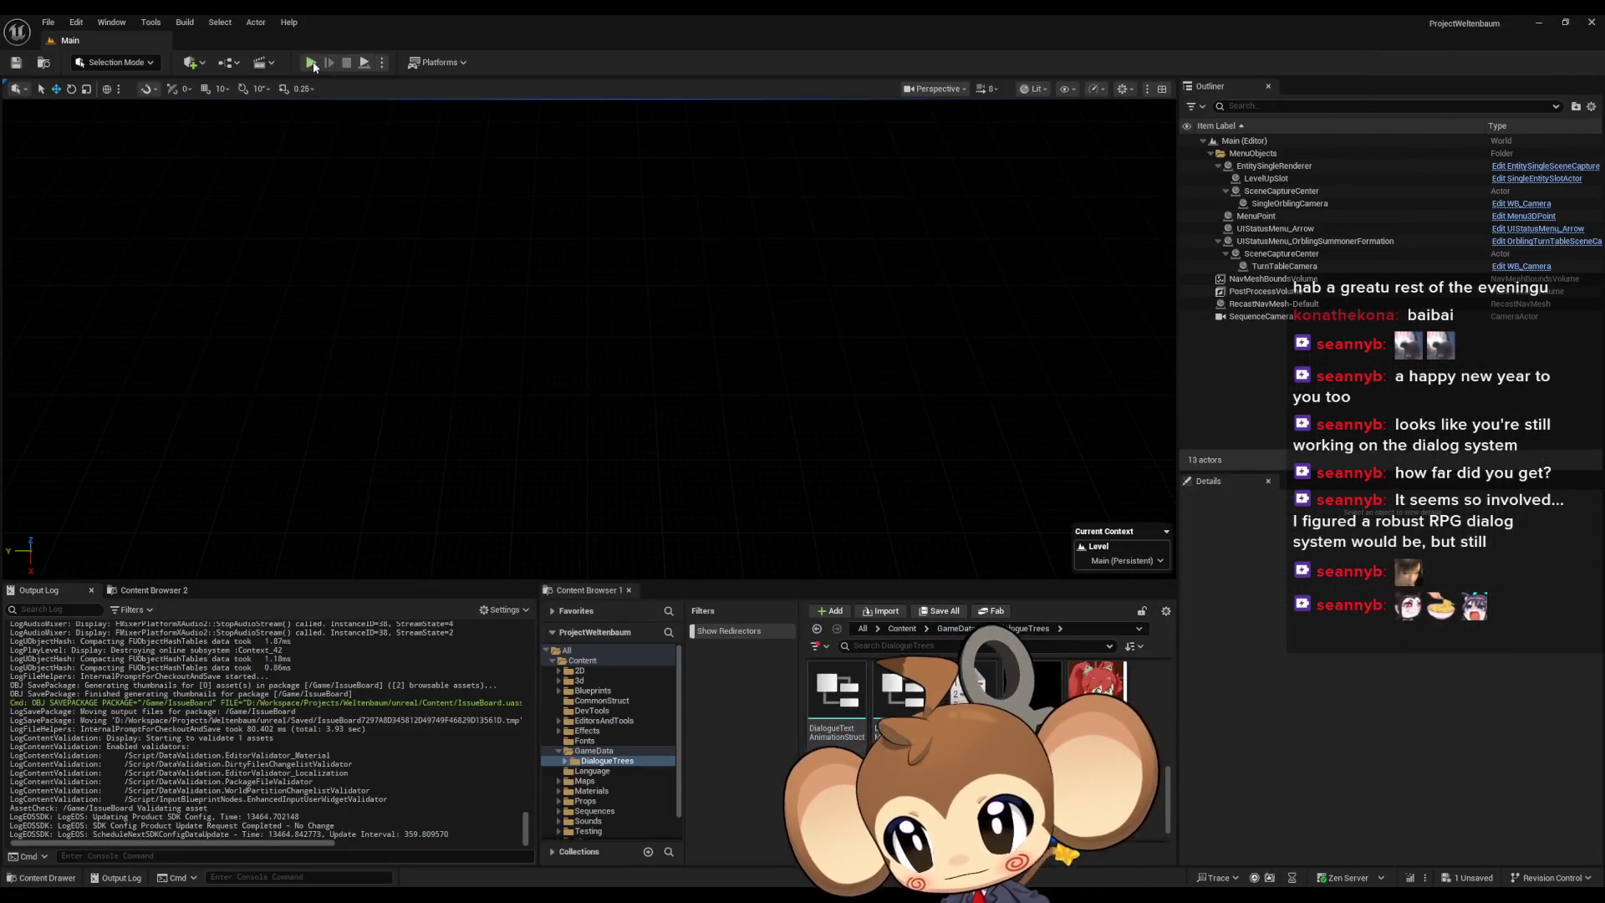
- Run a quick play test, then set LettersPerTick to 3 in the yes dialogue data asset
{"action": "key", "text": "alt+p"}
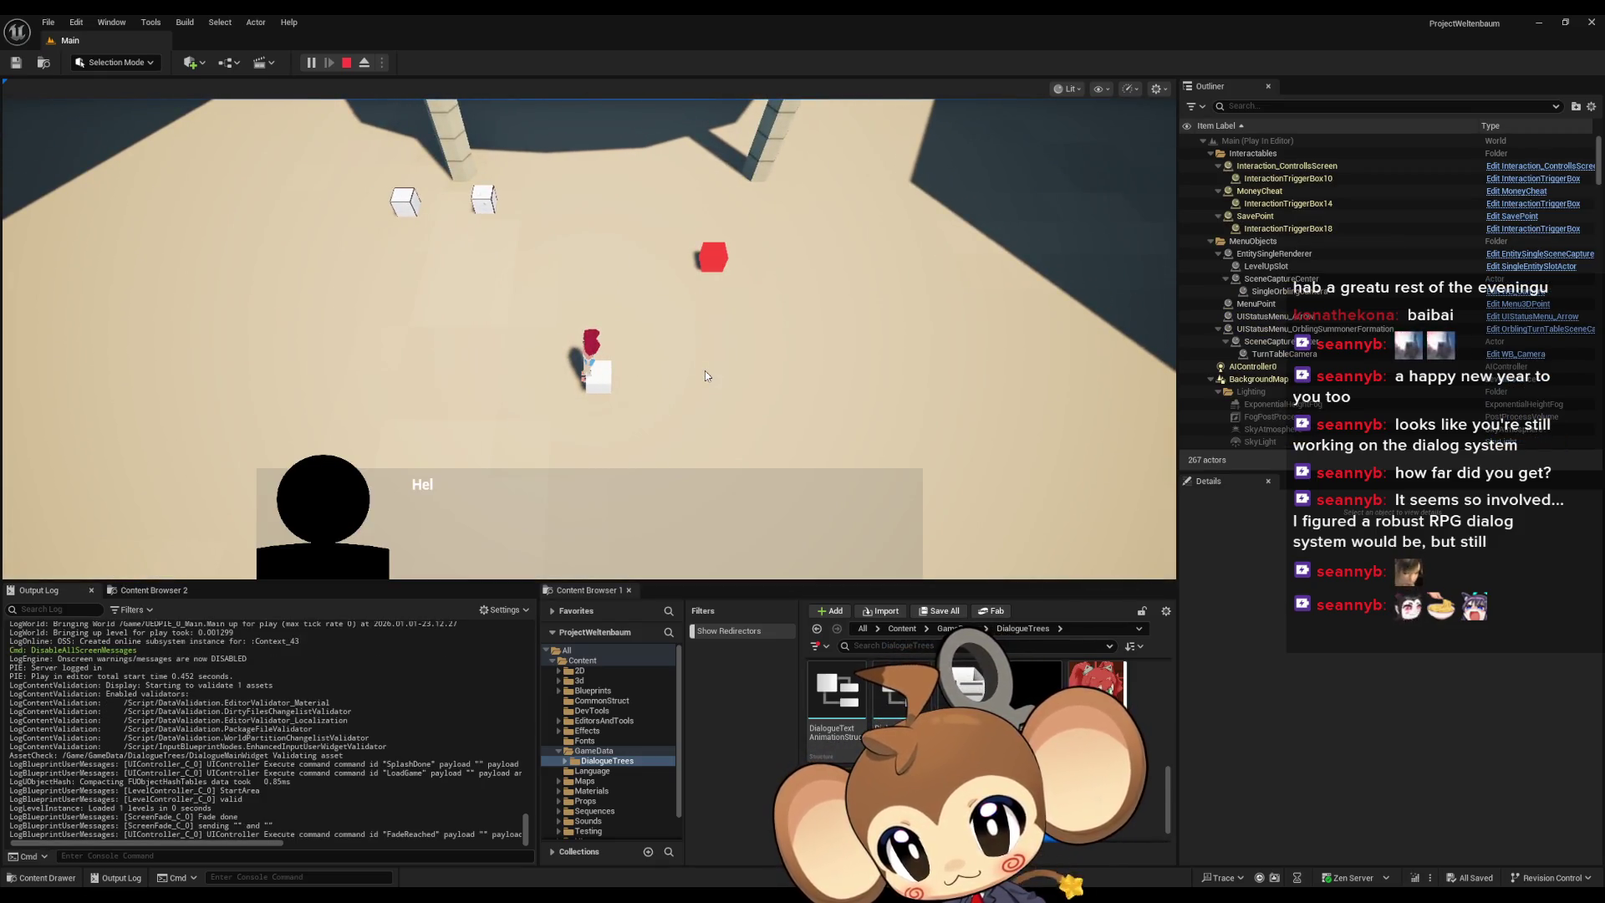
{"action": "left_click", "coordinate": [350, 64]}
{"action": "mouse_move", "coordinate": [514, 896]}
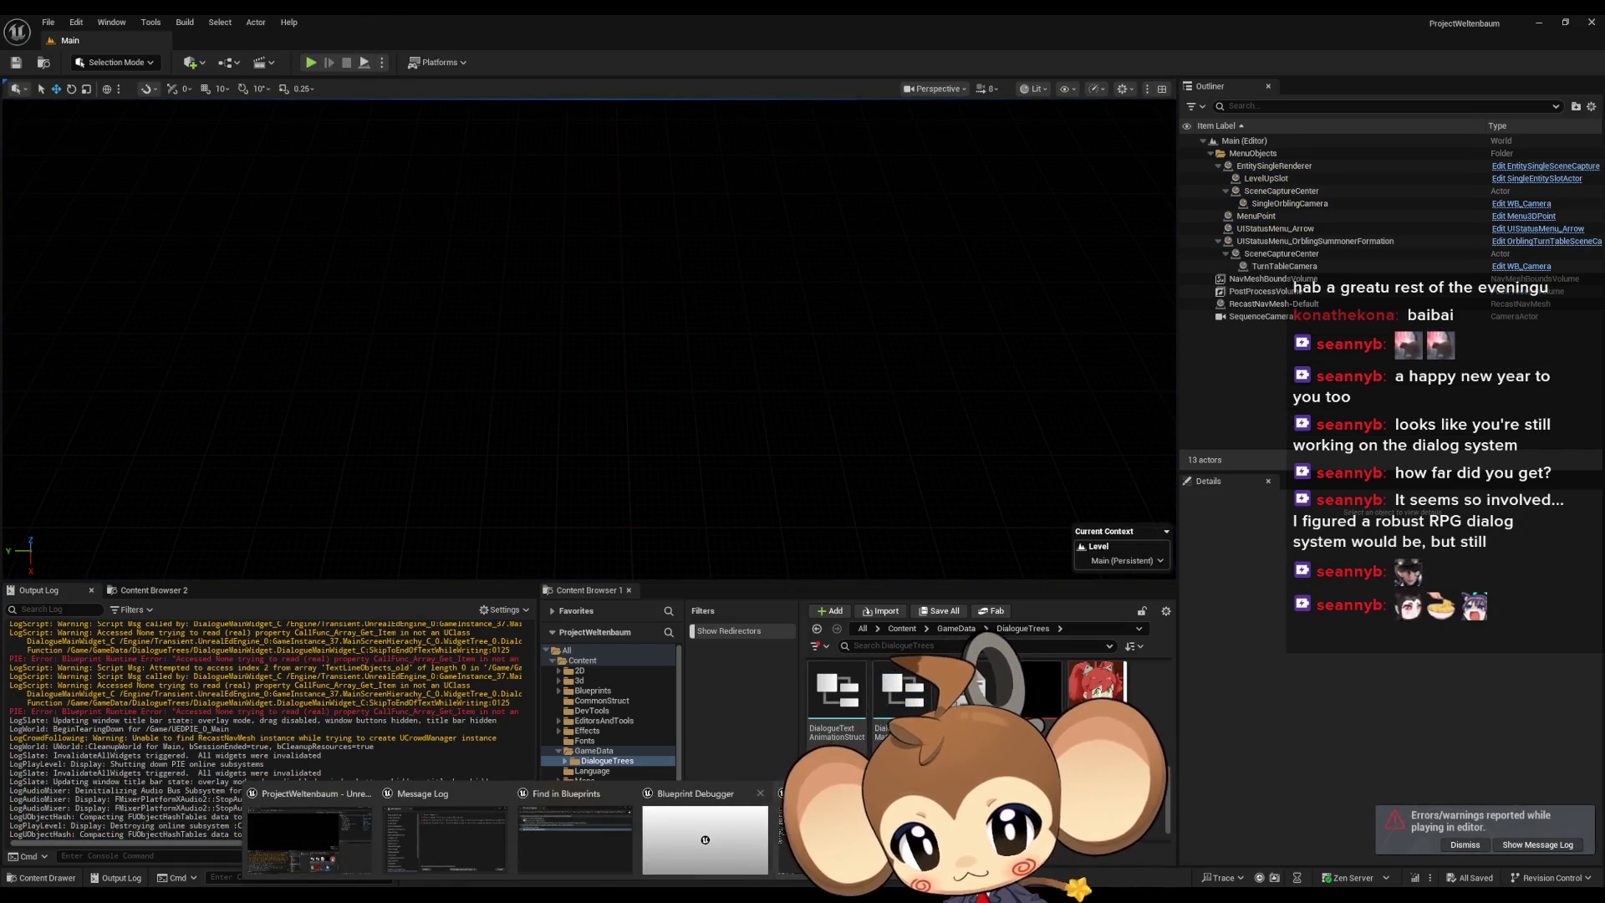
{"action": "left_click", "coordinate": [840, 836]}
{"action": "left_click", "coordinate": [339, 45]}
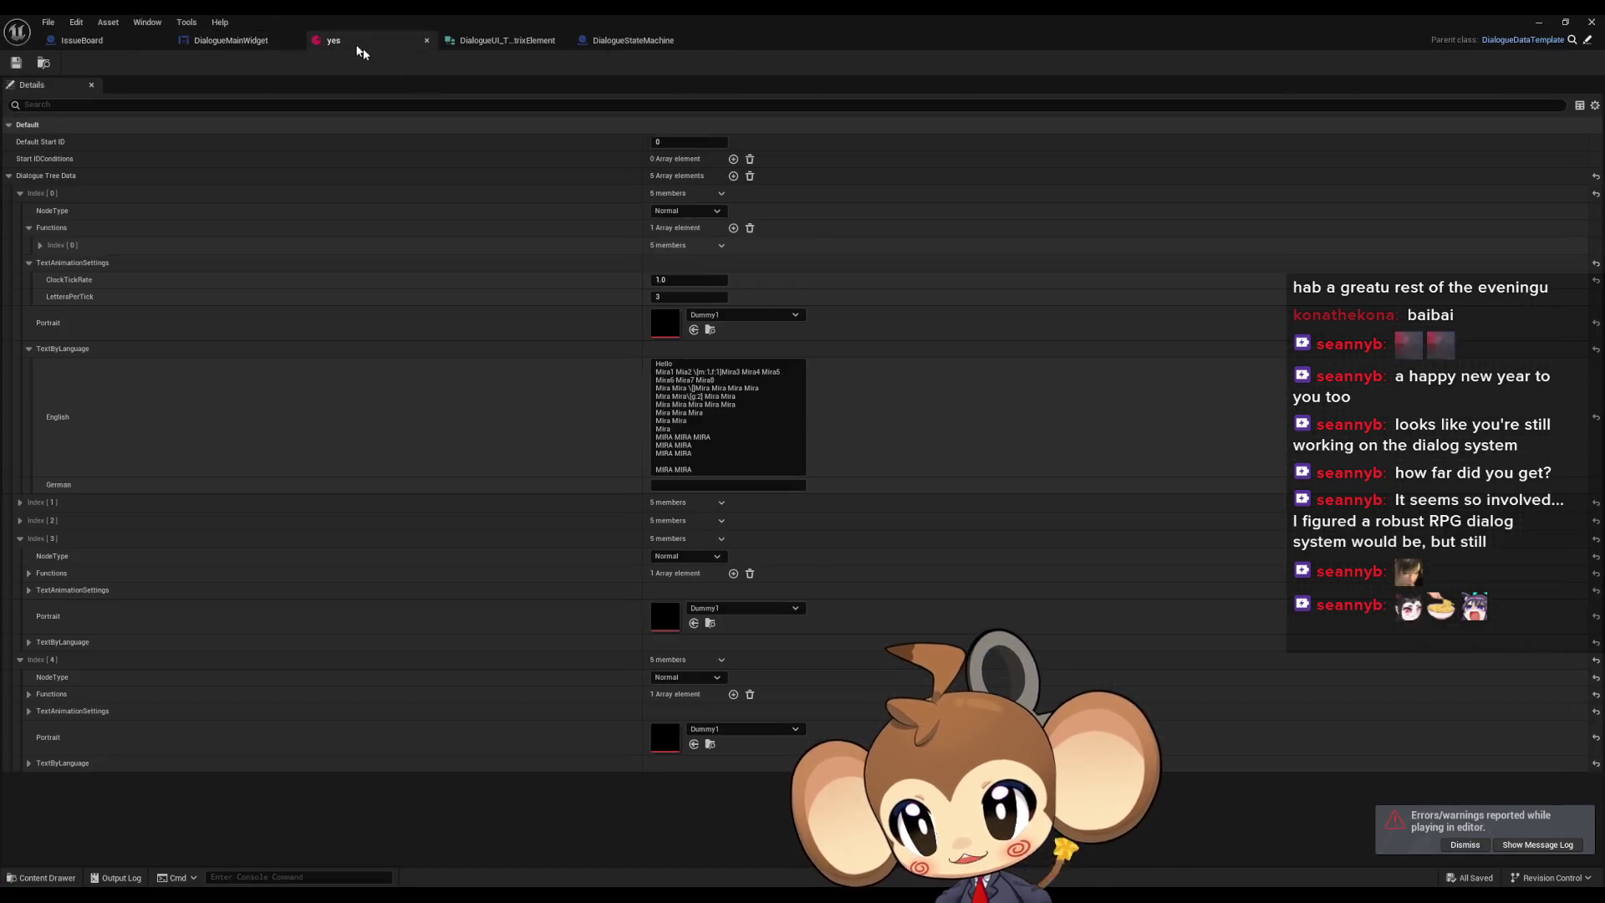
{"action": "left_click", "coordinate": [669, 296]}
{"action": "type", "text": "0"}
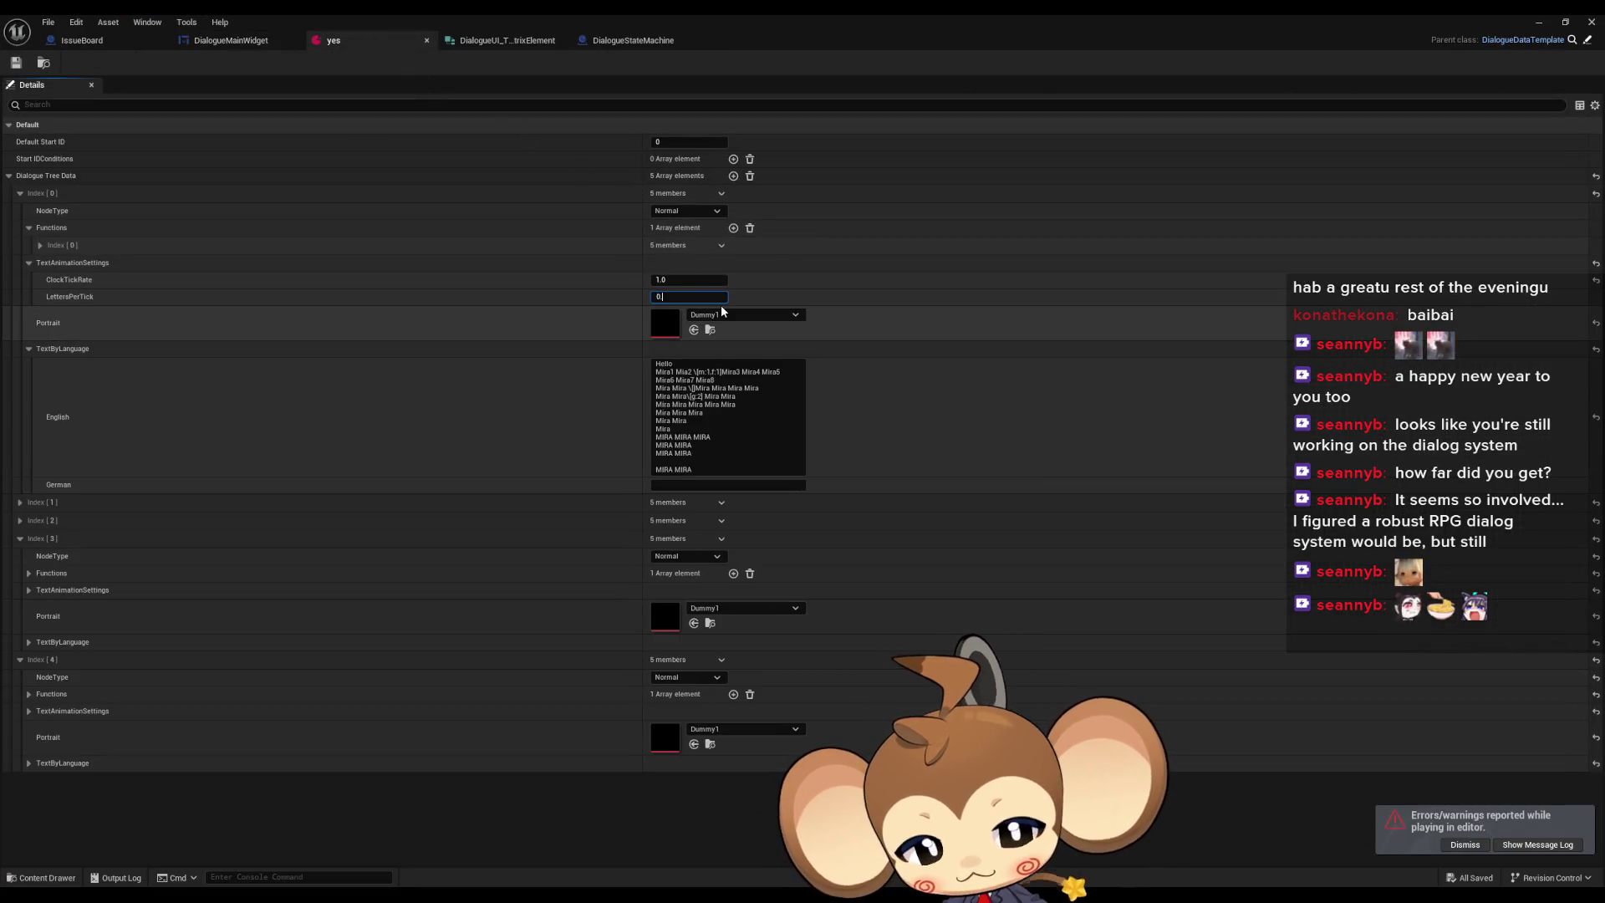
{"action": "type", "text": "3"}
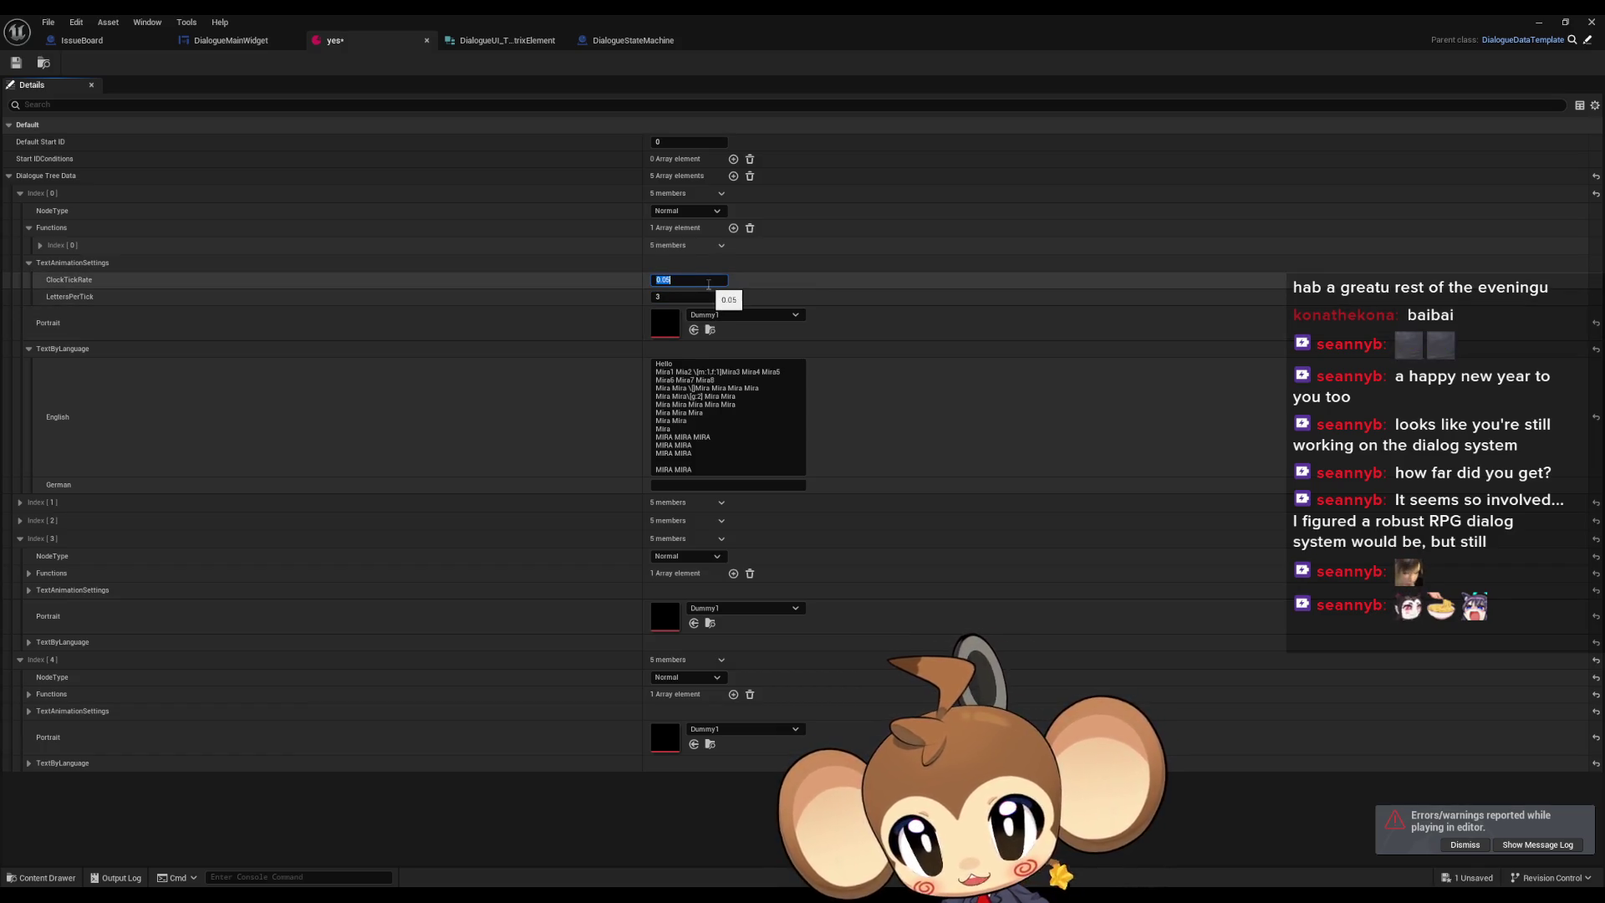
- Play-test again, load the saved game, choose Option 1, then stop and return to the asset
{"action": "key", "text": "alt+p"}
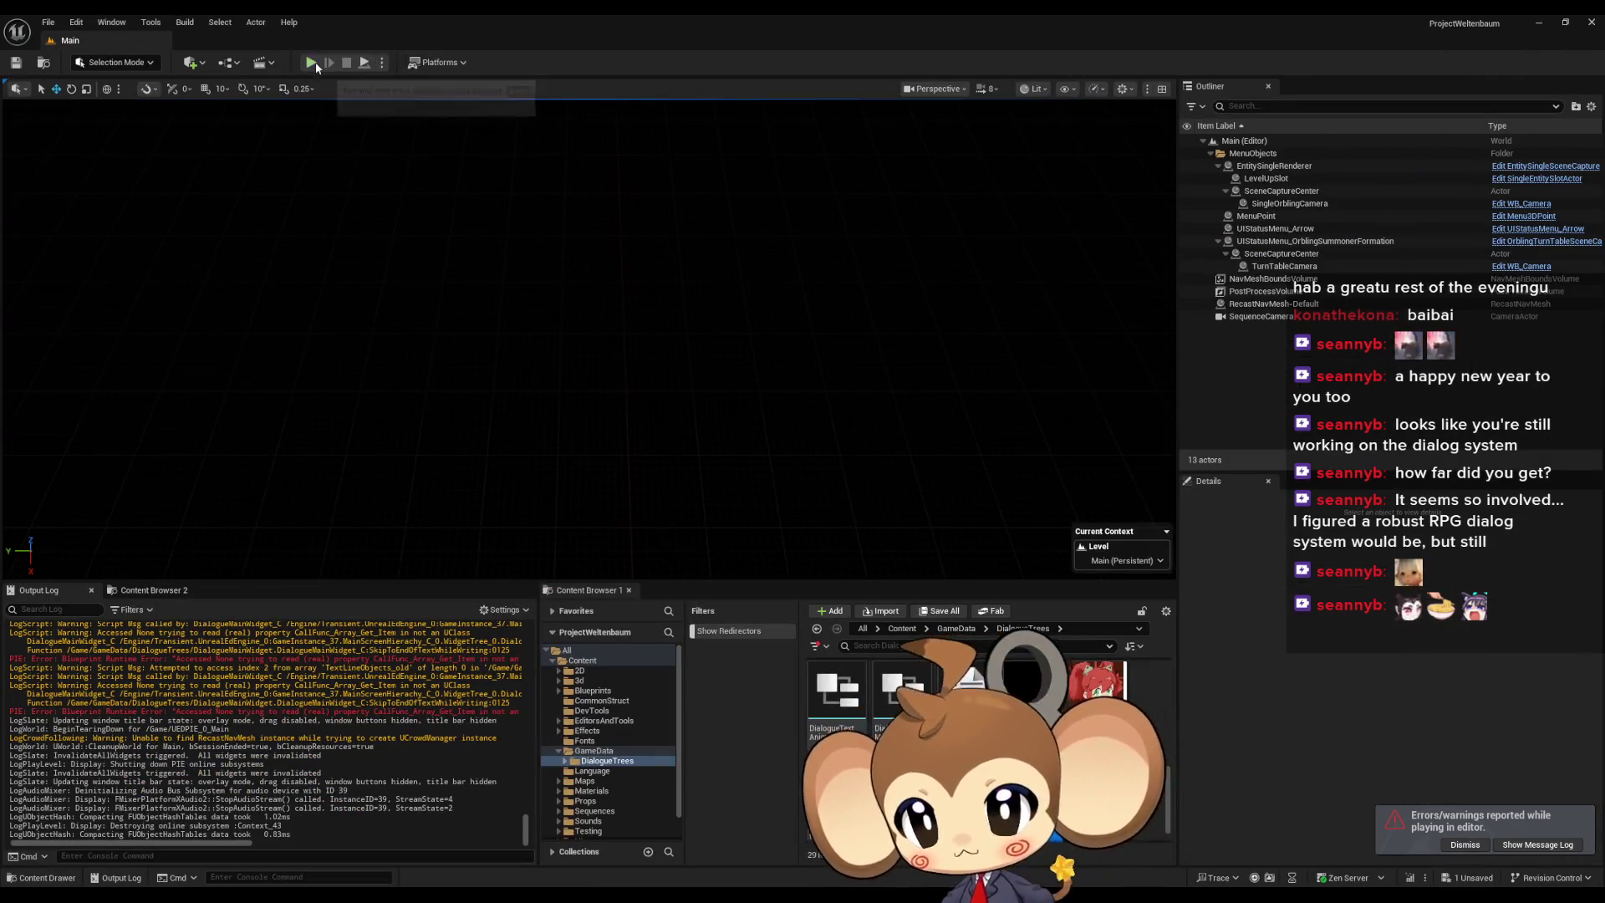
{"action": "left_click", "coordinate": [265, 494]}
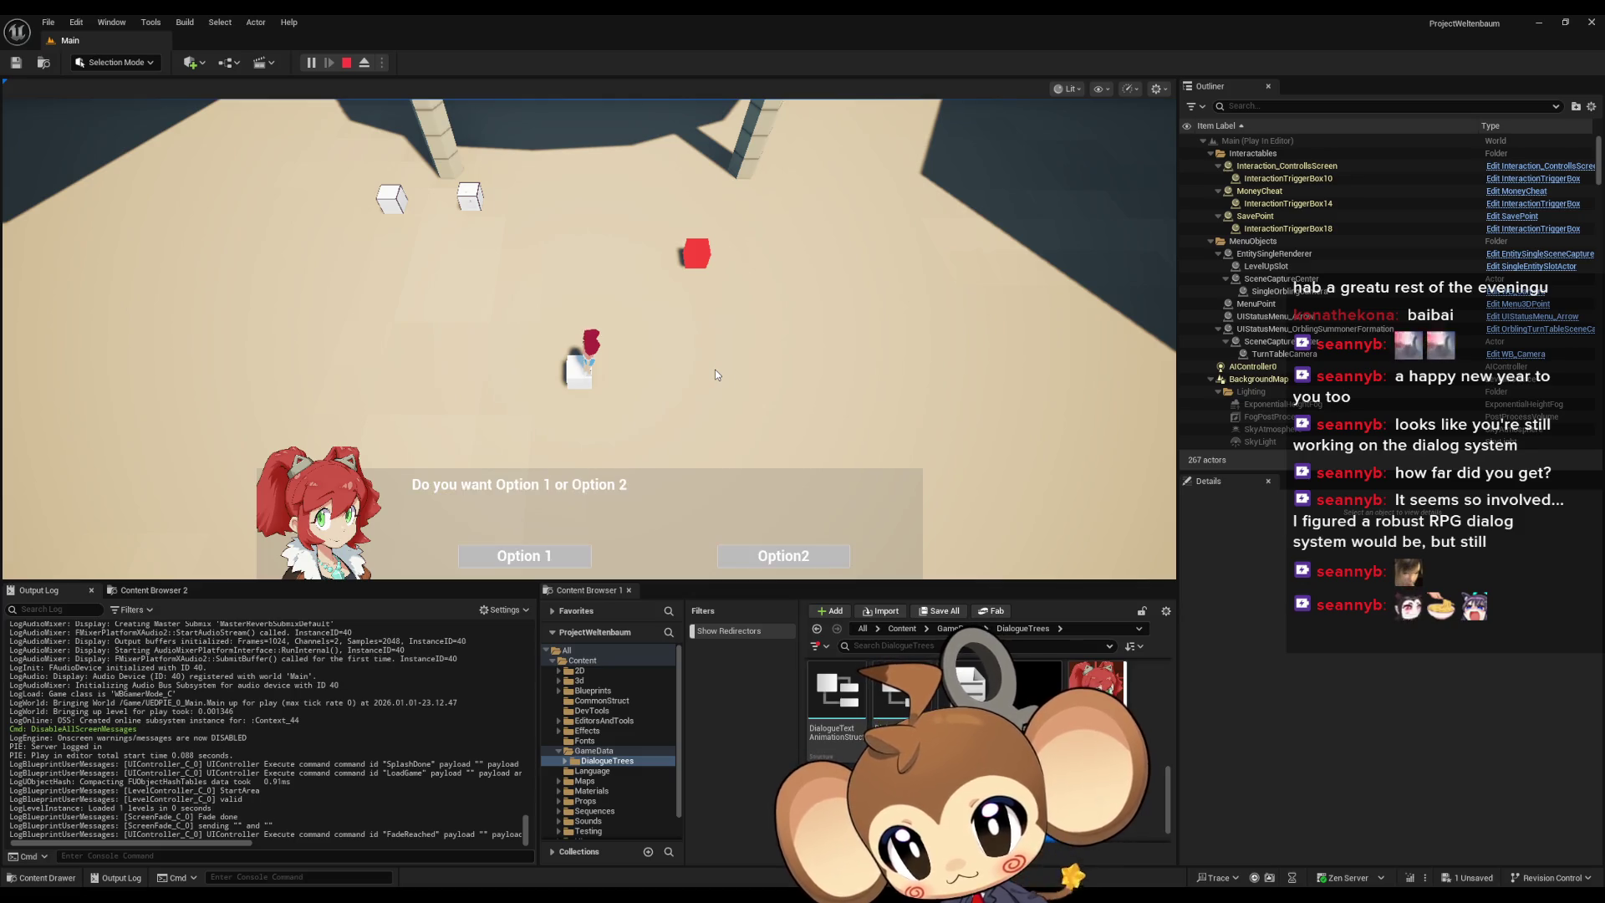
{"action": "left_click", "coordinate": [533, 559]}
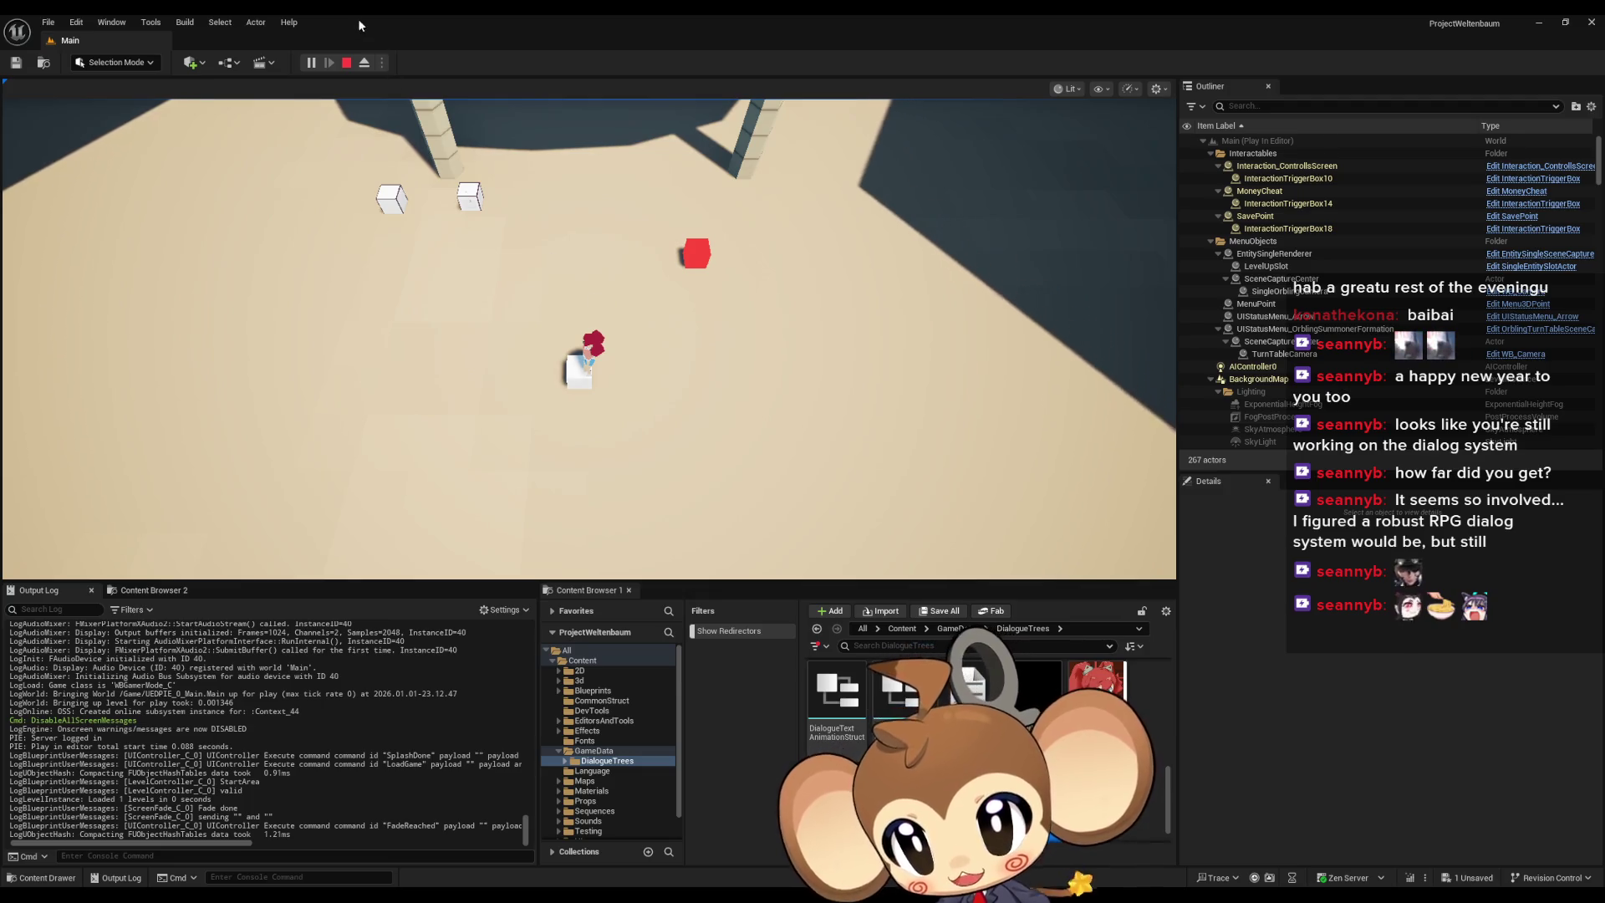
{"action": "left_click", "coordinate": [348, 62]}
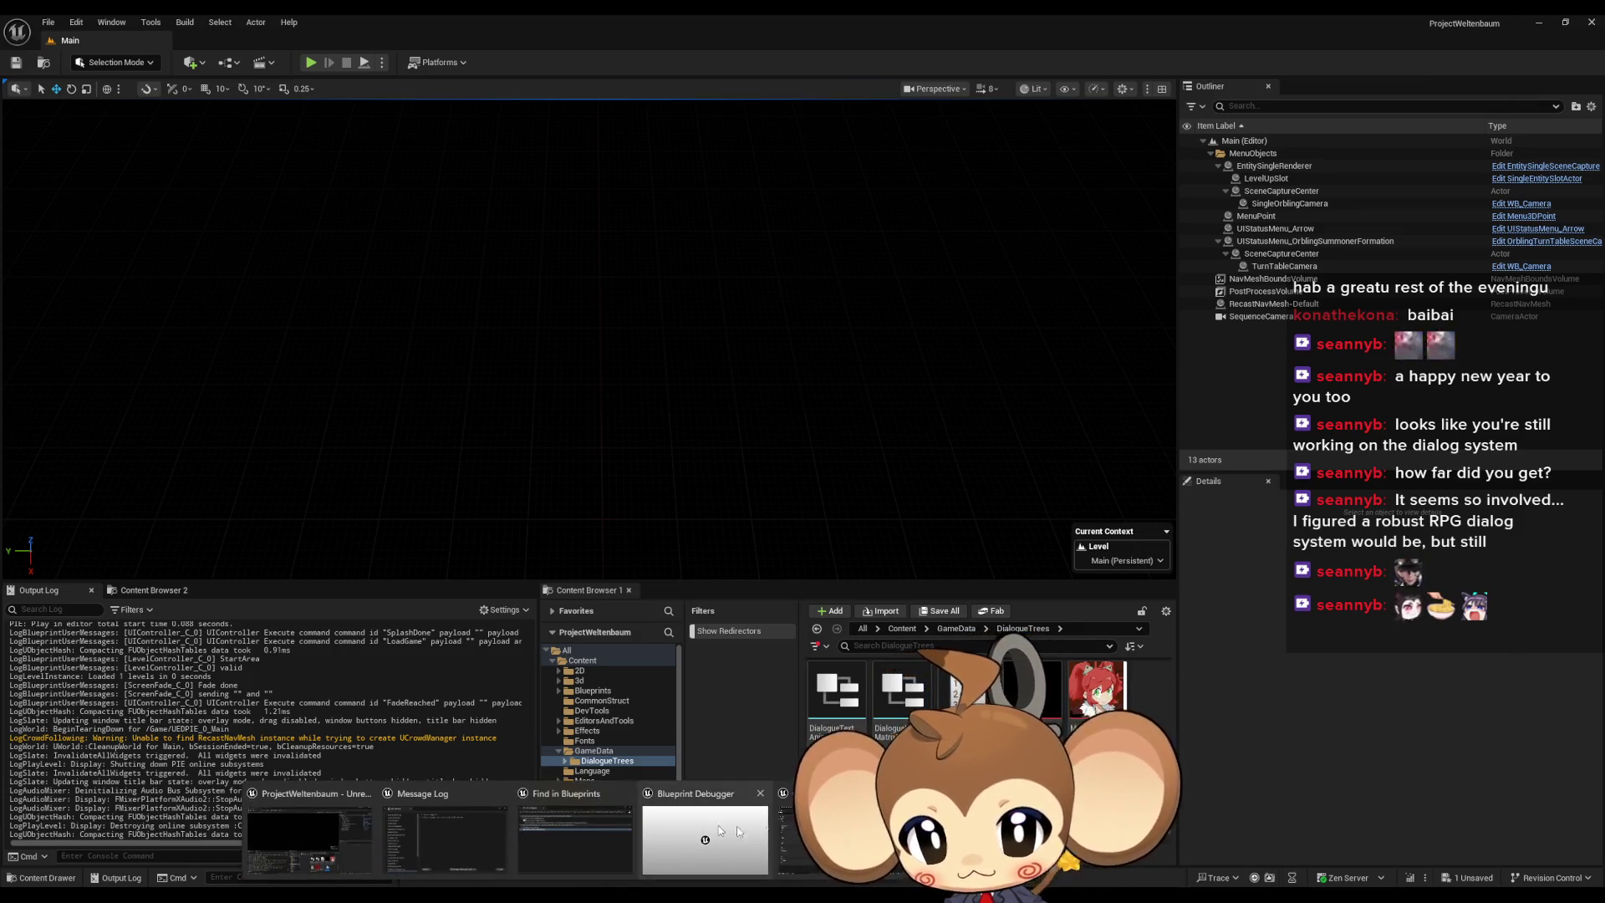
{"action": "left_click", "coordinate": [719, 825]}
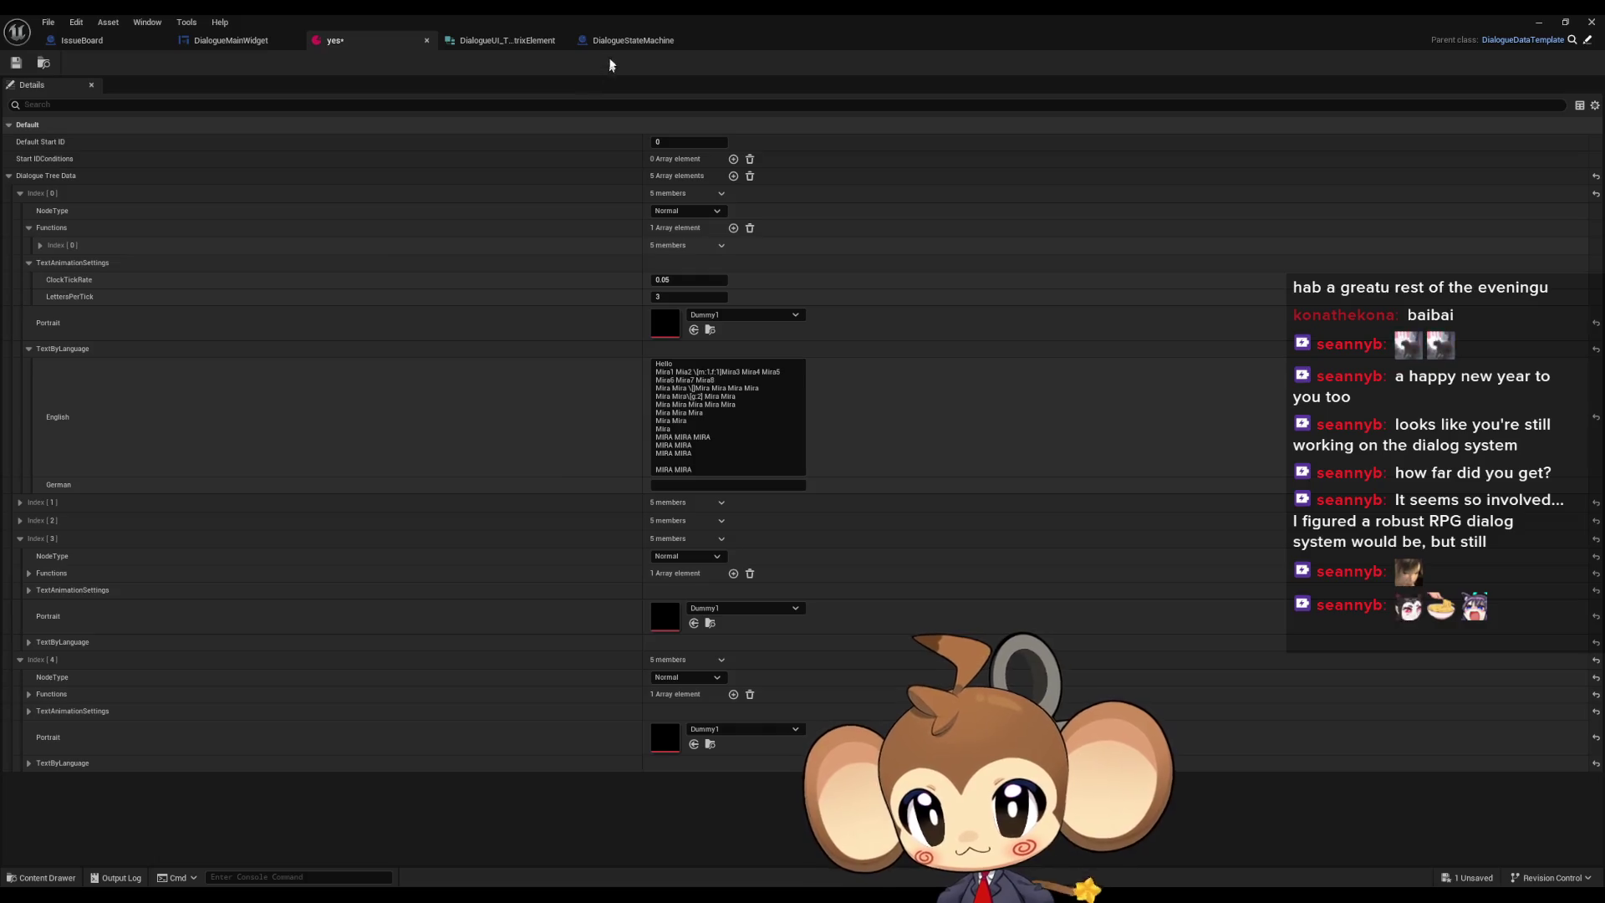
- Glance at DialogueStateMachine, then return to DialogueMainWidget's ClearTextAreaOfTextAndScrollReset graph
{"action": "left_click", "coordinate": [638, 46]}
{"action": "scroll", "coordinate": [783, 477], "scroll_direction": "down", "scroll_amount": 3}
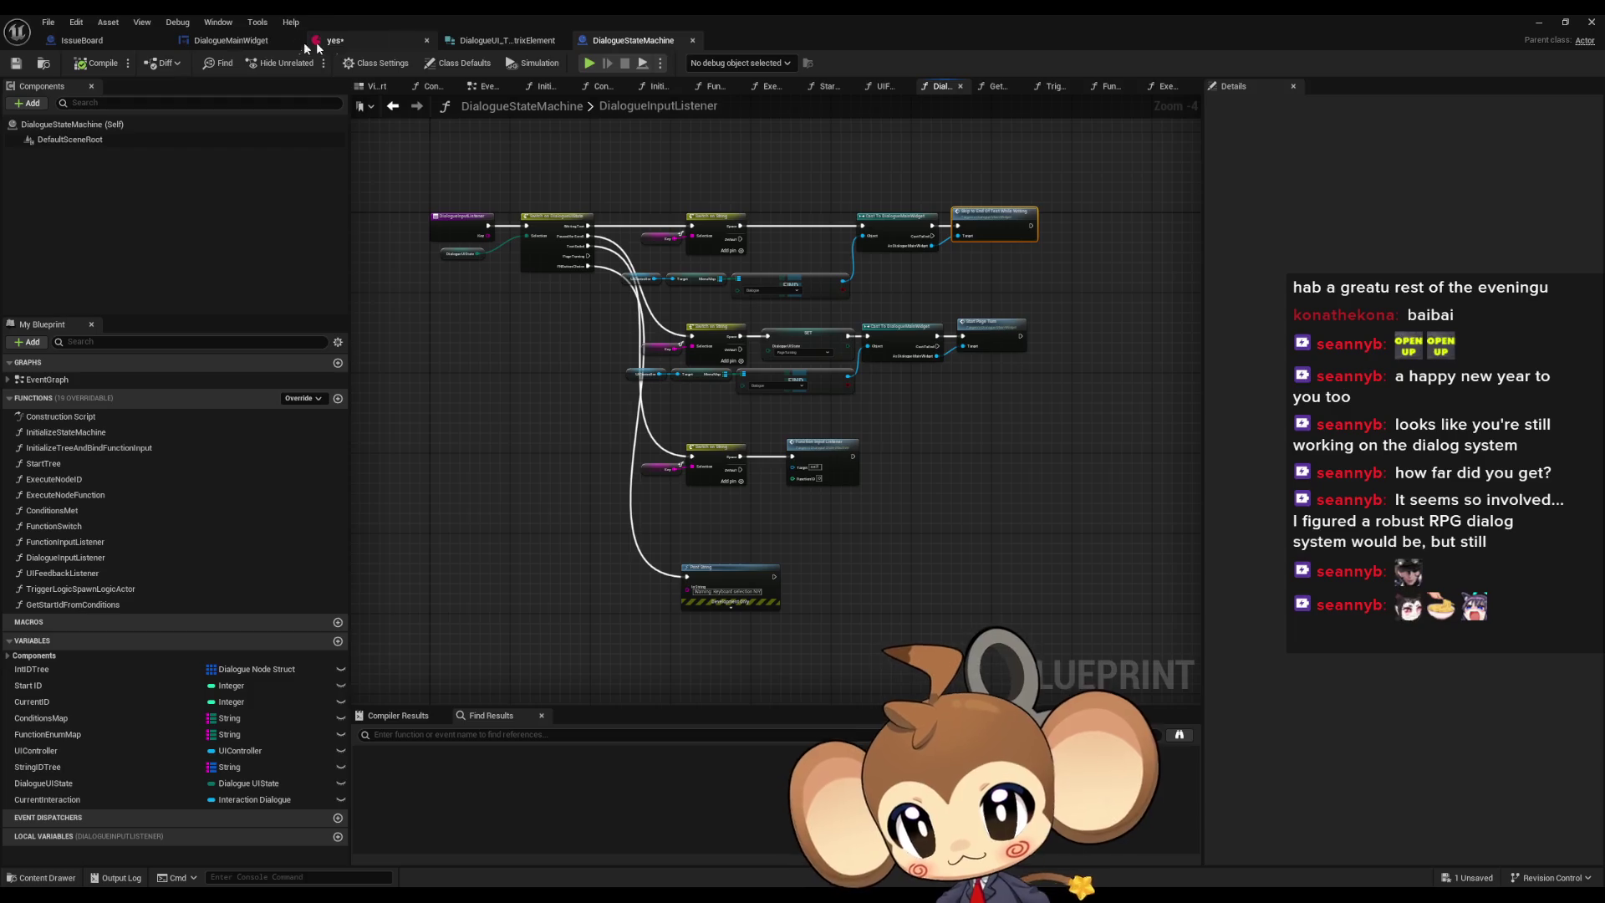
{"action": "left_click", "coordinate": [246, 41]}
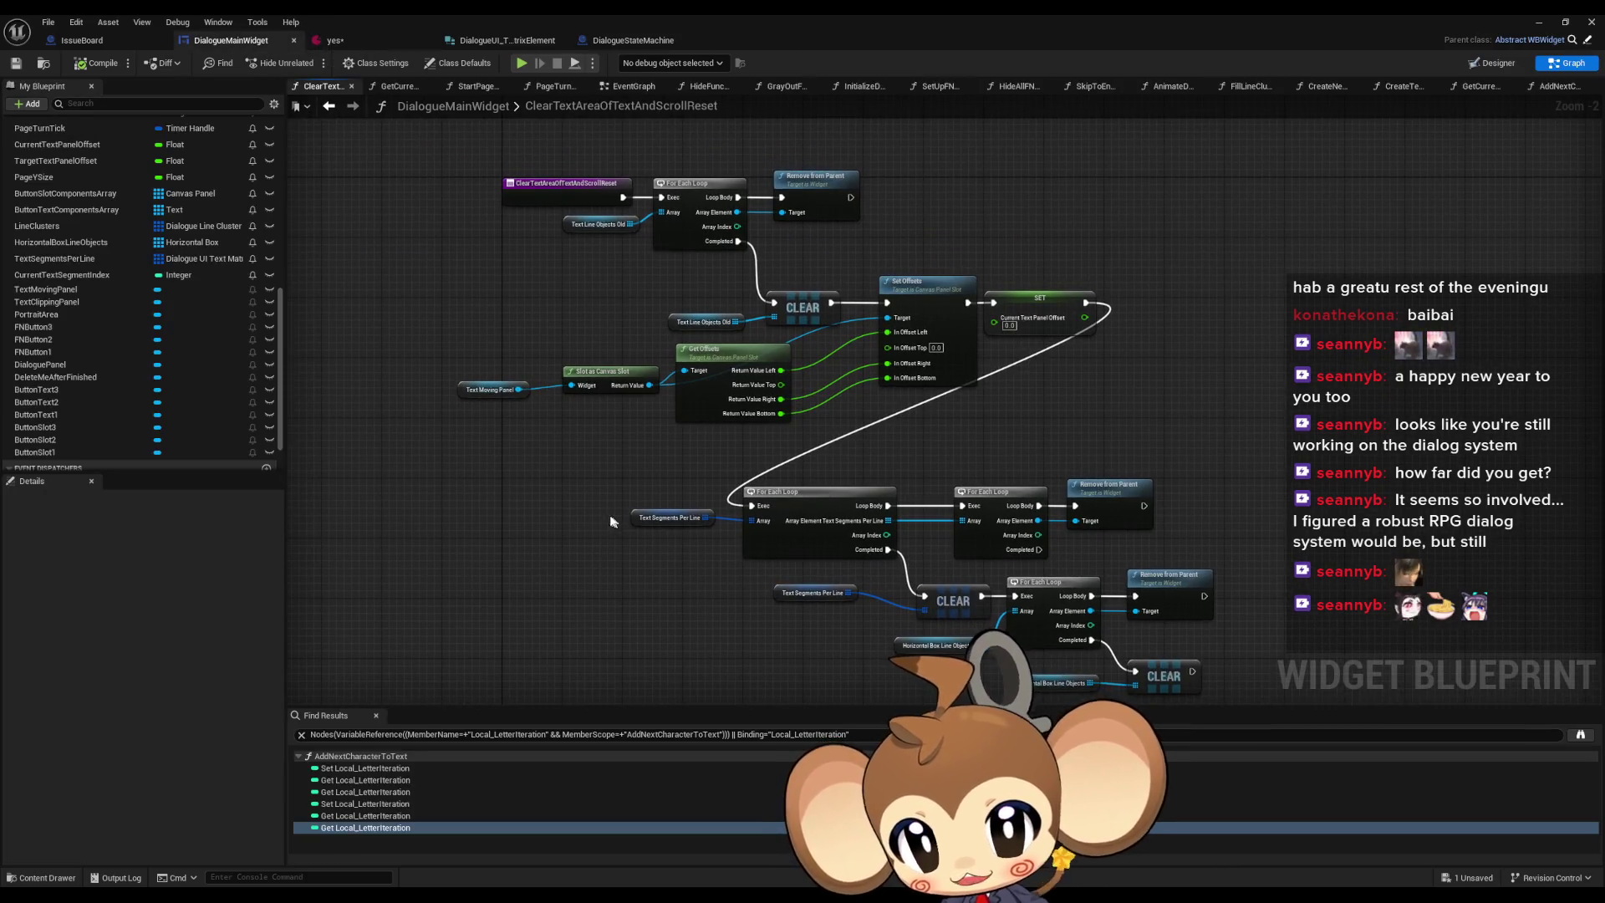
{"action": "scroll", "coordinate": [87, 247], "scroll_direction": "up", "scroll_amount": 3}
{"action": "scroll", "coordinate": [97, 260], "scroll_direction": "up", "scroll_amount": 5}
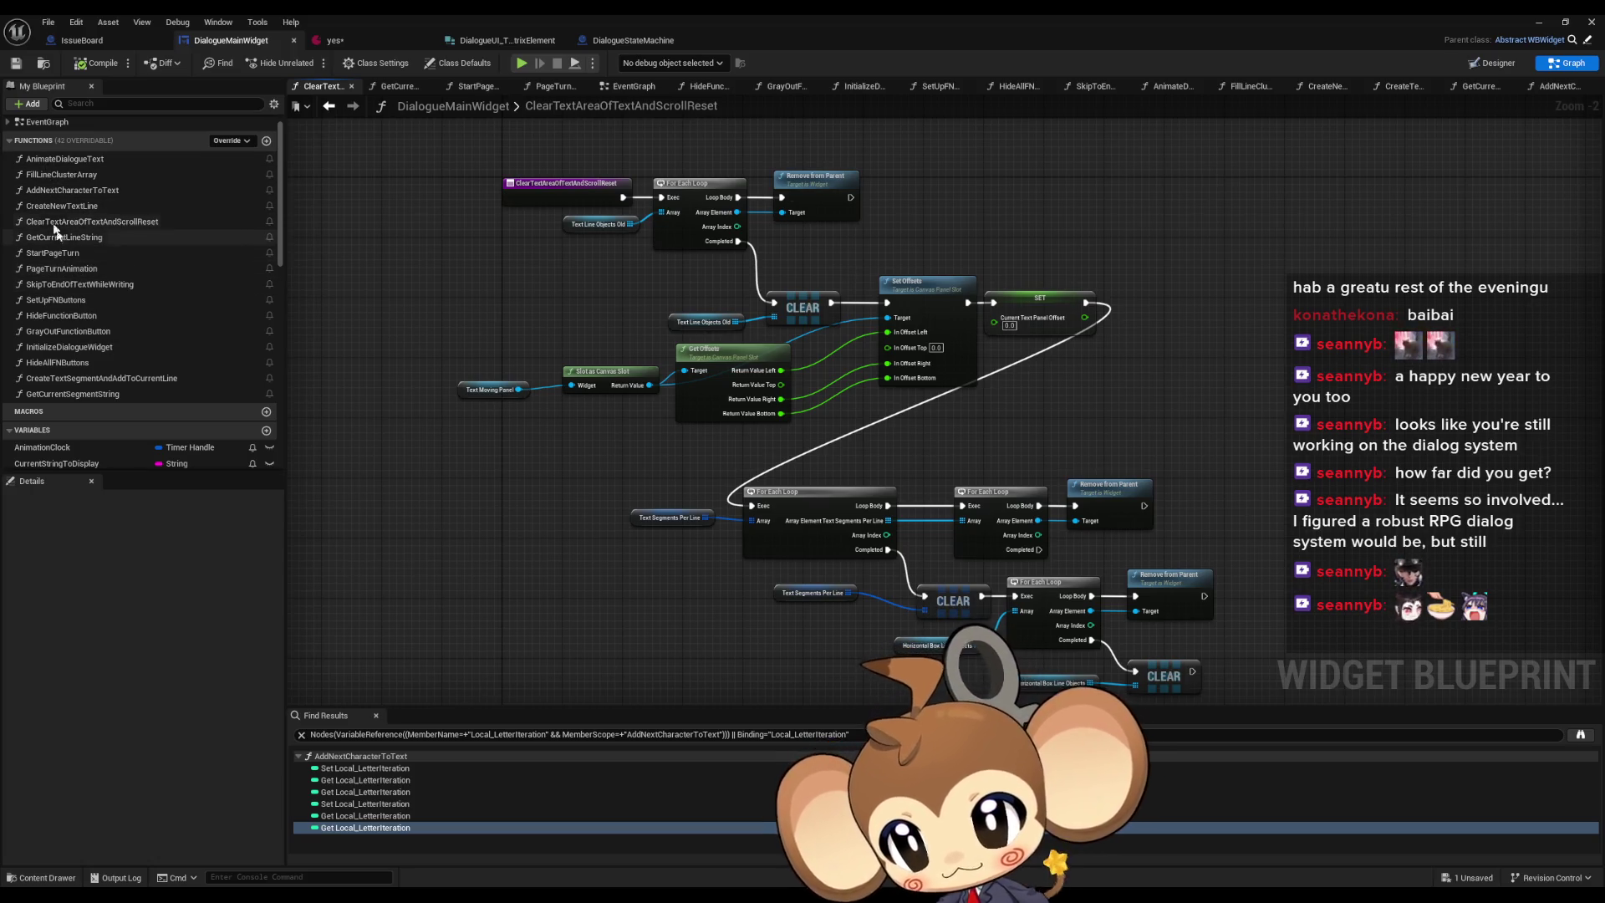
- Select the three SET reset nodes in AddNextCharacterToText for copying into SkipToEndOfTextWhileWriting
{"action": "double_click", "coordinate": [92, 285]}
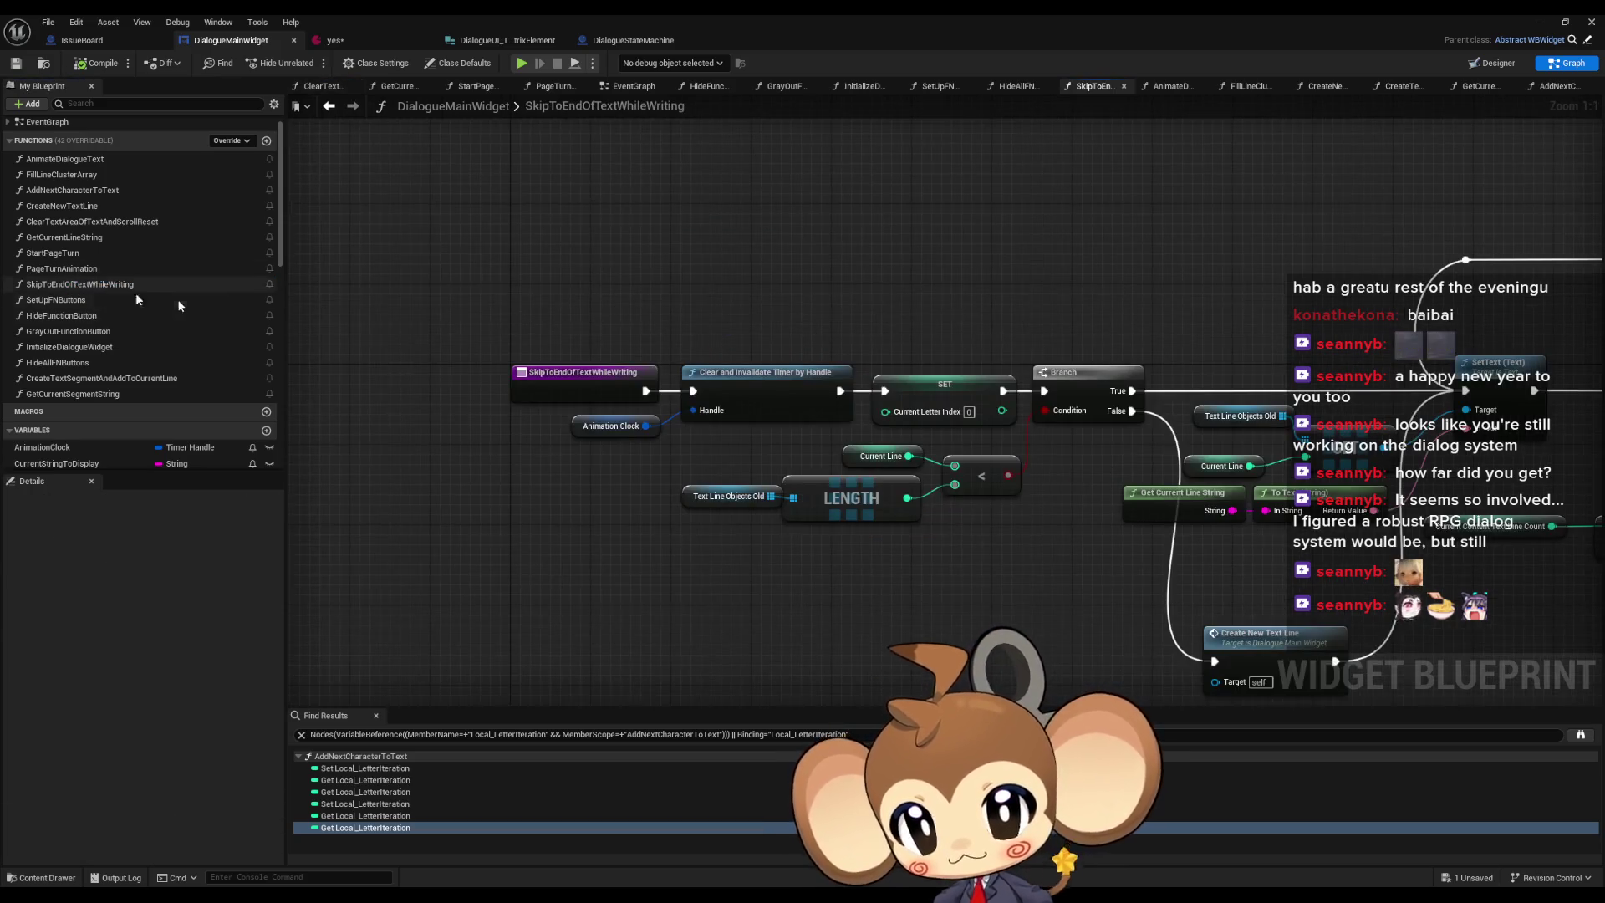
{"action": "left_click", "coordinate": [840, 359]}
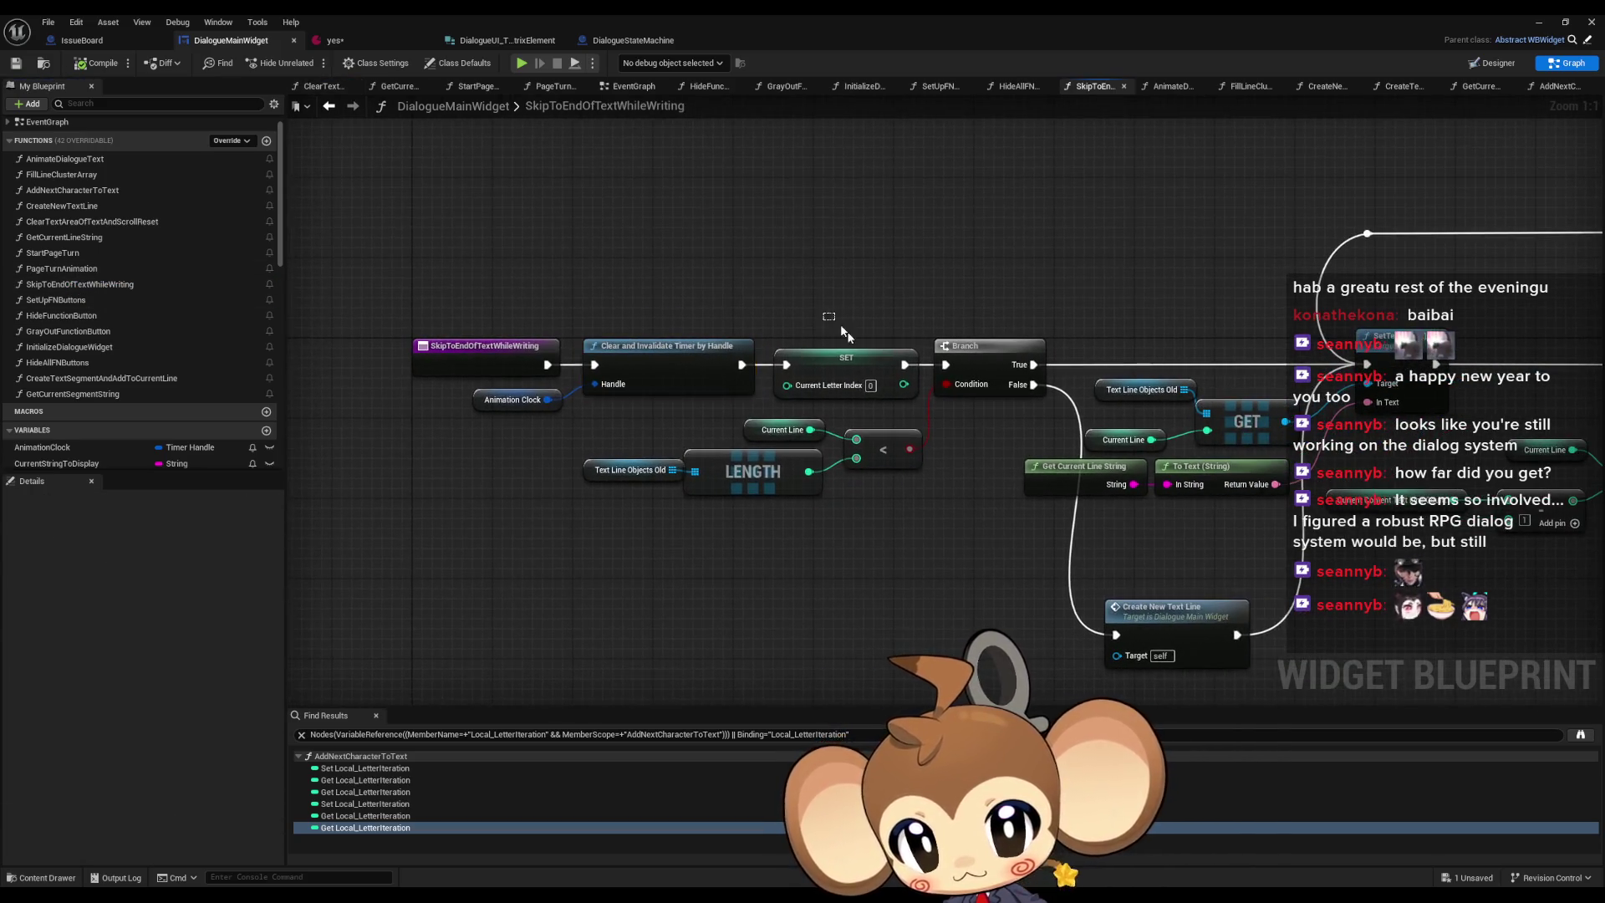
{"action": "mouse_move", "coordinate": [869, 454]}
{"action": "left_mouse_down"}
{"action": "mouse_move", "coordinate": [250, 418]}
{"action": "mouse_move", "coordinate": [424, 406]}
{"action": "left_mouse_up"}
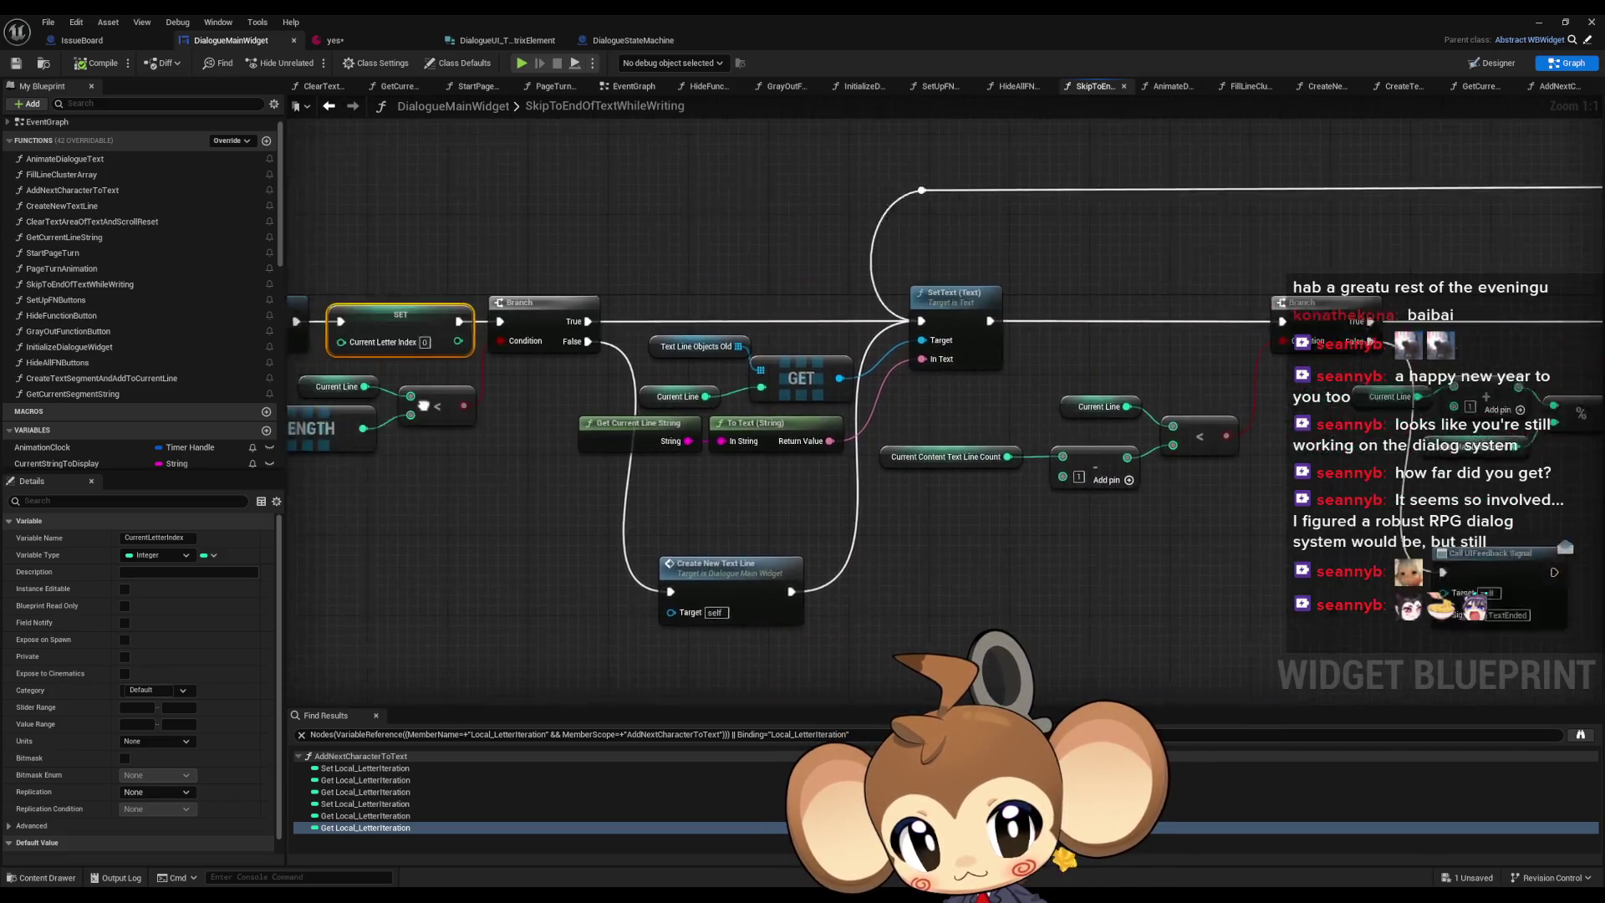
{"action": "double_click", "coordinate": [72, 190]}
{"action": "scroll", "coordinate": [711, 385], "scroll_direction": "up", "scroll_amount": 4}
{"action": "left_click_drag", "start_coordinate": [623, 448], "coordinate": [860, 503]}
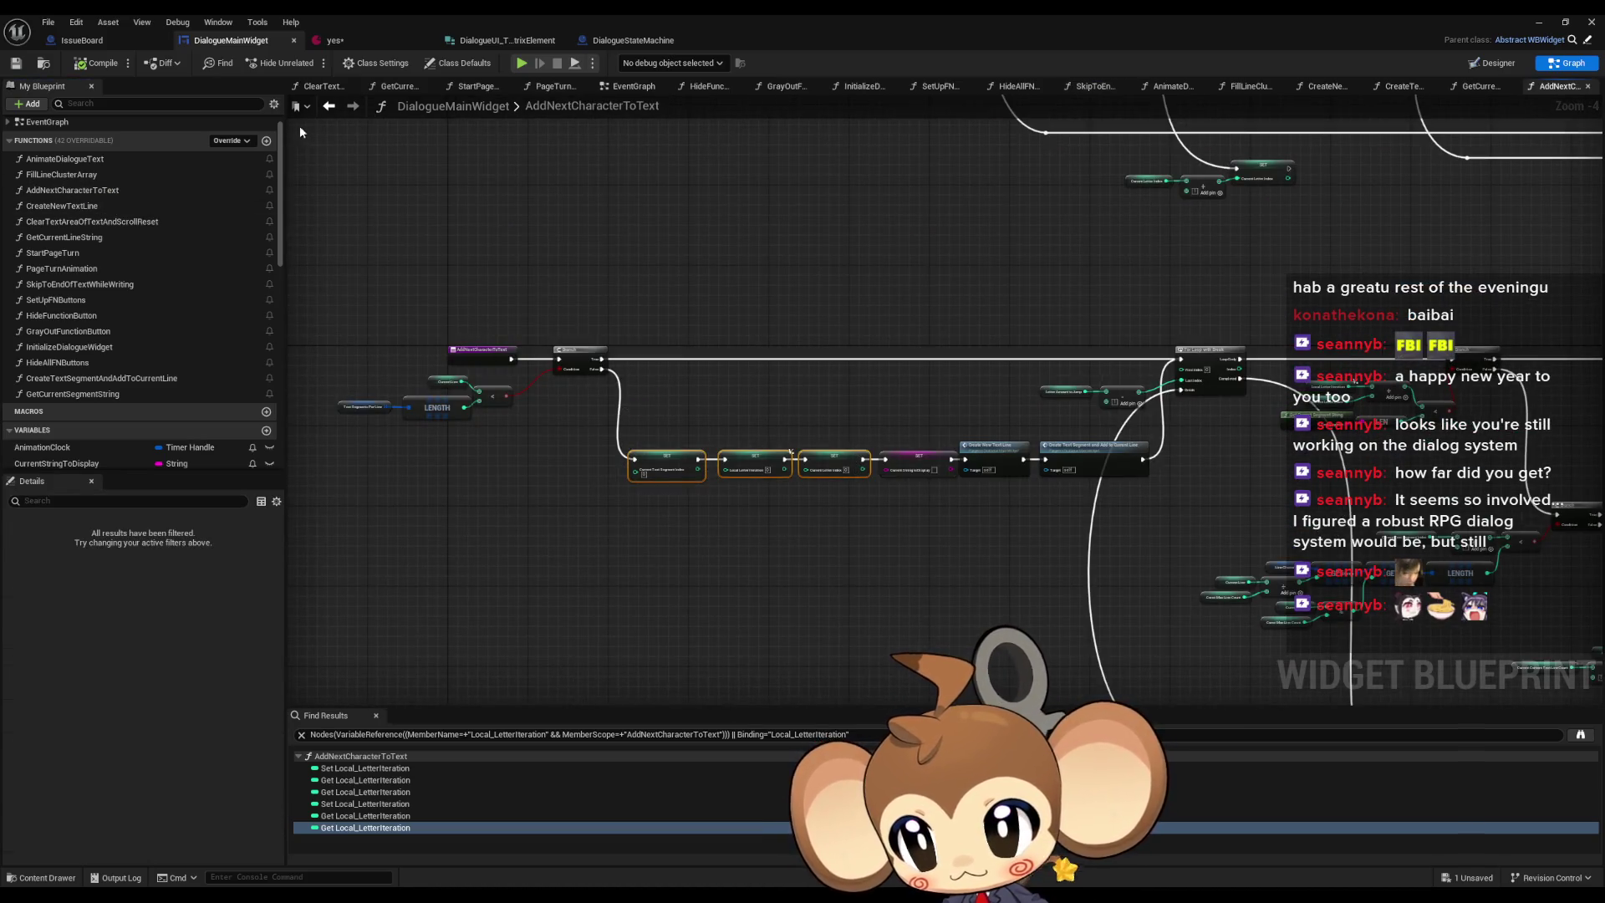
{"action": "left_click", "coordinate": [330, 107]}
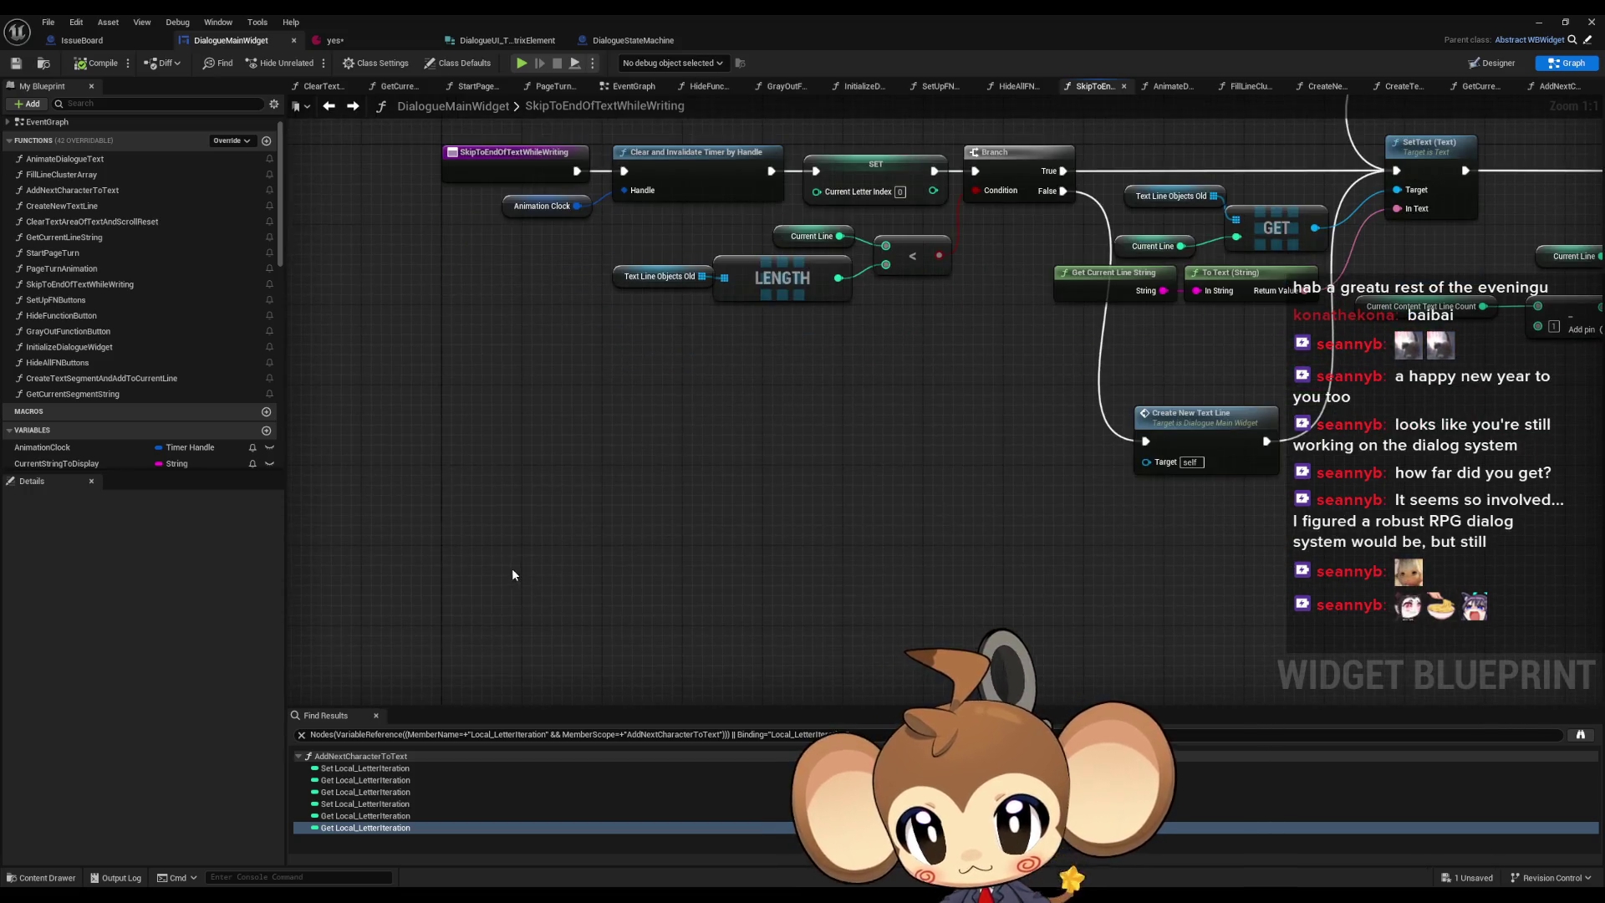
- Paste the reset SETs and timer-clearing nodes, drop Local Letter Iteration, and chain timer clearing into the index SETs
{"action": "left_click_drag", "start_coordinate": [586, 533], "coordinate": [585, 423]}
{"action": "key", "text": "ctrl+v"}
{"action": "scroll", "coordinate": [585, 480], "scroll_direction": "down", "scroll_amount": 2}
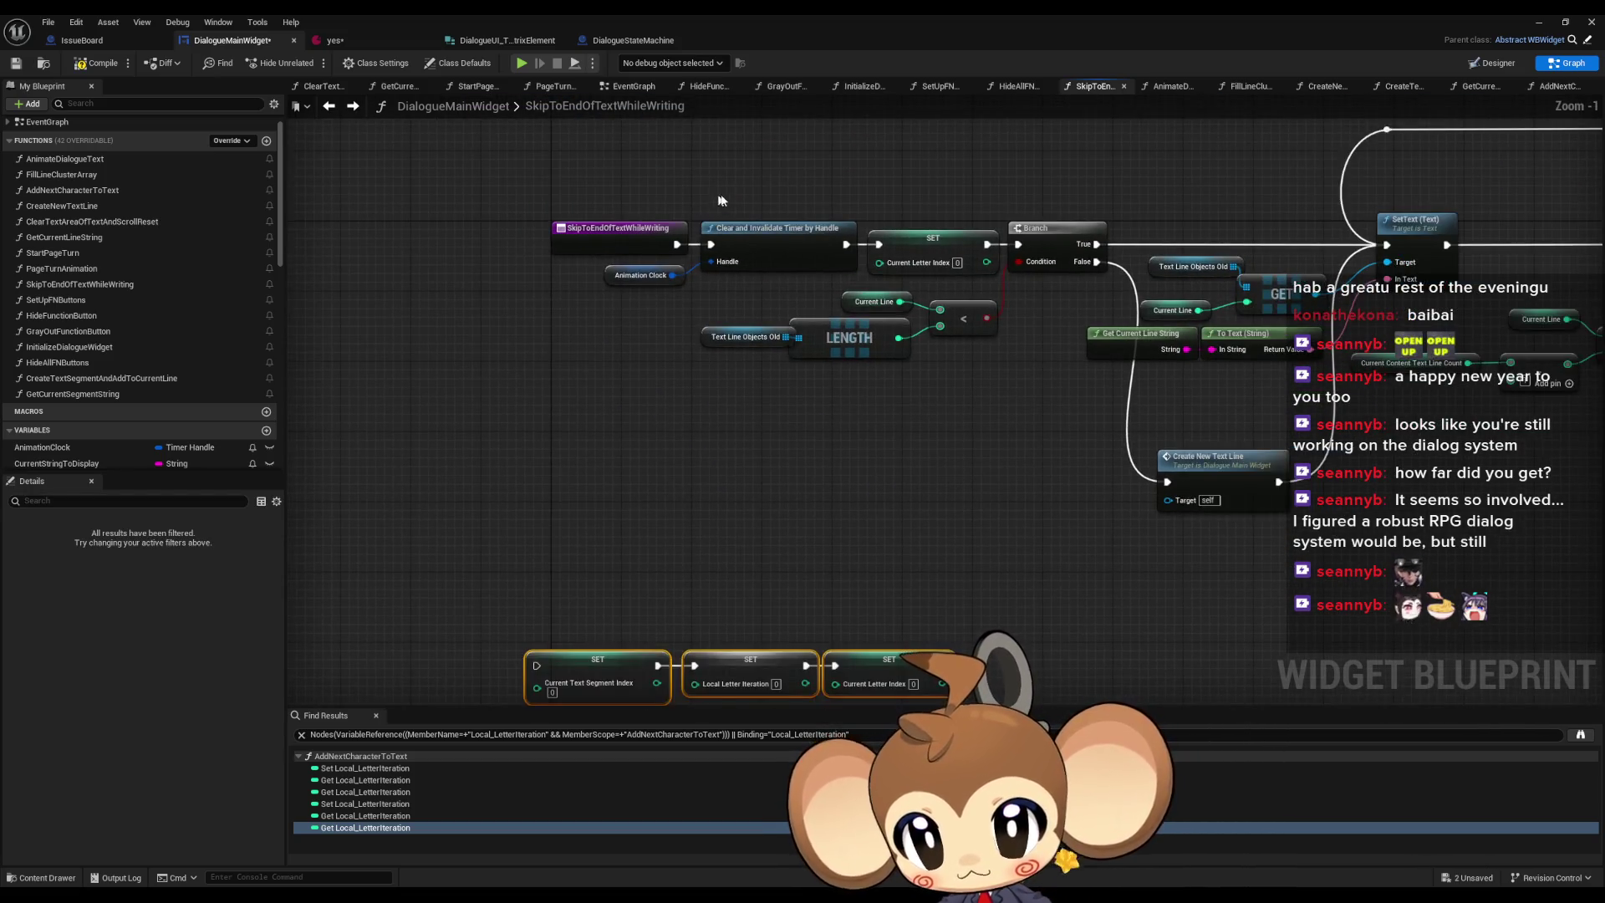
{"action": "key", "text": "ctrl+v"}
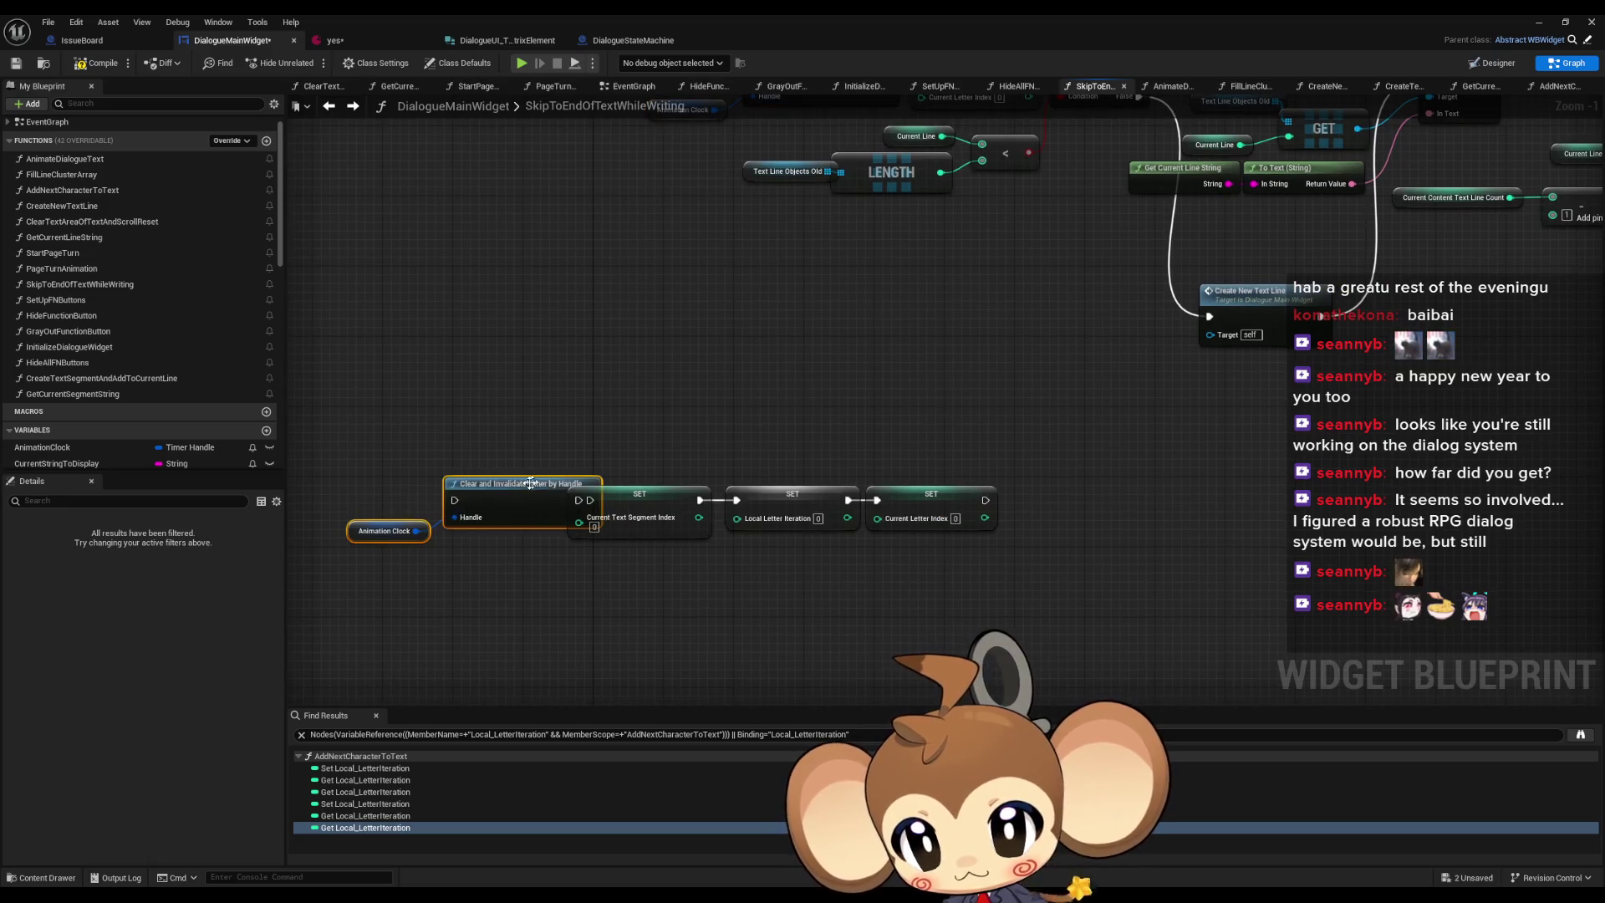
{"action": "left_click_drag", "start_coordinate": [531, 484], "coordinate": [487, 485]}
{"action": "mouse_move", "coordinate": [744, 426]}
{"action": "left_mouse_down"}
{"action": "mouse_move", "coordinate": [861, 535]}
{"action": "mouse_move", "coordinate": [699, 500]}
{"action": "left_mouse_up"}
{"action": "key", "text": "Delete"}
{"action": "left_click_drag", "start_coordinate": [578, 500], "coordinate": [546, 500]}
{"action": "left_click_drag", "start_coordinate": [910, 493], "coordinate": [769, 494]}
{"action": "left_click", "coordinate": [809, 313]}
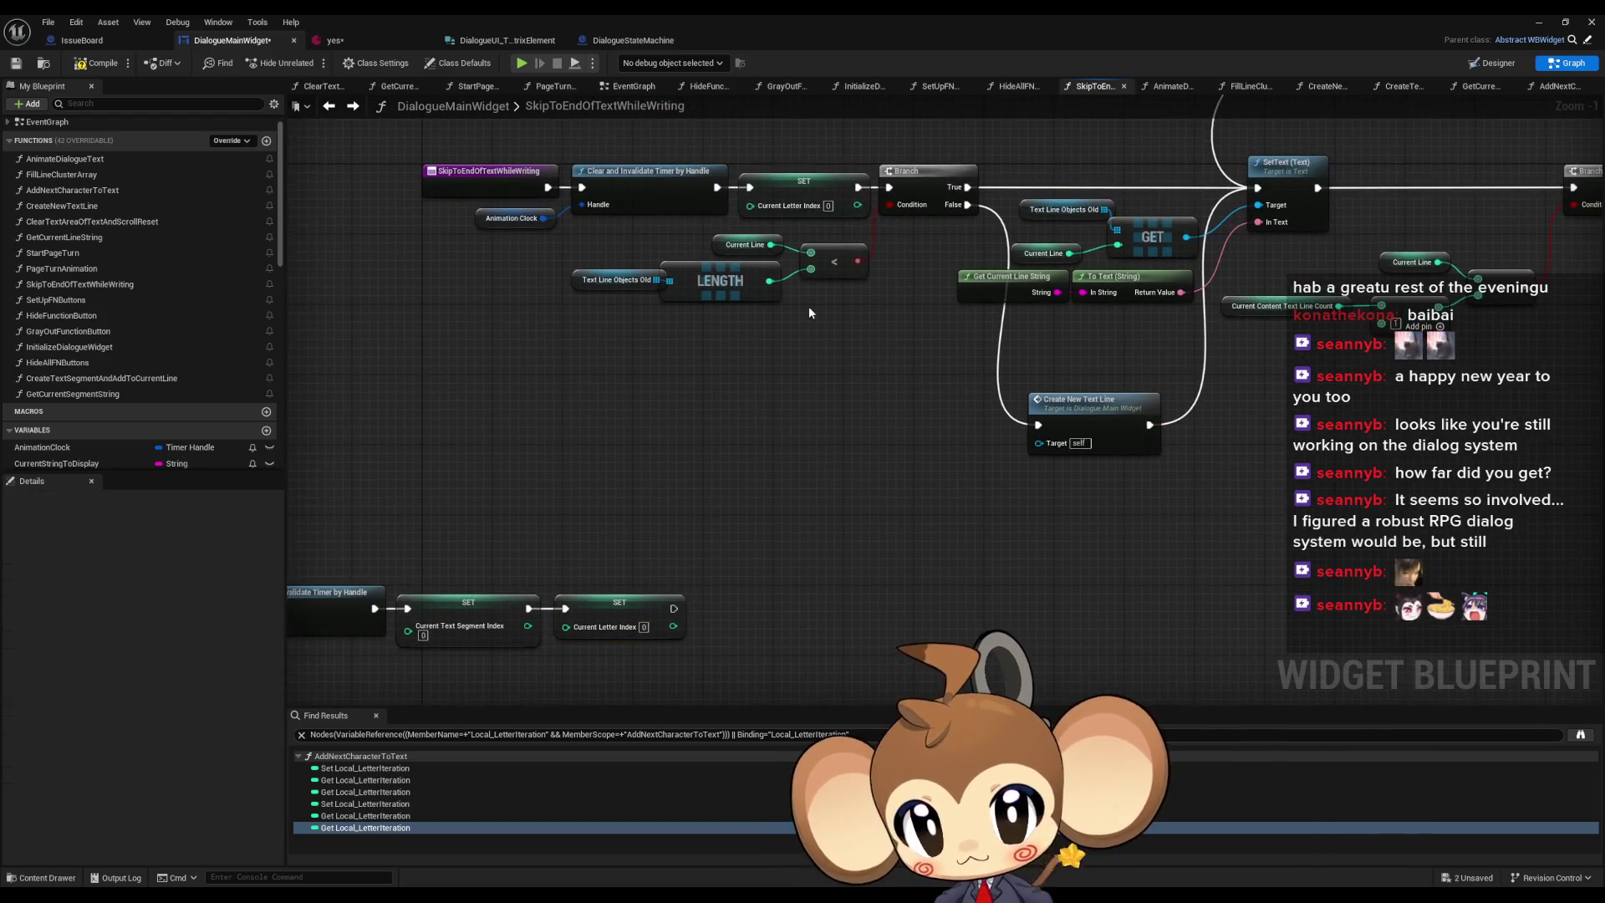
- Add a TextSegmentsPerLine LENGTH and feed it into a pasted Current Line < comparison
{"action": "scroll", "coordinate": [105, 382], "scroll_direction": "down", "scroll_amount": 3}
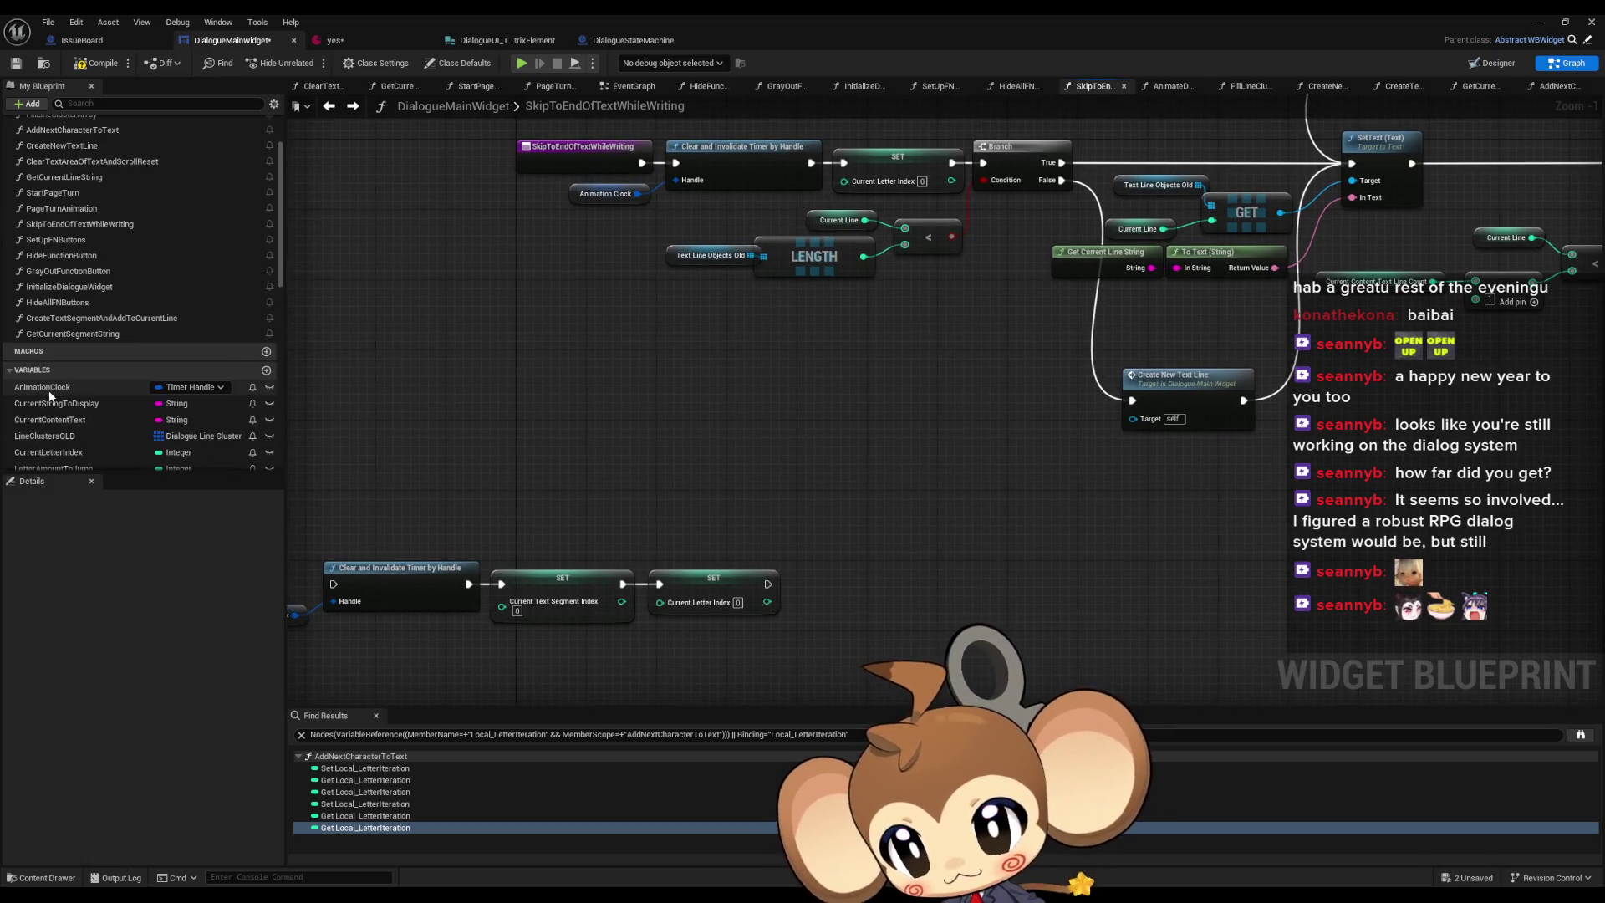
{"action": "scroll", "coordinate": [102, 376], "scroll_direction": "down", "scroll_amount": 7}
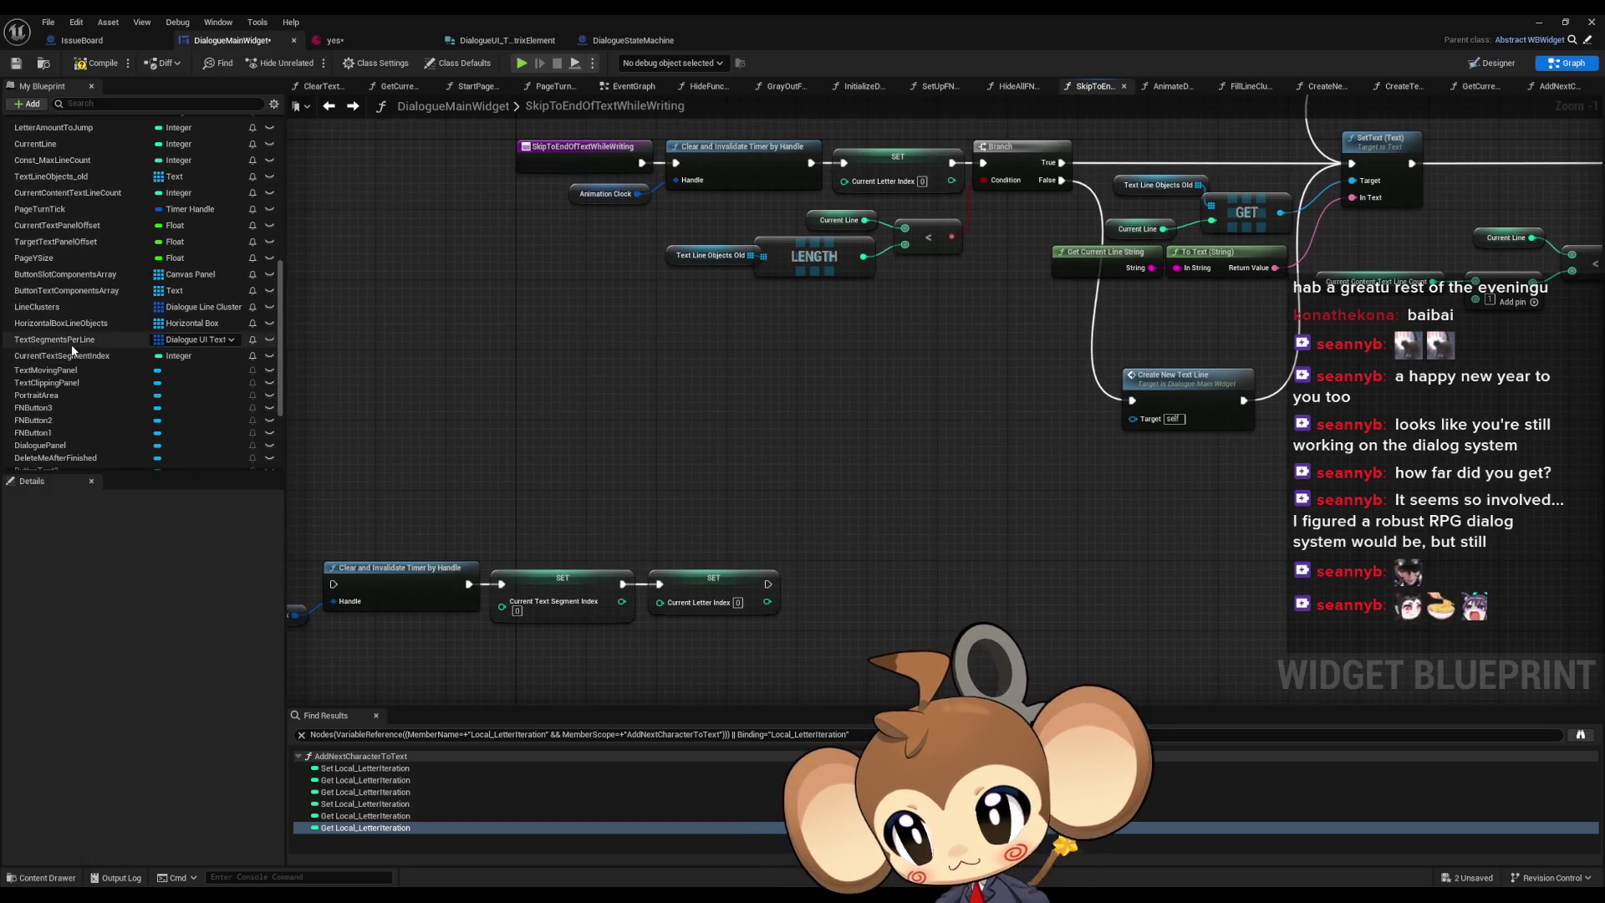
{"action": "mouse_move", "coordinate": [72, 344]}
{"action": "left_mouse_down"}
{"action": "mouse_move", "coordinate": [555, 484]}
{"action": "mouse_move", "coordinate": [643, 495]}
{"action": "mouse_move", "coordinate": [697, 474]}
{"action": "left_mouse_up"}
{"action": "left_click", "coordinate": [633, 500]}
{"action": "type", "text": "leng"}
{"action": "key", "text": "Return"}
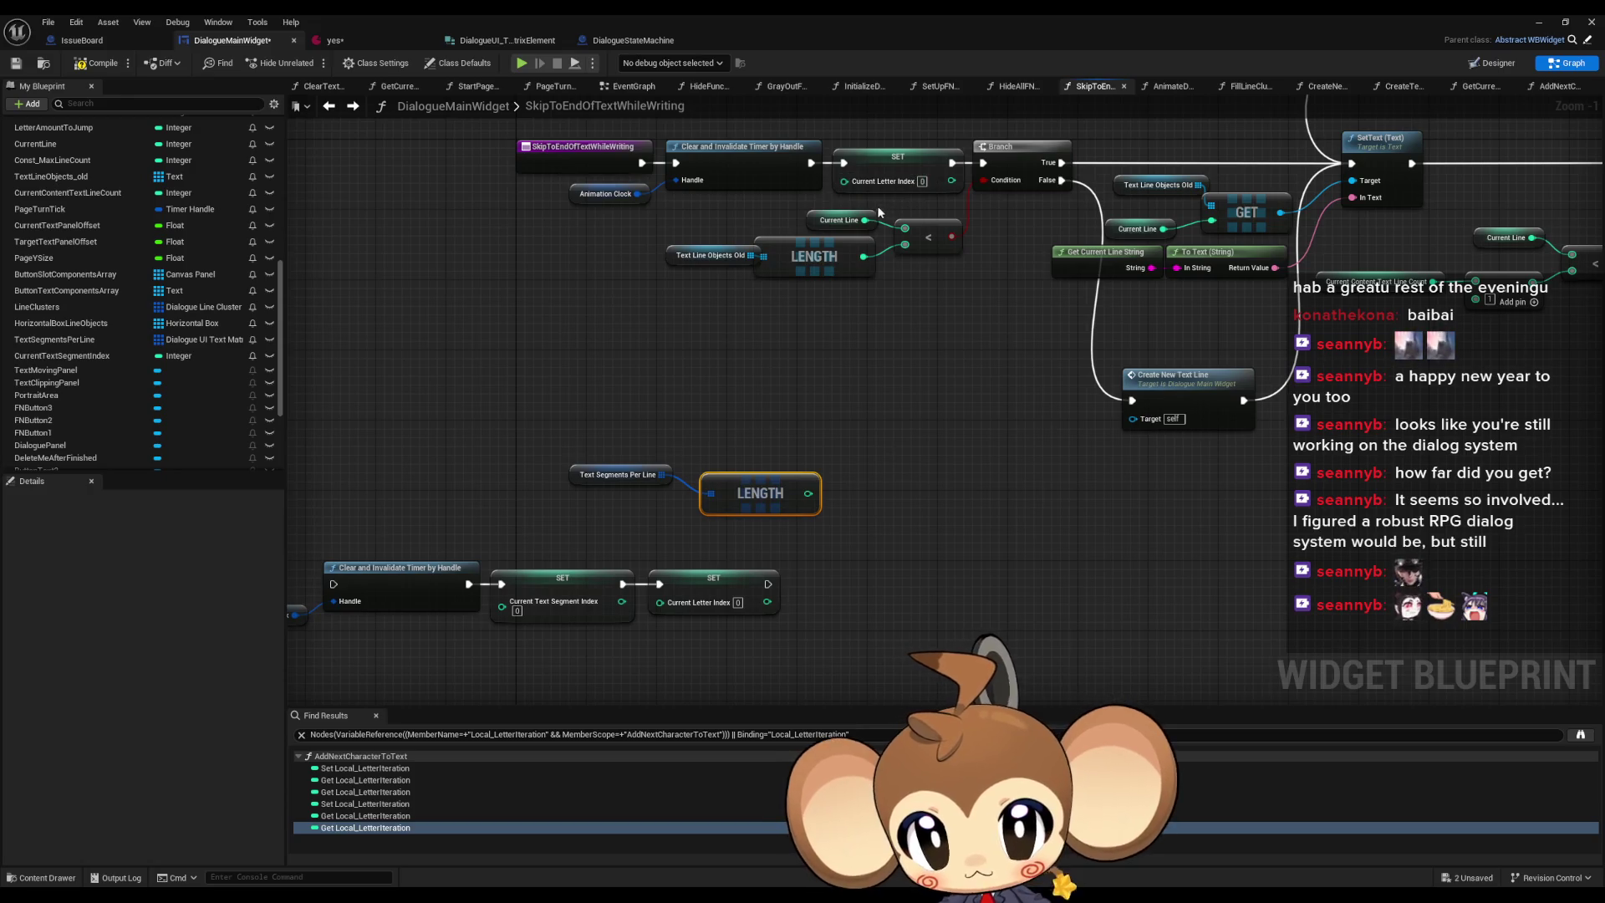
{"action": "key", "text": "ctrl+v"}
{"action": "mouse_move", "coordinate": [858, 462]}
{"action": "left_mouse_down"}
{"action": "mouse_move", "coordinate": [883, 476]}
{"action": "mouse_move", "coordinate": [852, 482]}
{"action": "left_mouse_up"}
{"action": "left_click", "coordinate": [636, 460]}
{"action": "left_click_drag", "start_coordinate": [590, 474], "coordinate": [607, 492]}
{"action": "left_click", "coordinate": [662, 417]}
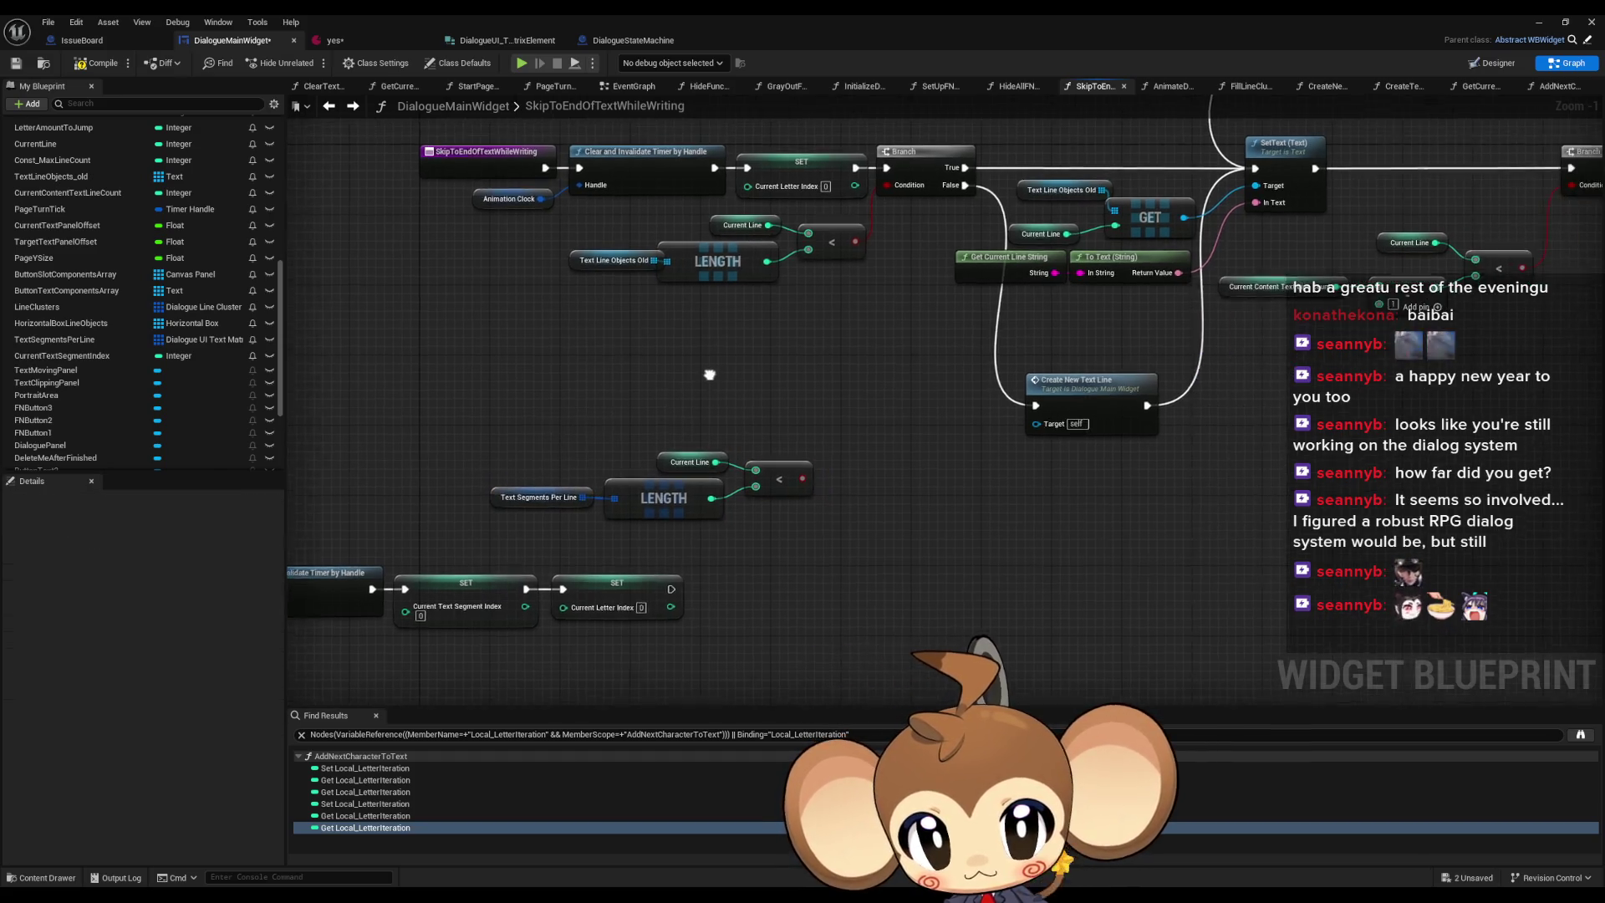
- Place a Branch after the reset SET chain, driven by the segment-count comparison
{"action": "left_click_drag", "start_coordinate": [1052, 222], "coordinate": [915, 228]}
{"action": "left_click", "coordinate": [1045, 402]}
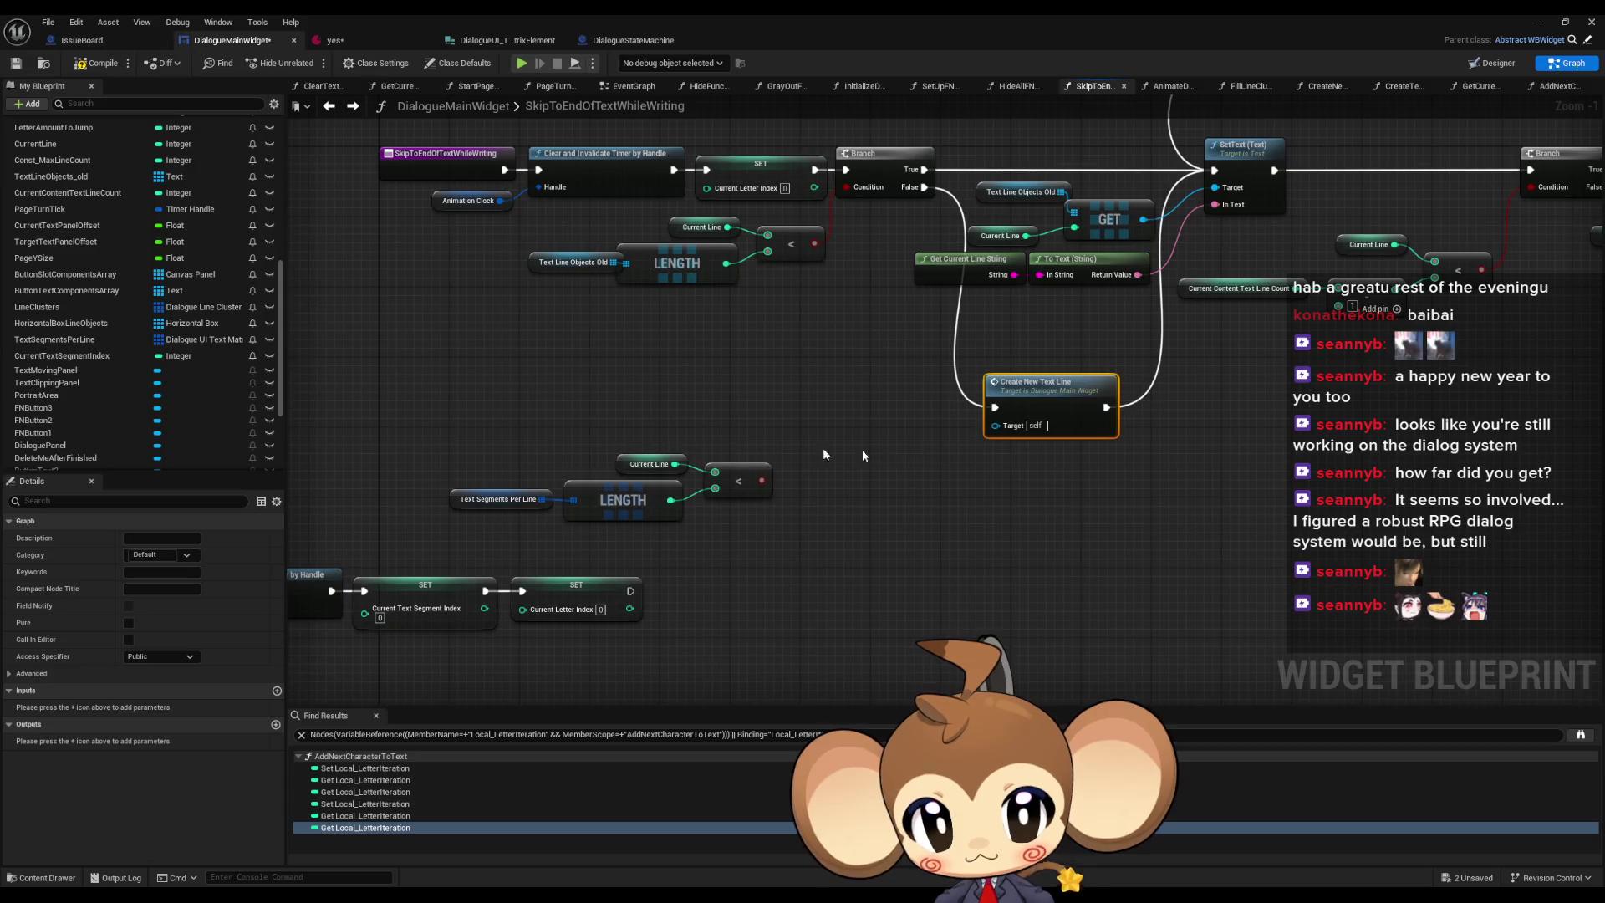
{"action": "scroll", "coordinate": [571, 418], "scroll_direction": "down", "scroll_amount": 4}
{"action": "left_click_drag", "start_coordinate": [423, 362], "coordinate": [861, 455]}
{"action": "scroll", "coordinate": [865, 433], "scroll_direction": "up", "scroll_amount": 2}
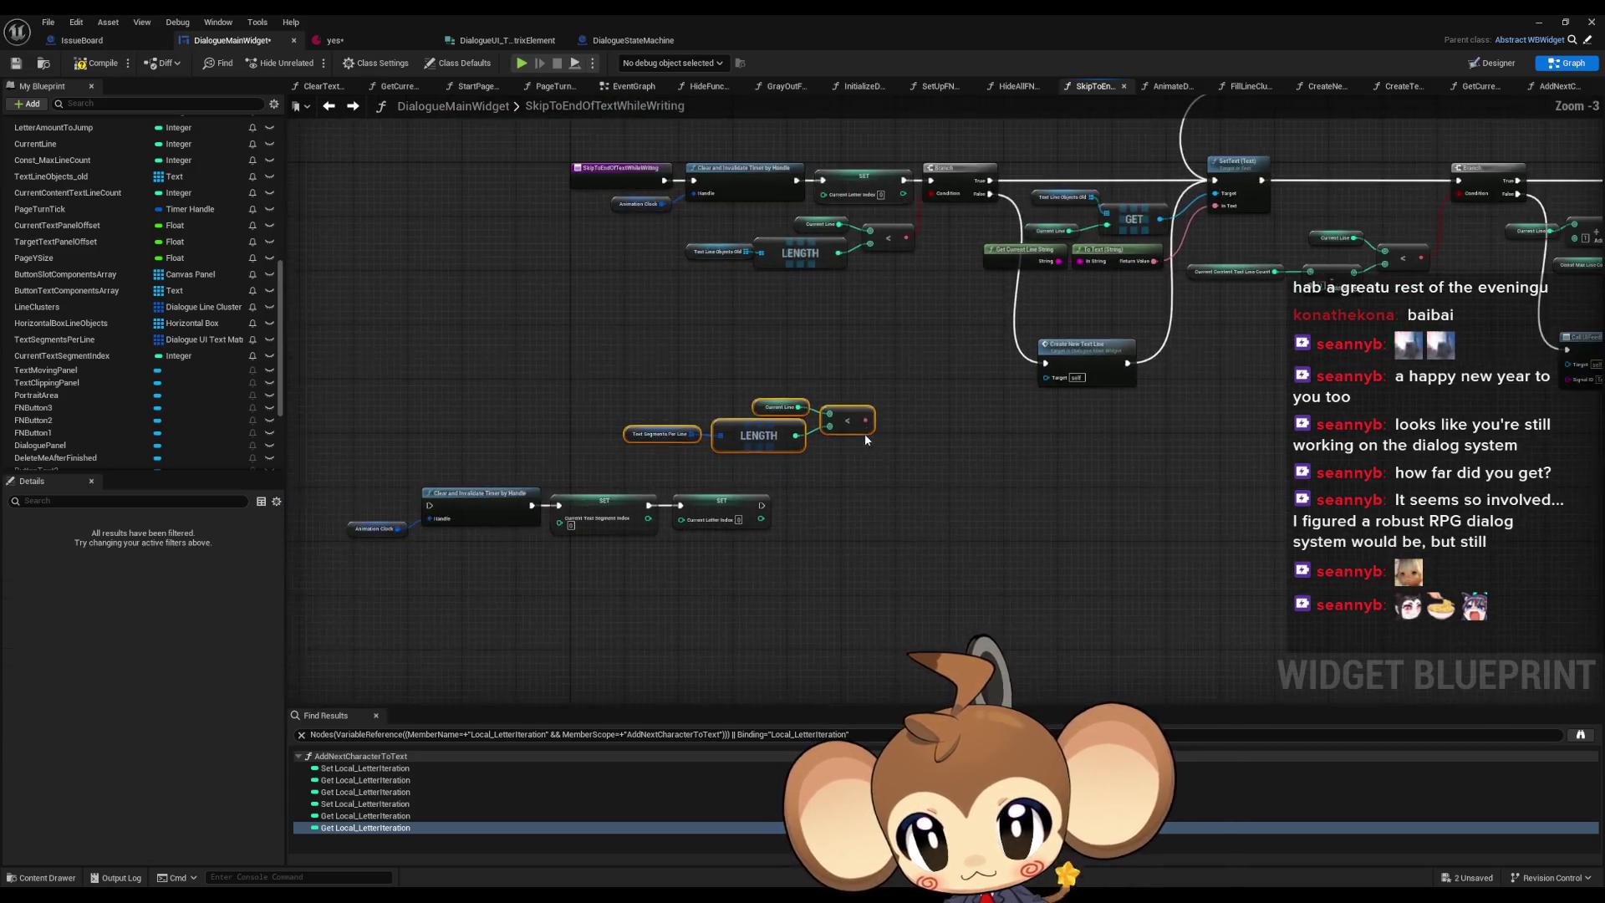
{"action": "mouse_move", "coordinate": [727, 571]}
{"action": "left_mouse_down"}
{"action": "mouse_move", "coordinate": [711, 477]}
{"action": "mouse_move", "coordinate": [593, 621]}
{"action": "left_mouse_up"}
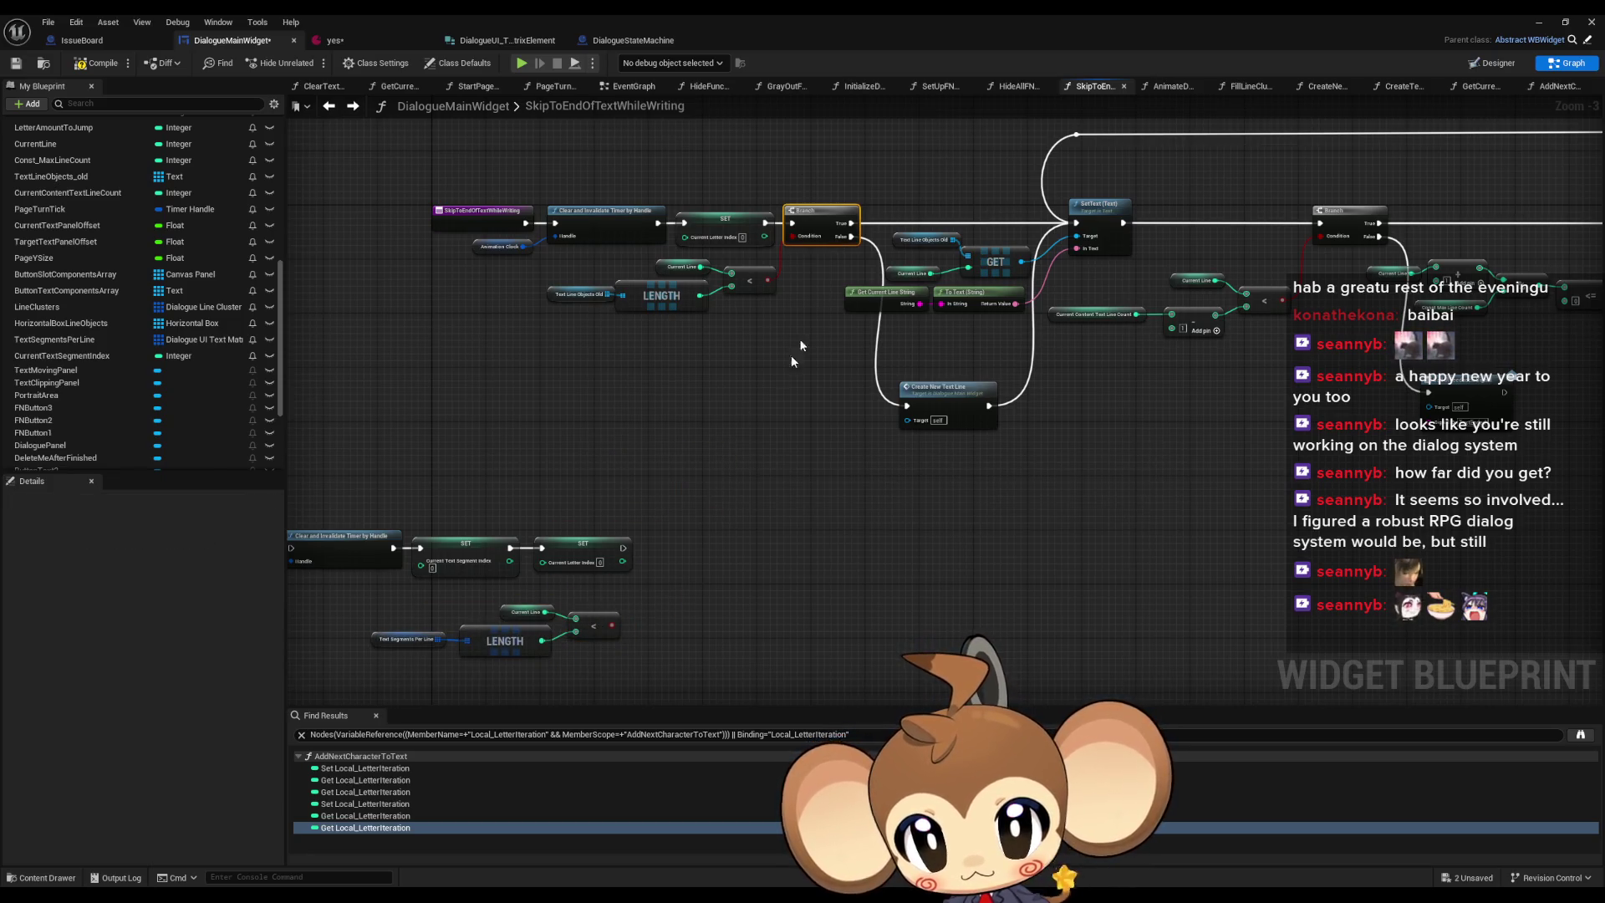
{"action": "left_click", "coordinate": [692, 522]}
{"action": "mouse_move", "coordinate": [623, 548]}
{"action": "left_mouse_down"}
{"action": "mouse_move", "coordinate": [697, 534]}
{"action": "mouse_move", "coordinate": [684, 542]}
{"action": "left_mouse_up"}
{"action": "left_click_drag", "start_coordinate": [613, 625], "coordinate": [637, 613]}
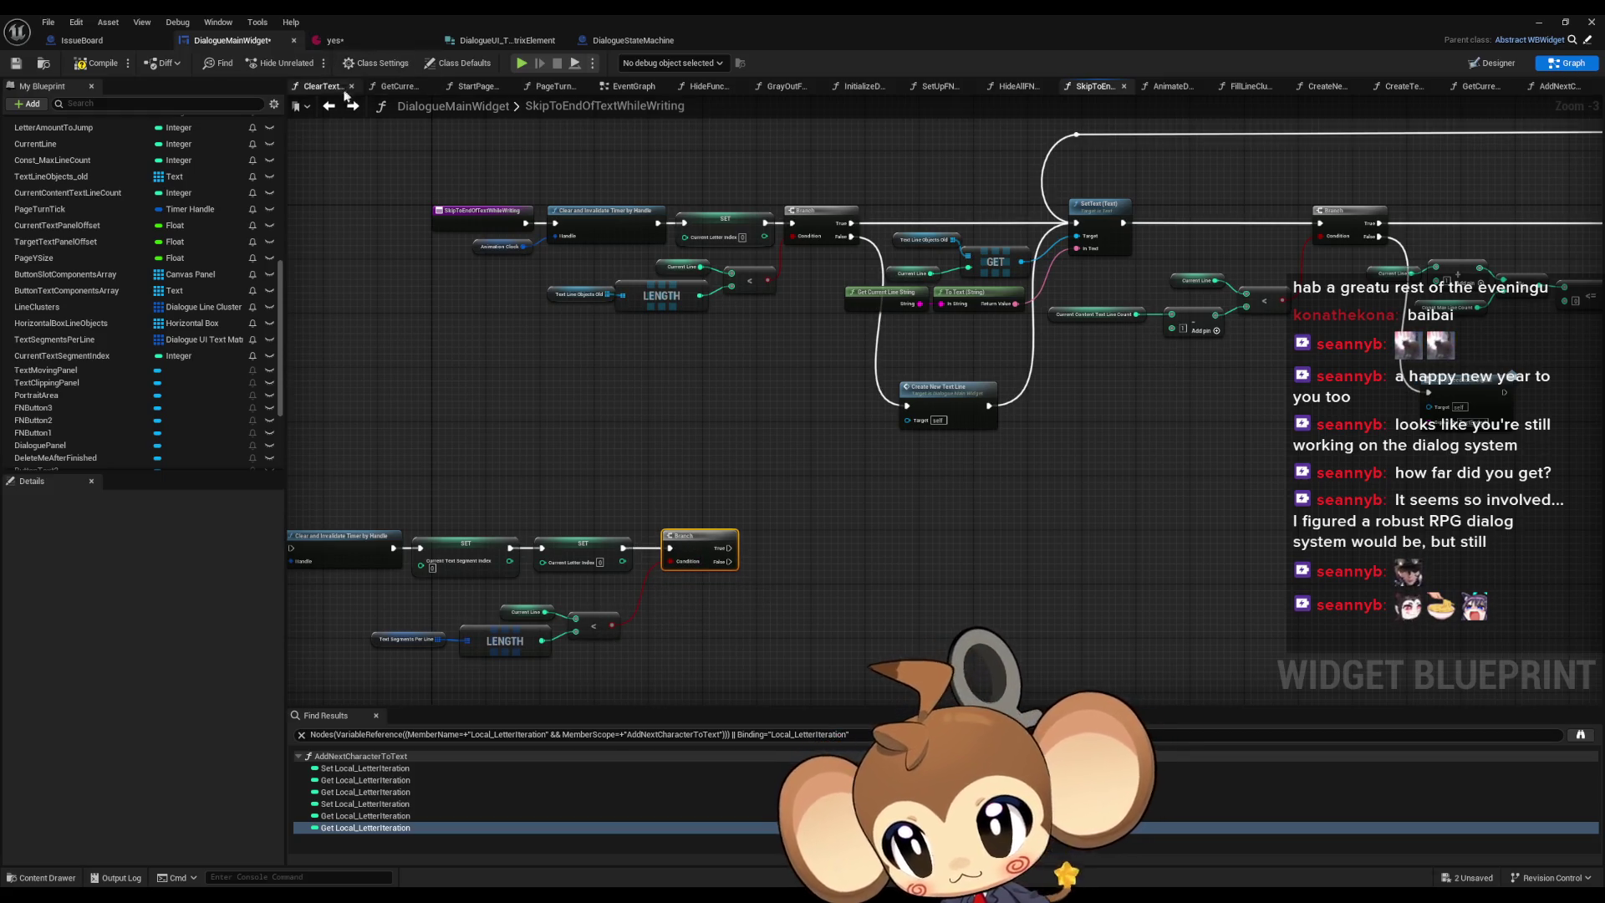
{"action": "left_click", "coordinate": [352, 106]}
- Wire the Branch False output into Create New Text Line and Create Text Segment below it
{"action": "left_click", "coordinate": [353, 106]}
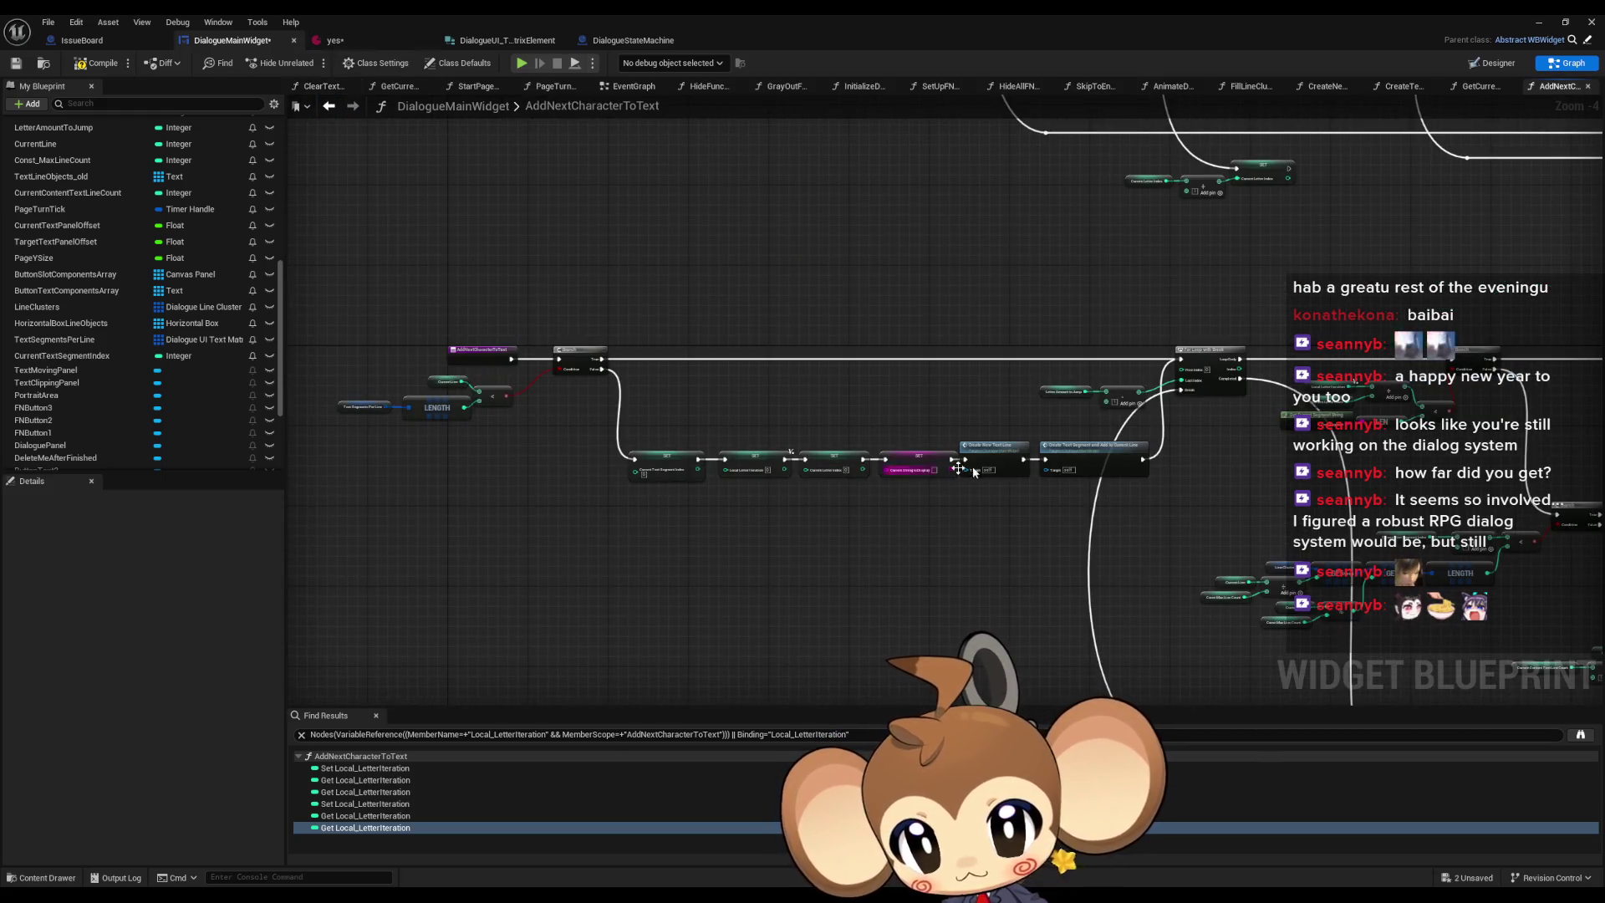
{"action": "left_click", "coordinate": [1092, 86]}
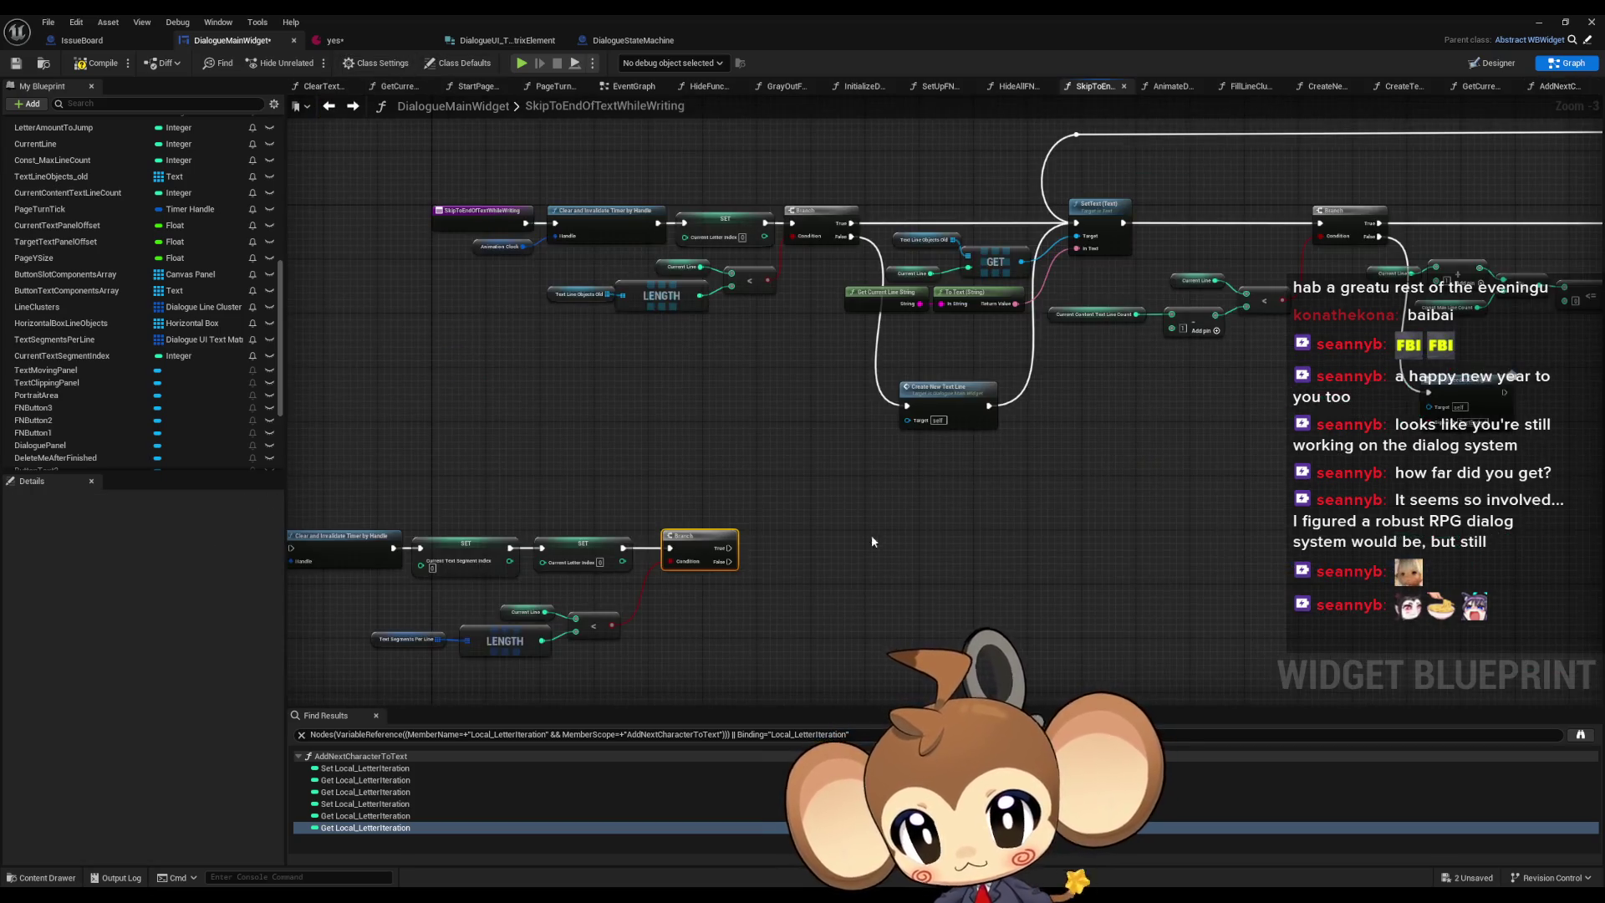
{"action": "left_click_drag", "start_coordinate": [877, 607], "coordinate": [843, 628]}
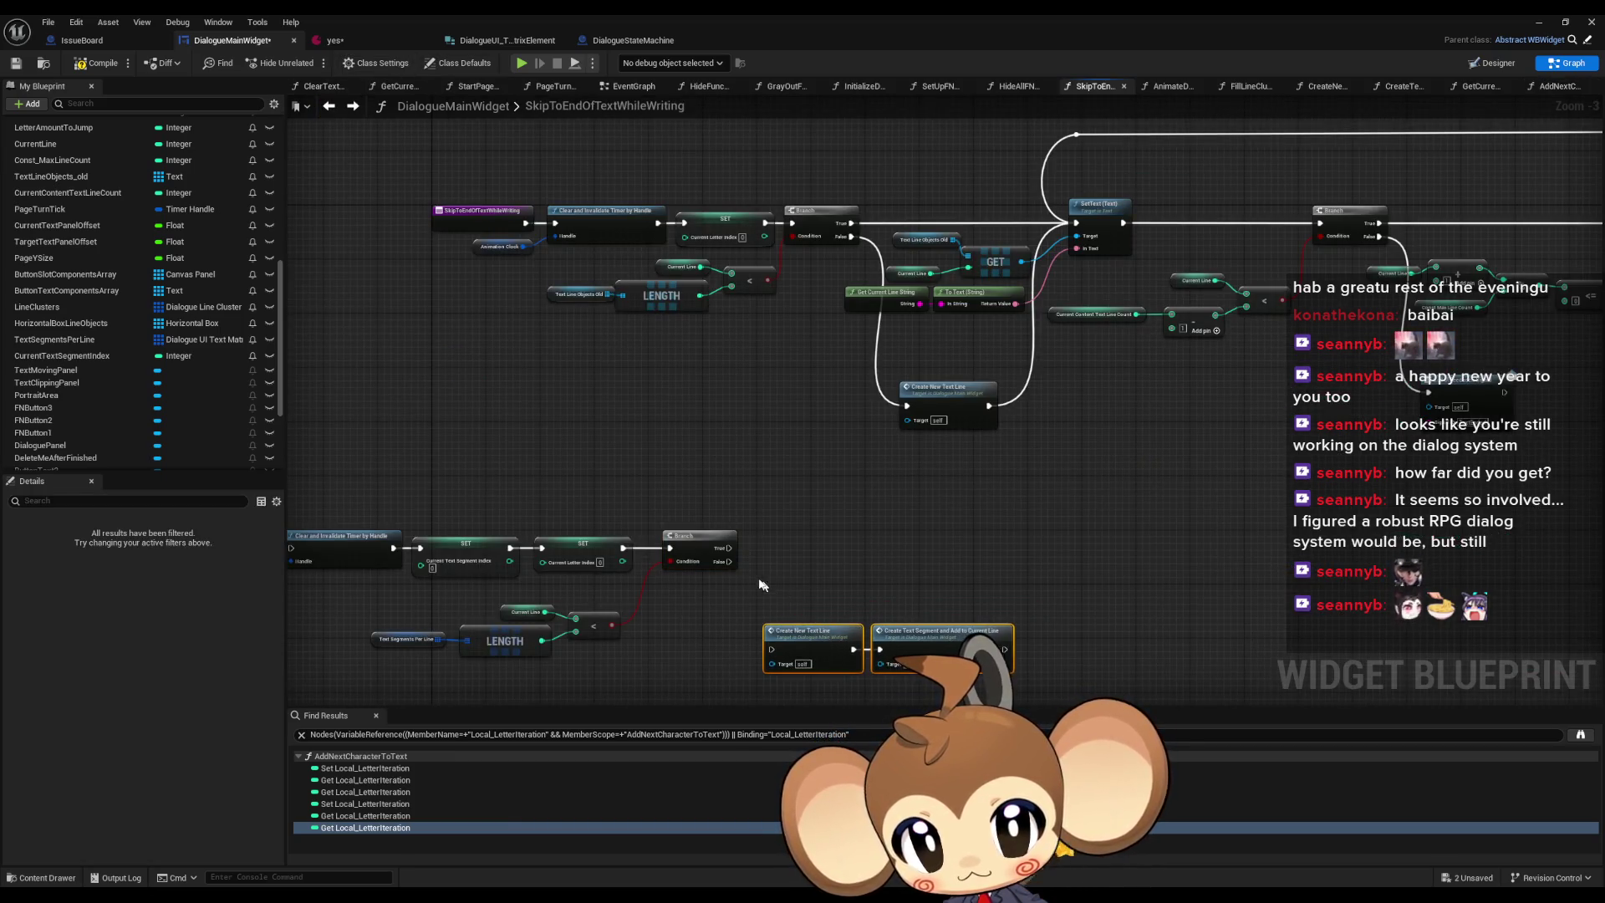
{"action": "left_click_drag", "start_coordinate": [730, 561], "coordinate": [771, 649]}
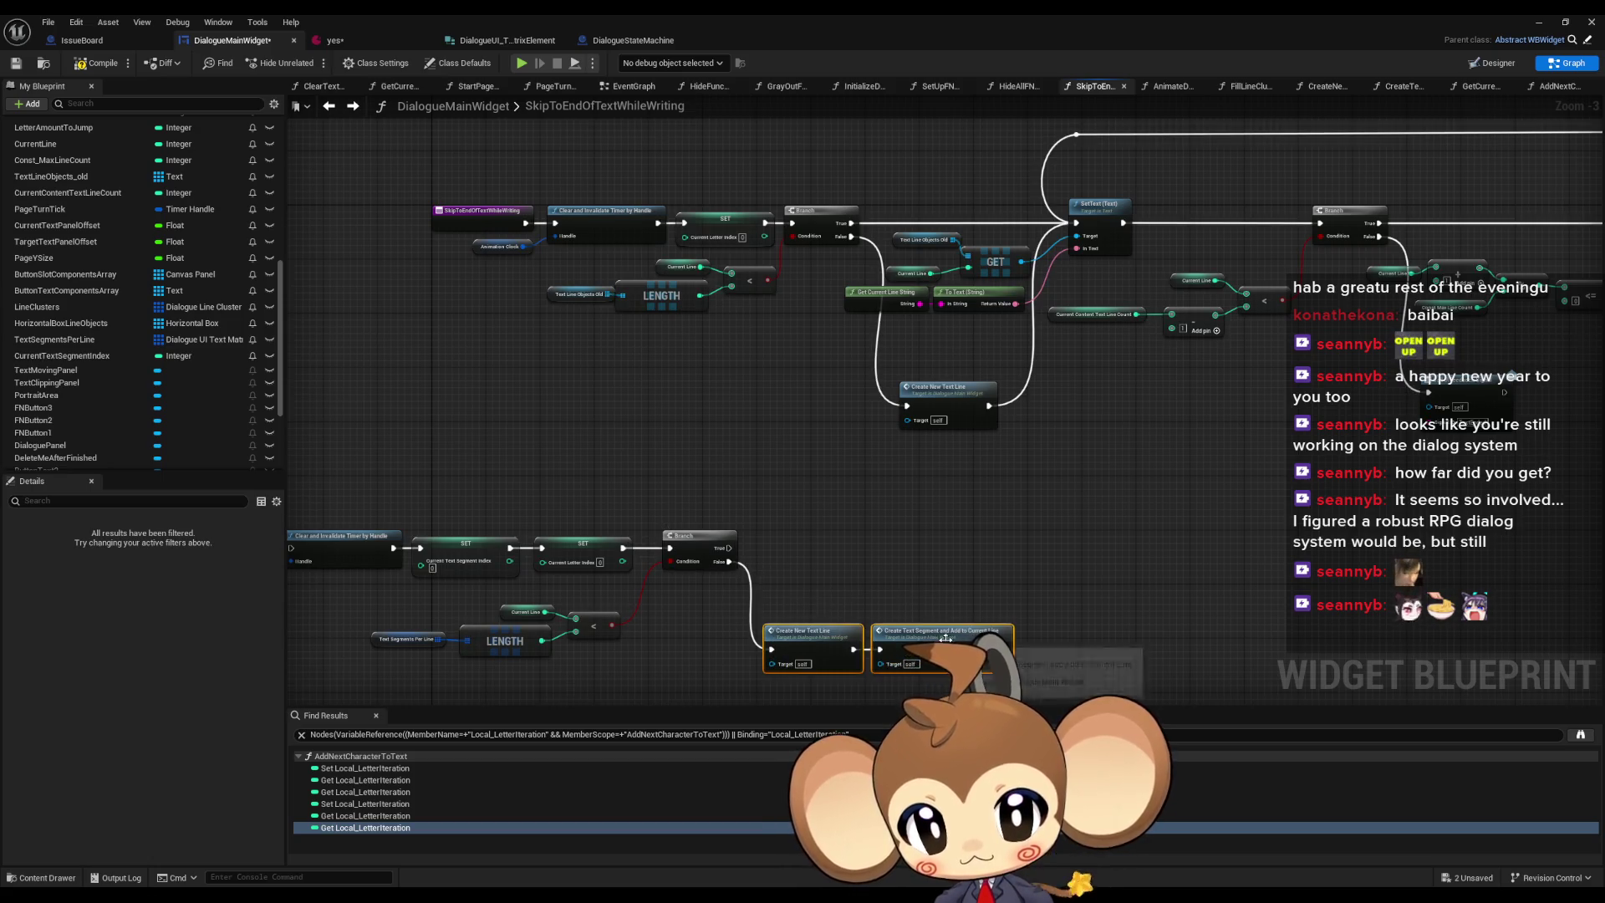
{"action": "mouse_move", "coordinate": [990, 560]}
{"action": "left_mouse_down"}
{"action": "mouse_move", "coordinate": [859, 565]}
{"action": "mouse_move", "coordinate": [935, 513]}
{"action": "left_mouse_up"}
- Add an array GET on a Text Segments Per Line getter, indexed by a Current Line getter
{"action": "left_click", "coordinate": [355, 597]}
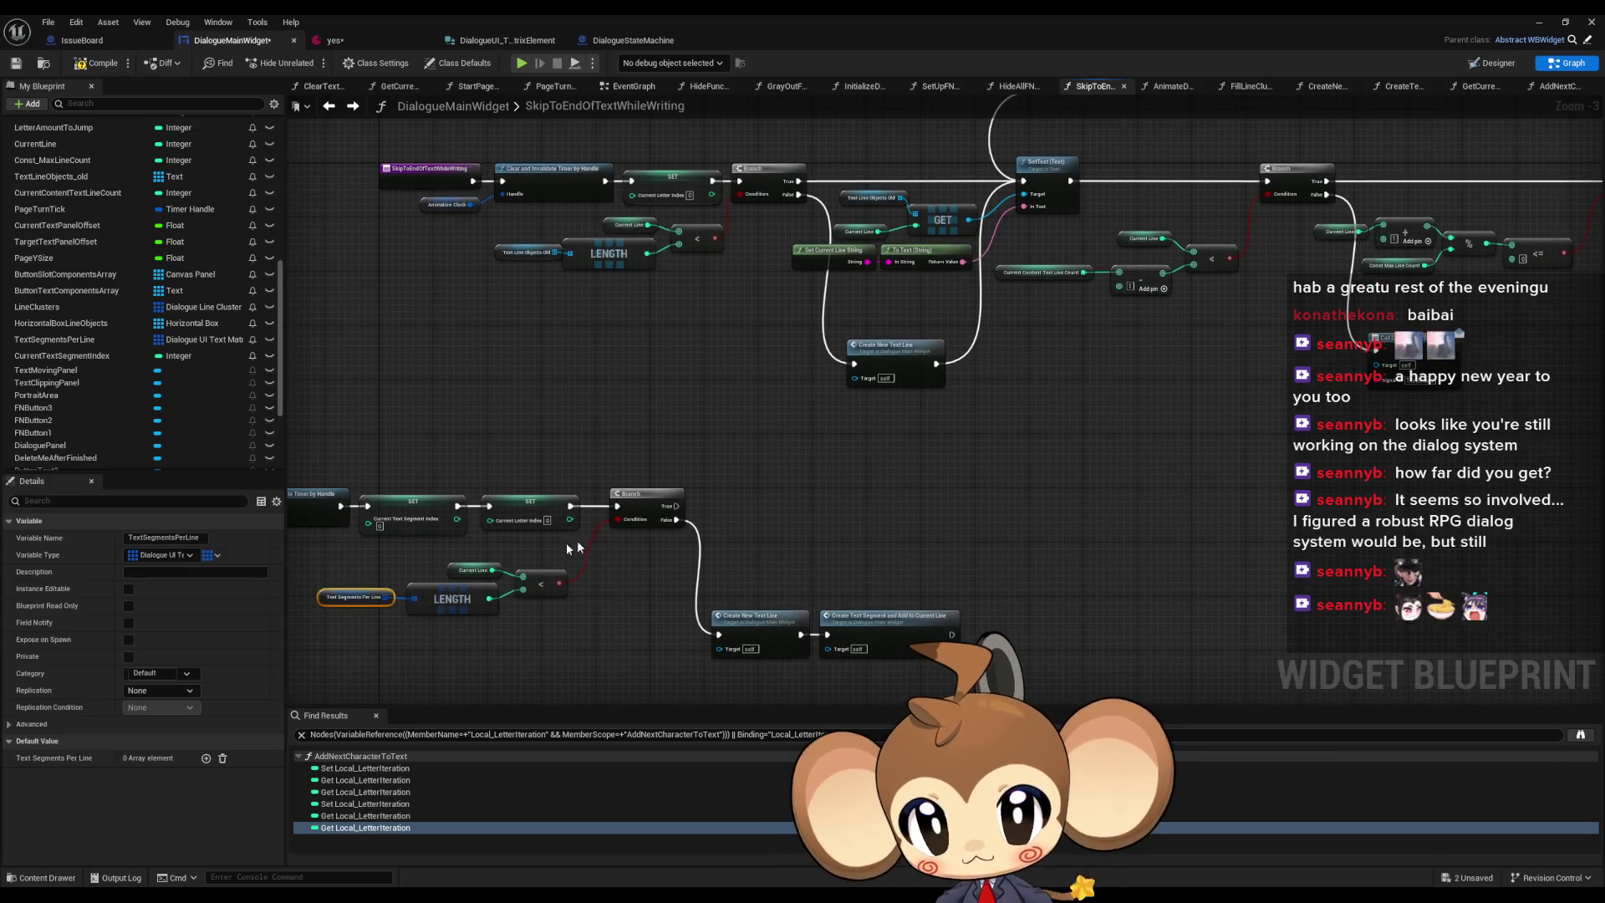
{"action": "mouse_move", "coordinate": [609, 573]}
{"action": "left_mouse_down"}
{"action": "mouse_move", "coordinate": [616, 543]}
{"action": "mouse_move", "coordinate": [687, 492]}
{"action": "left_mouse_up"}
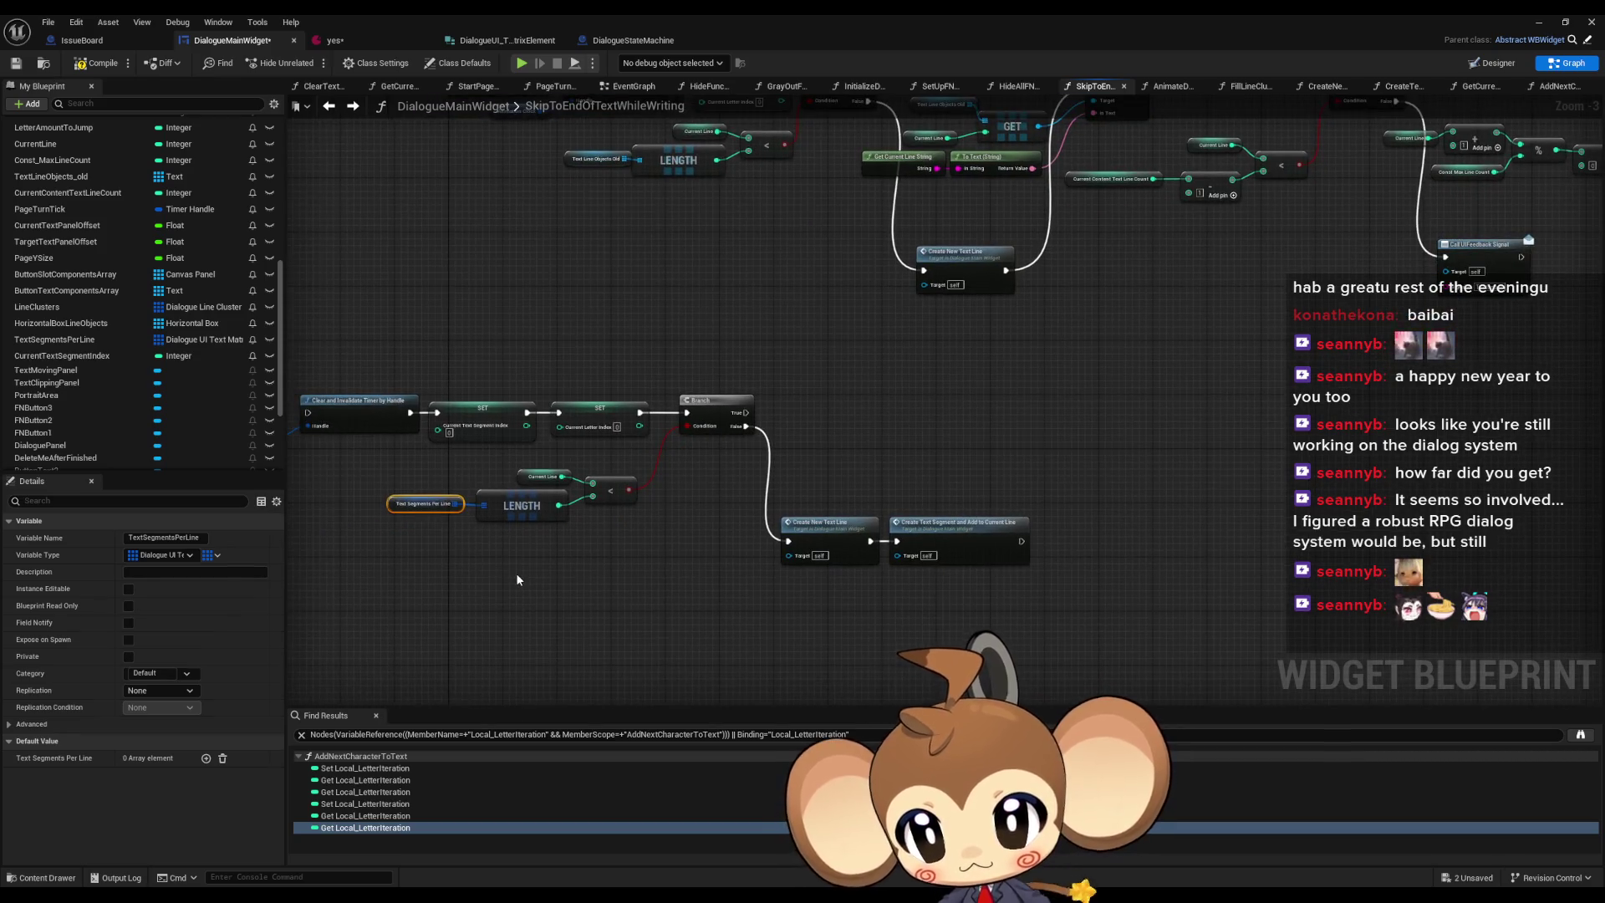
{"action": "key", "text": "ctrl+v"}
{"action": "left_click_drag", "start_coordinate": [597, 583], "coordinate": [634, 577]}
{"action": "type", "text": "get"}
{"action": "key", "text": "Return"}
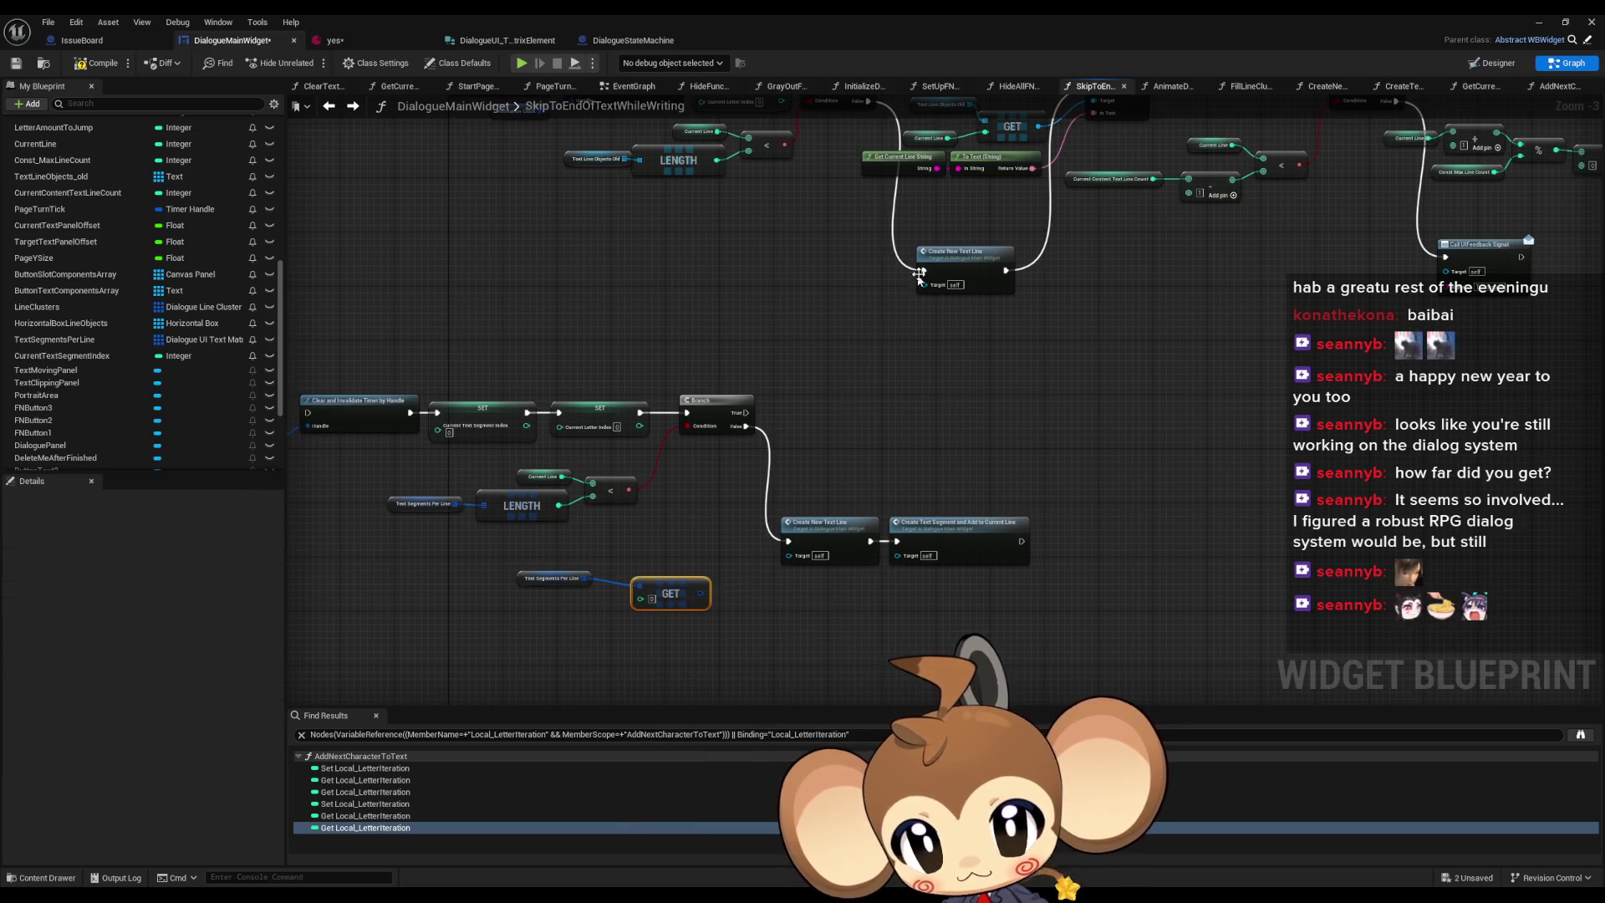
{"action": "left_click_drag", "start_coordinate": [847, 296], "coordinate": [835, 362]}
{"action": "left_click", "coordinate": [881, 205]}
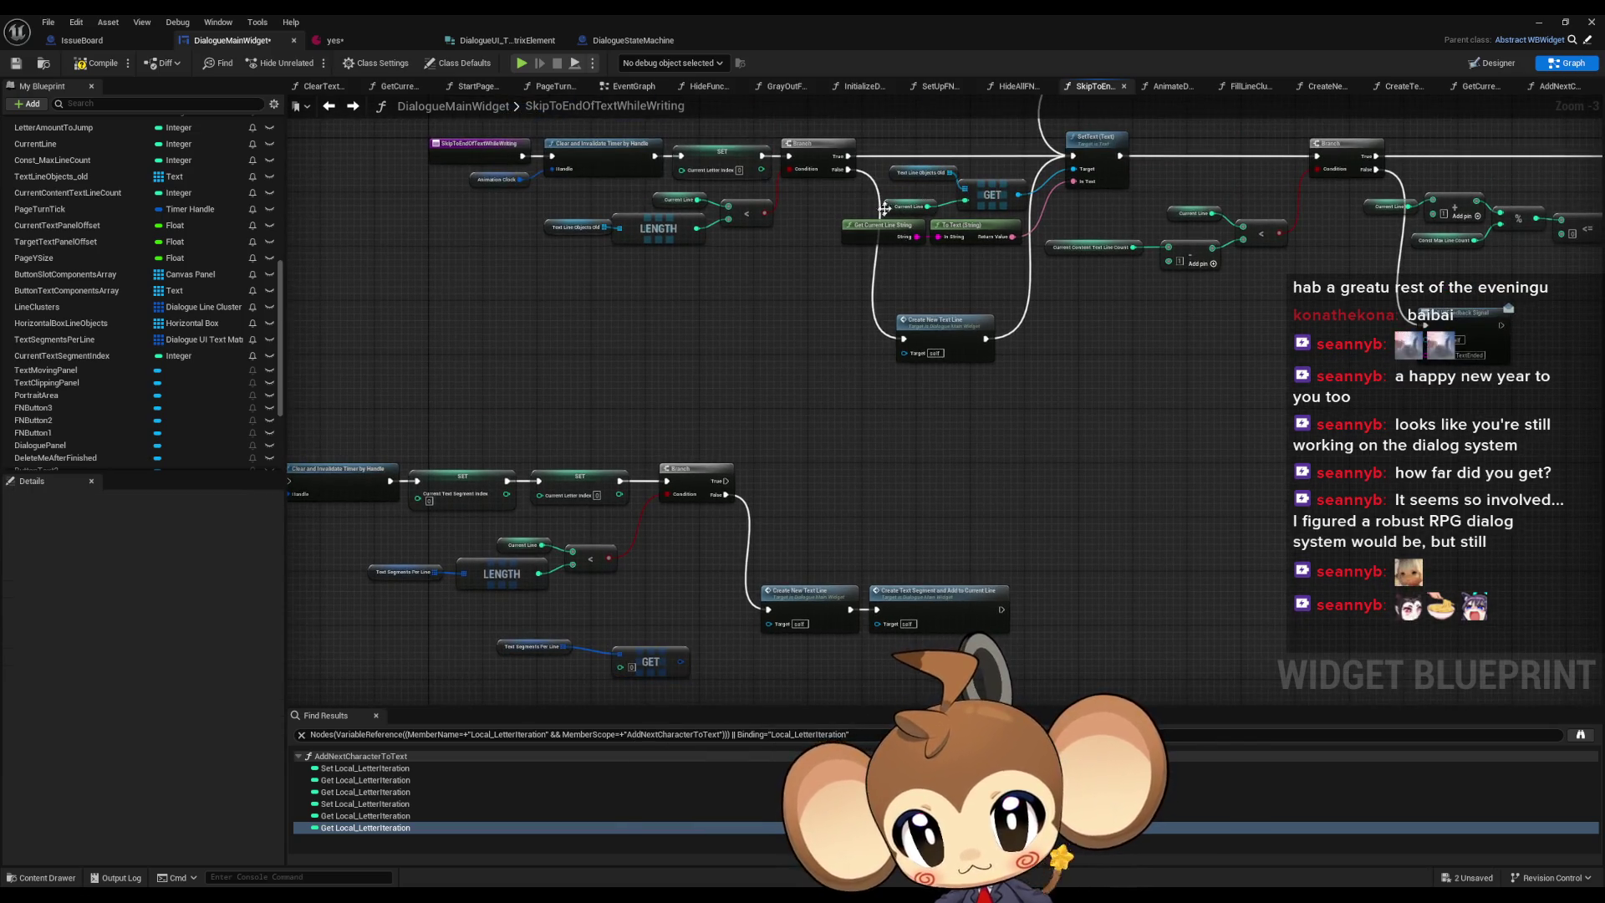
{"action": "key", "text": "ctrl+c"}
{"action": "key", "text": "ctrl+v"}
{"action": "left_click_drag", "start_coordinate": [620, 666], "coordinate": [538, 678]}
{"action": "mouse_move", "coordinate": [646, 662]}
{"action": "left_mouse_down"}
{"action": "mouse_move", "coordinate": [621, 654]}
{"action": "mouse_move", "coordinate": [620, 682]}
{"action": "mouse_move", "coordinate": [939, 510]}
{"action": "left_mouse_up"}
{"action": "scroll", "coordinate": [231, 360], "scroll_direction": "up", "scroll_amount": 5}
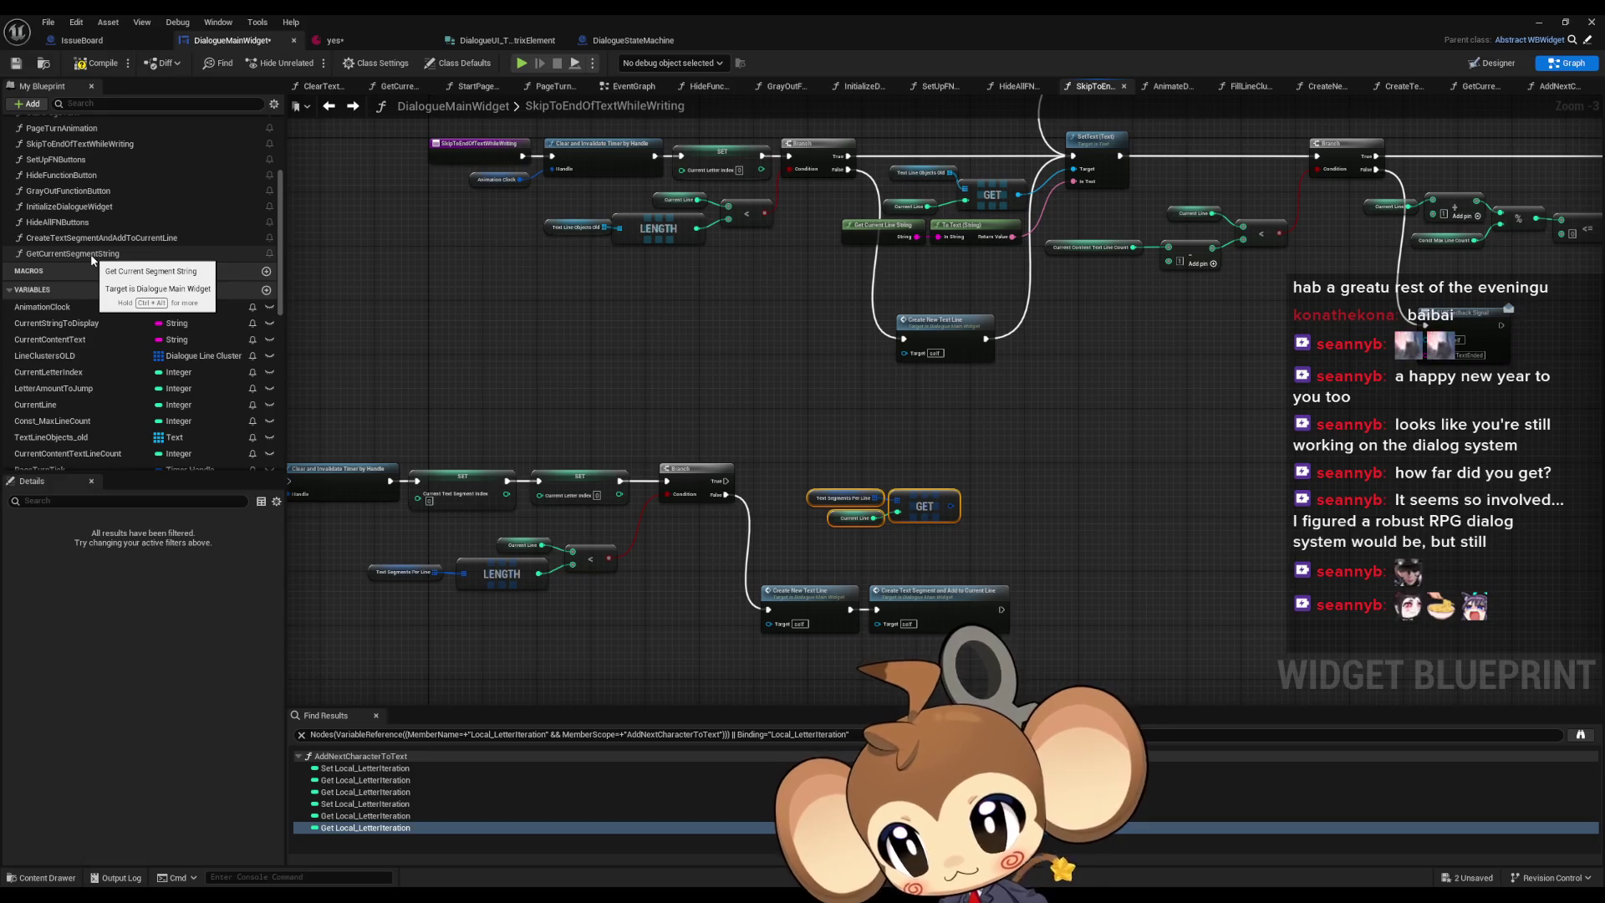
- Add a Get Current Segment String call beside the new lookup nodes
{"action": "left_click_drag", "start_coordinate": [92, 253], "coordinate": [850, 395]}
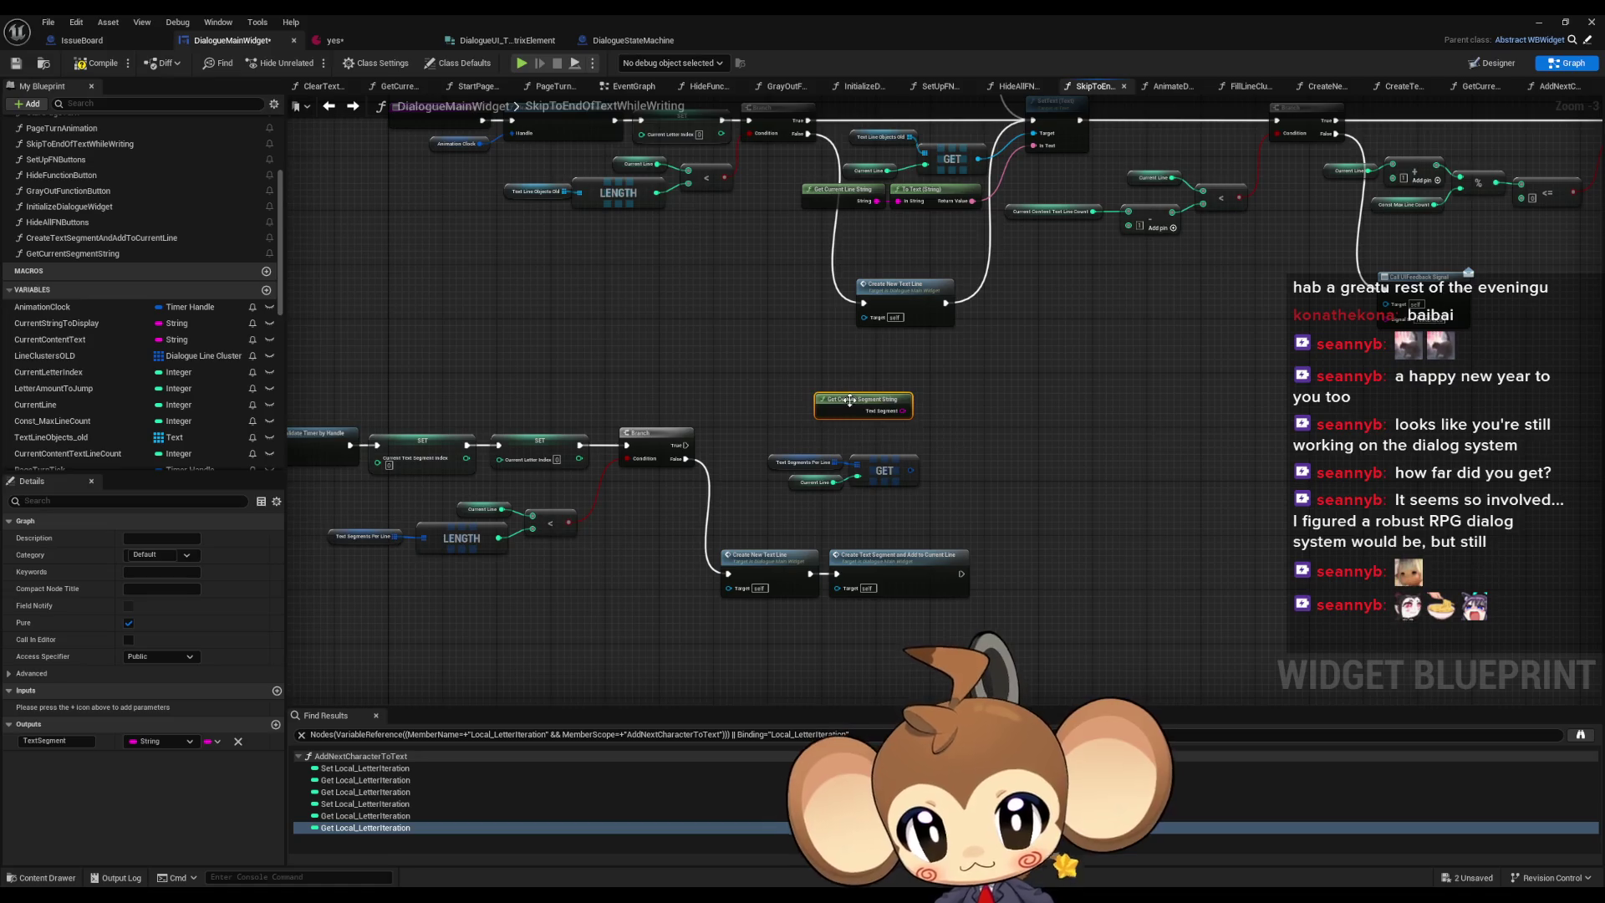
{"action": "scroll", "coordinate": [808, 498], "scroll_direction": "up", "scroll_amount": 2}
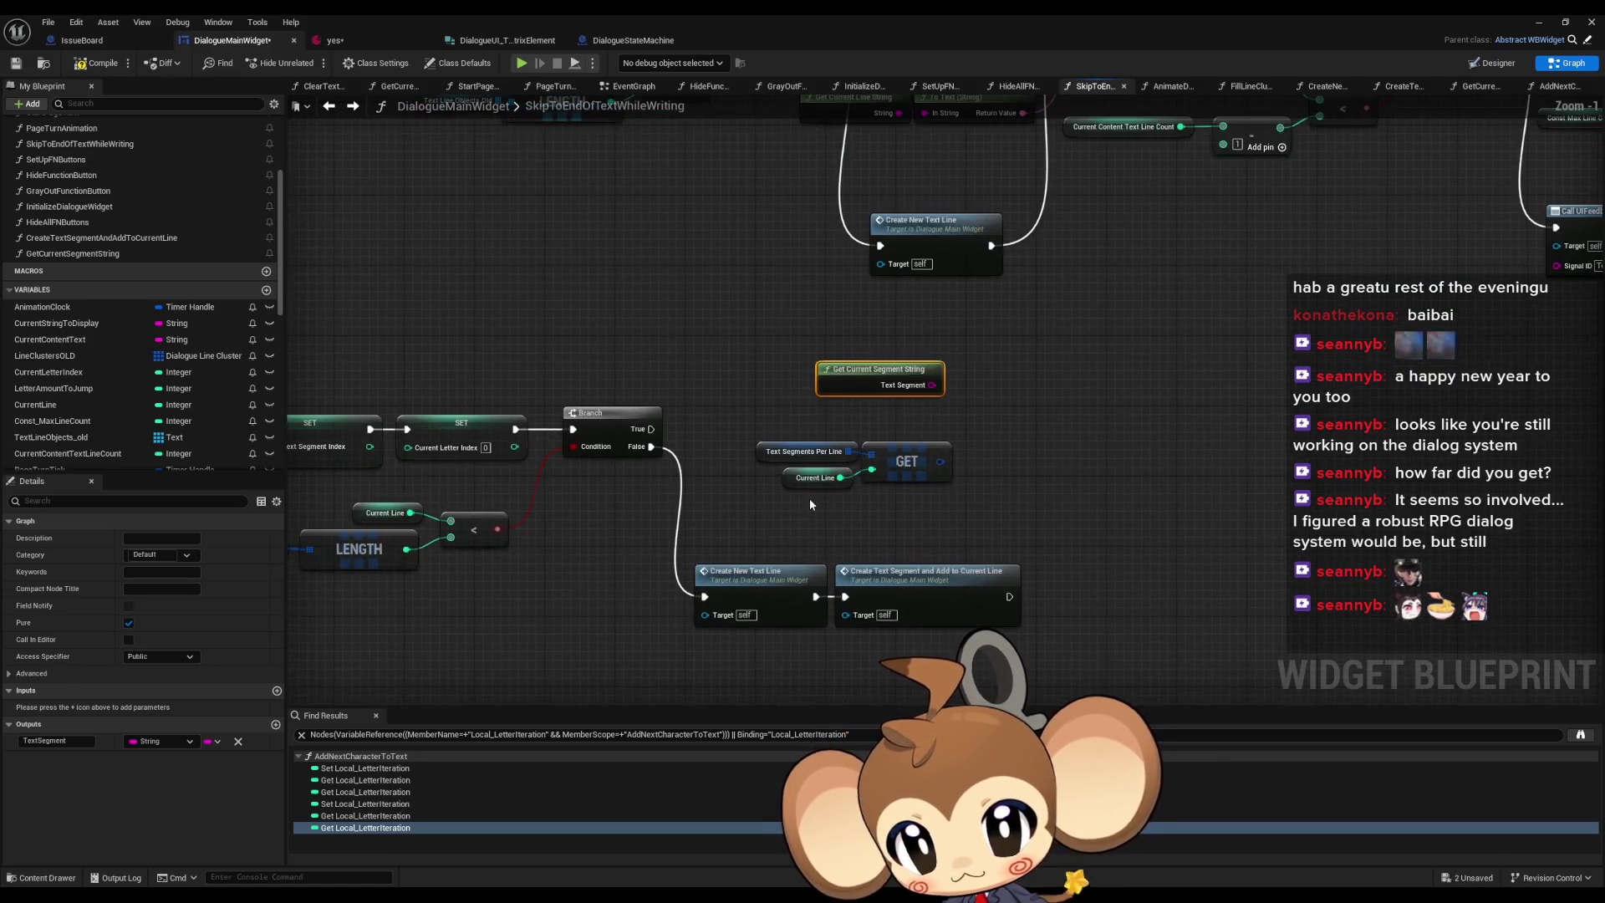
{"action": "left_click", "coordinate": [818, 476]}
{"action": "scroll", "coordinate": [794, 493], "scroll_direction": "down", "scroll_amount": 1}
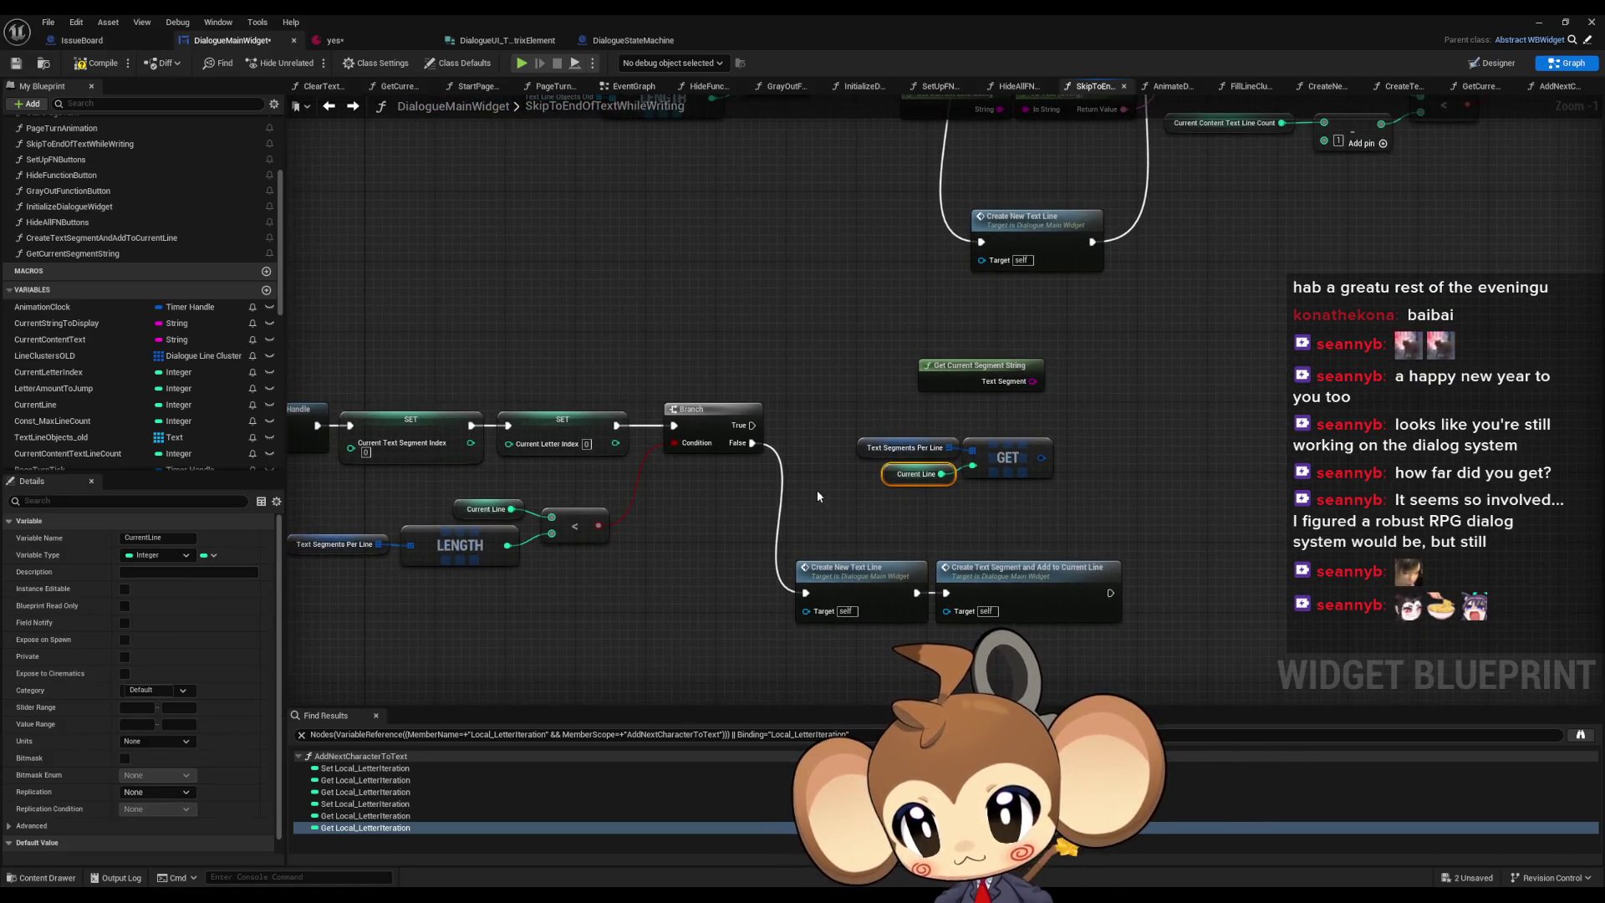
{"action": "scroll", "coordinate": [773, 384], "scroll_direction": "down", "scroll_amount": 1}
{"action": "scroll", "coordinate": [773, 372], "scroll_direction": "up", "scroll_amount": 1}
{"action": "left_click", "coordinate": [836, 242]}
{"action": "scroll", "coordinate": [869, 276], "scroll_direction": "up", "scroll_amount": 1}
{"action": "left_click_drag", "start_coordinate": [869, 276], "coordinate": [891, 271]}
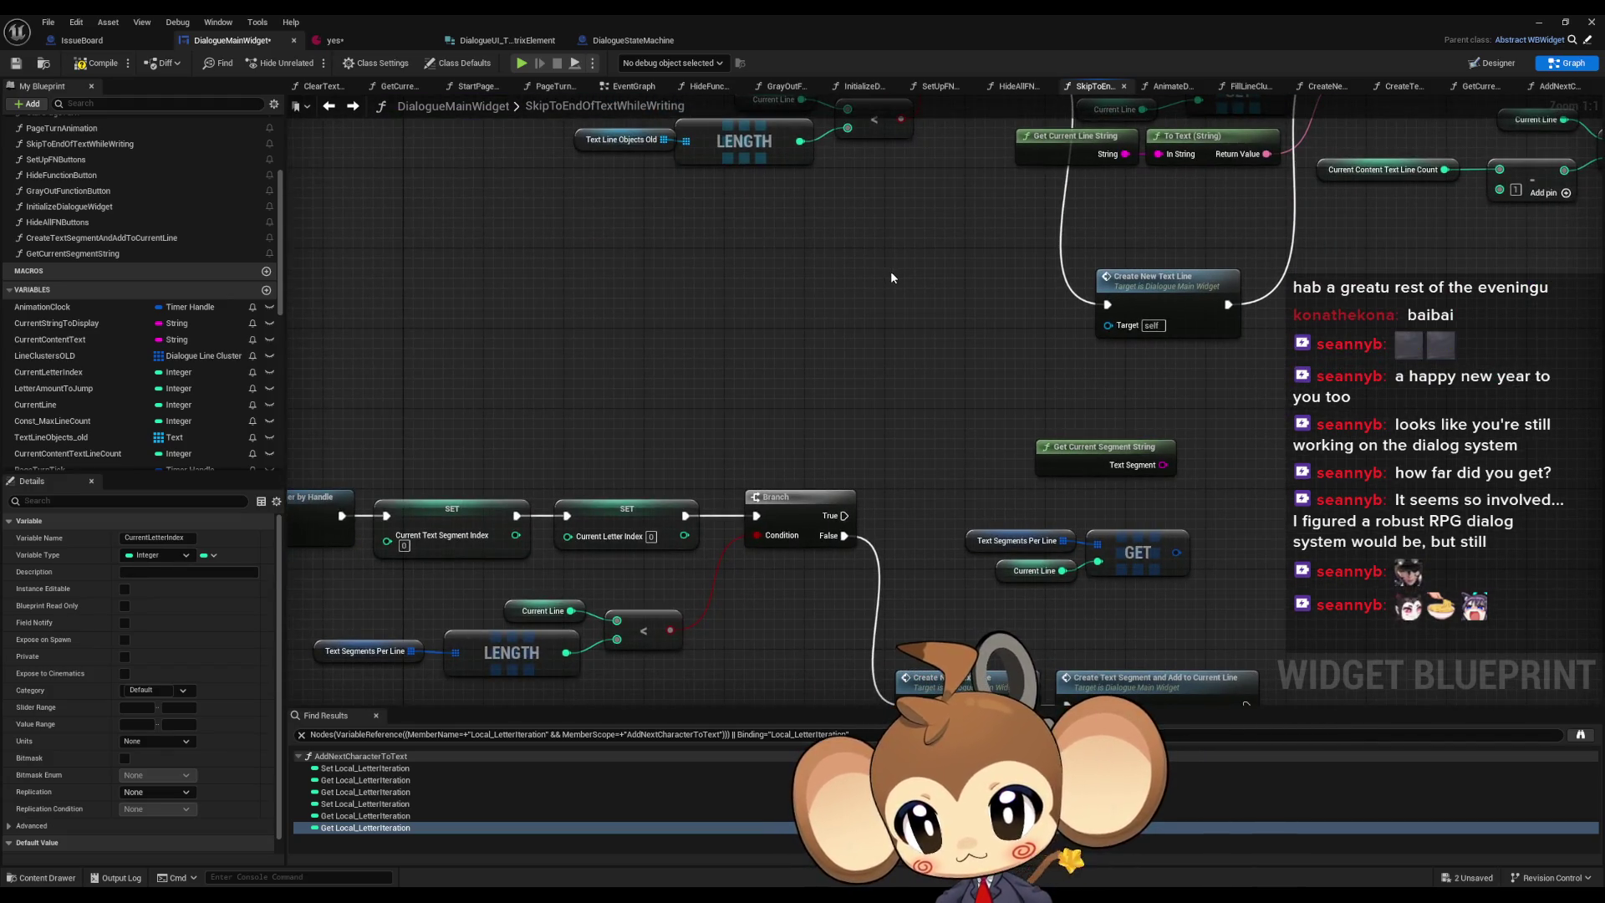
{"action": "mouse_move", "coordinate": [981, 297]}
{"action": "left_mouse_down"}
{"action": "mouse_move", "coordinate": [784, 374]}
{"action": "mouse_move", "coordinate": [738, 431]}
{"action": "mouse_move", "coordinate": [713, 343]}
{"action": "left_mouse_up"}
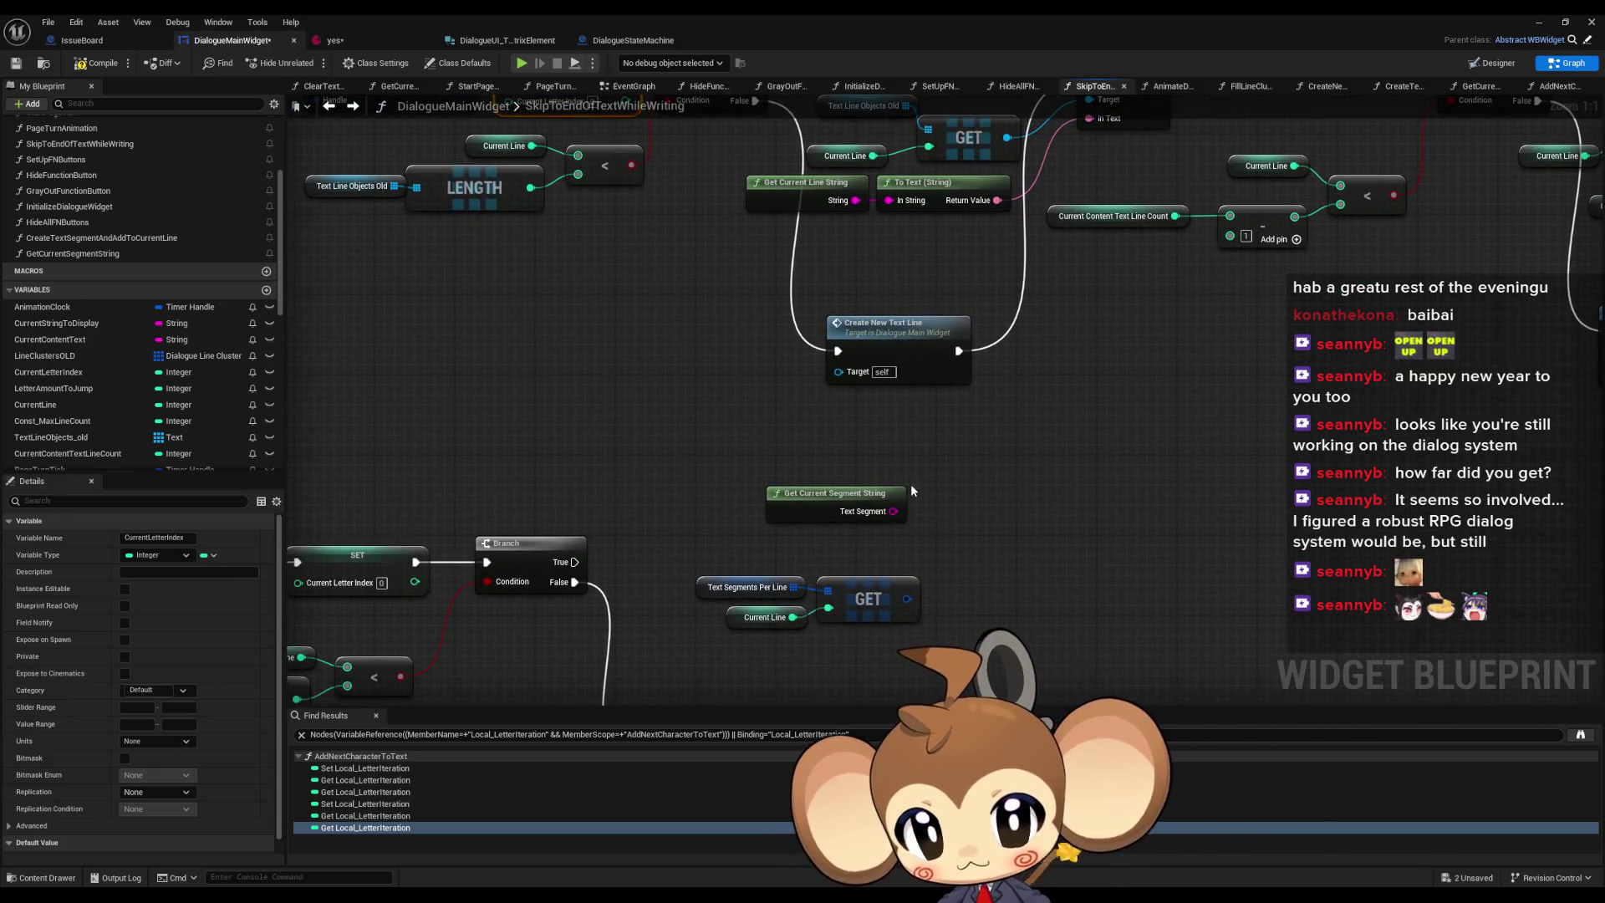
- Split the GET output into struct members and move the three lookup nodes into place
{"action": "left_click", "coordinate": [838, 485]}
{"action": "left_click_drag", "start_coordinate": [950, 577], "coordinate": [889, 532]}
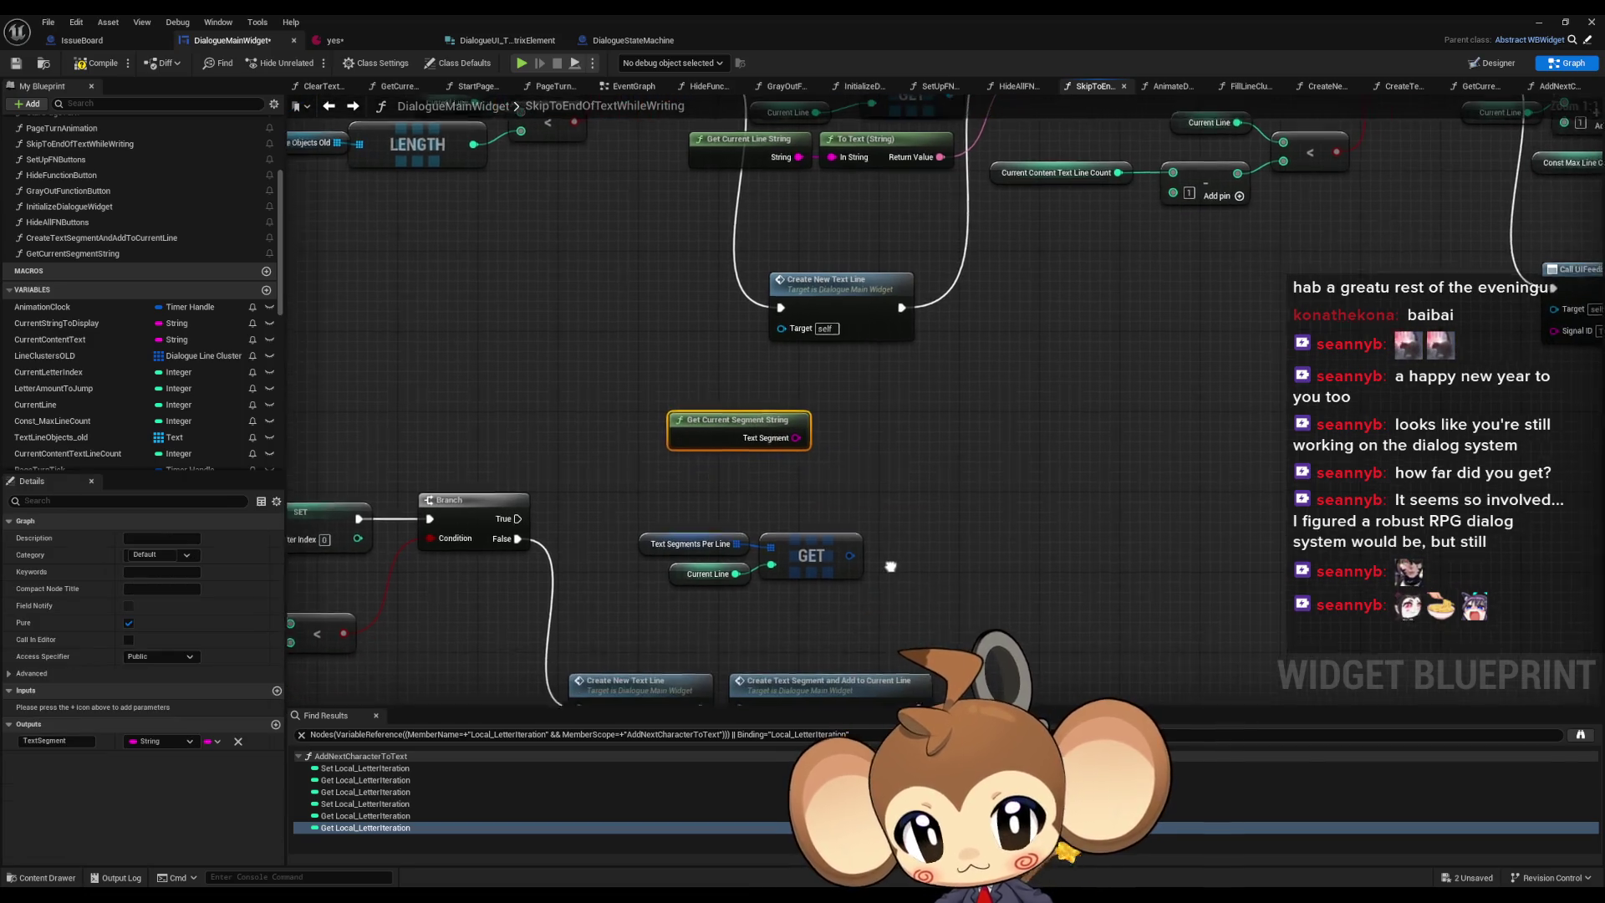
{"action": "right_click", "coordinate": [845, 555]}
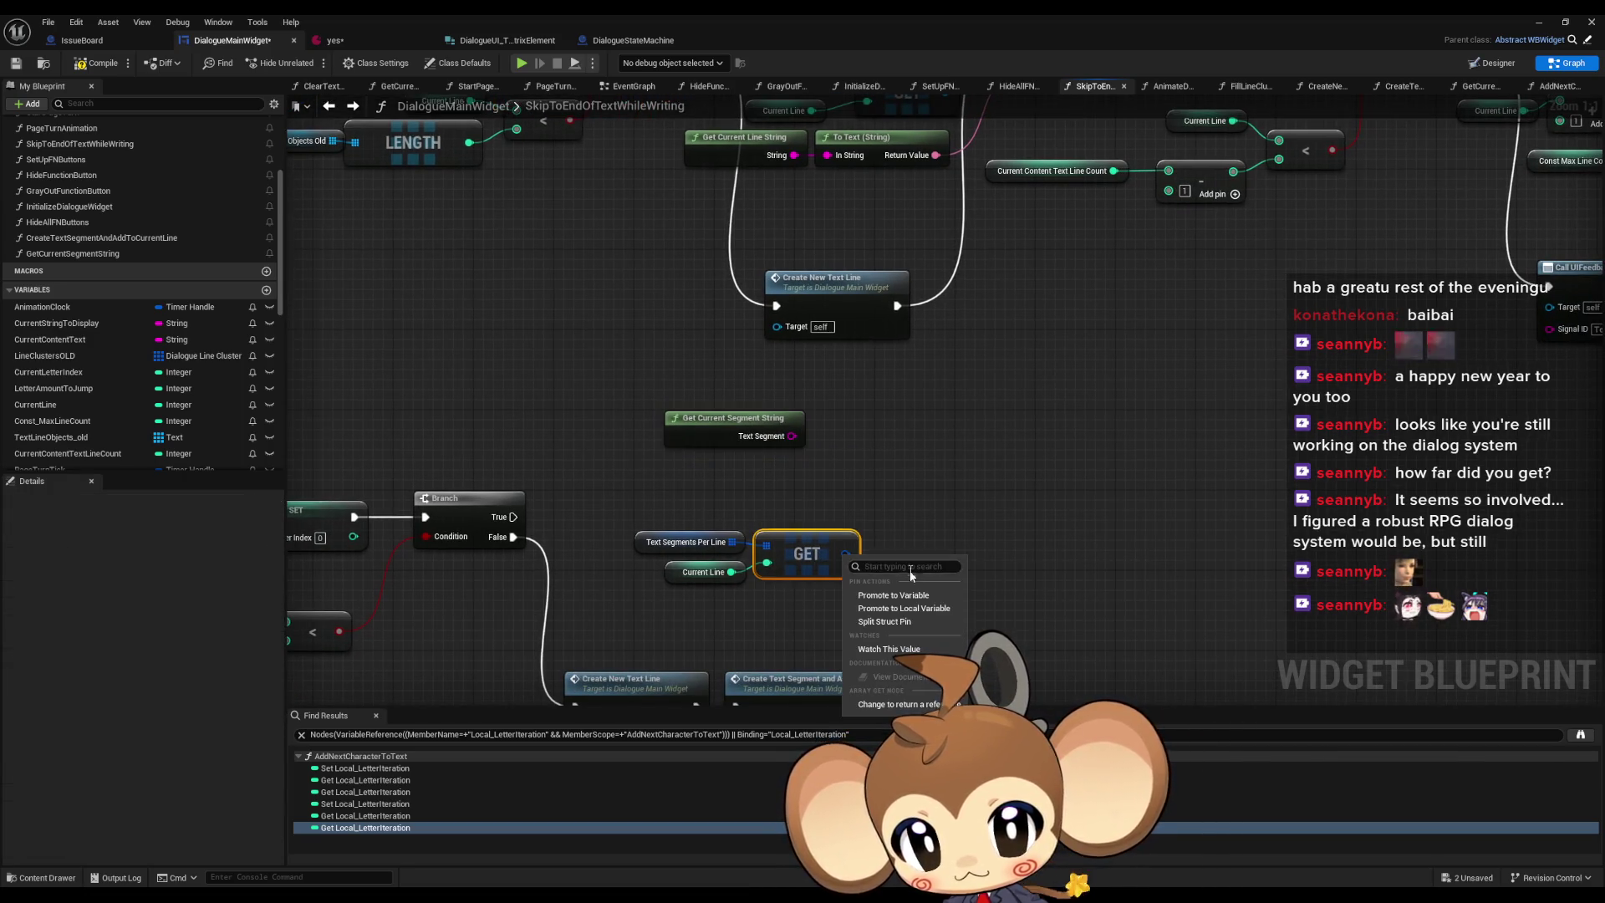
{"action": "left_click", "coordinate": [903, 623]}
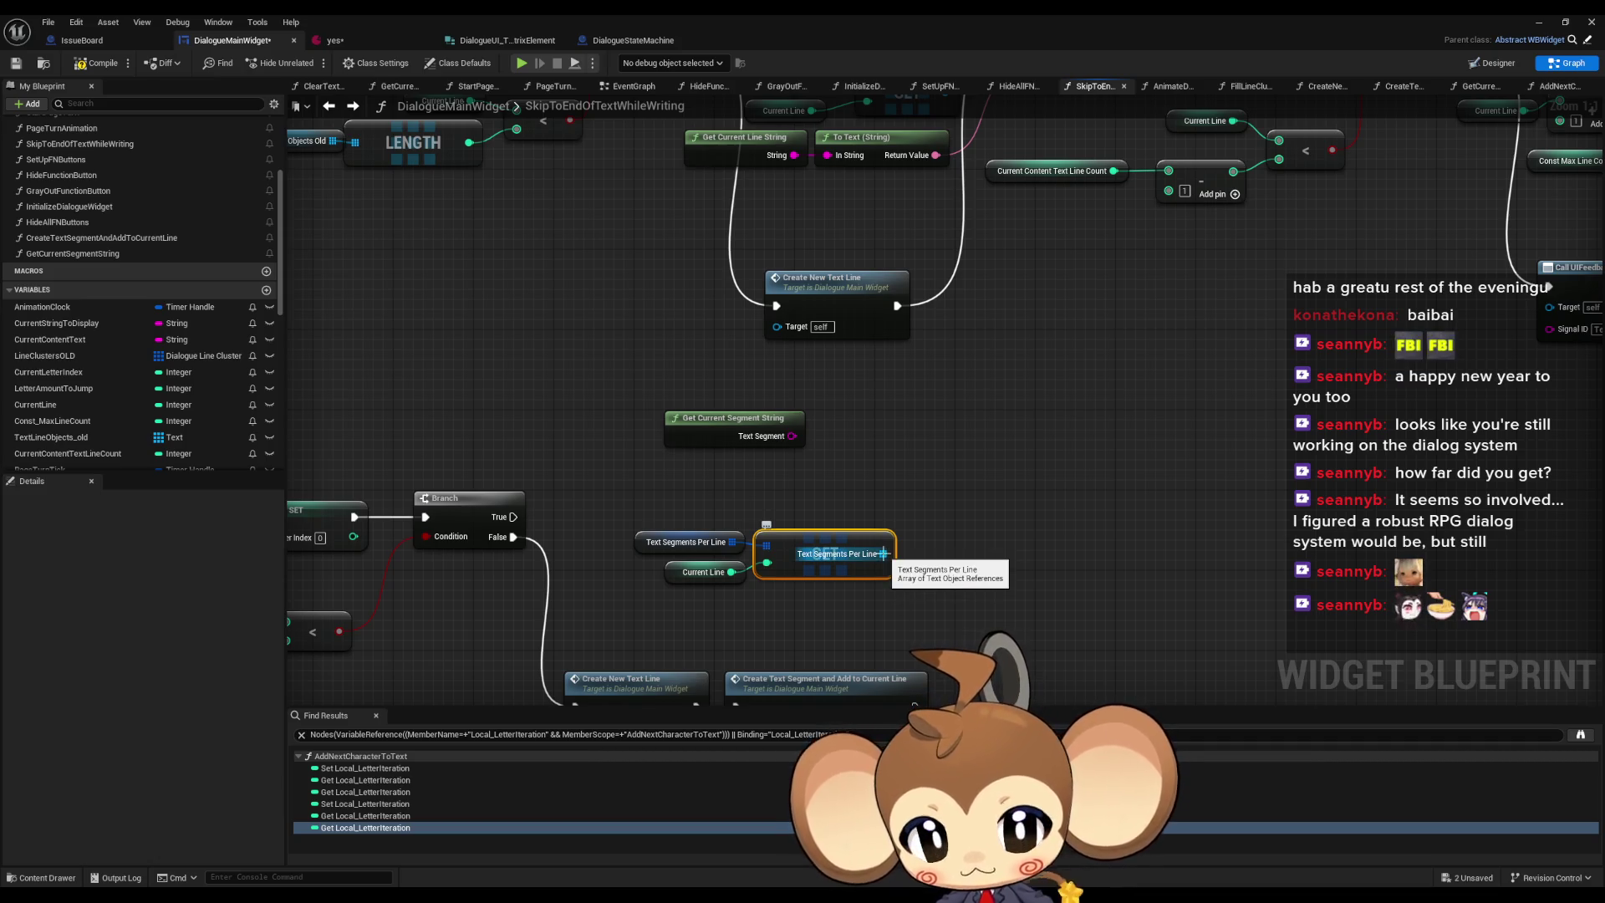
{"action": "left_click", "coordinate": [681, 542], "text": "ctrl"}
{"action": "left_click", "coordinate": [702, 572], "text": "ctrl"}
{"action": "mouse_move", "coordinate": [884, 554]}
{"action": "left_mouse_down"}
{"action": "mouse_move", "coordinate": [813, 553]}
{"action": "mouse_move", "coordinate": [893, 548]}
{"action": "left_mouse_up"}
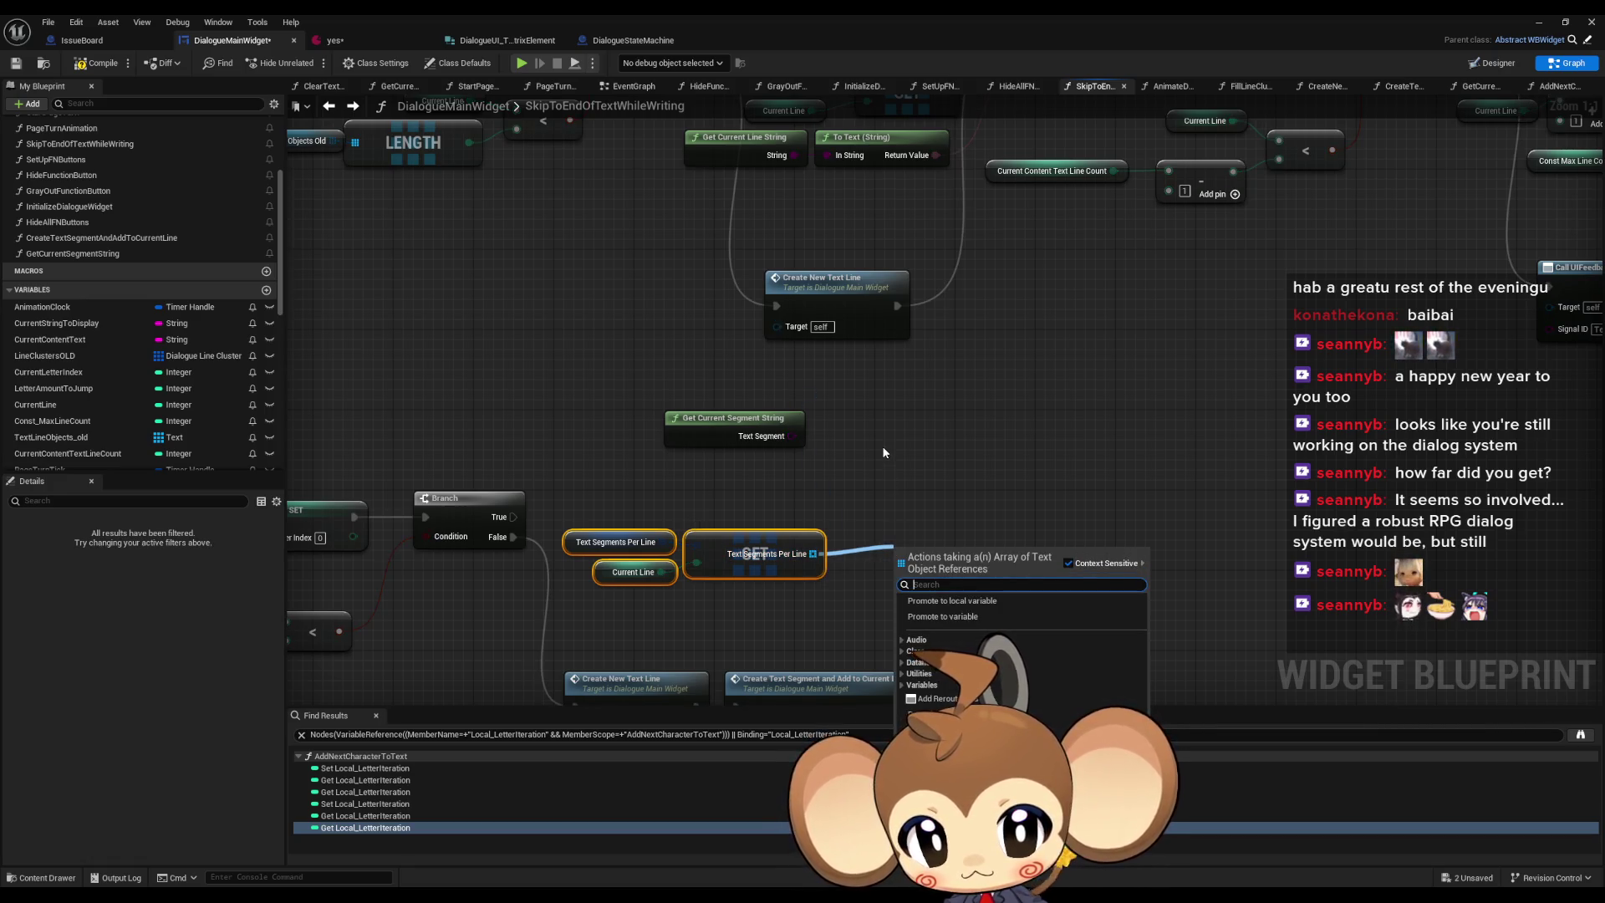
{"action": "key", "text": "Escape"}
{"action": "scroll", "coordinate": [876, 442], "scroll_direction": "down", "scroll_amount": 2}
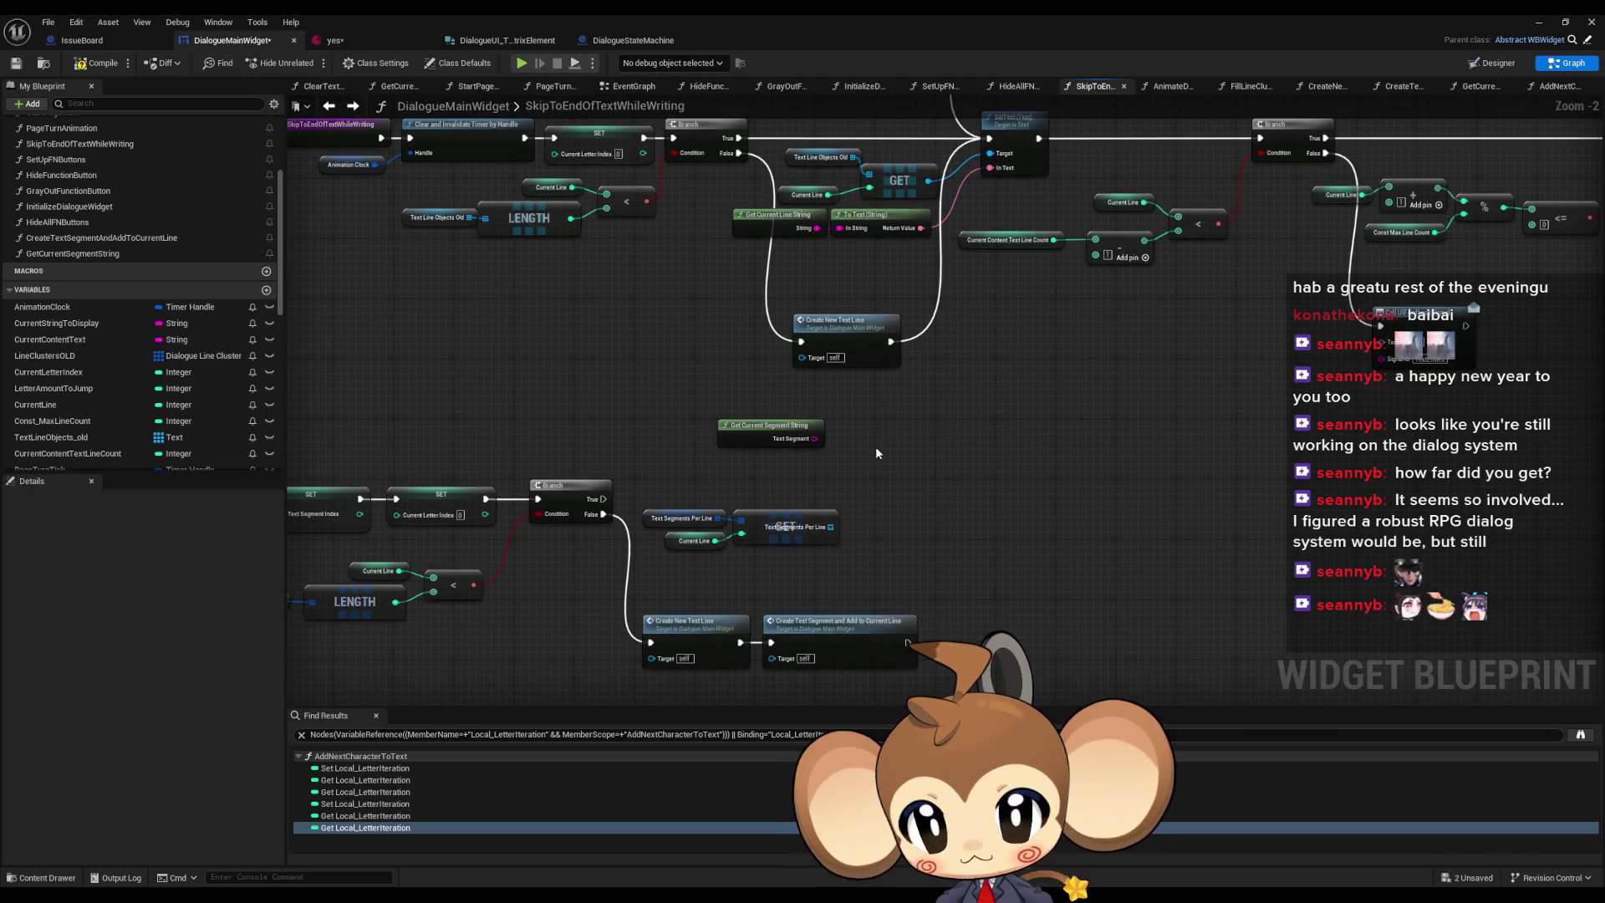
{"action": "left_click_drag", "start_coordinate": [871, 454], "coordinate": [866, 548]}
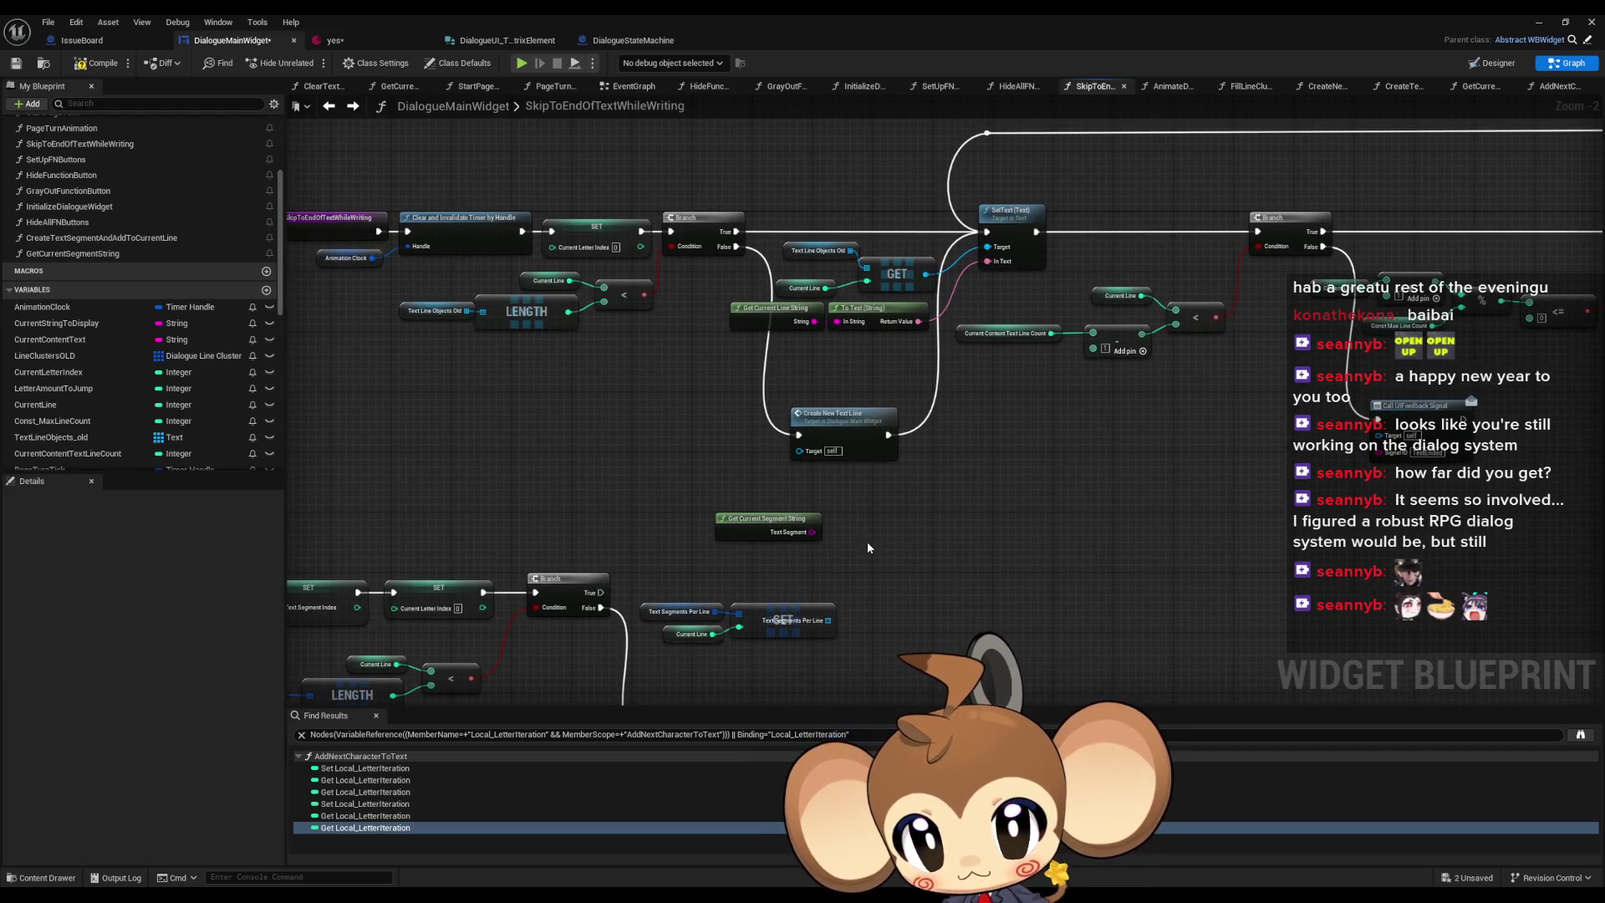
{"action": "left_click_drag", "start_coordinate": [844, 590], "coordinate": [631, 648]}
{"action": "left_click_drag", "start_coordinate": [782, 623], "coordinate": [782, 585]}
{"action": "left_click", "coordinate": [866, 545]}
{"action": "left_click_drag", "start_coordinate": [868, 544], "coordinate": [850, 520]}
- Add a For Each Loop over the segments array and place Get Current Segment String below it
{"action": "mouse_move", "coordinate": [688, 285]}
{"action": "left_mouse_down"}
{"action": "mouse_move", "coordinate": [724, 308]}
{"action": "mouse_move", "coordinate": [694, 351]}
{"action": "mouse_move", "coordinate": [521, 441]}
{"action": "mouse_move", "coordinate": [684, 460]}
{"action": "mouse_move", "coordinate": [358, 457]}
{"action": "mouse_move", "coordinate": [631, 441]}
{"action": "mouse_move", "coordinate": [993, 276]}
{"action": "left_mouse_up"}
{"action": "scroll", "coordinate": [684, 460], "scroll_direction": "down", "scroll_amount": 1}
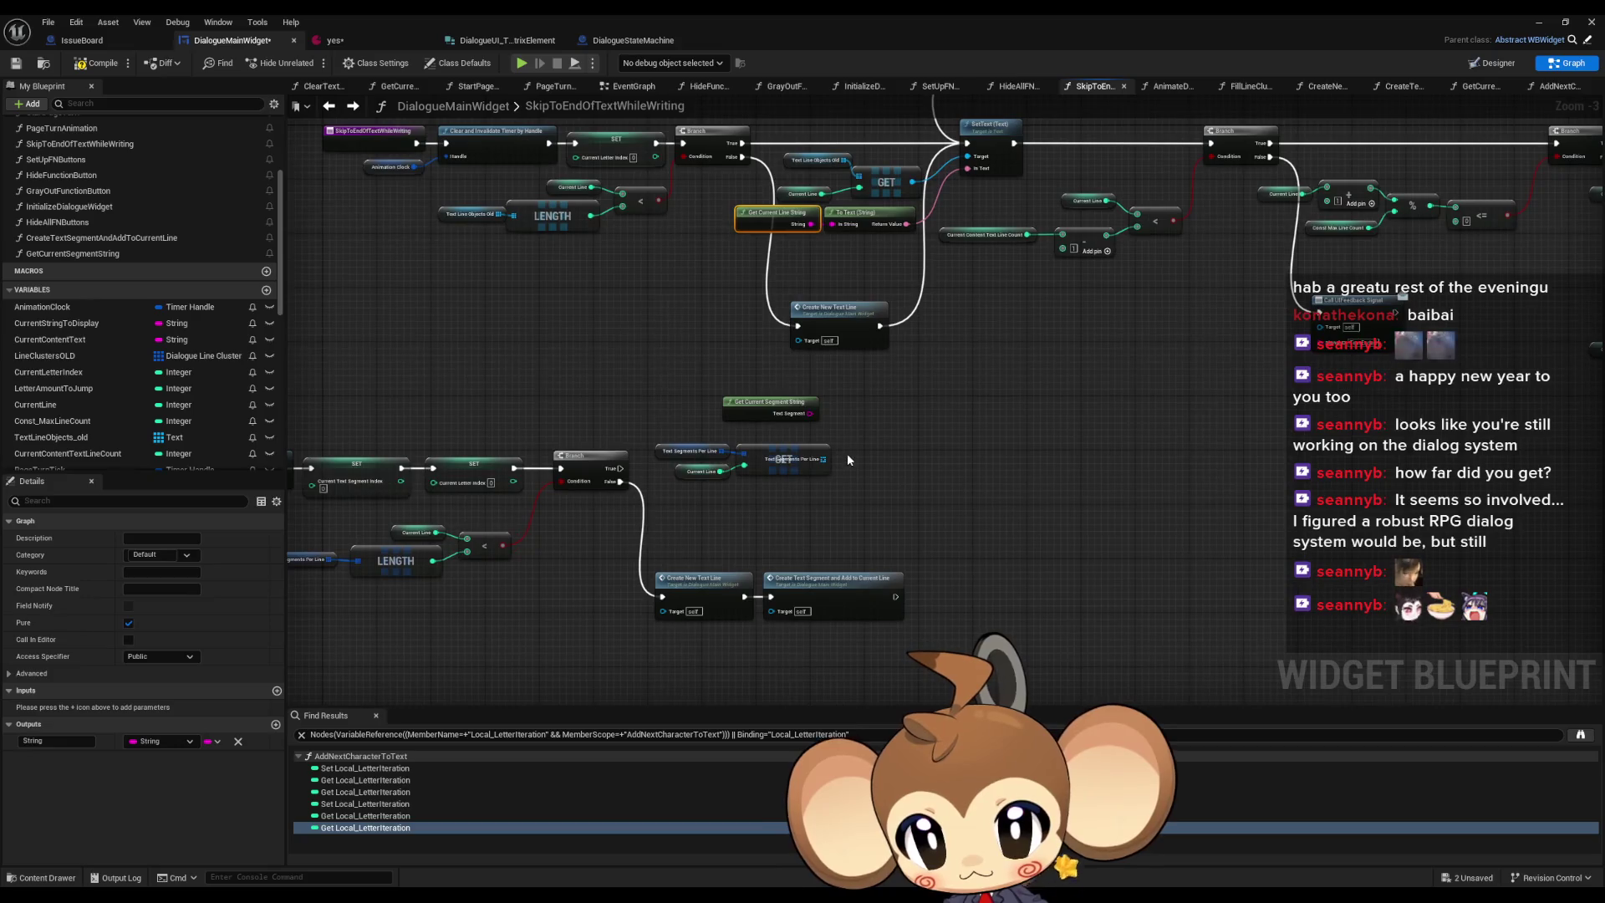
{"action": "scroll", "coordinate": [990, 374], "scroll_direction": "up", "scroll_amount": 1}
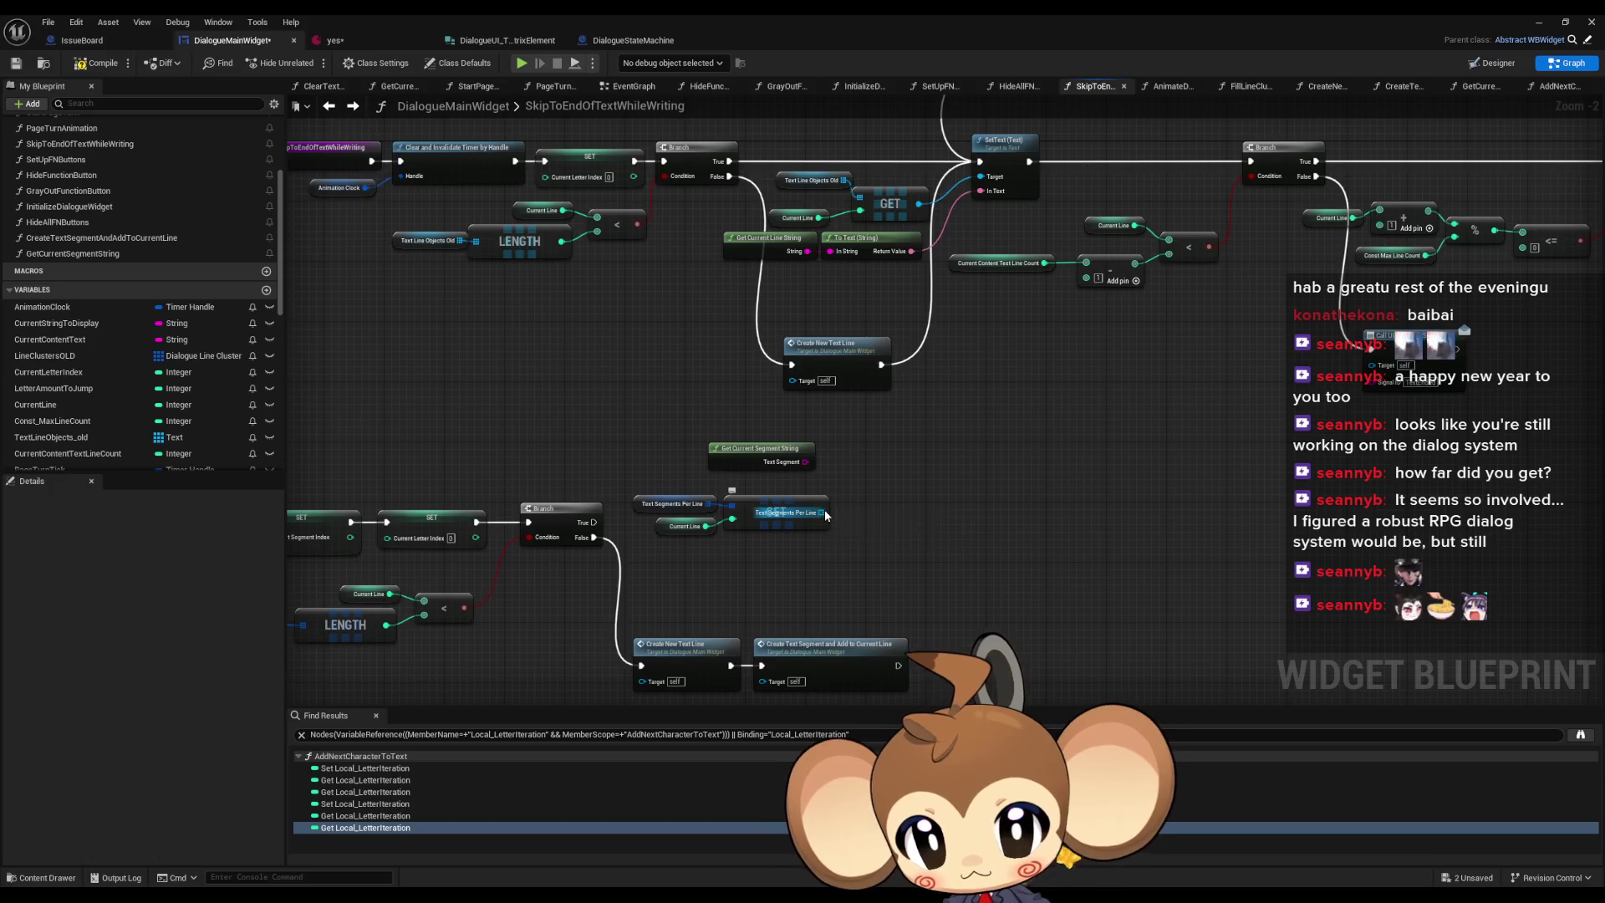
{"action": "left_click_drag", "start_coordinate": [825, 511], "coordinate": [872, 517]}
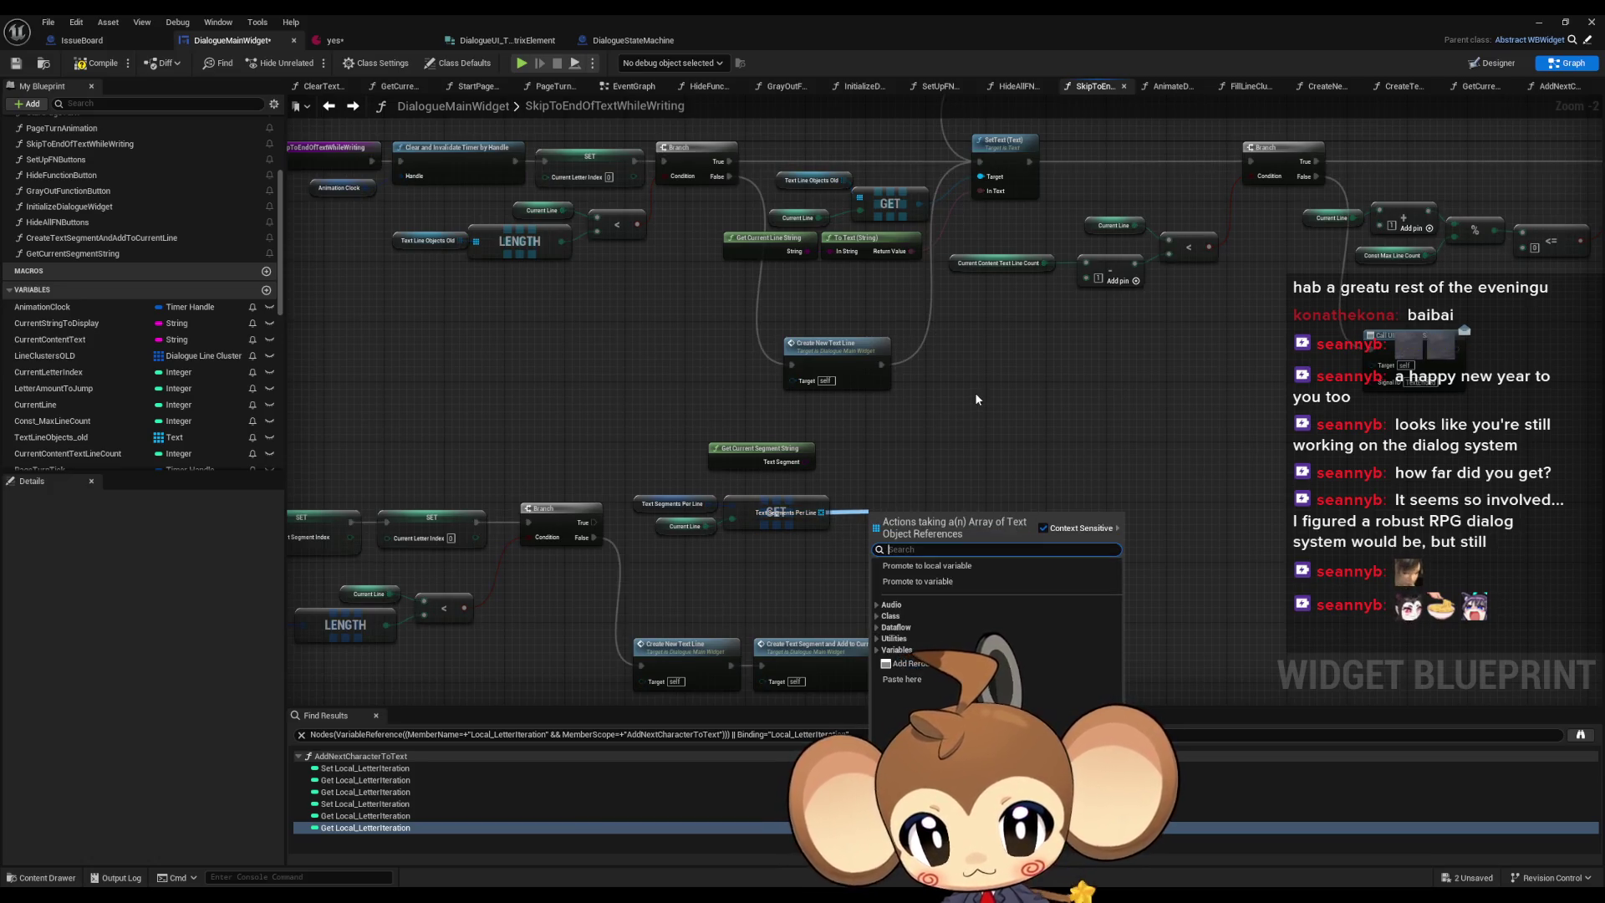
{"action": "type", "text": "for each"}
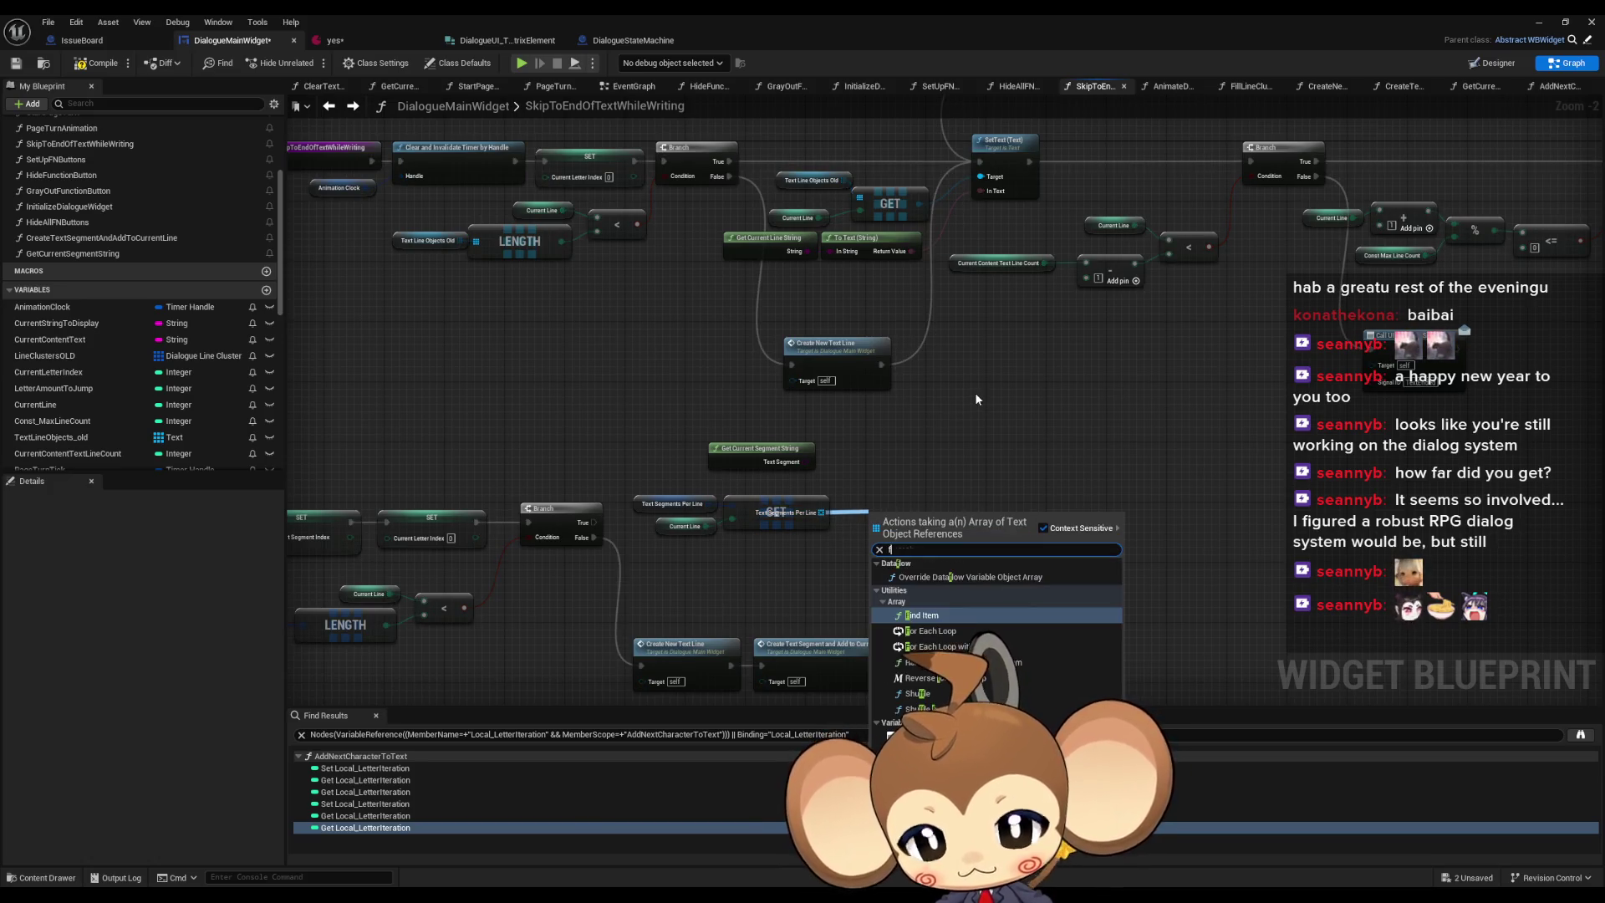
{"action": "key", "text": "Return"}
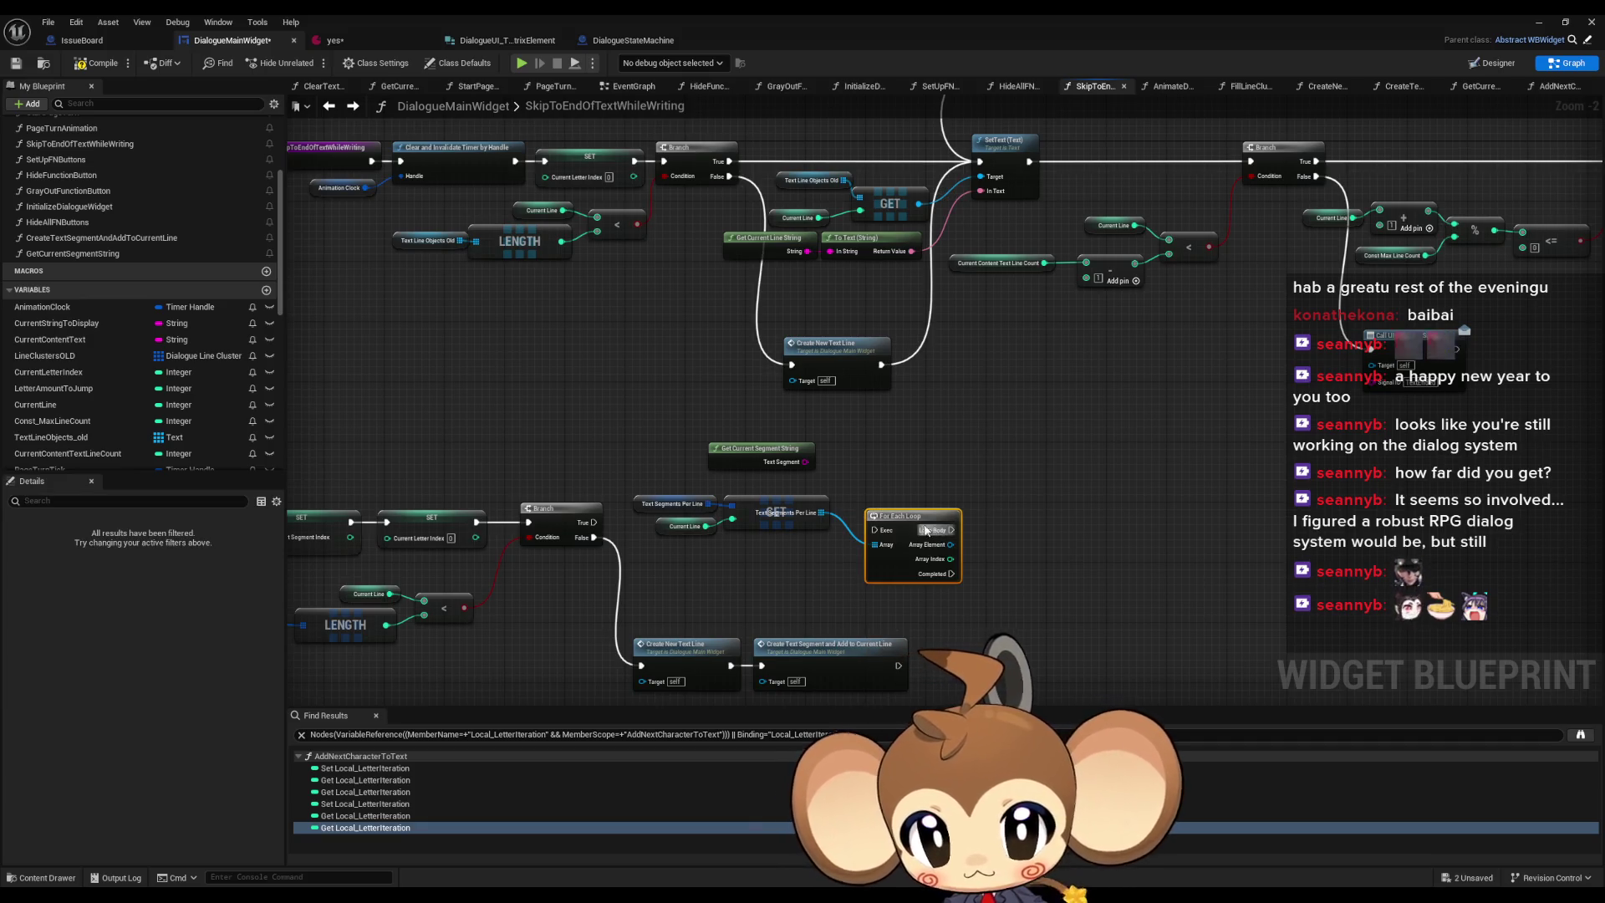
{"action": "left_click_drag", "start_coordinate": [911, 524], "coordinate": [927, 493]}
{"action": "left_click_drag", "start_coordinate": [759, 449], "coordinate": [778, 544]}
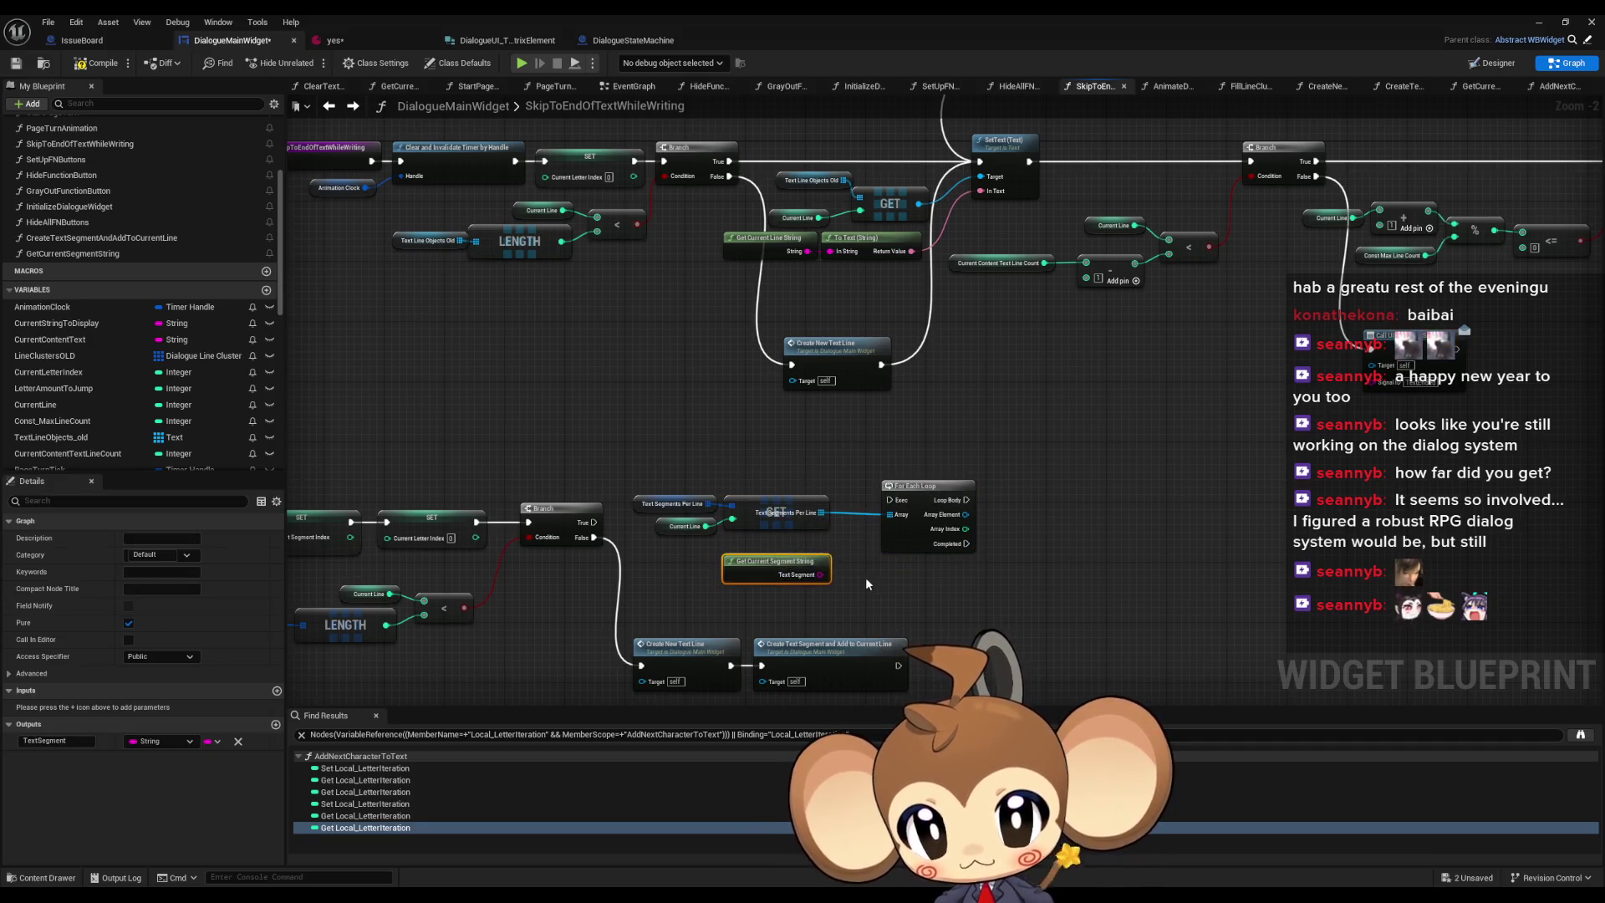
{"action": "left_click_drag", "start_coordinate": [866, 577], "coordinate": [866, 513]}
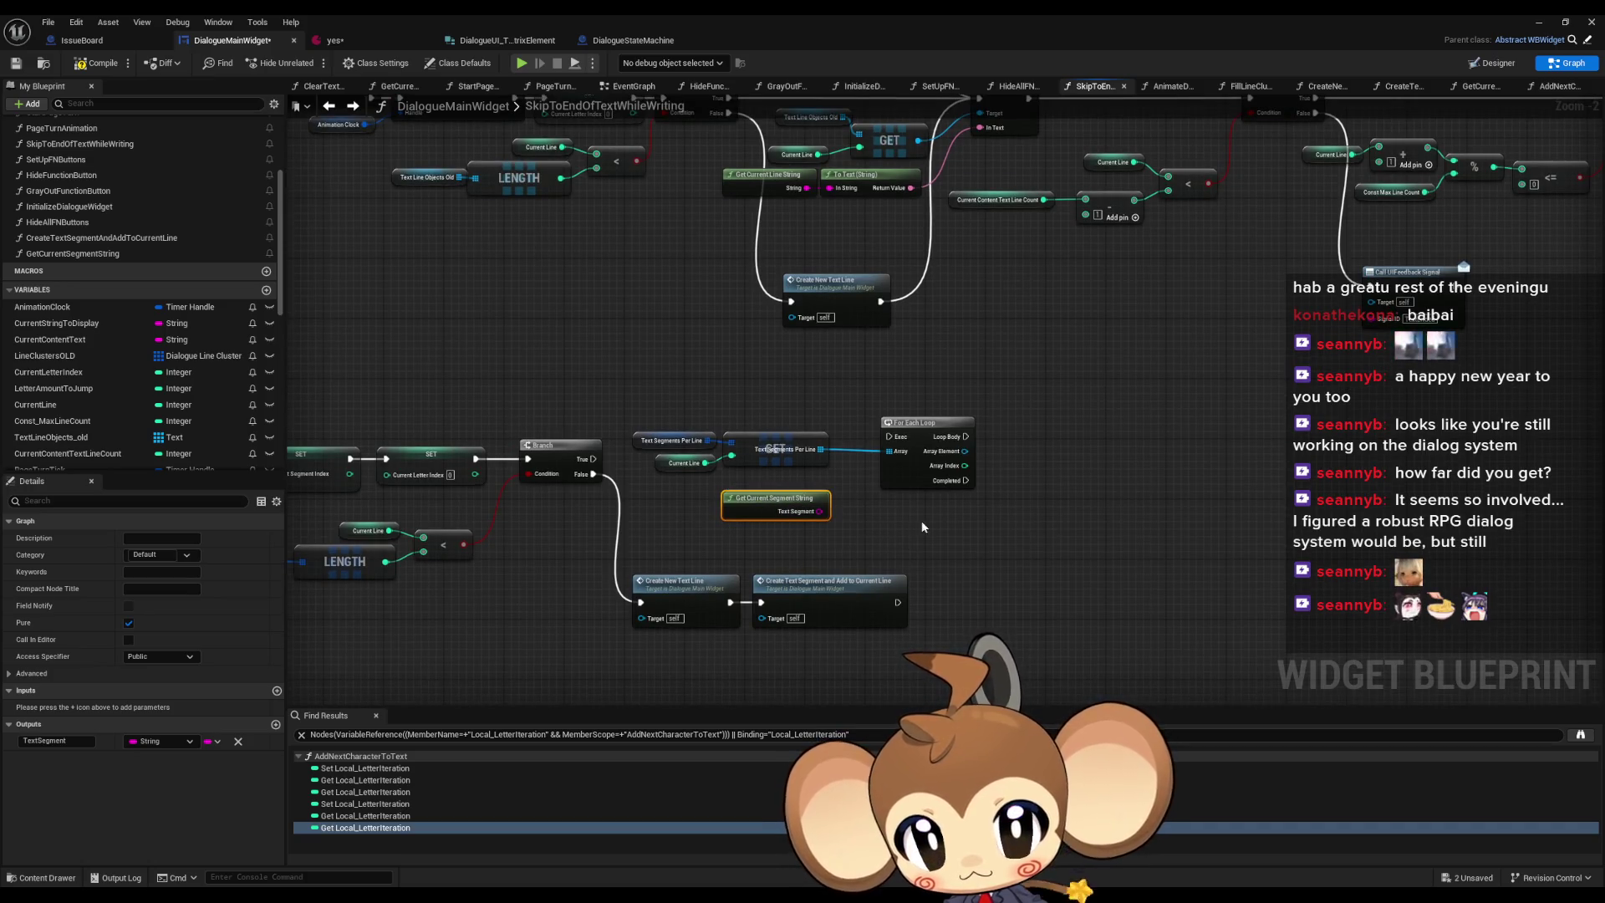
{"action": "left_click_drag", "start_coordinate": [798, 500], "coordinate": [724, 588]}
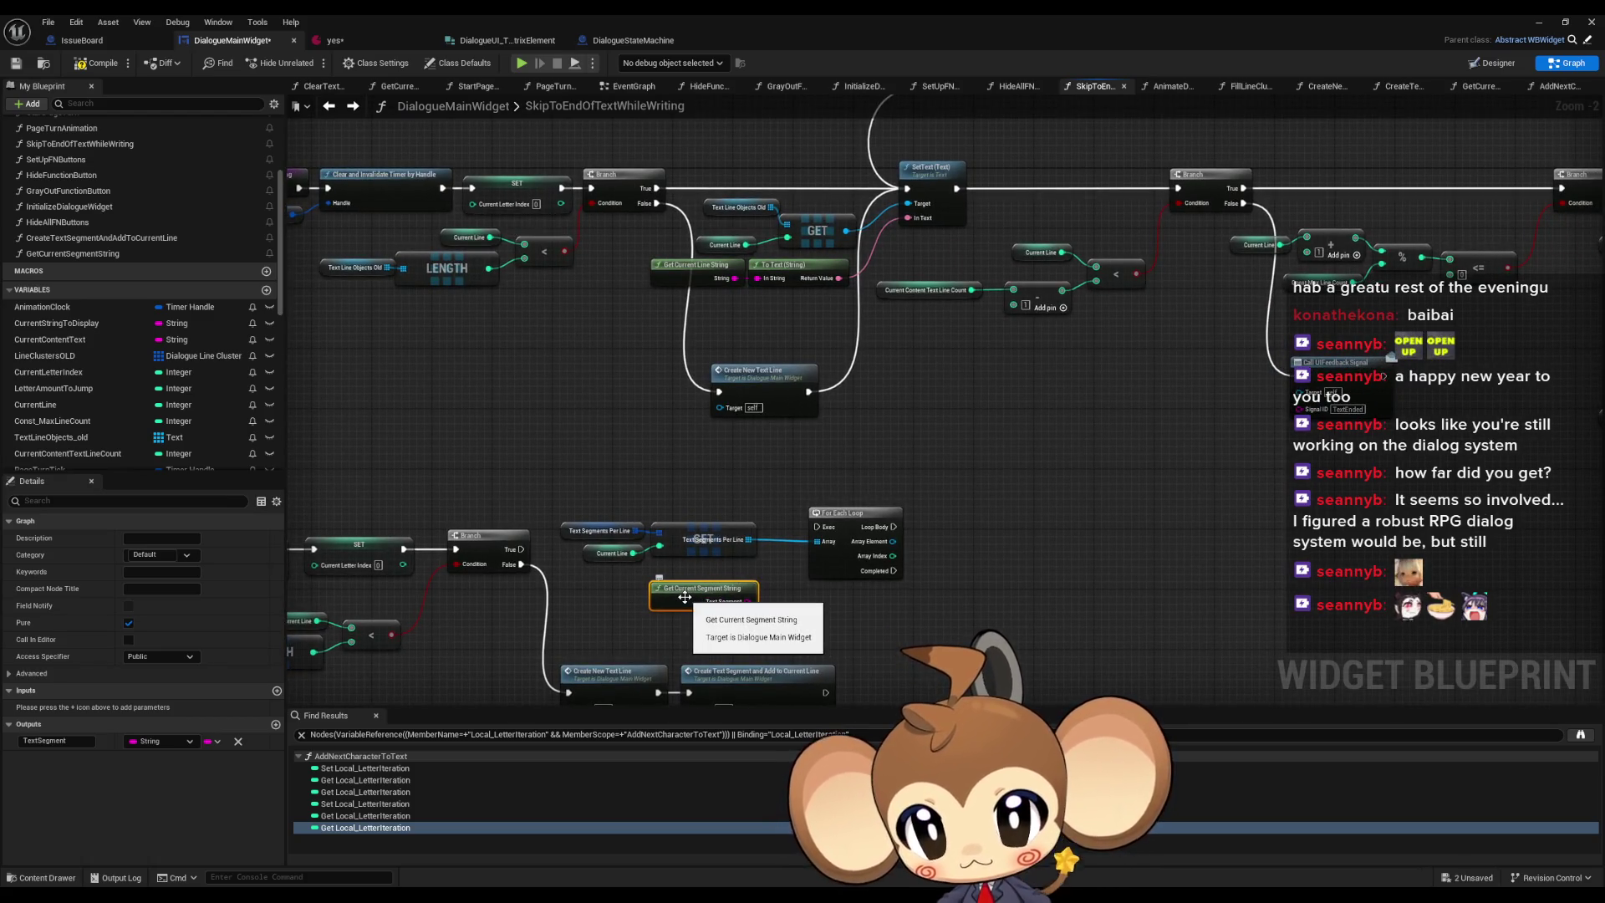
- Inspect the GetCurrentSegmentString graph, then move the existing segments lookup nodes lower
{"action": "double_click", "coordinate": [684, 601]}
{"action": "left_click", "coordinate": [580, 373]}
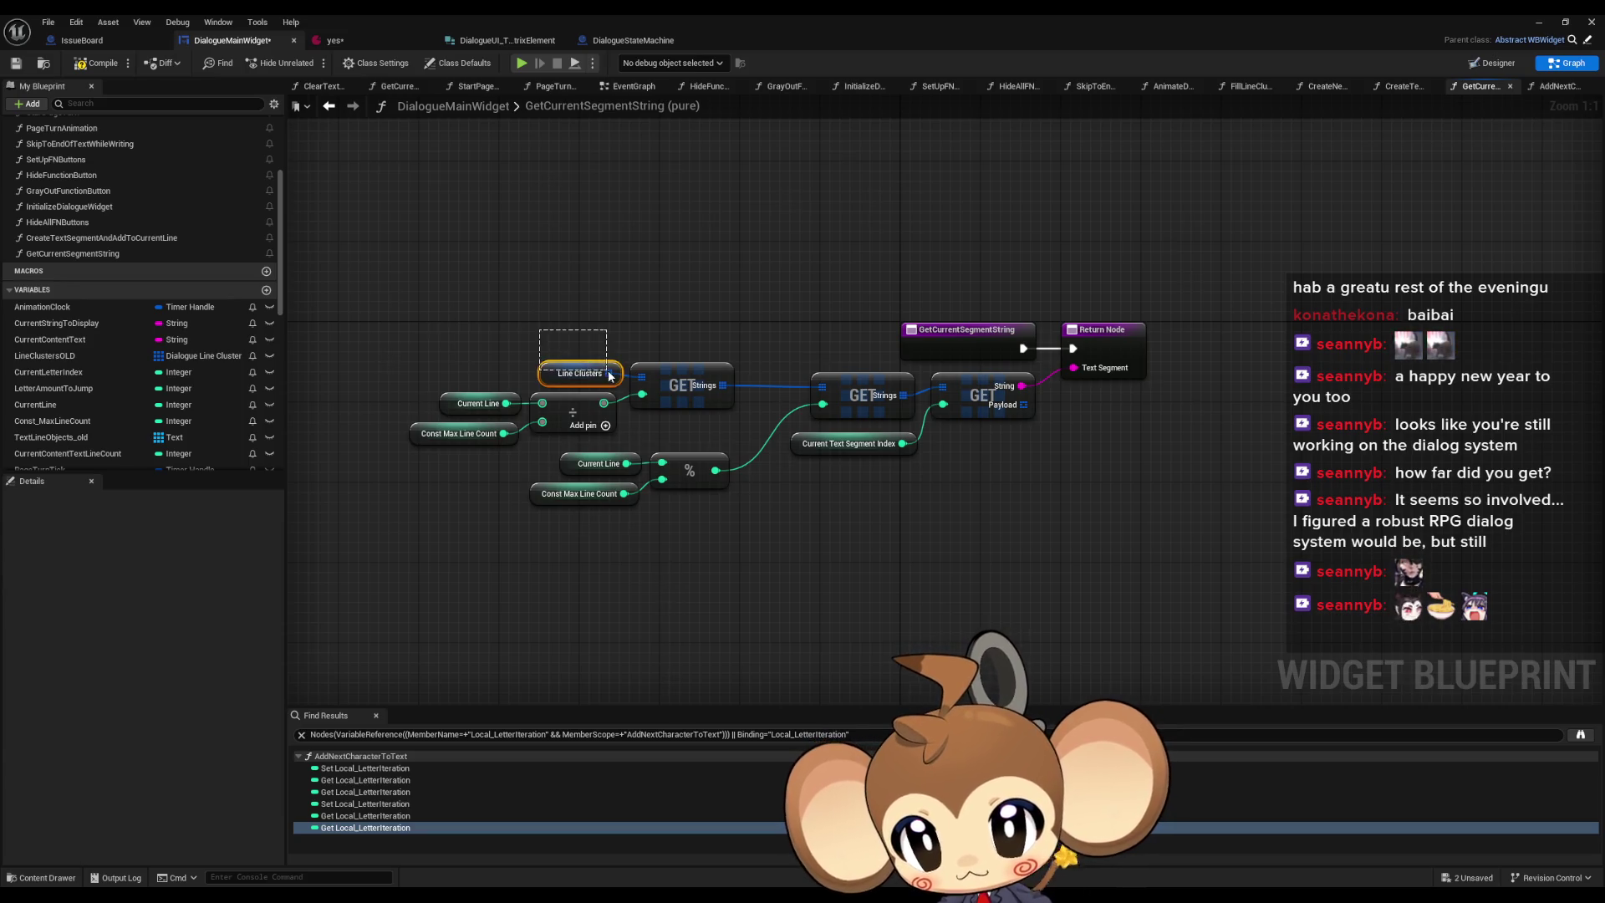
{"action": "left_click", "coordinate": [328, 105]}
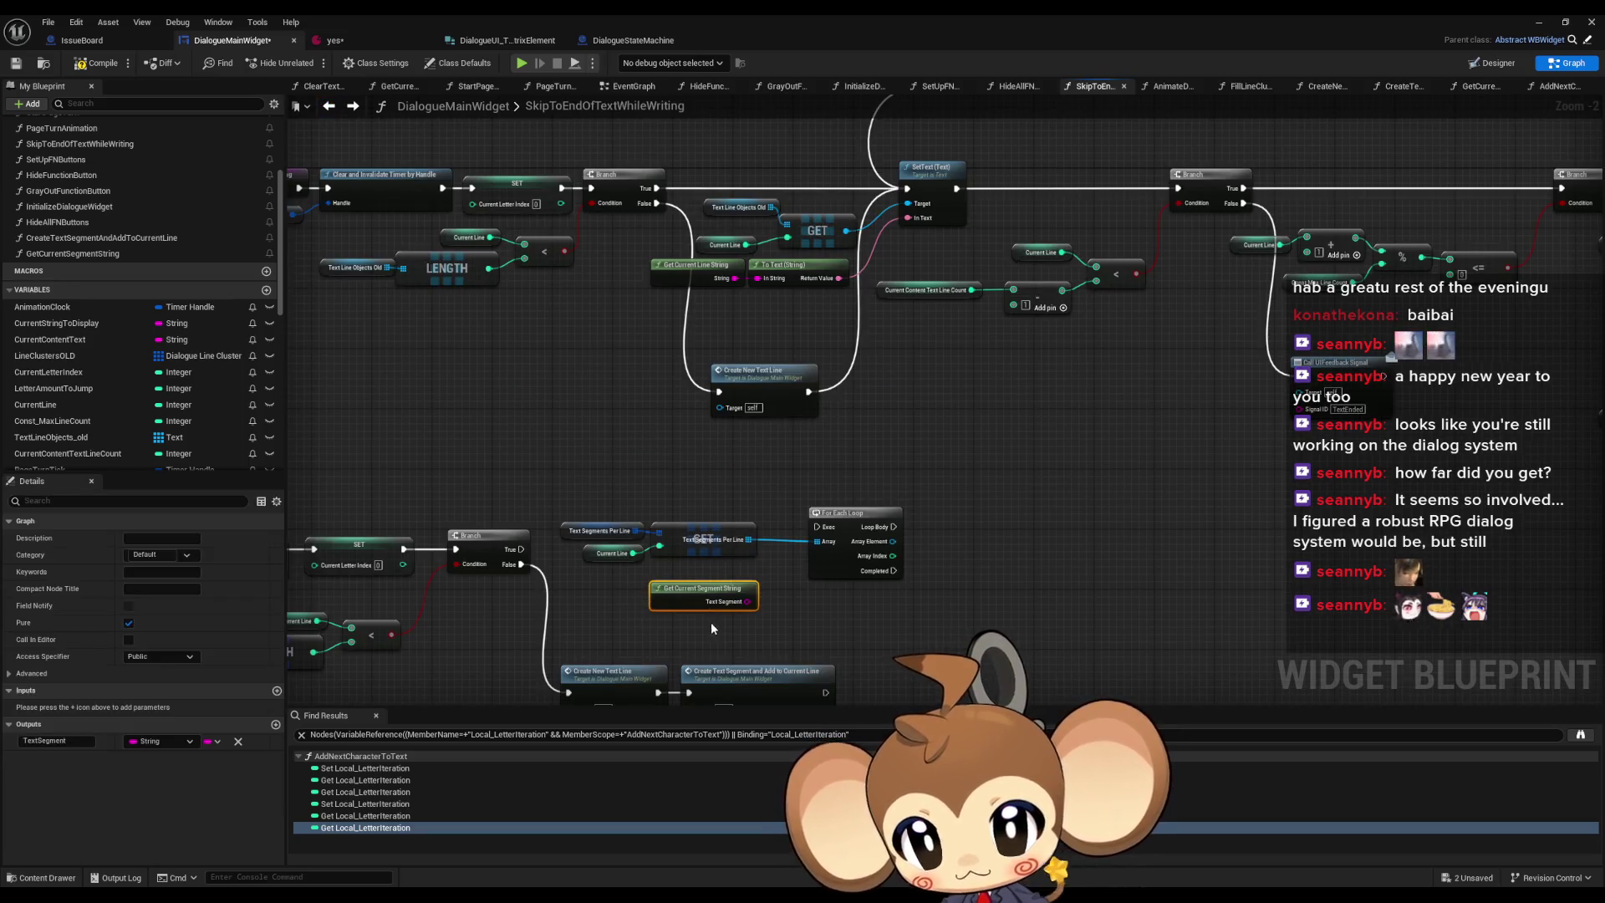
{"action": "left_click_drag", "start_coordinate": [559, 493], "coordinate": [757, 575]}
{"action": "left_click_drag", "start_coordinate": [713, 525], "coordinate": [728, 586]}
{"action": "left_click", "coordinate": [836, 619]}
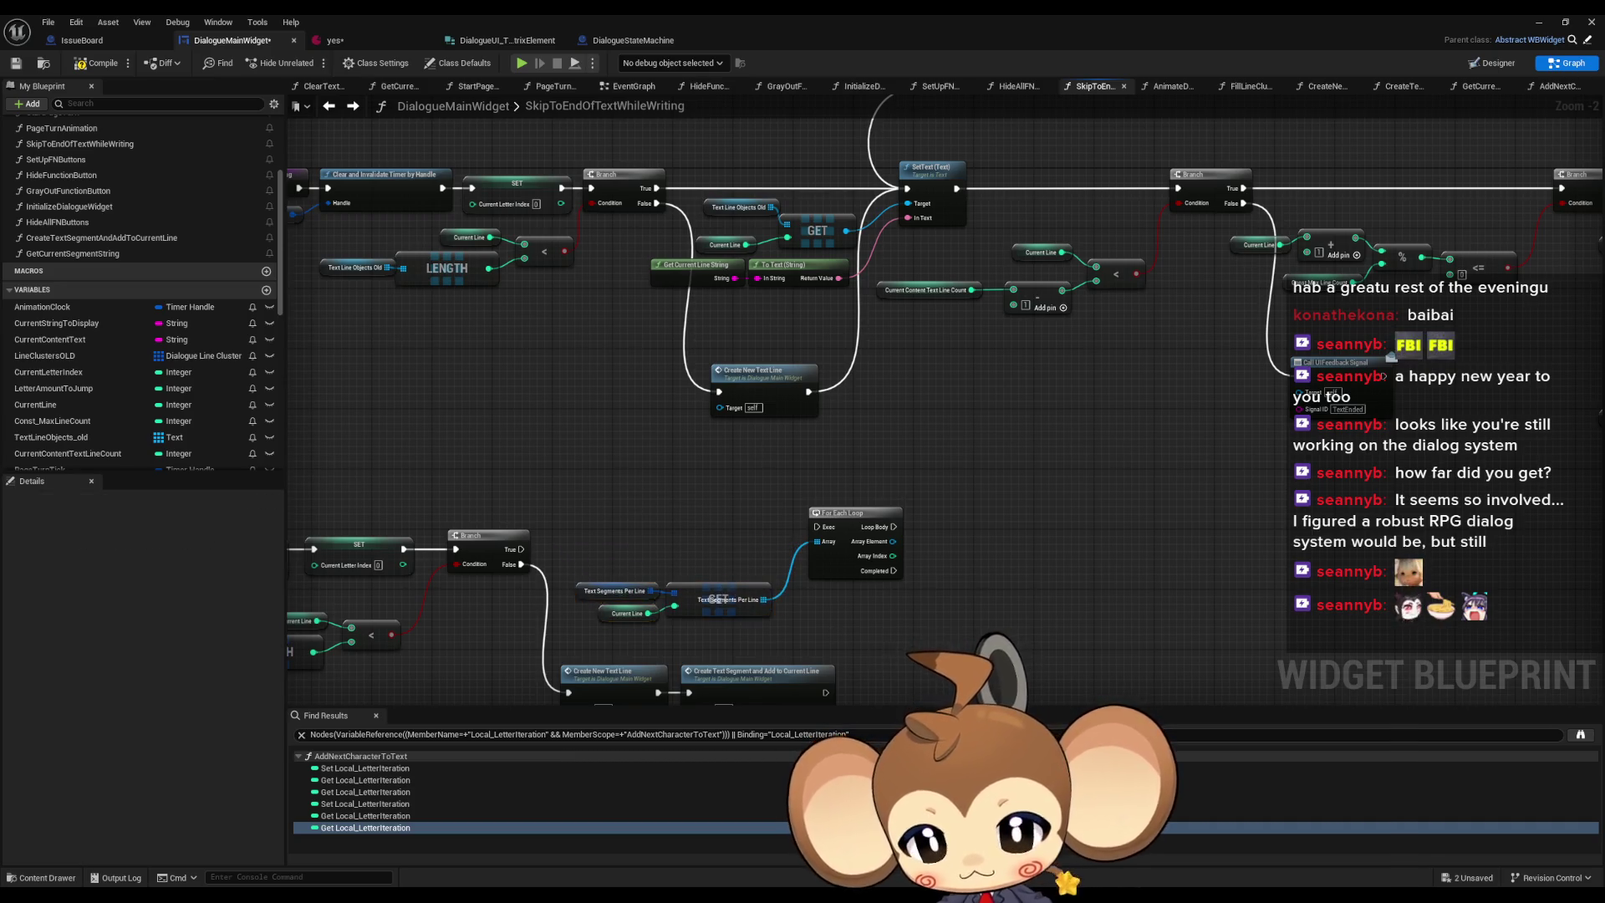
{"action": "left_click", "coordinate": [991, 521]}
{"action": "left_click_drag", "start_coordinate": [991, 568], "coordinate": [806, 556]}
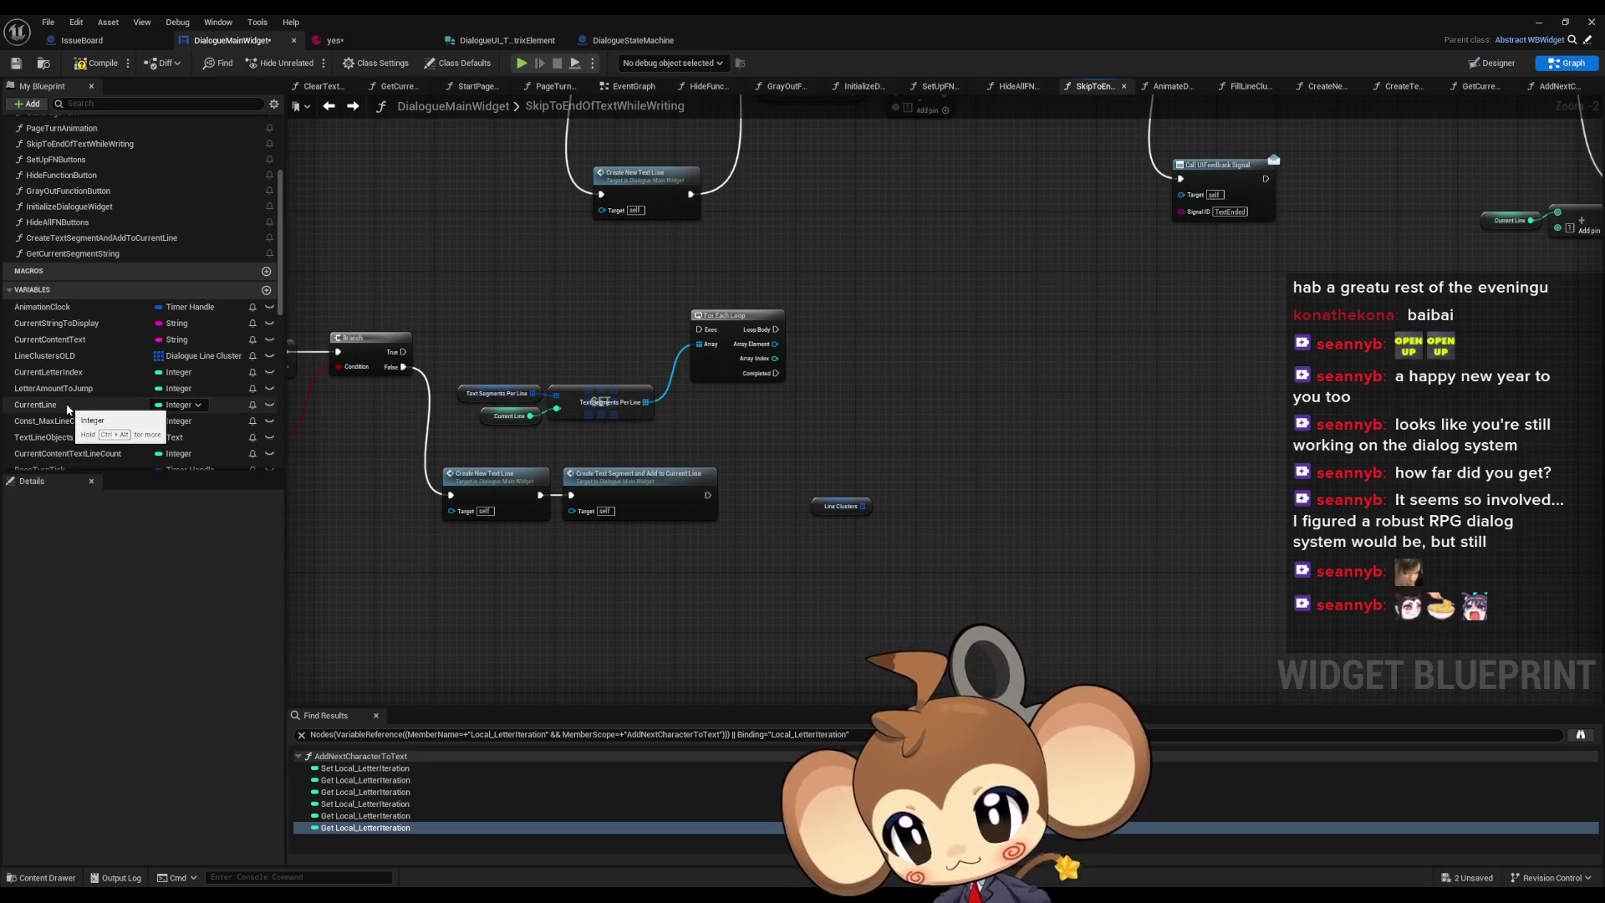
- Paste GetCurrentSegmentString's lookup node group under the loop, deleting the leftover Line Clusters node
{"action": "mouse_move", "coordinate": [134, 405]}
{"action": "left_mouse_down"}
{"action": "mouse_move", "coordinate": [844, 531]}
{"action": "mouse_move", "coordinate": [544, 357]}
{"action": "left_mouse_up"}
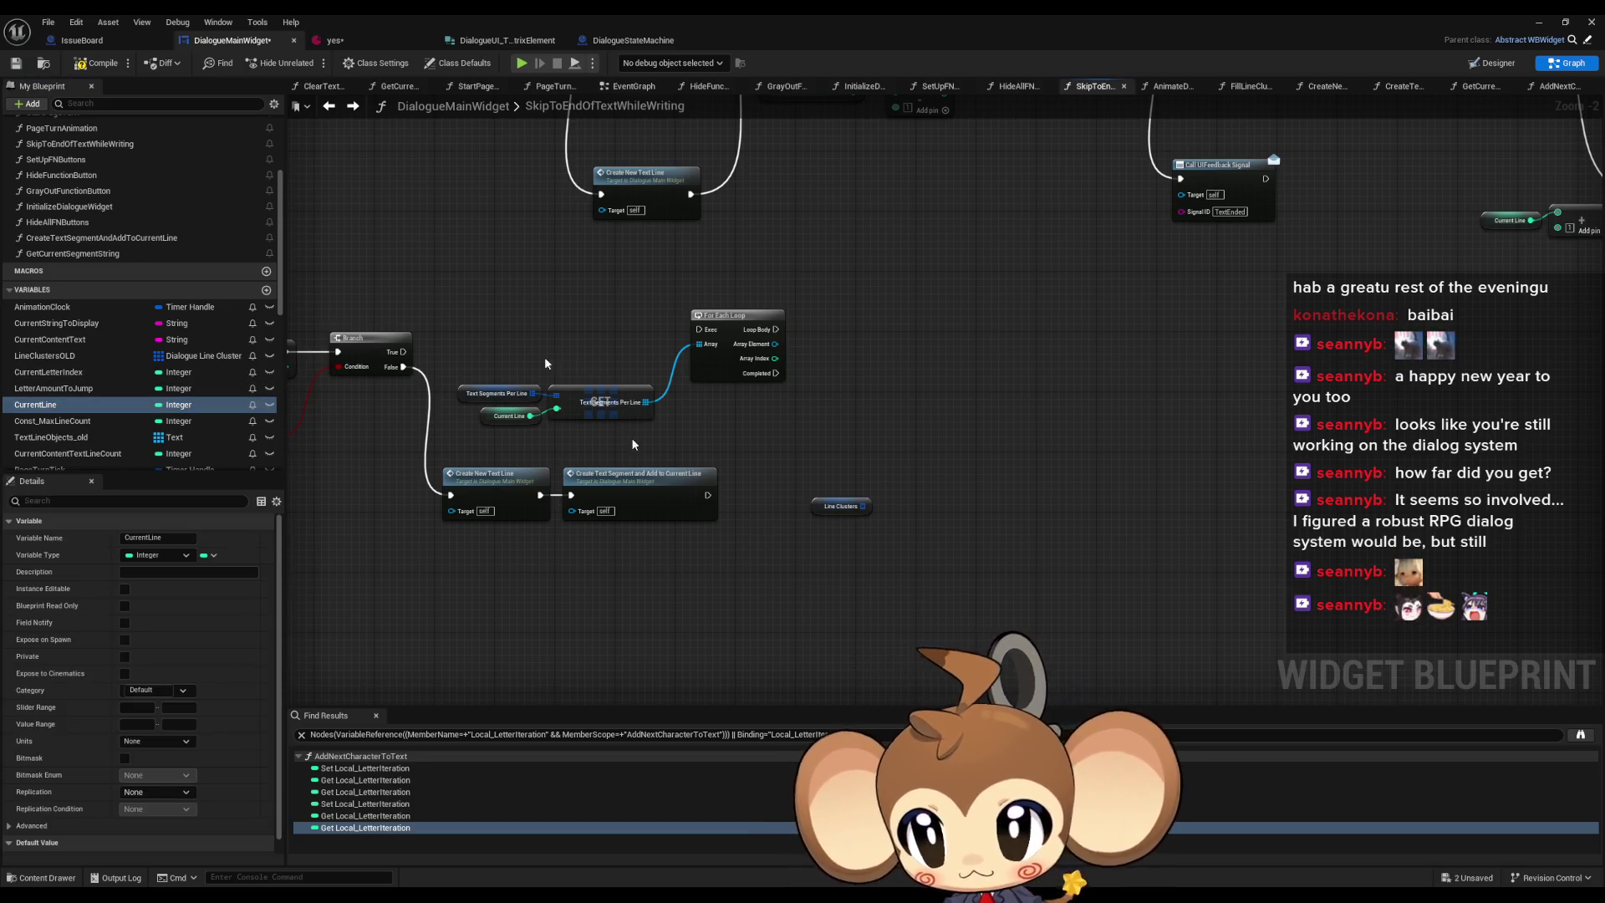
{"action": "left_click", "coordinate": [353, 106]}
{"action": "left_click_drag", "start_coordinate": [405, 329], "coordinate": [836, 502]}
{"action": "left_click", "coordinate": [970, 393], "text": "ctrl"}
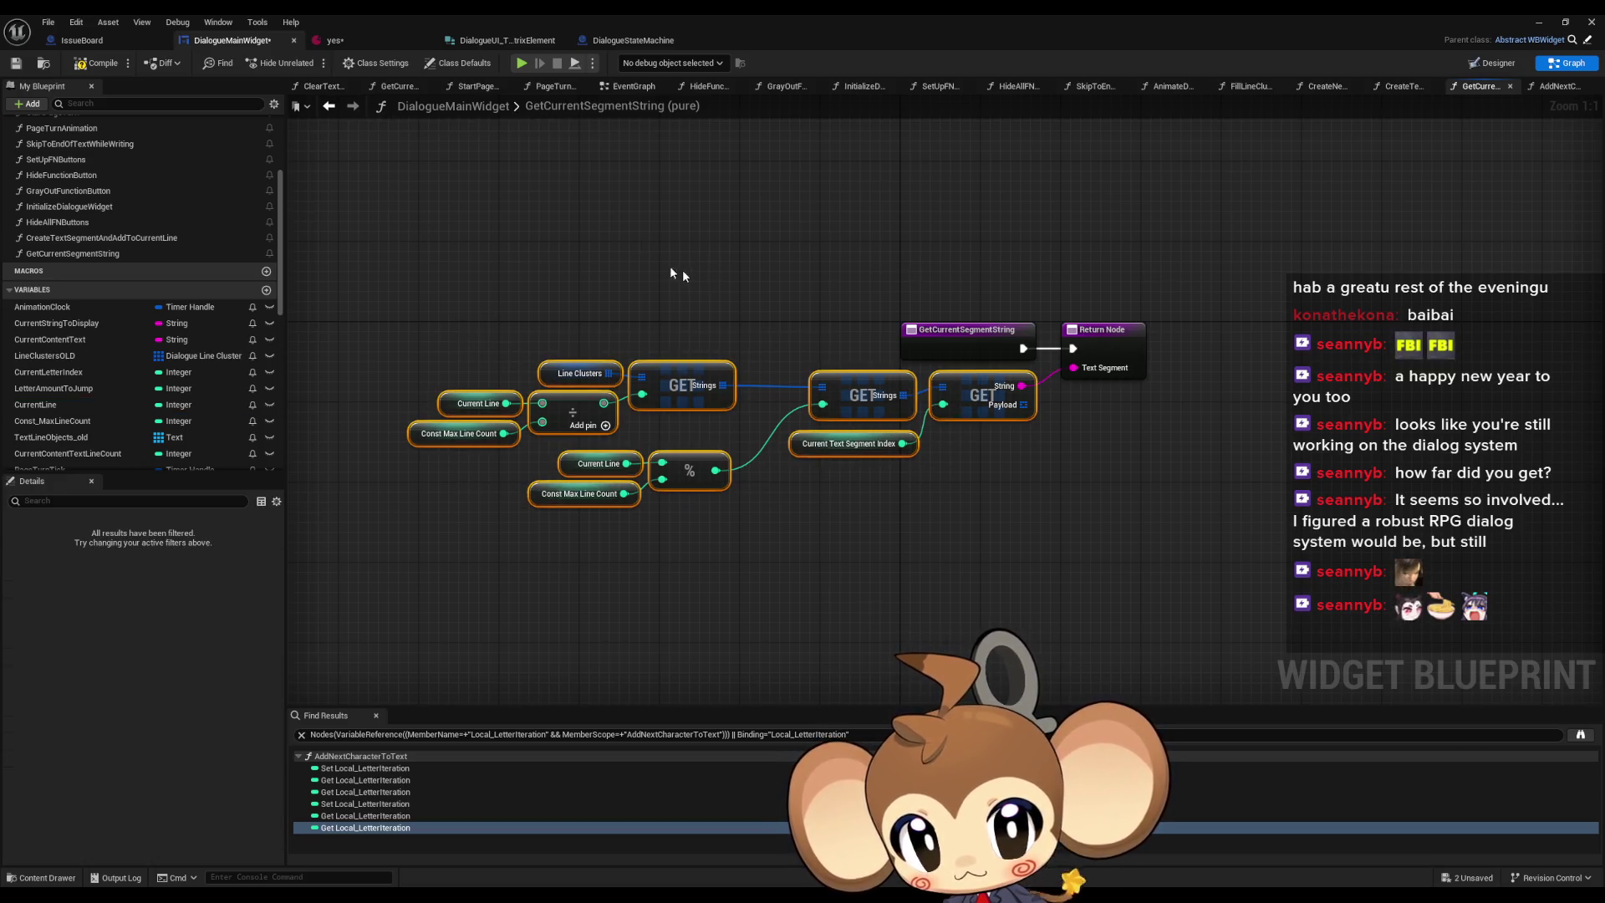
{"action": "key", "text": "alt+Left"}
{"action": "key", "text": "ctrl+v"}
{"action": "left_click", "coordinate": [841, 505]}
{"action": "key", "text": "Delete"}
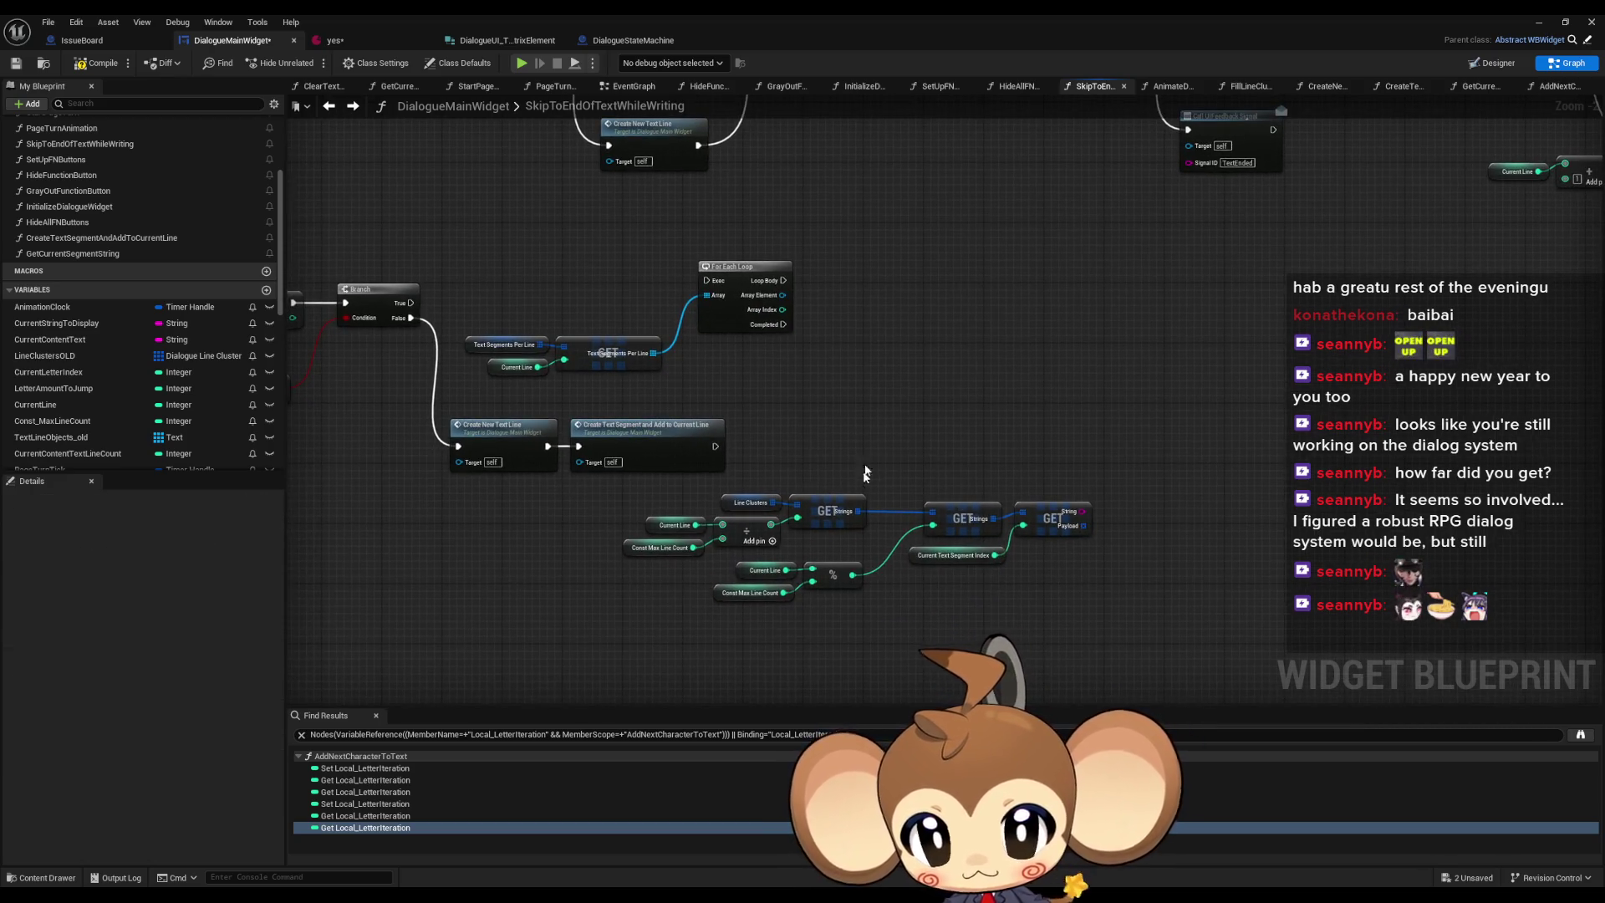
{"action": "scroll", "coordinate": [865, 474], "scroll_direction": "up", "scroll_amount": 1}
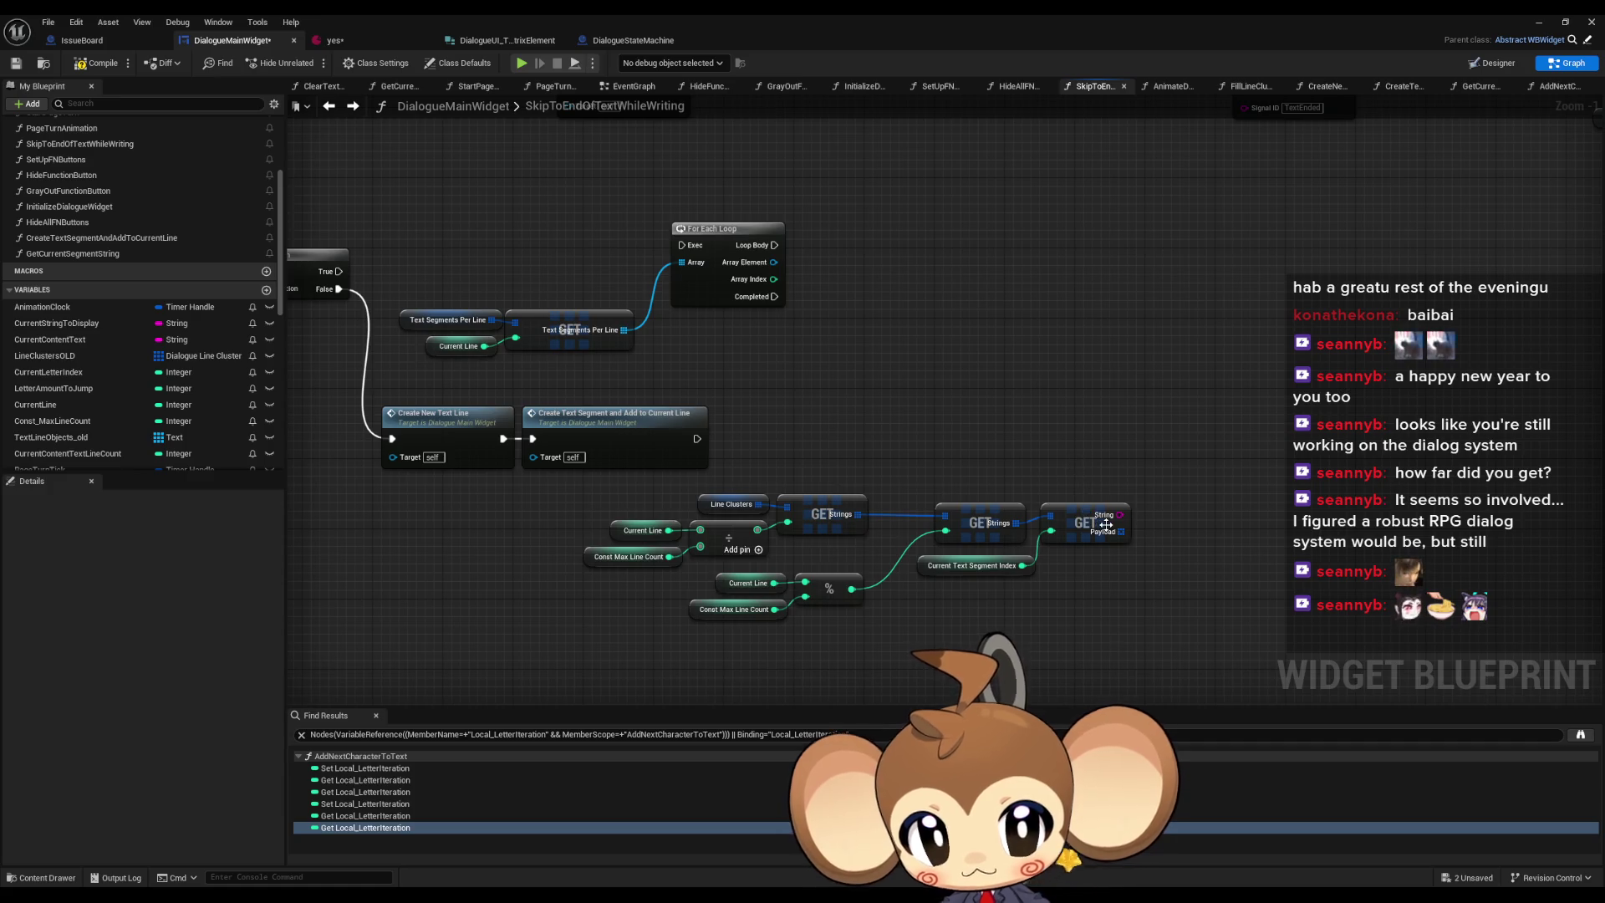
{"action": "left_click_drag", "start_coordinate": [579, 492], "coordinate": [1137, 629]}
{"action": "mouse_move", "coordinate": [1081, 524]}
{"action": "left_mouse_down"}
{"action": "mouse_move", "coordinate": [832, 548]}
{"action": "mouse_move", "coordinate": [853, 568]}
{"action": "left_mouse_up"}
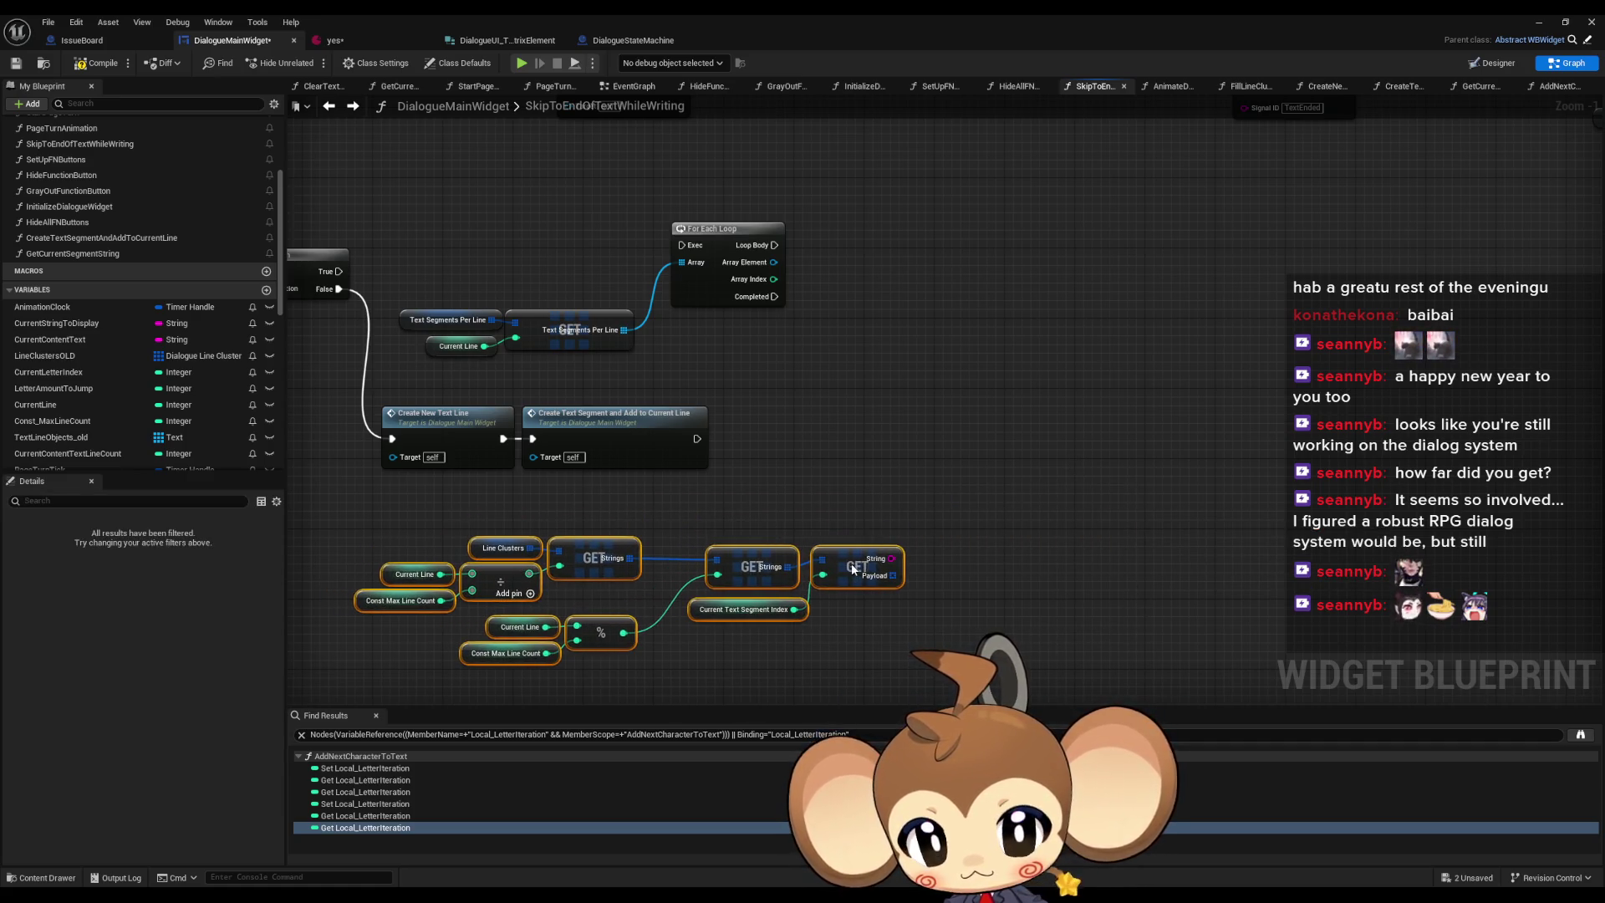
{"action": "left_click", "coordinate": [911, 449]}
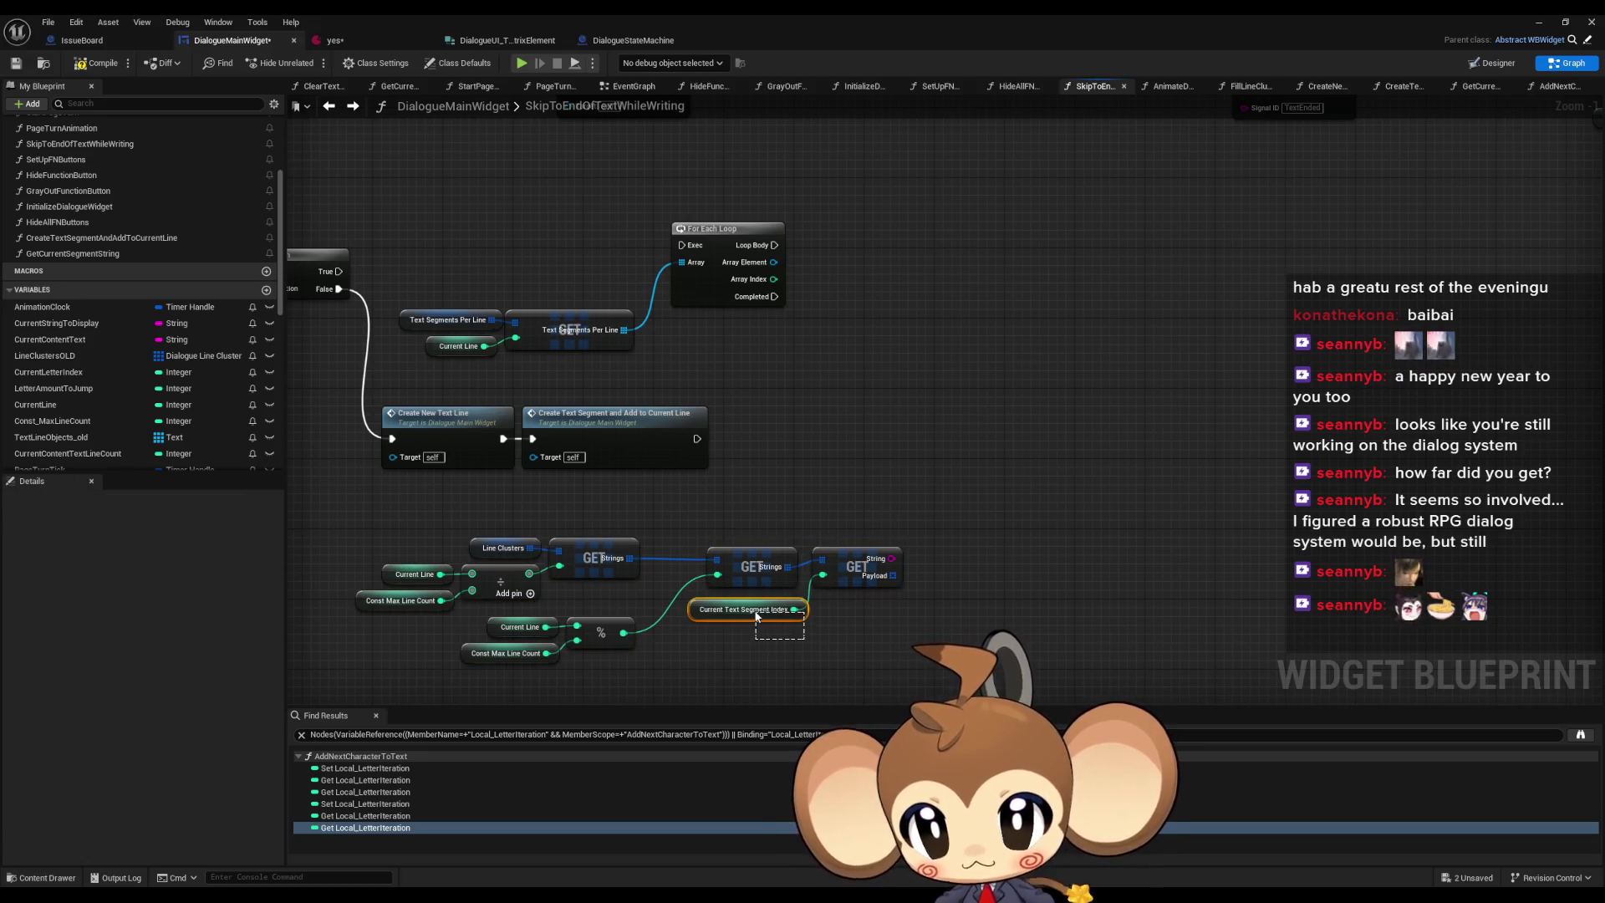
- Move the Current Text Segment Index node aside and copy the existing SetText node
{"action": "left_click_drag", "start_coordinate": [756, 616], "coordinate": [757, 616]}
{"action": "mouse_move", "coordinate": [772, 333]}
{"action": "left_mouse_down"}
{"action": "mouse_move", "coordinate": [838, 342]}
{"action": "mouse_move", "coordinate": [840, 553]}
{"action": "mouse_move", "coordinate": [890, 587]}
{"action": "left_mouse_up"}
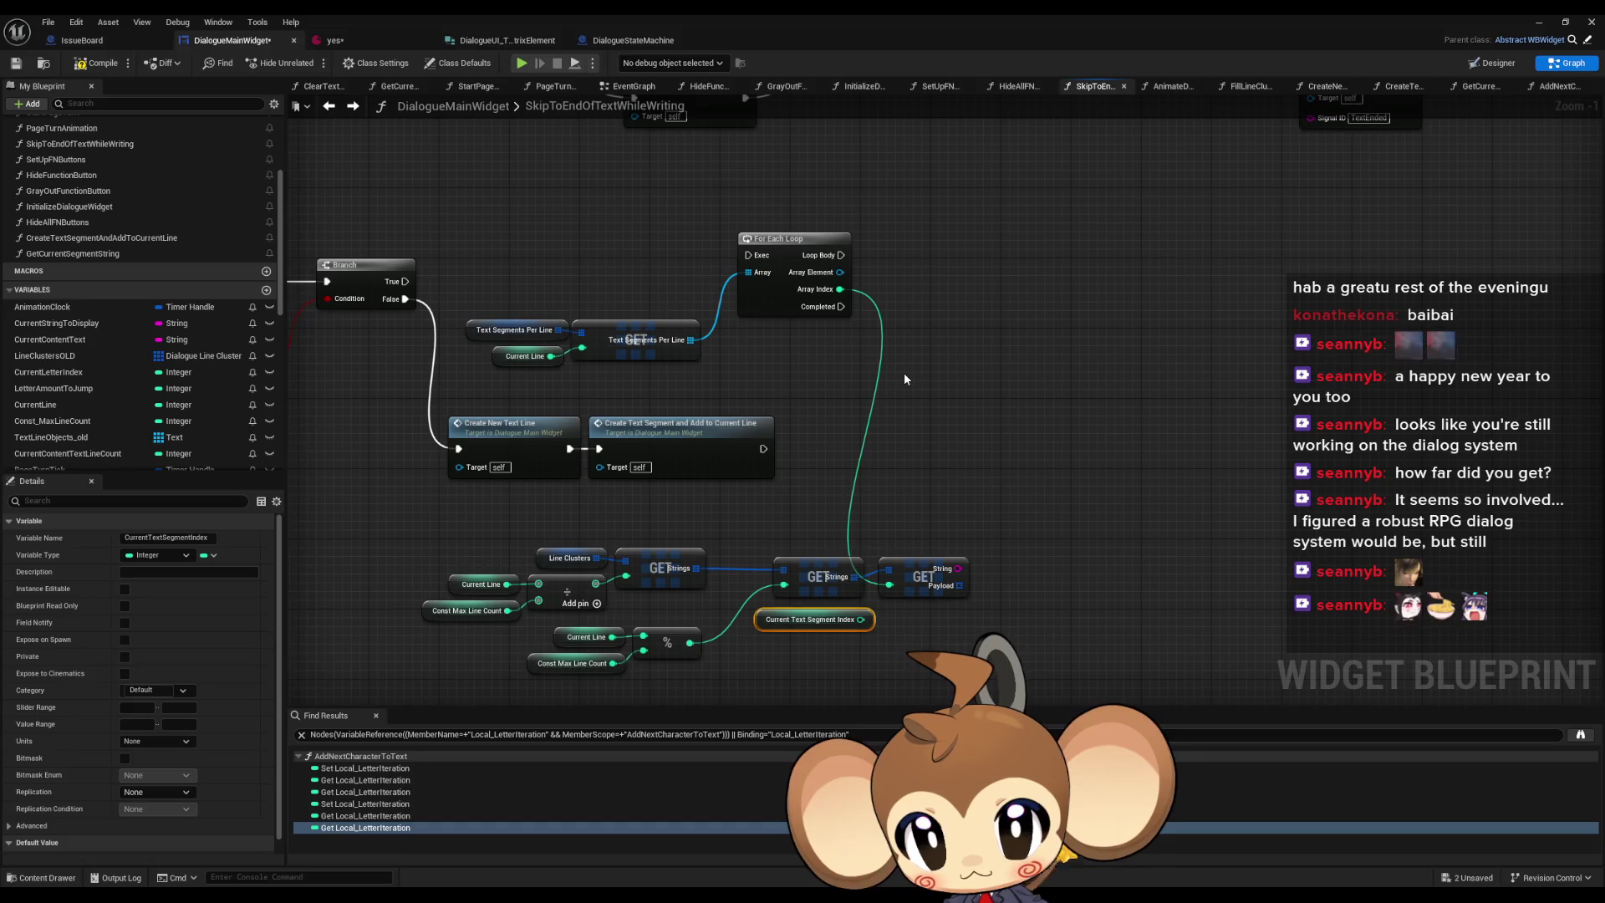
{"action": "scroll", "coordinate": [906, 373], "scroll_direction": "down", "scroll_amount": 1}
{"action": "mouse_move", "coordinate": [907, 368]}
{"action": "left_mouse_down"}
{"action": "mouse_move", "coordinate": [909, 621]}
{"action": "mouse_move", "coordinate": [902, 376]}
{"action": "mouse_move", "coordinate": [824, 650]}
{"action": "left_mouse_up"}
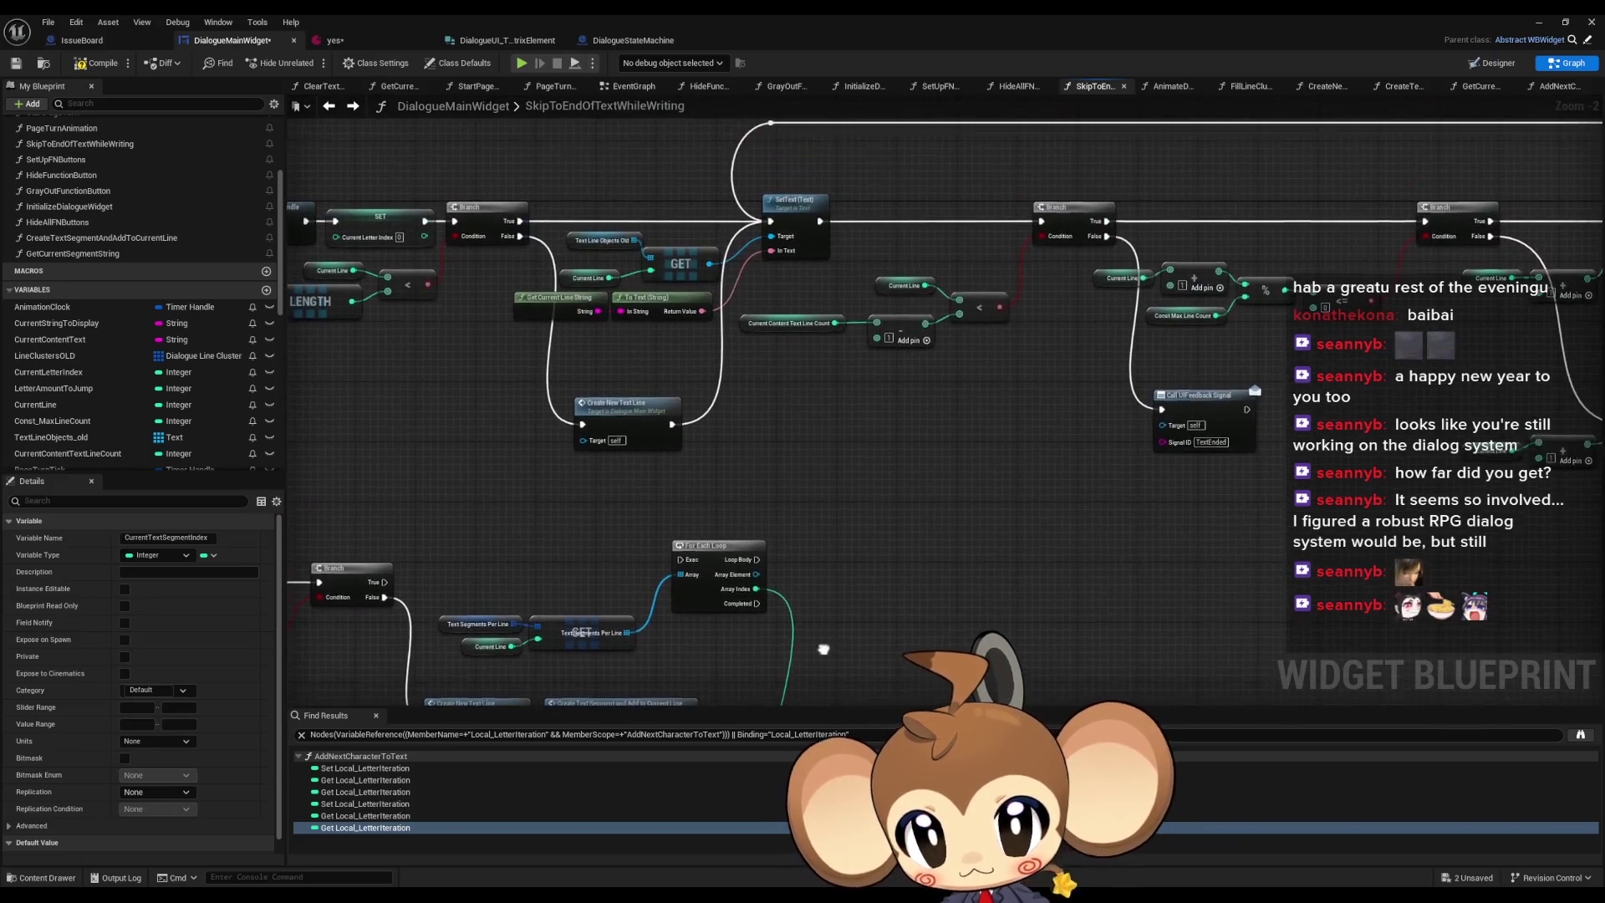
{"action": "left_click", "coordinate": [790, 201]}
{"action": "key", "text": "ctrl+c"}
- Paste a SetText node driven by Loop Body, targeting the loop's Array Element
{"action": "left_click_drag", "start_coordinate": [869, 595], "coordinate": [888, 501]}
{"action": "key", "text": "ctrl+v"}
{"action": "mouse_move", "coordinate": [776, 481]}
{"action": "left_mouse_down"}
{"action": "mouse_move", "coordinate": [893, 511]}
{"action": "mouse_move", "coordinate": [899, 373]}
{"action": "mouse_move", "coordinate": [905, 573]}
{"action": "mouse_move", "coordinate": [883, 596]}
{"action": "left_mouse_up"}
{"action": "left_click_drag", "start_coordinate": [781, 328], "coordinate": [917, 336]}
{"action": "left_click_drag", "start_coordinate": [953, 334], "coordinate": [968, 326]}
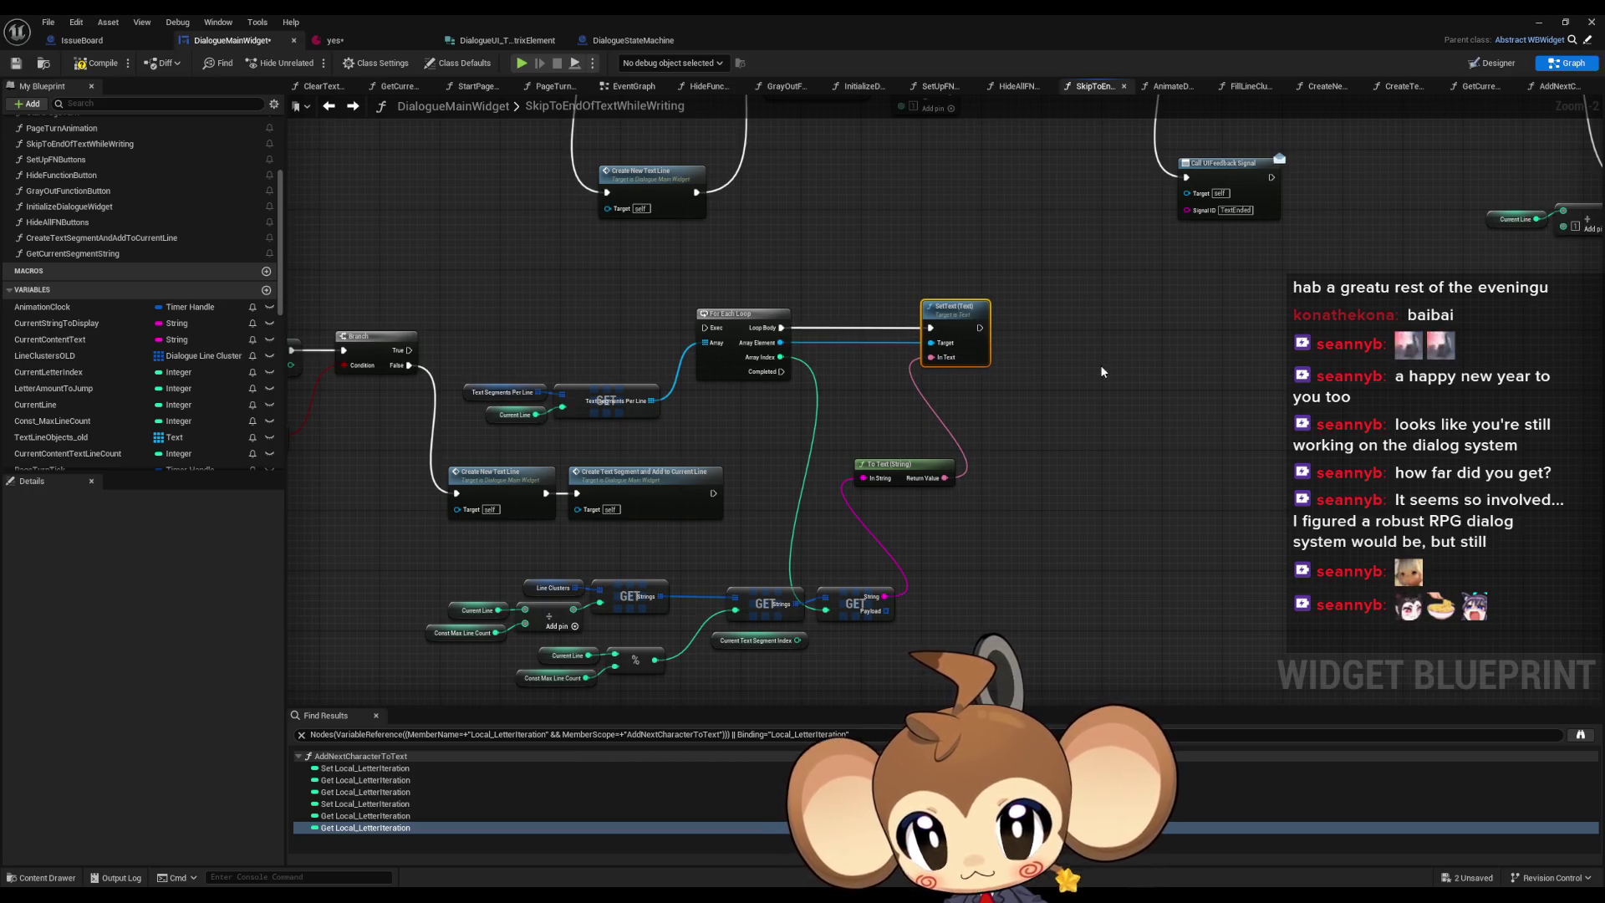
{"action": "left_click_drag", "start_coordinate": [910, 468], "coordinate": [970, 577]}
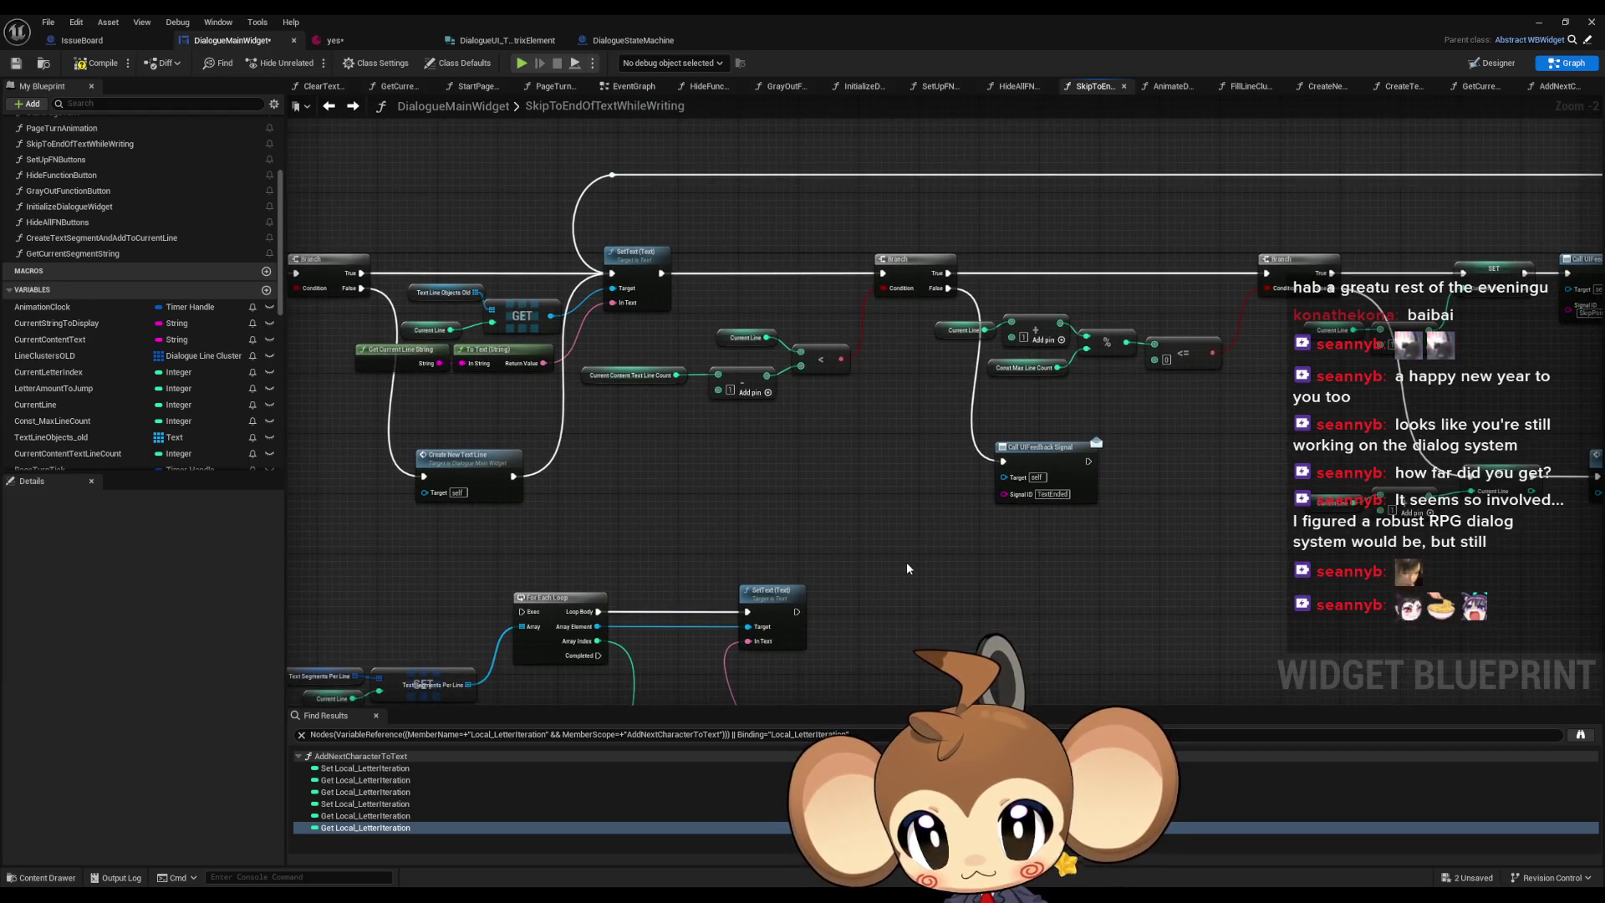
- Route both Branch paths into the For Each Loop's Exec and select the line-count comparison nodes
{"action": "mouse_move", "coordinate": [842, 483]}
{"action": "left_mouse_down"}
{"action": "mouse_move", "coordinate": [971, 384]}
{"action": "mouse_move", "coordinate": [1041, 287]}
{"action": "left_mouse_up"}
{"action": "scroll", "coordinate": [1041, 293], "scroll_direction": "down", "scroll_amount": 2}
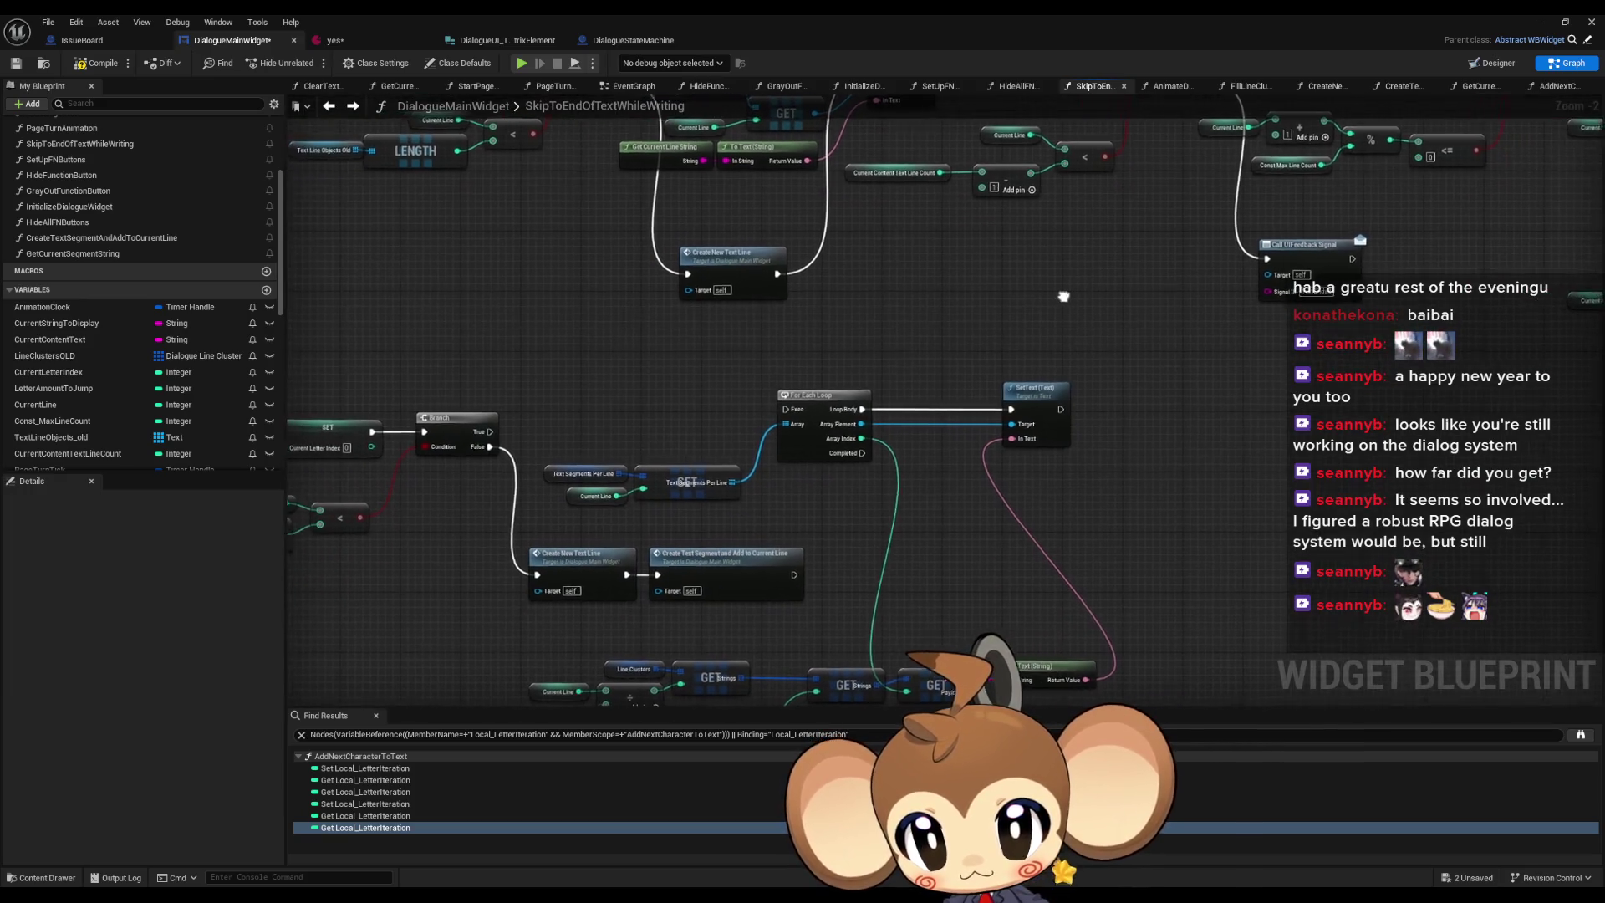
{"action": "scroll", "coordinate": [901, 608], "scroll_direction": "up", "scroll_amount": 2}
{"action": "mouse_move", "coordinate": [890, 619]}
{"action": "left_mouse_down"}
{"action": "mouse_move", "coordinate": [880, 452]}
{"action": "mouse_move", "coordinate": [586, 474]}
{"action": "left_mouse_up"}
{"action": "mouse_move", "coordinate": [1012, 374]}
{"action": "left_mouse_down"}
{"action": "mouse_move", "coordinate": [913, 495]}
{"action": "mouse_move", "coordinate": [889, 459]}
{"action": "mouse_move", "coordinate": [960, 287]}
{"action": "left_mouse_up"}
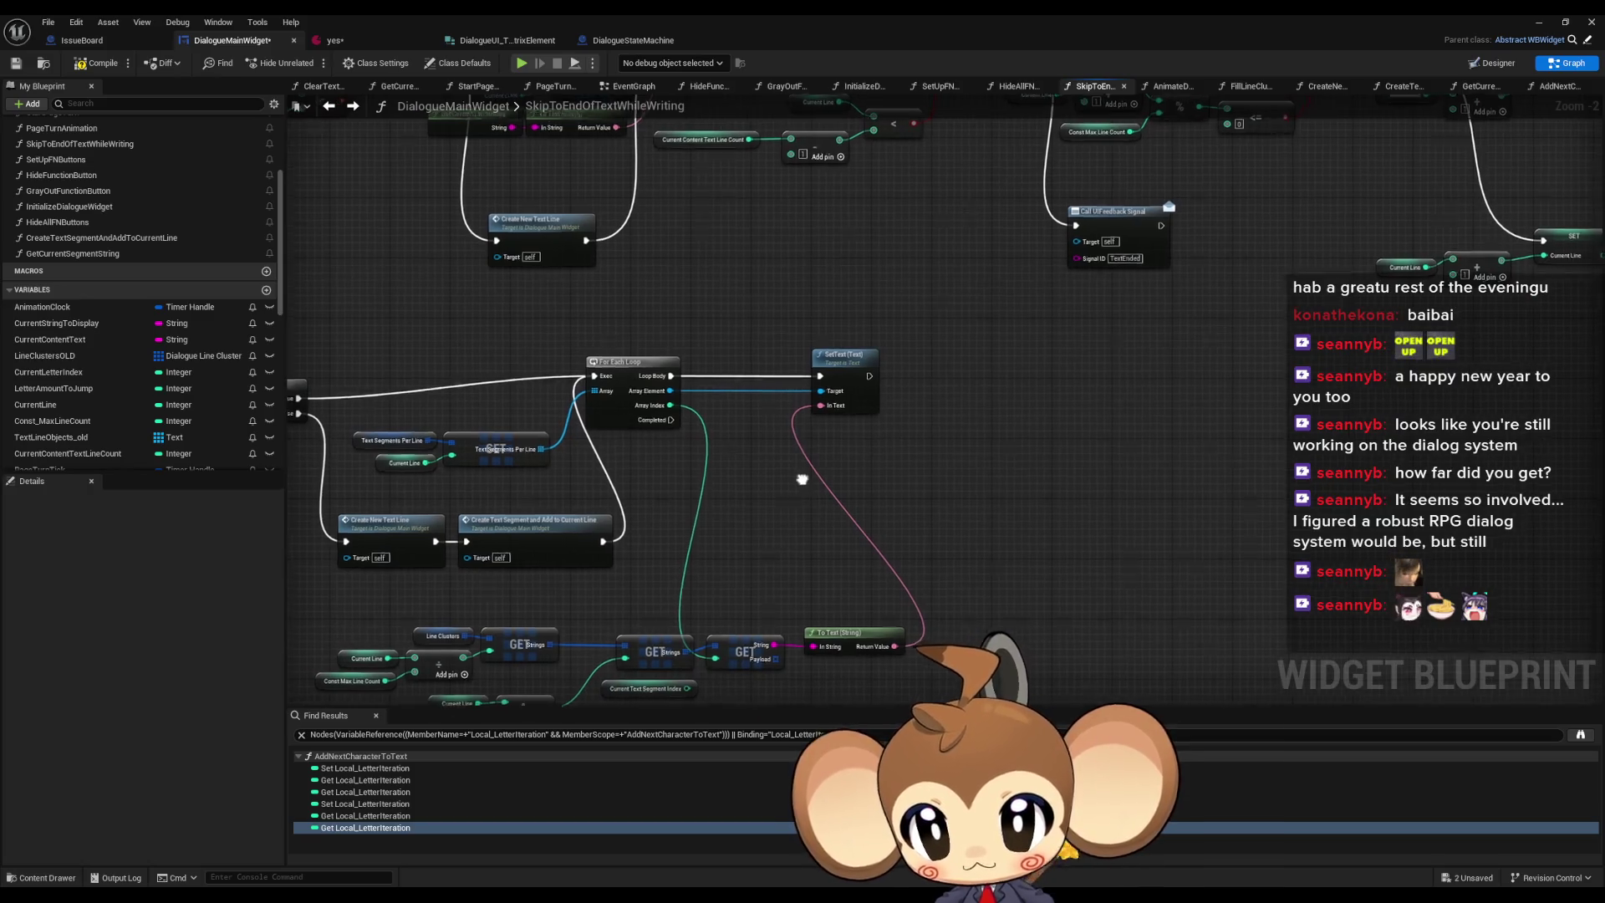
{"action": "left_click_drag", "start_coordinate": [802, 479], "coordinate": [890, 425]}
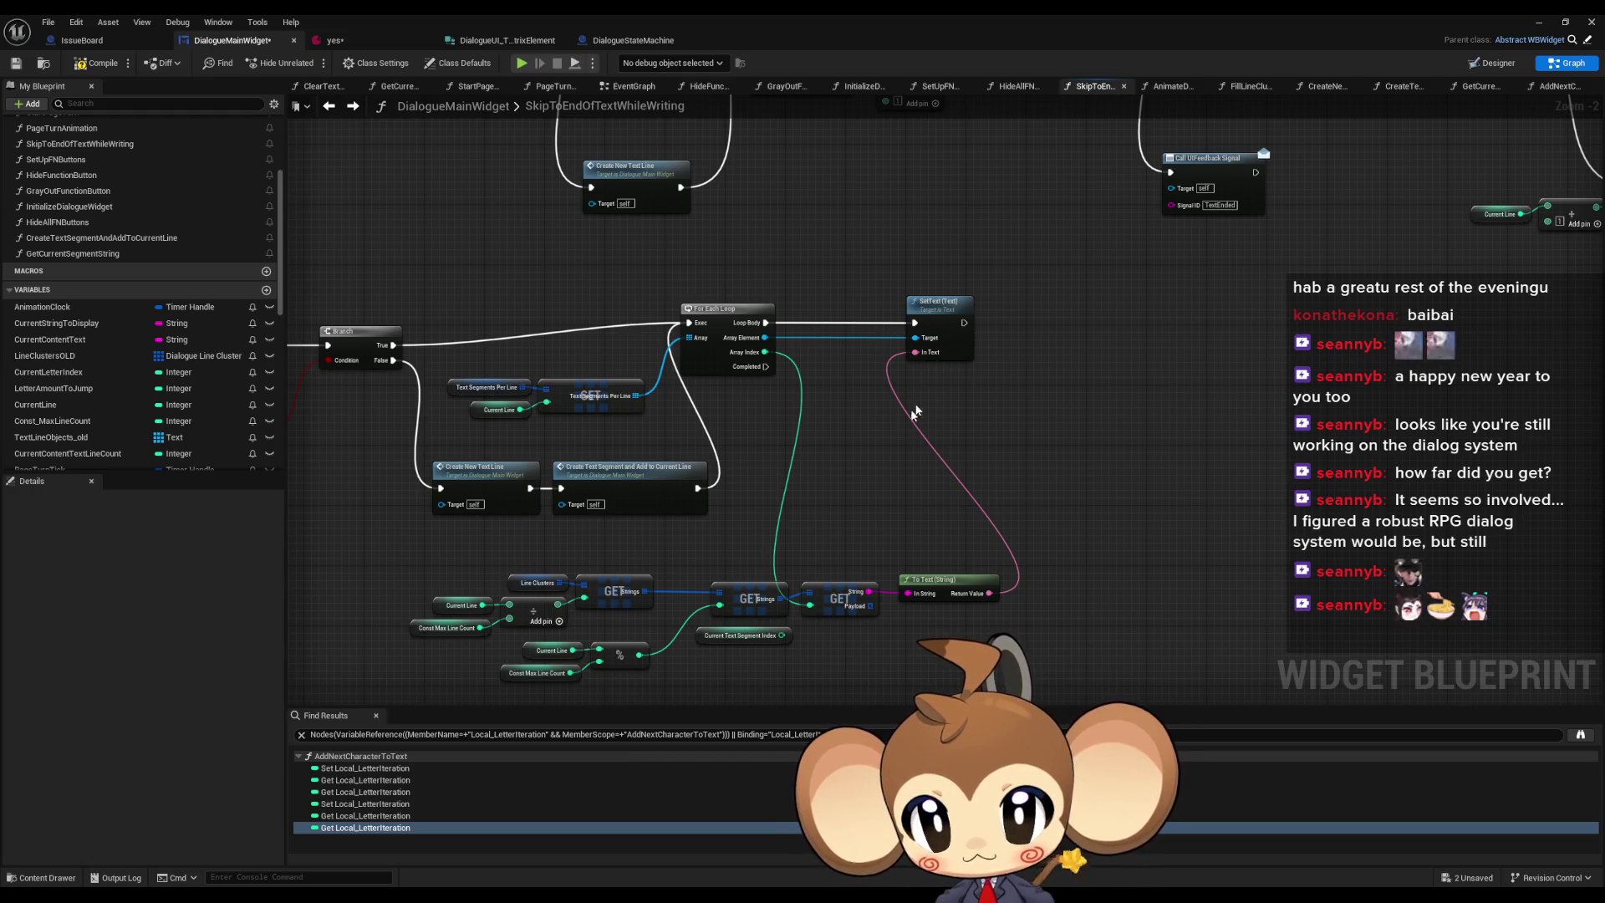
{"action": "mouse_move", "coordinate": [841, 474]}
{"action": "left_mouse_down"}
{"action": "mouse_move", "coordinate": [842, 645]}
{"action": "mouse_move", "coordinate": [849, 595]}
{"action": "left_mouse_up"}
{"action": "scroll", "coordinate": [884, 443], "scroll_direction": "down", "scroll_amount": 1}
{"action": "left_click_drag", "start_coordinate": [792, 260], "coordinate": [943, 341]}
- Duplicate the comparison and Branch nodes and connect the loop's Completed pin to the new Branch
{"action": "left_click", "coordinate": [1030, 196], "text": "ctrl"}
{"action": "key", "text": "ctrl+c"}
{"action": "left_click_drag", "start_coordinate": [1022, 476], "coordinate": [996, 366]}
{"action": "key", "text": "ctrl+v"}
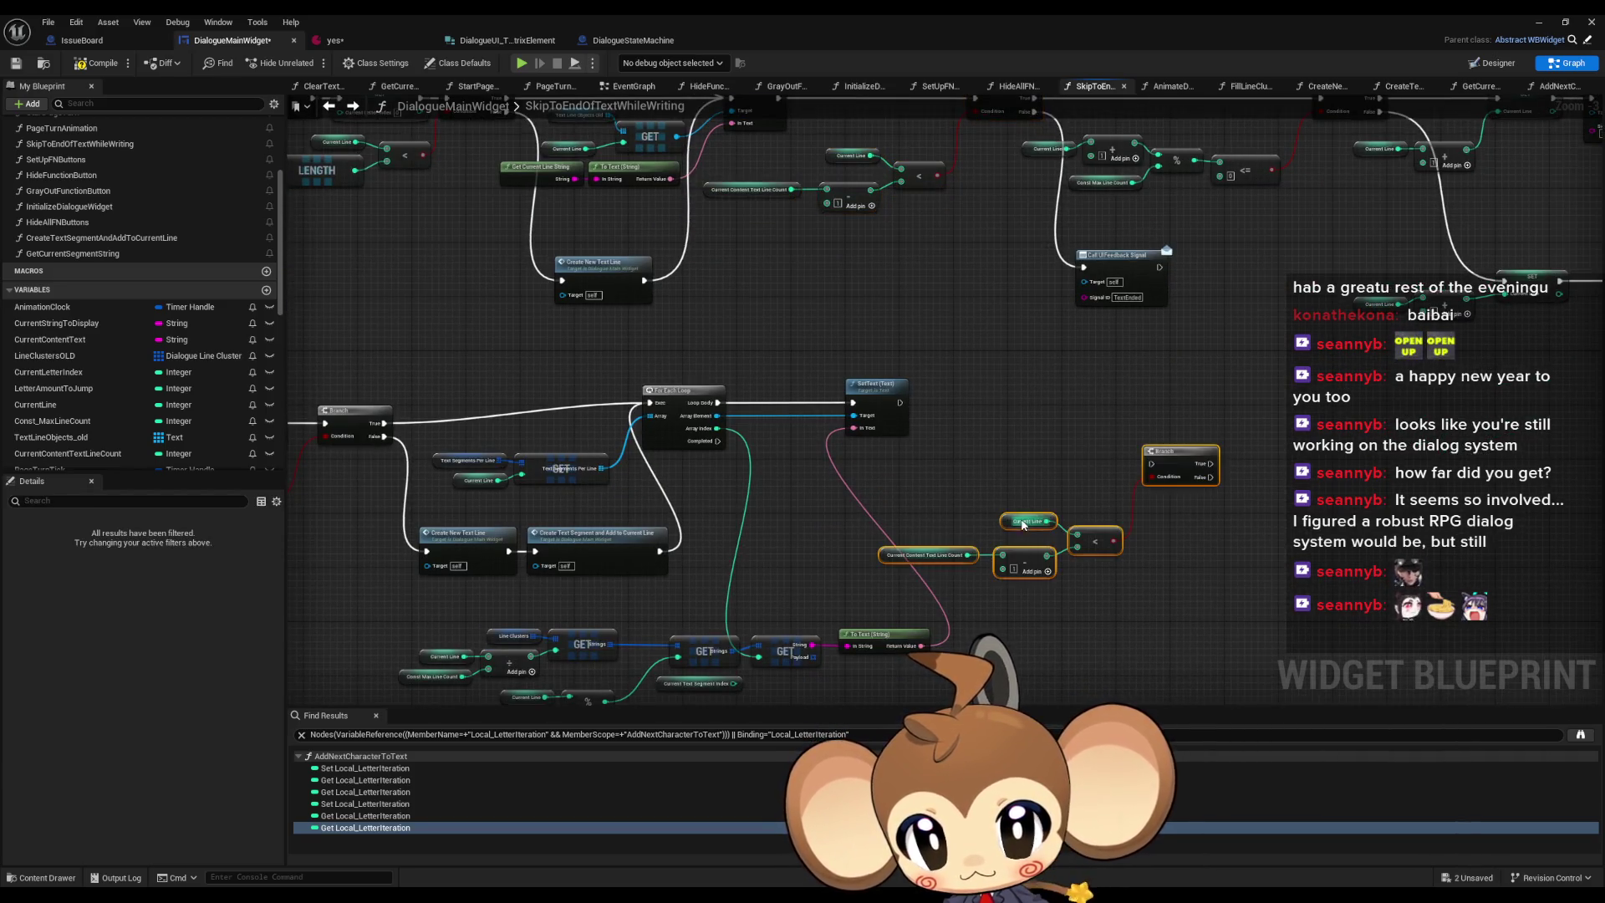
{"action": "left_click_drag", "start_coordinate": [1151, 464], "coordinate": [718, 441]}
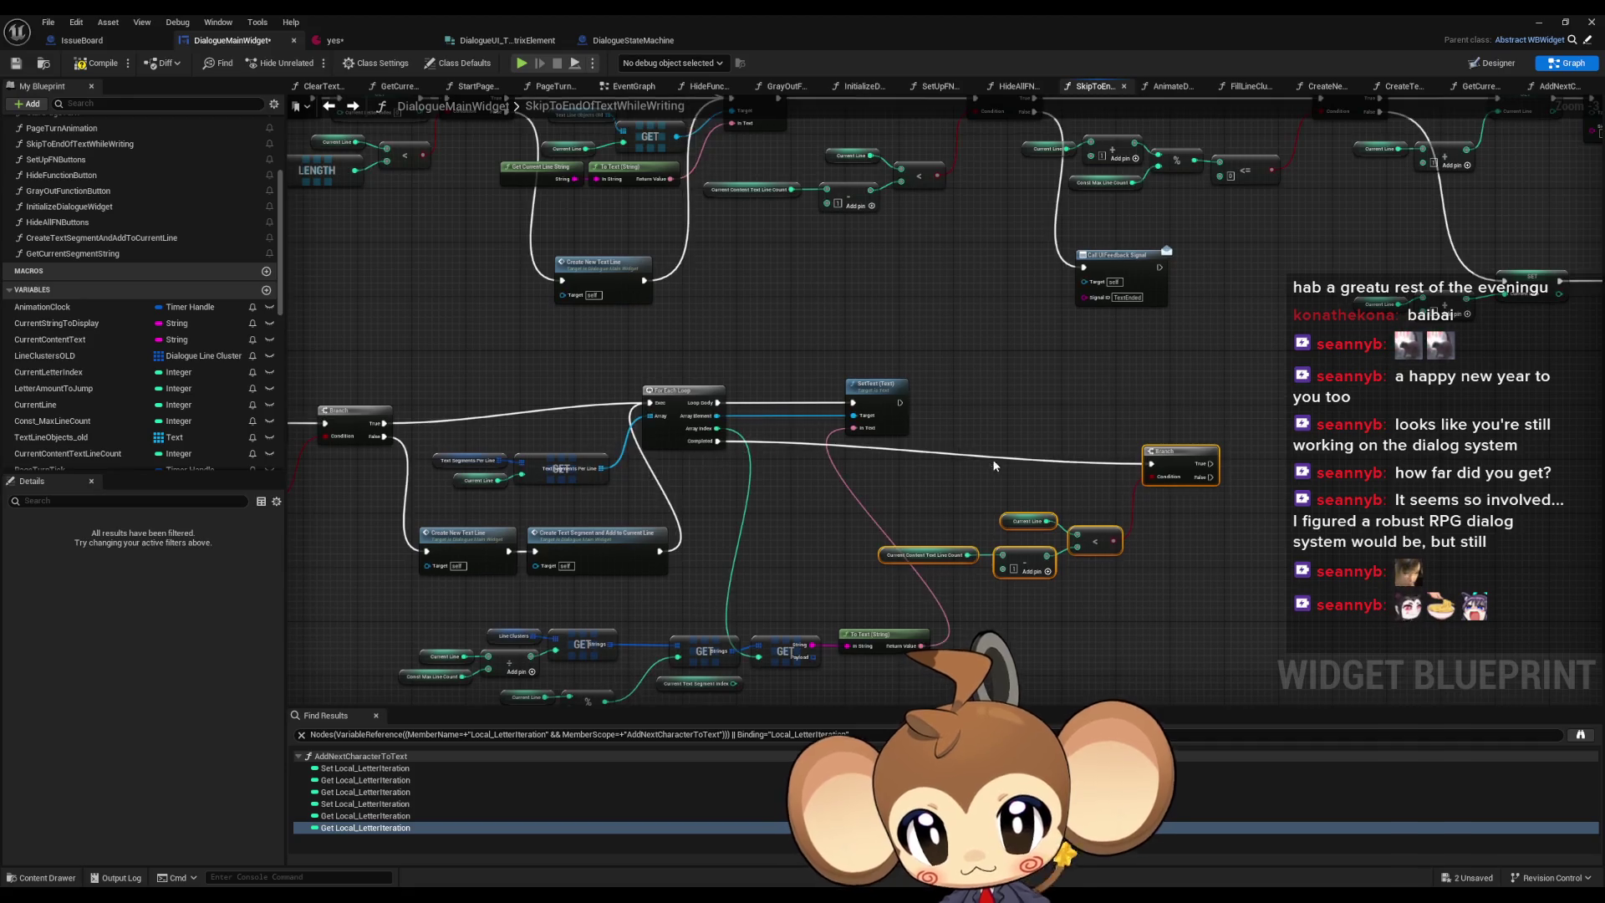
{"action": "left_click_drag", "start_coordinate": [989, 456], "coordinate": [765, 332]}
- Inspect the Current Content Text Line Count comparison and the TextEnded signal nodes near the new Branch
{"action": "scroll", "coordinate": [866, 378], "scroll_direction": "up", "scroll_amount": 1}
{"action": "mouse_move", "coordinate": [866, 379]}
{"action": "left_mouse_down"}
{"action": "mouse_move", "coordinate": [857, 590]}
{"action": "mouse_move", "coordinate": [853, 479]}
{"action": "left_mouse_up"}
{"action": "scroll", "coordinate": [843, 563], "scroll_direction": "up", "scroll_amount": 2}
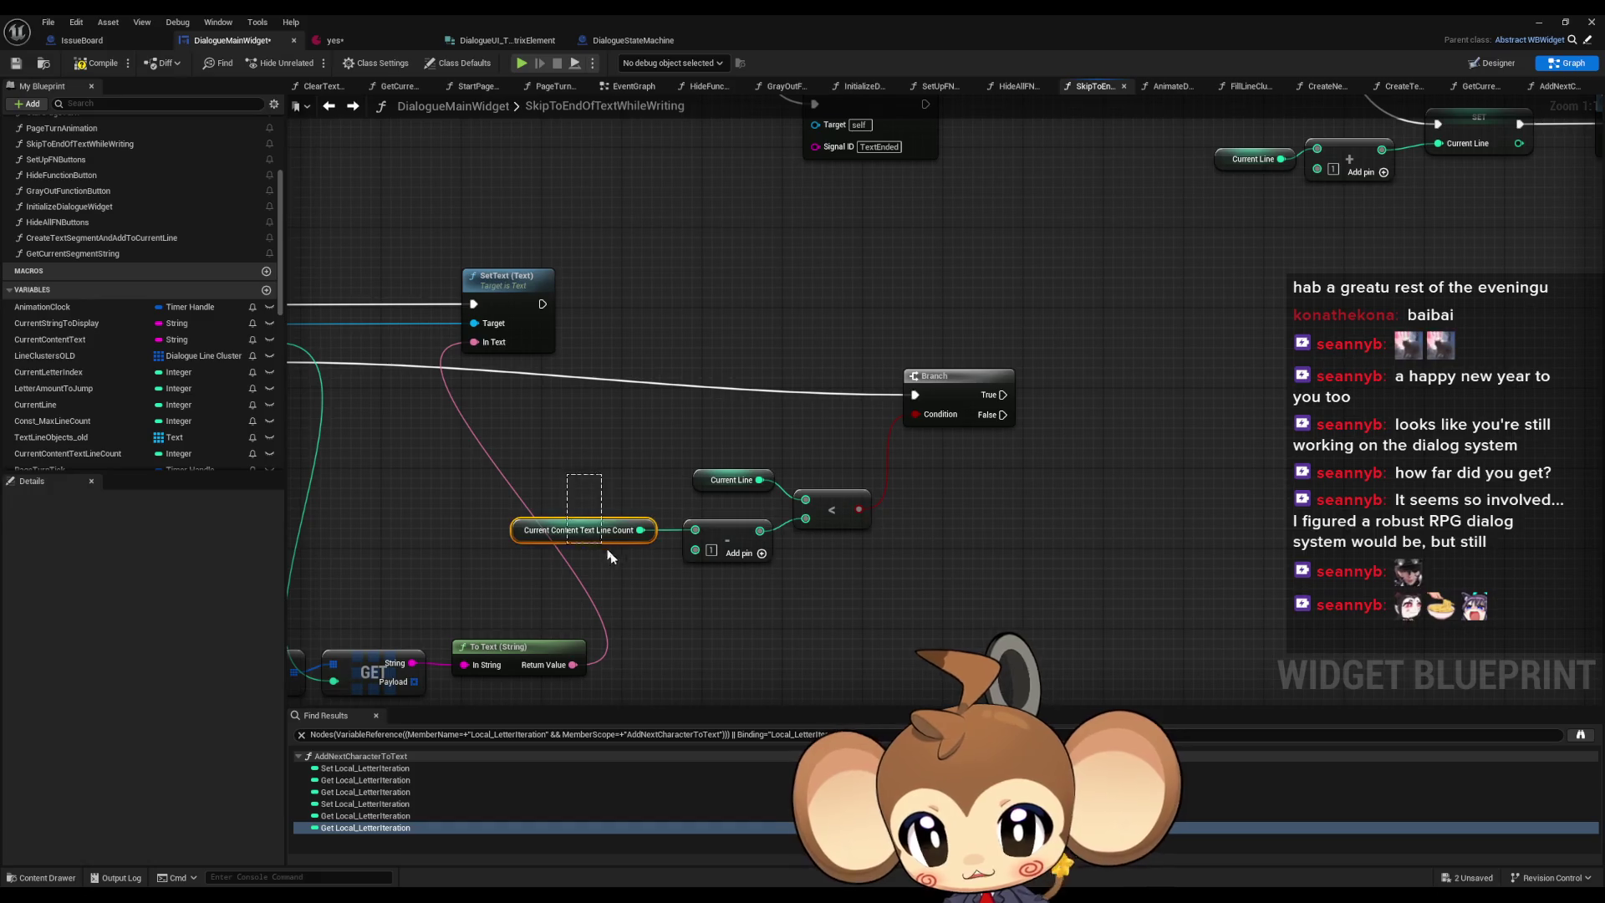
{"action": "left_click_drag", "start_coordinate": [609, 556], "coordinate": [614, 562]}
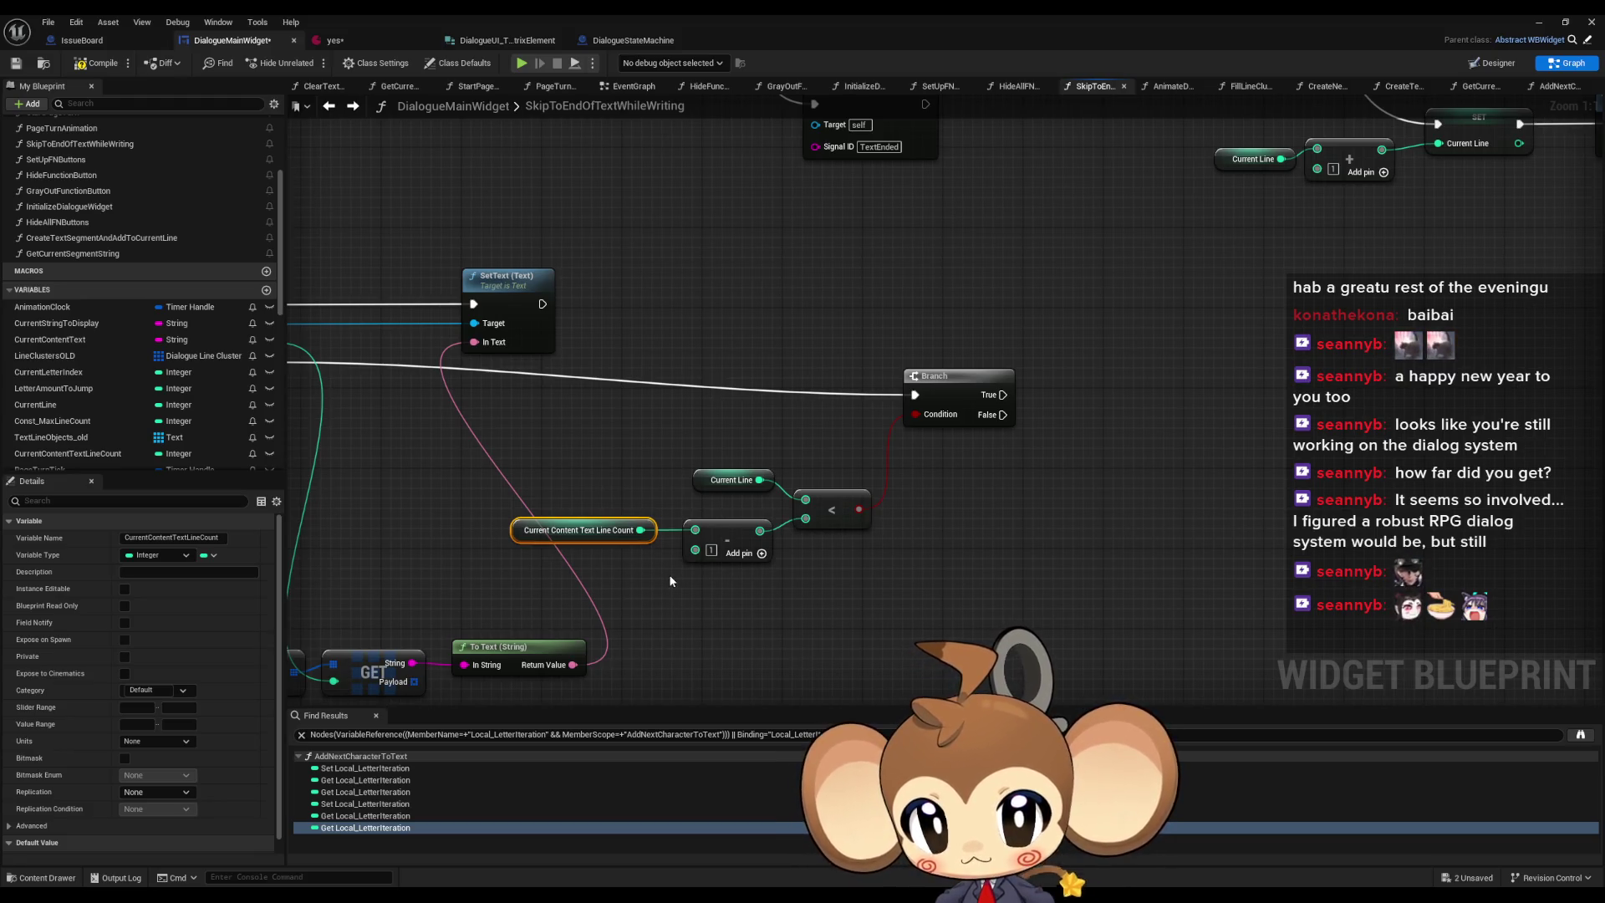
{"action": "scroll", "coordinate": [669, 581], "scroll_direction": "down", "scroll_amount": 4}
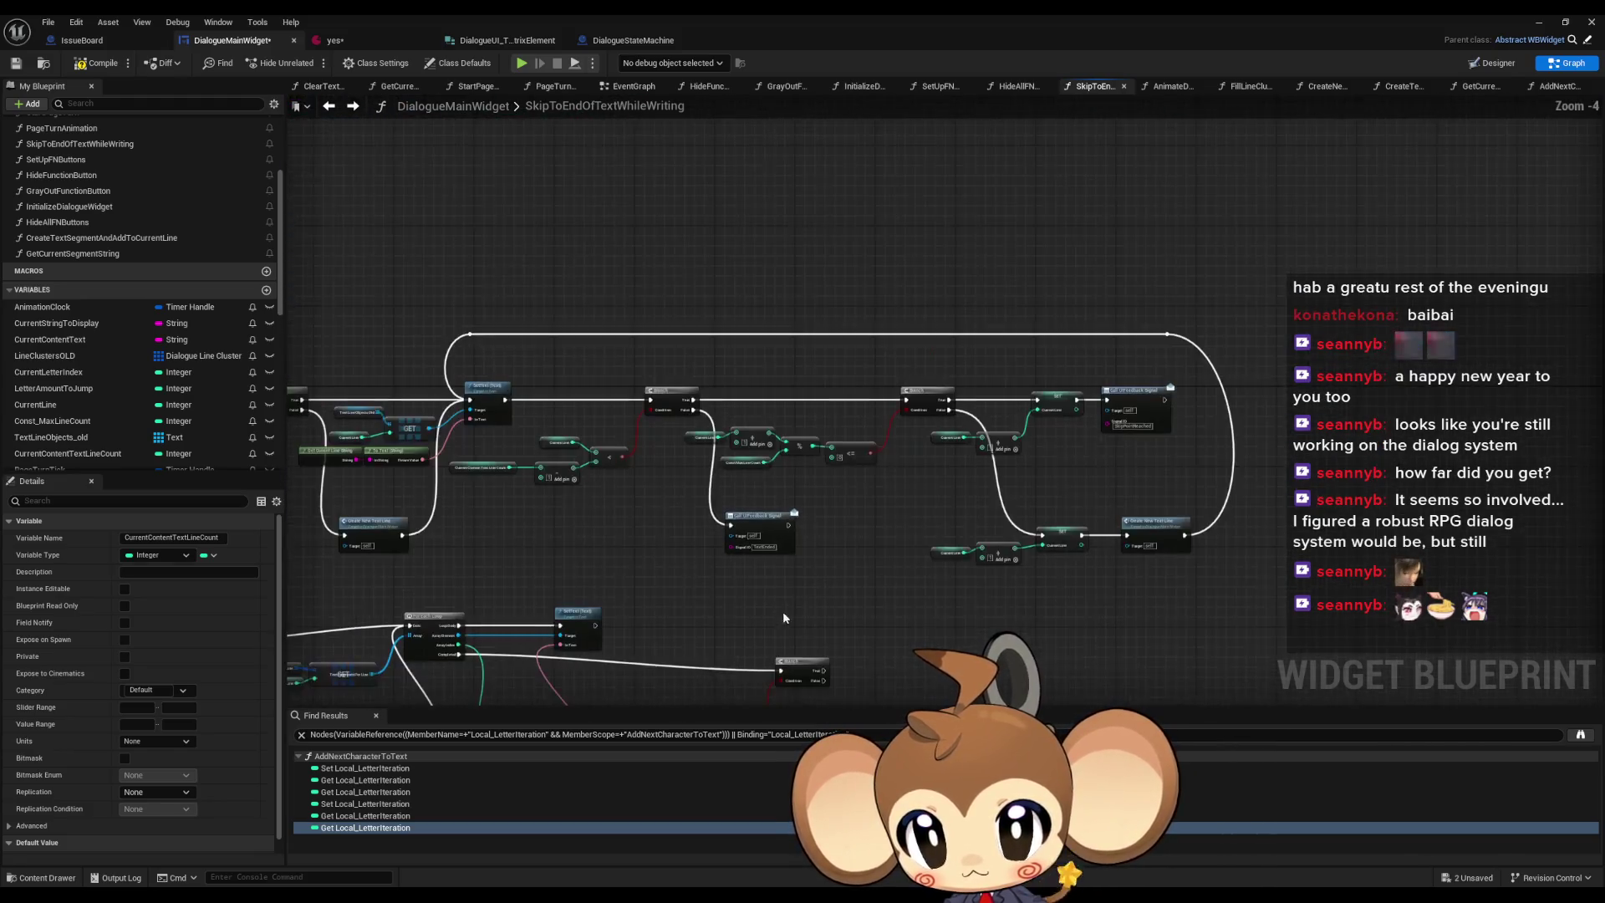
{"action": "scroll", "coordinate": [727, 372], "scroll_direction": "up", "scroll_amount": 2}
{"action": "left_click_drag", "start_coordinate": [586, 294], "coordinate": [831, 359]}
{"action": "scroll", "coordinate": [831, 360], "scroll_direction": "up", "scroll_amount": 2}
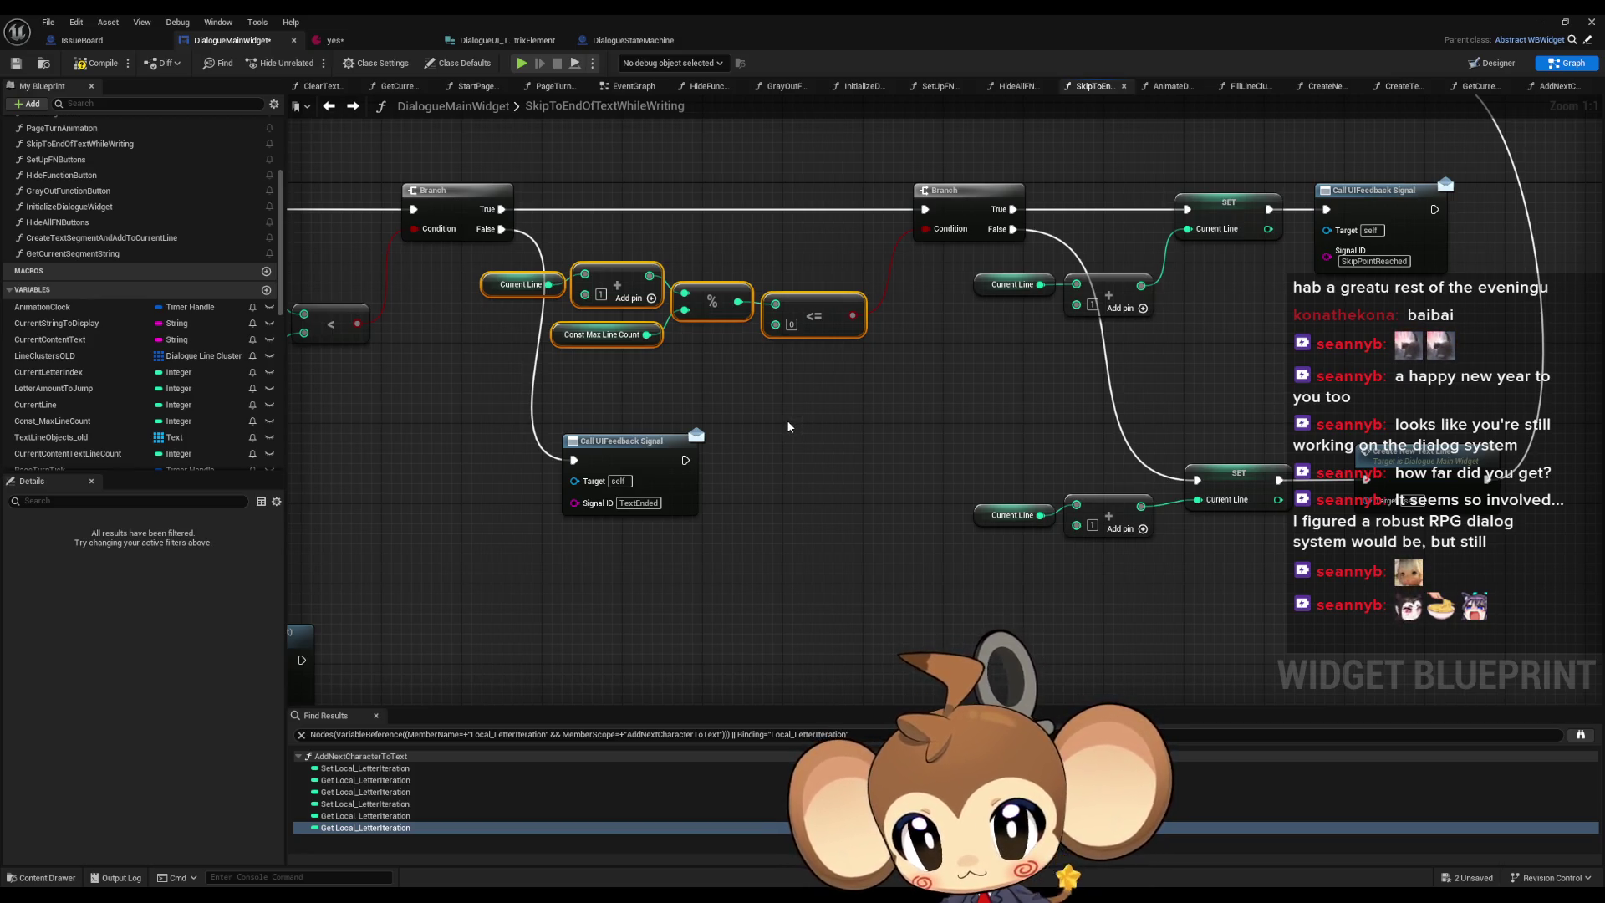
{"action": "scroll", "coordinate": [787, 426], "scroll_direction": "down", "scroll_amount": 2}
{"action": "left_click", "coordinate": [669, 439]}
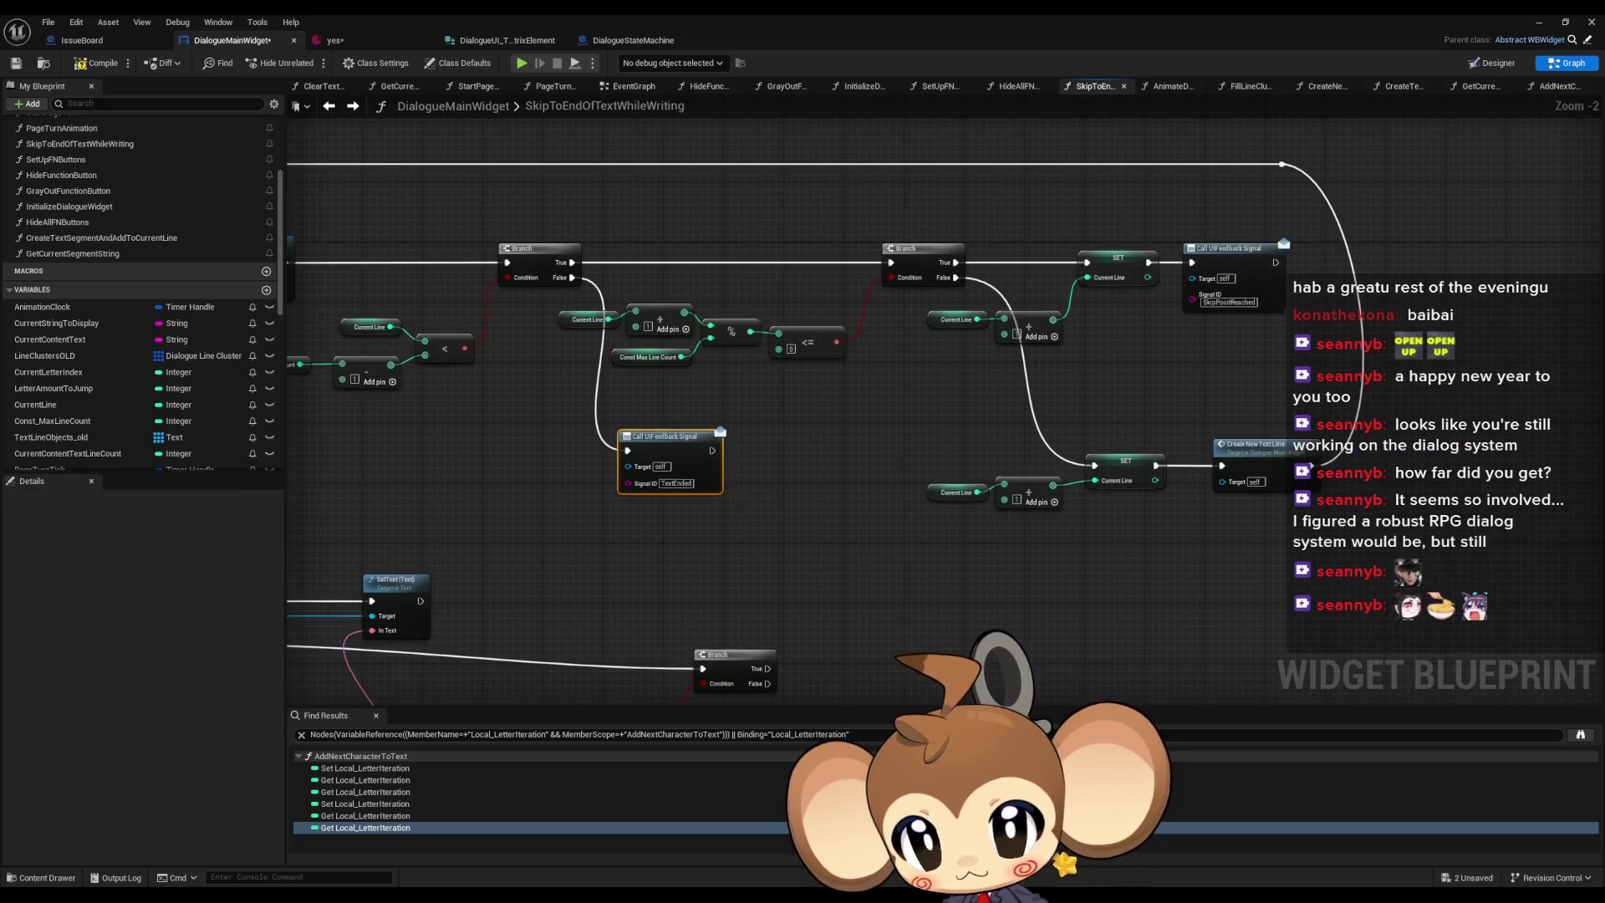
{"action": "left_click", "coordinate": [829, 512]}
{"action": "left_click_drag", "start_coordinate": [875, 387], "coordinate": [866, 609]}
- Copy the Current Line modulo Const Max Line Count comparison and place it beside the lower Branch
{"action": "left_click_drag", "start_coordinate": [556, 344], "coordinate": [850, 380]}
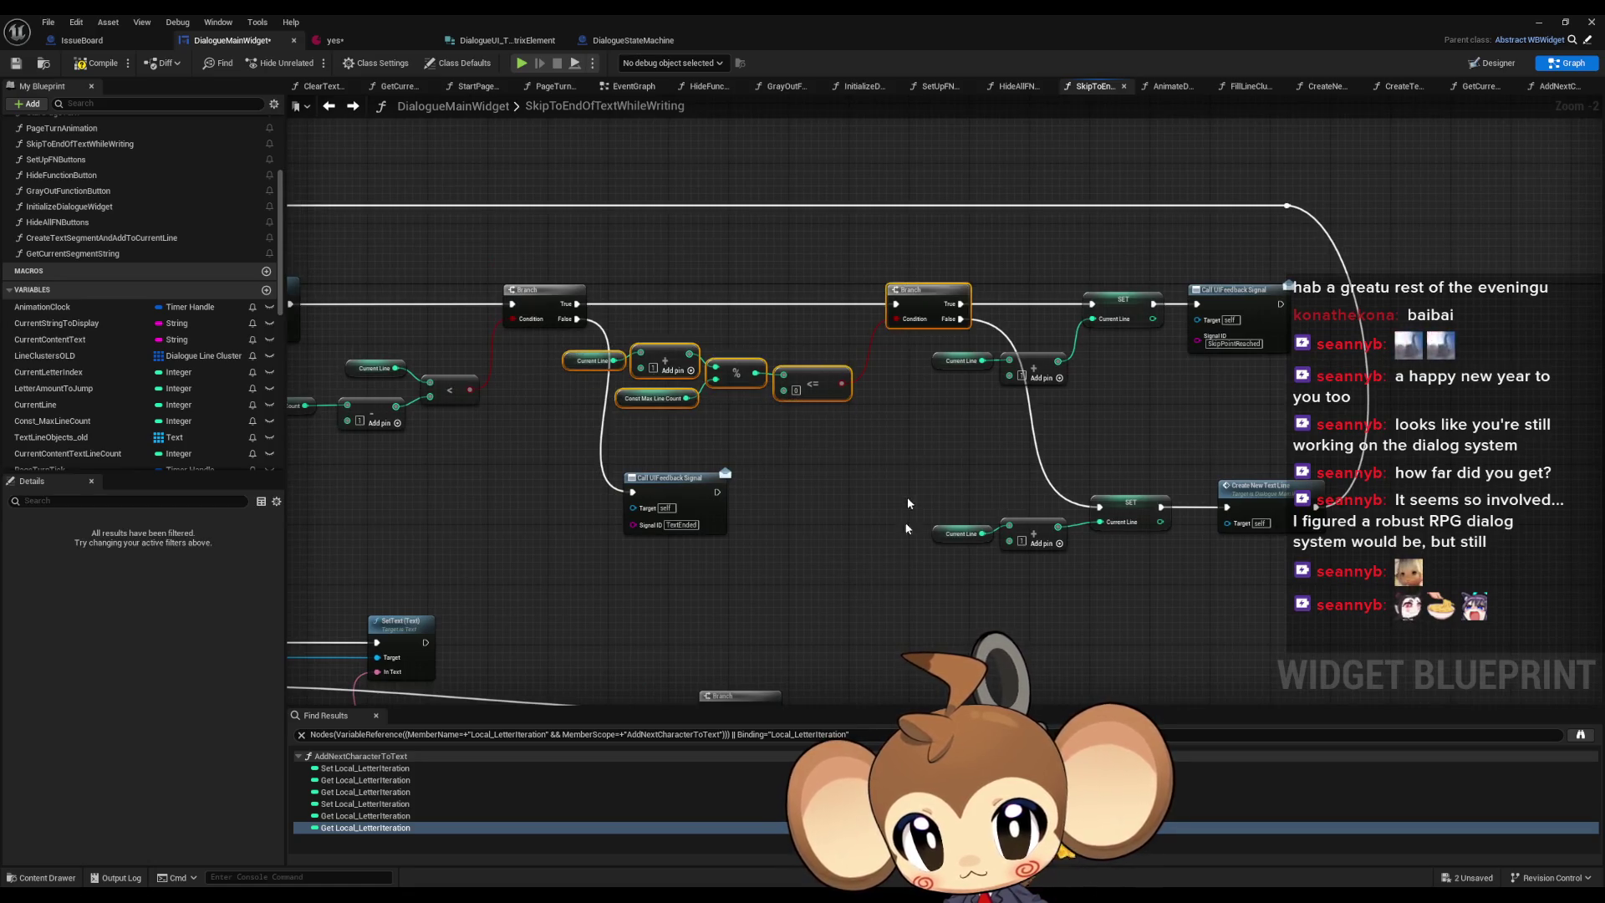
{"action": "key", "text": "ctrl+c"}
{"action": "left_click_drag", "start_coordinate": [911, 699], "coordinate": [917, 547]}
{"action": "key", "text": "ctrl+v"}
{"action": "left_click_drag", "start_coordinate": [1127, 496], "coordinate": [1254, 556]}
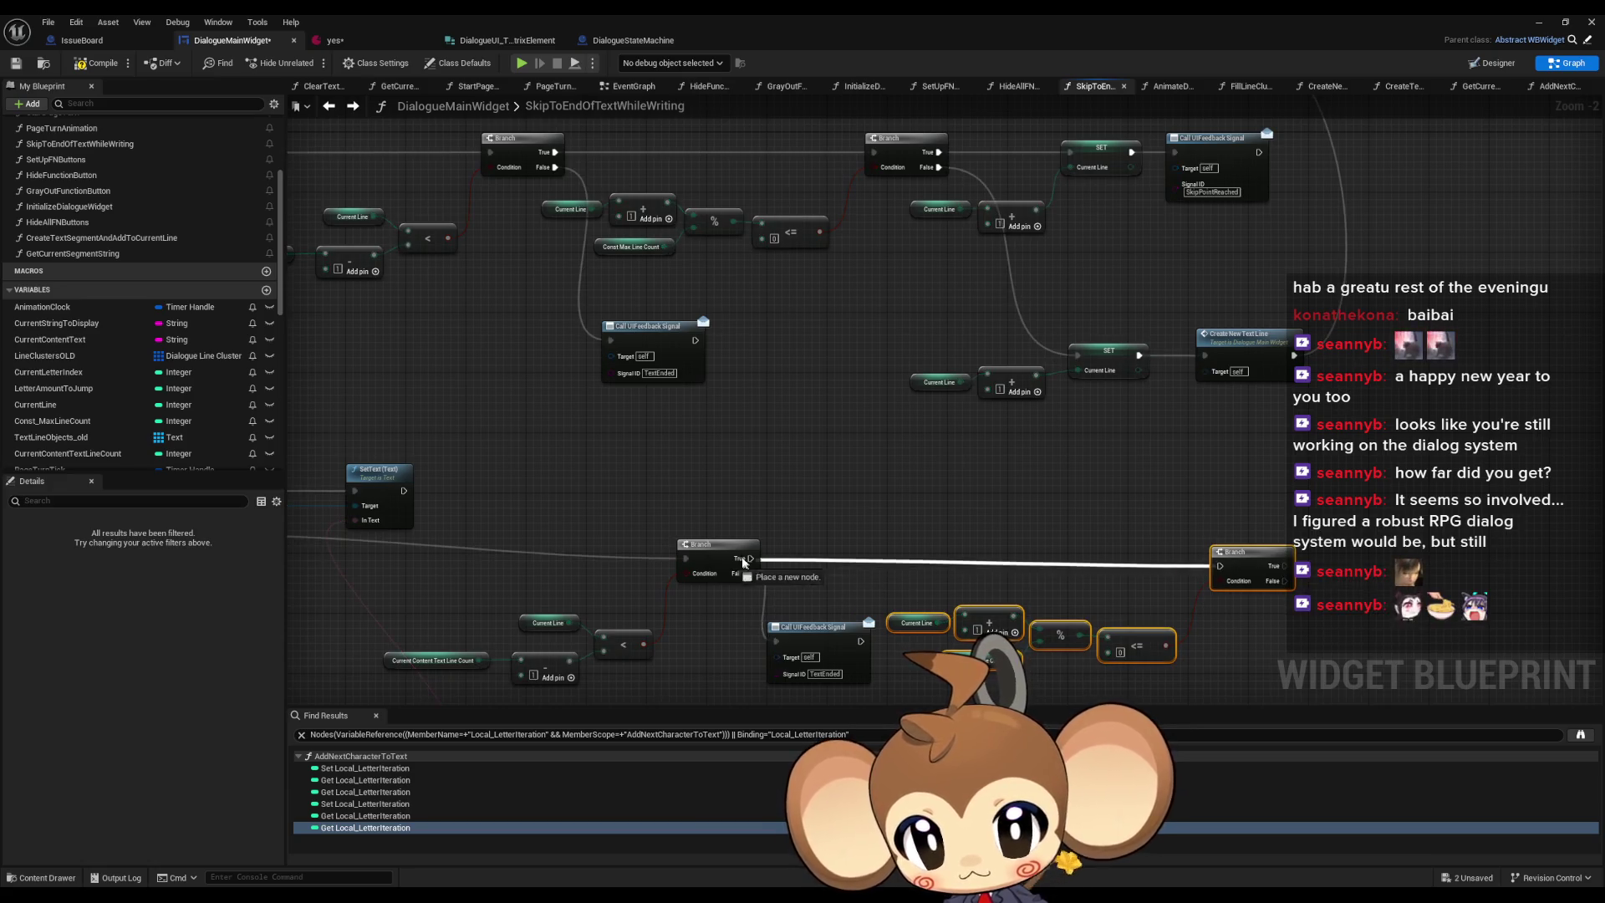
{"action": "scroll", "coordinate": [721, 478], "scroll_direction": "up", "scroll_amount": 2}
- Check the pasted Current Line, Add, % and Const Max Line Count nodes
{"action": "left_click", "coordinate": [719, 473]}
{"action": "left_click", "coordinate": [803, 473]}
{"action": "left_click", "coordinate": [898, 489]}
{"action": "left_click", "coordinate": [773, 525]}
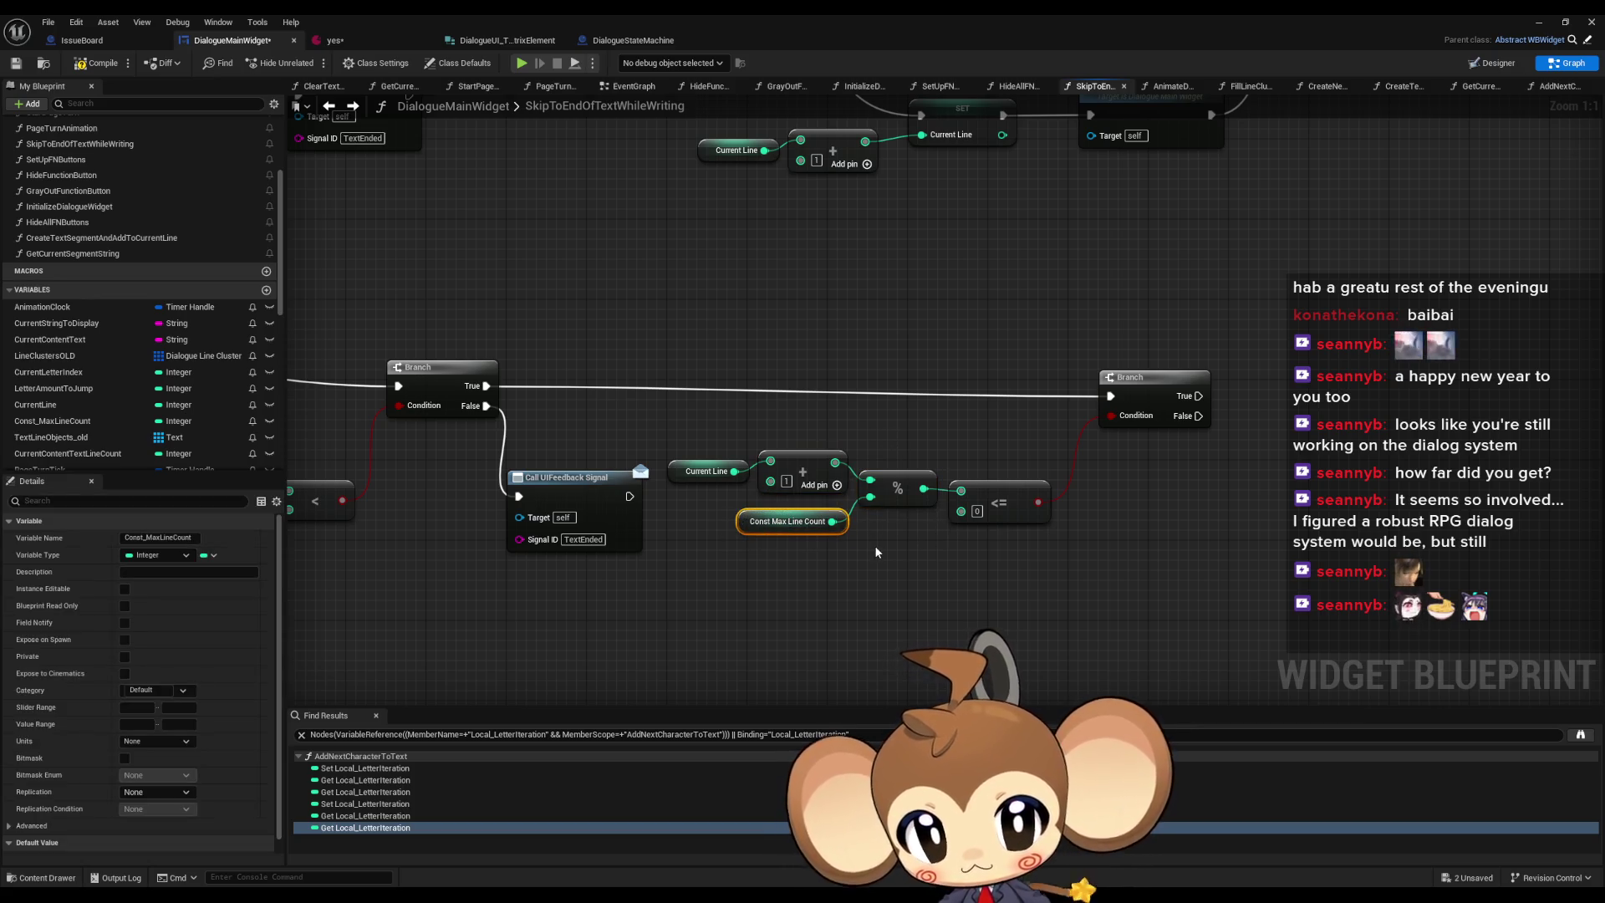
{"action": "scroll", "coordinate": [901, 527], "scroll_direction": "down", "scroll_amount": 1}
{"action": "scroll", "coordinate": [902, 532], "scroll_direction": "down", "scroll_amount": 1}
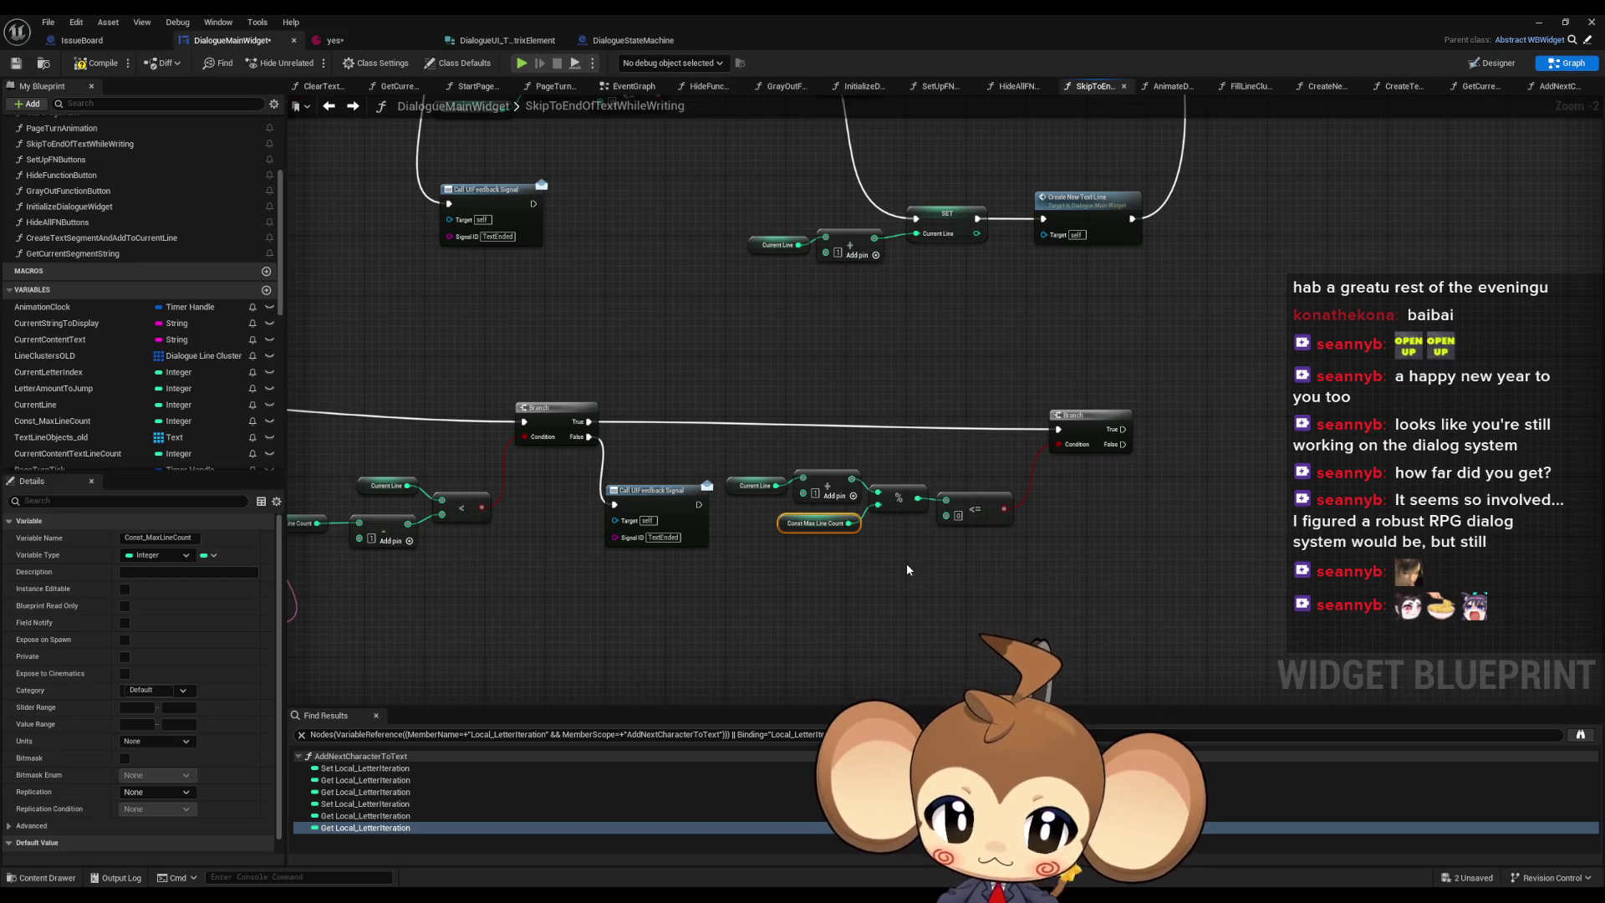
{"action": "mouse_move", "coordinate": [1039, 498]}
{"action": "left_mouse_down"}
{"action": "mouse_move", "coordinate": [995, 677]}
{"action": "mouse_move", "coordinate": [977, 678]}
{"action": "left_mouse_up"}
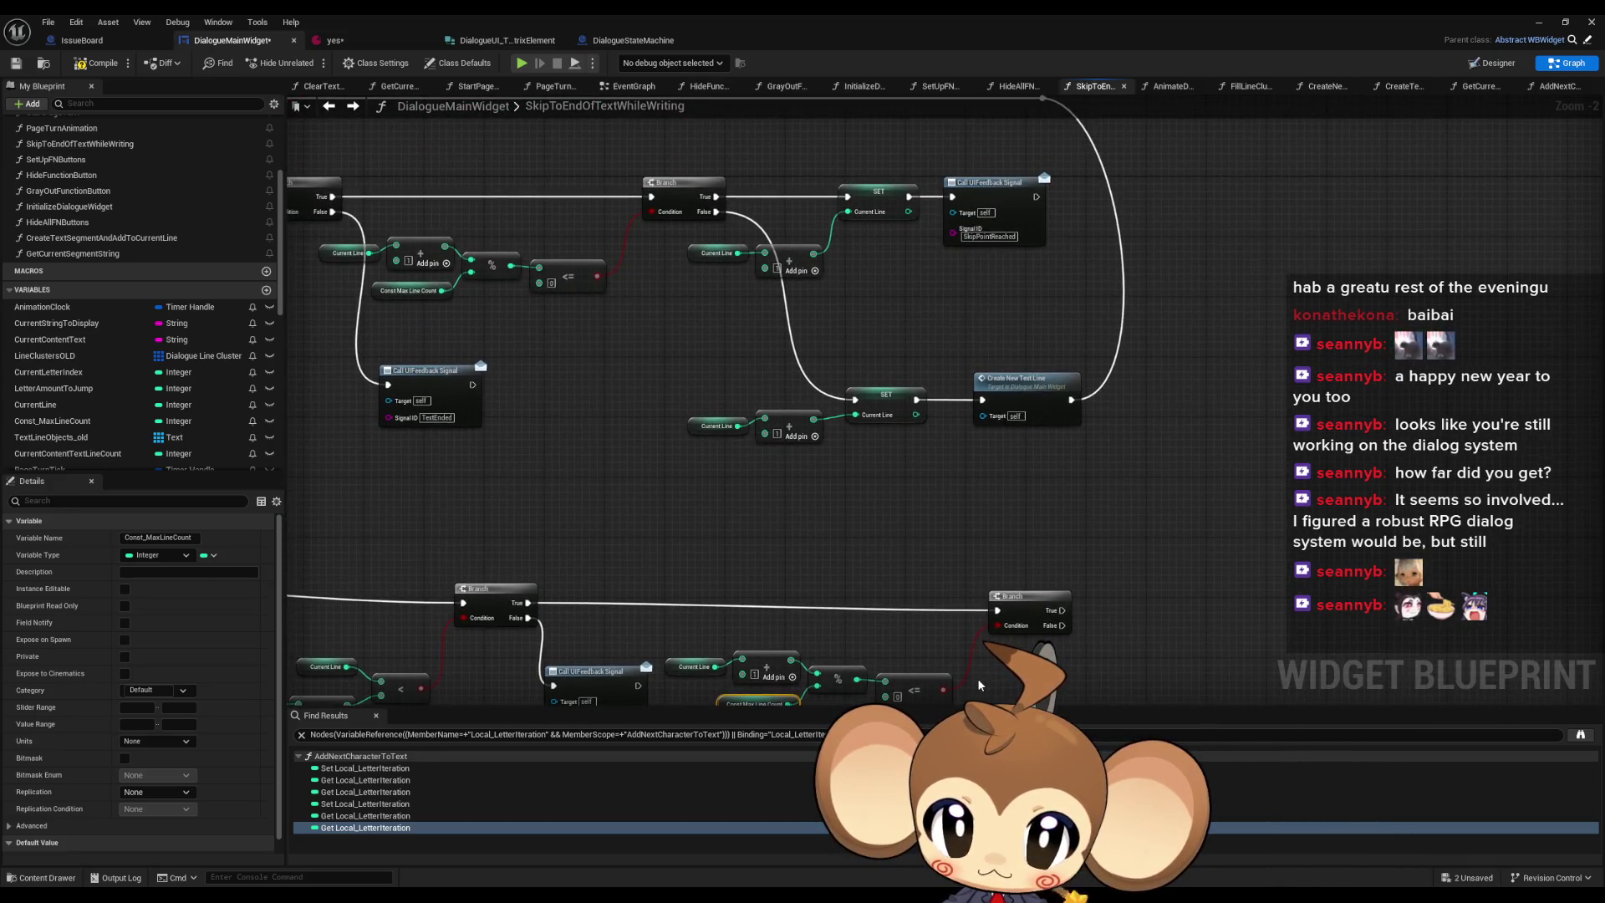
- Copy the line increment and signal nodes and wire the pasted SET to the lower Branch's True
{"action": "mouse_move", "coordinate": [736, 213]}
{"action": "left_mouse_down"}
{"action": "mouse_move", "coordinate": [819, 251]}
{"action": "mouse_move", "coordinate": [1055, 298]}
{"action": "left_mouse_up"}
{"action": "key", "text": "ctrl+c"}
{"action": "left_click_drag", "start_coordinate": [1015, 483], "coordinate": [882, 351]}
{"action": "key", "text": "ctrl+v"}
{"action": "mouse_move", "coordinate": [1126, 463]}
{"action": "left_mouse_down"}
{"action": "mouse_move", "coordinate": [1141, 478]}
{"action": "mouse_move", "coordinate": [929, 483]}
{"action": "left_mouse_up"}
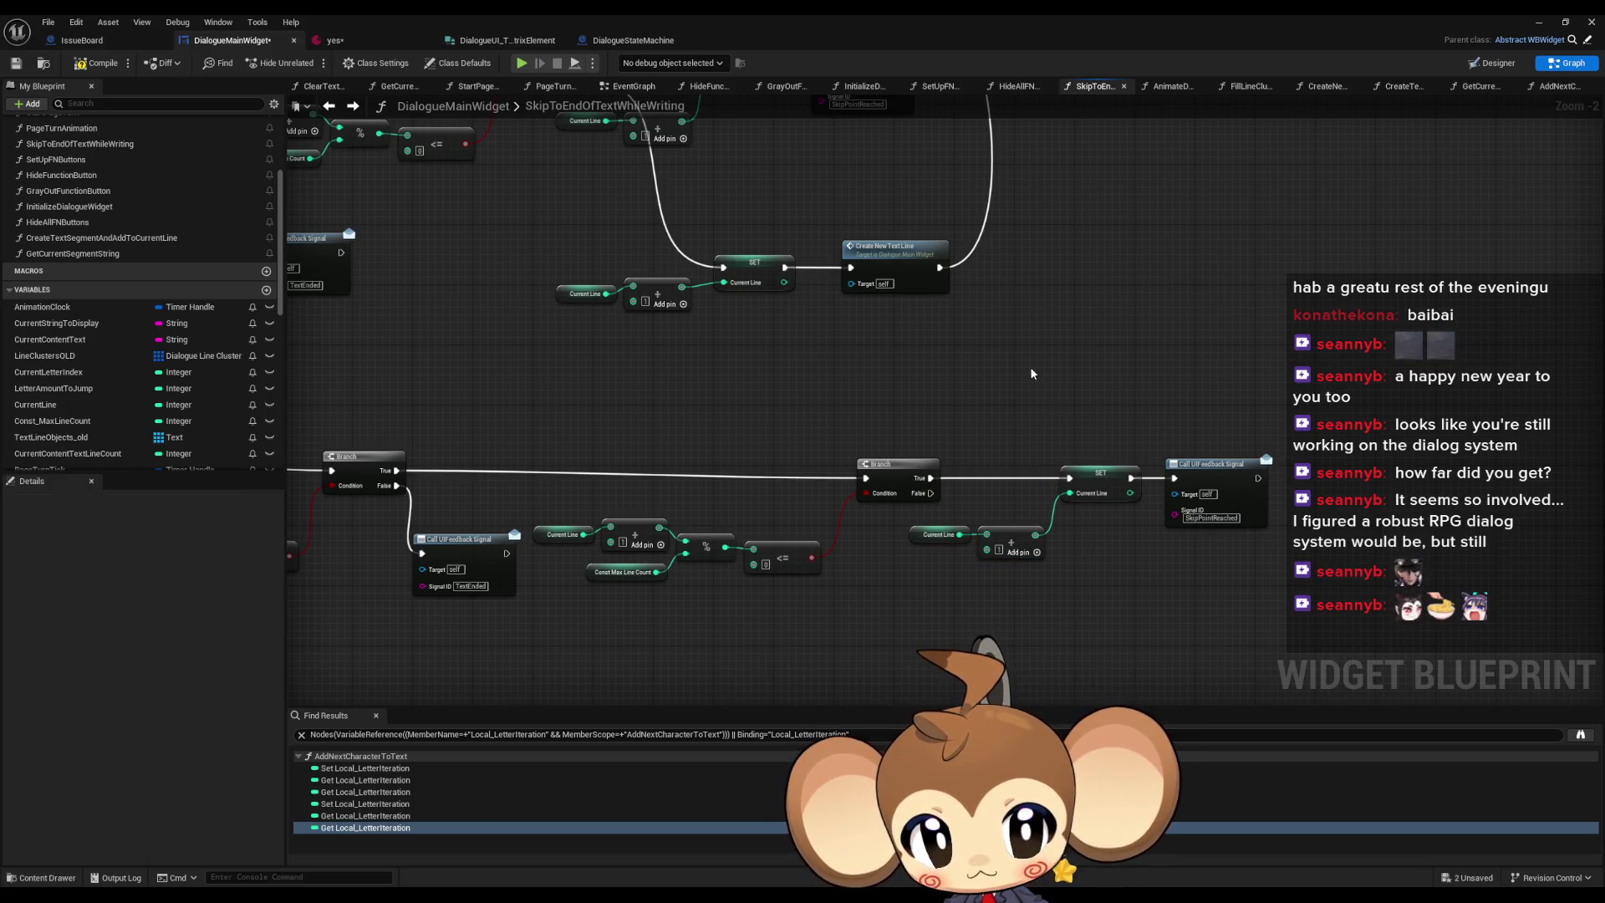
- Paste another copy of the Current Line increment nodes and connect Branch False to its SET
{"action": "mouse_move", "coordinate": [1018, 351]}
{"action": "left_mouse_down"}
{"action": "mouse_move", "coordinate": [1073, 507]}
{"action": "mouse_move", "coordinate": [1090, 405]}
{"action": "left_mouse_up"}
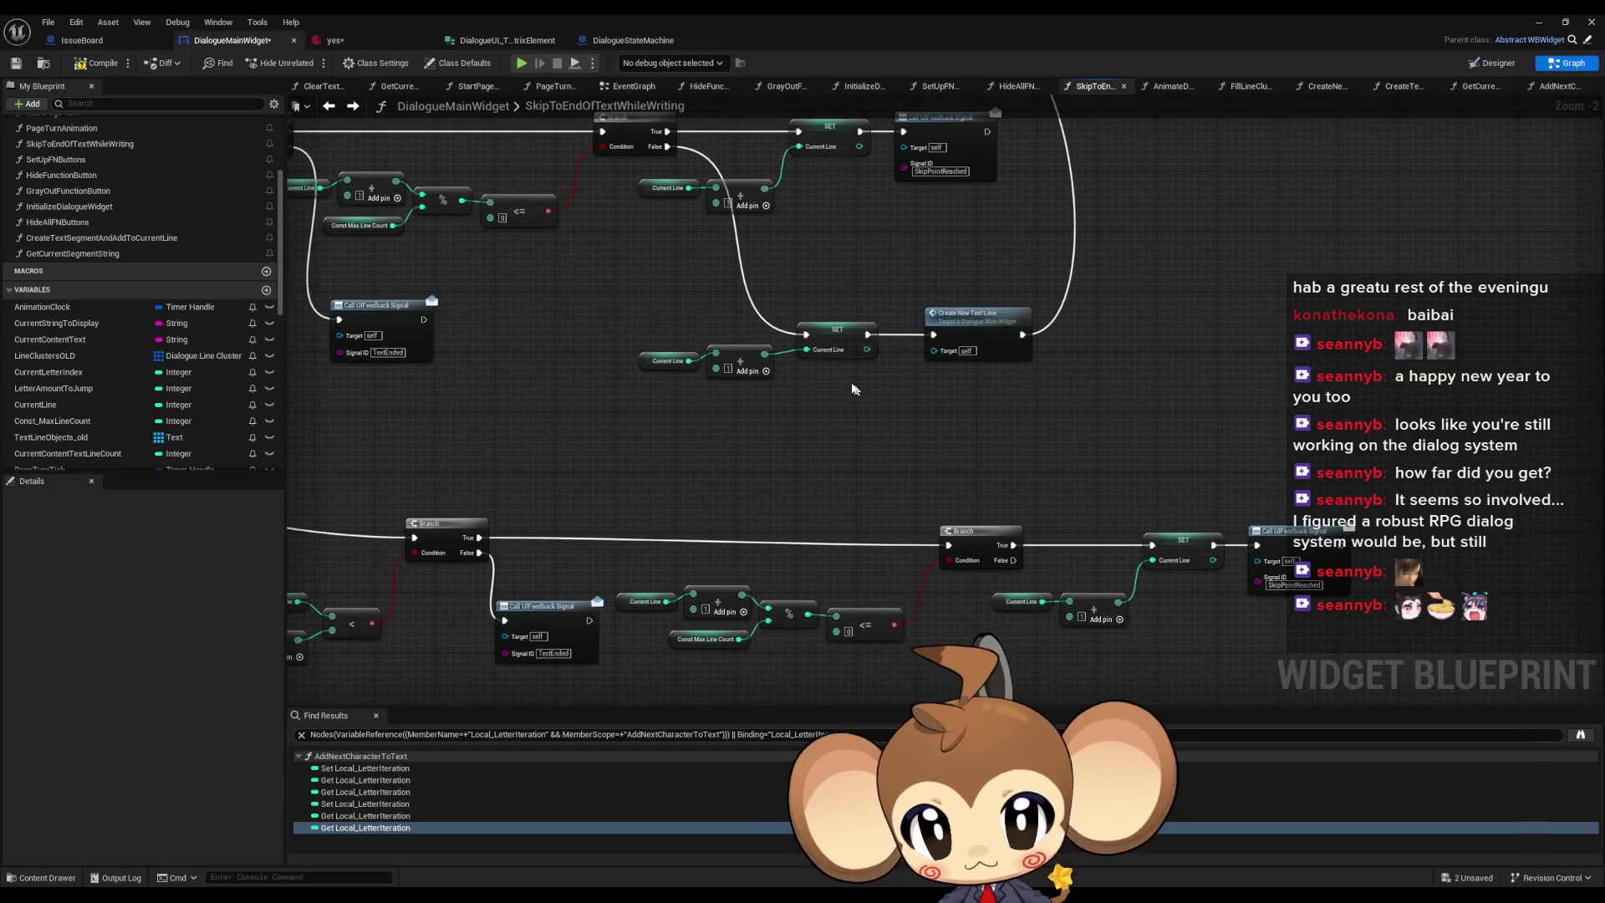
{"action": "mouse_move", "coordinate": [657, 291]}
{"action": "left_mouse_down"}
{"action": "mouse_move", "coordinate": [816, 364]}
{"action": "mouse_move", "coordinate": [1030, 409]}
{"action": "mouse_move", "coordinate": [1112, 451]}
{"action": "mouse_move", "coordinate": [1534, 487]}
{"action": "mouse_move", "coordinate": [1451, 495]}
{"action": "mouse_move", "coordinate": [1604, 532]}
{"action": "mouse_move", "coordinate": [1563, 499]}
{"action": "mouse_move", "coordinate": [1488, 287]}
{"action": "mouse_move", "coordinate": [1546, 322]}
{"action": "mouse_move", "coordinate": [1338, 327]}
{"action": "mouse_move", "coordinate": [1034, 394]}
{"action": "left_mouse_up"}
{"action": "scroll", "coordinate": [1030, 409], "scroll_direction": "down", "scroll_amount": 1}
{"action": "mouse_move", "coordinate": [772, 294]}
{"action": "left_mouse_down"}
{"action": "mouse_move", "coordinate": [949, 396]}
{"action": "mouse_move", "coordinate": [1105, 583]}
{"action": "left_mouse_up"}
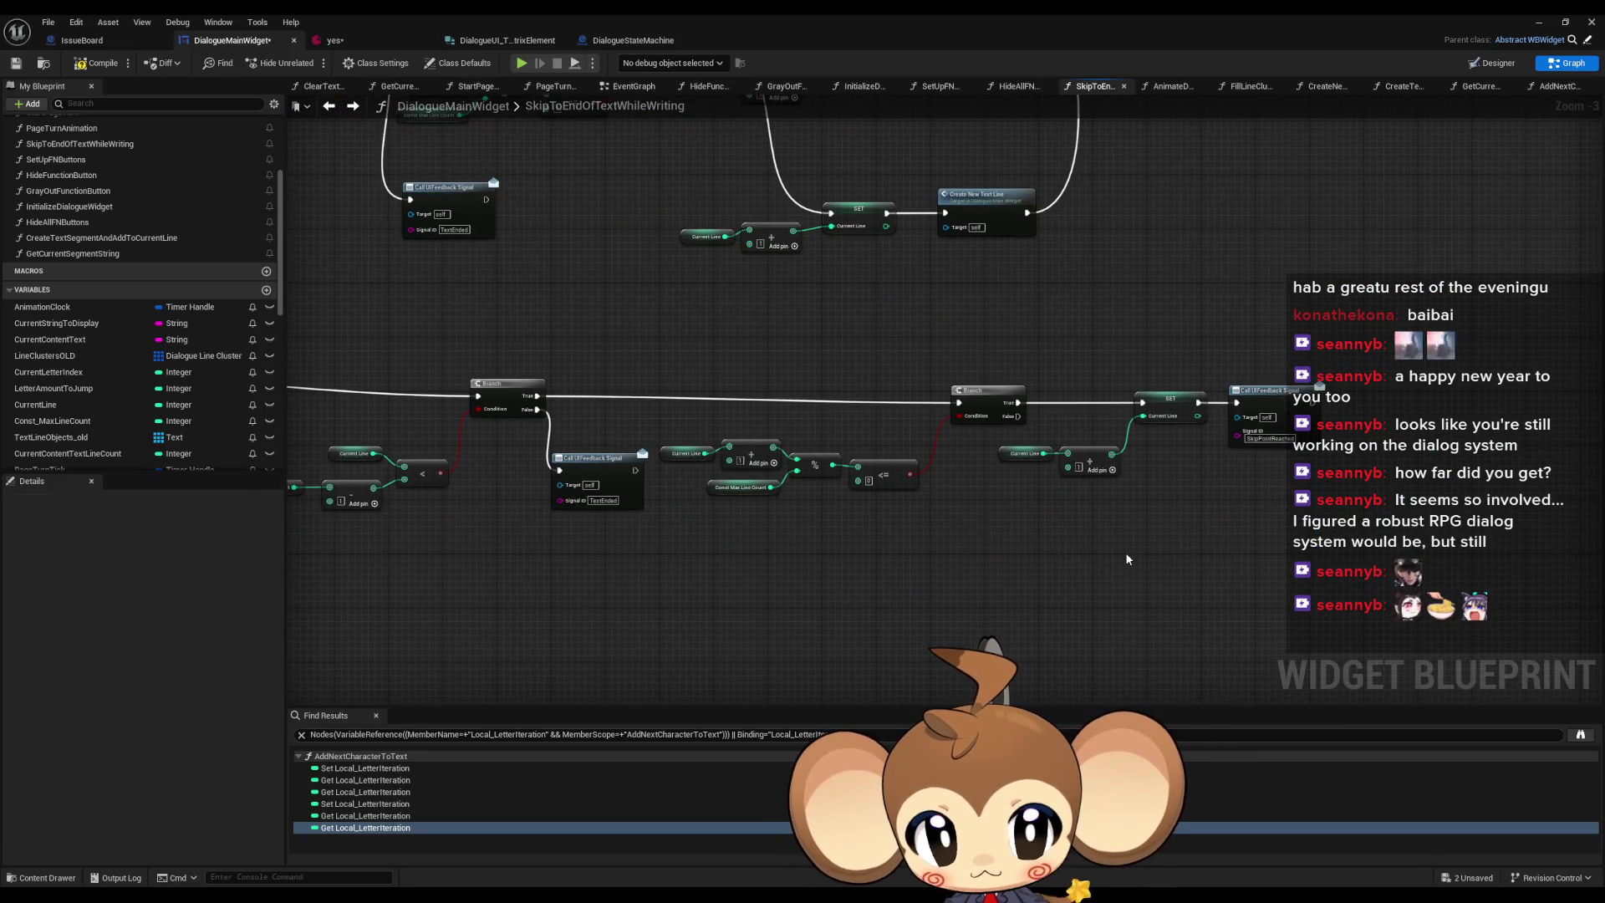
{"action": "key", "text": "ctrl+v"}
{"action": "mouse_move", "coordinate": [1199, 542]}
{"action": "left_mouse_down"}
{"action": "mouse_move", "coordinate": [1052, 464]}
{"action": "mouse_move", "coordinate": [874, 326]}
{"action": "left_mouse_up"}
{"action": "scroll", "coordinate": [1164, 522], "scroll_direction": "up", "scroll_amount": 2}
{"action": "mouse_move", "coordinate": [845, 449]}
{"action": "left_mouse_down"}
{"action": "mouse_move", "coordinate": [1071, 451]}
{"action": "mouse_move", "coordinate": [1045, 454]}
{"action": "left_mouse_up"}
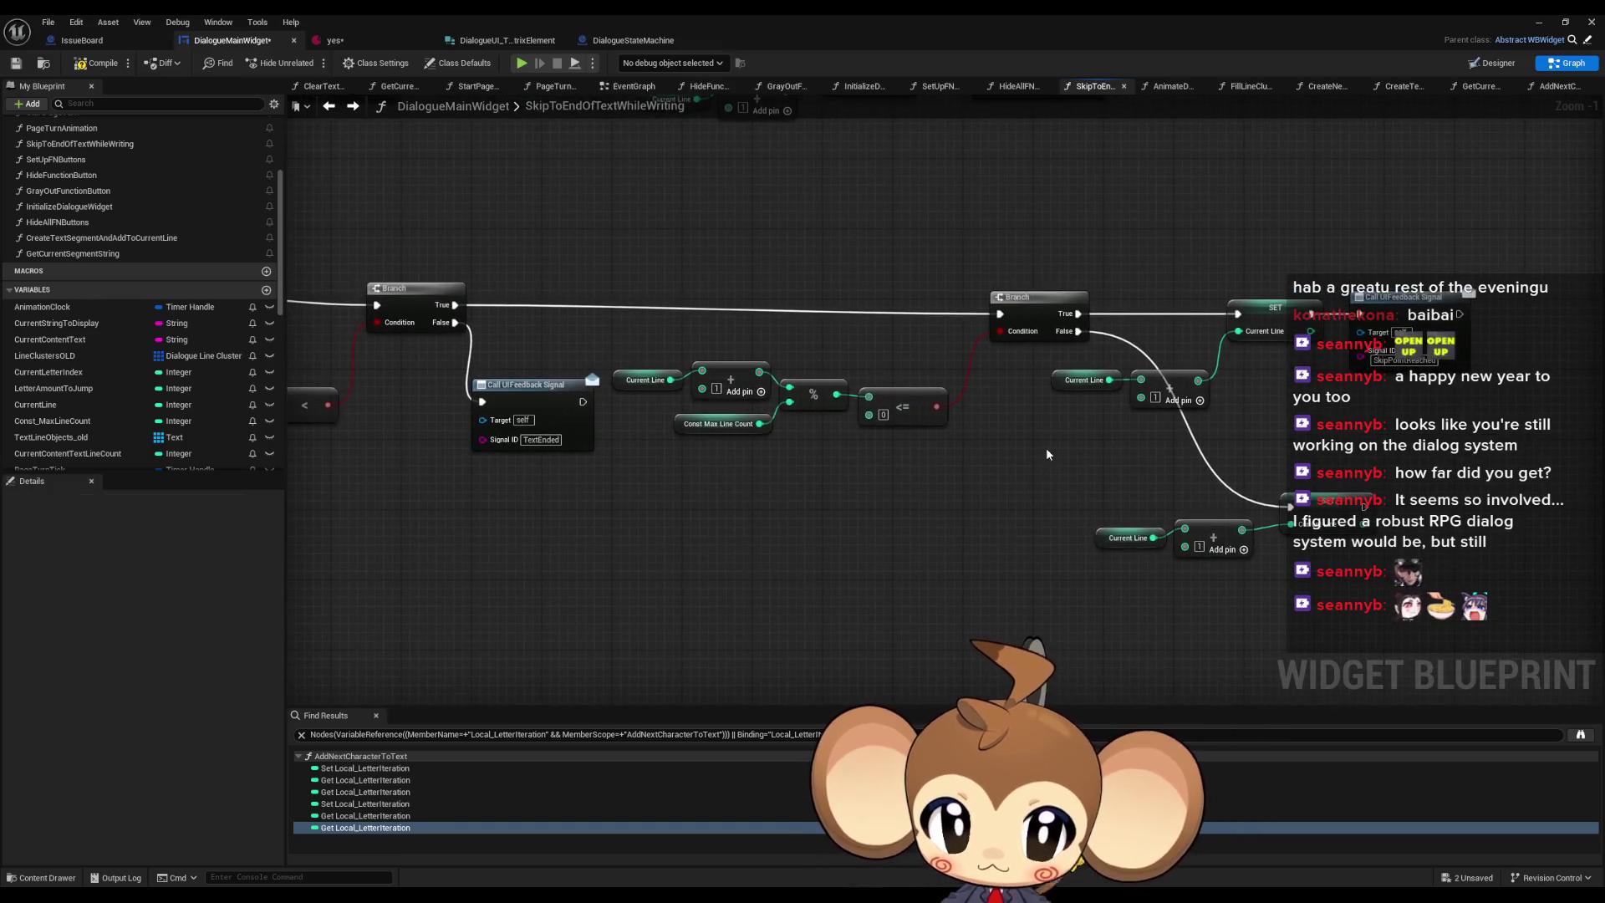
- Duplicate the Current Line, Add and SET group above, drop the redundant Add, and wire Branch True to it
{"action": "left_click", "coordinate": [1366, 528]}
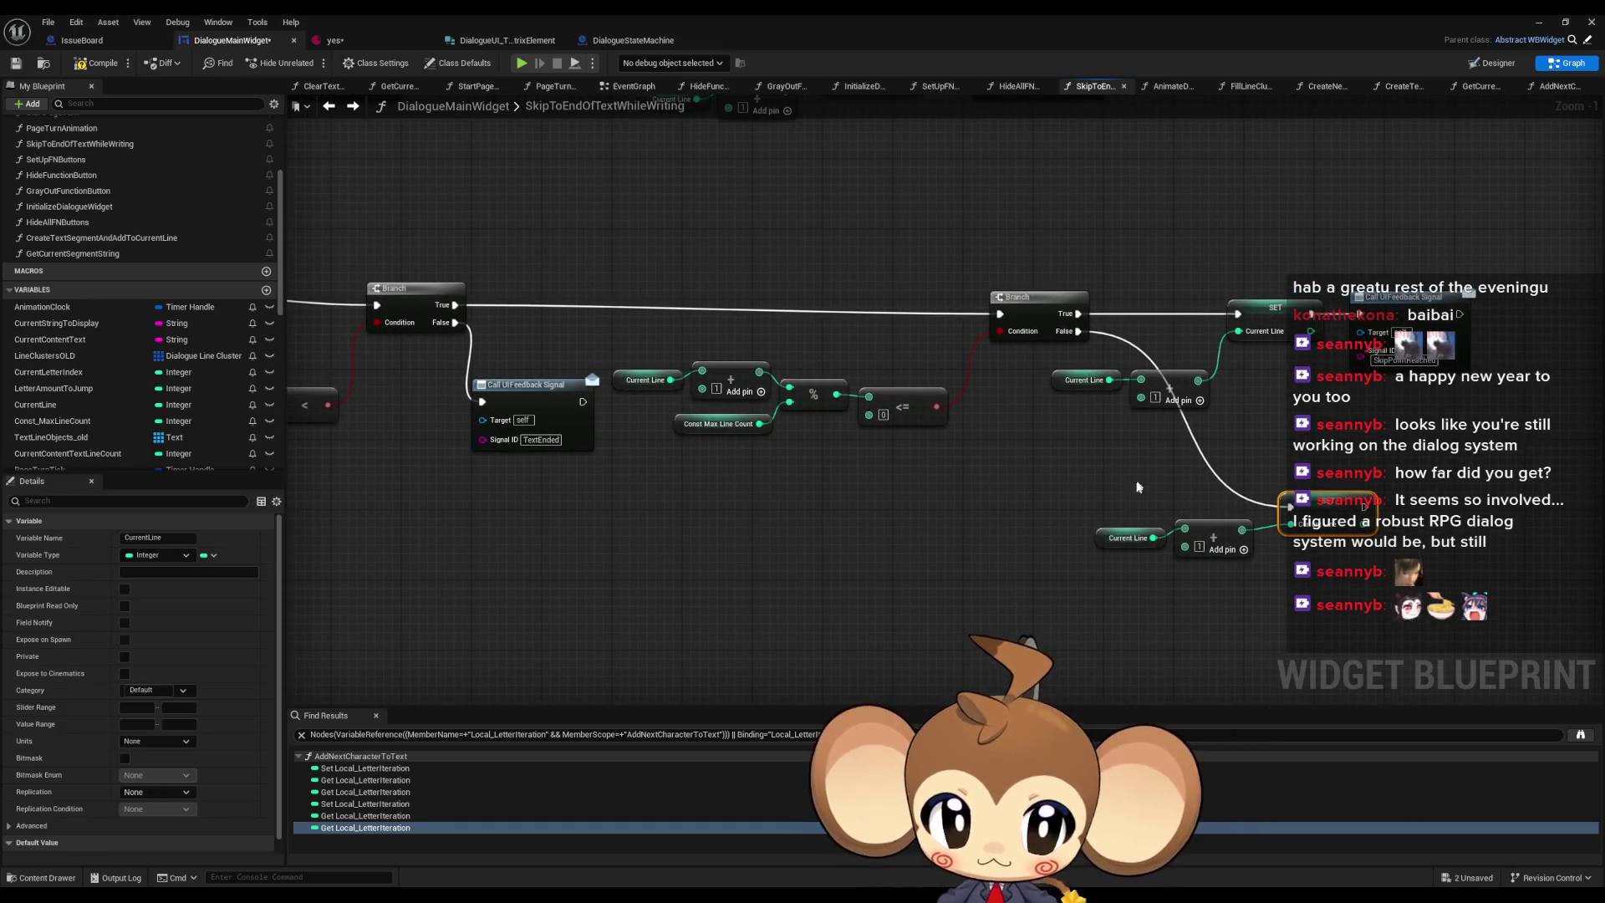
{"action": "left_click_drag", "start_coordinate": [1089, 478], "coordinate": [1292, 568]}
{"action": "key", "text": "ctrl+c"}
{"action": "key", "text": "ctrl+v"}
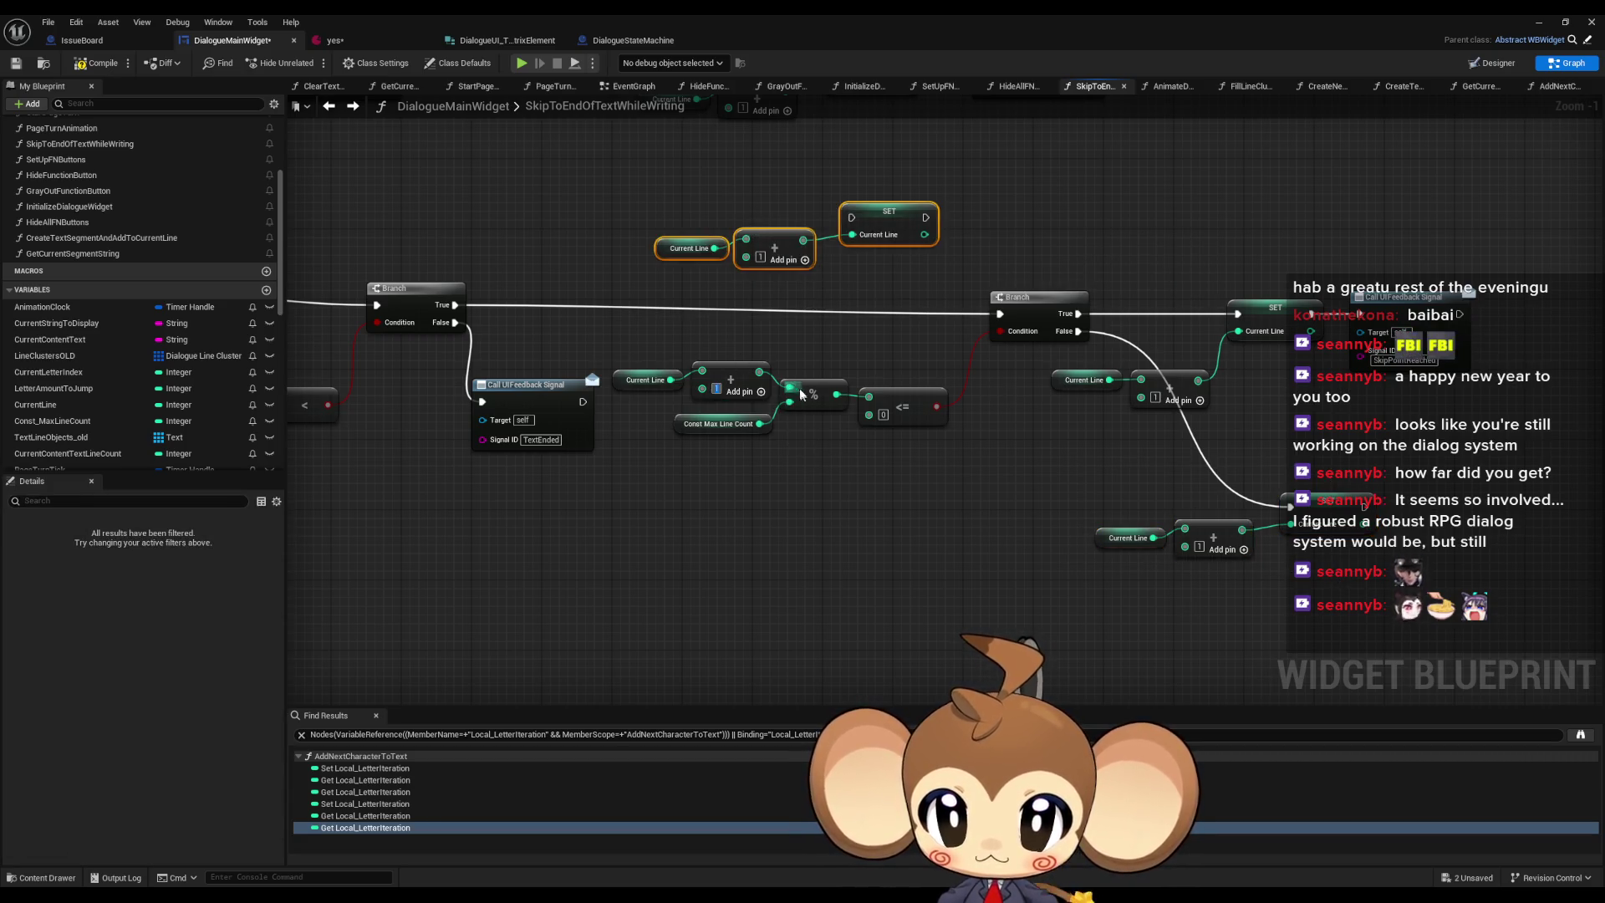
{"action": "left_click_drag", "start_coordinate": [671, 379], "coordinate": [790, 387]}
{"action": "left_click", "coordinate": [730, 381]}
{"action": "key", "text": "Delete"}
{"action": "left_click_drag", "start_coordinate": [924, 217], "coordinate": [999, 313]}
{"action": "left_click_drag", "start_coordinate": [456, 304], "coordinate": [851, 217]}
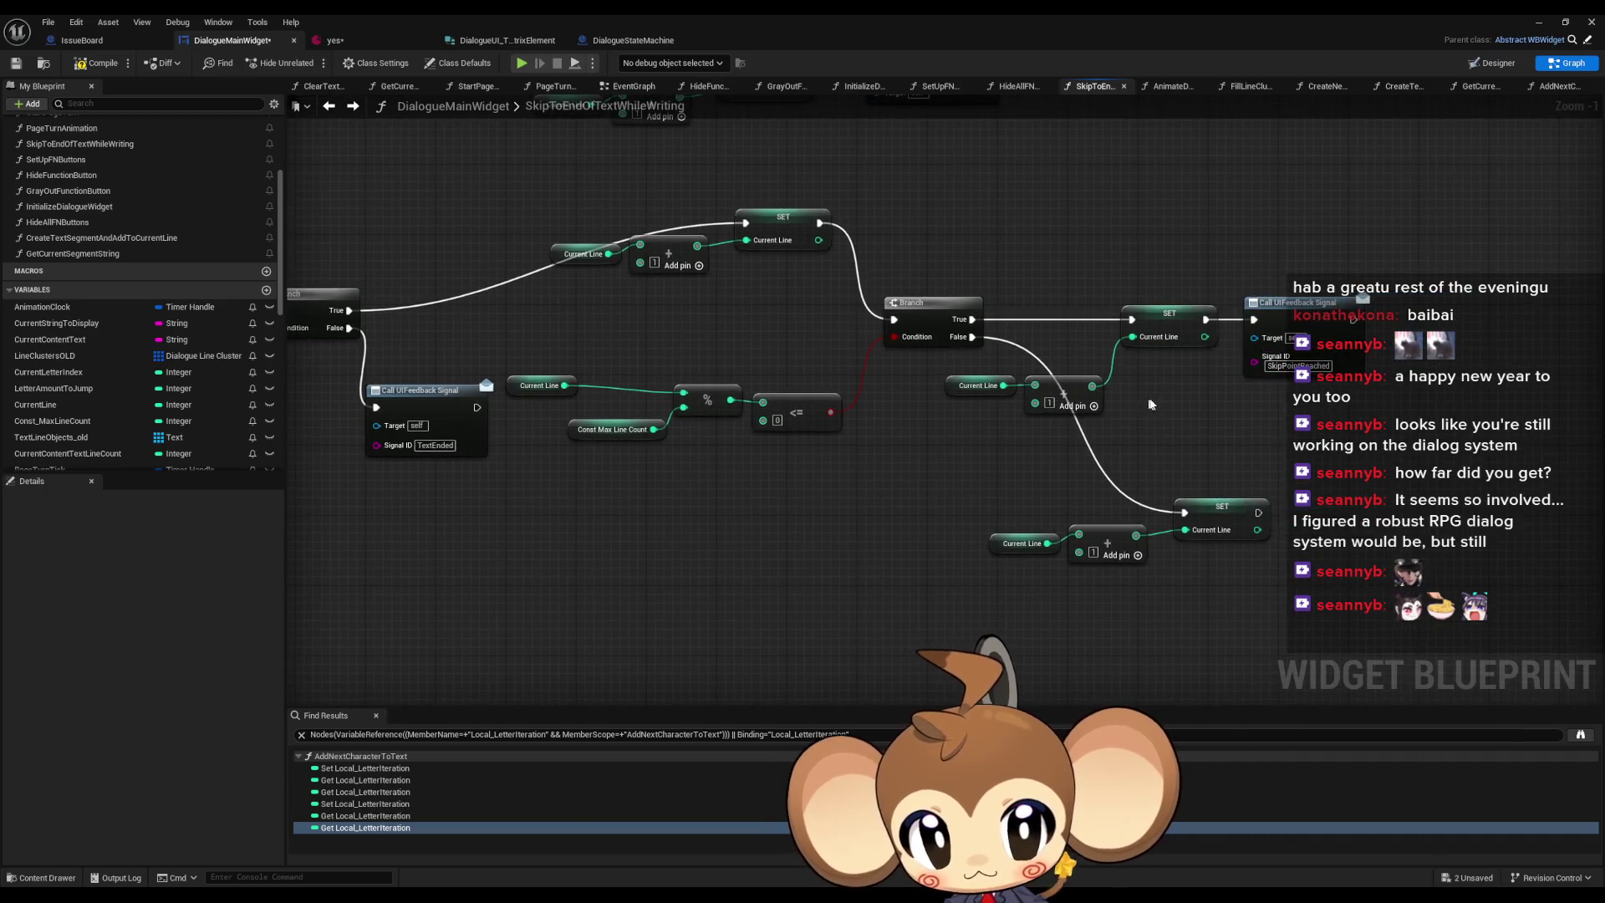
- Delete the leftover upper-right and lower Current Line increment nodes
{"action": "left_click_drag", "start_coordinate": [1016, 311], "coordinate": [1136, 403]}
{"action": "key", "text": "Delete"}
{"action": "left_click", "coordinate": [979, 385]}
{"action": "key", "text": "Delete"}
{"action": "left_click_drag", "start_coordinate": [1016, 480], "coordinate": [1187, 543]}
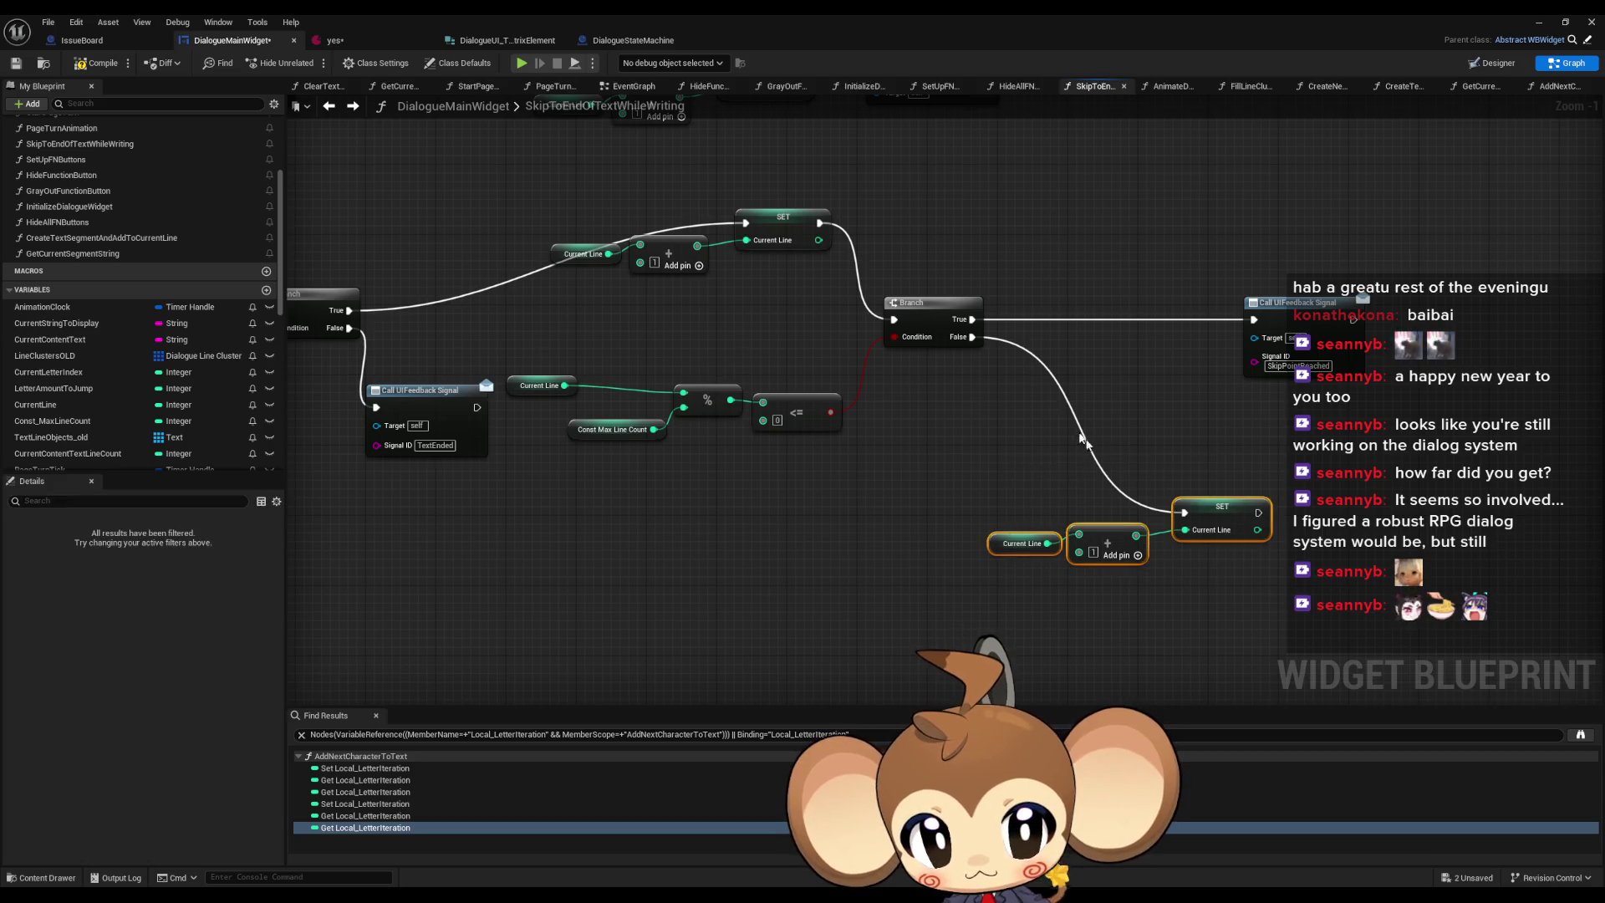
{"action": "key", "text": "Delete"}
- Add a reroute node on Branch False and wire it to Create New Text Line
{"action": "left_click_drag", "start_coordinate": [975, 338], "coordinate": [1019, 529]}
{"action": "type", "text": "re"}
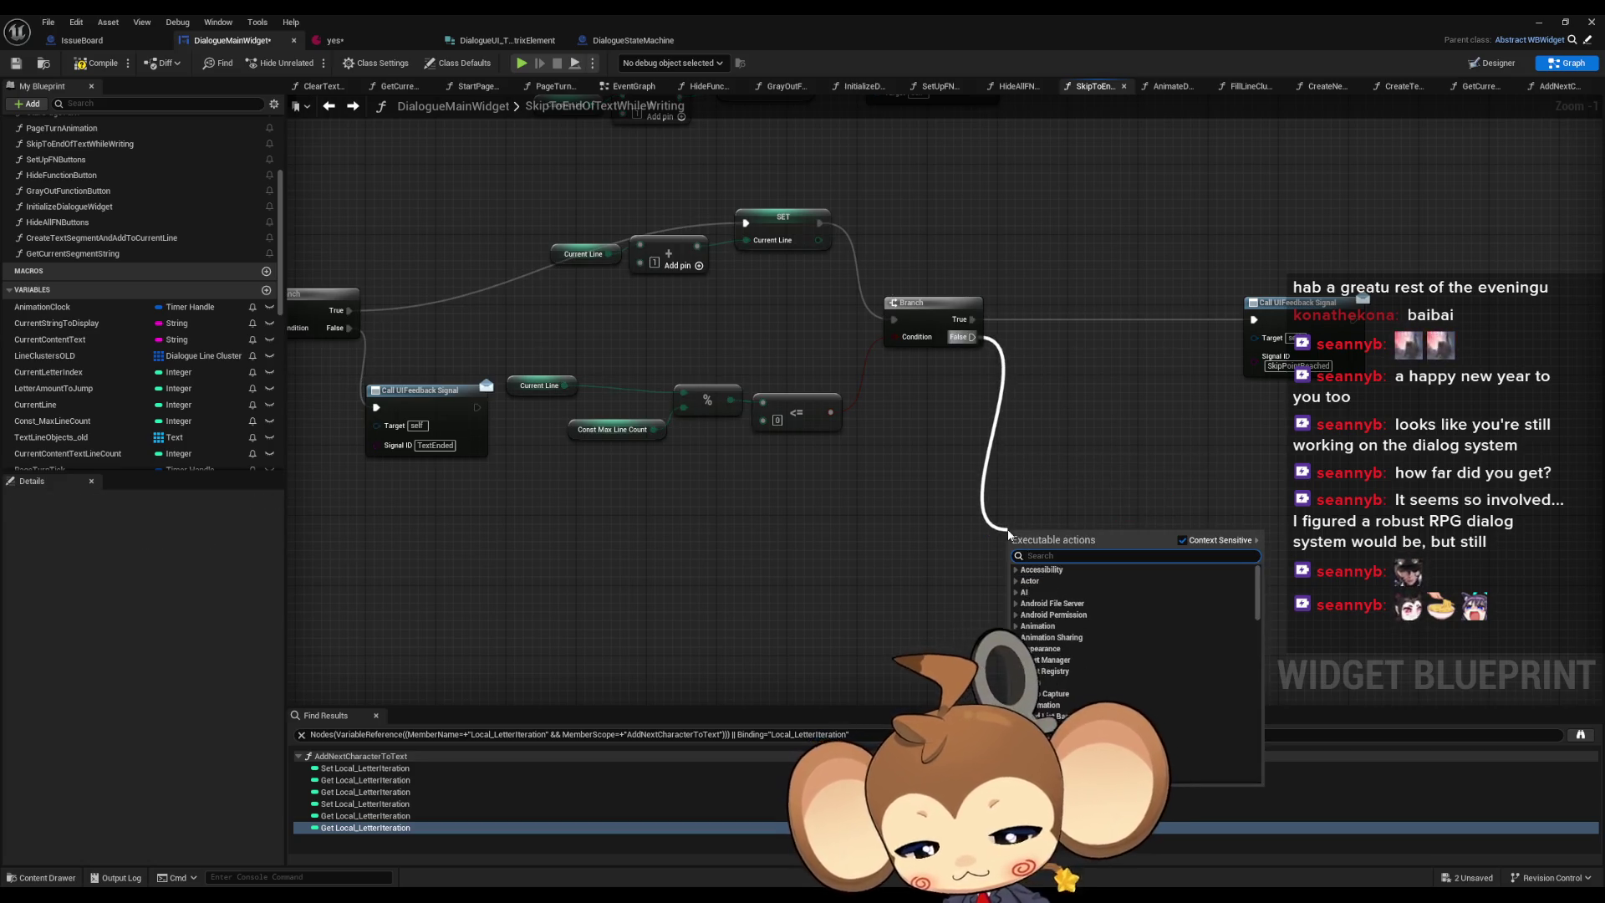
{"action": "type", "text": "d"}
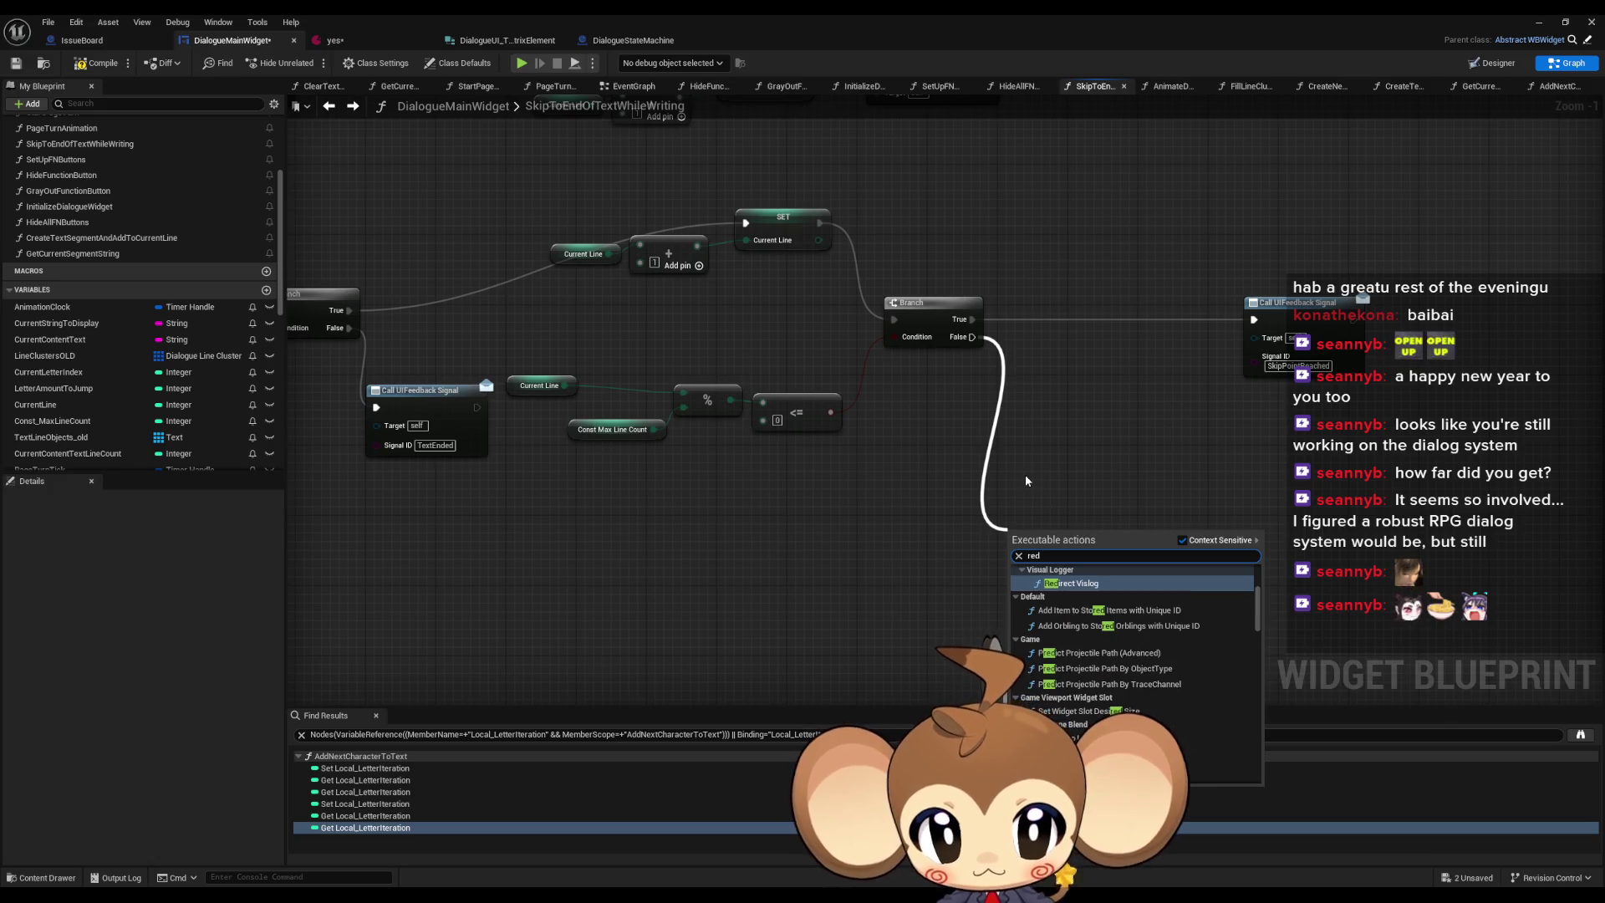
{"action": "key", "text": "BackSpace"}
{"action": "type", "text": "r"}
{"action": "left_click", "coordinate": [1028, 564]}
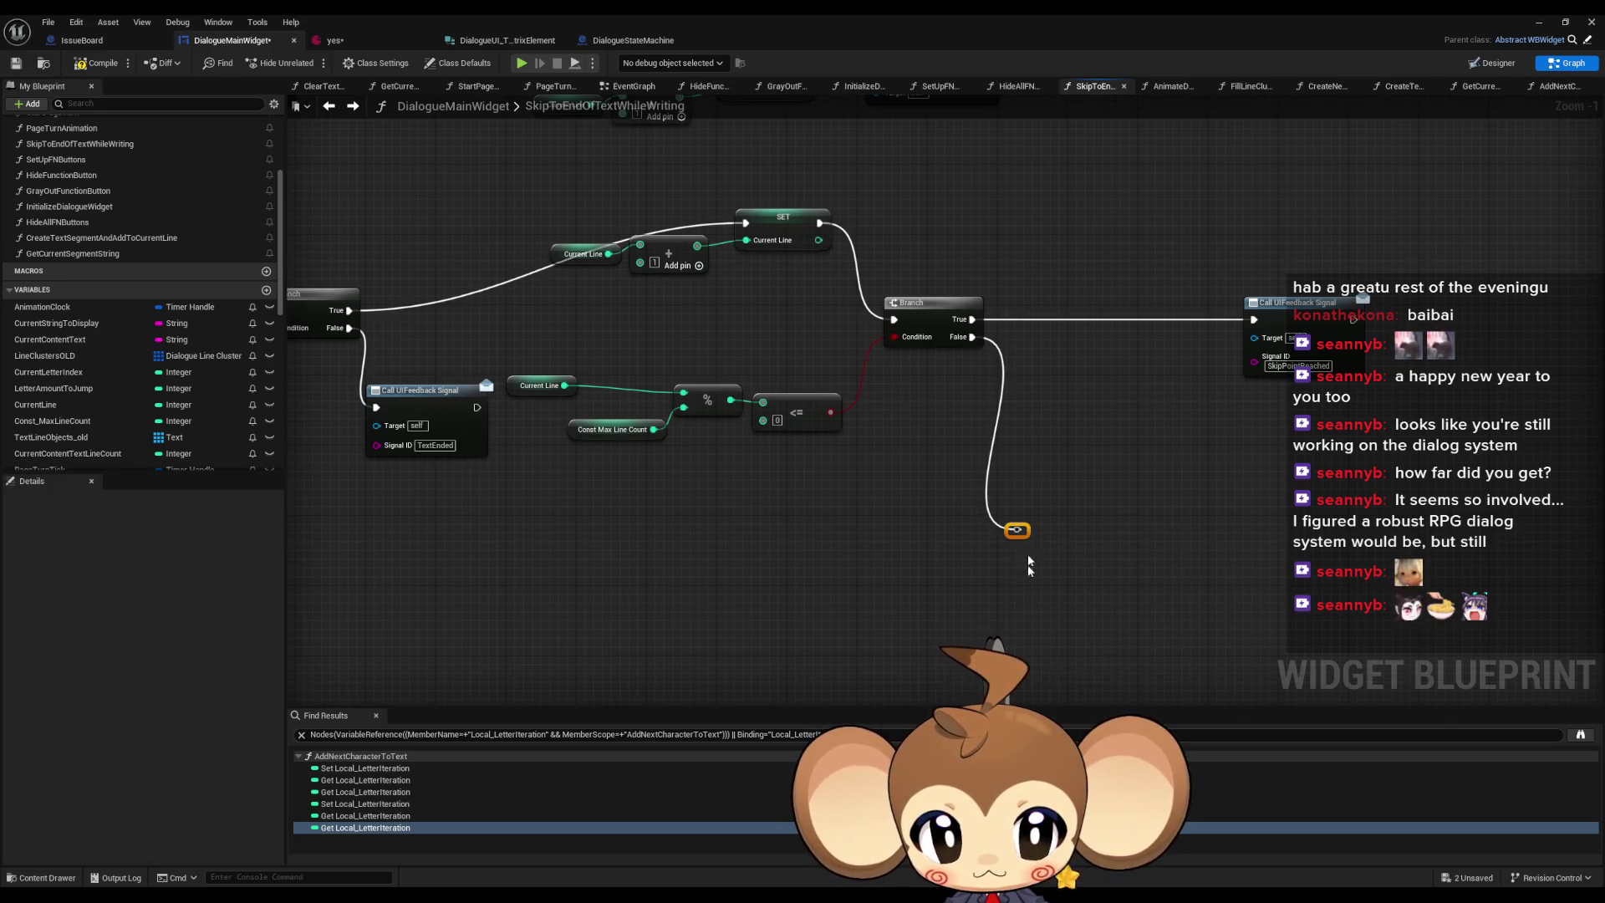
{"action": "mouse_move", "coordinate": [1017, 529]}
{"action": "left_mouse_down"}
{"action": "mouse_move", "coordinate": [324, 498]}
{"action": "mouse_move", "coordinate": [476, 499]}
{"action": "mouse_move", "coordinate": [565, 467]}
{"action": "mouse_move", "coordinate": [607, 424]}
{"action": "left_mouse_up"}
- Connect the timer clear to the lower chain, then start a Play test from the level editor
{"action": "scroll", "coordinate": [663, 376], "scroll_direction": "down", "scroll_amount": 3}
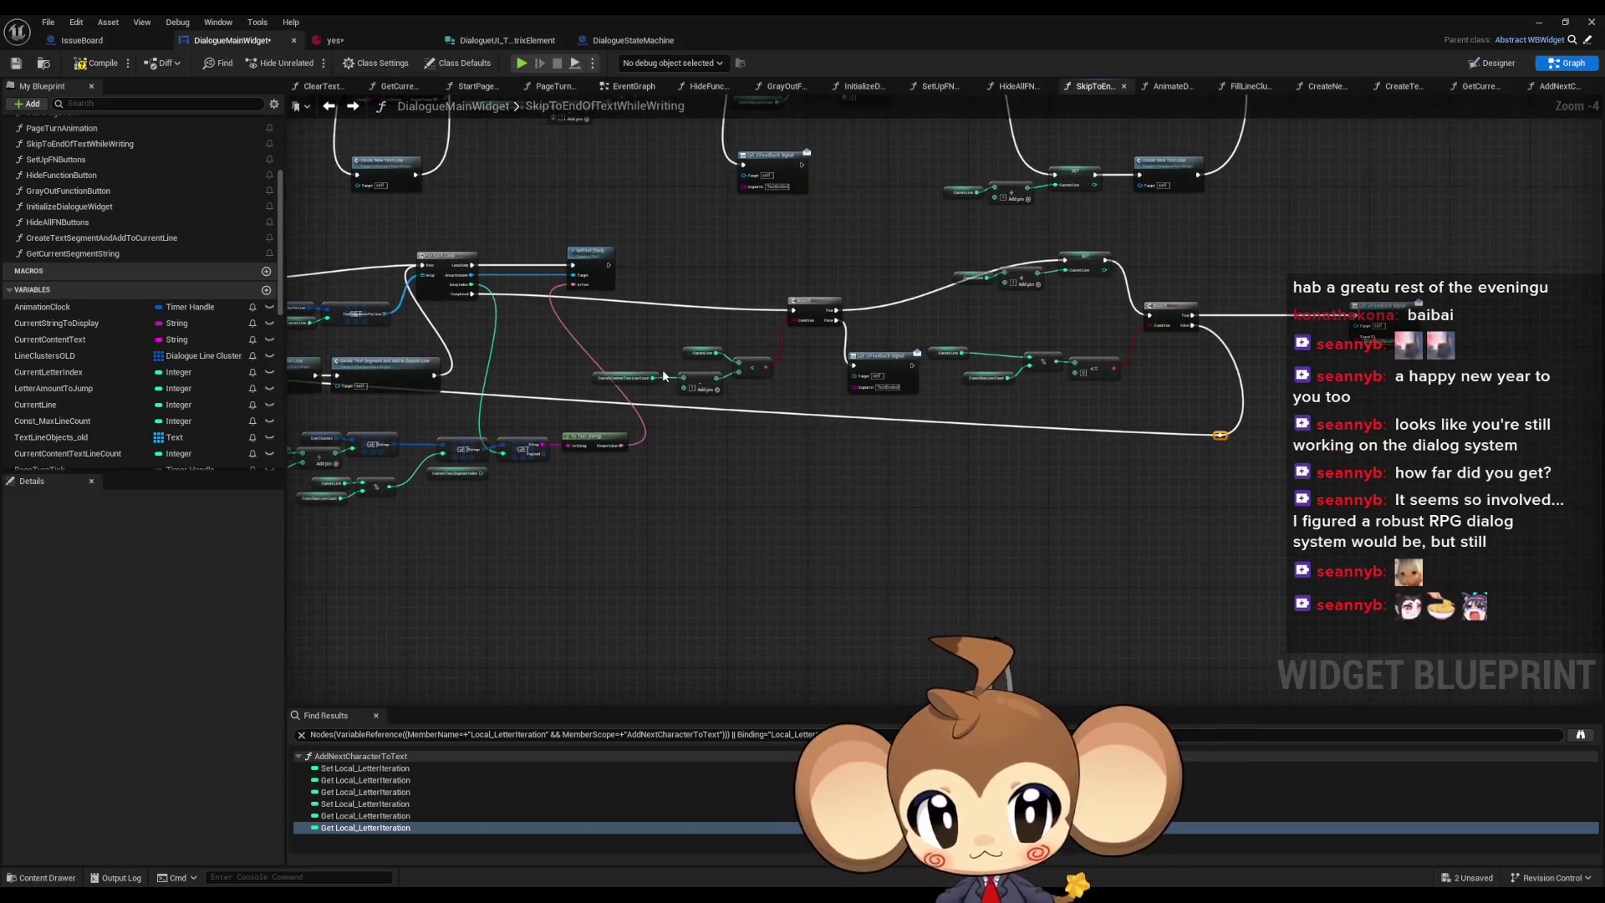
{"action": "mouse_move", "coordinate": [903, 456]}
{"action": "left_mouse_down"}
{"action": "mouse_move", "coordinate": [1142, 503]}
{"action": "mouse_move", "coordinate": [1107, 490]}
{"action": "left_mouse_up"}
{"action": "scroll", "coordinate": [1142, 503], "scroll_direction": "down", "scroll_amount": 1}
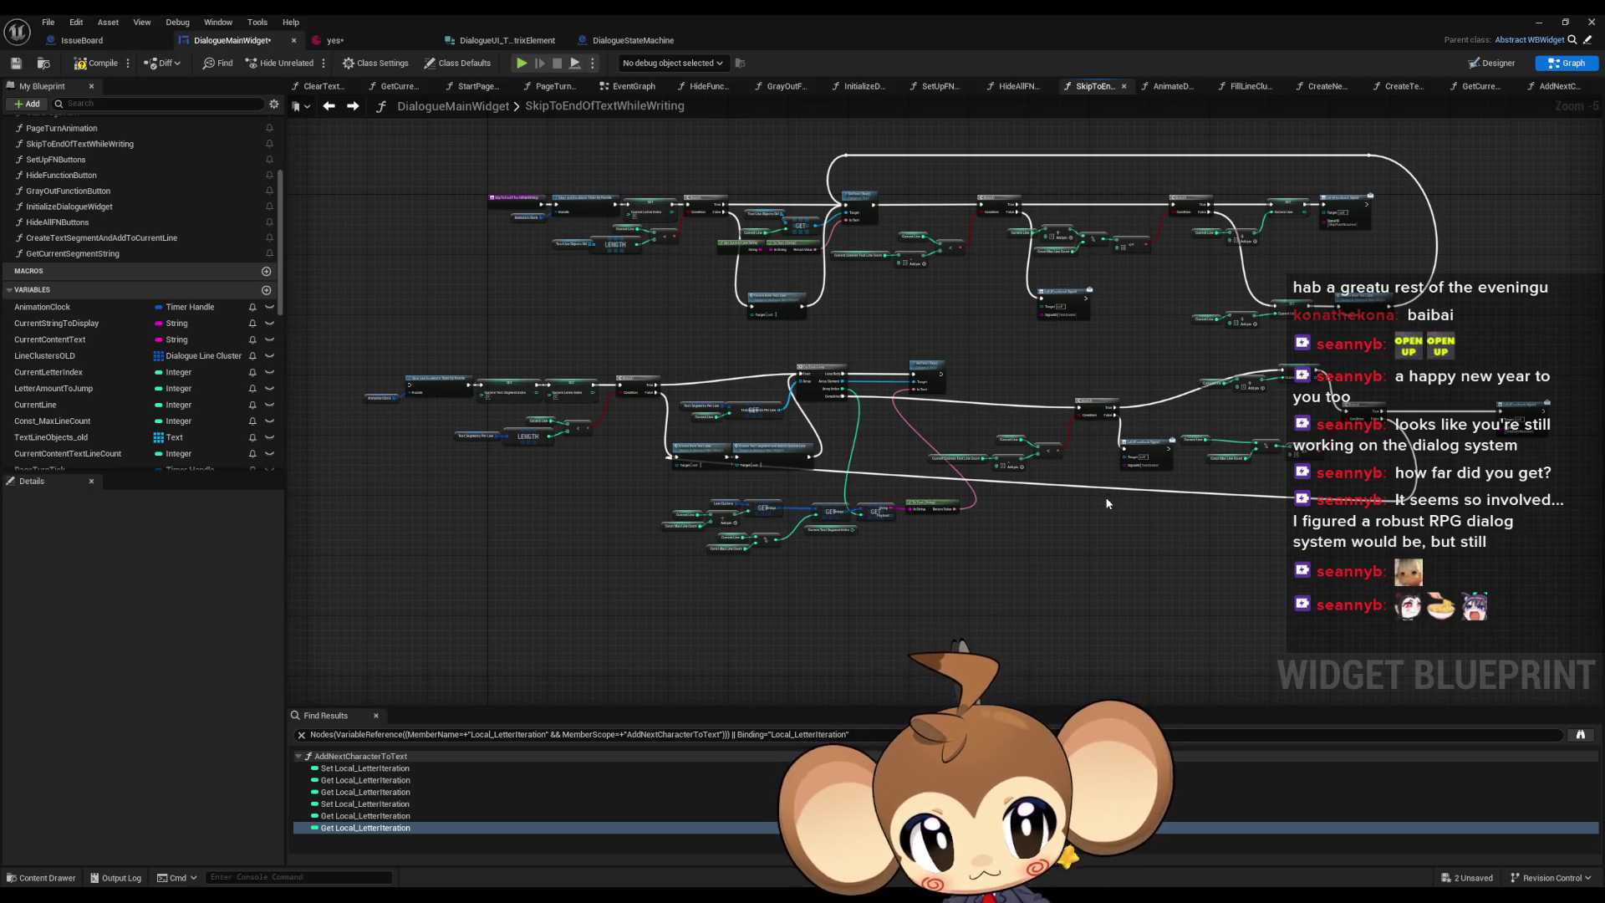
{"action": "scroll", "coordinate": [1107, 504], "scroll_direction": "up", "scroll_amount": 1}
{"action": "left_click_drag", "start_coordinate": [1106, 497], "coordinate": [1273, 580]}
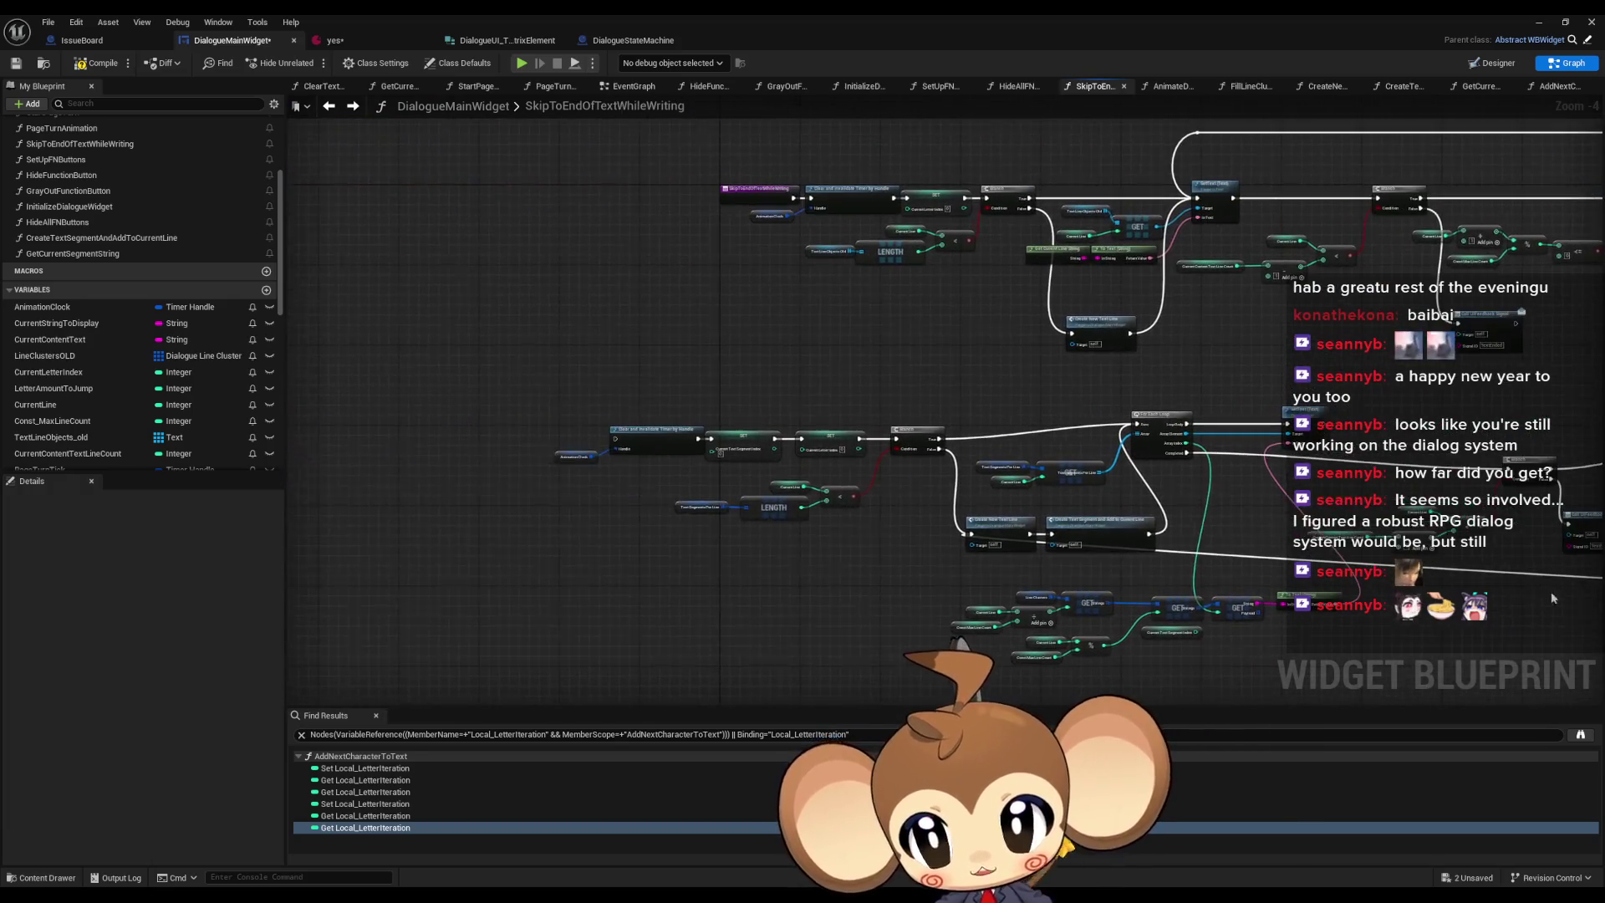
{"action": "scroll", "coordinate": [568, 511], "scroll_direction": "up", "scroll_amount": 1}
{"action": "left_click_drag", "start_coordinate": [824, 200], "coordinate": [560, 525]}
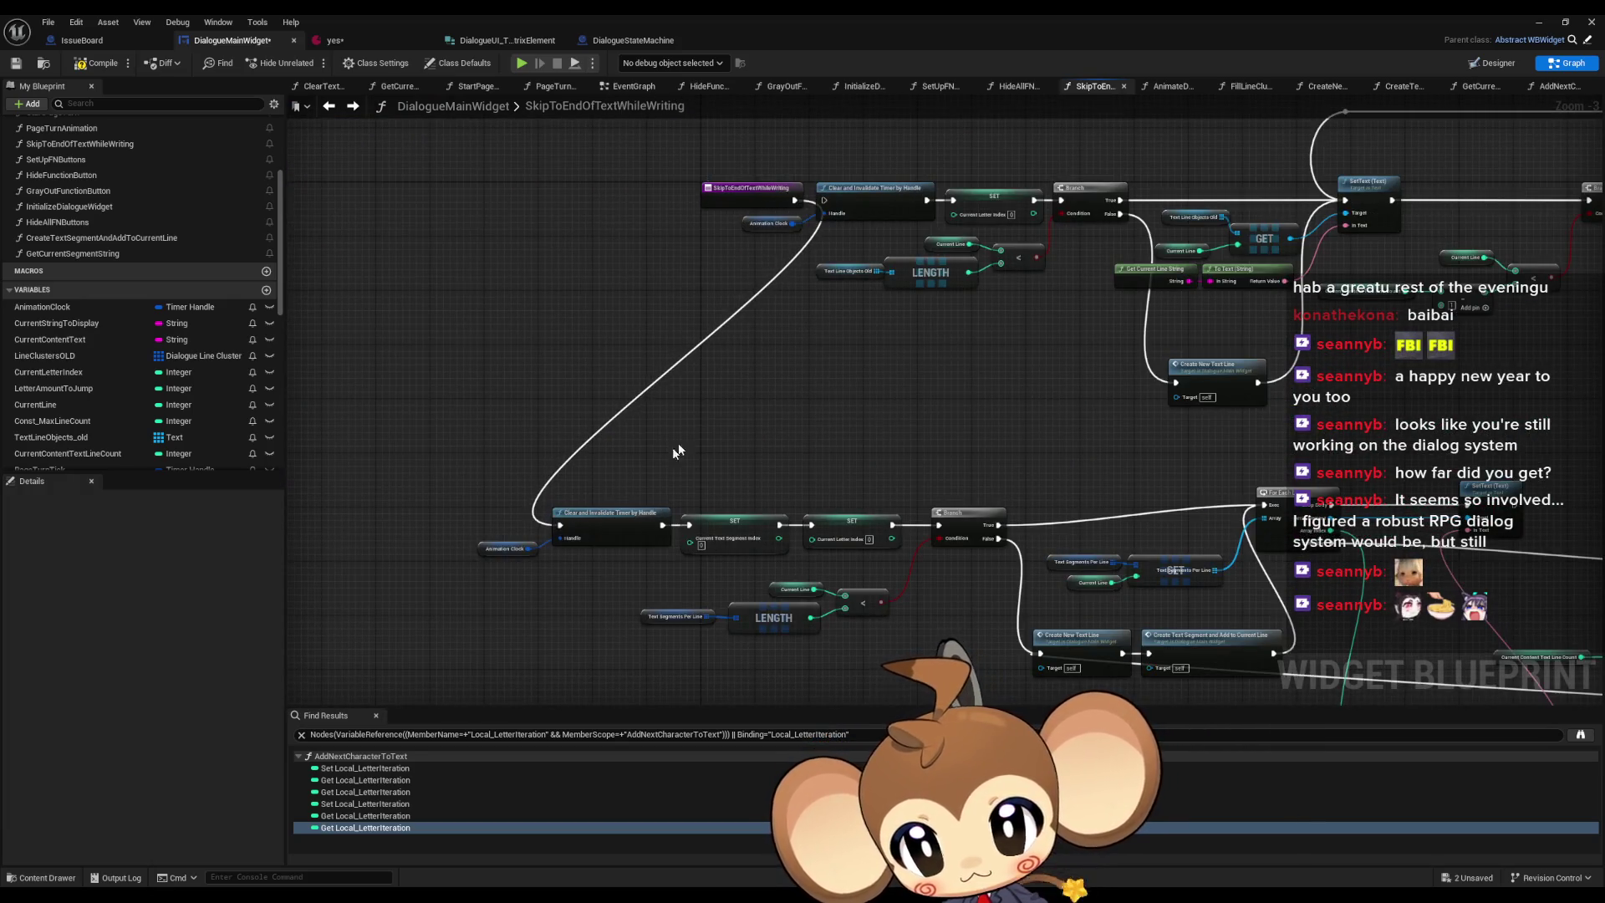
{"action": "left_click", "coordinate": [1538, 22]}
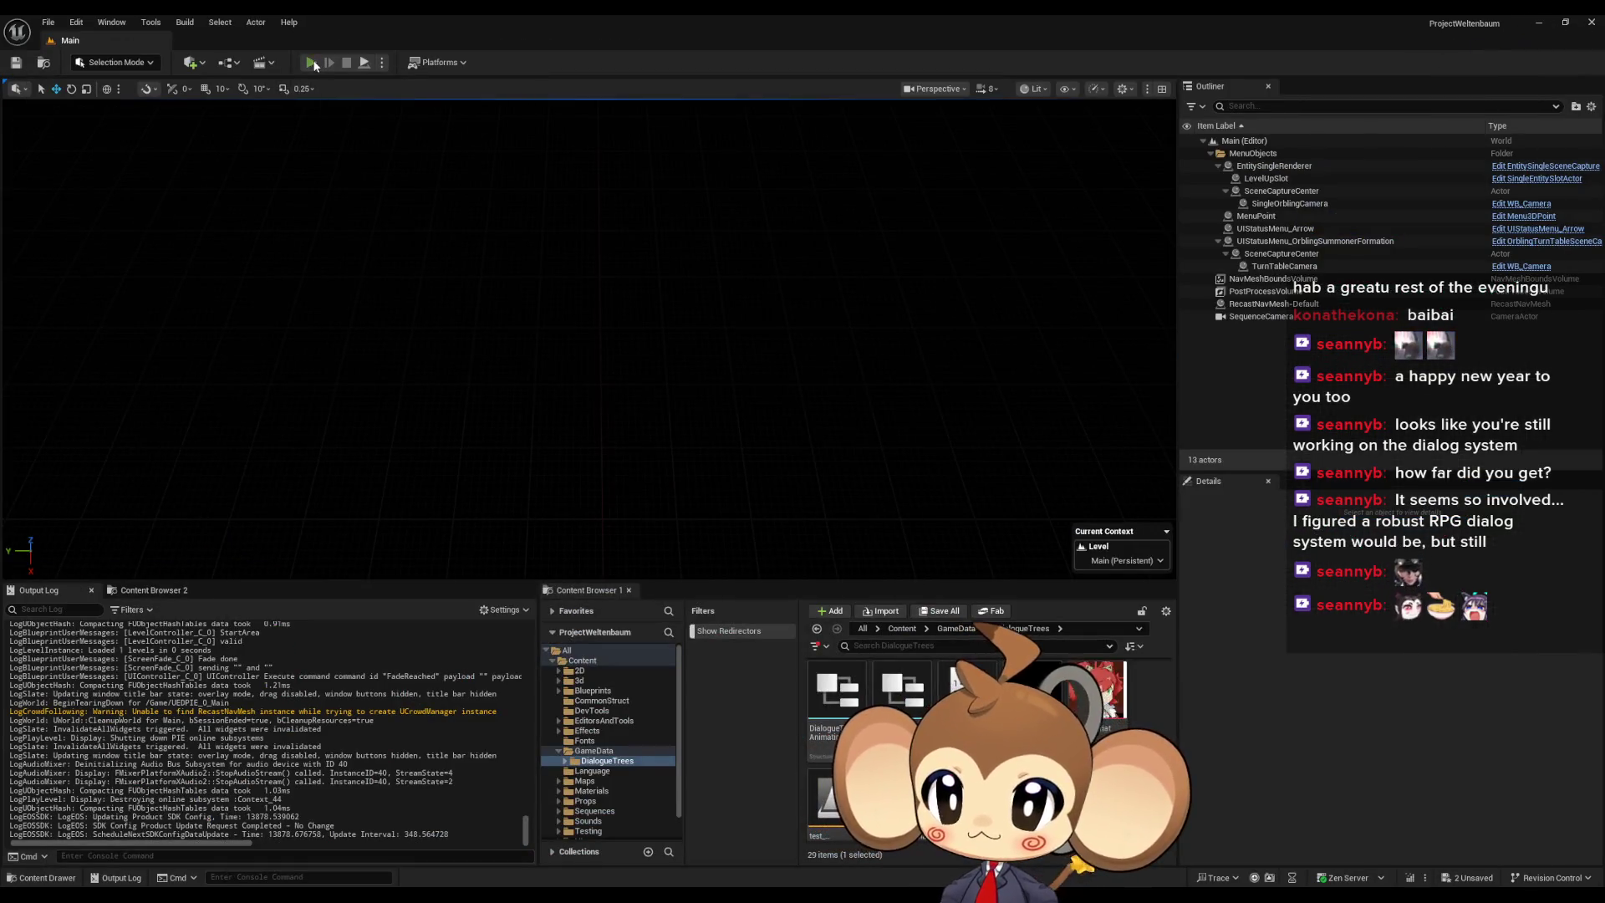
{"action": "left_click", "coordinate": [212, 494]}
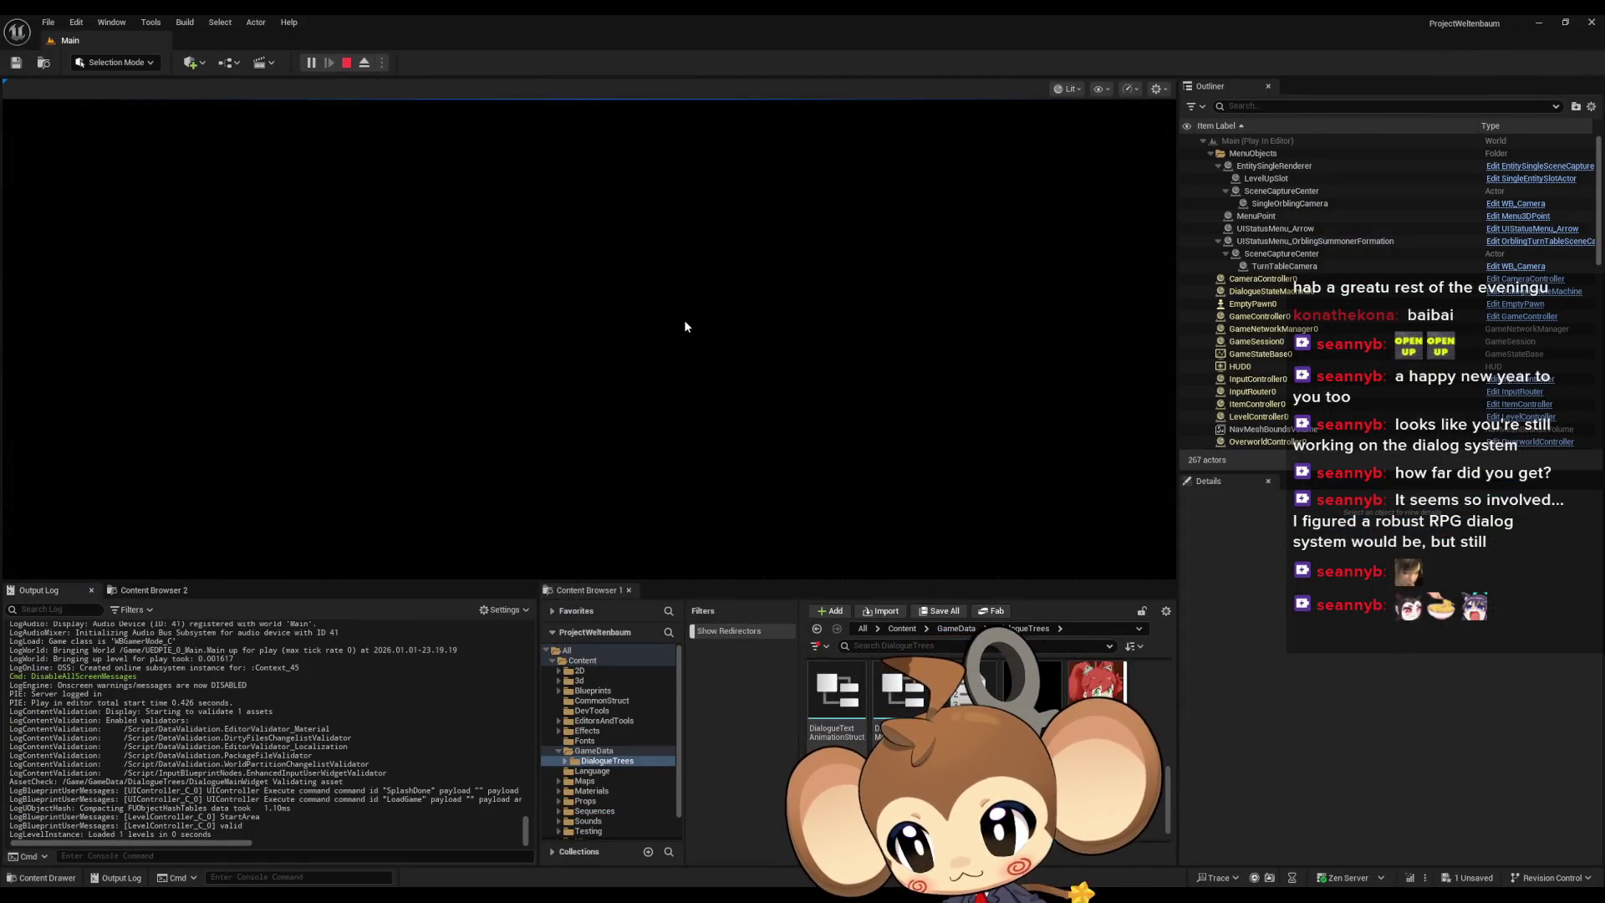
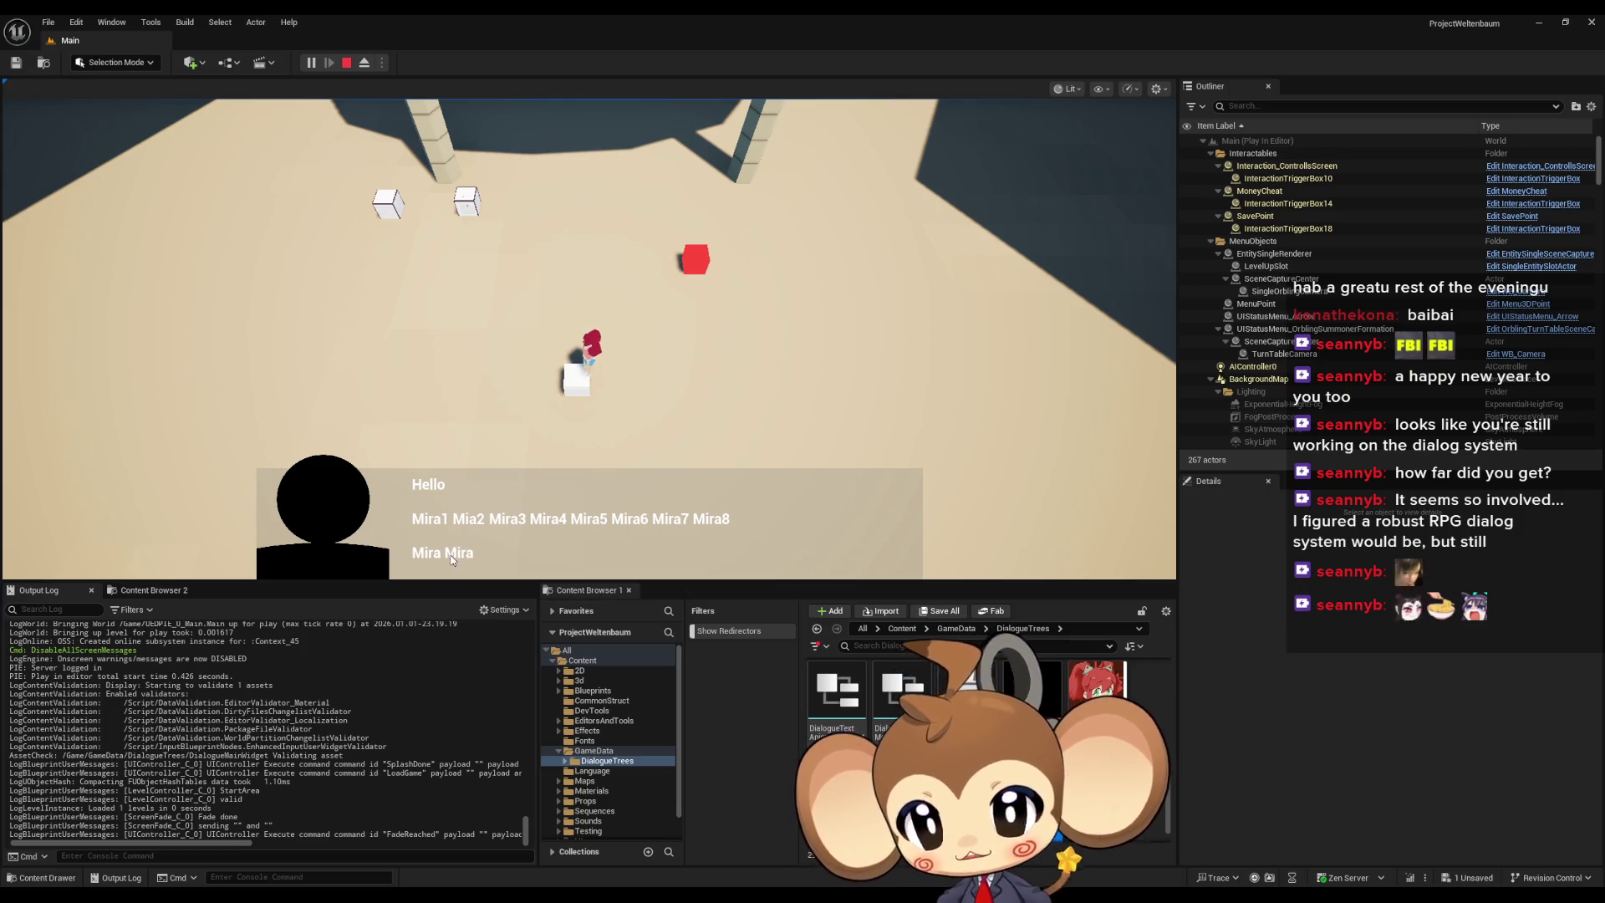
- Advance the in-game dialogue through its next several lines
{"action": "left_click", "coordinate": [599, 539]}
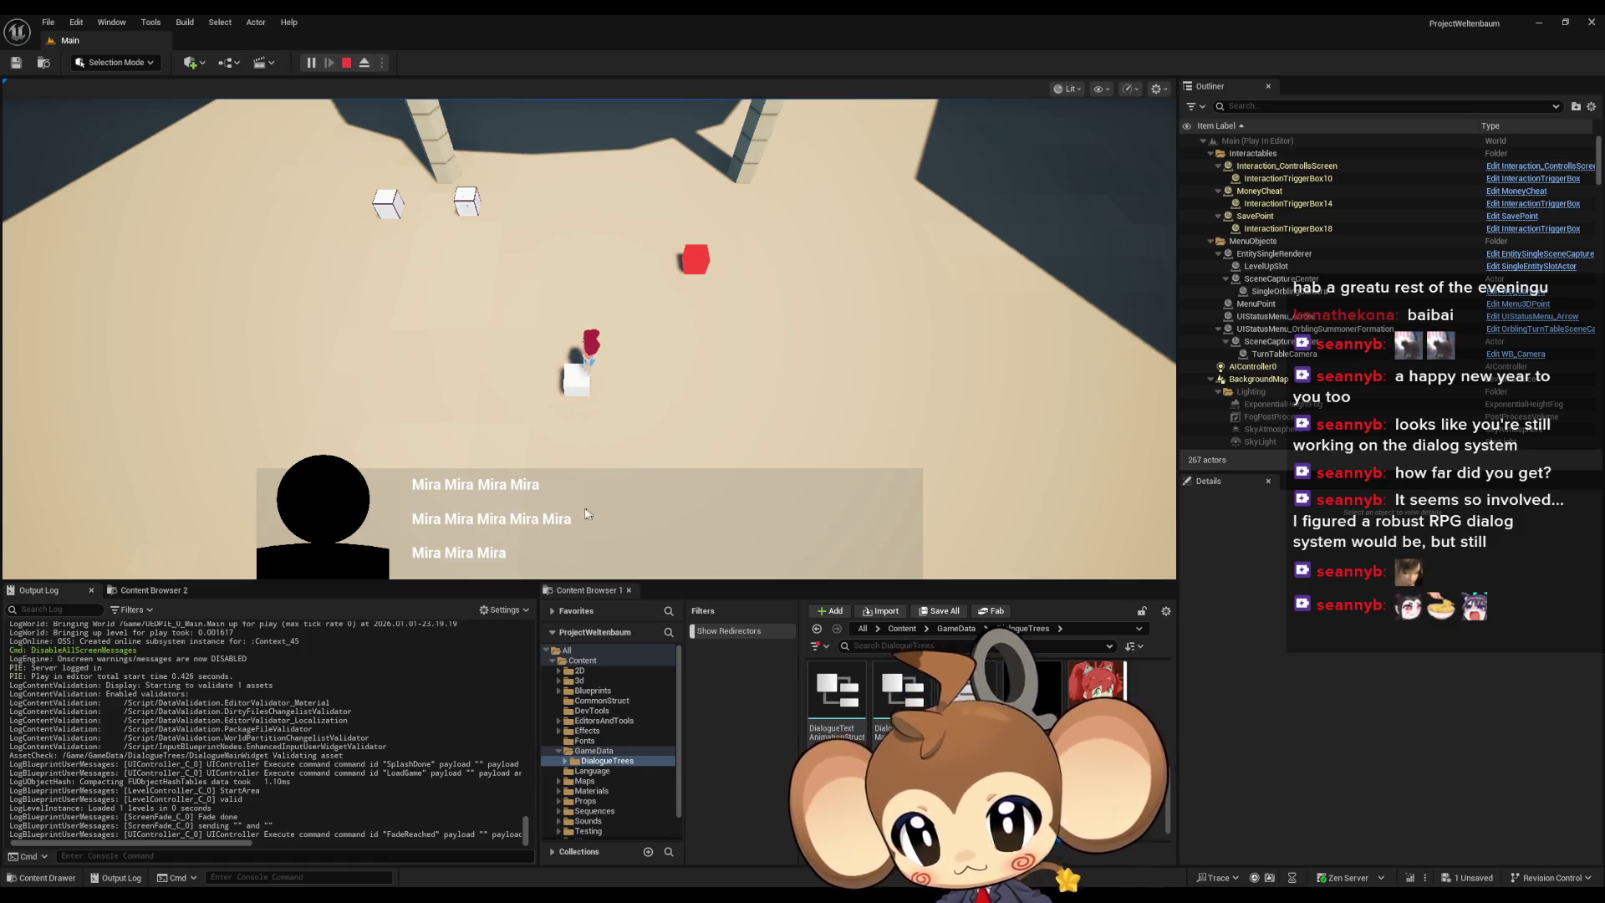
{"action": "left_click", "coordinate": [532, 551]}
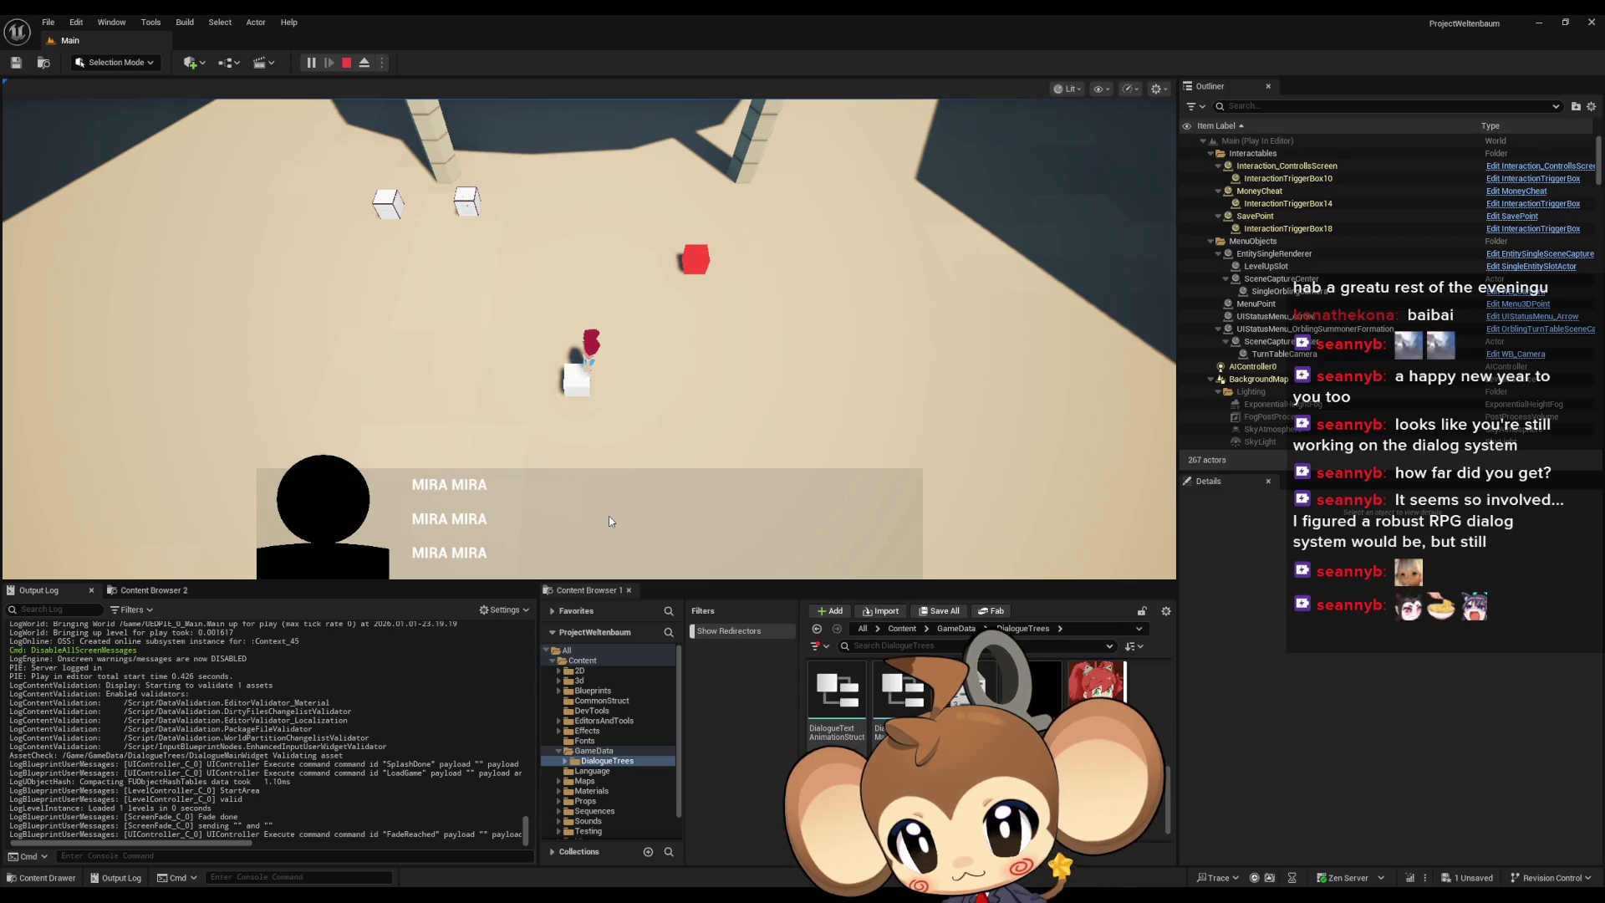
{"action": "left_click", "coordinate": [595, 488]}
- Stop and restart the play session, then load the saved game from the main menu
{"action": "left_click", "coordinate": [346, 63]}
{"action": "left_click", "coordinate": [311, 63]}
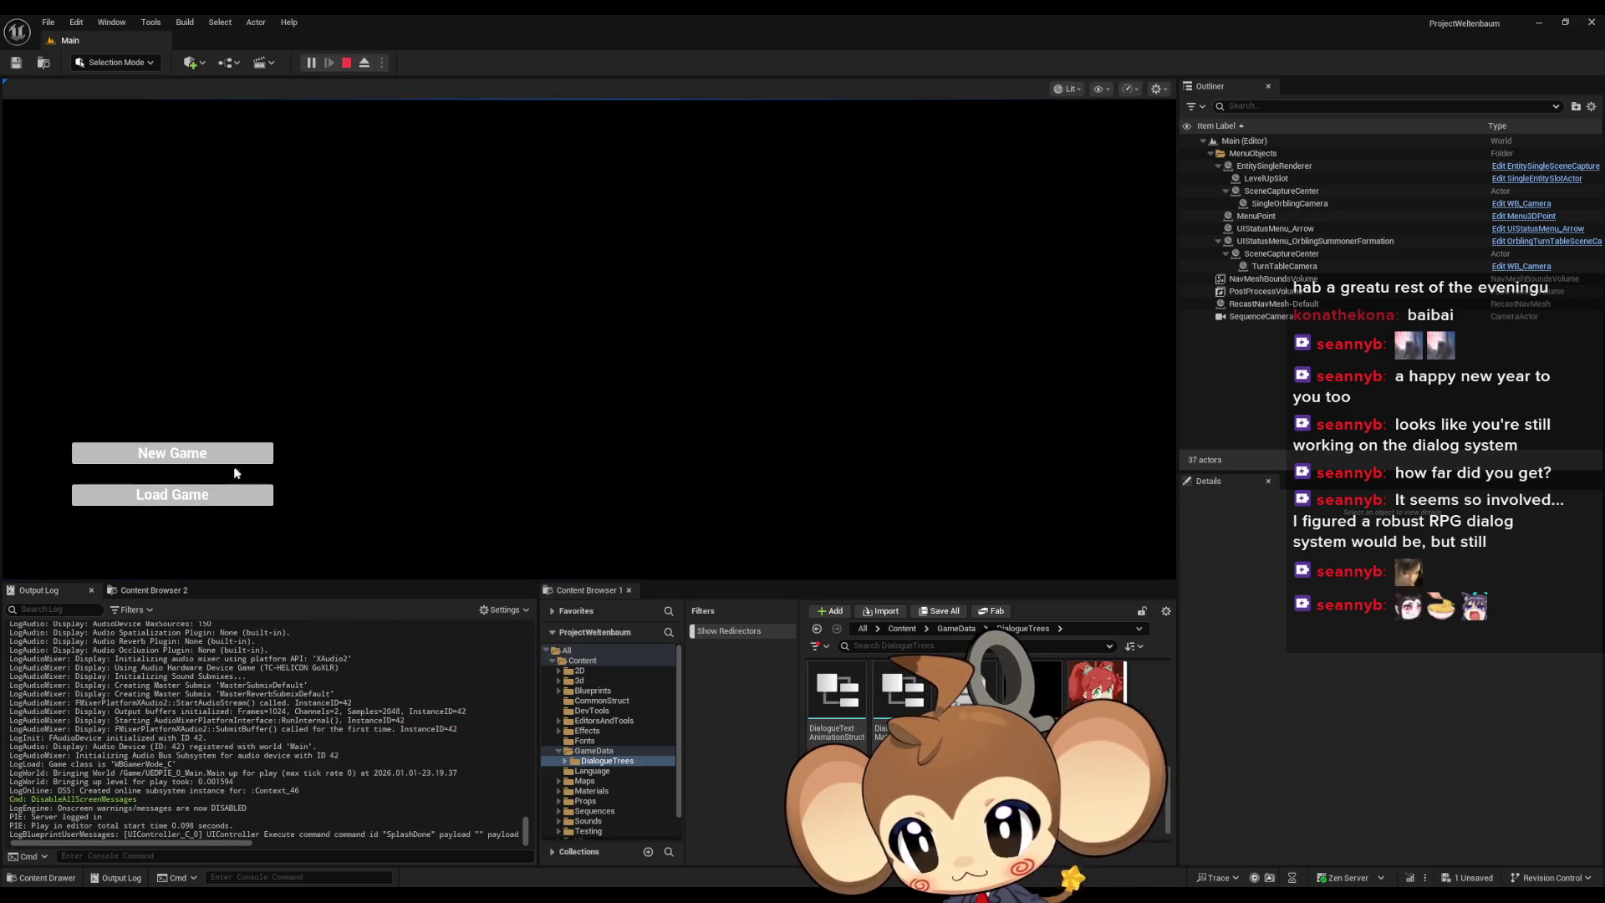
{"action": "left_click", "coordinate": [235, 493]}
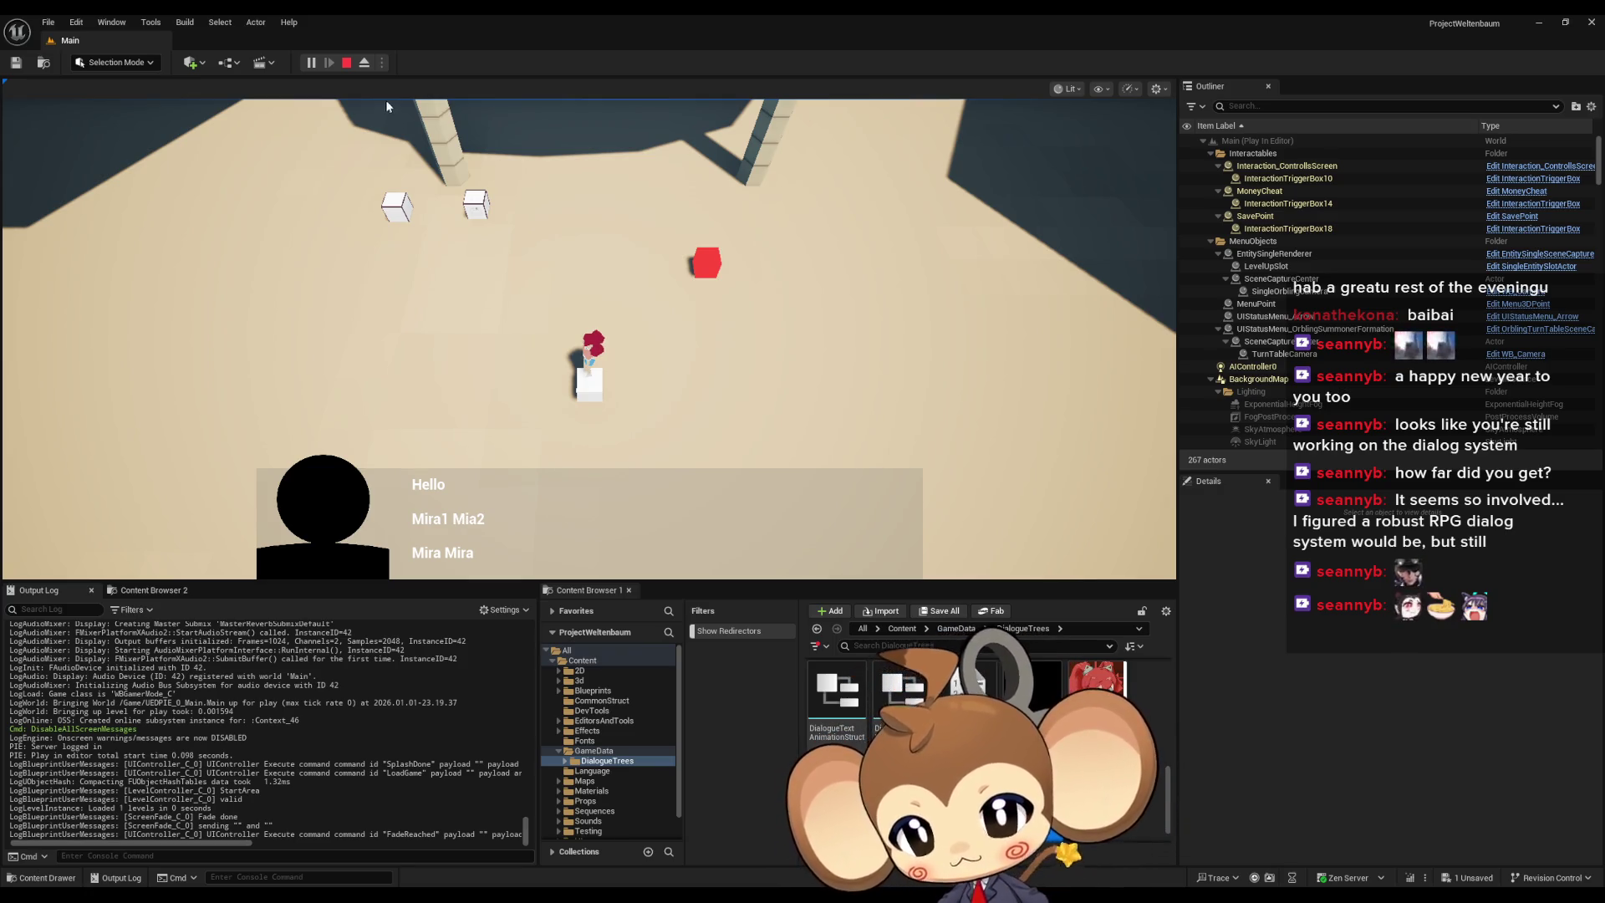
- Stop playing and bring the DialogueMainWidget blueprint back to the front
{"action": "left_click", "coordinate": [350, 64]}
{"action": "mouse_move", "coordinate": [573, 893]}
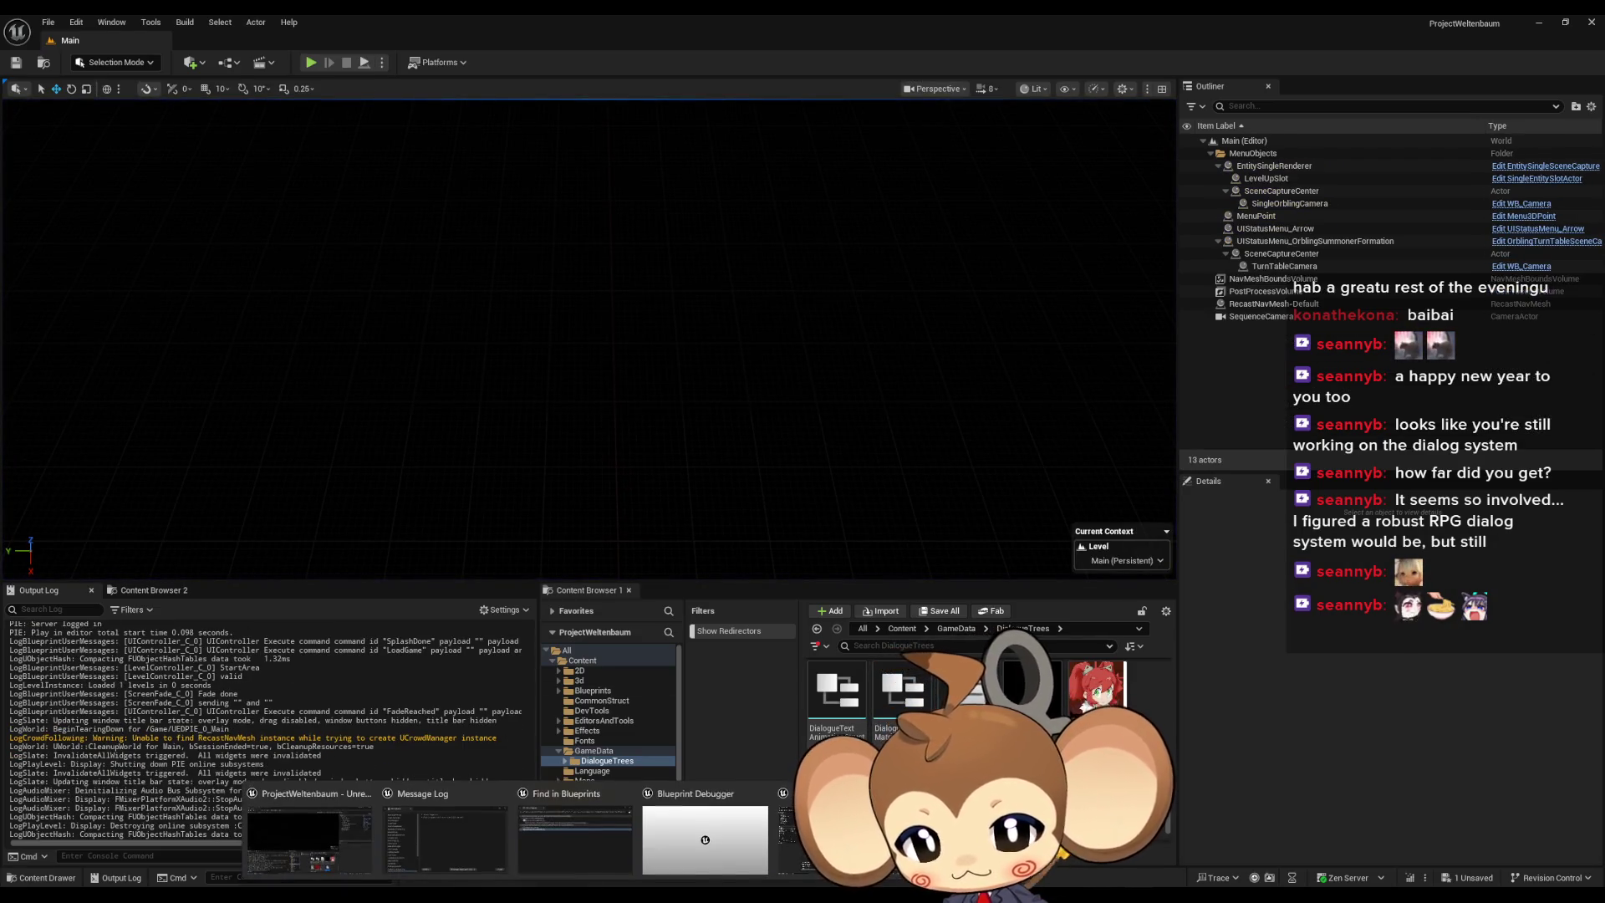
{"action": "left_click", "coordinate": [705, 840]}
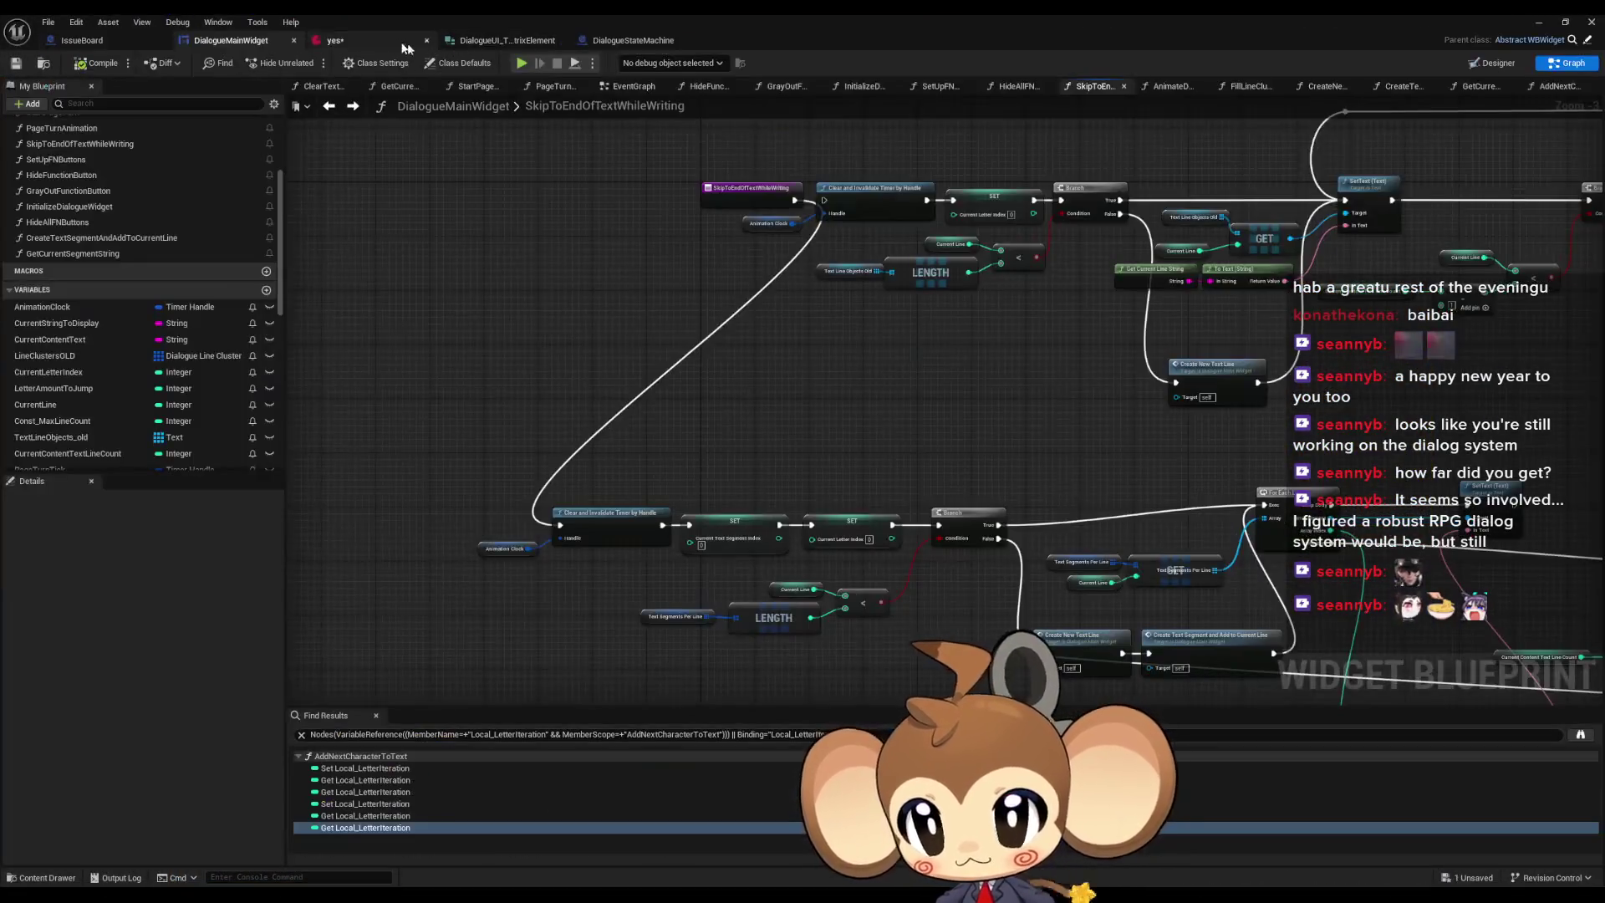
- Check the lines in the yes dialogue asset, then select the For Each Loop node in DialogueMainWidget
{"action": "left_click", "coordinate": [403, 43]}
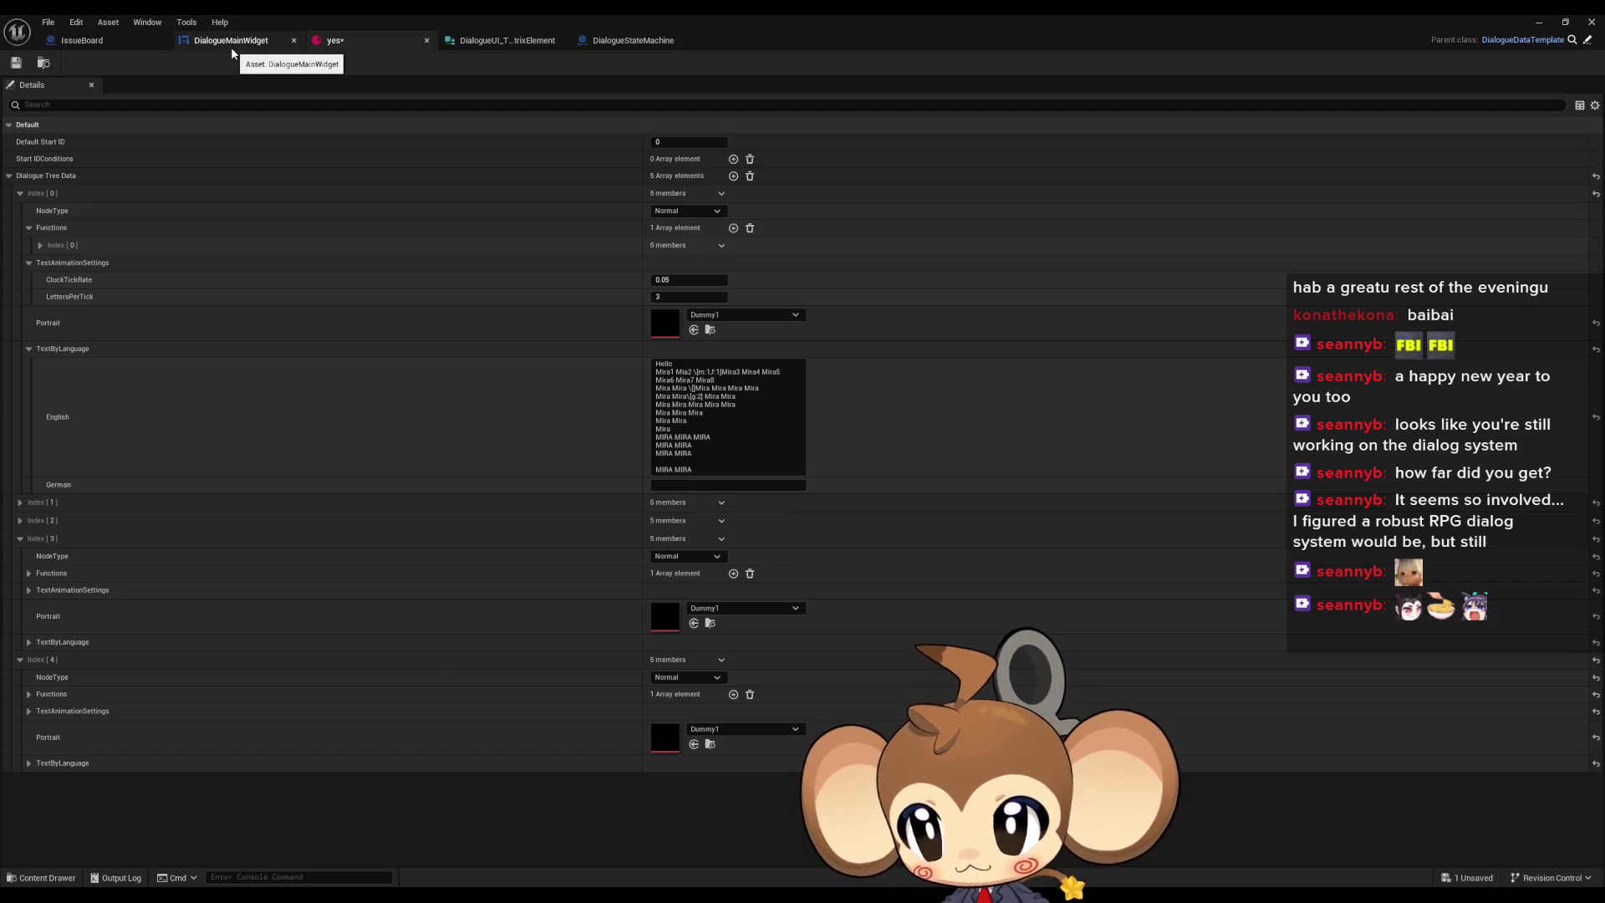
{"action": "left_click", "coordinate": [230, 47]}
{"action": "scroll", "coordinate": [642, 317], "scroll_direction": "down", "scroll_amount": 4}
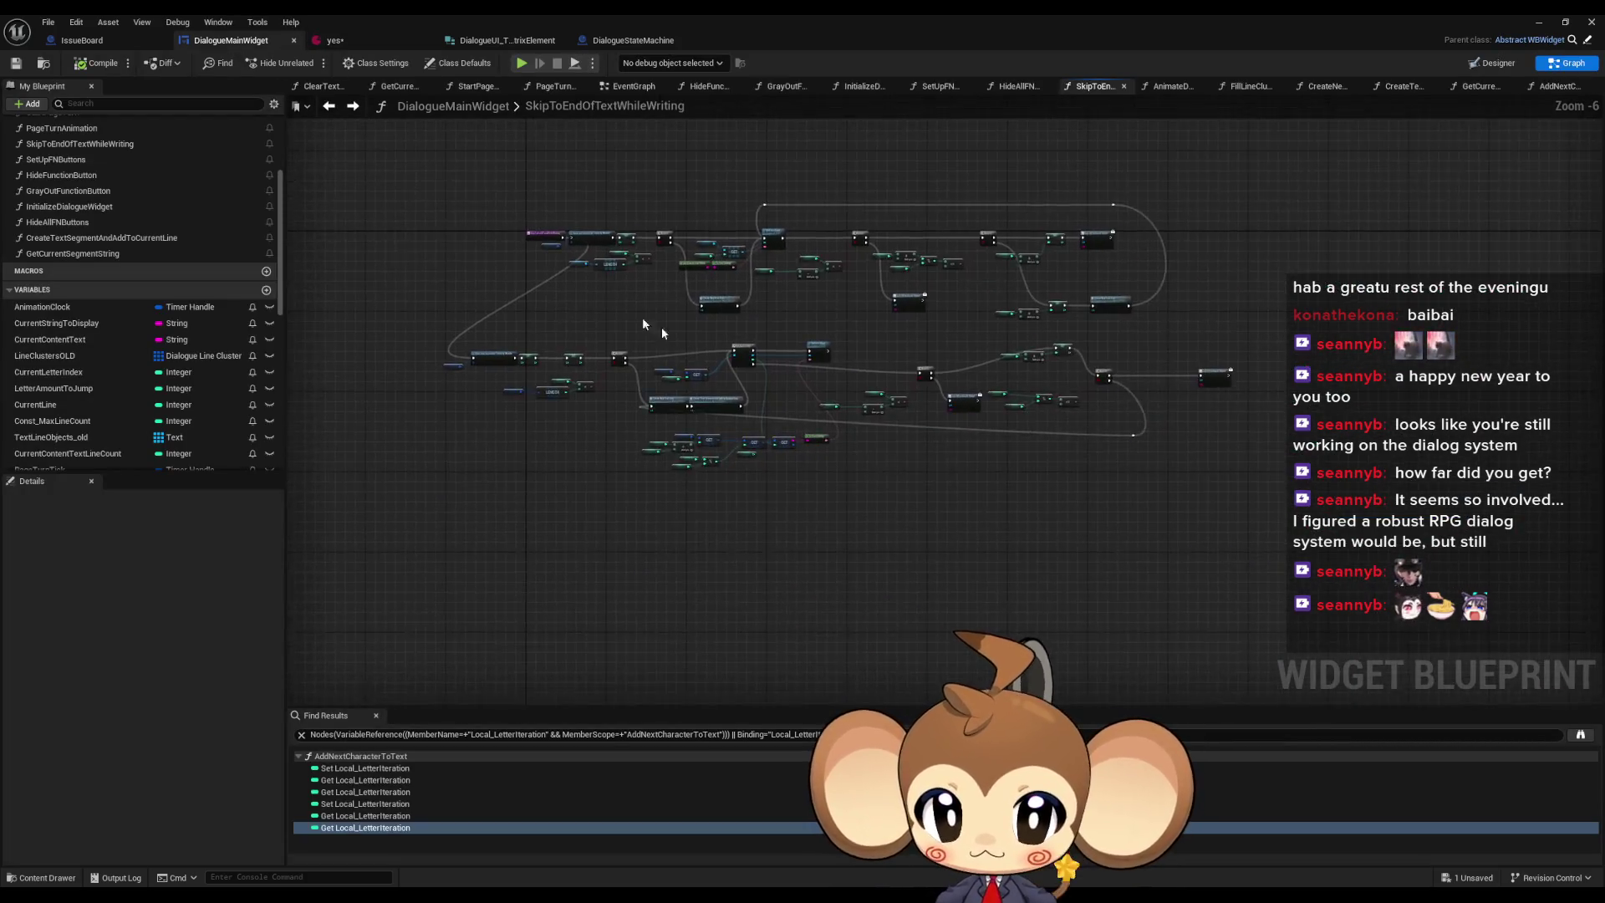
{"action": "scroll", "coordinate": [642, 322], "scroll_direction": "up", "scroll_amount": 4}
{"action": "left_click_drag", "start_coordinate": [855, 278], "coordinate": [899, 355]}
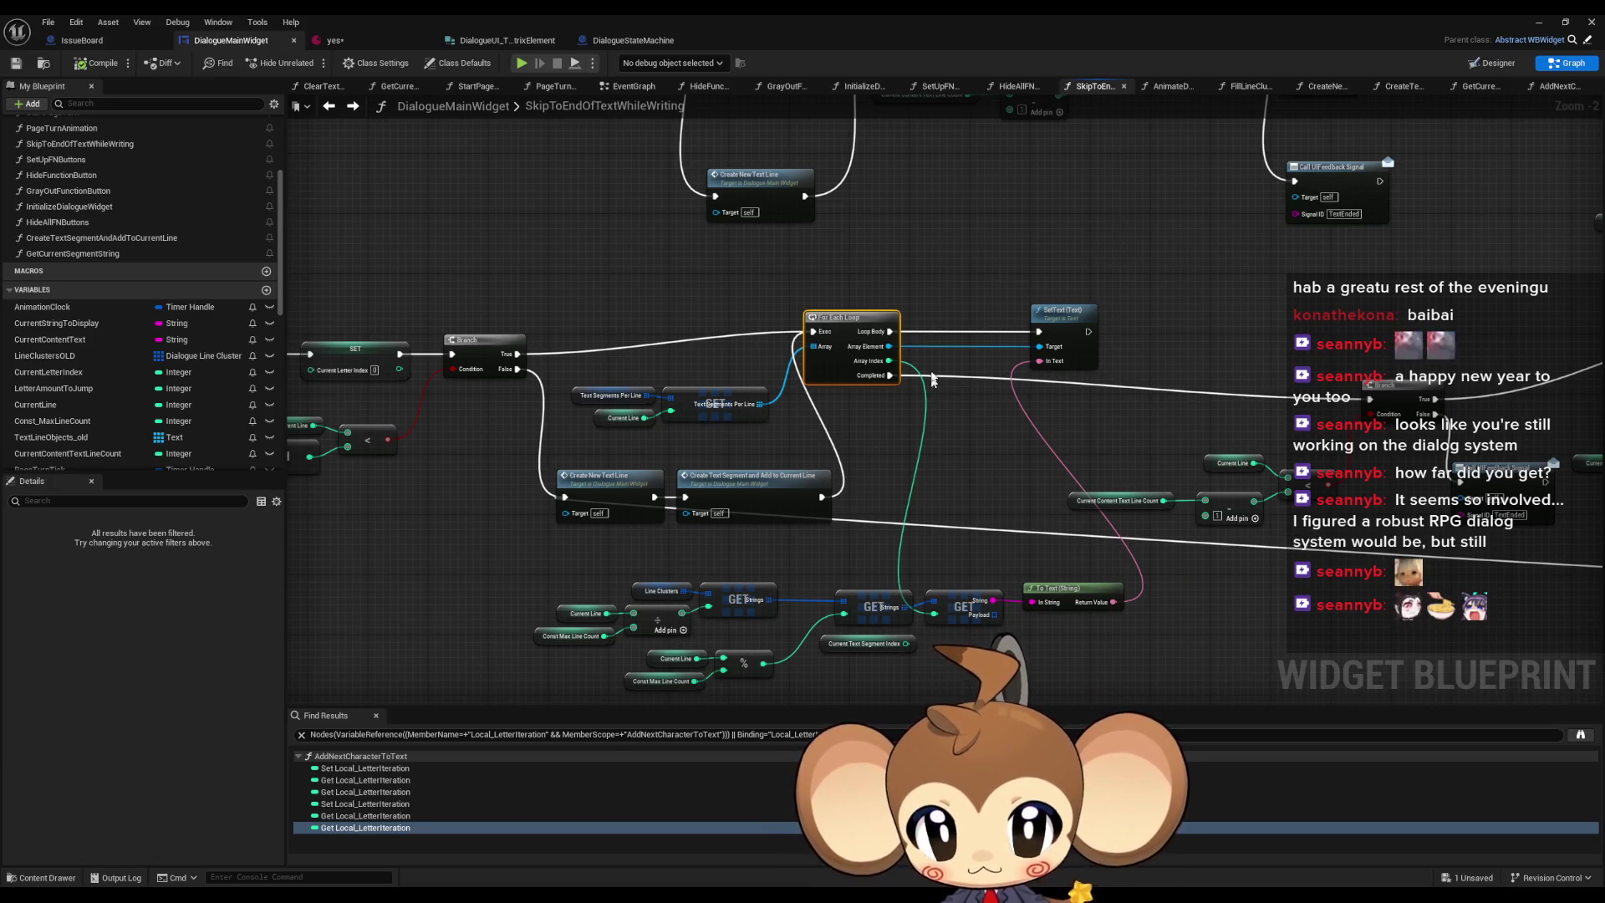
- Add a Length node on the Text Segments array and position it near the loop
{"action": "left_click_drag", "start_coordinate": [760, 404], "coordinate": [636, 307]}
{"action": "type", "text": "le"}
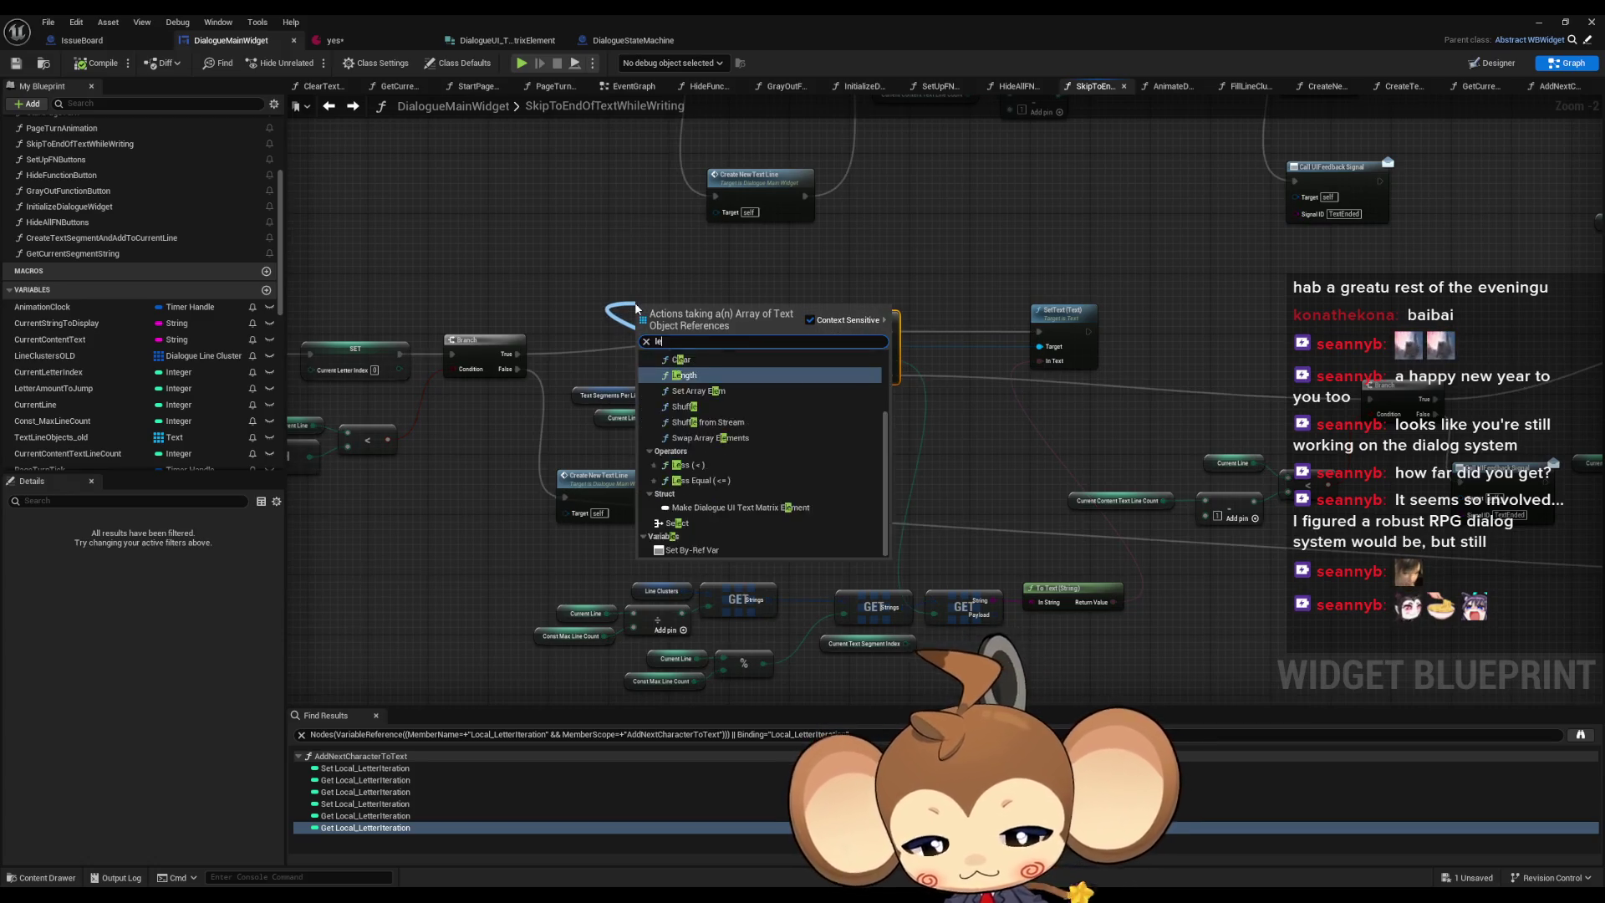
{"action": "key", "text": "Return"}
{"action": "left_click_drag", "start_coordinate": [669, 302], "coordinate": [592, 250]}
{"action": "mouse_move", "coordinate": [545, 344]}
{"action": "left_mouse_down"}
{"action": "mouse_move", "coordinate": [672, 375]}
{"action": "mouse_move", "coordinate": [659, 386]}
{"action": "left_mouse_up"}
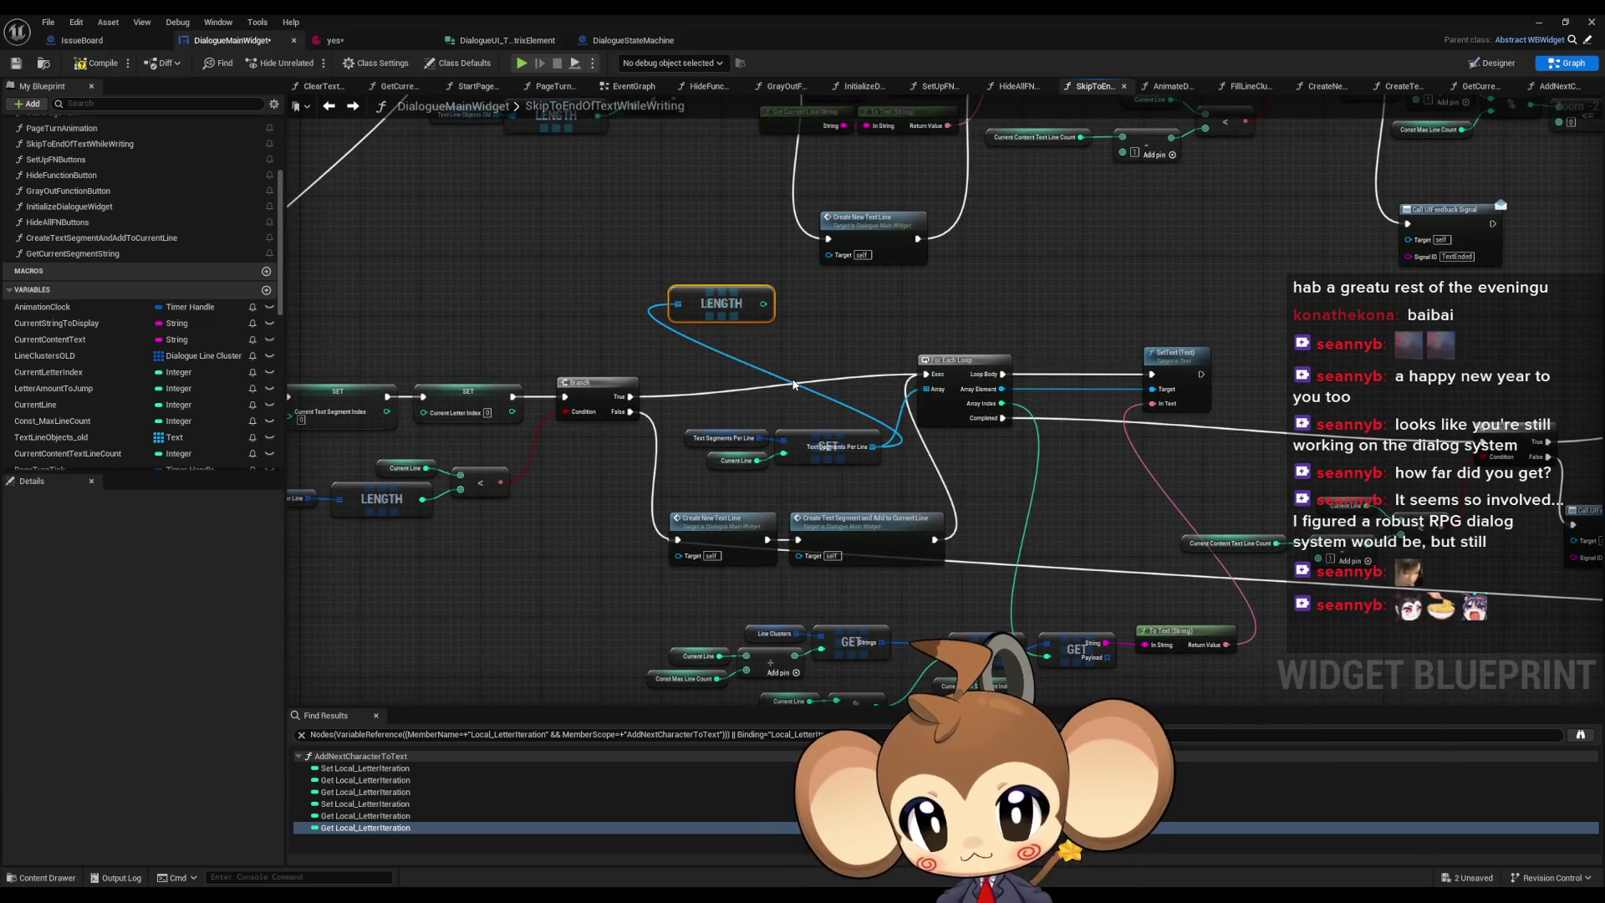
{"action": "mouse_move", "coordinate": [765, 308]}
{"action": "left_mouse_down"}
{"action": "mouse_move", "coordinate": [731, 366]}
{"action": "mouse_move", "coordinate": [991, 370]}
{"action": "mouse_move", "coordinate": [674, 374]}
{"action": "left_mouse_up"}
- Add a Print String after Branch True that prints the LENGTH segment count
{"action": "left_click_drag", "start_coordinate": [597, 454], "coordinate": [870, 398]}
{"action": "type", "text": "print"}
{"action": "key", "text": "Return"}
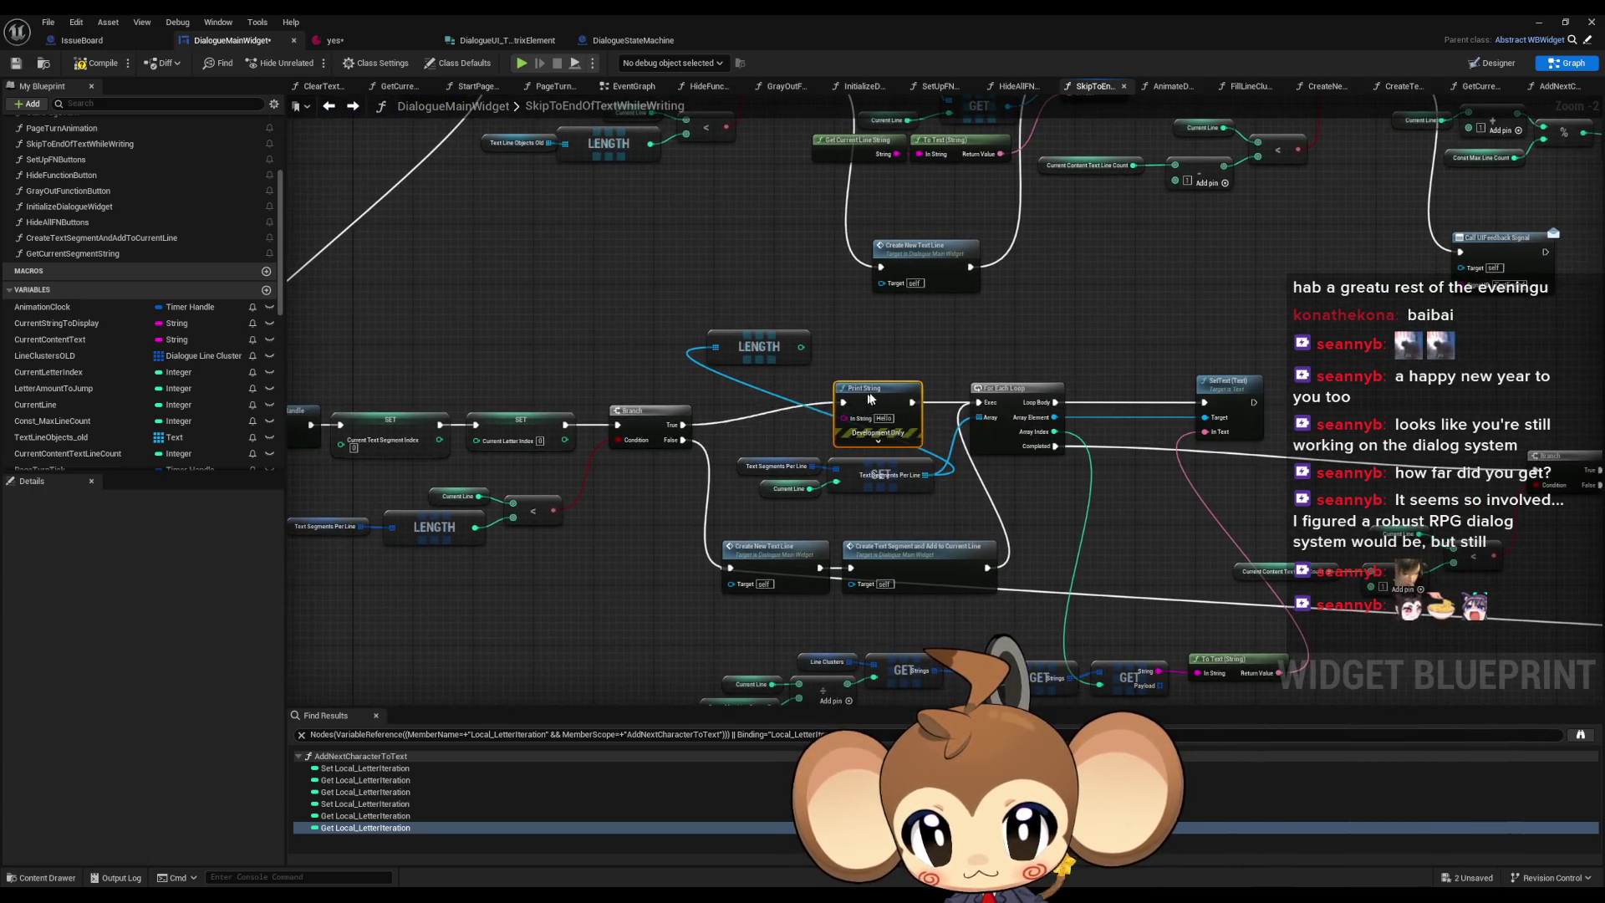
{"action": "left_click_drag", "start_coordinate": [763, 342], "coordinate": [815, 407]}
{"action": "mouse_move", "coordinate": [950, 564]}
{"action": "left_mouse_down"}
{"action": "mouse_move", "coordinate": [840, 460]}
{"action": "mouse_move", "coordinate": [815, 391]}
{"action": "left_mouse_up"}
{"action": "left_click", "coordinate": [1540, 23]}
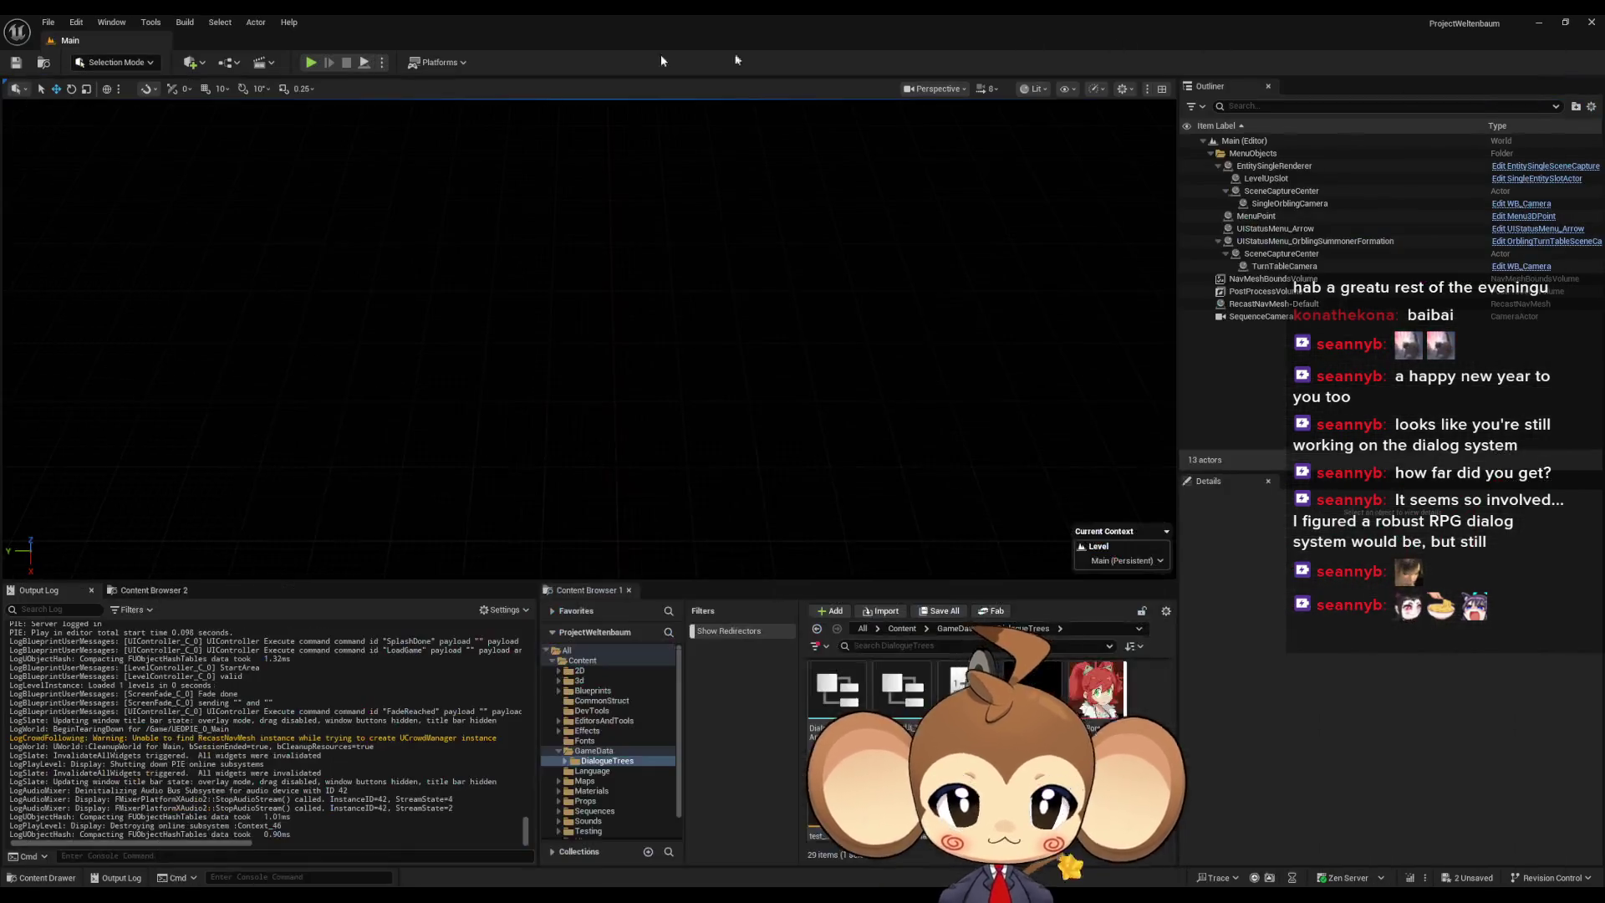
{"action": "left_click", "coordinate": [310, 64]}
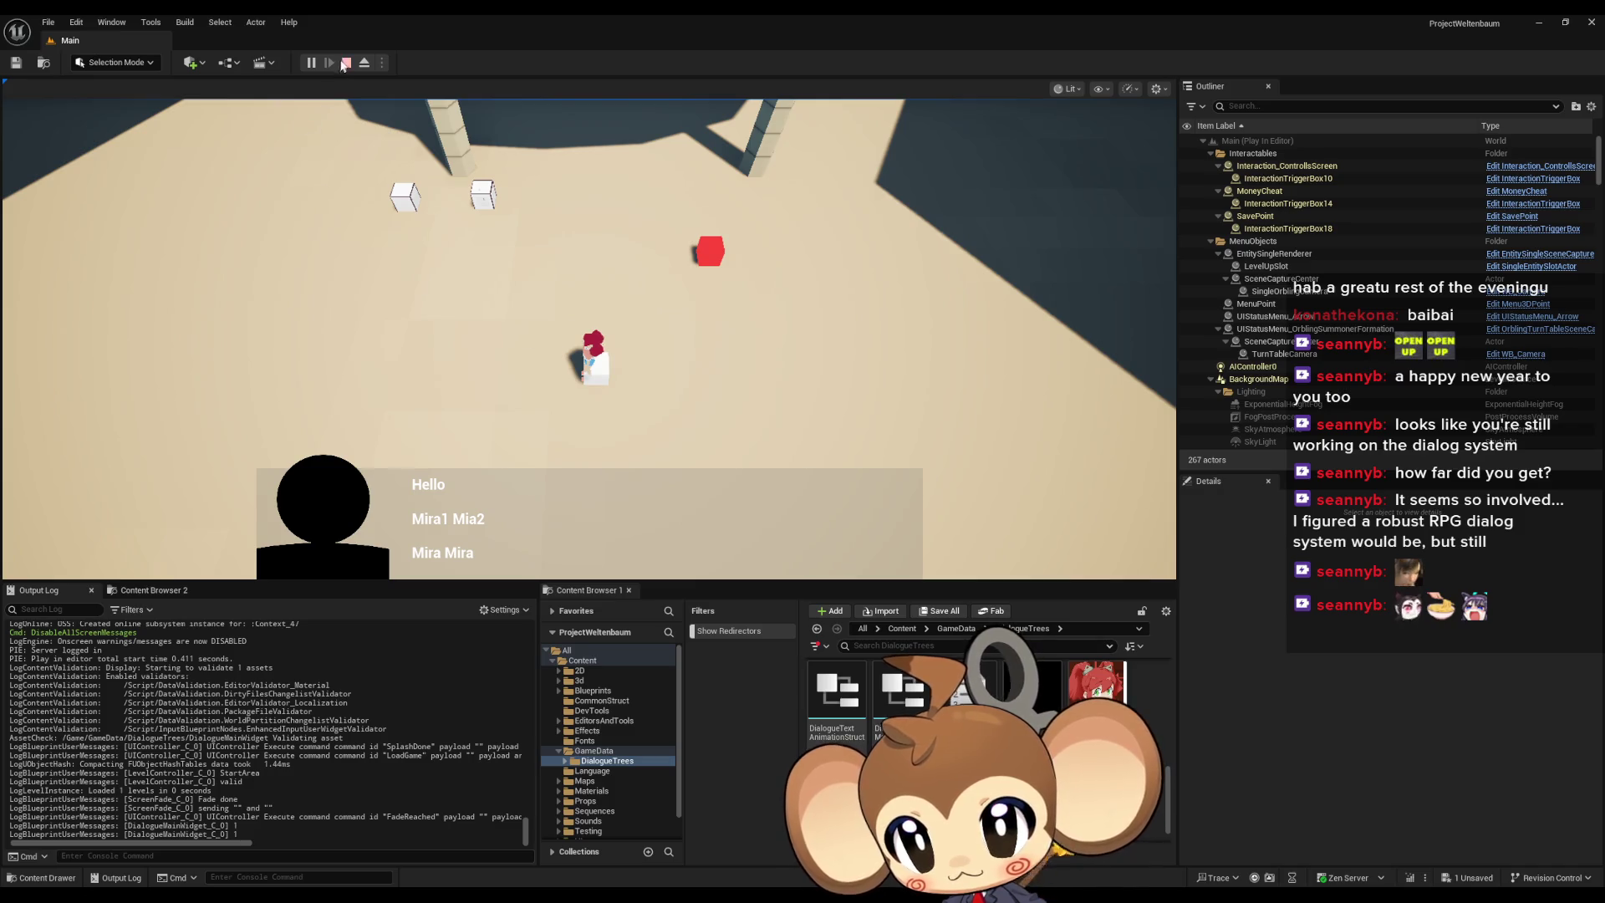
{"action": "key", "text": "Escape"}
{"action": "mouse_move", "coordinate": [518, 899]}
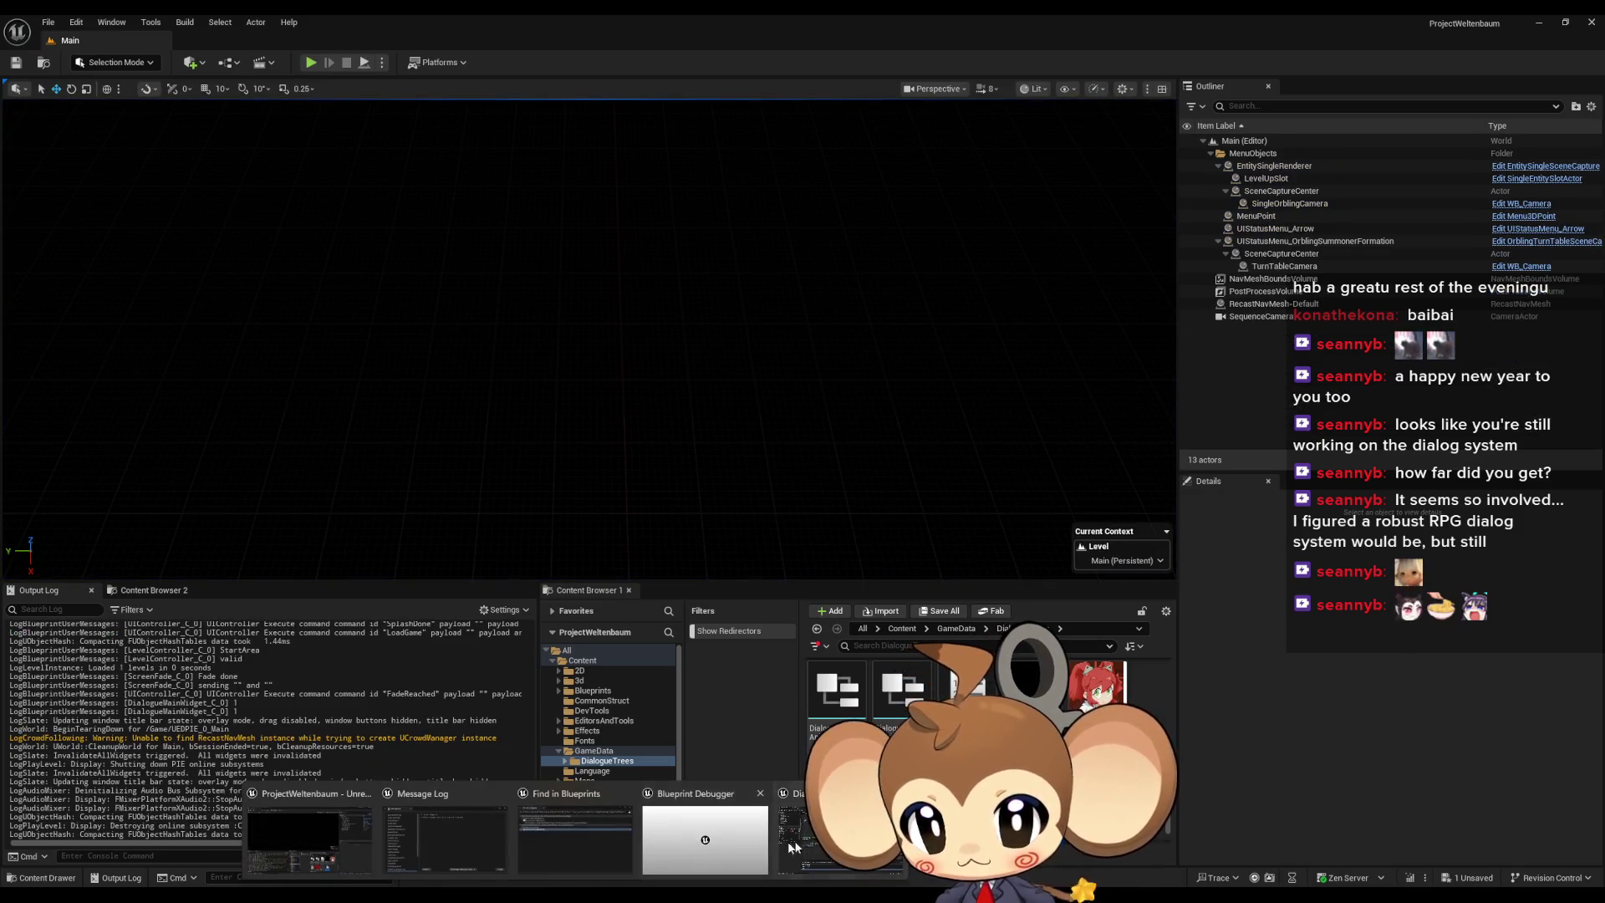
{"action": "left_click", "coordinate": [837, 836]}
- Inspect the Text Segments Per Line and Current Line variables, undoing an accidental node move
{"action": "scroll", "coordinate": [744, 468], "scroll_direction": "up", "scroll_amount": 3}
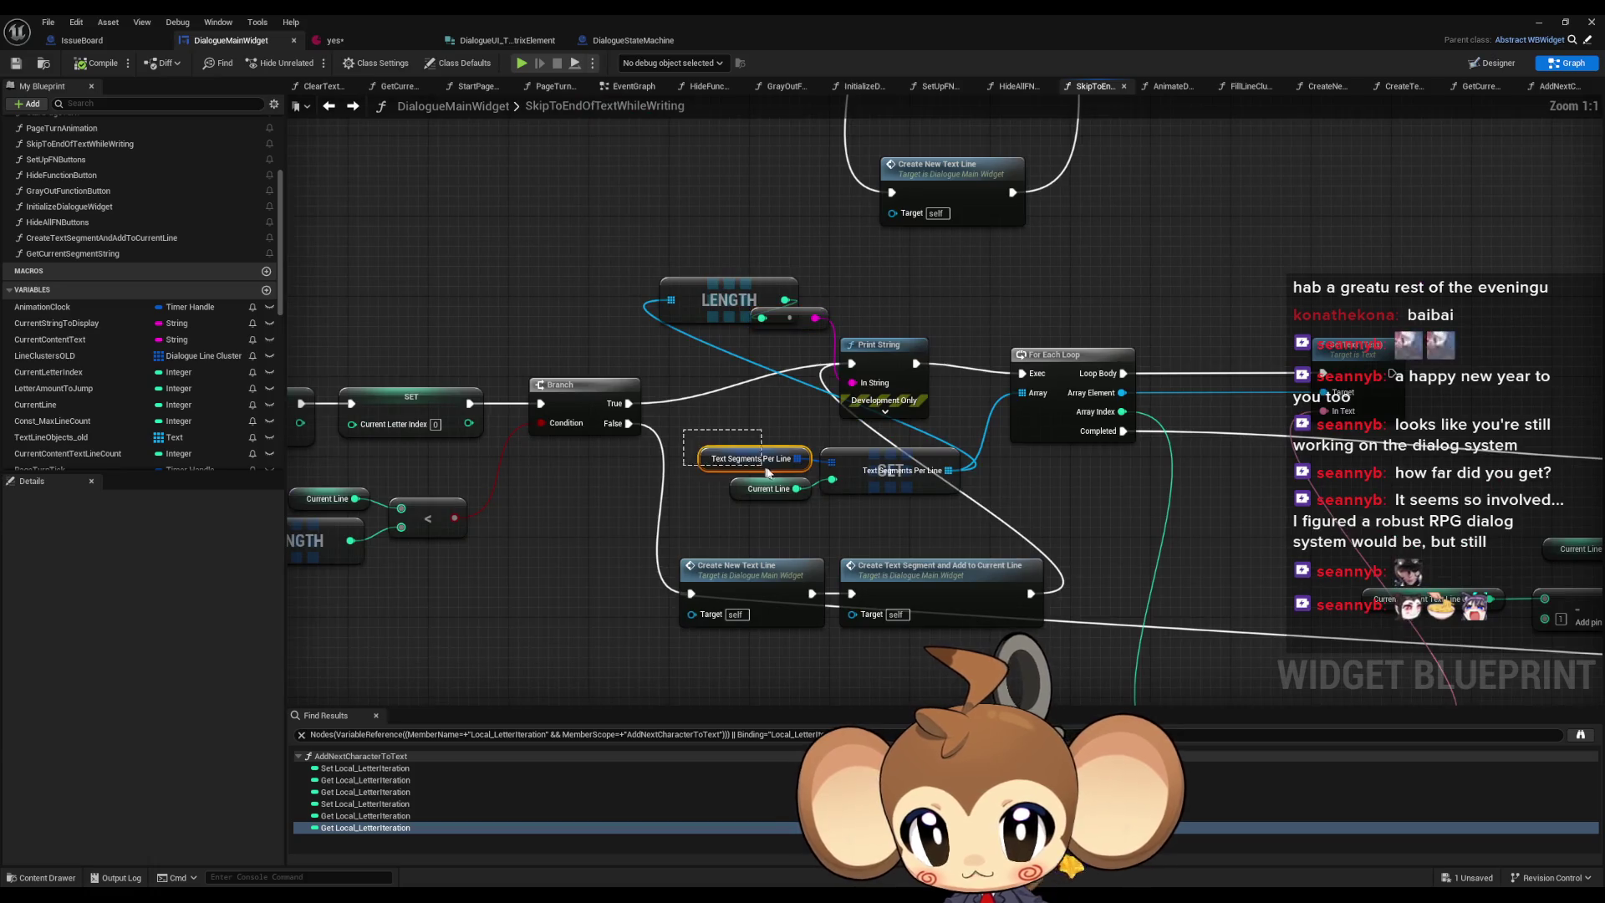
{"action": "left_click", "coordinate": [751, 700]}
{"action": "scroll", "coordinate": [751, 701], "scroll_direction": "down", "scroll_amount": 1}
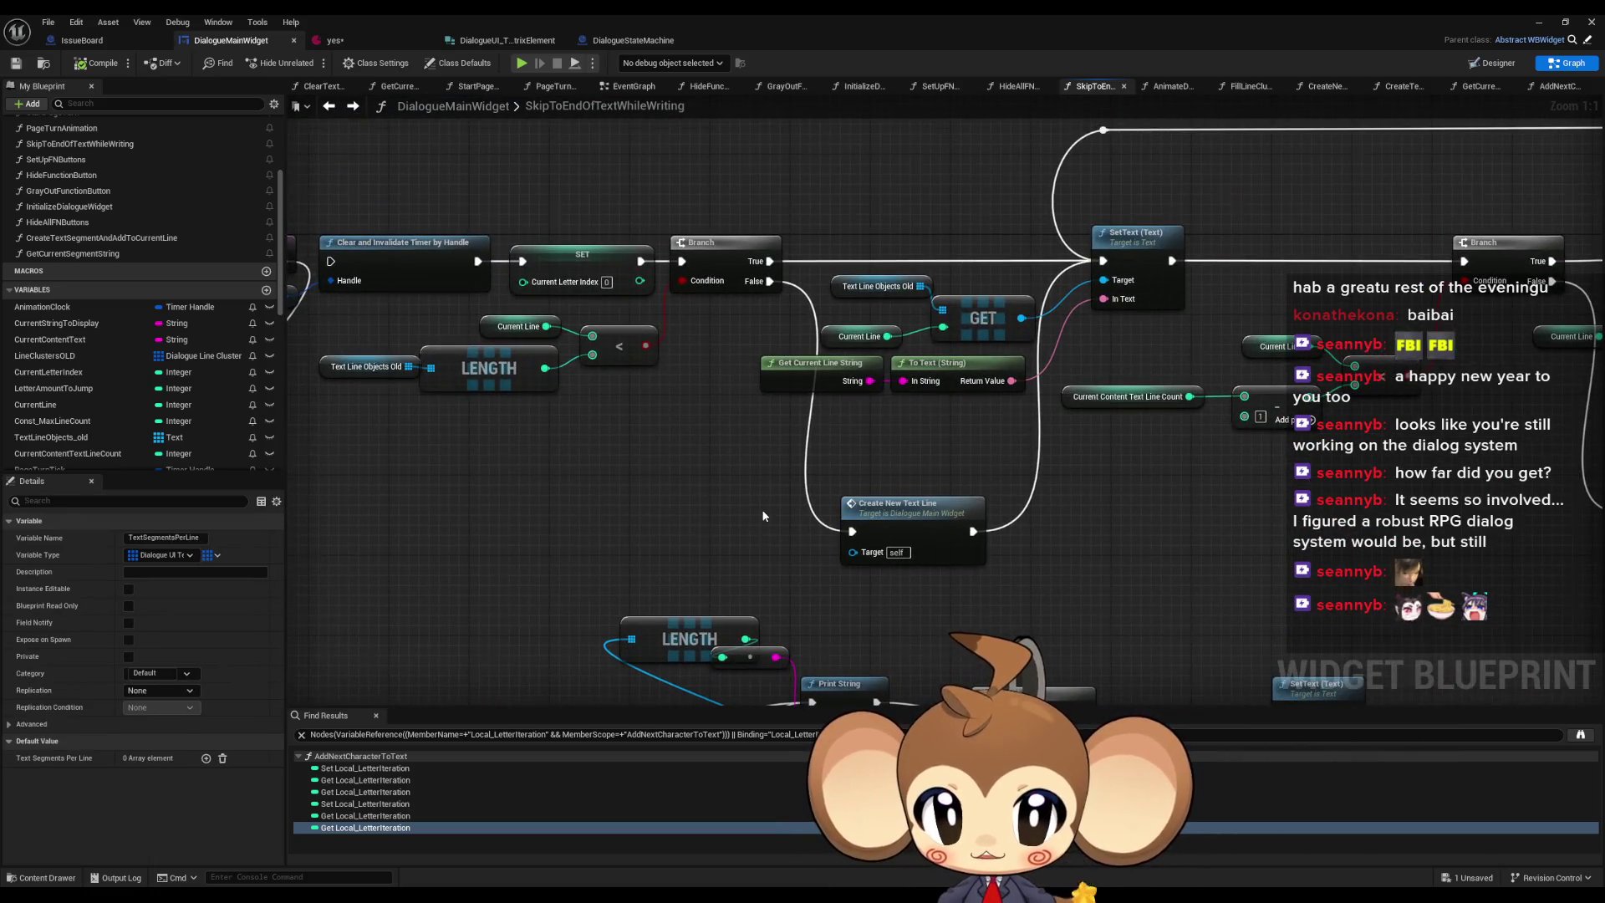
{"action": "scroll", "coordinate": [744, 694], "scroll_direction": "down", "scroll_amount": 2}
{"action": "left_click_drag", "start_coordinate": [771, 508], "coordinate": [904, 287]}
{"action": "mouse_move", "coordinate": [520, 496]}
{"action": "left_mouse_down"}
{"action": "mouse_move", "coordinate": [611, 517]}
{"action": "mouse_move", "coordinate": [595, 573]}
{"action": "left_mouse_up"}
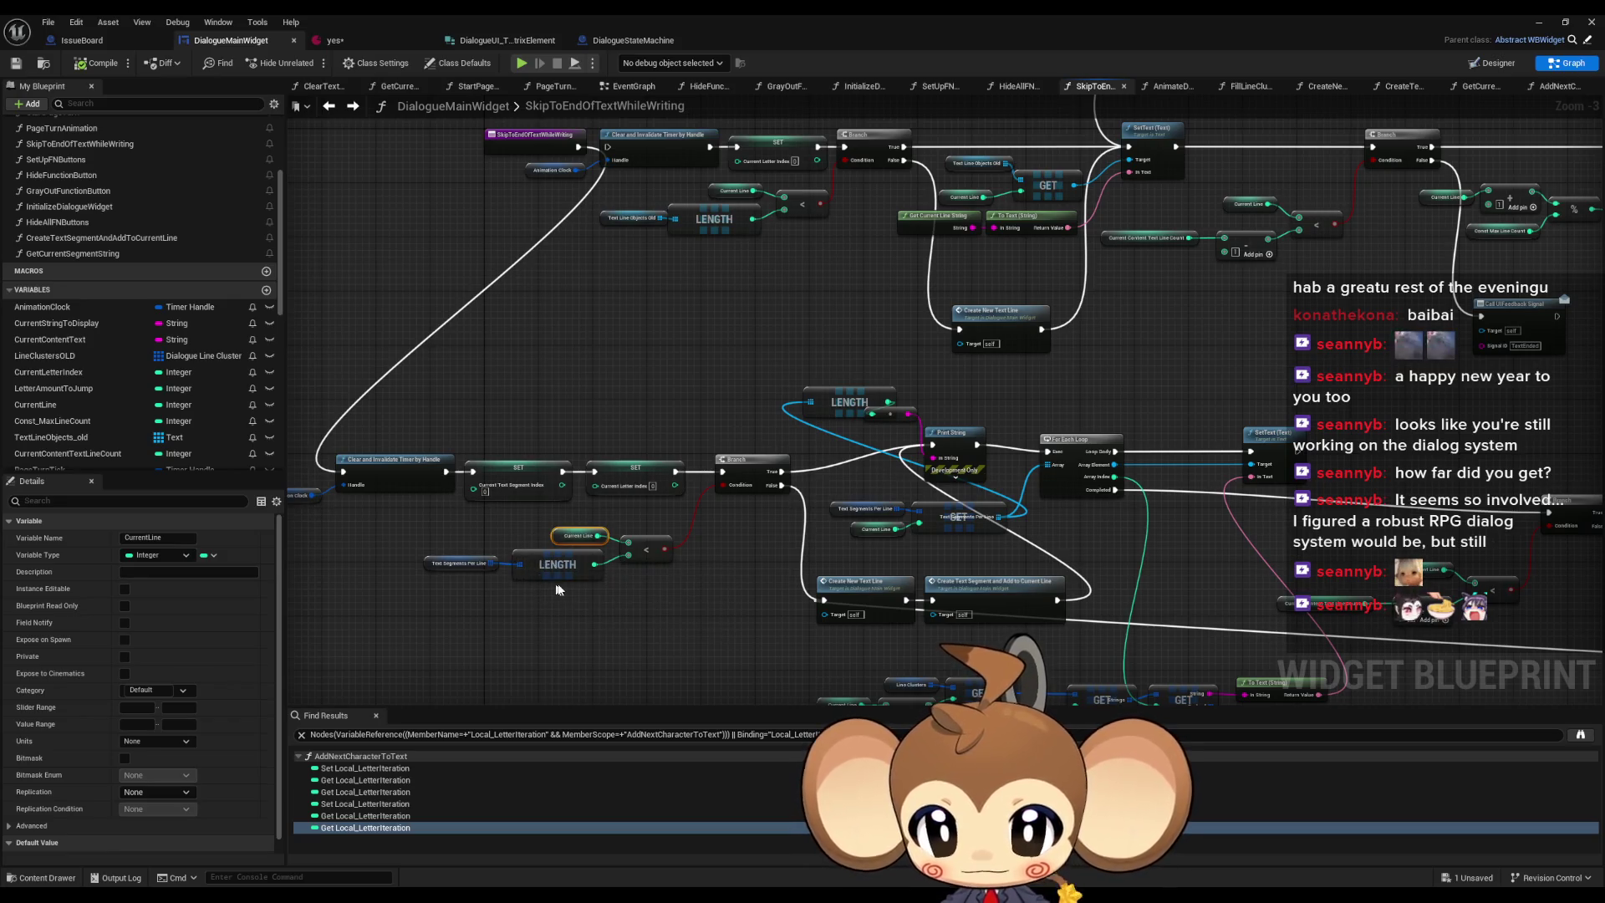
{"action": "left_click_drag", "start_coordinate": [577, 581], "coordinate": [451, 557]}
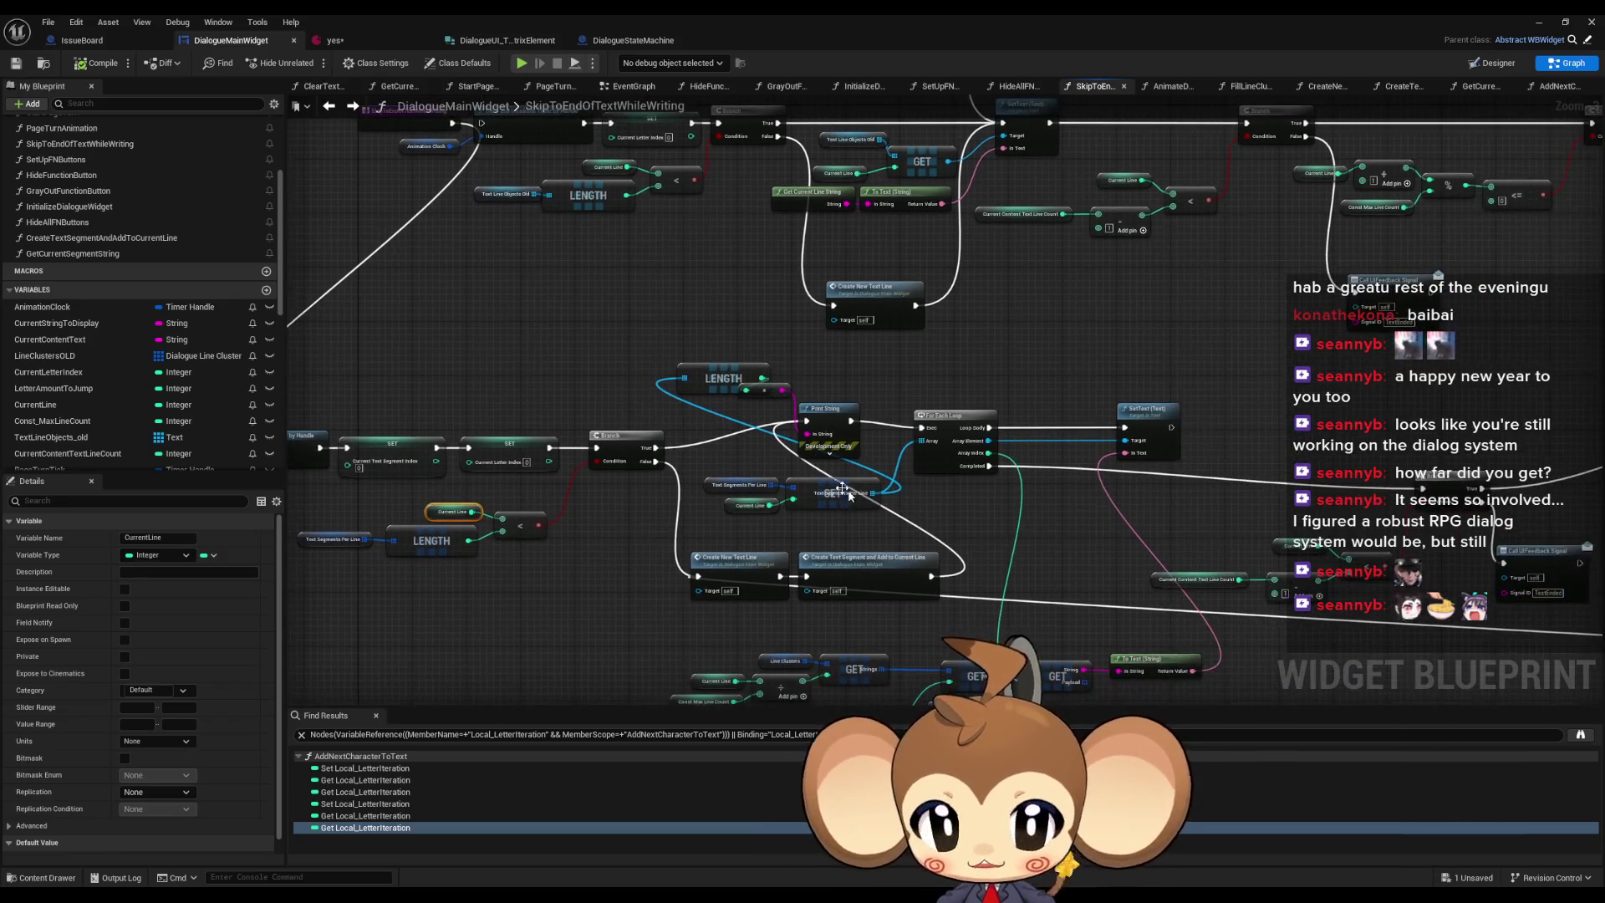
{"action": "left_click_drag", "start_coordinate": [919, 564], "coordinate": [1004, 435]}
{"action": "key", "text": "ctrl+z"}
- Delete the debug LENGTH and Print String nodes and wire Branch True to the For Each Loop
{"action": "left_click_drag", "start_coordinate": [700, 340], "coordinate": [827, 445]}
{"action": "key", "text": "Delete"}
{"action": "left_click_drag", "start_coordinate": [656, 448], "coordinate": [922, 429]}
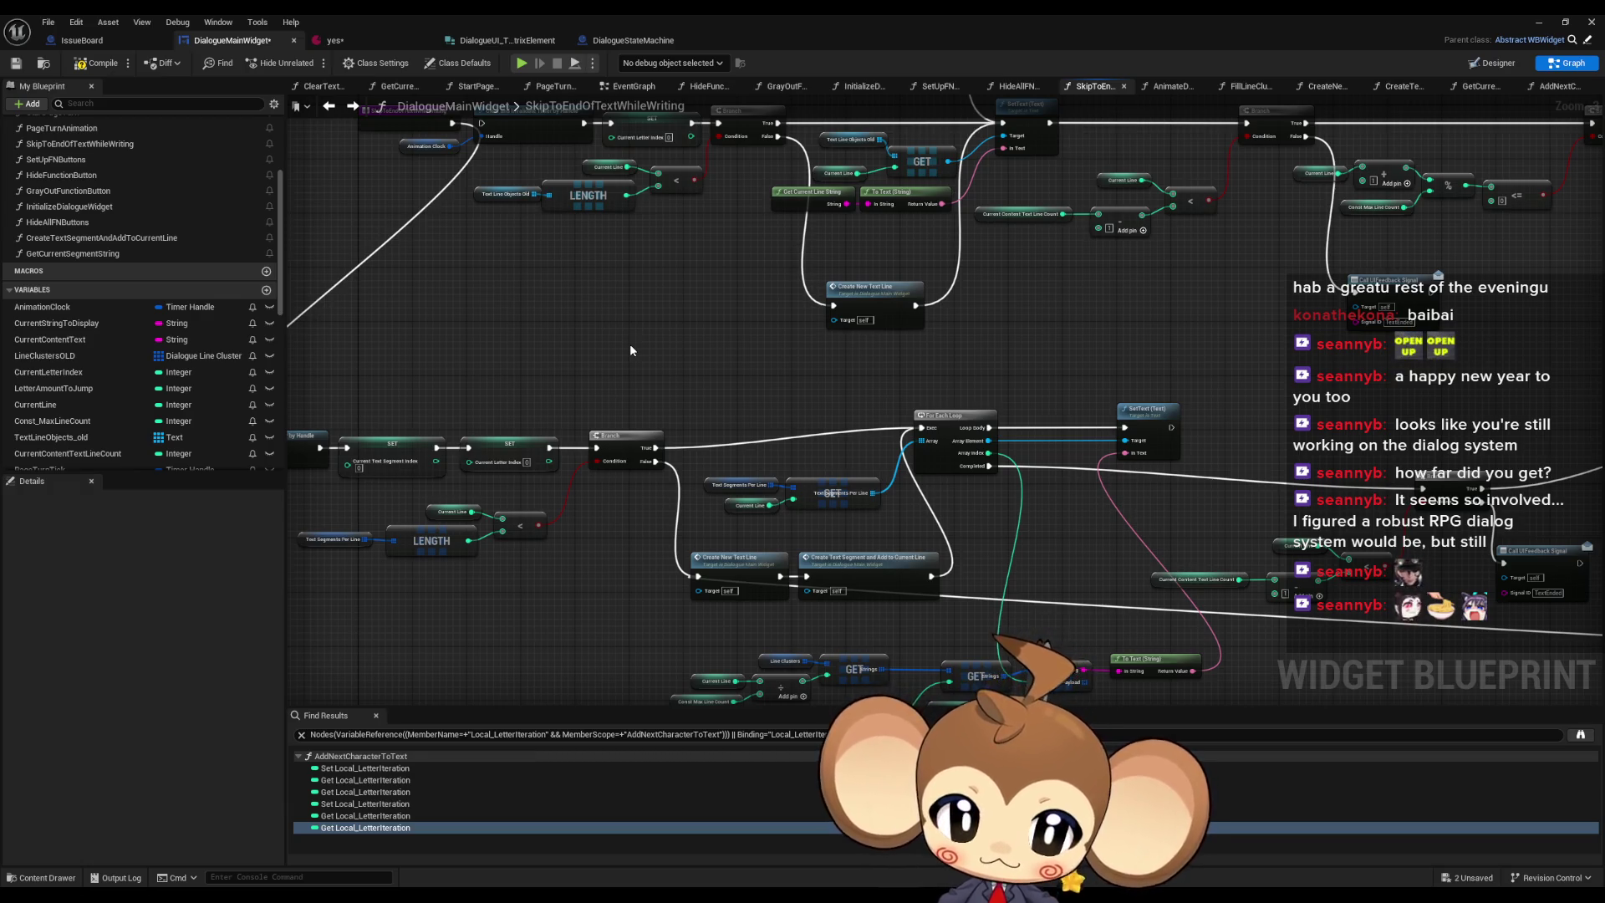
{"action": "double_click", "coordinate": [769, 13]}
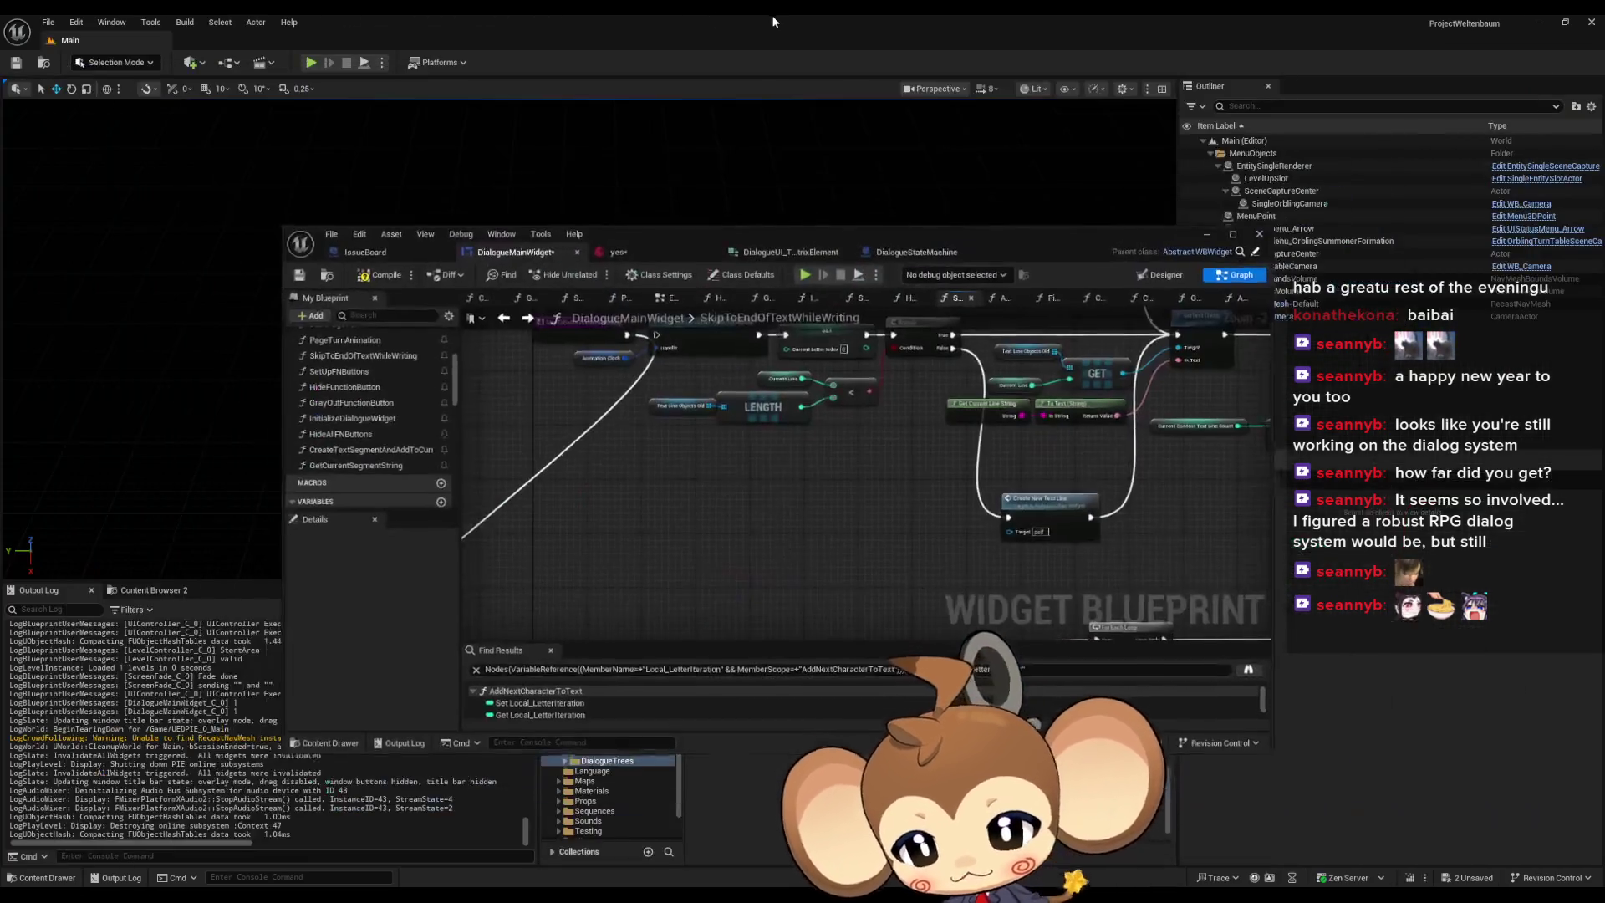
- Maximize the blueprint editor and survey the SetText, Branch and LENGTH nodes
{"action": "scroll", "coordinate": [277, 710], "scroll_direction": "up", "scroll_amount": 2}
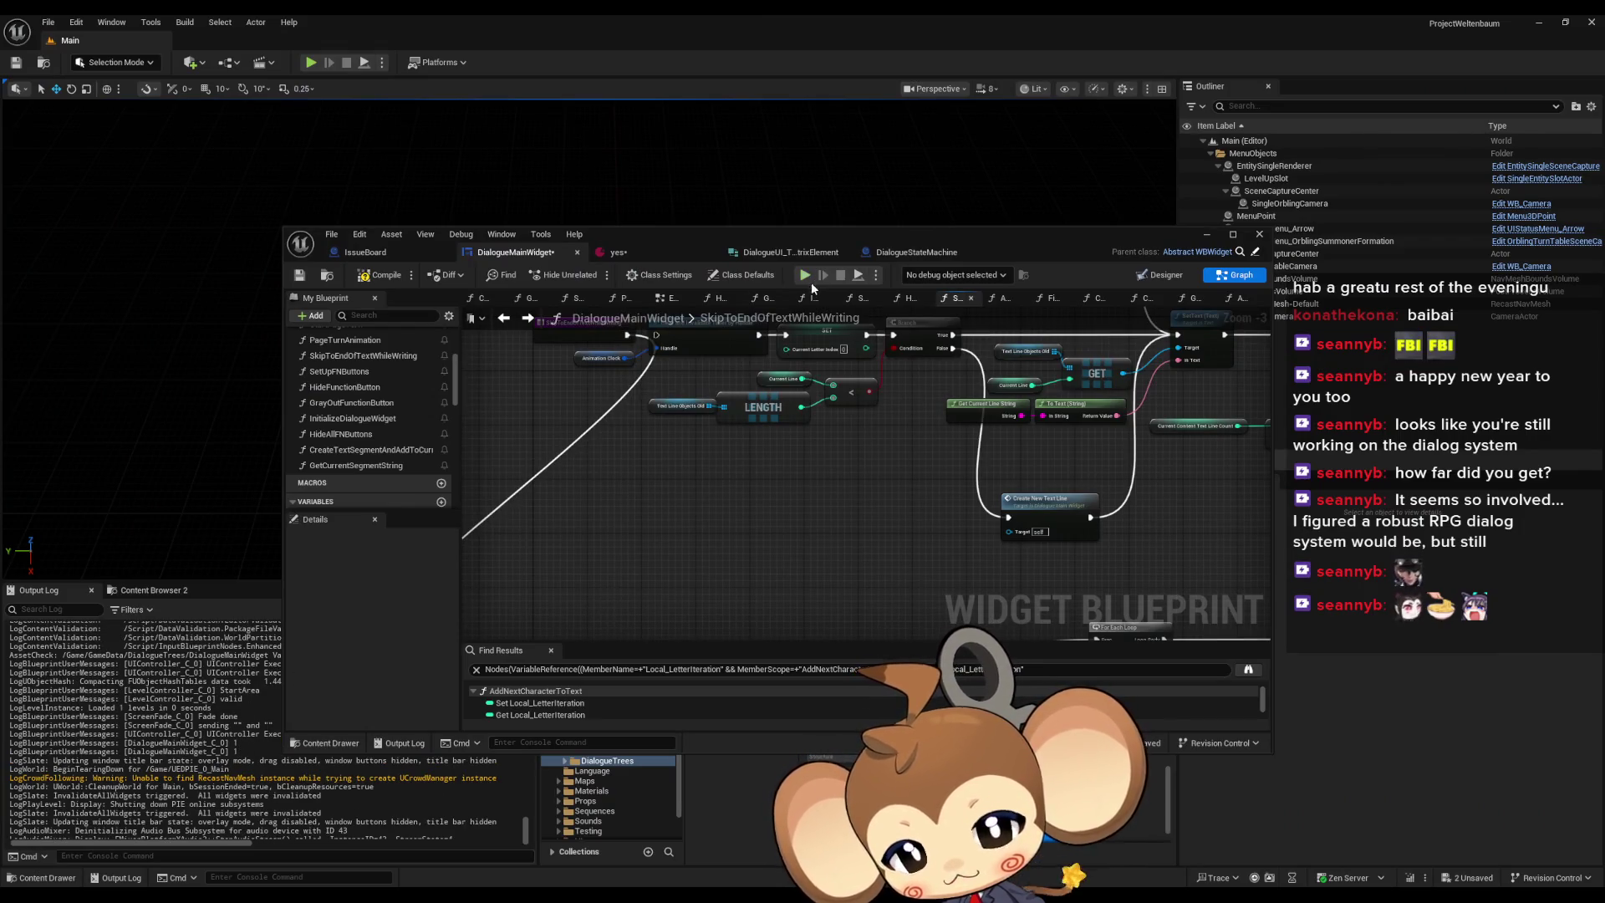
{"action": "double_click", "coordinate": [883, 231]}
{"action": "scroll", "coordinate": [581, 335], "scroll_direction": "down", "scroll_amount": 2}
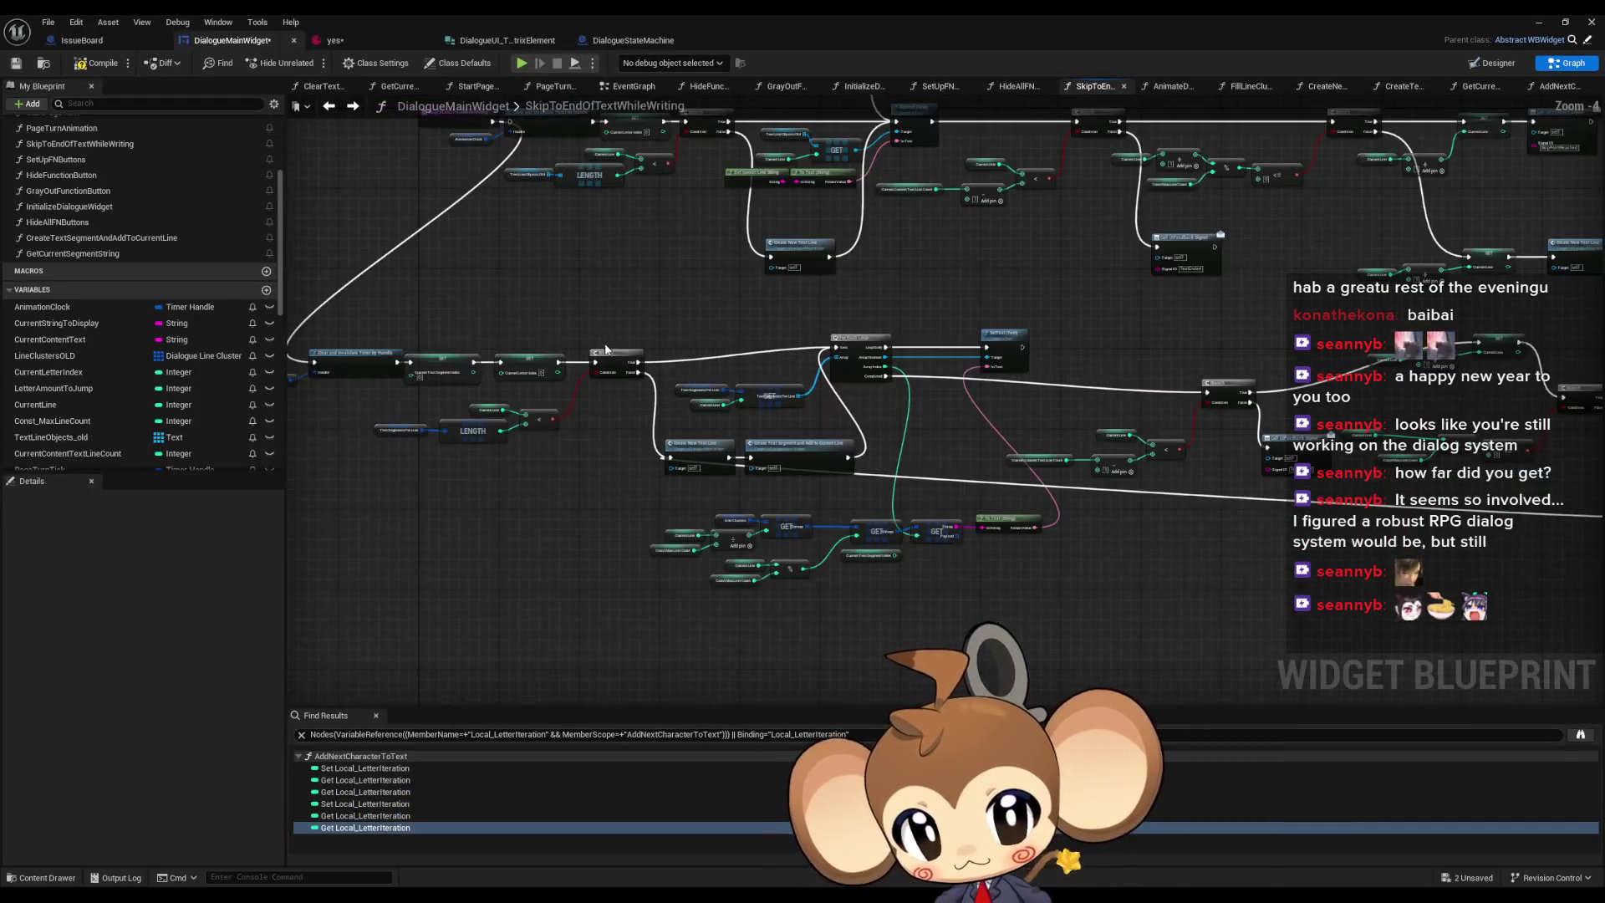
{"action": "scroll", "coordinate": [799, 428], "scroll_direction": "up", "scroll_amount": 3}
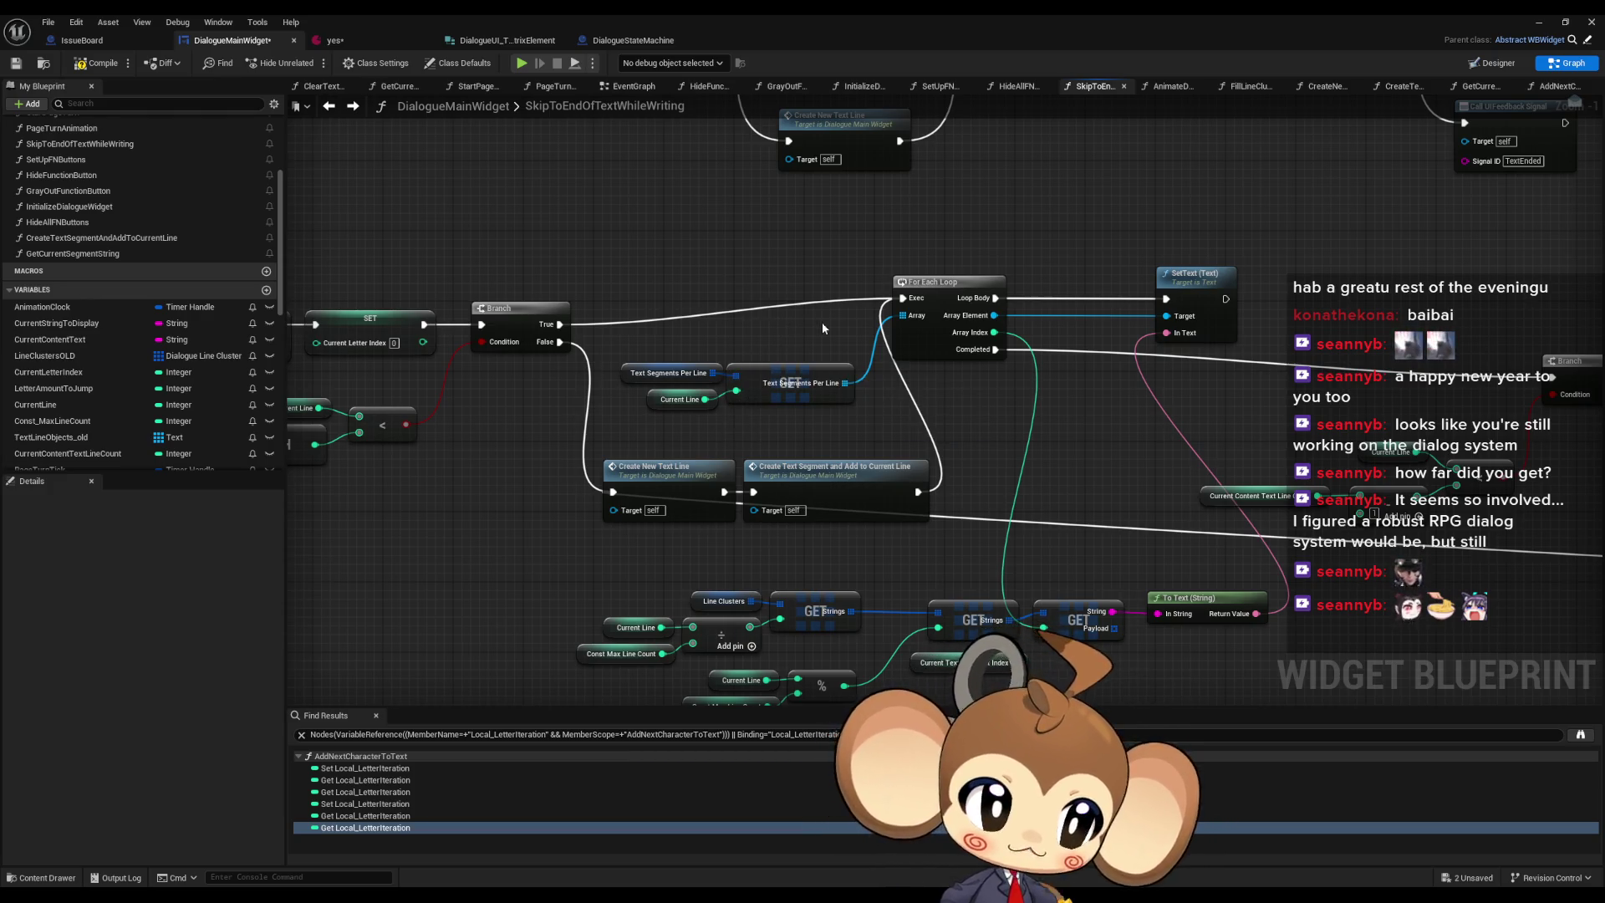
{"action": "scroll", "coordinate": [844, 302], "scroll_direction": "down", "scroll_amount": 2}
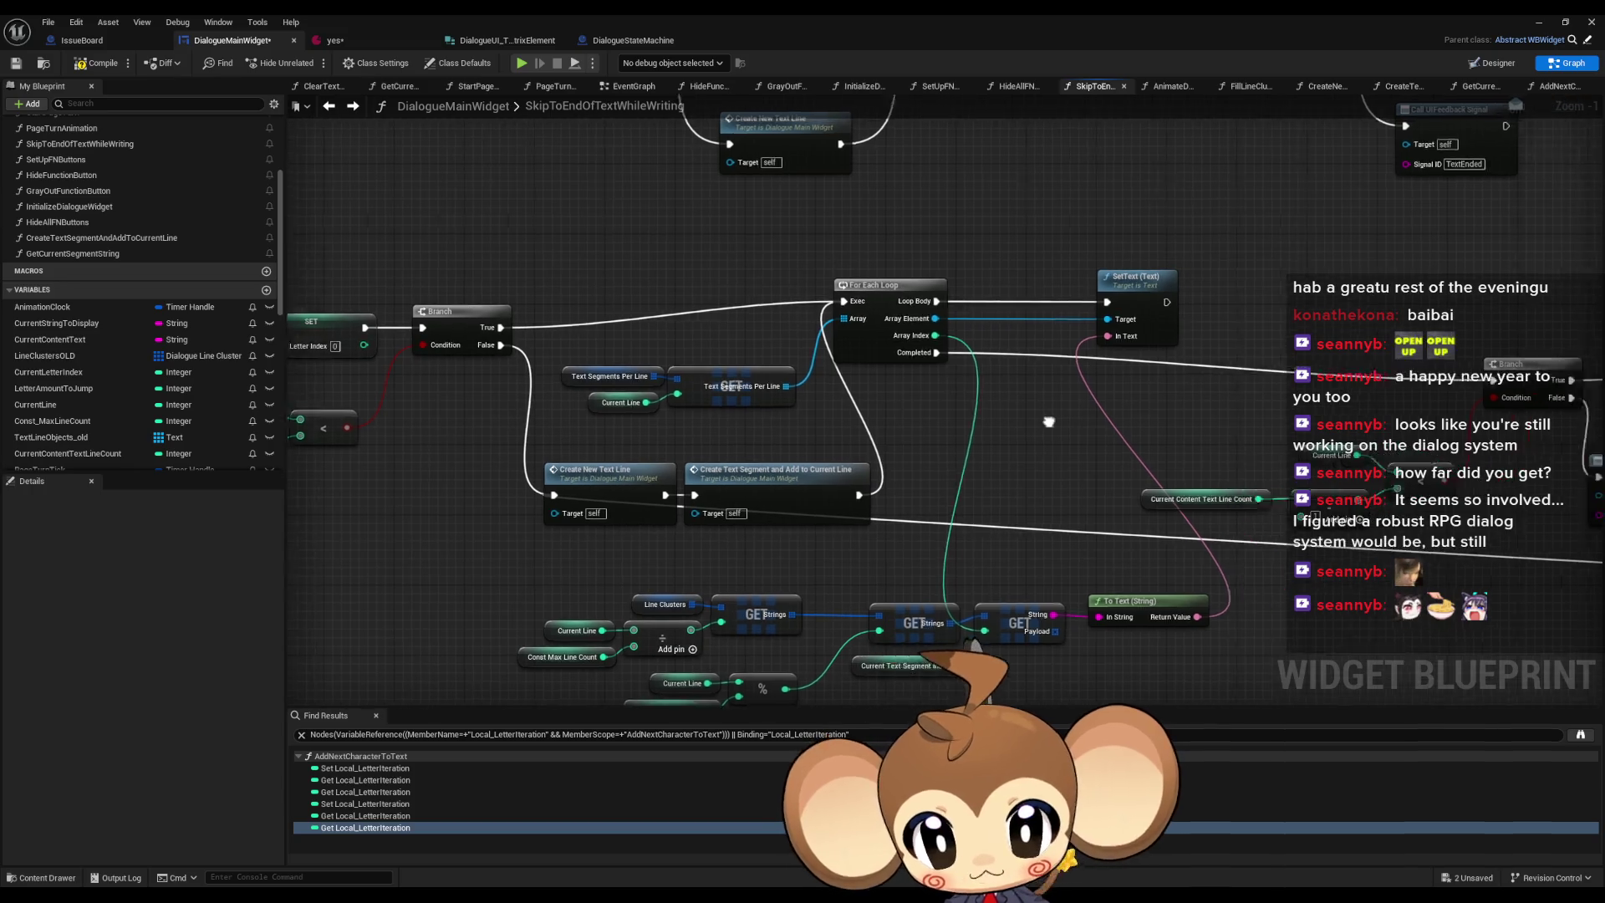
{"action": "left_click_drag", "start_coordinate": [845, 303], "coordinate": [332, 326]}
{"action": "scroll", "coordinate": [331, 326], "scroll_direction": "down", "scroll_amount": 2}
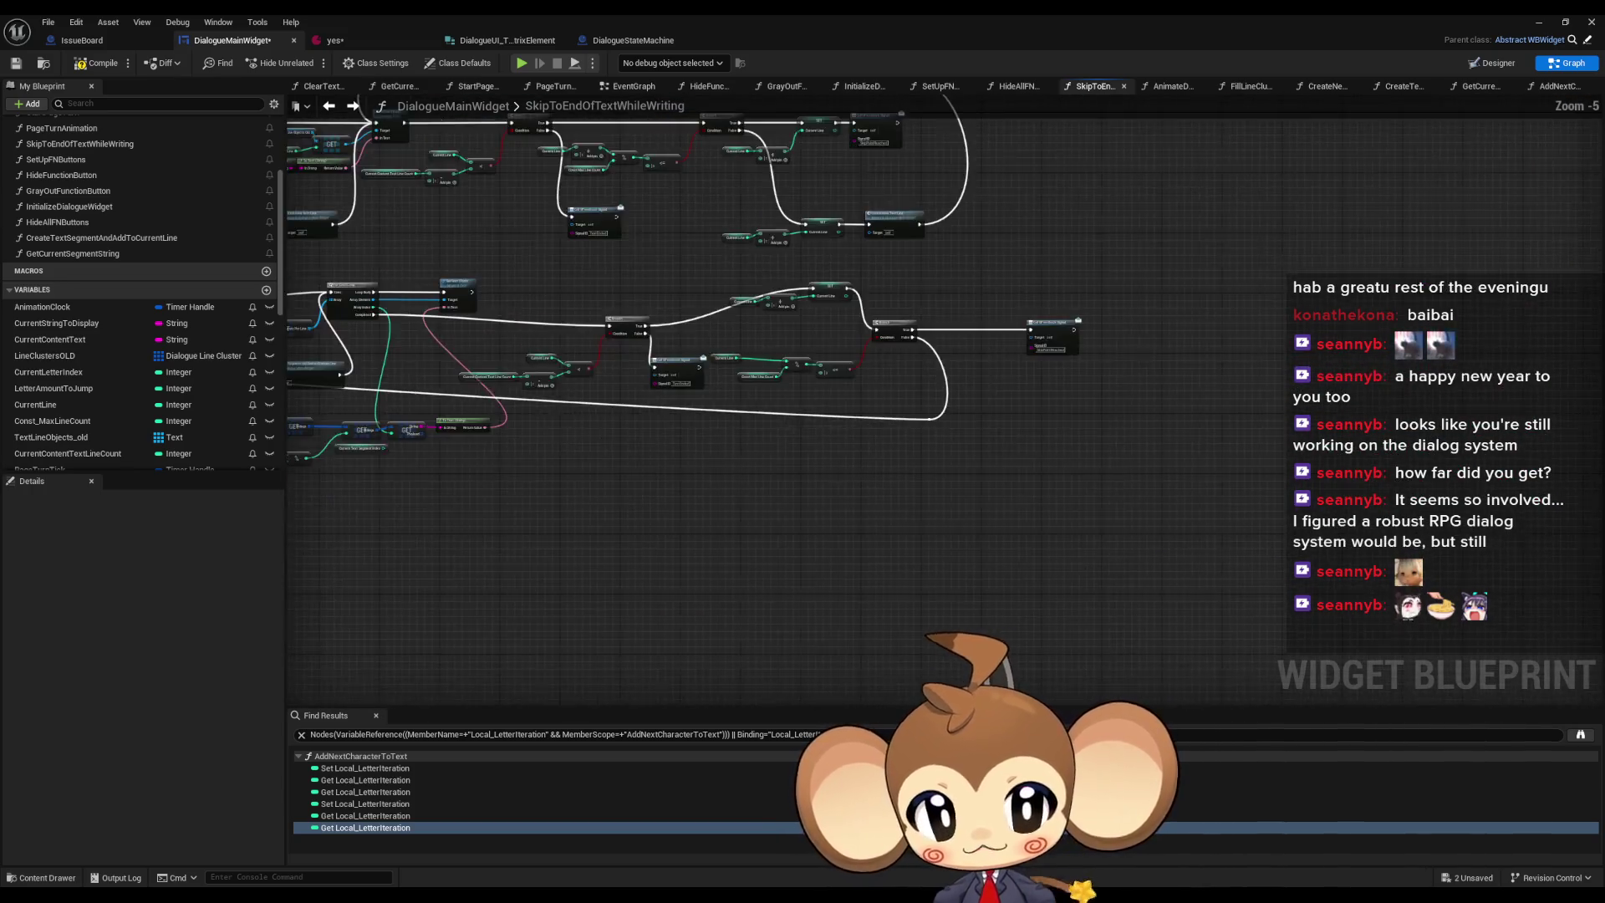
{"action": "left_click_drag", "start_coordinate": [920, 422], "coordinate": [966, 428]}
{"action": "scroll", "coordinate": [970, 422], "scroll_direction": "up", "scroll_amount": 2}
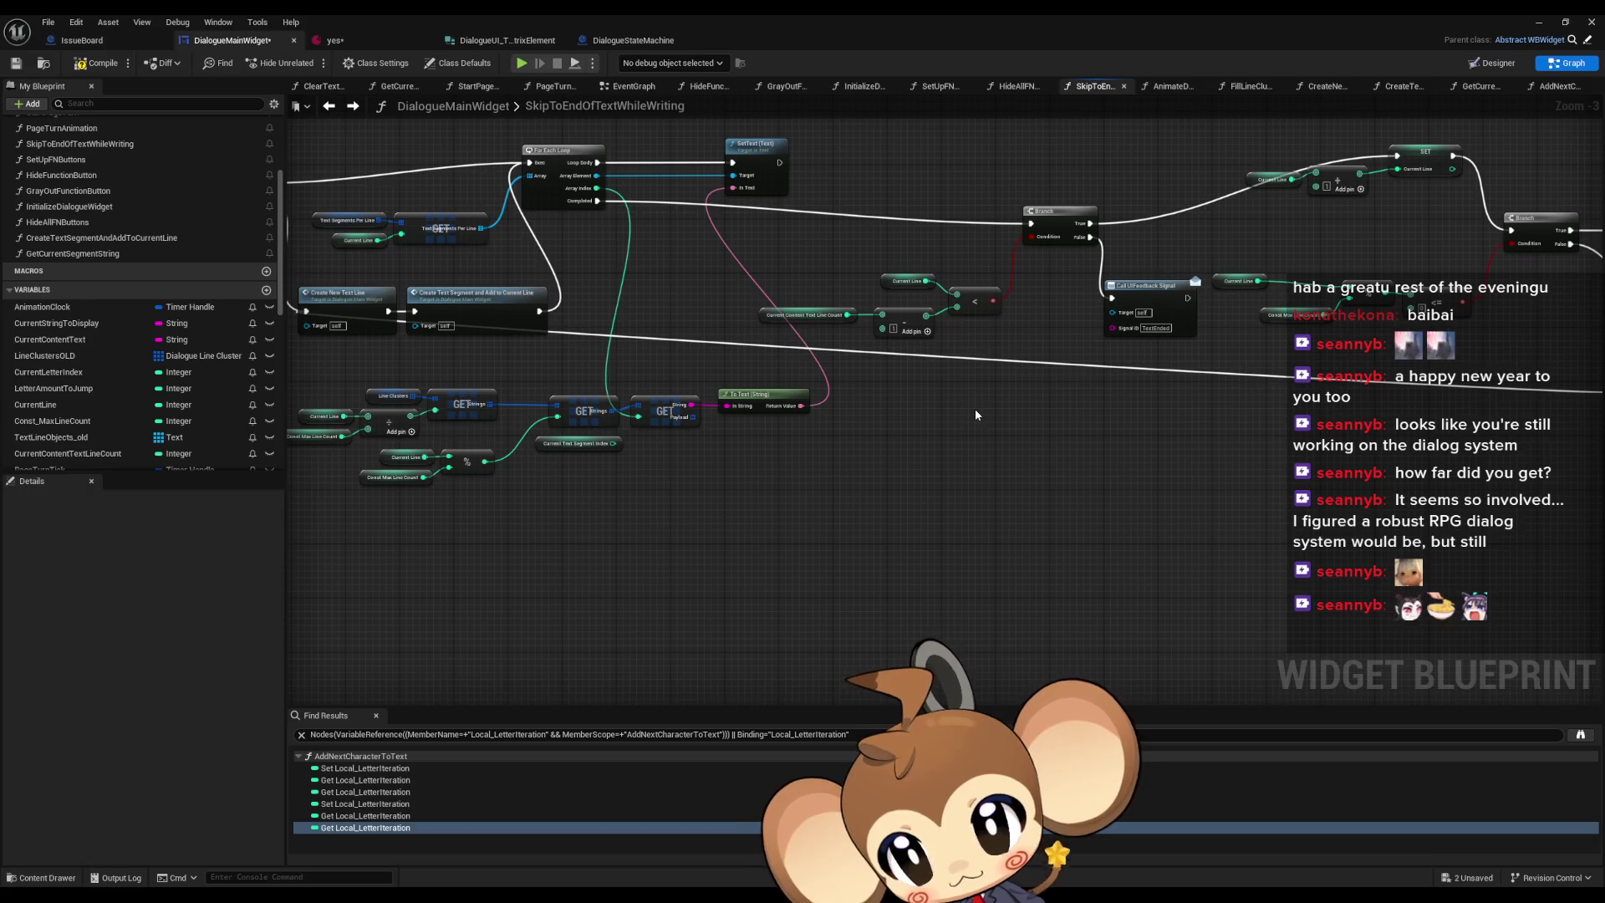
{"action": "left_click_drag", "start_coordinate": [951, 384], "coordinate": [1102, 389]}
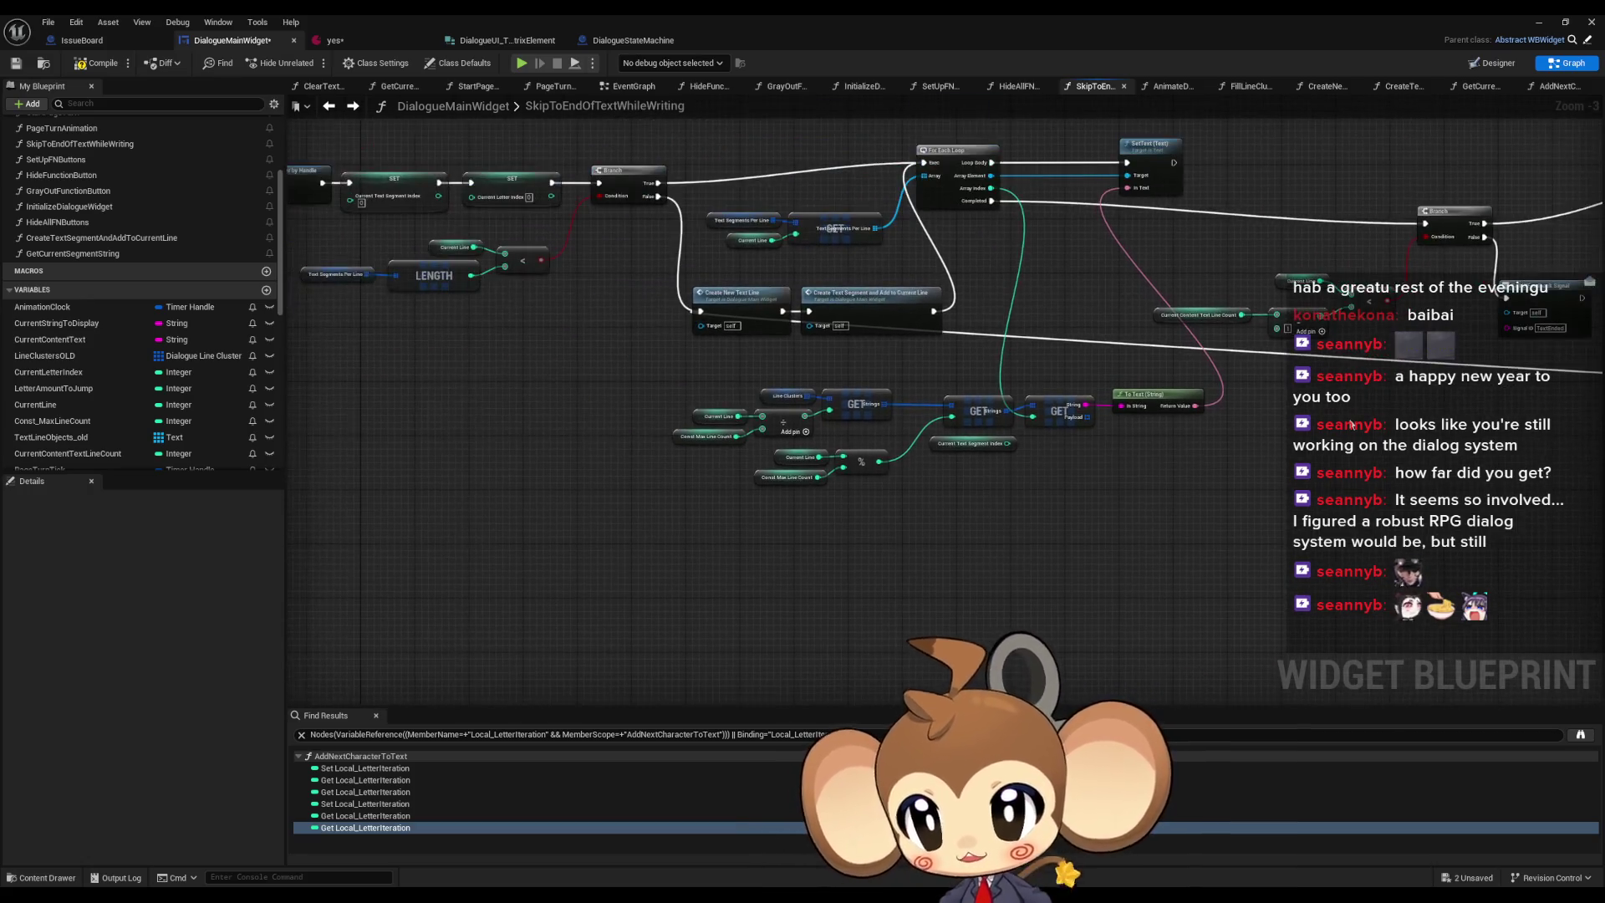
{"action": "scroll", "coordinate": [831, 424], "scroll_direction": "up", "scroll_amount": 2}
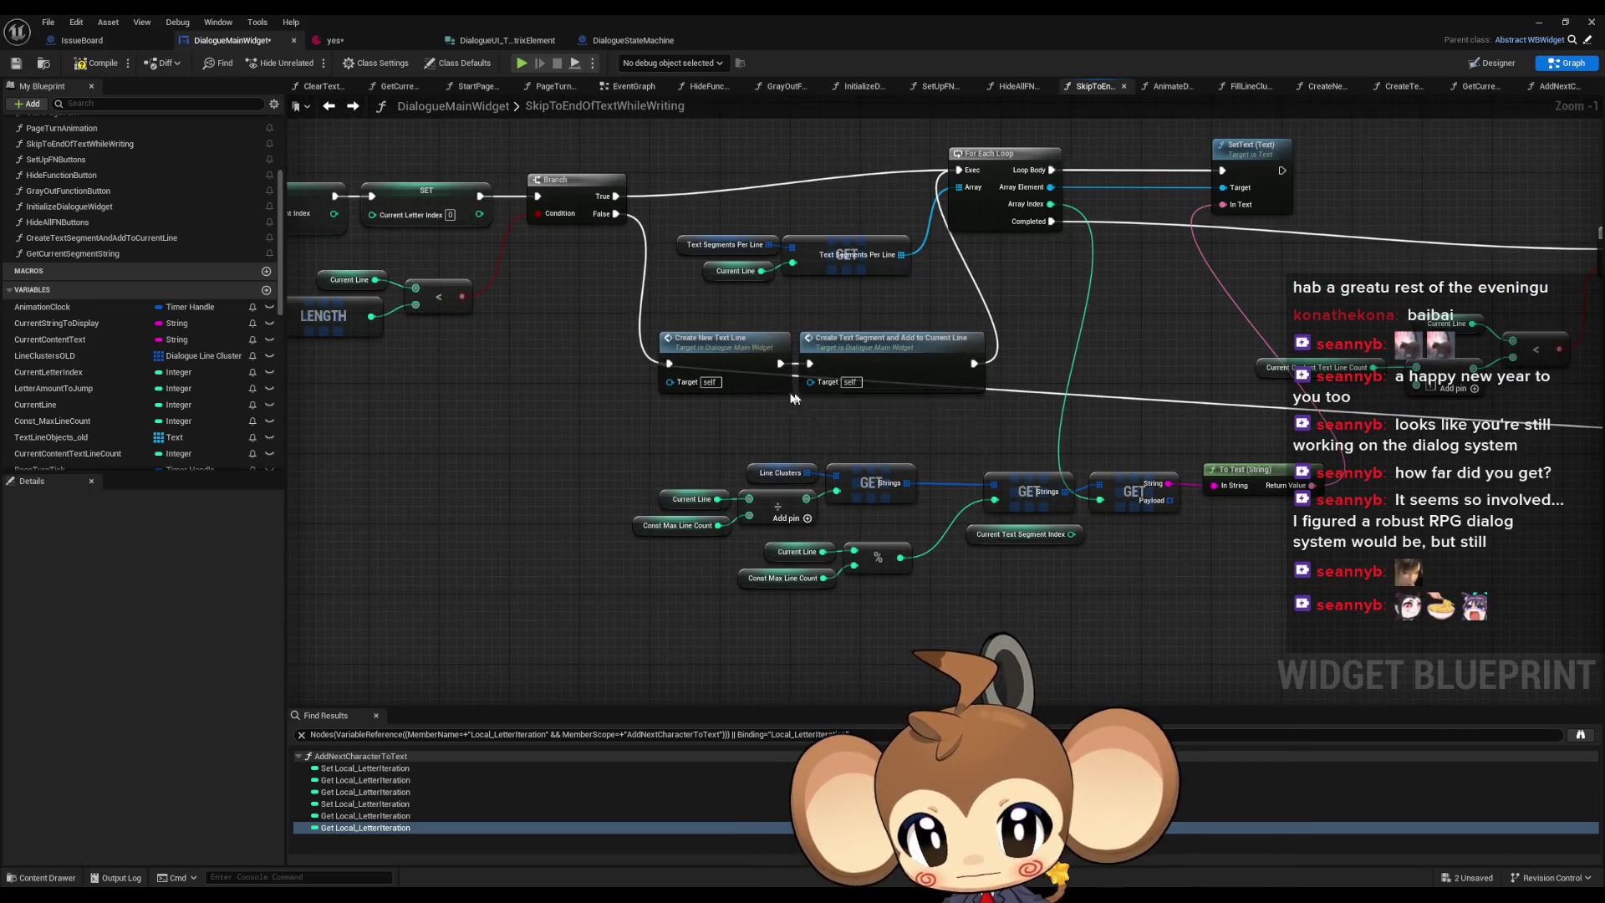
- Move the Current Line node right and route Create New Text Line directly into the For Each Loop
{"action": "left_click", "coordinate": [709, 318]}
{"action": "left_click_drag", "start_coordinate": [709, 319], "coordinate": [1082, 468]}
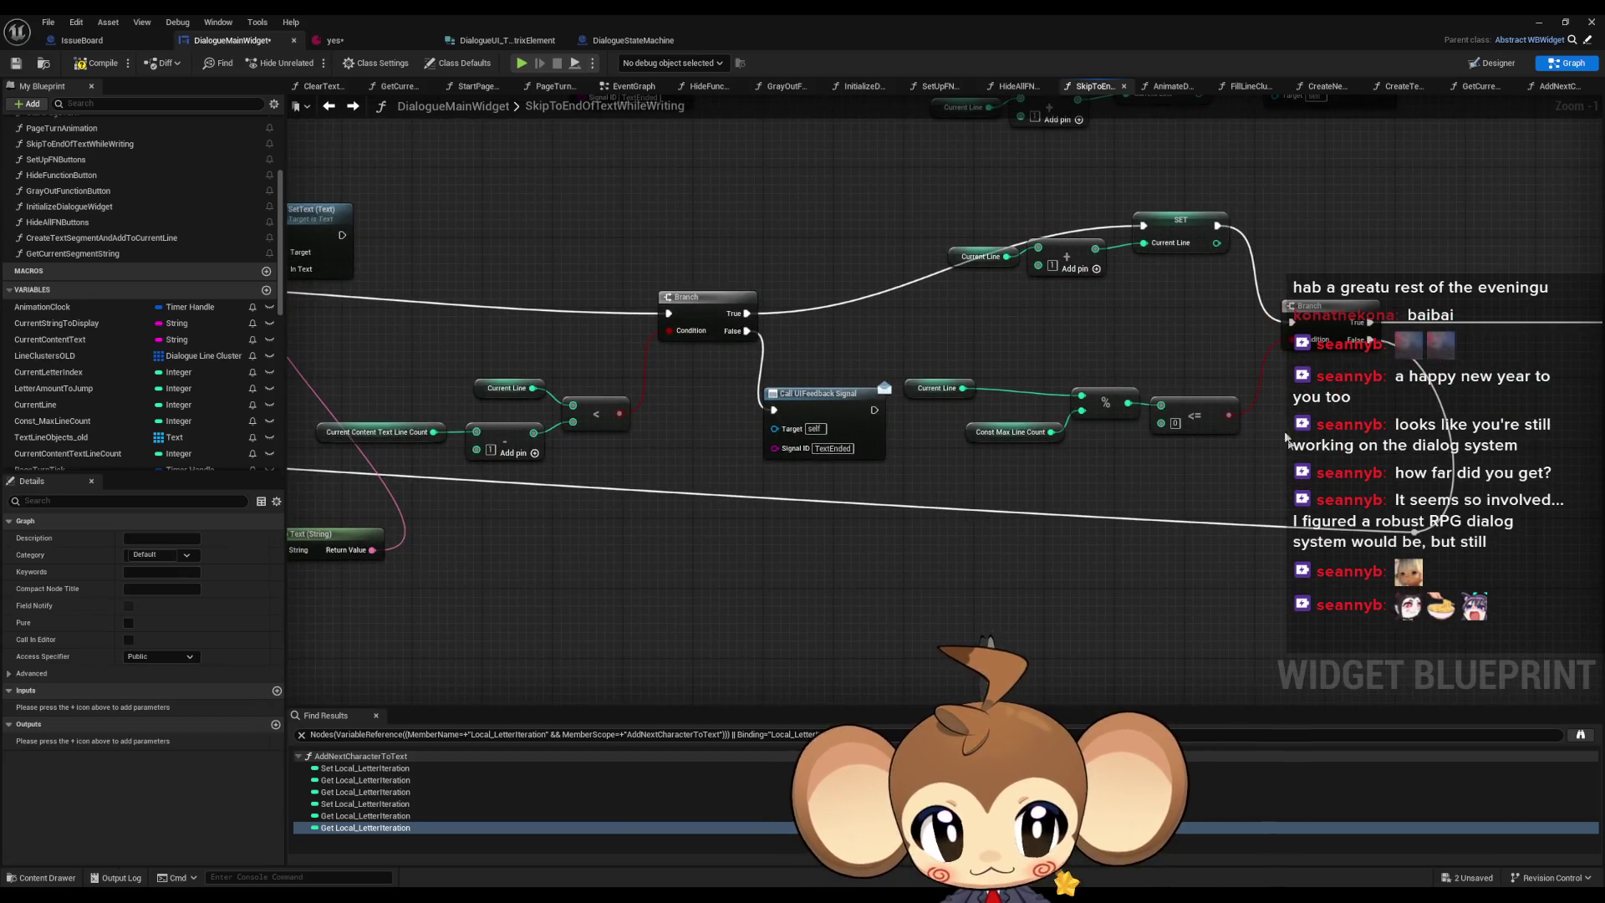
{"action": "left_click_drag", "start_coordinate": [927, 395], "coordinate": [1016, 405]}
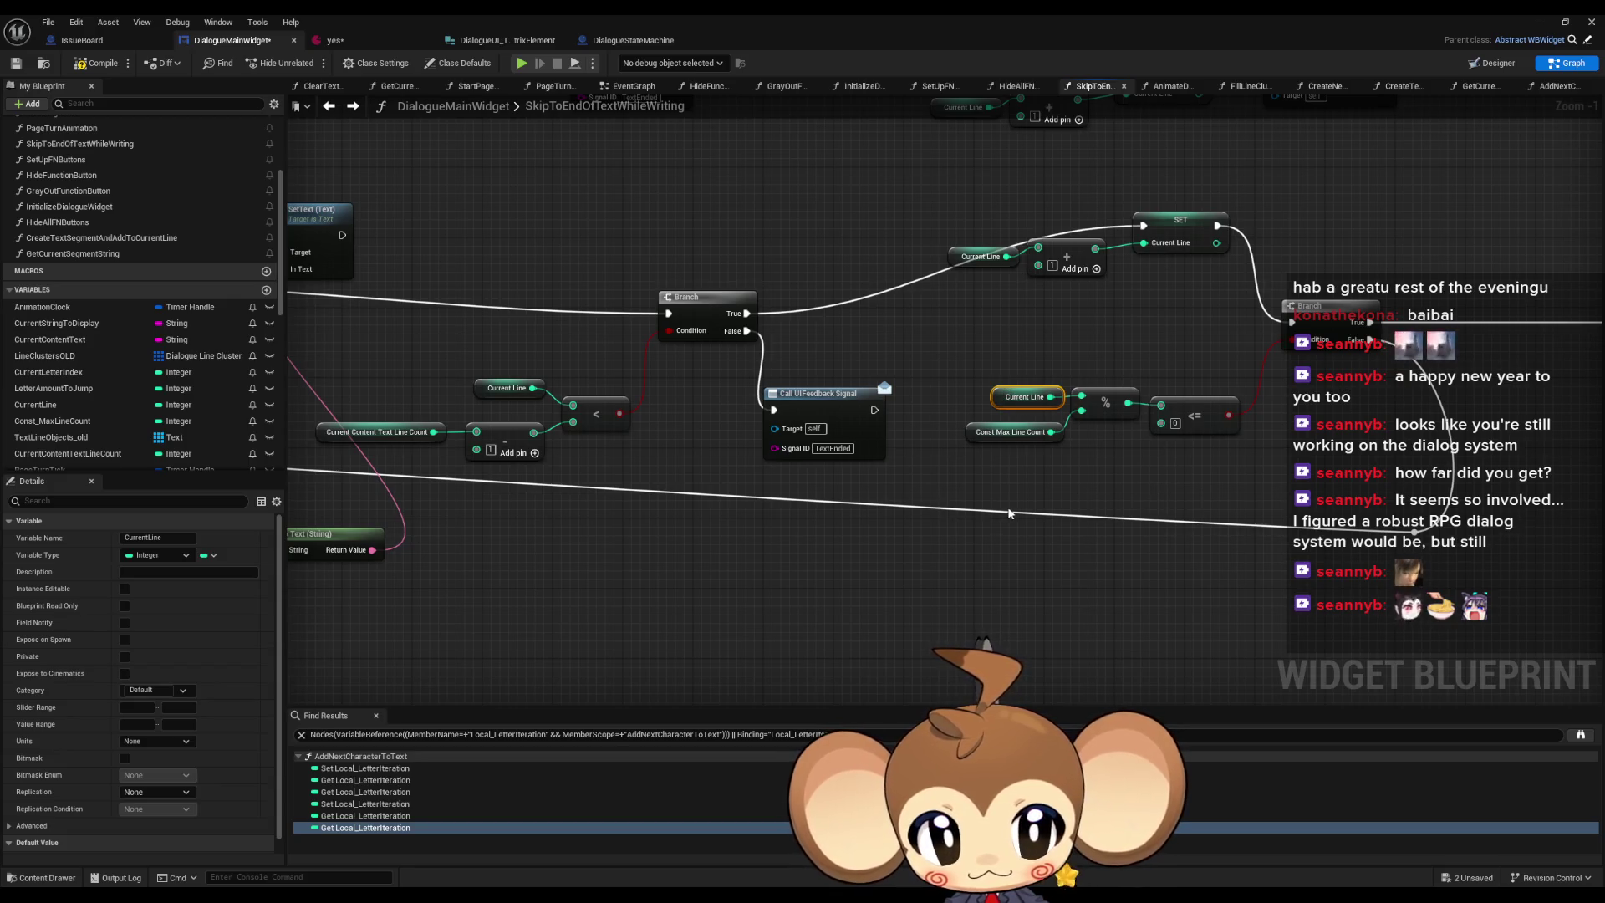
{"action": "left_click_drag", "start_coordinate": [851, 511], "coordinate": [1286, 520]}
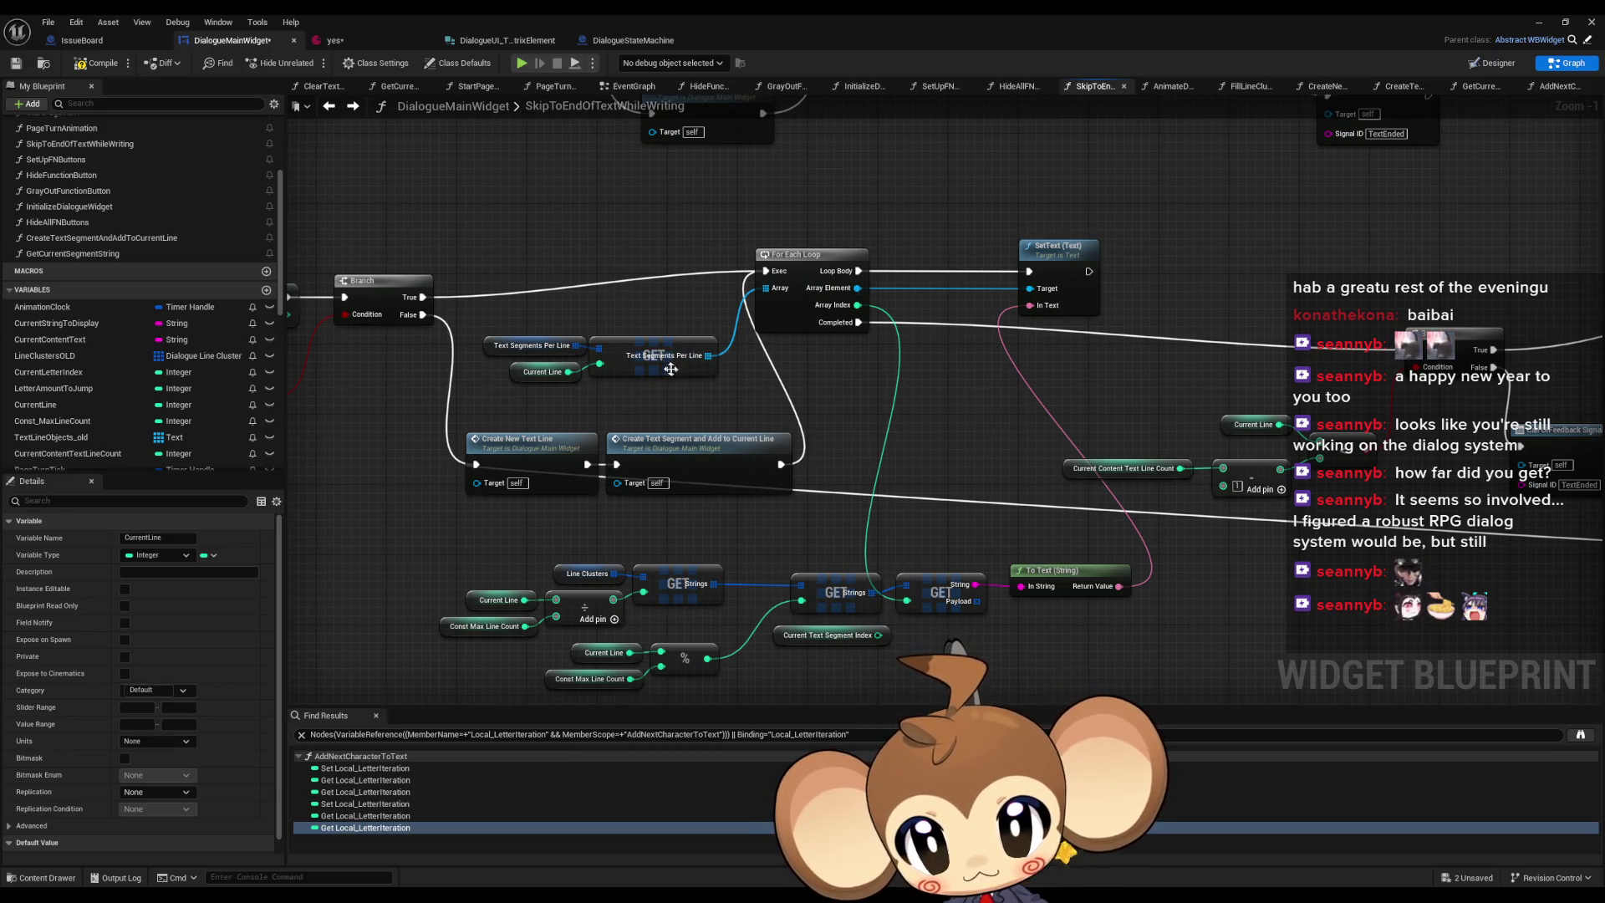
{"action": "left_click_drag", "start_coordinate": [581, 312], "coordinate": [678, 374]}
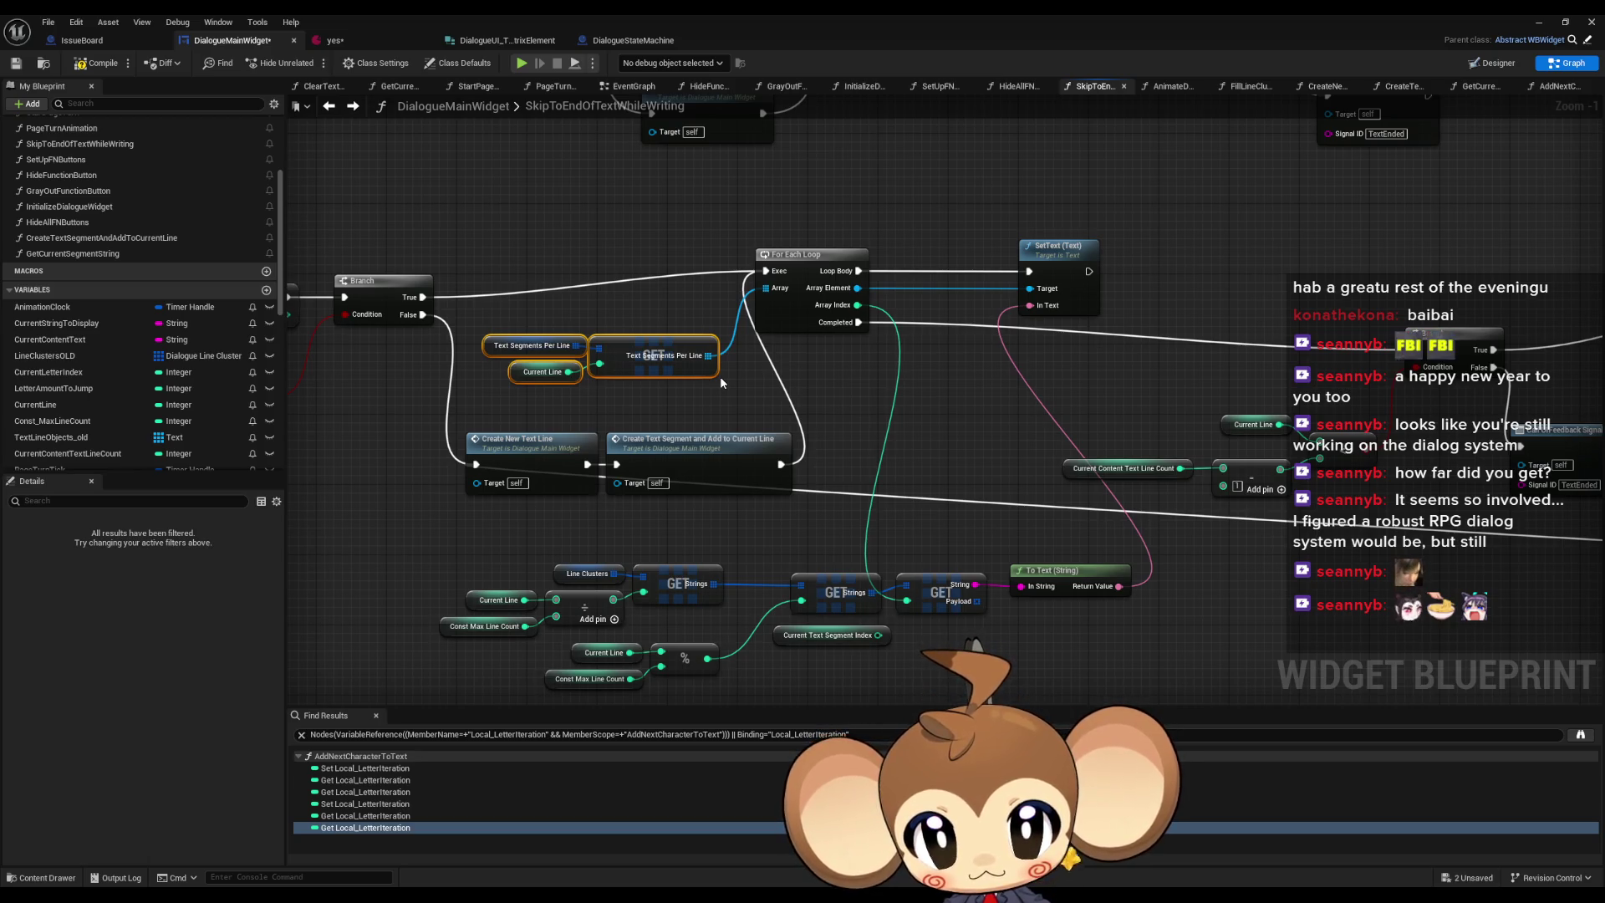
{"action": "left_click", "coordinate": [718, 450]}
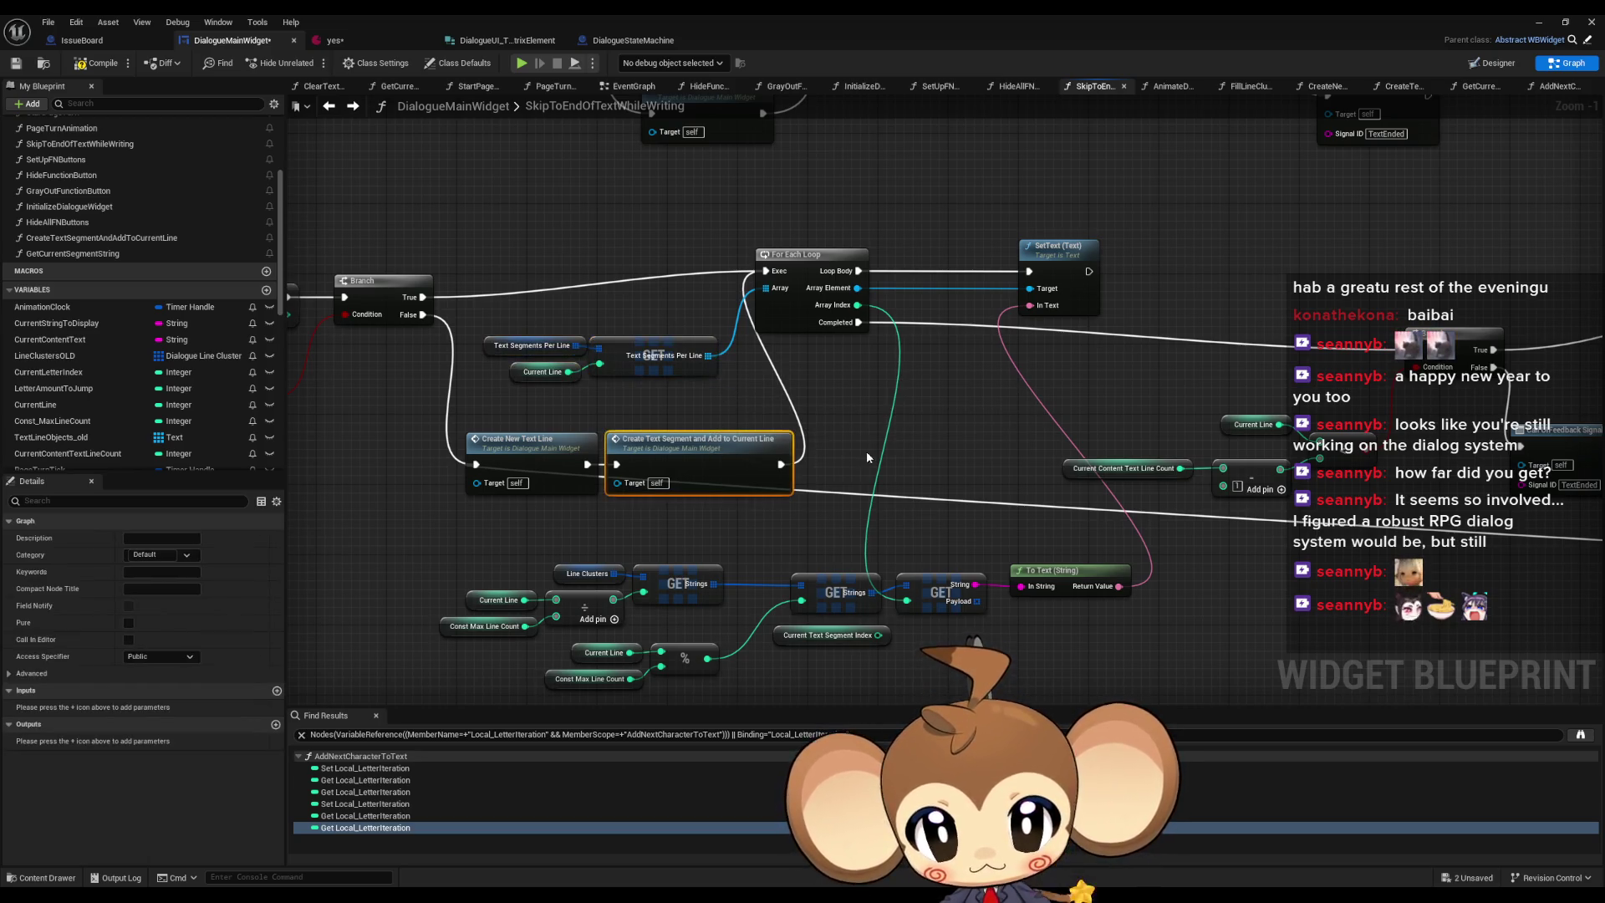
{"action": "mouse_move", "coordinate": [590, 464]}
{"action": "left_mouse_down"}
{"action": "mouse_move", "coordinate": [773, 301]}
{"action": "mouse_move", "coordinate": [775, 278]}
{"action": "left_mouse_up"}
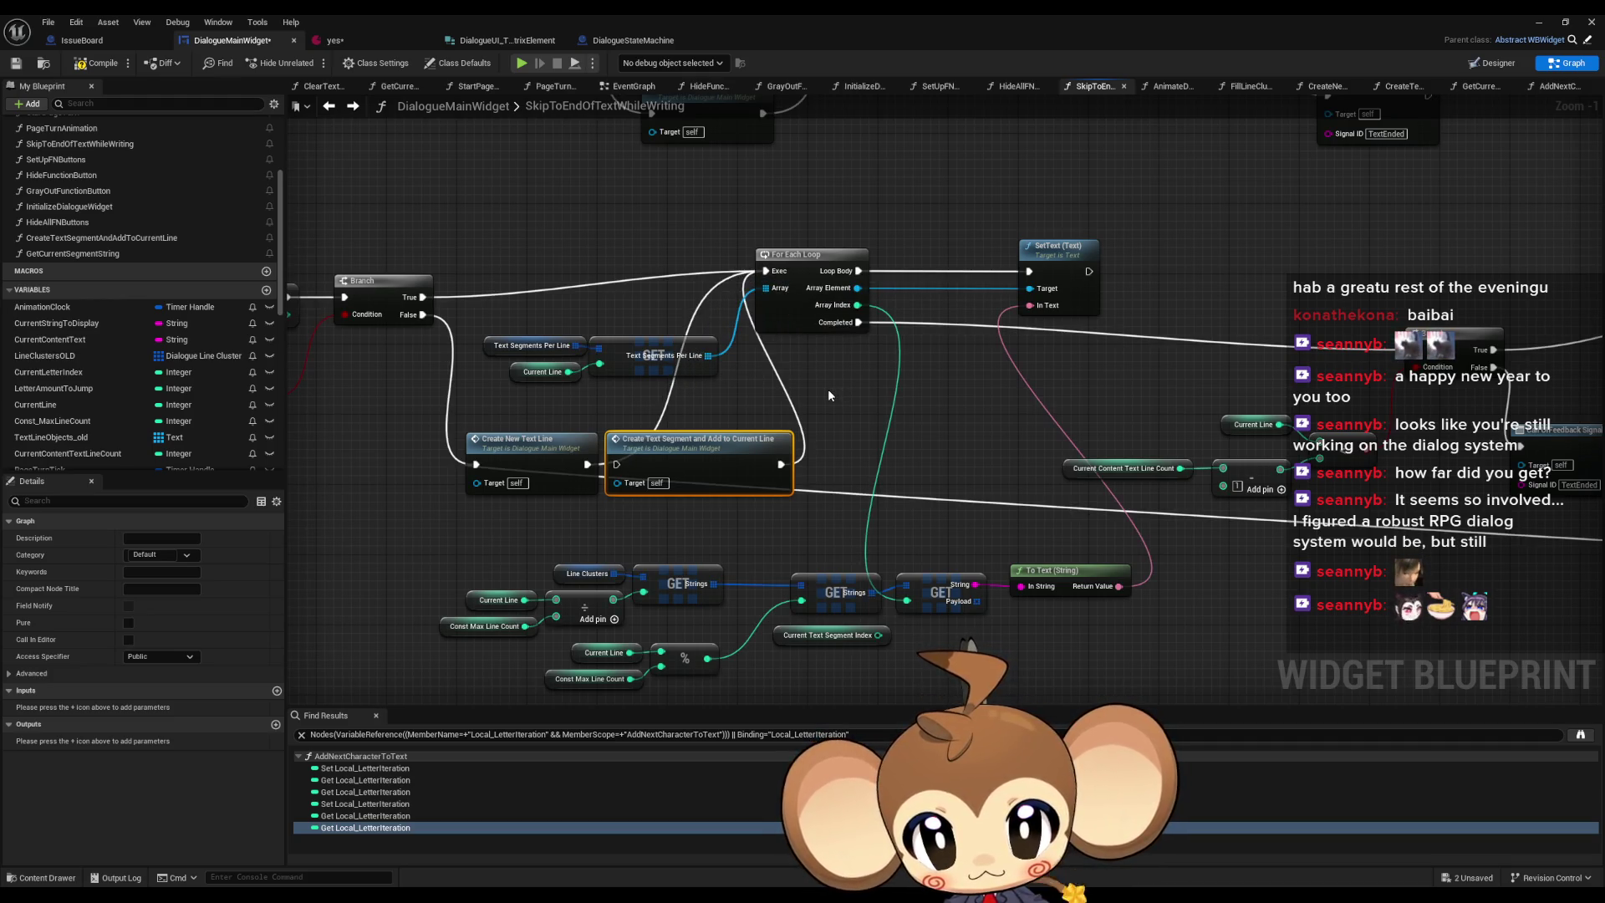
- Reconnect Create New Text Line to Create Text Segment and lower the Current Text Segment Index node
{"action": "left_click", "coordinate": [556, 342]}
{"action": "left_click_drag", "start_coordinate": [769, 403], "coordinate": [1092, 412]}
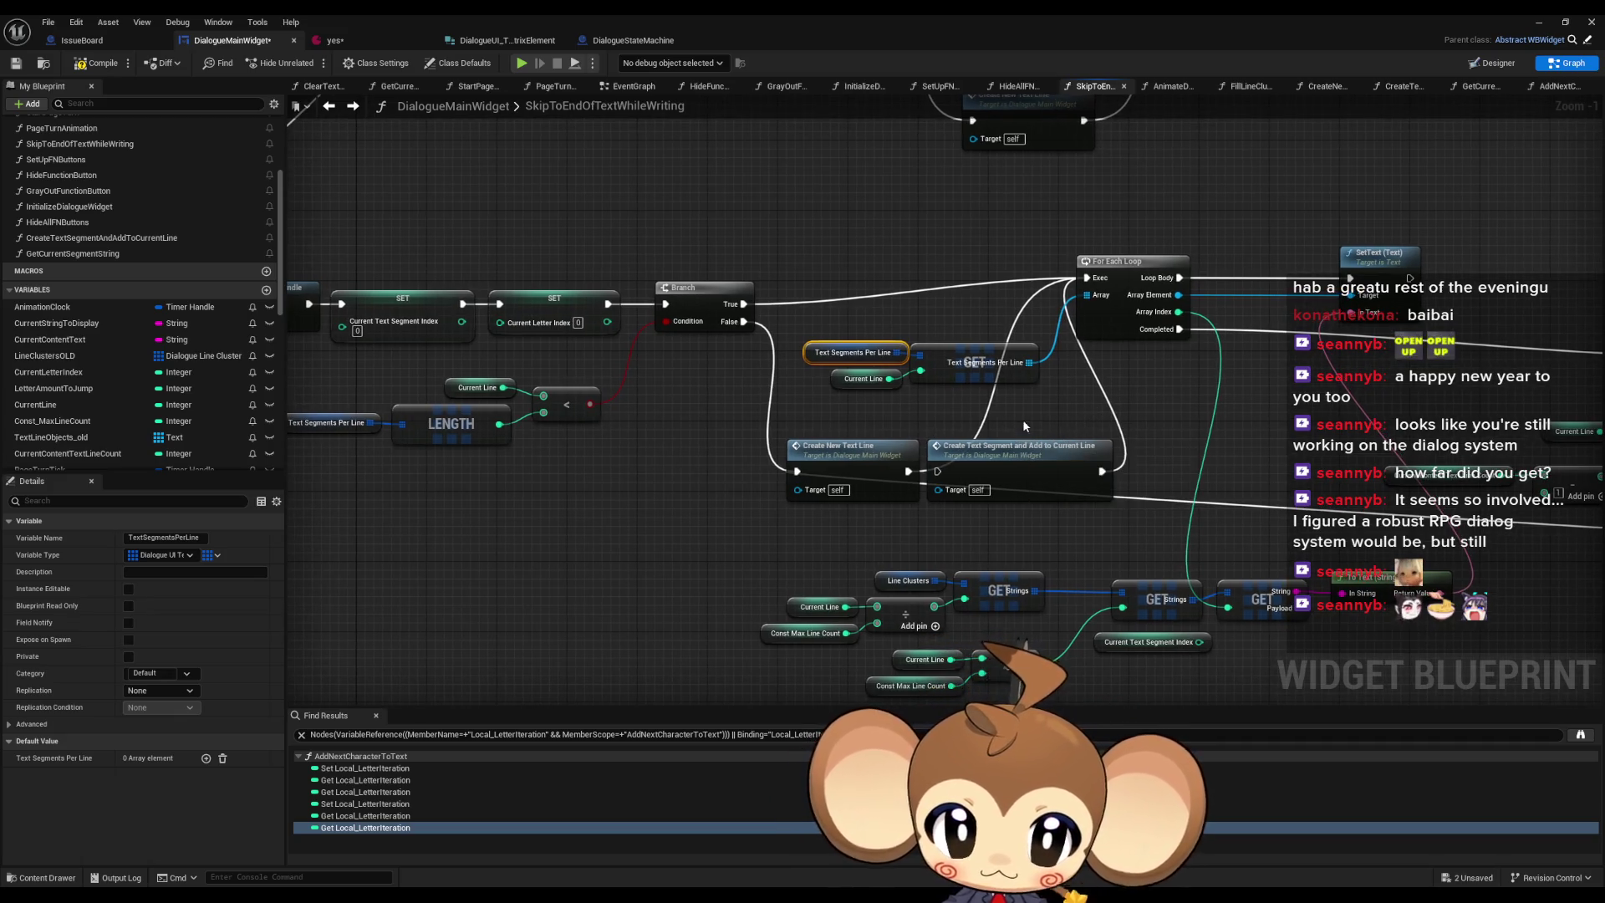
{"action": "left_click_drag", "start_coordinate": [909, 470], "coordinate": [937, 471]}
{"action": "mouse_move", "coordinate": [1222, 416]}
{"action": "left_mouse_down"}
{"action": "mouse_move", "coordinate": [942, 373]}
{"action": "mouse_move", "coordinate": [764, 370]}
{"action": "left_mouse_up"}
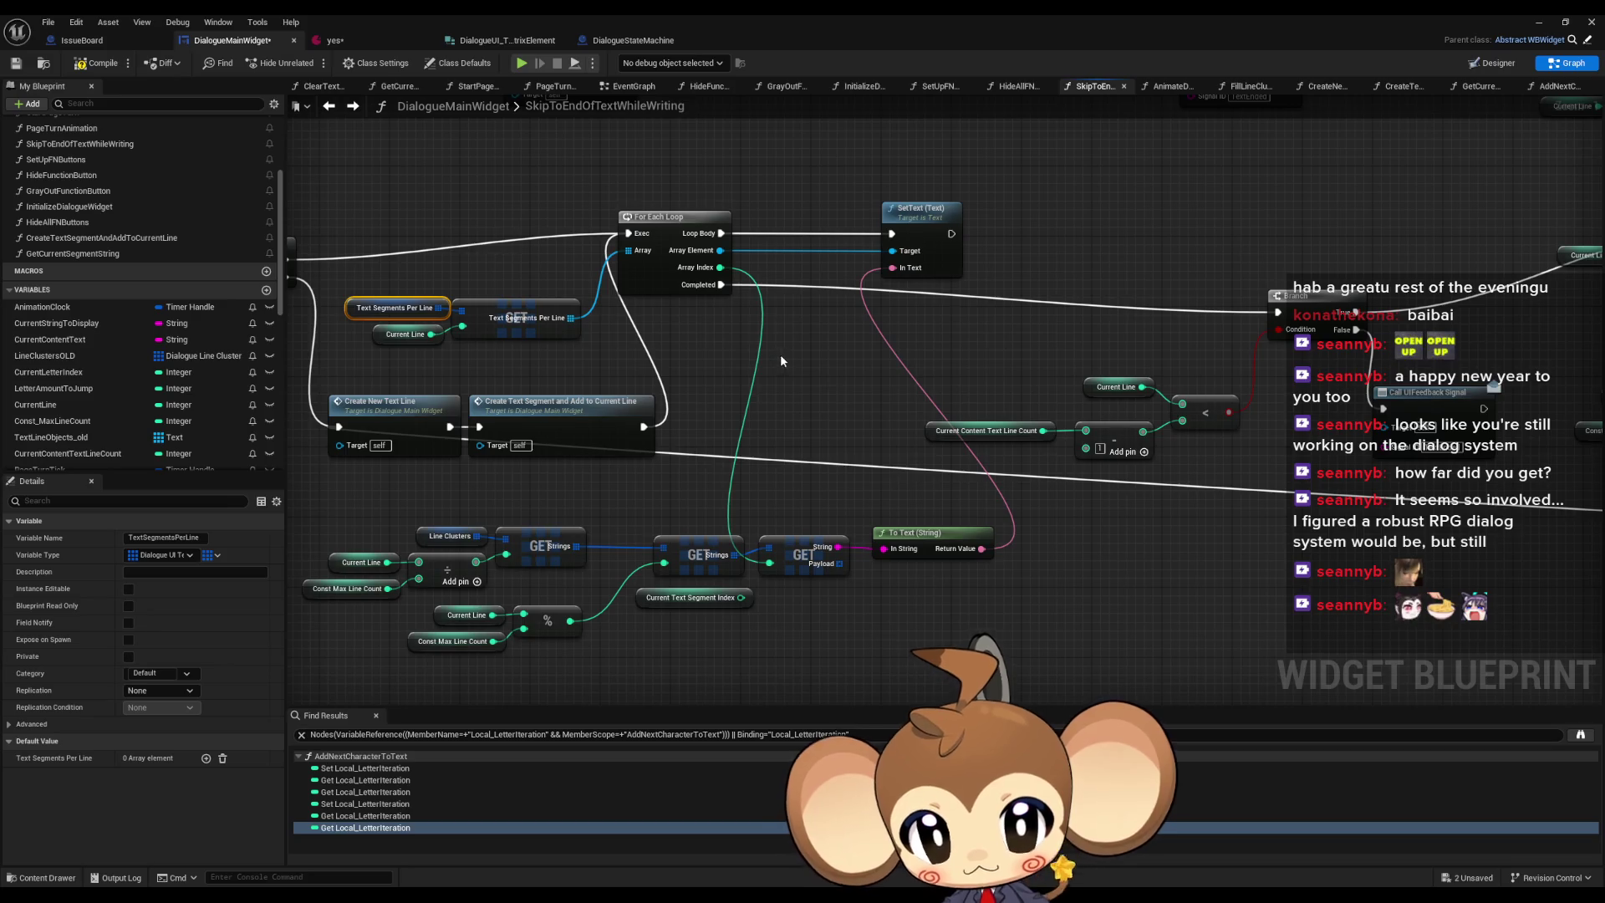
{"action": "left_click_drag", "start_coordinate": [781, 356], "coordinate": [852, 343]}
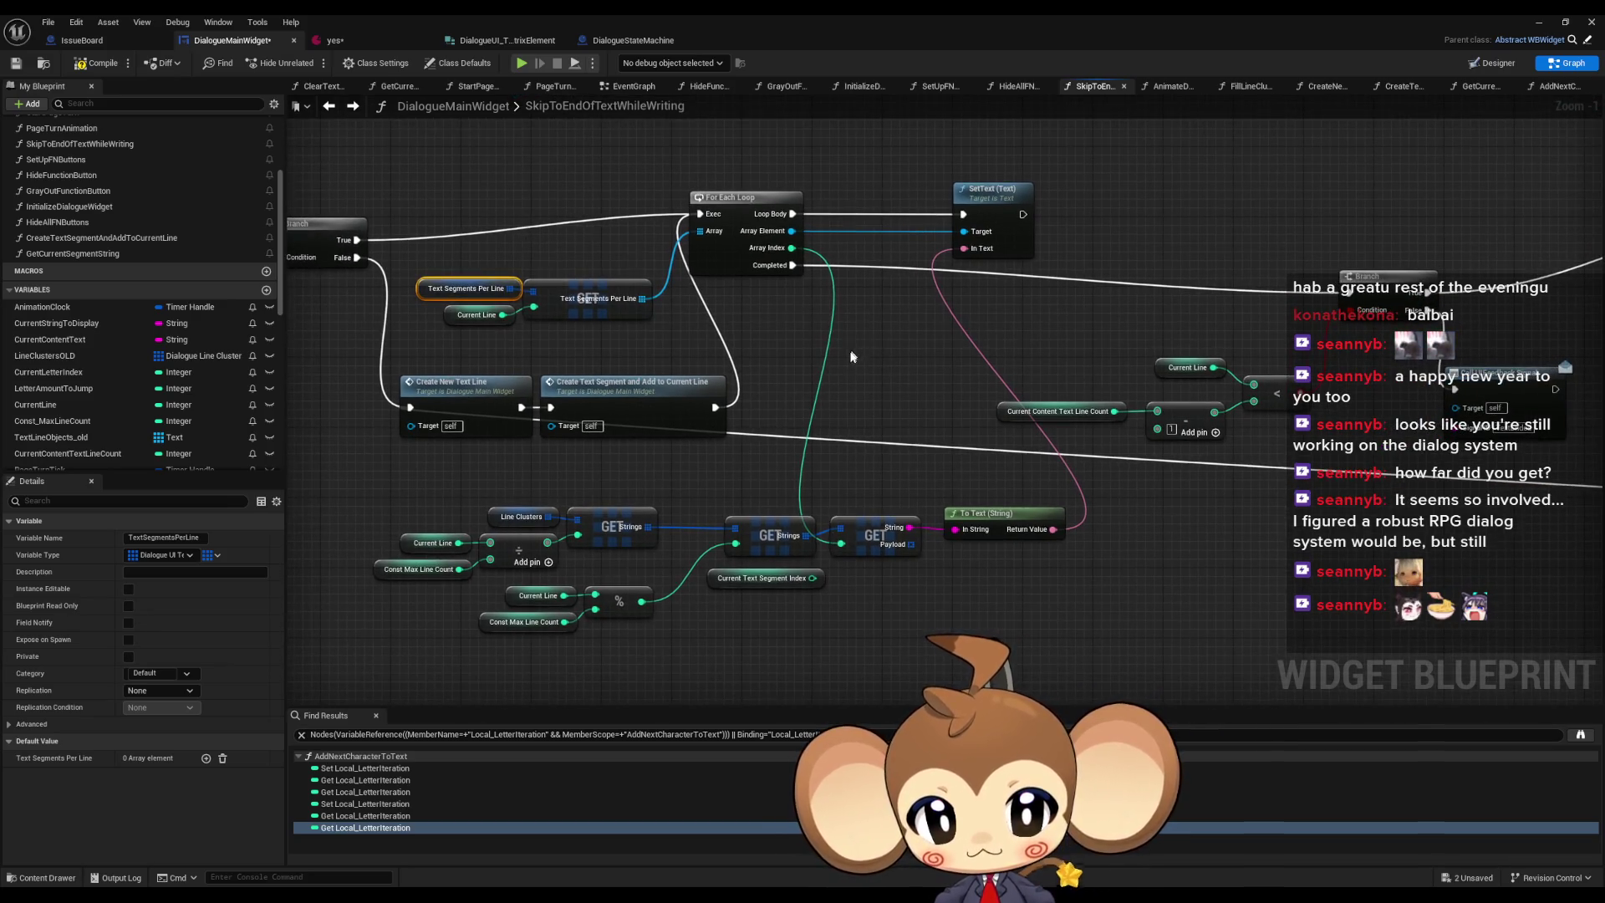
{"action": "left_click_drag", "start_coordinate": [724, 583], "coordinate": [724, 653]}
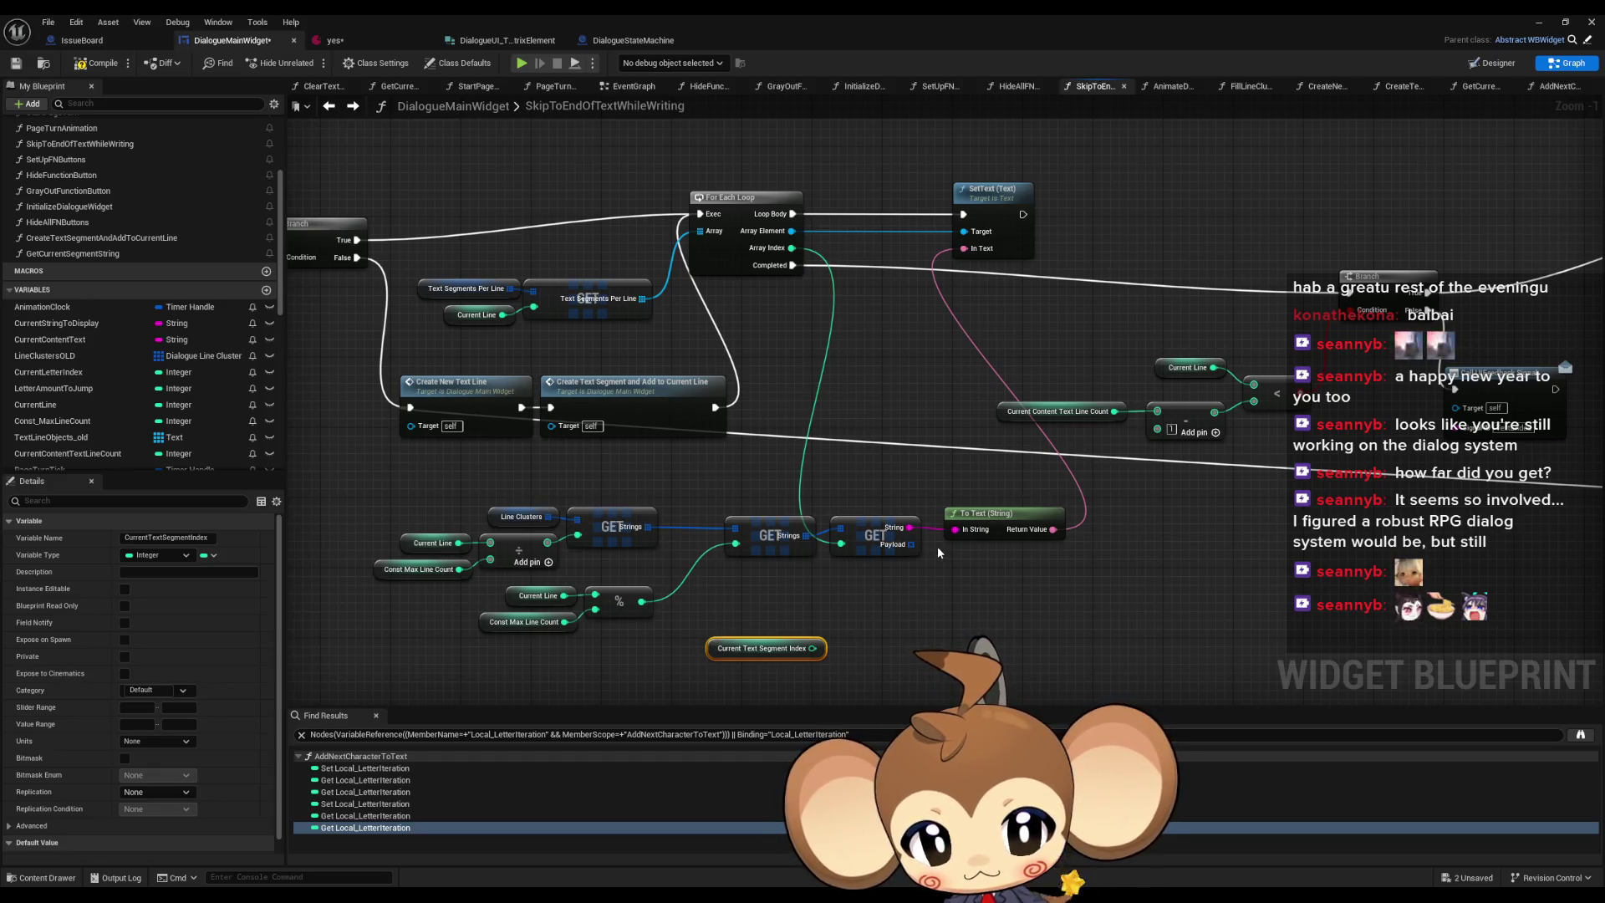
{"action": "left_click", "coordinate": [1017, 619]}
- Duplicate the GET, divide and modulo line-cluster lookup group below the original
{"action": "mouse_move", "coordinate": [910, 395]}
{"action": "left_mouse_down"}
{"action": "mouse_move", "coordinate": [1048, 482]}
{"action": "mouse_move", "coordinate": [1154, 482]}
{"action": "left_mouse_up"}
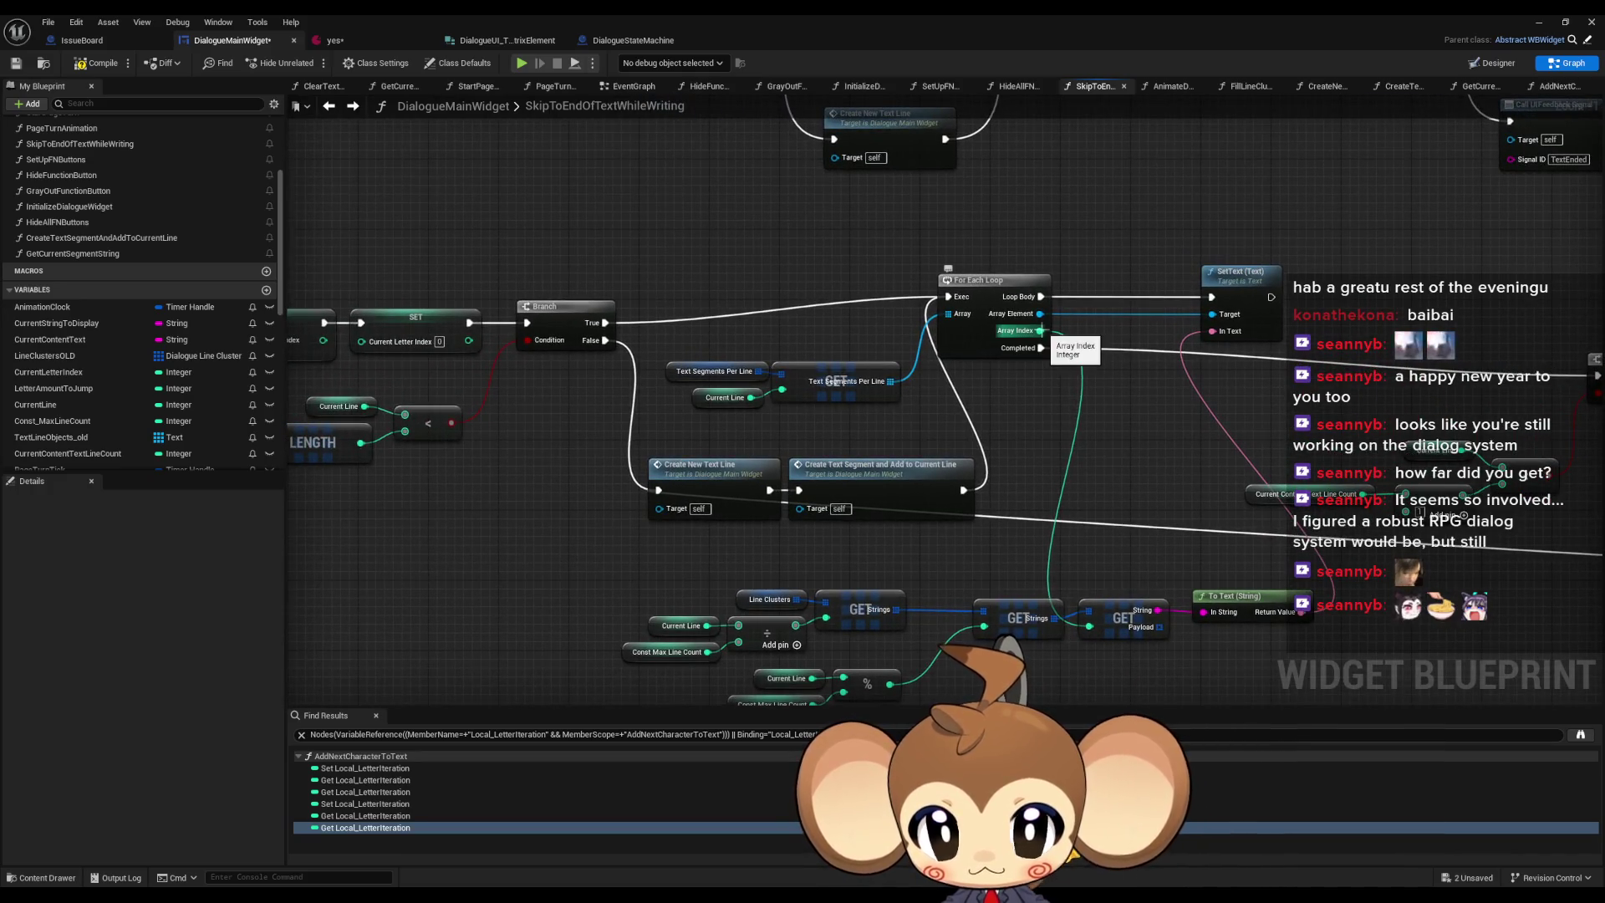
{"action": "left_click_drag", "start_coordinate": [465, 498], "coordinate": [808, 513]}
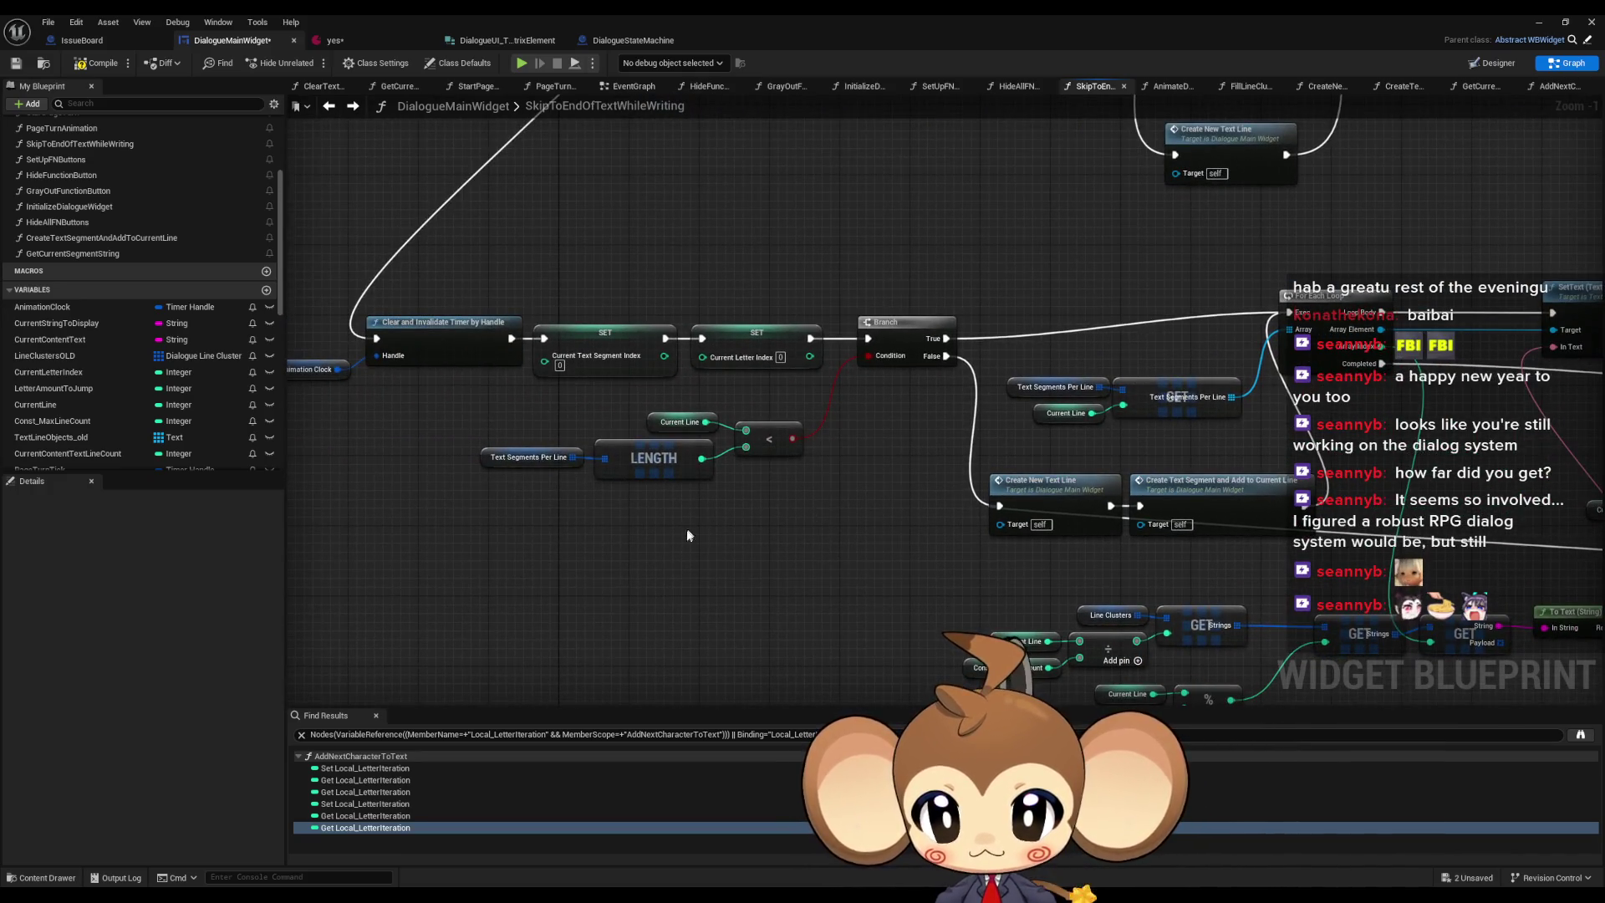
{"action": "left_click_drag", "start_coordinate": [479, 428], "coordinate": [538, 473]}
{"action": "mouse_move", "coordinate": [704, 607]}
{"action": "left_mouse_down"}
{"action": "mouse_move", "coordinate": [669, 468]}
{"action": "mouse_move", "coordinate": [840, 498]}
{"action": "mouse_move", "coordinate": [762, 550]}
{"action": "mouse_move", "coordinate": [725, 524]}
{"action": "left_mouse_up"}
{"action": "scroll", "coordinate": [790, 485], "scroll_direction": "down", "scroll_amount": 2}
{"action": "left_click", "coordinate": [953, 514]}
{"action": "scroll", "coordinate": [710, 526], "scroll_direction": "up", "scroll_amount": 3}
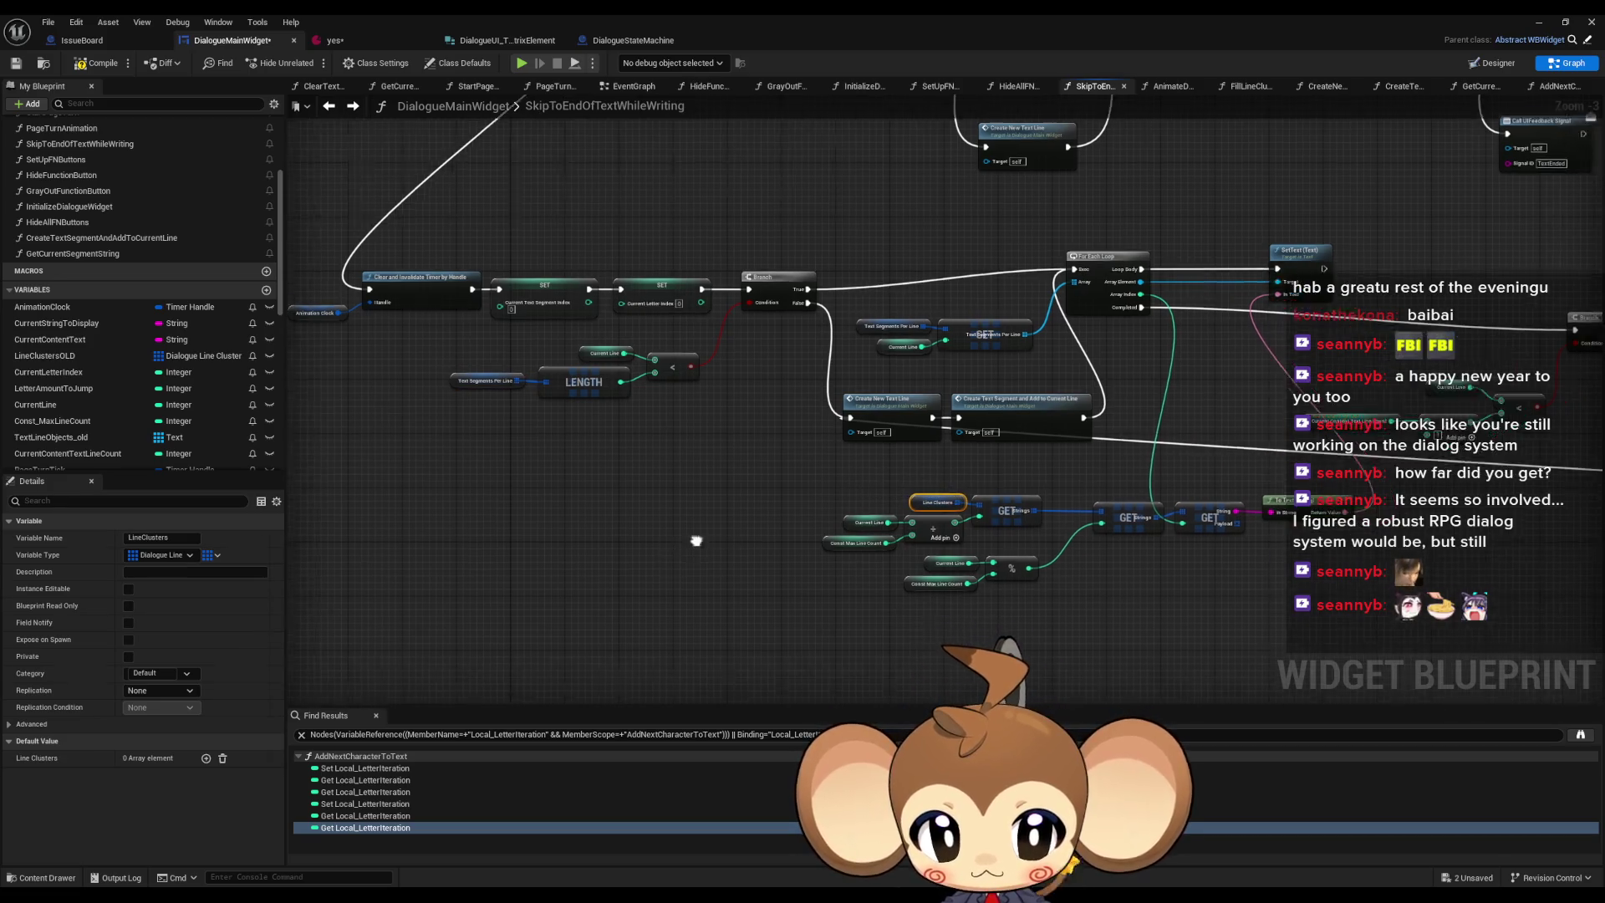
{"action": "left_click_drag", "start_coordinate": [709, 529], "coordinate": [610, 594]}
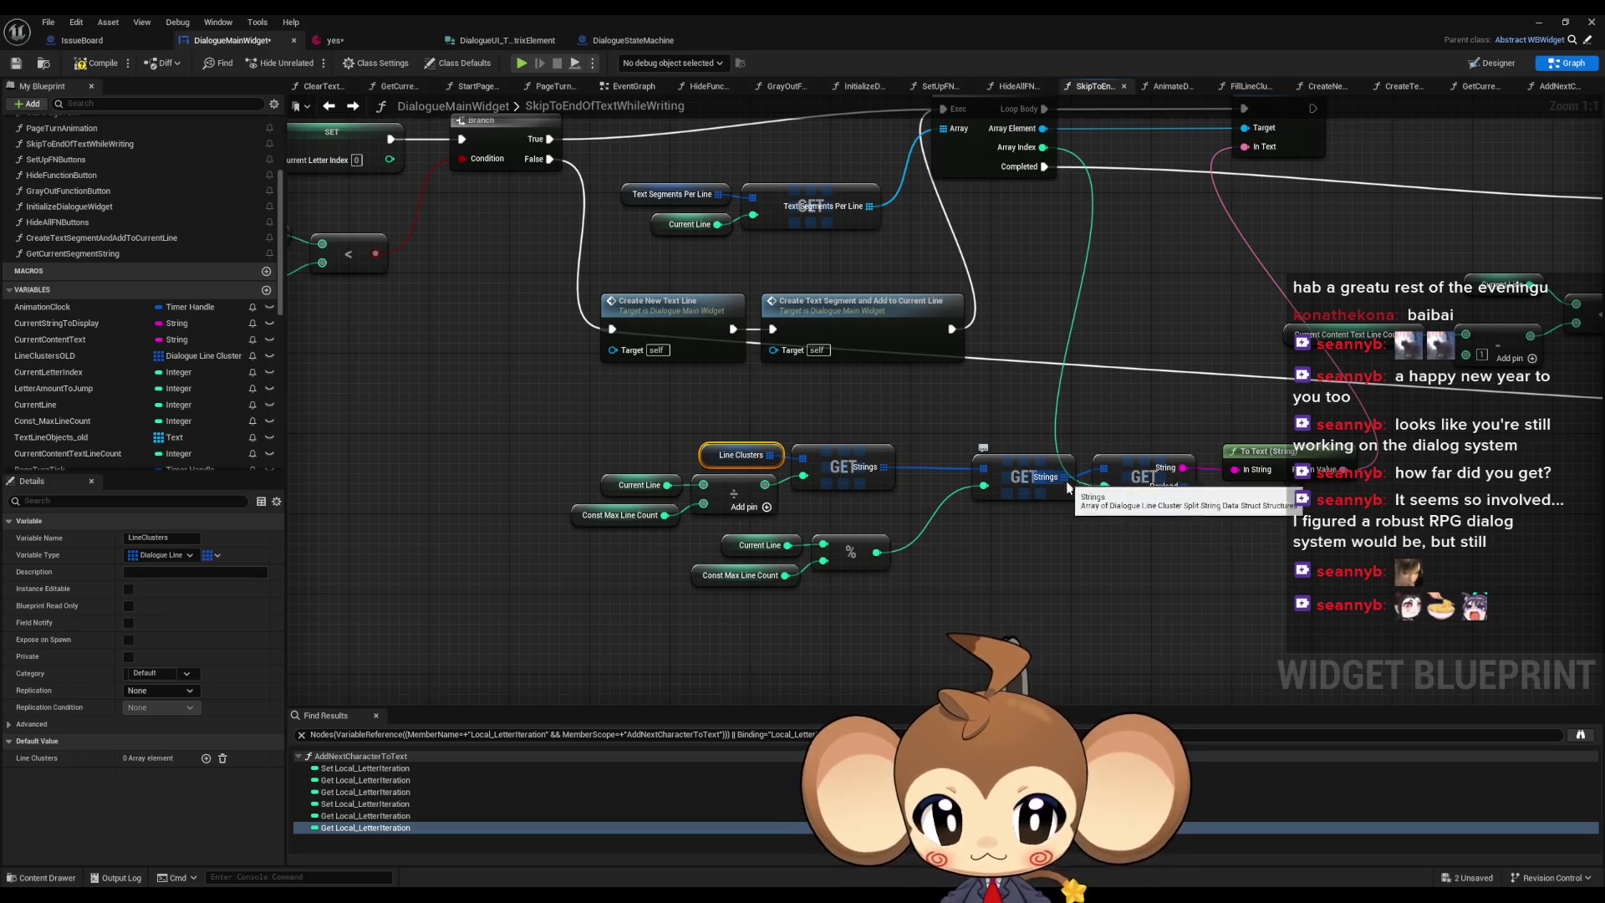
{"action": "scroll", "coordinate": [726, 546], "scroll_direction": "down", "scroll_amount": 2}
{"action": "left_click_drag", "start_coordinate": [726, 740], "coordinate": [704, 570]}
{"action": "key", "text": "ctrl+v"}
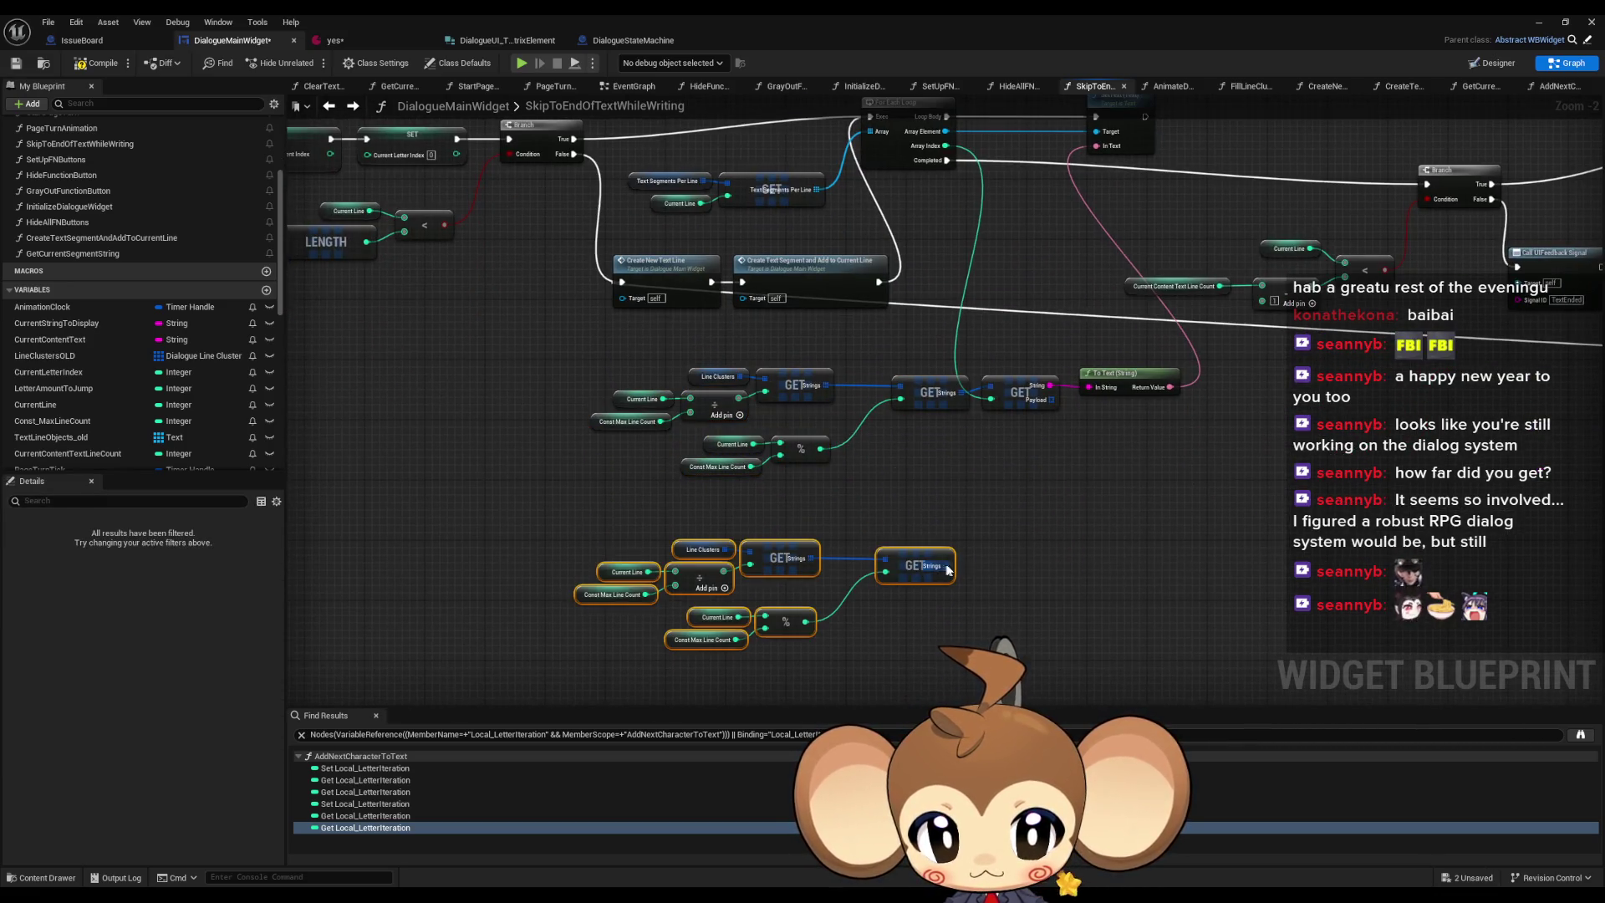
- Add a LENGTH node on the copied GET and place it beside it
{"action": "left_click_drag", "start_coordinate": [948, 569], "coordinate": [986, 563]}
{"action": "type", "text": "length"}
{"action": "key", "text": "Return"}
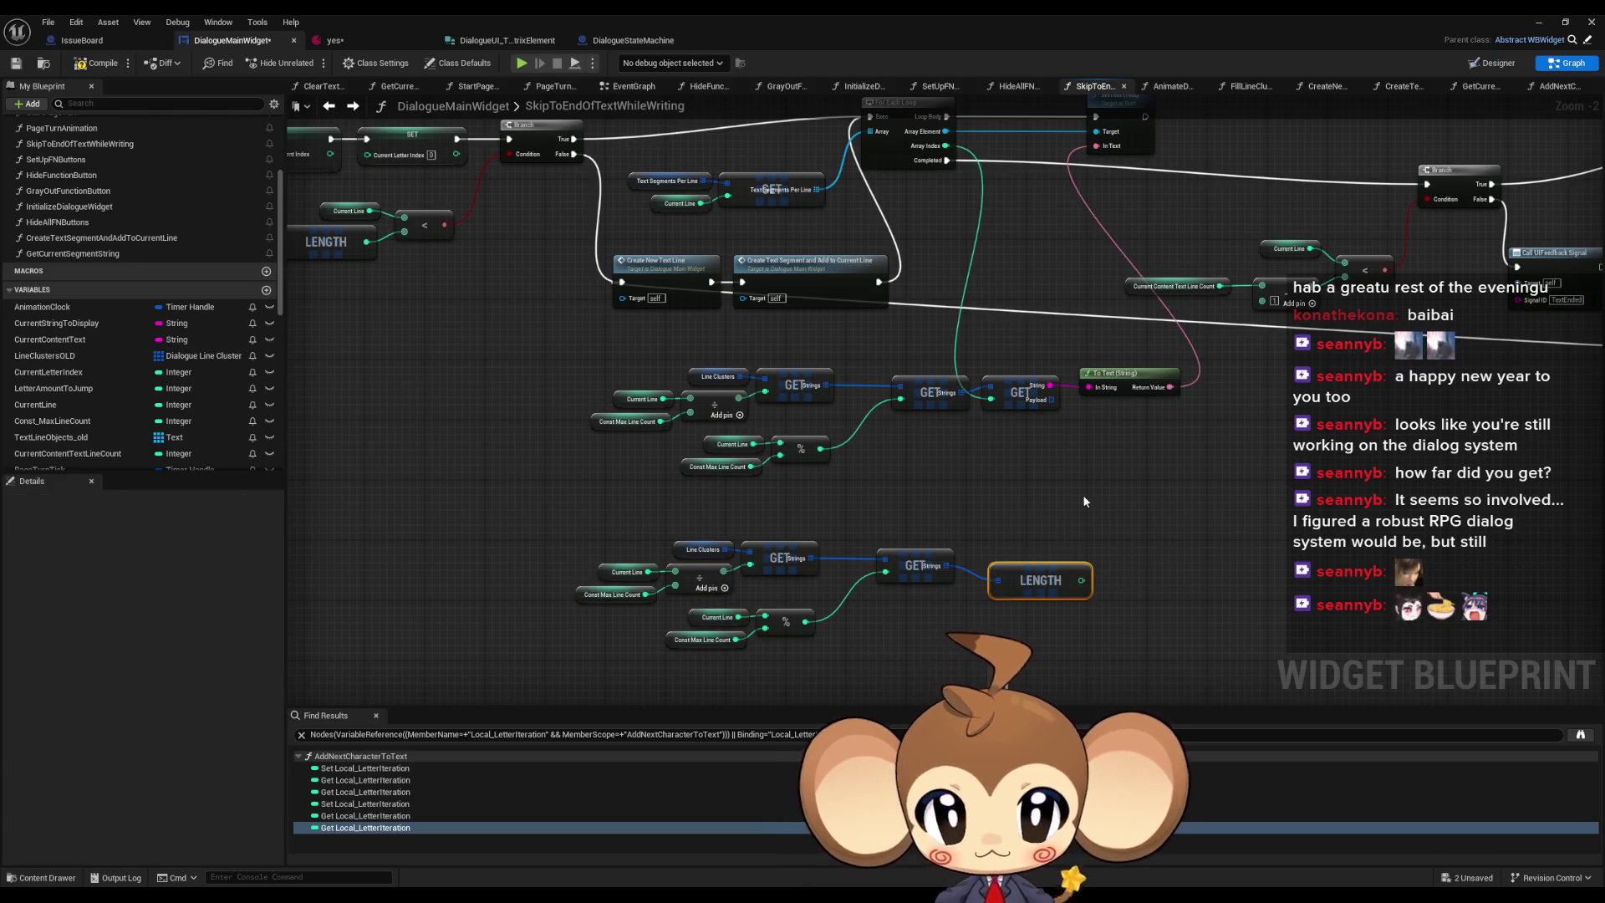
{"action": "left_click_drag", "start_coordinate": [1040, 581], "coordinate": [1018, 566]}
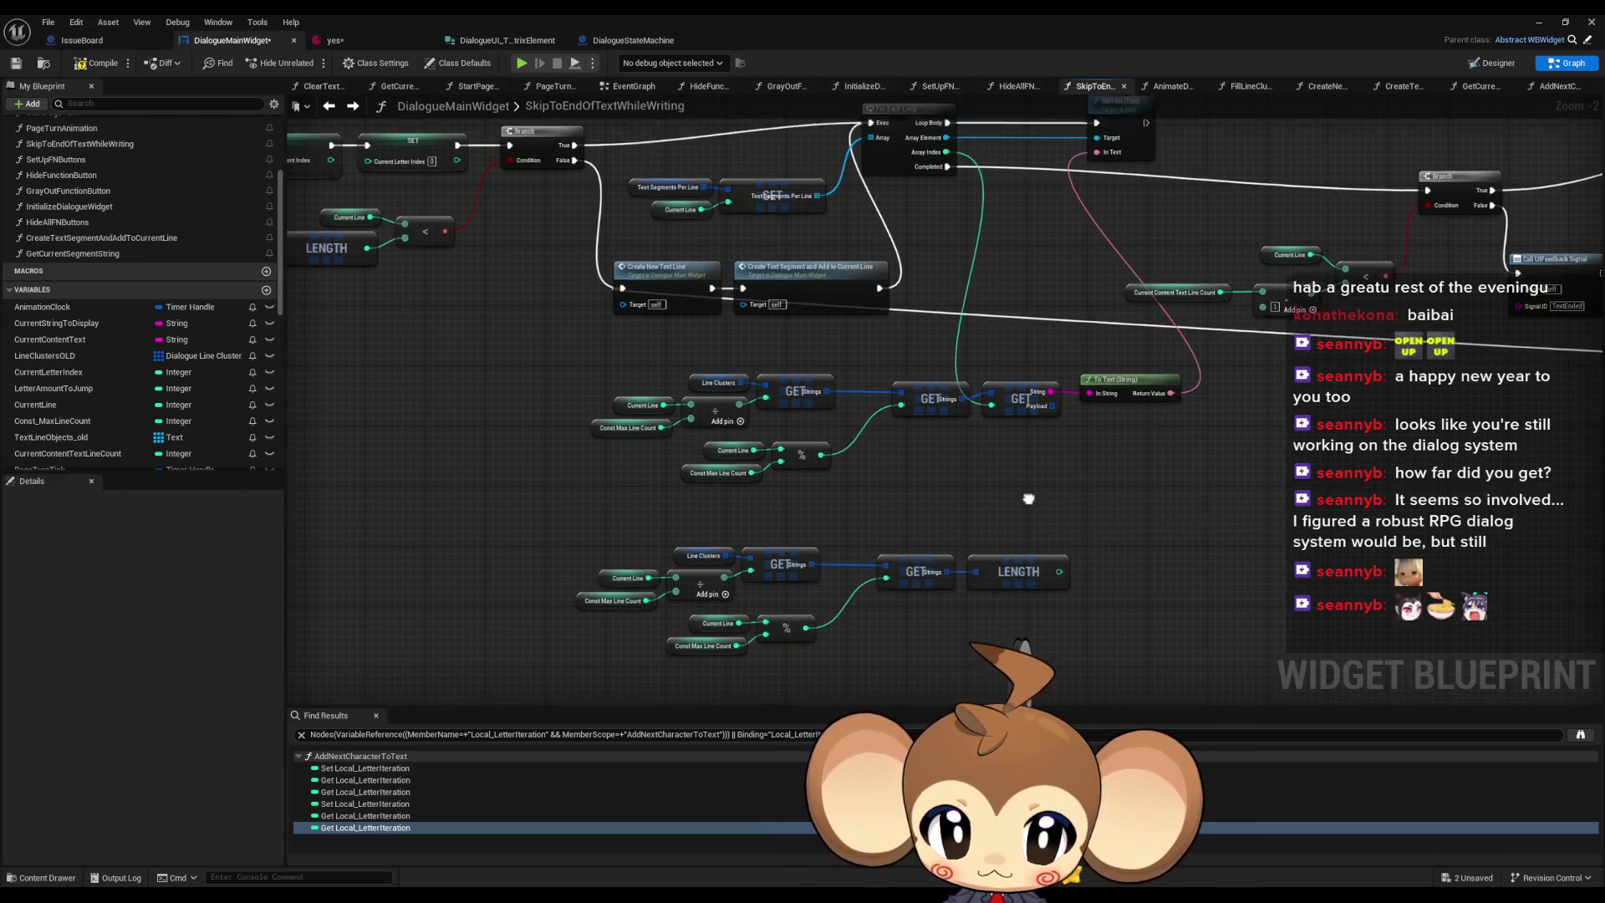
{"action": "left_click_drag", "start_coordinate": [1029, 498], "coordinate": [965, 547]}
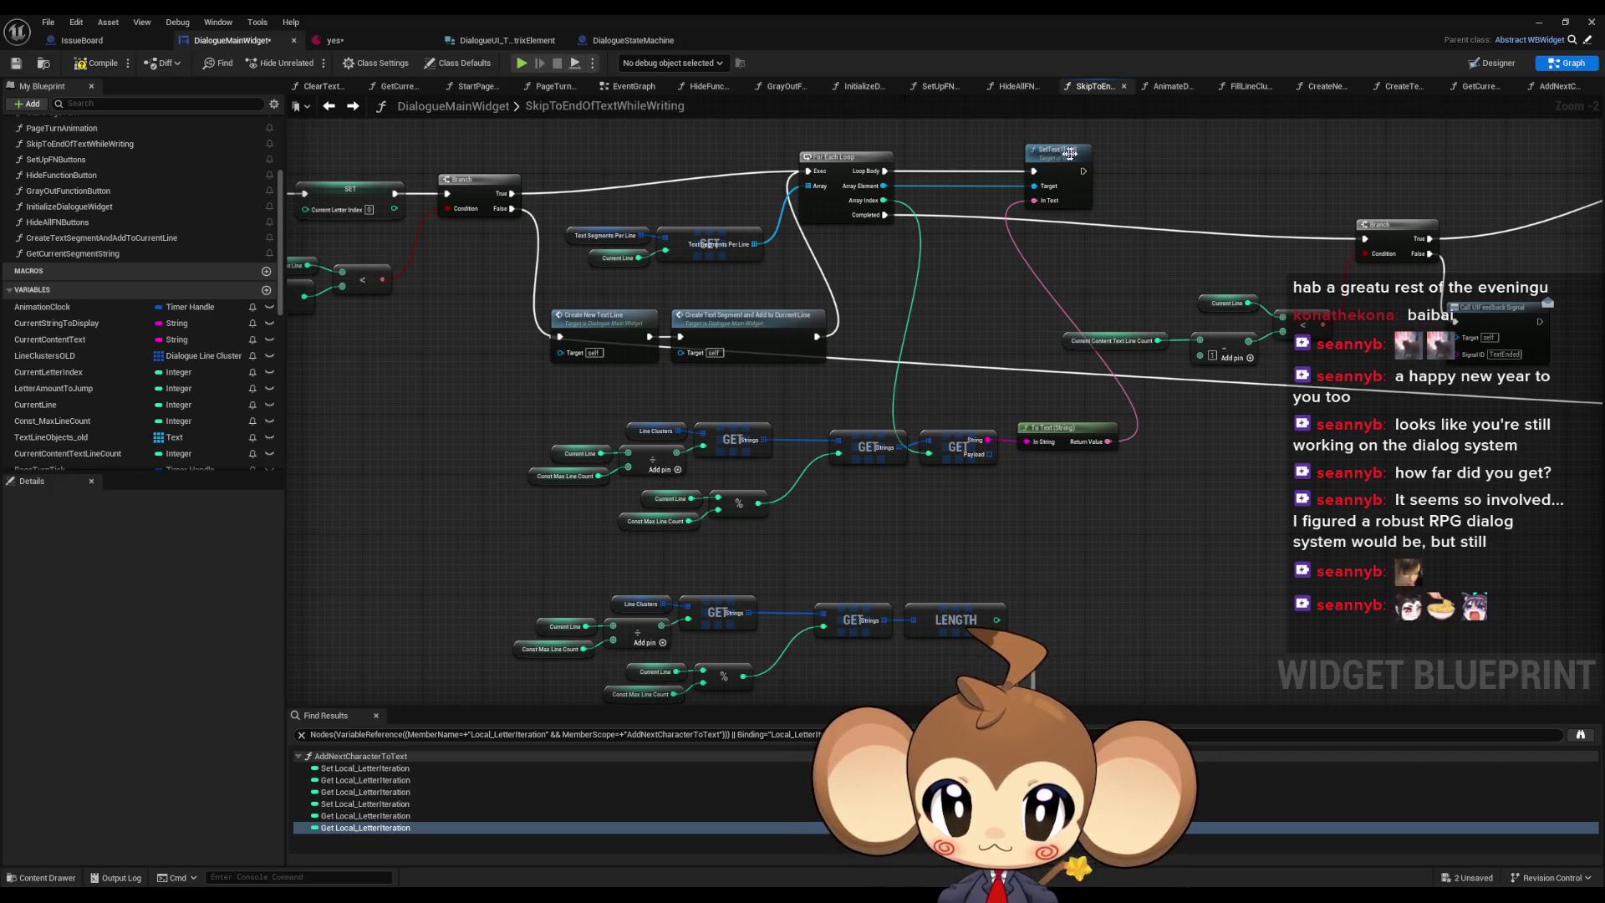
- Add a Branch node after SetText and nudge Create Text Segment to the right
{"action": "left_click_drag", "start_coordinate": [1084, 170], "coordinate": [1102, 168]}
{"action": "type", "text": "branch"}
{"action": "key", "text": "Return"}
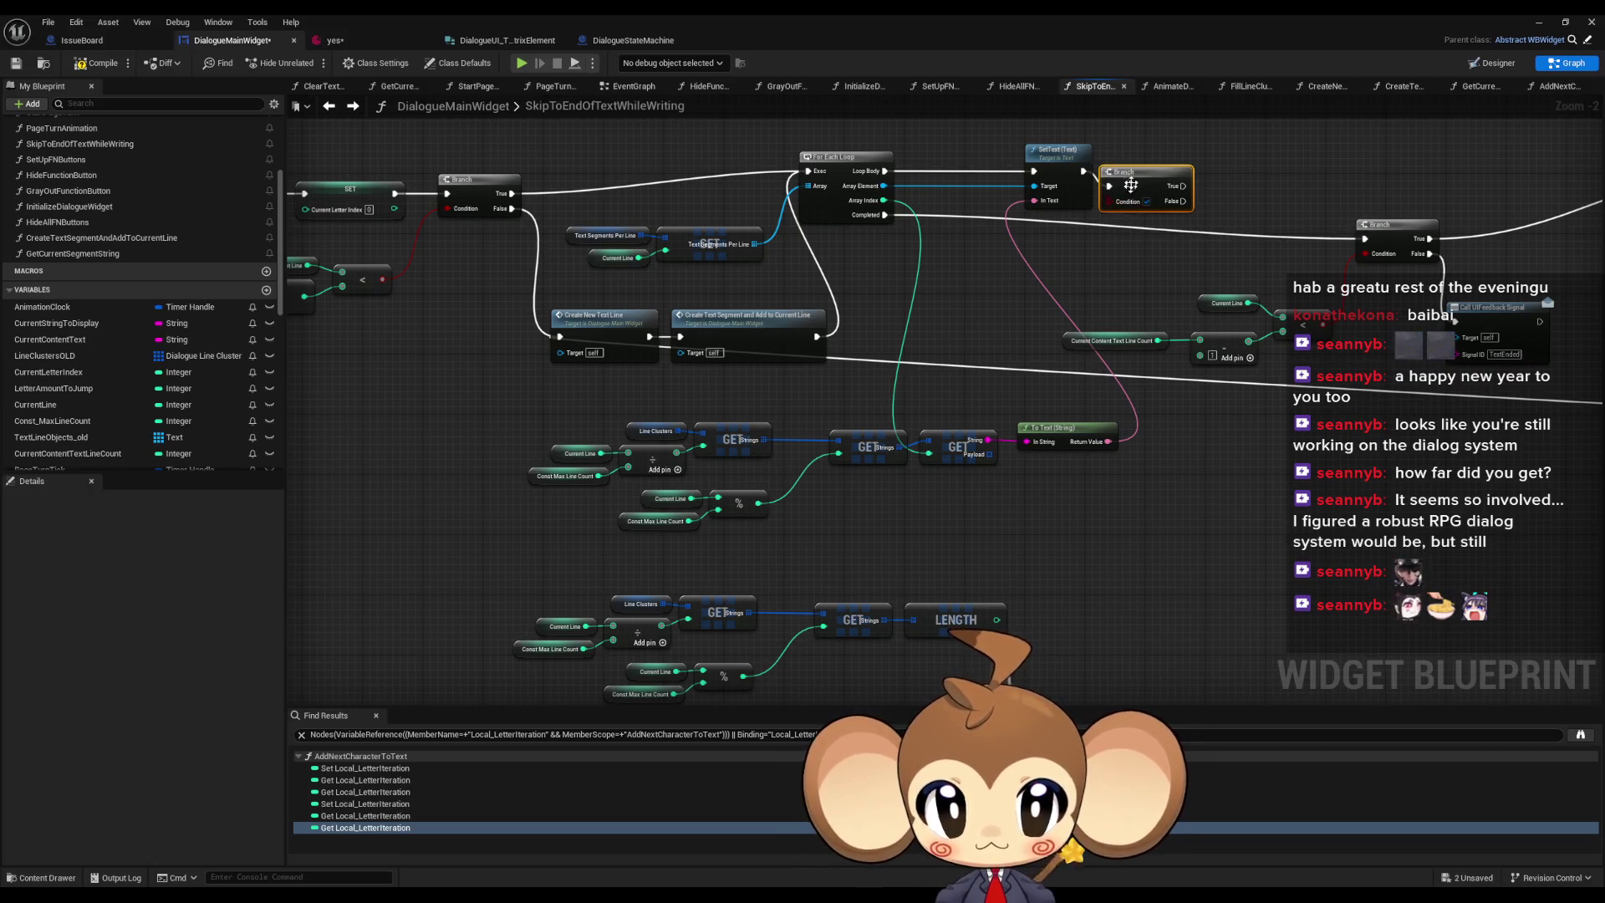
{"action": "left_click_drag", "start_coordinate": [1138, 182], "coordinate": [1168, 174]}
{"action": "left_click_drag", "start_coordinate": [958, 281], "coordinate": [990, 284]}
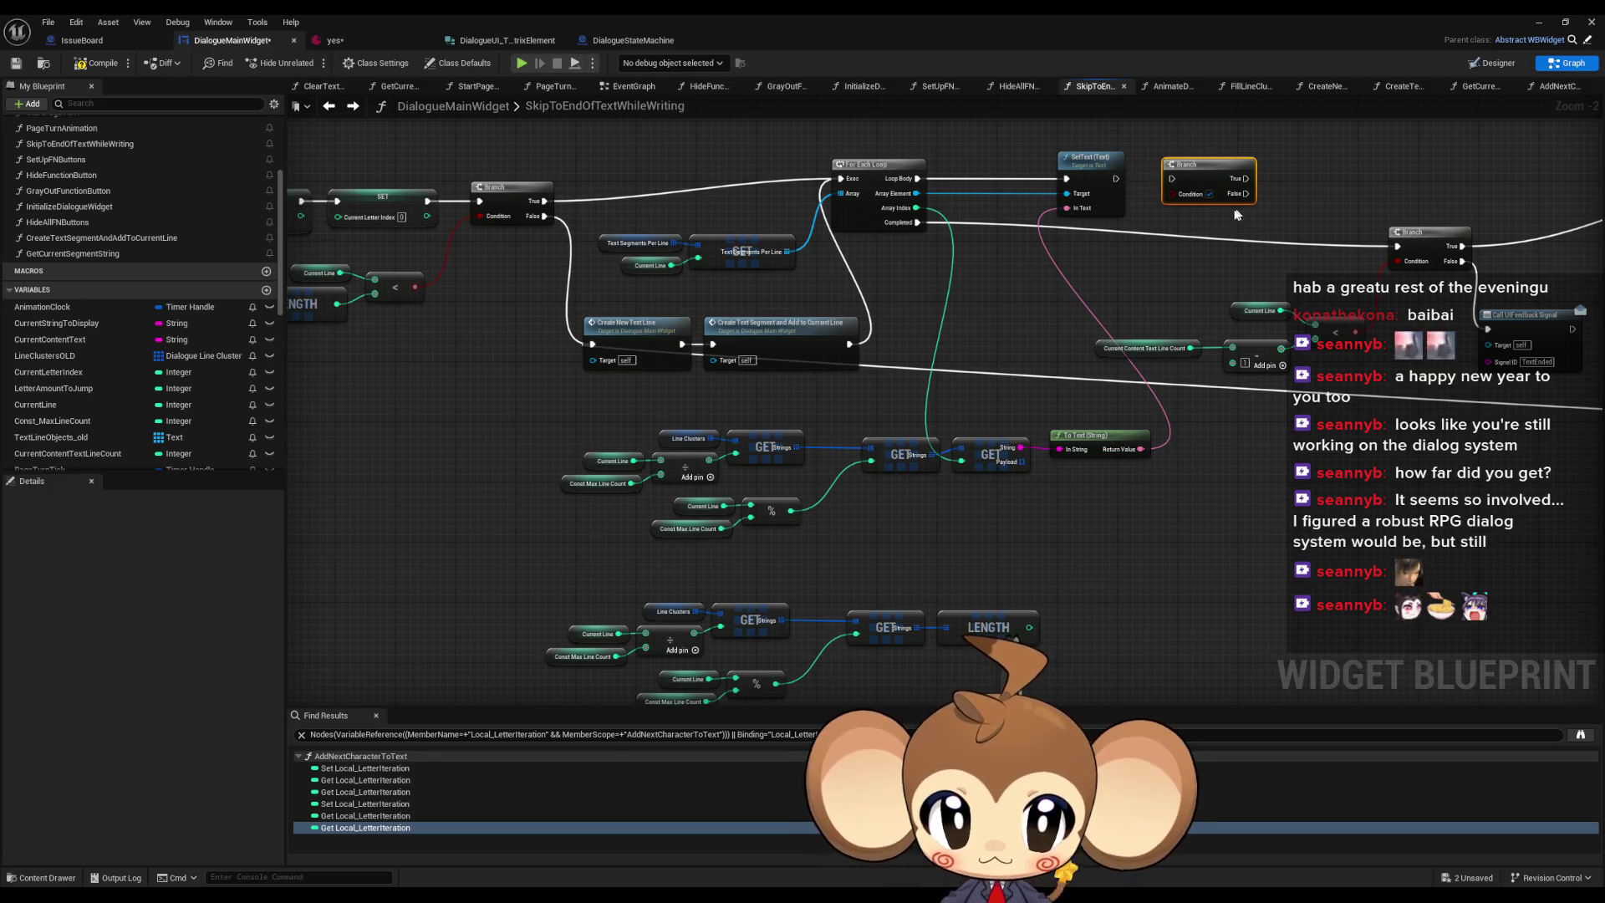
{"action": "mouse_move", "coordinate": [818, 378]}
{"action": "left_mouse_down"}
{"action": "mouse_move", "coordinate": [888, 374]}
{"action": "mouse_move", "coordinate": [841, 334]}
{"action": "mouse_move", "coordinate": [857, 332]}
{"action": "left_mouse_up"}
- Move the copied lookup group left and add a For Each Loop after Create New Text Line
{"action": "left_click_drag", "start_coordinate": [773, 369], "coordinate": [765, 318]}
{"action": "left_click_drag", "start_coordinate": [570, 521], "coordinate": [833, 635]}
{"action": "left_click_drag", "start_coordinate": [945, 571], "coordinate": [632, 563]}
{"action": "left_click_drag", "start_coordinate": [742, 287], "coordinate": [872, 577]}
{"action": "type", "text": "for each"}
{"action": "key", "text": "Return"}
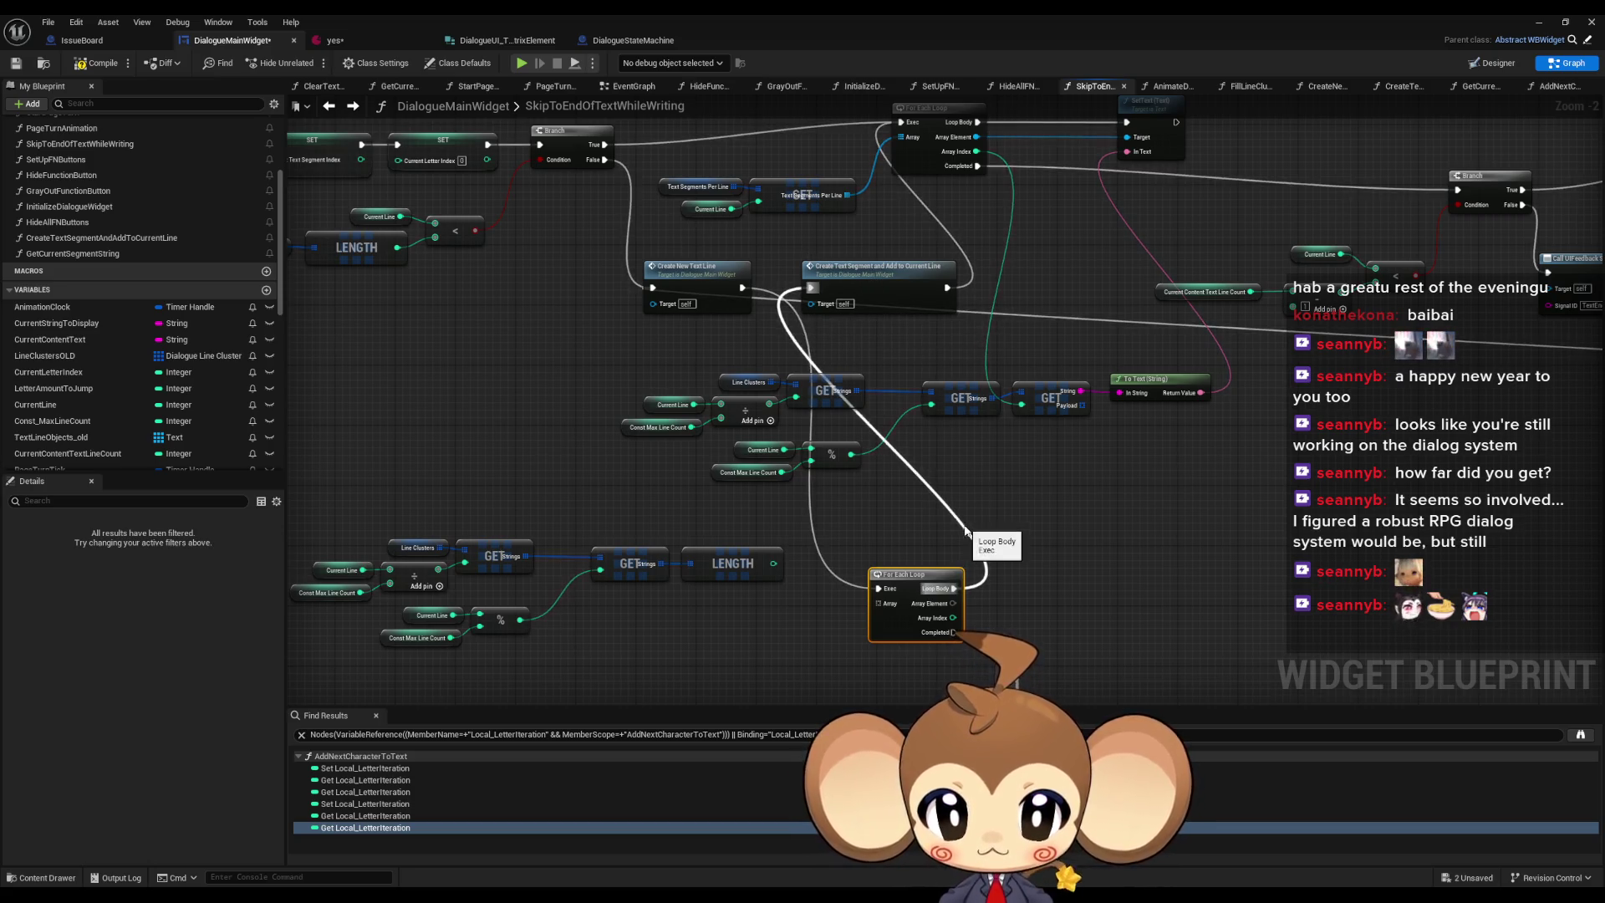
- Chain the new loop into the upper For Each Loop and place Create Text Segment beside it
{"action": "mouse_move", "coordinate": [848, 273]}
{"action": "left_mouse_down"}
{"action": "mouse_move", "coordinate": [930, 273]}
{"action": "mouse_move", "coordinate": [908, 283]}
{"action": "mouse_move", "coordinate": [909, 327]}
{"action": "left_mouse_up"}
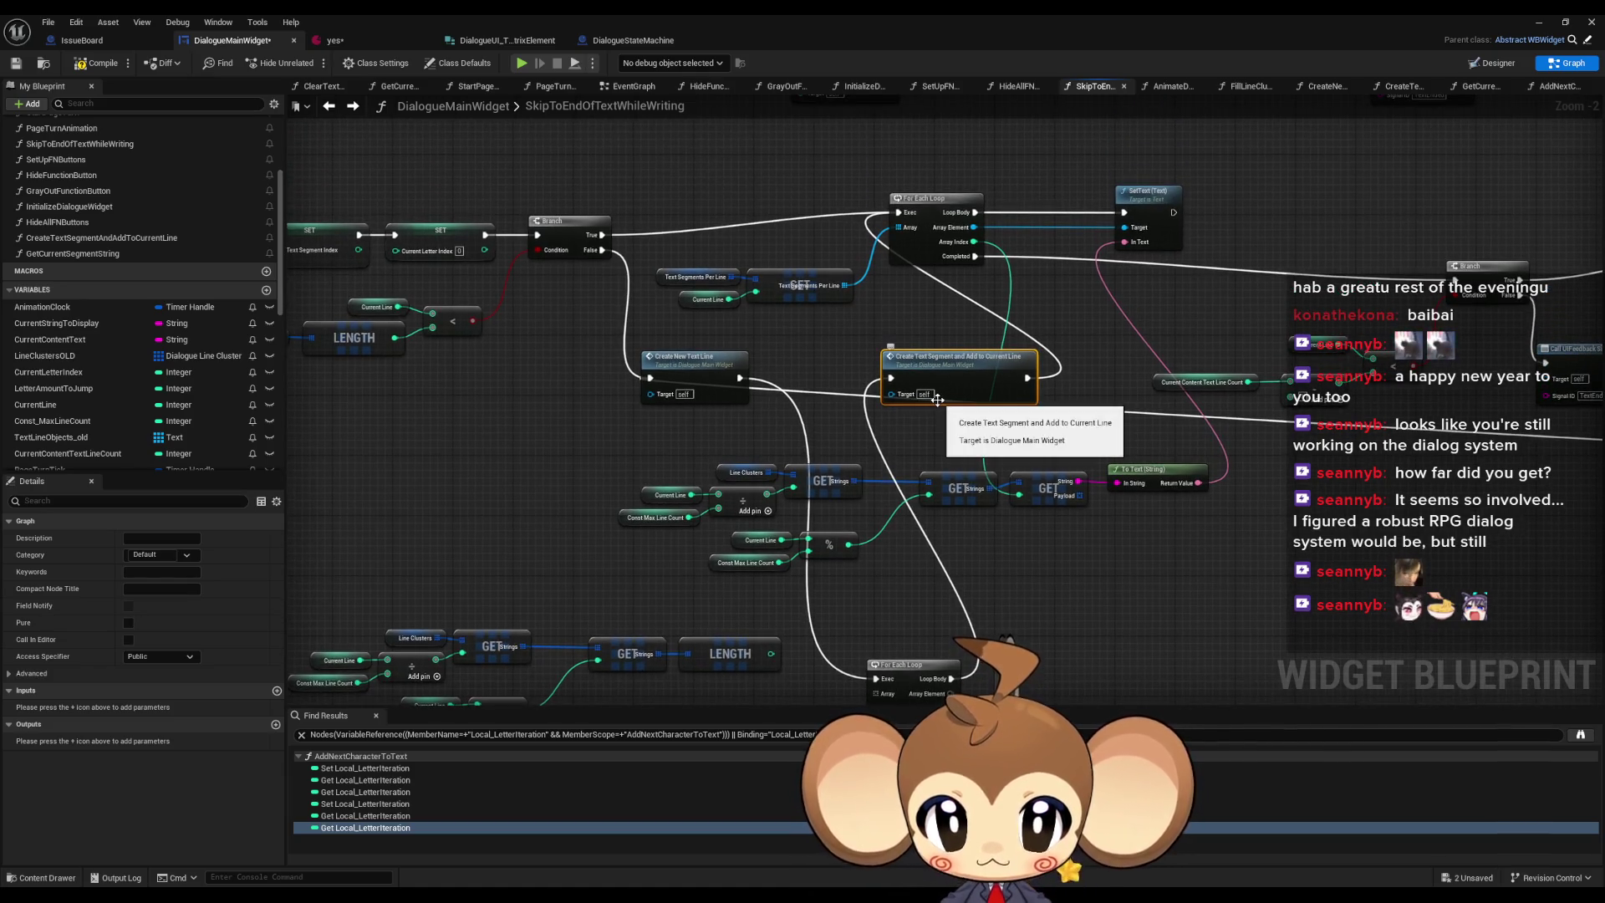
{"action": "left_click_drag", "start_coordinate": [986, 623], "coordinate": [958, 500]}
{"action": "mouse_move", "coordinate": [923, 602]}
{"action": "left_mouse_down"}
{"action": "mouse_move", "coordinate": [871, 335]}
{"action": "mouse_move", "coordinate": [869, 199]}
{"action": "left_mouse_up"}
{"action": "left_click_drag", "start_coordinate": [895, 335], "coordinate": [1055, 643]}
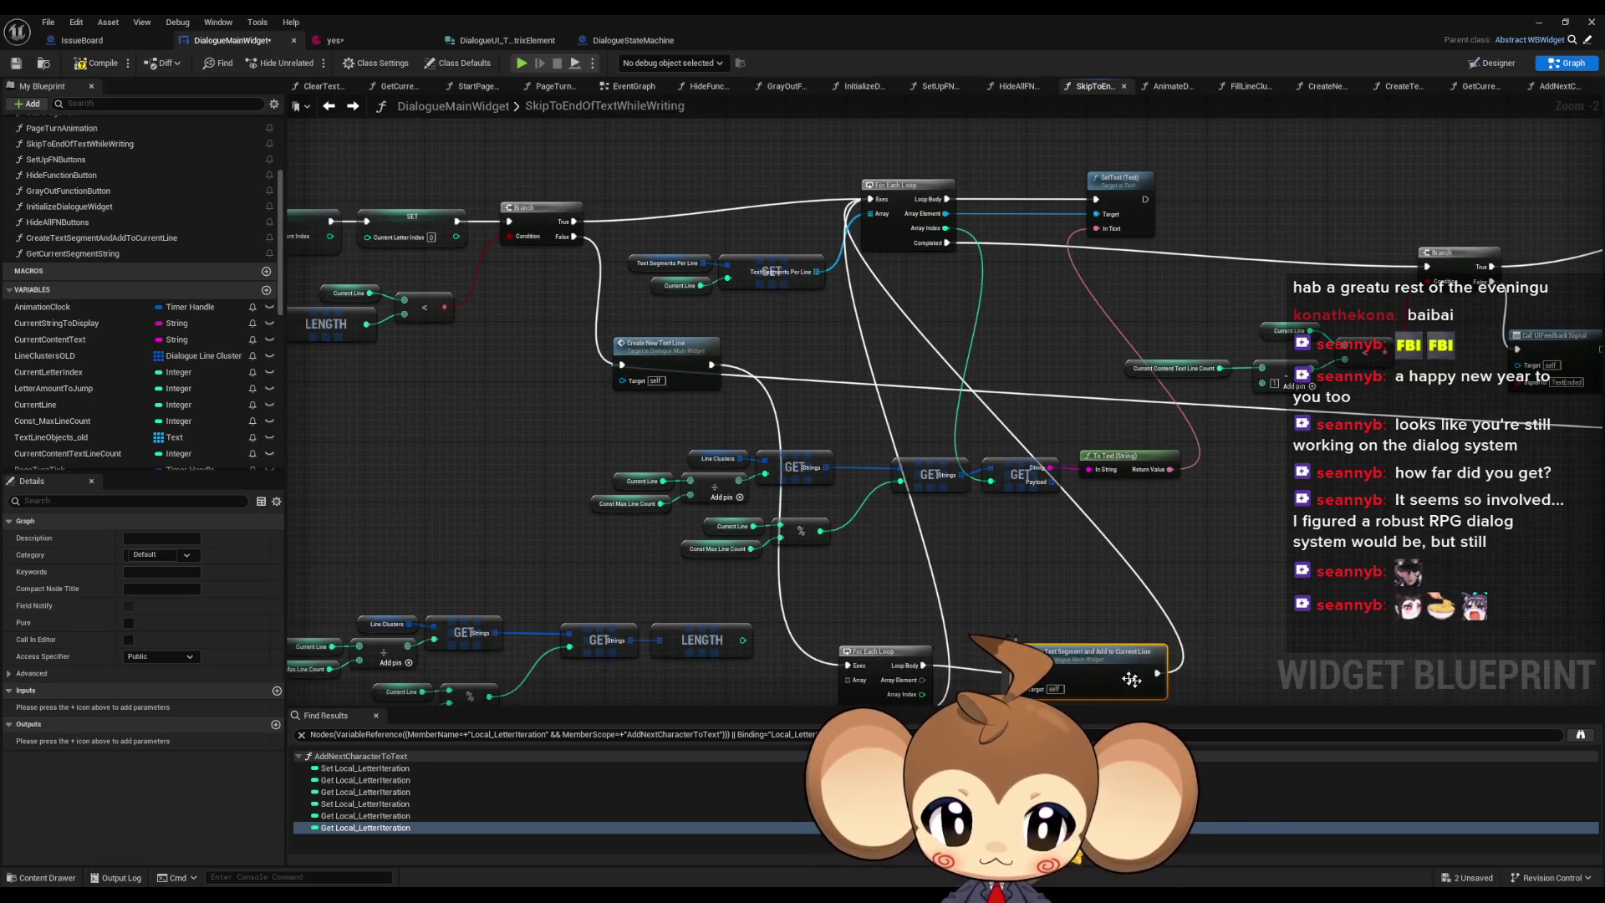
{"action": "mouse_move", "coordinate": [1156, 673]}
{"action": "left_mouse_down"}
{"action": "mouse_move", "coordinate": [1077, 643]}
{"action": "mouse_move", "coordinate": [1054, 656]}
{"action": "left_mouse_up"}
{"action": "mouse_move", "coordinate": [661, 616]}
{"action": "left_mouse_down"}
{"action": "mouse_move", "coordinate": [672, 471]}
{"action": "mouse_move", "coordinate": [734, 467]}
{"action": "left_mouse_up"}
{"action": "left_click_drag", "start_coordinate": [970, 498], "coordinate": [995, 573]}
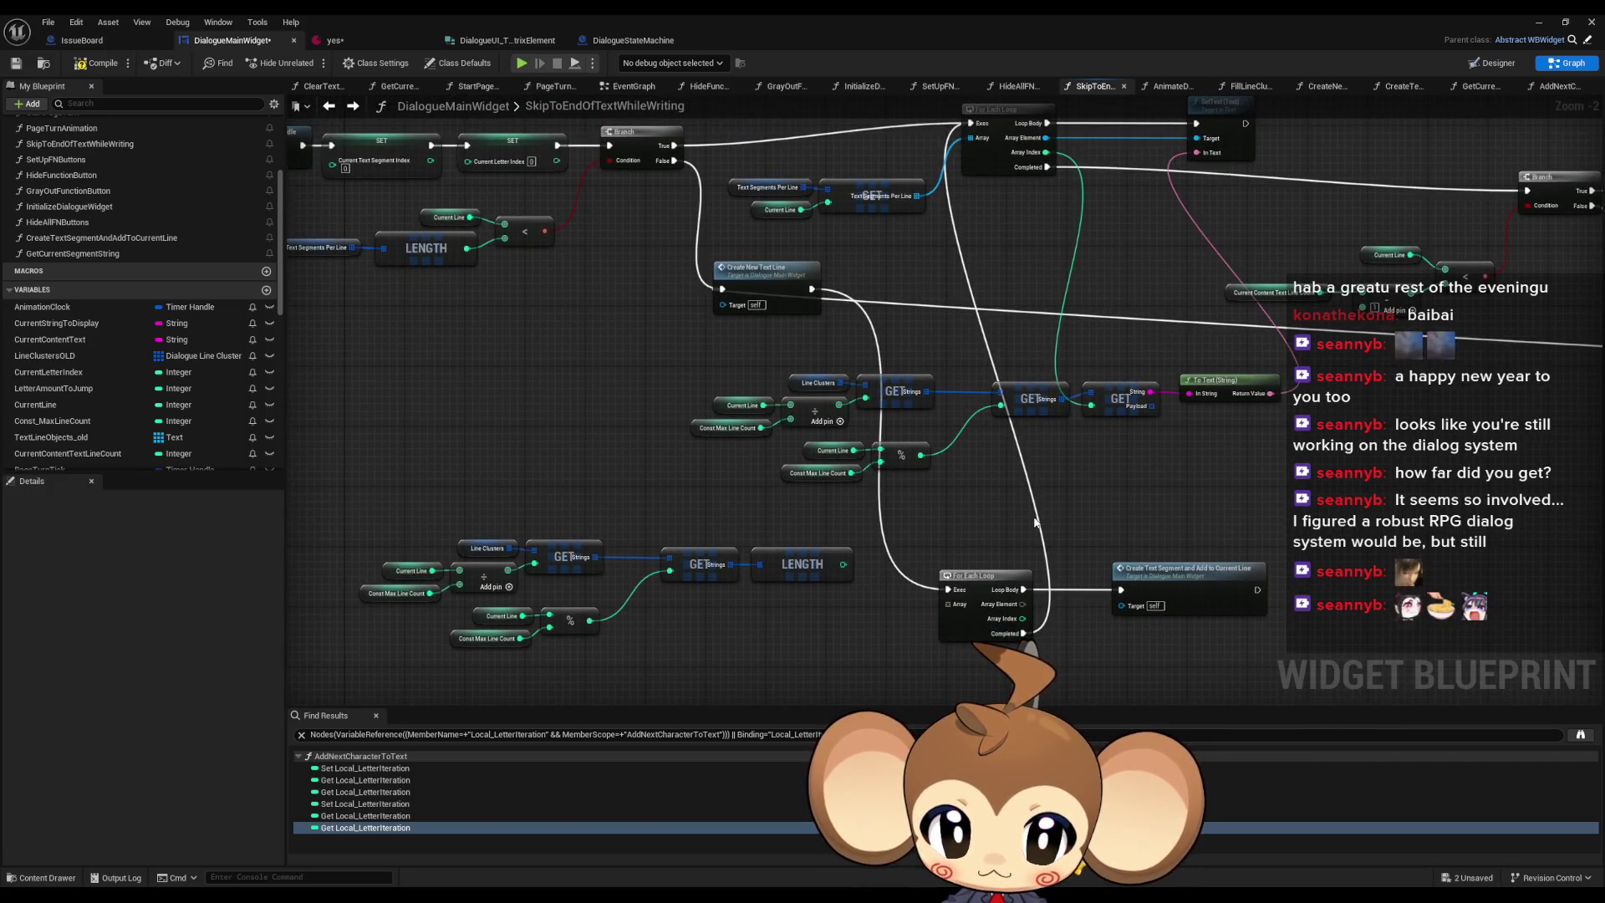
{"action": "left_click_drag", "start_coordinate": [1033, 522], "coordinate": [984, 493]}
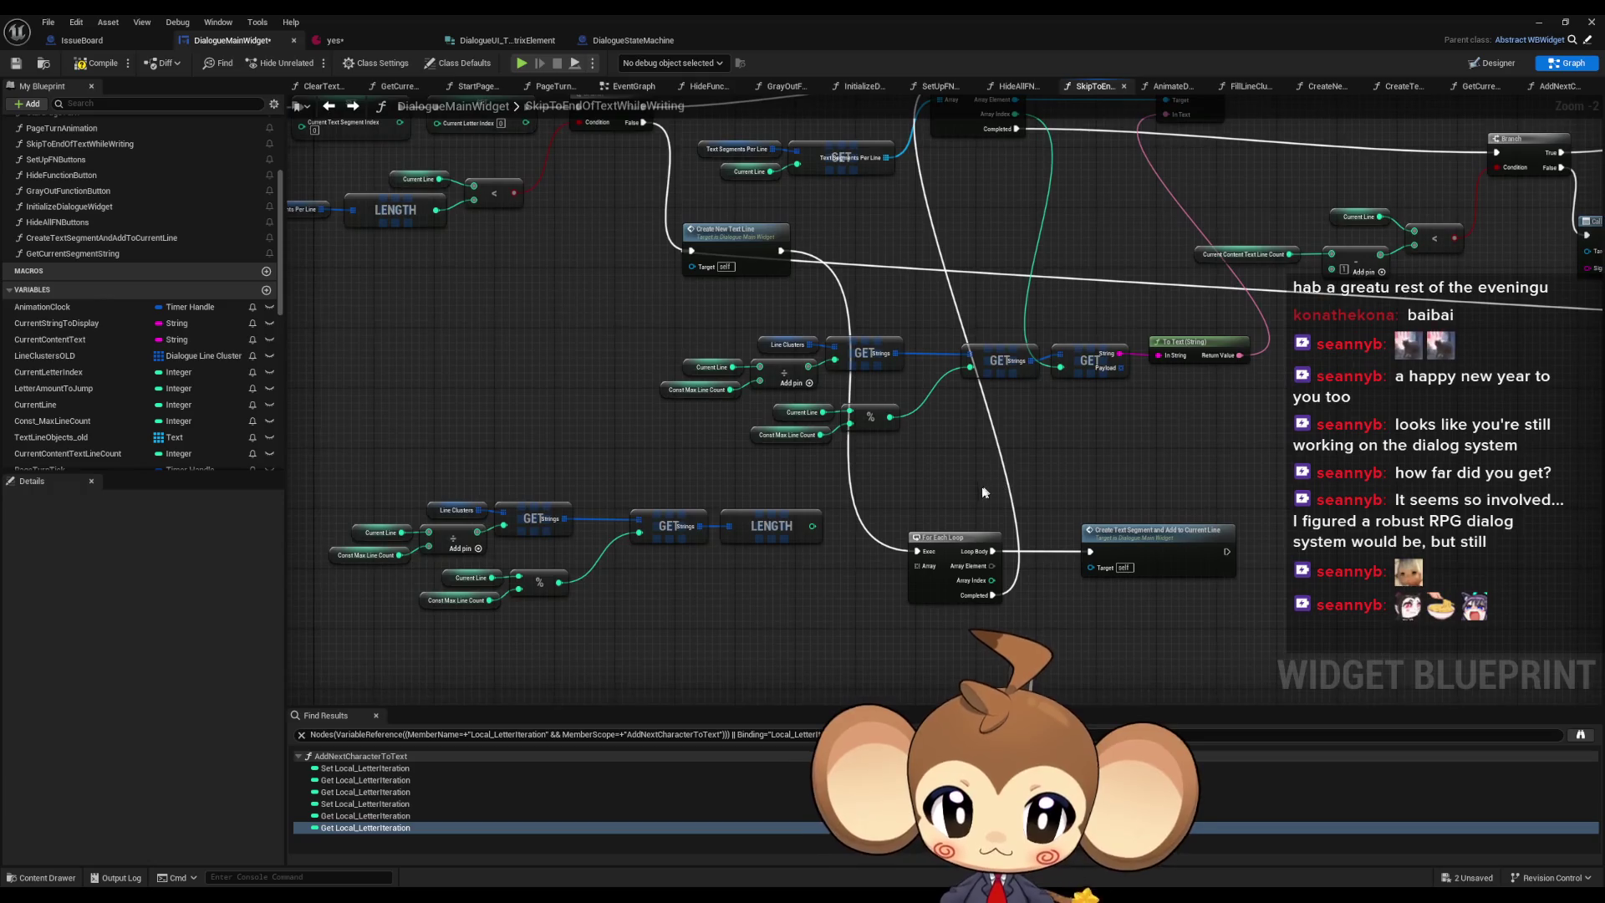
- Add a For Loop after Create New Text Line and delete the unused For Each Loop
{"action": "left_click_drag", "start_coordinate": [781, 251], "coordinate": [842, 594]}
{"action": "type", "text": "for loop"}
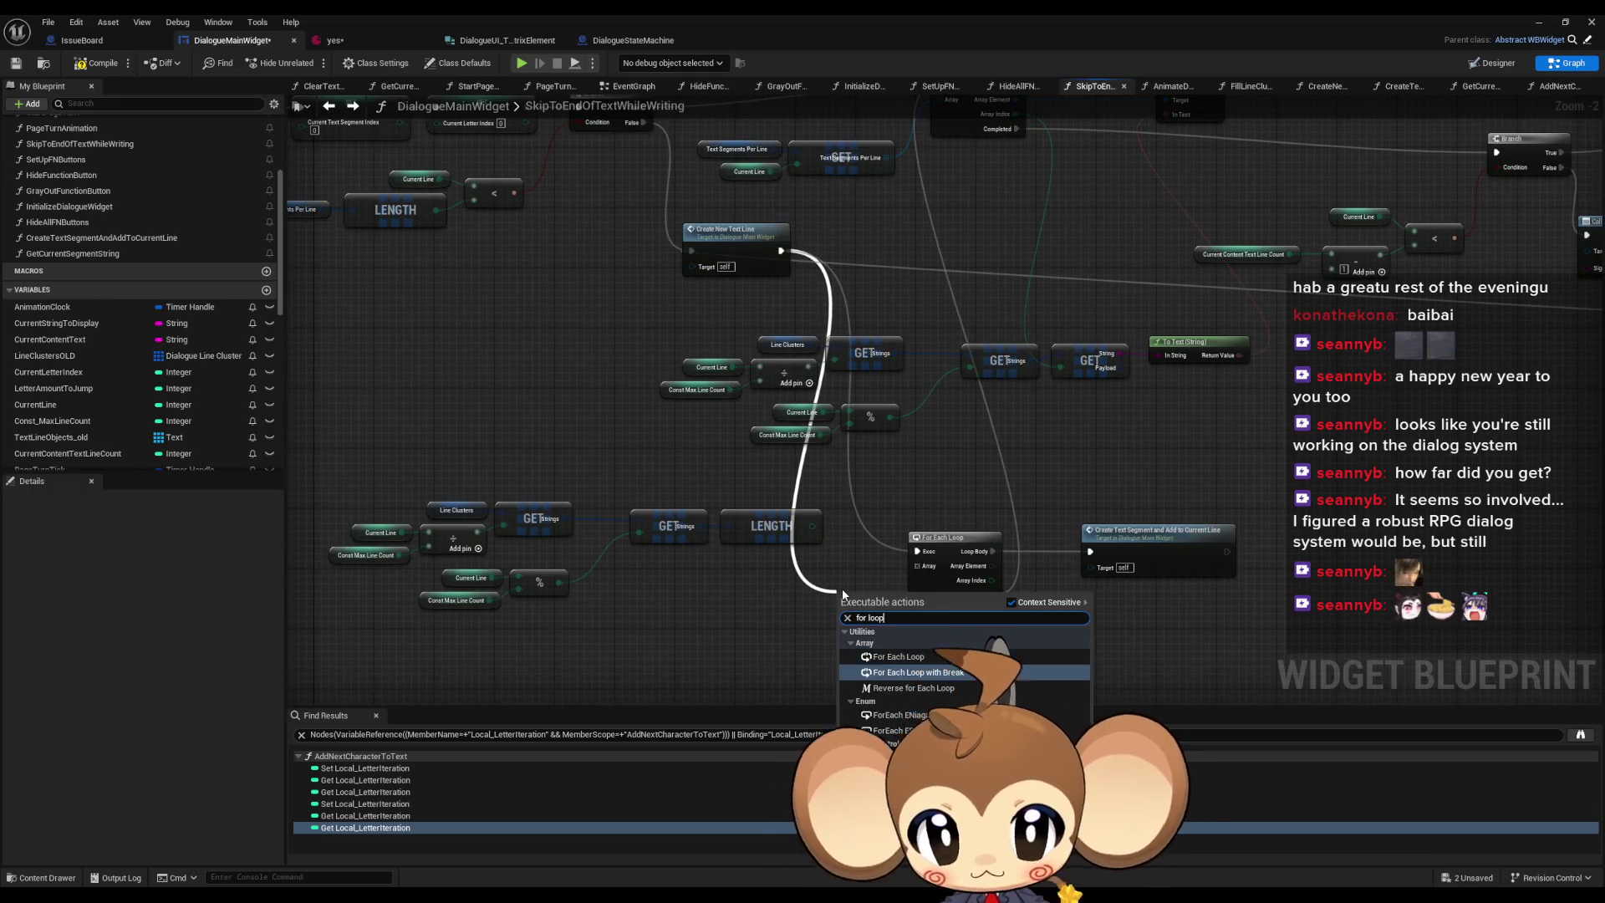
{"action": "key", "text": "Return"}
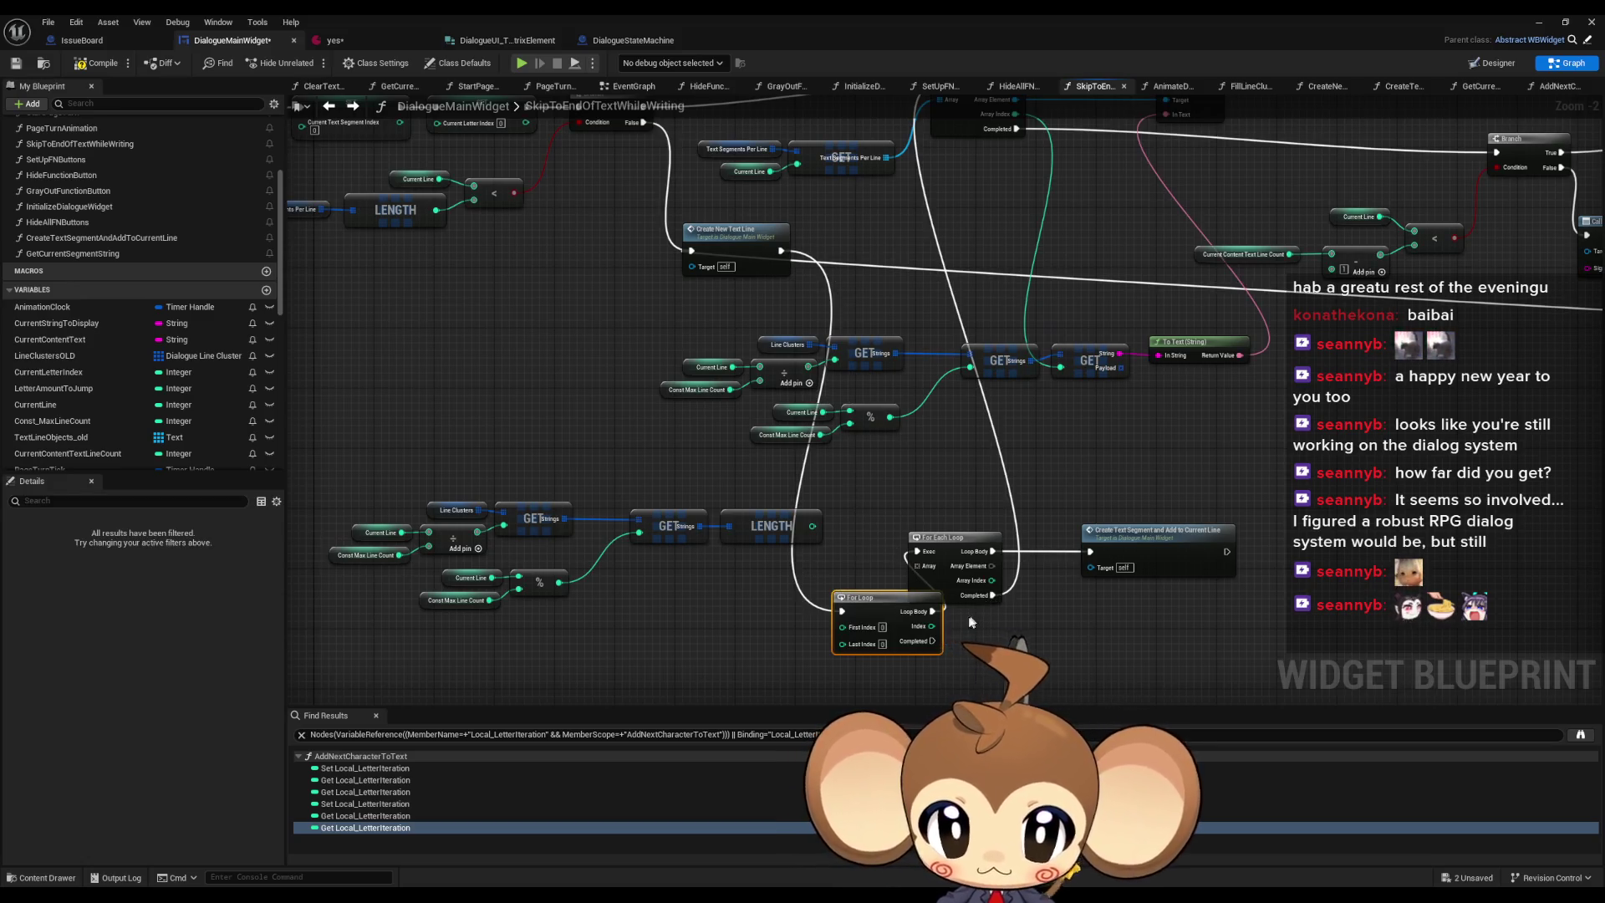
{"action": "mouse_move", "coordinate": [913, 667]}
{"action": "left_mouse_down"}
{"action": "mouse_move", "coordinate": [896, 179]}
{"action": "mouse_move", "coordinate": [943, 669]}
{"action": "mouse_move", "coordinate": [886, 552]}
{"action": "mouse_move", "coordinate": [901, 542]}
{"action": "left_mouse_up"}
{"action": "left_click", "coordinate": [907, 602]}
{"action": "key", "text": "Delete"}
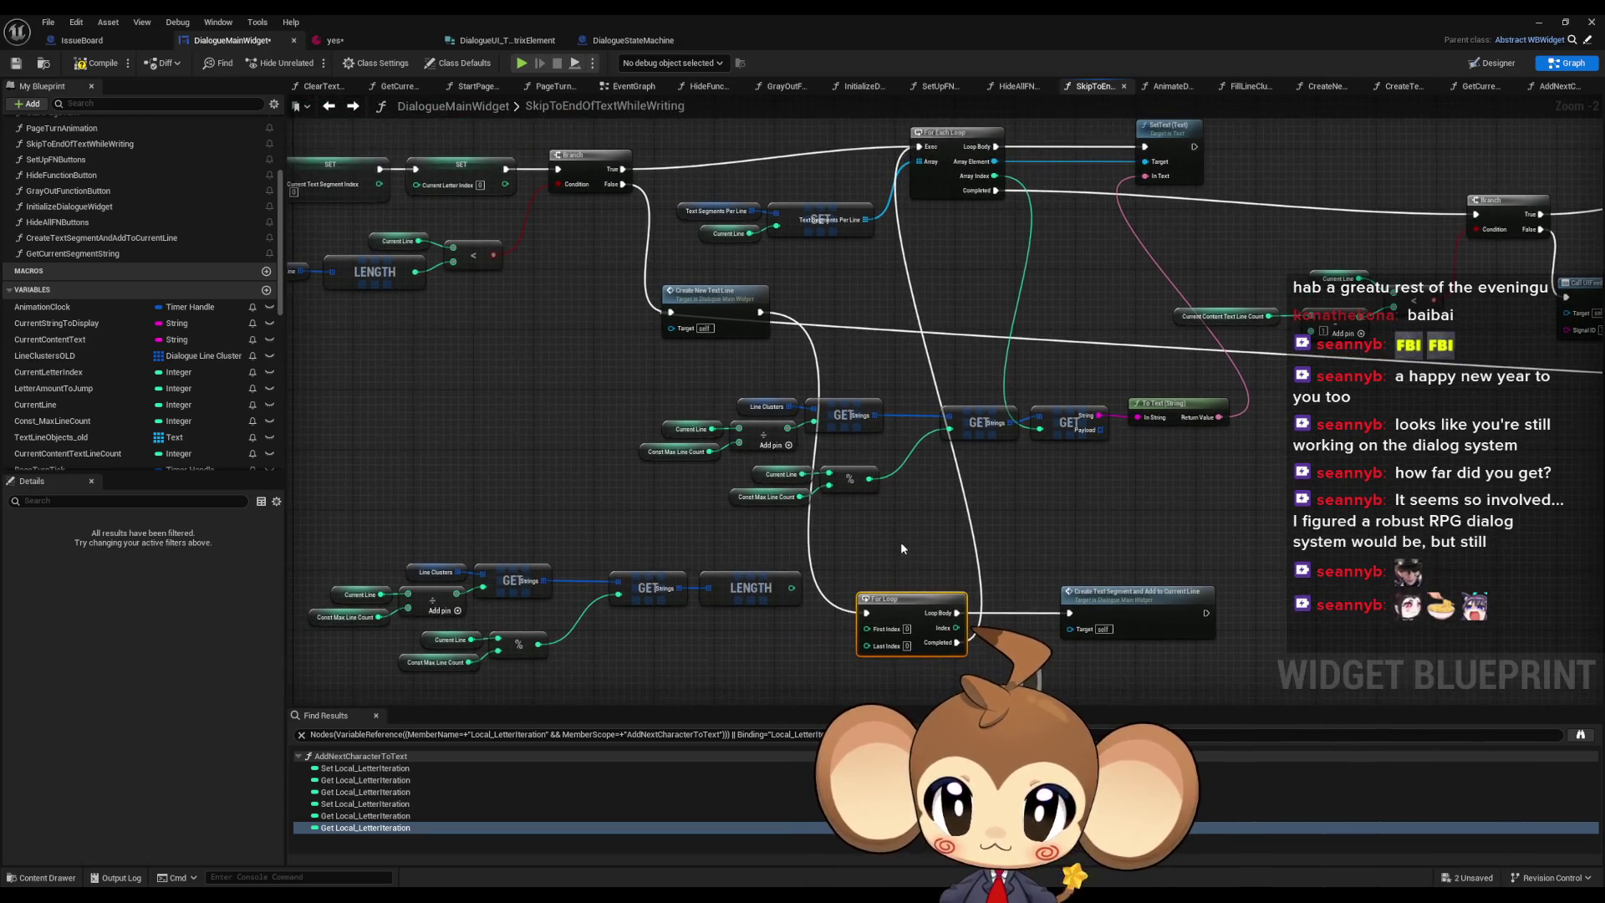
{"action": "left_click", "coordinate": [901, 540]}
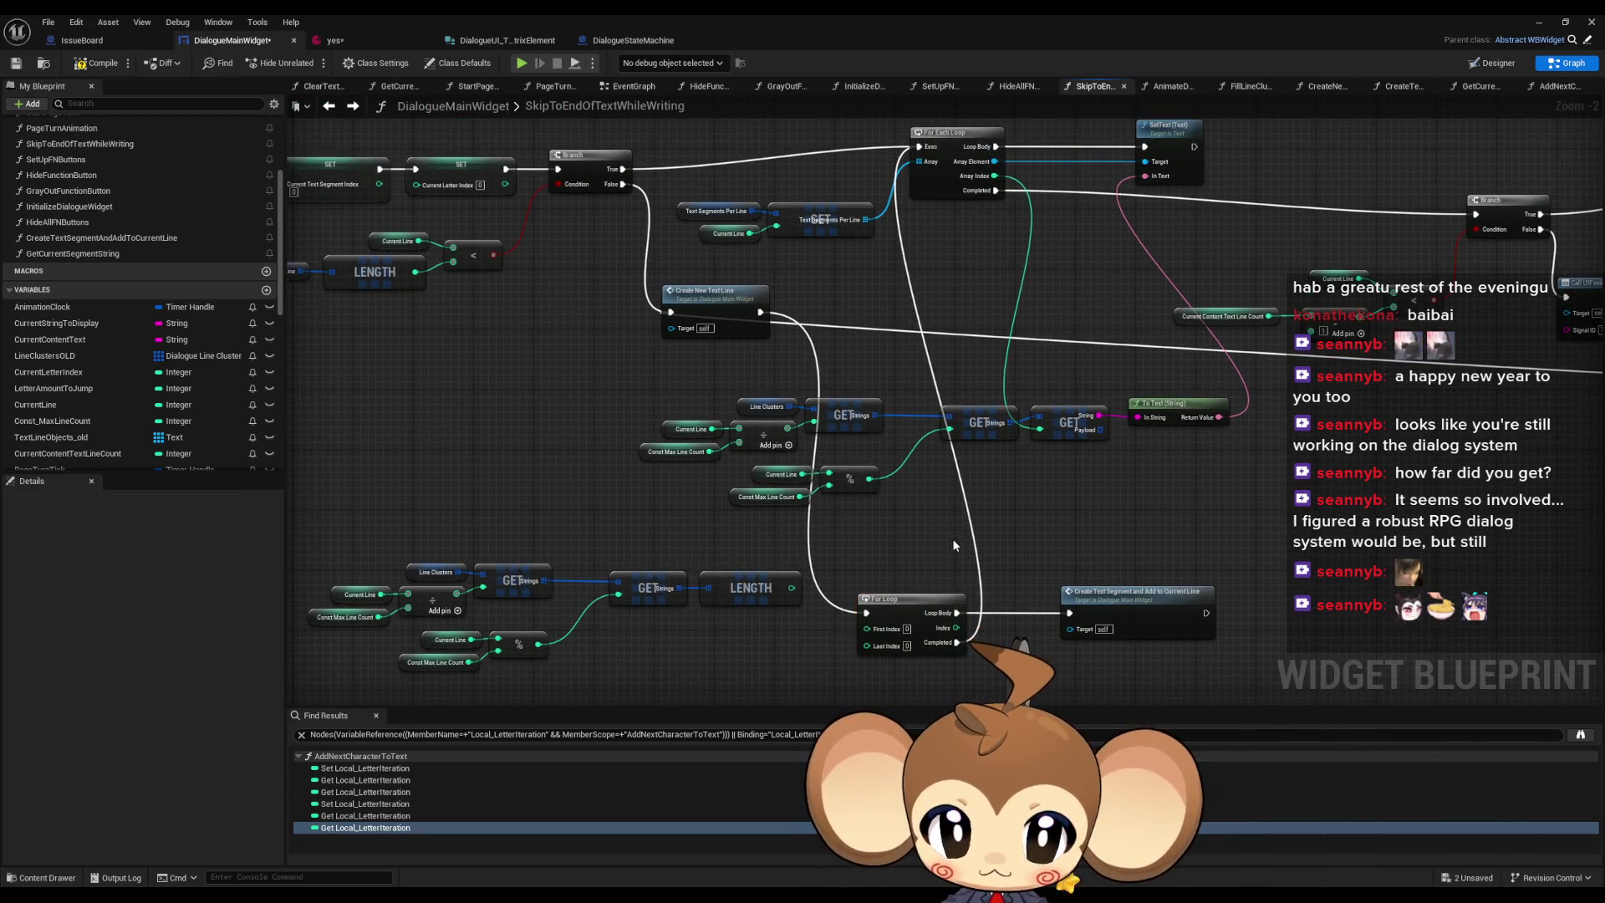
- Shift Create Text Segment and the copied lookup group, then branch a new math node off LENGTH
{"action": "left_click_drag", "start_coordinate": [1120, 591], "coordinate": [1075, 592]}
{"action": "left_click", "coordinate": [992, 548]}
{"action": "left_click_drag", "start_coordinate": [991, 540], "coordinate": [1025, 497]}
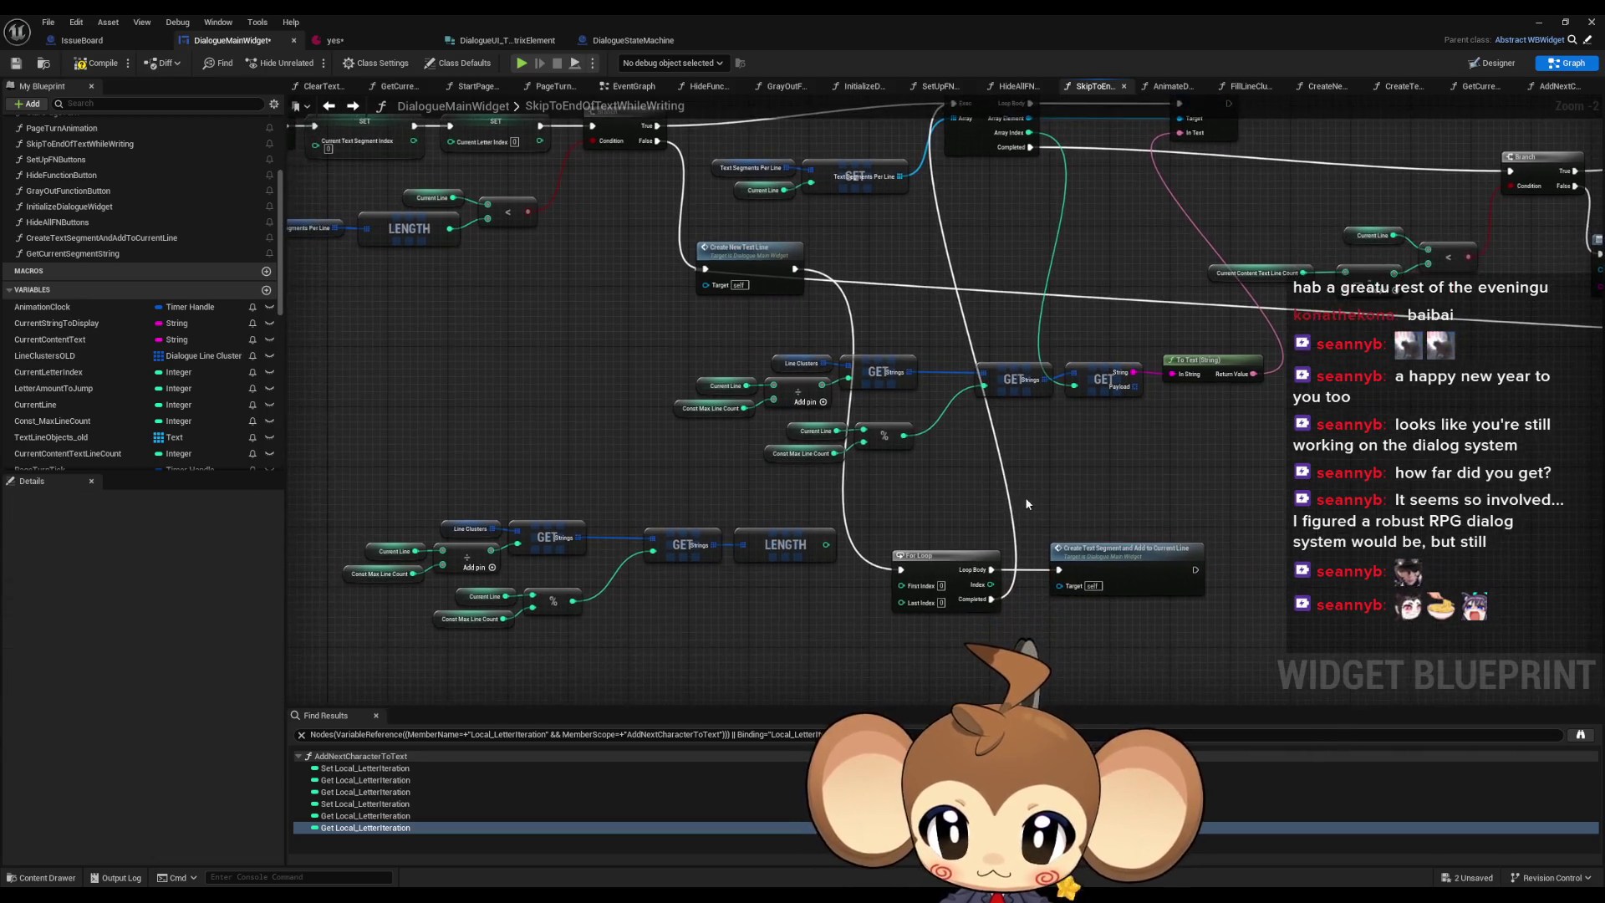
{"action": "left_click_drag", "start_coordinate": [788, 641], "coordinate": [804, 589]}
{"action": "mouse_move", "coordinate": [441, 455]}
{"action": "left_mouse_down"}
{"action": "mouse_move", "coordinate": [656, 567]}
{"action": "mouse_move", "coordinate": [849, 577]}
{"action": "left_mouse_up"}
{"action": "left_click_drag", "start_coordinate": [809, 485], "coordinate": [689, 560]}
{"action": "right_click", "coordinate": [758, 572]}
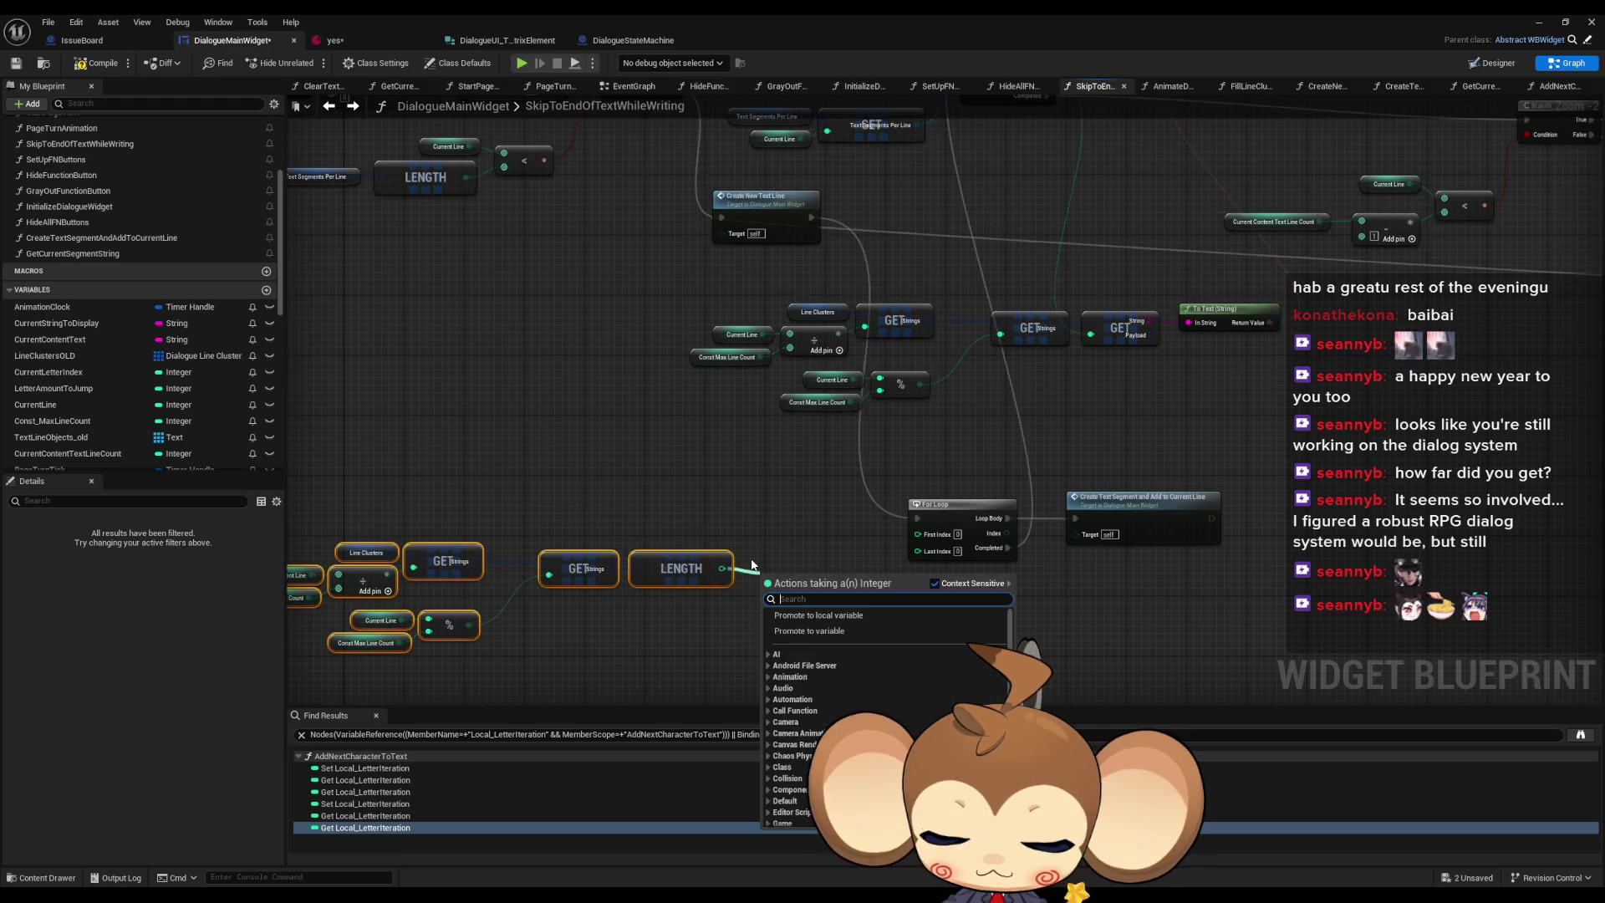
{"action": "left_click", "coordinate": [753, 559]}
{"action": "mouse_move", "coordinate": [722, 569]}
{"action": "left_mouse_down"}
{"action": "mouse_move", "coordinate": [891, 569]}
{"action": "mouse_move", "coordinate": [917, 553]}
{"action": "left_mouse_up"}
- Add a subtract node on the LENGTH output and pan across the rest of the function
{"action": "type", "text": "-"}
{"action": "key", "text": "Return"}
{"action": "scroll", "coordinate": [1003, 560], "scroll_direction": "down", "scroll_amount": 2}
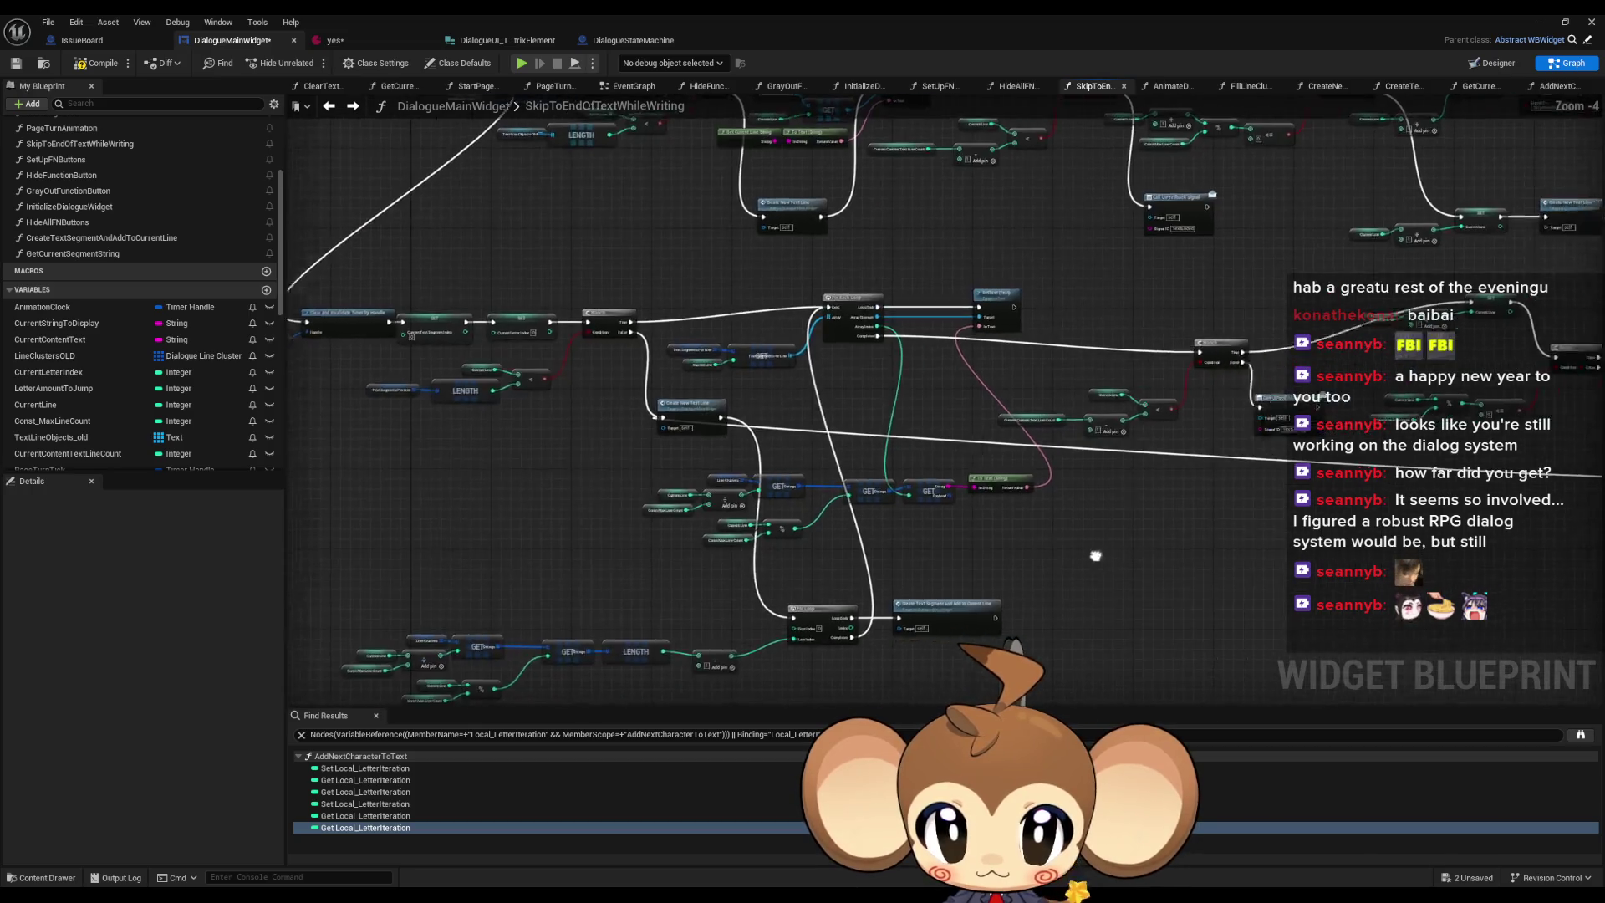
{"action": "left_click_drag", "start_coordinate": [1096, 556], "coordinate": [905, 558]}
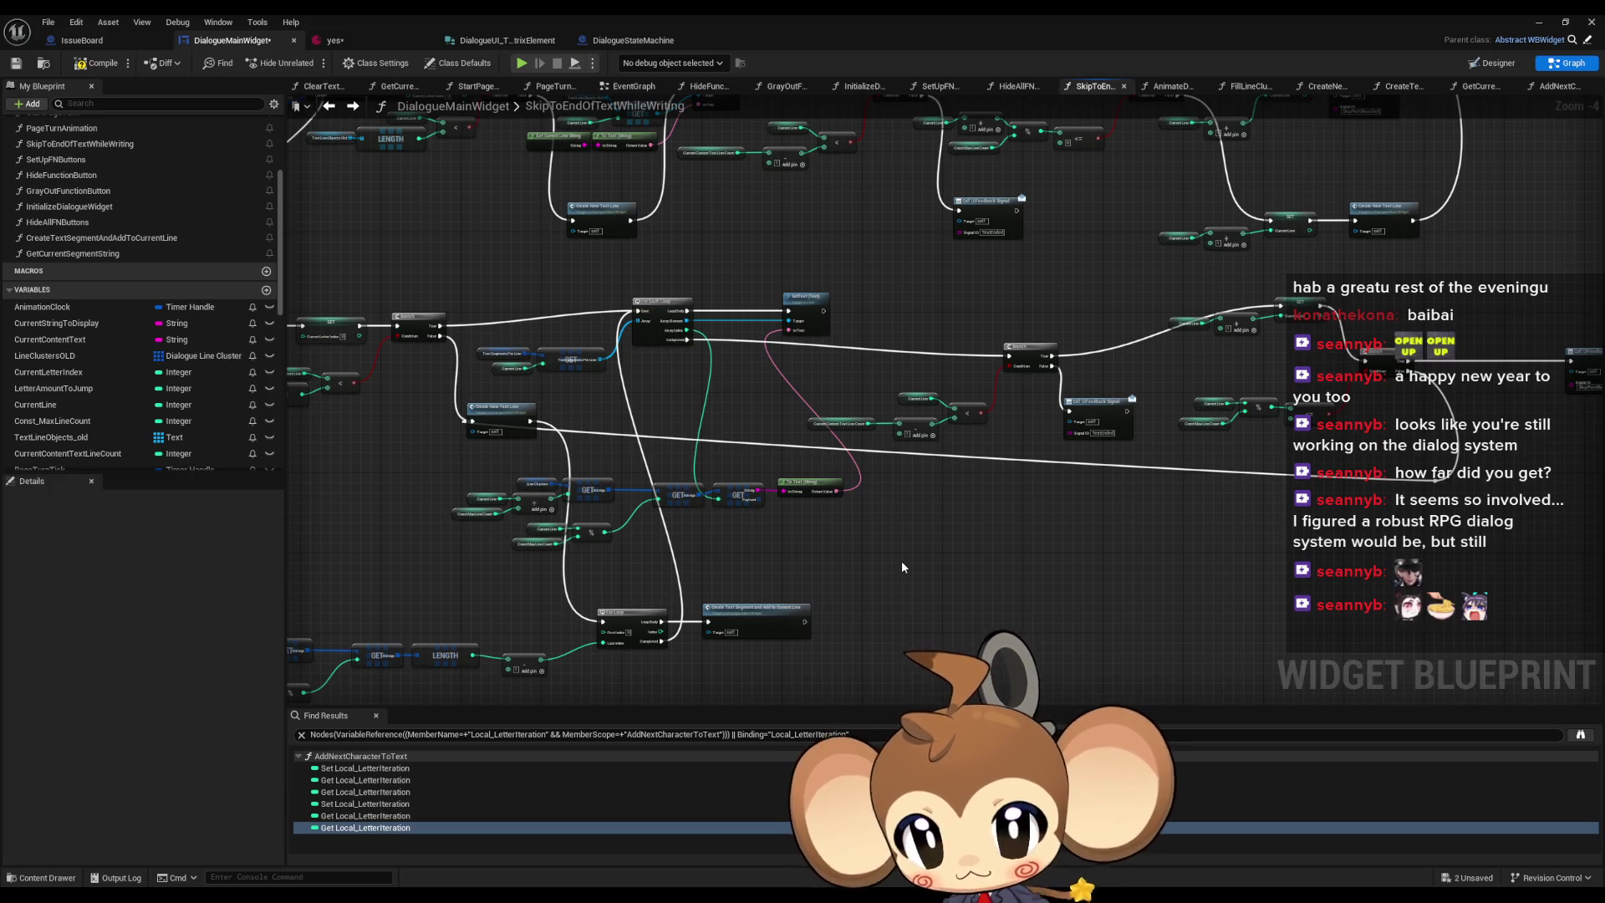
{"action": "left_click_drag", "start_coordinate": [901, 555], "coordinate": [841, 497]}
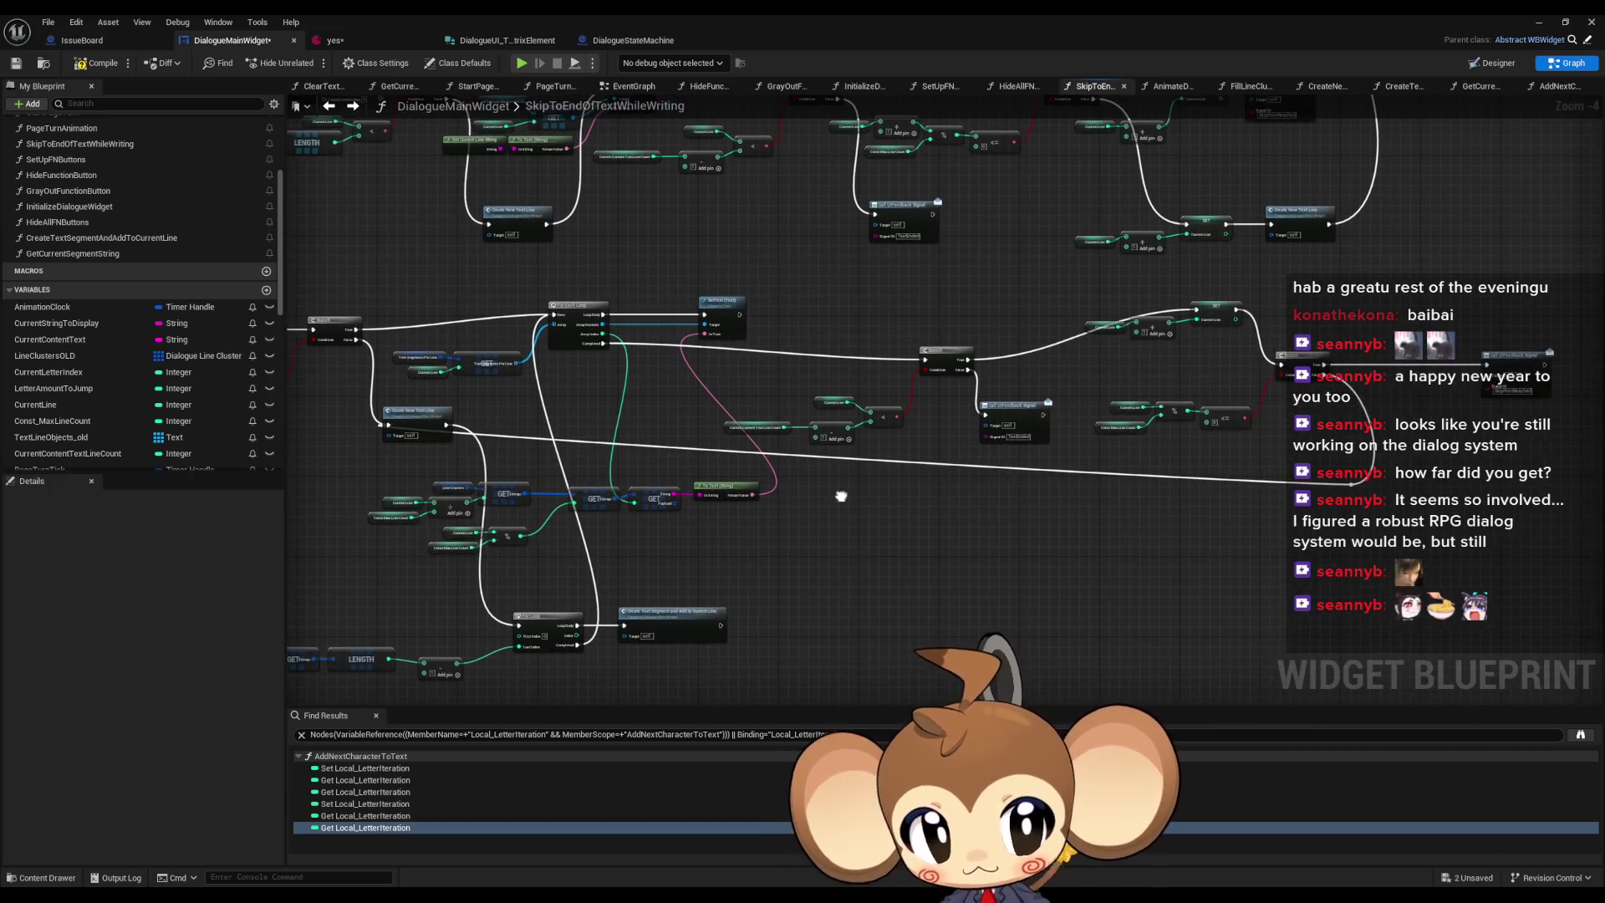
- Review the Branch and SET nodes, then minimize the widget blueprint editor
{"action": "scroll", "coordinate": [886, 493], "scroll_direction": "up", "scroll_amount": 3}
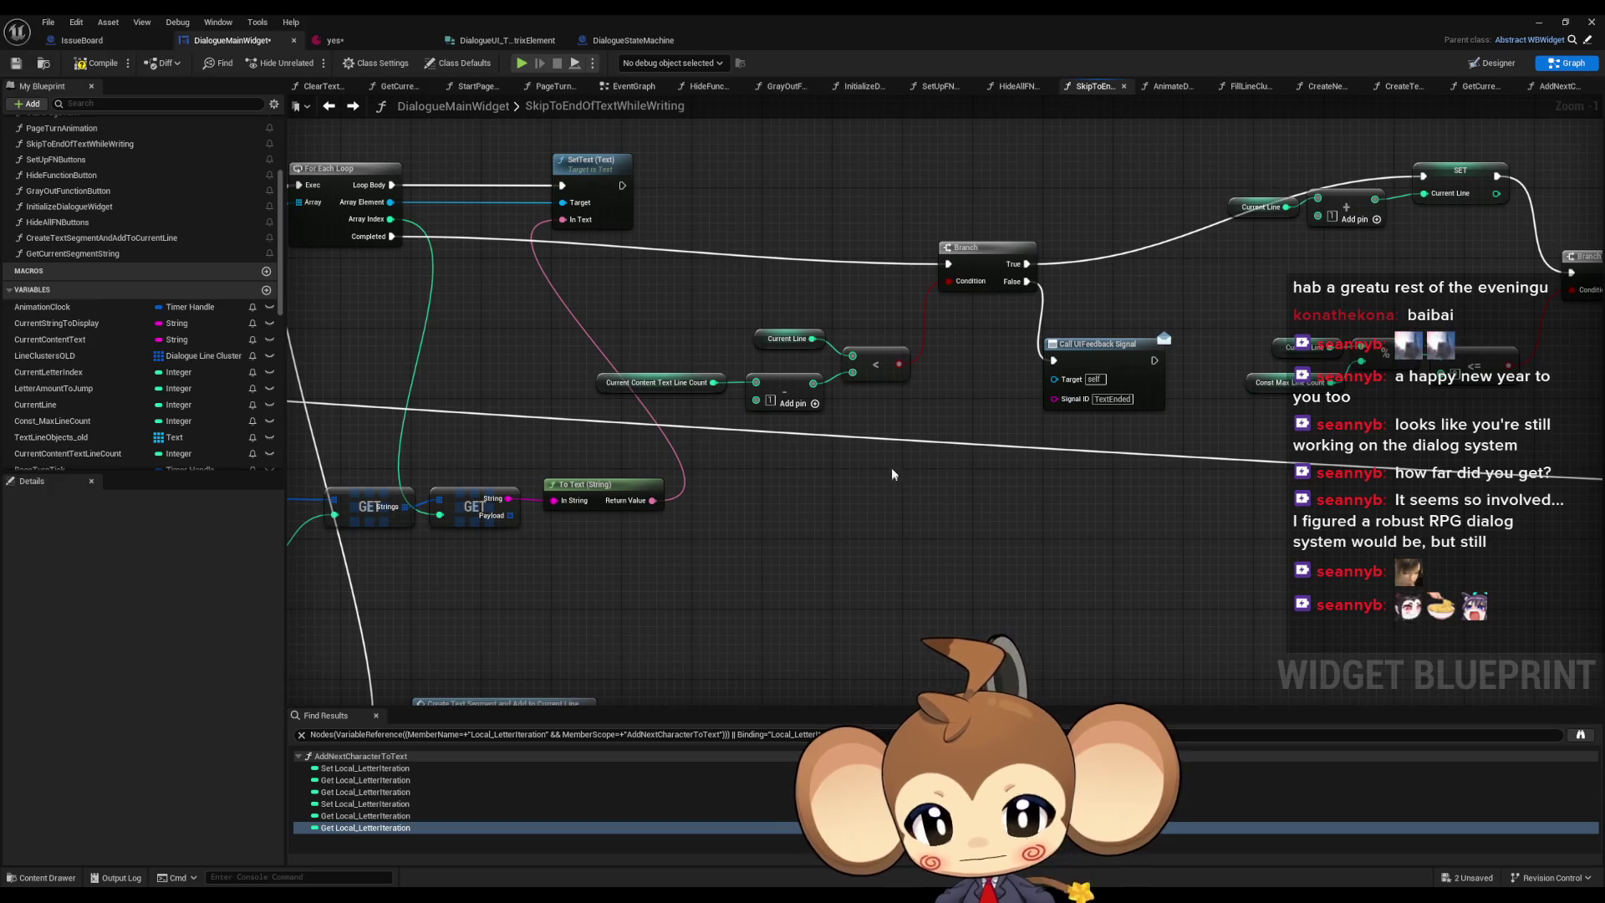
{"action": "mouse_move", "coordinate": [998, 481]}
{"action": "left_mouse_down"}
{"action": "mouse_move", "coordinate": [814, 510]}
{"action": "mouse_move", "coordinate": [863, 550]}
{"action": "left_mouse_up"}
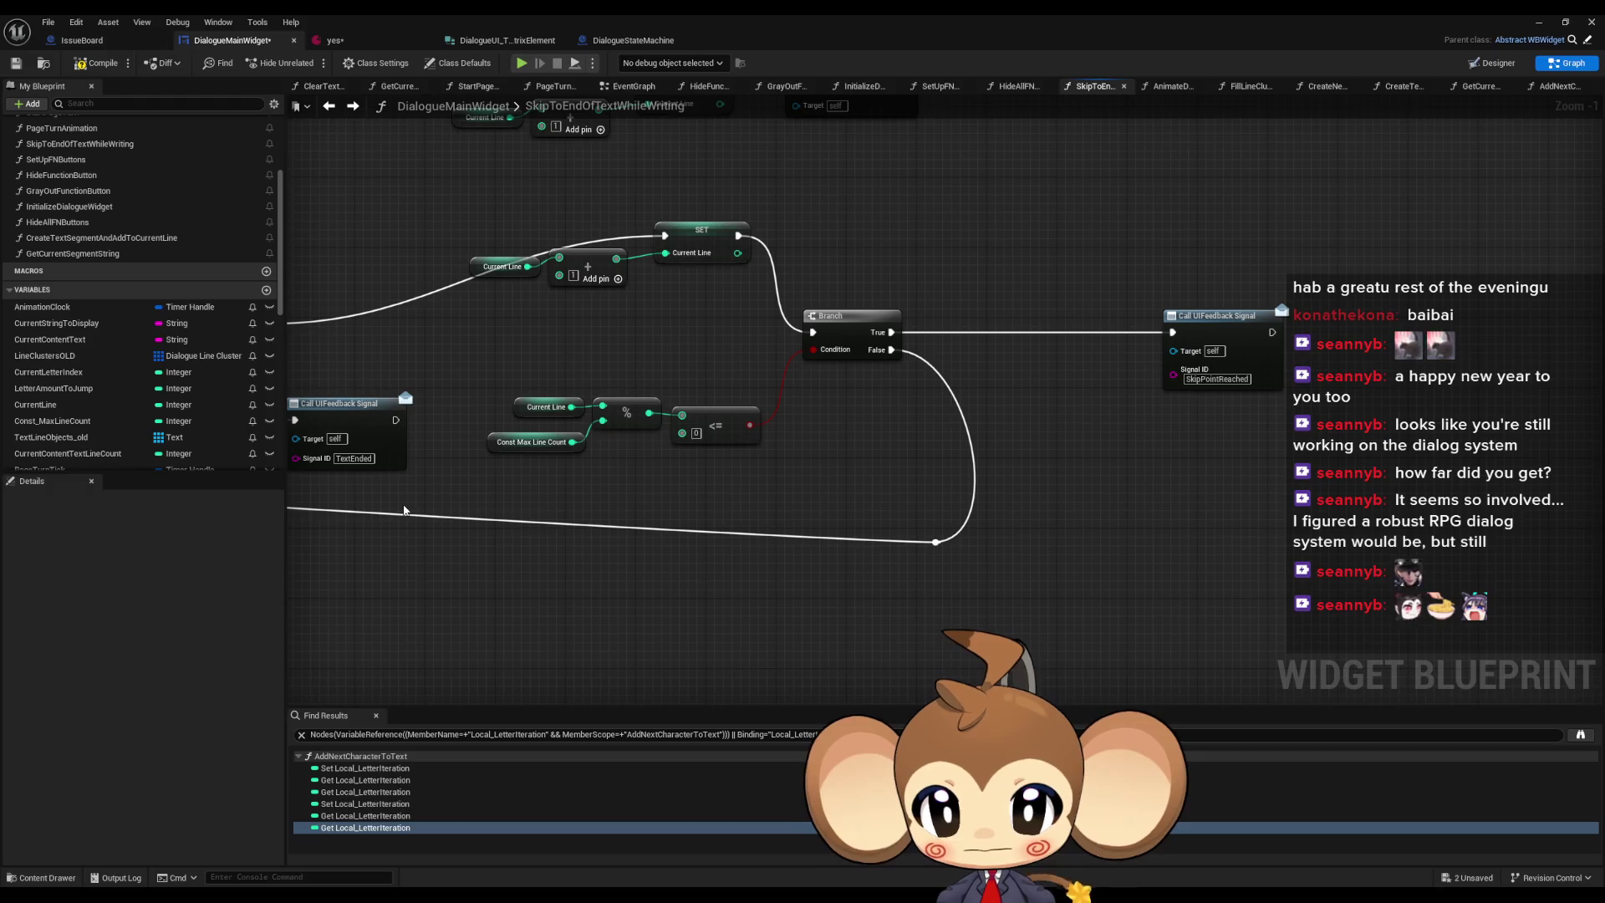
{"action": "scroll", "coordinate": [404, 510], "scroll_direction": "down", "scroll_amount": 4}
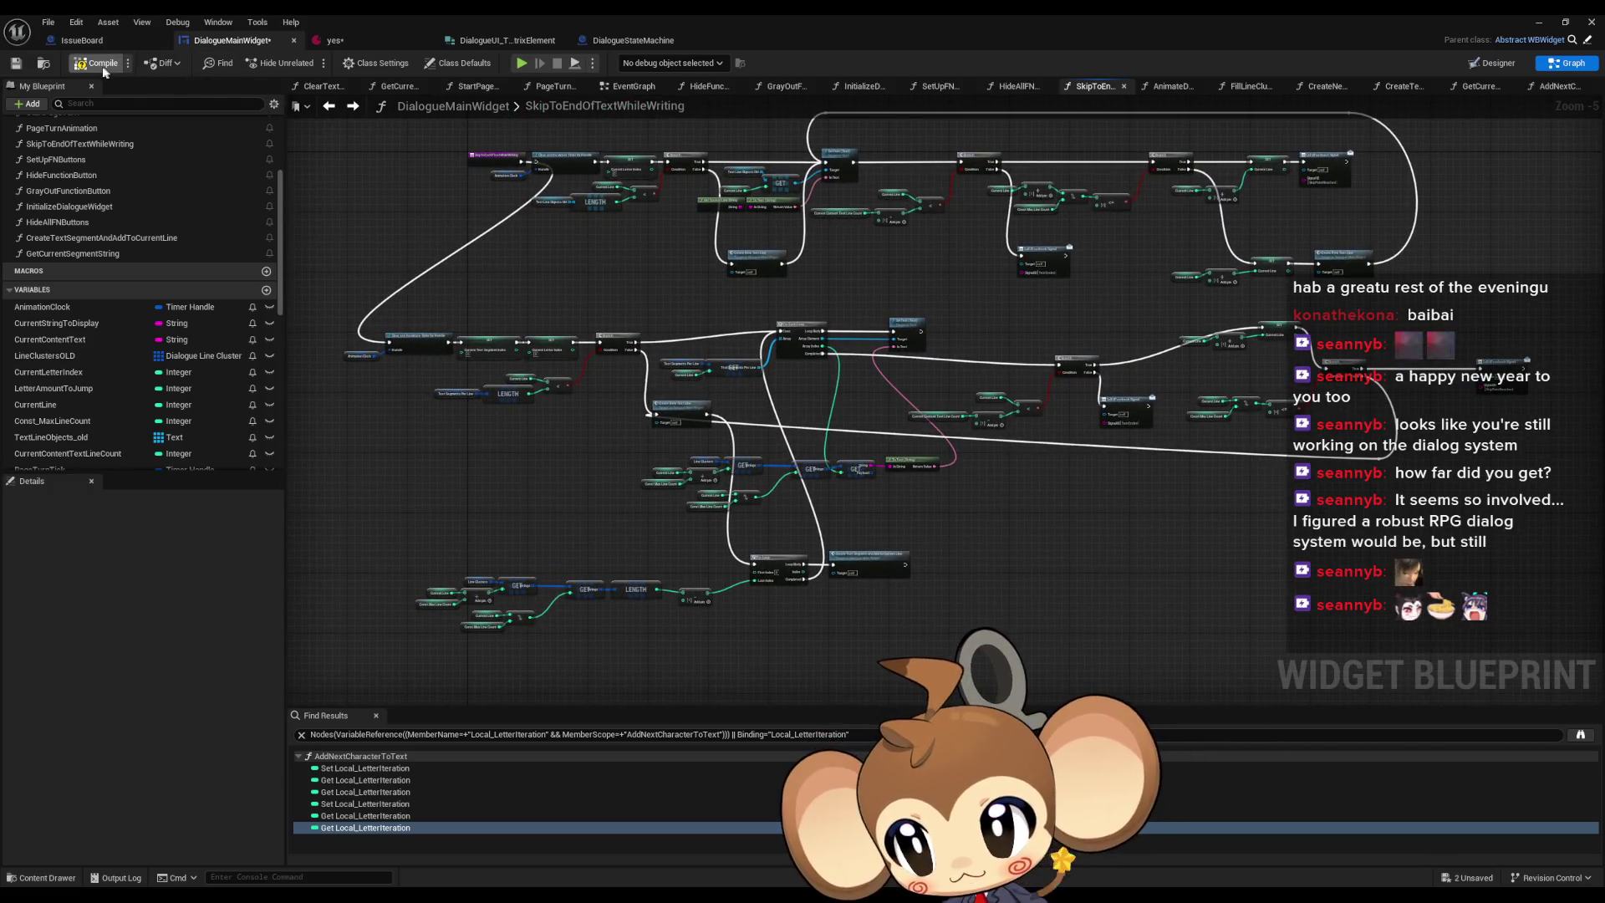
{"action": "left_click", "coordinate": [1539, 23]}
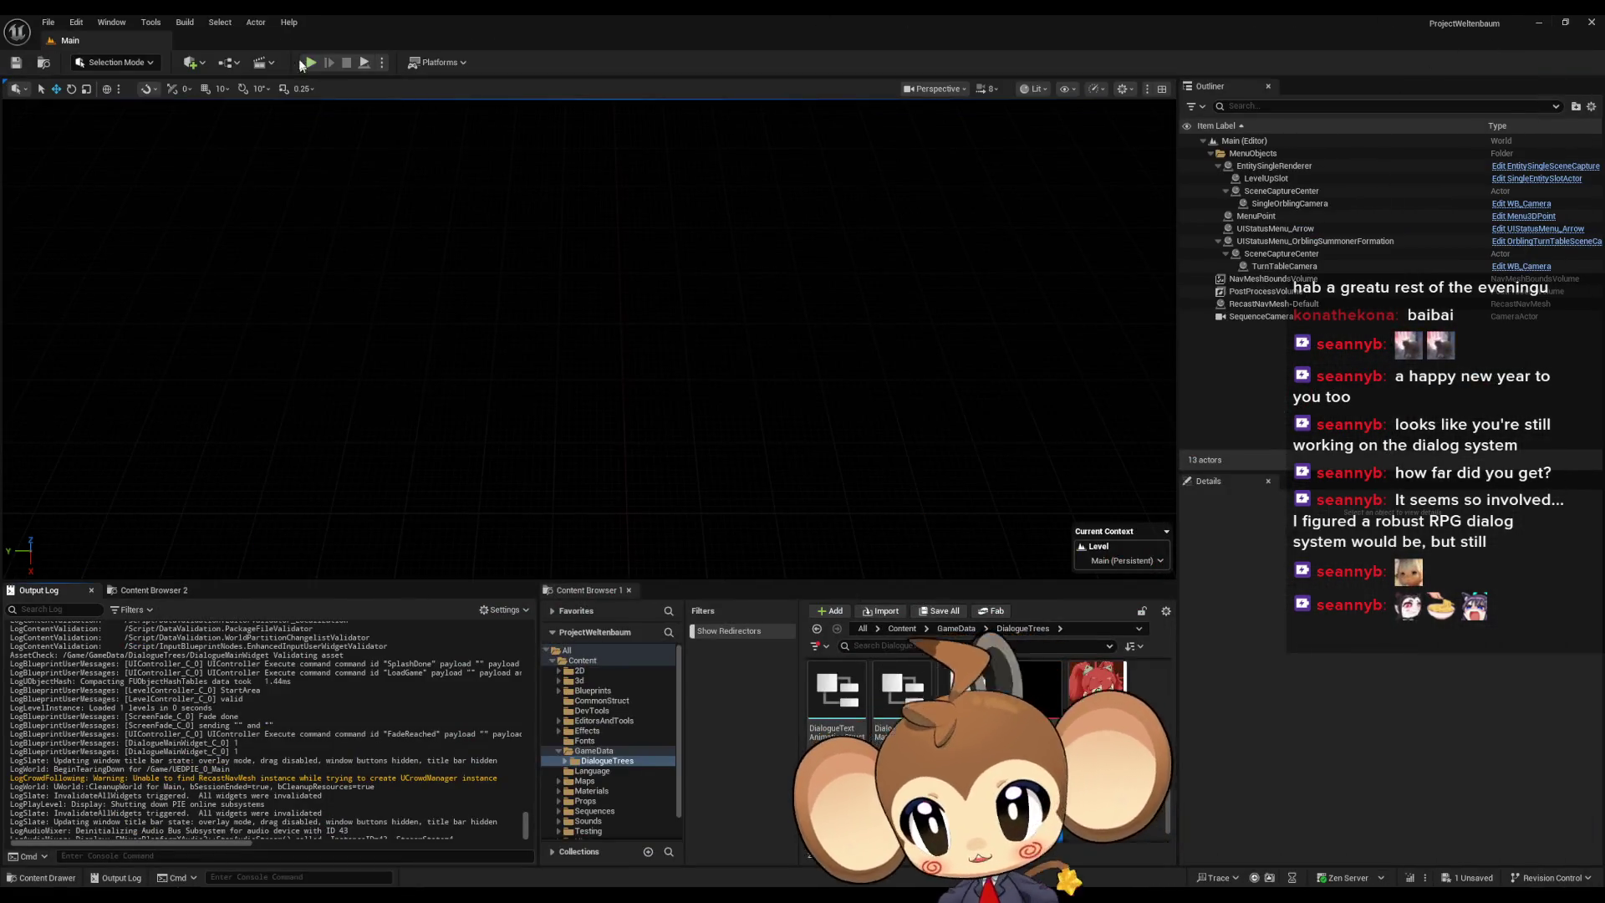
- Play-test by walking onto the white cube, opening the dialogue with E, then stopping with Escape
{"action": "left_click", "coordinate": [310, 62]}
{"action": "left_click", "coordinate": [558, 419]}
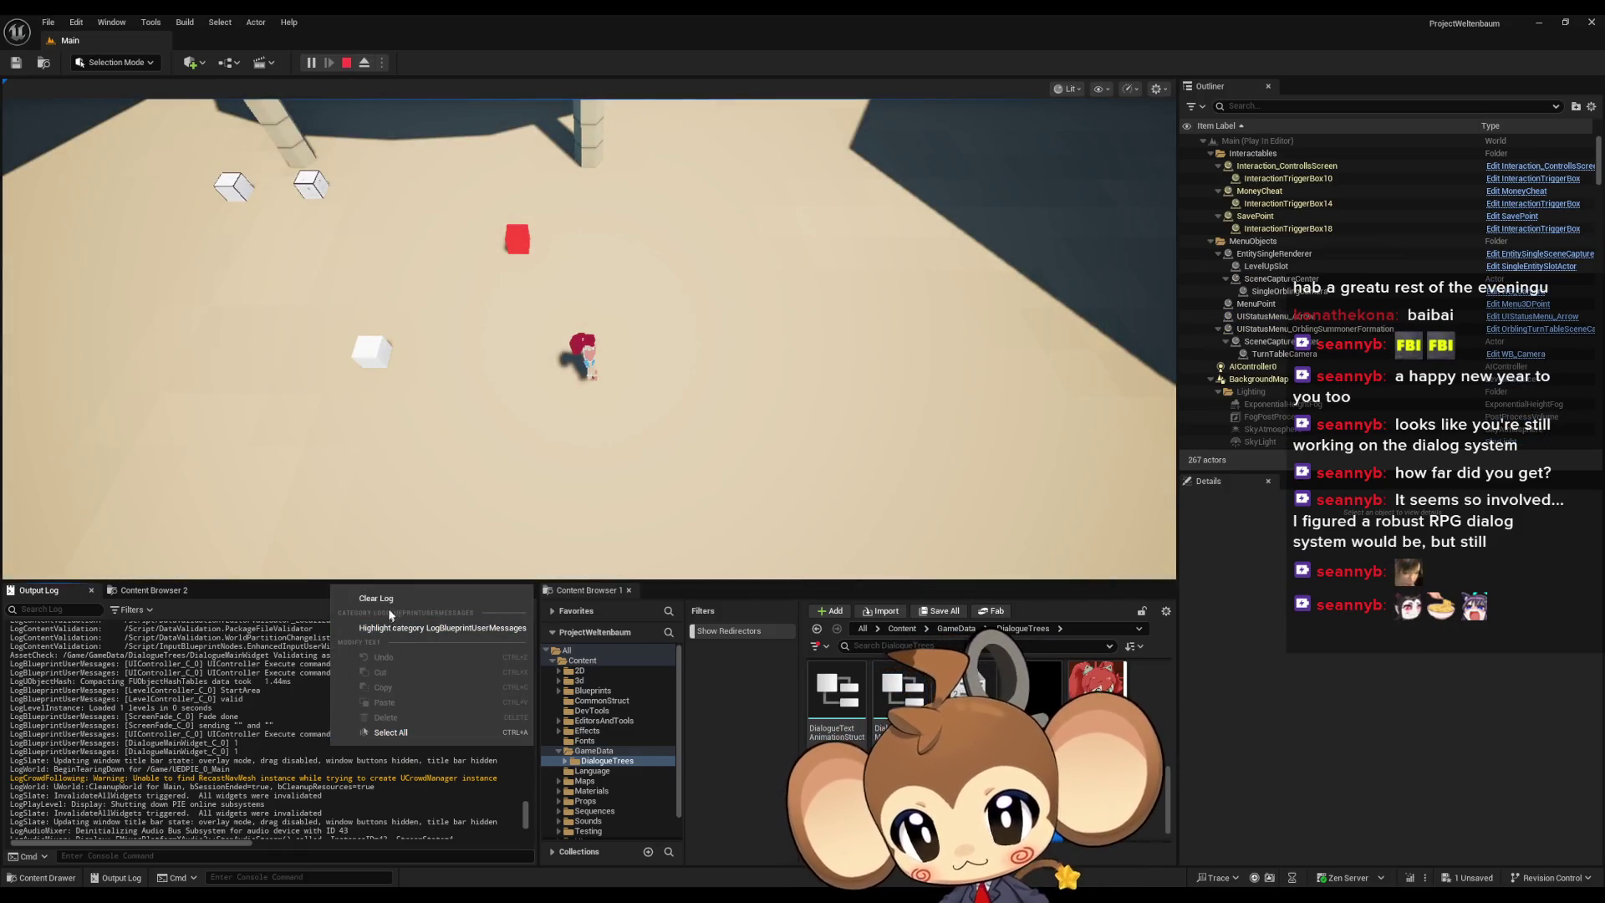
{"action": "key", "text": "a"}
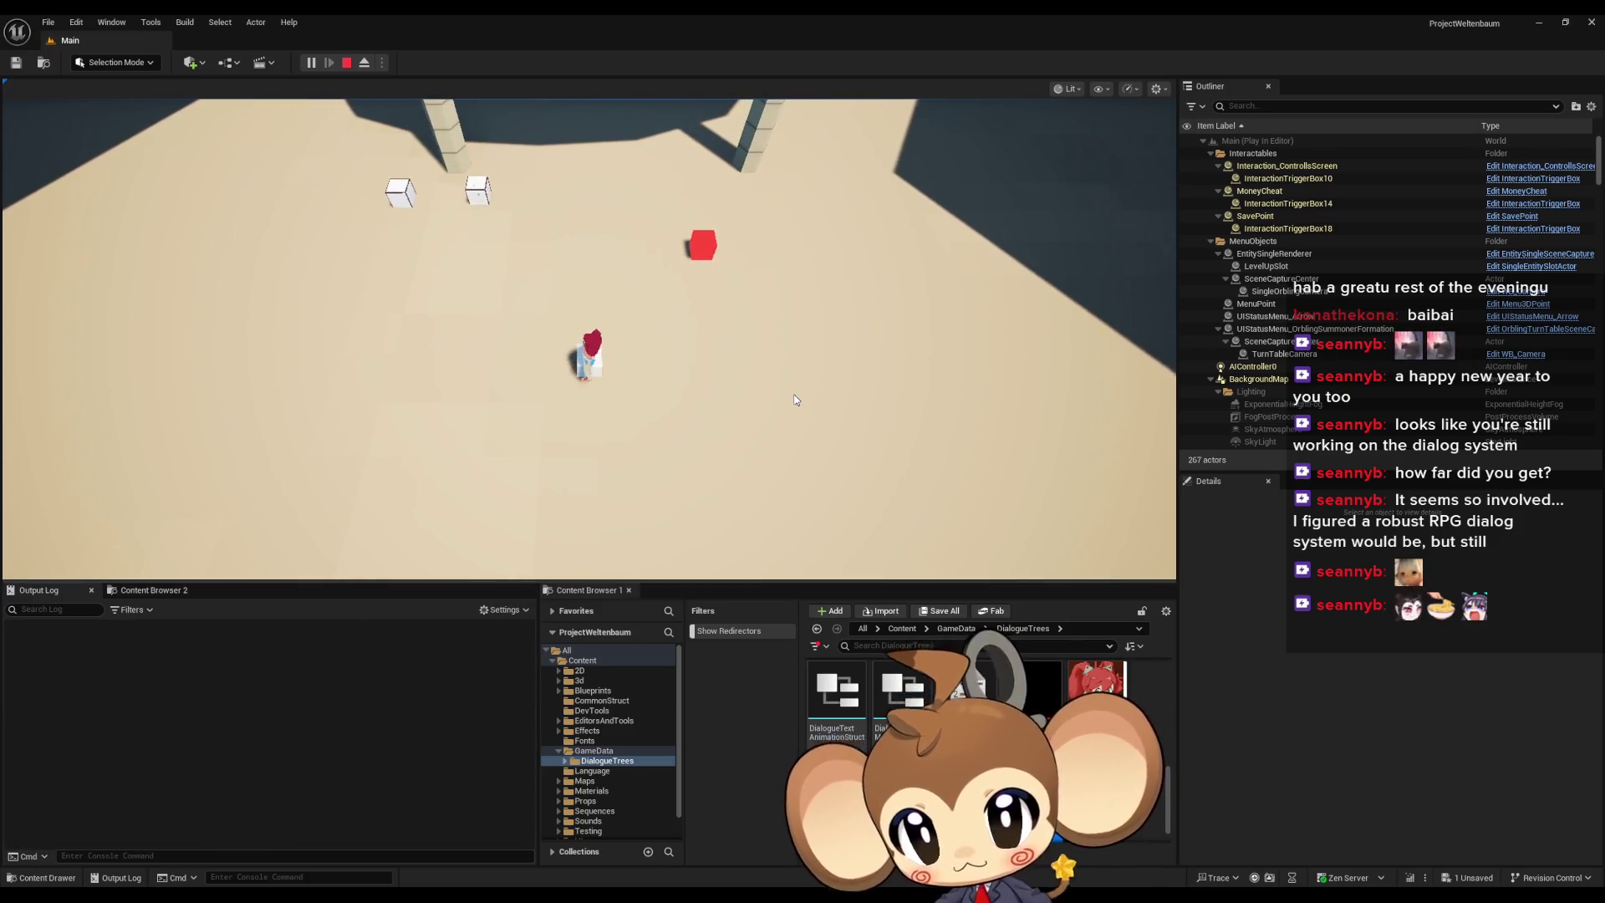
{"action": "key", "text": "e"}
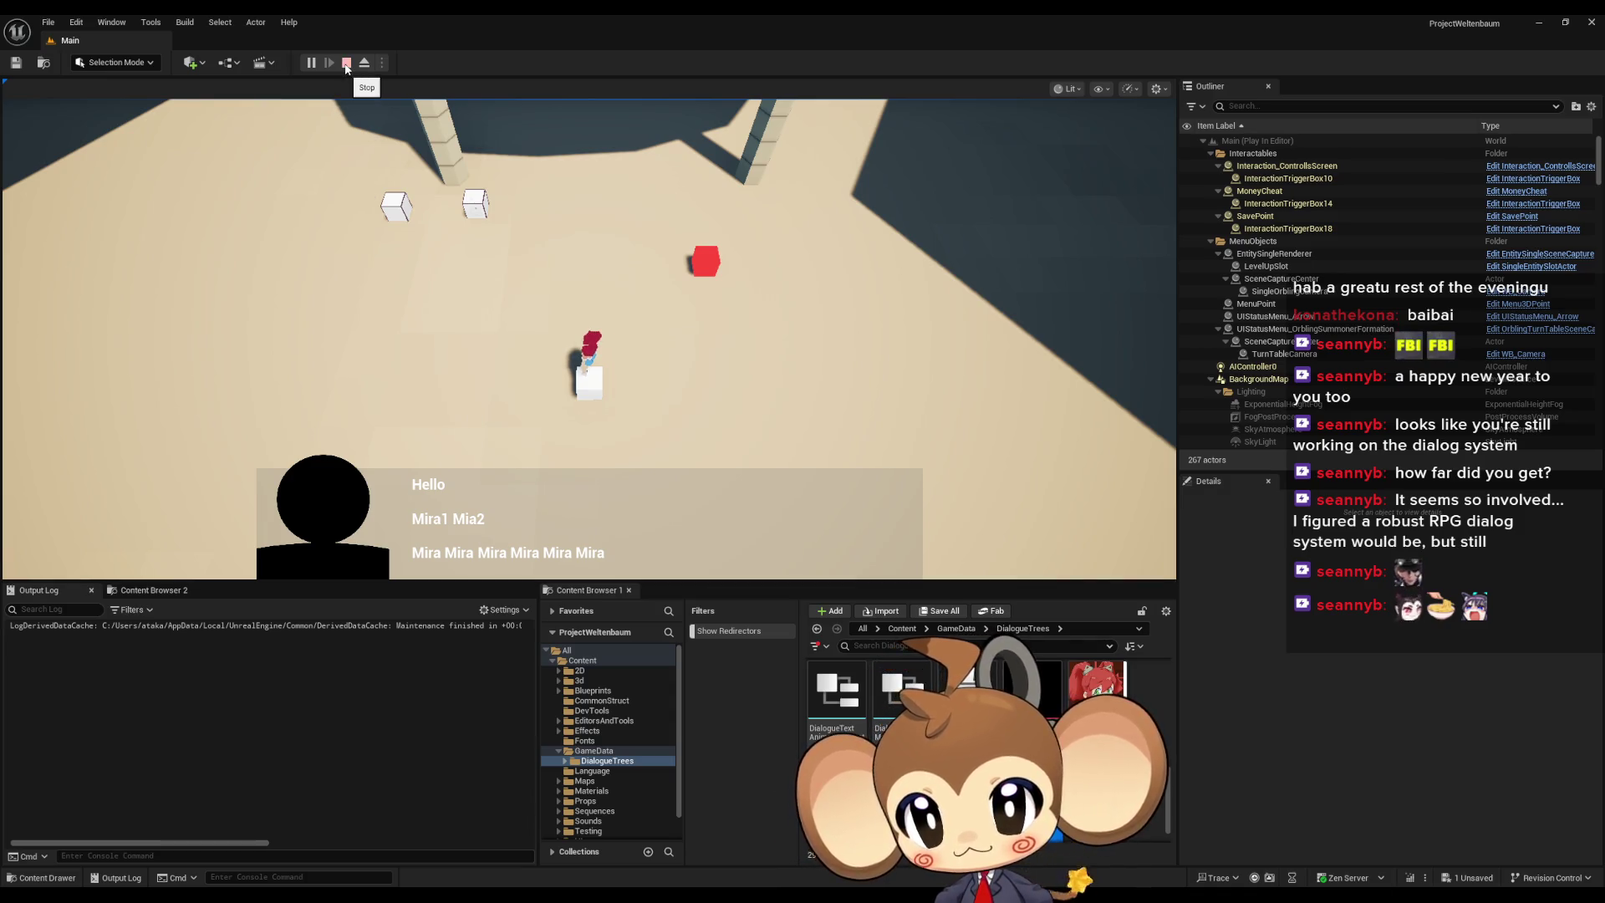
{"action": "key", "text": "Escape"}
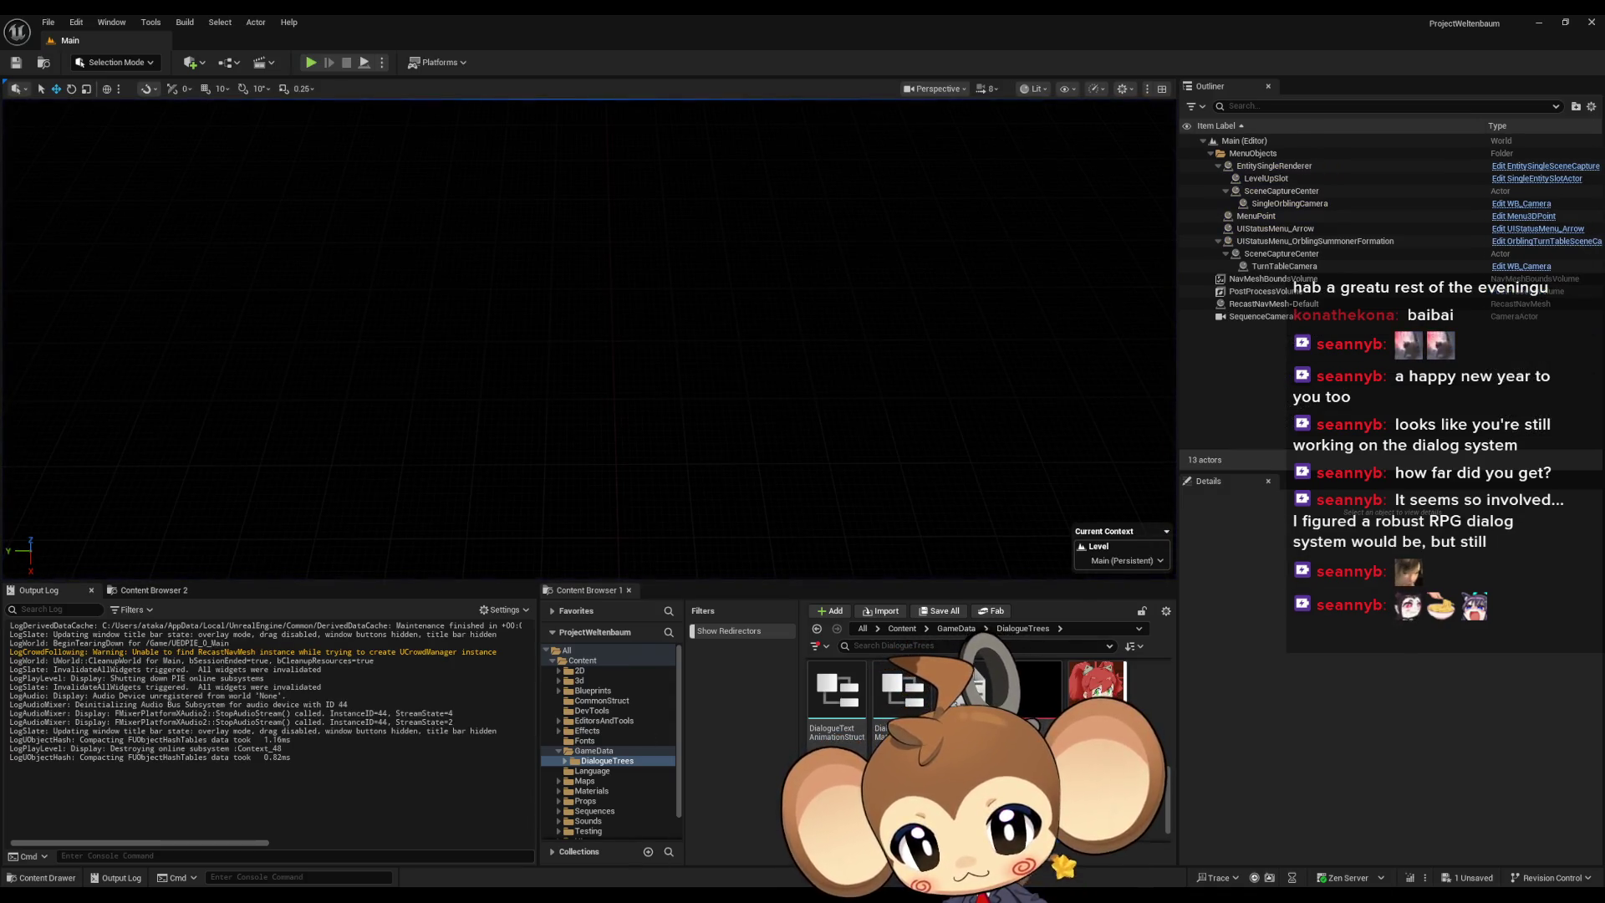
- Insert a Print String node after Create New Text Line, ahead of the For Loop
{"action": "mouse_move", "coordinate": [705, 839]}
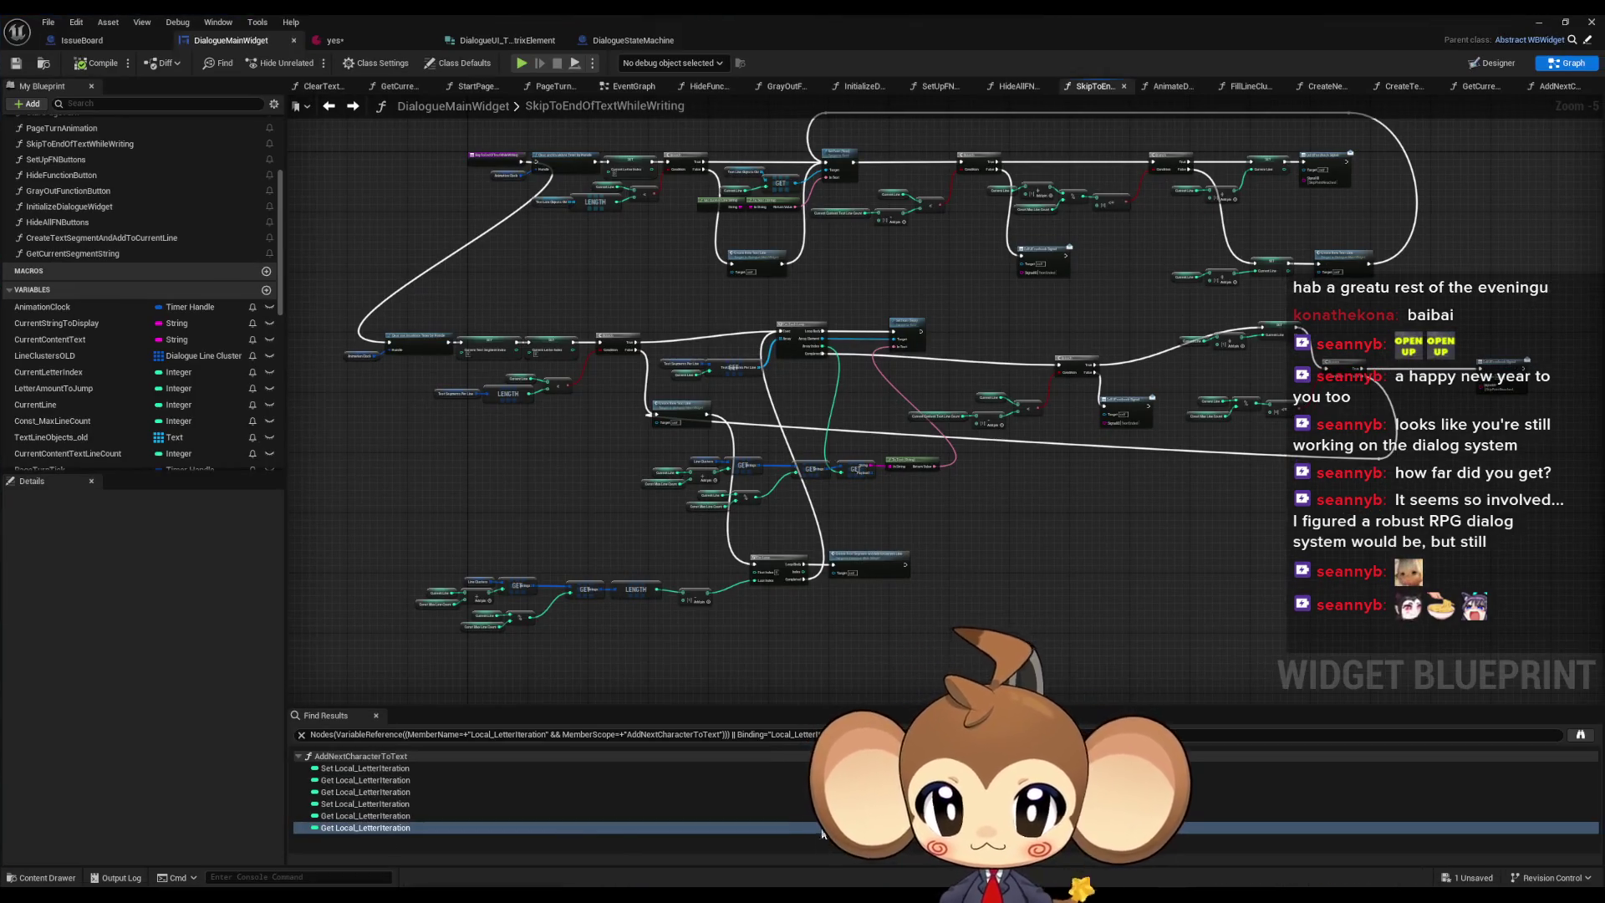
{"action": "scroll", "coordinate": [874, 552], "scroll_direction": "up", "scroll_amount": 6}
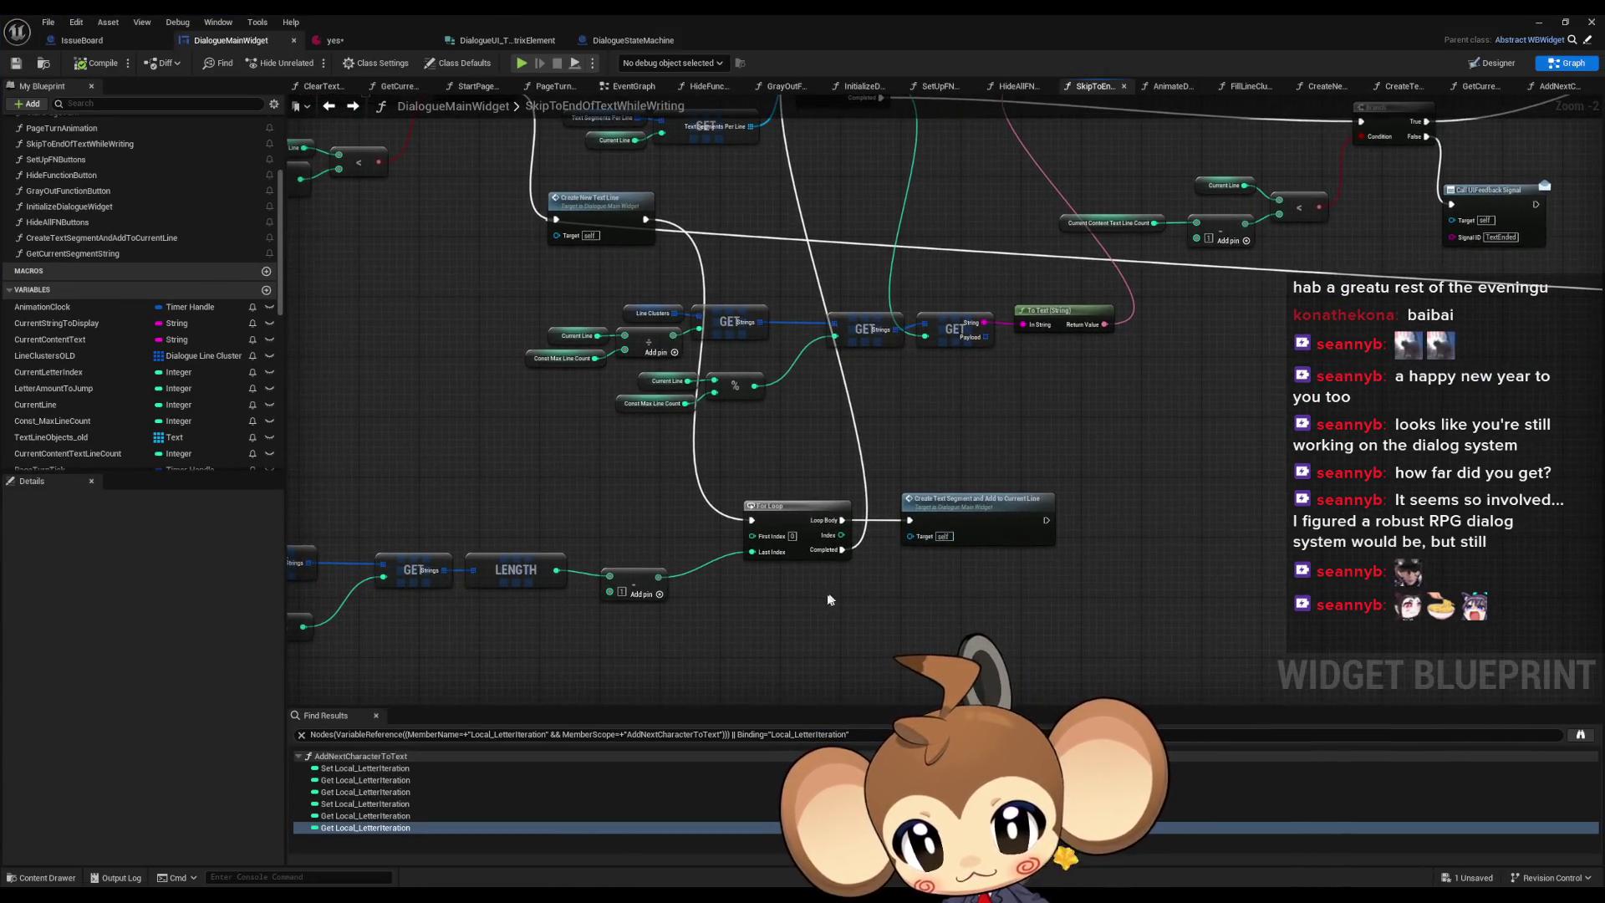
{"action": "left_click_drag", "start_coordinate": [821, 595], "coordinate": [1006, 548]}
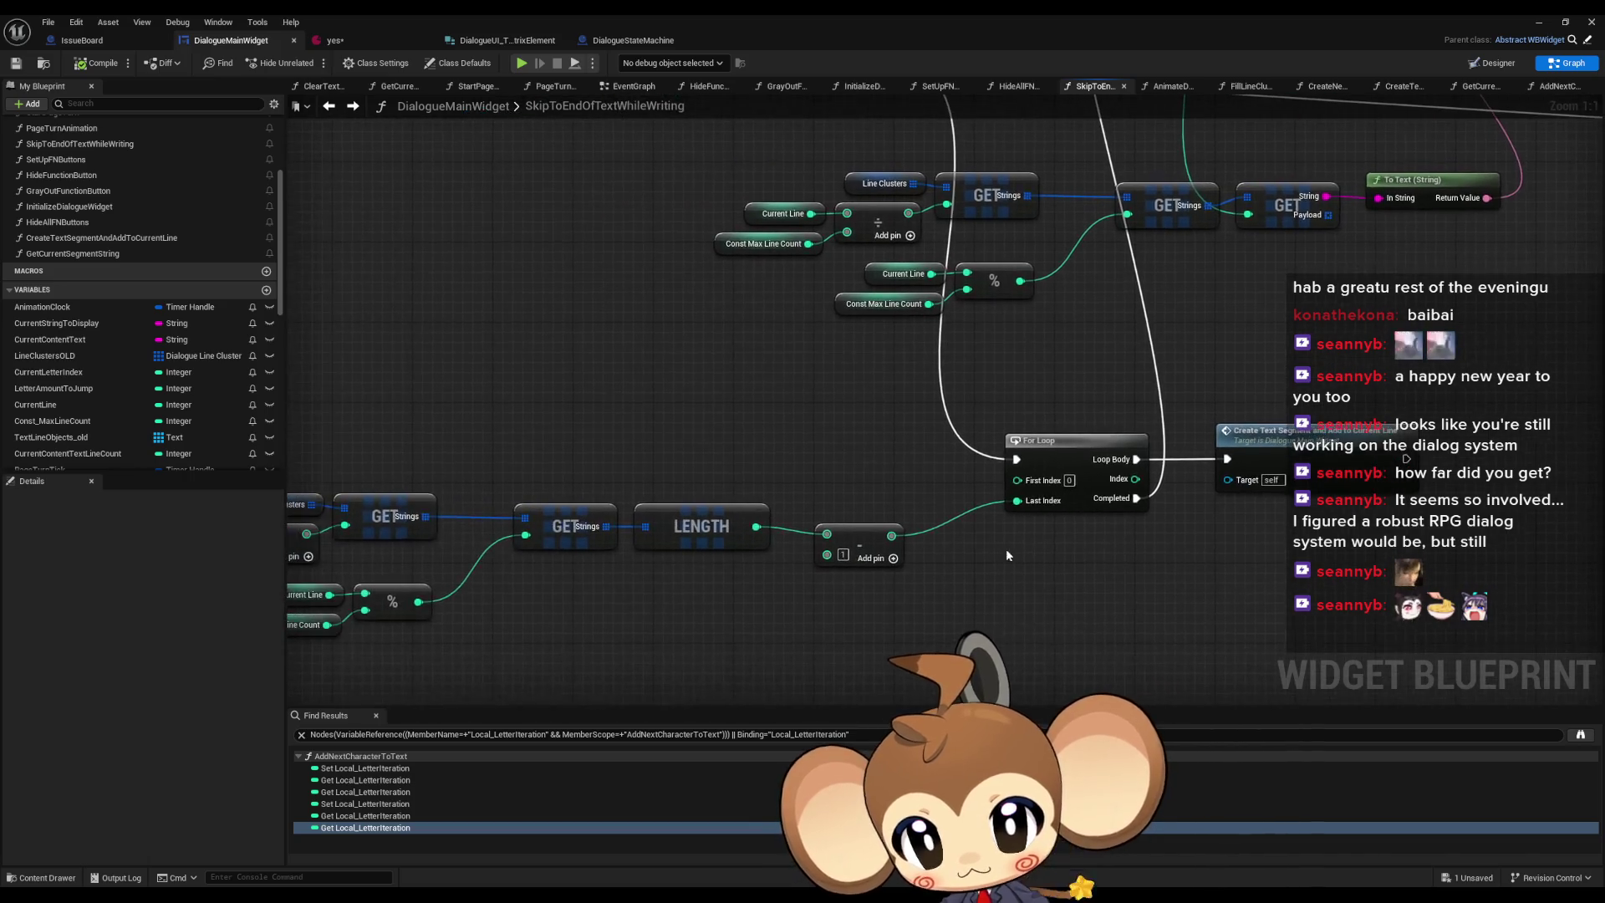
{"action": "scroll", "coordinate": [1007, 555], "scroll_direction": "down", "scroll_amount": 1}
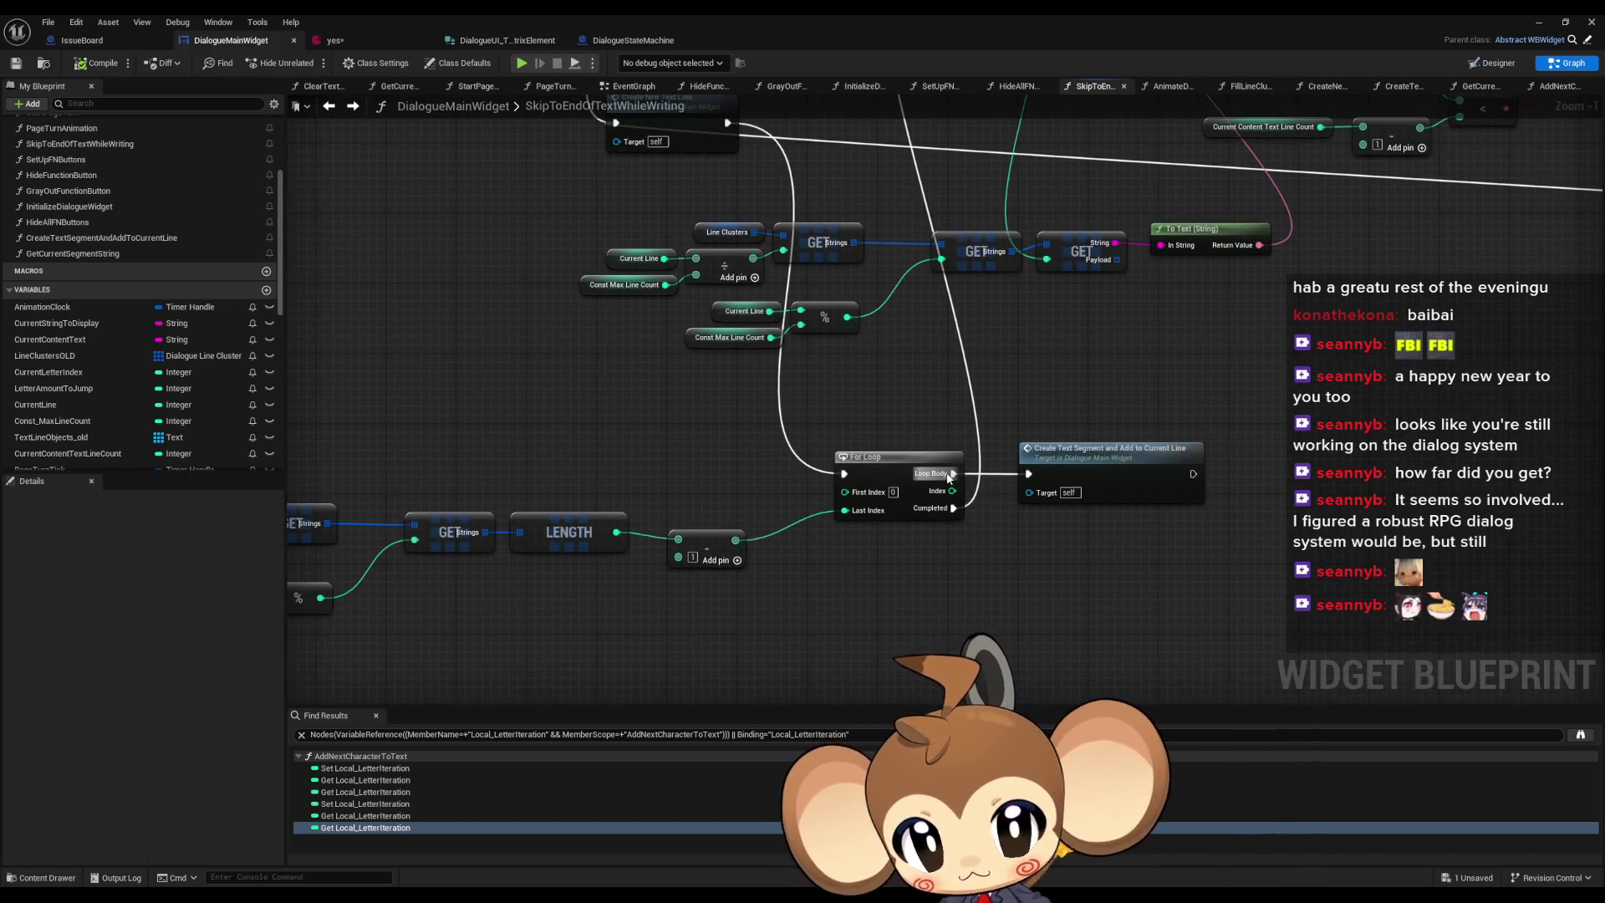
{"action": "scroll", "coordinate": [950, 478], "scroll_direction": "down", "scroll_amount": 1}
{"action": "left_click_drag", "start_coordinate": [817, 611], "coordinate": [958, 599]}
{"action": "scroll", "coordinate": [959, 599], "scroll_direction": "down", "scroll_amount": 1}
{"action": "mouse_move", "coordinate": [909, 203]}
{"action": "left_mouse_down"}
{"action": "mouse_move", "coordinate": [899, 292]}
{"action": "mouse_move", "coordinate": [834, 439]}
{"action": "left_mouse_up"}
{"action": "type", "text": "print"}
{"action": "left_click", "coordinate": [878, 598]}
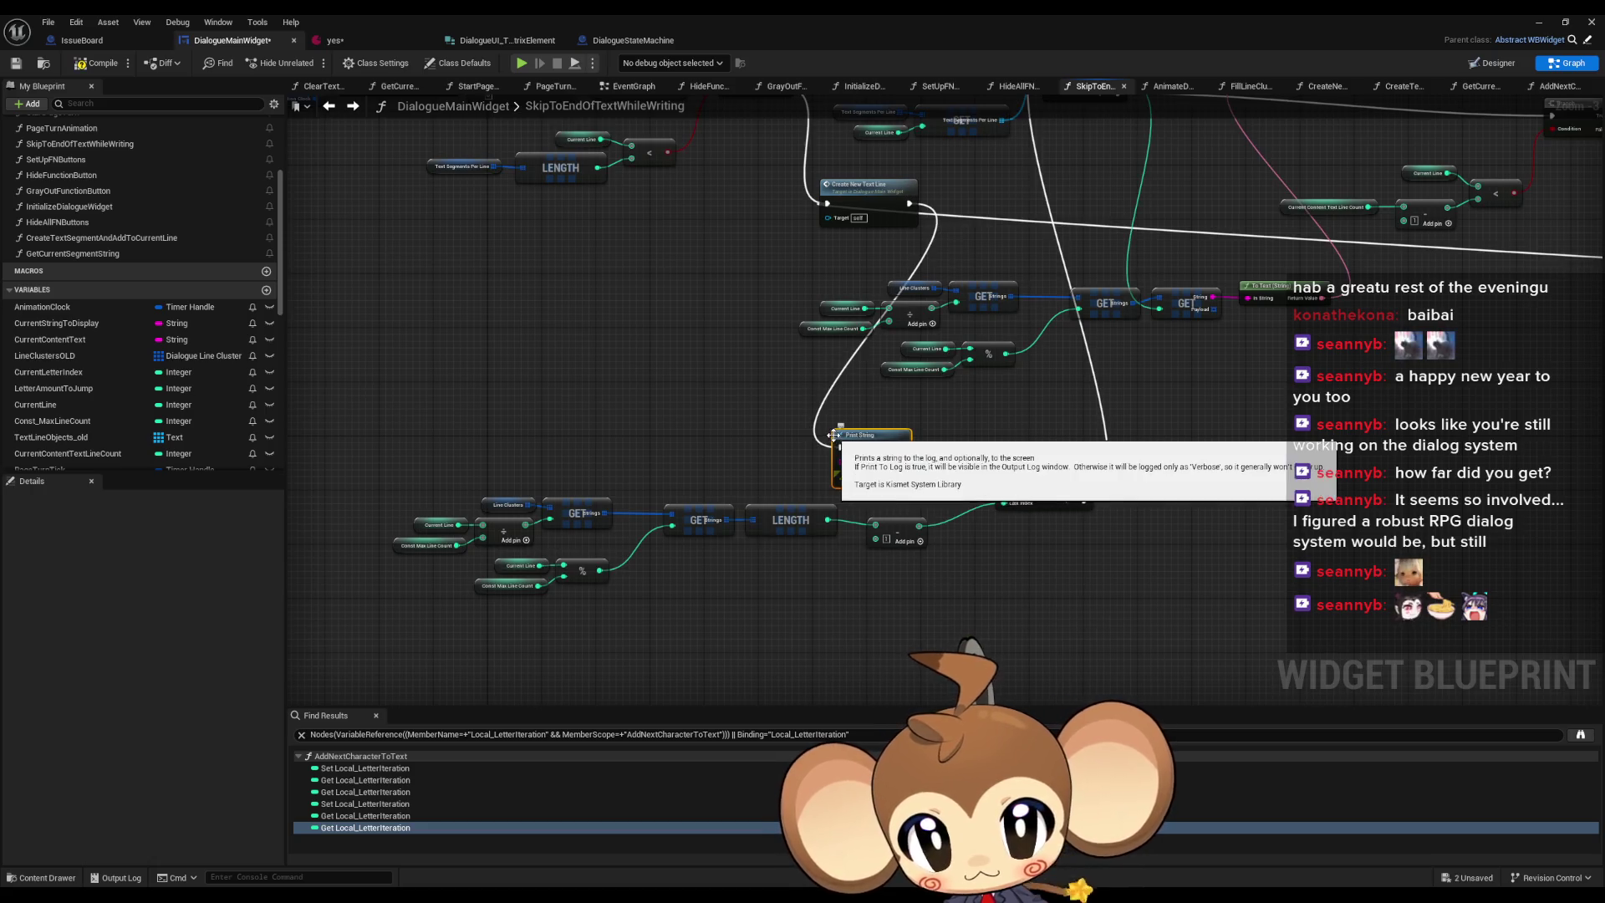
- Feed the subtracted Last Index value into Print String's In String, then minimize the blueprint editor
{"action": "left_click_drag", "start_coordinate": [920, 526], "coordinate": [842, 460]}
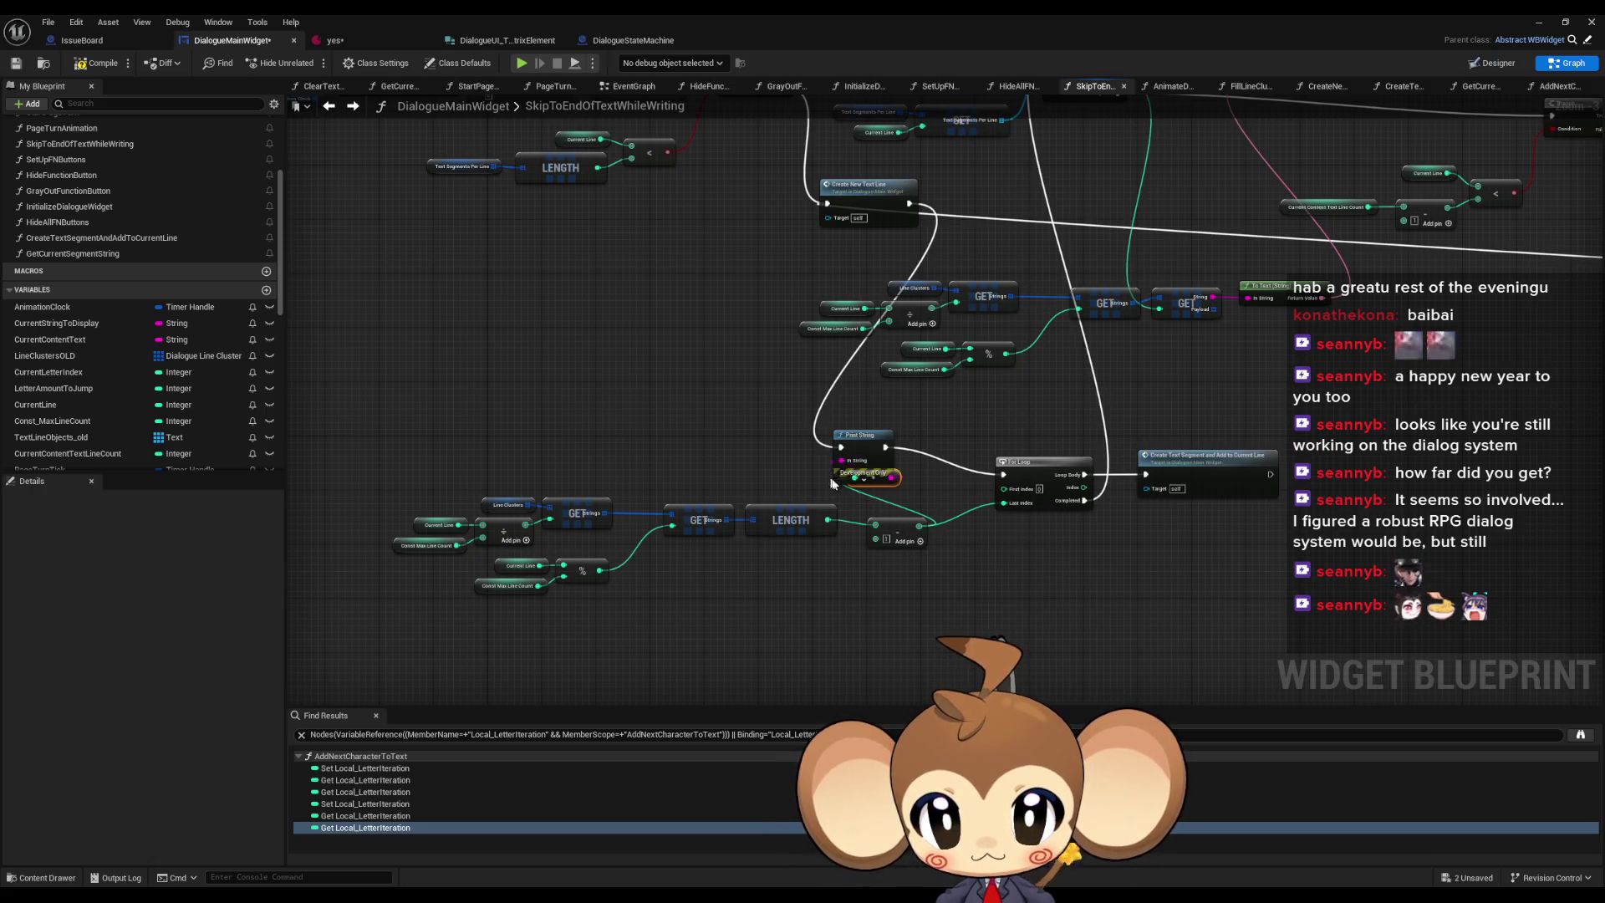
{"action": "scroll", "coordinate": [900, 500], "scroll_direction": "up", "scroll_amount": 3}
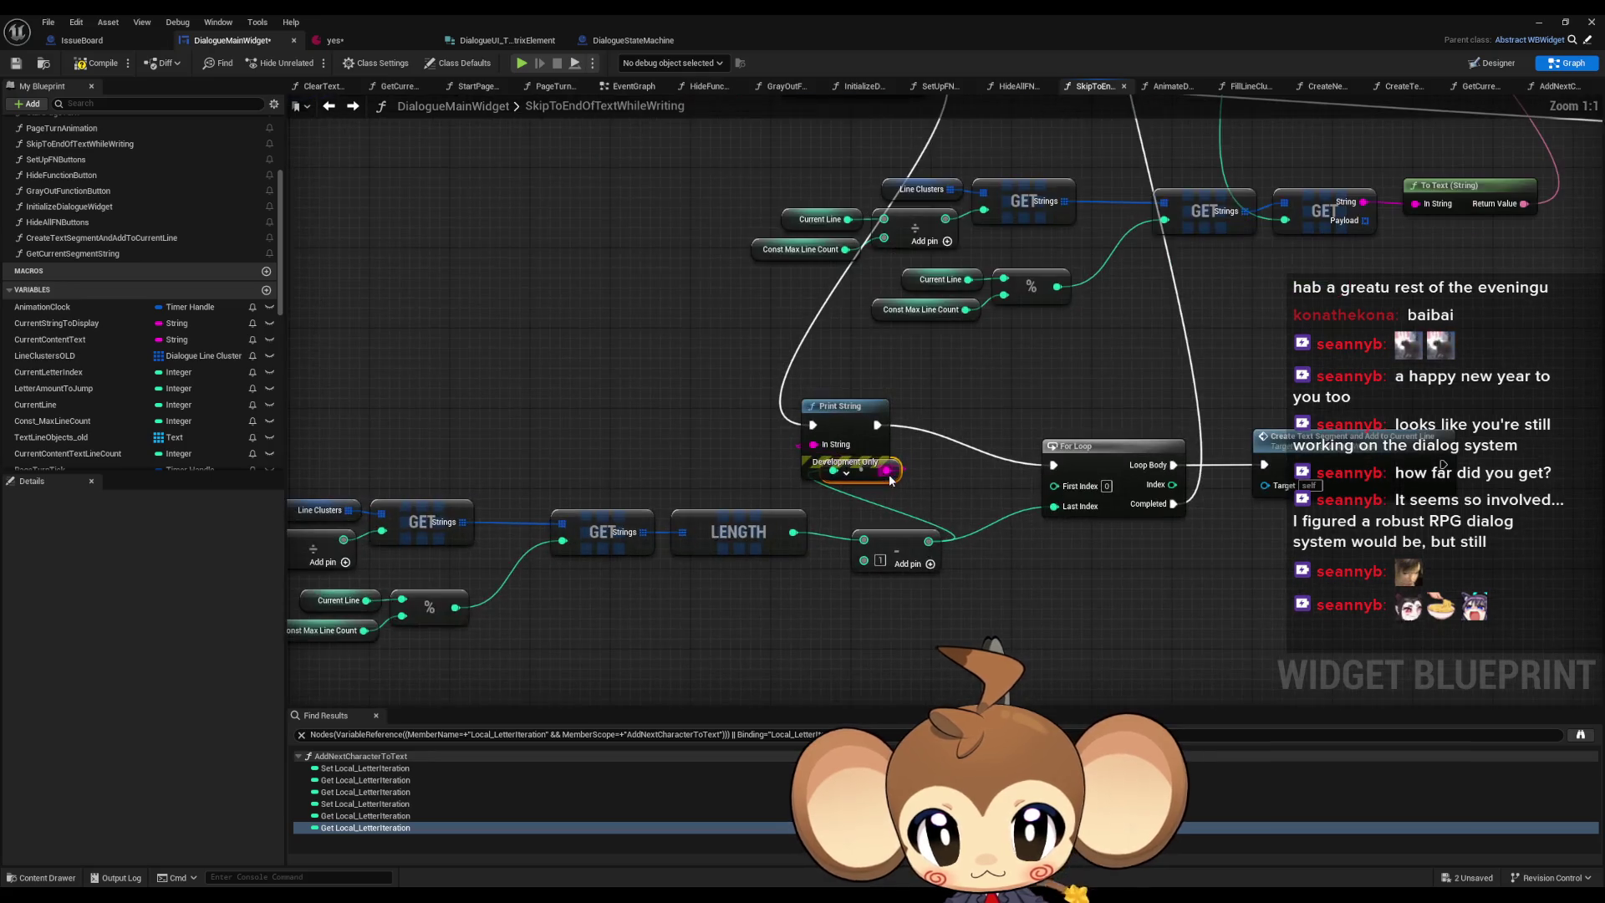
{"action": "left_click_drag", "start_coordinate": [886, 482], "coordinate": [716, 455]}
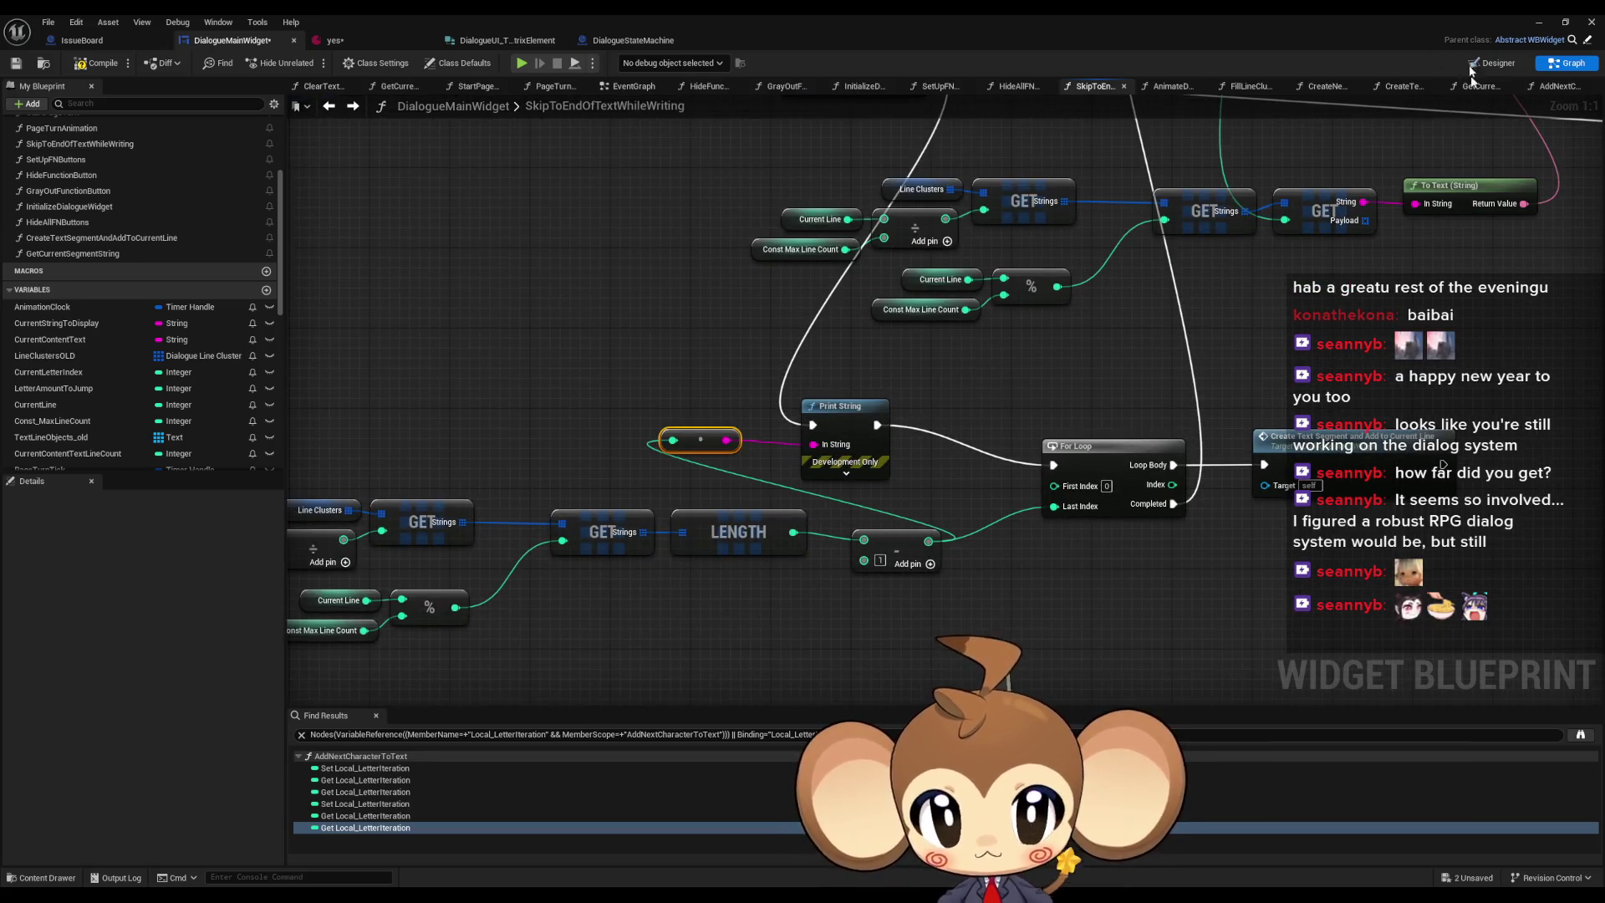
{"action": "left_click_drag", "start_coordinate": [1316, 285], "coordinate": [1158, 343]}
{"action": "scroll", "coordinate": [1002, 346], "scroll_direction": "down", "scroll_amount": 1}
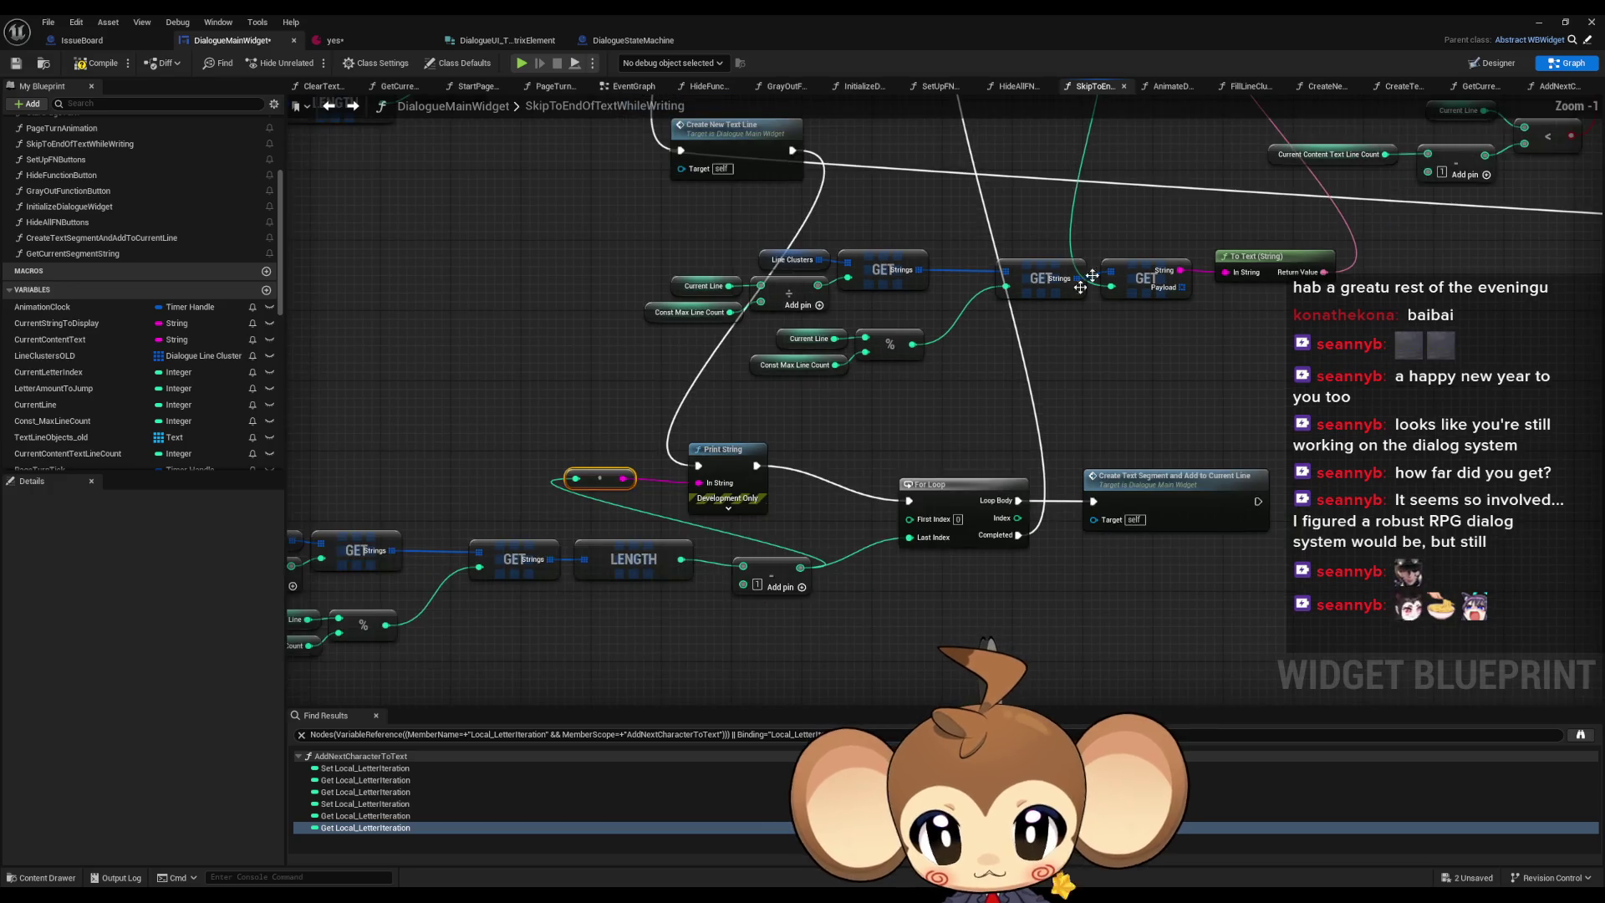
{"action": "left_click", "coordinate": [1537, 23]}
- Play-test the skipped dialogue showing Mira1 through Mira8, then reopen the DialogueMainWidget graph
{"action": "key", "text": "alt+p"}
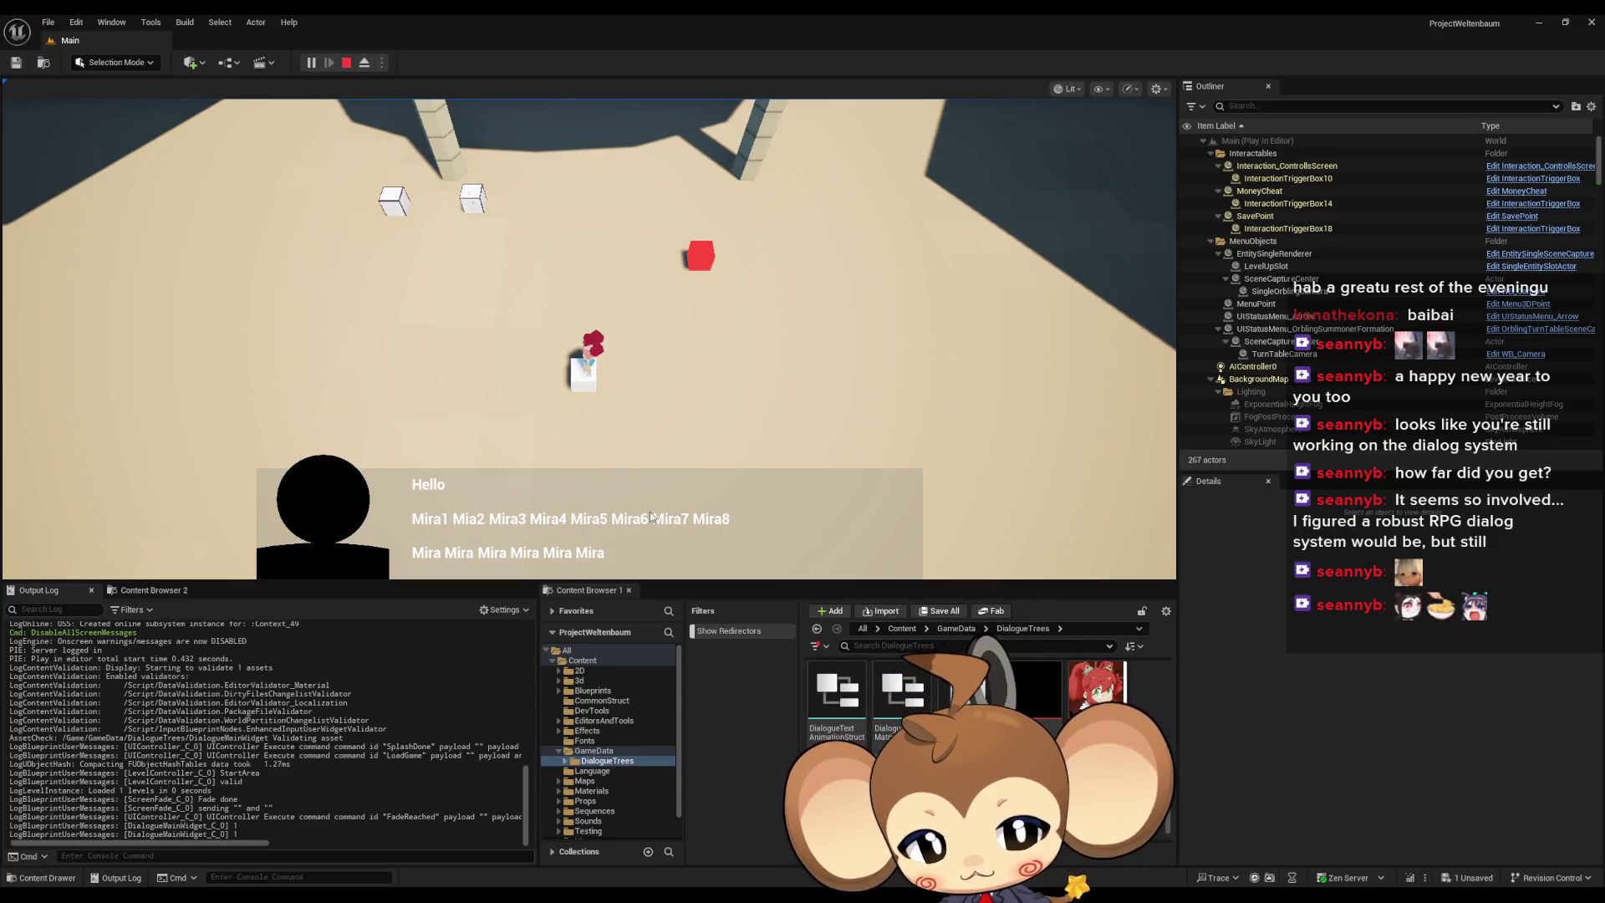
{"action": "left_click", "coordinate": [346, 65]}
{"action": "mouse_move", "coordinate": [705, 839]}
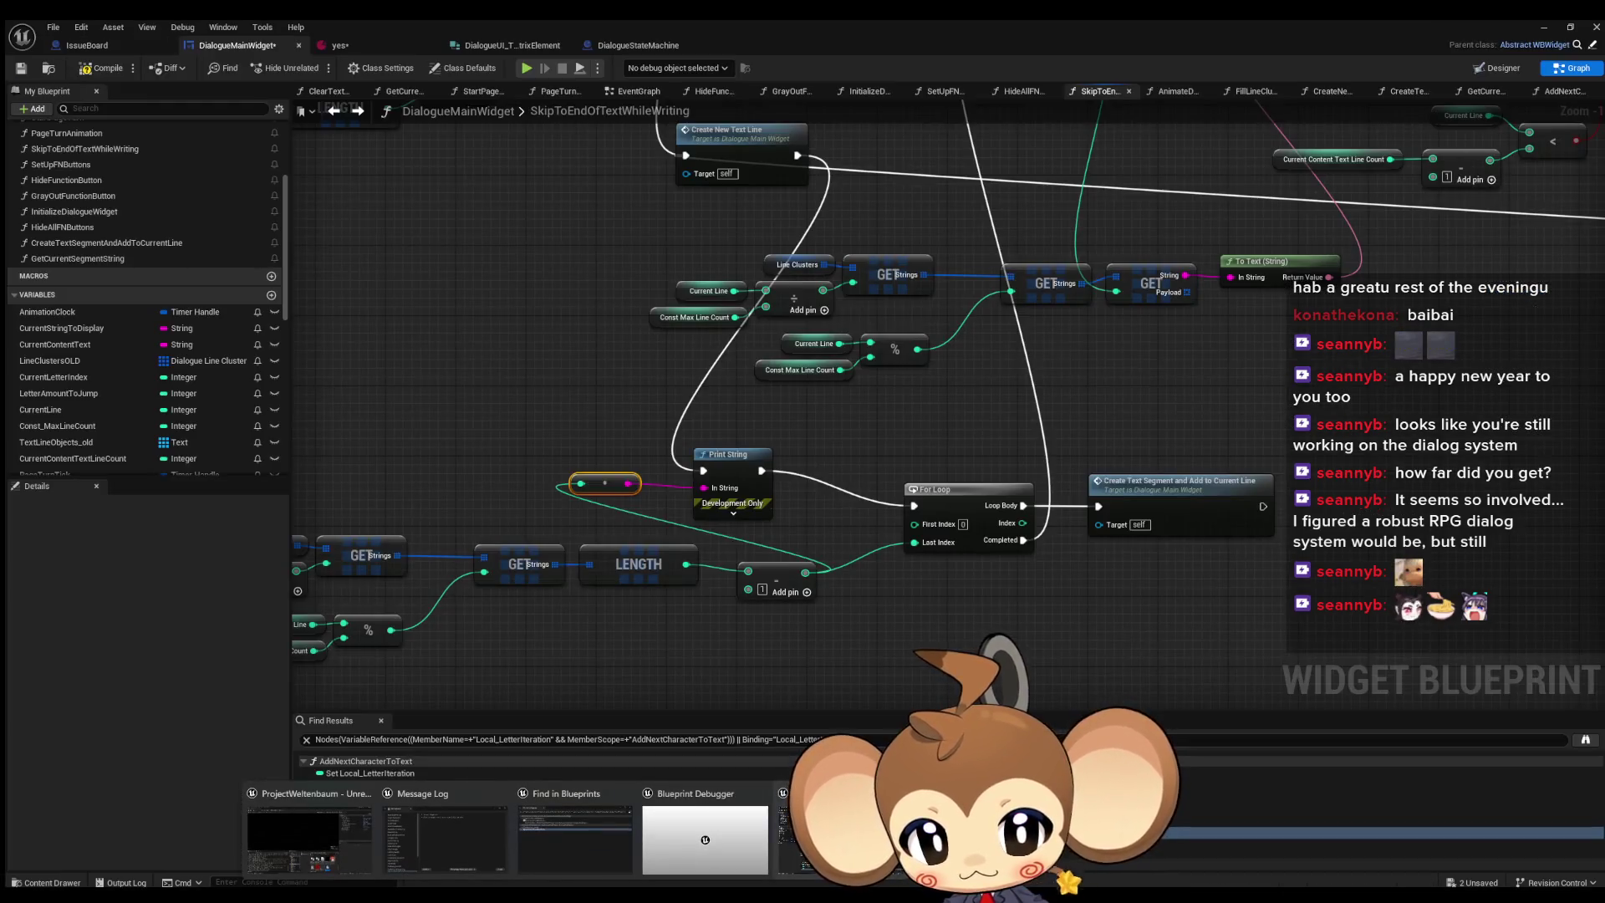
{"action": "left_click", "coordinate": [841, 836]}
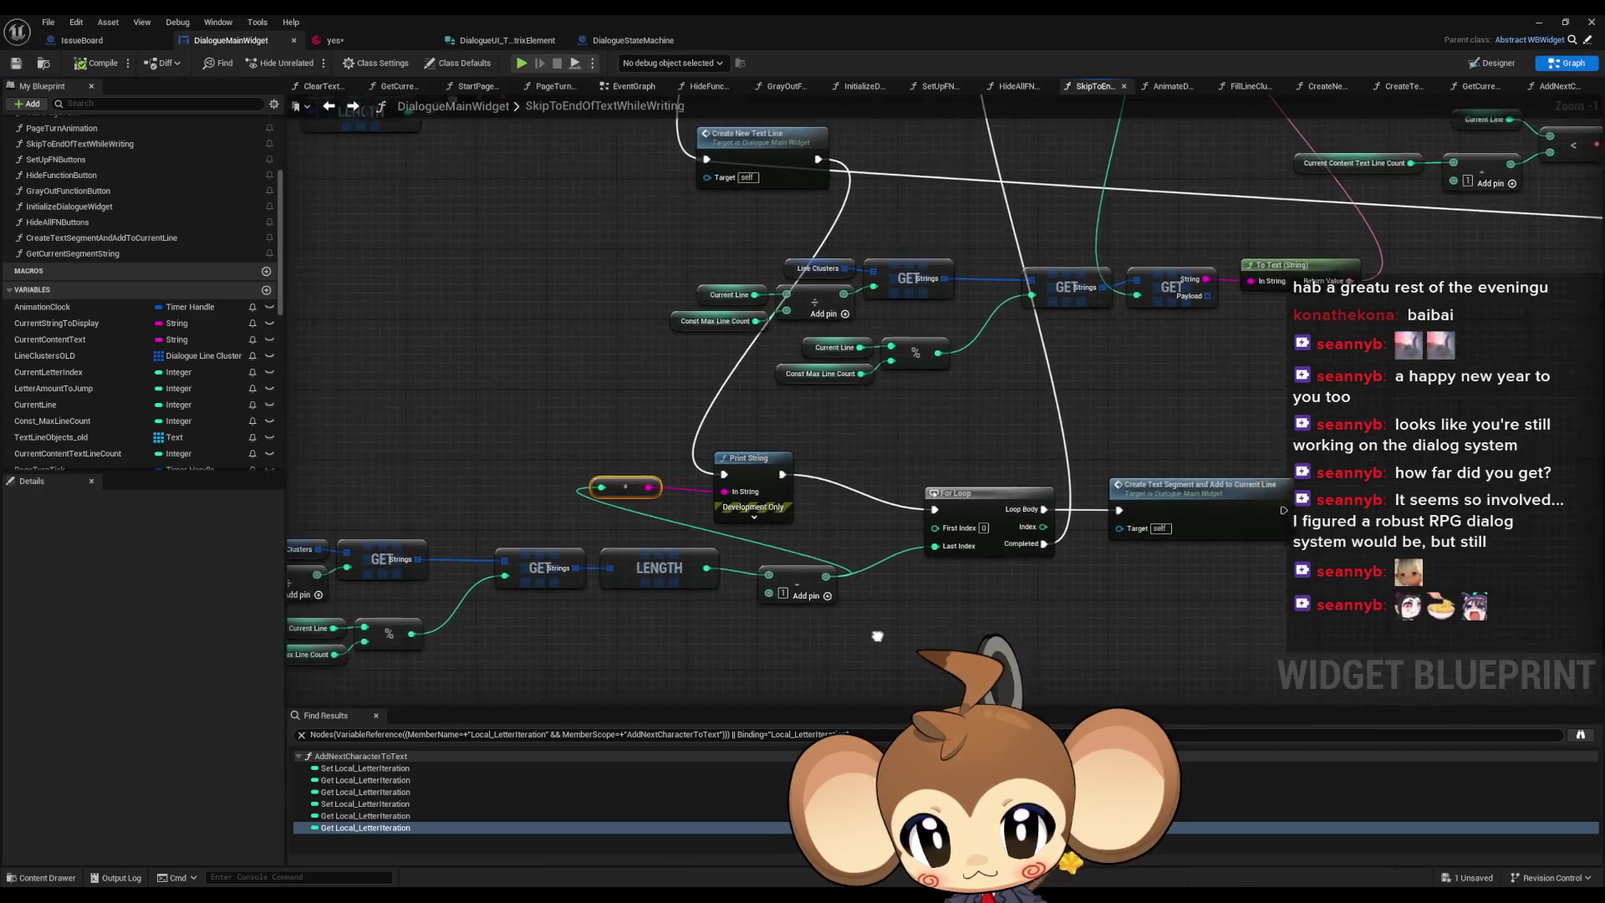
- Place a Current Text Segment Index getter near the For Loop
{"action": "left_click_drag", "start_coordinate": [906, 679], "coordinate": [973, 656]}
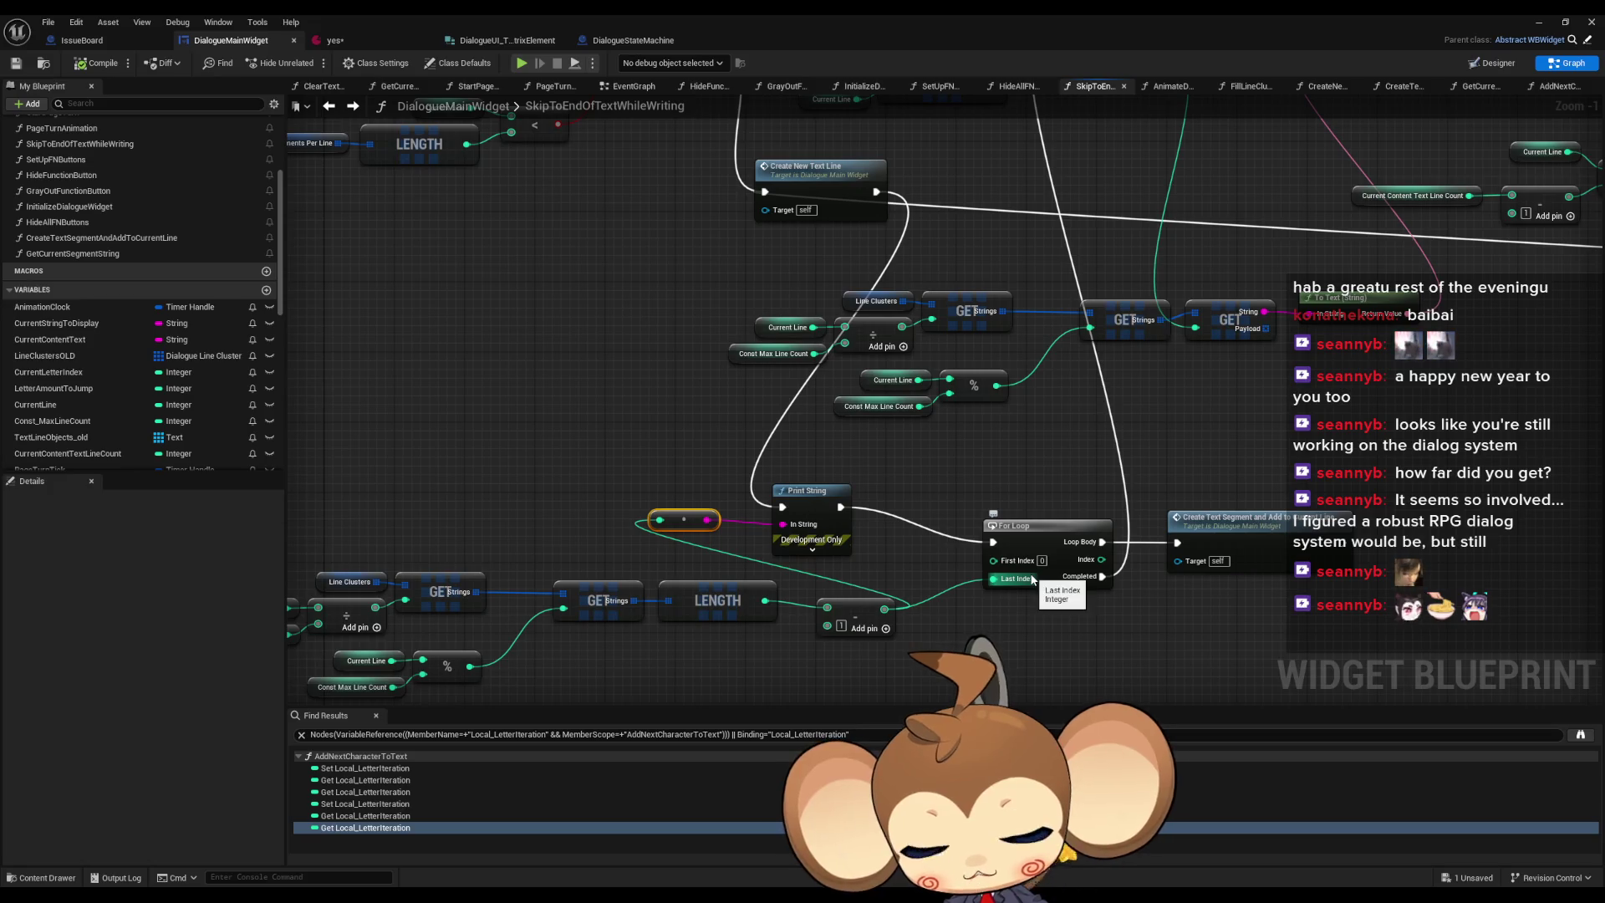
{"action": "scroll", "coordinate": [1136, 600], "scroll_direction": "down", "scroll_amount": 2}
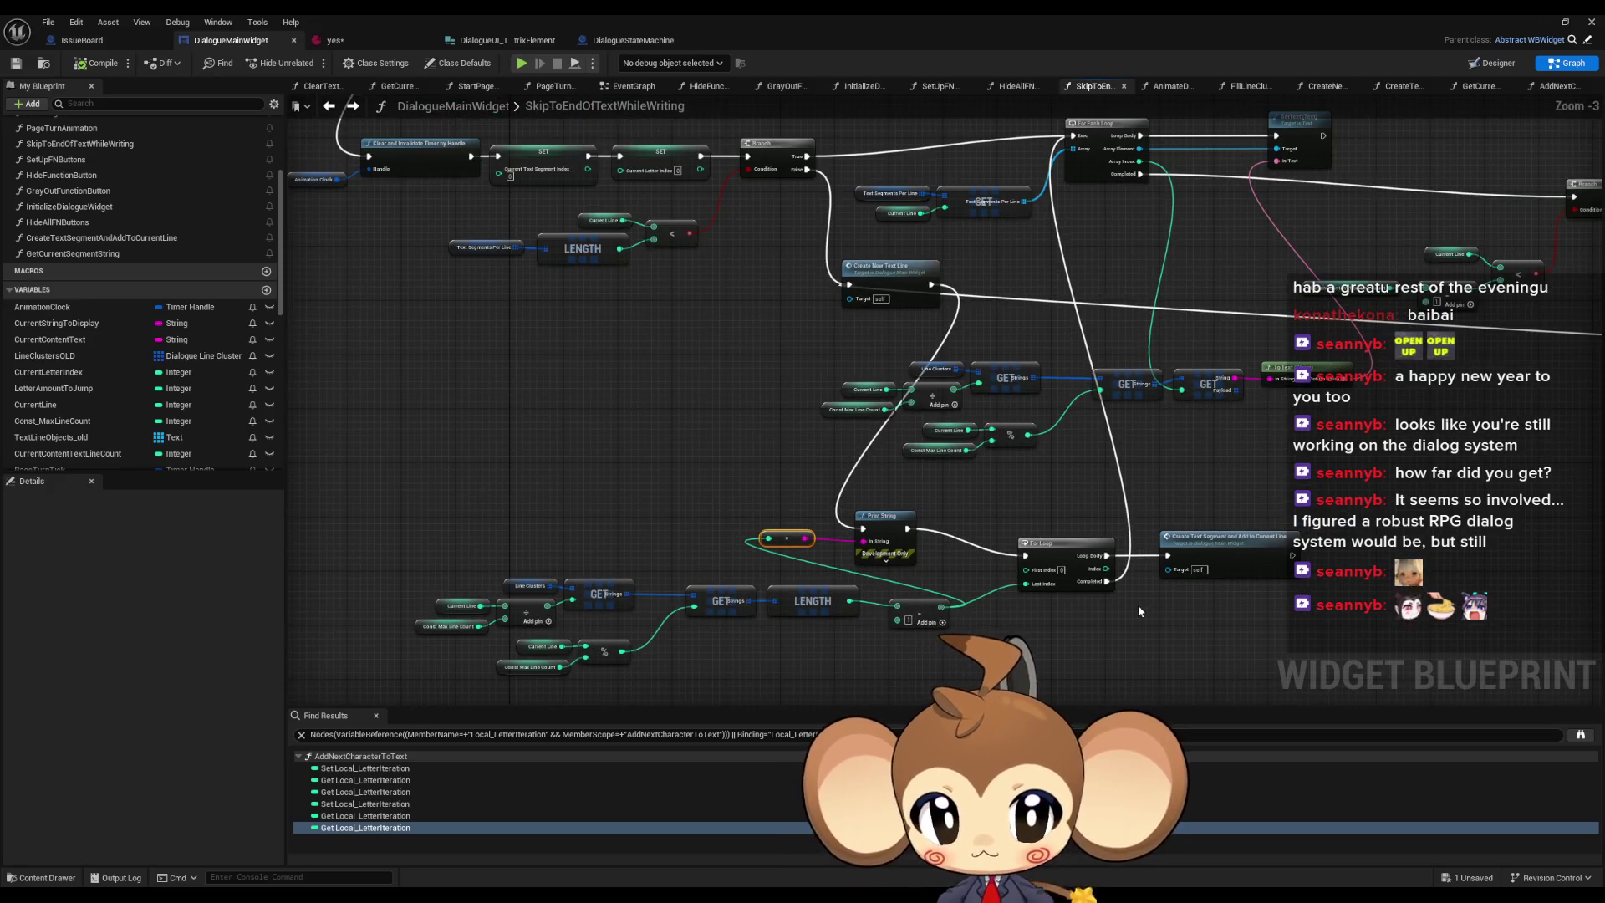
{"action": "left_click_drag", "start_coordinate": [1098, 629], "coordinate": [1085, 595]}
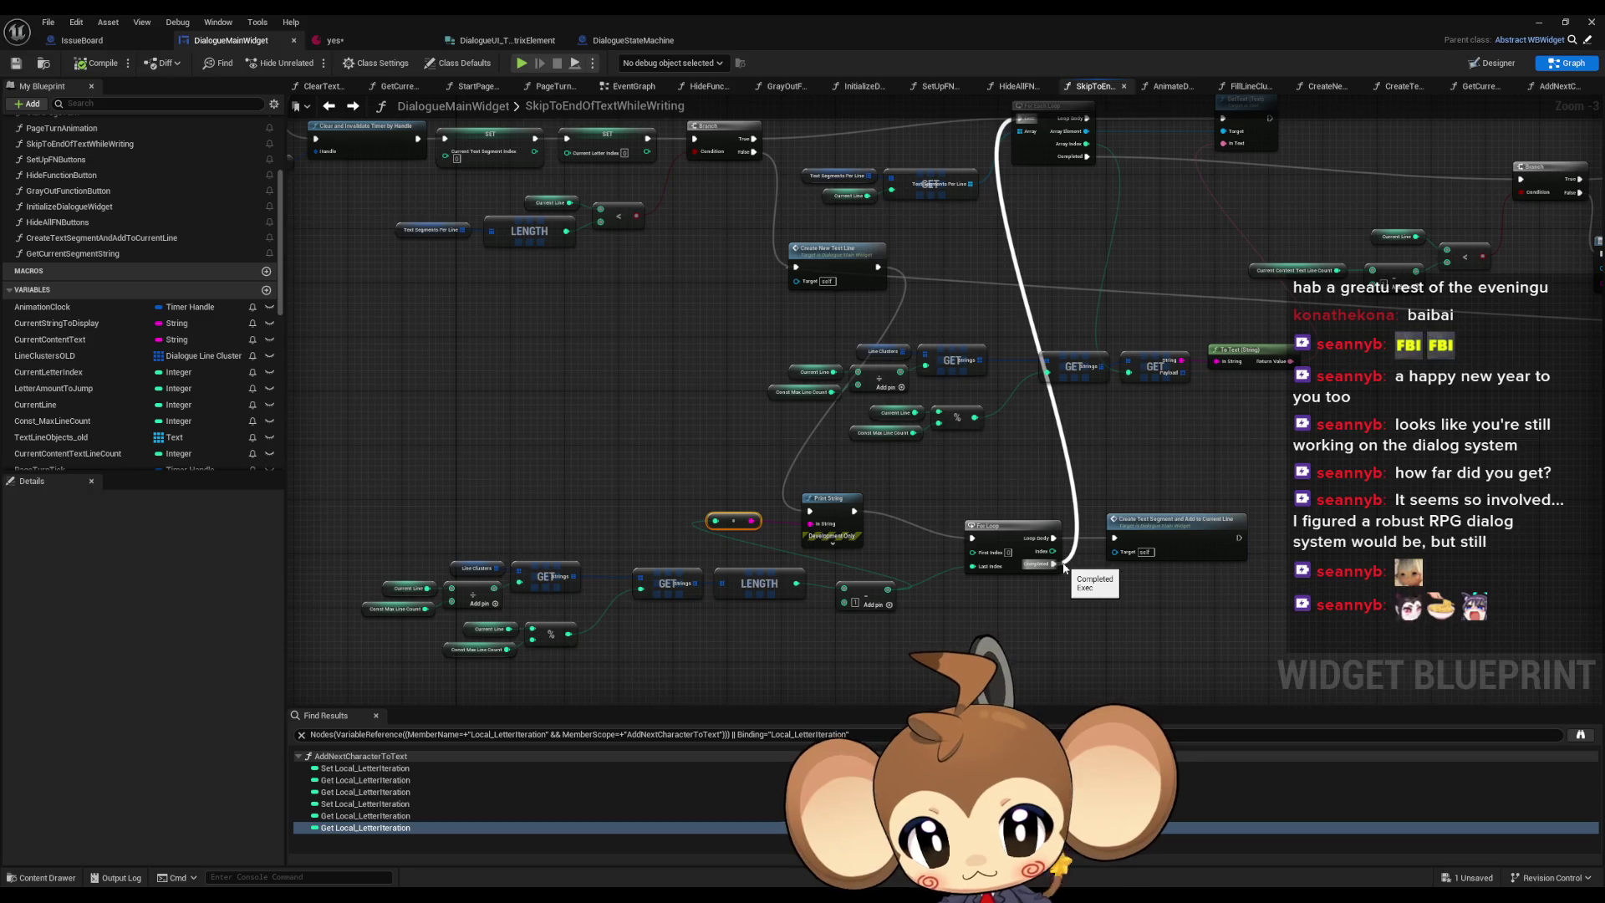
{"action": "mouse_move", "coordinate": [1064, 567]}
{"action": "left_mouse_down"}
{"action": "mouse_move", "coordinate": [1237, 828]}
{"action": "mouse_move", "coordinate": [1342, 902]}
{"action": "mouse_move", "coordinate": [1319, 896]}
{"action": "mouse_move", "coordinate": [1162, 559]}
{"action": "left_mouse_up"}
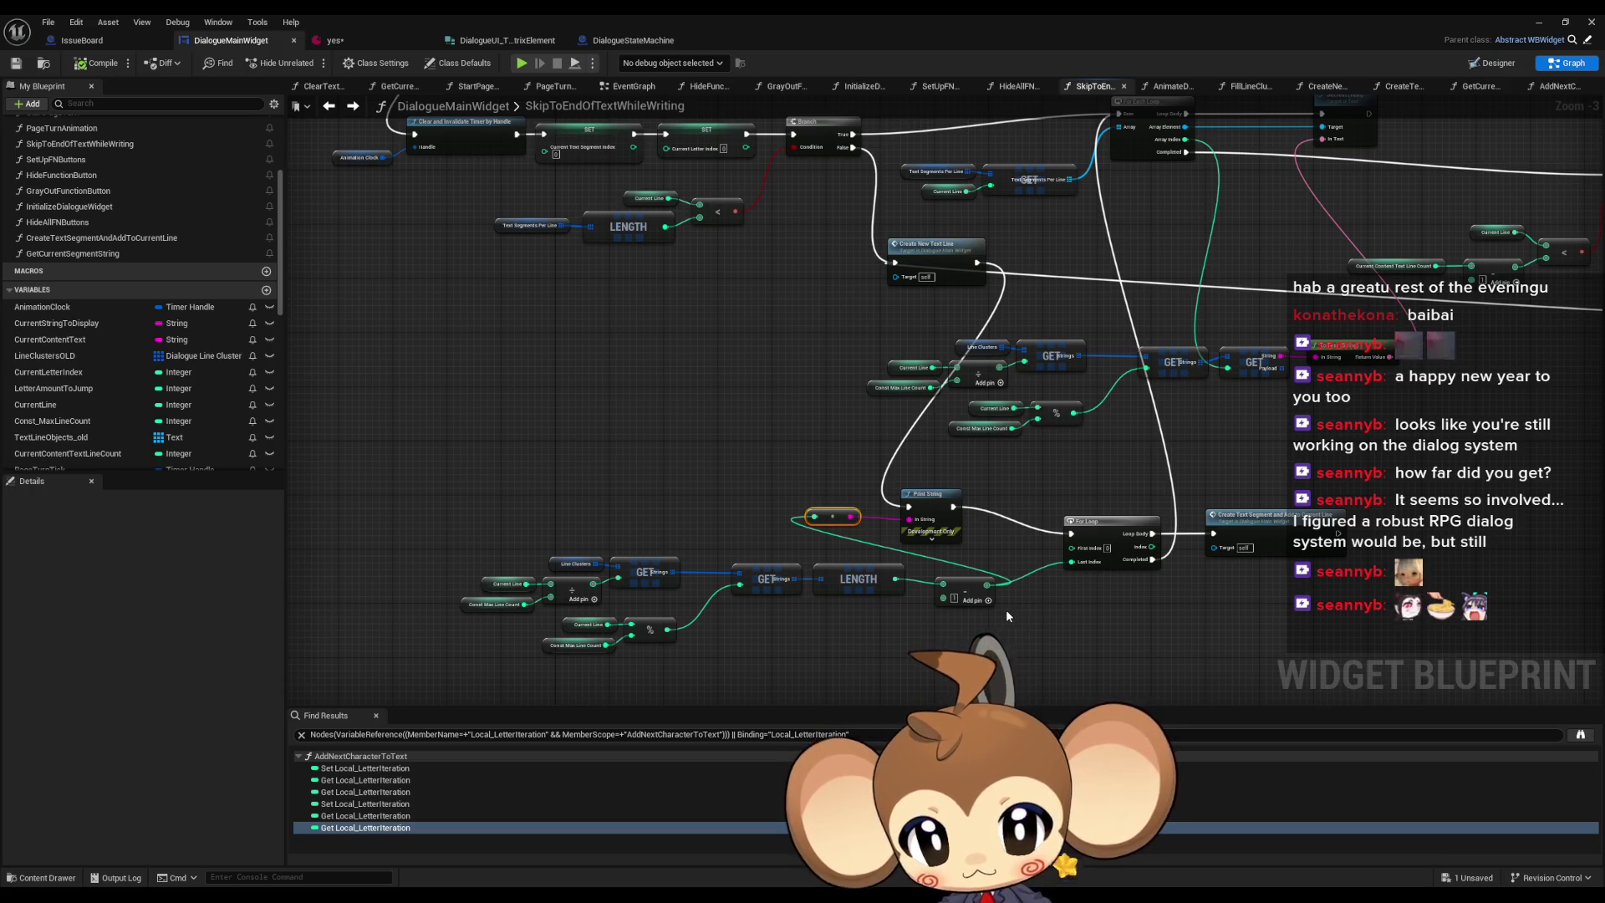
{"action": "left_click_drag", "start_coordinate": [1006, 609], "coordinate": [960, 624]}
{"action": "right_click", "coordinate": [810, 644]}
{"action": "type", "text": "c"}
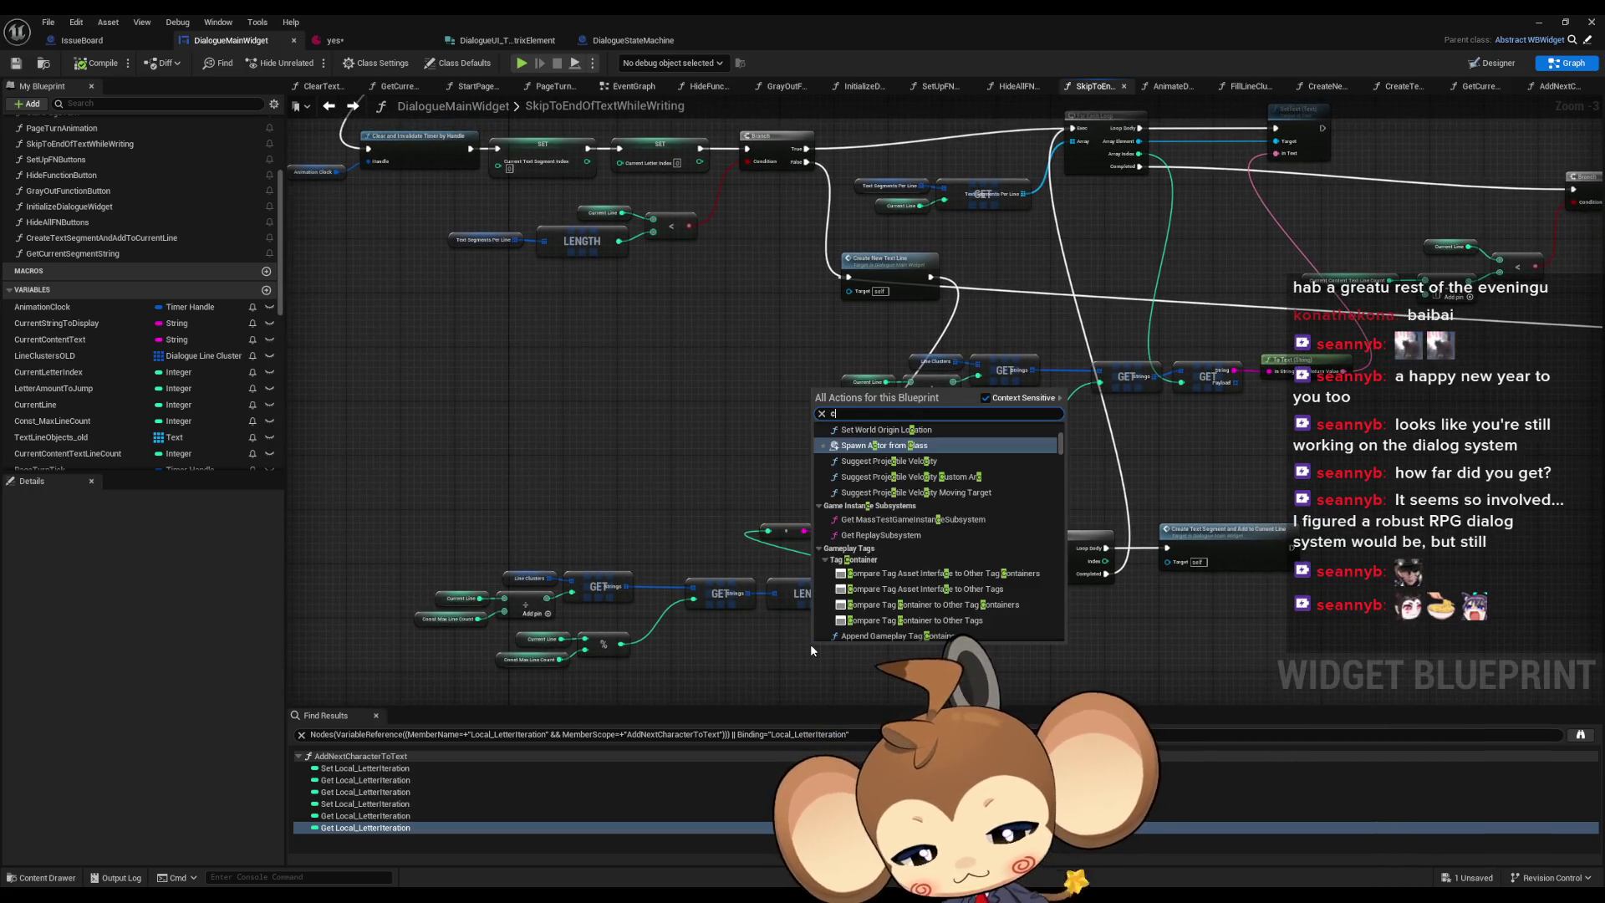
{"action": "type", "text": "urrent segment"}
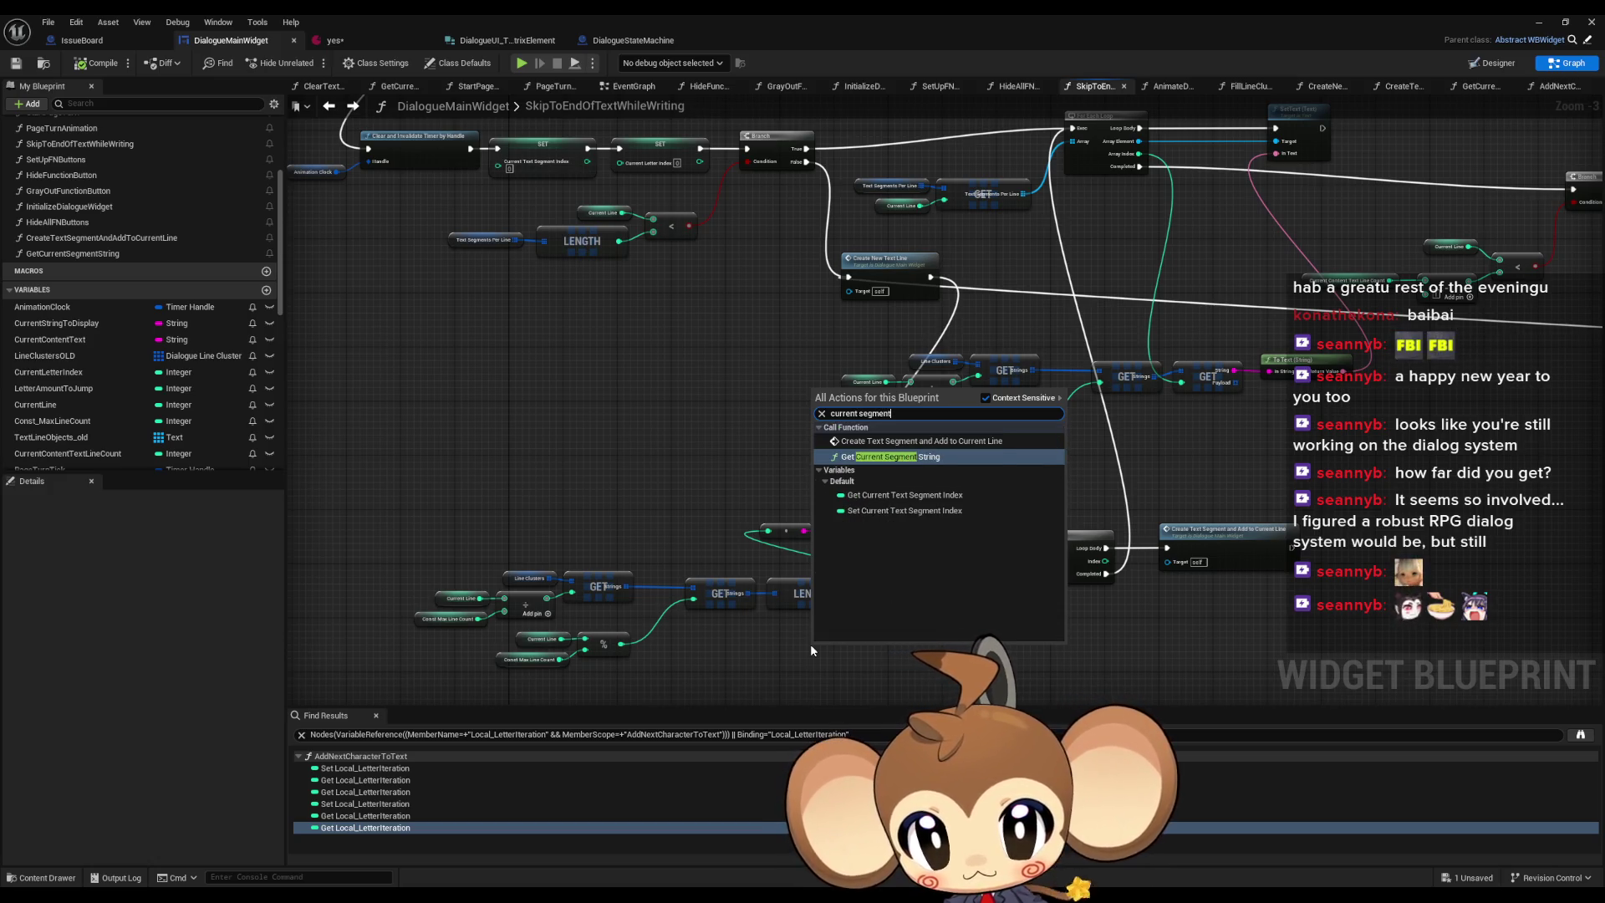
{"action": "key", "text": "Down"}
{"action": "key", "text": "Return"}
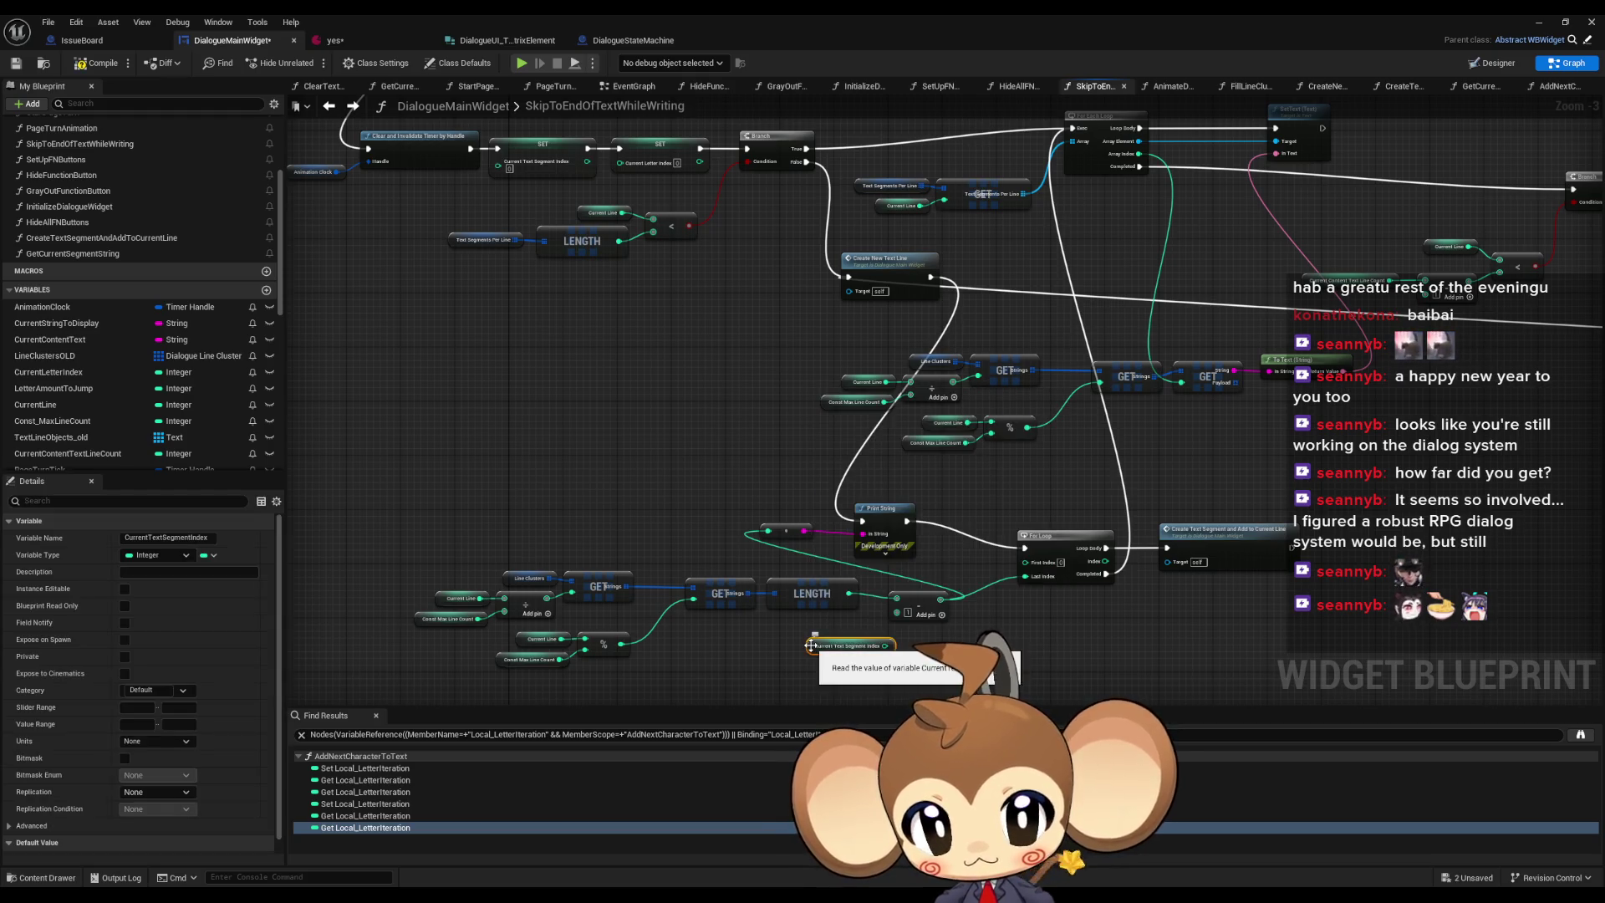
- Route Current Text Segment Index through an Add node into the For Loop's First Index
{"action": "left_click_drag", "start_coordinate": [1015, 595], "coordinate": [1010, 536]}
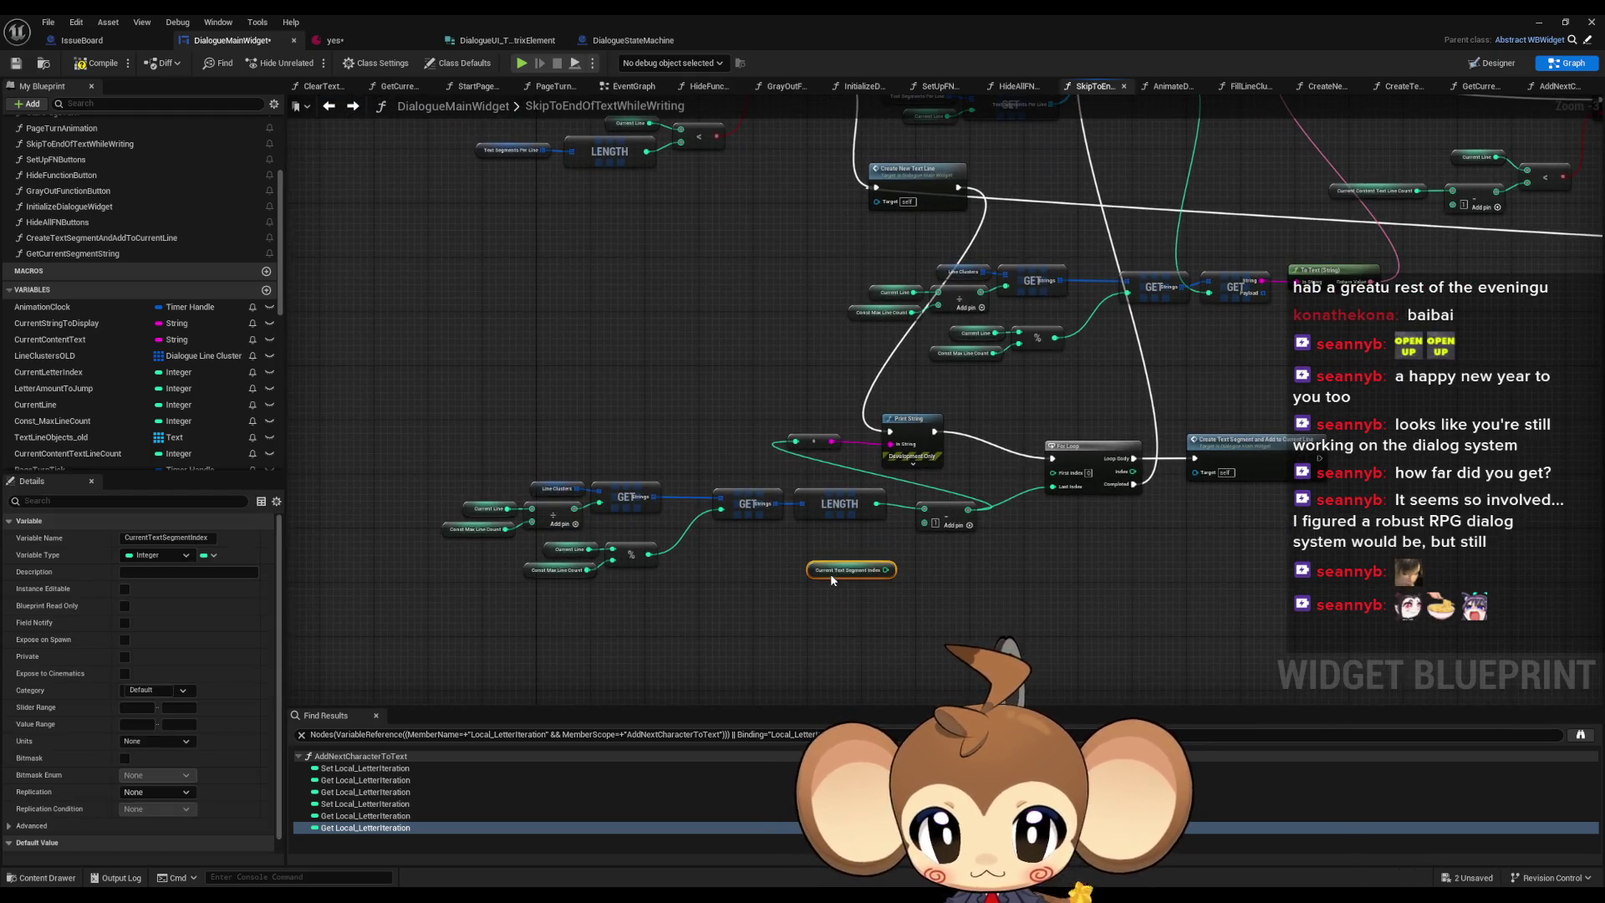
{"action": "scroll", "coordinate": [953, 585], "scroll_direction": "up", "scroll_amount": 4}
{"action": "left_click_drag", "start_coordinate": [949, 587], "coordinate": [906, 638]}
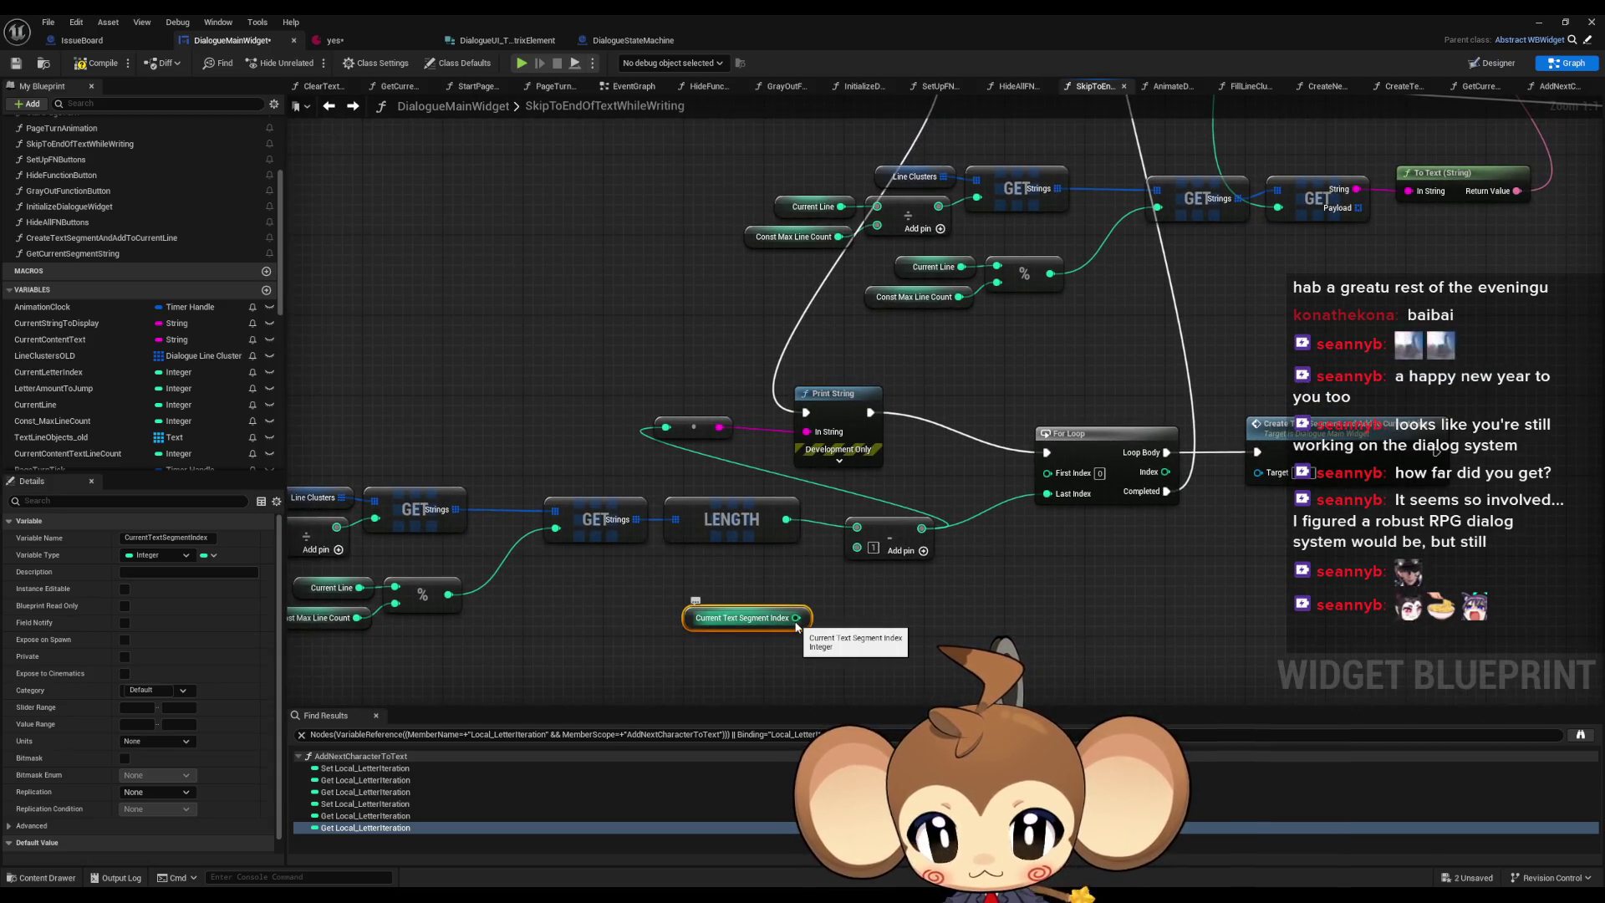
{"action": "left_click_drag", "start_coordinate": [797, 625], "coordinate": [862, 622]}
{"action": "type", "text": "+"}
{"action": "key", "text": "Return"}
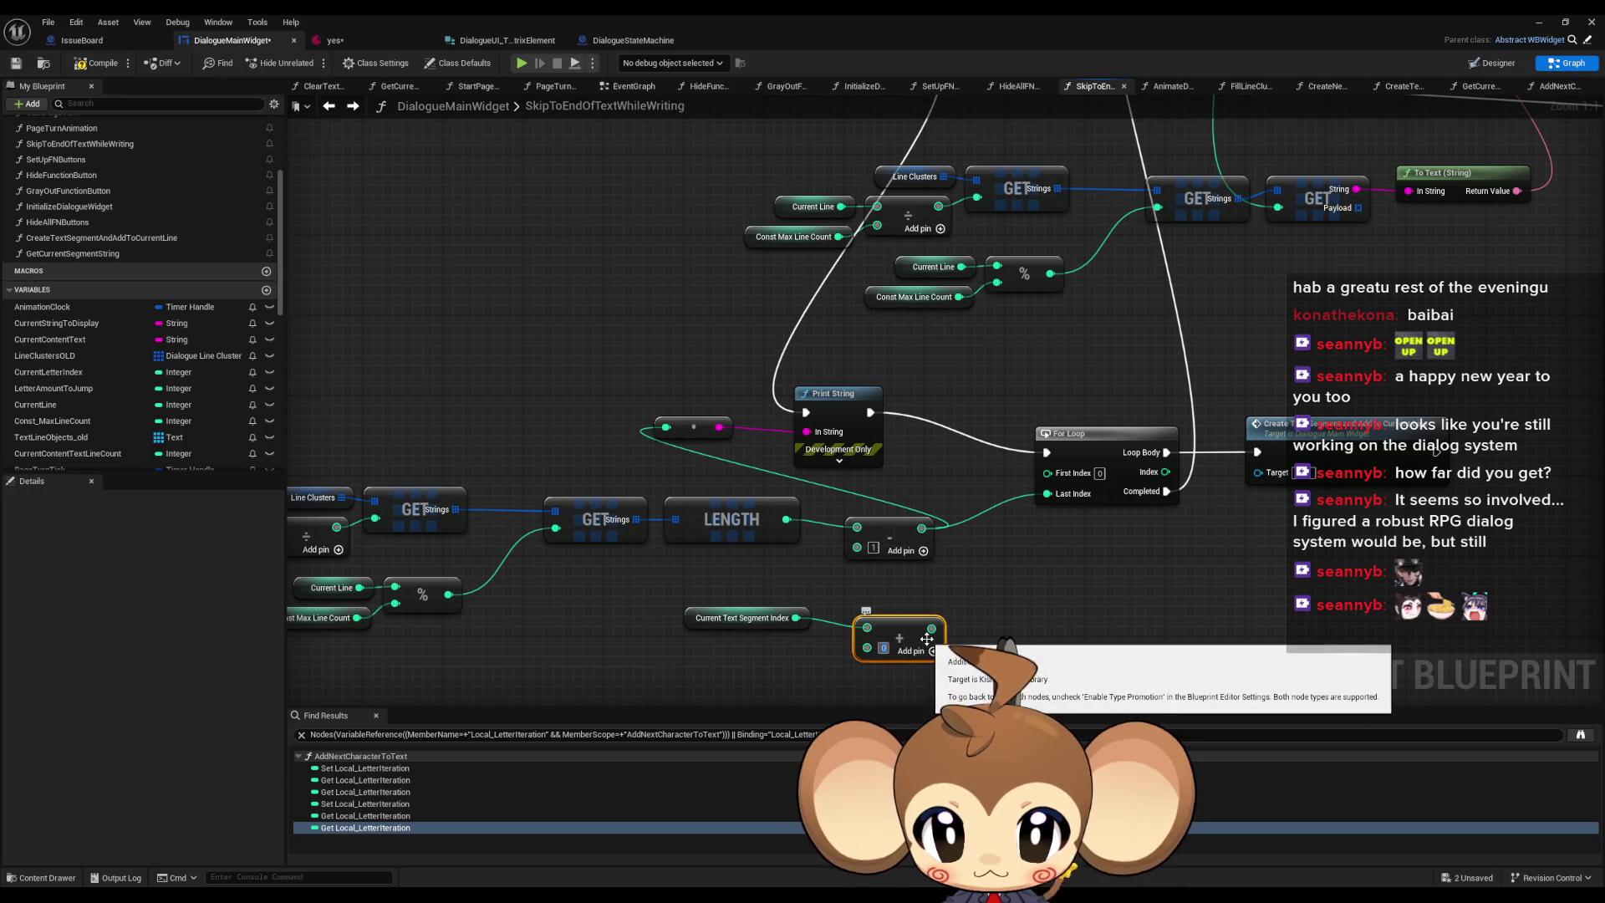
{"action": "mouse_move", "coordinate": [932, 628]}
{"action": "left_mouse_down"}
{"action": "mouse_move", "coordinate": [1052, 479]}
{"action": "mouse_move", "coordinate": [952, 614]}
{"action": "mouse_move", "coordinate": [1047, 568]}
{"action": "mouse_move", "coordinate": [1043, 632]}
{"action": "left_mouse_up"}
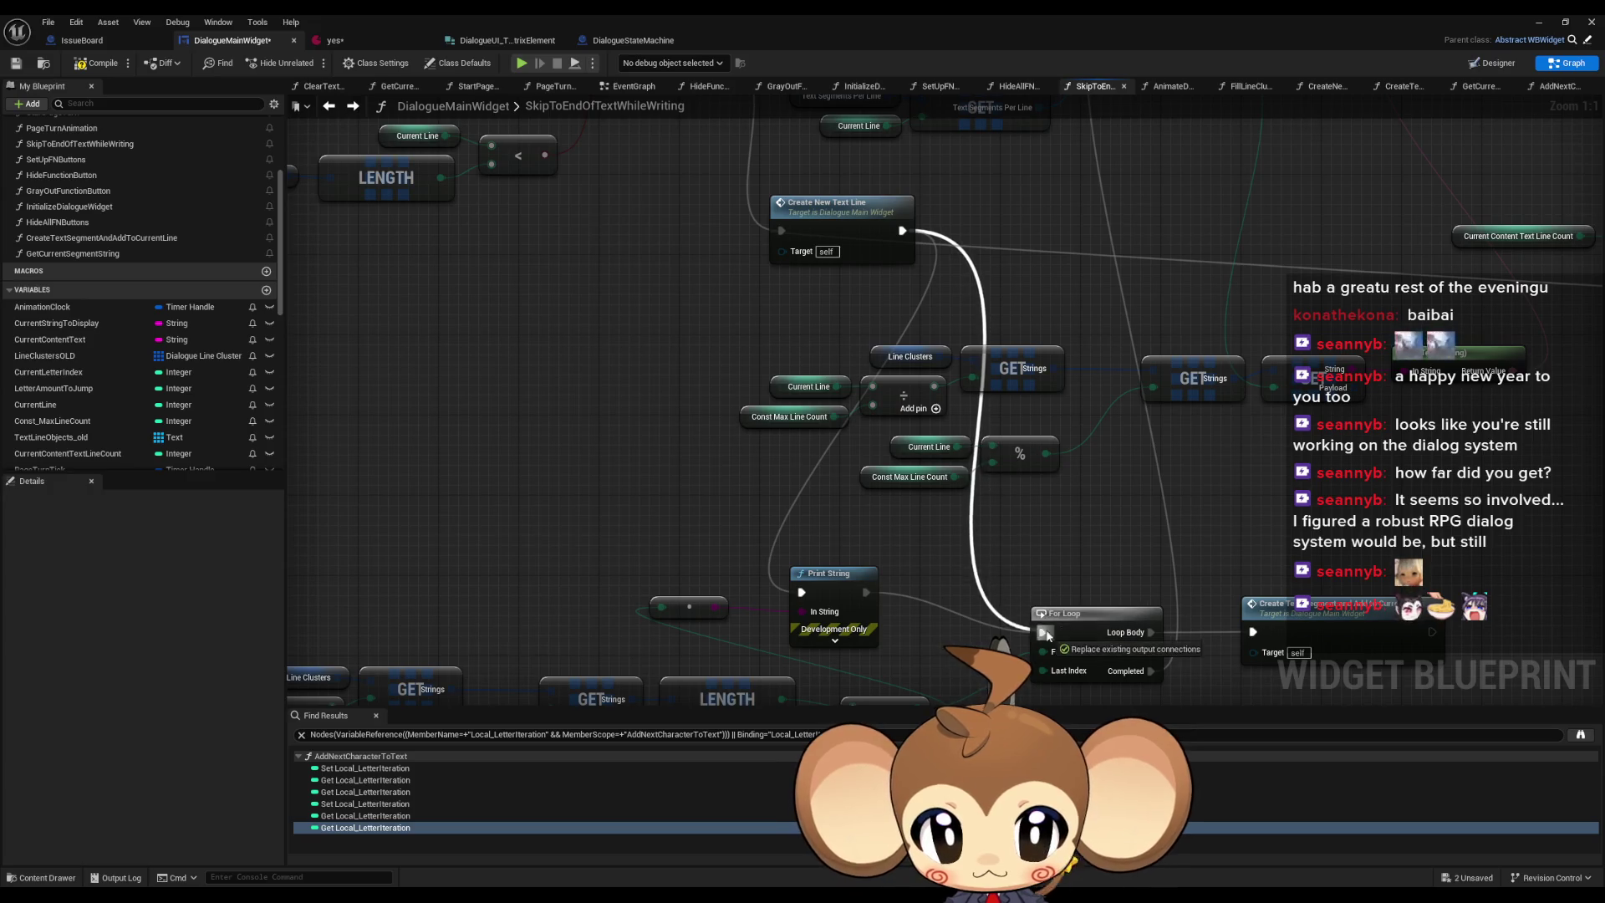
- Connect the subtract result to the For Loop's Last Index and start a play test
{"action": "mouse_move", "coordinate": [1121, 456]}
{"action": "left_mouse_down"}
{"action": "mouse_move", "coordinate": [1017, 427]}
{"action": "mouse_move", "coordinate": [1095, 409]}
{"action": "left_mouse_up"}
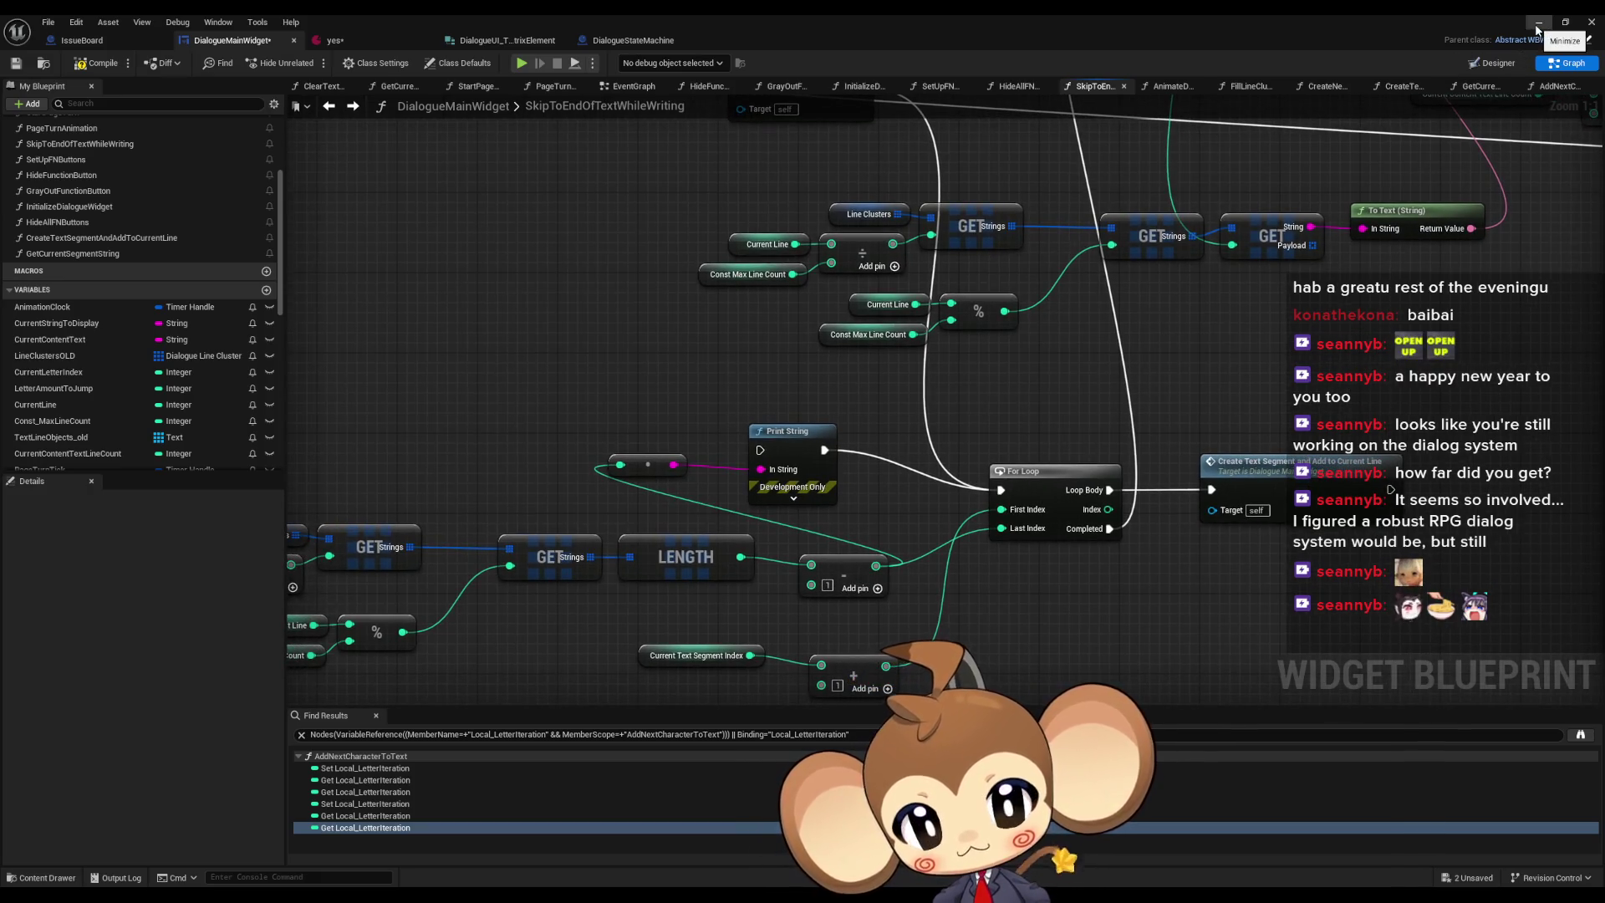
{"action": "mouse_move", "coordinate": [774, 431]}
{"action": "left_mouse_down"}
{"action": "mouse_move", "coordinate": [803, 556]}
{"action": "mouse_move", "coordinate": [804, 437]}
{"action": "left_mouse_up"}
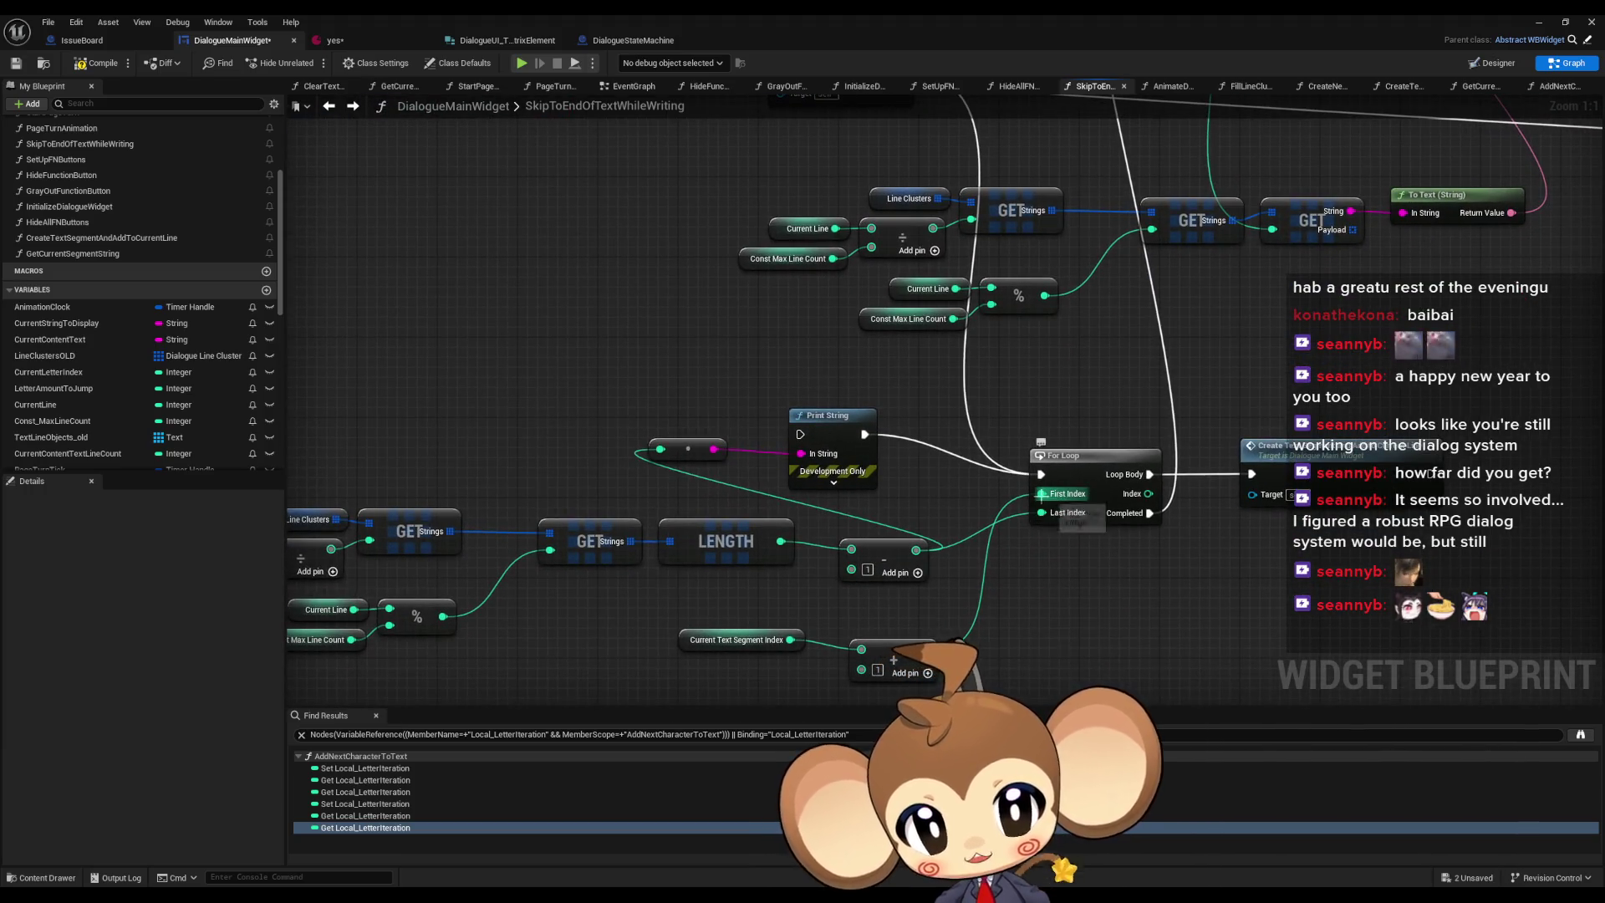
{"action": "left_click_drag", "start_coordinate": [1042, 493], "coordinate": [1047, 513]}
{"action": "left_click", "coordinate": [1538, 23]}
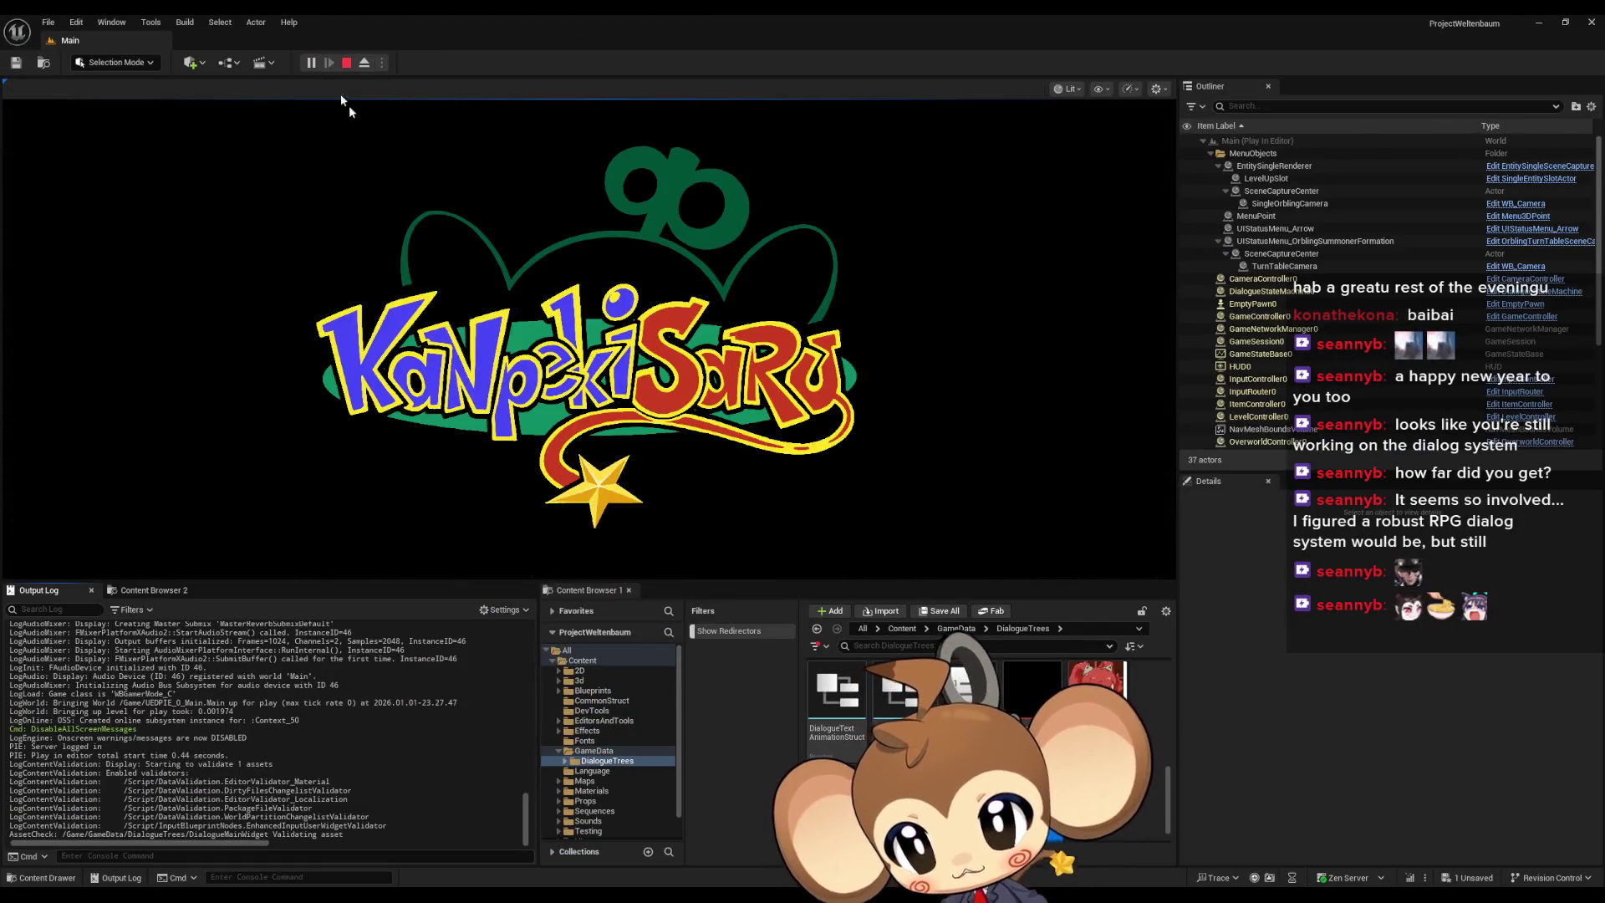
- Stop play and change the yes asset's first ClockTickRate from 0.05 to 1.0
{"action": "left_click", "coordinate": [347, 63]}
{"action": "mouse_move", "coordinate": [506, 899]}
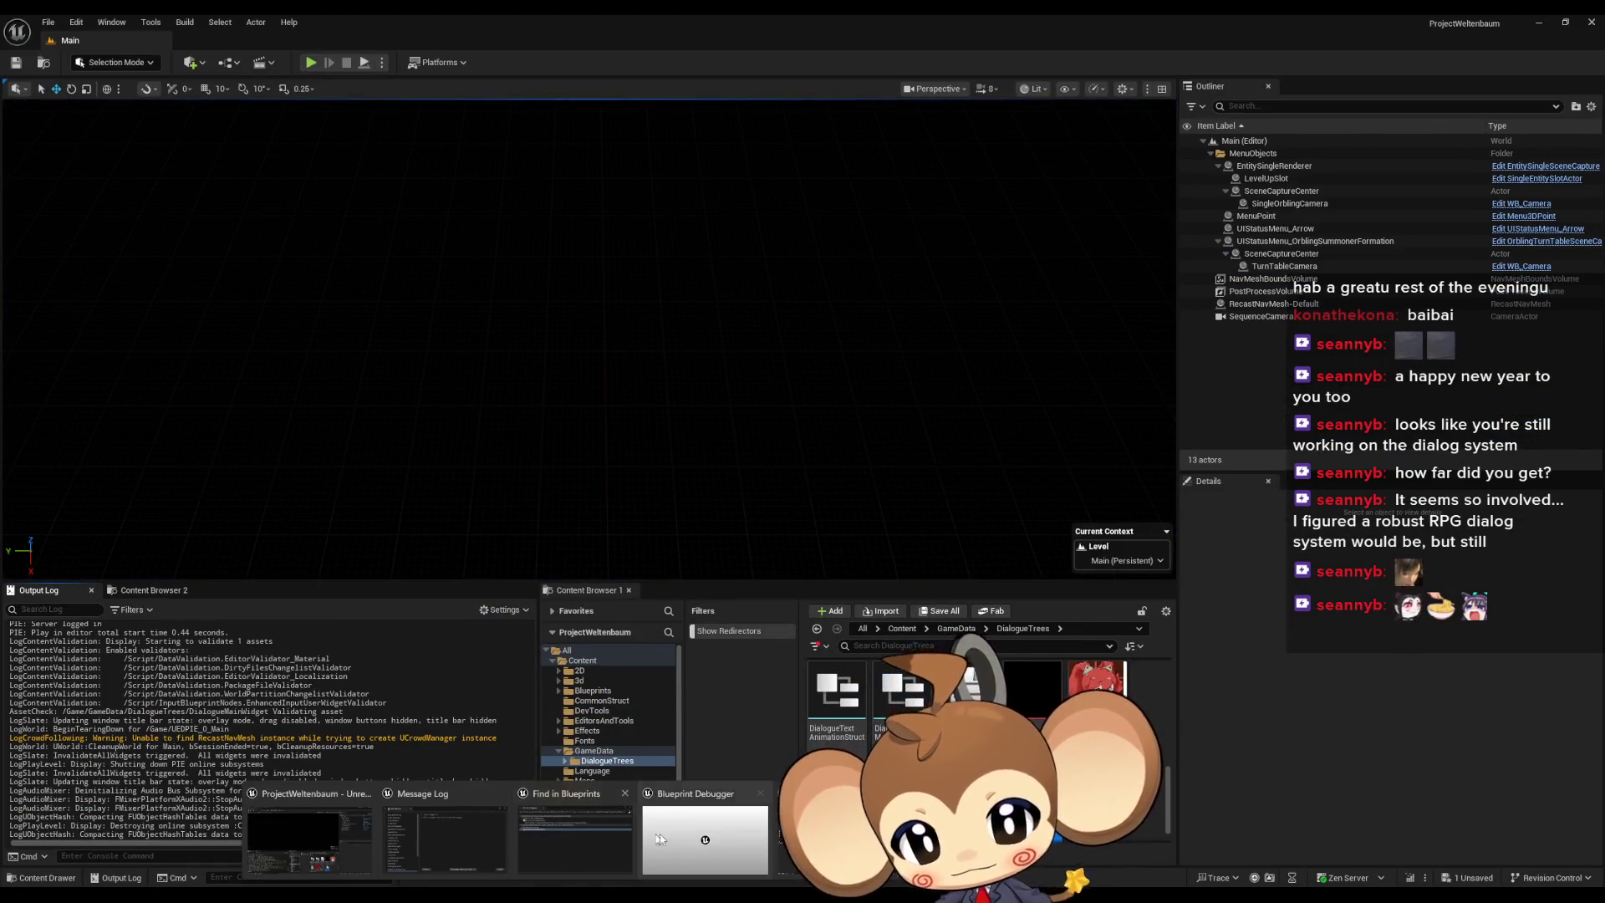
{"action": "left_click", "coordinate": [338, 45]}
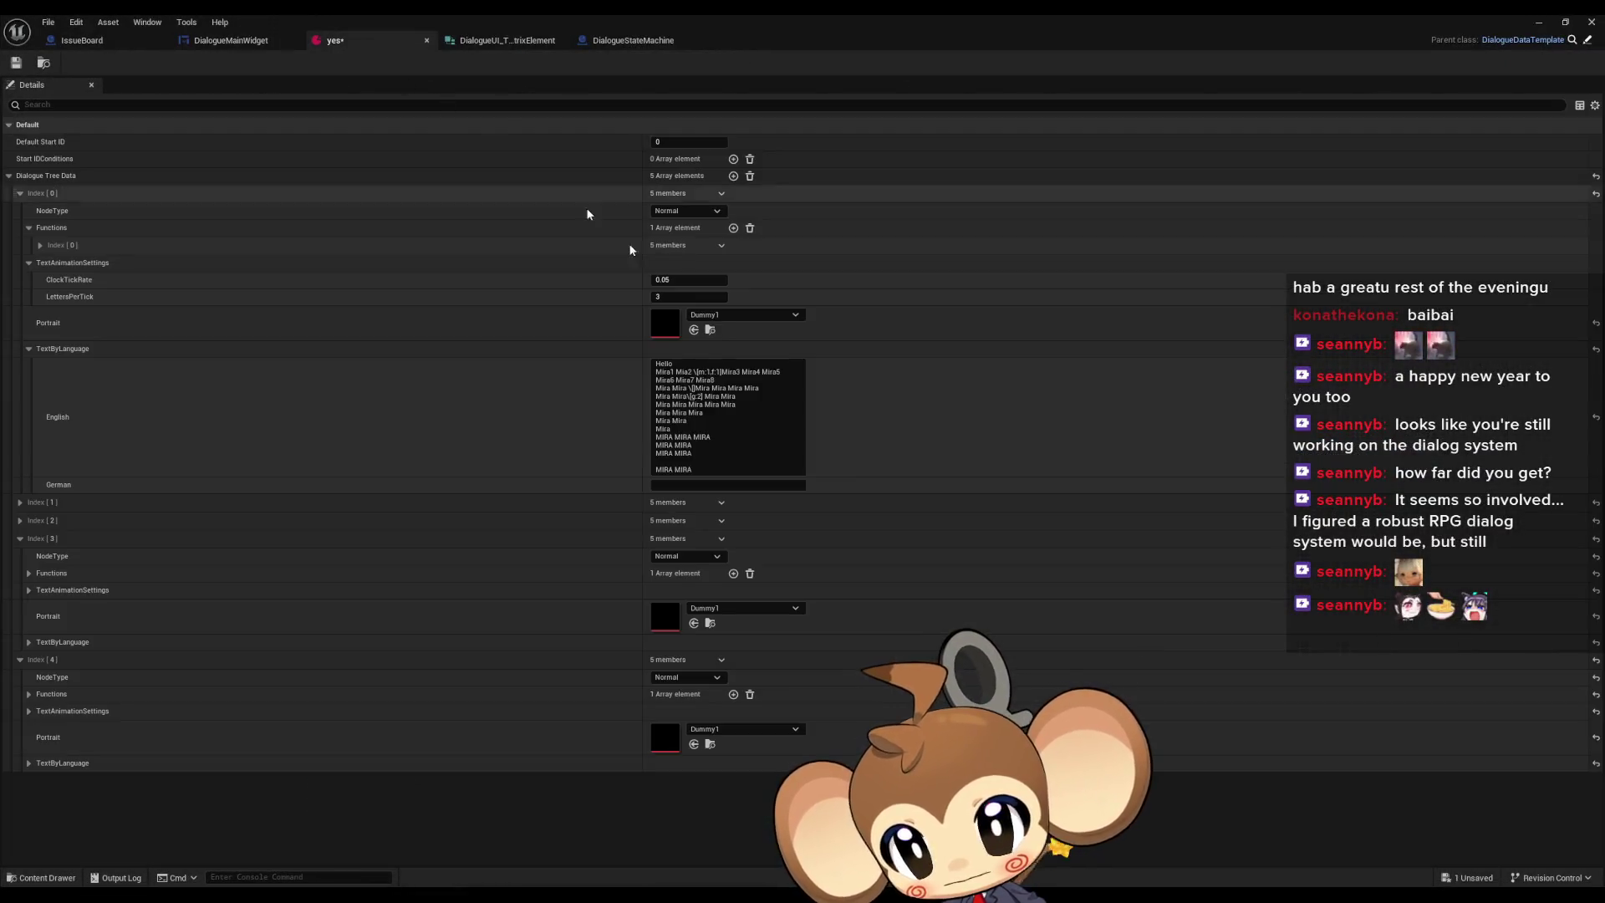
{"action": "left_click", "coordinate": [673, 277]}
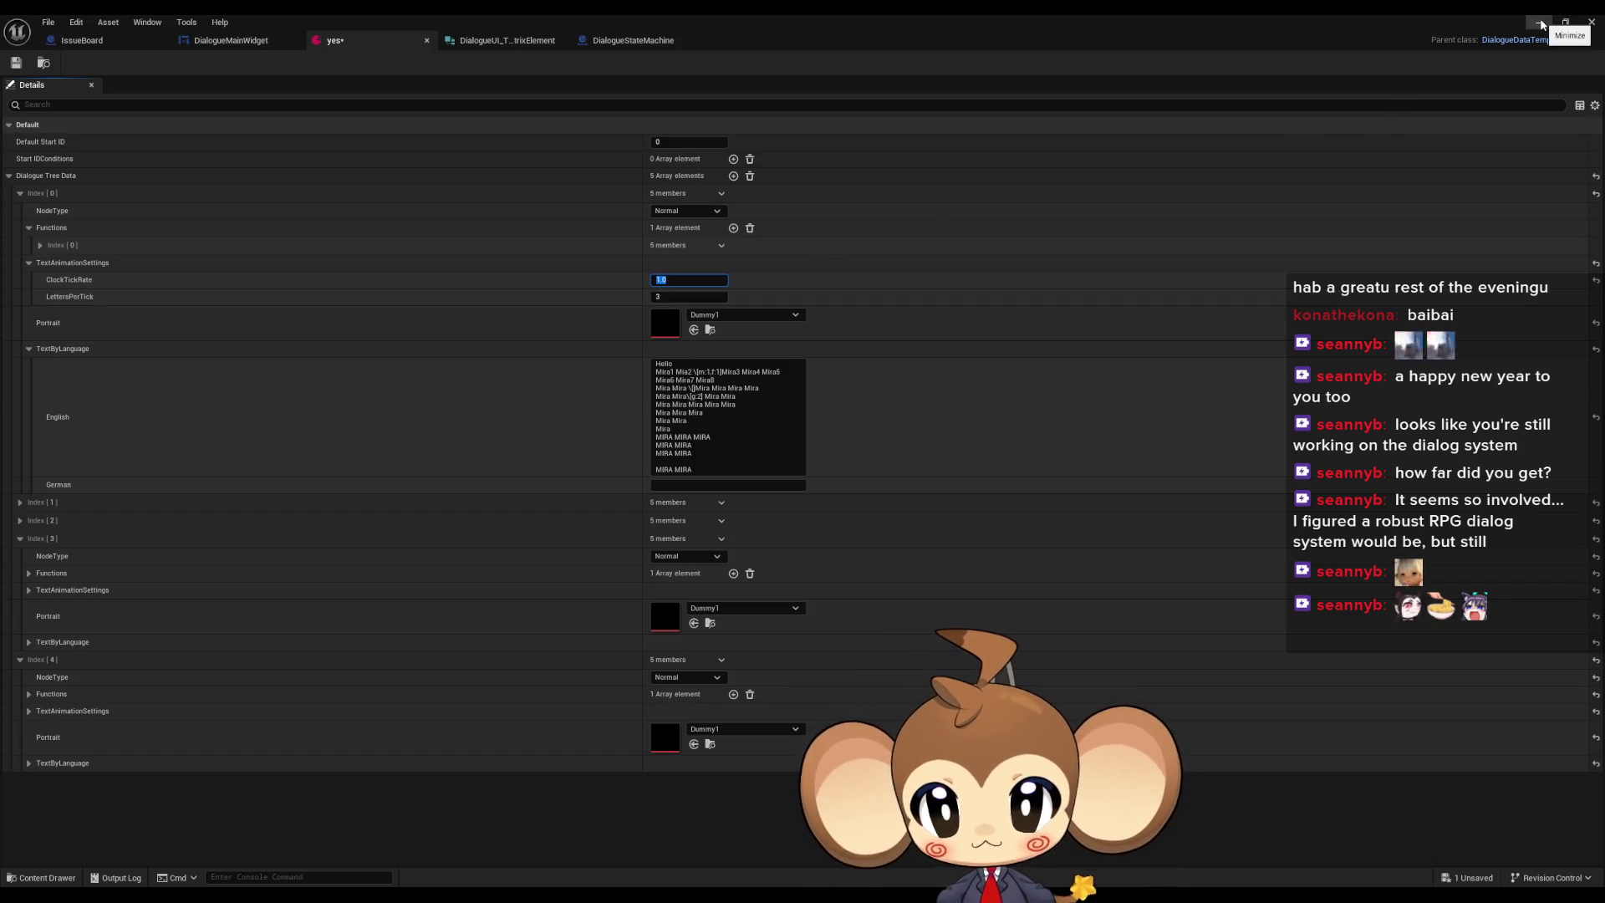
{"action": "left_click", "coordinate": [1542, 26]}
- Play-test several times through Load Game to watch the slowed lines, then return to the yes asset
{"action": "left_click", "coordinate": [327, 56]}
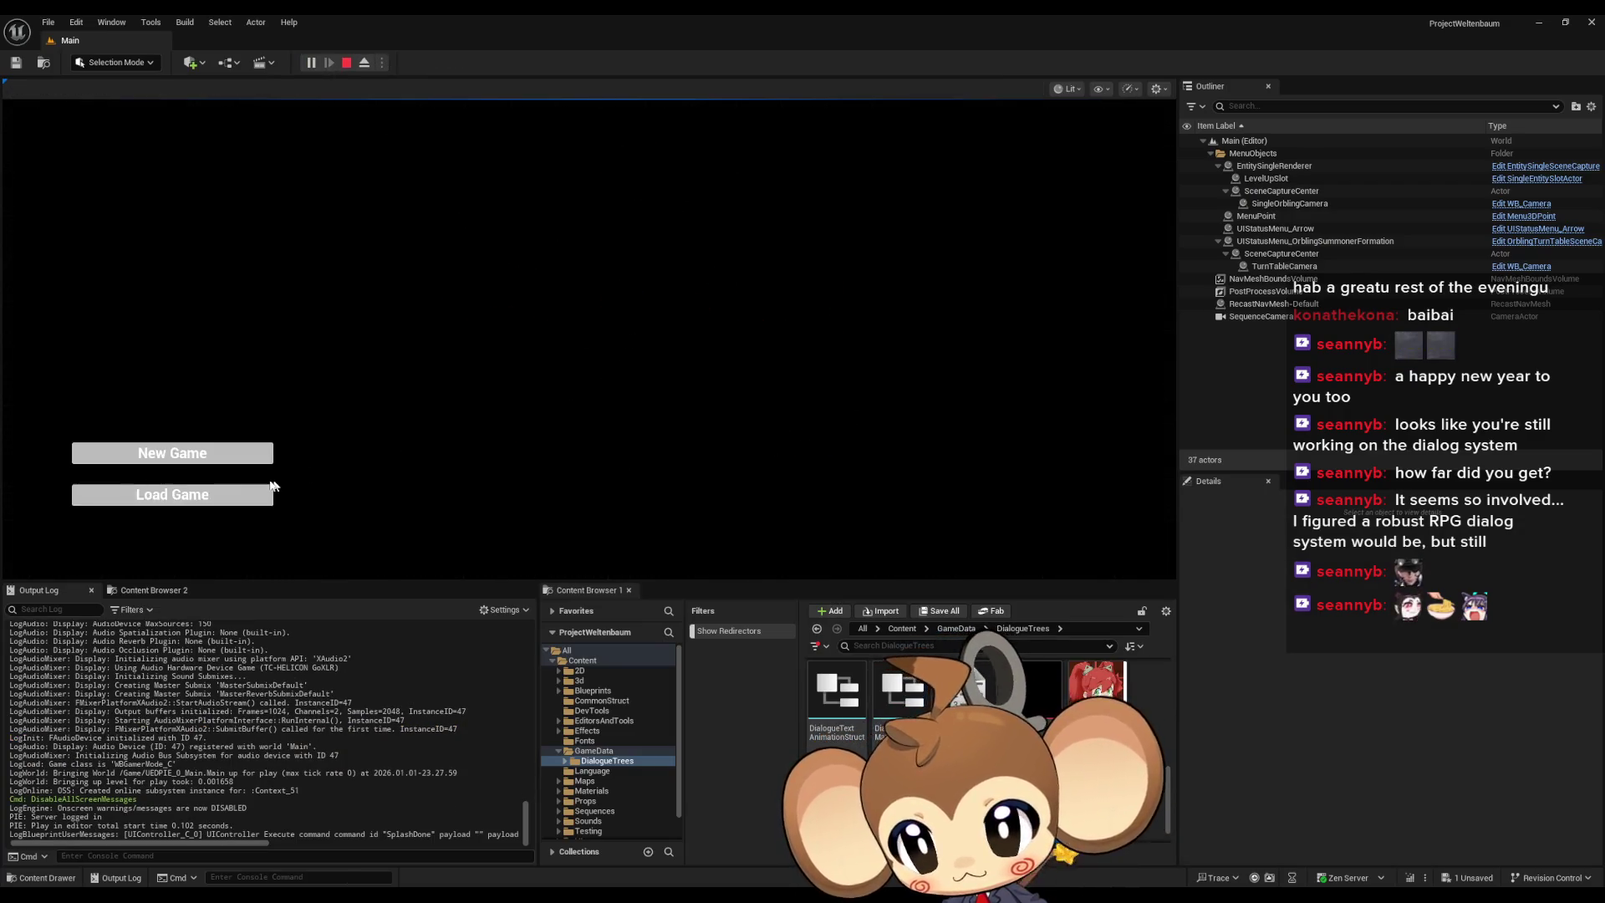
{"action": "left_click", "coordinate": [270, 492]}
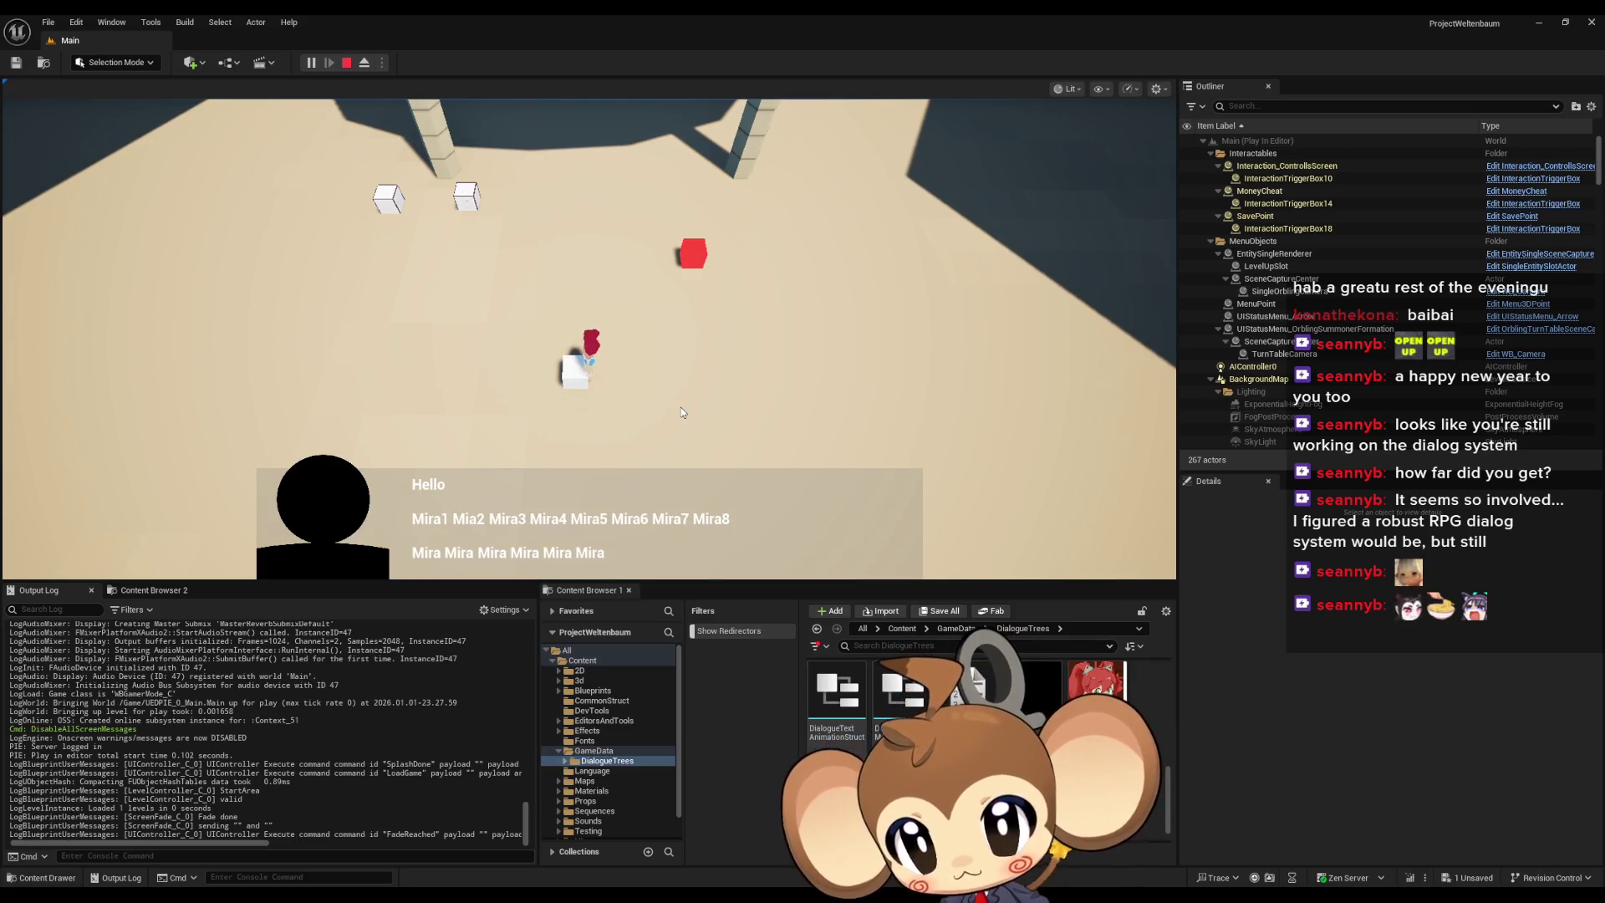
{"action": "left_click", "coordinate": [346, 64]}
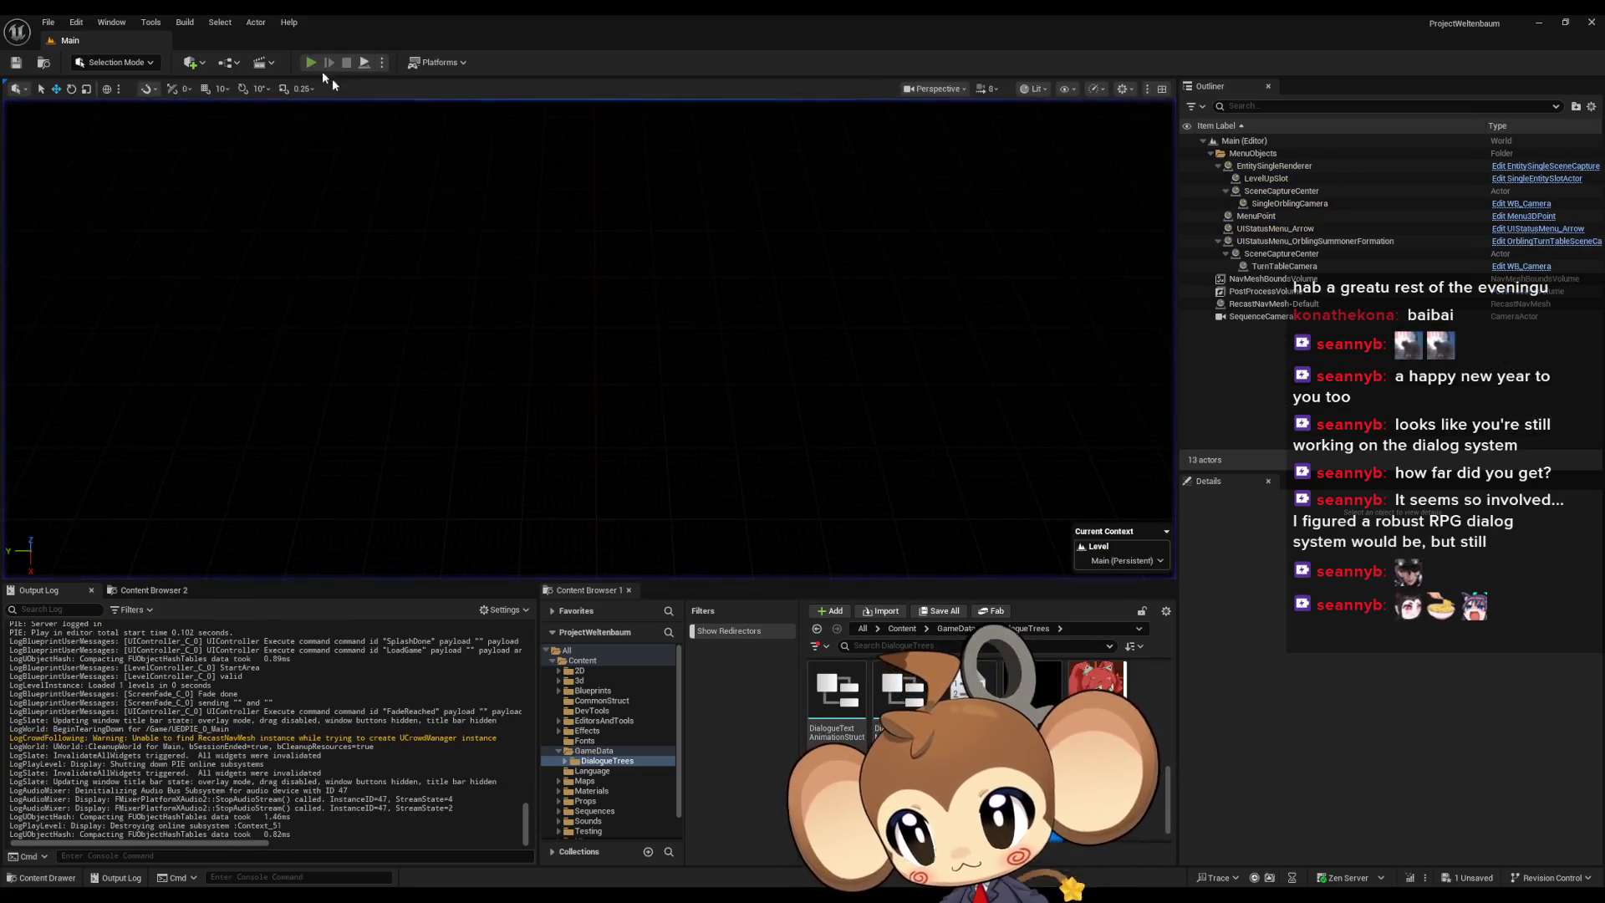
{"action": "left_click", "coordinate": [318, 64]}
{"action": "left_click", "coordinate": [221, 496]}
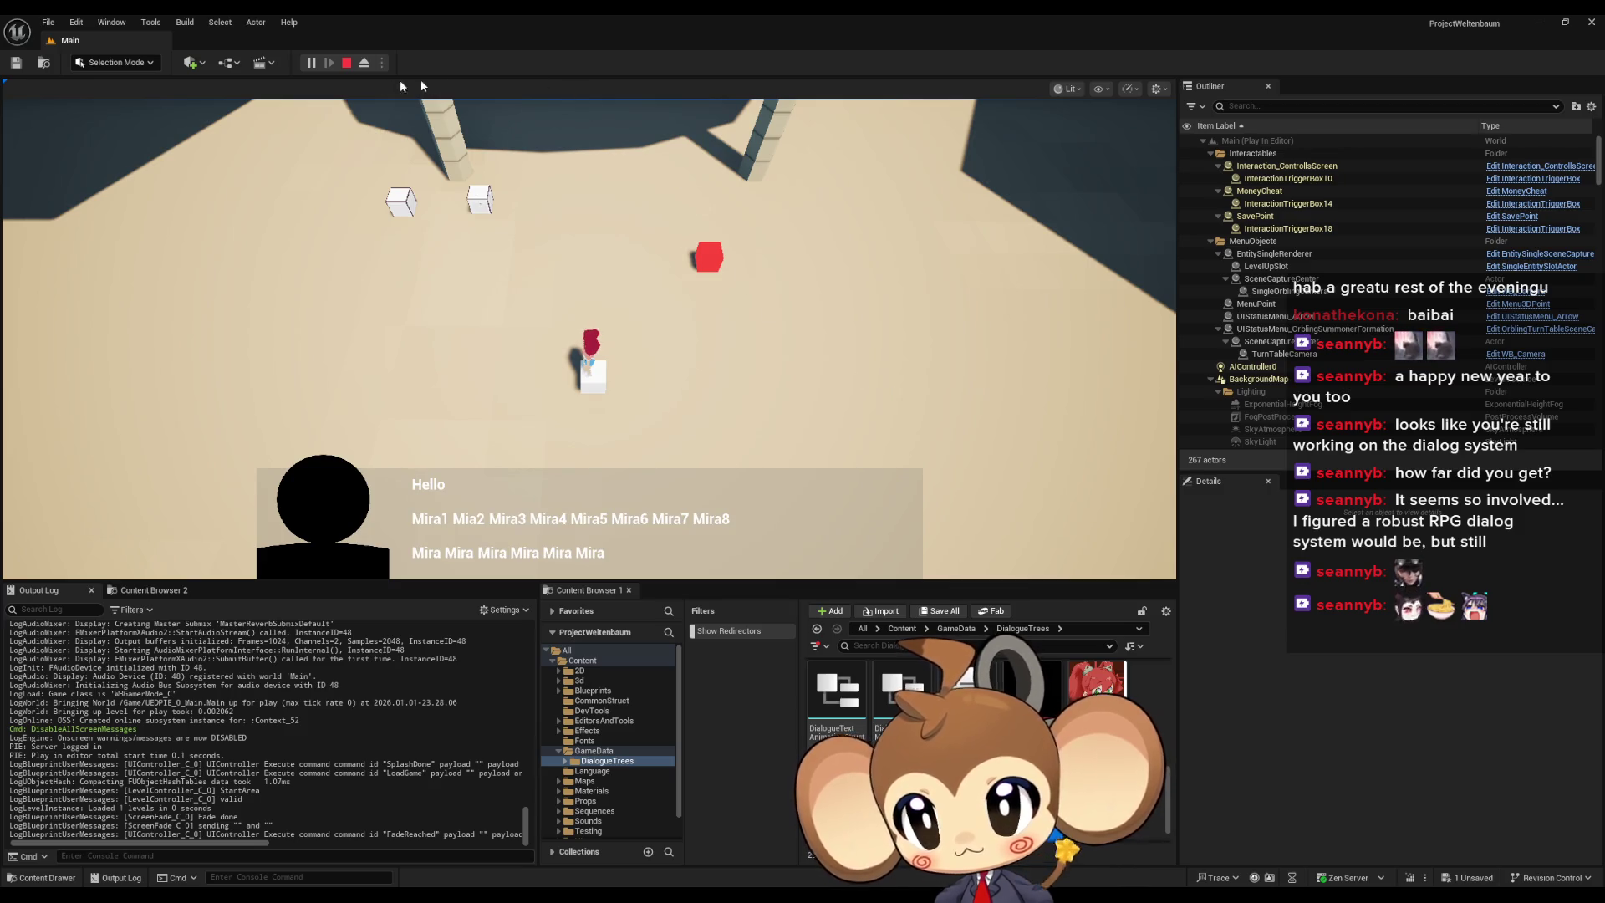
{"action": "left_click", "coordinate": [347, 68]}
{"action": "left_click", "coordinate": [564, 413]}
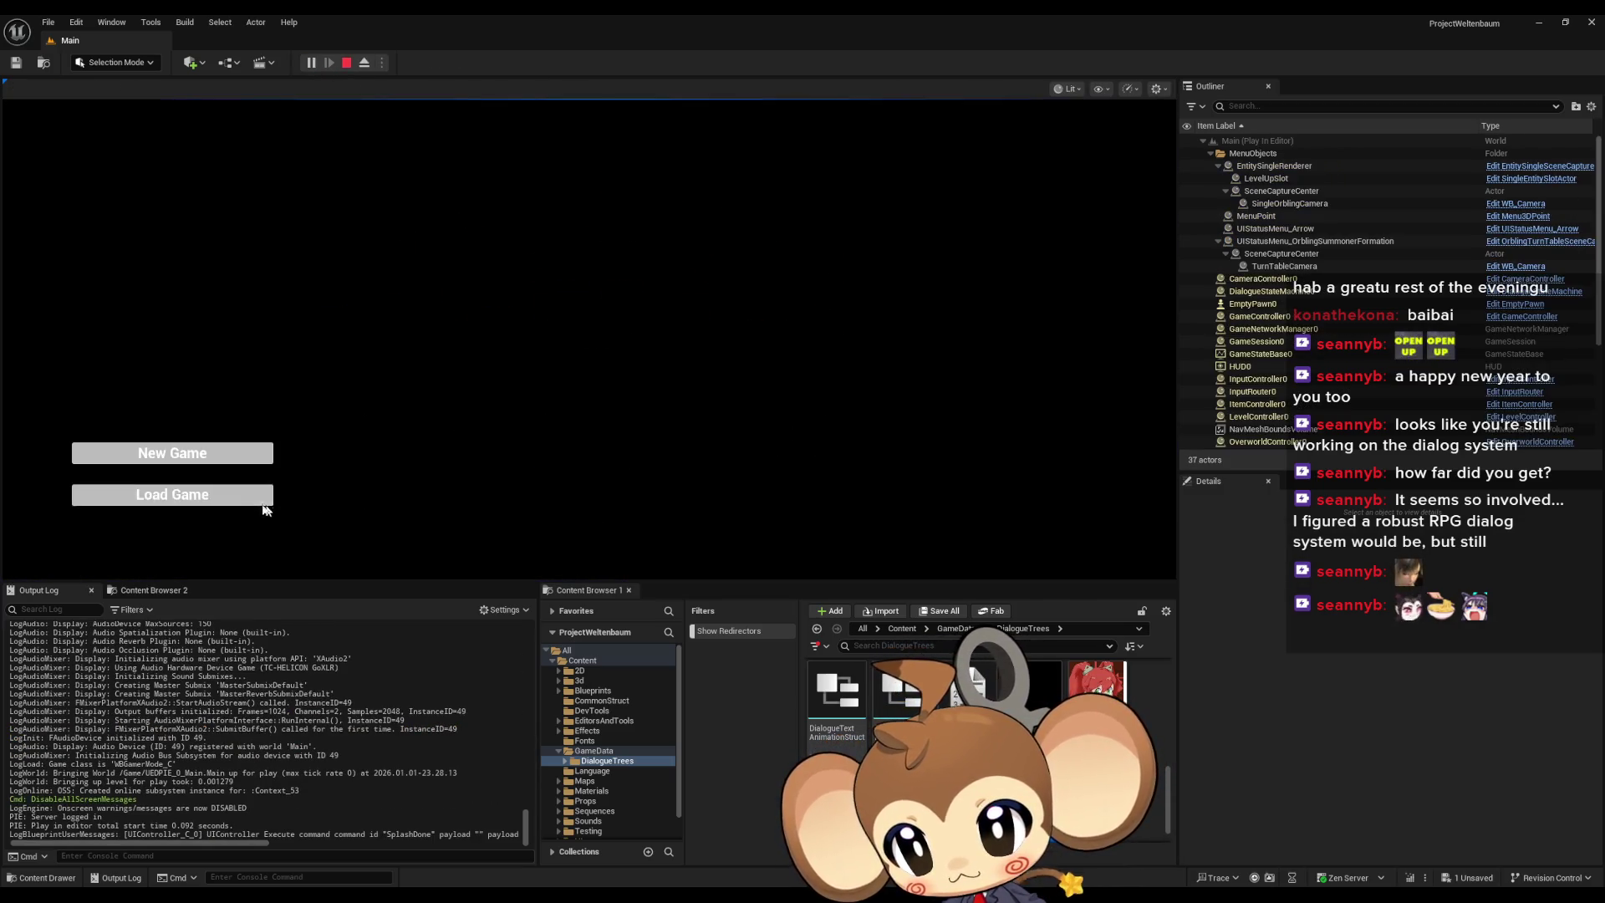
{"action": "left_click", "coordinate": [172, 495]}
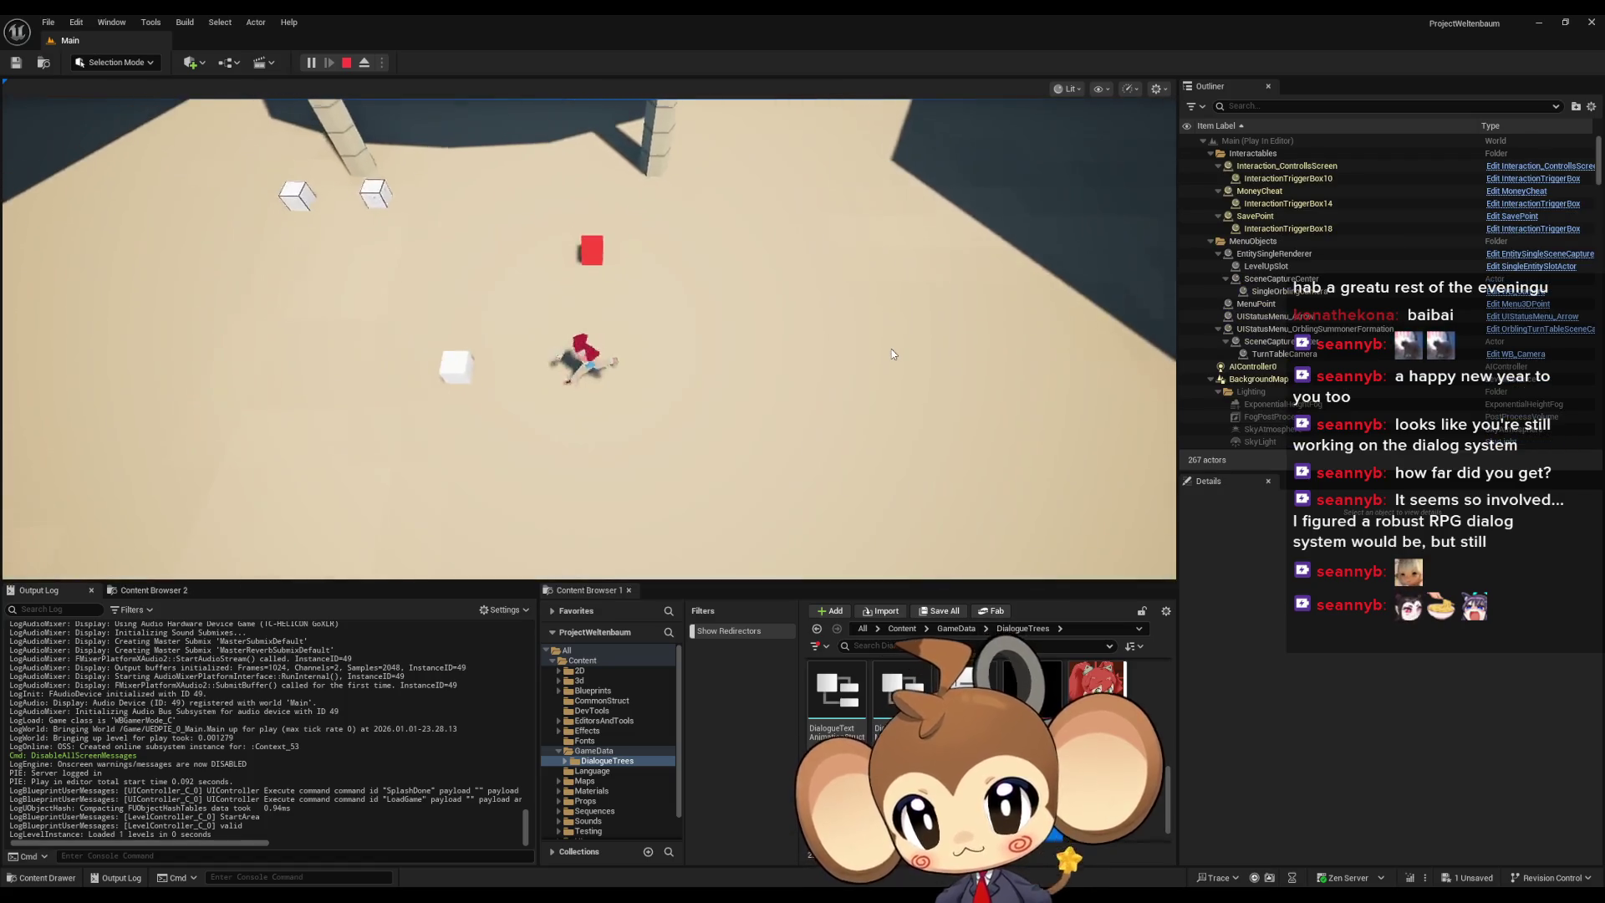
{"action": "left_click", "coordinate": [347, 64]}
{"action": "left_click", "coordinate": [179, 502]}
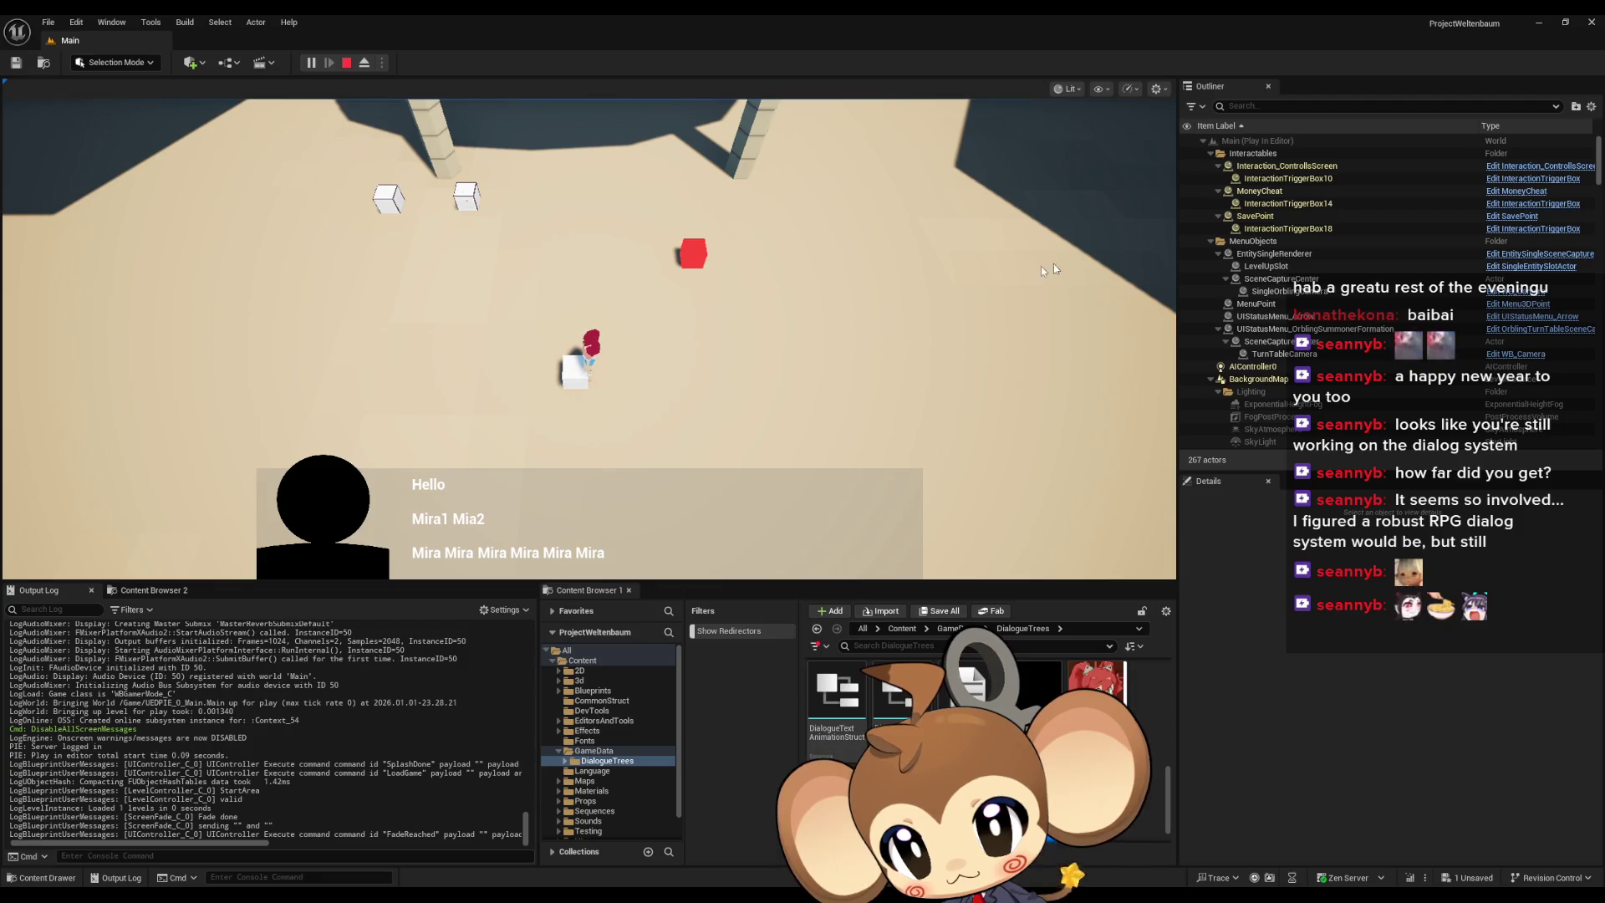
{"action": "left_click", "coordinate": [346, 63]}
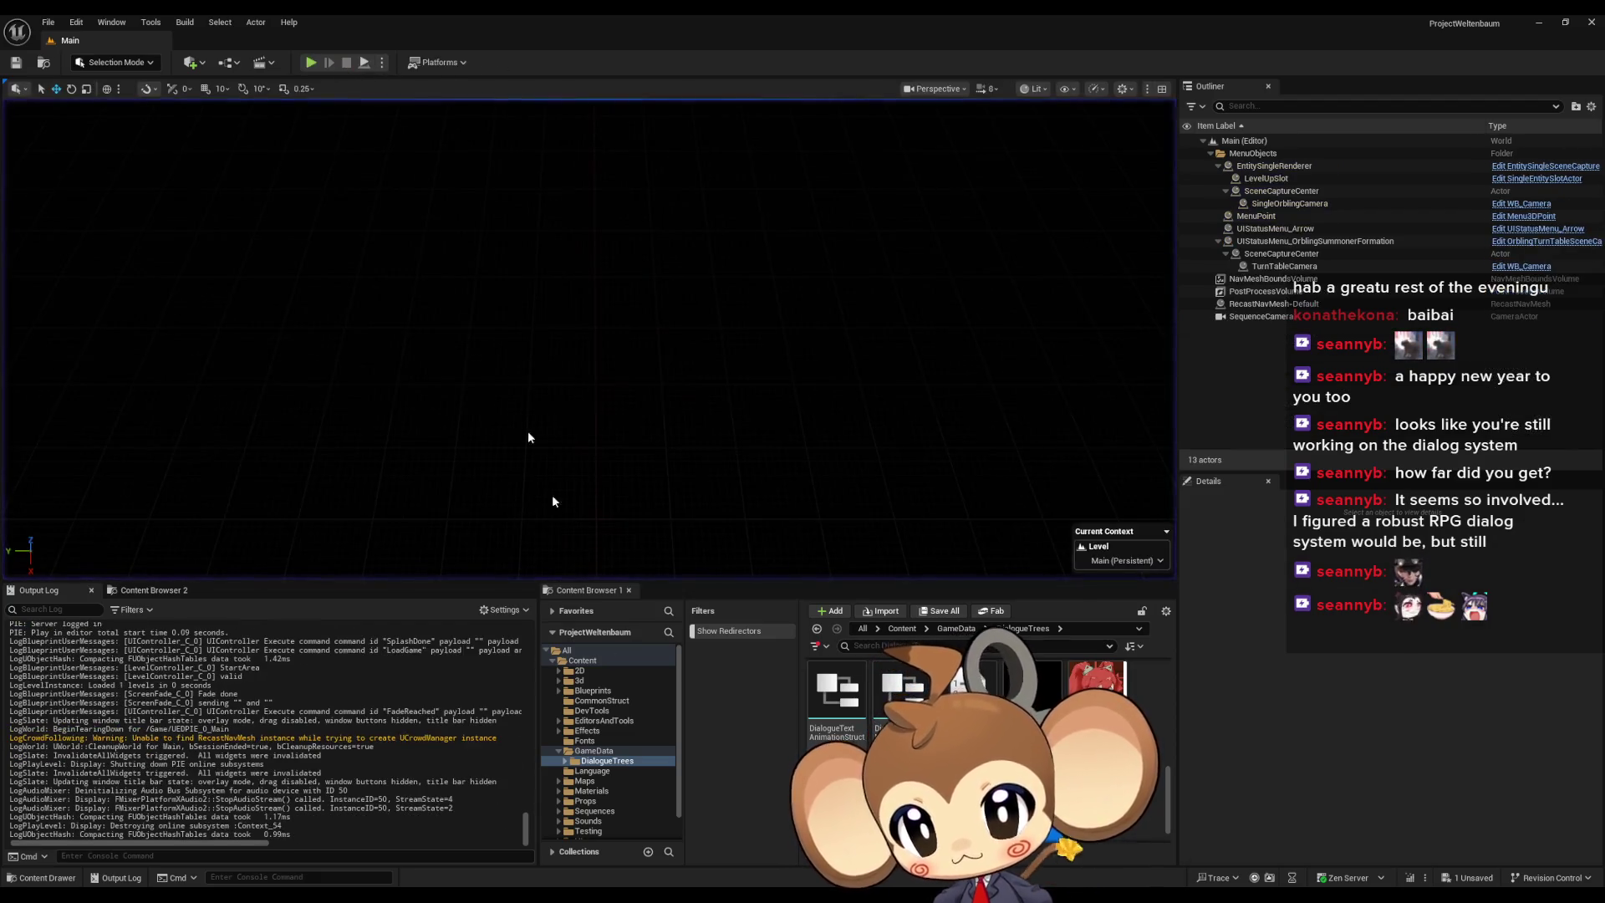
{"action": "left_click", "coordinate": [618, 865]}
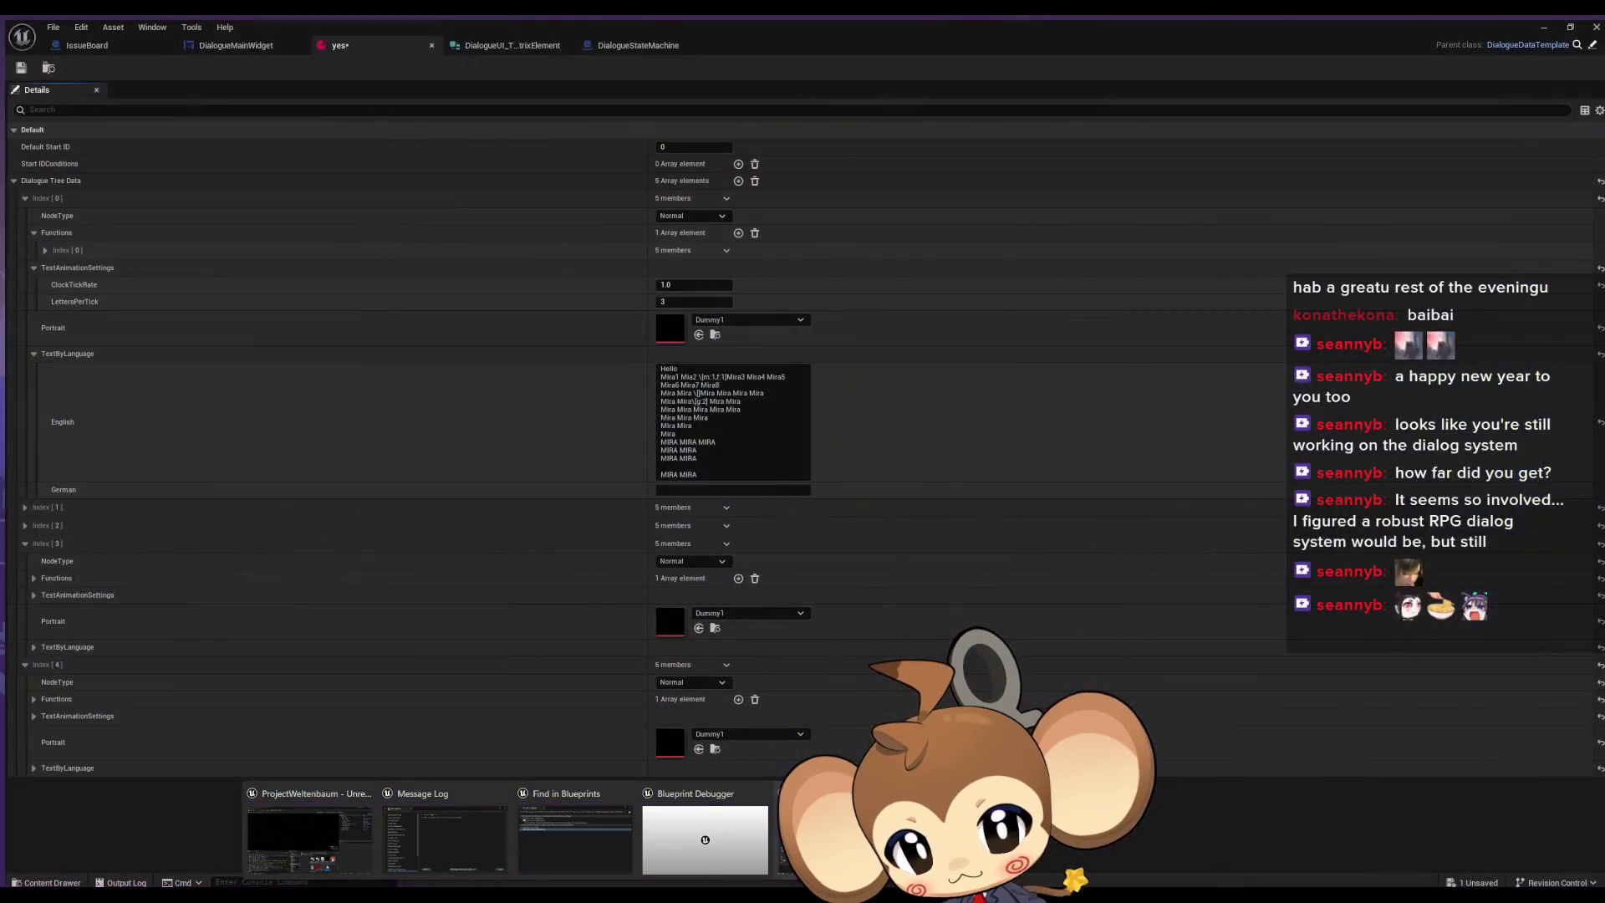
- Look over the DialogueStateMachine and DialogueMainWidget graphs, then run and stop another play test
{"action": "left_click", "coordinate": [627, 42]}
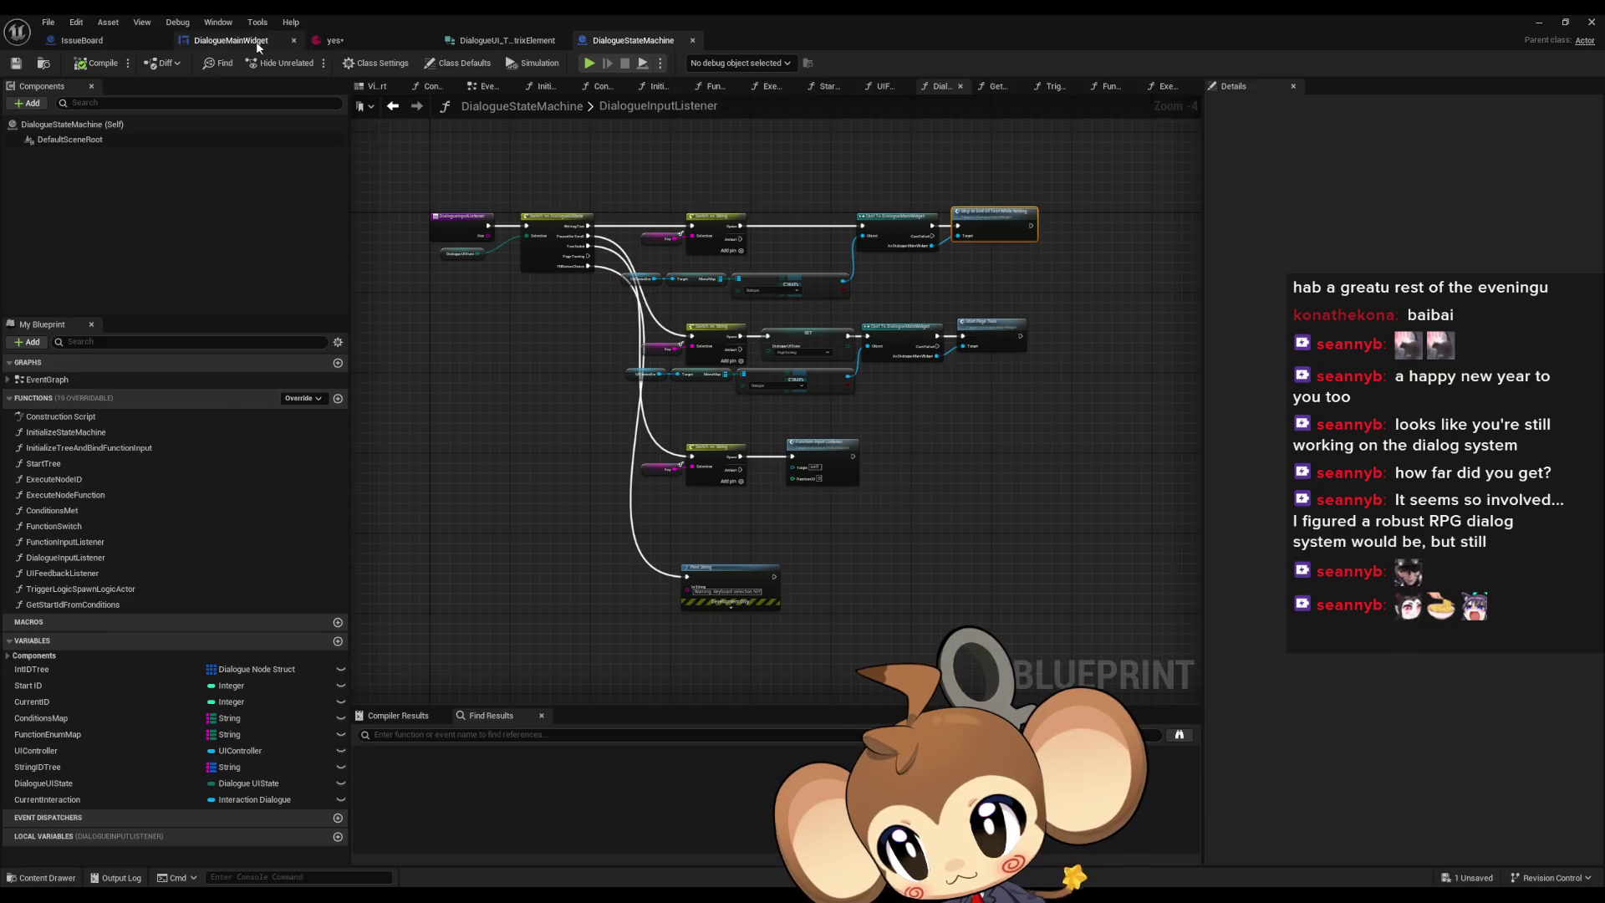
{"action": "left_click", "coordinate": [258, 42]}
{"action": "mouse_move", "coordinate": [943, 488]}
{"action": "left_mouse_down"}
{"action": "mouse_move", "coordinate": [834, 492]}
{"action": "mouse_move", "coordinate": [853, 598]}
{"action": "mouse_move", "coordinate": [808, 647]}
{"action": "left_mouse_up"}
{"action": "left_click", "coordinate": [1540, 25]}
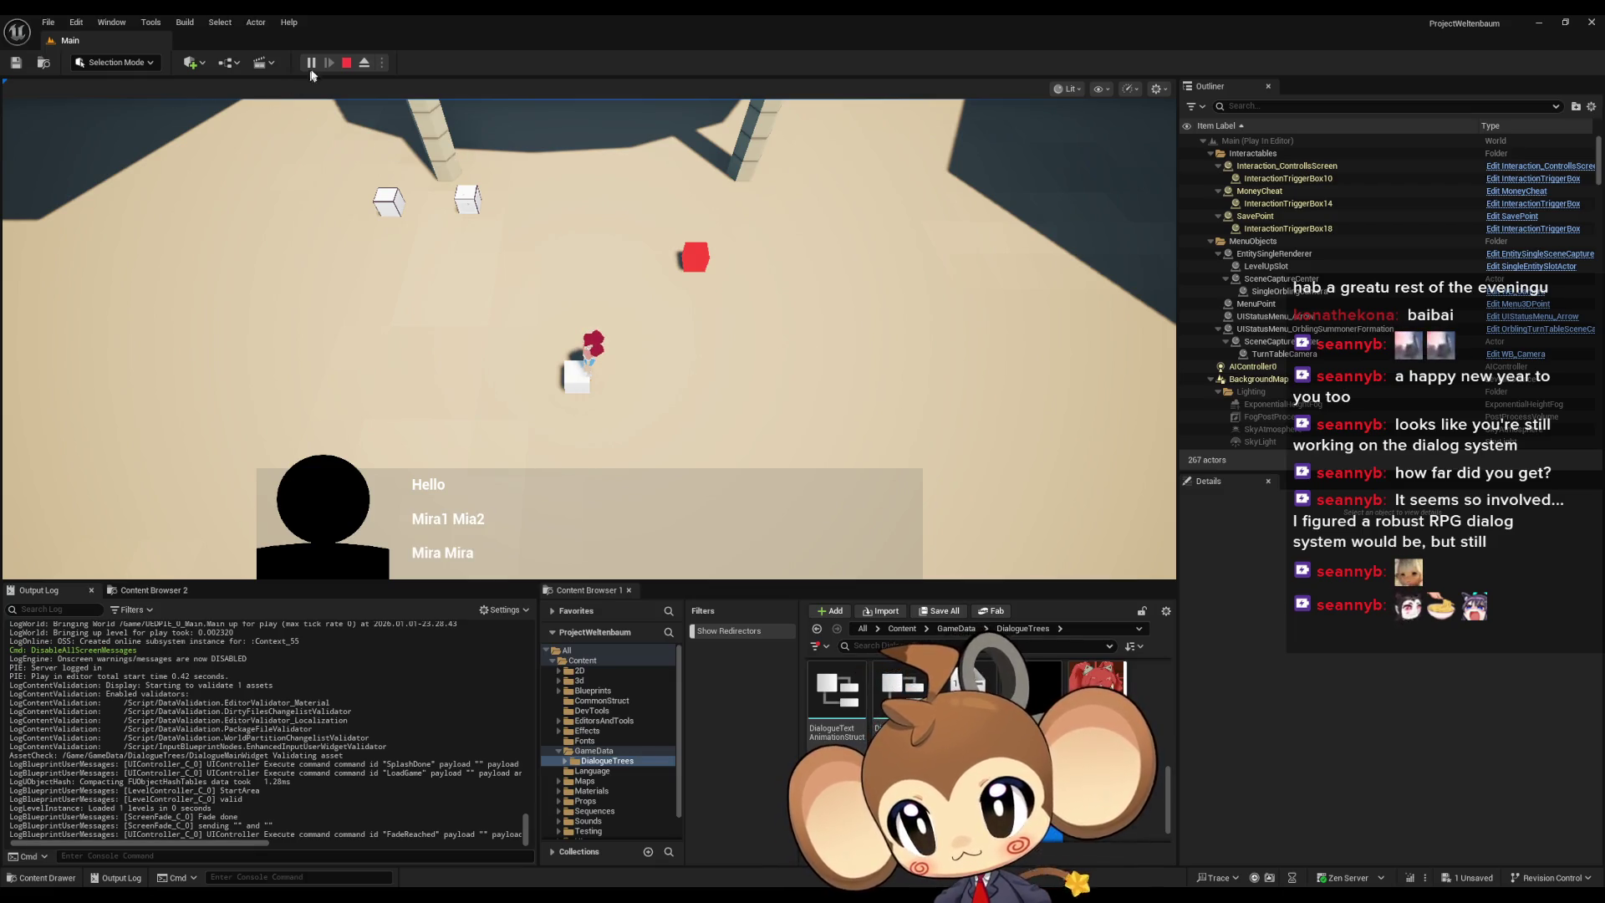
{"action": "left_click", "coordinate": [347, 63]}
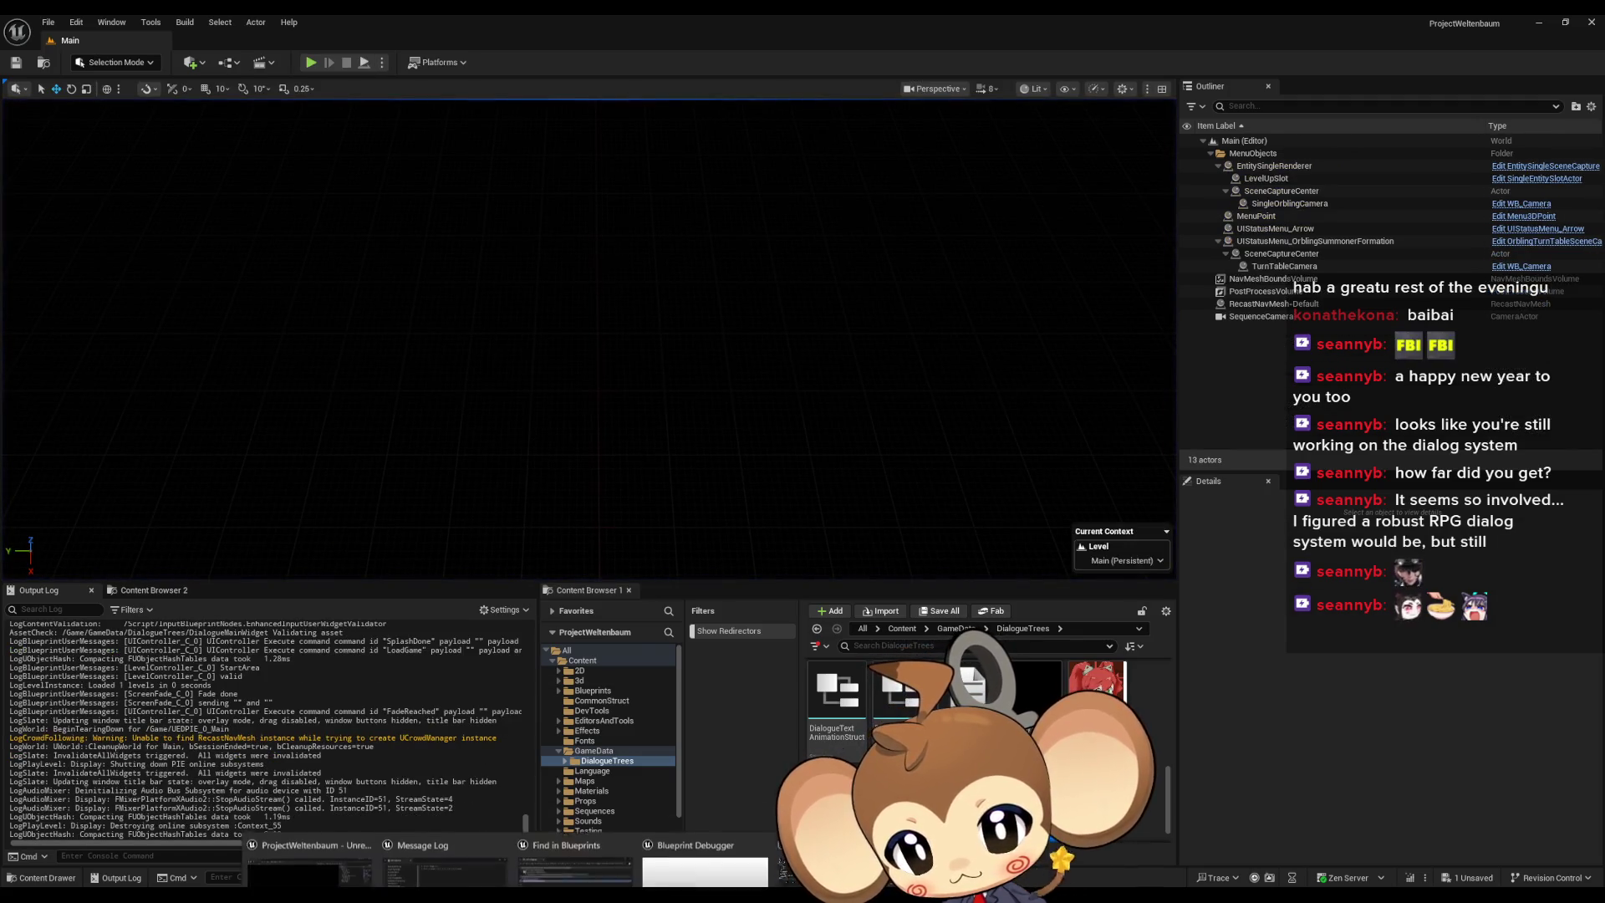
- Add a SET Current Text Segment Index node to the SkipToEndOfTextWhileWriting graph
{"action": "mouse_move", "coordinate": [510, 899]}
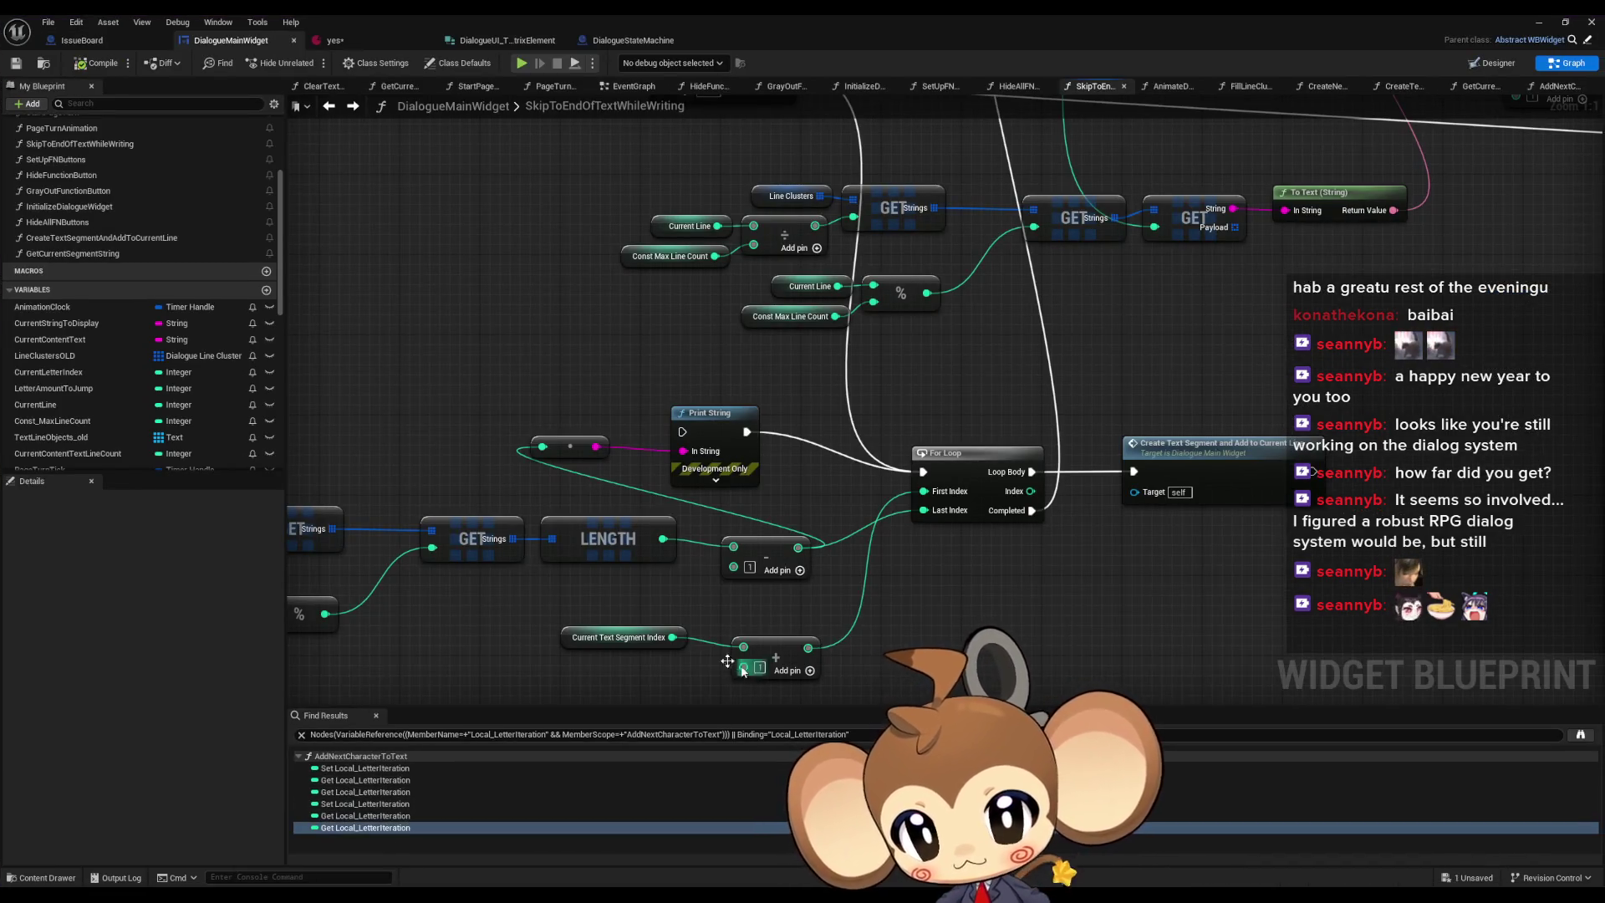
{"action": "mouse_move", "coordinate": [709, 656]}
{"action": "left_mouse_down"}
{"action": "mouse_move", "coordinate": [726, 548]}
{"action": "mouse_move", "coordinate": [744, 533]}
{"action": "left_mouse_up"}
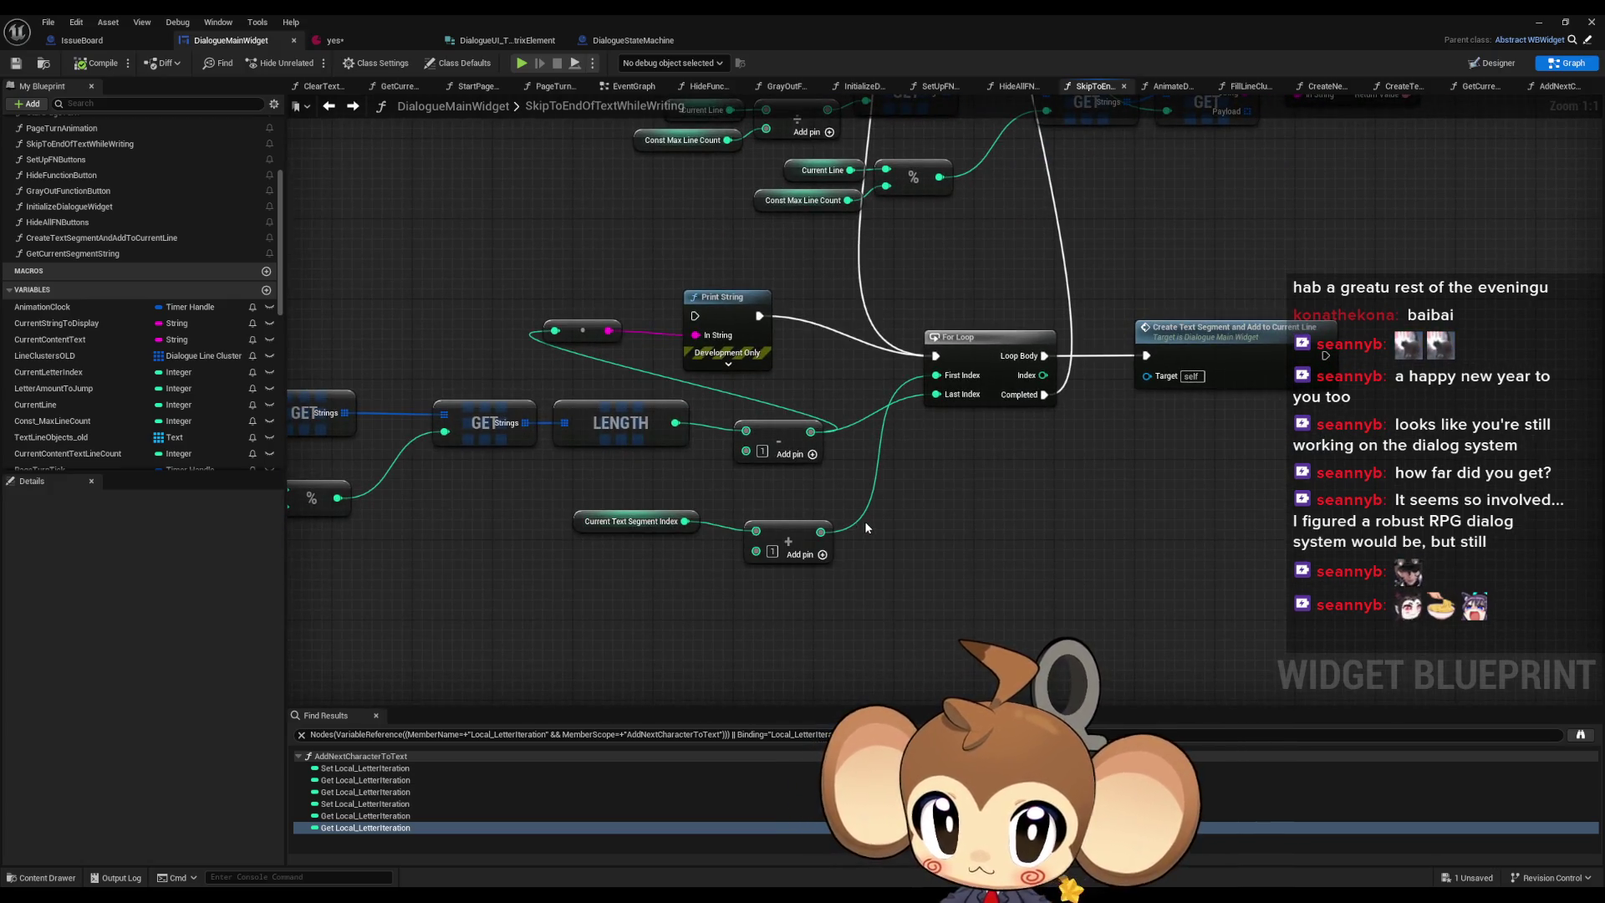
{"action": "scroll", "coordinate": [875, 516], "scroll_direction": "down", "scroll_amount": 2}
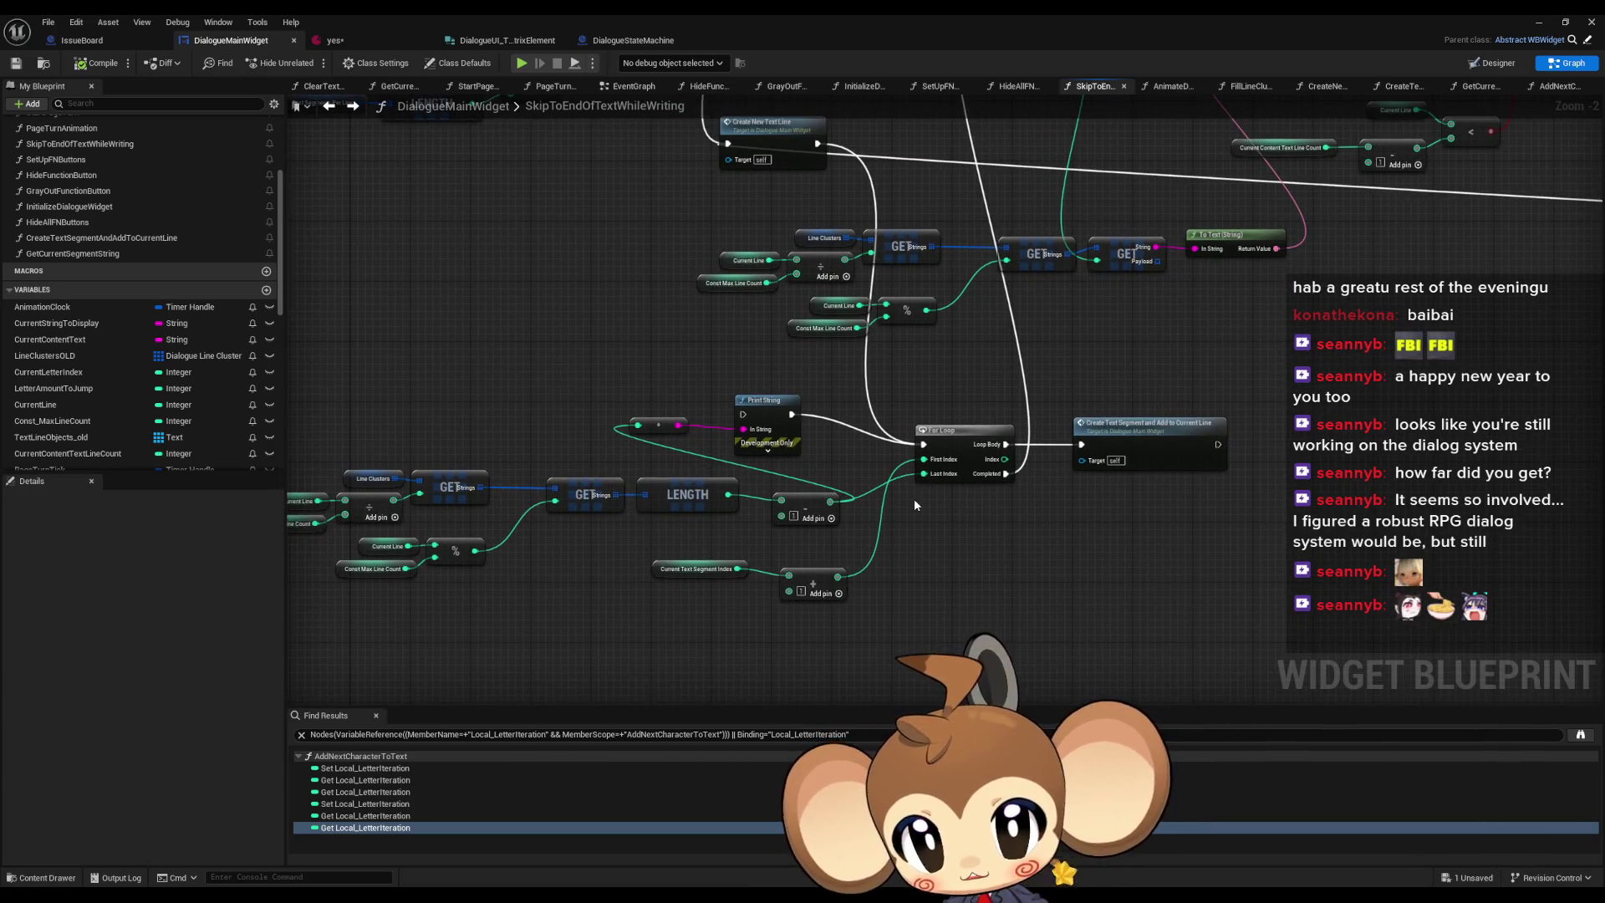
{"action": "scroll", "coordinate": [937, 575], "scroll_direction": "down", "scroll_amount": 2}
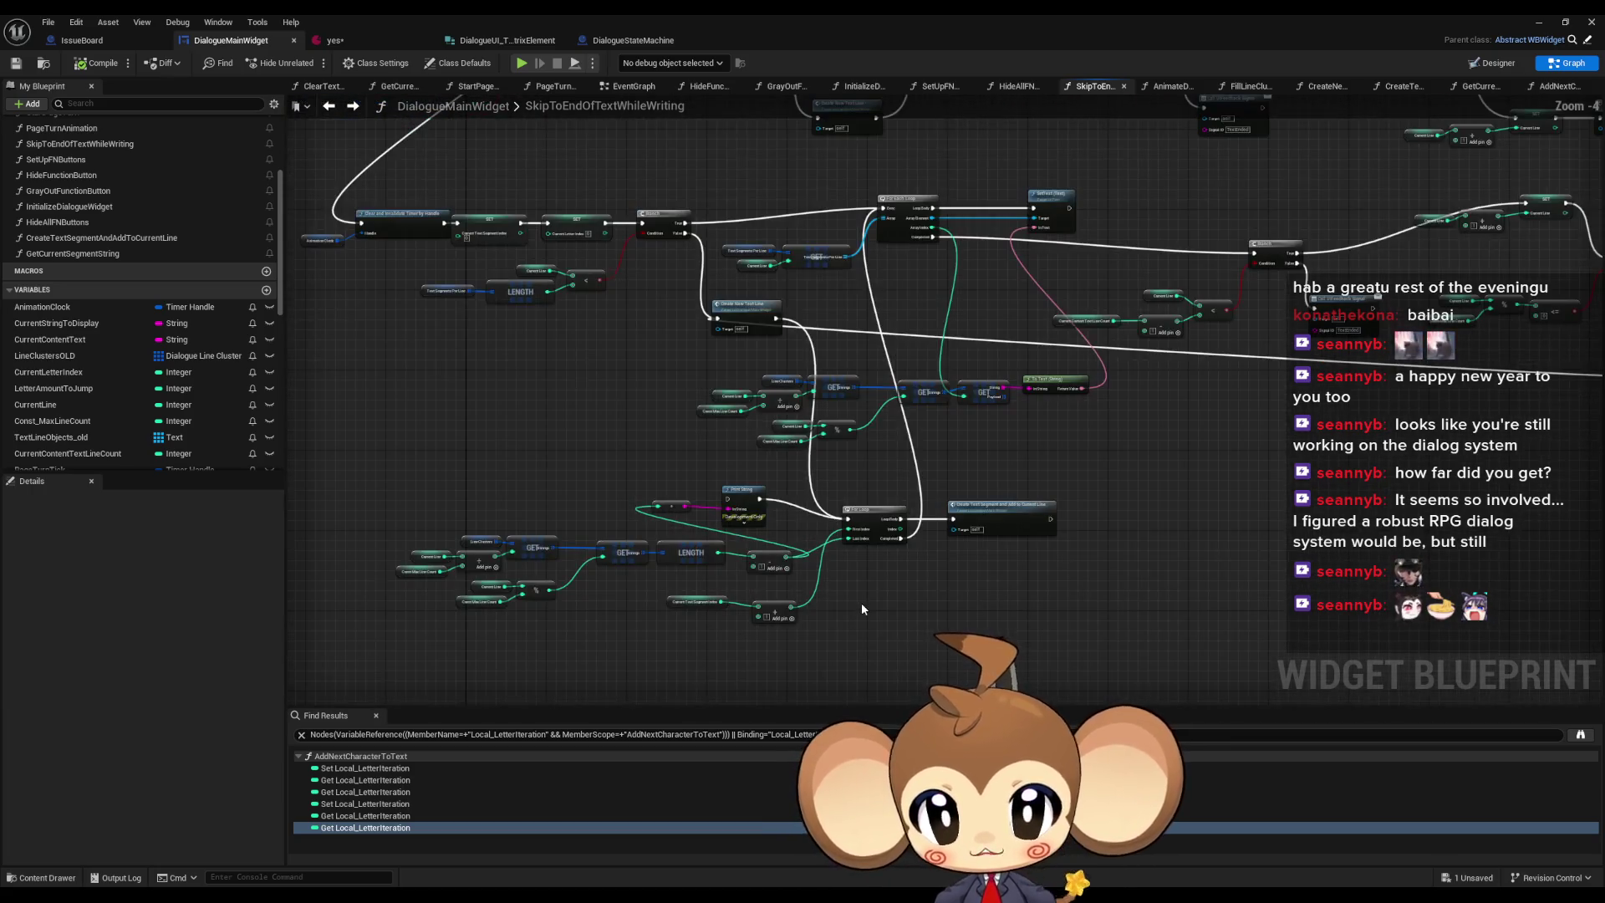
{"action": "scroll", "coordinate": [861, 604], "scroll_direction": "up", "scroll_amount": 2}
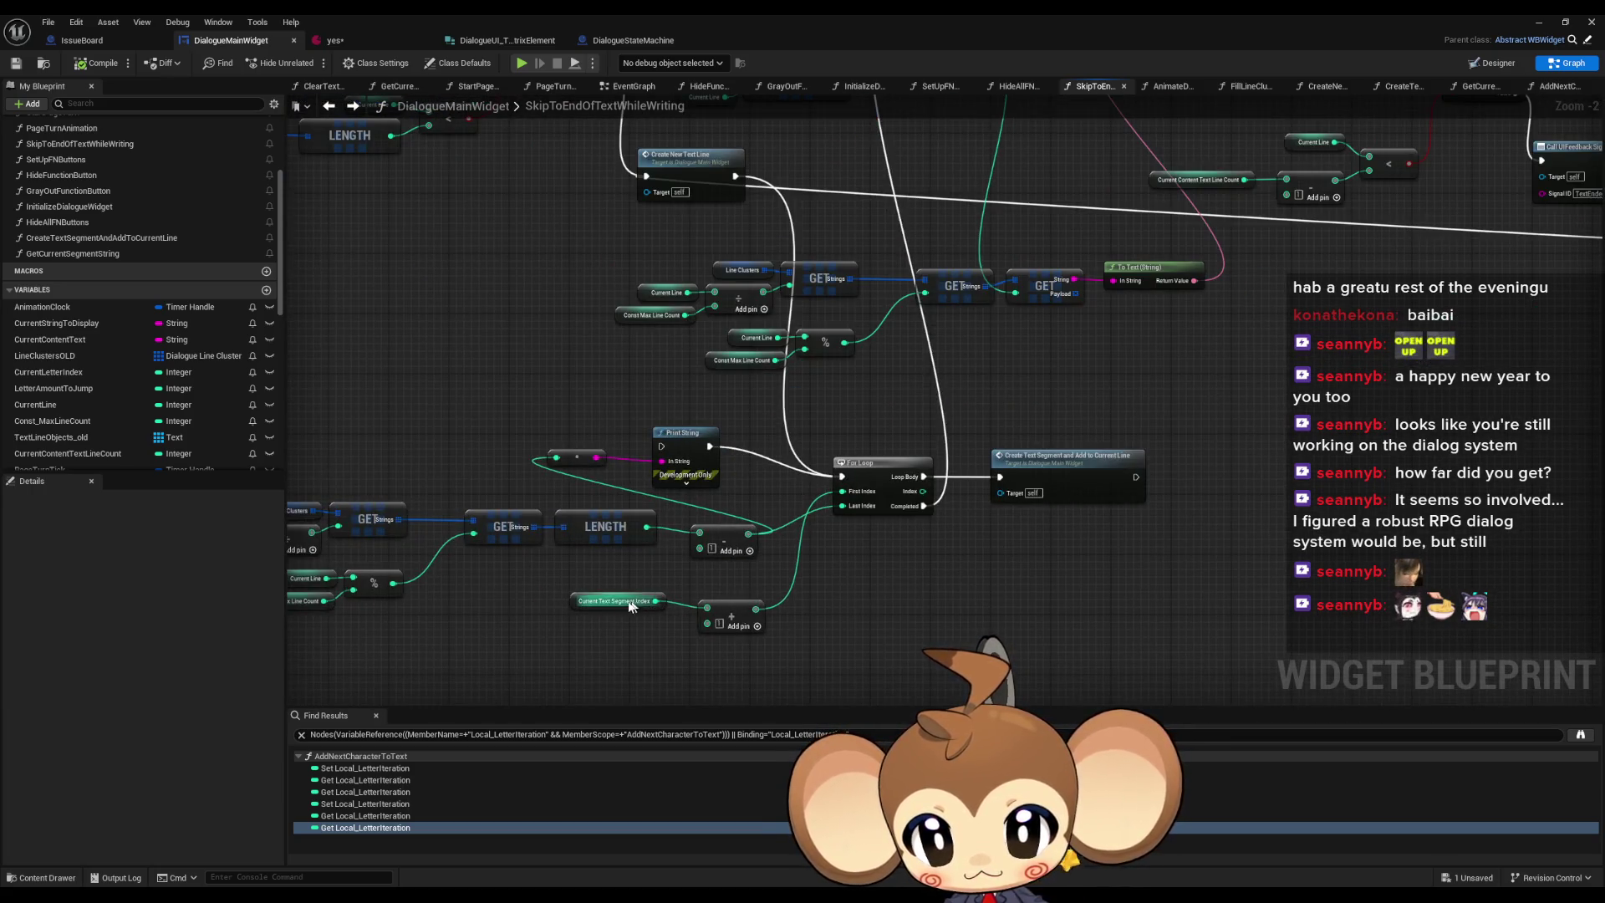
{"action": "right_click", "coordinate": [872, 588]}
{"action": "type", "text": "s"}
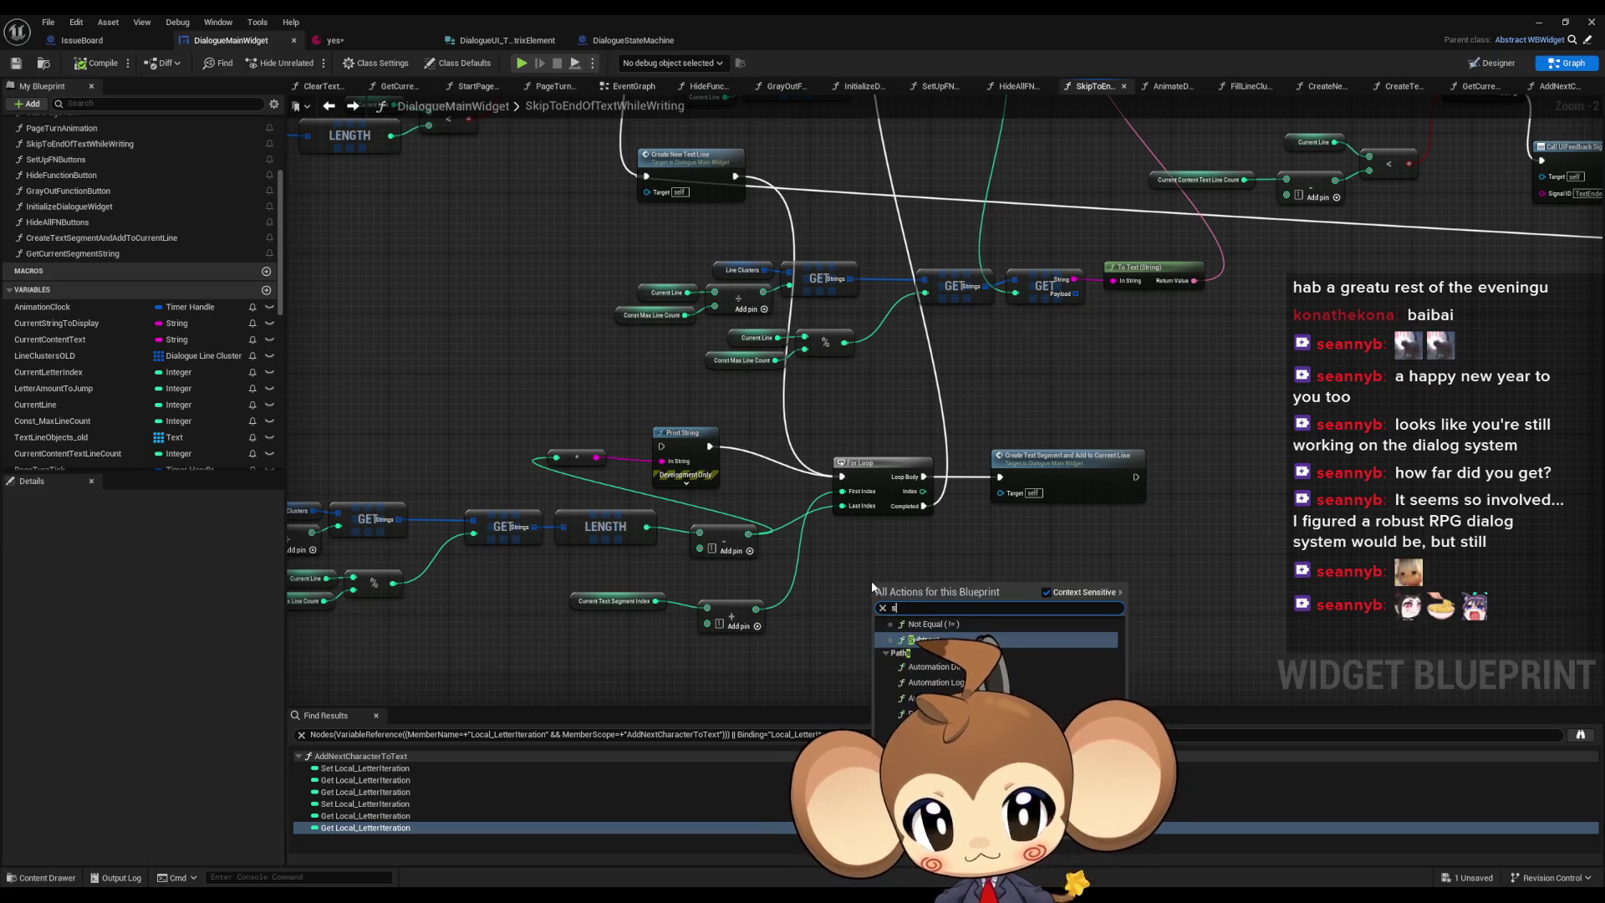
{"action": "type", "text": "et current "}
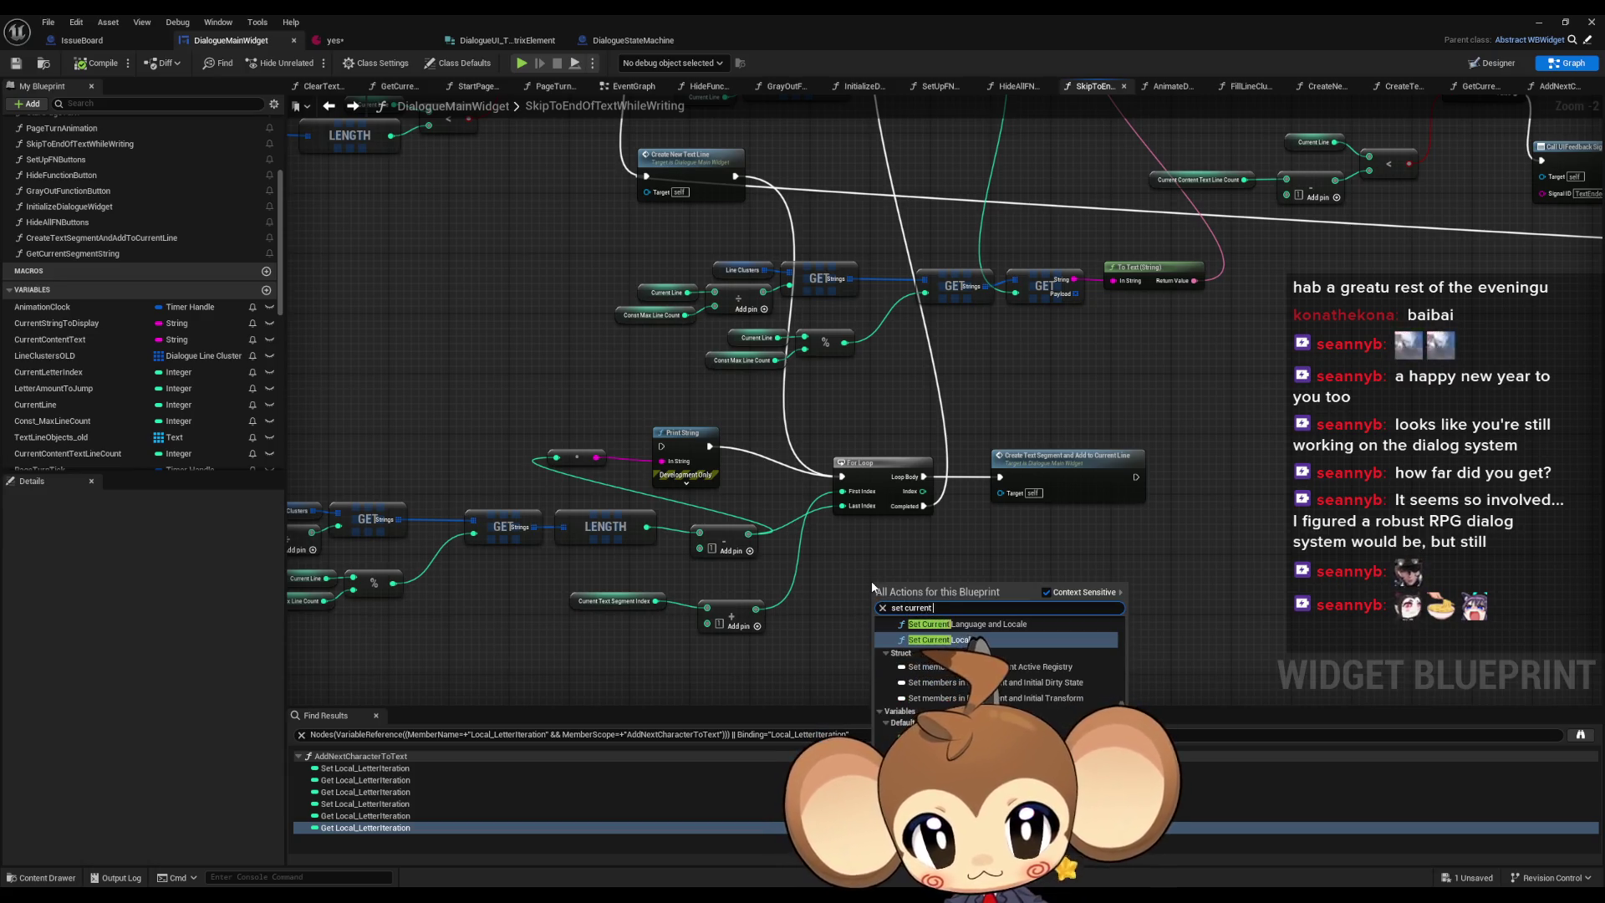
{"action": "type", "text": "segment"}
{"action": "key", "text": "Return"}
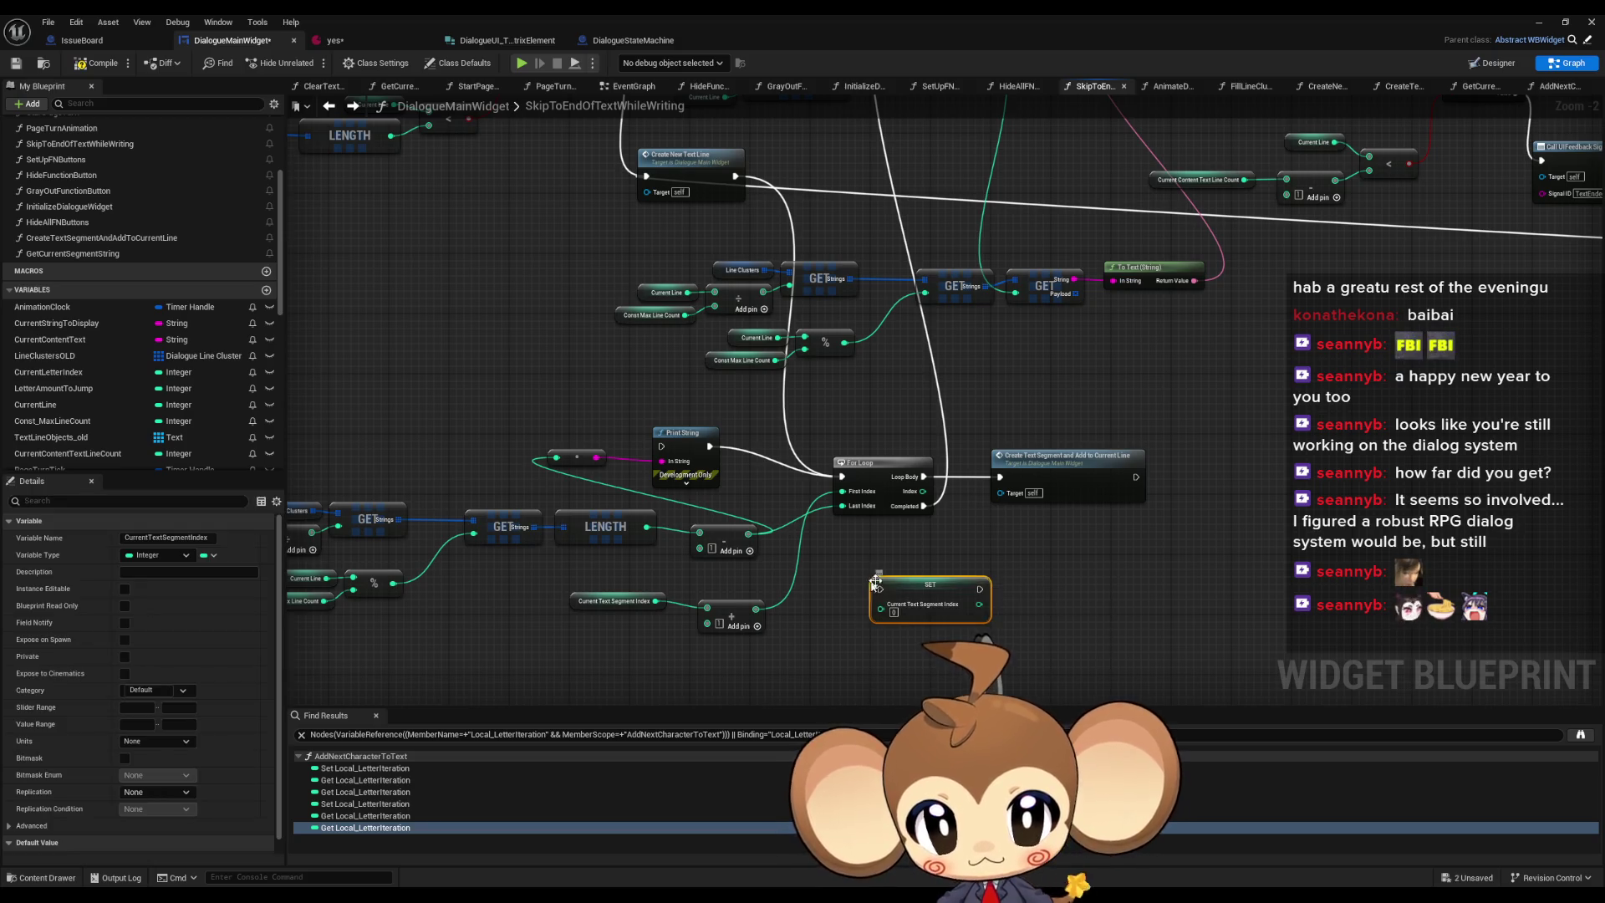
- Position the SET node beside the For Loop and wire the loop's Completed pin into it
{"action": "left_click_drag", "start_coordinate": [943, 552], "coordinate": [920, 611]}
{"action": "scroll", "coordinate": [909, 637], "scroll_direction": "down", "scroll_amount": 1}
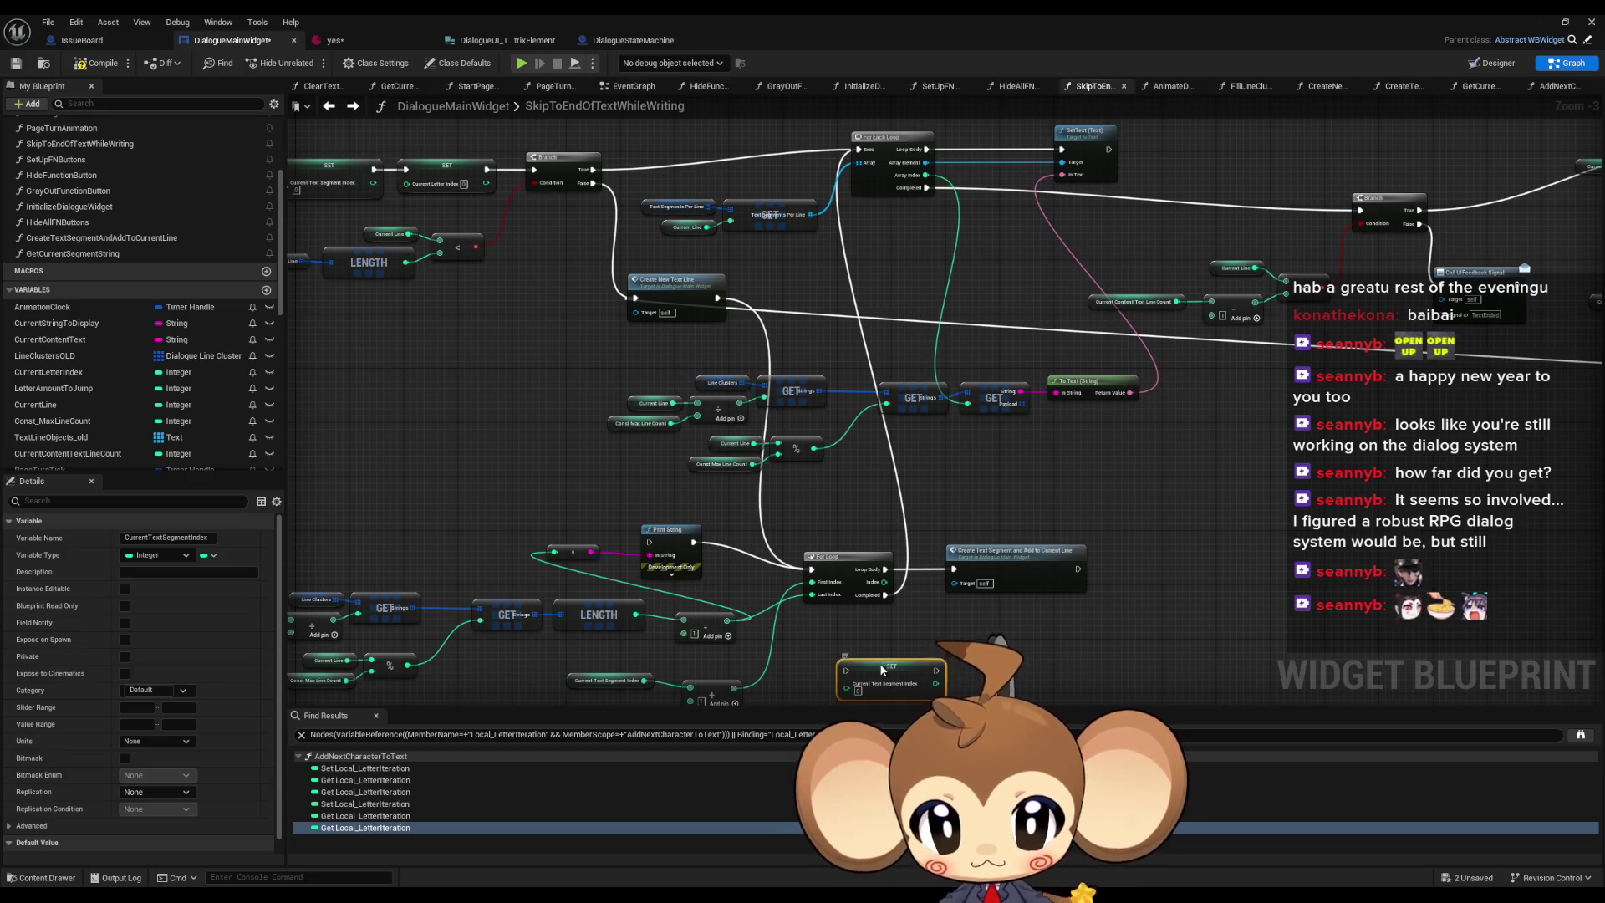
{"action": "left_click_drag", "start_coordinate": [909, 602], "coordinate": [876, 572]}
{"action": "left_click", "coordinate": [557, 652]}
{"action": "right_click", "coordinate": [557, 652]}
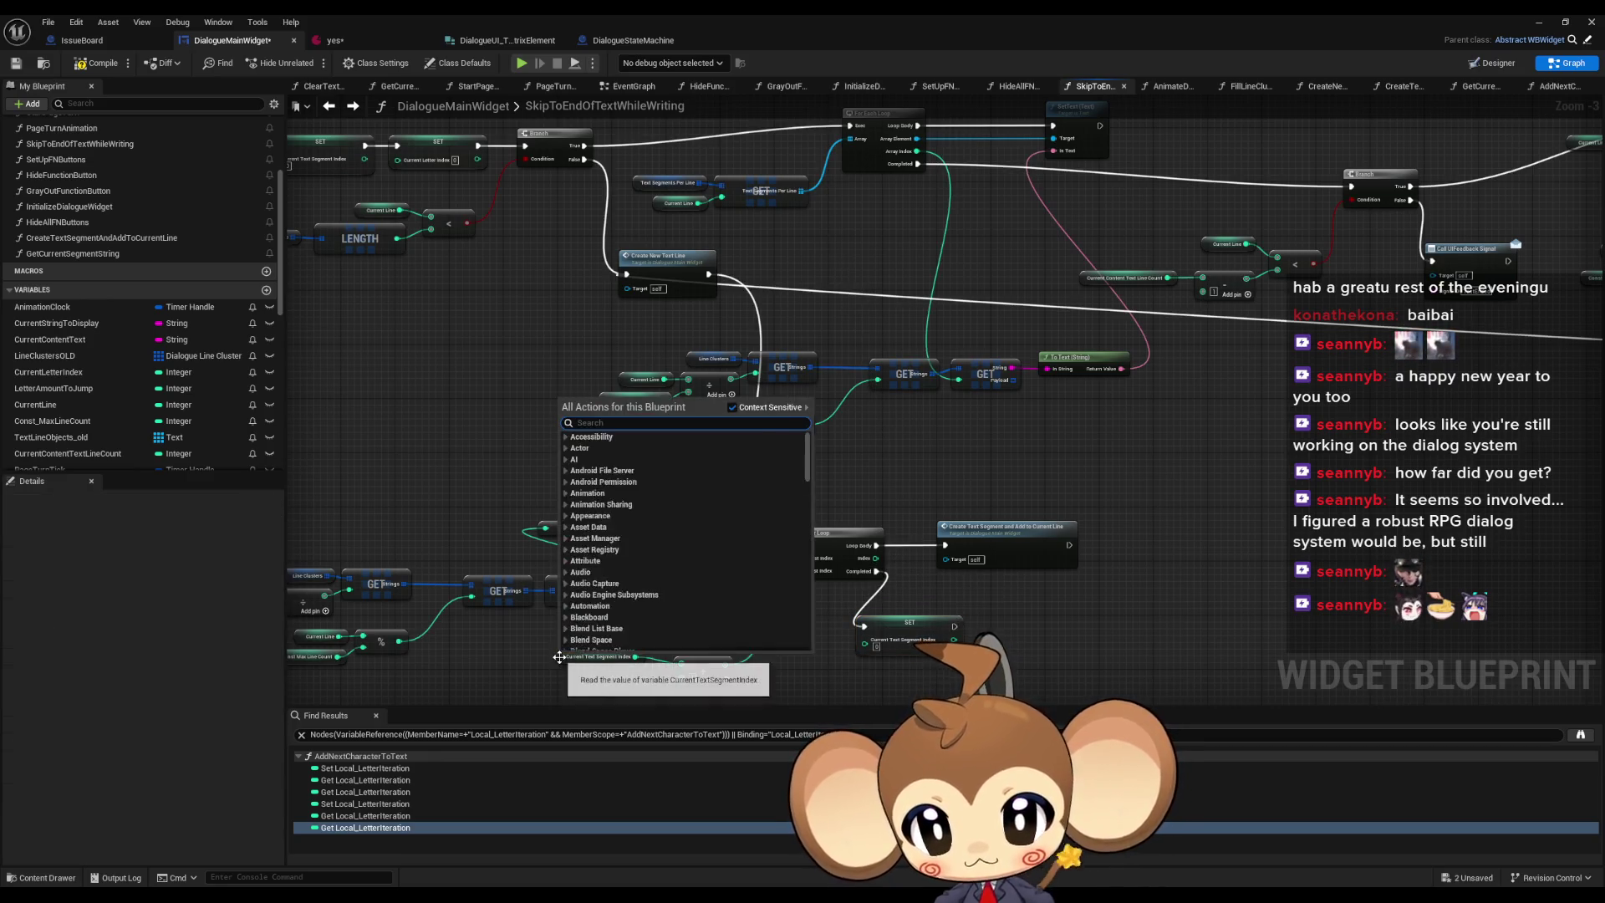
- Find references to CurrentTextSegmentIndex and jump to the node that sets it
{"action": "right_click", "coordinate": [560, 657]}
{"action": "mouse_move", "coordinate": [734, 507]}
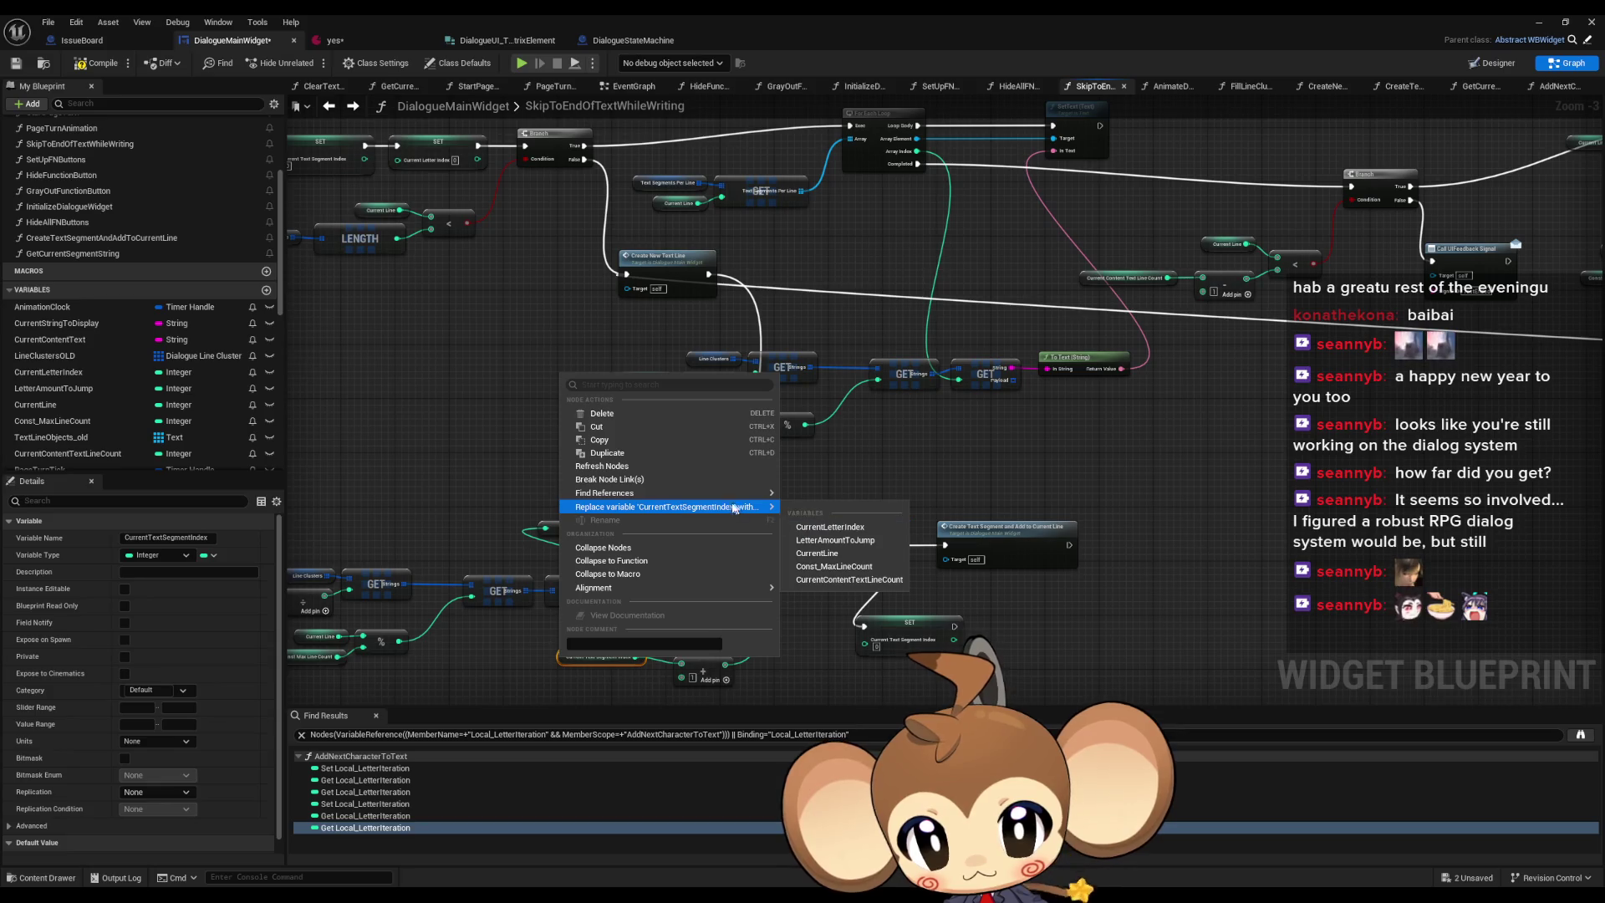
{"action": "key", "text": "Escape"}
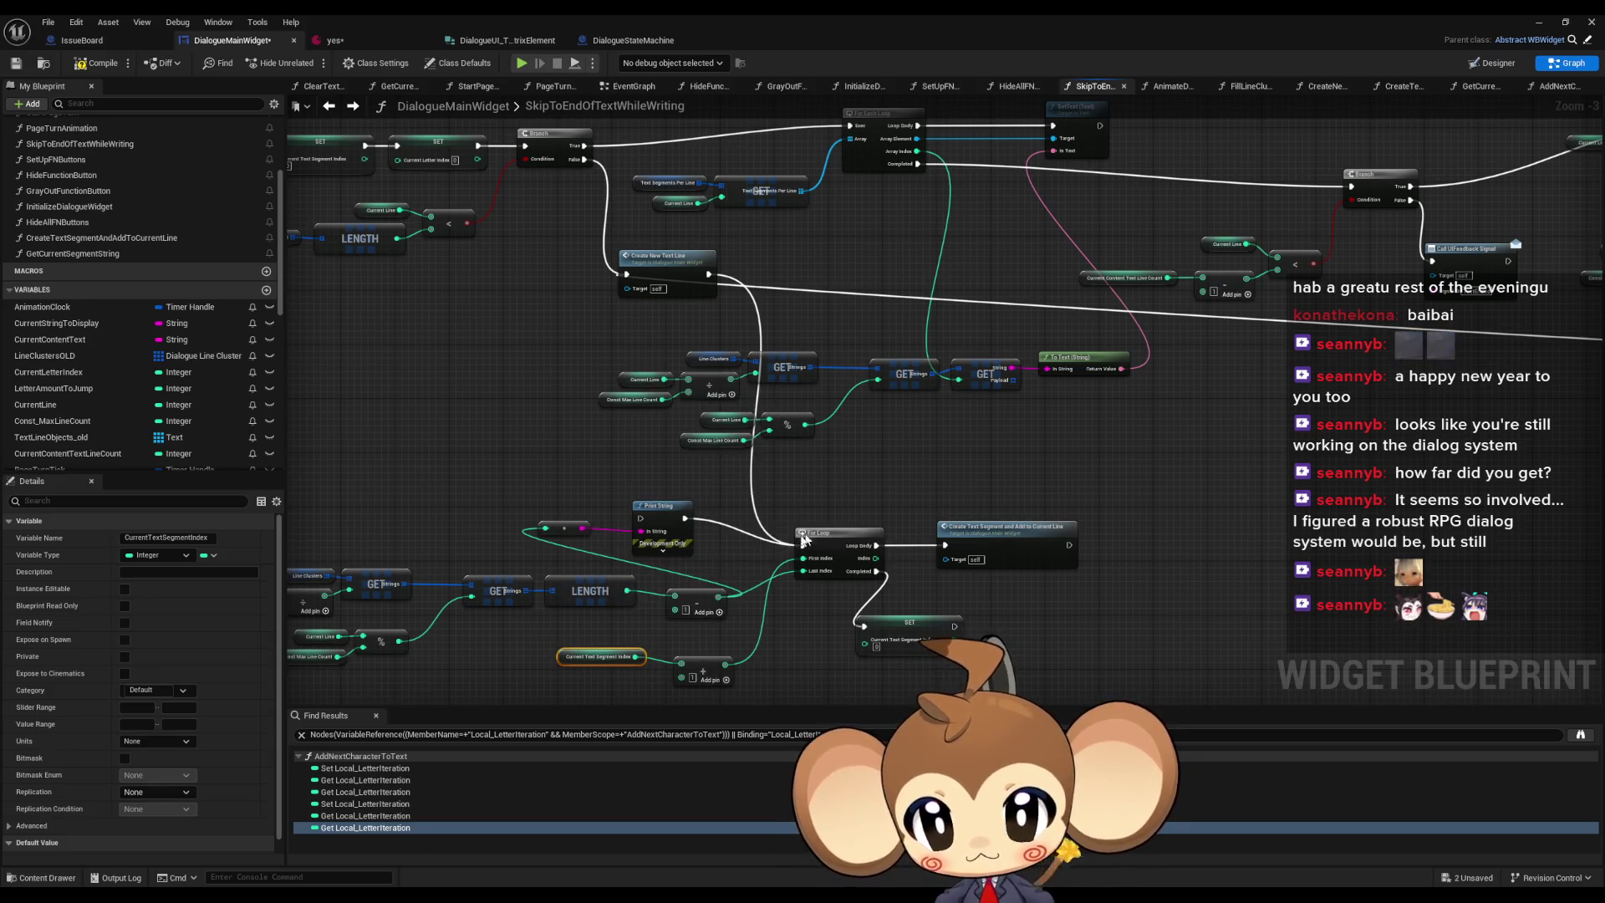
{"action": "key", "text": "alt+shift+f"}
{"action": "scroll", "coordinate": [498, 796], "scroll_direction": "down", "scroll_amount": 3}
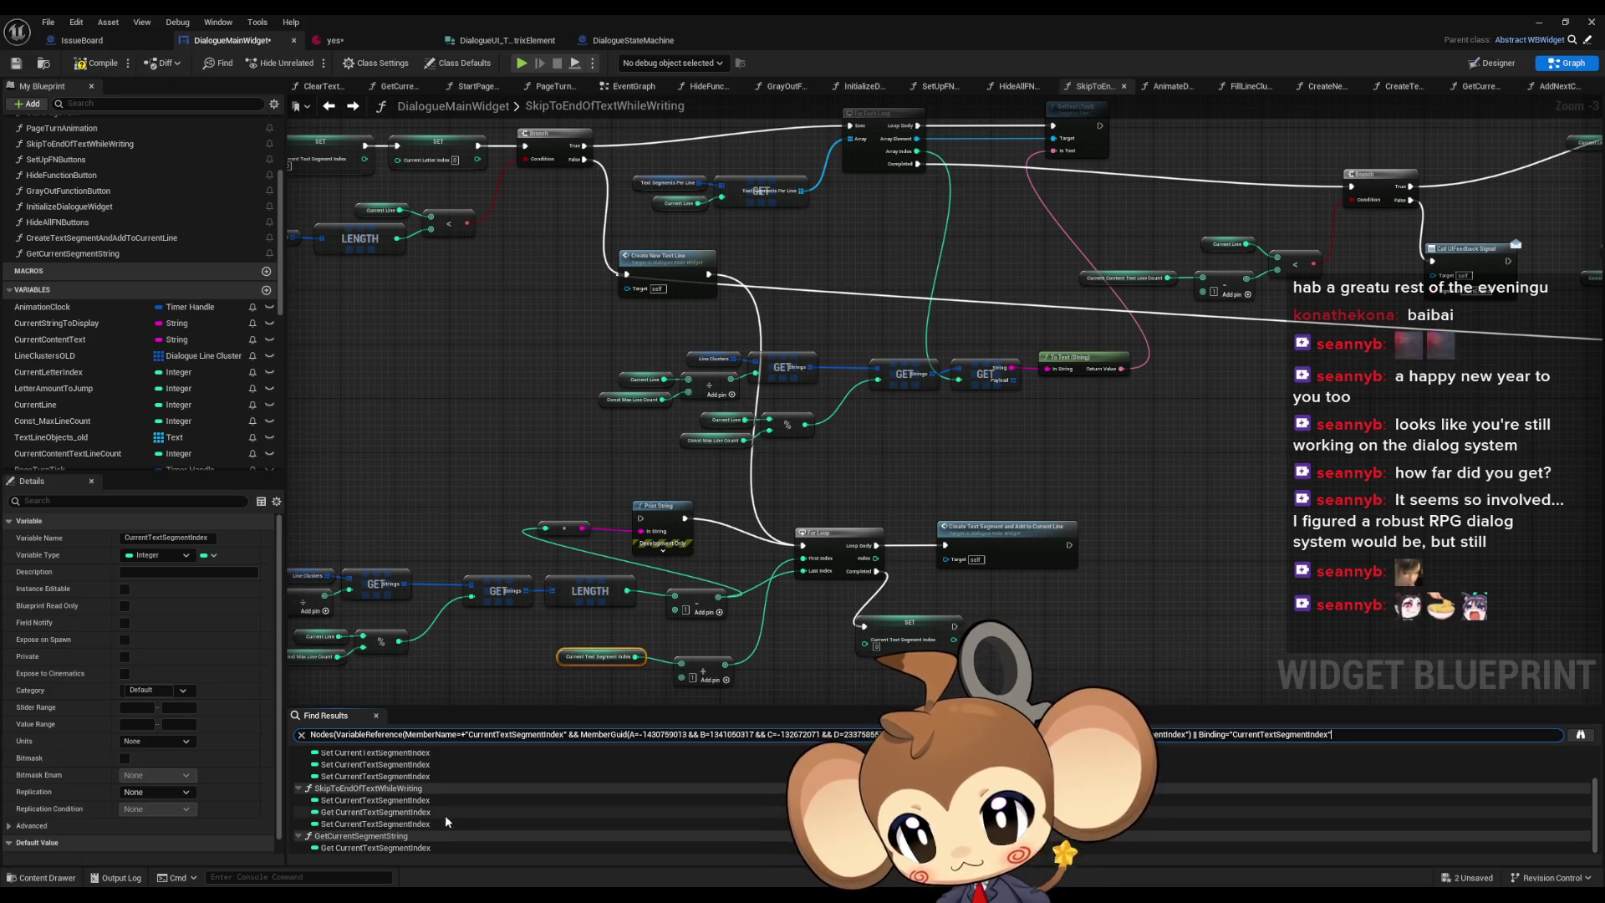
{"action": "left_click", "coordinate": [398, 801]}
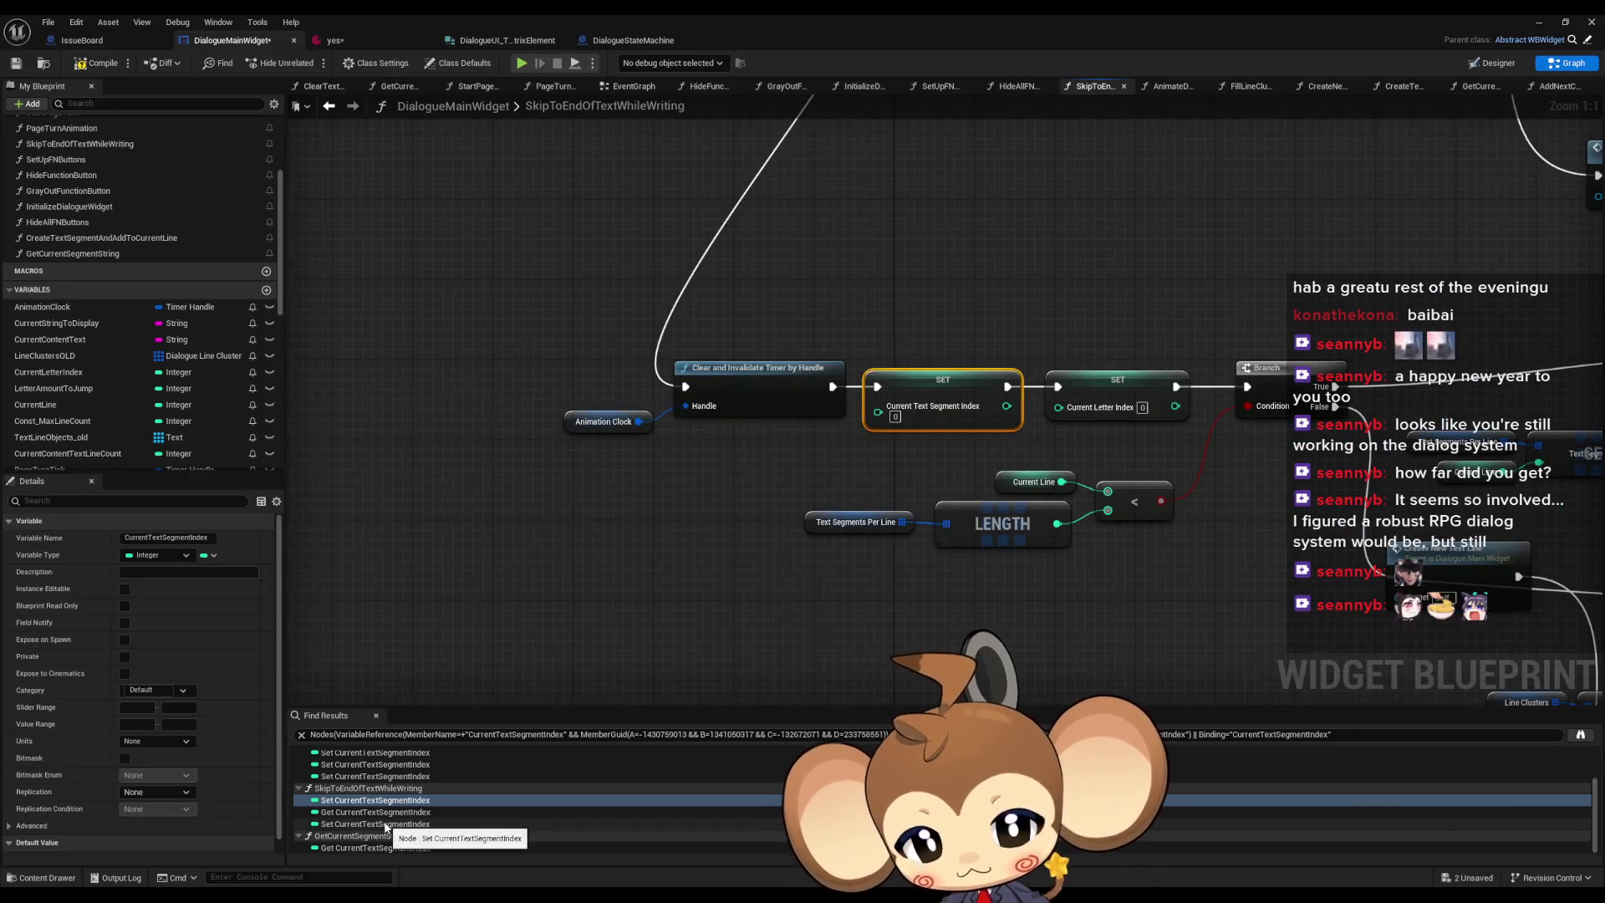
- Link Clear and Invalidate Timer directly to SET Current Letter Index and move the segment-index reset after the loop
{"action": "scroll", "coordinate": [930, 451], "scroll_direction": "down", "scroll_amount": 4}
{"action": "scroll", "coordinate": [945, 476], "scroll_direction": "up", "scroll_amount": 3}
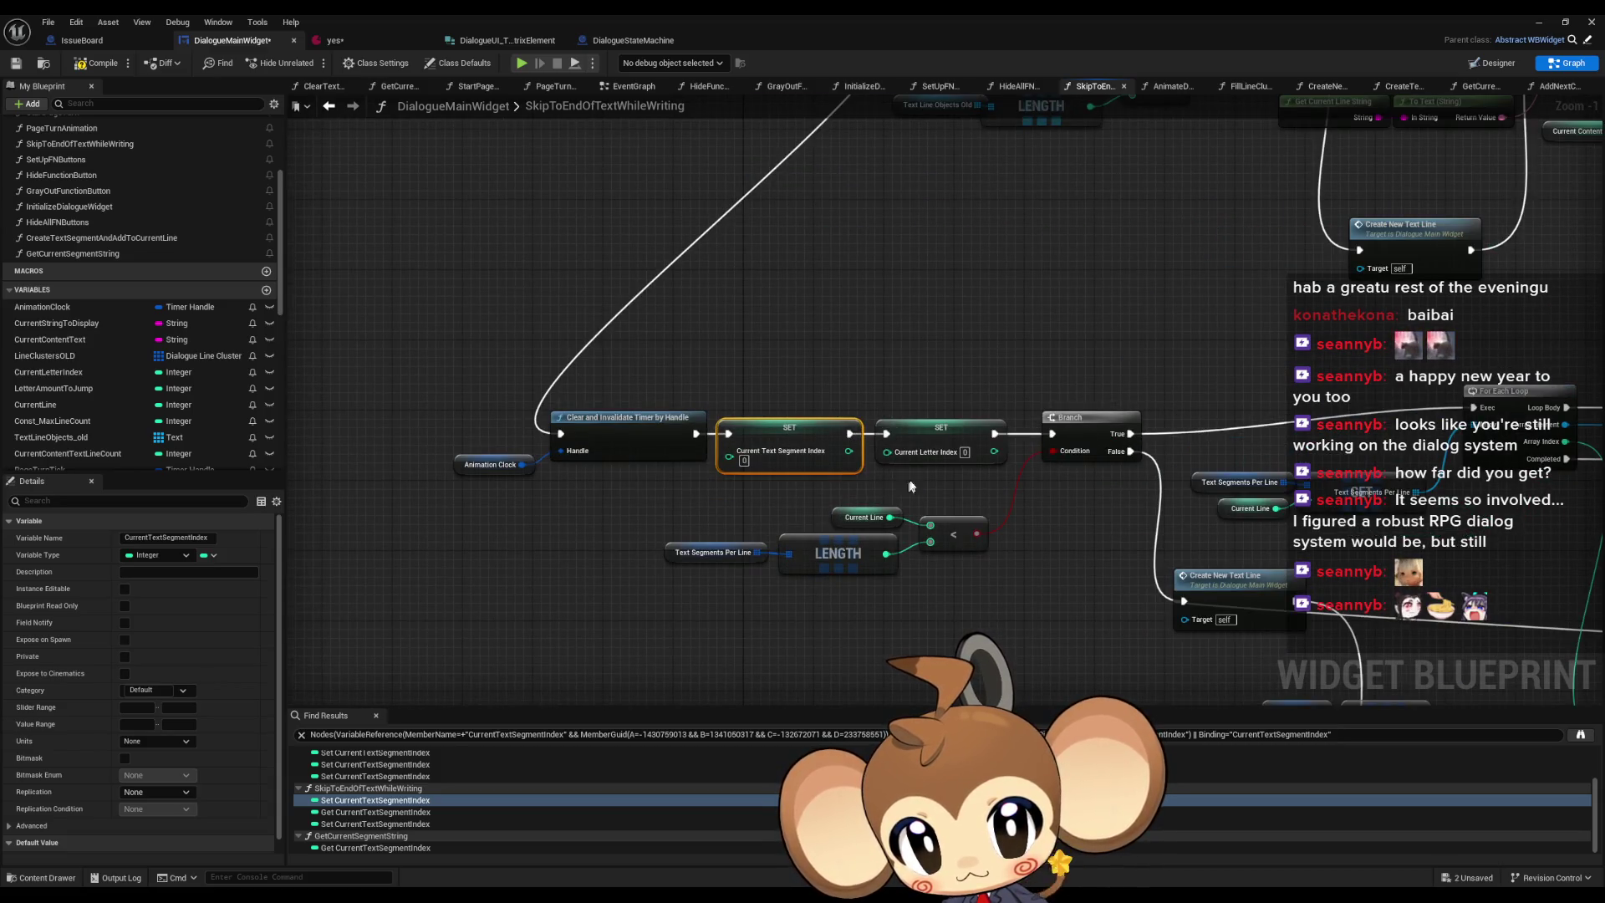
{"action": "left_click_drag", "start_coordinate": [886, 434], "coordinate": [699, 436]}
{"action": "scroll", "coordinate": [959, 640], "scroll_direction": "down", "scroll_amount": 2}
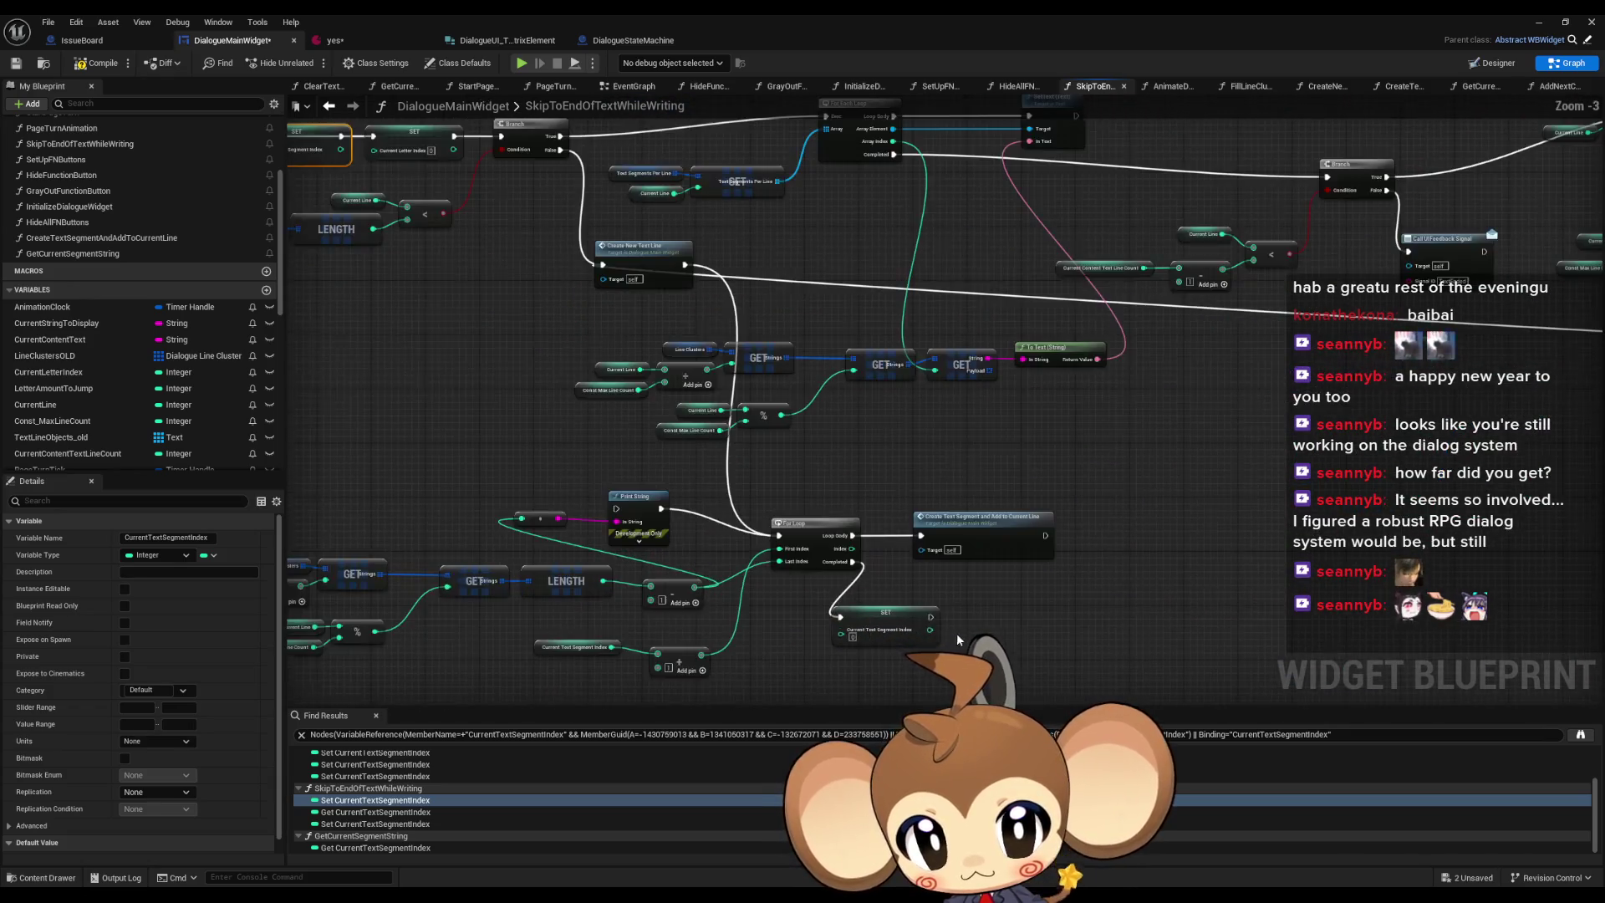
{"action": "mouse_move", "coordinate": [931, 586]}
{"action": "left_mouse_down"}
{"action": "mouse_move", "coordinate": [949, 648]}
{"action": "mouse_move", "coordinate": [827, 171]}
{"action": "mouse_move", "coordinate": [840, 165]}
{"action": "left_mouse_up"}
{"action": "left_click_drag", "start_coordinate": [1117, 596], "coordinate": [1087, 501]}
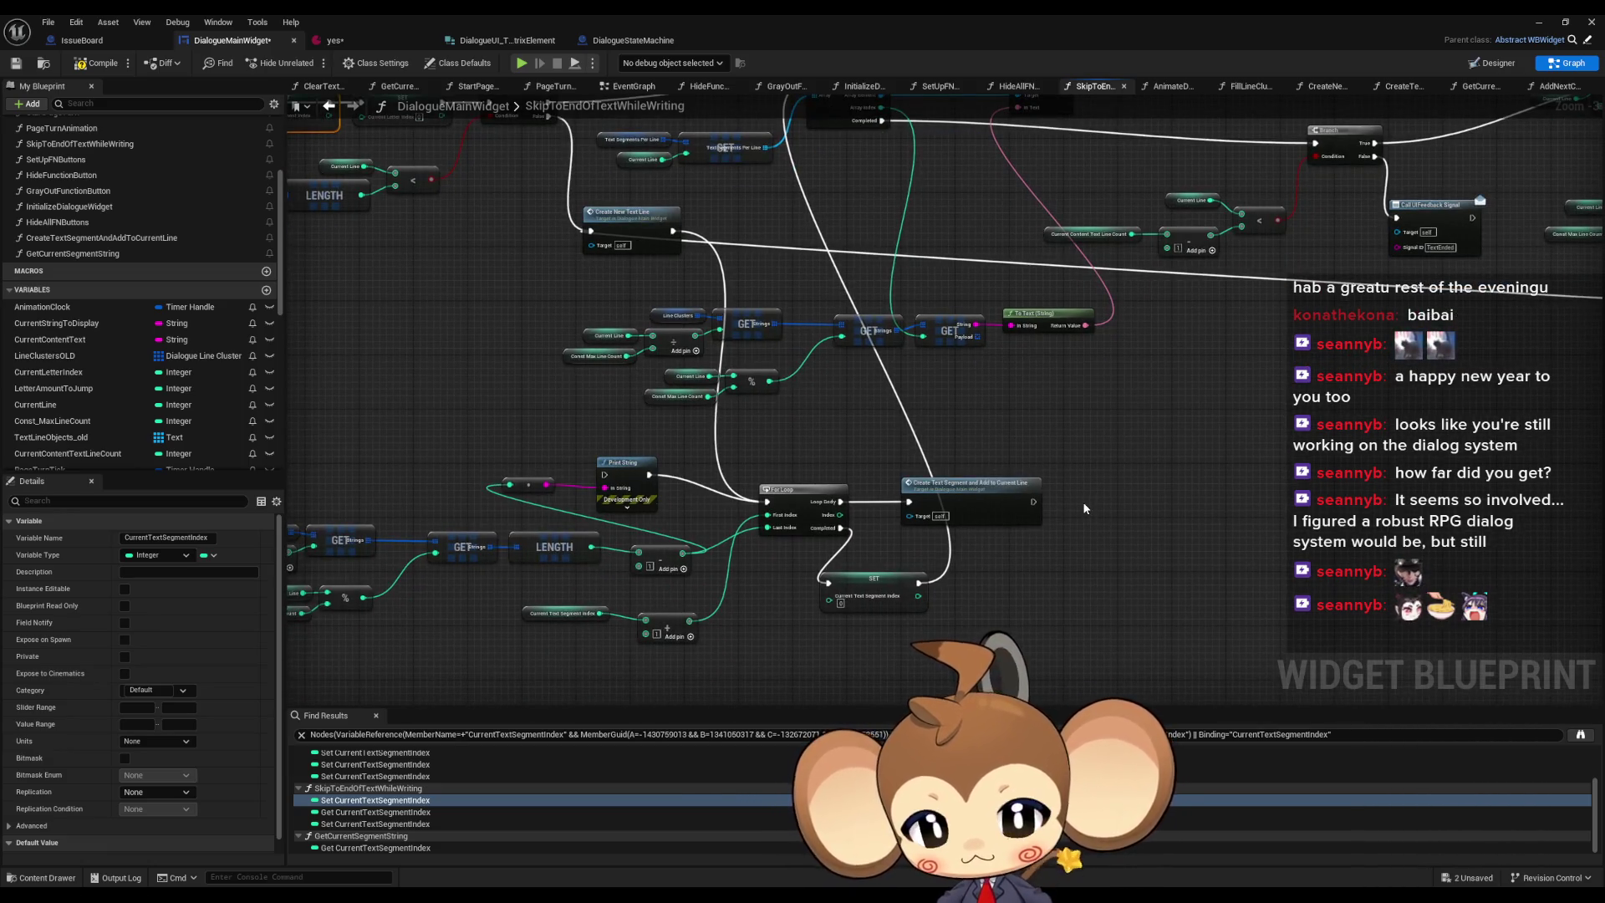
{"action": "left_click", "coordinate": [1084, 505]}
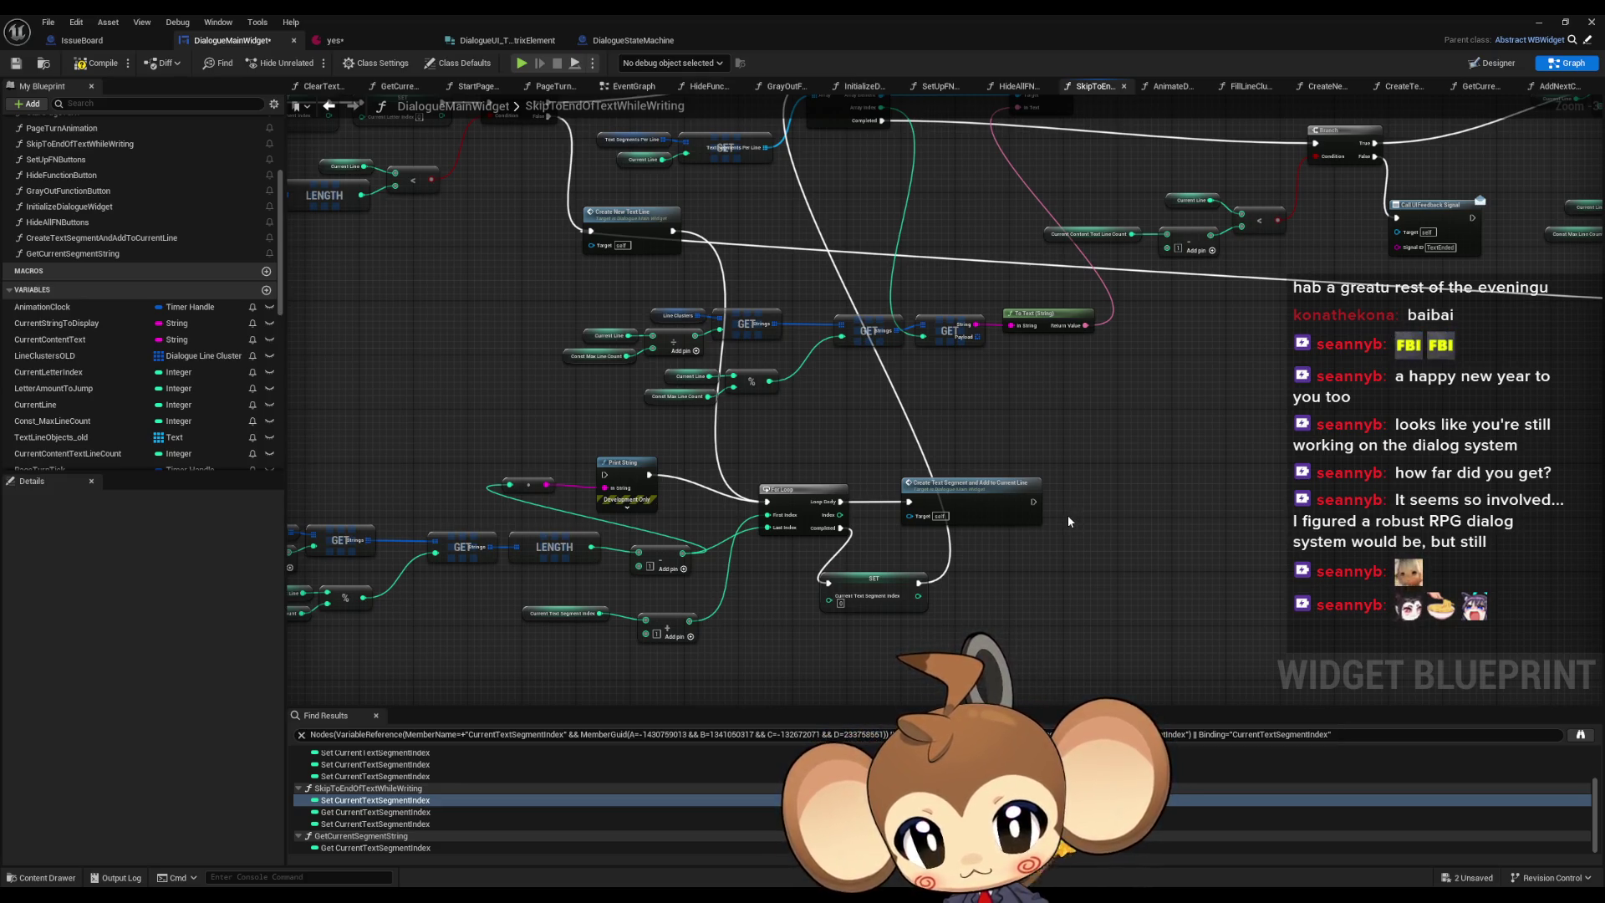
- Watch the running game in the level editor, then stop the play session
{"action": "left_click", "coordinate": [1536, 23]}
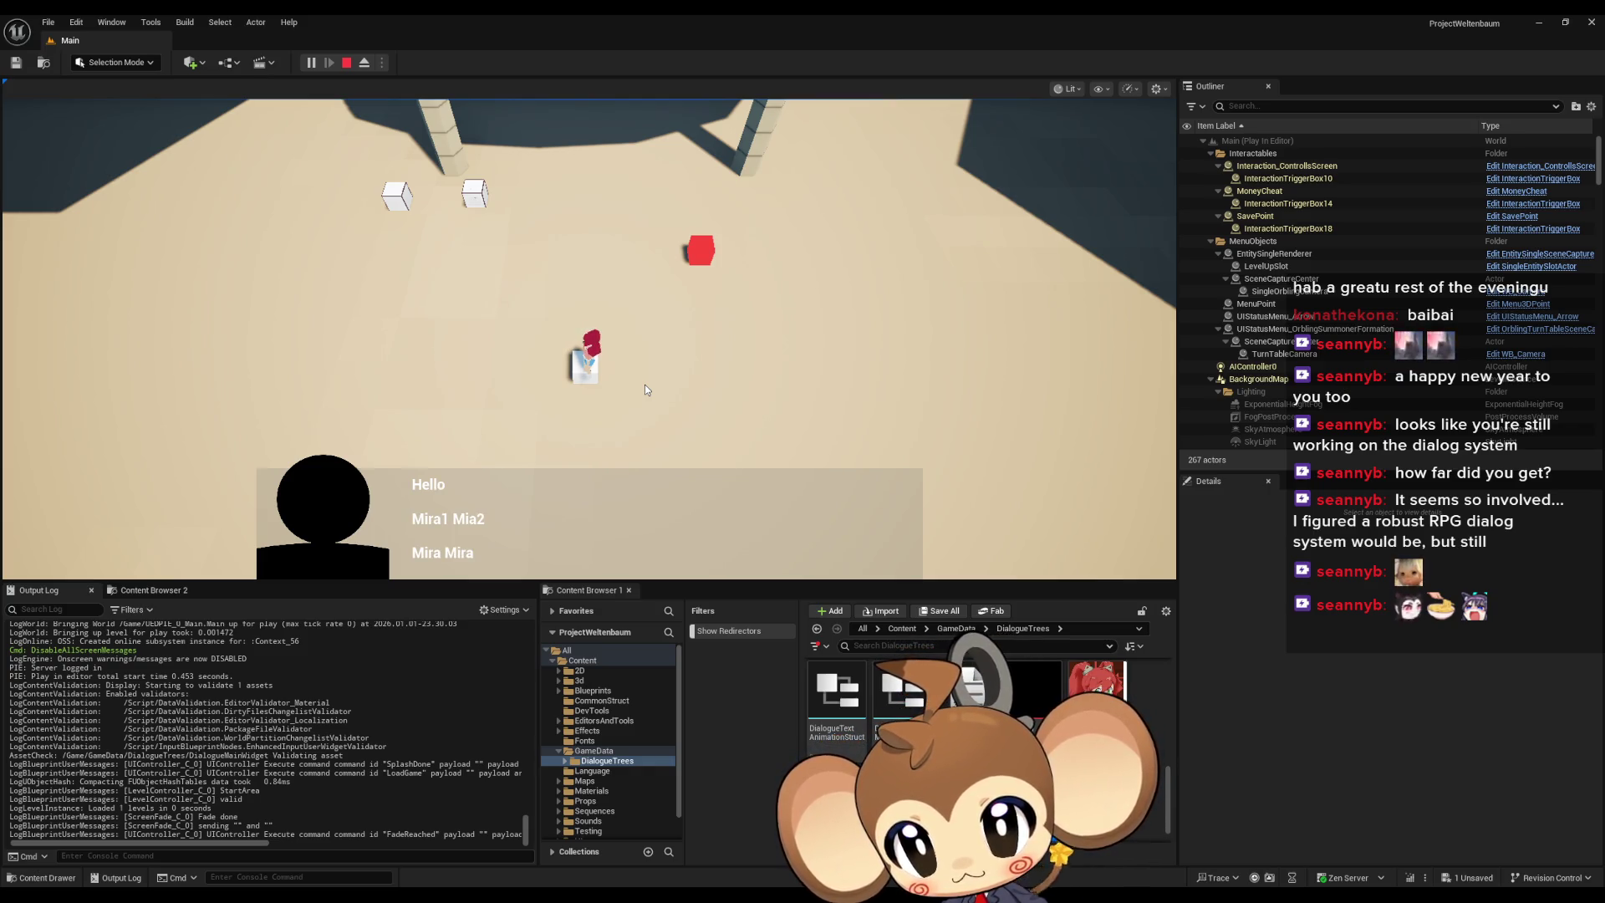
{"action": "left_click", "coordinate": [349, 65]}
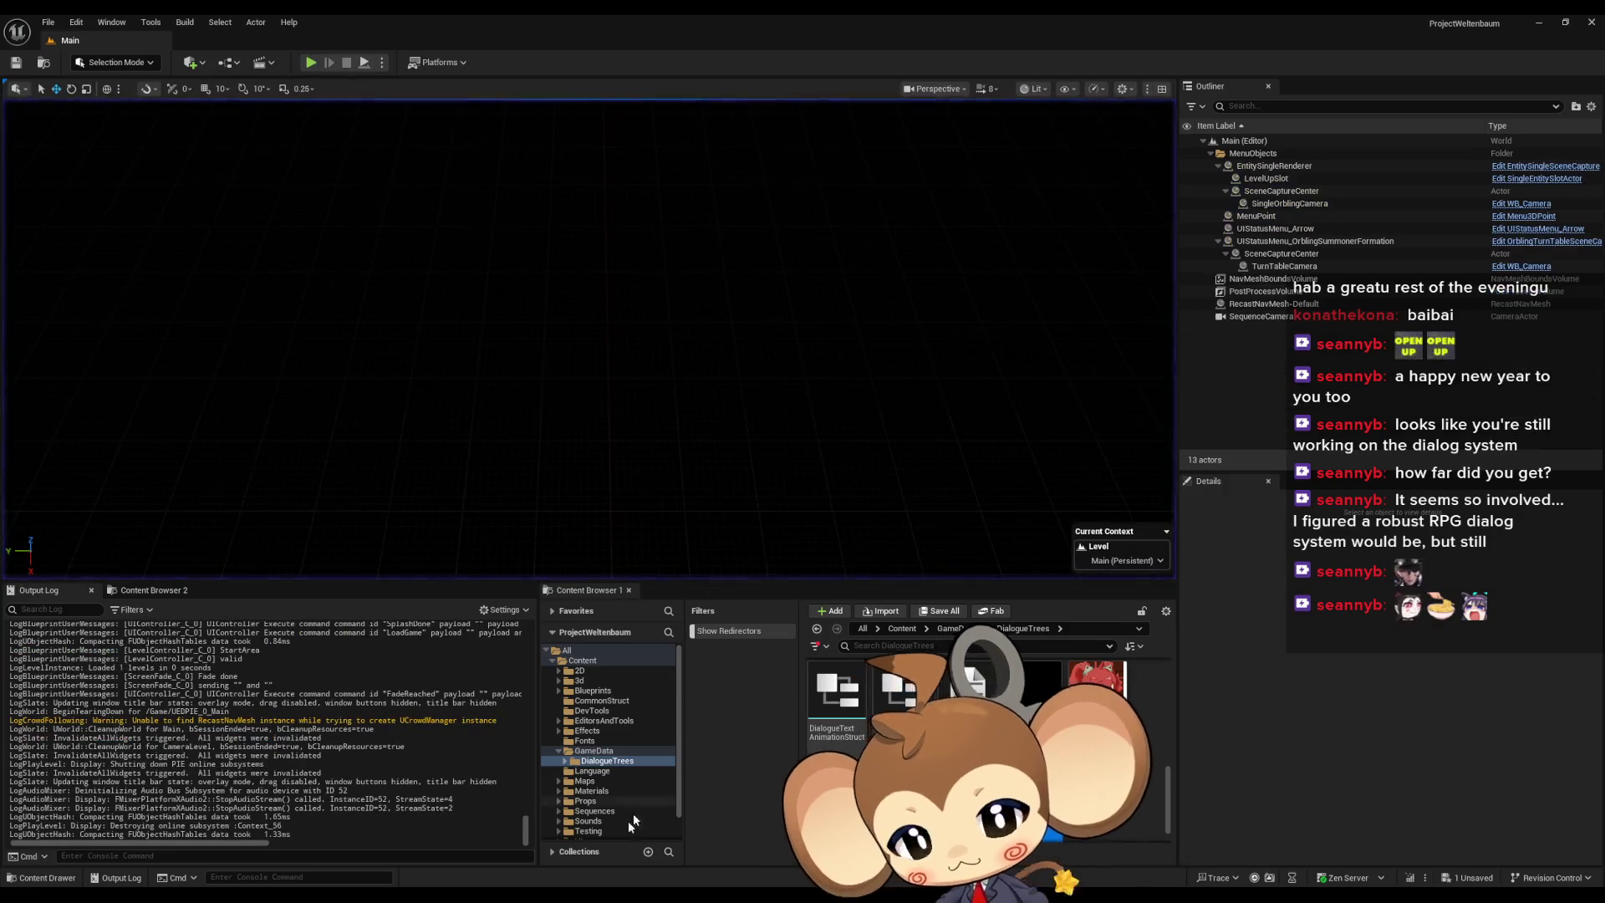
- Reopen DialogueMainWidget and add a Print String after Create Text Segment and Add to Current Line
{"action": "mouse_move", "coordinate": [519, 896]}
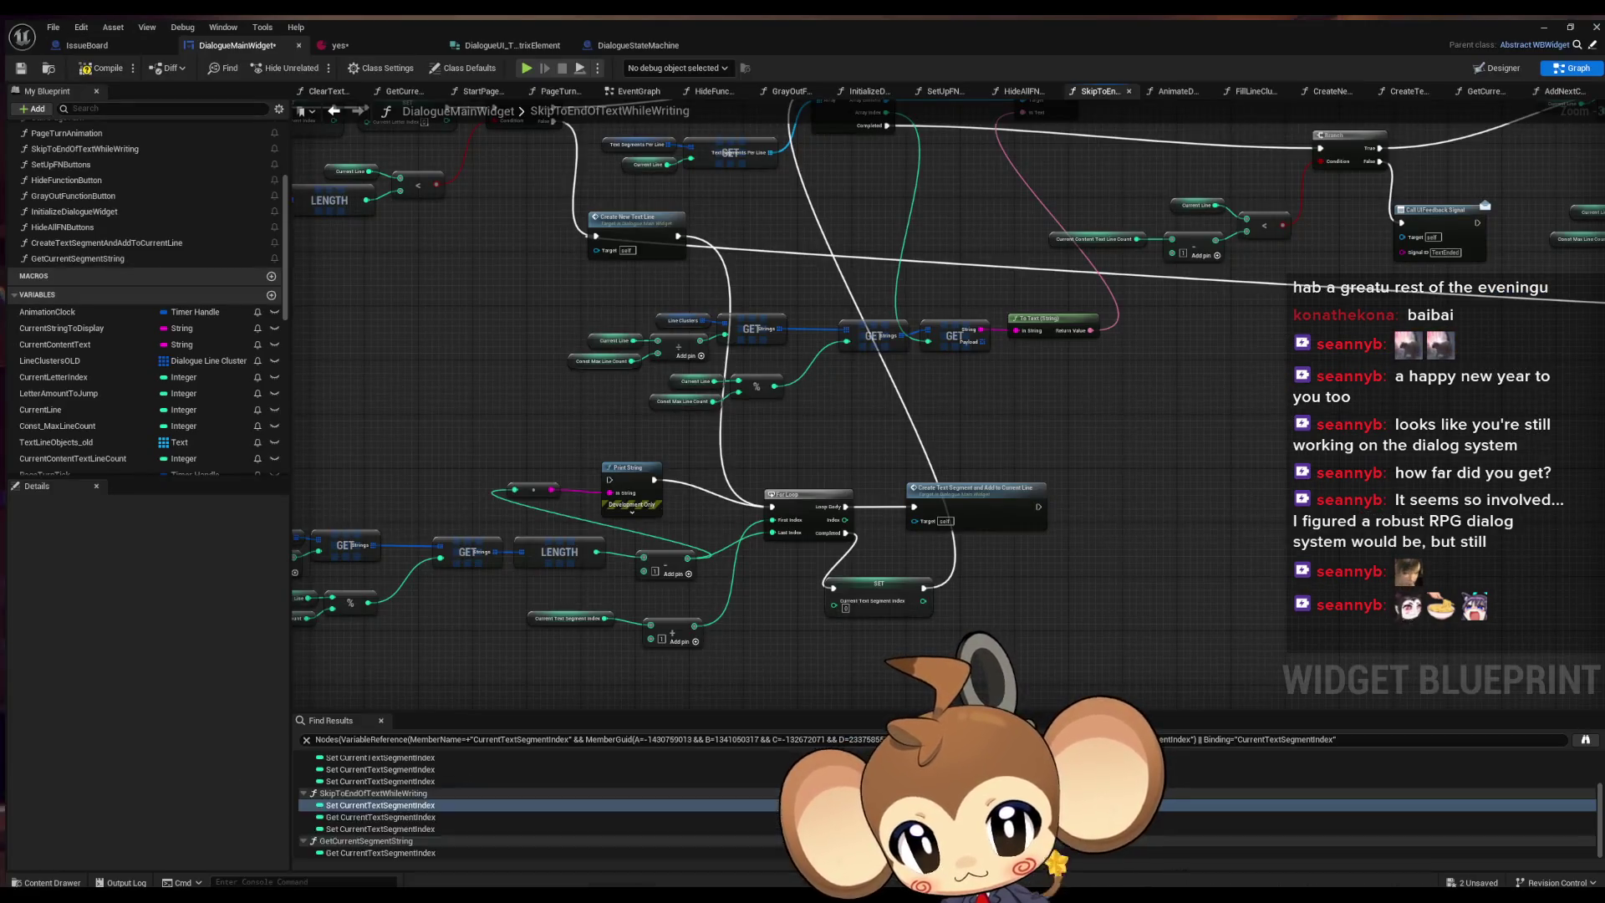
{"action": "double_click", "coordinate": [380, 805]}
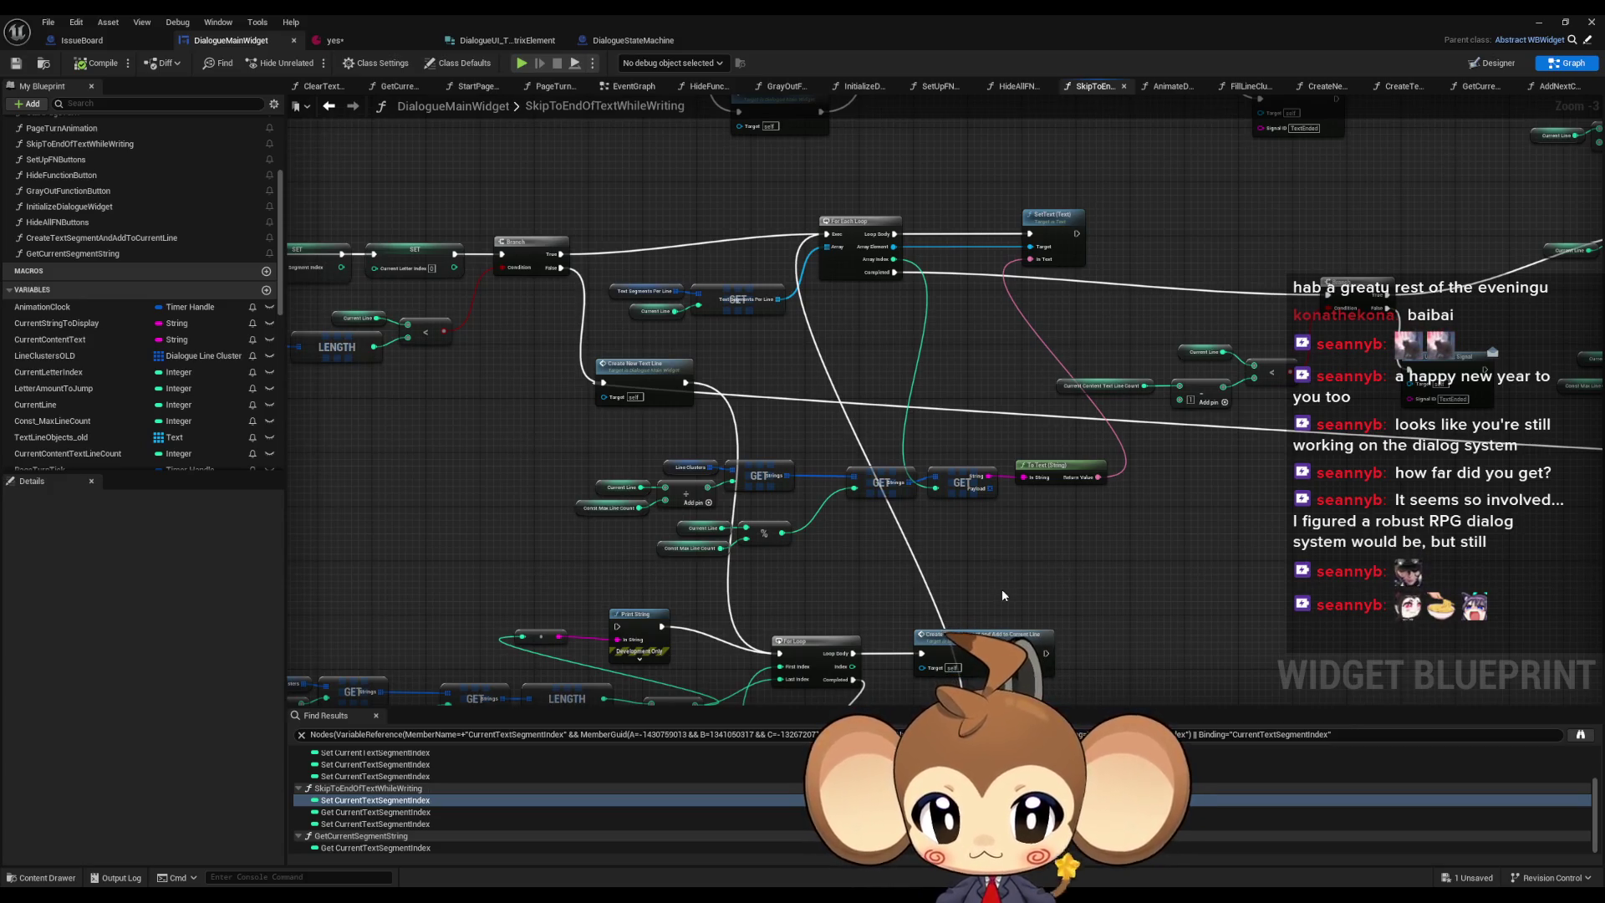
{"action": "mouse_move", "coordinate": [1002, 589]}
{"action": "left_mouse_down"}
{"action": "mouse_move", "coordinate": [947, 421]}
{"action": "mouse_move", "coordinate": [975, 420]}
{"action": "left_mouse_up"}
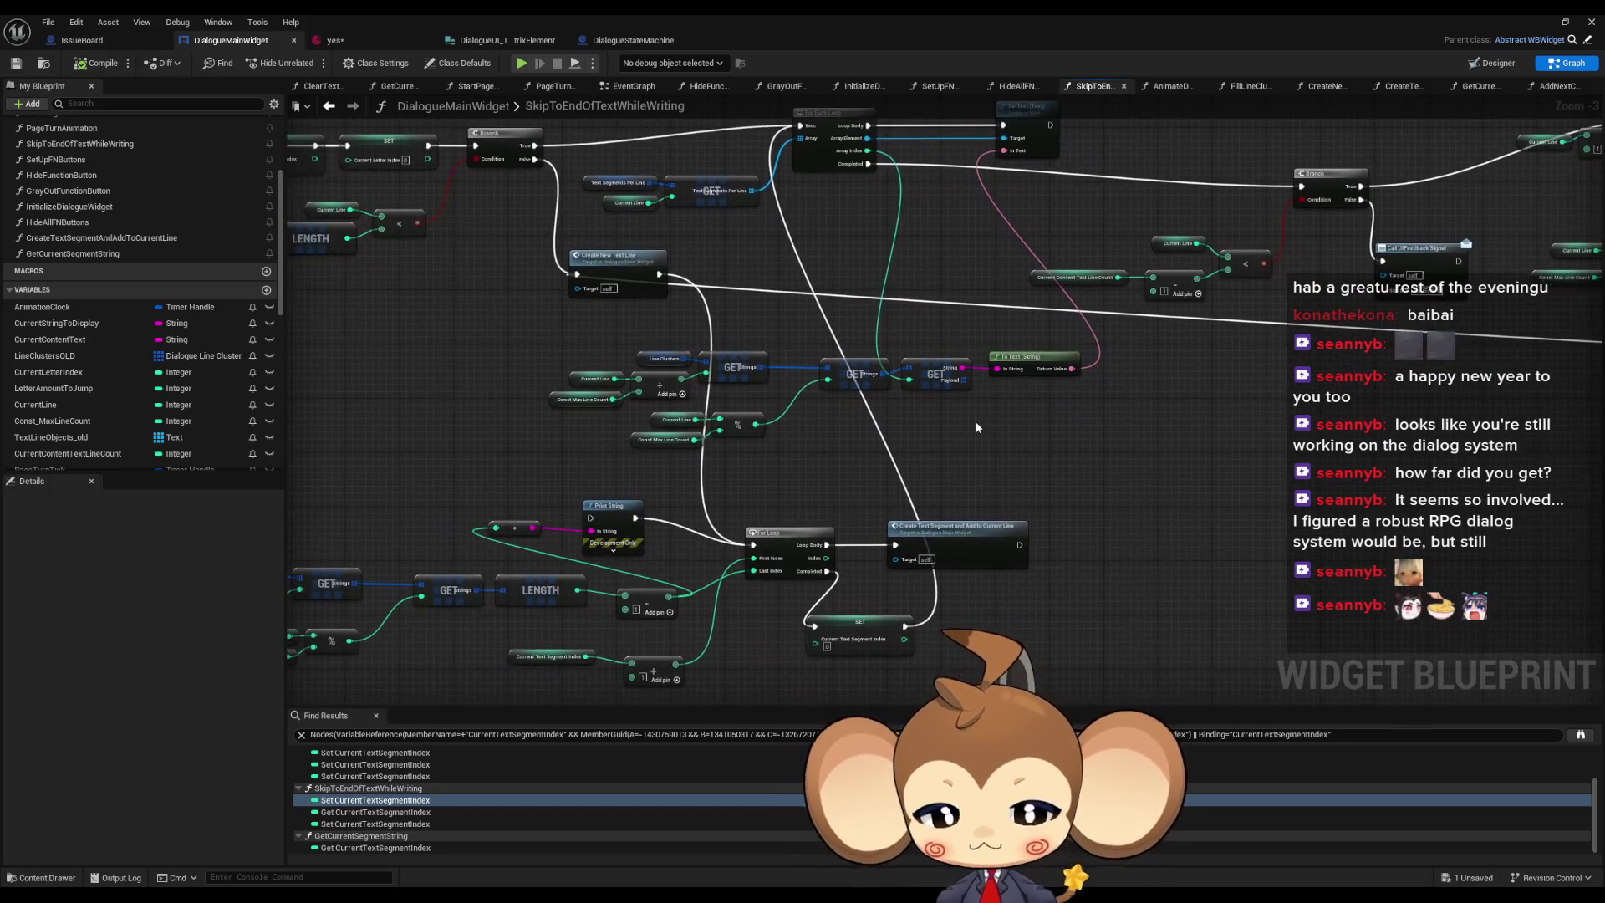
{"action": "mouse_move", "coordinate": [1020, 544]}
{"action": "left_mouse_down"}
{"action": "mouse_move", "coordinate": [1072, 545]}
{"action": "mouse_move", "coordinate": [1058, 530]}
{"action": "mouse_move", "coordinate": [1115, 545]}
{"action": "left_mouse_up"}
{"action": "type", "text": "print"}
{"action": "key", "text": "Return"}
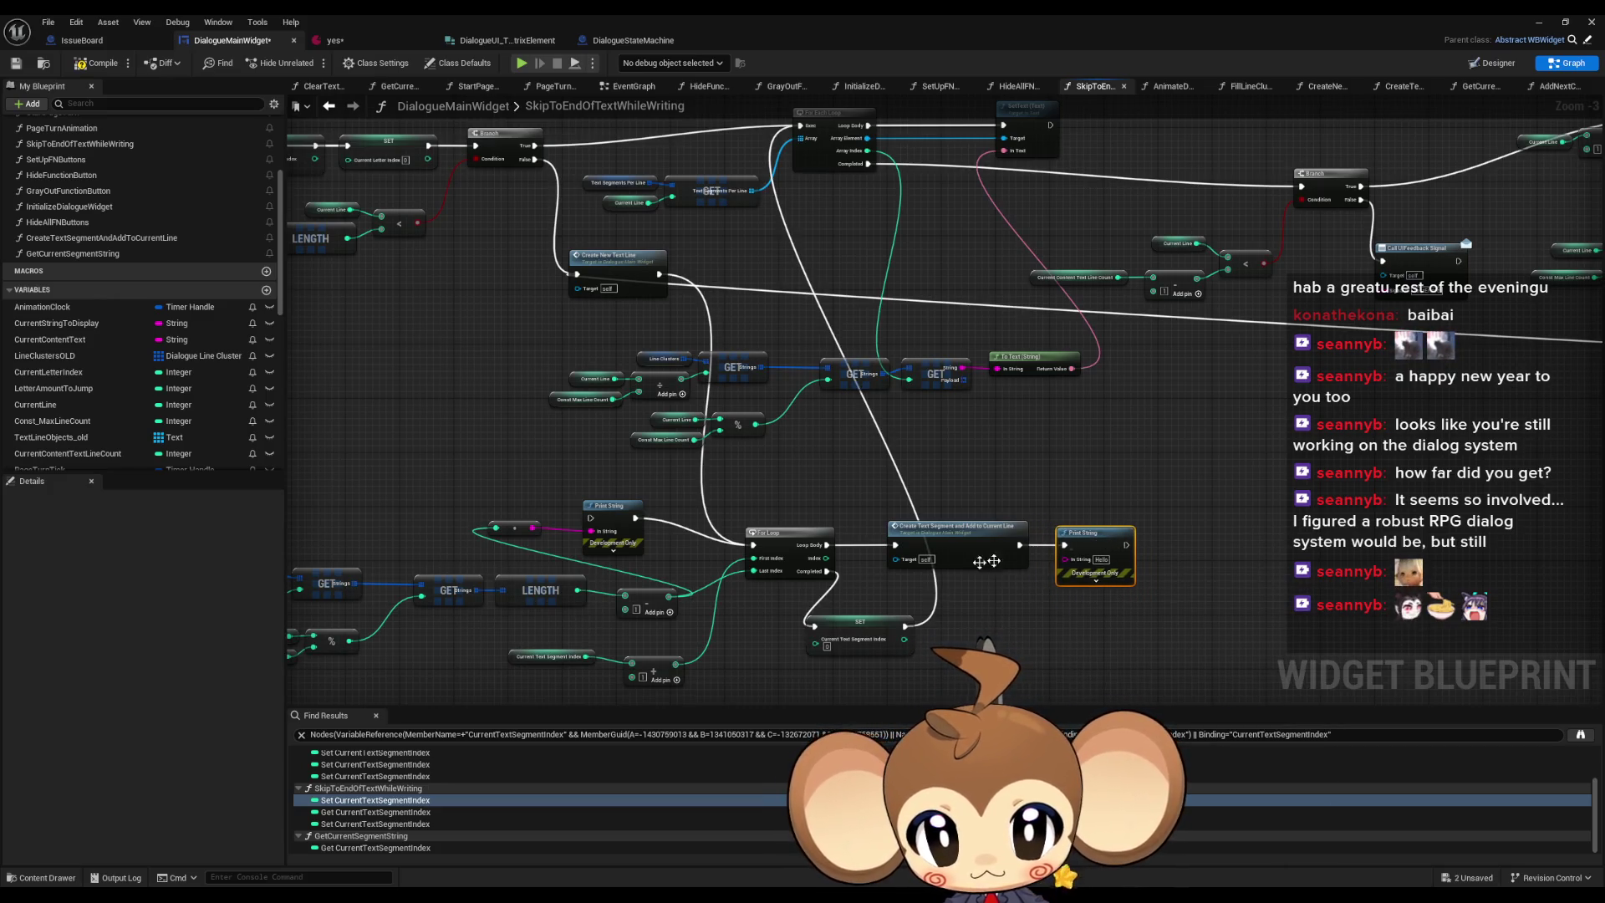
{"action": "mouse_move", "coordinate": [781, 654]}
{"action": "left_mouse_down"}
{"action": "mouse_move", "coordinate": [781, 631]}
{"action": "mouse_move", "coordinate": [821, 627]}
{"action": "left_mouse_up"}
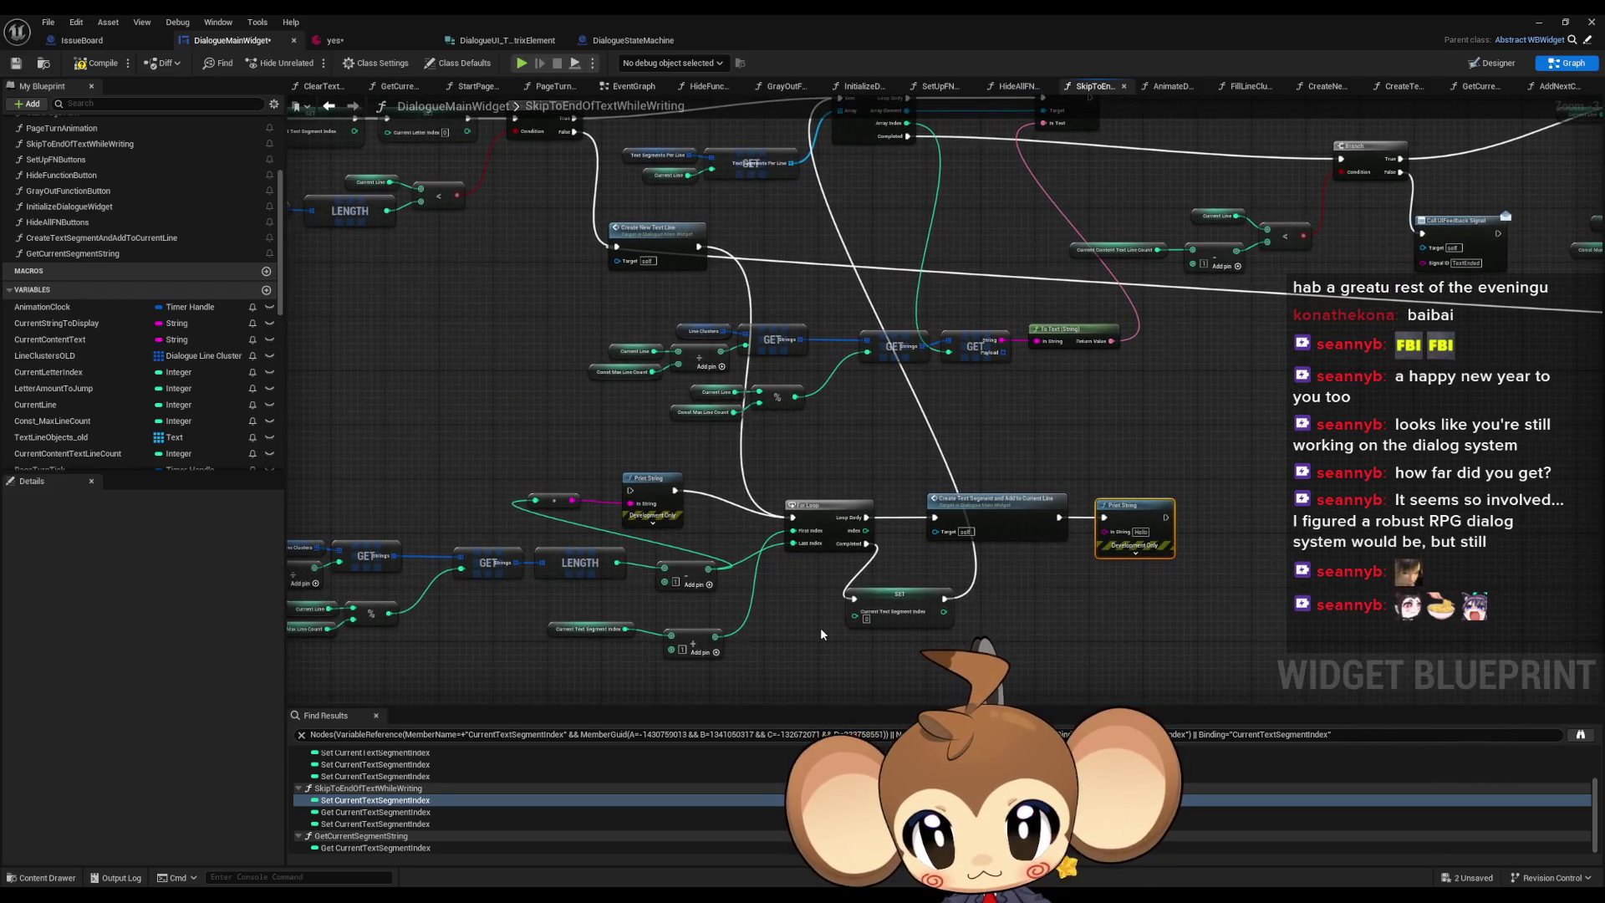
{"action": "left_click", "coordinate": [635, 351]}
- Wire a copied Current Line getter into Print String's In String and start a play test
{"action": "key", "text": "ctrl+c"}
{"action": "key", "text": "ctrl+v"}
{"action": "left_click_drag", "start_coordinate": [1055, 595], "coordinate": [1105, 531]}
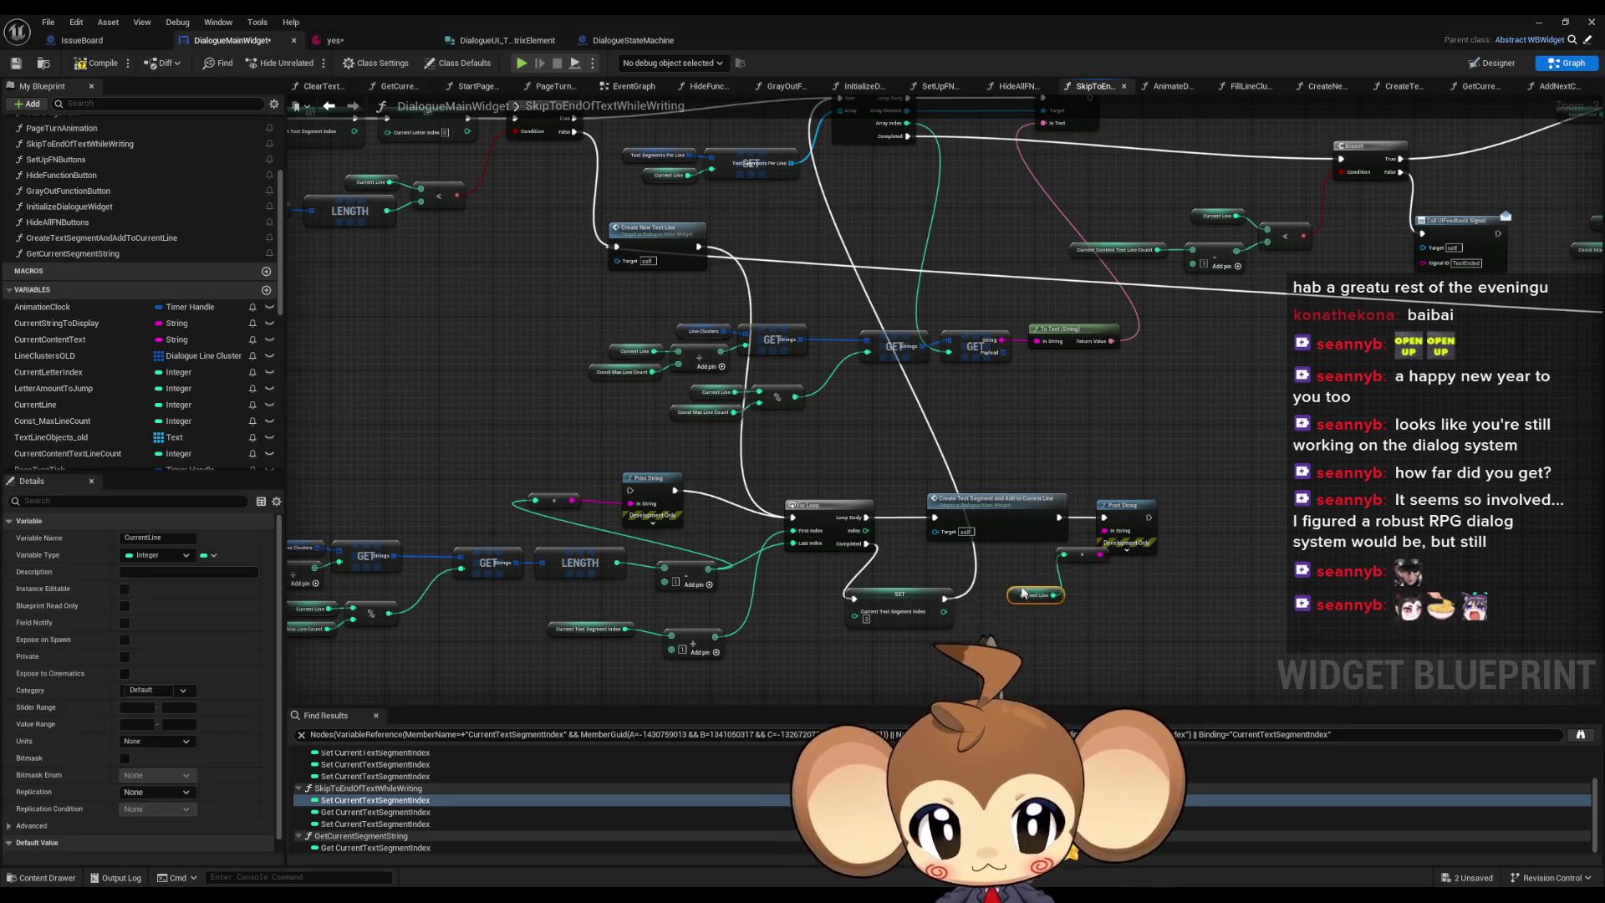
{"action": "key", "text": "alt+Tab"}
{"action": "left_click", "coordinate": [317, 66]}
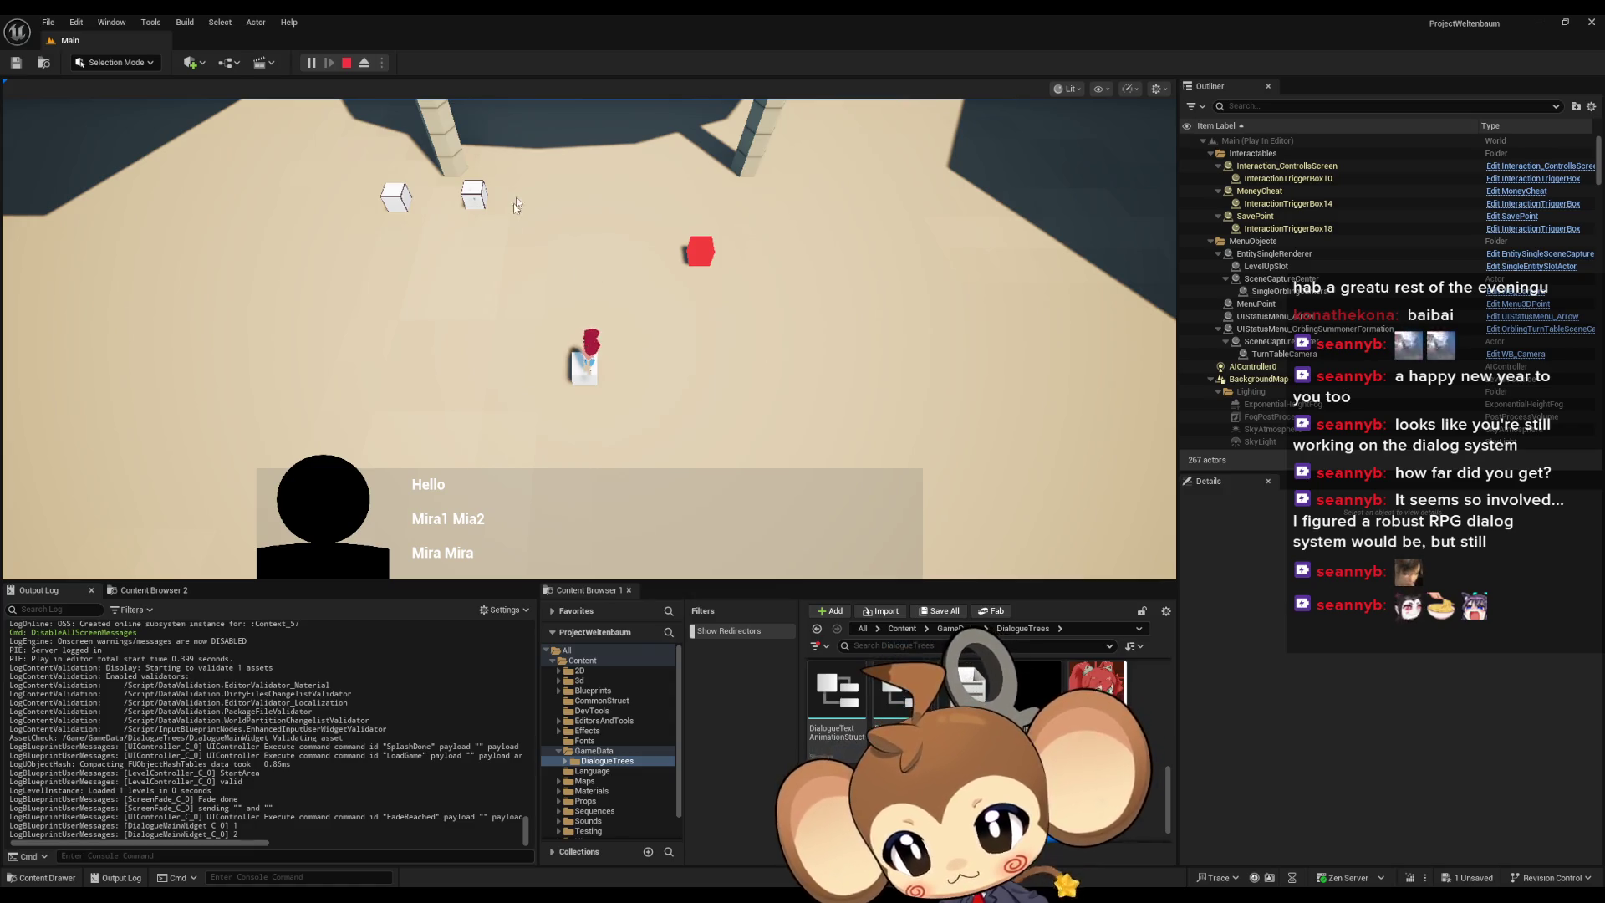
- Replay the game, walk onto the white cube to trigger the dialogue, then stop and return to DialogueMainWidget
{"action": "left_click", "coordinate": [347, 62]}
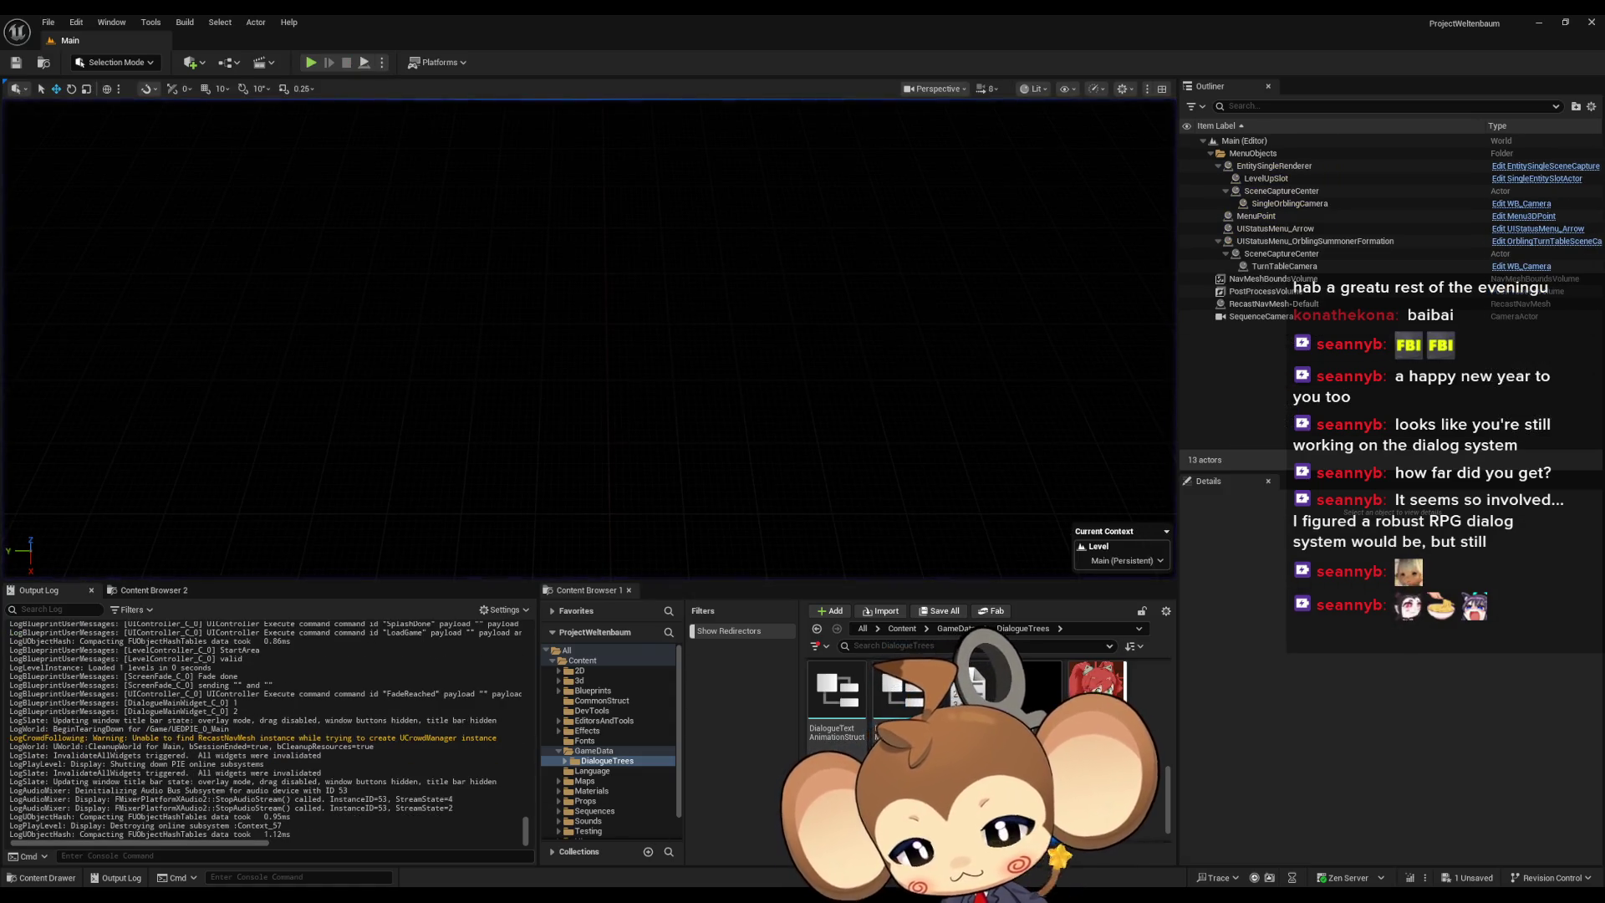
{"action": "left_click", "coordinate": [311, 63]}
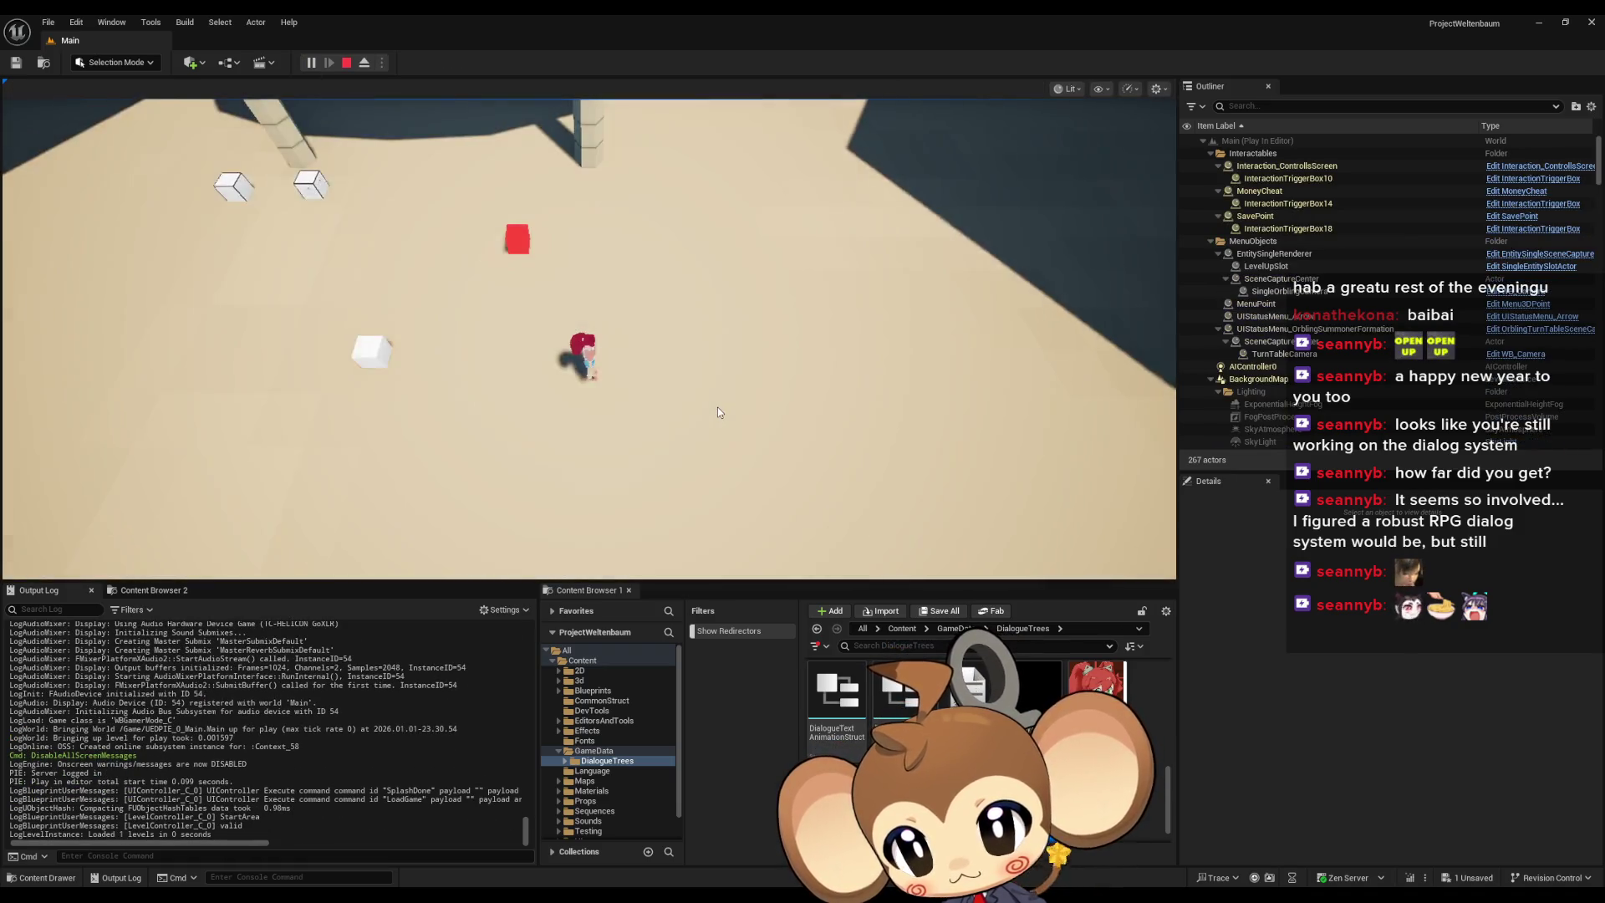
{"action": "key", "text": "a"}
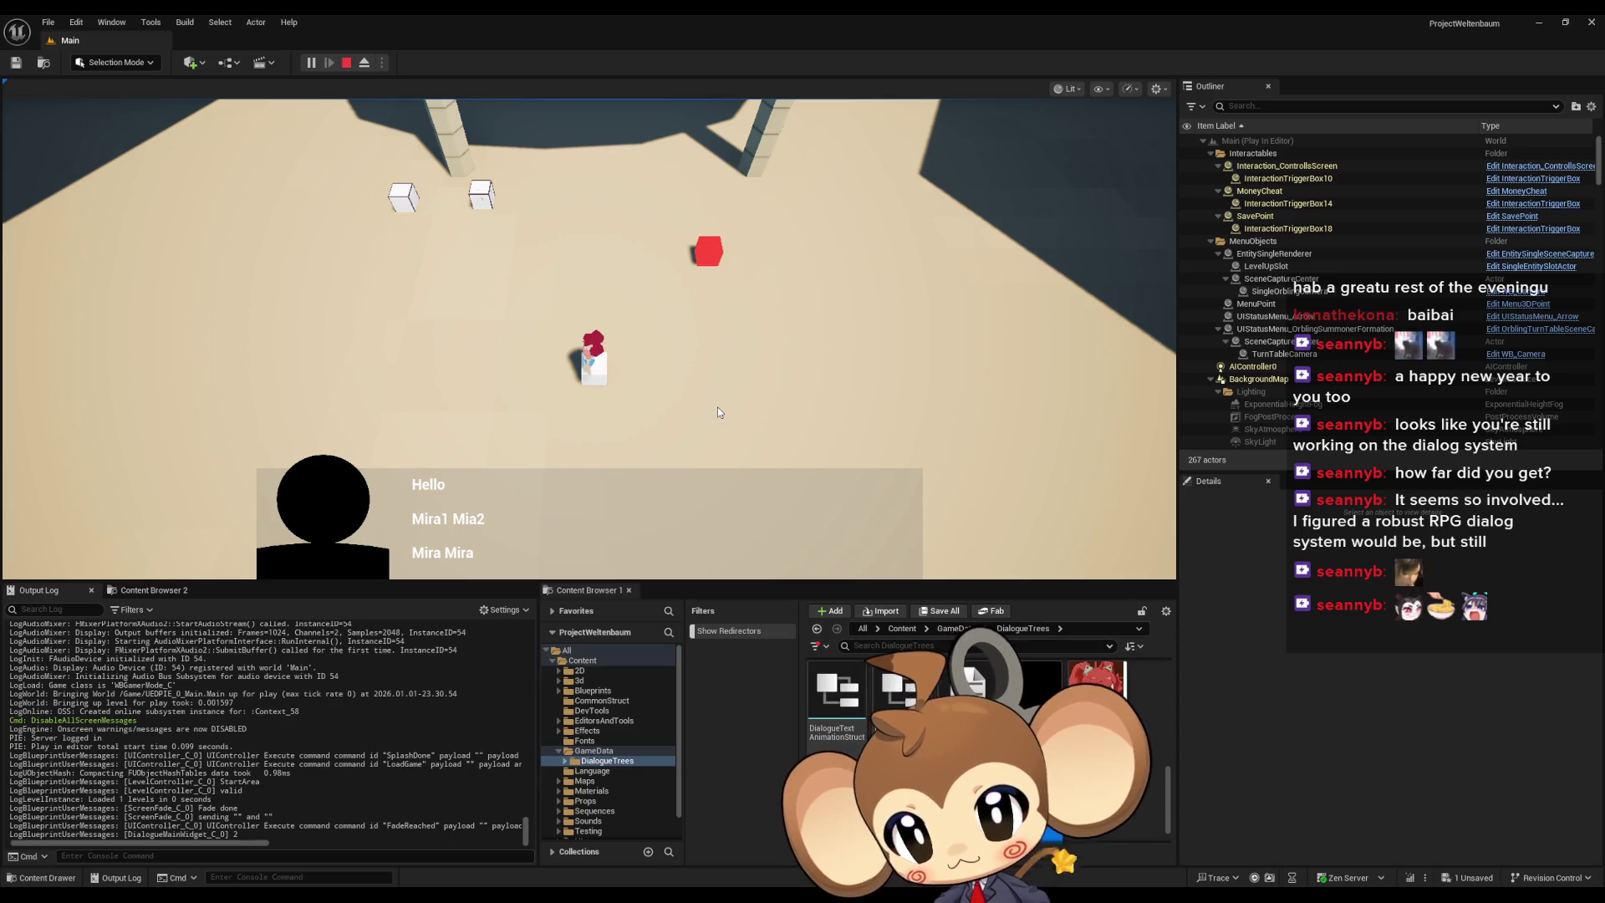
{"action": "left_click", "coordinate": [346, 64]}
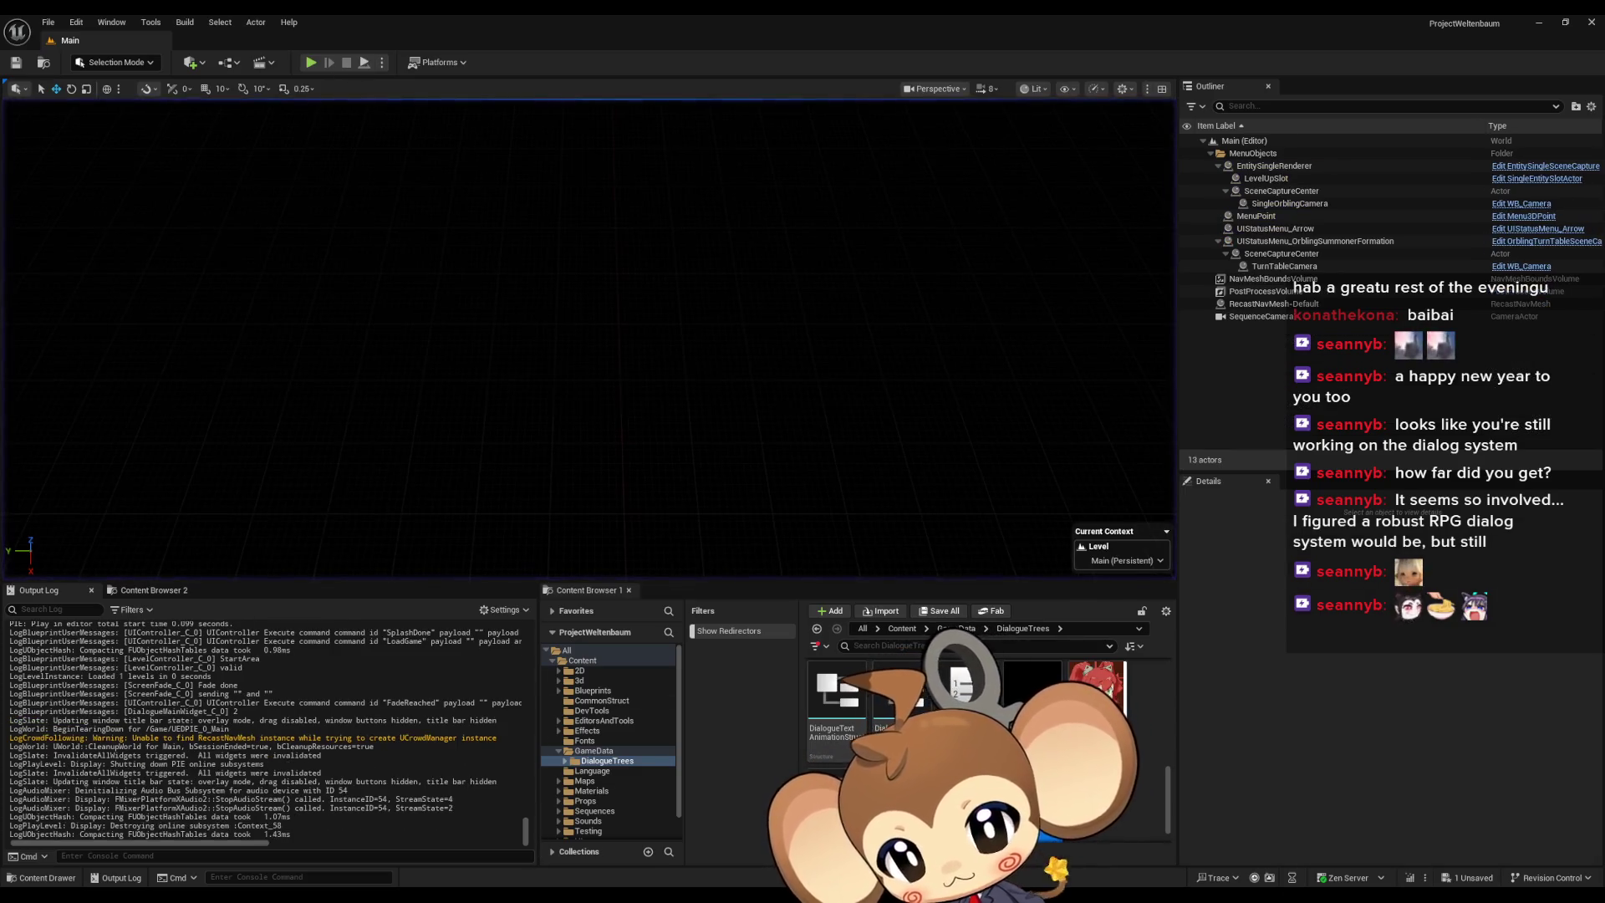
{"action": "mouse_move", "coordinate": [506, 896]}
{"action": "left_click", "coordinate": [828, 836]}
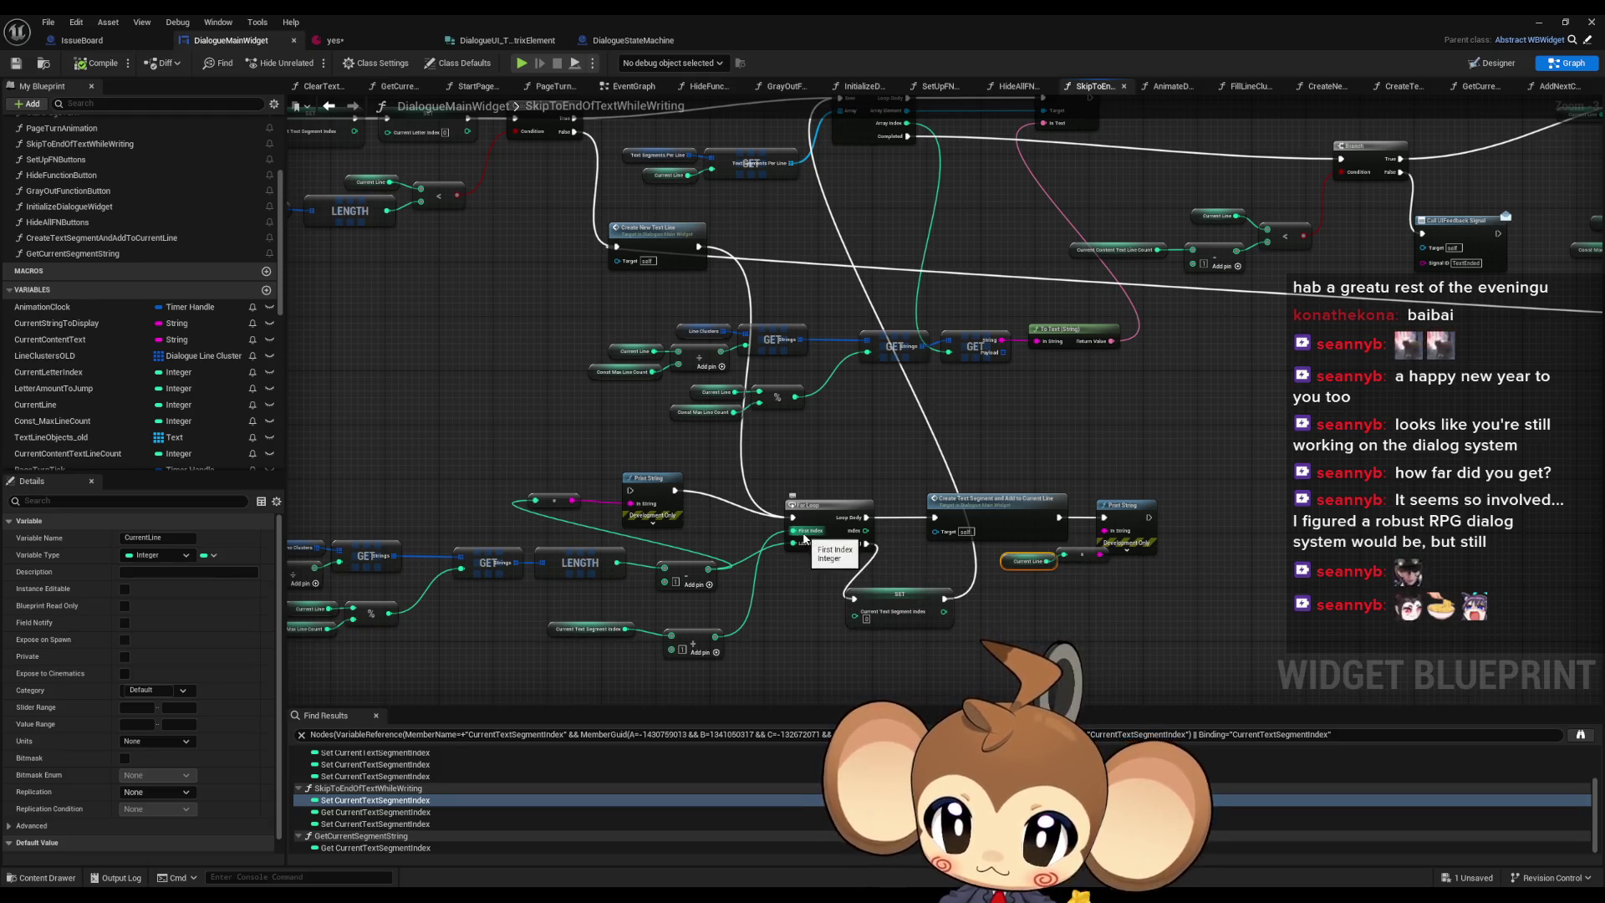
- Connect the Branch's True output to the For Loop's exec input, replacing its old link
{"action": "scroll", "coordinate": [795, 667], "scroll_direction": "up", "scroll_amount": 2}
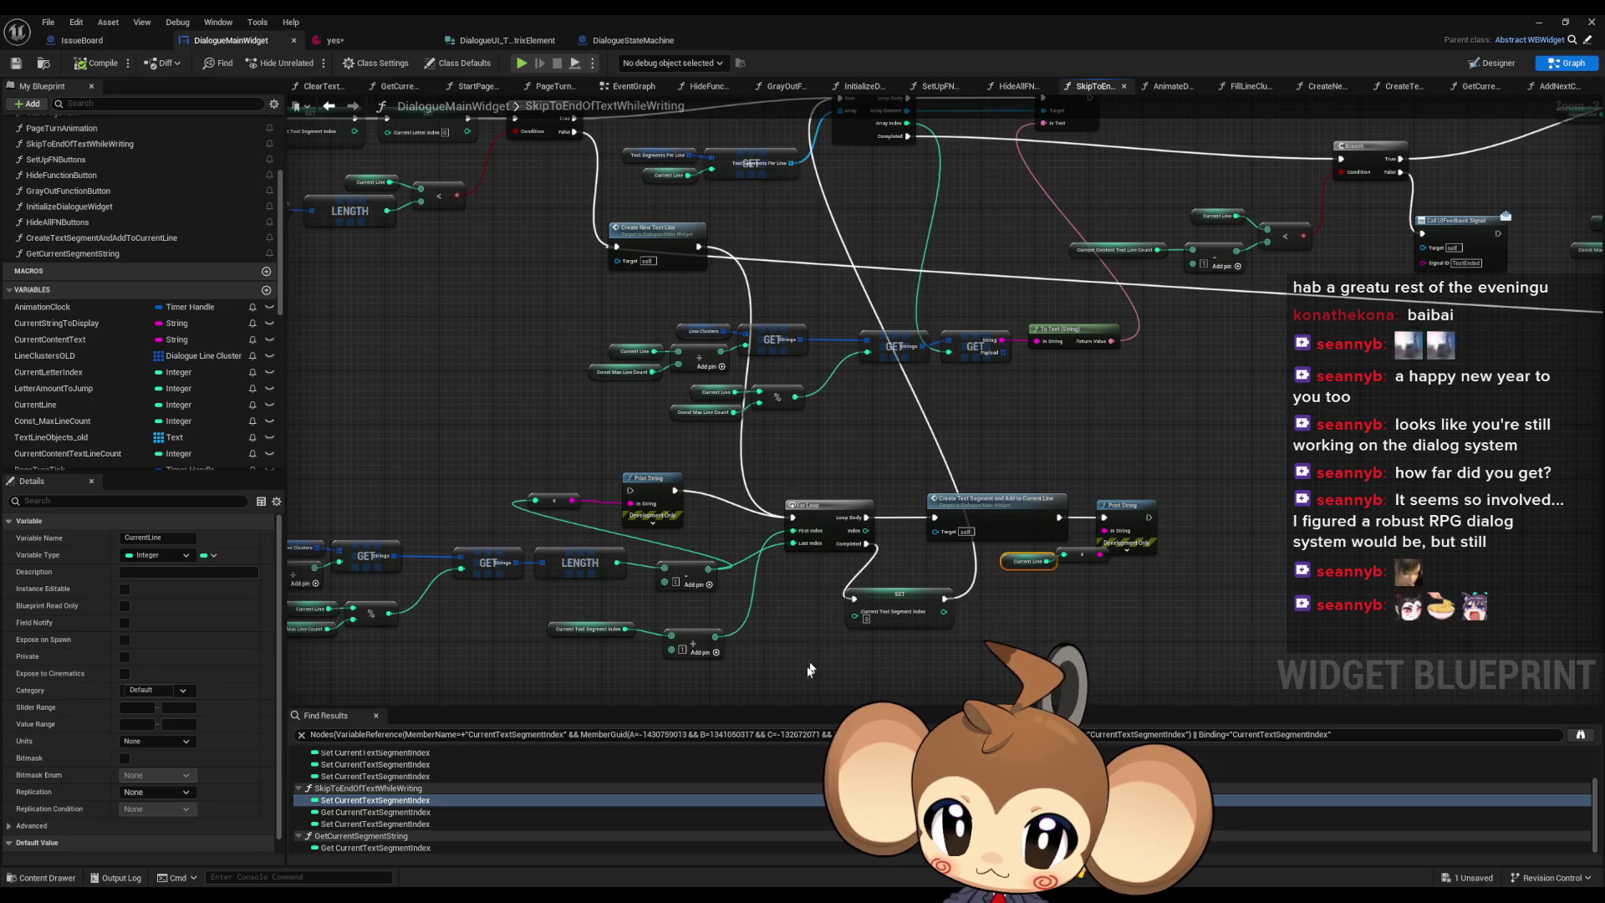
{"action": "left_click_drag", "start_coordinate": [874, 648], "coordinate": [946, 644]}
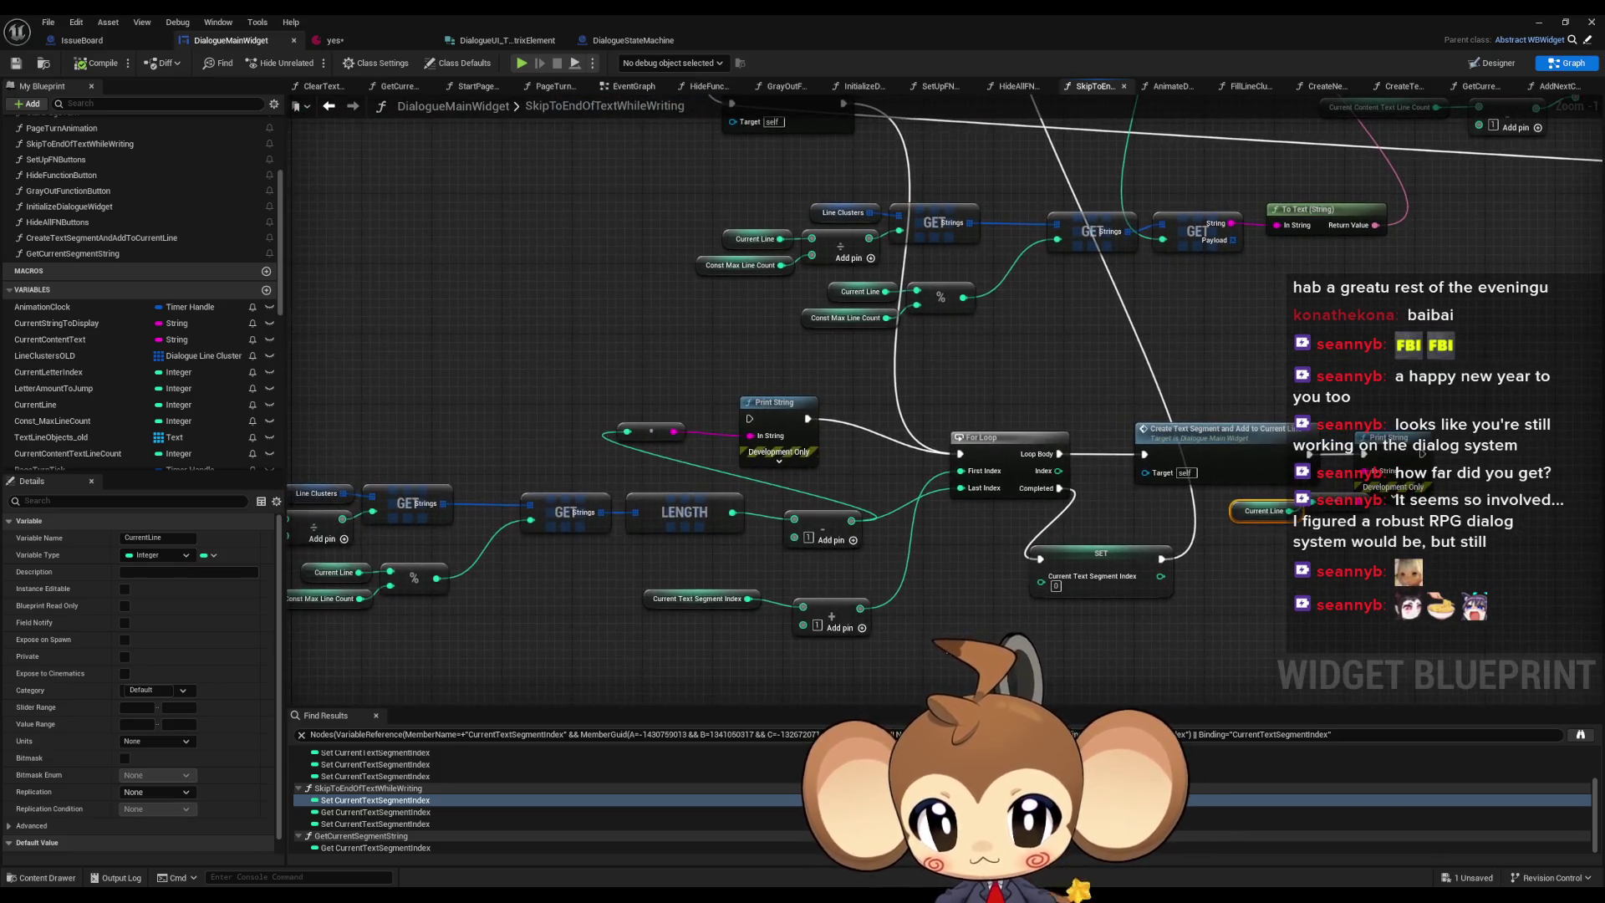
{"action": "mouse_move", "coordinate": [989, 511]}
{"action": "left_mouse_down"}
{"action": "mouse_move", "coordinate": [1066, 705]}
{"action": "mouse_move", "coordinate": [1146, 705]}
{"action": "left_mouse_up"}
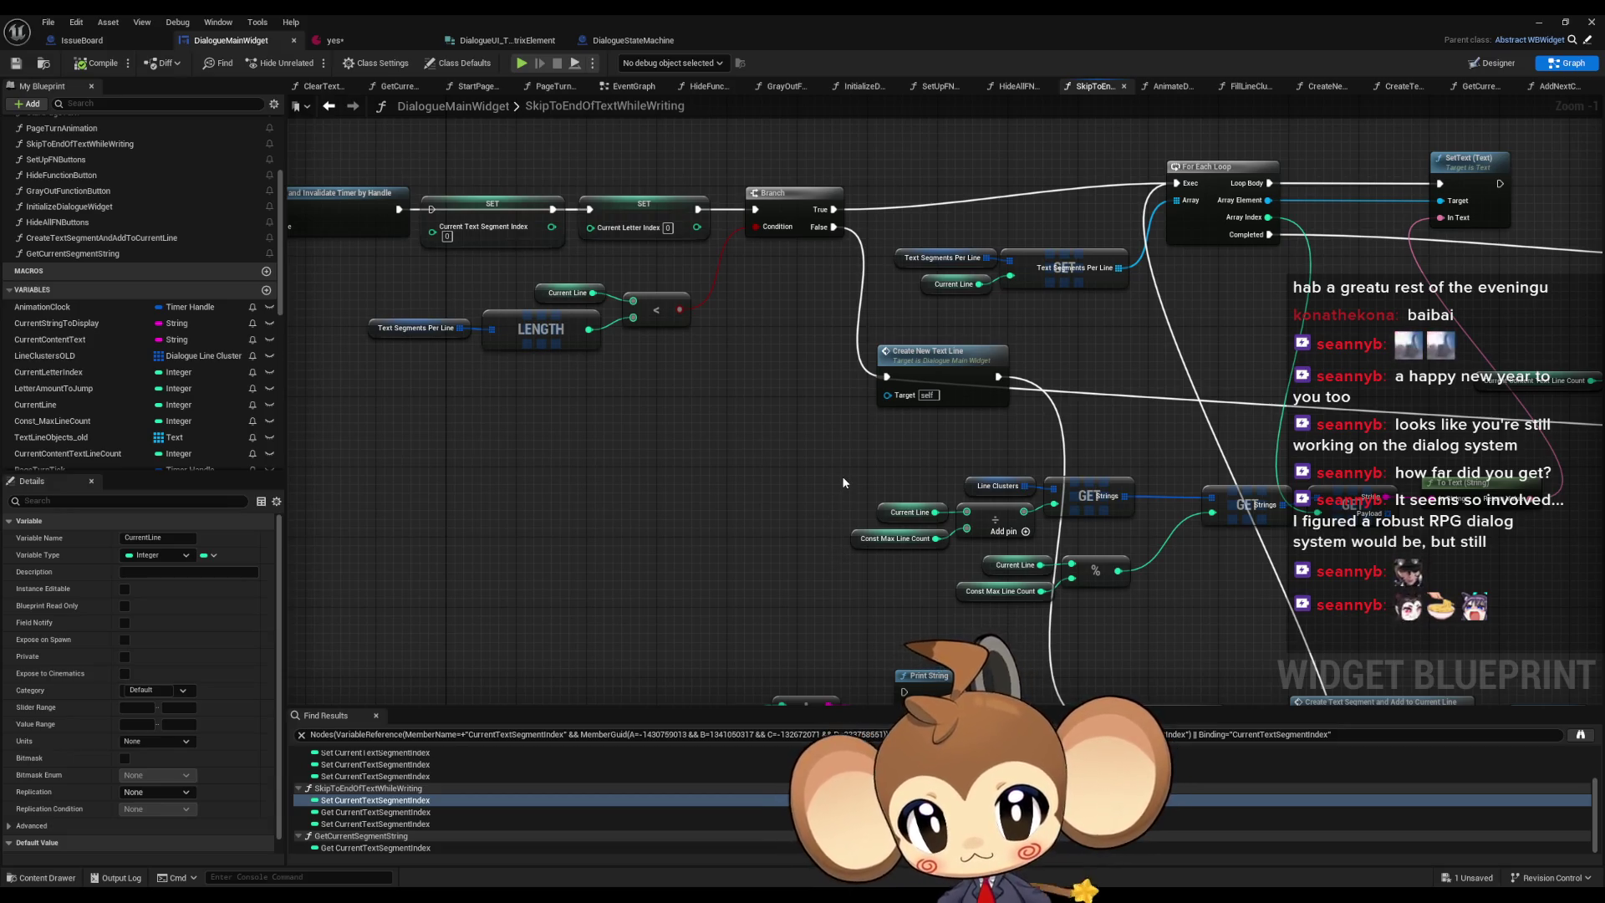
{"action": "scroll", "coordinate": [843, 482], "scroll_direction": "down", "scroll_amount": 2}
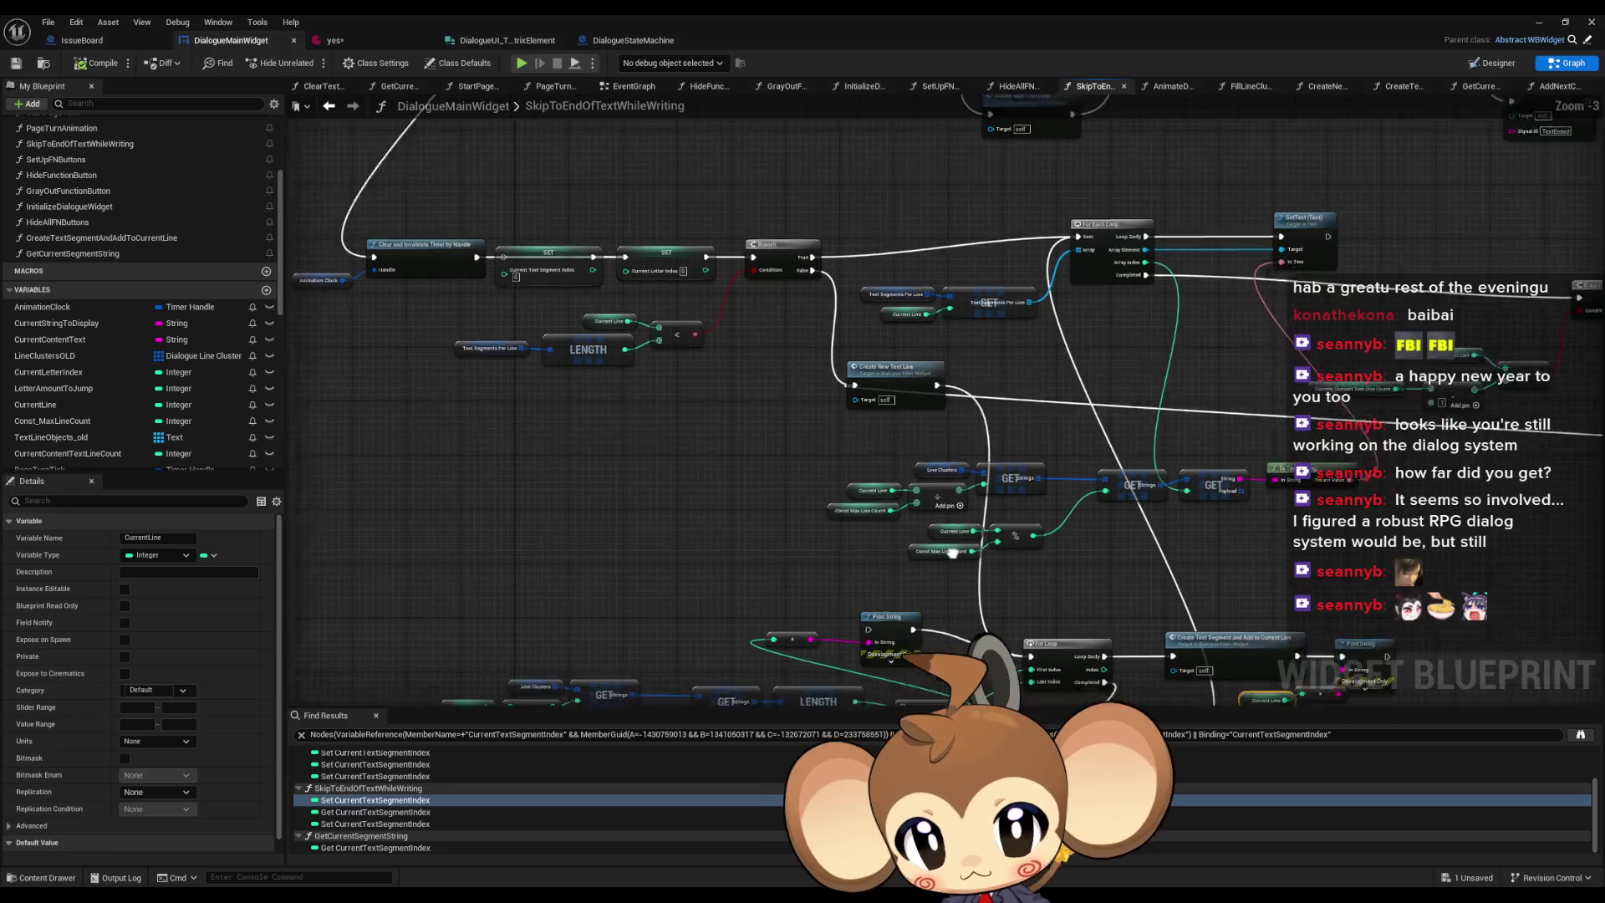
{"action": "left_click_drag", "start_coordinate": [872, 504], "coordinate": [845, 483]}
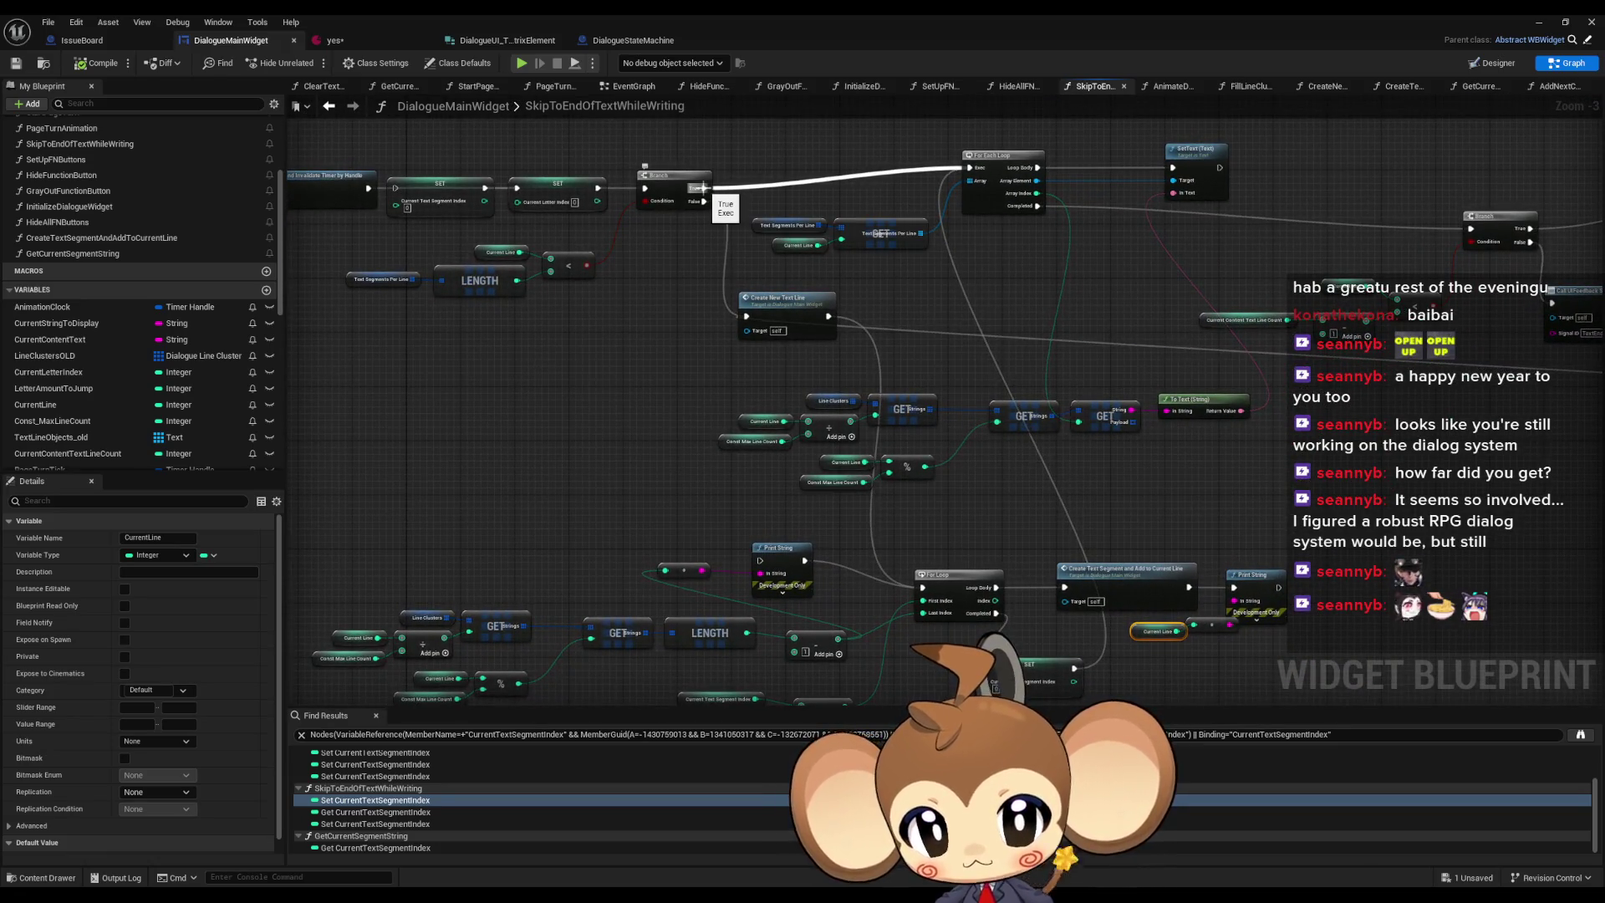
{"action": "mouse_move", "coordinate": [702, 188]}
{"action": "left_mouse_down"}
{"action": "mouse_move", "coordinate": [832, 301]}
{"action": "mouse_move", "coordinate": [926, 591]}
{"action": "left_mouse_up"}
{"action": "scroll", "coordinate": [976, 489], "scroll_direction": "down", "scroll_amount": 3}
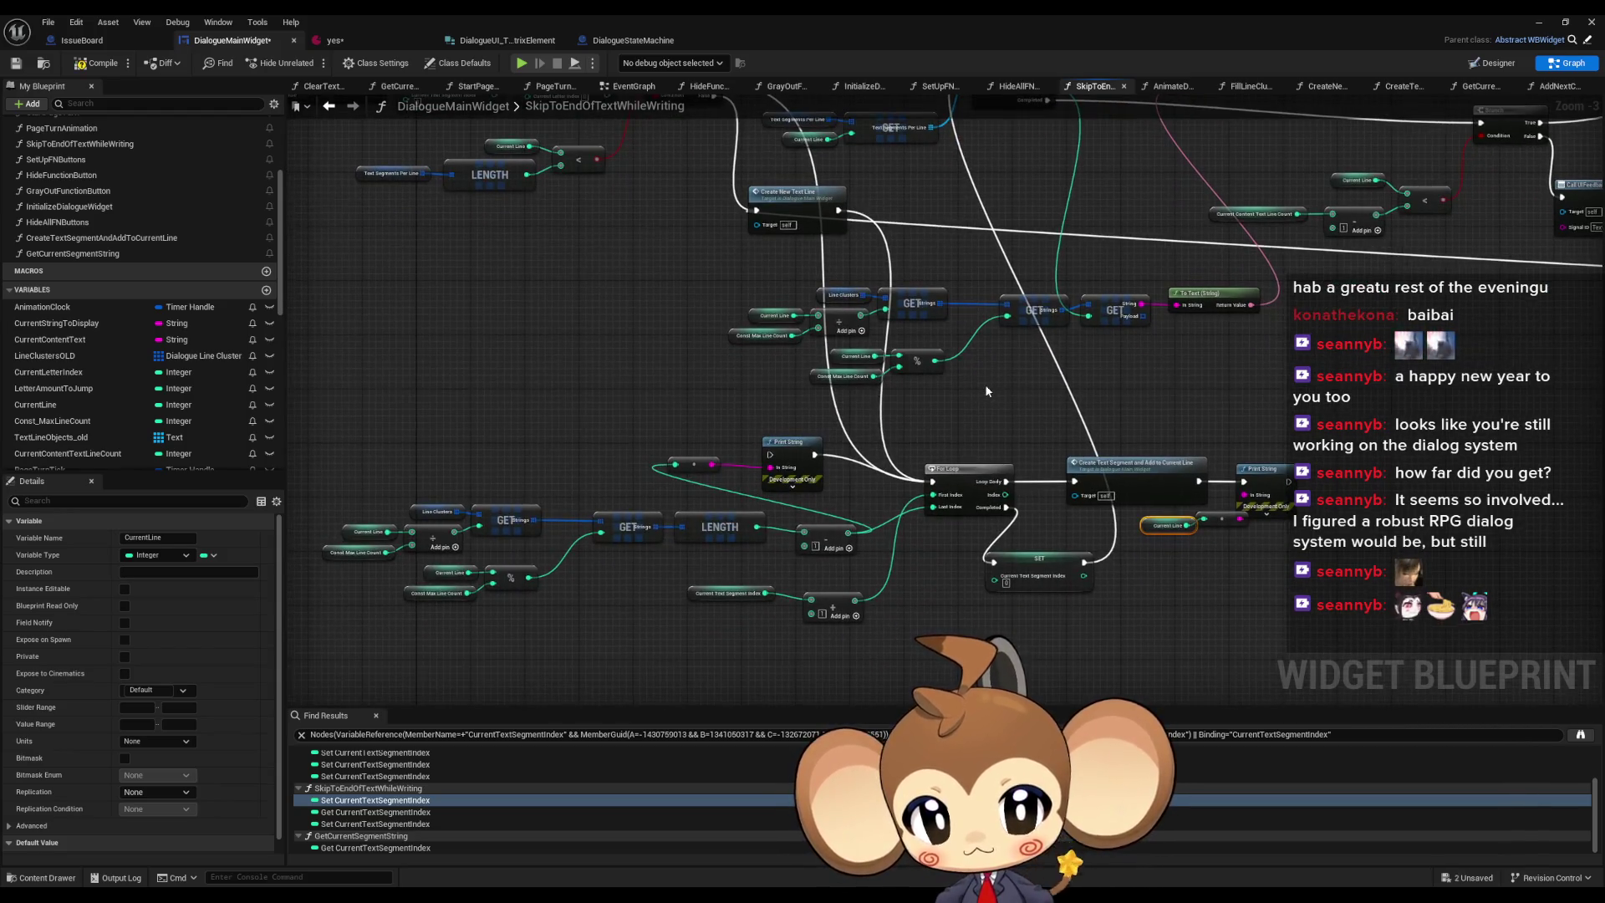
{"action": "scroll", "coordinate": [932, 589], "scroll_direction": "up", "scroll_amount": 4}
{"action": "left_click_drag", "start_coordinate": [607, 566], "coordinate": [632, 590]}
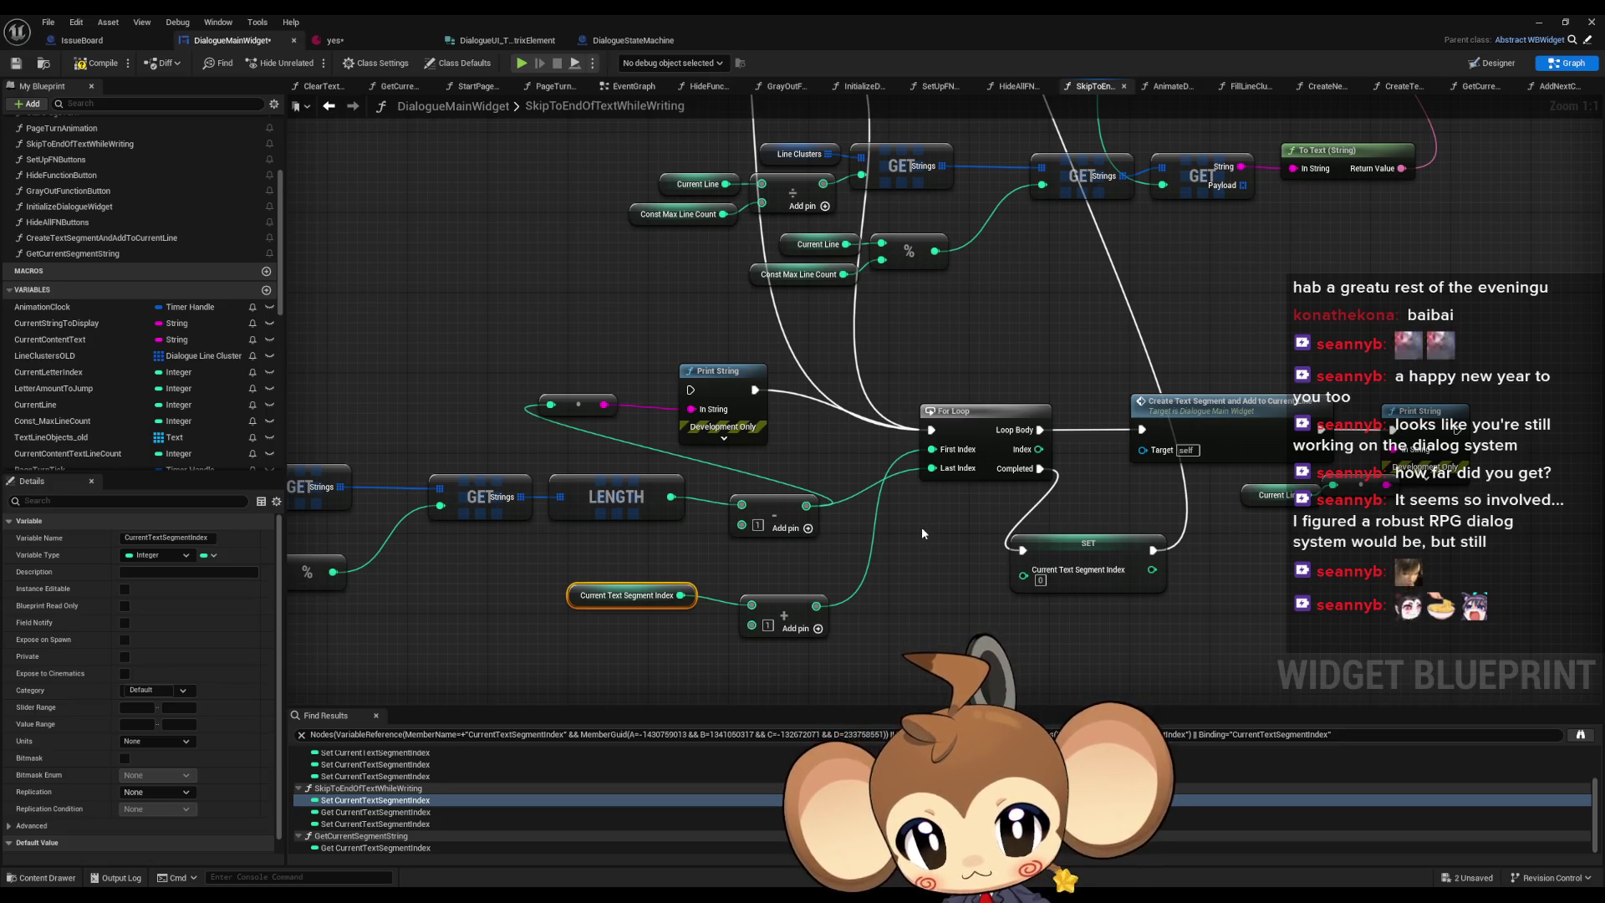
{"action": "left_click_drag", "start_coordinate": [783, 523], "coordinate": [952, 535]}
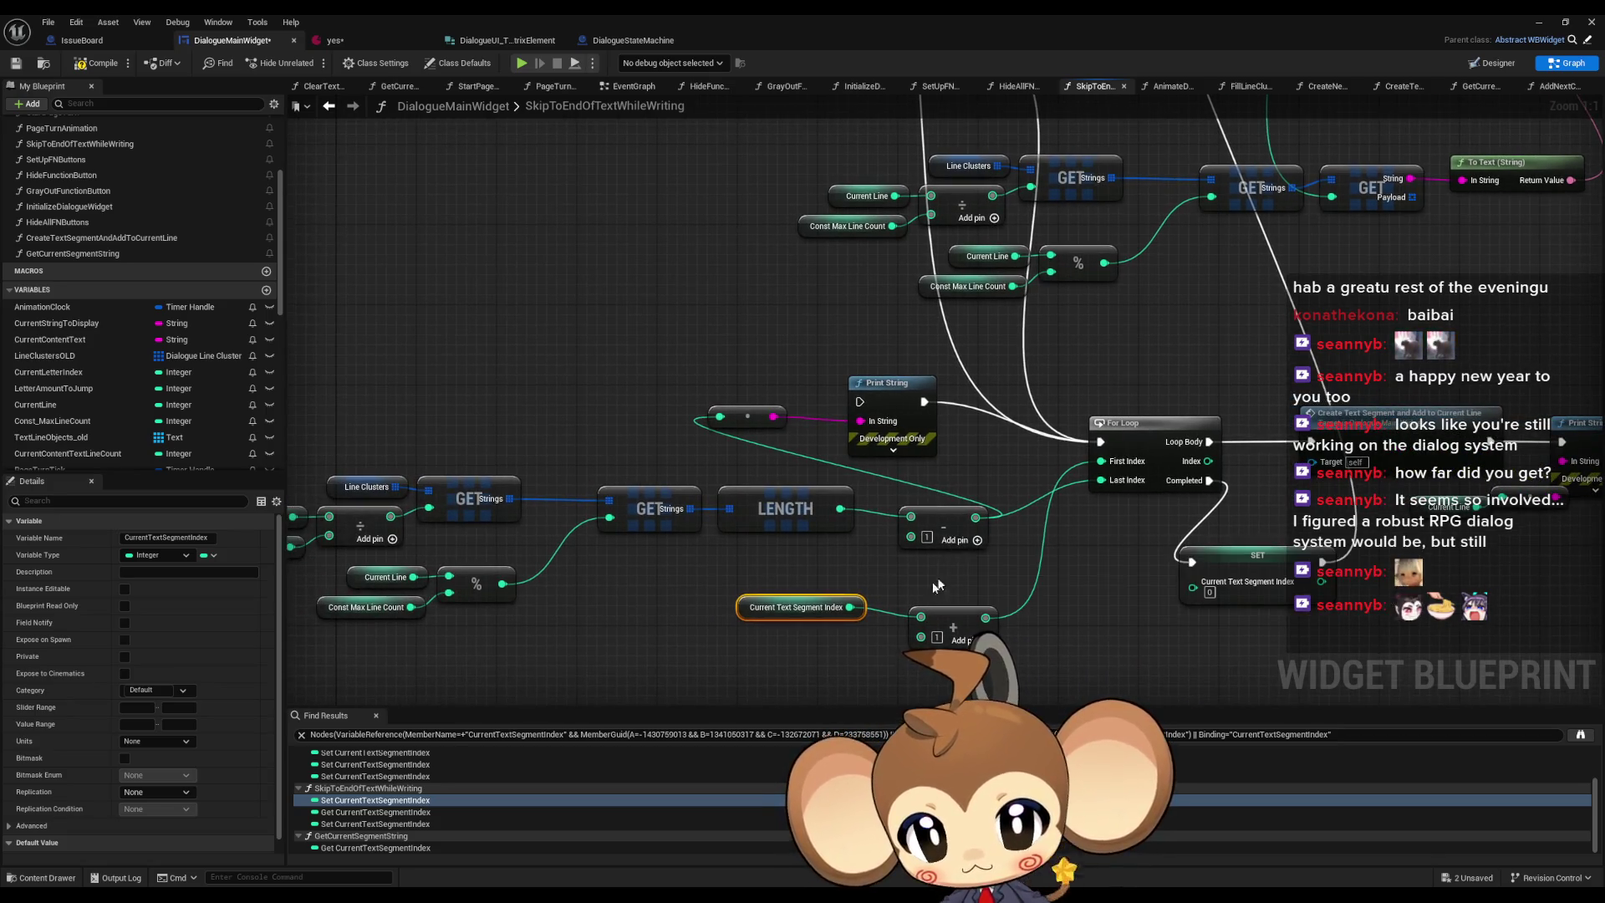
{"action": "left_click_drag", "start_coordinate": [1156, 583], "coordinate": [1011, 579]}
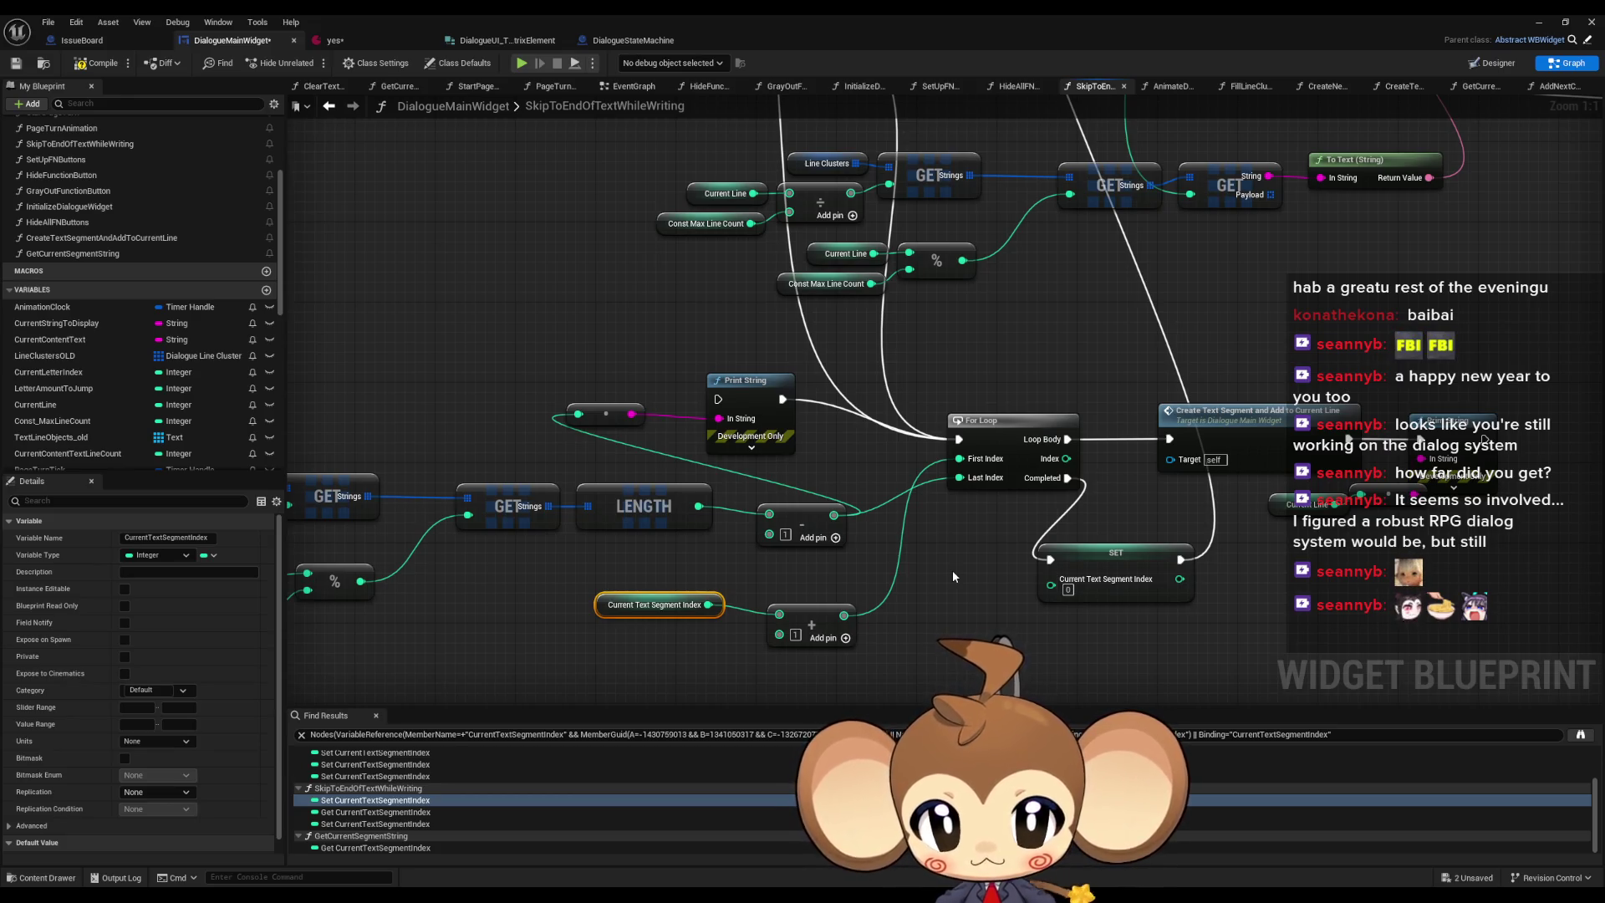
{"action": "scroll", "coordinate": [843, 520], "scroll_direction": "down", "scroll_amount": 3}
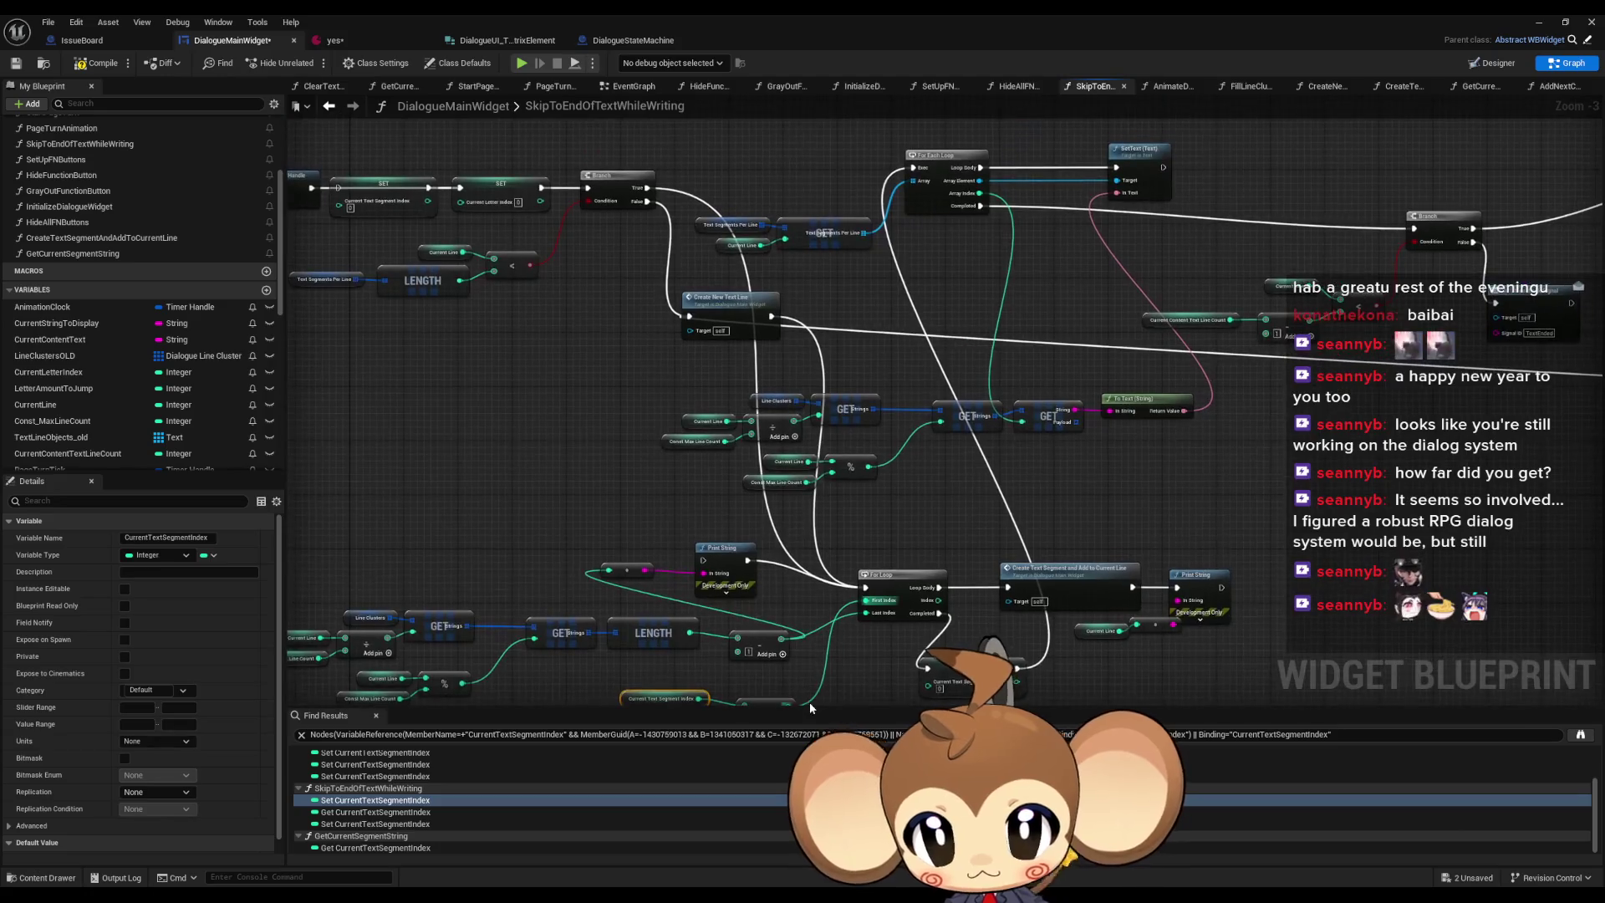
{"action": "left_click_drag", "start_coordinate": [811, 708], "coordinate": [846, 625]}
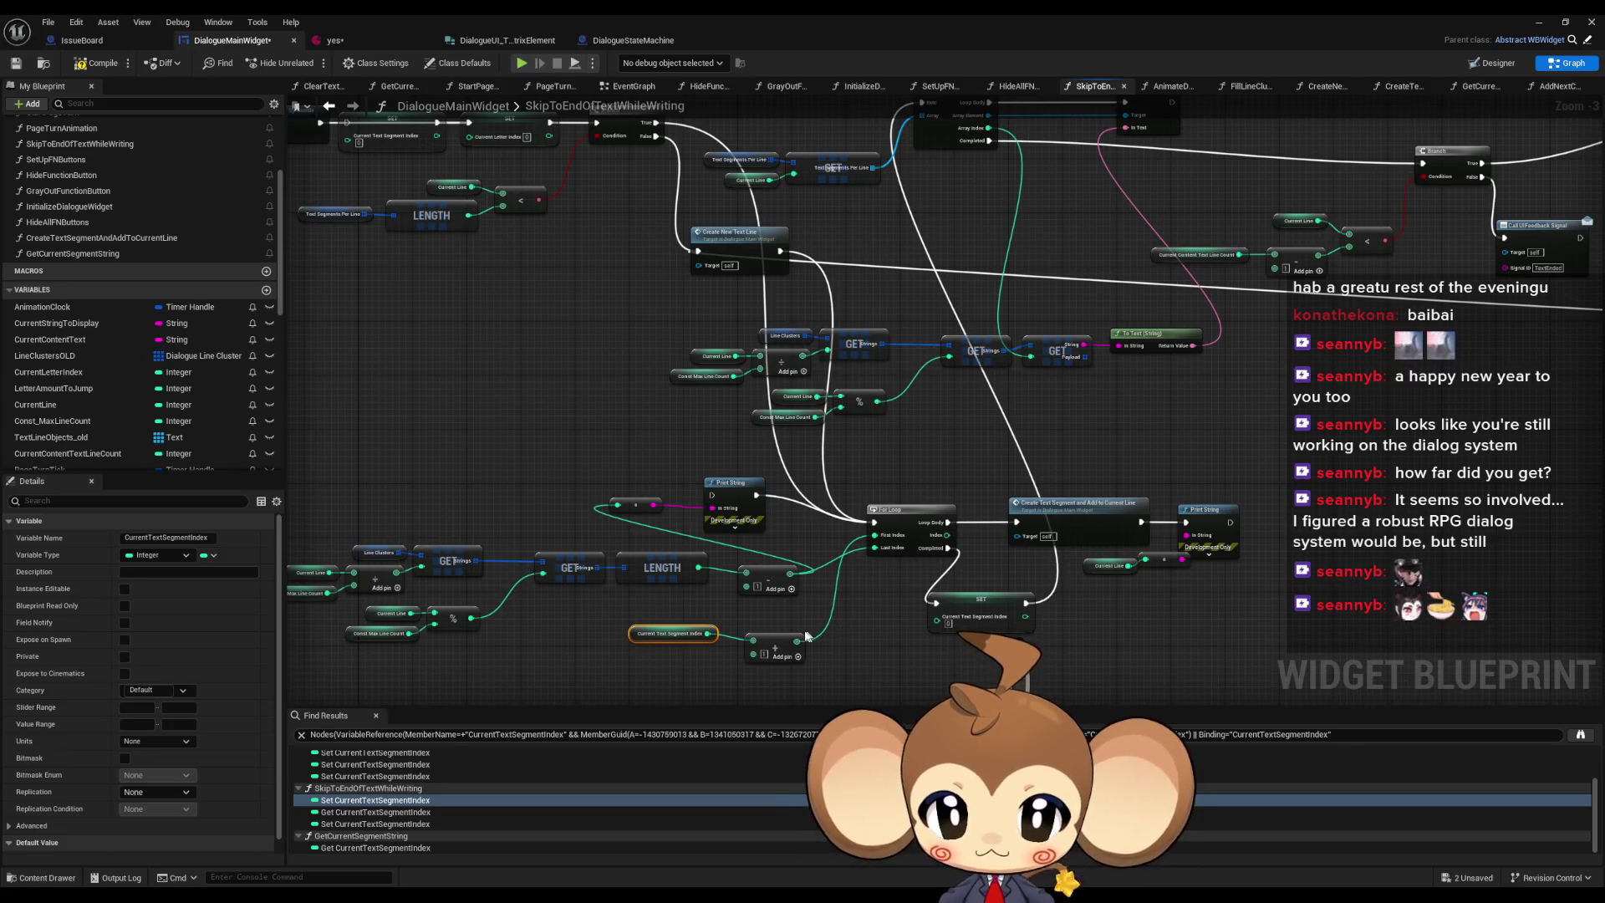
{"action": "scroll", "coordinate": [801, 630], "scroll_direction": "up", "scroll_amount": 2}
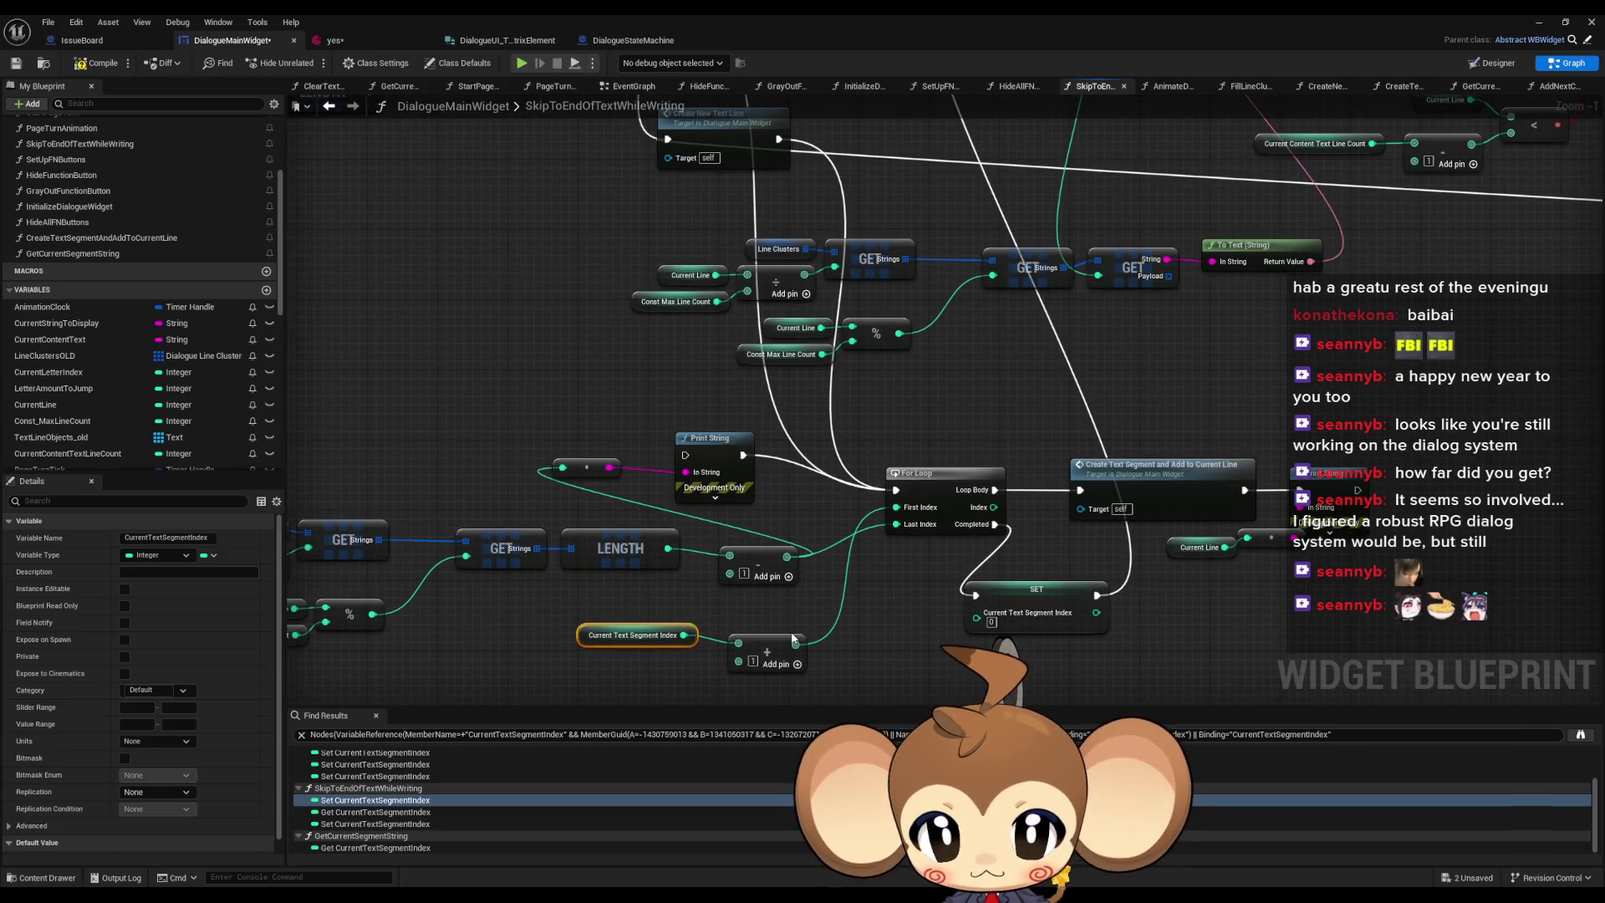
{"action": "scroll", "coordinate": [792, 638], "scroll_direction": "down", "scroll_amount": 3}
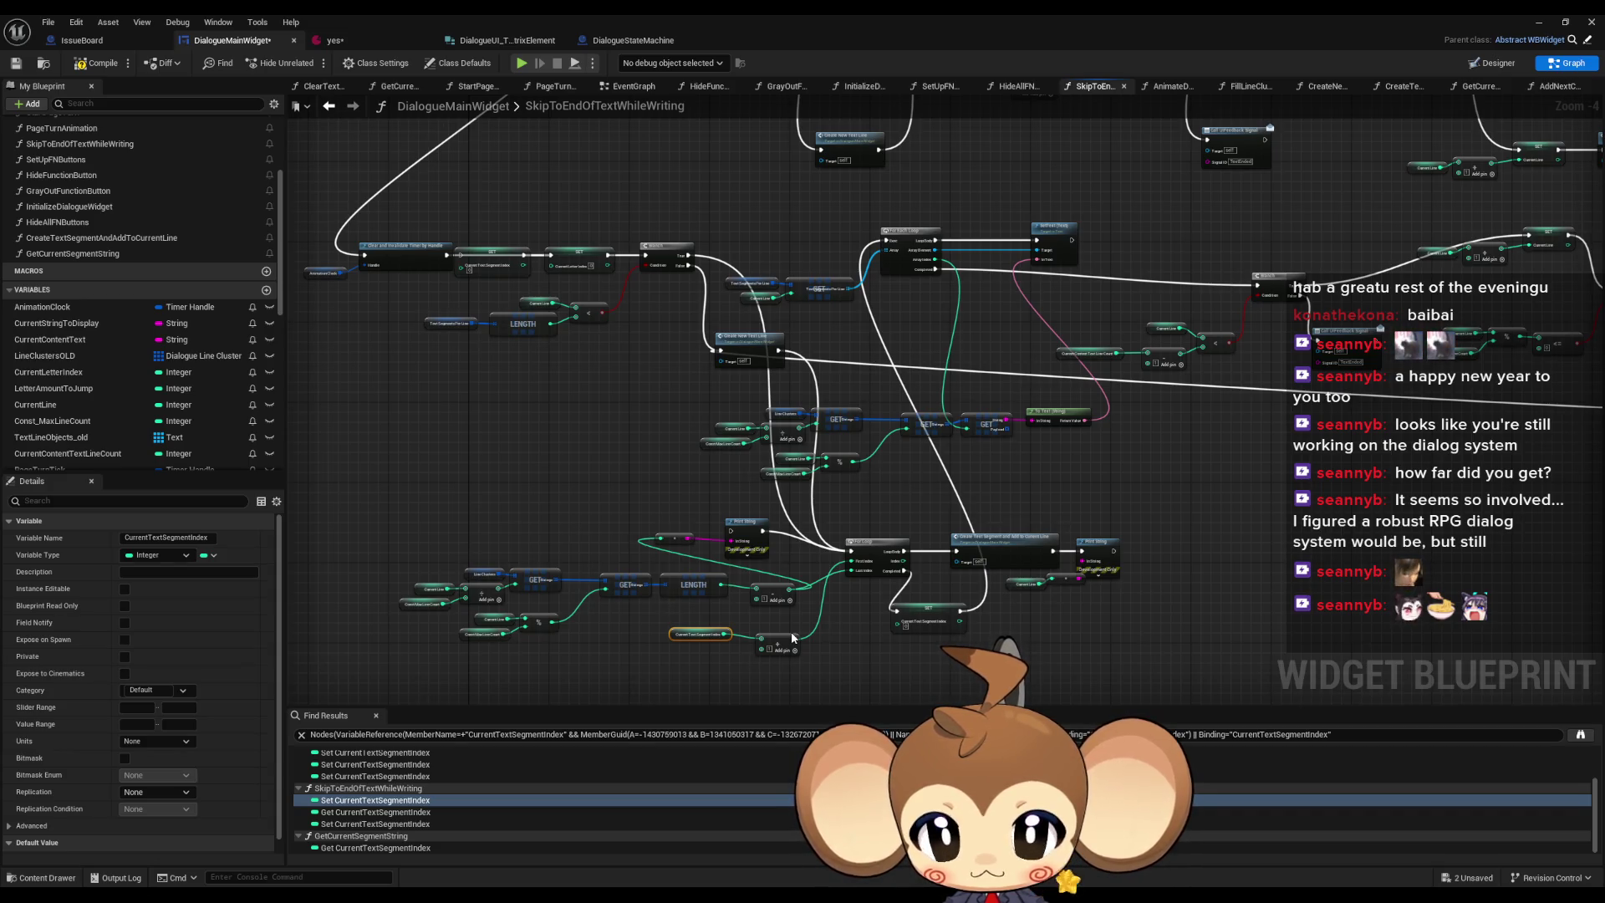
{"action": "scroll", "coordinate": [792, 637], "scroll_direction": "up", "scroll_amount": 3}
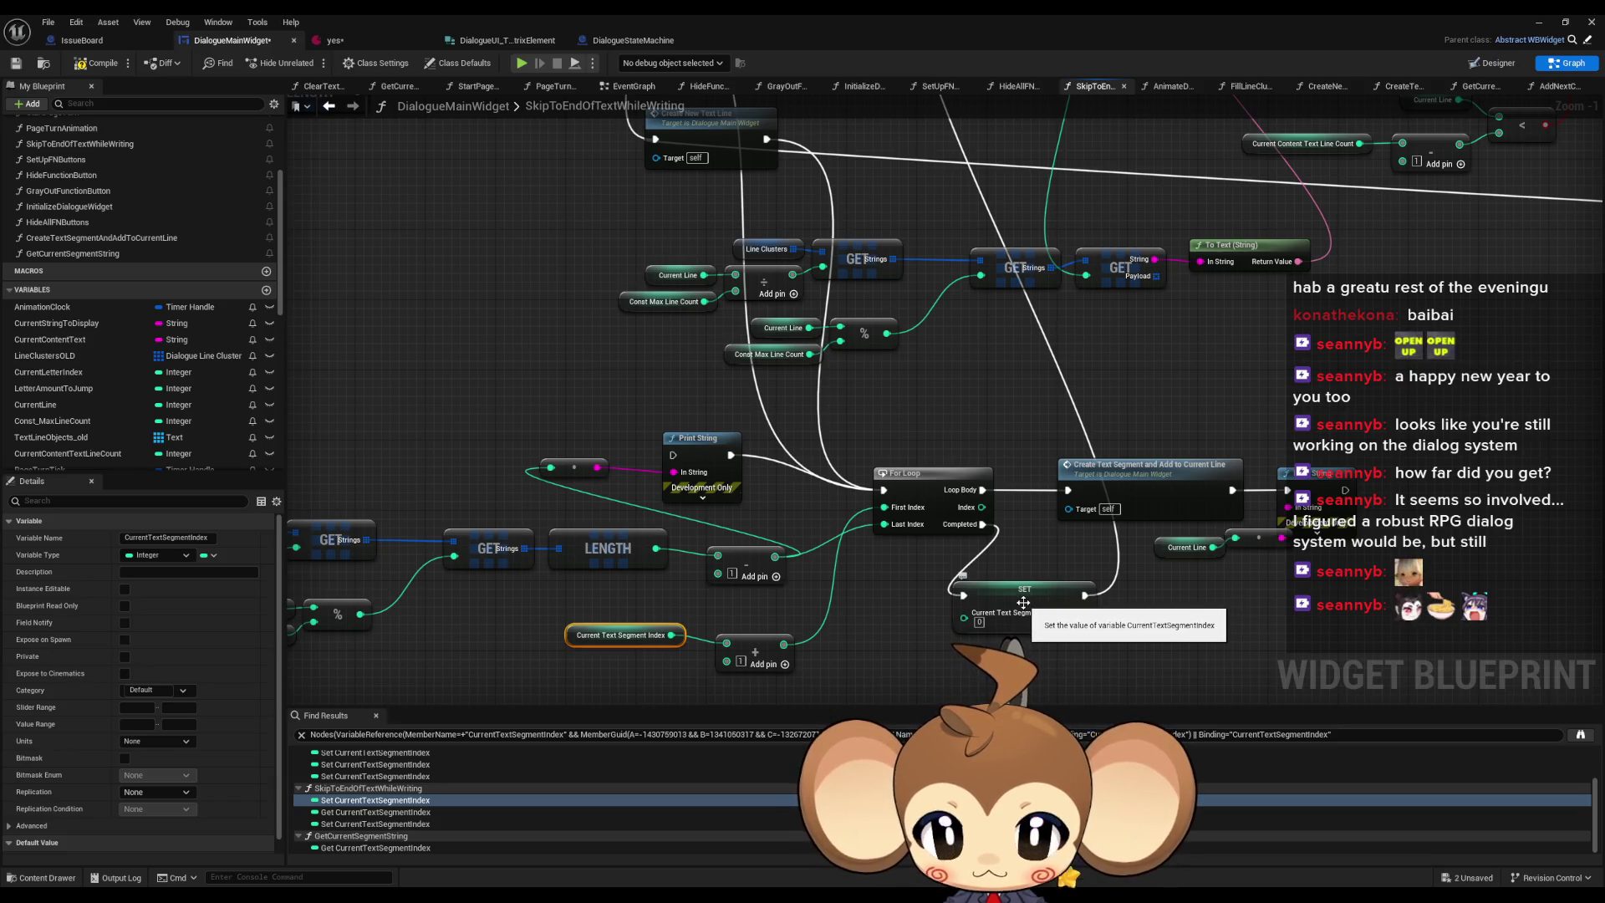
{"action": "left_click_drag", "start_coordinate": [1017, 602], "coordinate": [948, 586]}
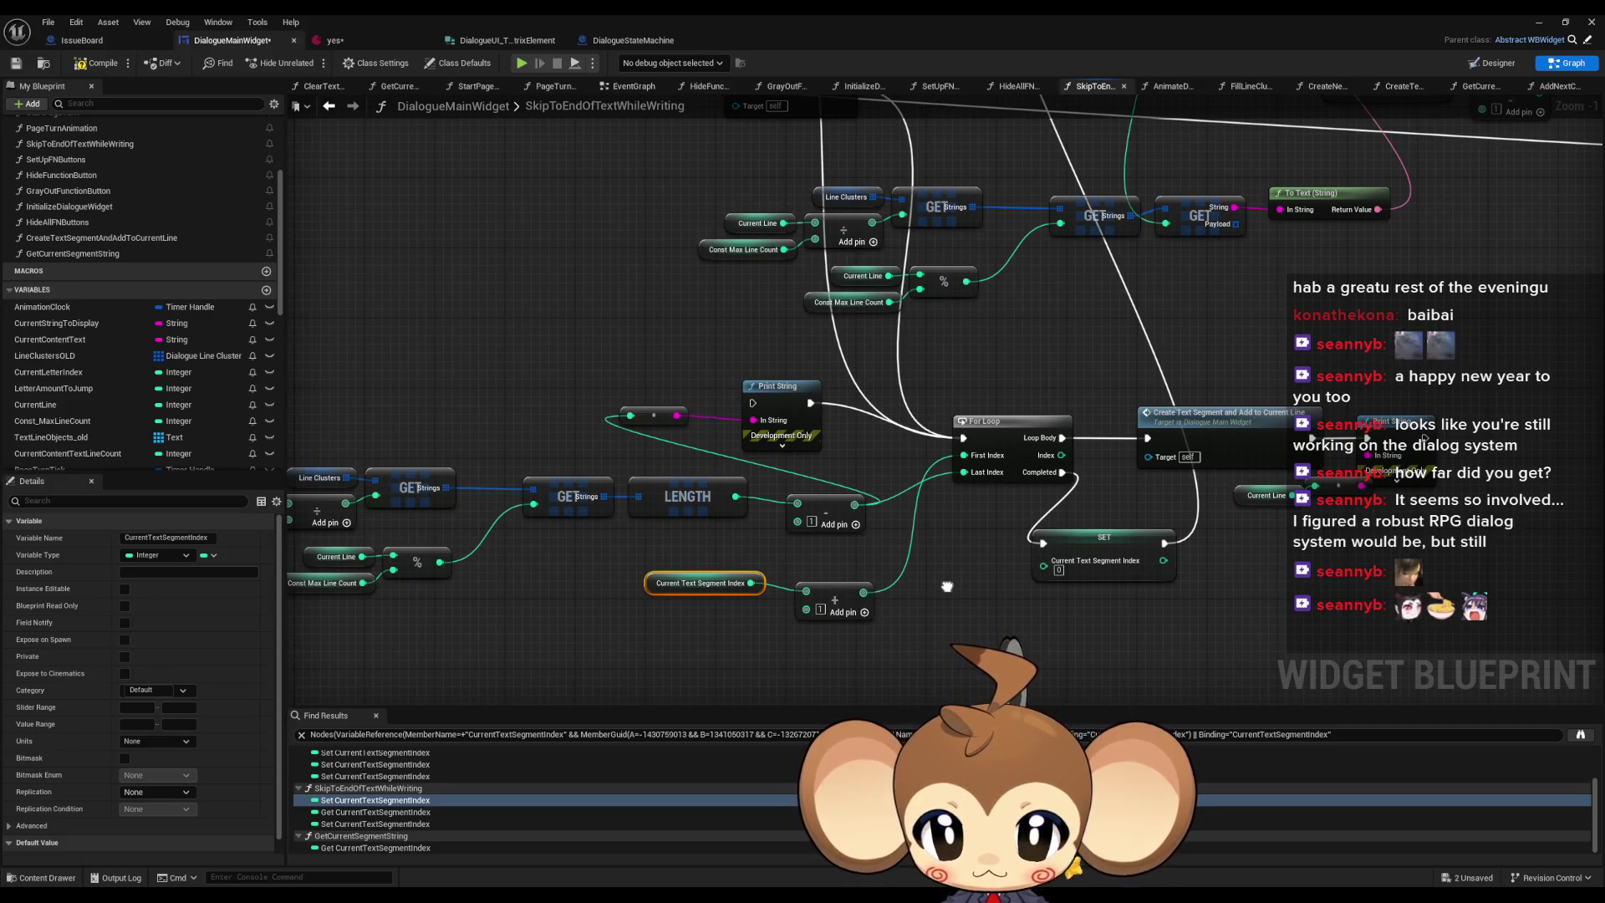
{"action": "scroll", "coordinate": [947, 586], "scroll_direction": "down", "scroll_amount": 2}
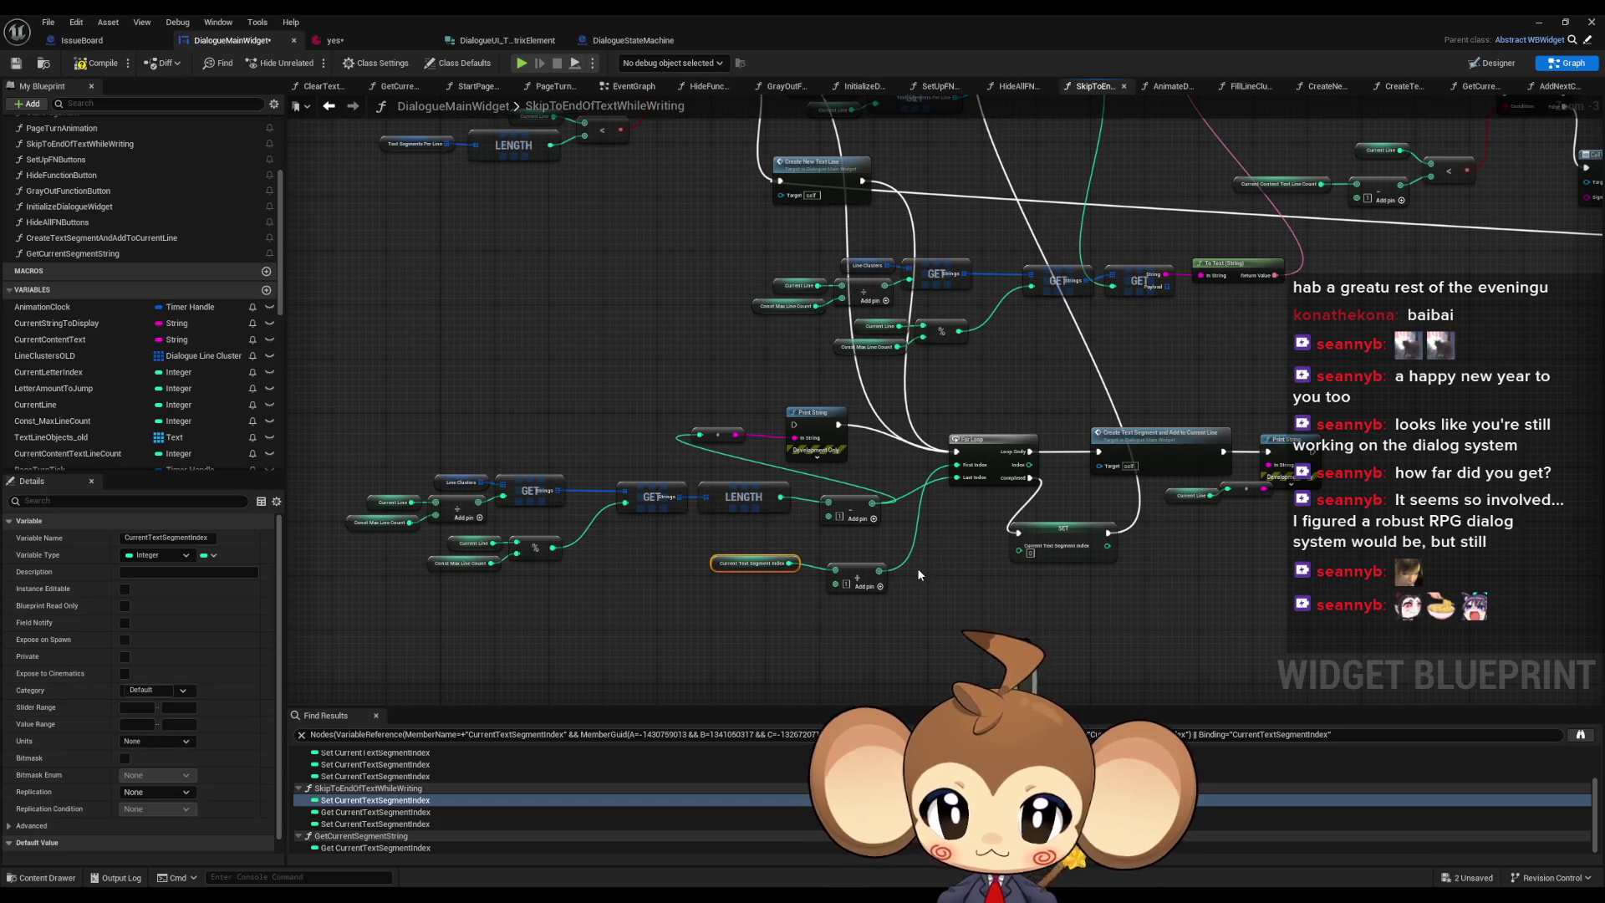
{"action": "scroll", "coordinate": [918, 572], "scroll_direction": "up", "scroll_amount": 2}
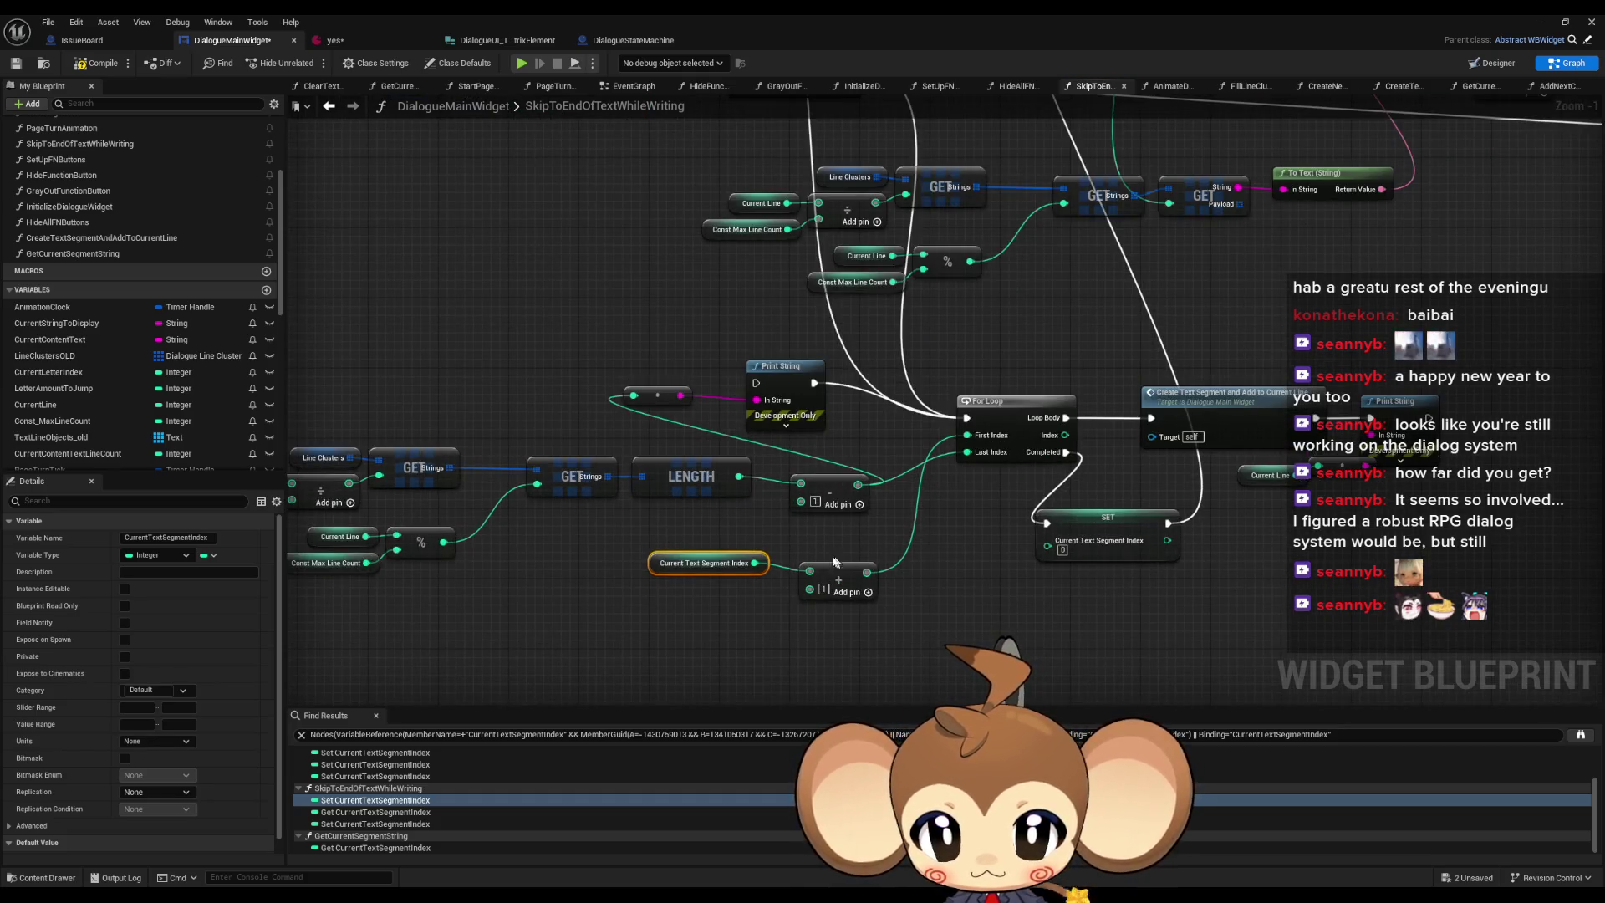
{"action": "scroll", "coordinate": [815, 543], "scroll_direction": "down", "scroll_amount": 2}
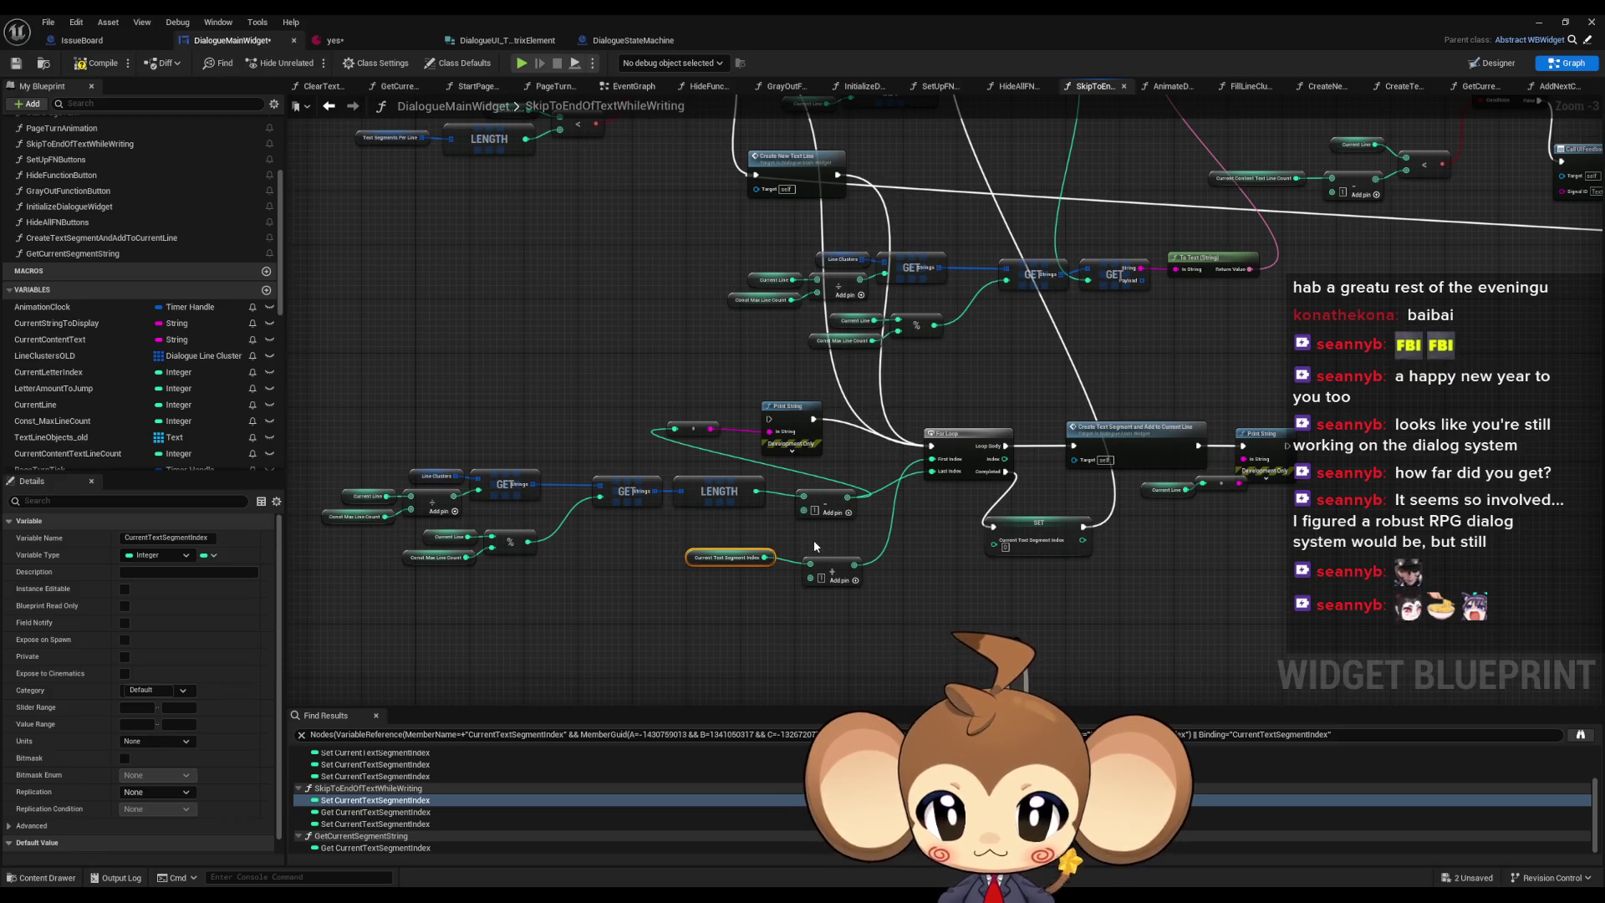
{"action": "left_click_drag", "start_coordinate": [815, 542], "coordinate": [816, 604]}
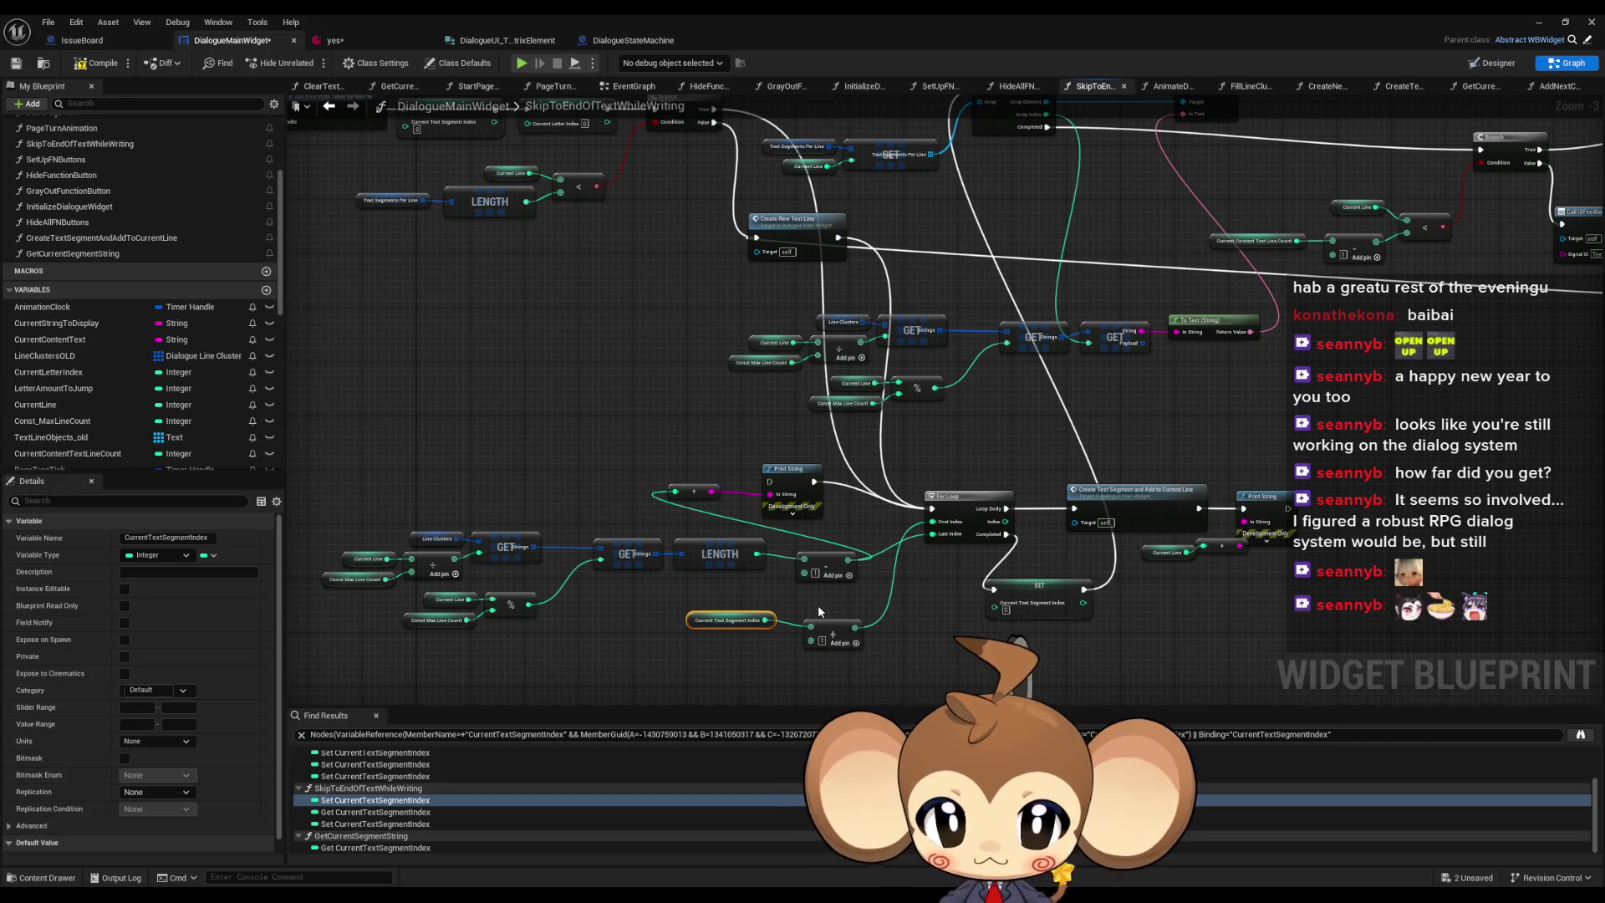
{"action": "left_click_drag", "start_coordinate": [830, 540], "coordinate": [849, 611]}
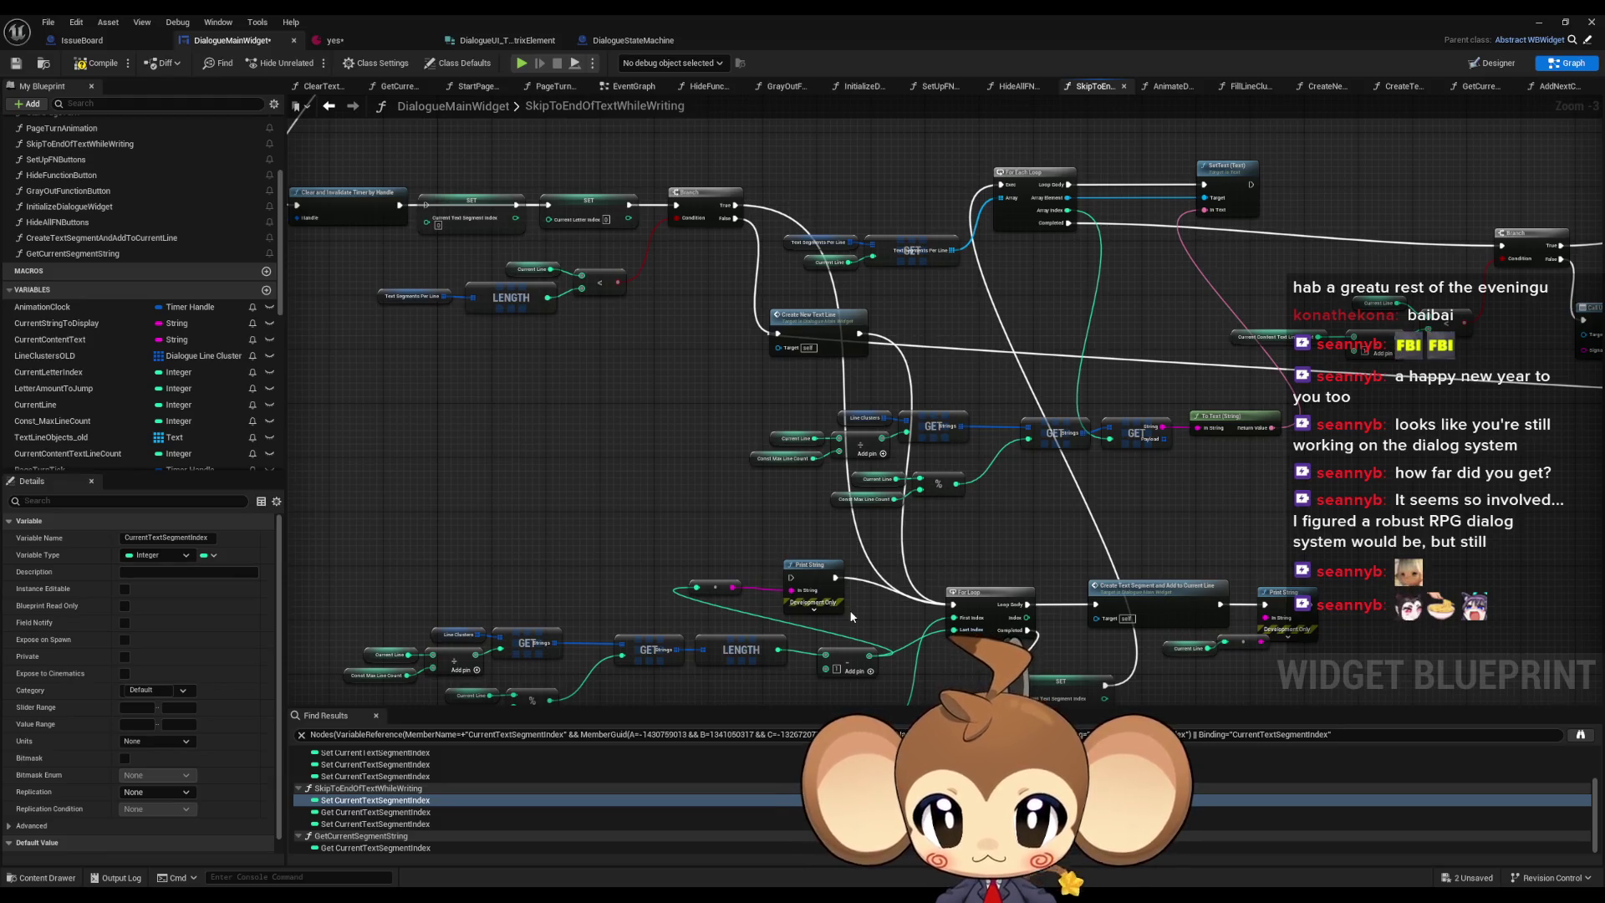
{"action": "left_click_drag", "start_coordinate": [849, 610], "coordinate": [847, 548]}
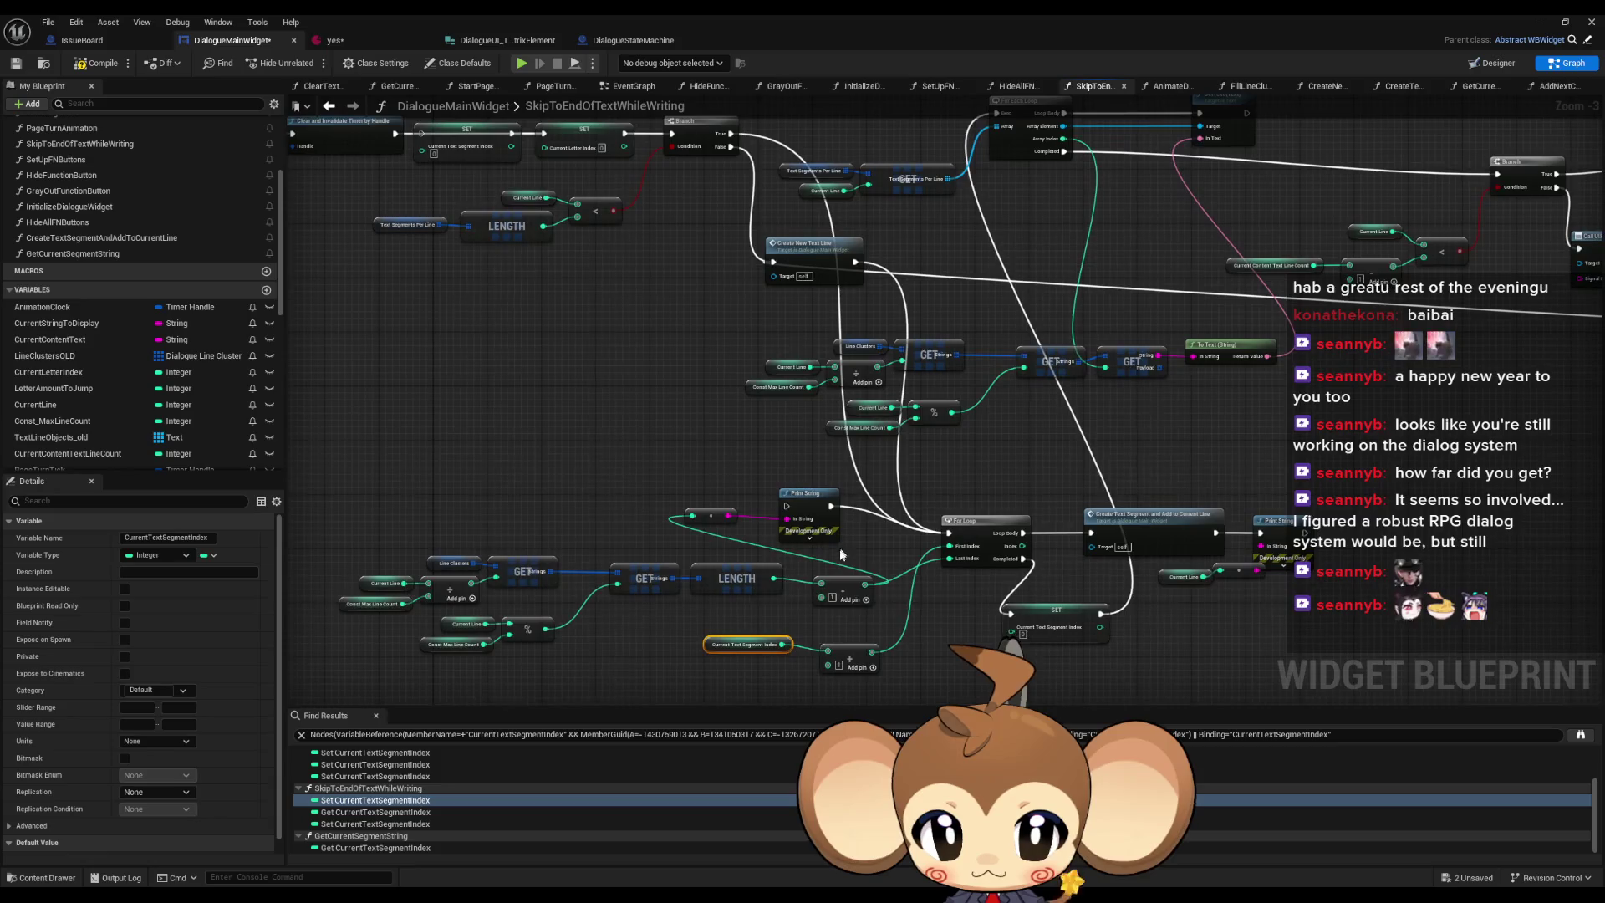
{"action": "mouse_move", "coordinate": [699, 450]}
{"action": "left_mouse_down"}
{"action": "mouse_move", "coordinate": [743, 499]}
{"action": "mouse_move", "coordinate": [784, 512]}
{"action": "left_mouse_up"}
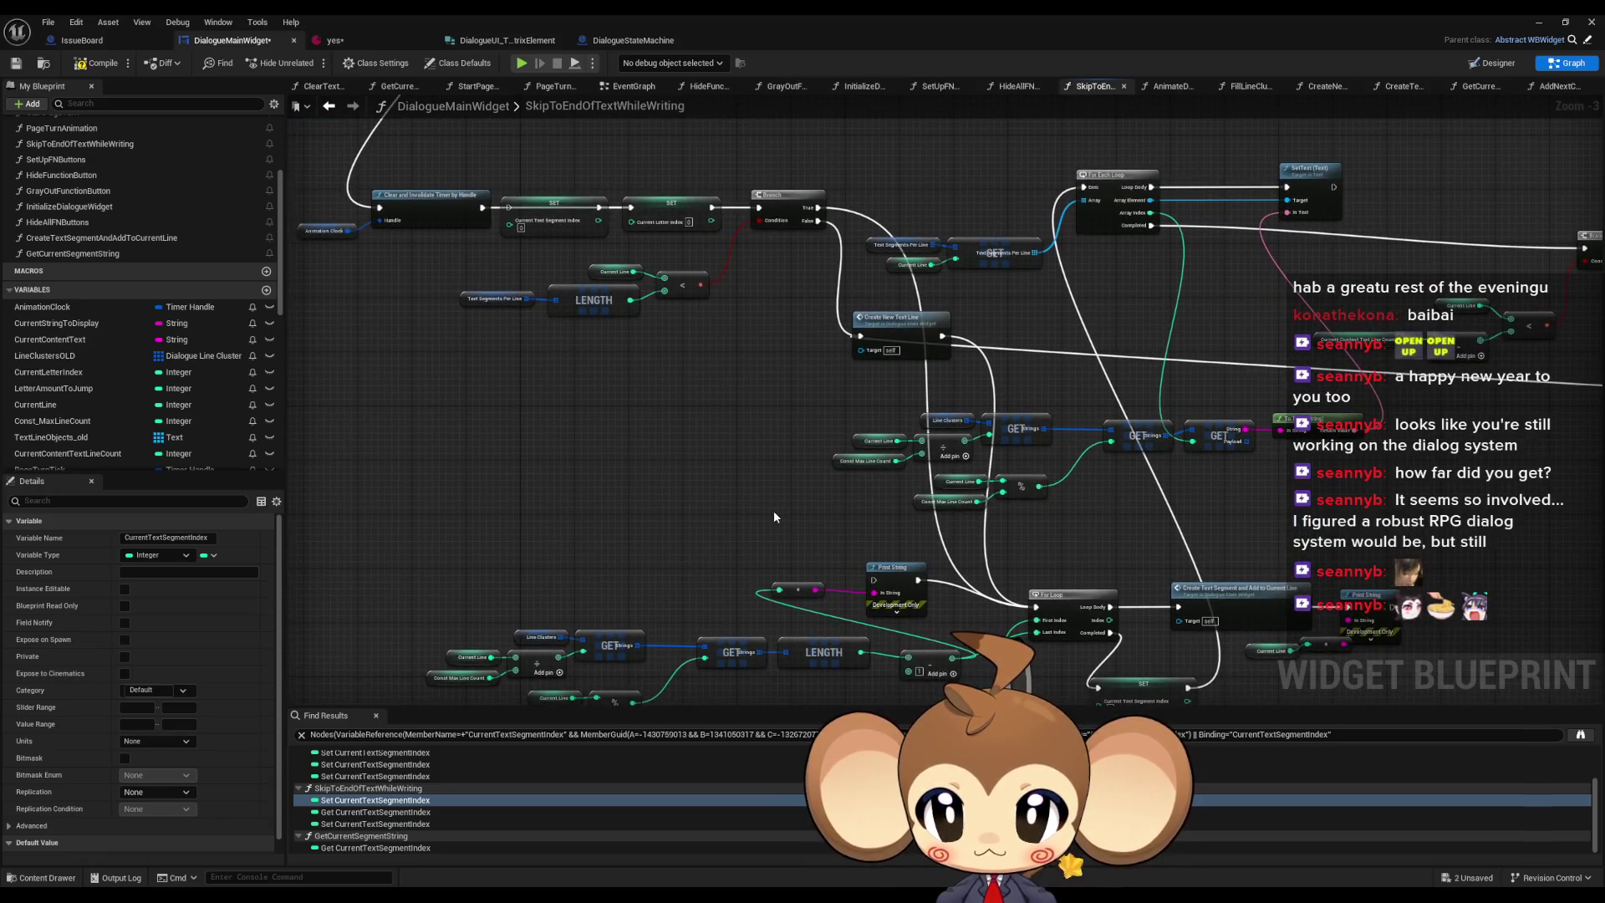
{"action": "mouse_move", "coordinate": [774, 516]}
{"action": "left_mouse_down"}
{"action": "mouse_move", "coordinate": [781, 445]}
{"action": "mouse_move", "coordinate": [772, 463]}
{"action": "left_mouse_up"}
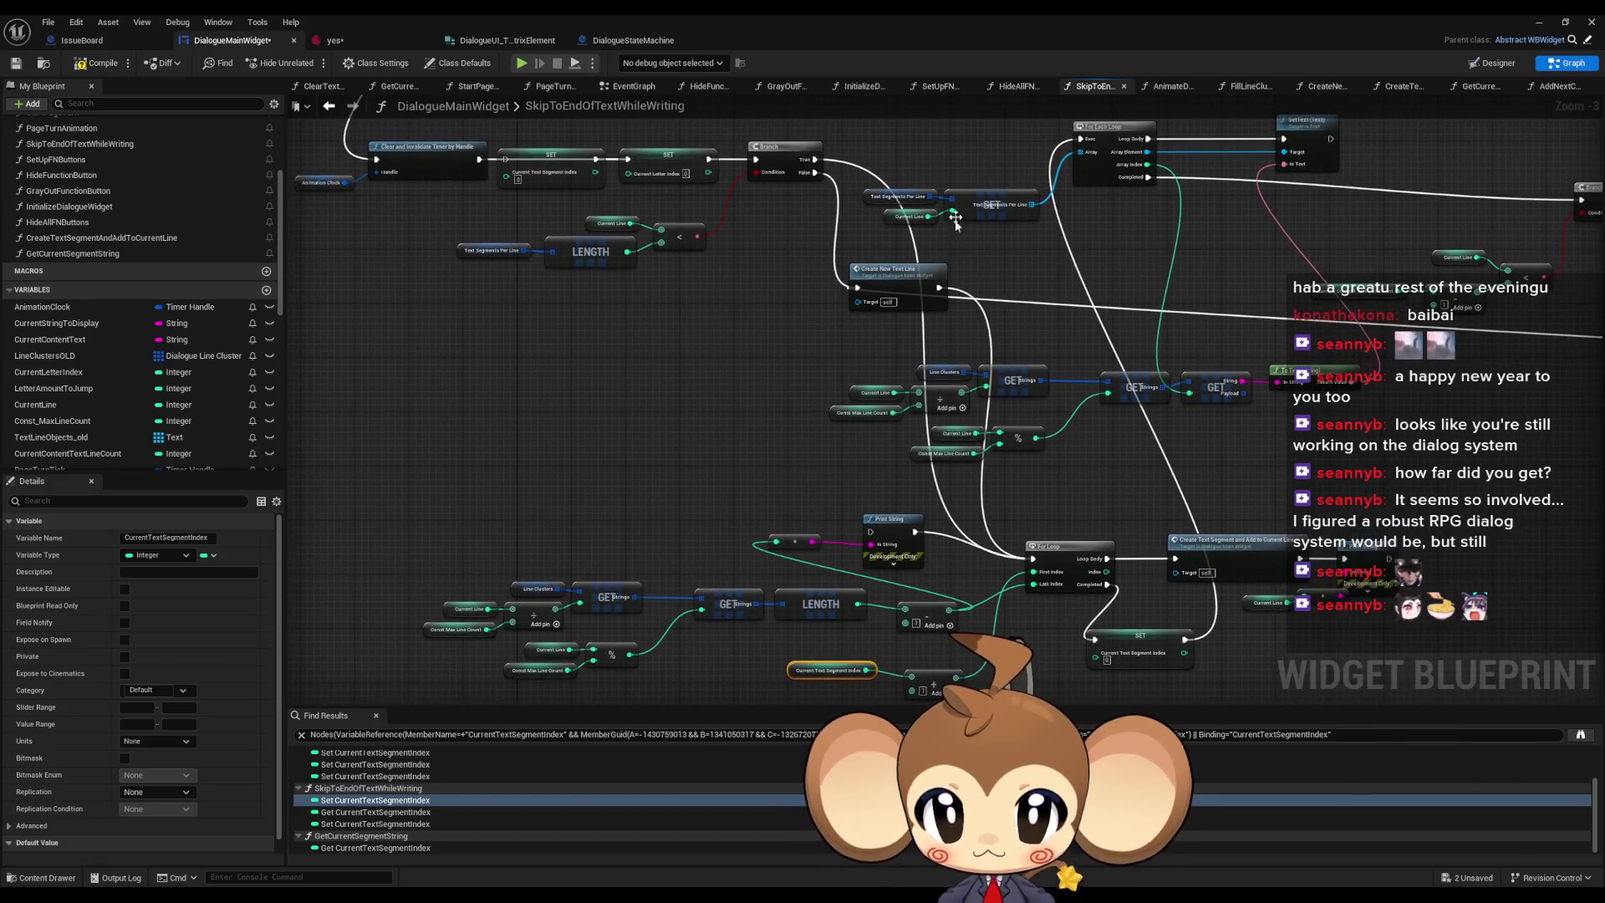
{"action": "left_click_drag", "start_coordinate": [896, 172], "coordinate": [987, 228]}
- Paste the copied GET nodes below the loop and add a LENGTH node from Text Segments Per Line
{"action": "left_click_drag", "start_coordinate": [998, 443], "coordinate": [997, 175]}
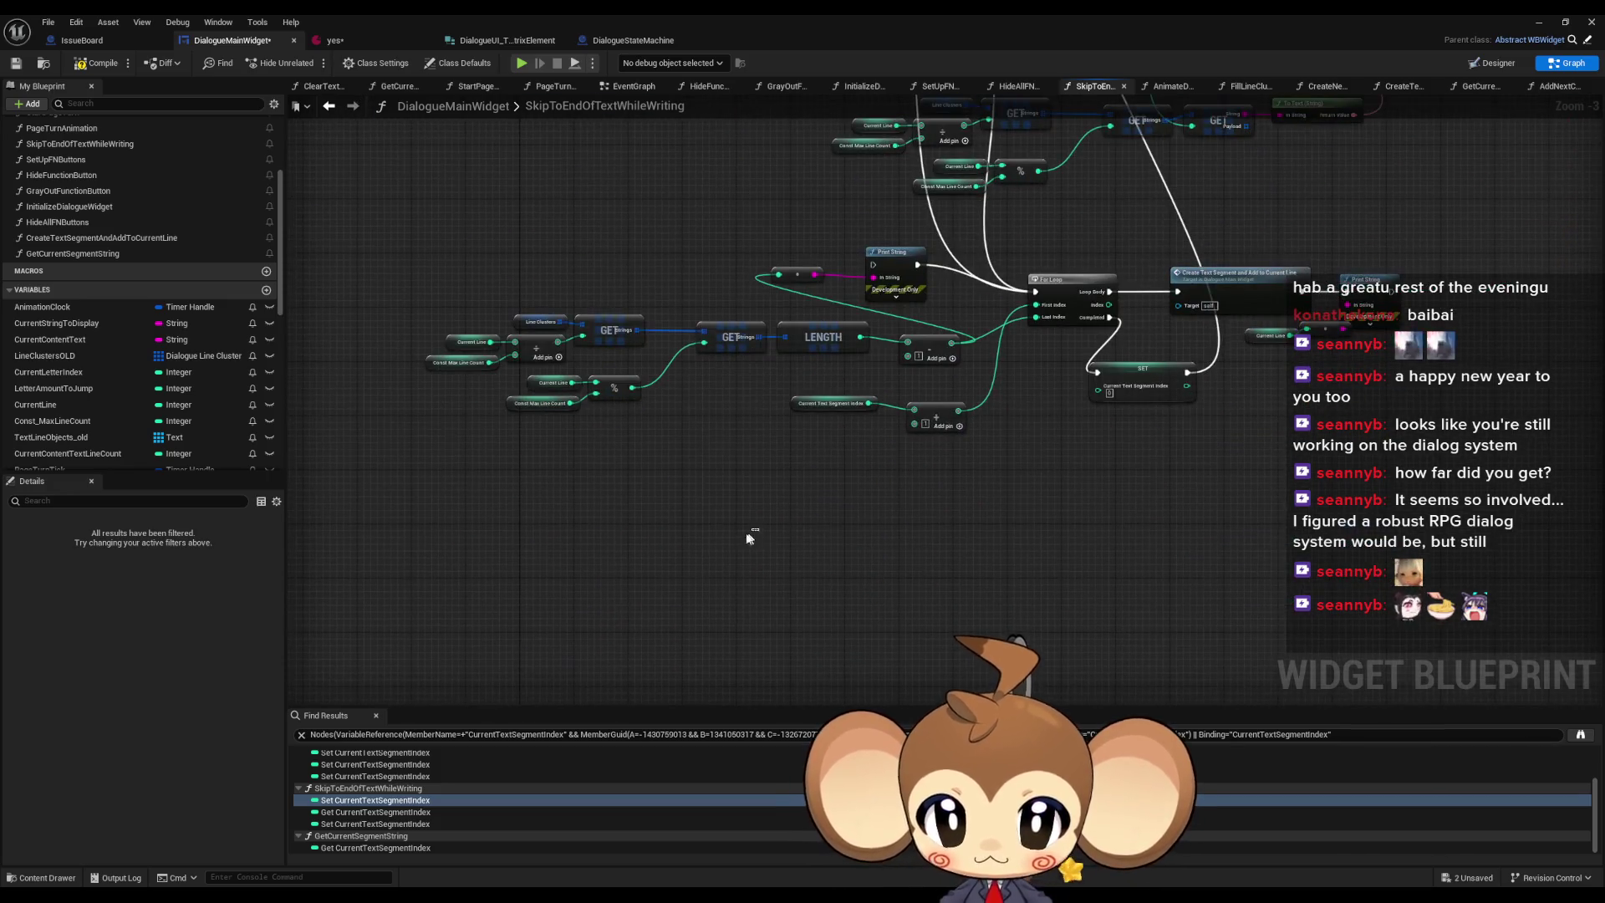
{"action": "key", "text": "ctrl+v"}
{"action": "left_click_drag", "start_coordinate": [786, 546], "coordinate": [824, 535]}
{"action": "type", "text": "get"}
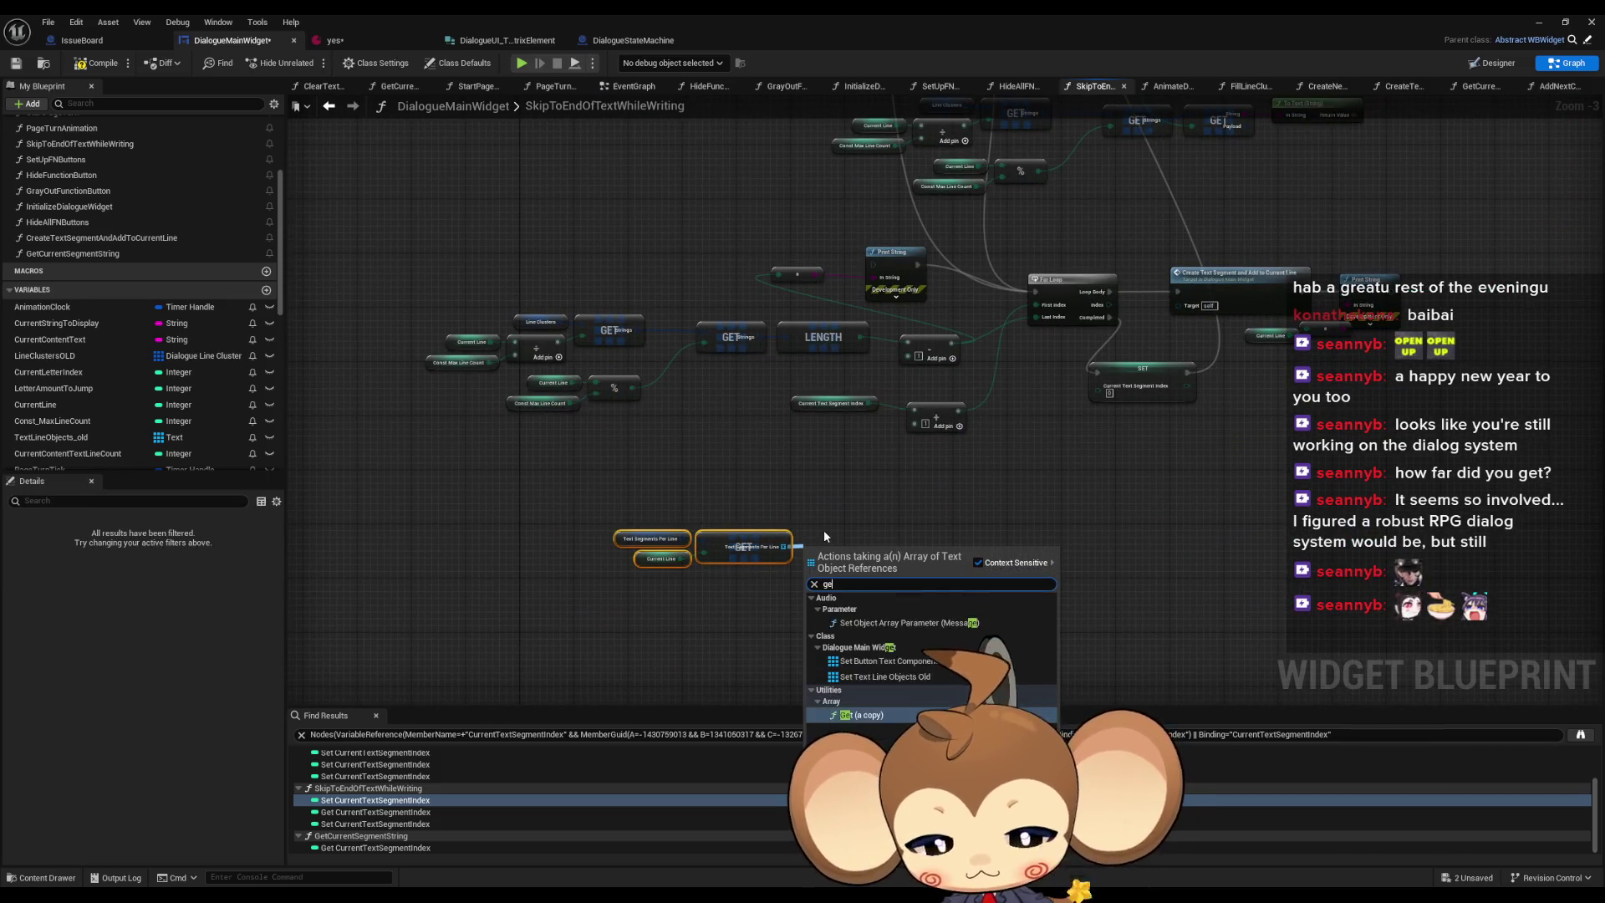
{"action": "left_click", "coordinate": [870, 494]}
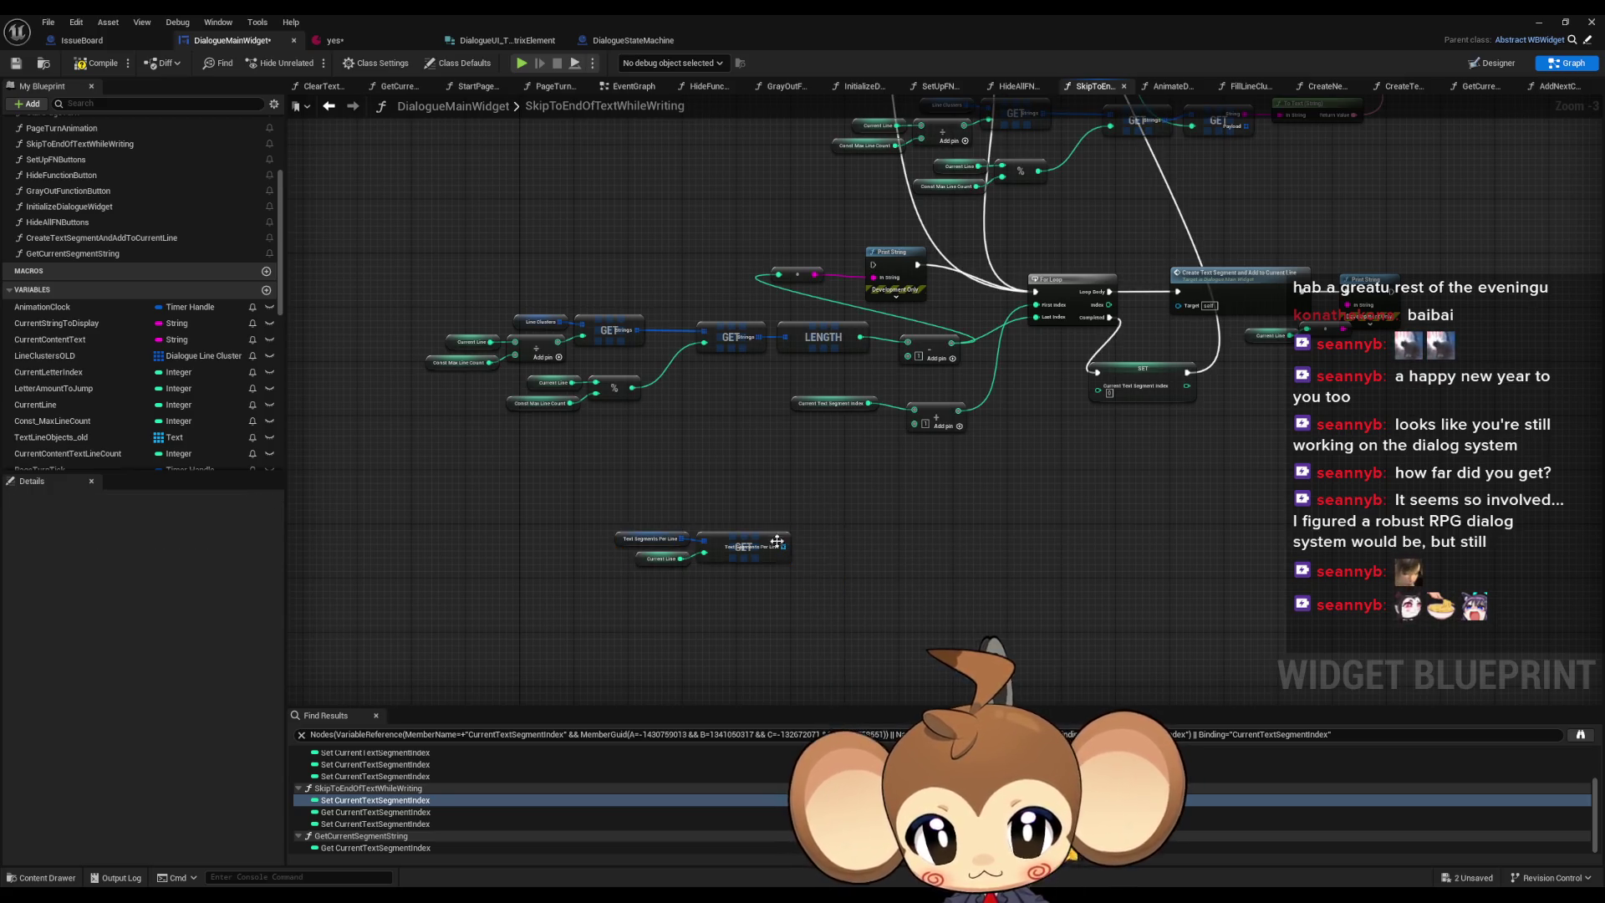
{"action": "left_click_drag", "start_coordinate": [786, 546], "coordinate": [819, 553]}
{"action": "type", "text": "leng"}
{"action": "key", "text": "Return"}
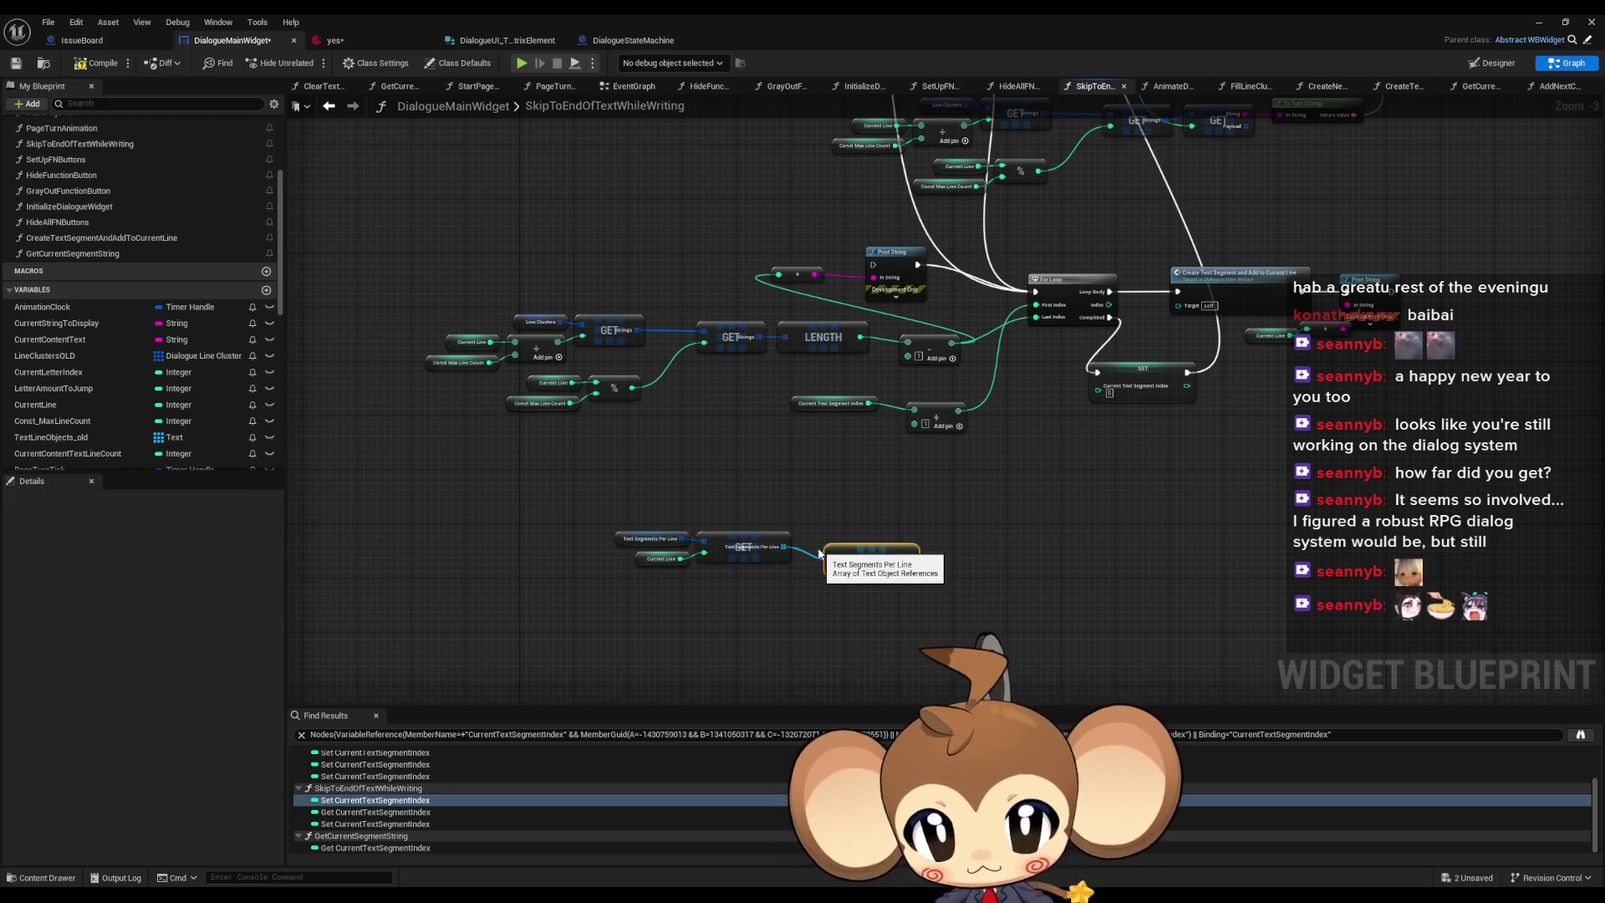
- Move the new Text Segments Per Line and LENGTH group lower beneath the loop
{"action": "mouse_move", "coordinate": [903, 552]}
{"action": "left_mouse_down"}
{"action": "mouse_move", "coordinate": [891, 877]}
{"action": "mouse_move", "coordinate": [878, 608]}
{"action": "left_mouse_up"}
{"action": "scroll", "coordinate": [878, 608], "scroll_direction": "down", "scroll_amount": 1}
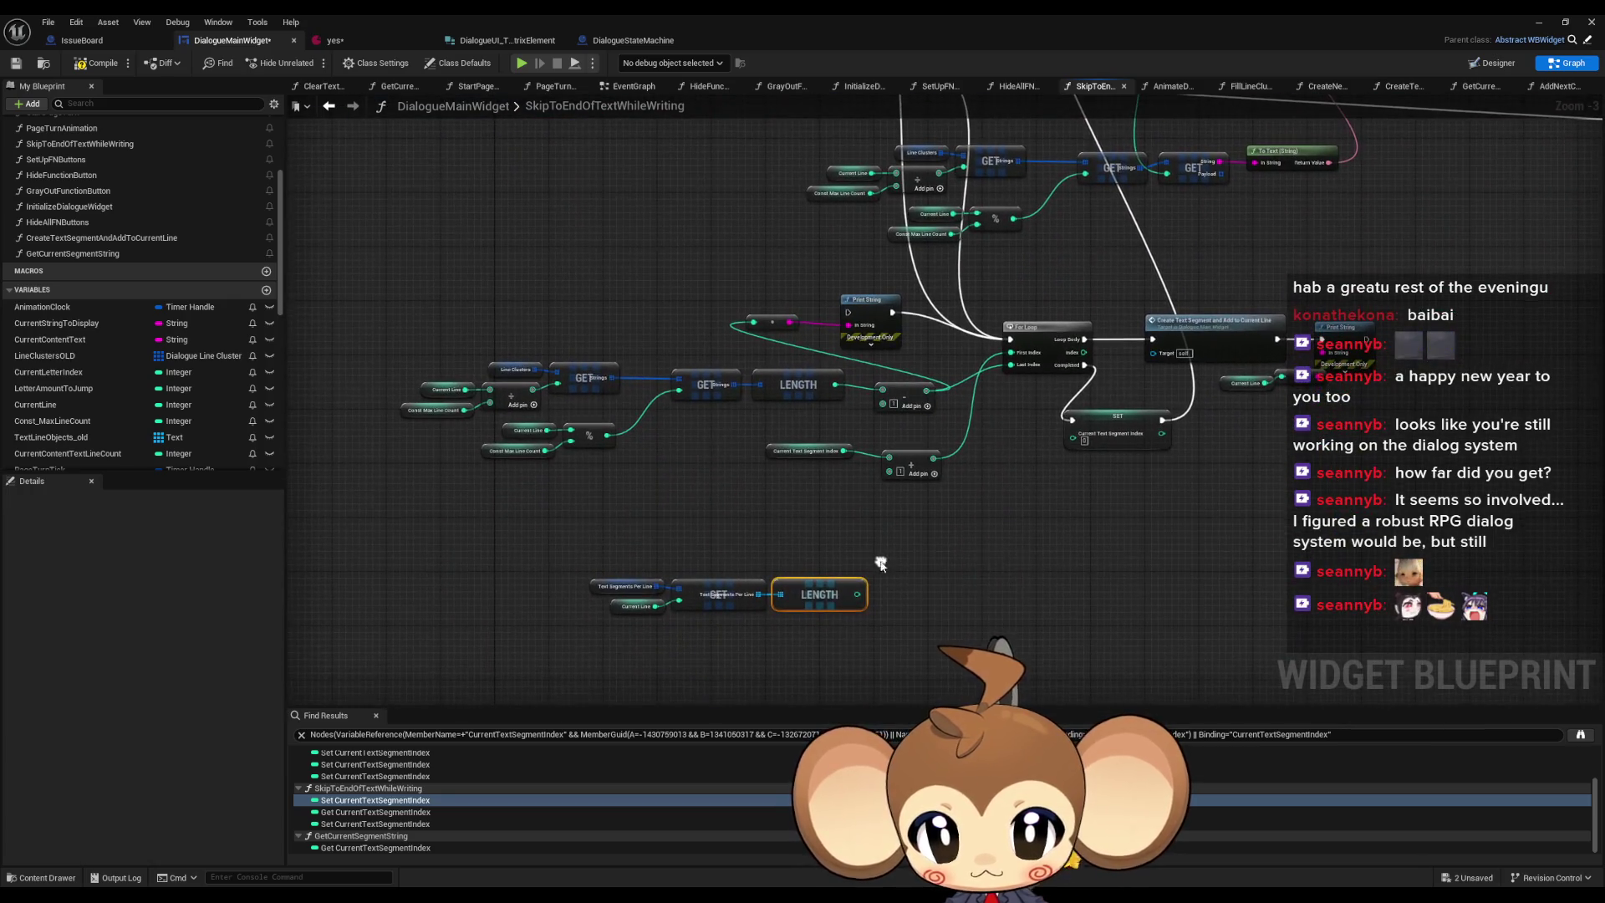
{"action": "scroll", "coordinate": [903, 543], "scroll_direction": "down", "scroll_amount": 1}
{"action": "mouse_move", "coordinate": [710, 536]}
{"action": "left_mouse_down"}
{"action": "mouse_move", "coordinate": [883, 582]}
{"action": "mouse_move", "coordinate": [850, 601]}
{"action": "left_mouse_up"}
{"action": "left_click", "coordinate": [865, 545]}
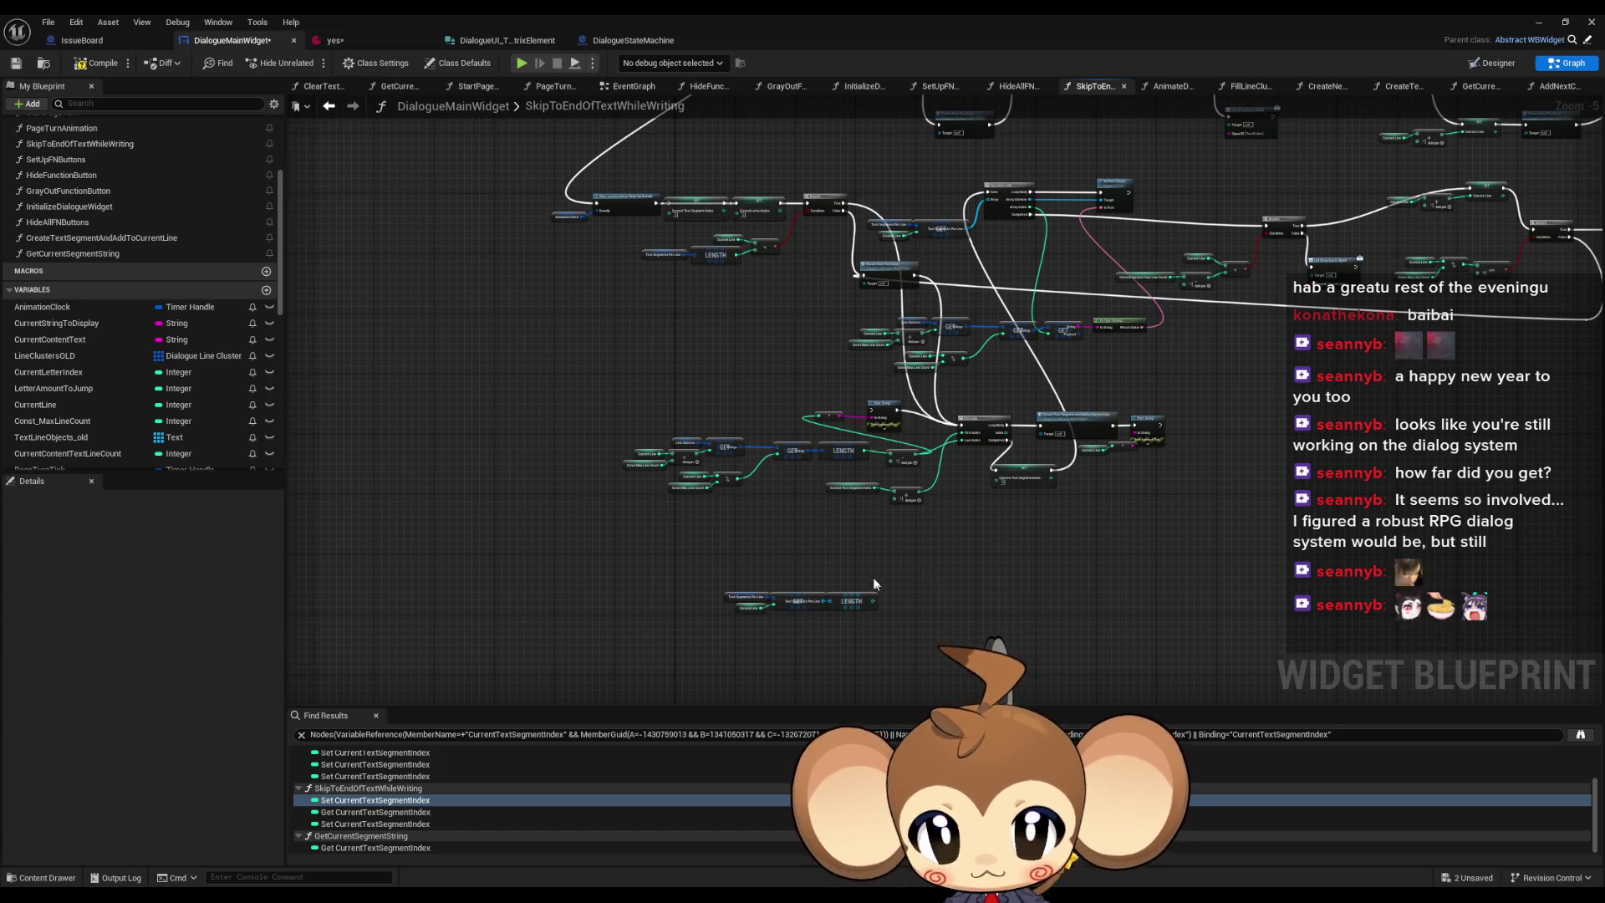
{"action": "scroll", "coordinate": [920, 571], "scroll_direction": "up", "scroll_amount": 2}
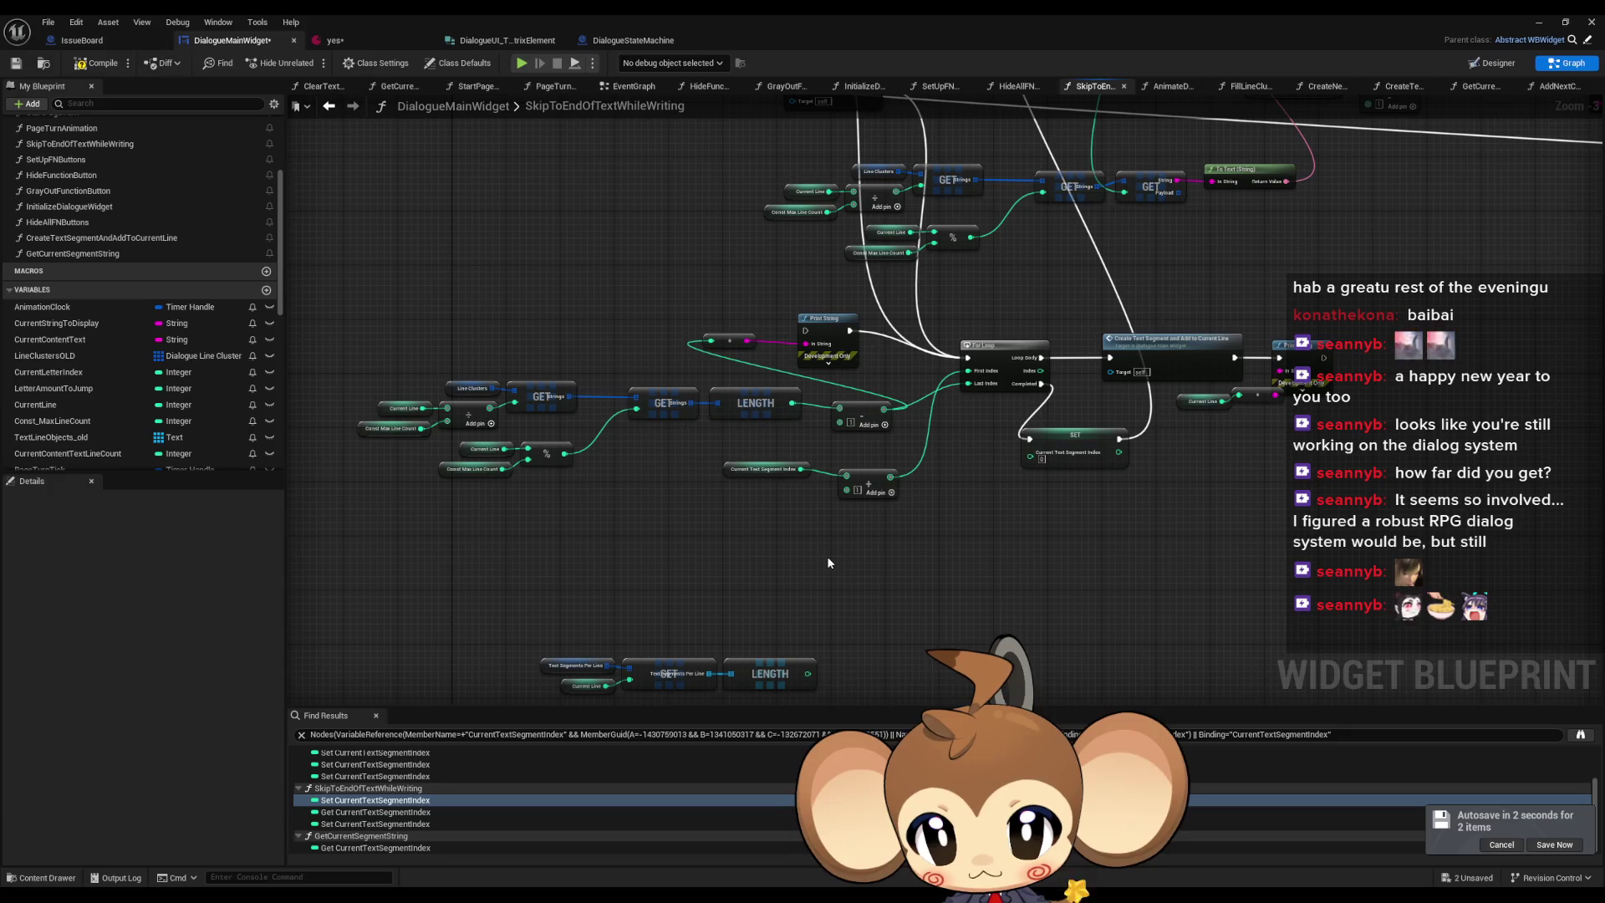
{"action": "scroll", "coordinate": [704, 604], "scroll_direction": "up", "scroll_amount": 3}
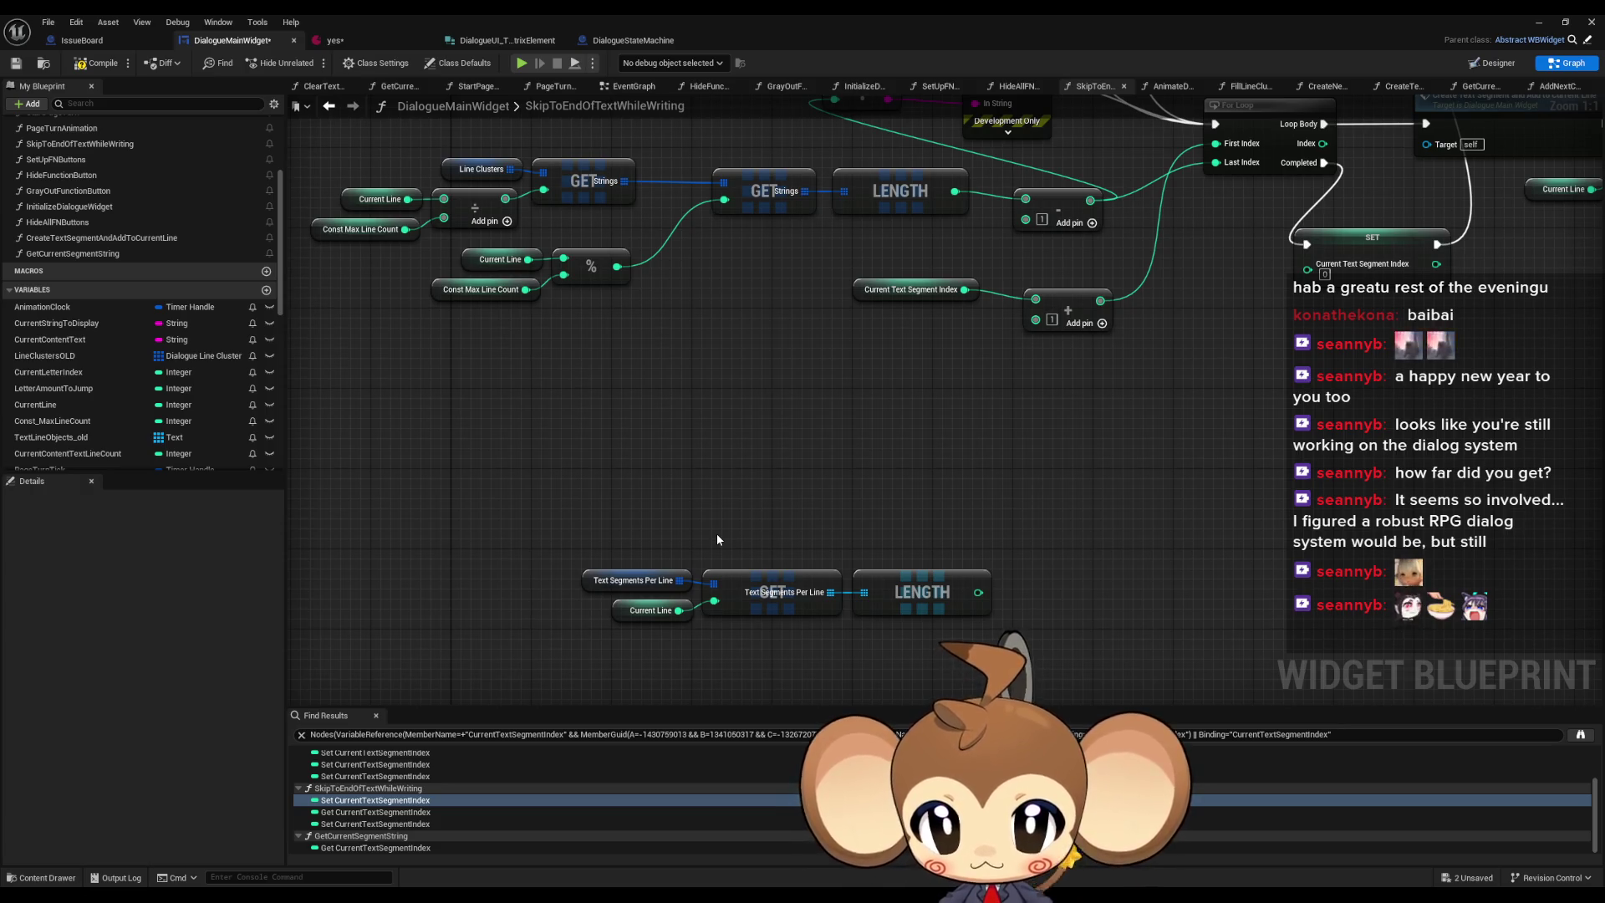
{"action": "scroll", "coordinate": [716, 533], "scroll_direction": "down", "scroll_amount": 7}
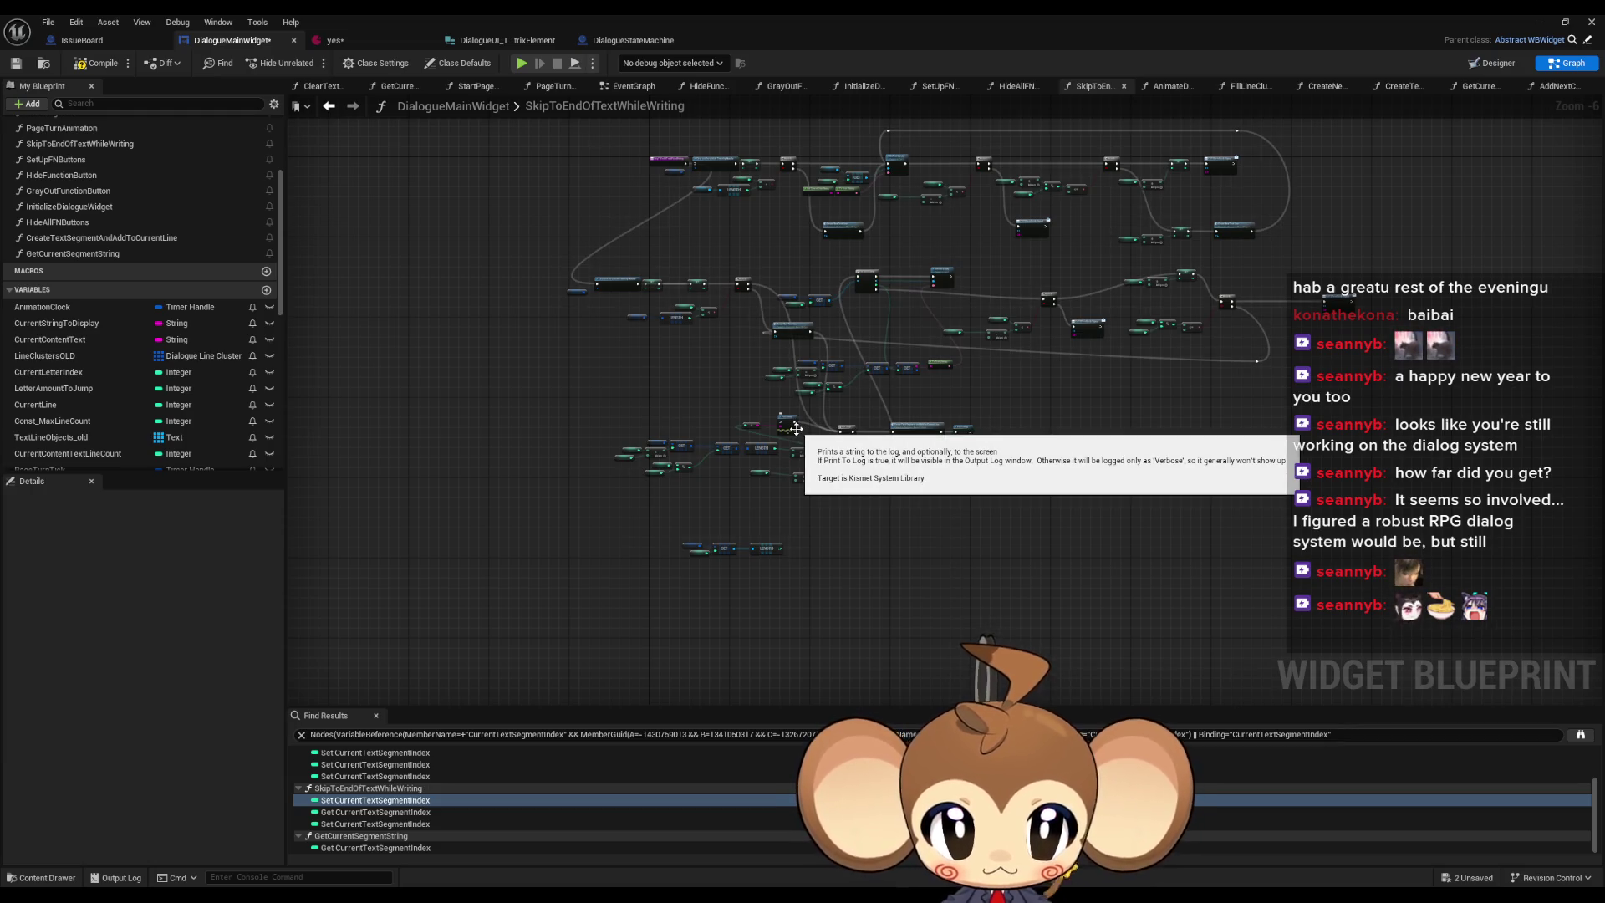
- Delete the SET node next to the timer nodes
{"action": "scroll", "coordinate": [868, 519], "scroll_direction": "up", "scroll_amount": 5}
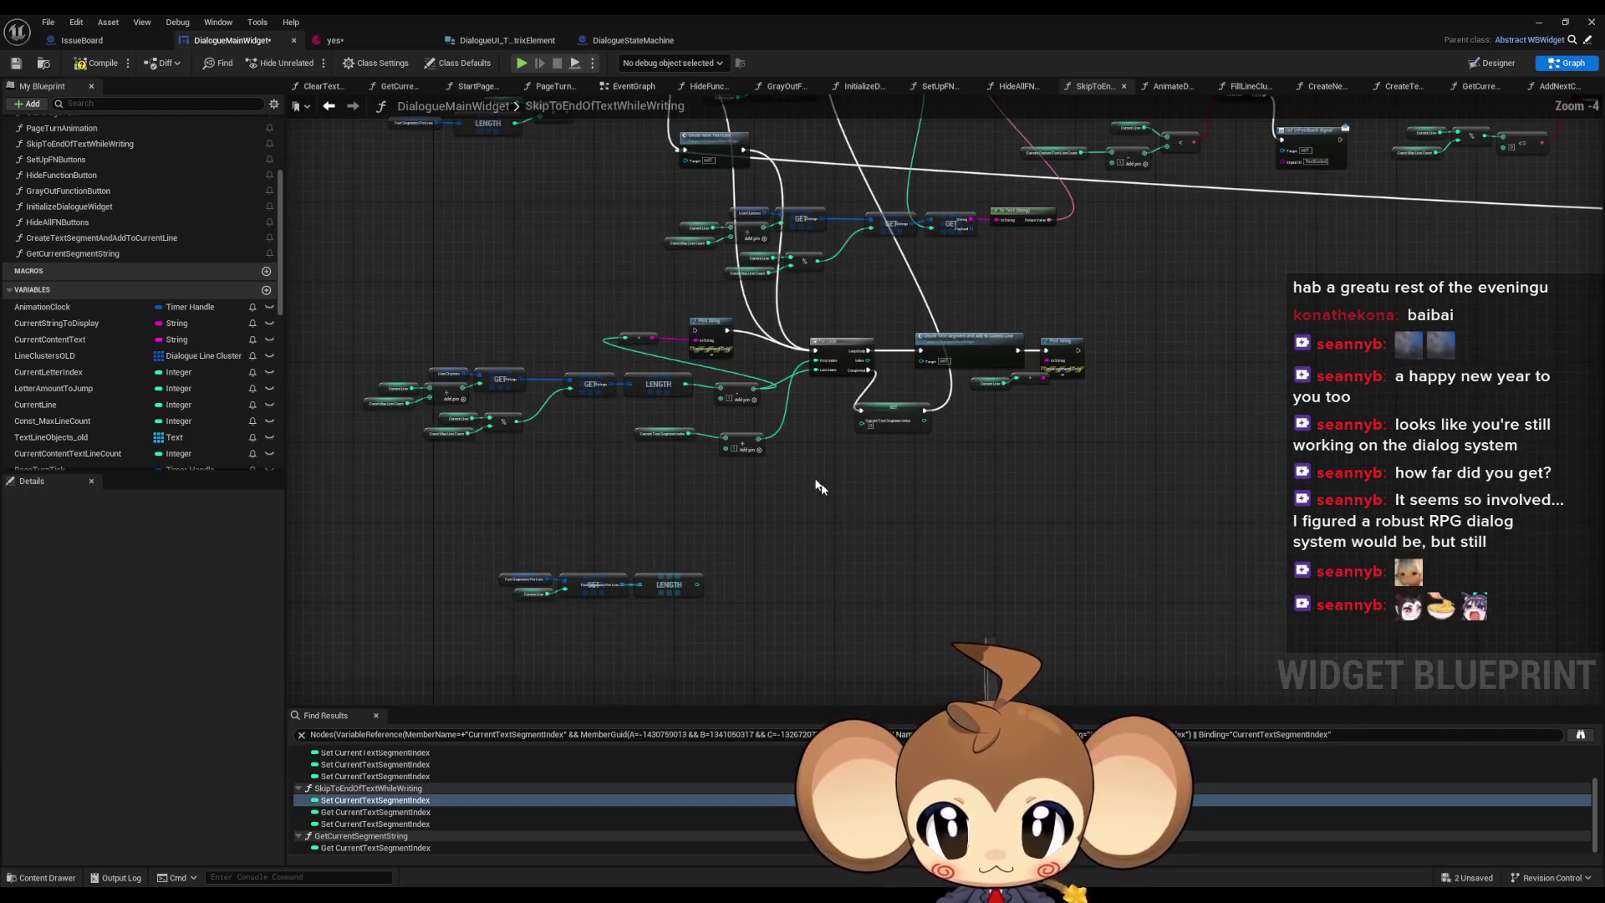
{"action": "scroll", "coordinate": [537, 373], "scroll_direction": "up", "scroll_amount": 1}
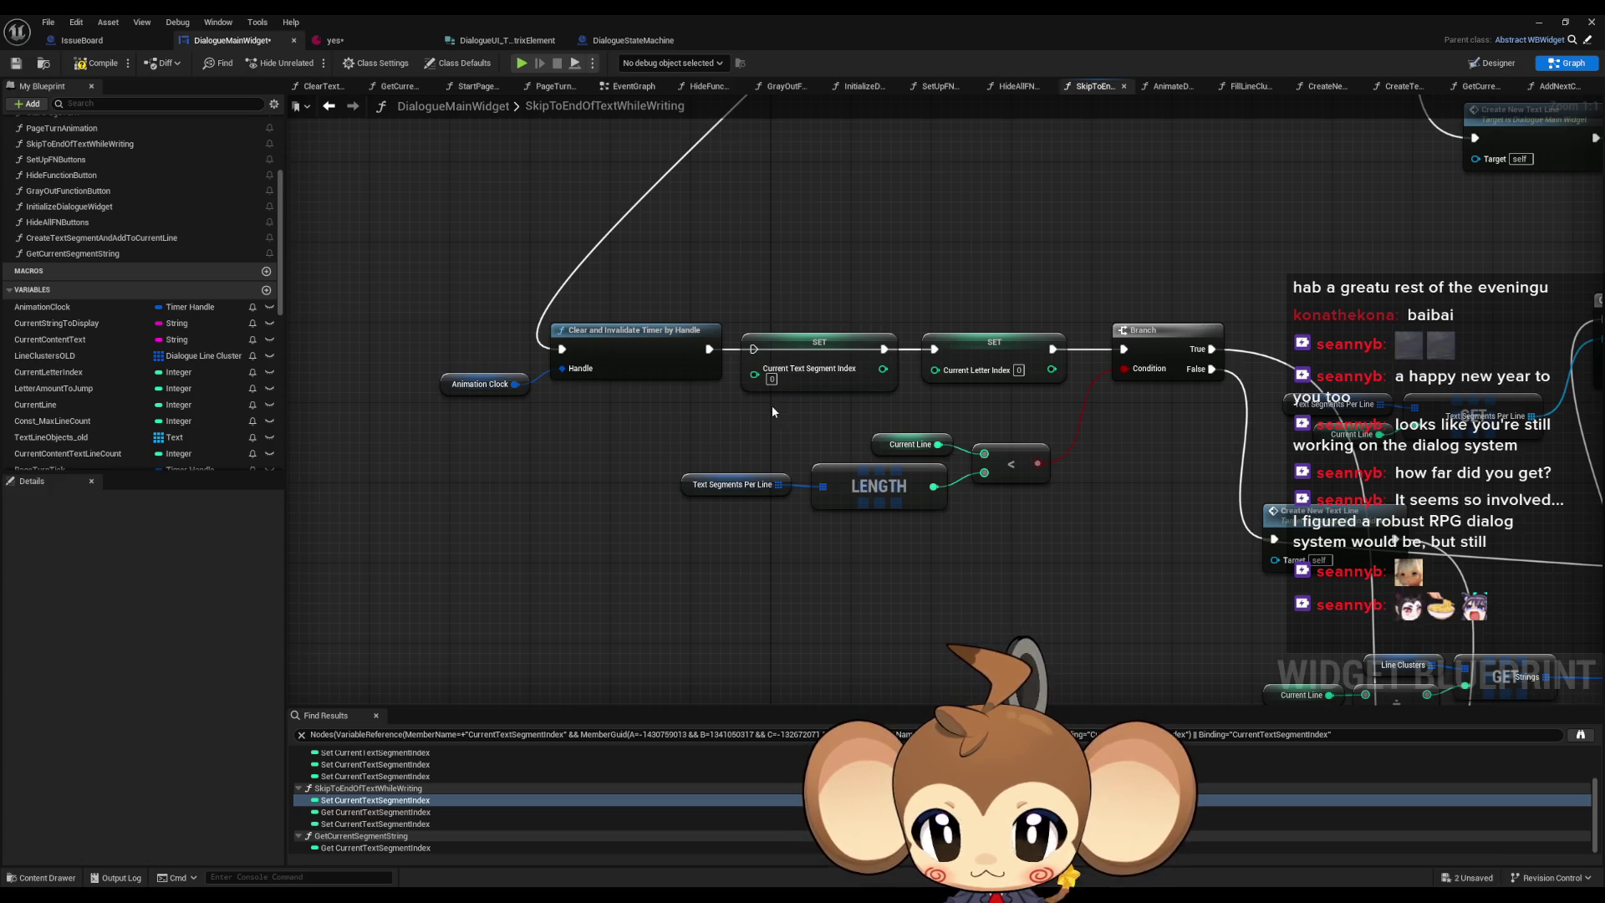
{"action": "scroll", "coordinate": [768, 406], "scroll_direction": "down", "scroll_amount": 3}
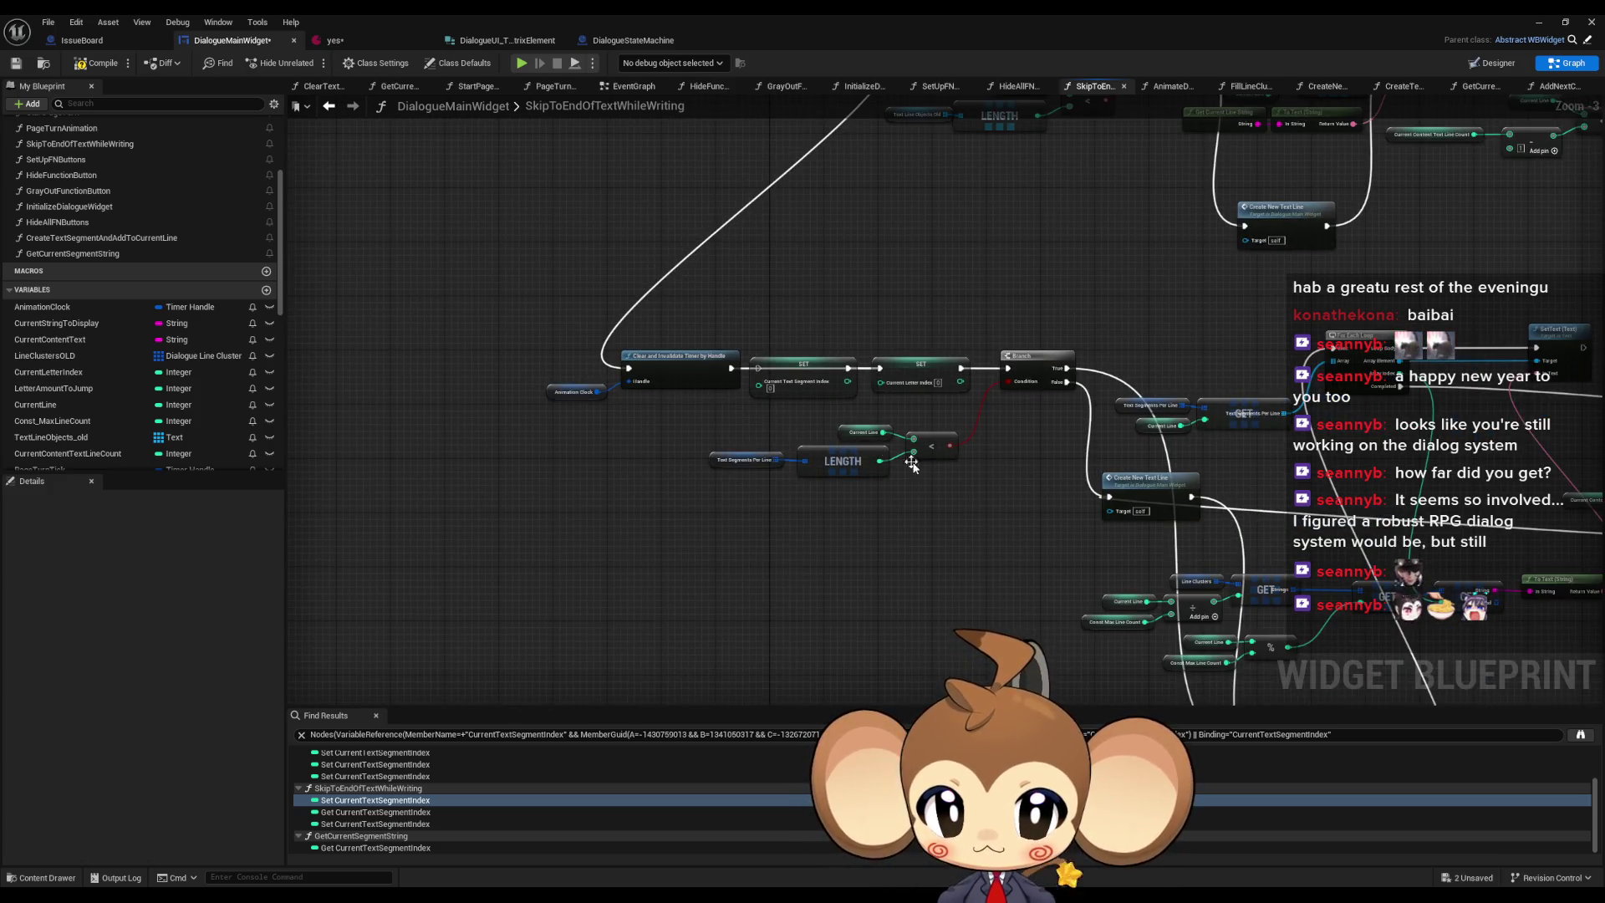
{"action": "scroll", "coordinate": [768, 412], "scroll_direction": "down", "scroll_amount": 4}
{"action": "mouse_move", "coordinate": [1248, 363]}
{"action": "left_mouse_down"}
{"action": "mouse_move", "coordinate": [961, 535]}
{"action": "mouse_move", "coordinate": [749, 635]}
{"action": "mouse_move", "coordinate": [754, 665]}
{"action": "mouse_move", "coordinate": [744, 647]}
{"action": "left_mouse_up"}
{"action": "left_click", "coordinate": [744, 646]}
{"action": "scroll", "coordinate": [652, 468], "scroll_direction": "up", "scroll_amount": 5}
{"action": "scroll", "coordinate": [668, 445], "scroll_direction": "up", "scroll_amount": 1}
{"action": "left_click", "coordinate": [753, 400]}
{"action": "key", "text": "Delete"}
- Move the timer and Animation Clock nodes, then undo the move and restore the deleted SET node
{"action": "left_click_drag", "start_coordinate": [430, 348], "coordinate": [552, 435]}
{"action": "mouse_move", "coordinate": [548, 383]}
{"action": "left_mouse_down"}
{"action": "mouse_move", "coordinate": [688, 521]}
{"action": "mouse_move", "coordinate": [899, 588]}
{"action": "mouse_move", "coordinate": [1052, 583]}
{"action": "left_mouse_up"}
{"action": "left_click", "coordinate": [1129, 506]}
{"action": "left_click_drag", "start_coordinate": [1127, 509], "coordinate": [814, 409]}
{"action": "scroll", "coordinate": [816, 417], "scroll_direction": "down", "scroll_amount": 3}
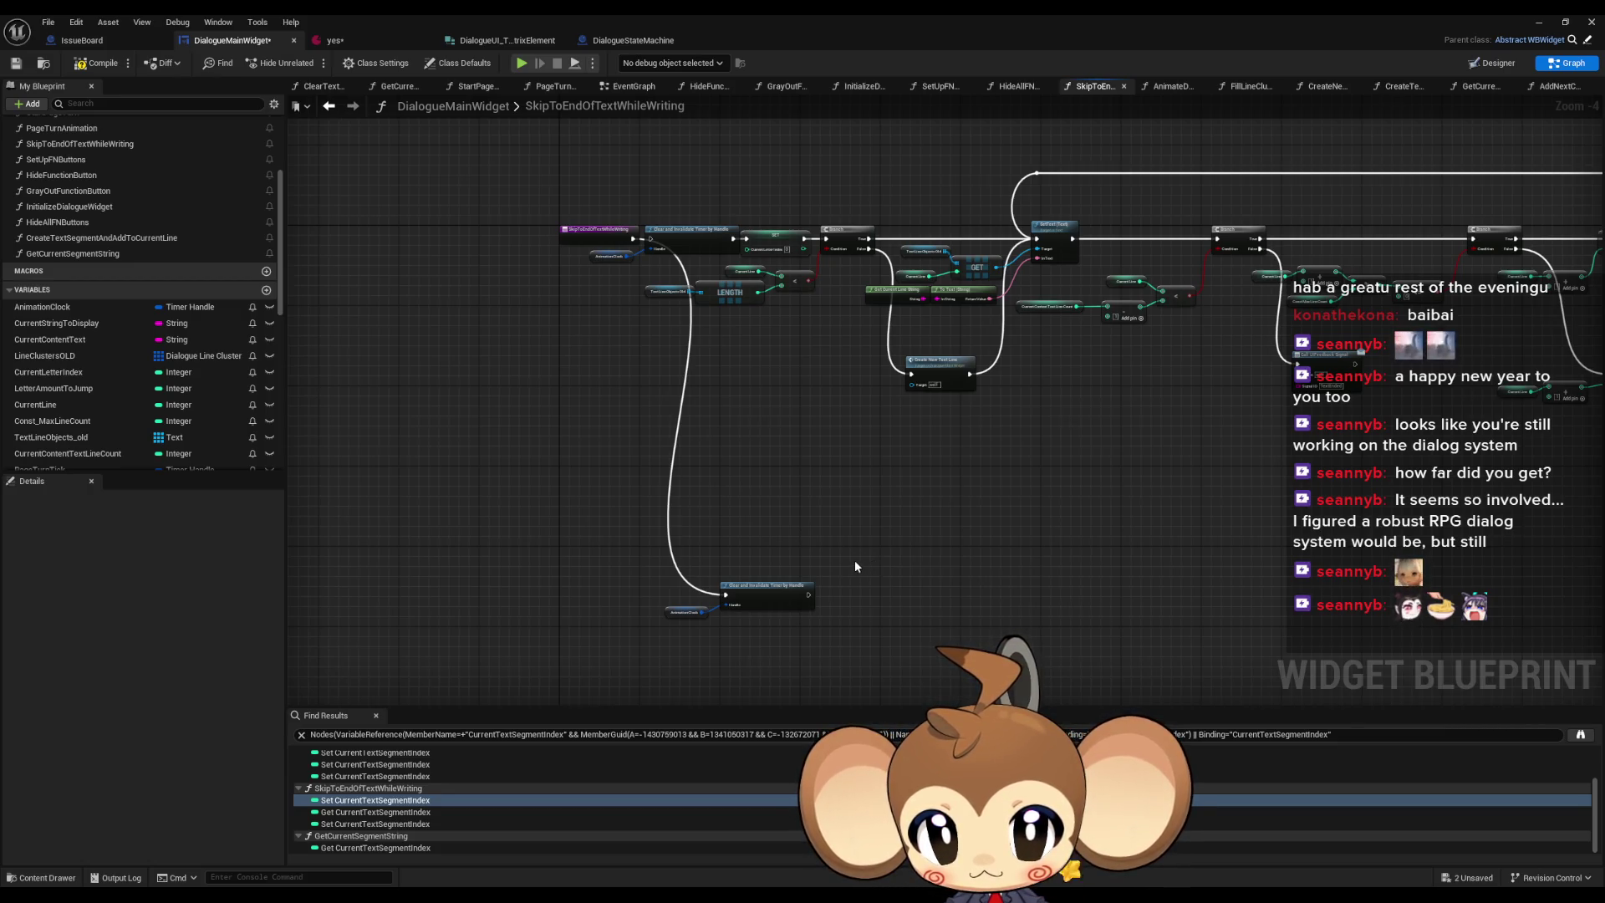
{"action": "left_click_drag", "start_coordinate": [851, 559], "coordinate": [836, 453]}
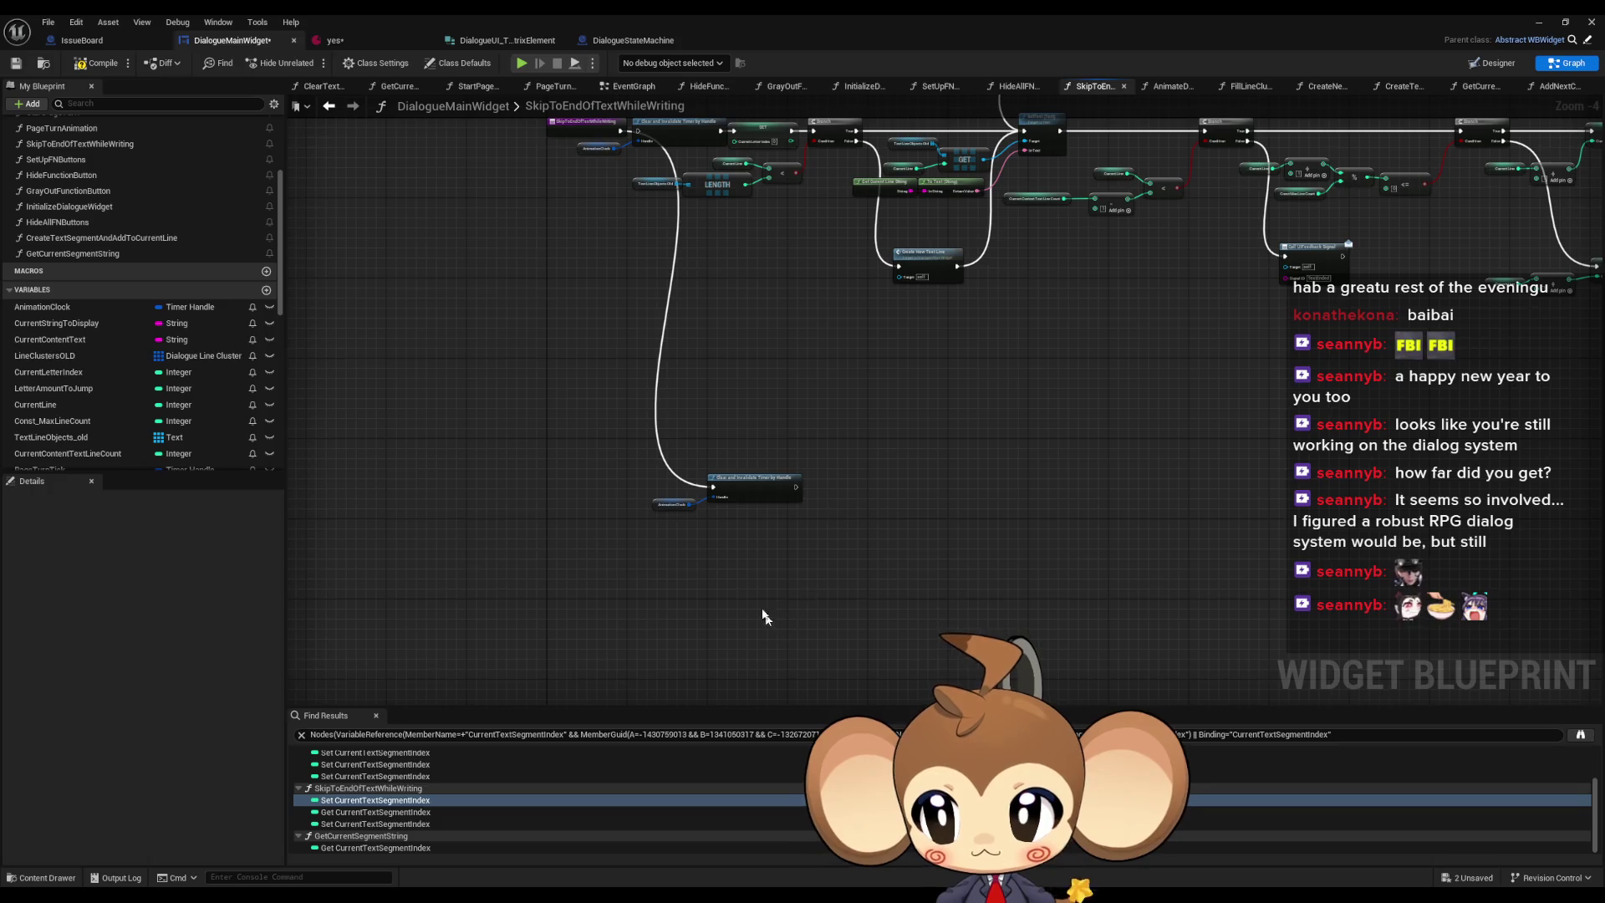
{"action": "right_click", "coordinate": [756, 585]}
{"action": "left_click", "coordinate": [650, 548]}
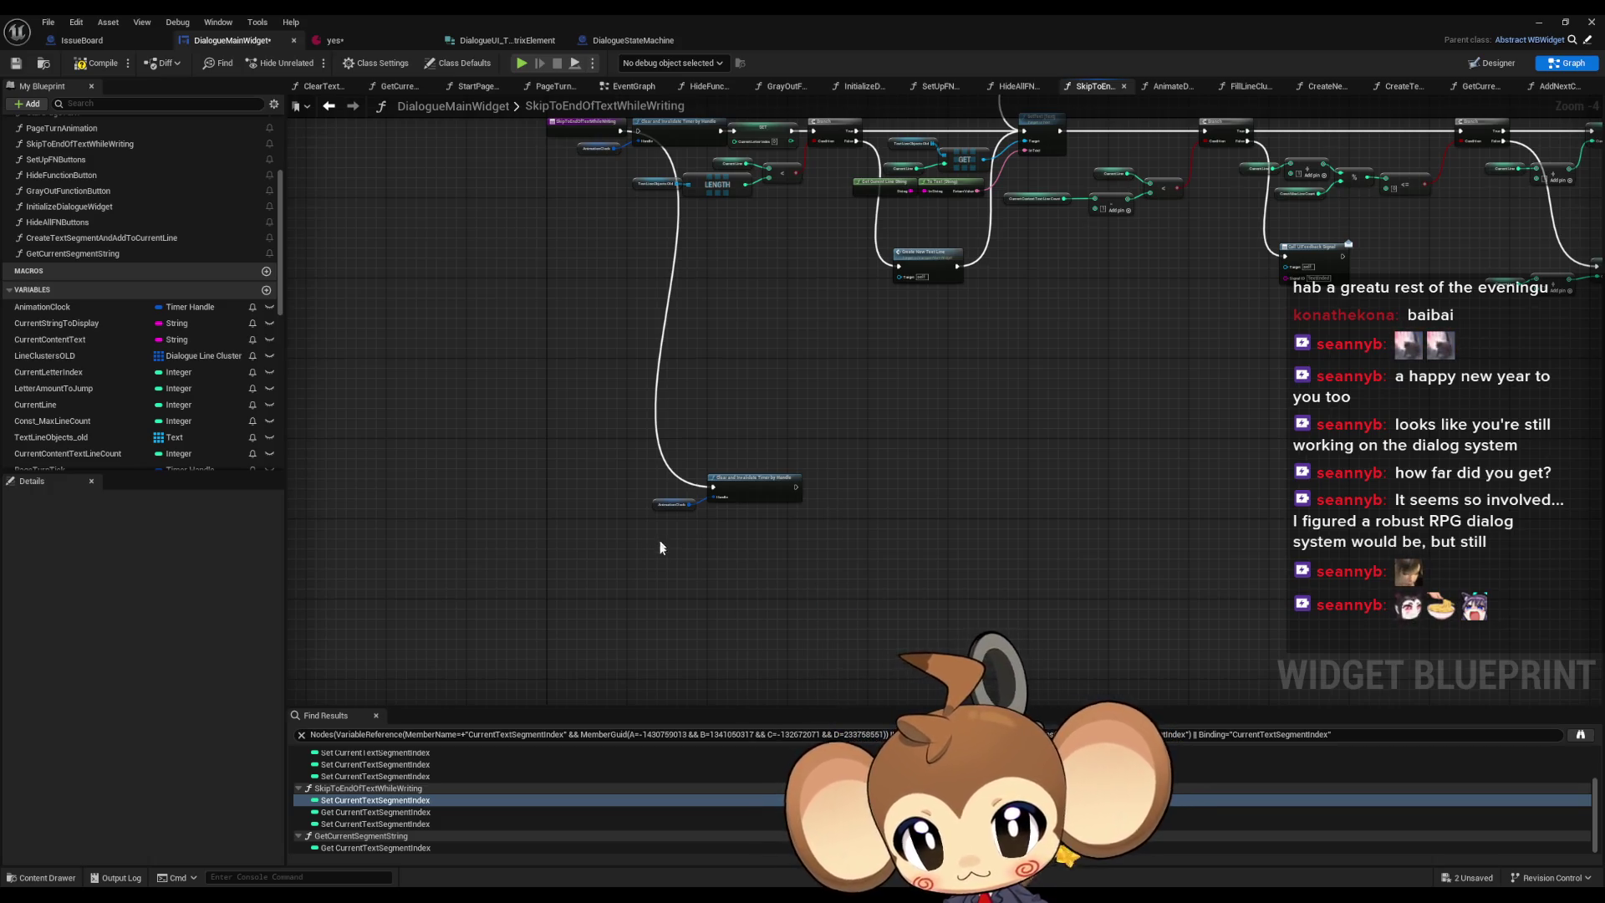
{"action": "key", "text": "ctrl+z"}
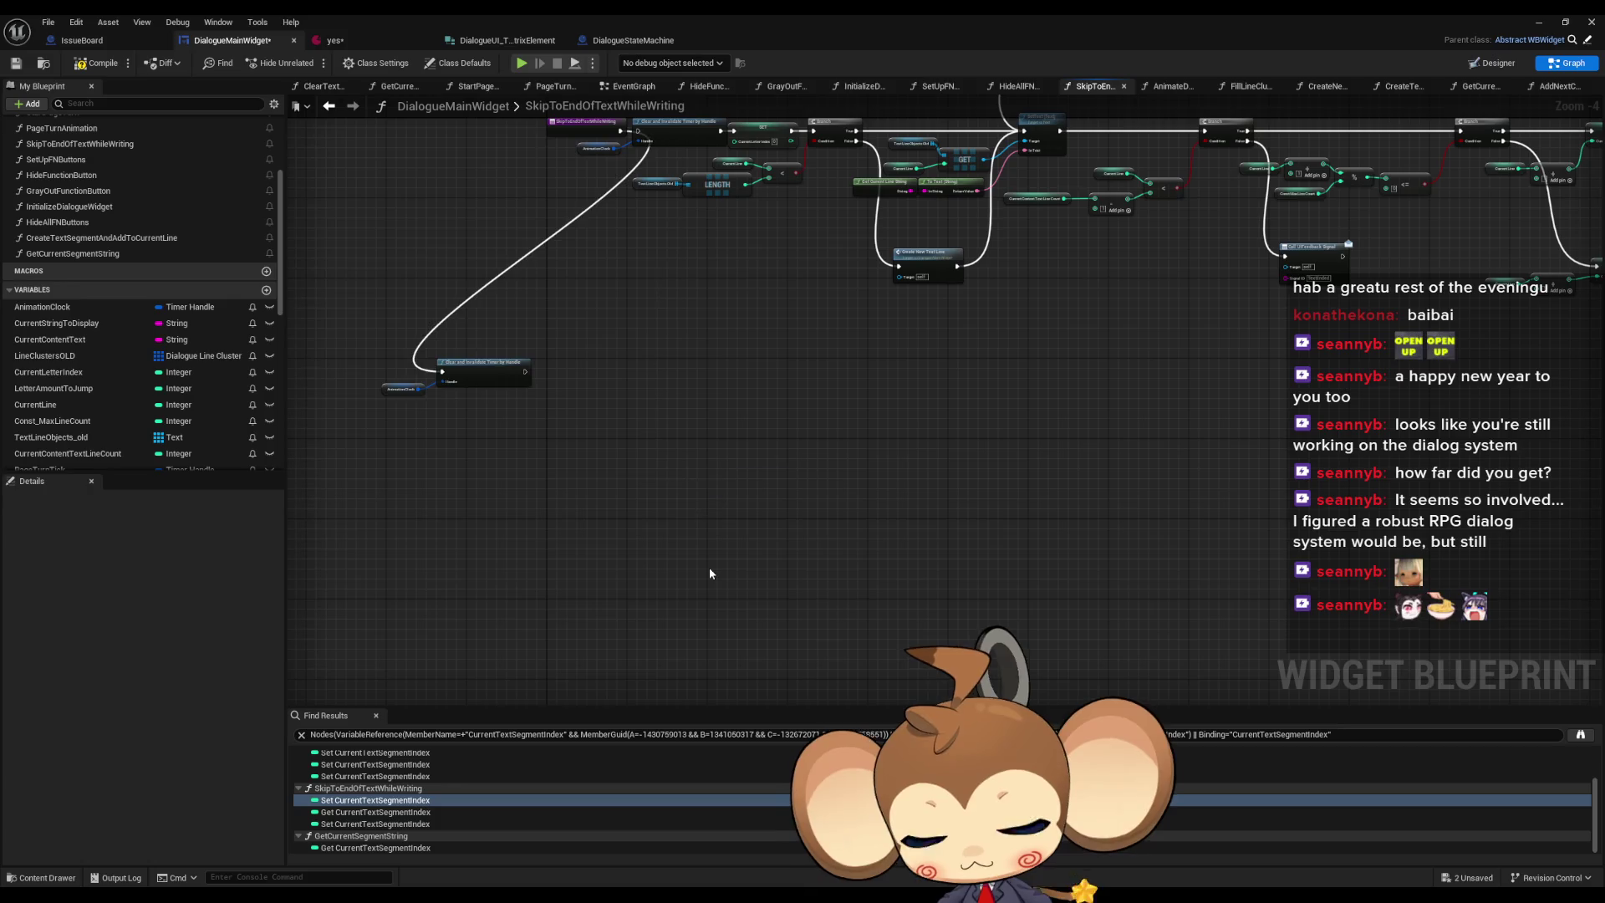
{"action": "key", "text": "ctrl+z"}
- Paste the timer nodes and wire Clear and Invalidate Timer into SET Current Letter Index
{"action": "left_click_drag", "start_coordinate": [691, 555], "coordinate": [791, 531]}
{"action": "mouse_move", "coordinate": [514, 389]}
{"action": "left_mouse_down"}
{"action": "mouse_move", "coordinate": [569, 339]}
{"action": "mouse_move", "coordinate": [554, 331]}
{"action": "mouse_move", "coordinate": [549, 352]}
{"action": "left_mouse_up"}
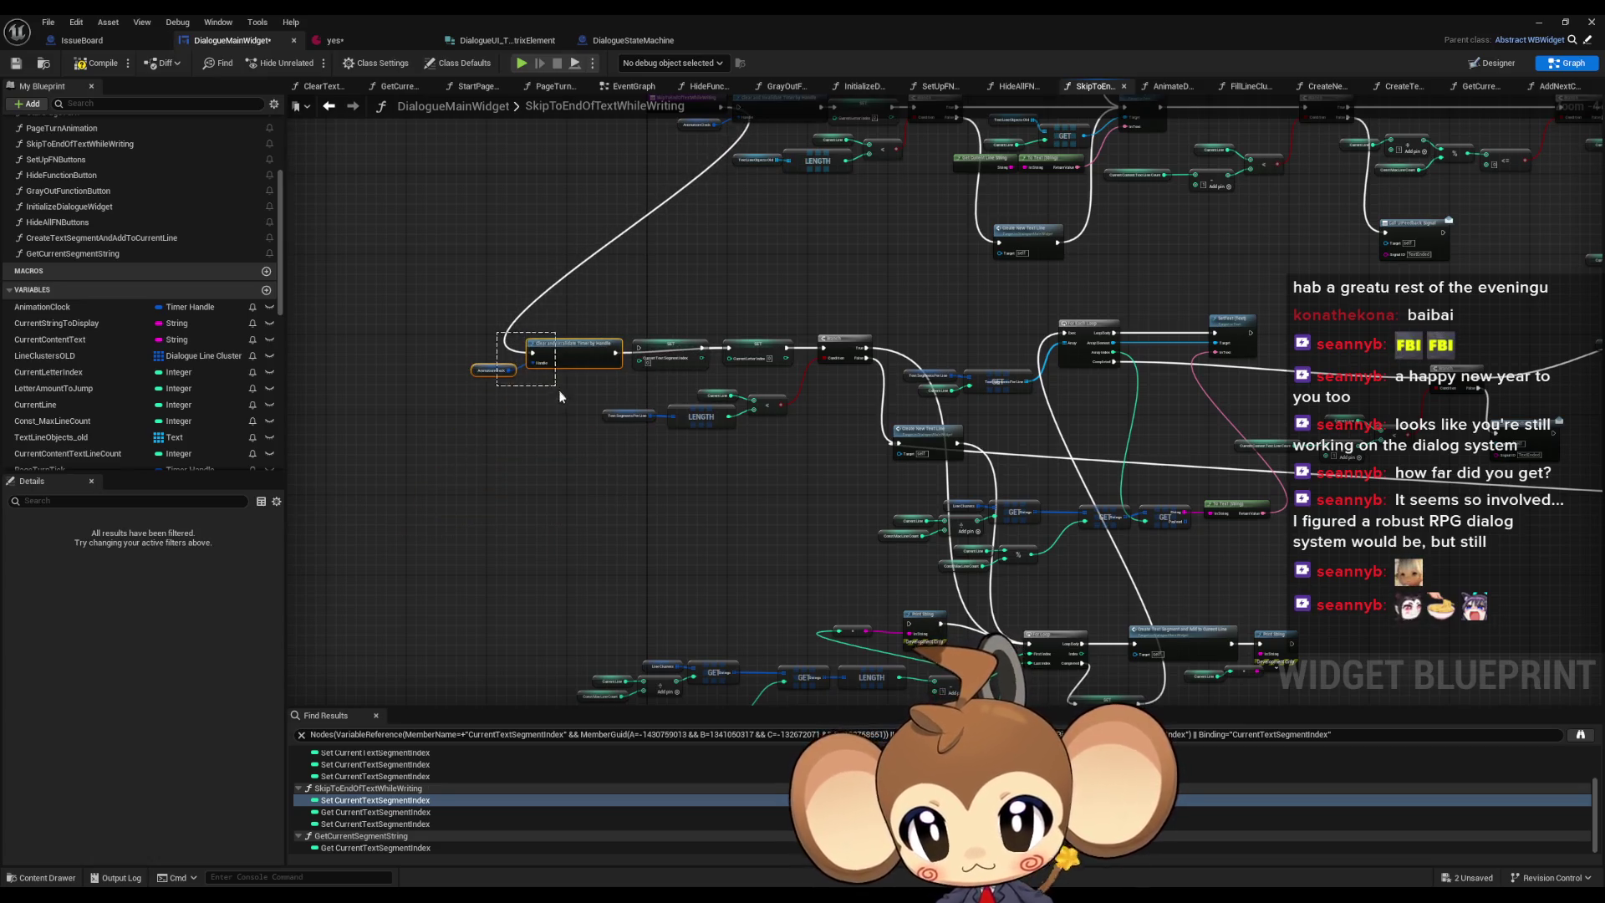
{"action": "key", "text": "ctrl+v"}
{"action": "mouse_move", "coordinate": [753, 156]}
{"action": "left_mouse_down"}
{"action": "mouse_move", "coordinate": [501, 468]}
{"action": "mouse_move", "coordinate": [475, 529]}
{"action": "left_mouse_up"}
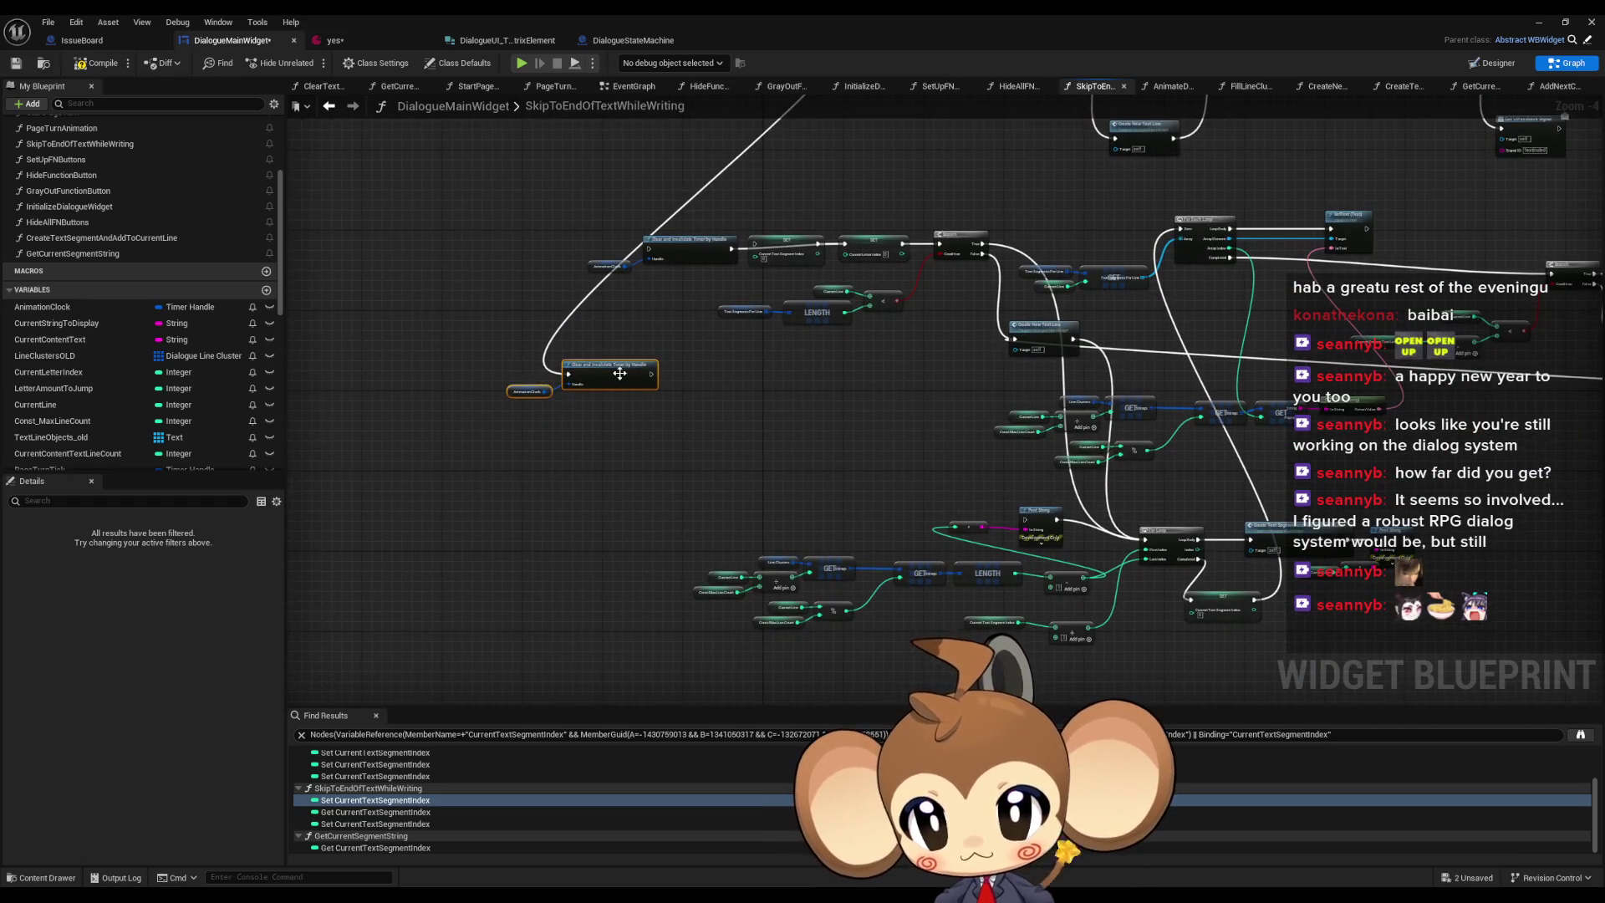
{"action": "scroll", "coordinate": [740, 351], "scroll_direction": "up", "scroll_amount": 2}
{"action": "scroll", "coordinate": [761, 266], "scroll_direction": "up", "scroll_amount": 2}
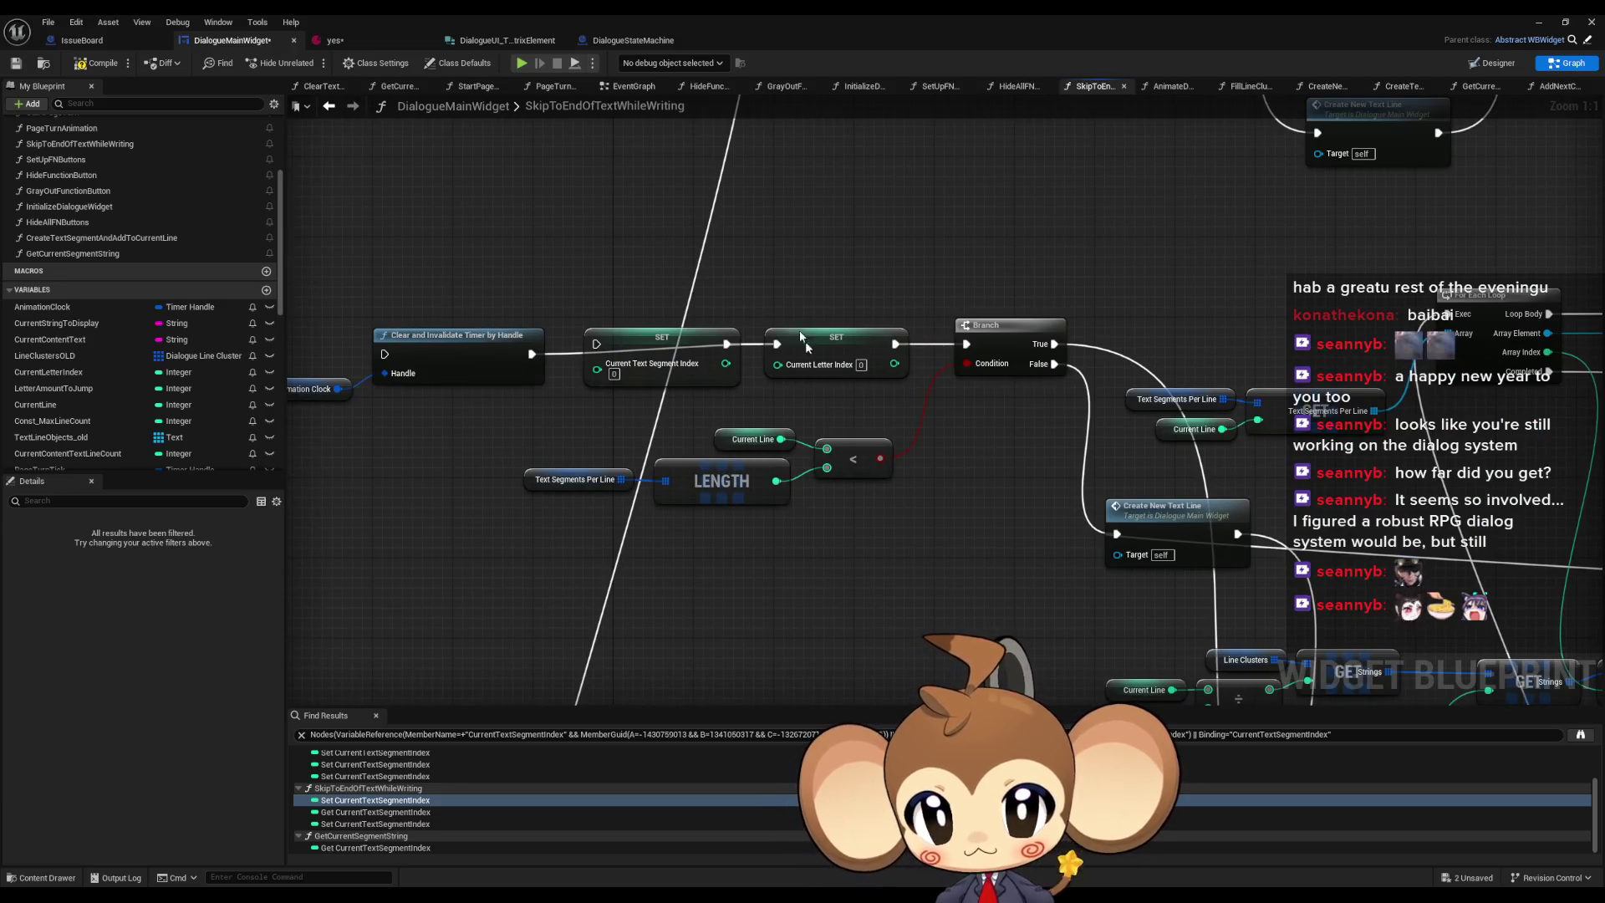
{"action": "left_click", "coordinate": [805, 341]}
{"action": "scroll", "coordinate": [853, 477], "scroll_direction": "down", "scroll_amount": 3}
{"action": "scroll", "coordinate": [853, 532], "scroll_direction": "up", "scroll_amount": 4}
{"action": "left_click_drag", "start_coordinate": [782, 453], "coordinate": [641, 490]}
{"action": "left_click_drag", "start_coordinate": [816, 455], "coordinate": [736, 495]}
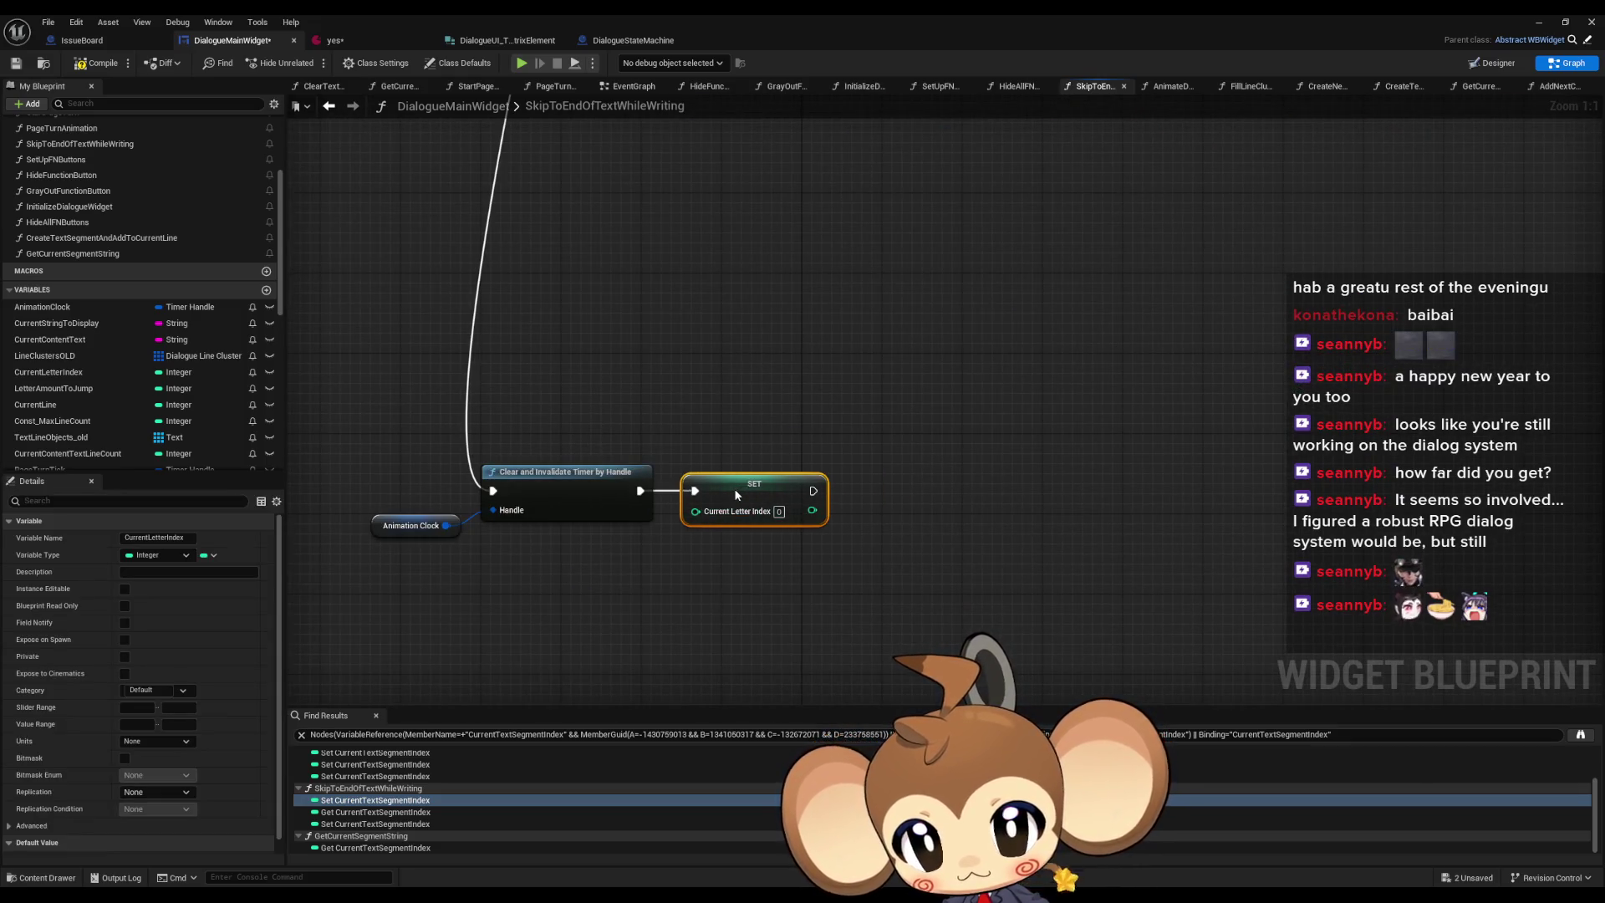
{"action": "scroll", "coordinate": [933, 217], "scroll_direction": "down", "scroll_amount": 3}
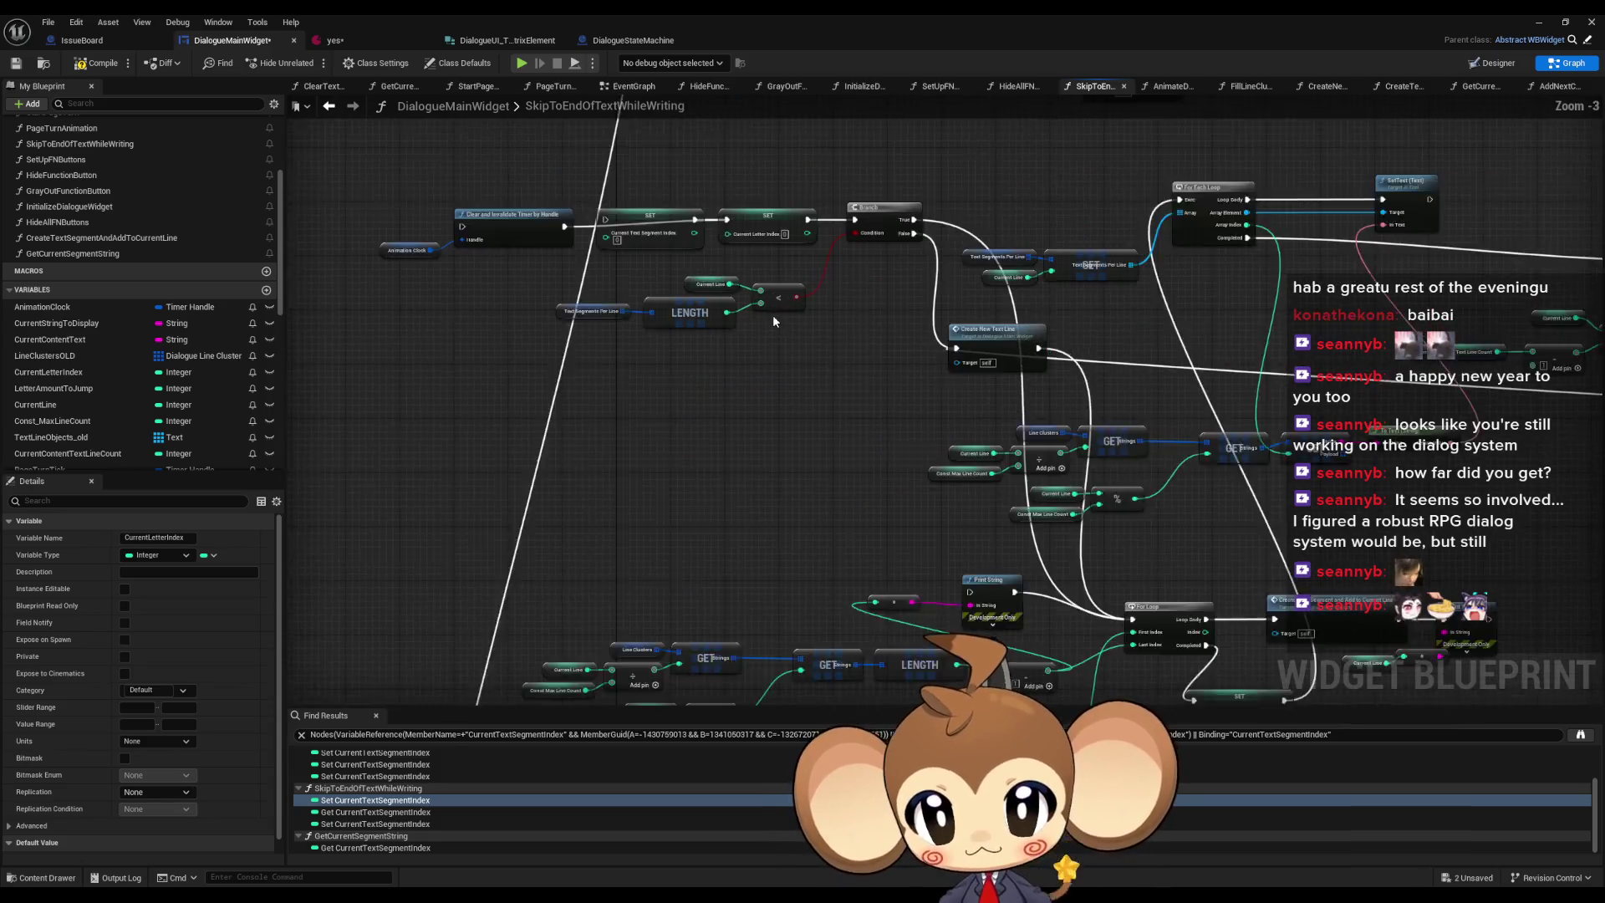
{"action": "scroll", "coordinate": [773, 315], "scroll_direction": "up", "scroll_amount": 1}
- Bring the Branch beside SET Current Letter Index and connect the setter to it
{"action": "left_click_drag", "start_coordinate": [520, 266], "coordinate": [805, 316]}
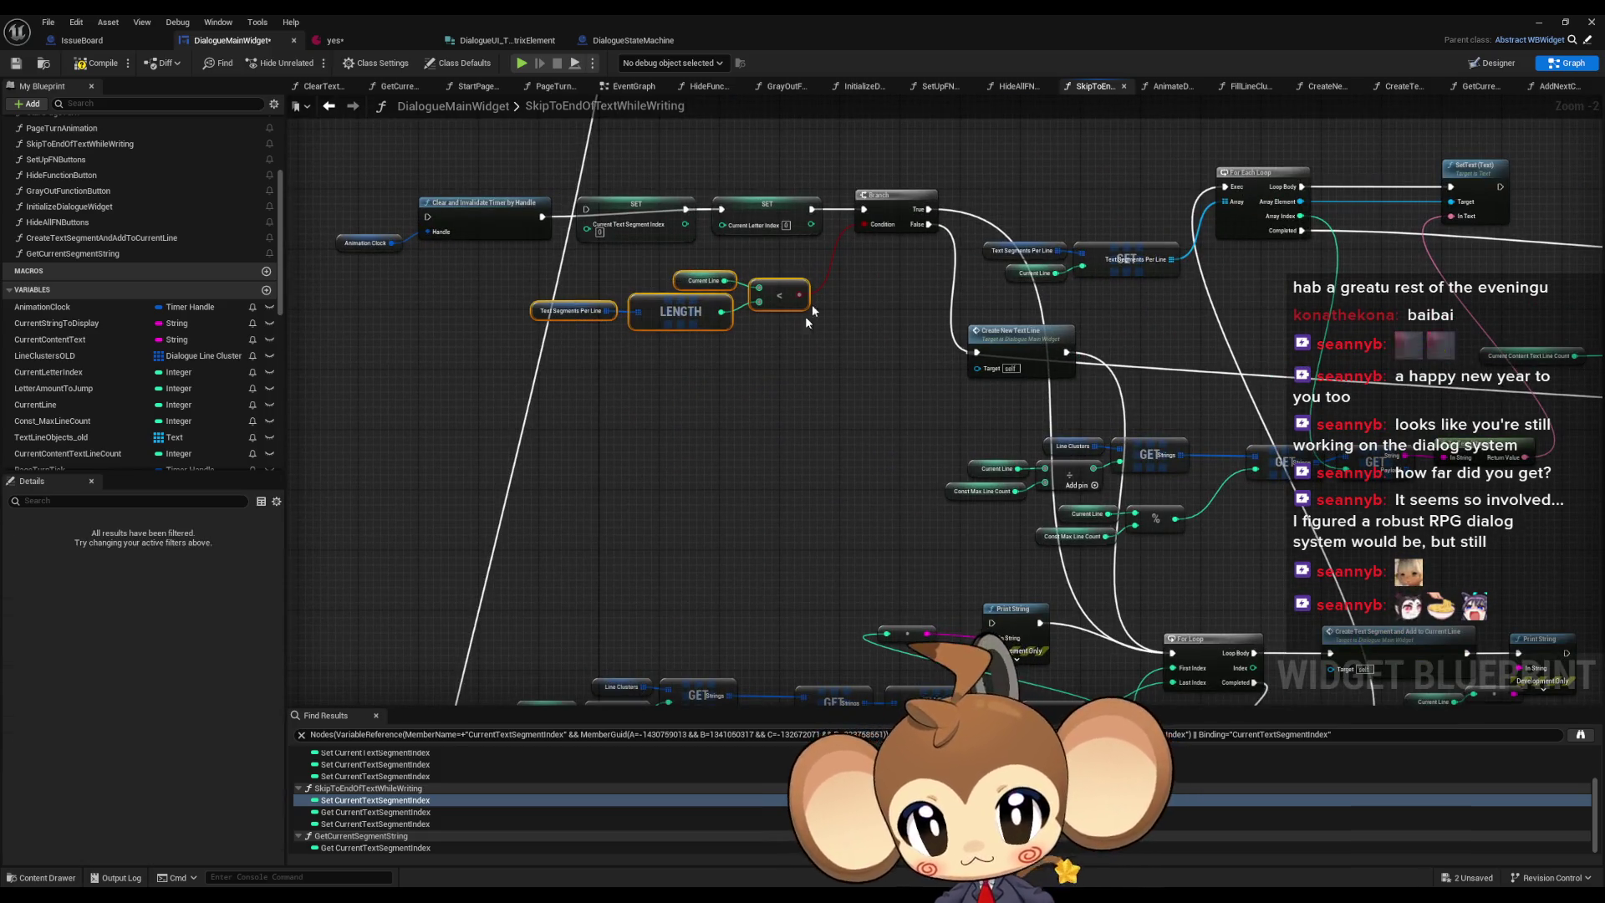
{"action": "scroll", "coordinate": [876, 338], "scroll_direction": "down", "scroll_amount": 1}
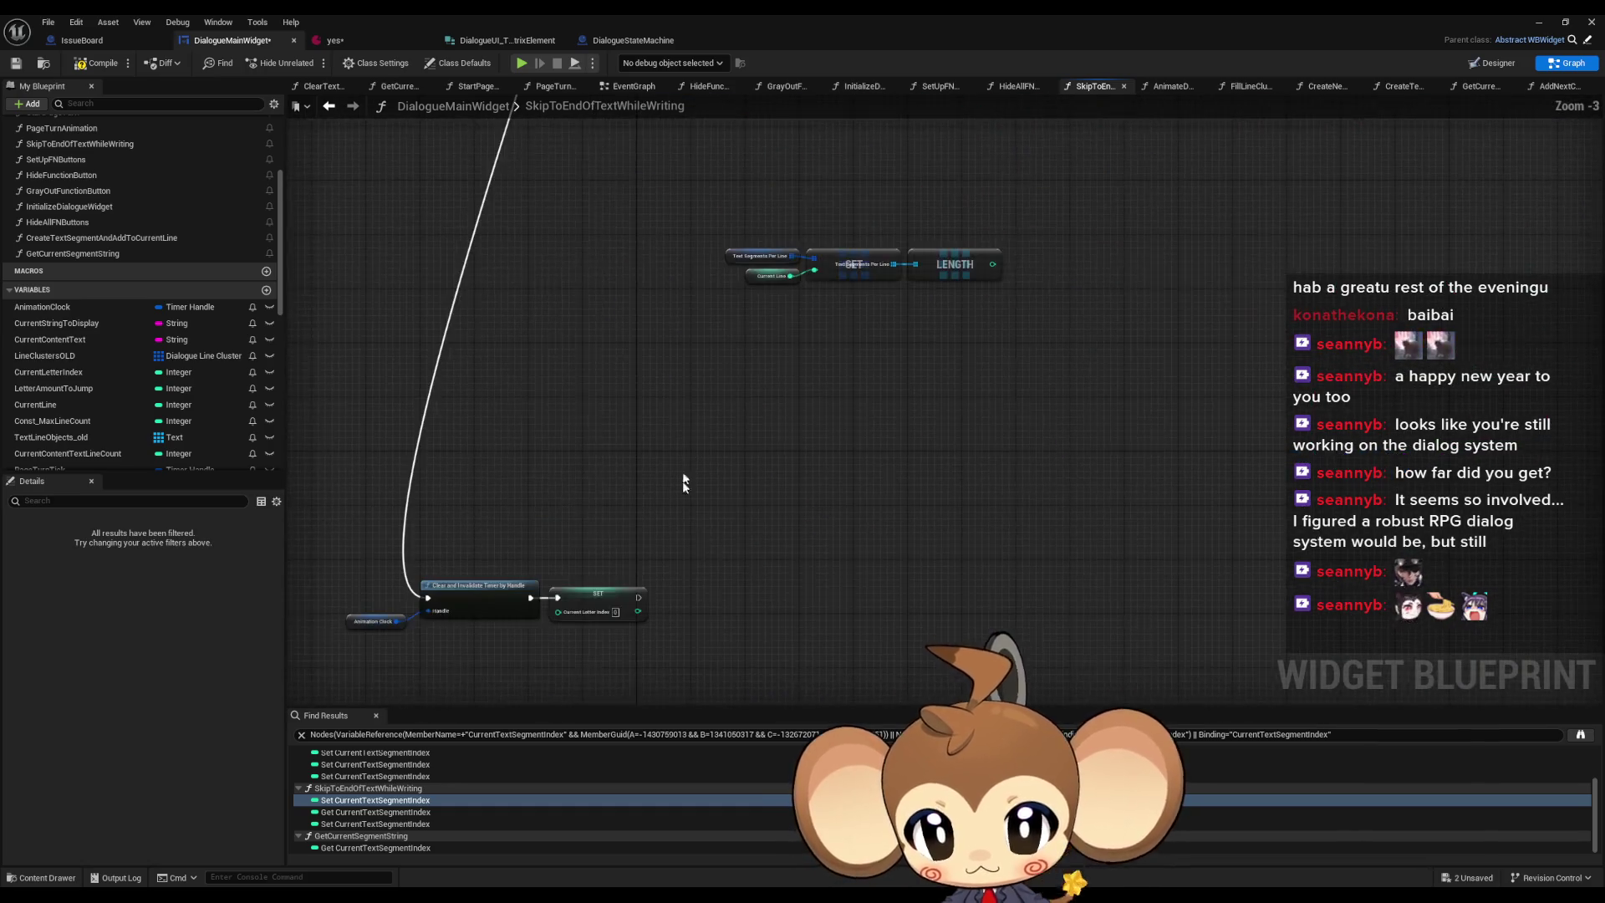
{"action": "left_click_drag", "start_coordinate": [695, 634], "coordinate": [861, 303]}
{"action": "mouse_move", "coordinate": [951, 324]}
{"action": "left_mouse_down"}
{"action": "mouse_move", "coordinate": [809, 355]}
{"action": "mouse_move", "coordinate": [717, 350]}
{"action": "left_mouse_up"}
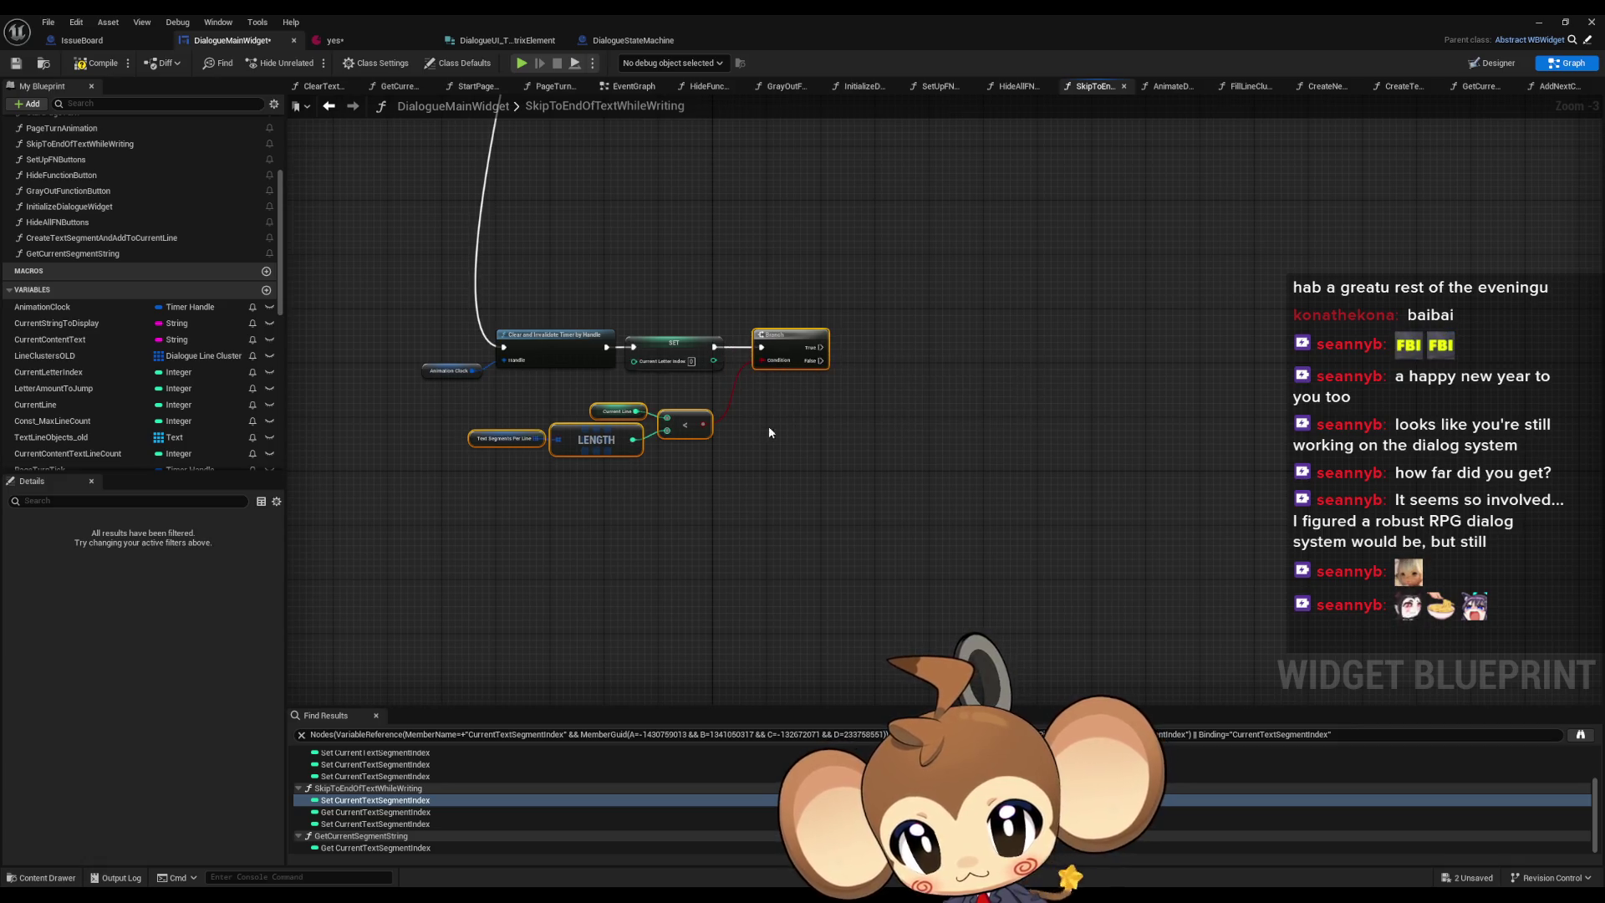
{"action": "left_click", "coordinate": [769, 425]}
- Position the Current Line < LENGTH comparison nodes beneath the Branch
{"action": "scroll", "coordinate": [626, 409], "scroll_direction": "up", "scroll_amount": 3}
{"action": "mouse_move", "coordinate": [411, 405]}
{"action": "left_mouse_down"}
{"action": "mouse_move", "coordinate": [524, 474]}
{"action": "mouse_move", "coordinate": [475, 492]}
{"action": "left_mouse_up"}
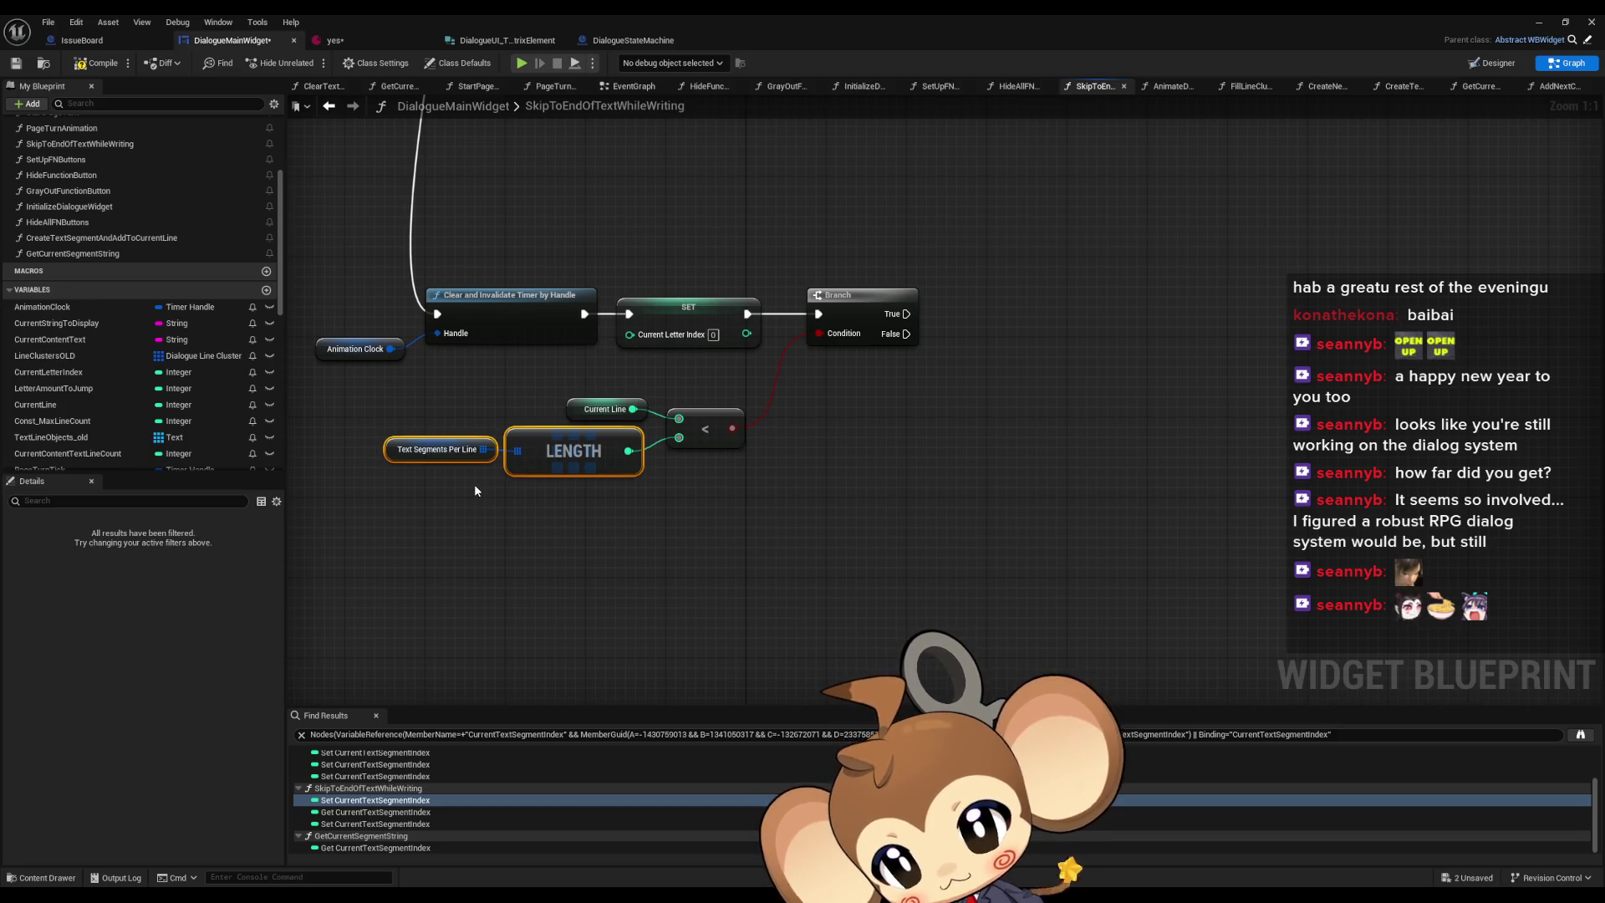
{"action": "left_click_drag", "start_coordinate": [572, 401], "coordinate": [551, 399]}
{"action": "left_click_drag", "start_coordinate": [381, 386], "coordinate": [748, 481]}
{"action": "left_click_drag", "start_coordinate": [710, 428], "coordinate": [721, 388]}
{"action": "left_click", "coordinate": [709, 487]}
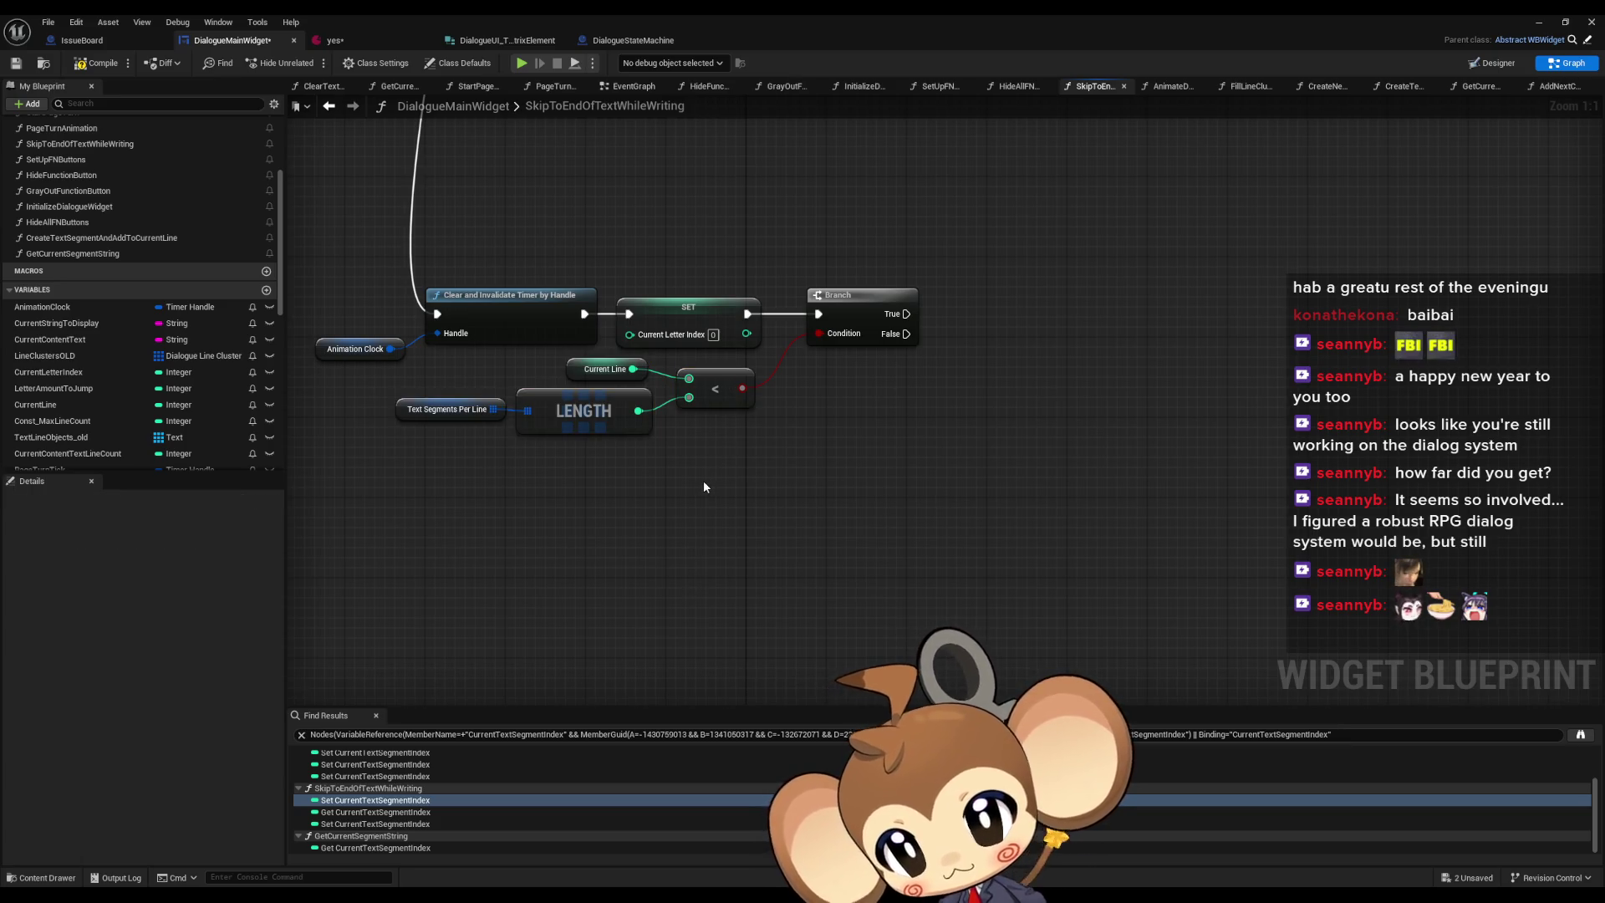
{"action": "left_click_drag", "start_coordinate": [704, 483], "coordinate": [797, 493]}
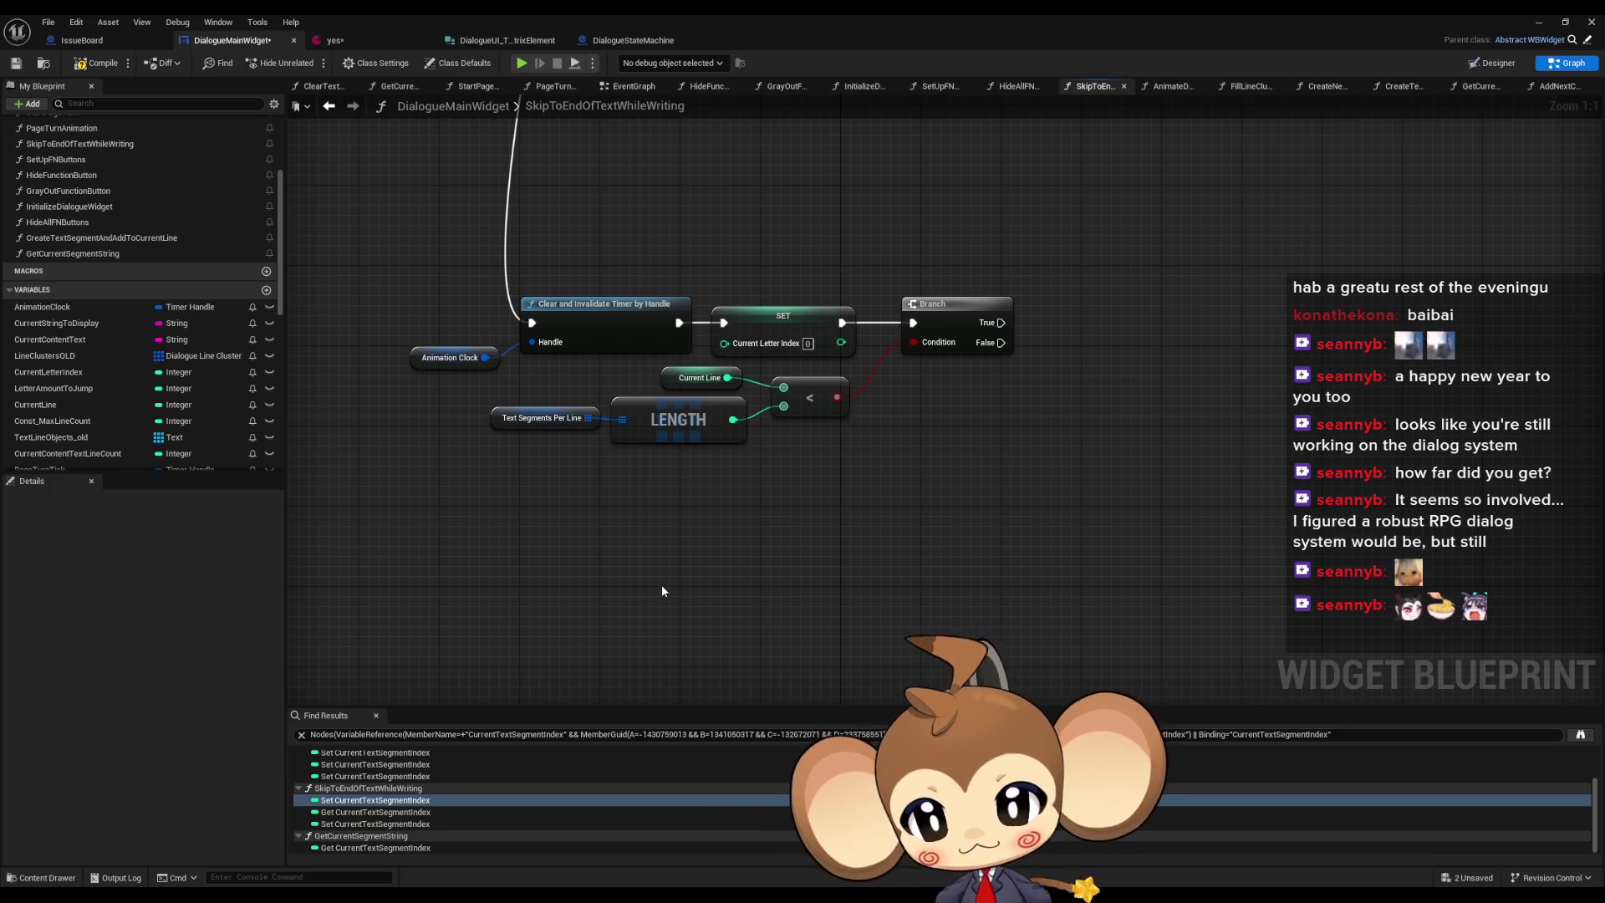
{"action": "mouse_move", "coordinate": [522, 555]}
{"action": "left_mouse_down"}
{"action": "mouse_move", "coordinate": [503, 598]}
{"action": "mouse_move", "coordinate": [550, 575]}
{"action": "left_mouse_up"}
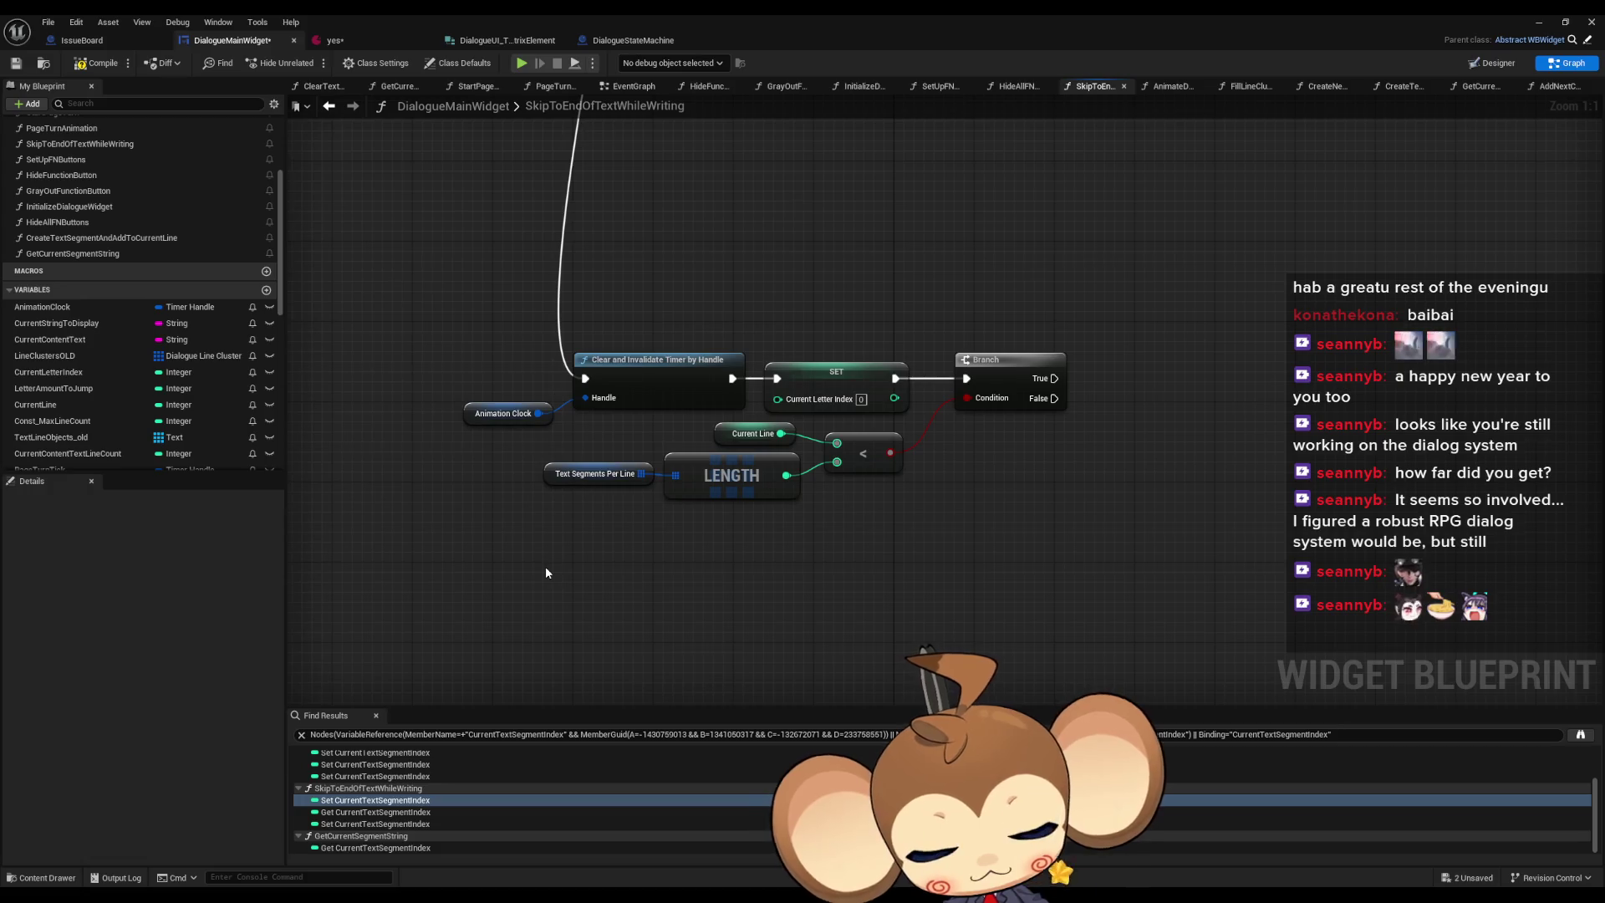
{"action": "mouse_move", "coordinate": [504, 342]}
{"action": "left_mouse_down"}
{"action": "mouse_move", "coordinate": [638, 458]}
{"action": "mouse_move", "coordinate": [777, 468]}
{"action": "mouse_move", "coordinate": [870, 502]}
{"action": "left_mouse_up"}
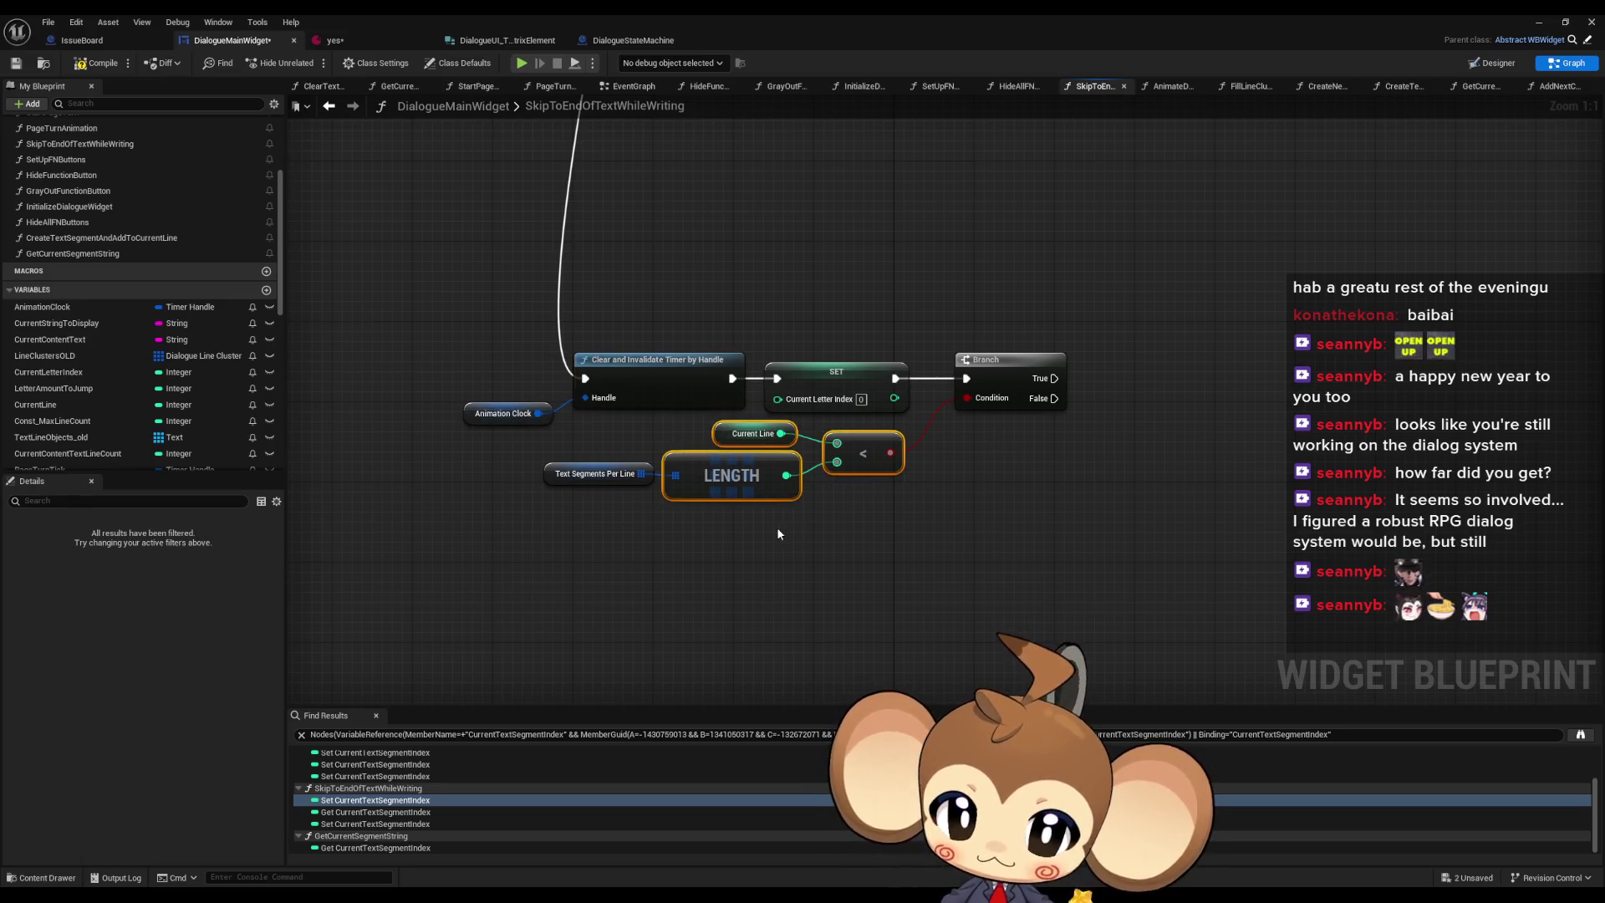
{"action": "left_click_drag", "start_coordinate": [662, 519], "coordinate": [506, 465]}
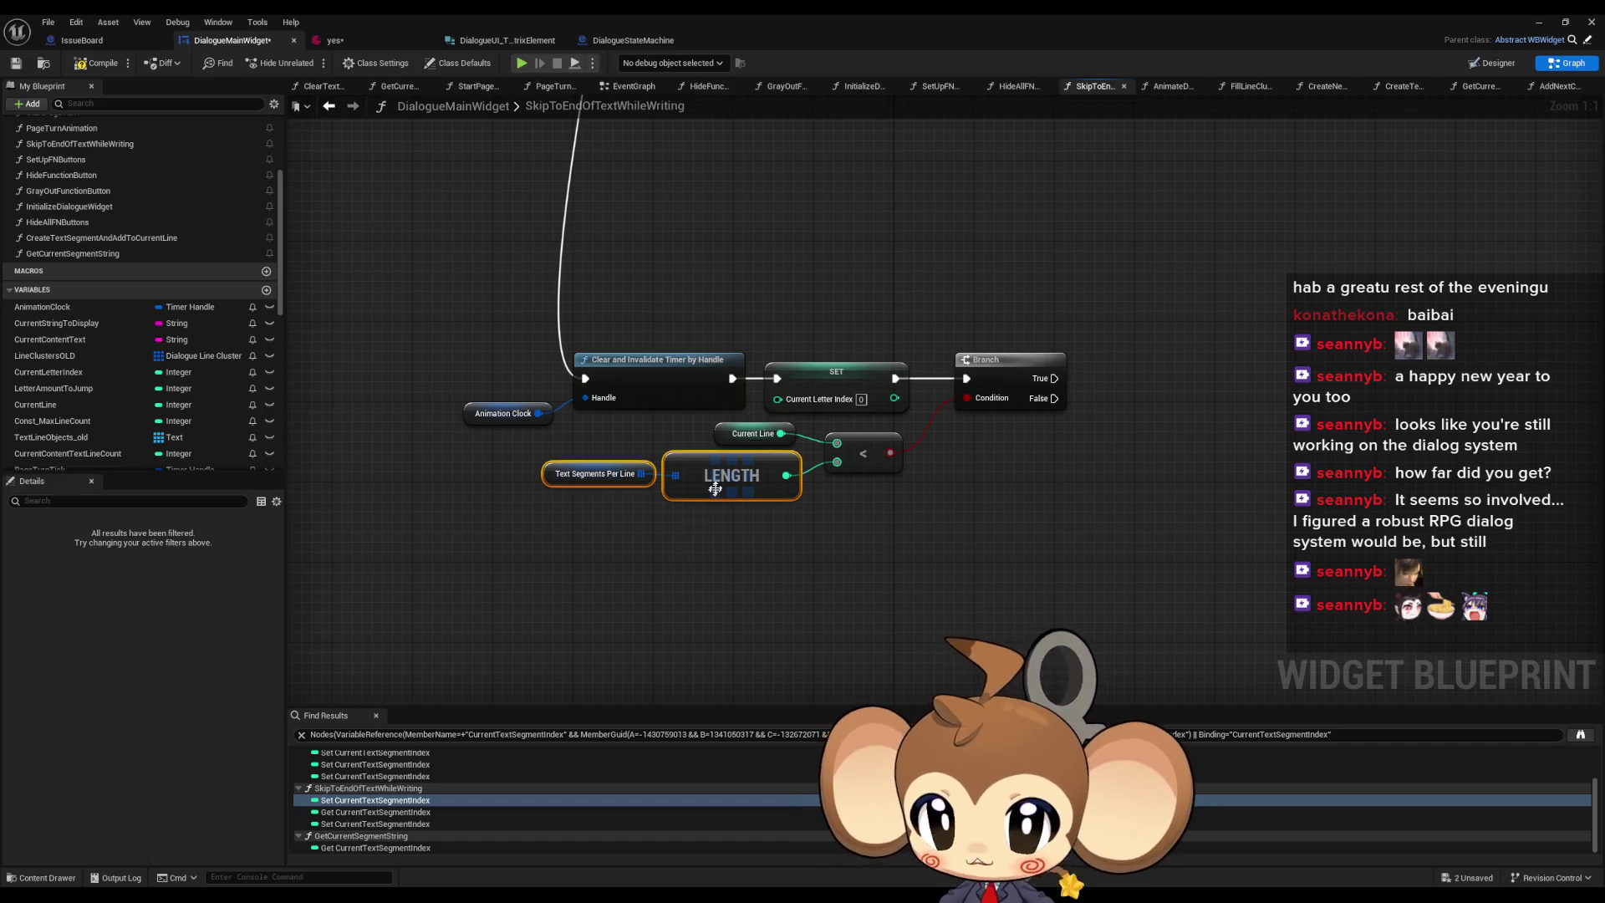
{"action": "scroll", "coordinate": [740, 483], "scroll_direction": "down", "scroll_amount": 5}
{"action": "mouse_move", "coordinate": [769, 317]}
{"action": "left_mouse_down"}
{"action": "mouse_move", "coordinate": [777, 555]}
{"action": "mouse_move", "coordinate": [710, 569]}
{"action": "left_mouse_up"}
{"action": "scroll", "coordinate": [949, 454], "scroll_direction": "up", "scroll_amount": 4}
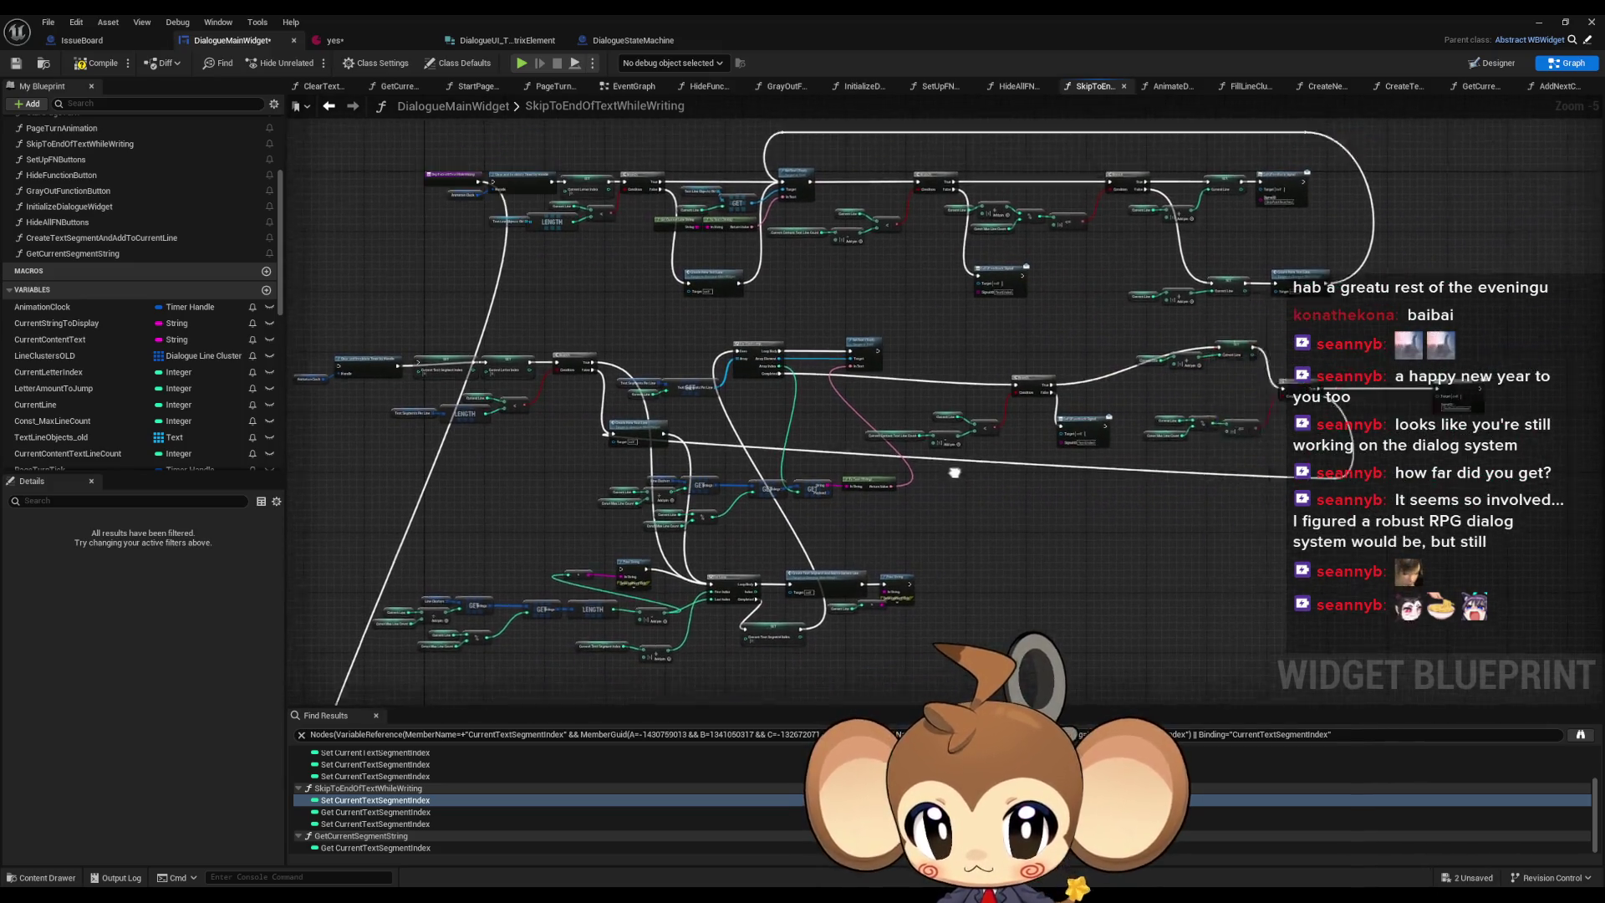
{"action": "scroll", "coordinate": [949, 454], "scroll_direction": "down", "scroll_amount": 4}
{"action": "scroll", "coordinate": [981, 432], "scroll_direction": "up", "scroll_amount": 4}
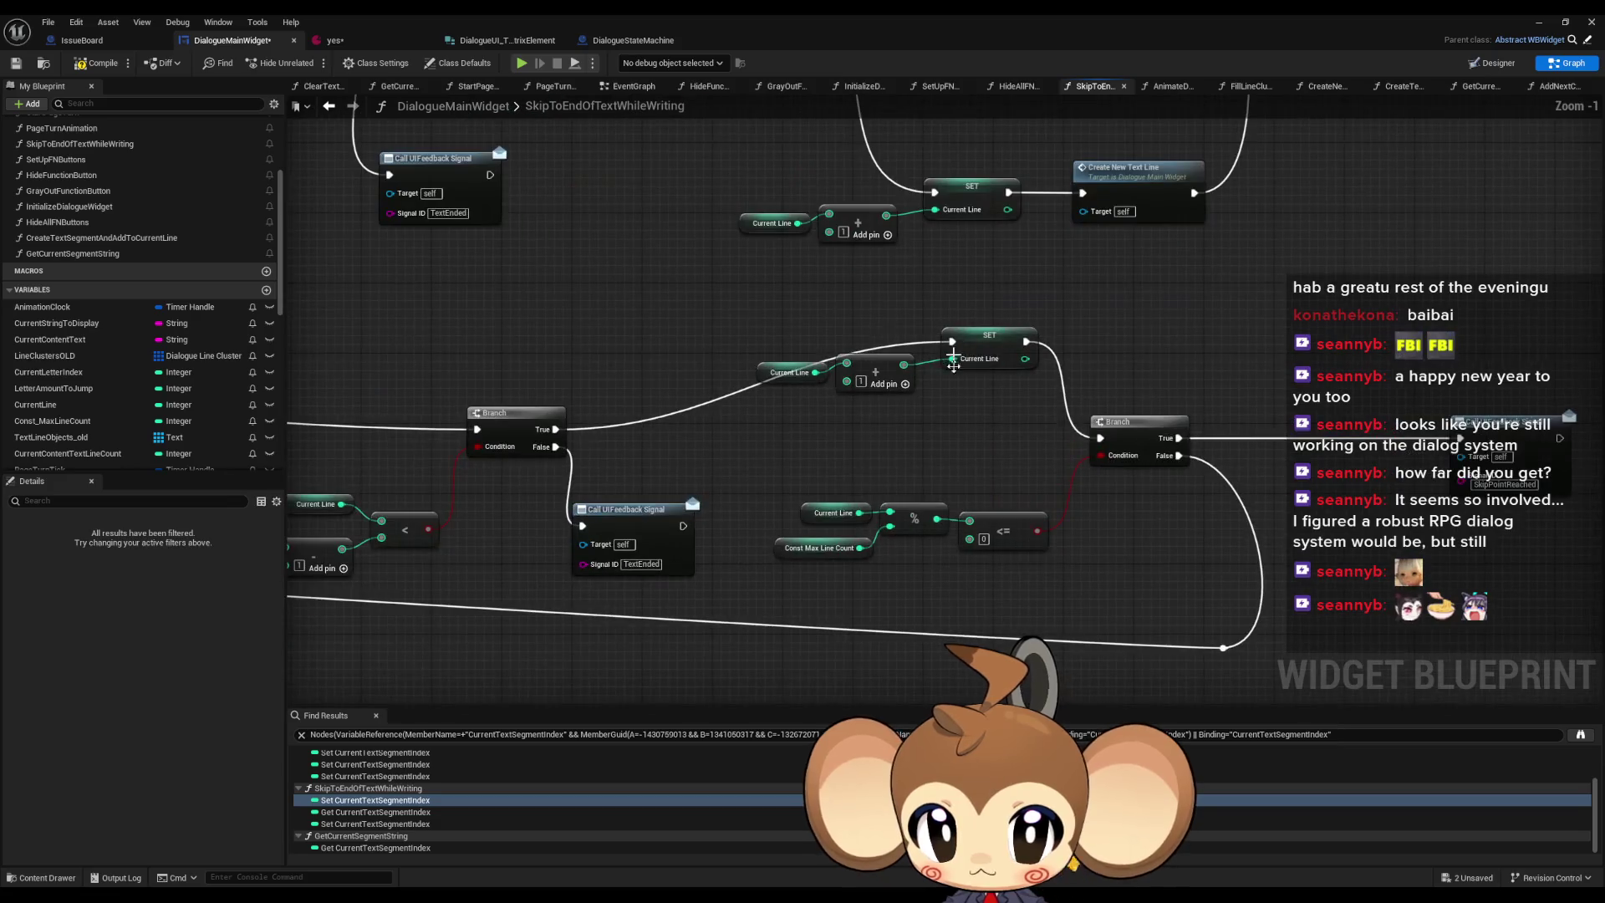
{"action": "scroll", "coordinate": [981, 432], "scroll_direction": "down", "scroll_amount": 6}
{"action": "scroll", "coordinate": [741, 517], "scroll_direction": "up", "scroll_amount": 5}
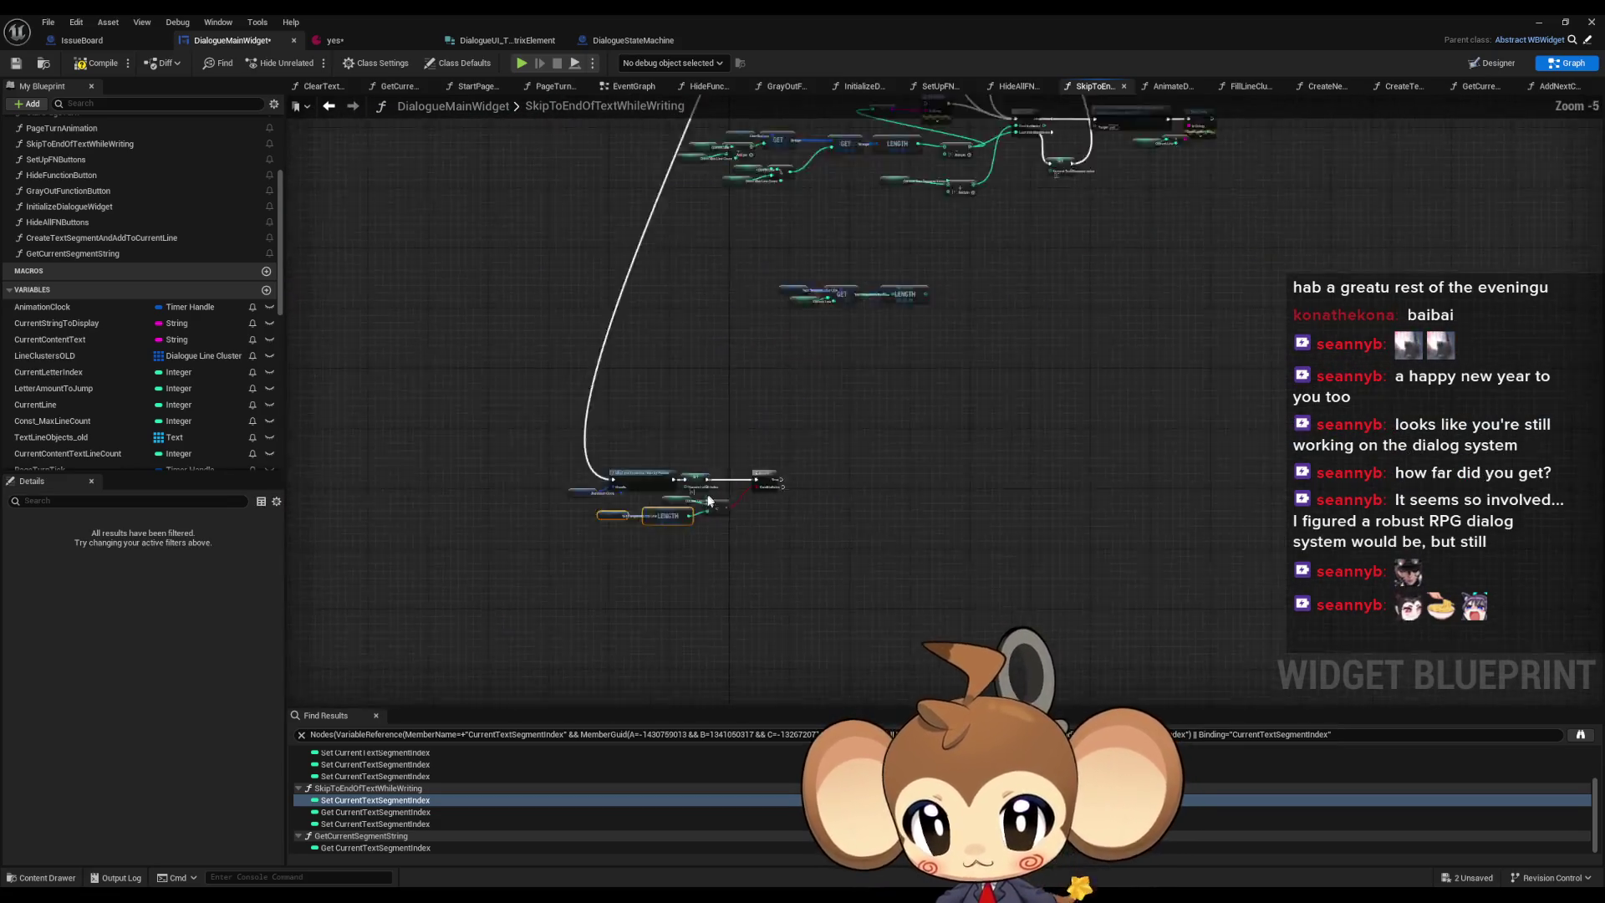
{"action": "scroll", "coordinate": [741, 517], "scroll_direction": "up", "scroll_amount": 2}
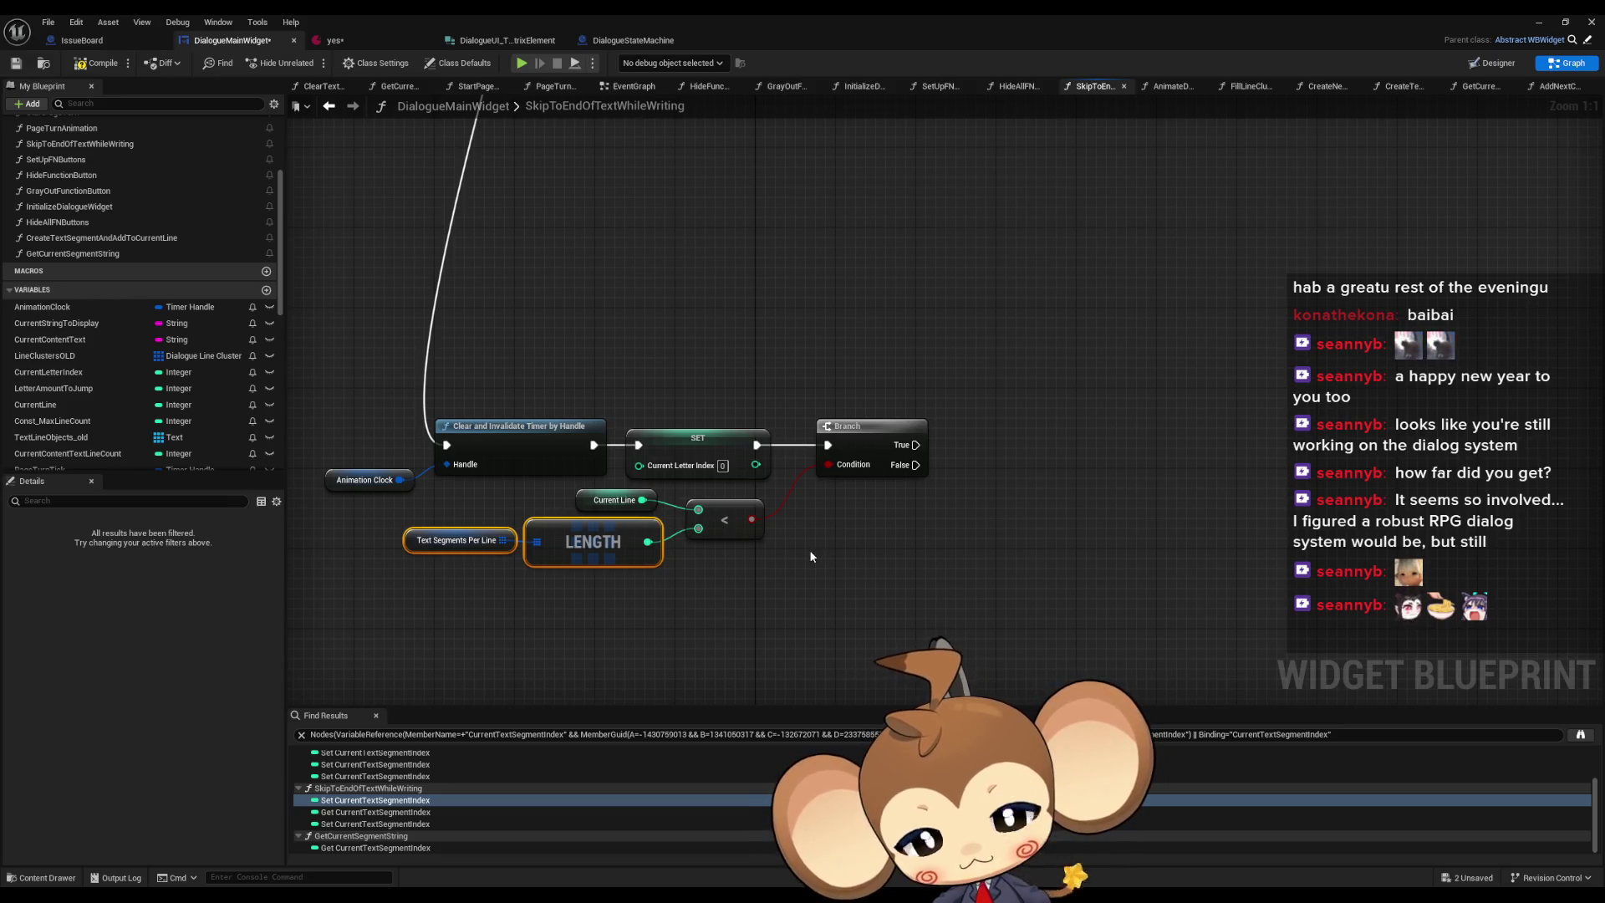
{"action": "left_click_drag", "start_coordinate": [807, 550], "coordinate": [779, 543]}
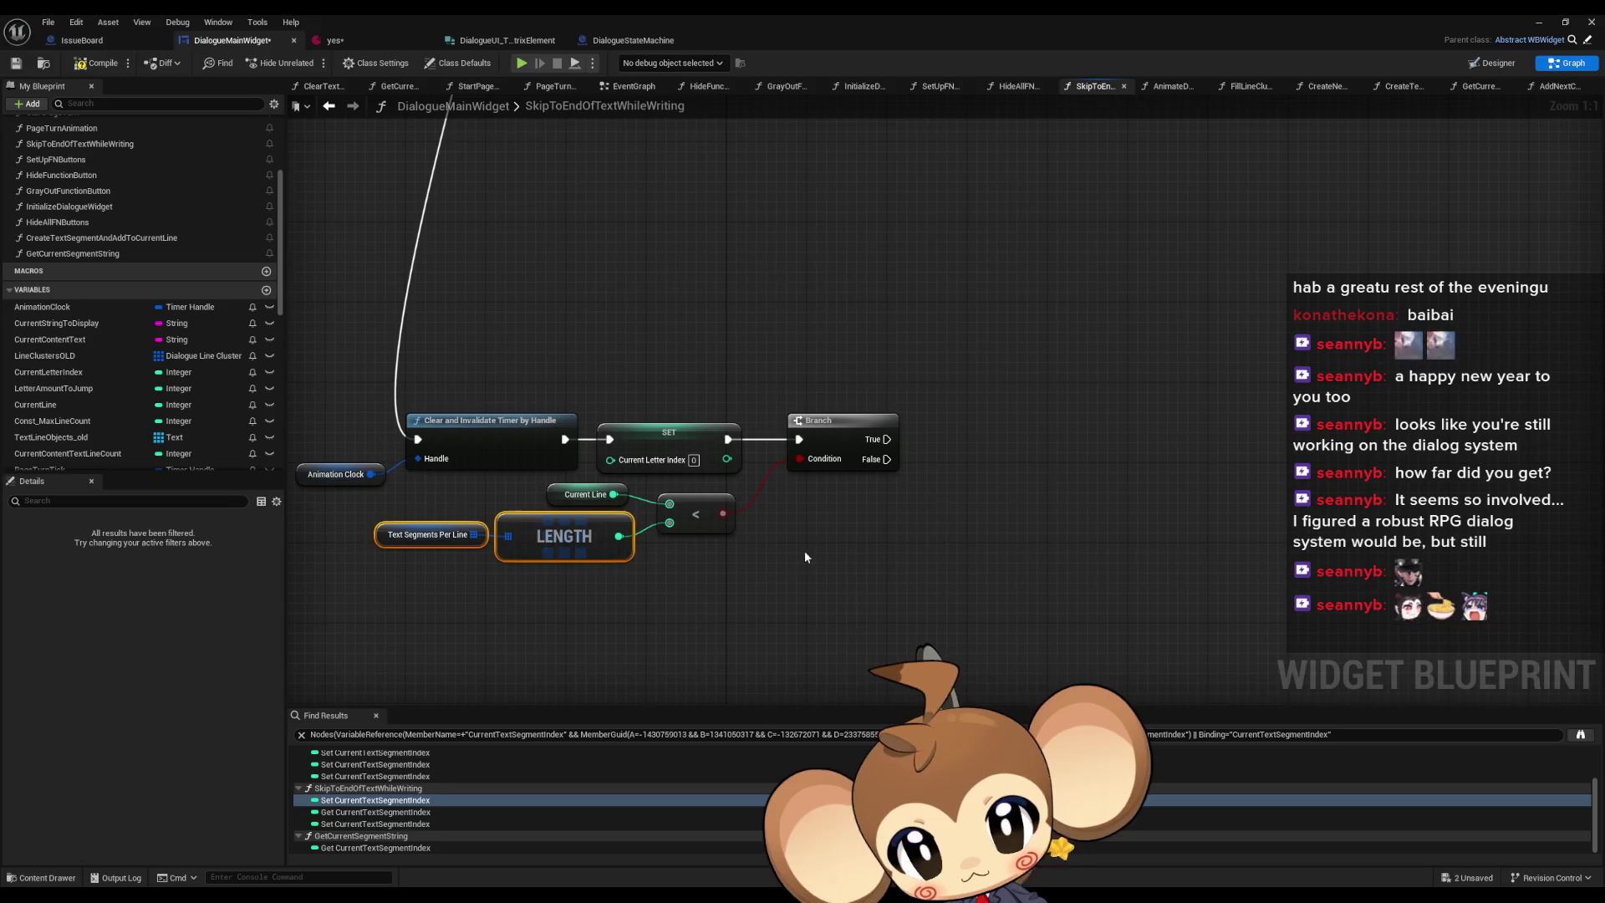
- Add a Current Text Segment Index getter node
{"action": "left_click", "coordinate": [836, 570]}
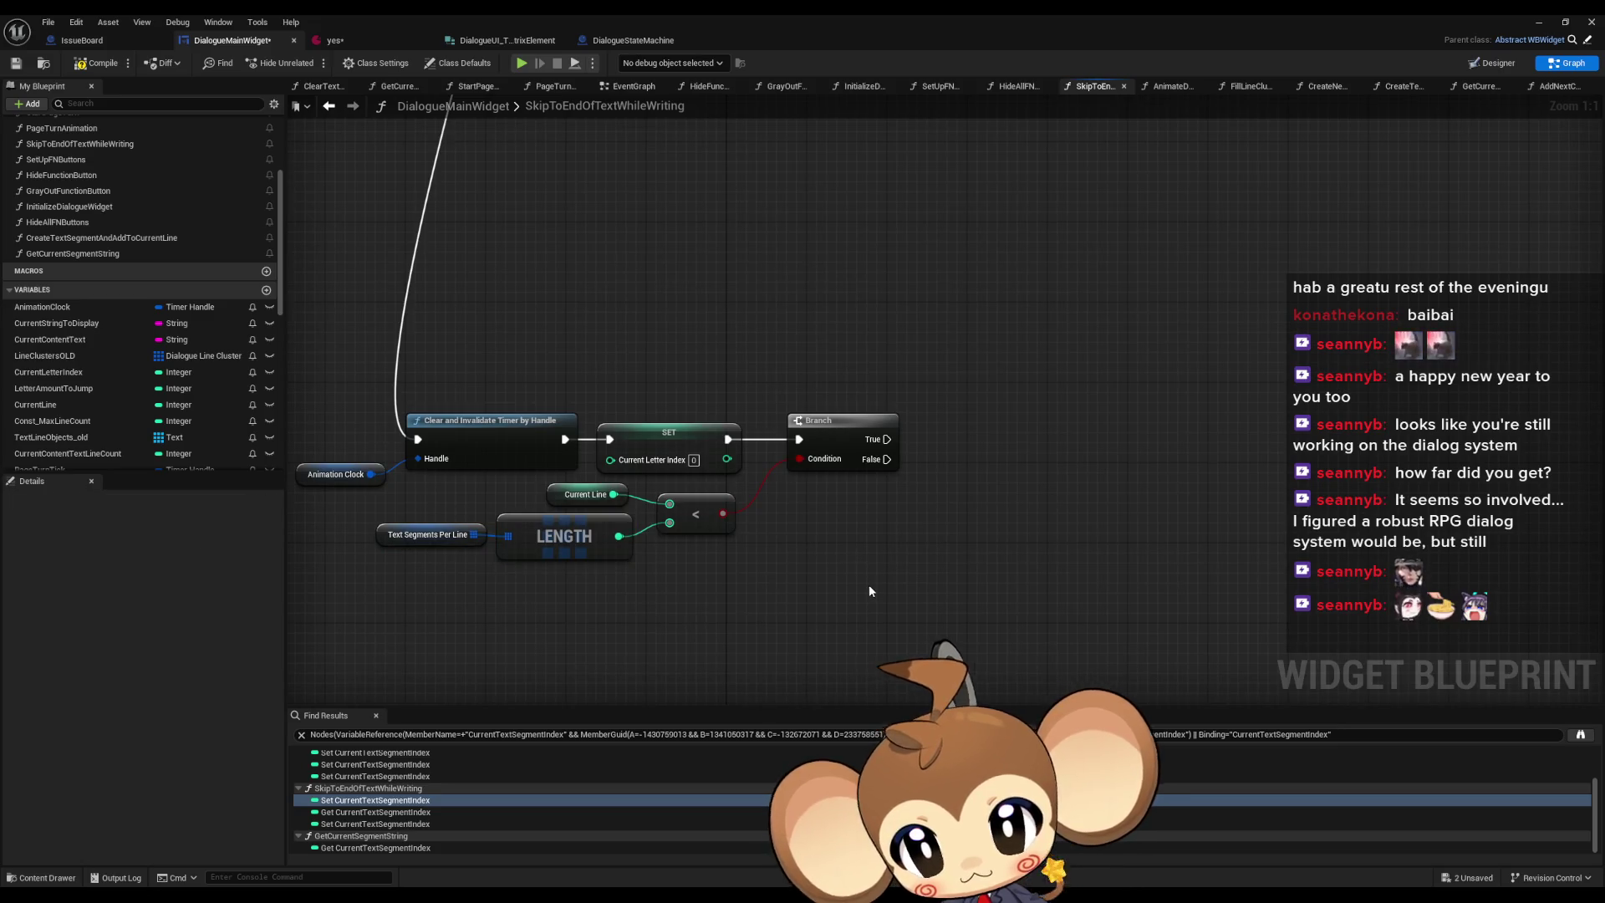
{"action": "right_click", "coordinate": [943, 585]}
{"action": "type", "text": "curent seg"}
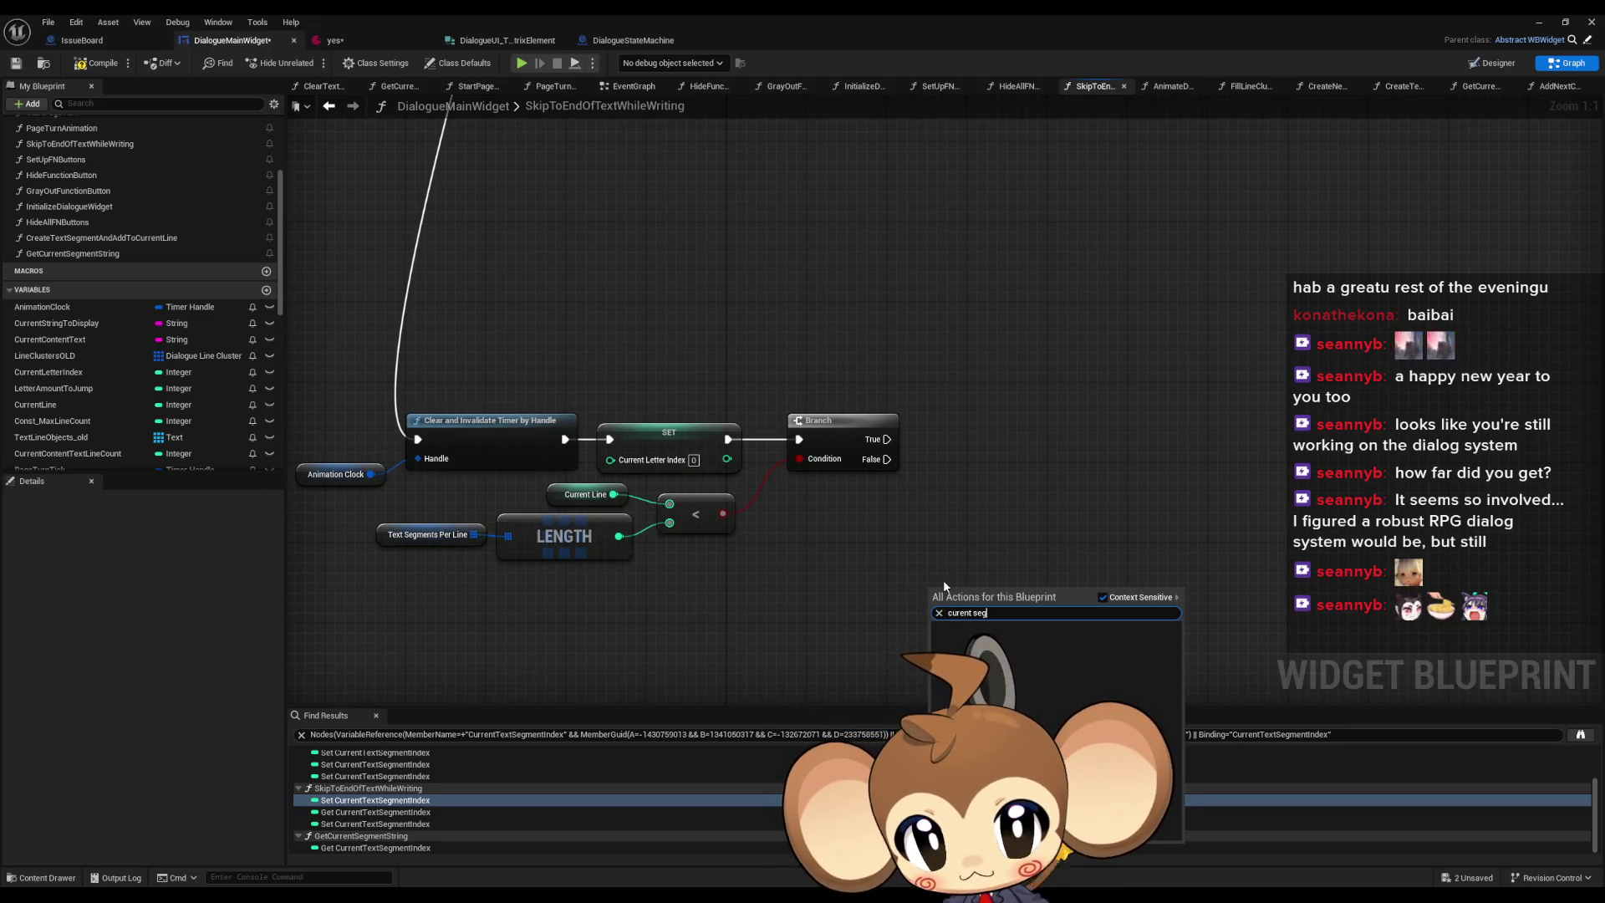
{"action": "type", "text": "current segmen"}
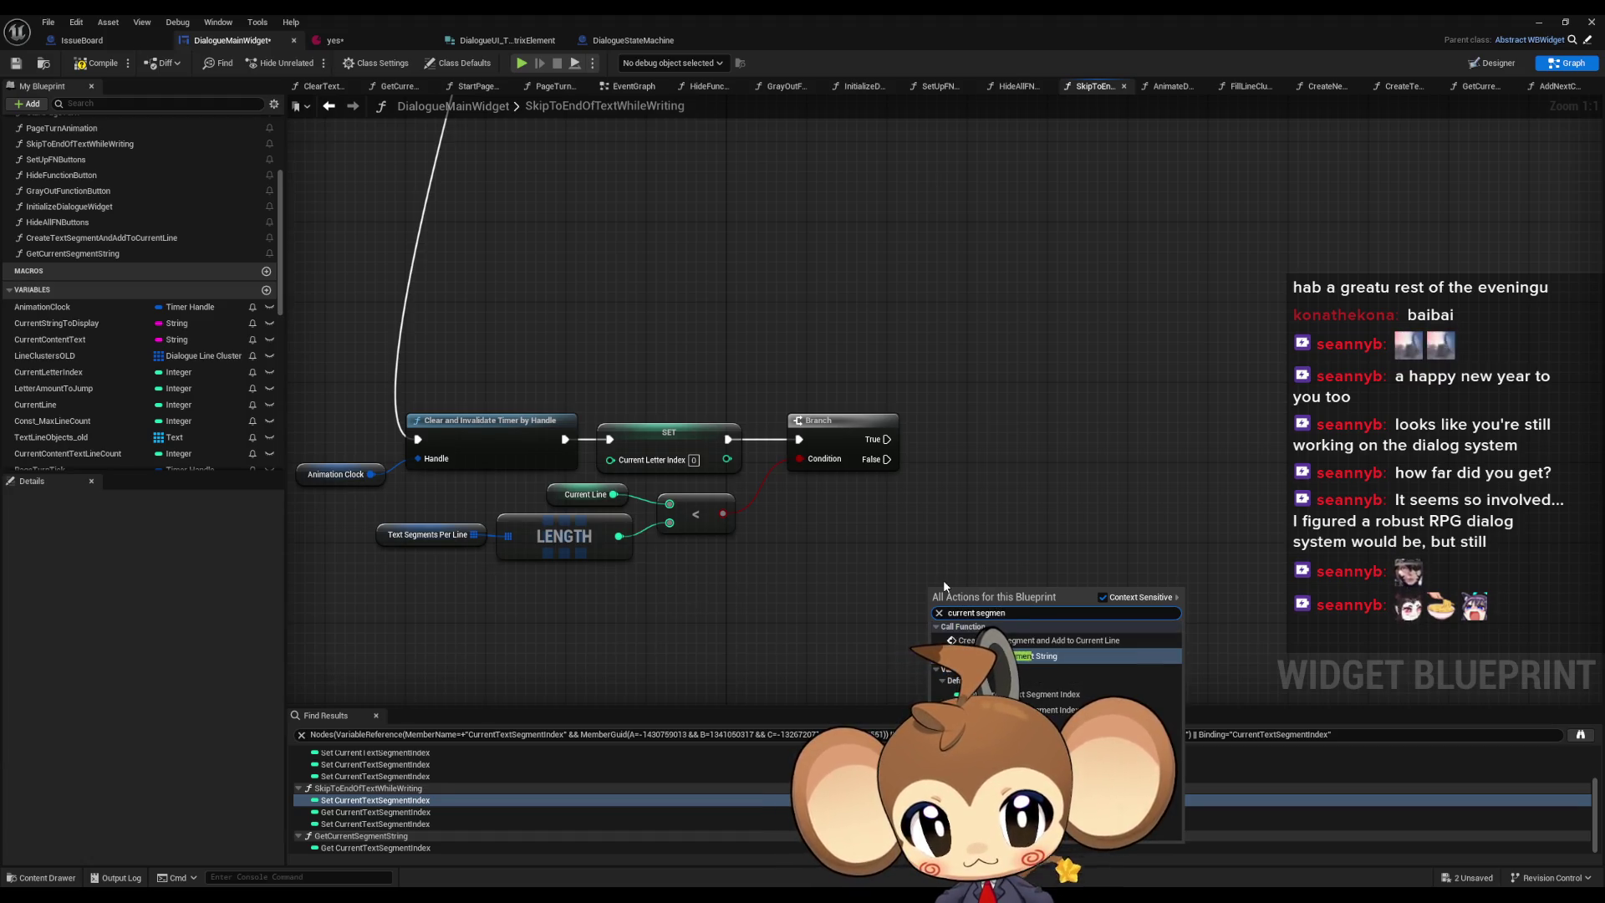
{"action": "key", "text": "Down"}
{"action": "key", "text": "Return"}
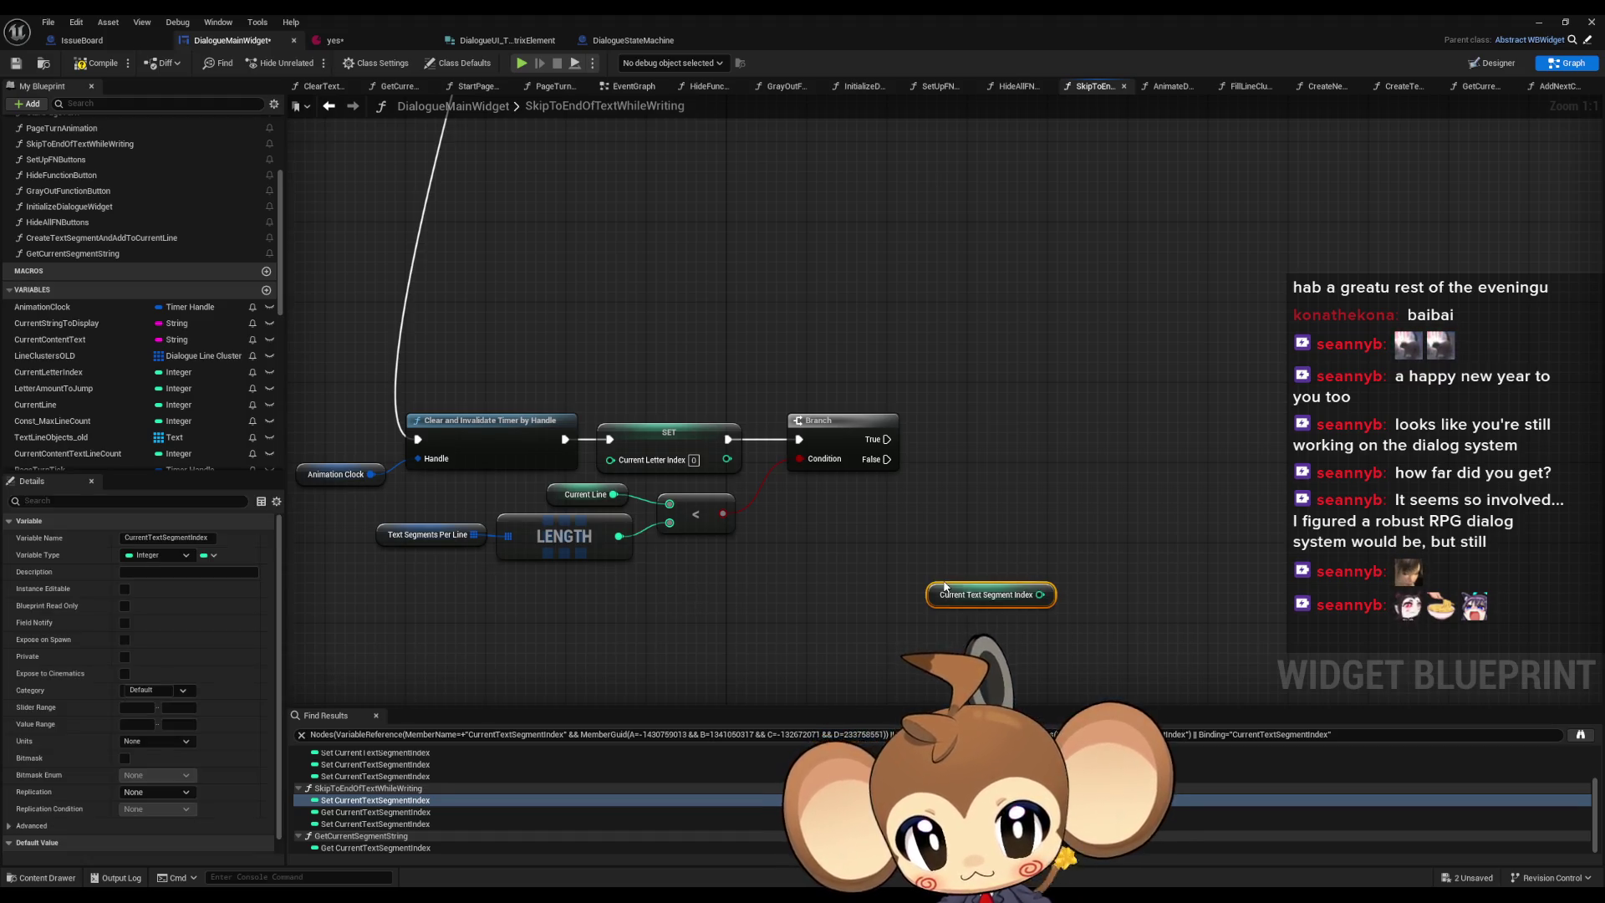
- Duplicate Text Segments Per Line and GET its entry indexed by a copied Current Line
{"action": "left_click", "coordinate": [427, 535]}
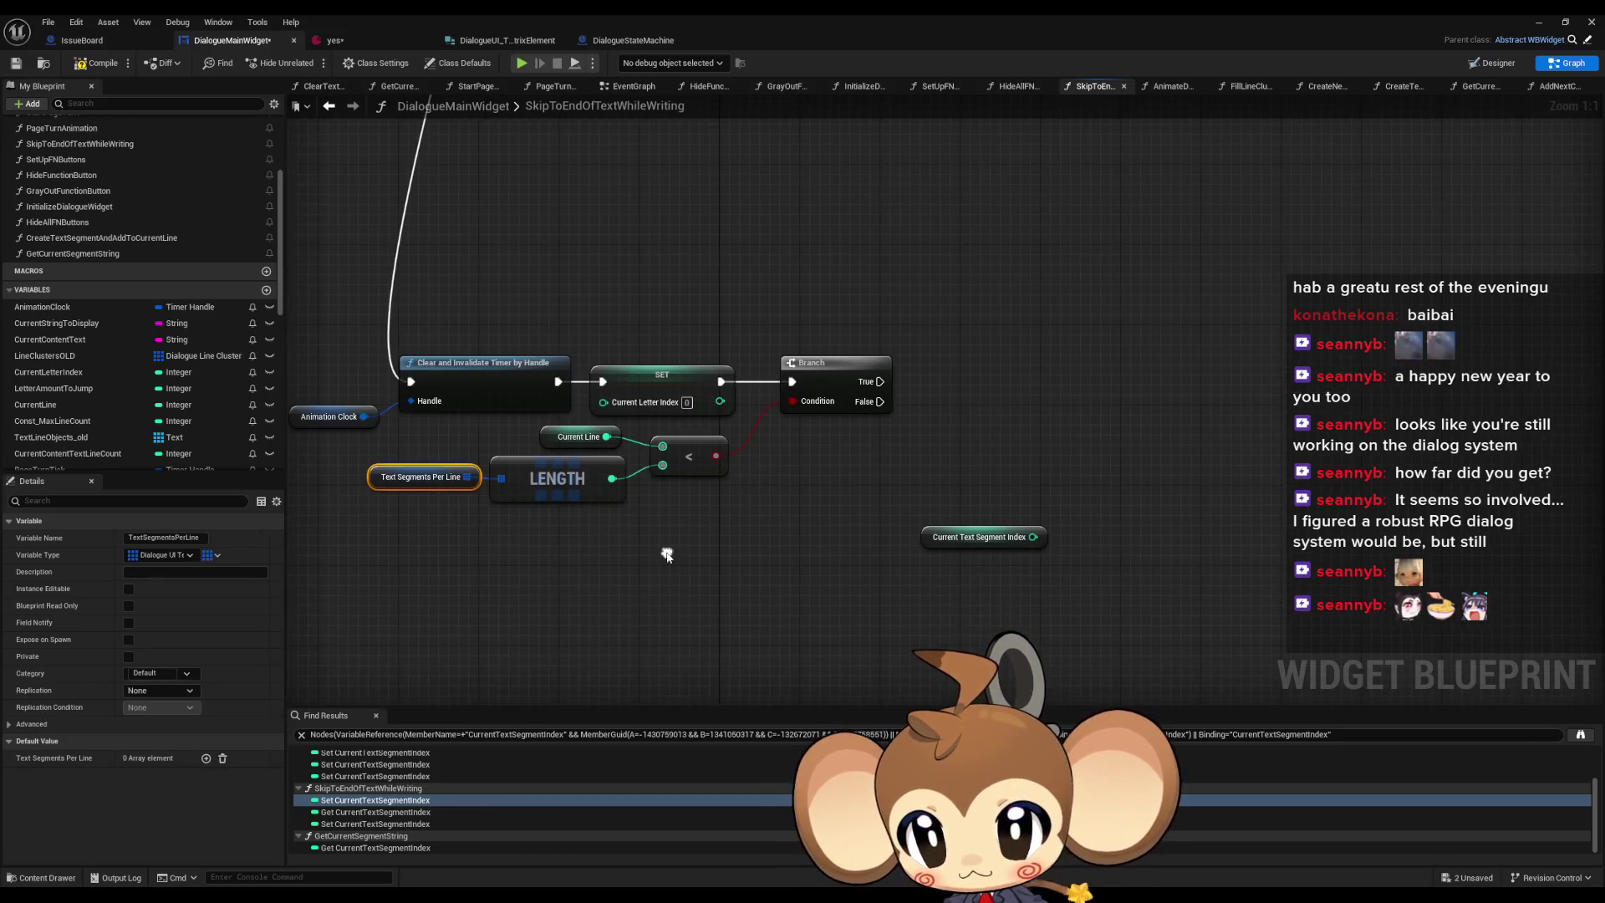
{"action": "key", "text": "ctrl+c"}
{"action": "key", "text": "ctrl+v"}
{"action": "left_click_drag", "start_coordinate": [697, 577], "coordinate": [749, 571]}
{"action": "type", "text": "get"}
{"action": "left_click", "coordinate": [805, 661]}
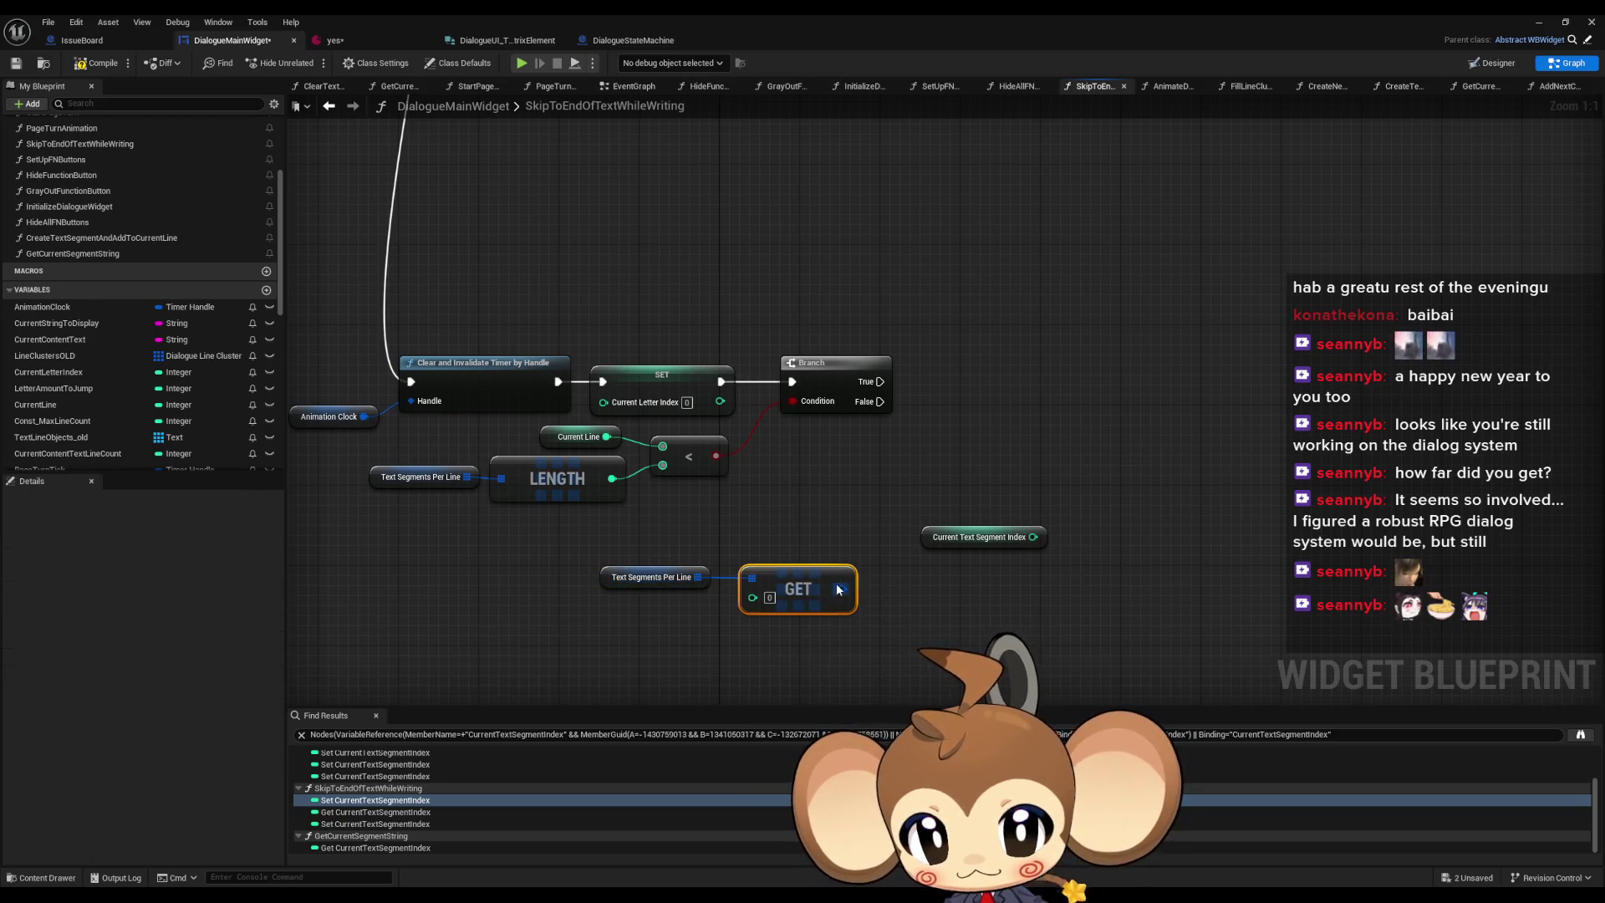
{"action": "left_click", "coordinate": [578, 436]}
{"action": "key", "text": "ctrl+c"}
{"action": "key", "text": "ctrl+v"}
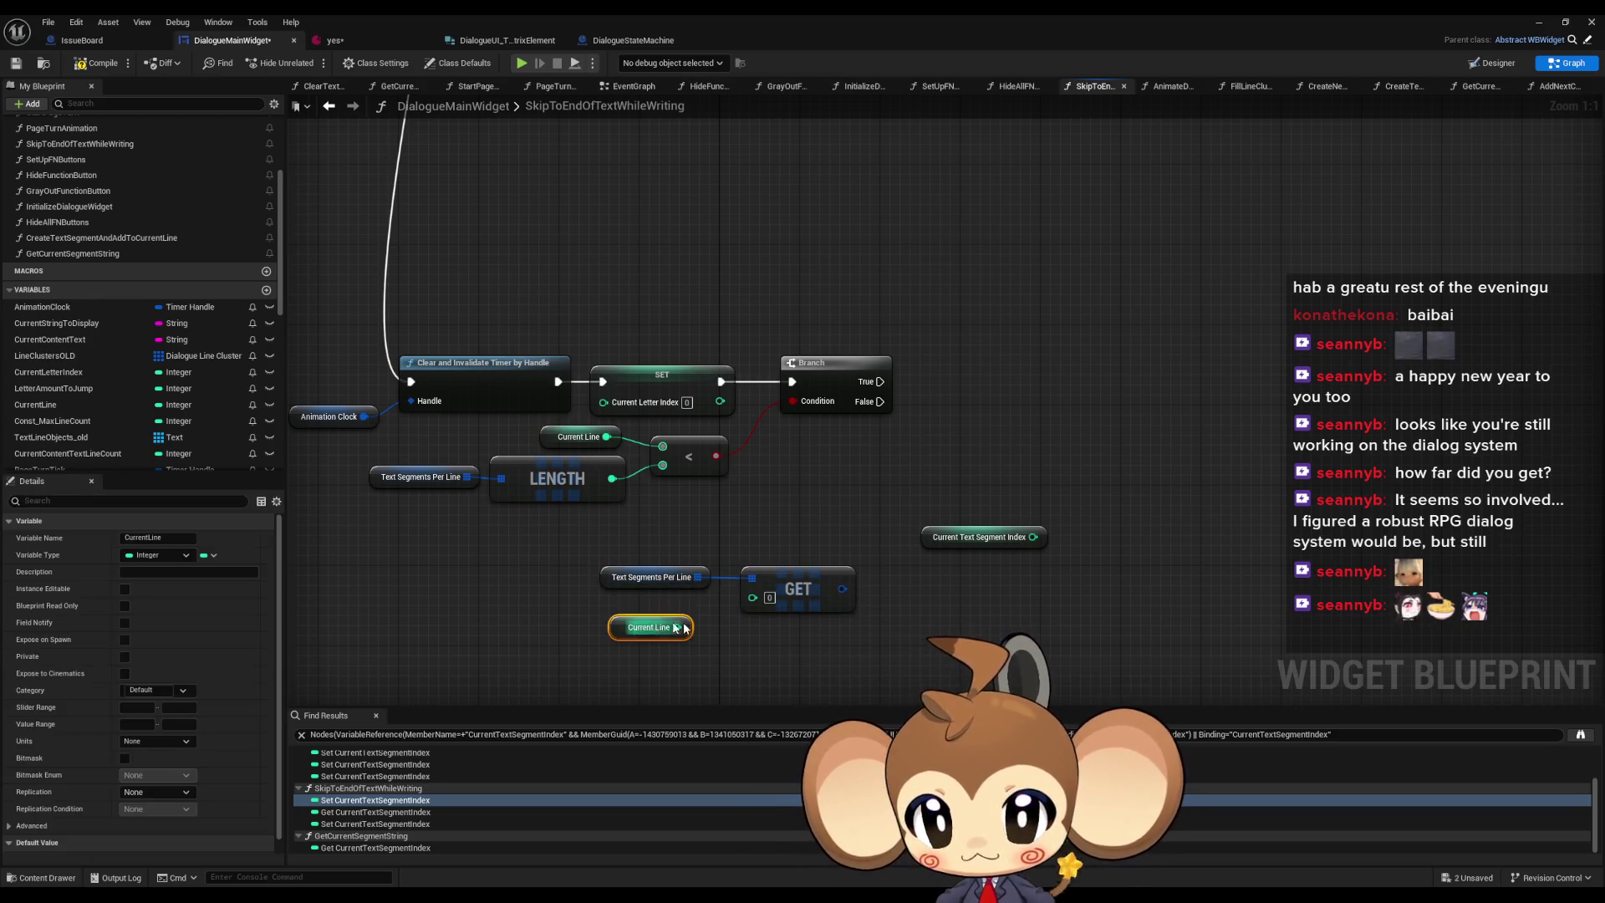
{"action": "mouse_move", "coordinate": [651, 627]}
{"action": "left_mouse_down"}
{"action": "mouse_move", "coordinate": [669, 607]}
{"action": "mouse_move", "coordinate": [753, 597]}
{"action": "left_mouse_up"}
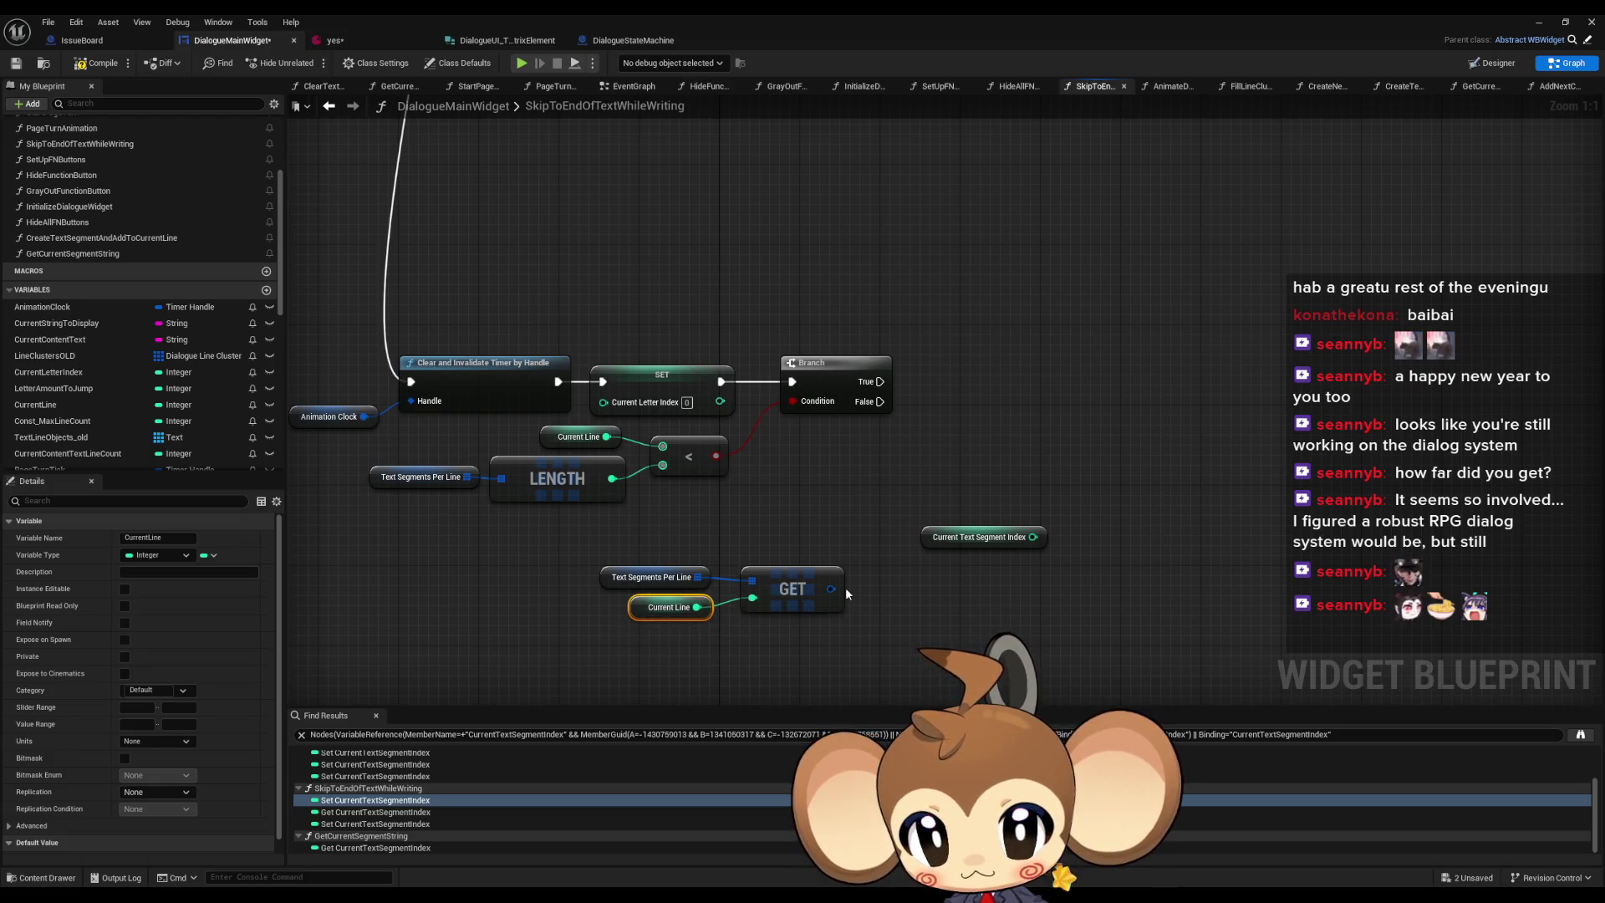
- Split the GET output and add a LENGTH node counting the line's segments
{"action": "right_click", "coordinate": [836, 591]}
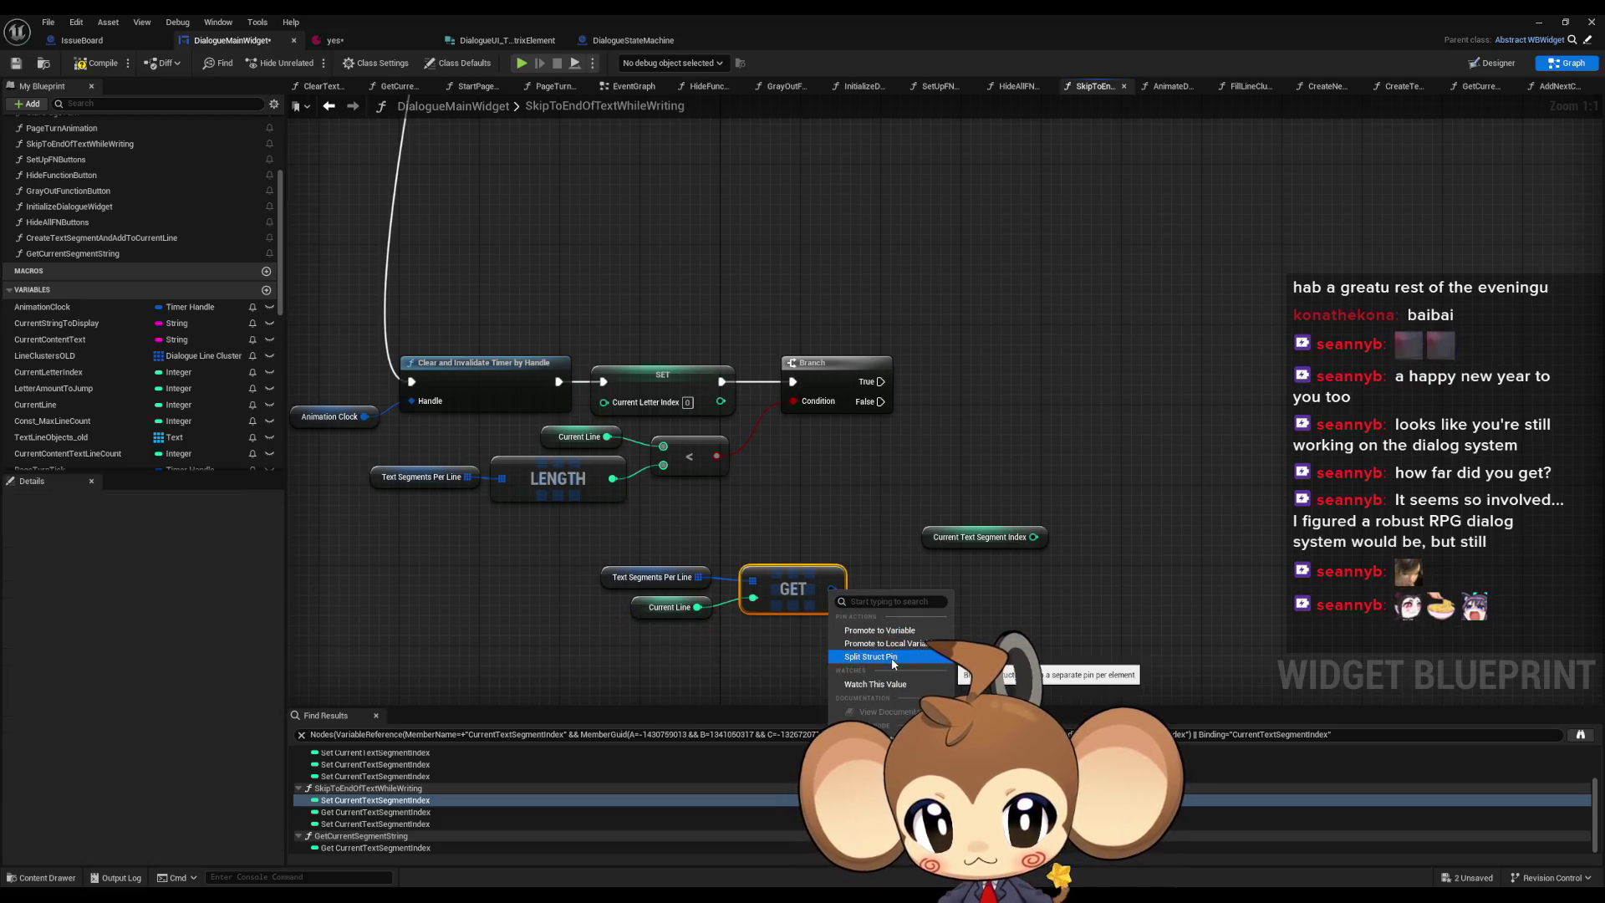
{"action": "key", "text": "Escape"}
{"action": "left_click_drag", "start_coordinate": [867, 588], "coordinate": [912, 595]}
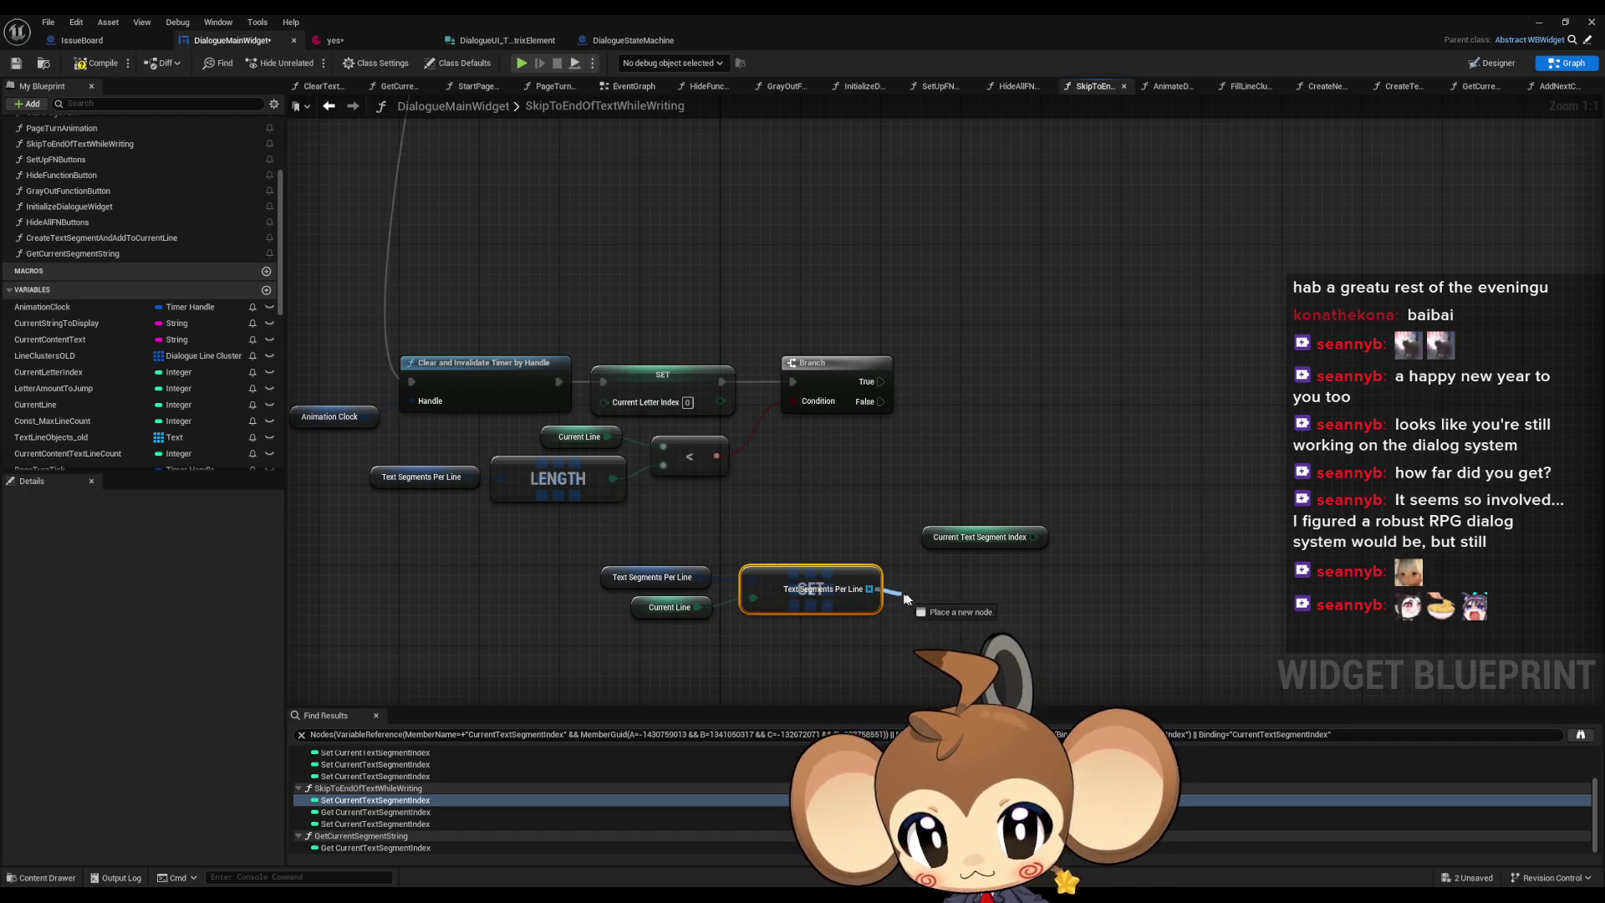
{"action": "type", "text": "length"}
{"action": "key", "text": "Return"}
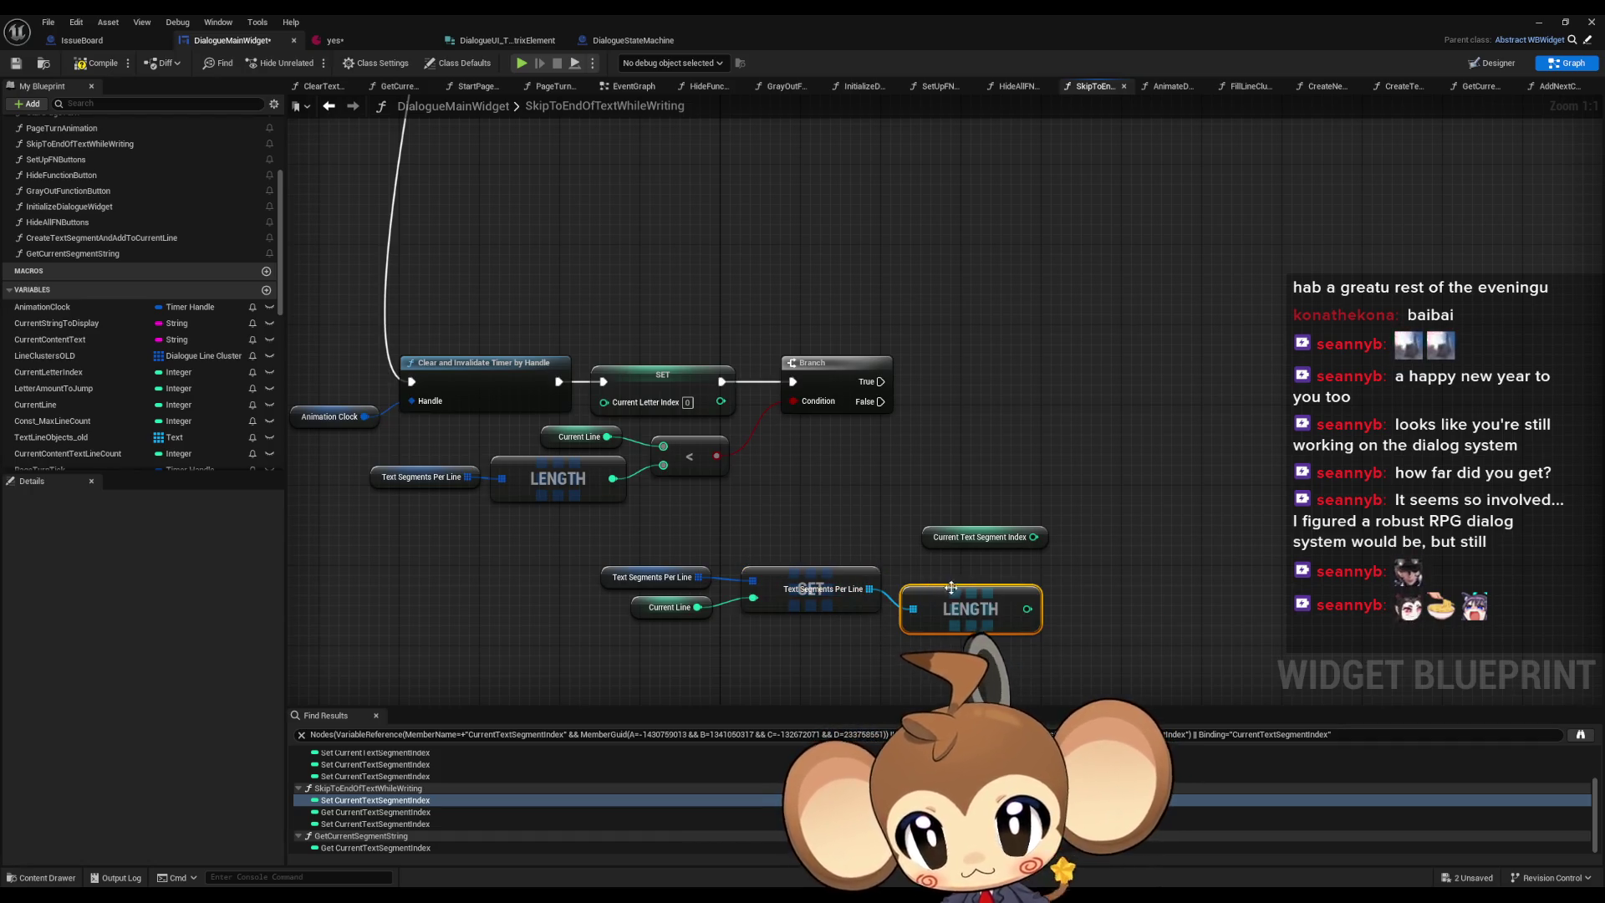
- Copy the less-than node and compare Current Text Segment Index against the segment LENGTH
{"action": "left_click", "coordinate": [695, 454]}
{"action": "key", "text": "ctrl+c"}
{"action": "key", "text": "ctrl+v"}
{"action": "mouse_move", "coordinate": [1033, 537]}
{"action": "left_mouse_down"}
{"action": "mouse_move", "coordinate": [1136, 599]}
{"action": "mouse_move", "coordinate": [1027, 608]}
{"action": "left_mouse_up"}
{"action": "left_click_drag", "start_coordinate": [1167, 608], "coordinate": [1101, 586]}
{"action": "left_click_drag", "start_coordinate": [980, 525], "coordinate": [969, 556]}
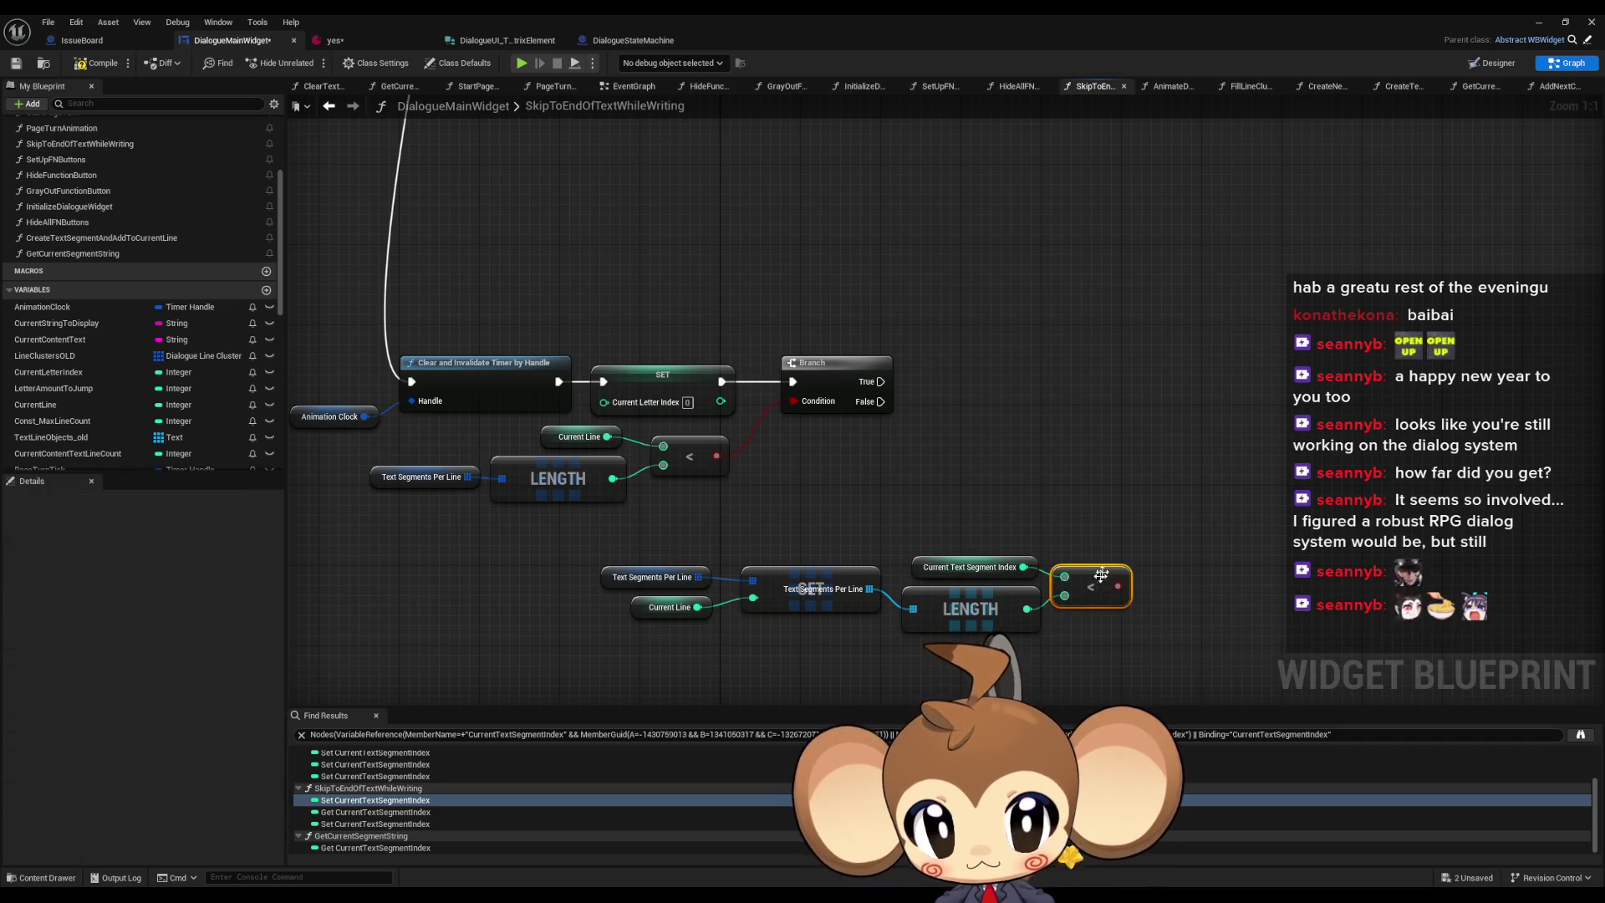
- Add a new Branch on the first Branch's True path using the segment comparison as condition
{"action": "mouse_move", "coordinate": [883, 382]}
{"action": "left_mouse_down"}
{"action": "mouse_move", "coordinate": [1093, 410]}
{"action": "mouse_move", "coordinate": [1118, 586]}
{"action": "left_mouse_up"}
{"action": "type", "text": "branch"}
{"action": "key", "text": "Return"}
{"action": "left_click_drag", "start_coordinate": [1148, 402], "coordinate": [1214, 372]}
{"action": "mouse_move", "coordinate": [640, 552]}
{"action": "left_mouse_down"}
{"action": "mouse_move", "coordinate": [825, 597]}
{"action": "mouse_move", "coordinate": [1094, 592]}
{"action": "mouse_move", "coordinate": [1052, 573]}
{"action": "left_mouse_up"}
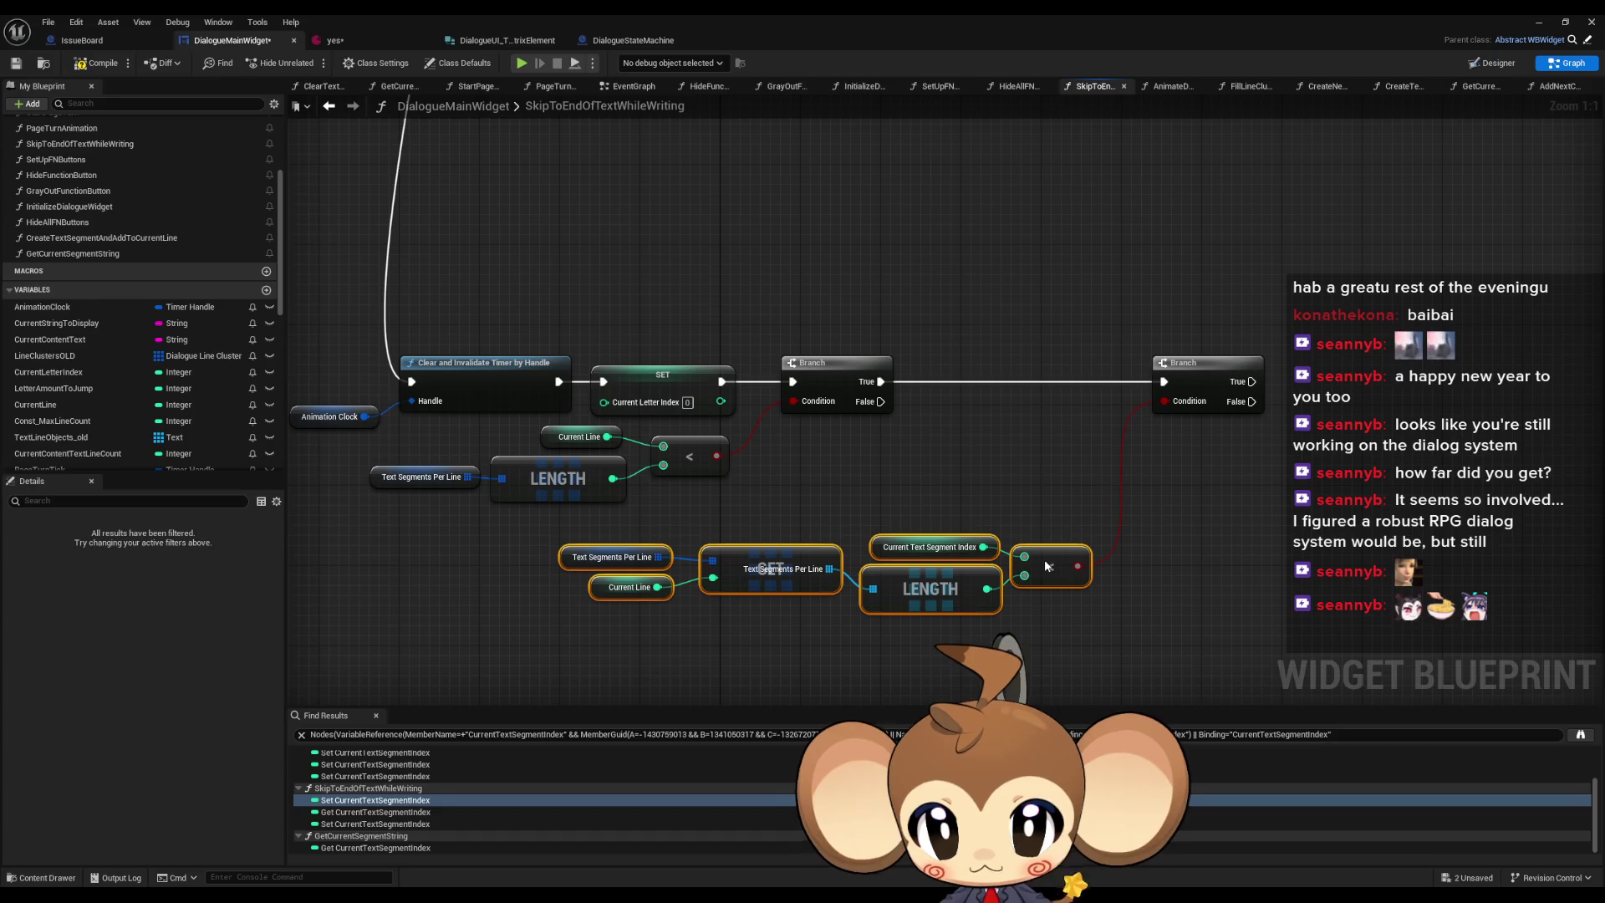
{"action": "left_click", "coordinate": [1168, 456]}
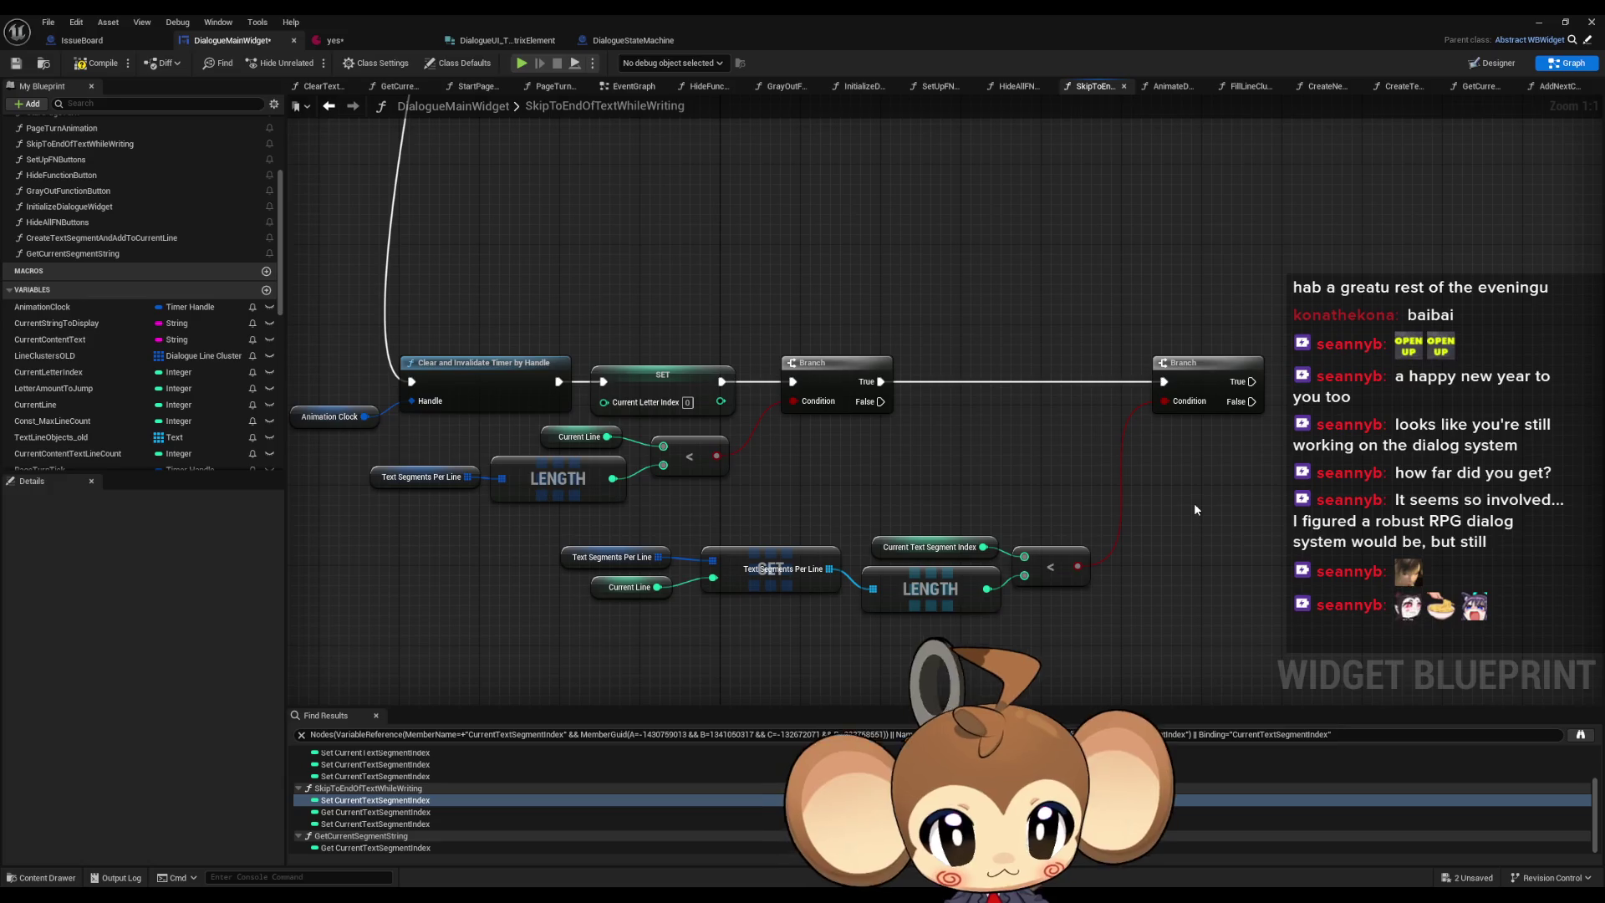
- Inspect the function's start, including Create New Text Line, SET and UIFeedback Signal nodes
{"action": "scroll", "coordinate": [1194, 509], "scroll_direction": "down", "scroll_amount": 5}
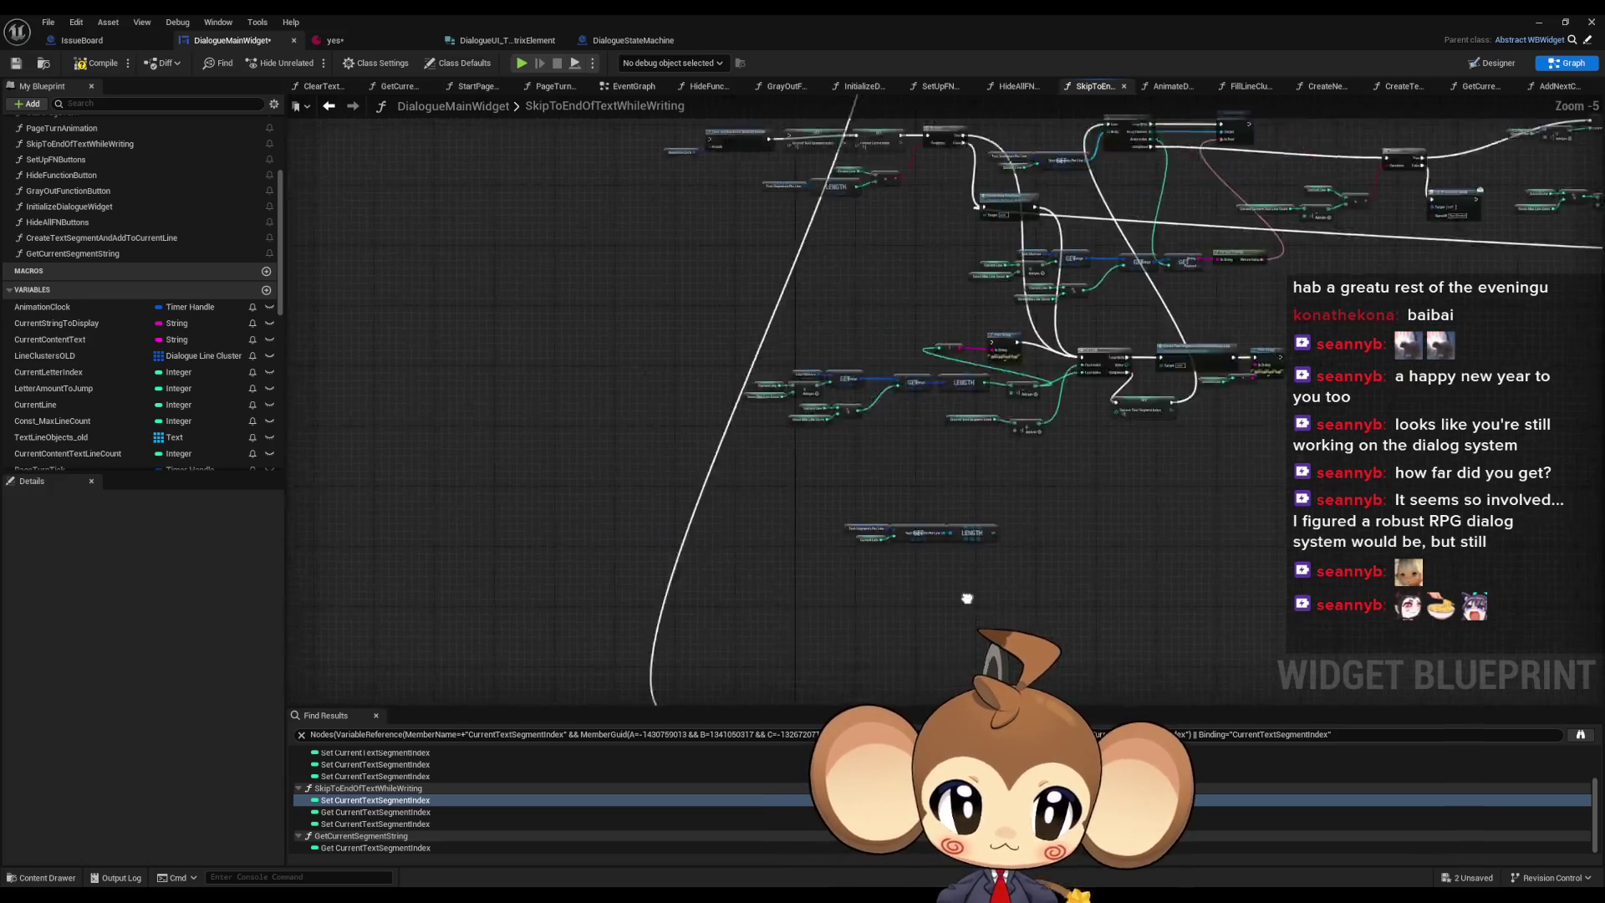
{"action": "scroll", "coordinate": [782, 423], "scroll_direction": "up", "scroll_amount": 3}
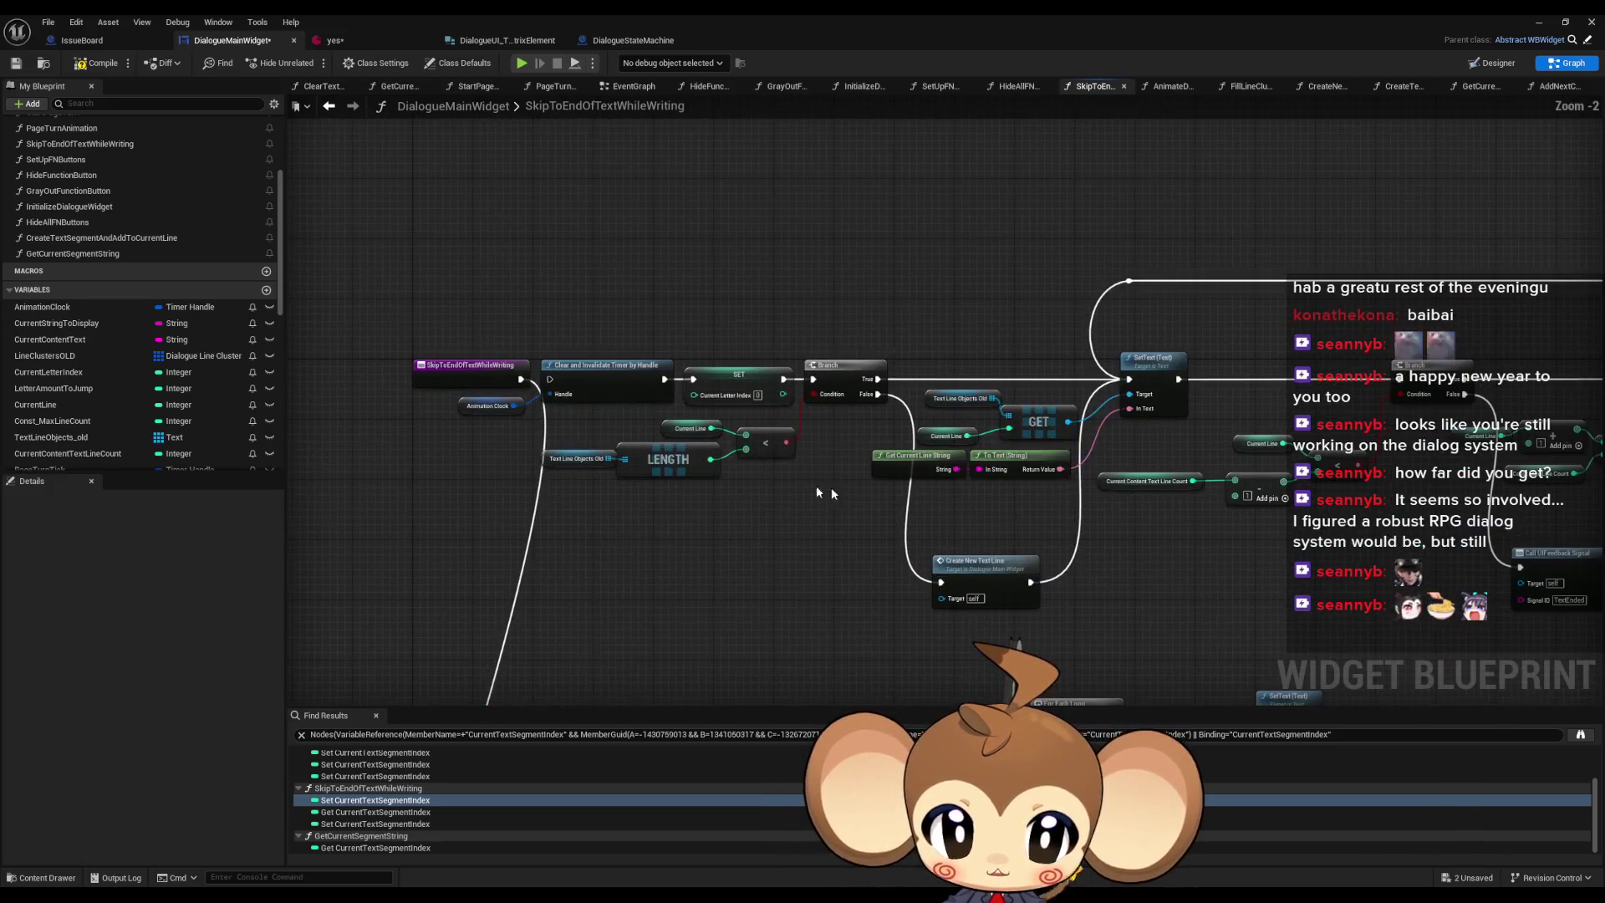
{"action": "left_click_drag", "start_coordinate": [929, 499], "coordinate": [901, 489]}
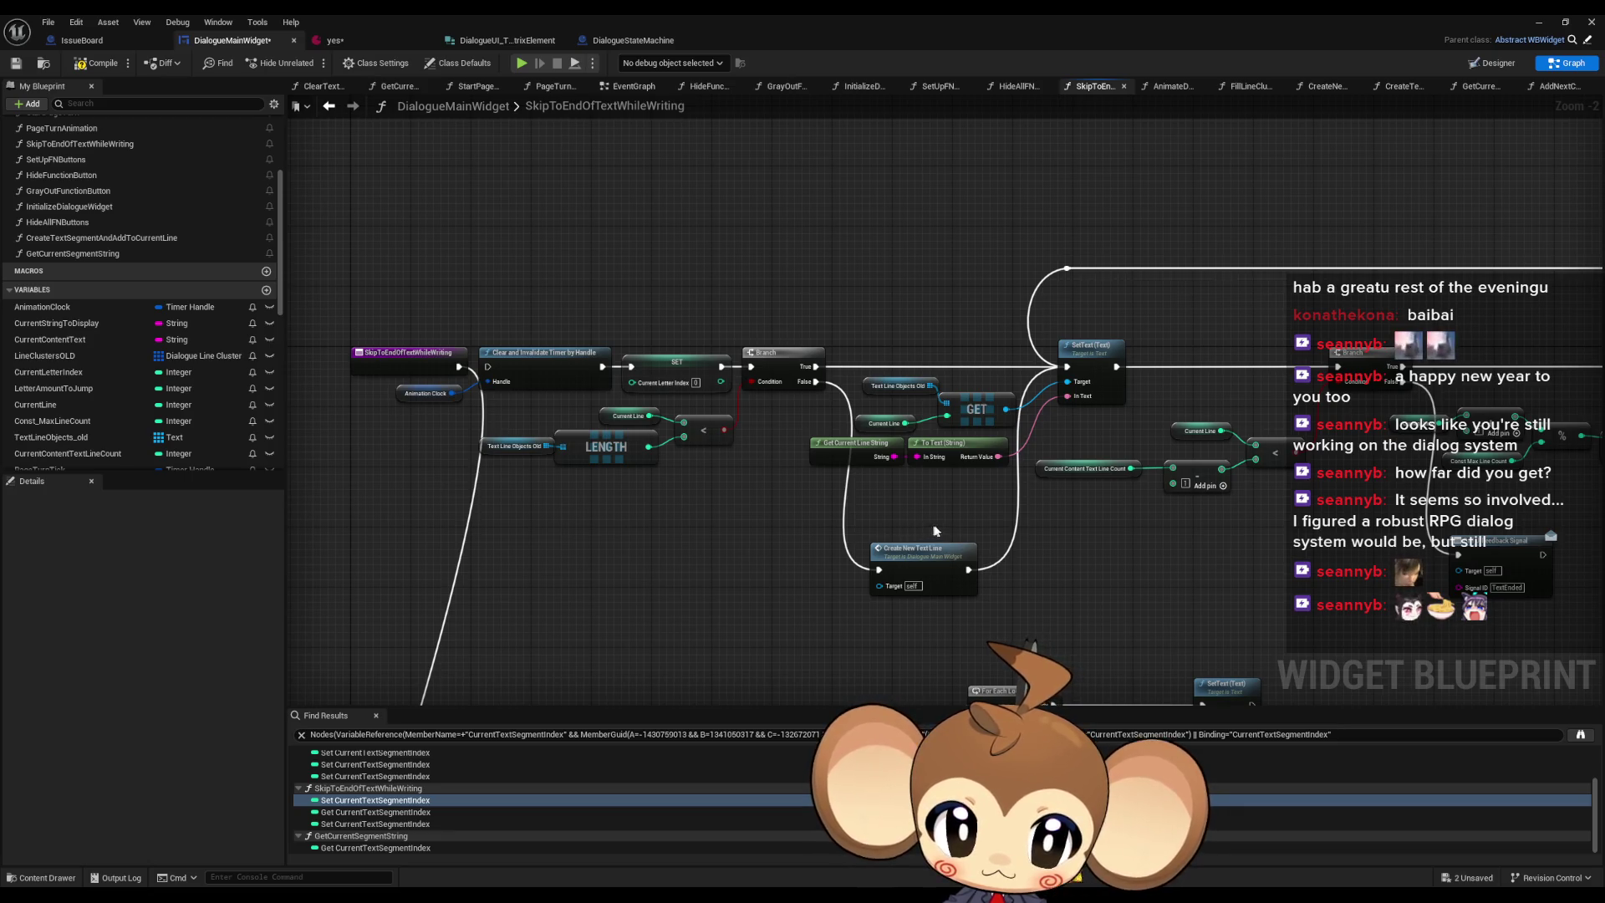
{"action": "left_click", "coordinate": [920, 556]}
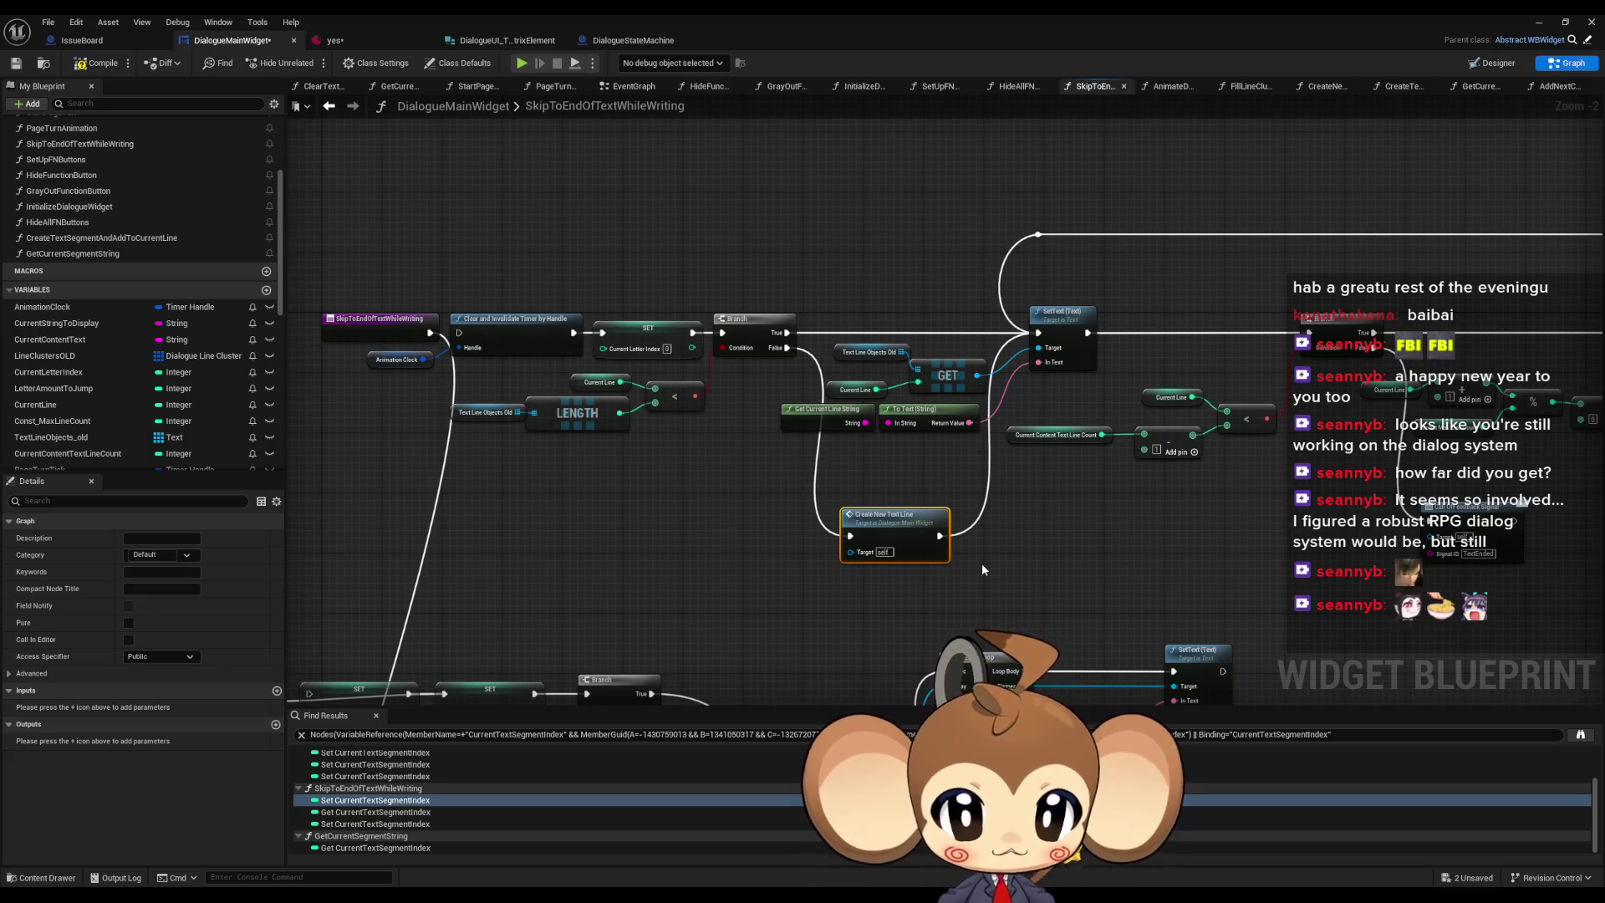
{"action": "scroll", "coordinate": [983, 570], "scroll_direction": "down", "scroll_amount": 1}
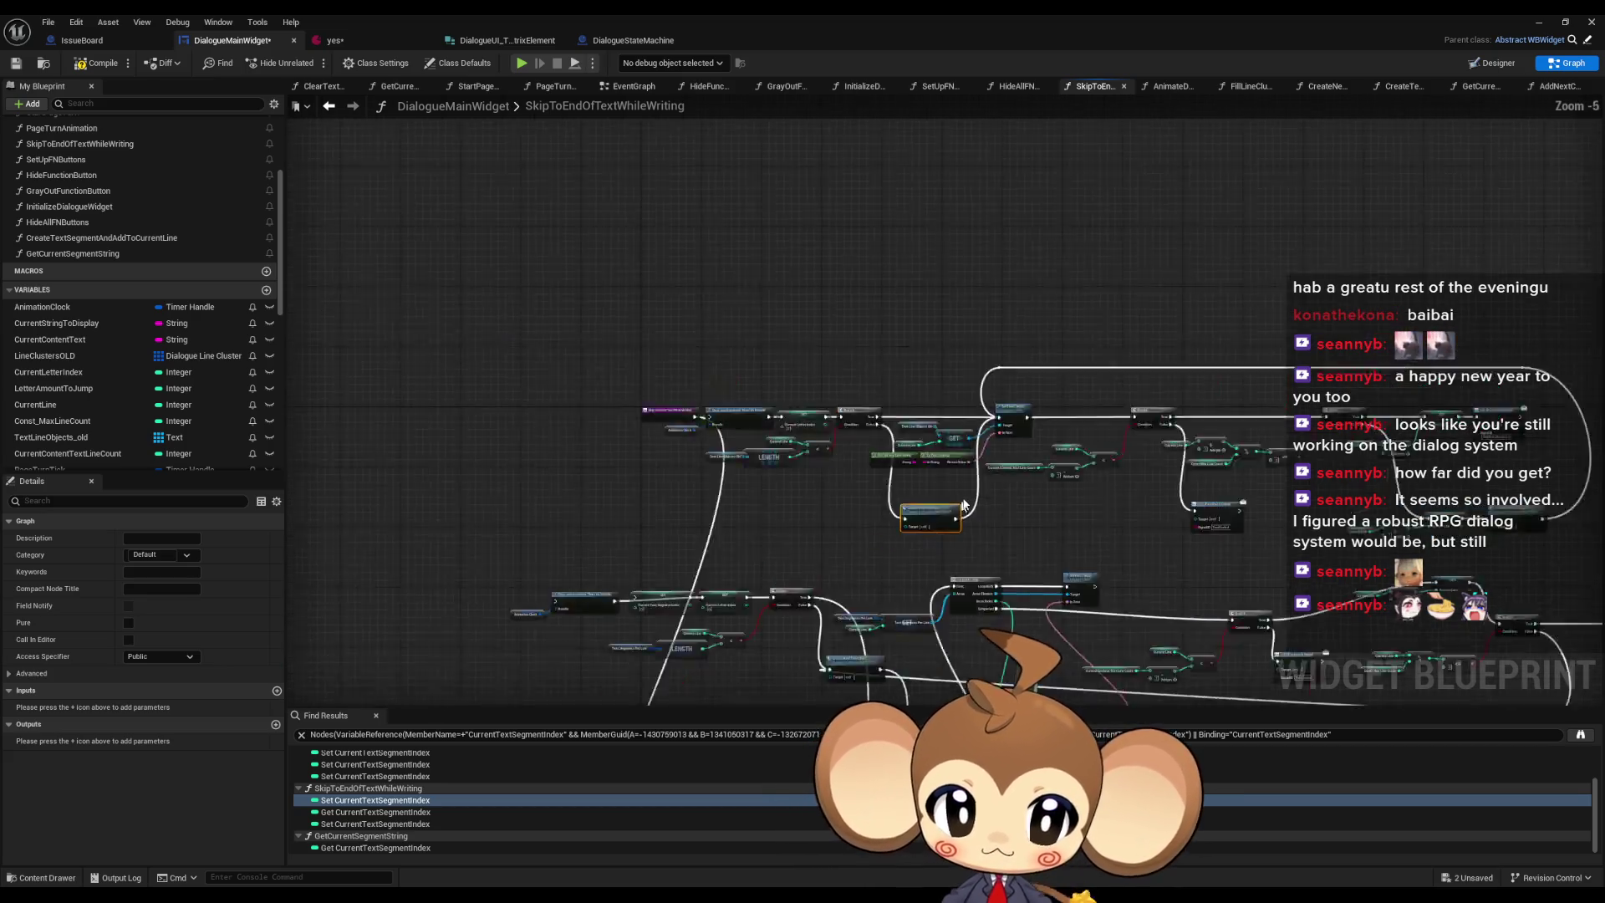
{"action": "scroll", "coordinate": [982, 539], "scroll_direction": "up", "scroll_amount": 2}
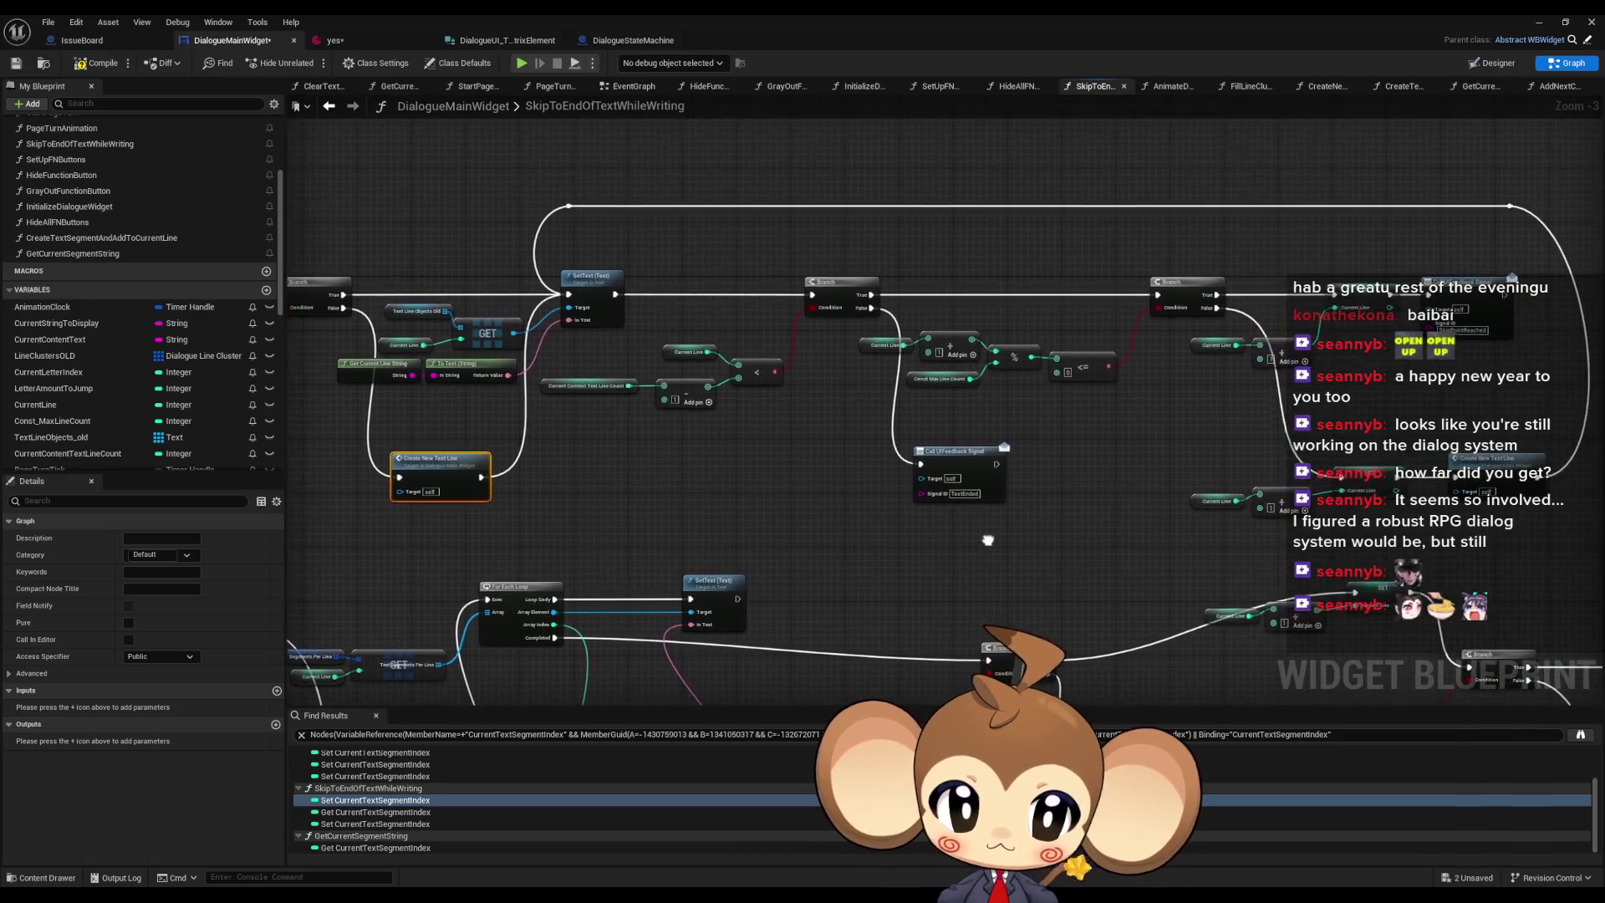
{"action": "left_click", "coordinate": [941, 456]}
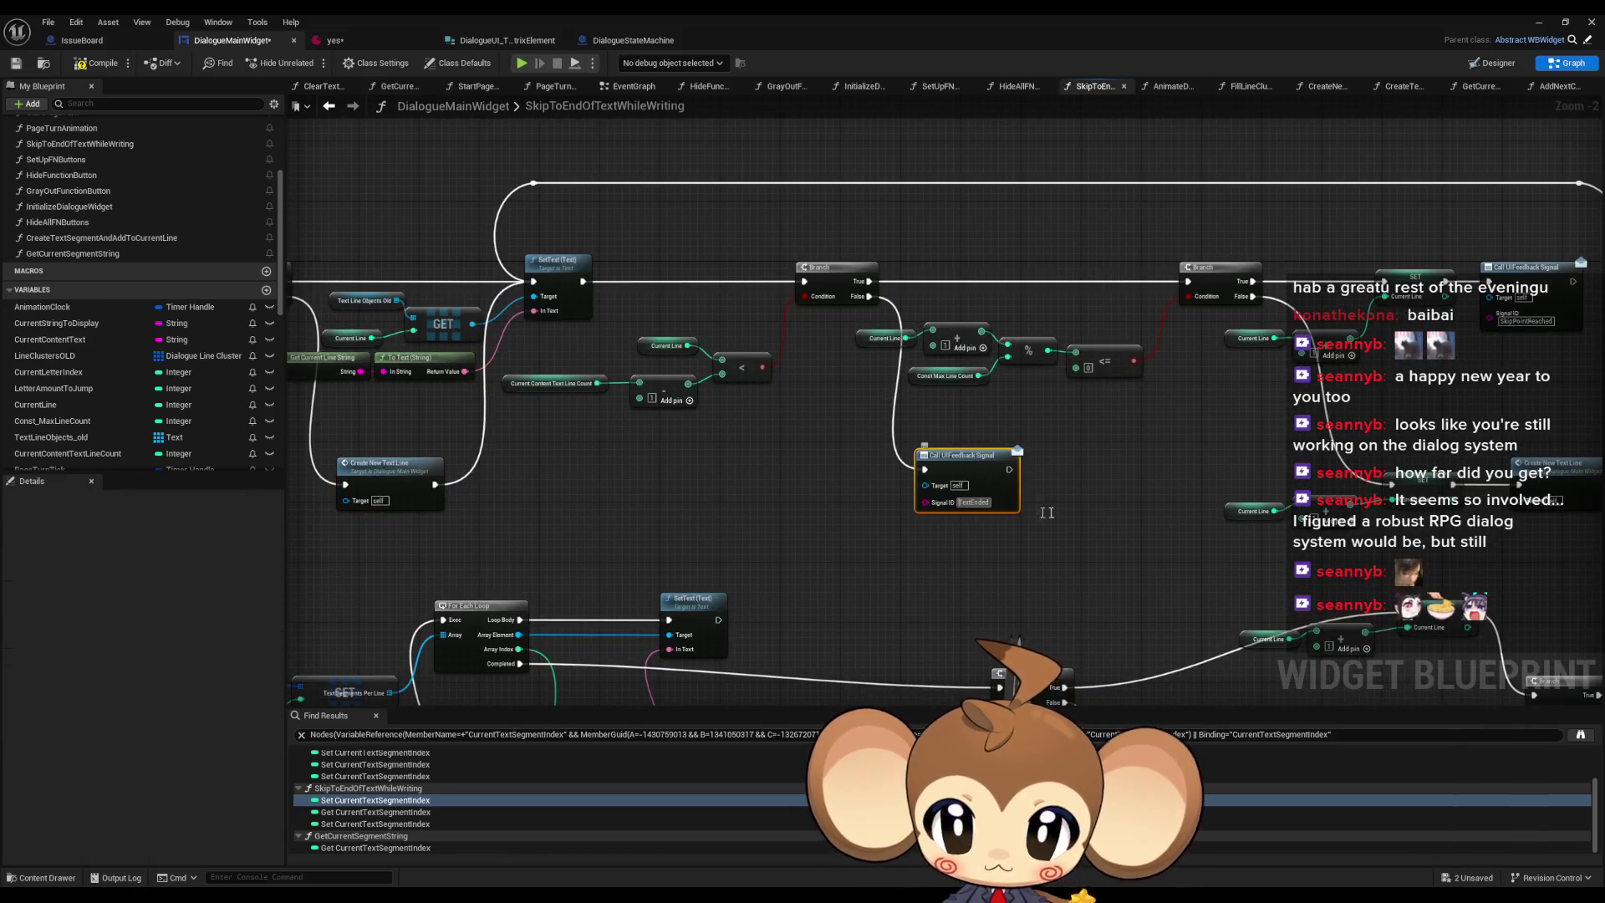
{"action": "mouse_move", "coordinate": [984, 527]}
{"action": "left_mouse_down"}
{"action": "mouse_move", "coordinate": [952, 544]}
{"action": "mouse_move", "coordinate": [836, 506]}
{"action": "mouse_move", "coordinate": [524, 482]}
{"action": "left_mouse_up"}
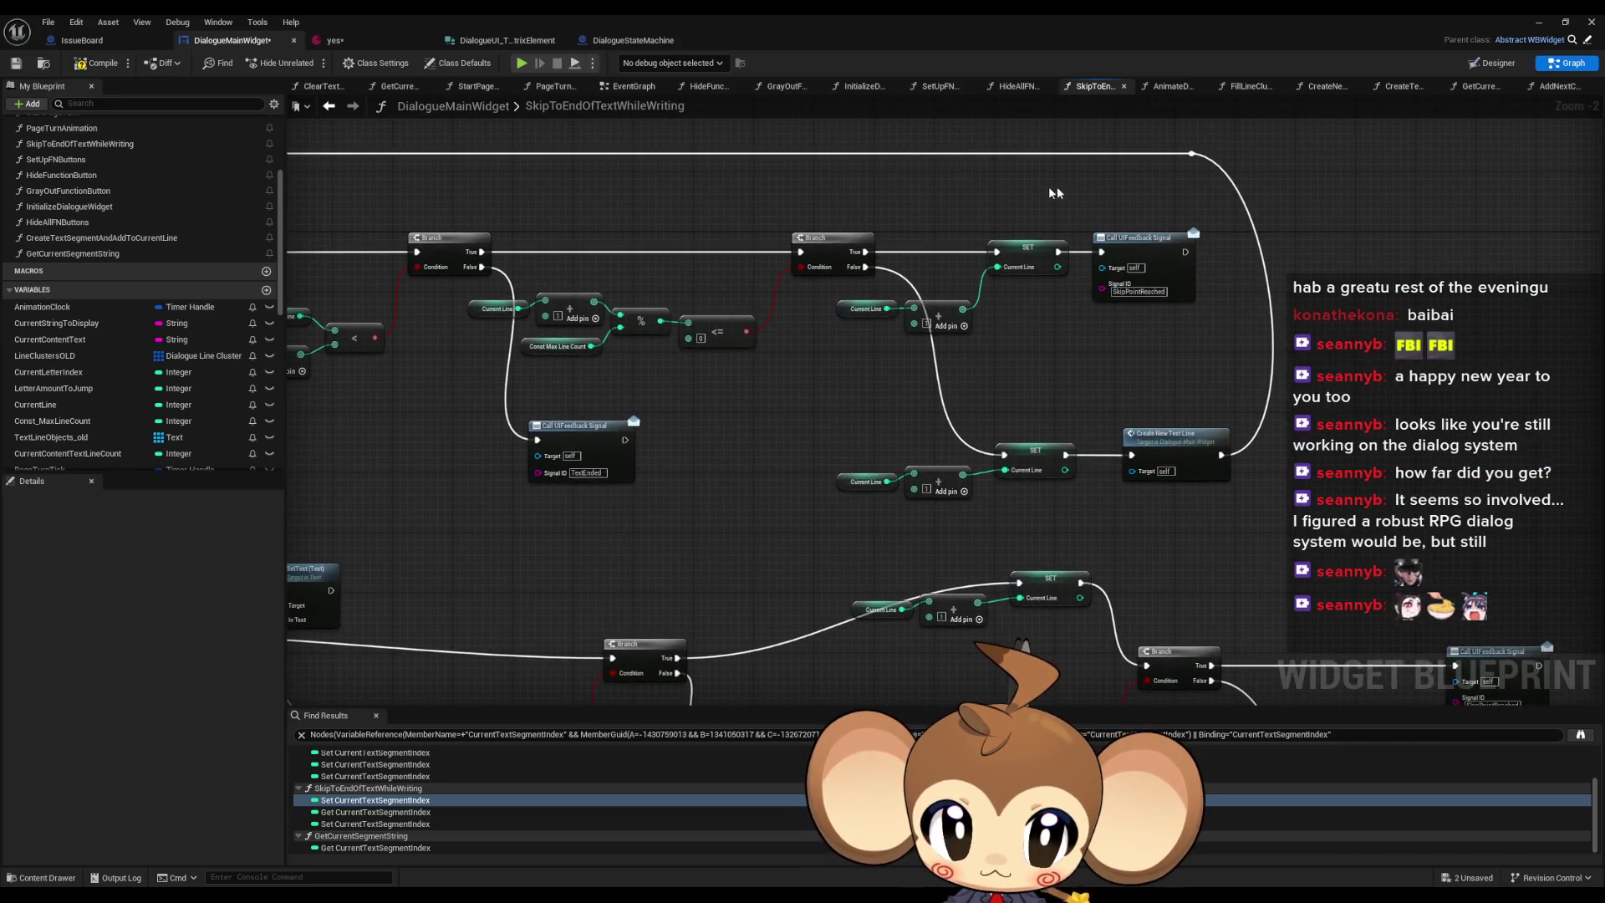
{"action": "left_click_drag", "start_coordinate": [1051, 188], "coordinate": [1164, 314]}
{"action": "scroll", "coordinate": [962, 377], "scroll_direction": "down", "scroll_amount": 4}
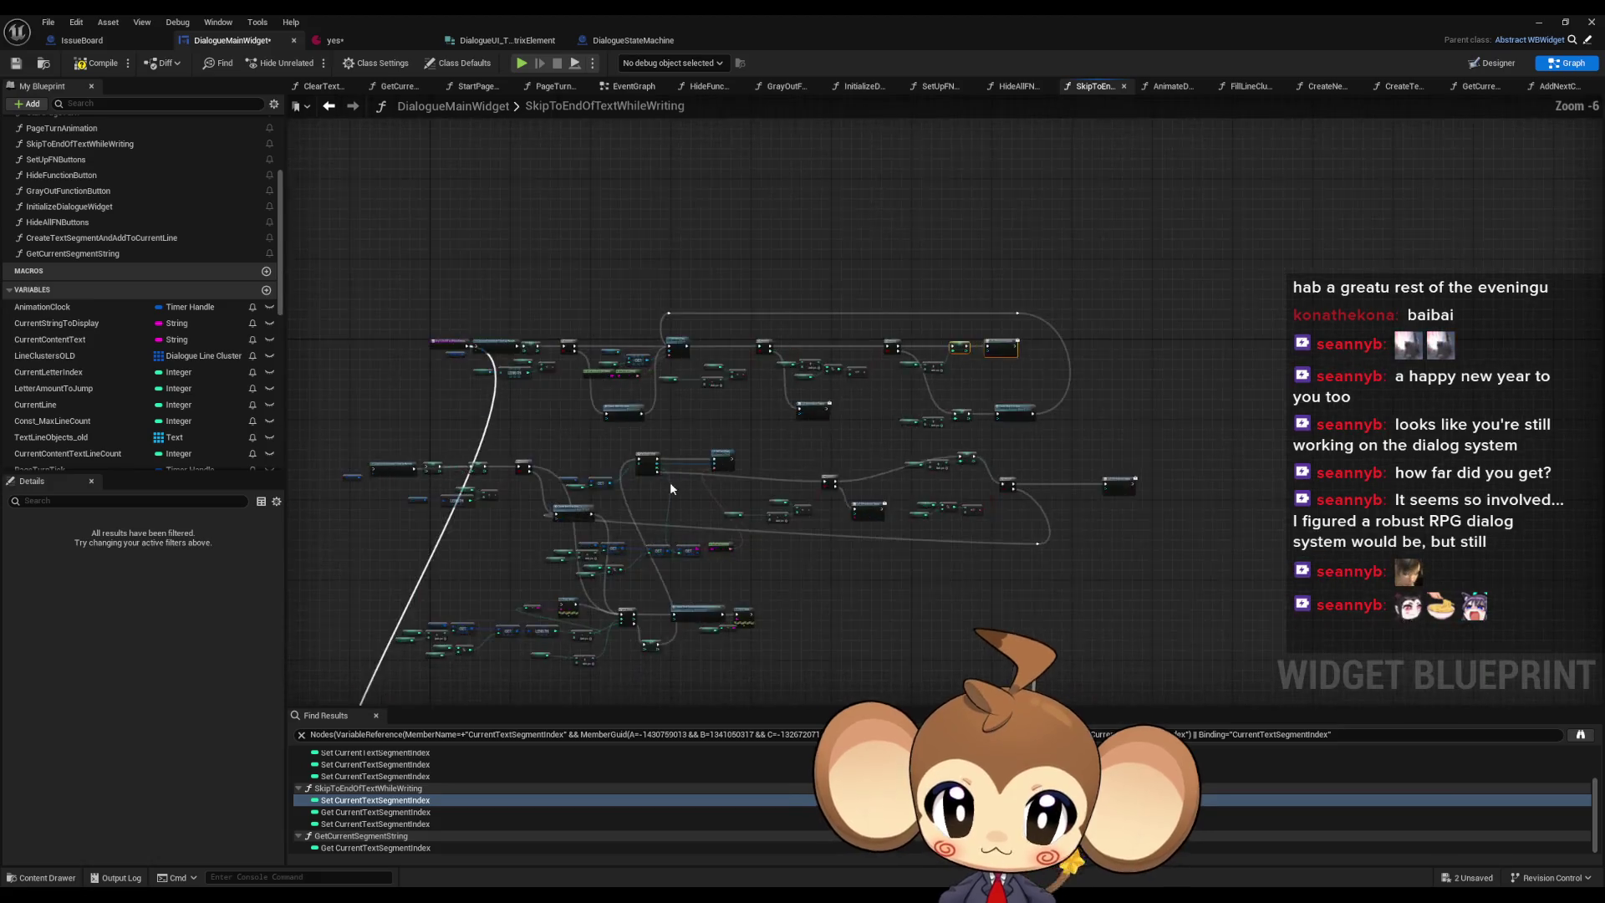
{"action": "scroll", "coordinate": [901, 491], "scroll_direction": "up", "scroll_amount": 5}
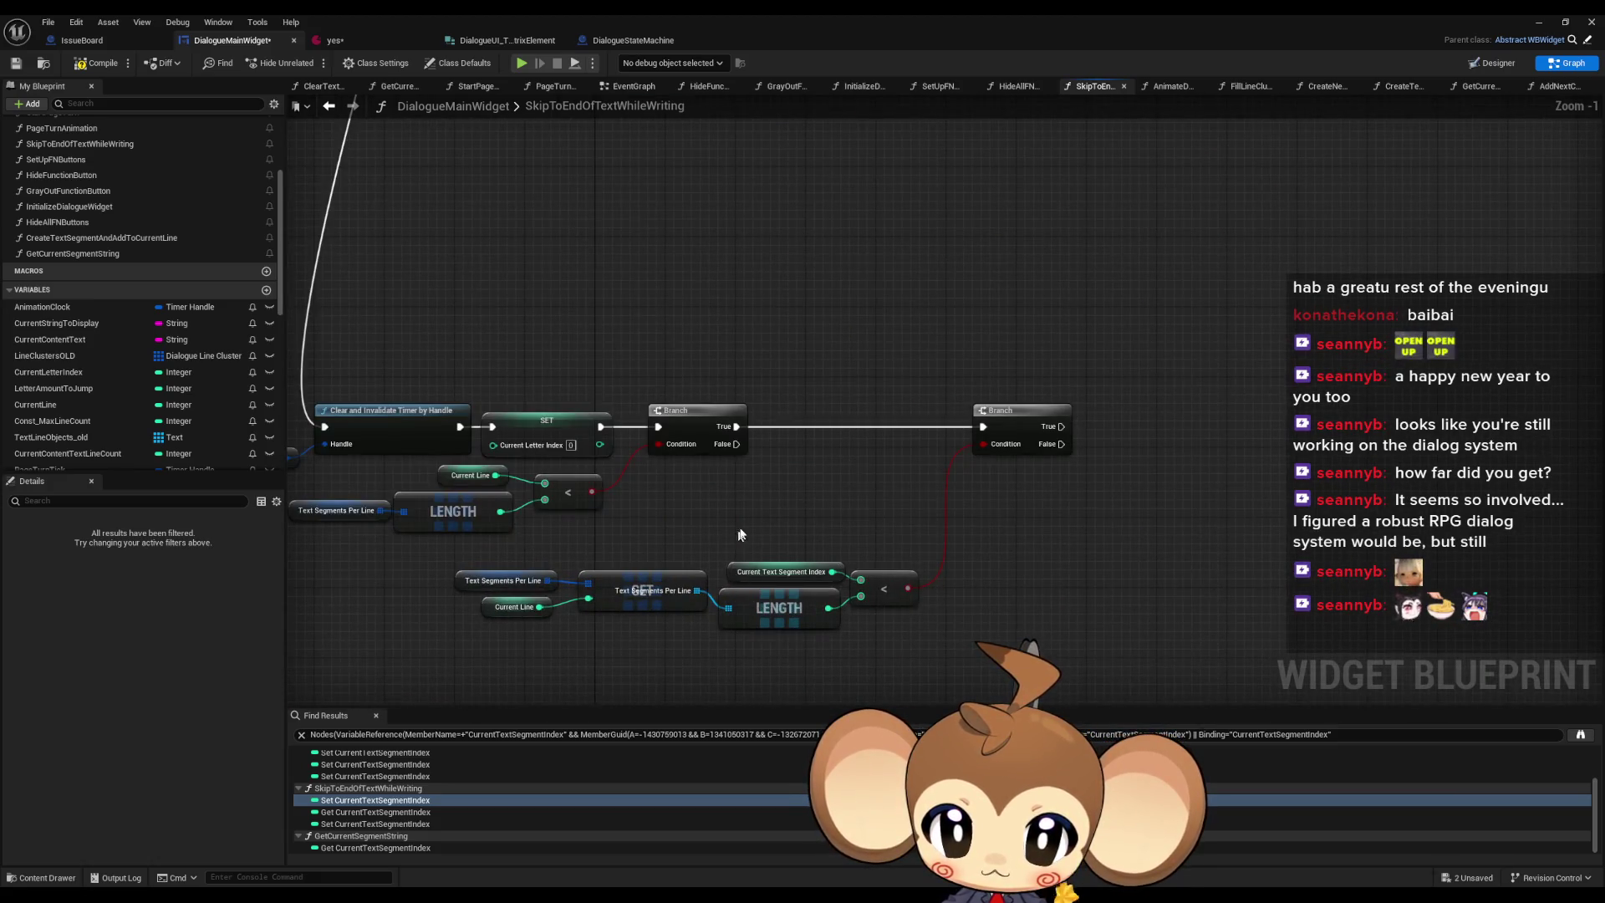
{"action": "scroll", "coordinate": [922, 479], "scroll_direction": "down", "scroll_amount": 2}
{"action": "scroll", "coordinate": [934, 482], "scroll_direction": "down", "scroll_amount": 2}
{"action": "scroll", "coordinate": [933, 464], "scroll_direction": "up", "scroll_amount": 2}
{"action": "scroll", "coordinate": [892, 424], "scroll_direction": "down", "scroll_amount": 1}
{"action": "scroll", "coordinate": [811, 477], "scroll_direction": "up", "scroll_amount": 2}
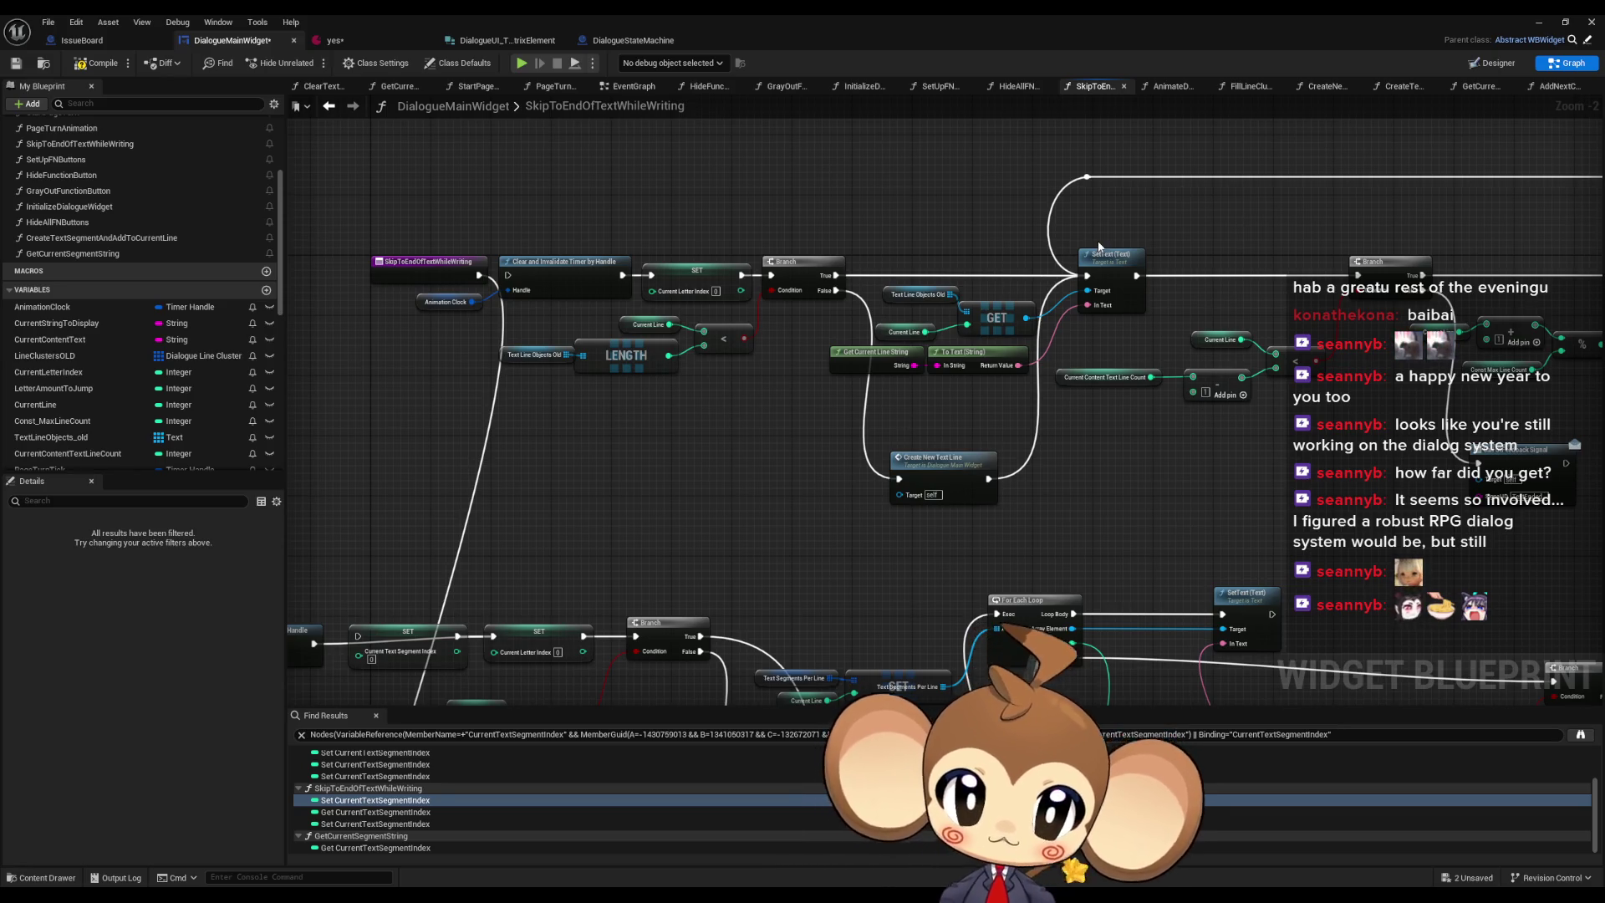
{"action": "scroll", "coordinate": [1095, 226], "scroll_direction": "down", "scroll_amount": 4}
{"action": "scroll", "coordinate": [924, 334], "scroll_direction": "up", "scroll_amount": 4}
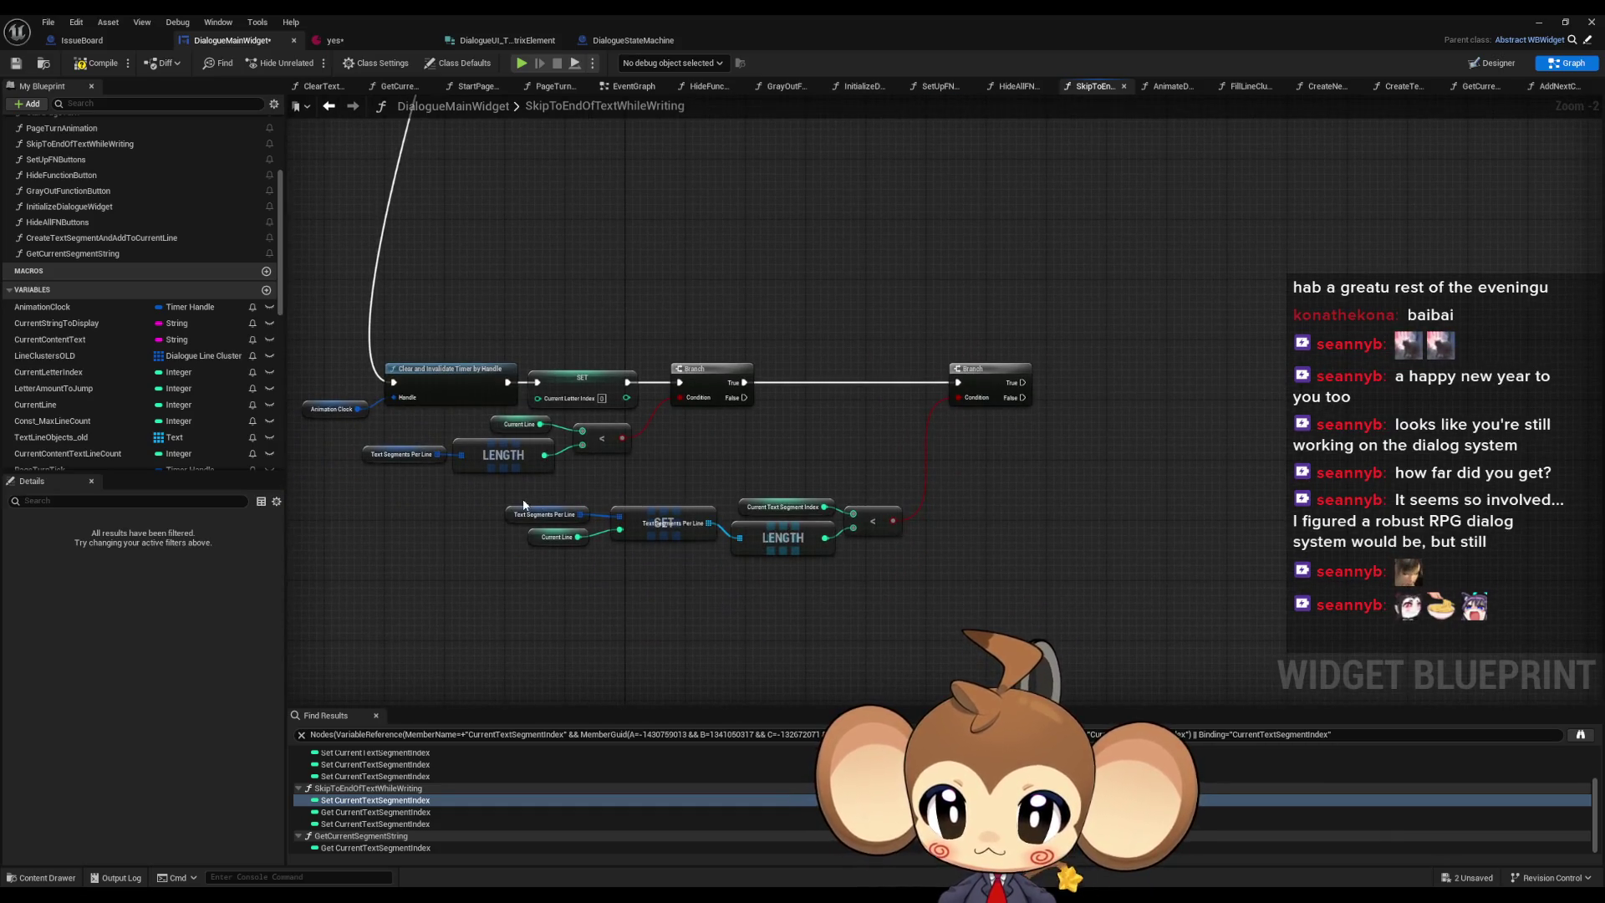
- Copy and paste the Text Segments Per Line, Current Line and SET nodes below
{"action": "left_click_drag", "start_coordinate": [508, 502], "coordinate": [660, 562]}
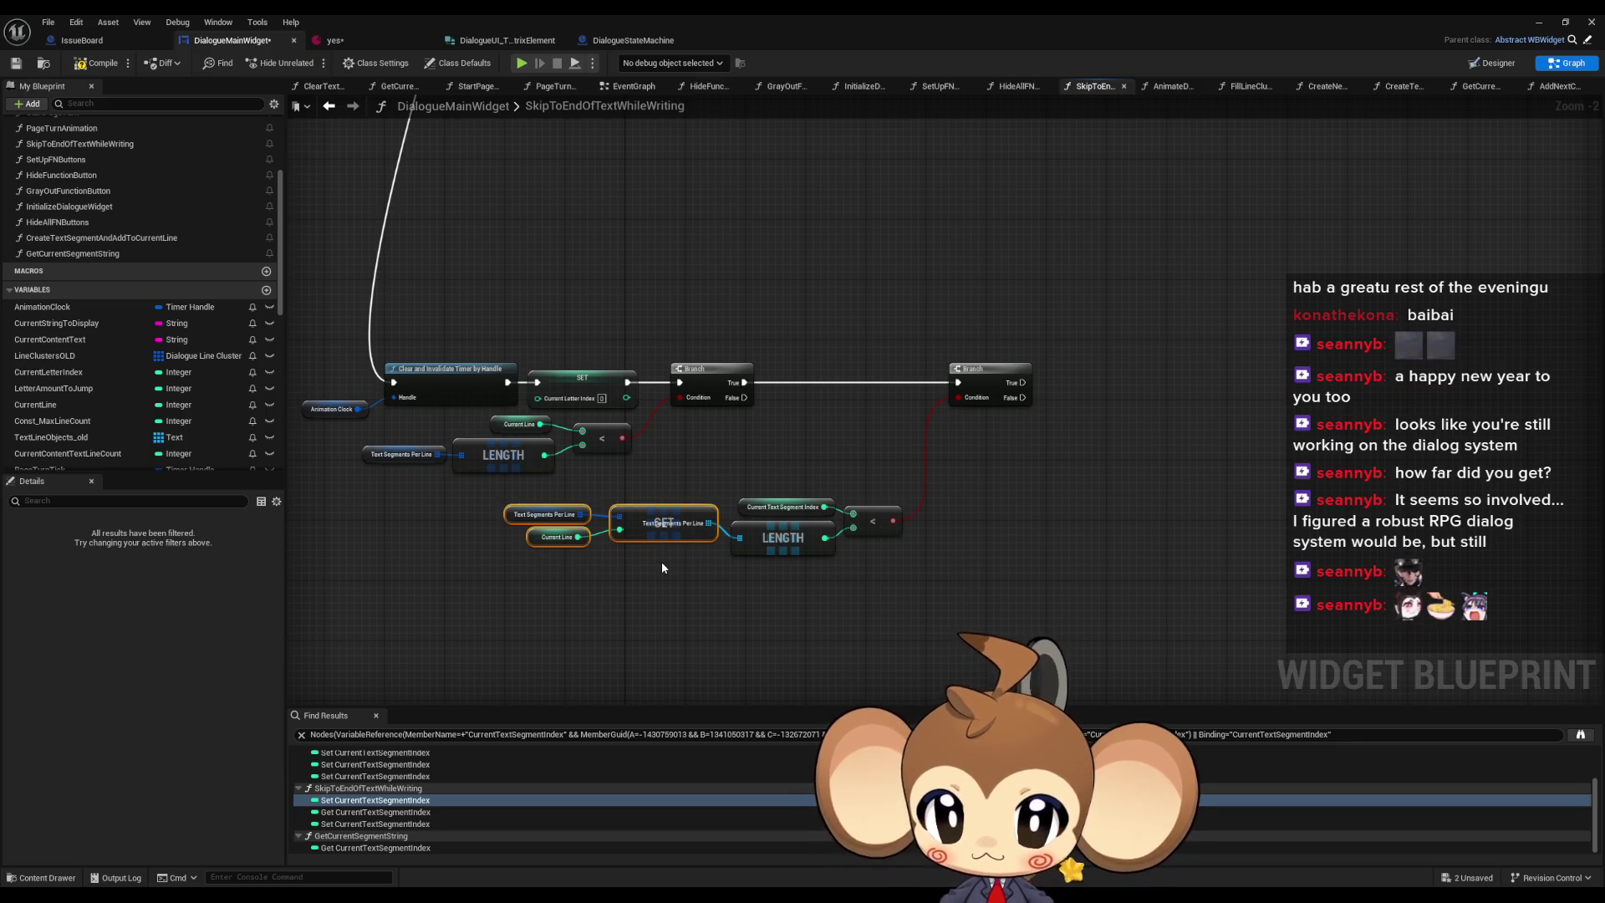
{"action": "key", "text": "ctrl+c"}
{"action": "key", "text": "ctrl+v"}
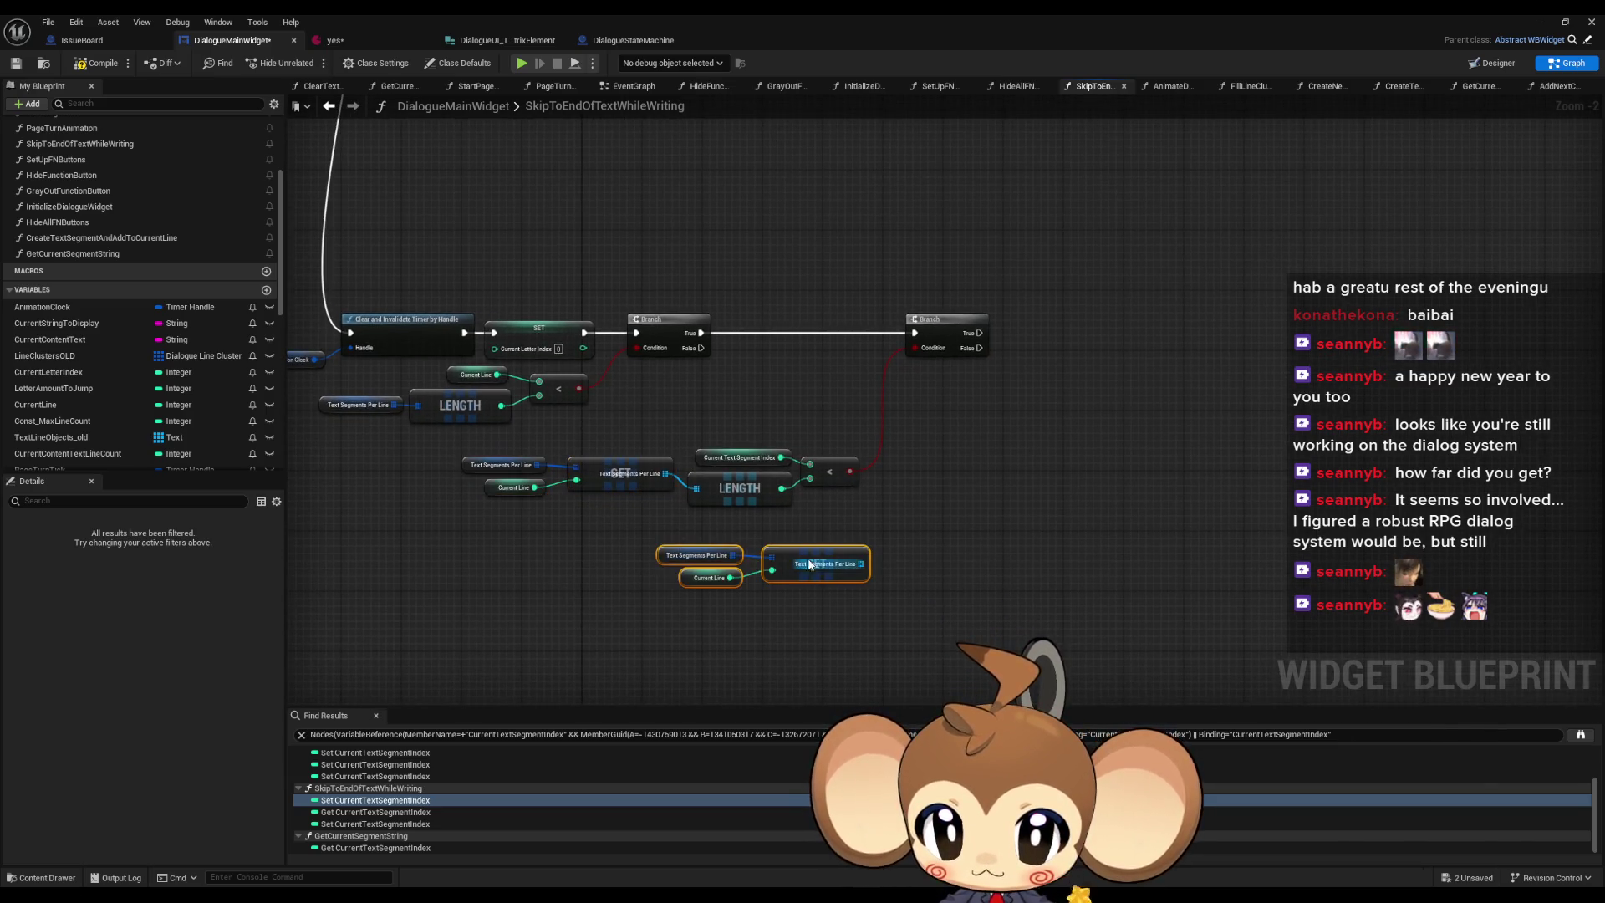
- Add an array GET node indexed by a pasted Current Text Segment Index variable
{"action": "left_click_drag", "start_coordinate": [857, 566], "coordinate": [933, 575]}
{"action": "type", "text": "get"}
{"action": "key", "text": "Return"}
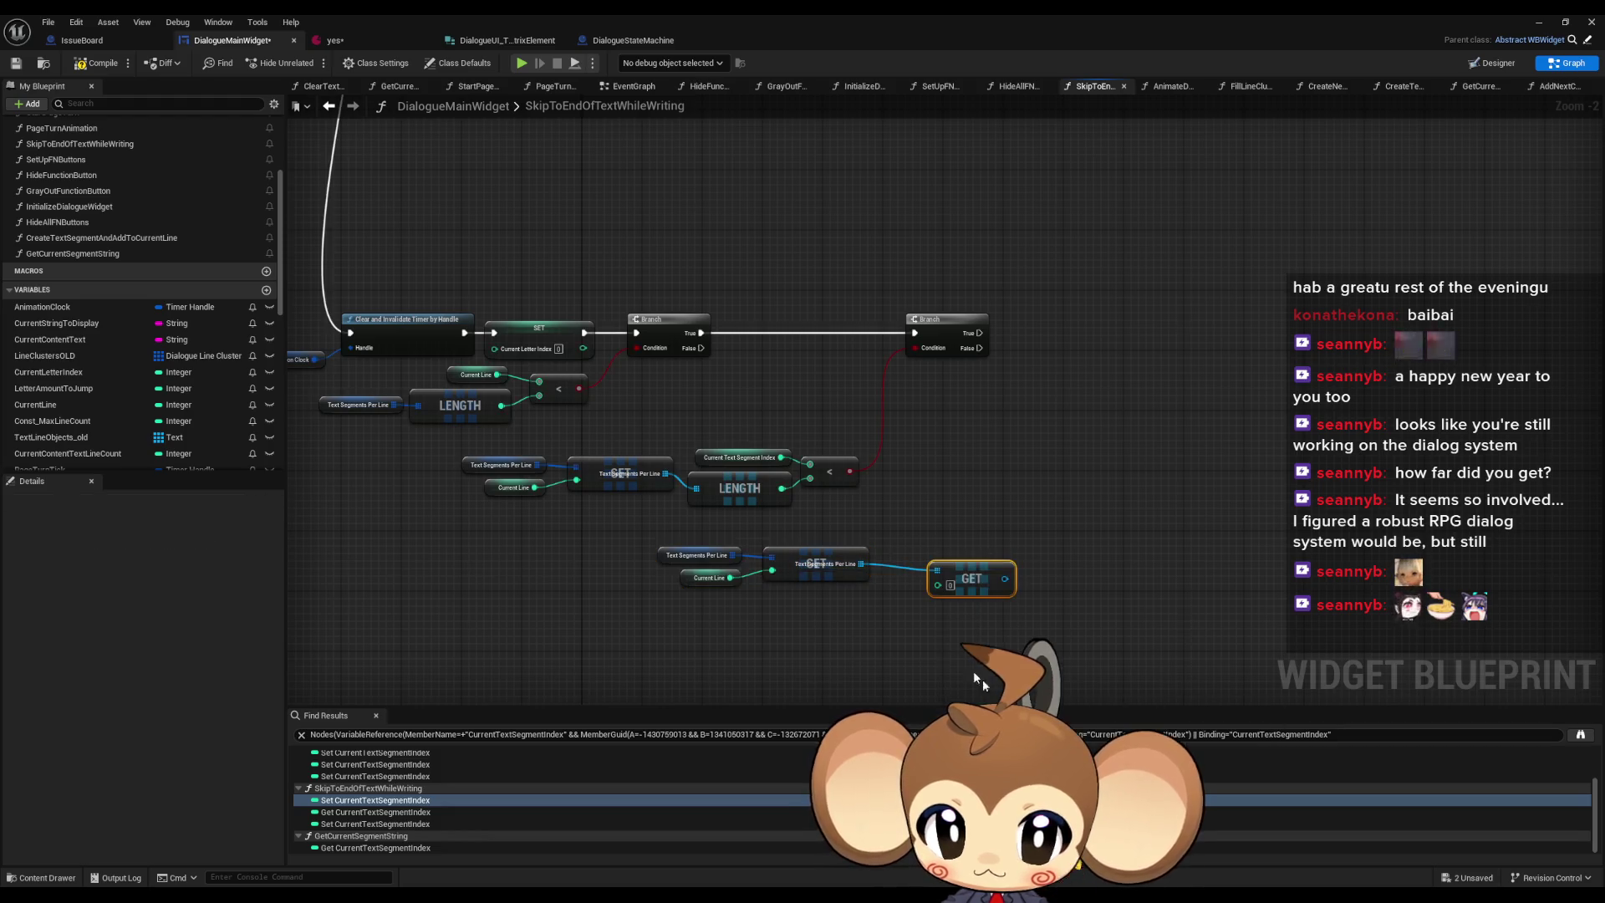
{"action": "left_click", "coordinate": [739, 451]}
{"action": "key", "text": "ctrl+c"}
{"action": "key", "text": "ctrl+v"}
{"action": "left_click_drag", "start_coordinate": [887, 608], "coordinate": [937, 585]}
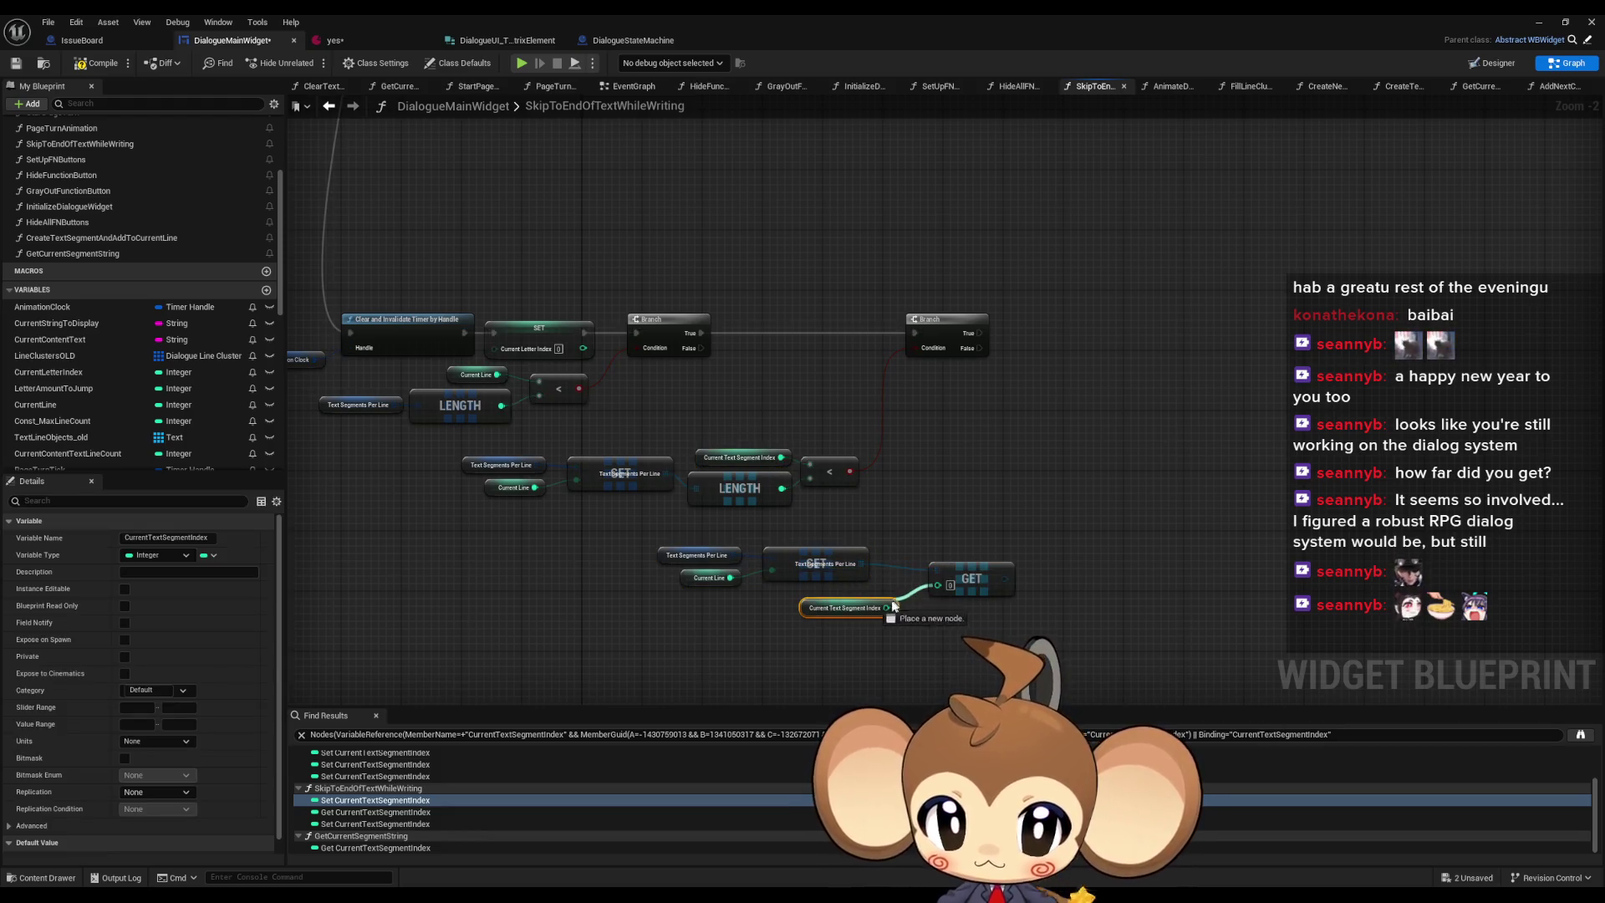
- Run a connection from the SetText node's Target pin
{"action": "left_click", "coordinate": [1002, 286]}
{"action": "scroll", "coordinate": [942, 530], "scroll_direction": "down", "scroll_amount": 3}
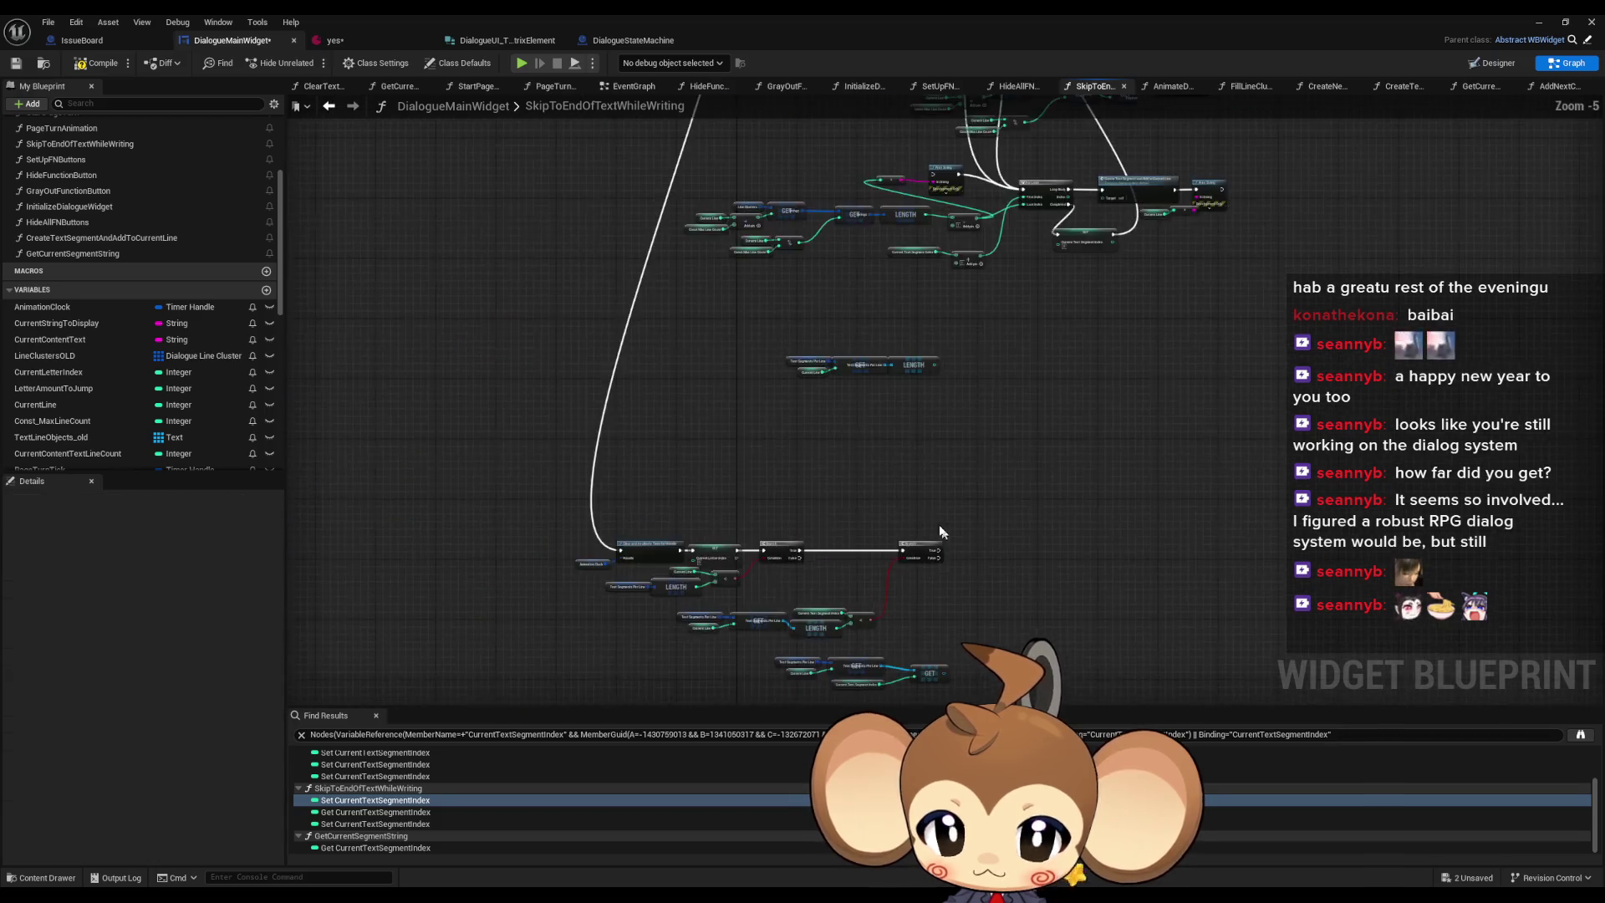
{"action": "mouse_move", "coordinate": [915, 592]}
{"action": "left_mouse_down"}
{"action": "mouse_move", "coordinate": [939, 477]}
{"action": "mouse_move", "coordinate": [853, 491]}
{"action": "left_mouse_up"}
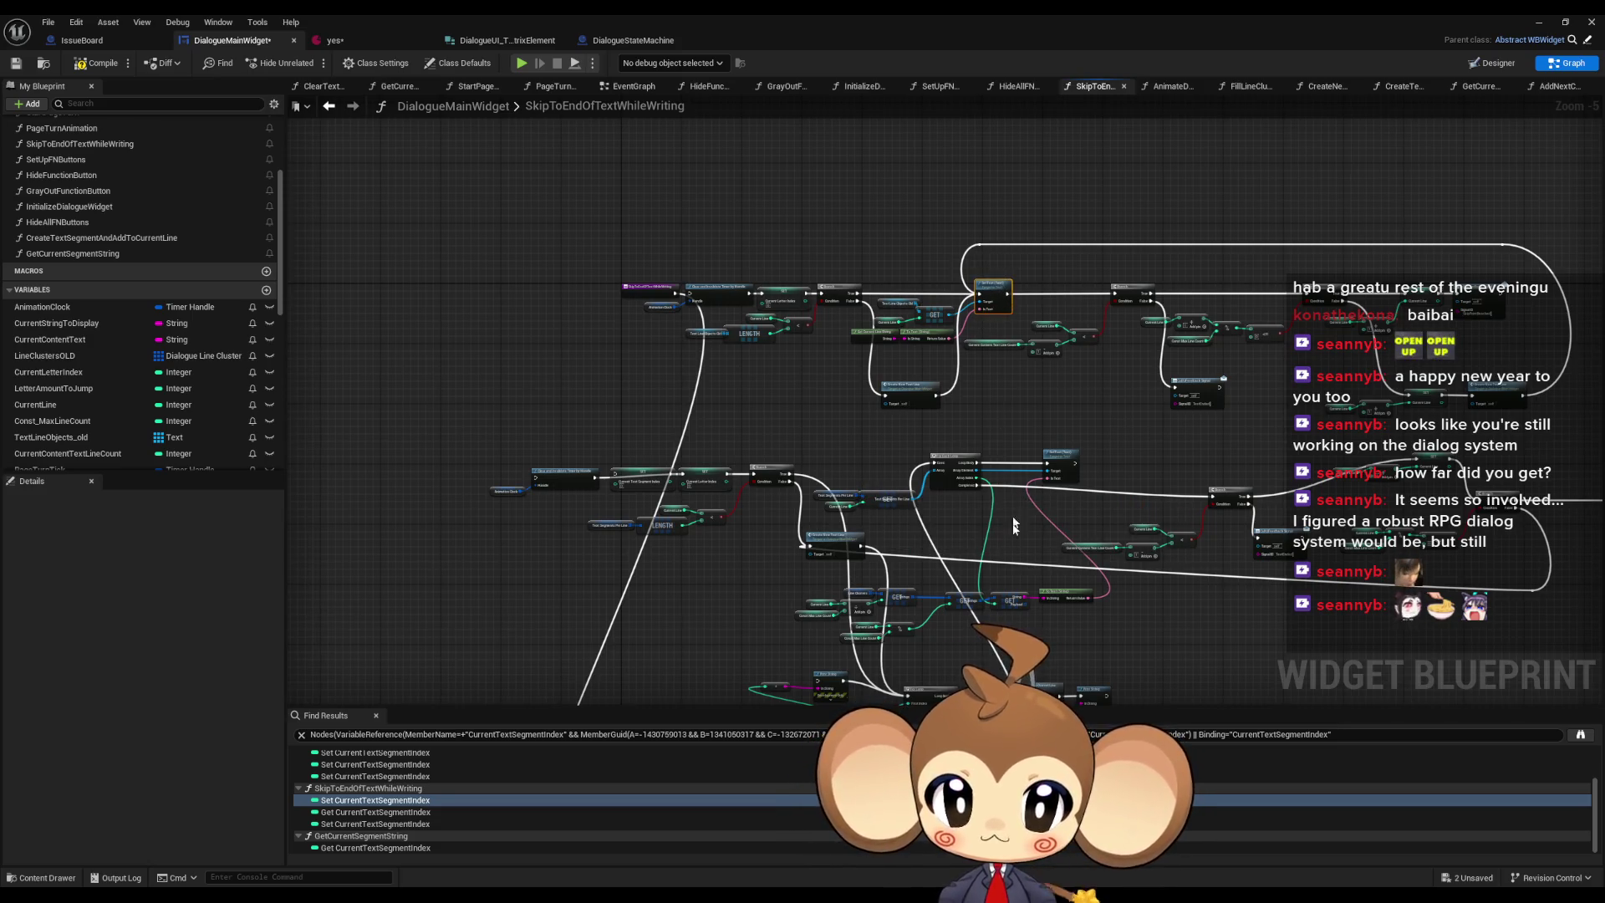
{"action": "left_click_drag", "start_coordinate": [966, 508], "coordinate": [933, 76]}
{"action": "scroll", "coordinate": [839, 536], "scroll_direction": "up", "scroll_amount": 3}
{"action": "left_click_drag", "start_coordinate": [857, 600], "coordinate": [827, 627]}
- Select the Line Clusters GET, add and modulo nodes
{"action": "scroll", "coordinate": [867, 561], "scroll_direction": "down", "scroll_amount": 3}
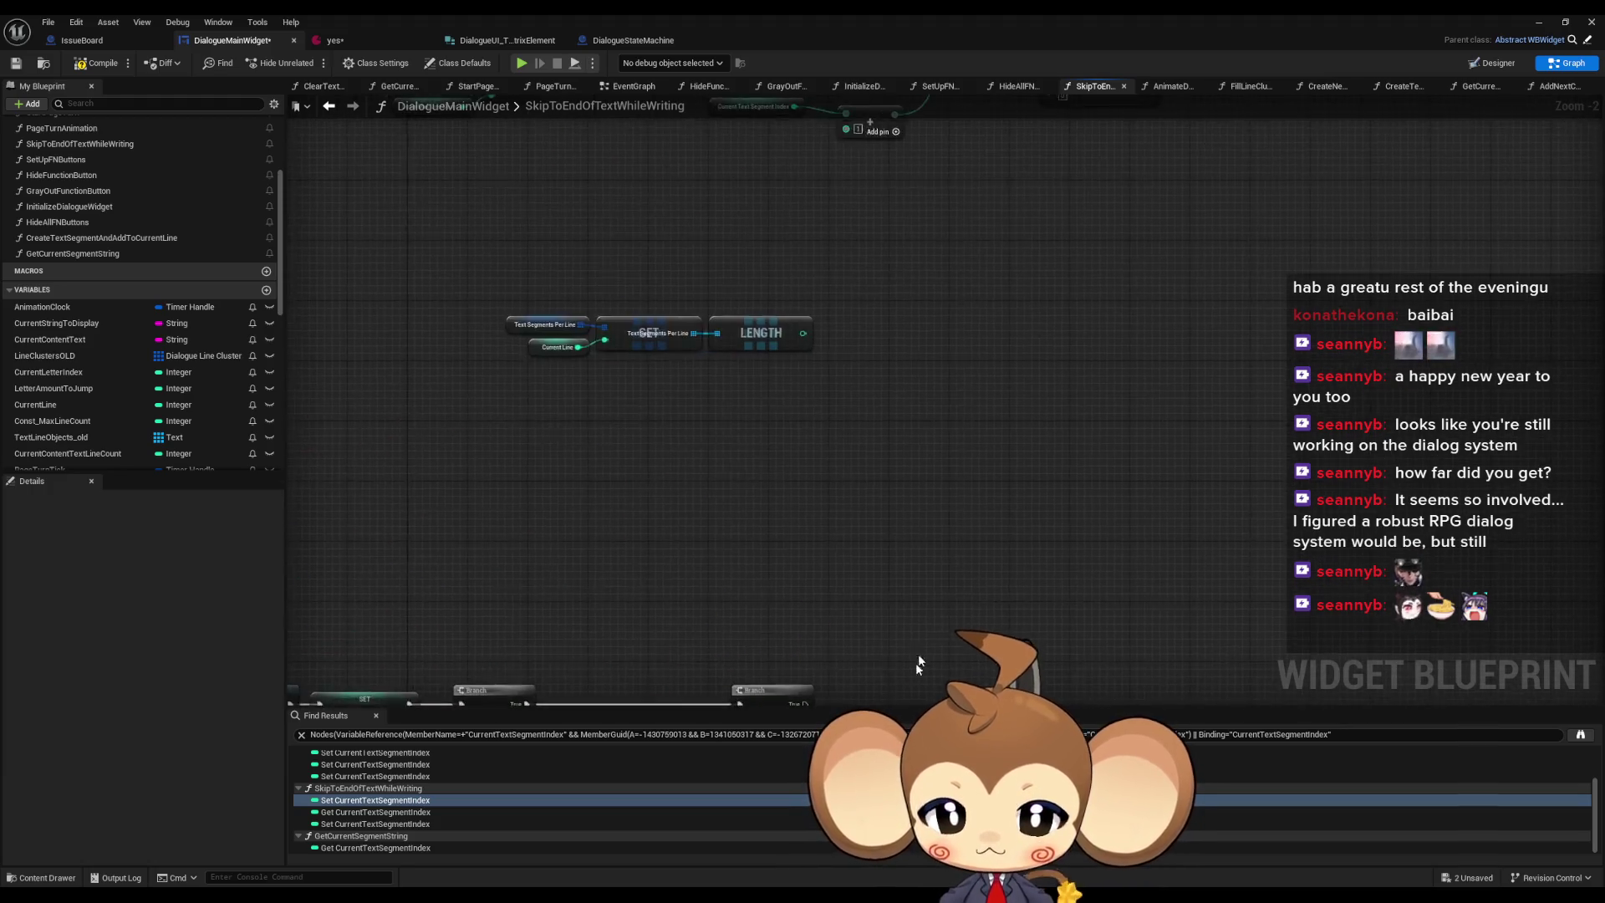
{"action": "left_click_drag", "start_coordinate": [866, 561], "coordinate": [869, 637]}
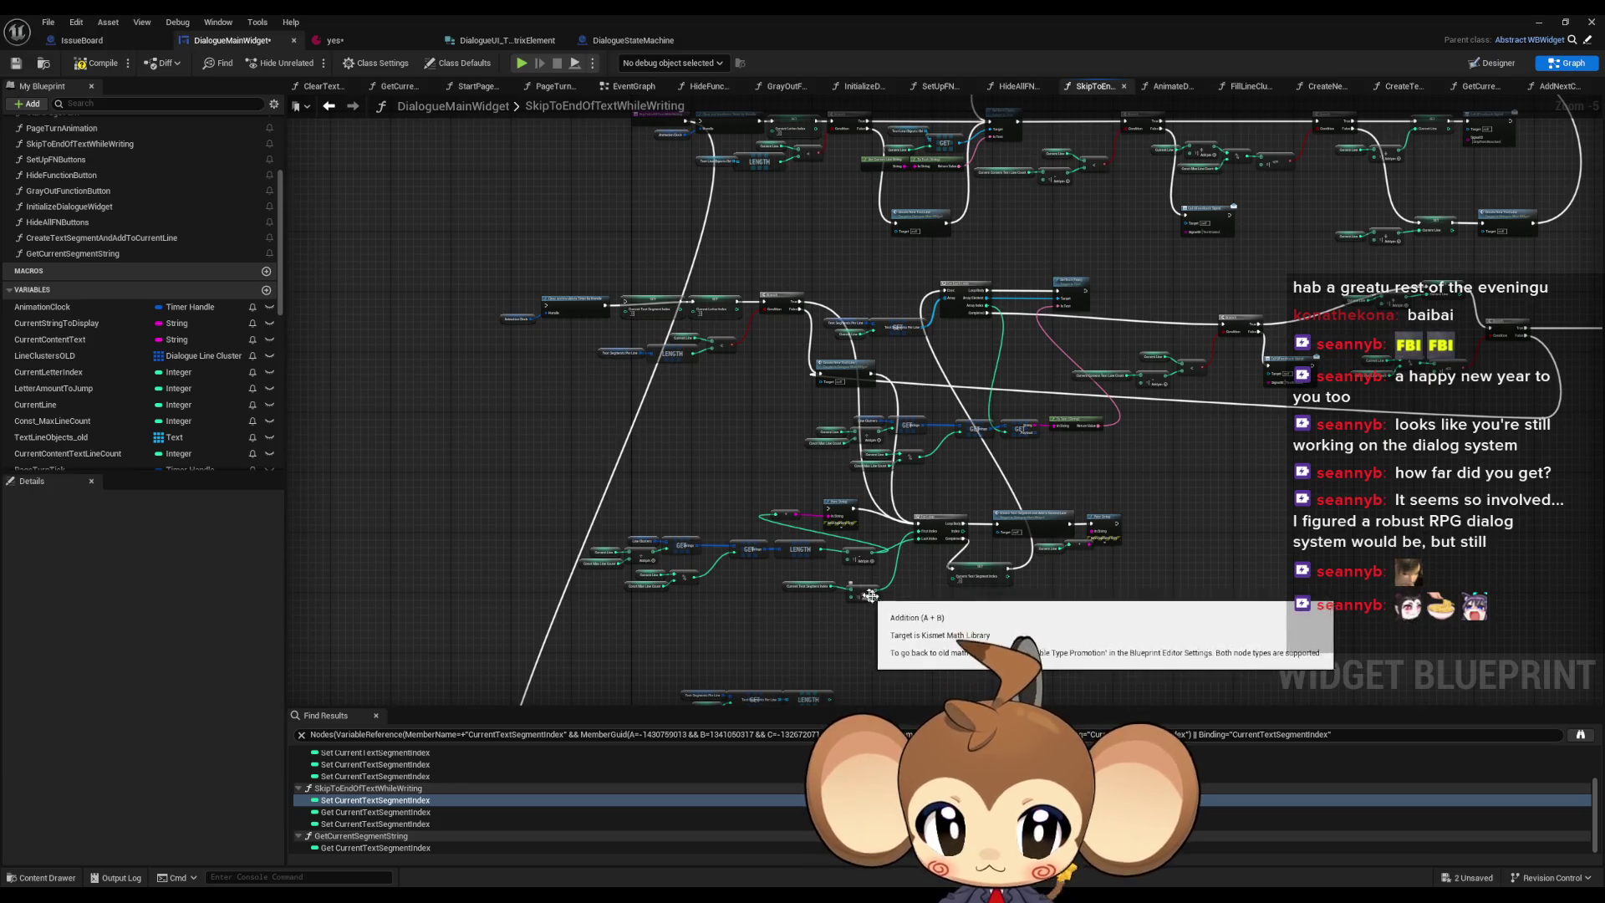
{"action": "scroll", "coordinate": [1087, 437], "scroll_direction": "up", "scroll_amount": 4}
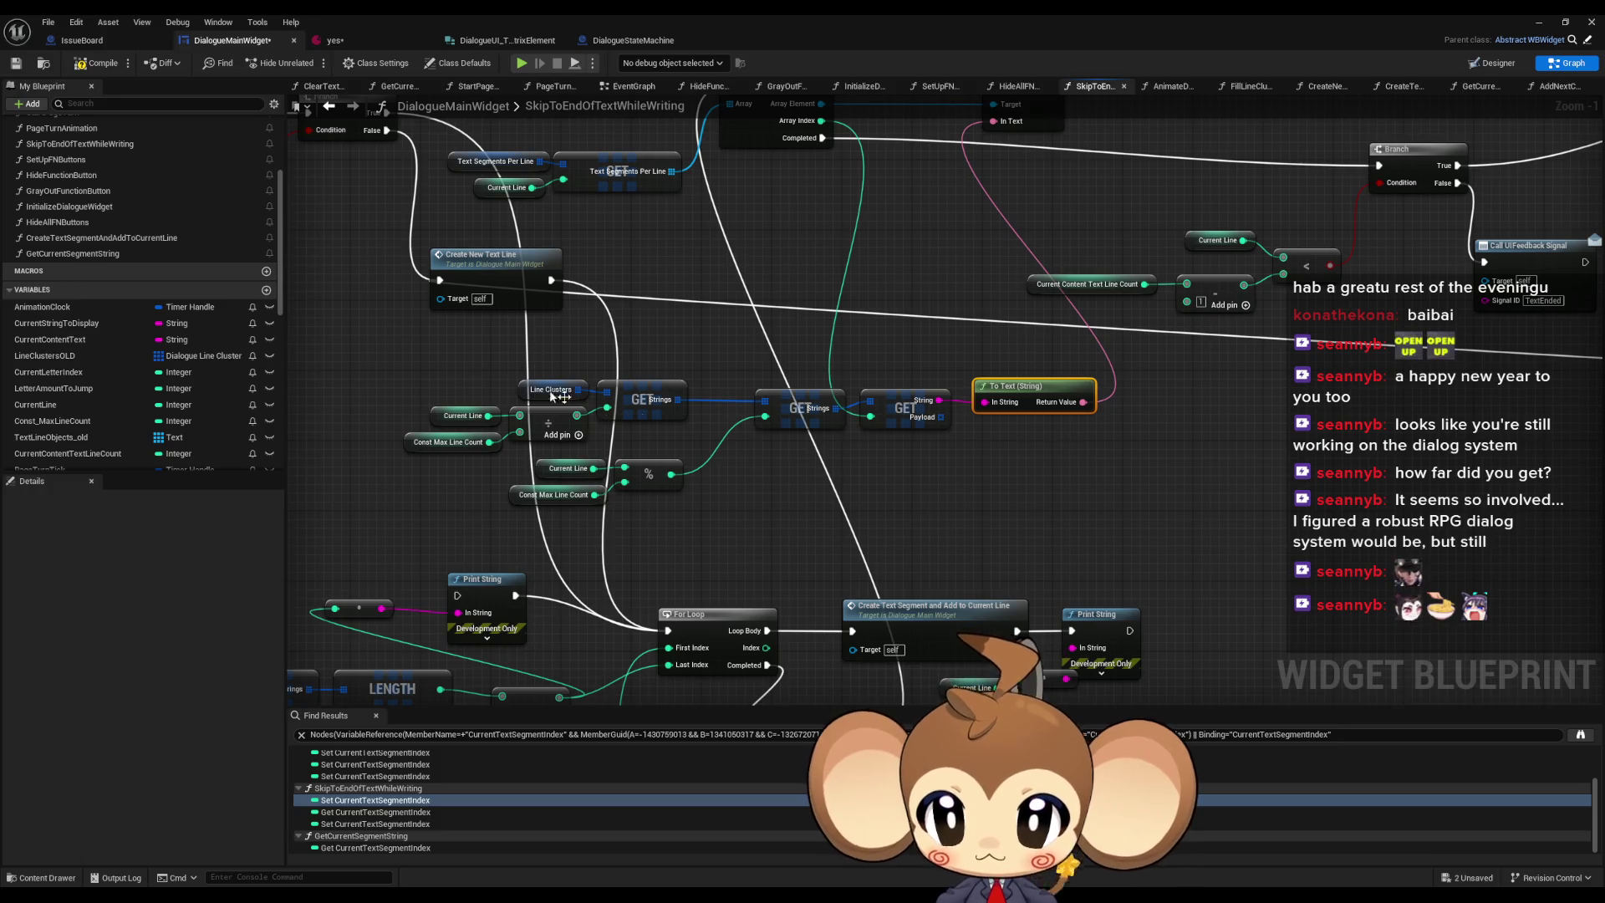
{"action": "left_click_drag", "start_coordinate": [430, 344], "coordinate": [943, 483]}
{"action": "scroll", "coordinate": [971, 494], "scroll_direction": "down", "scroll_amount": 6}
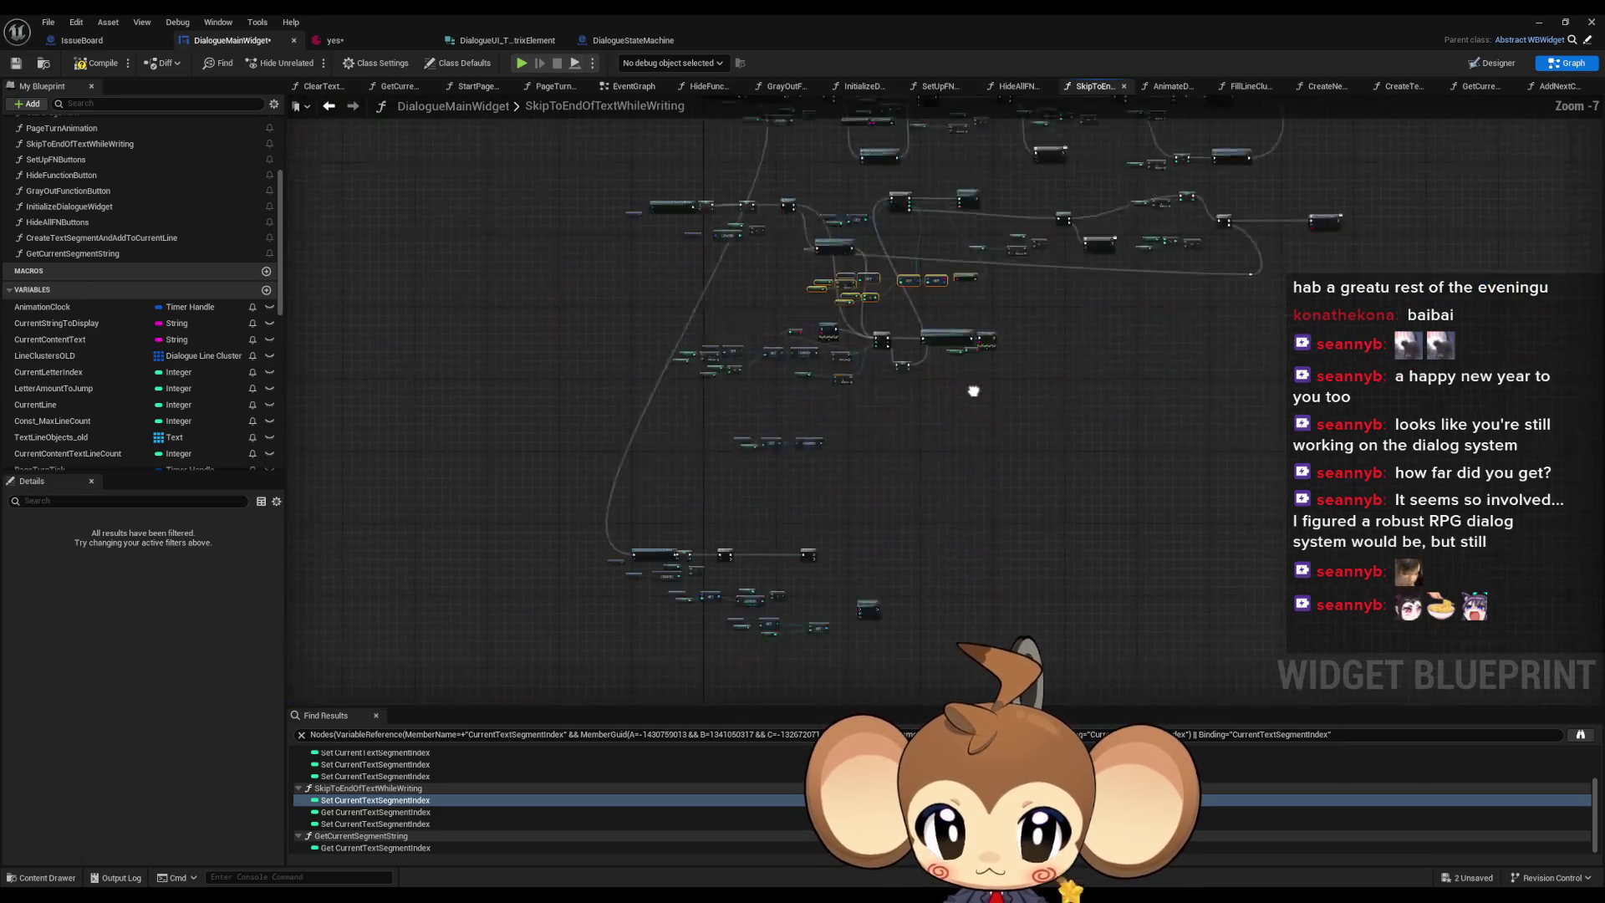
{"action": "scroll", "coordinate": [878, 465], "scroll_direction": "up", "scroll_amount": 6}
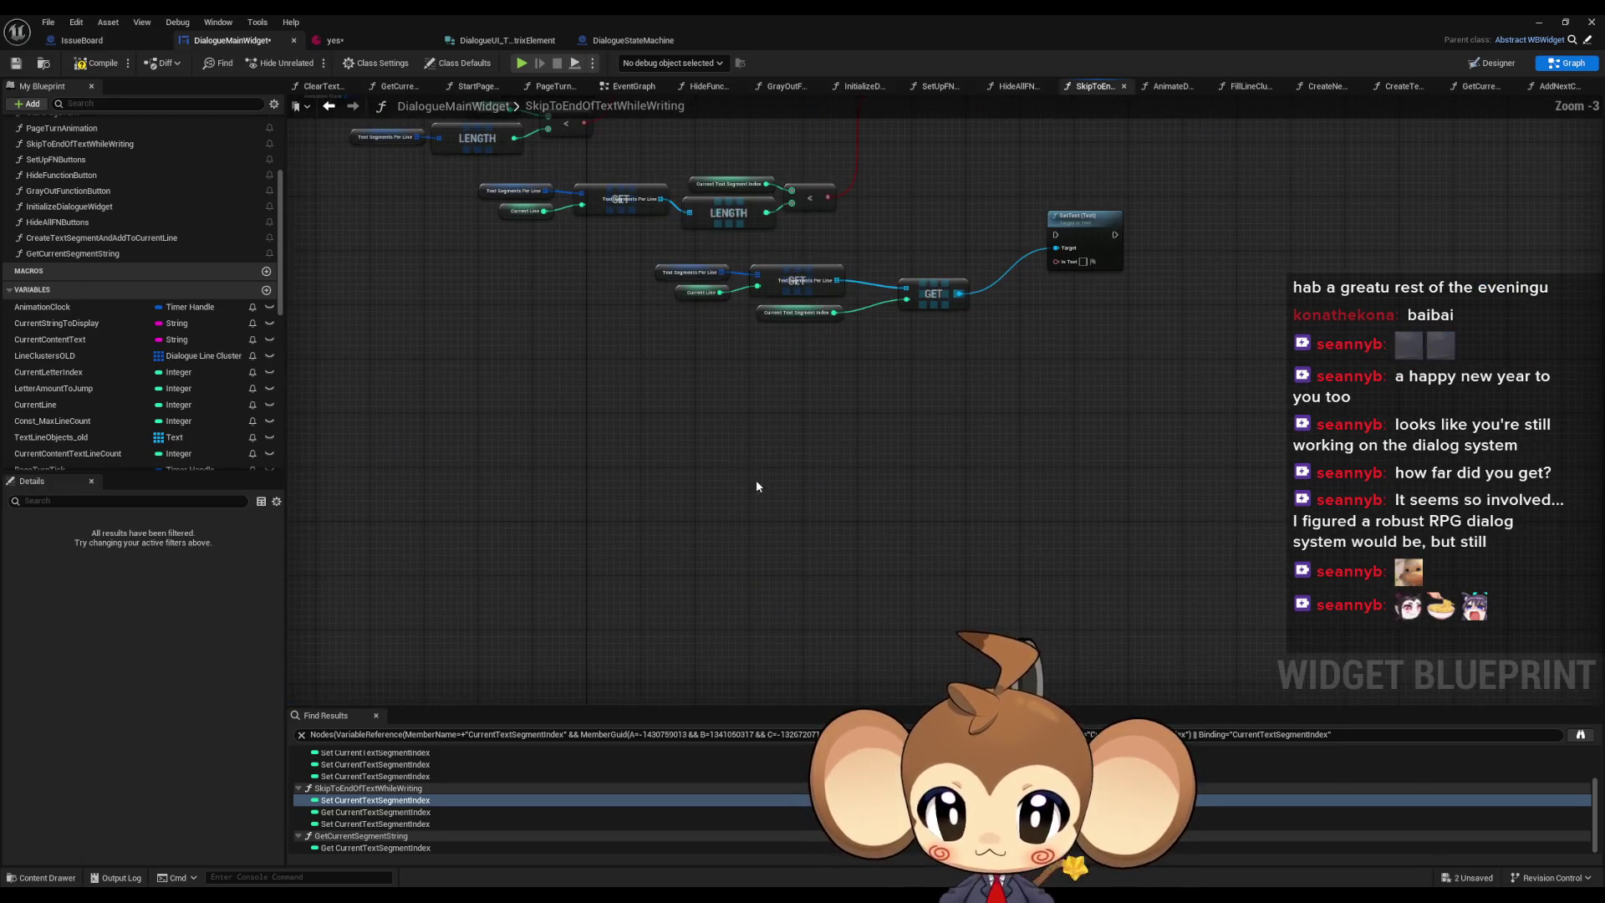
- Paste a second Current Text Segment Index node and feed the converted text into SetText's In Text
{"action": "left_click", "coordinate": [890, 393]}
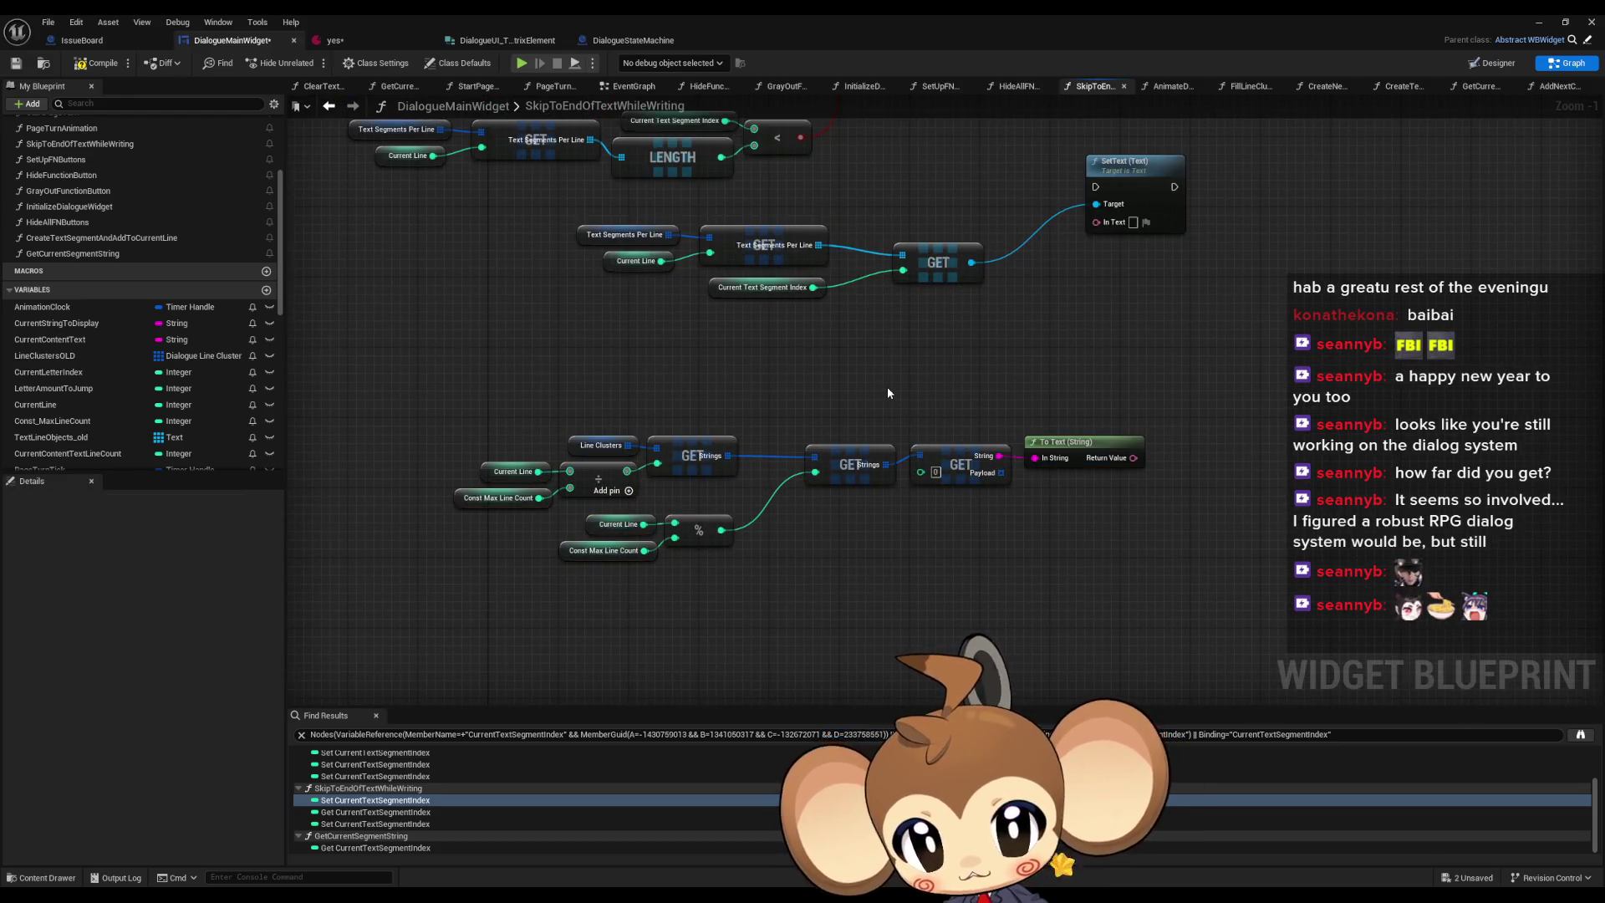
{"action": "left_click_drag", "start_coordinate": [958, 503], "coordinate": [985, 533]}
{"action": "left_click", "coordinate": [789, 316]}
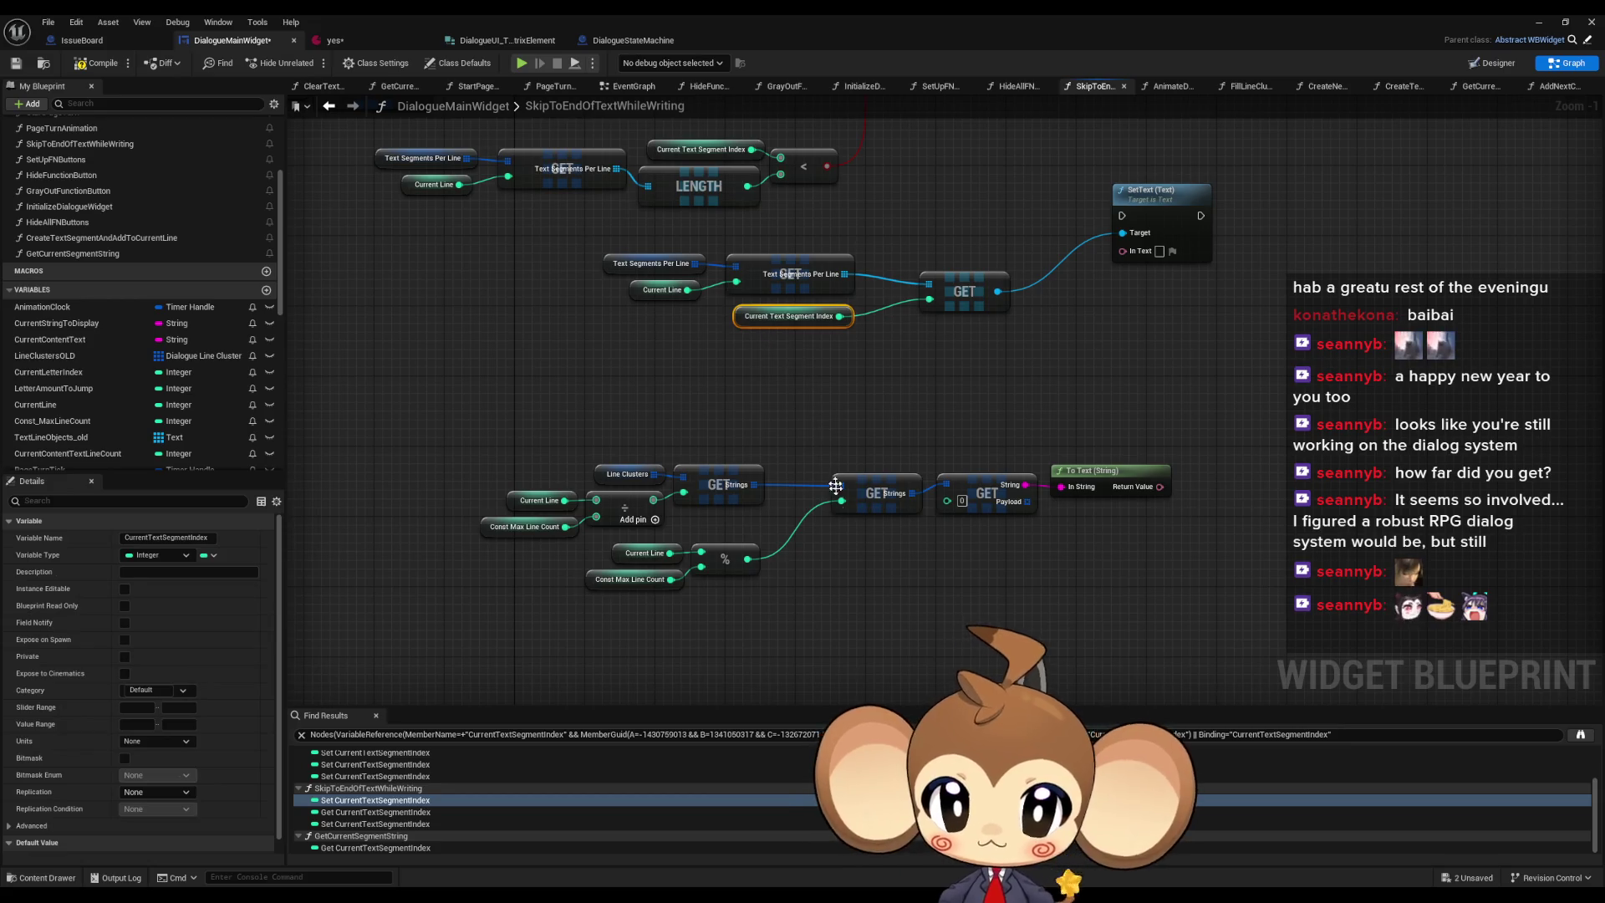
{"action": "key", "text": "ctrl+c"}
{"action": "key", "text": "ctrl+v"}
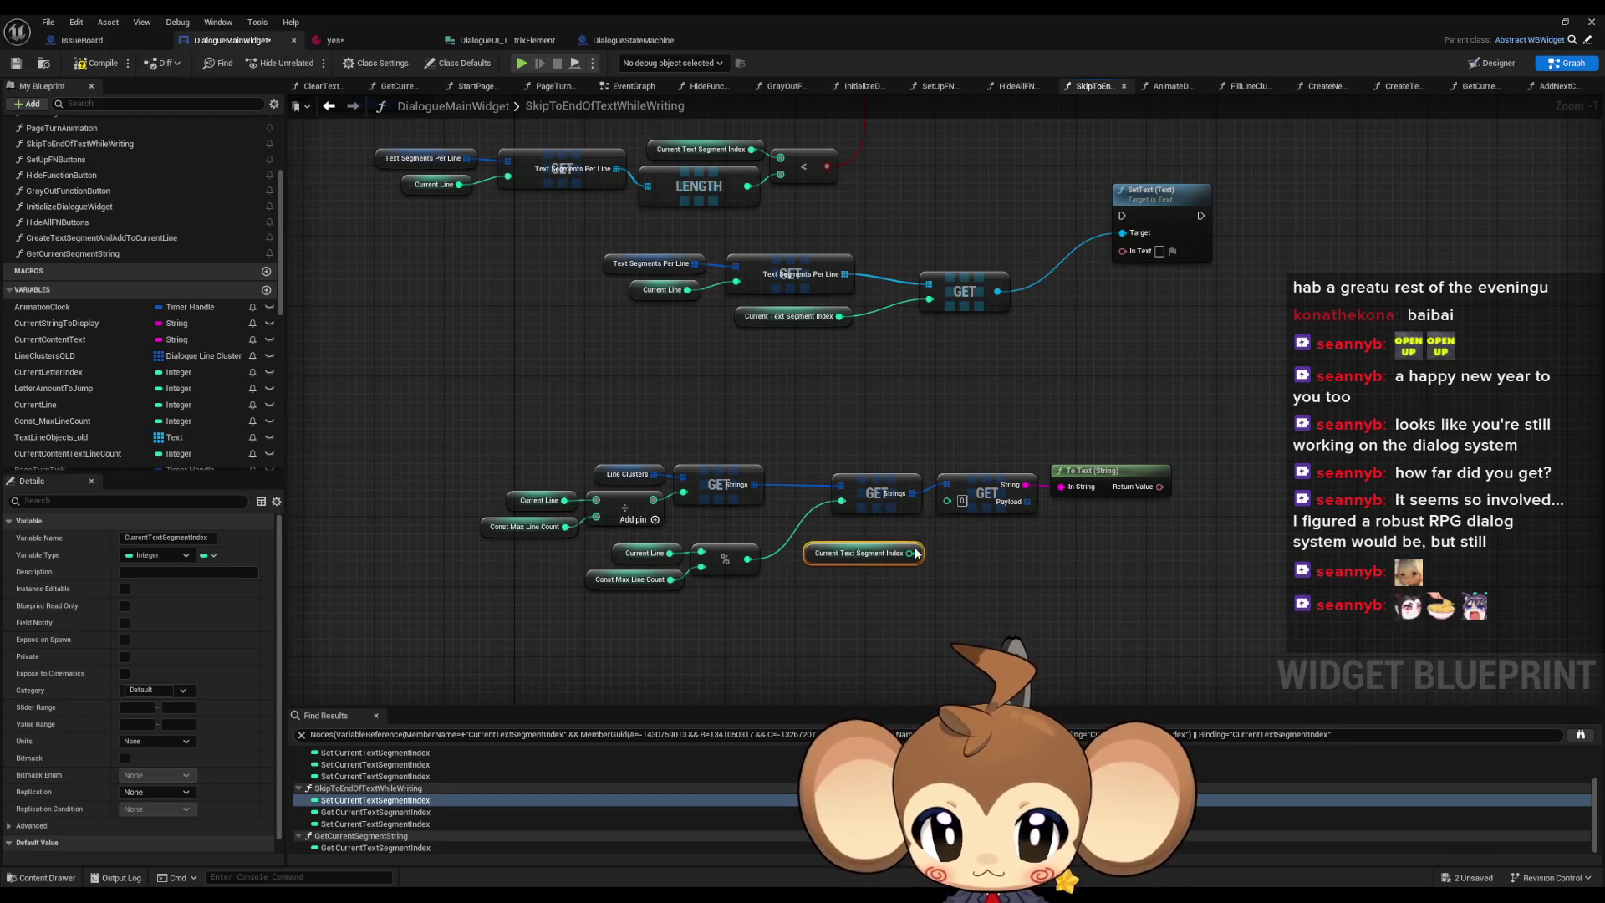
{"action": "scroll", "coordinate": [1079, 334], "scroll_direction": "down", "scroll_amount": 4}
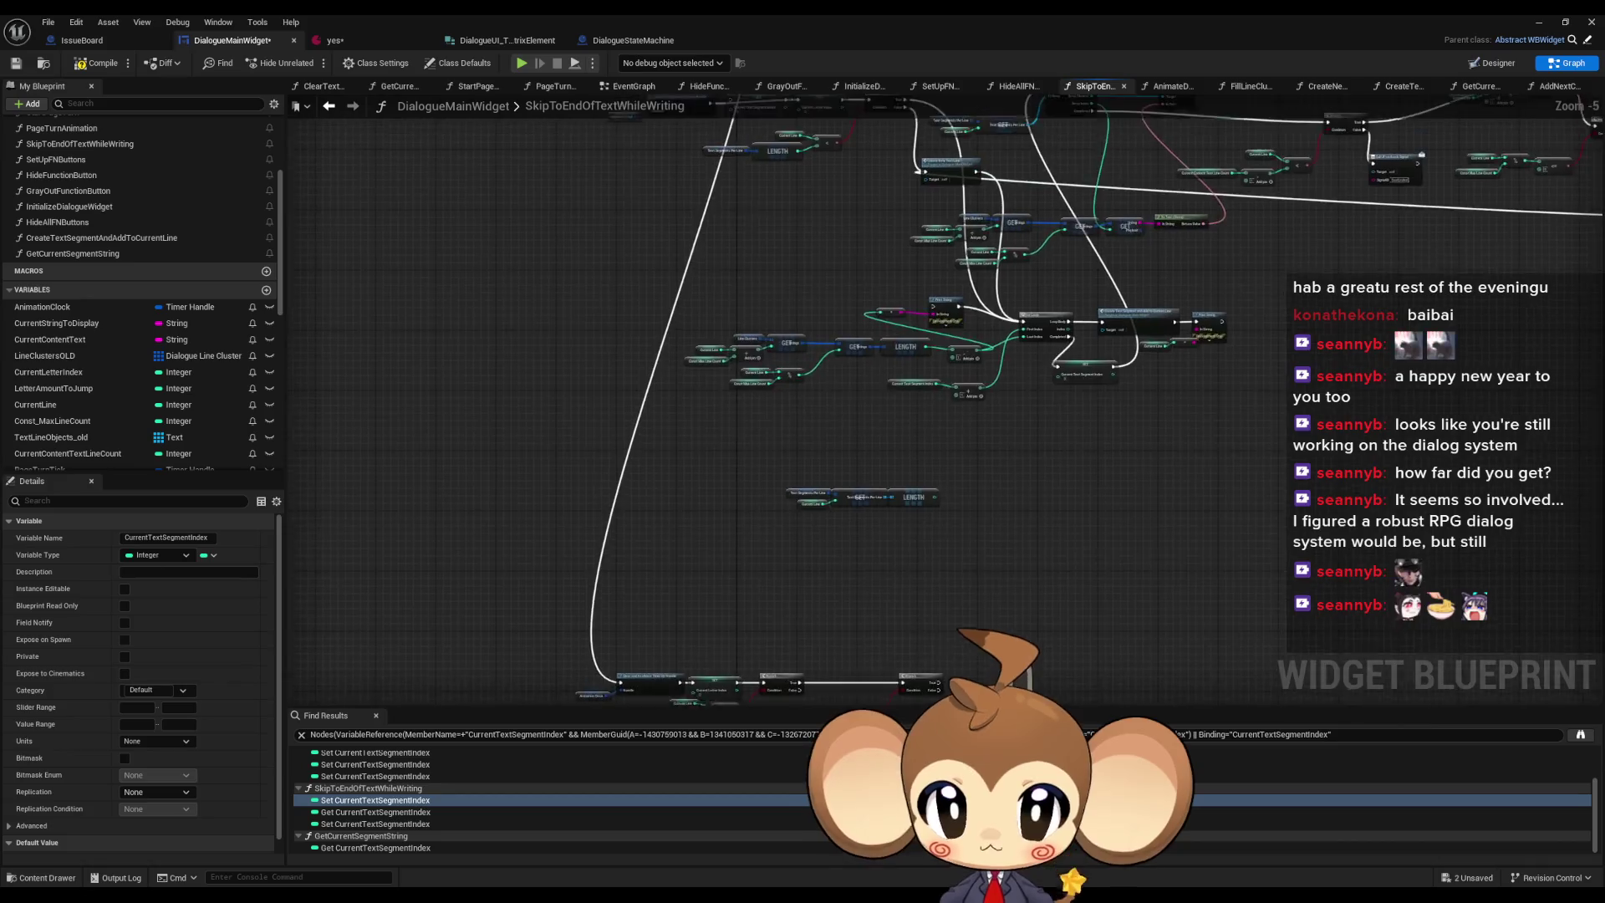
{"action": "scroll", "coordinate": [1016, 391], "scroll_direction": "up", "scroll_amount": 2}
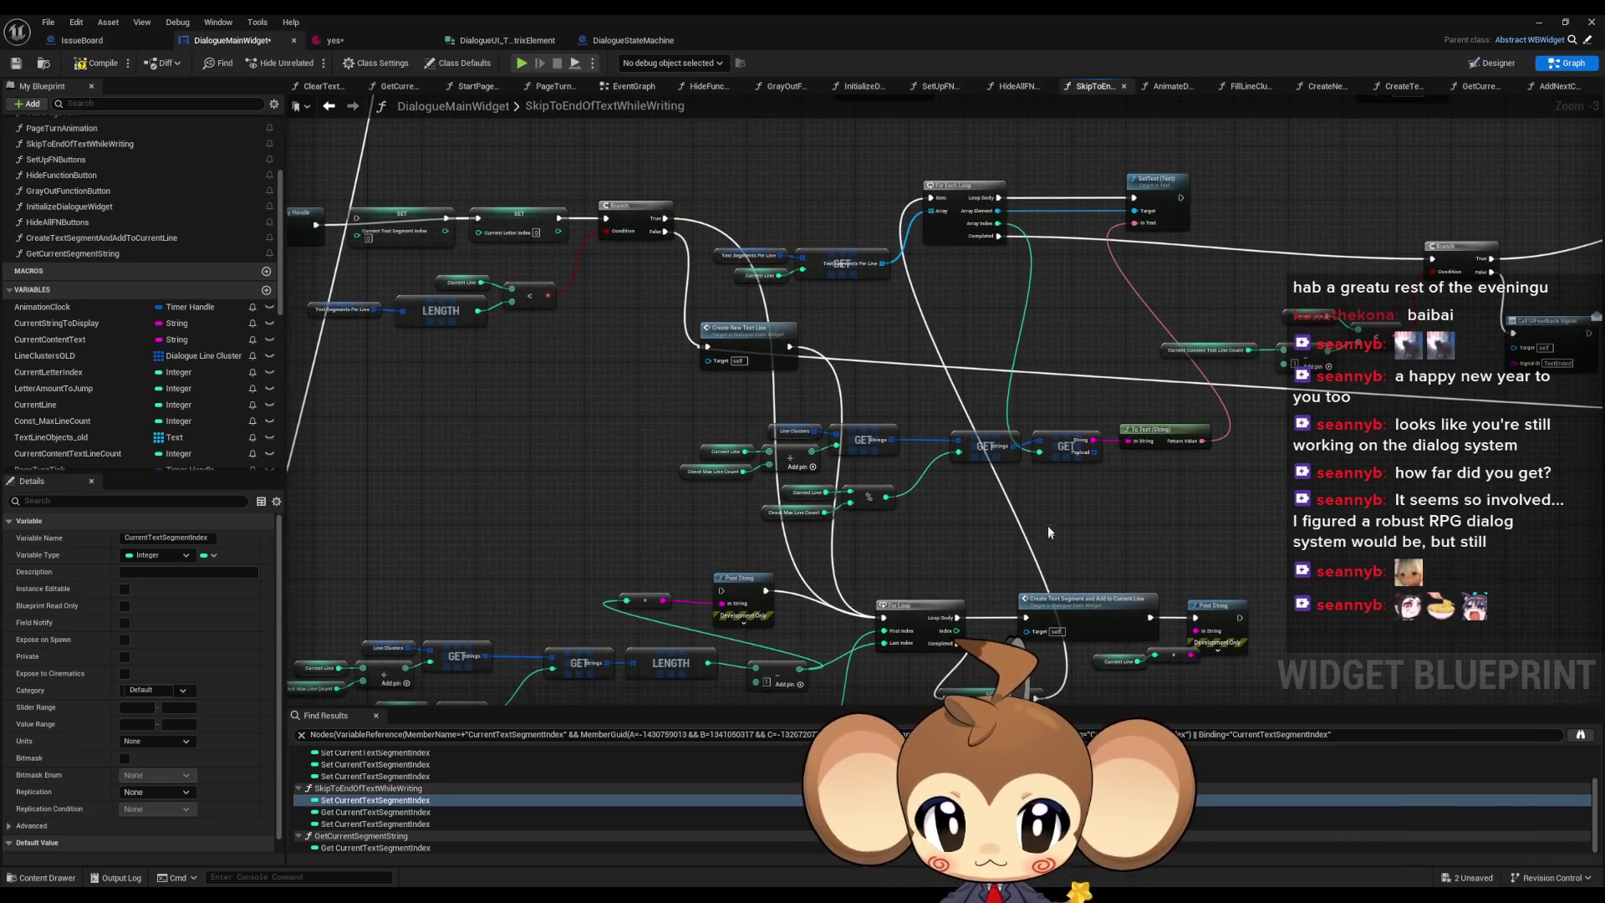
{"action": "scroll", "coordinate": [981, 391], "scroll_direction": "down", "scroll_amount": 4}
{"action": "scroll", "coordinate": [958, 314], "scroll_direction": "up", "scroll_amount": 7}
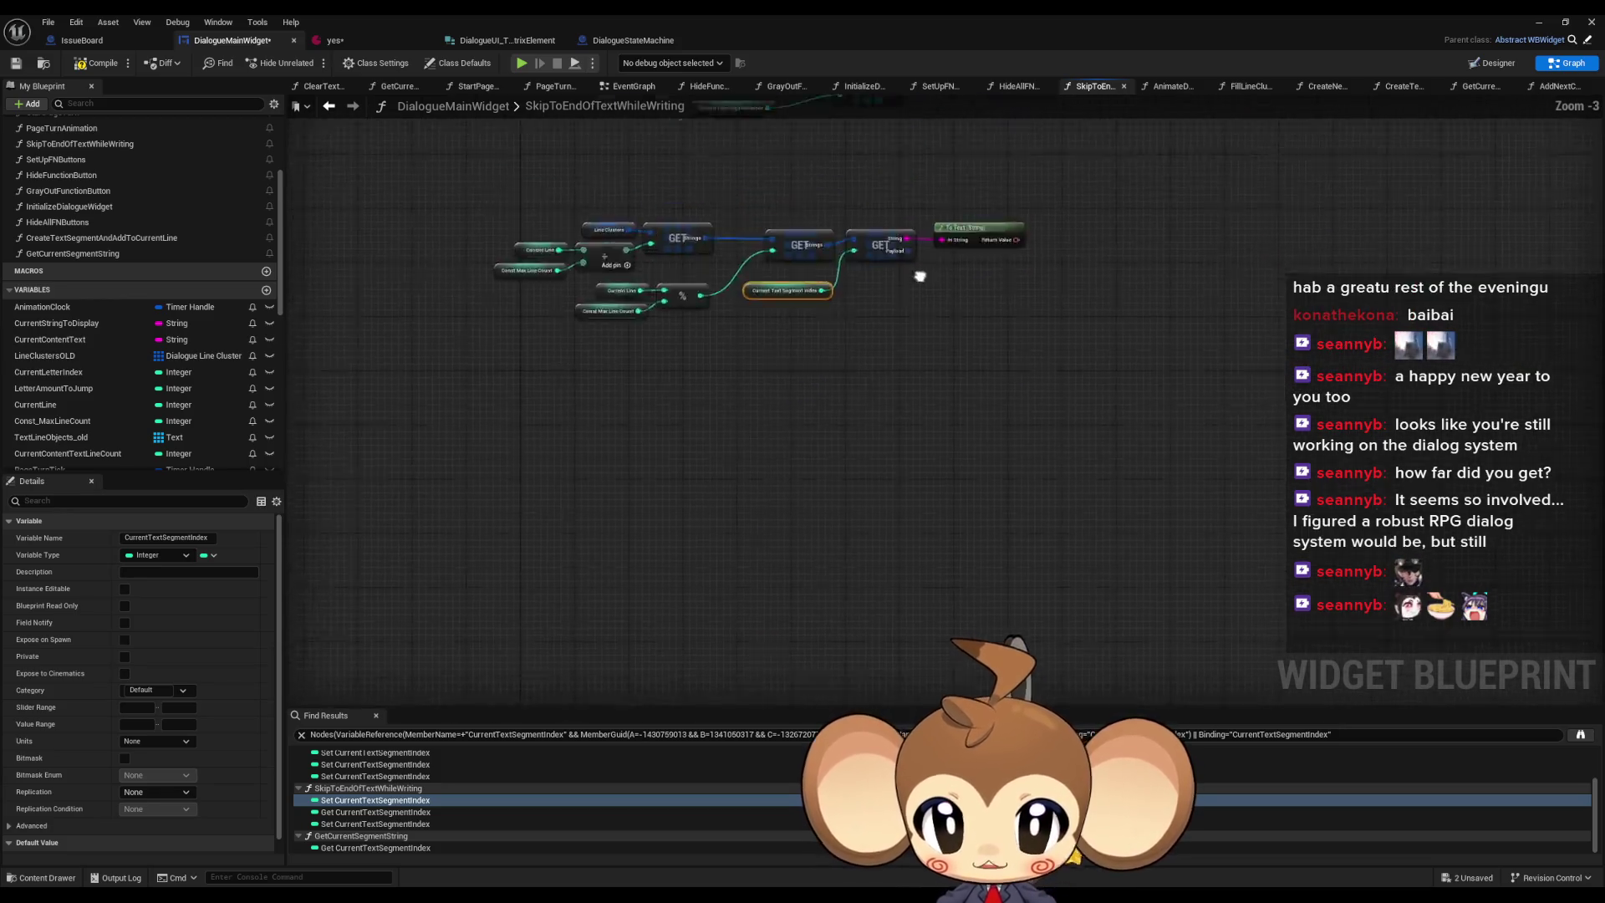
{"action": "scroll", "coordinate": [955, 412], "scroll_direction": "down", "scroll_amount": 2}
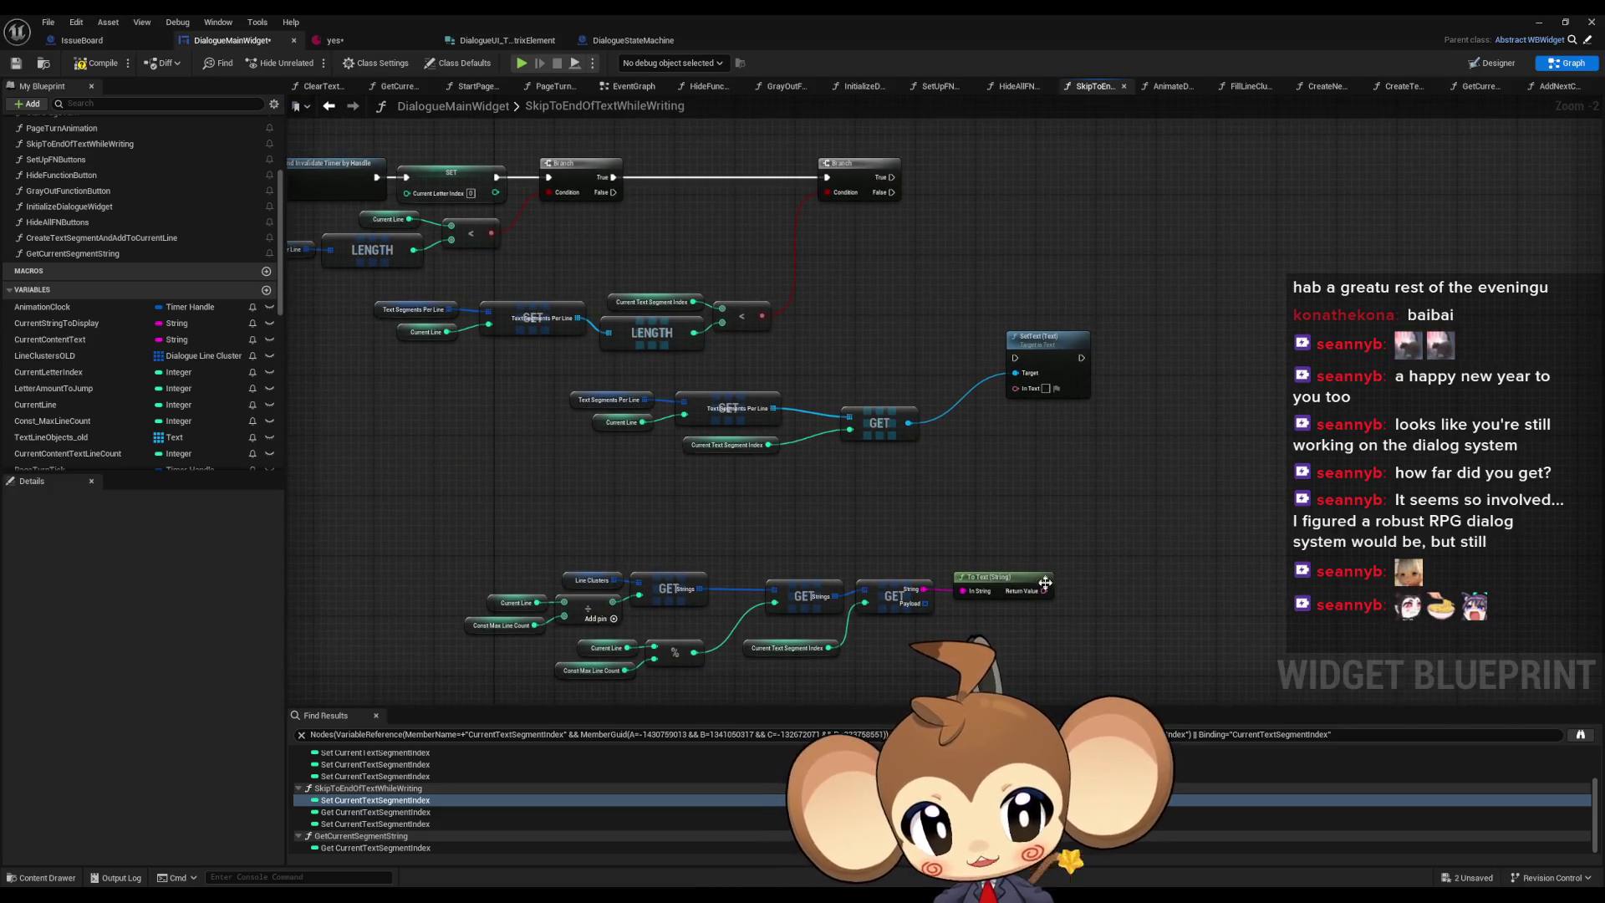
{"action": "mouse_move", "coordinate": [1043, 591]}
{"action": "left_mouse_down"}
{"action": "mouse_move", "coordinate": [1015, 387]}
{"action": "mouse_move", "coordinate": [1070, 355]}
{"action": "left_mouse_up"}
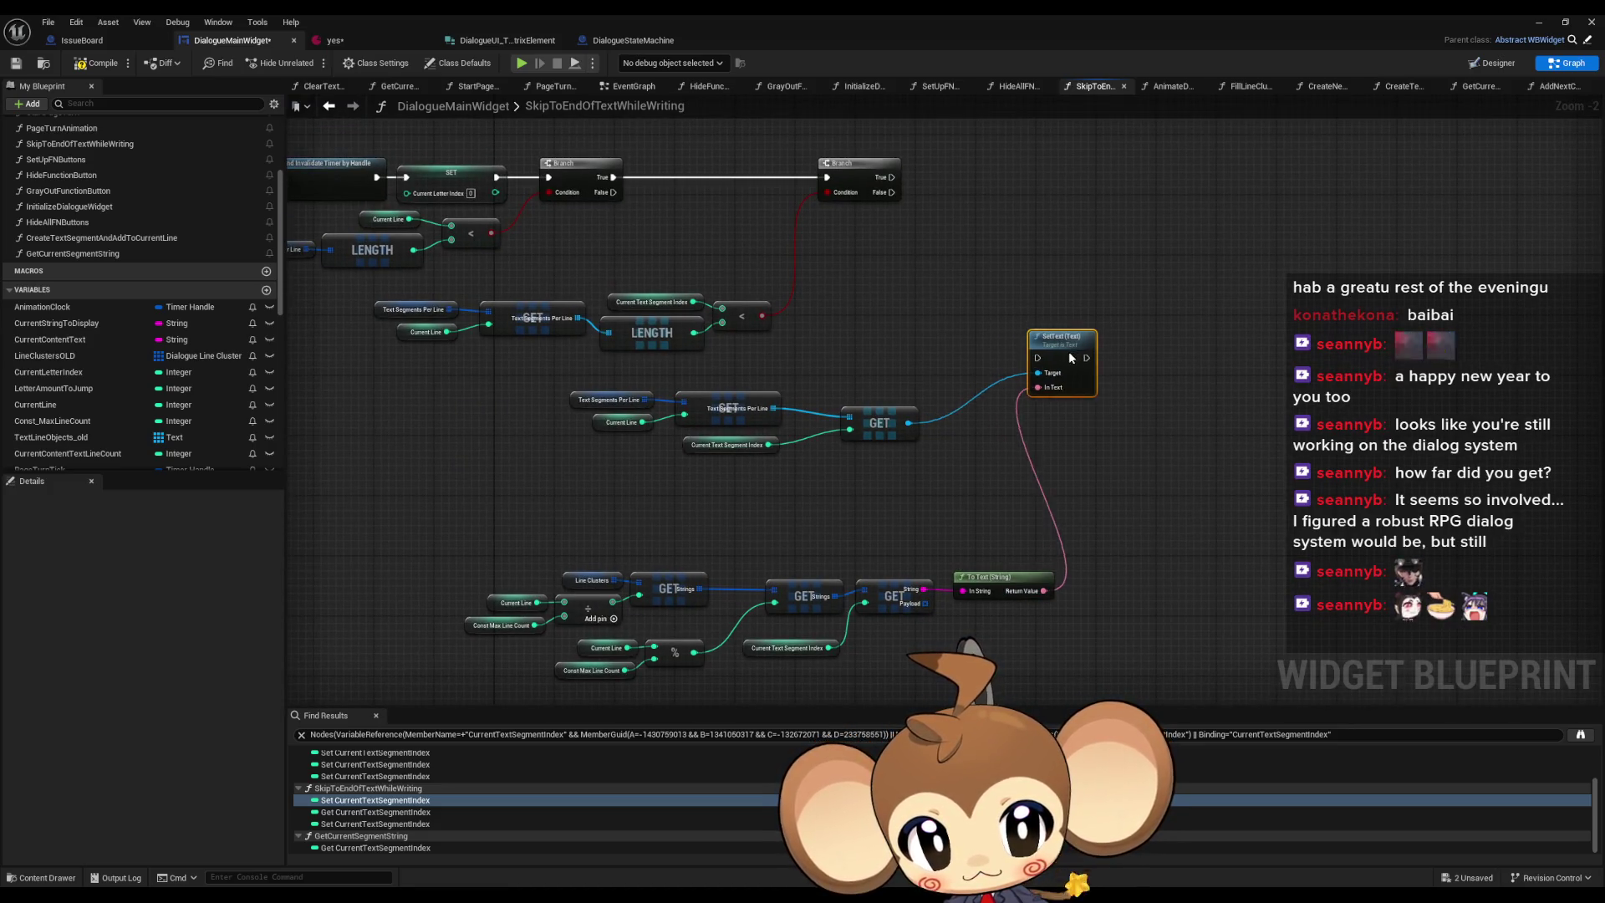
{"action": "left_click", "coordinate": [1051, 462]}
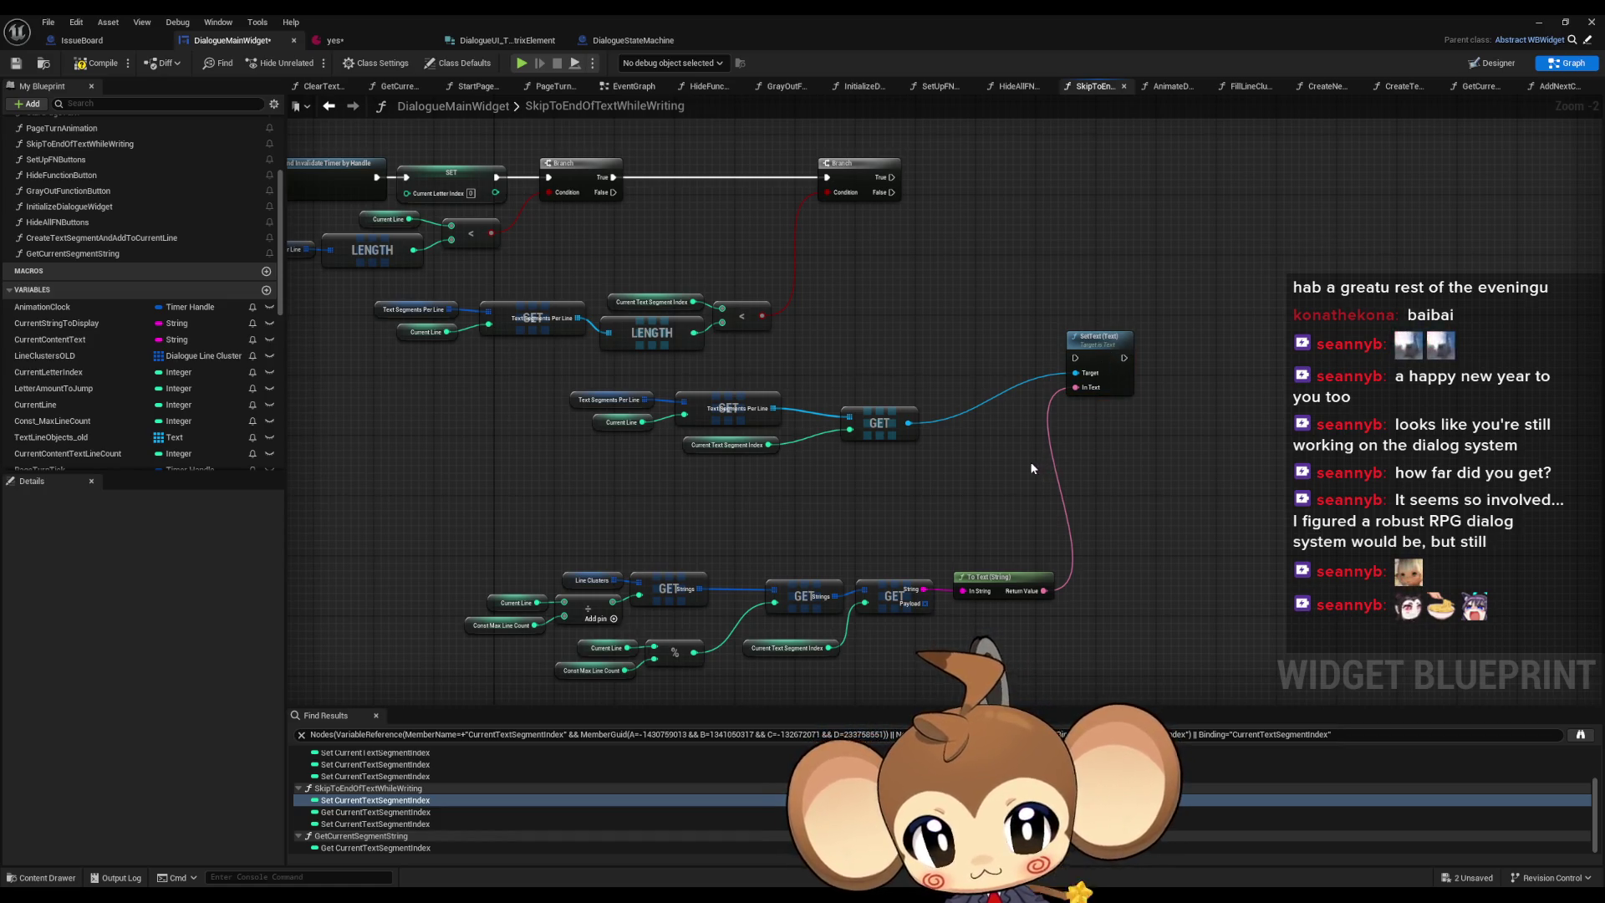
- Connect the second Branch's True output to SetText's execution input
{"action": "mouse_move", "coordinate": [884, 343]}
{"action": "left_mouse_down"}
{"action": "mouse_move", "coordinate": [882, 378]}
{"action": "mouse_move", "coordinate": [926, 309]}
{"action": "left_mouse_up"}
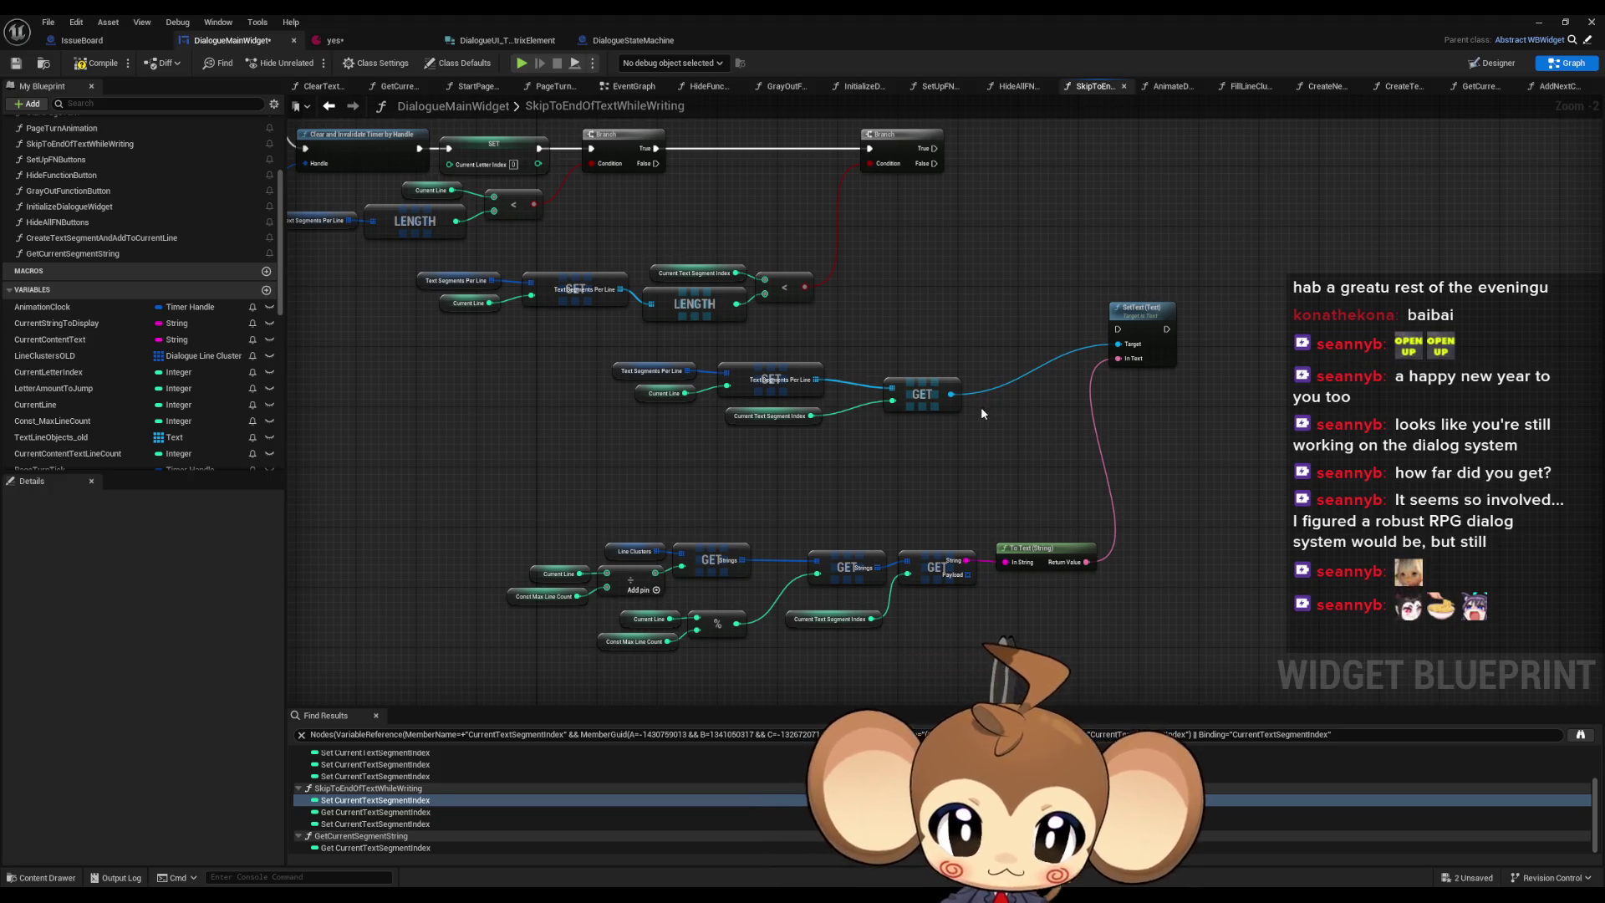
{"action": "left_click_drag", "start_coordinate": [981, 407], "coordinate": [970, 439]}
{"action": "mouse_move", "coordinate": [920, 180]}
{"action": "left_mouse_down"}
{"action": "mouse_move", "coordinate": [1046, 280]}
{"action": "mouse_move", "coordinate": [1107, 361]}
{"action": "mouse_move", "coordinate": [1137, 180]}
{"action": "left_mouse_up"}
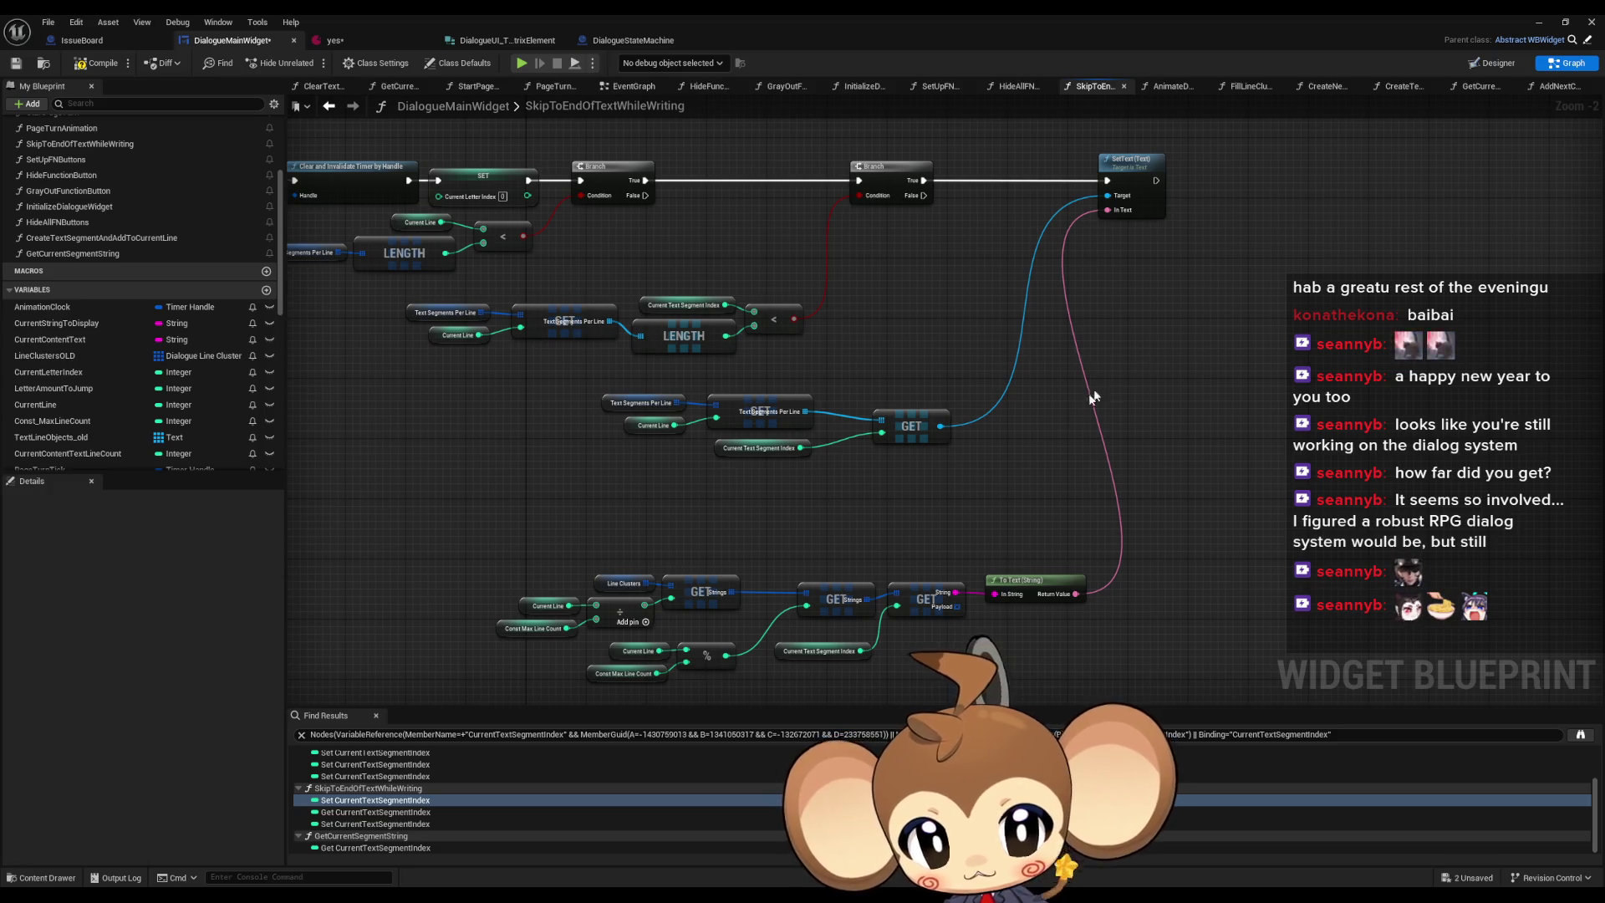
- Find all references to CurrentTextSegmentIndex and jump to its first read
{"action": "right_click", "coordinate": [790, 653]}
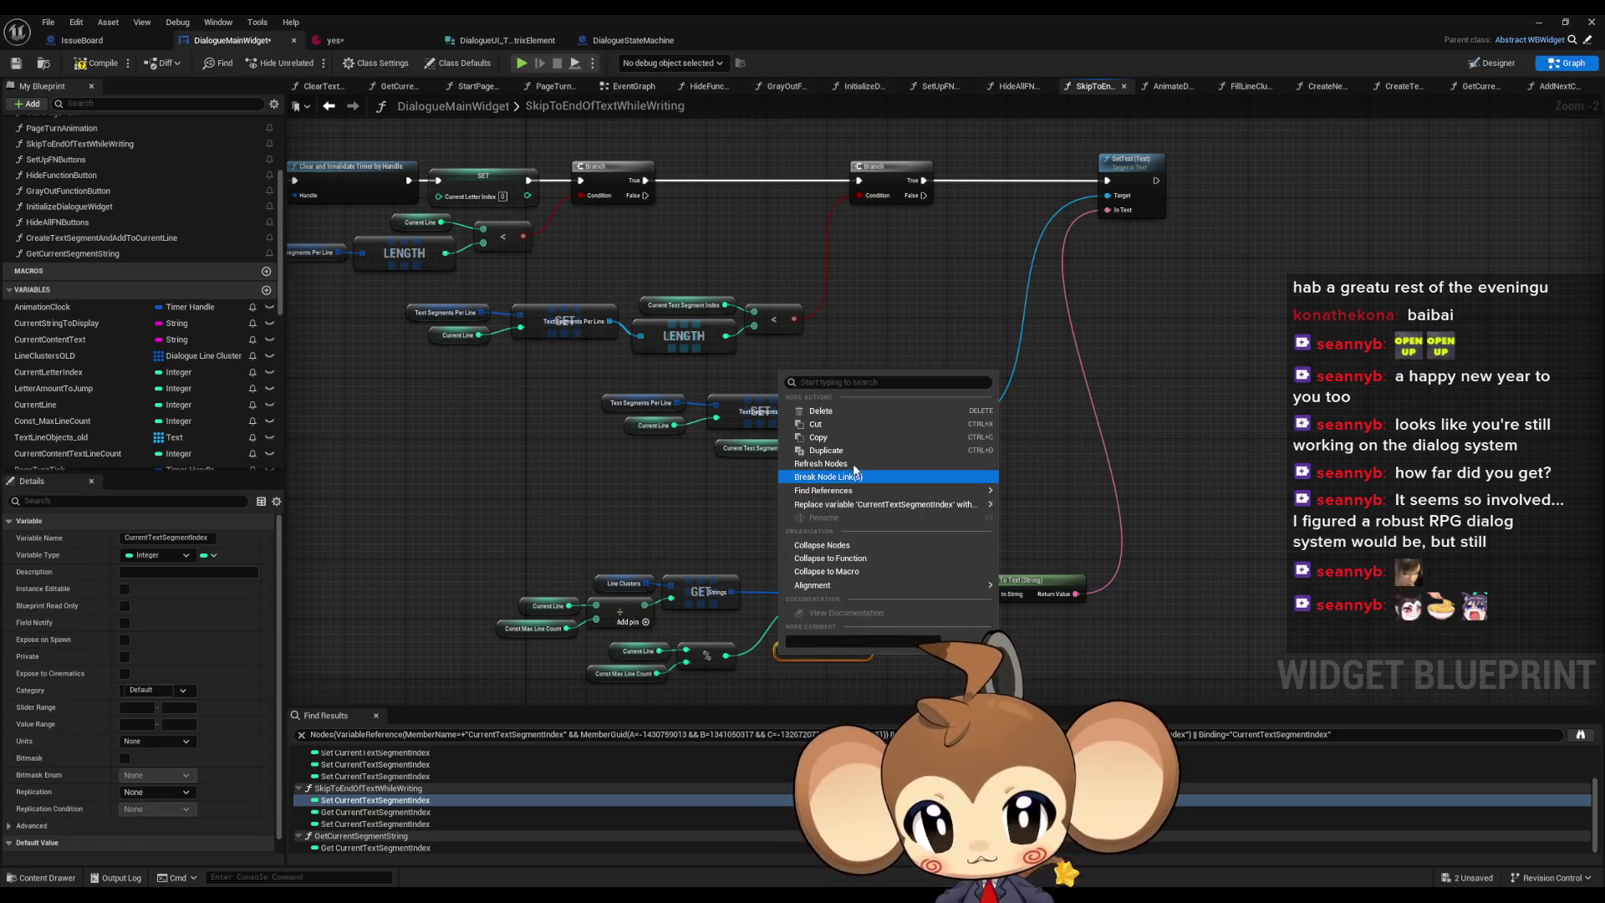
{"action": "mouse_move", "coordinate": [849, 502]}
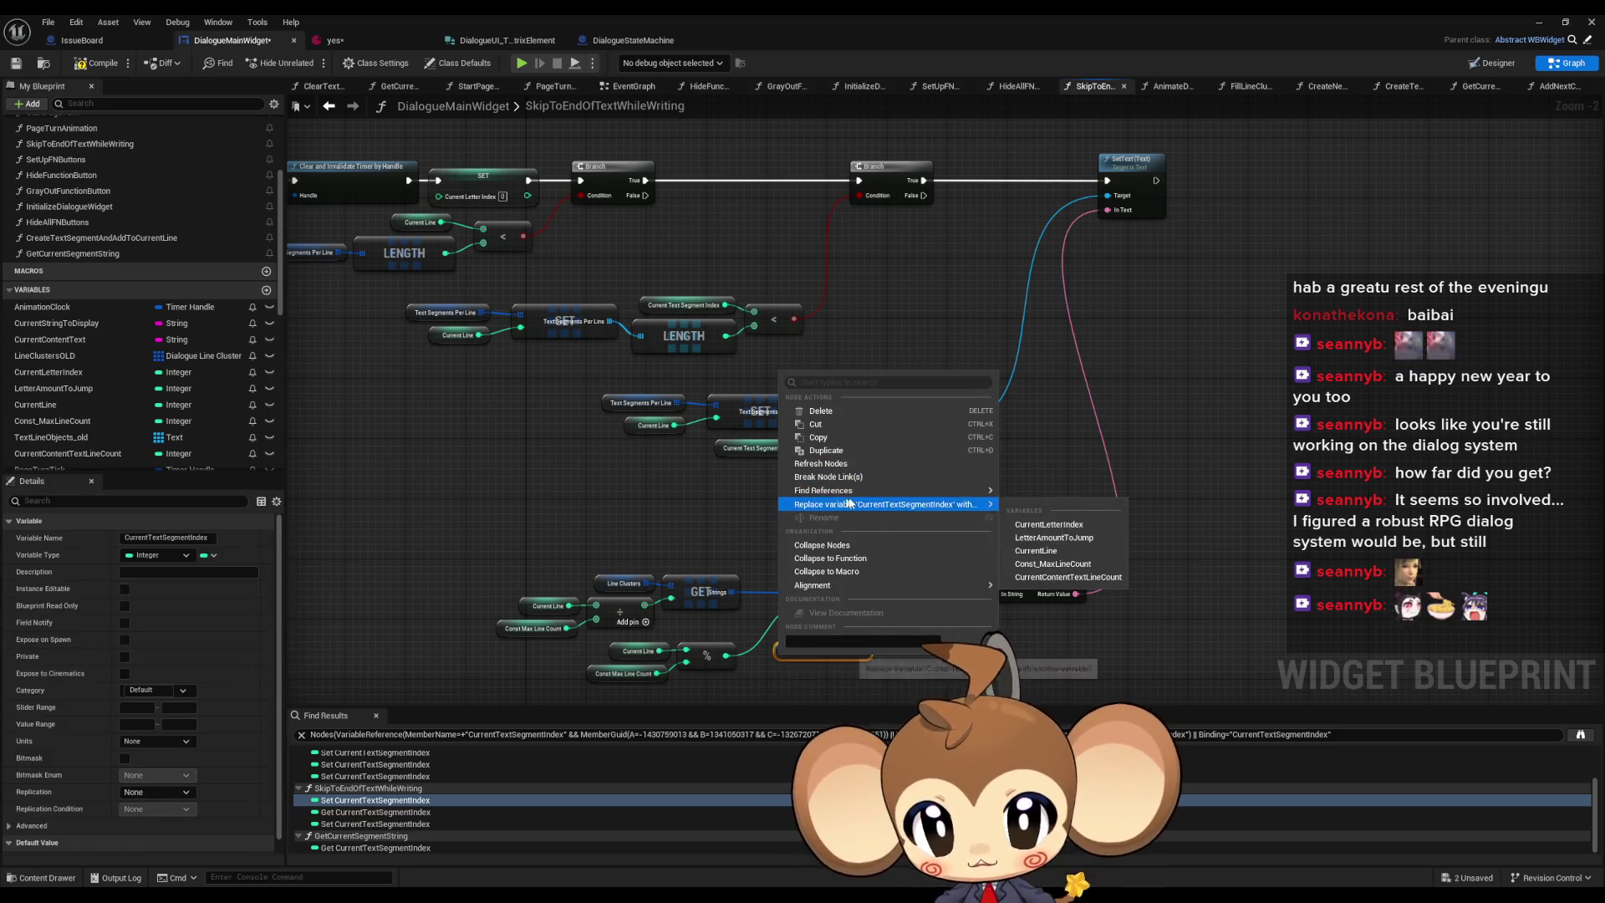
{"action": "mouse_move", "coordinate": [970, 495]}
{"action": "left_click", "coordinate": [1045, 513]}
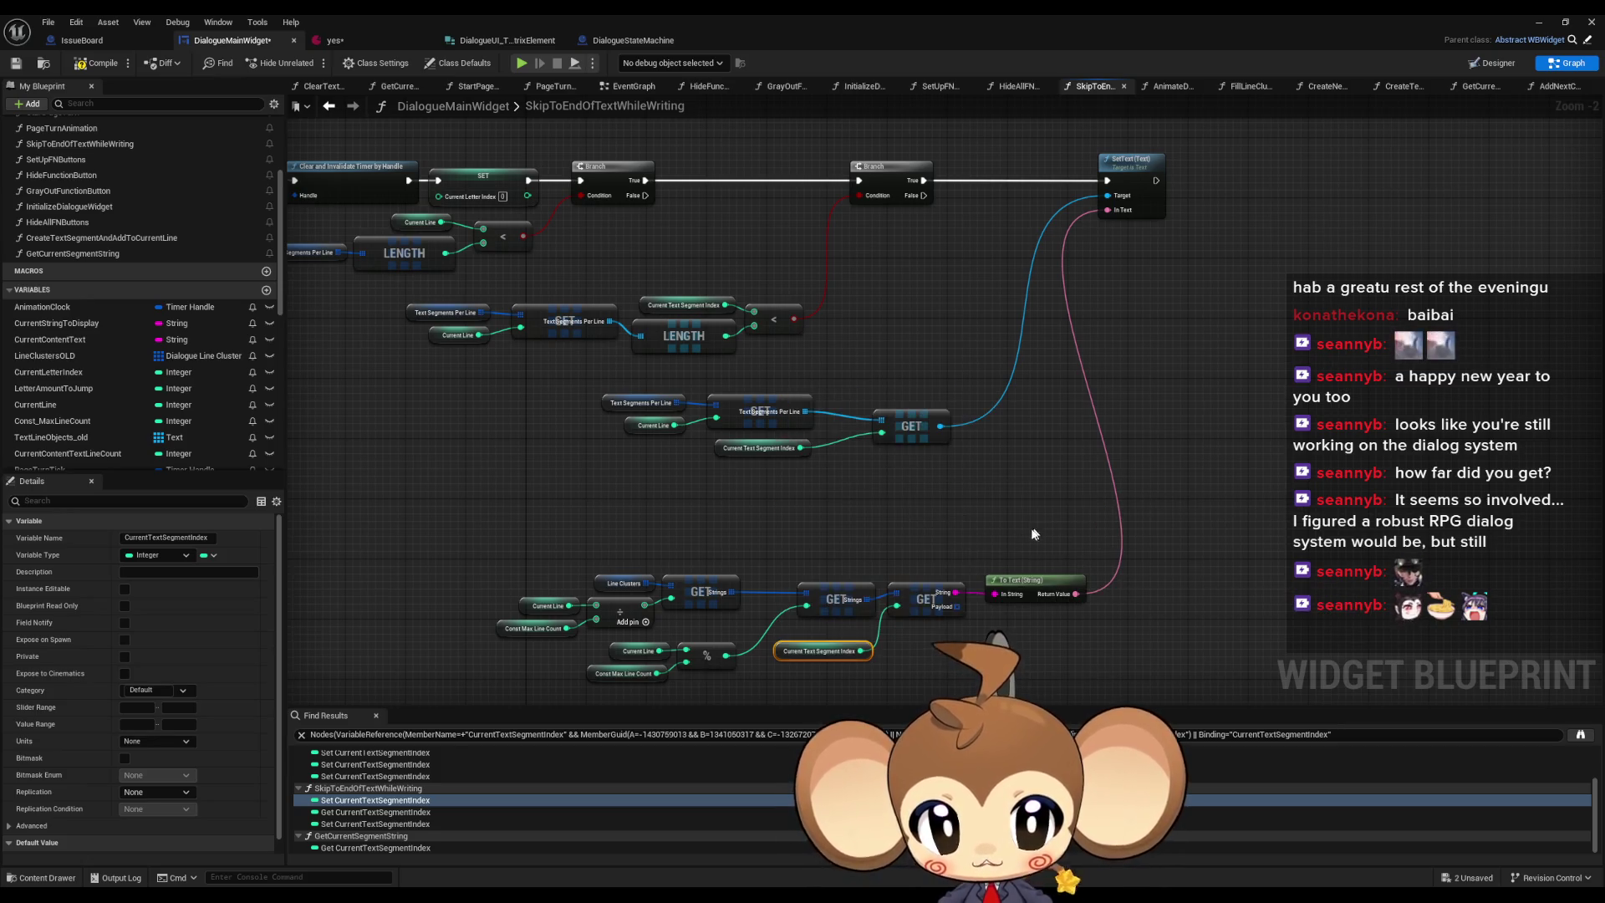
{"action": "scroll", "coordinate": [441, 780], "scroll_direction": "up", "scroll_amount": 3}
{"action": "left_click", "coordinate": [367, 768]}
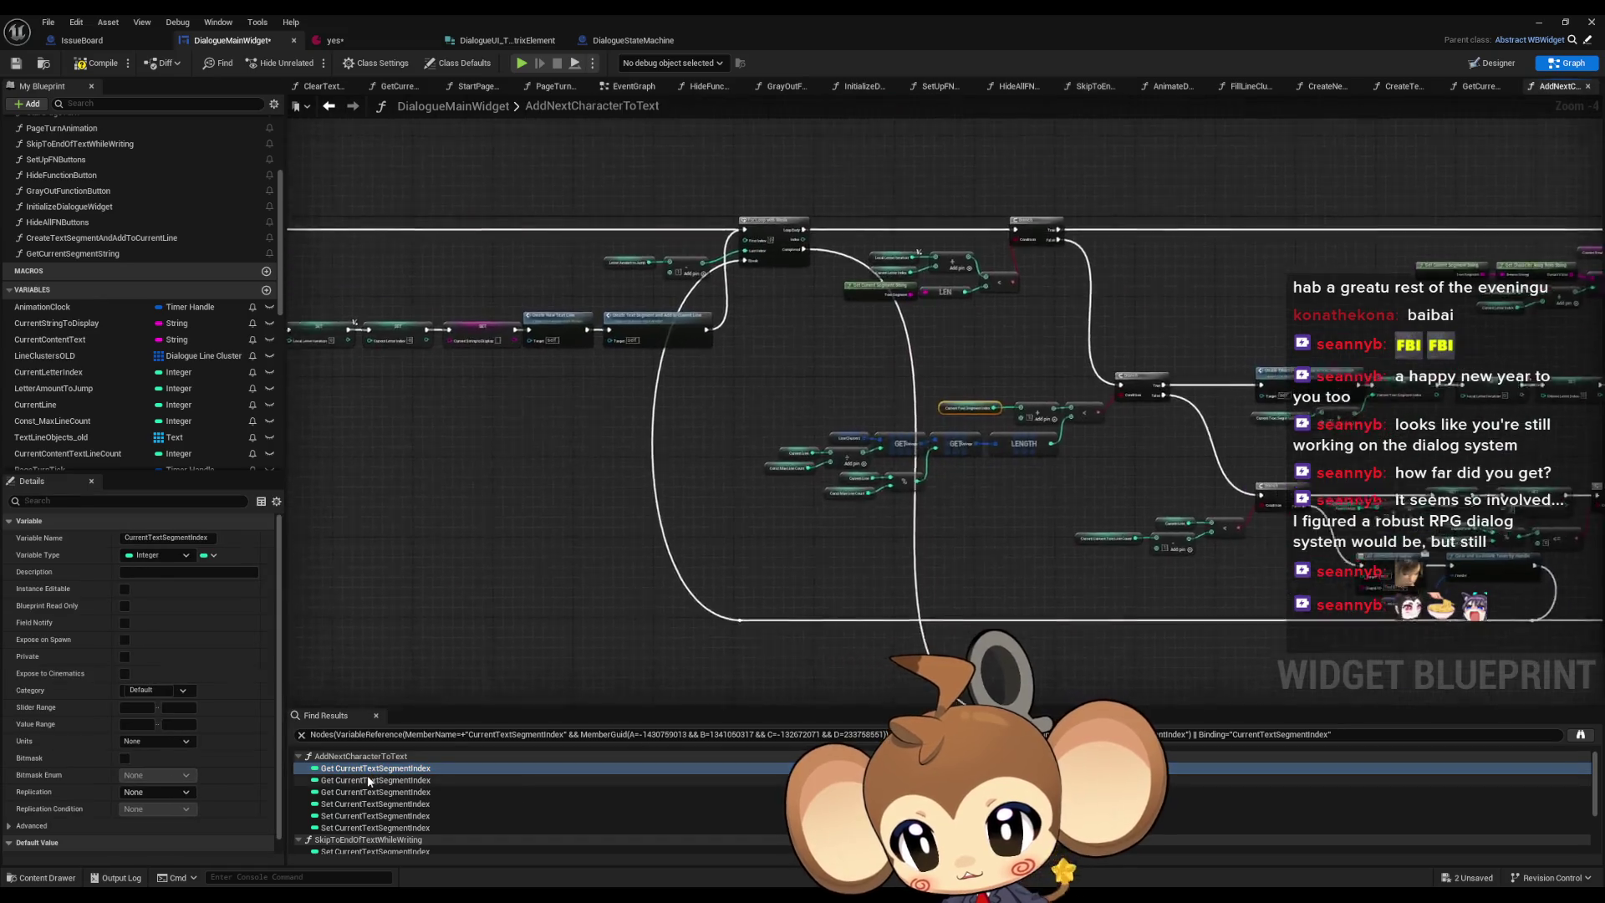
- Visit each Get and Set CurrentTextSegmentIndex result, ending inside GetCurrentSegmentString
{"action": "left_click", "coordinate": [368, 780]}
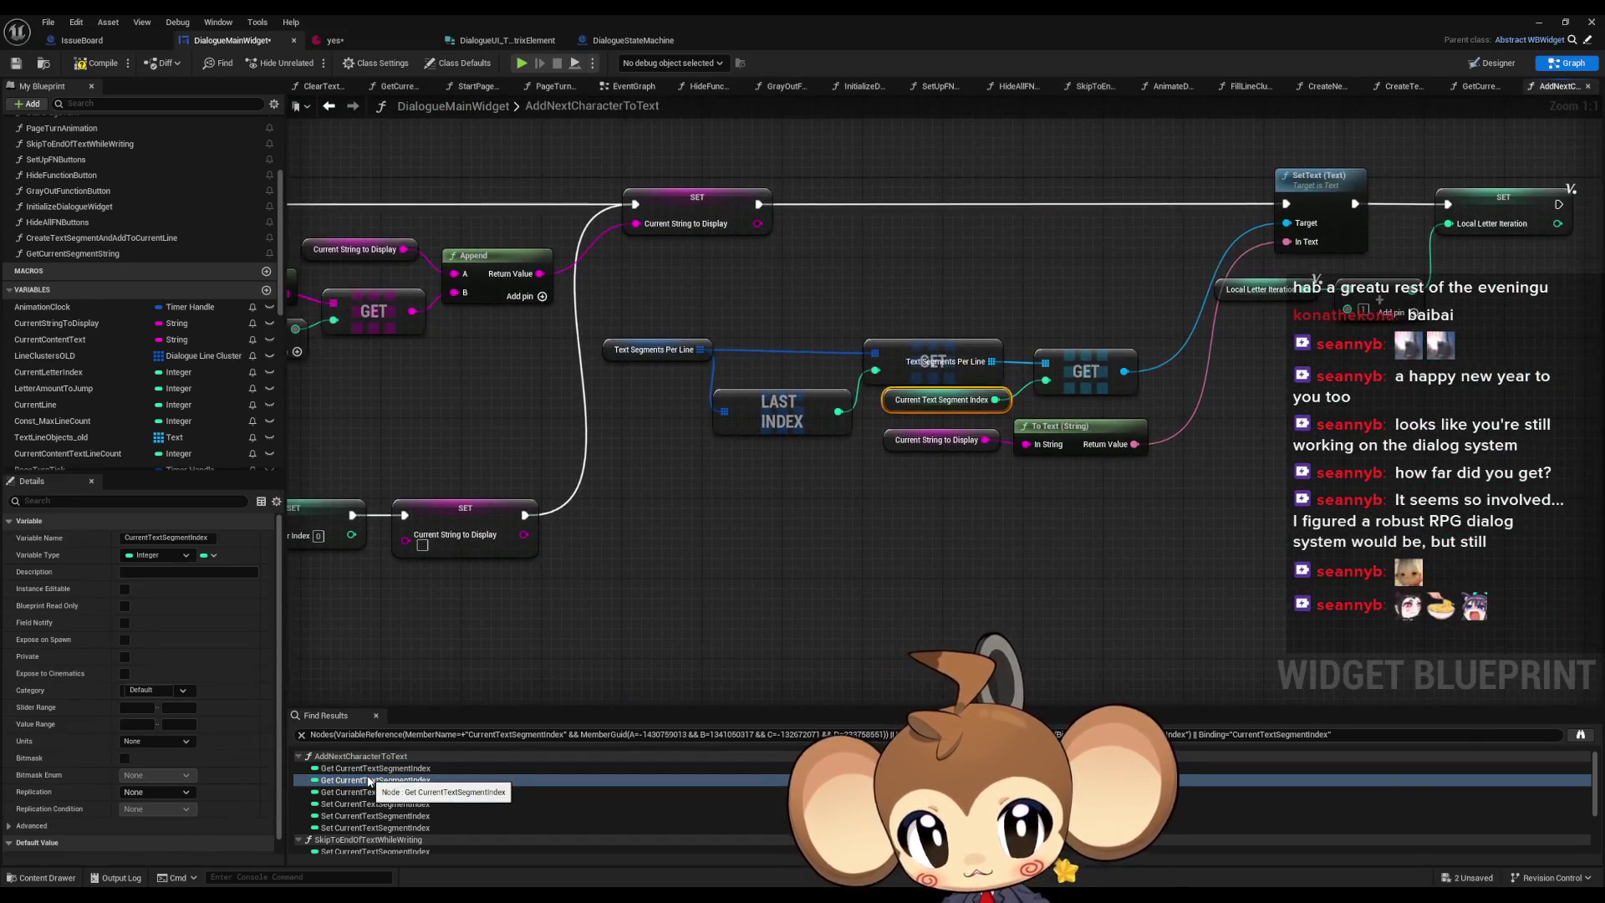
{"action": "left_click", "coordinate": [367, 791]}
{"action": "left_click", "coordinate": [344, 804]}
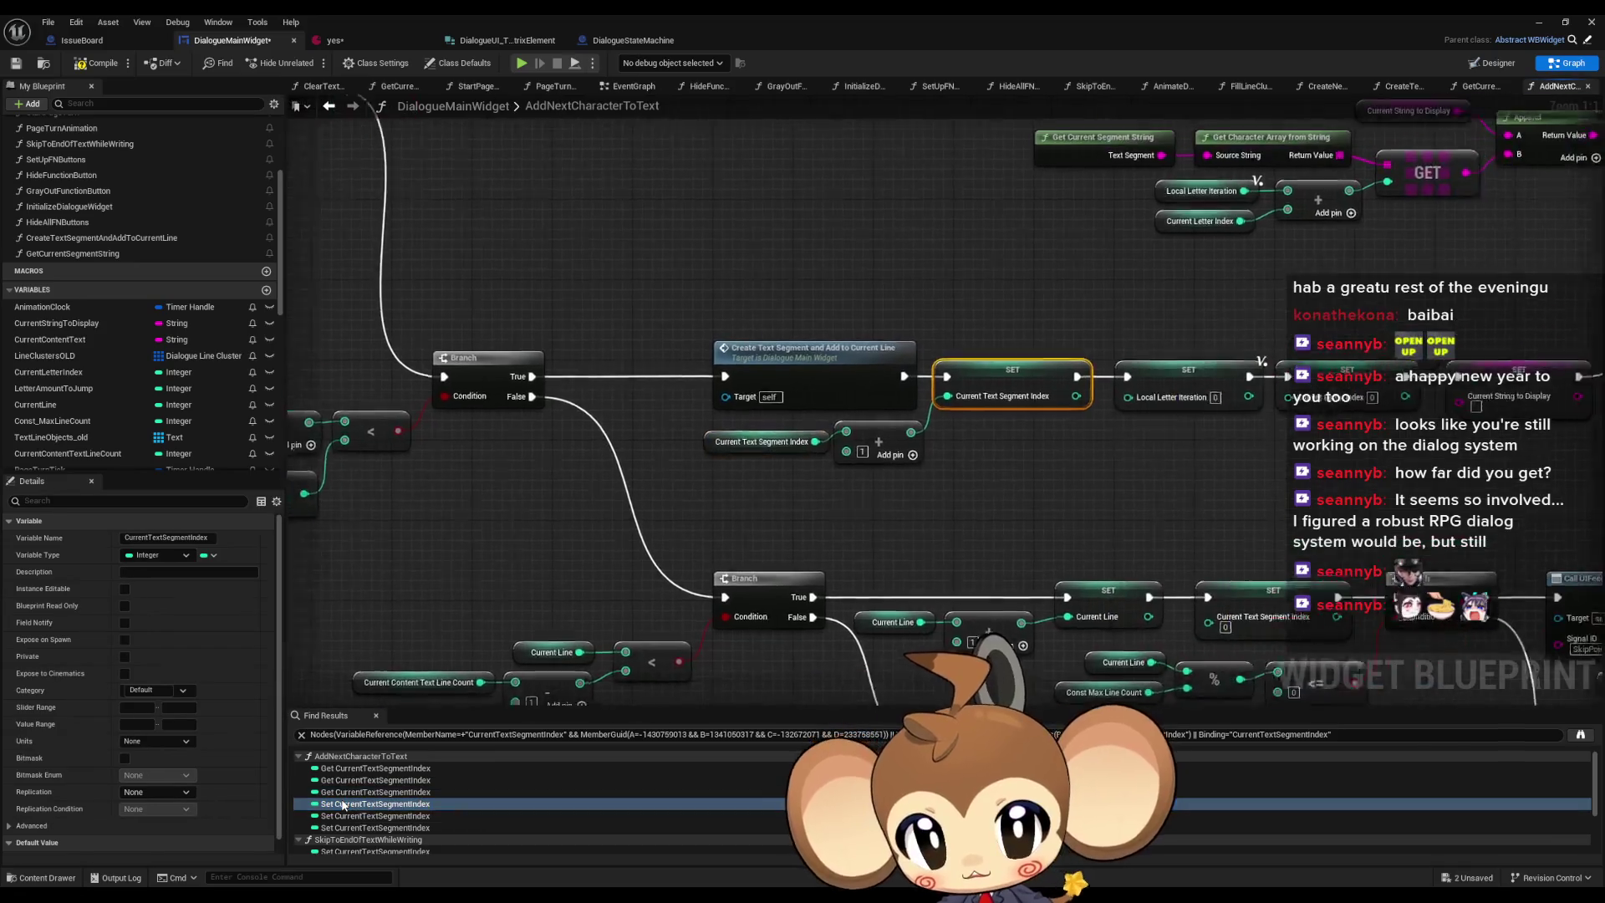
{"action": "left_click", "coordinate": [339, 816]}
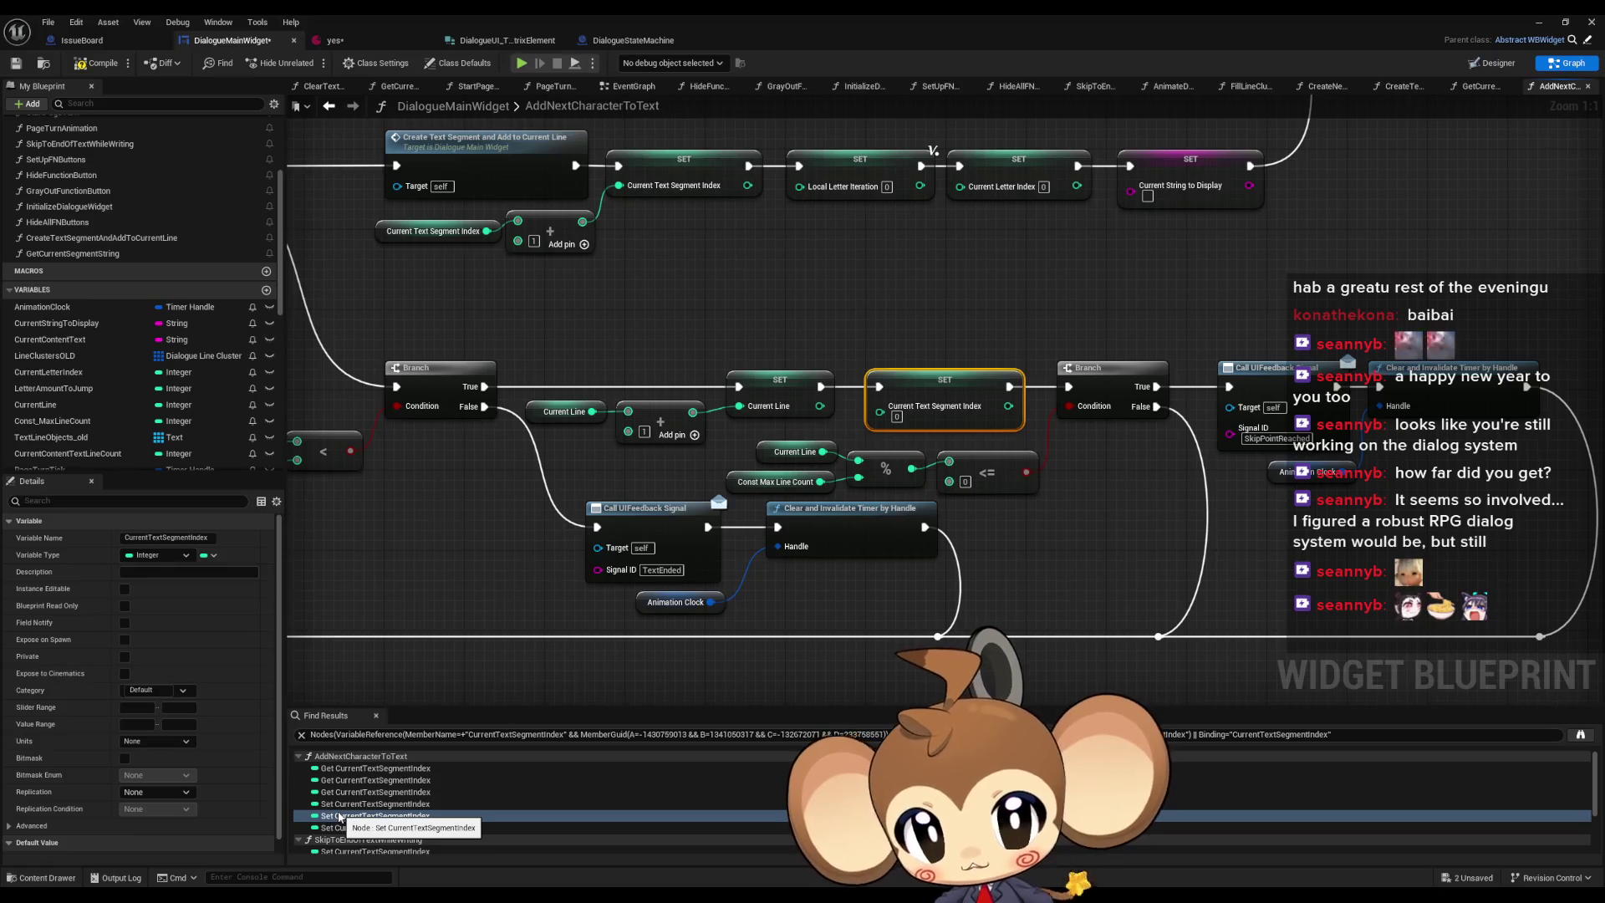
{"action": "scroll", "coordinate": [912, 577], "scroll_direction": "down", "scroll_amount": 3}
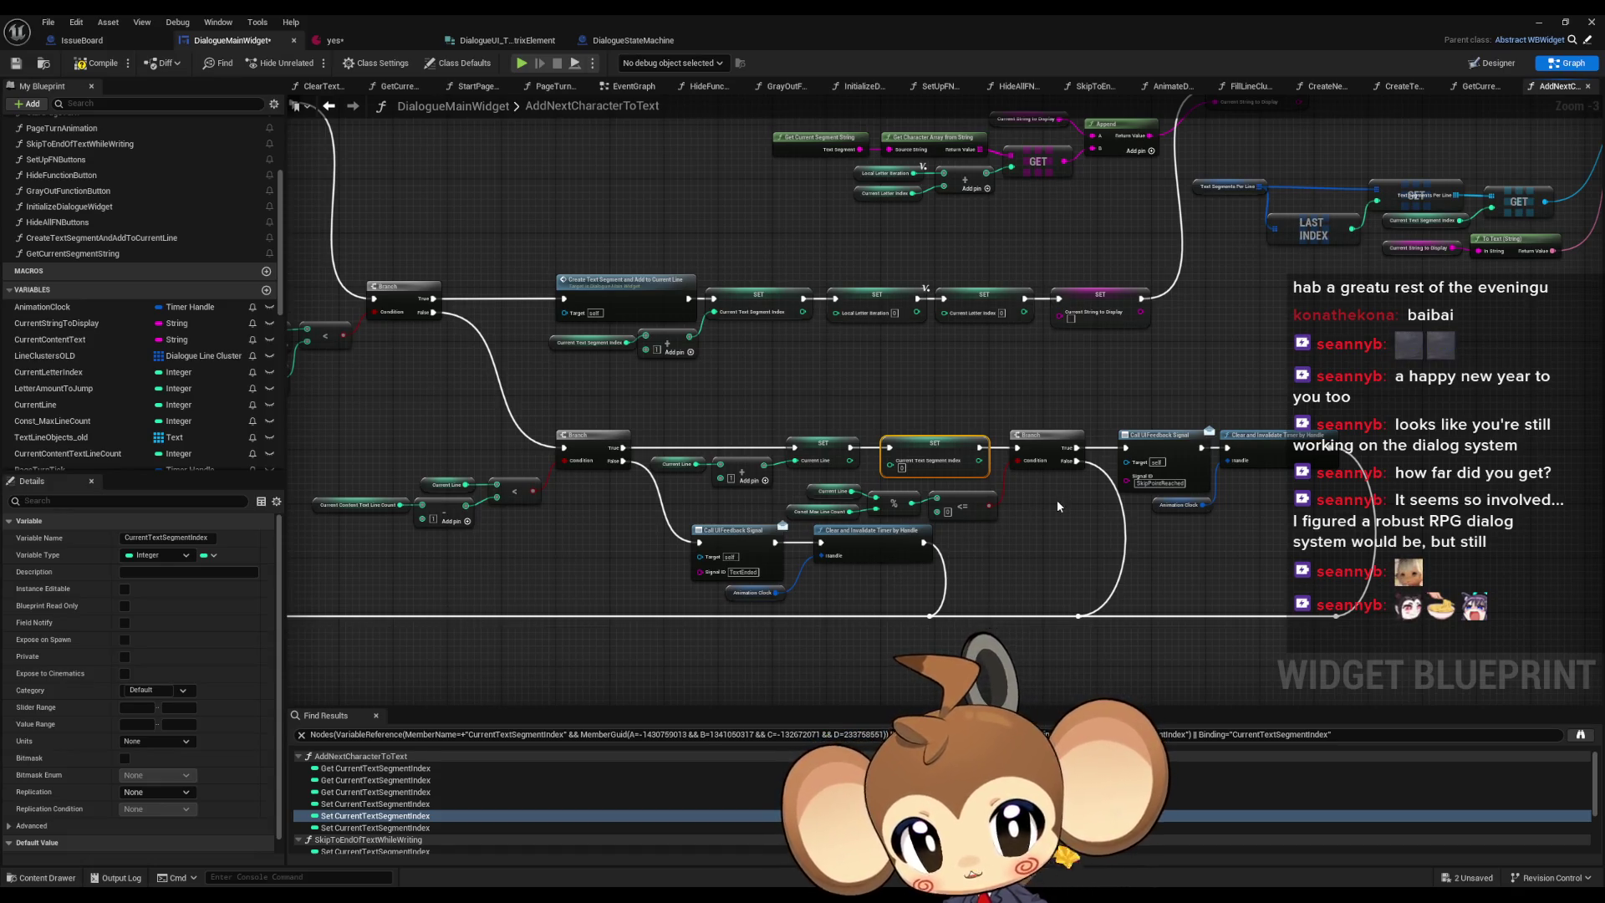
{"action": "left_click", "coordinate": [400, 828]}
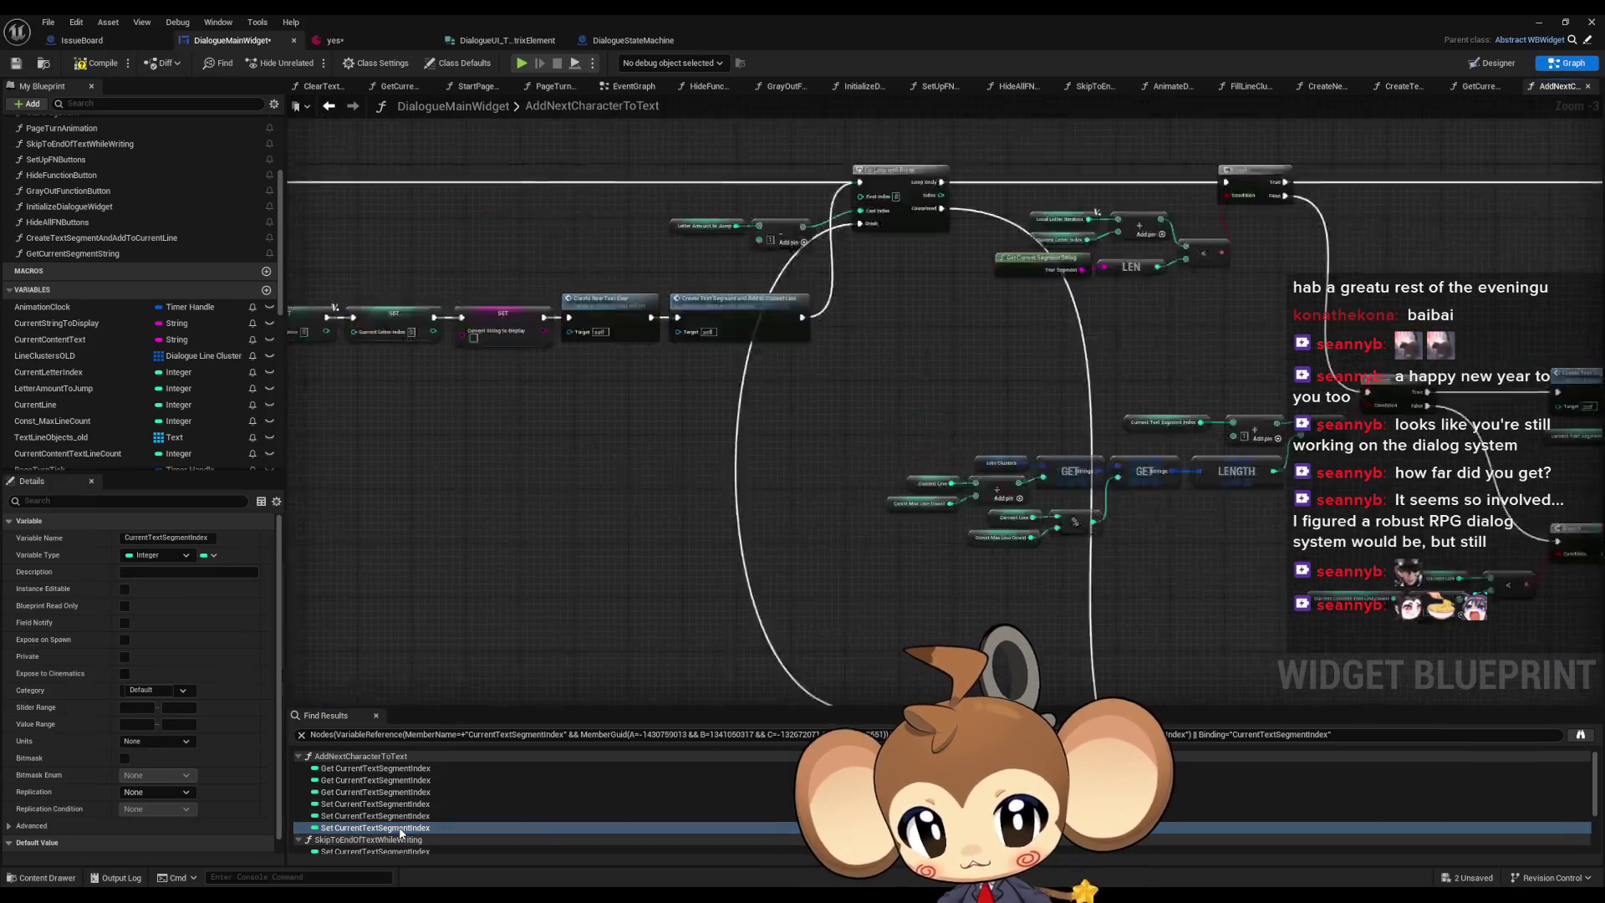
{"action": "scroll", "coordinate": [410, 824], "scroll_direction": "down", "scroll_amount": 3}
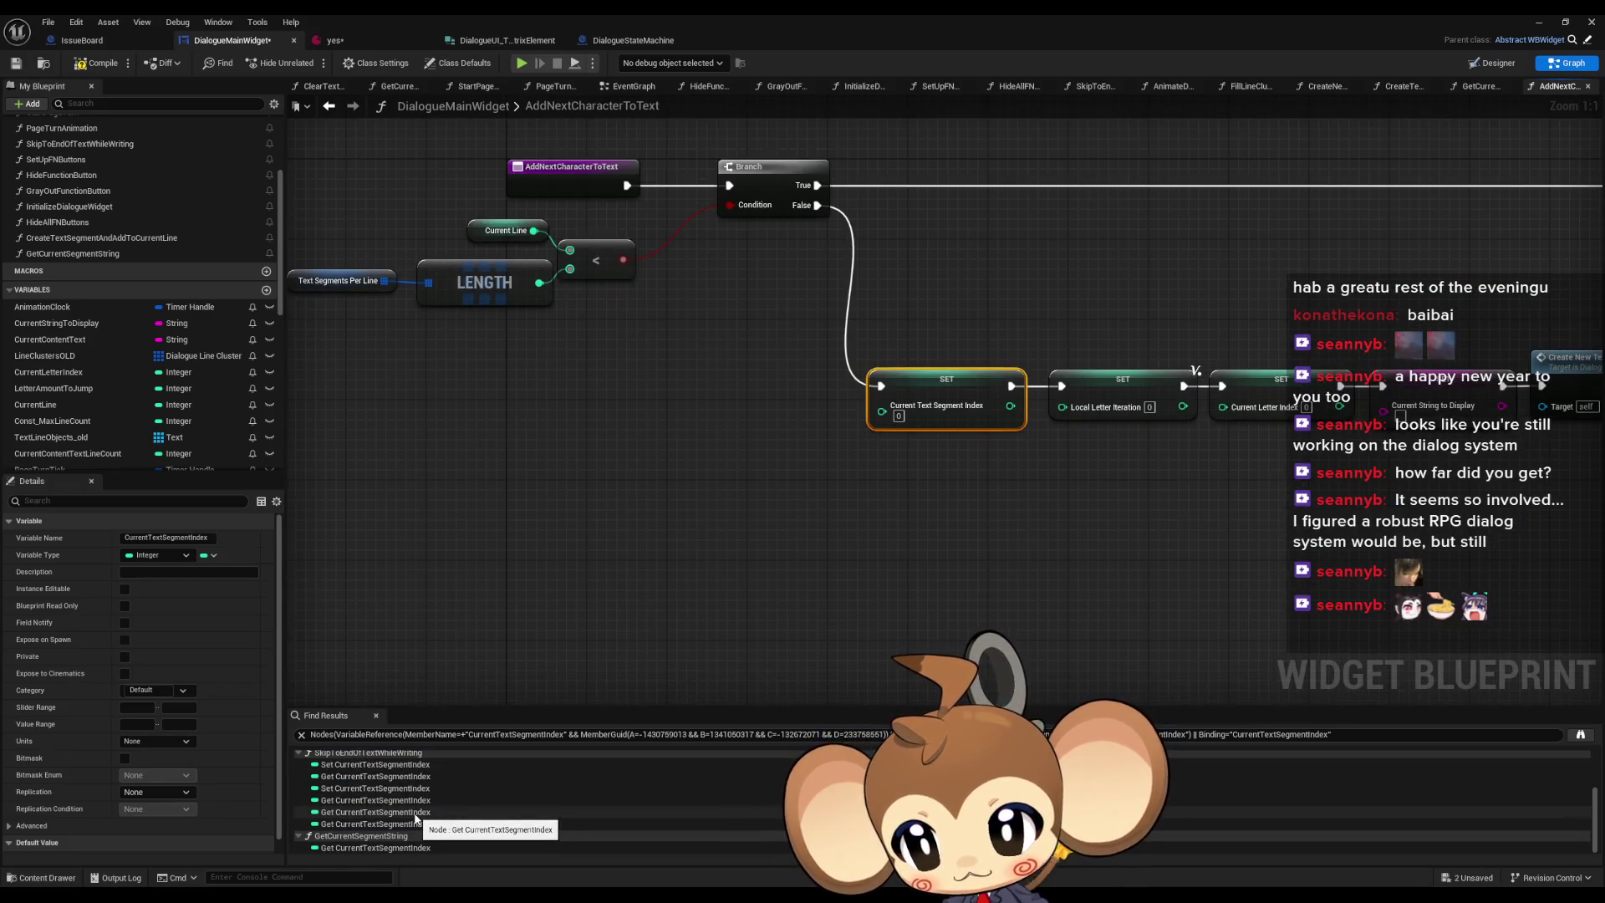
{"action": "left_click", "coordinate": [393, 848]}
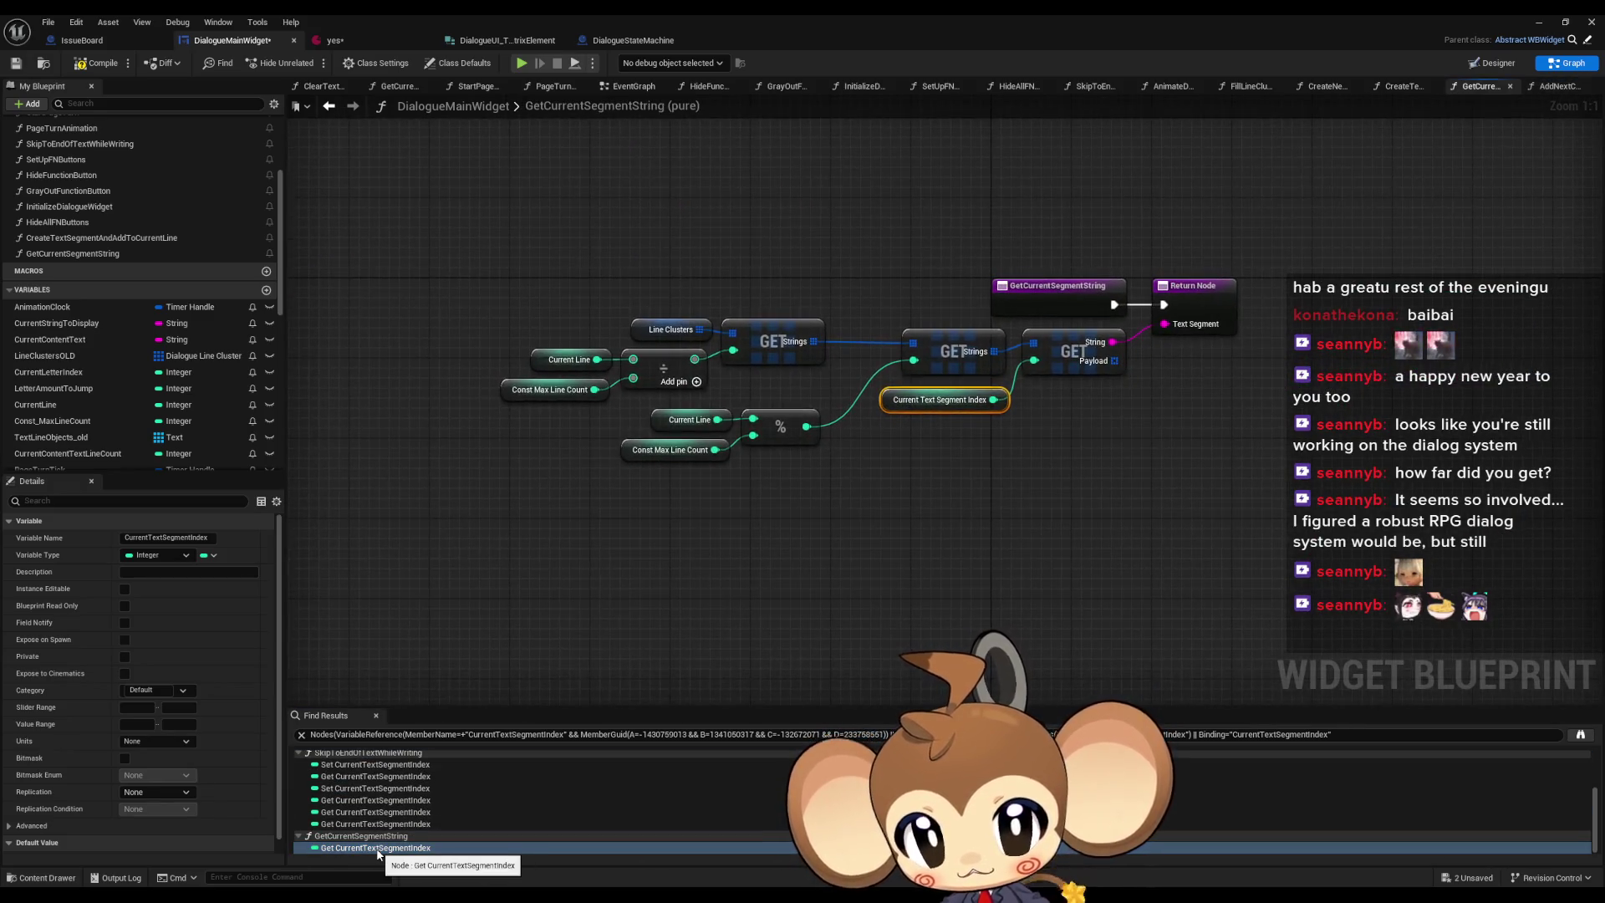
- Bring the line-cluster string lookup nodes from GetCurrentSegmentString into SkipToEndOfTextWhileWriting
{"action": "scroll", "coordinate": [396, 823], "scroll_direction": "up", "scroll_amount": 2}
{"action": "left_click", "coordinate": [396, 836]}
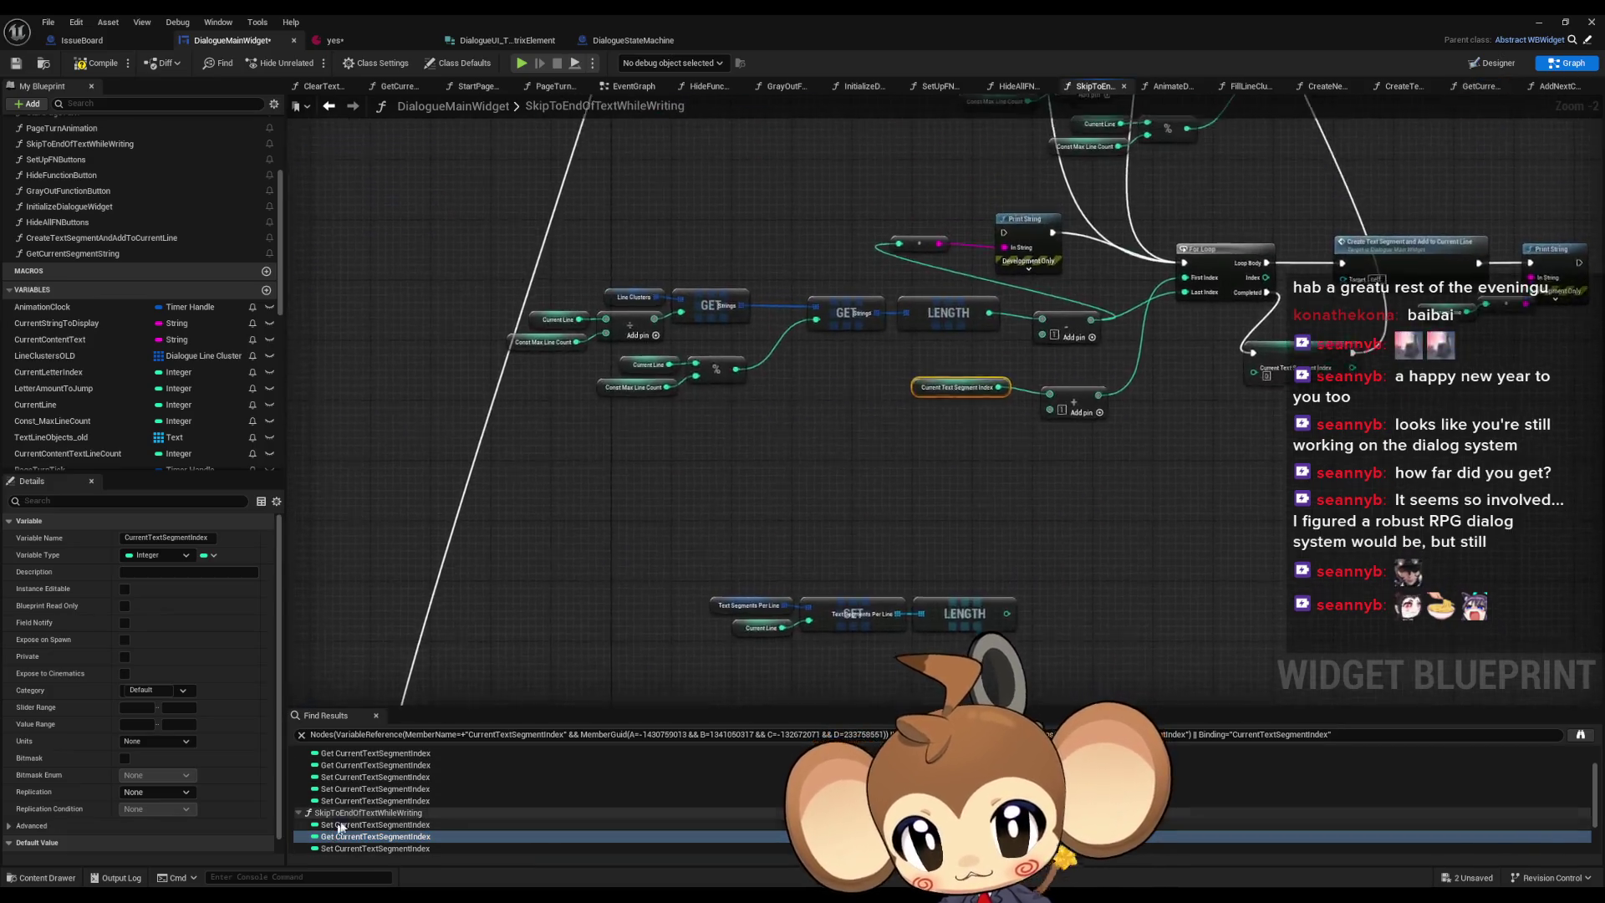
{"action": "scroll", "coordinate": [862, 516], "scroll_direction": "down", "scroll_amount": 5}
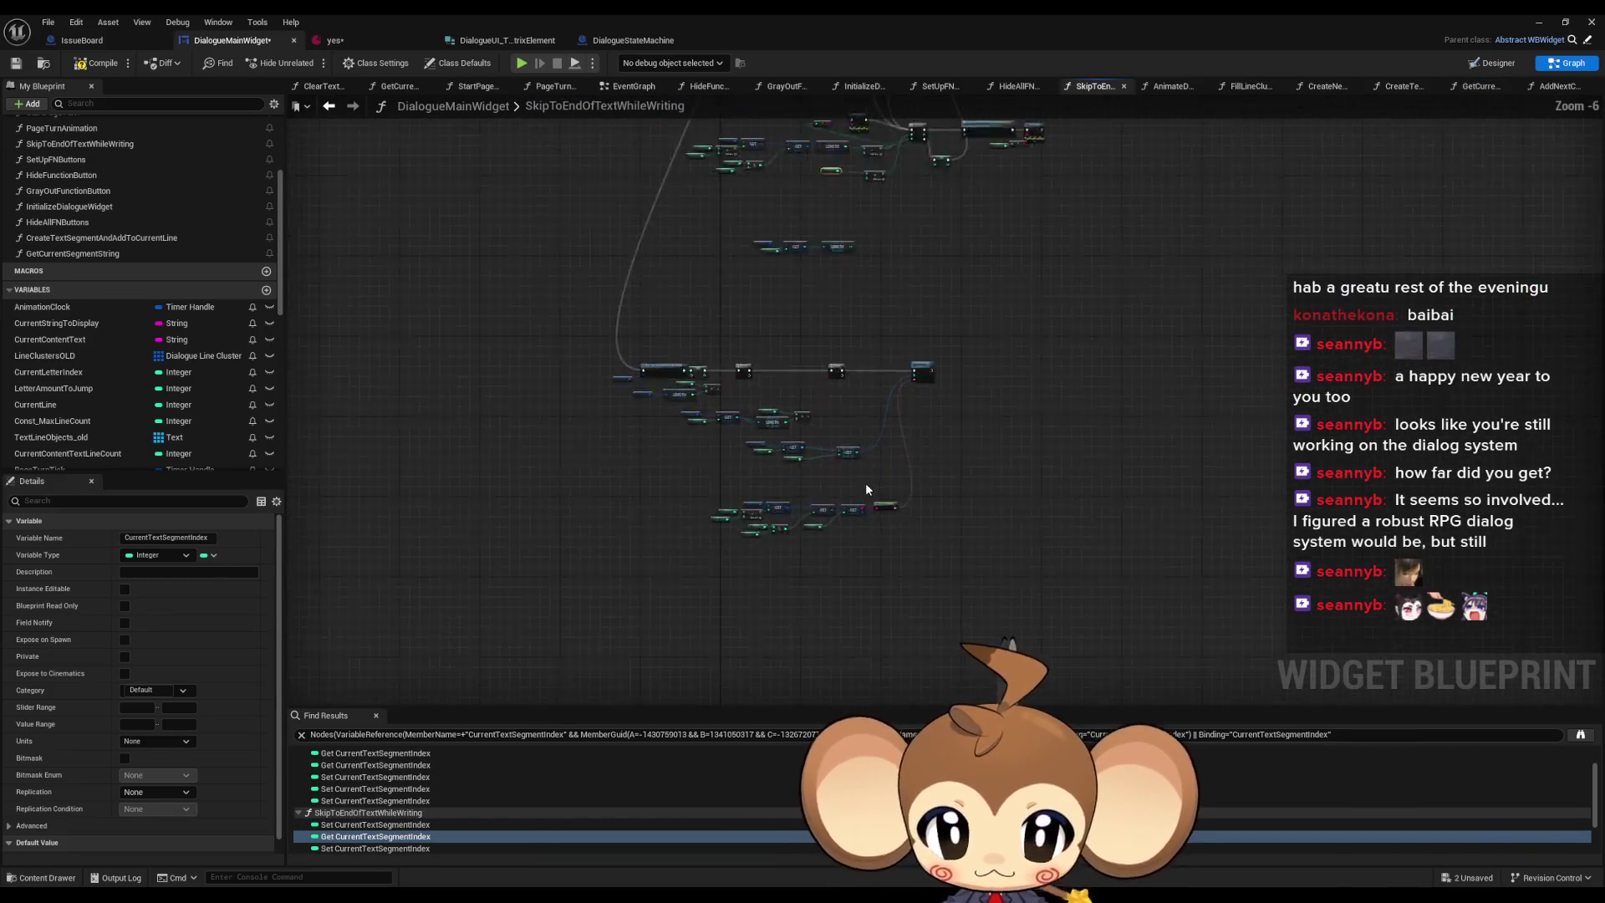
{"action": "scroll", "coordinate": [873, 519], "scroll_direction": "up", "scroll_amount": 3}
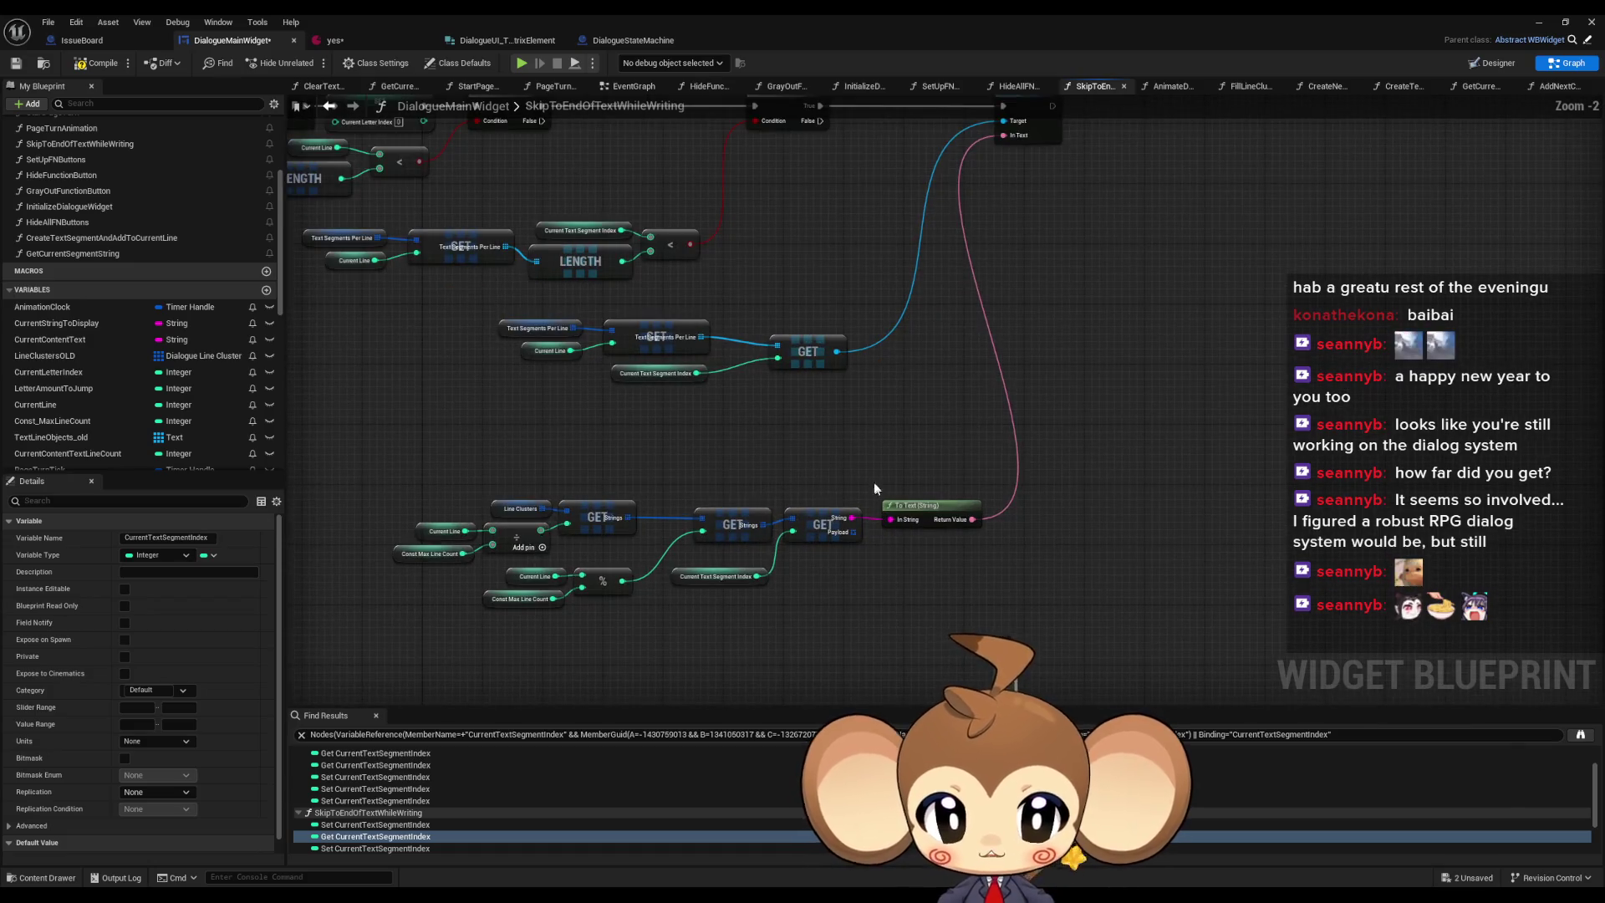
{"action": "scroll", "coordinate": [344, 844], "scroll_direction": "down", "scroll_amount": 2}
{"action": "left_click", "coordinate": [344, 848]}
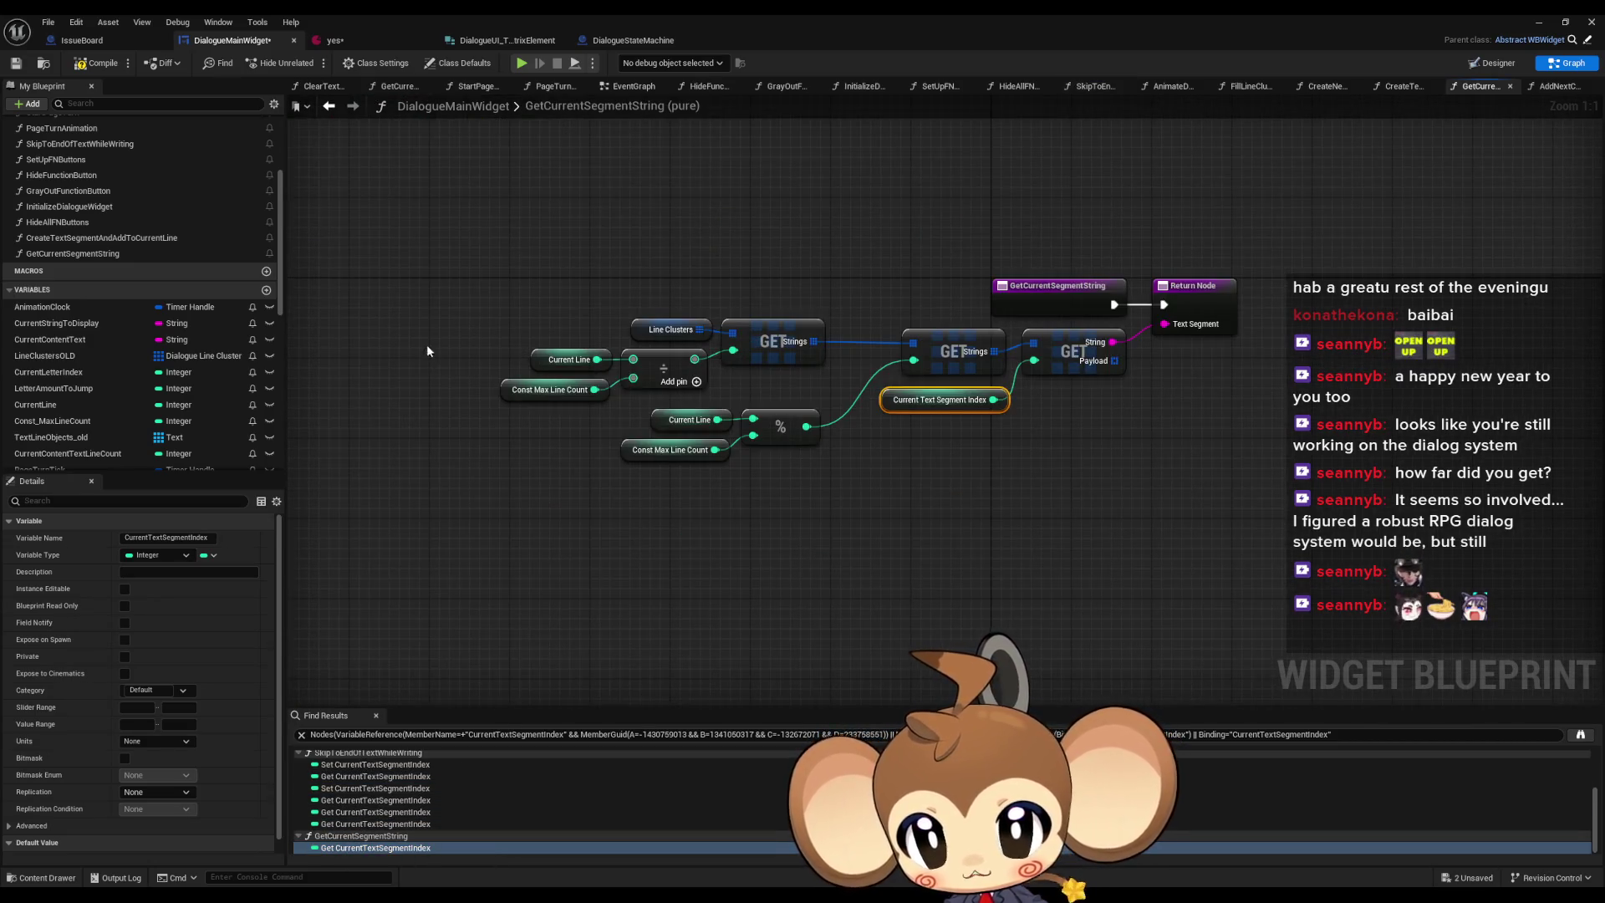
{"action": "left_click_drag", "start_coordinate": [443, 334], "coordinate": [838, 435]}
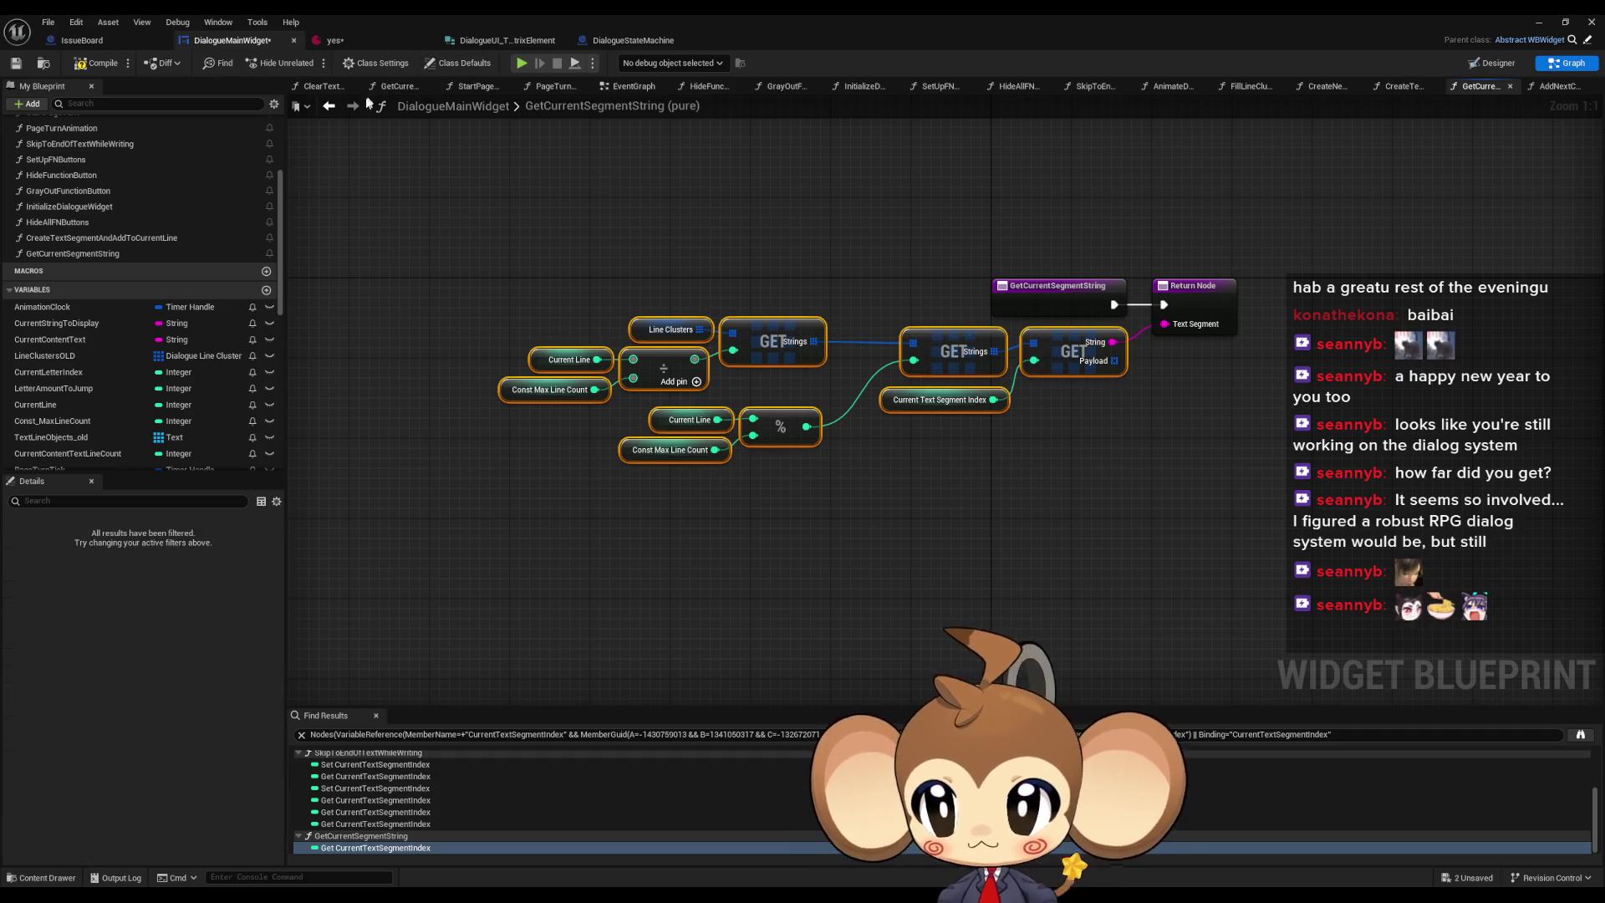
{"action": "left_click", "coordinate": [334, 110]}
{"action": "key", "text": "ctrl+v"}
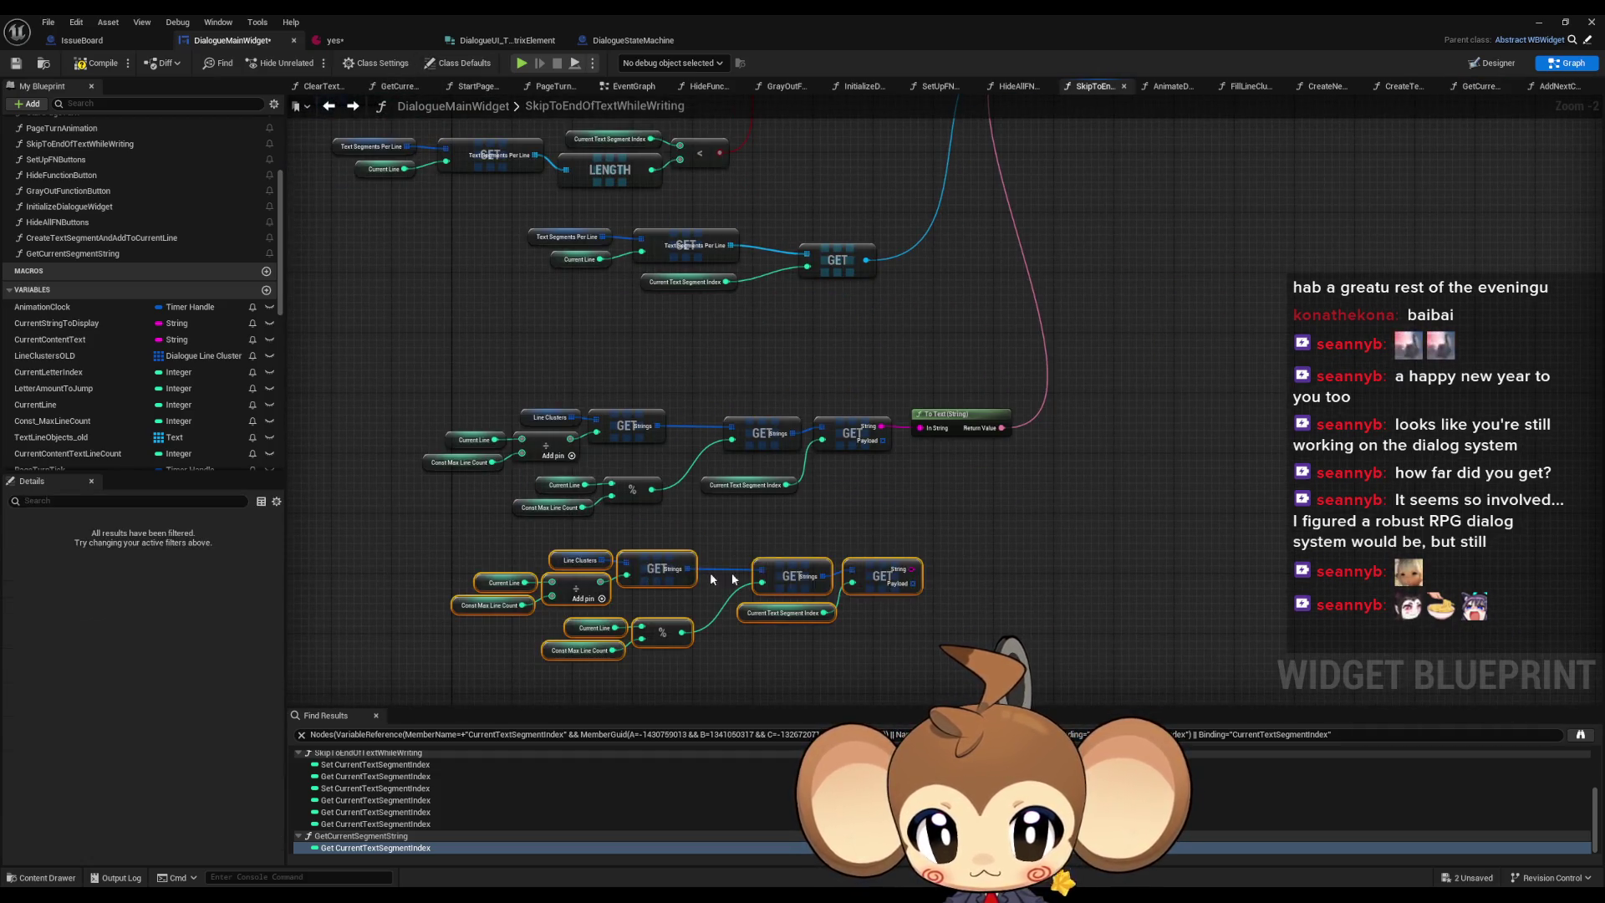
{"action": "left_click_drag", "start_coordinate": [877, 574], "coordinate": [860, 559]}
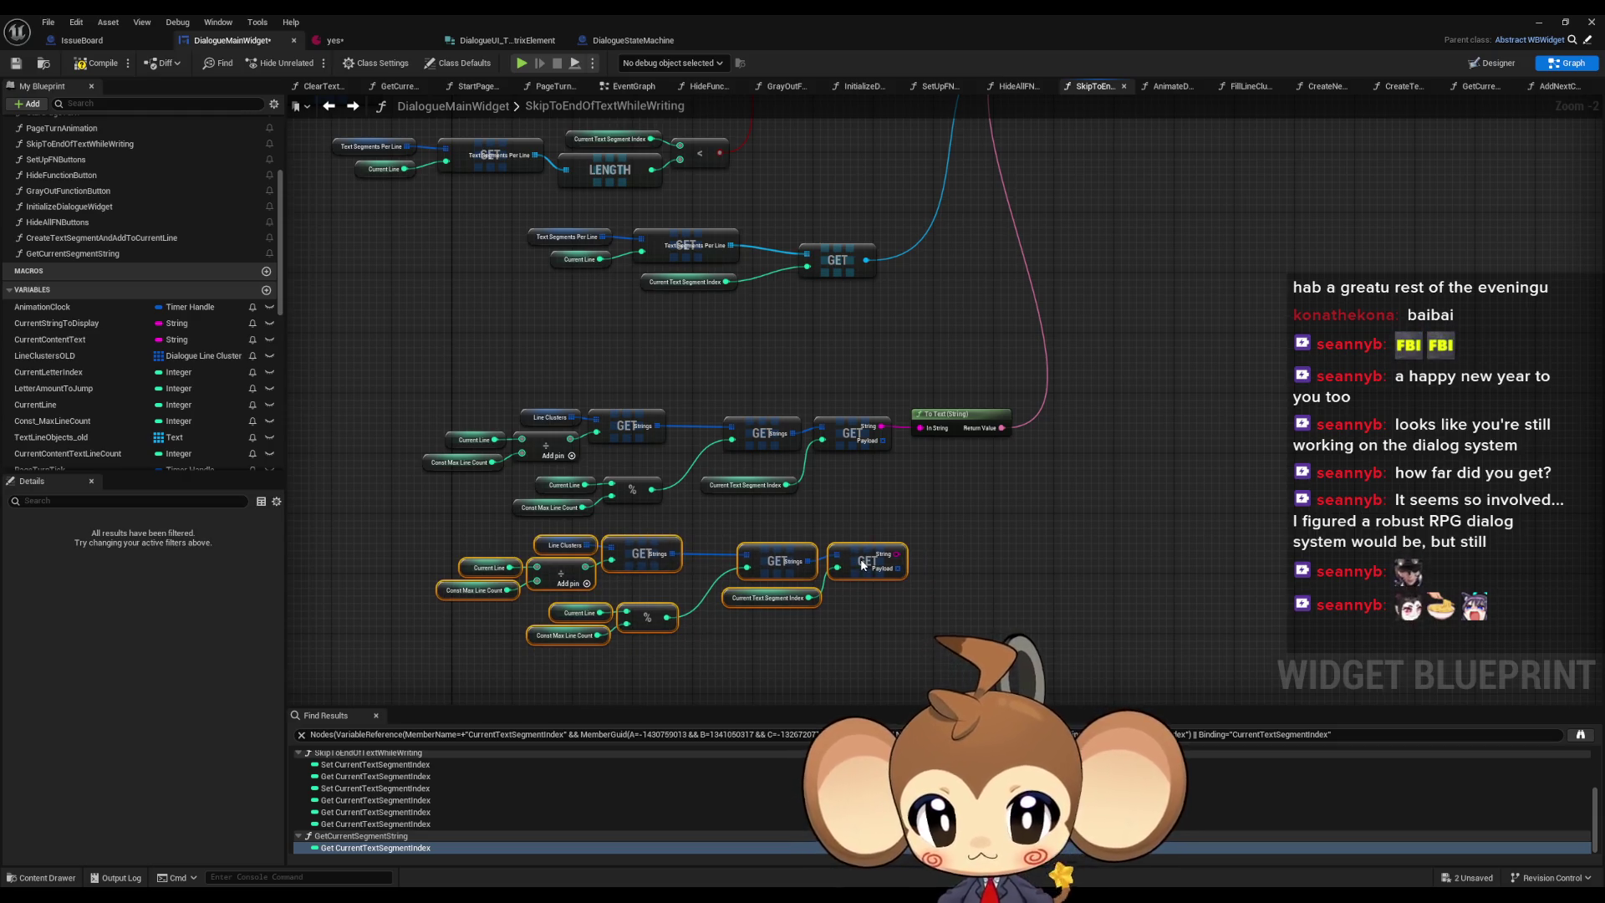
- Add a Get Current Segment String call feeding To Text's In String and delete the old lookups
{"action": "mouse_move", "coordinate": [87, 254]}
{"action": "left_mouse_down"}
{"action": "mouse_move", "coordinate": [823, 330]}
{"action": "mouse_move", "coordinate": [920, 428]}
{"action": "left_mouse_up"}
{"action": "left_click_drag", "start_coordinate": [447, 358], "coordinate": [921, 615]}
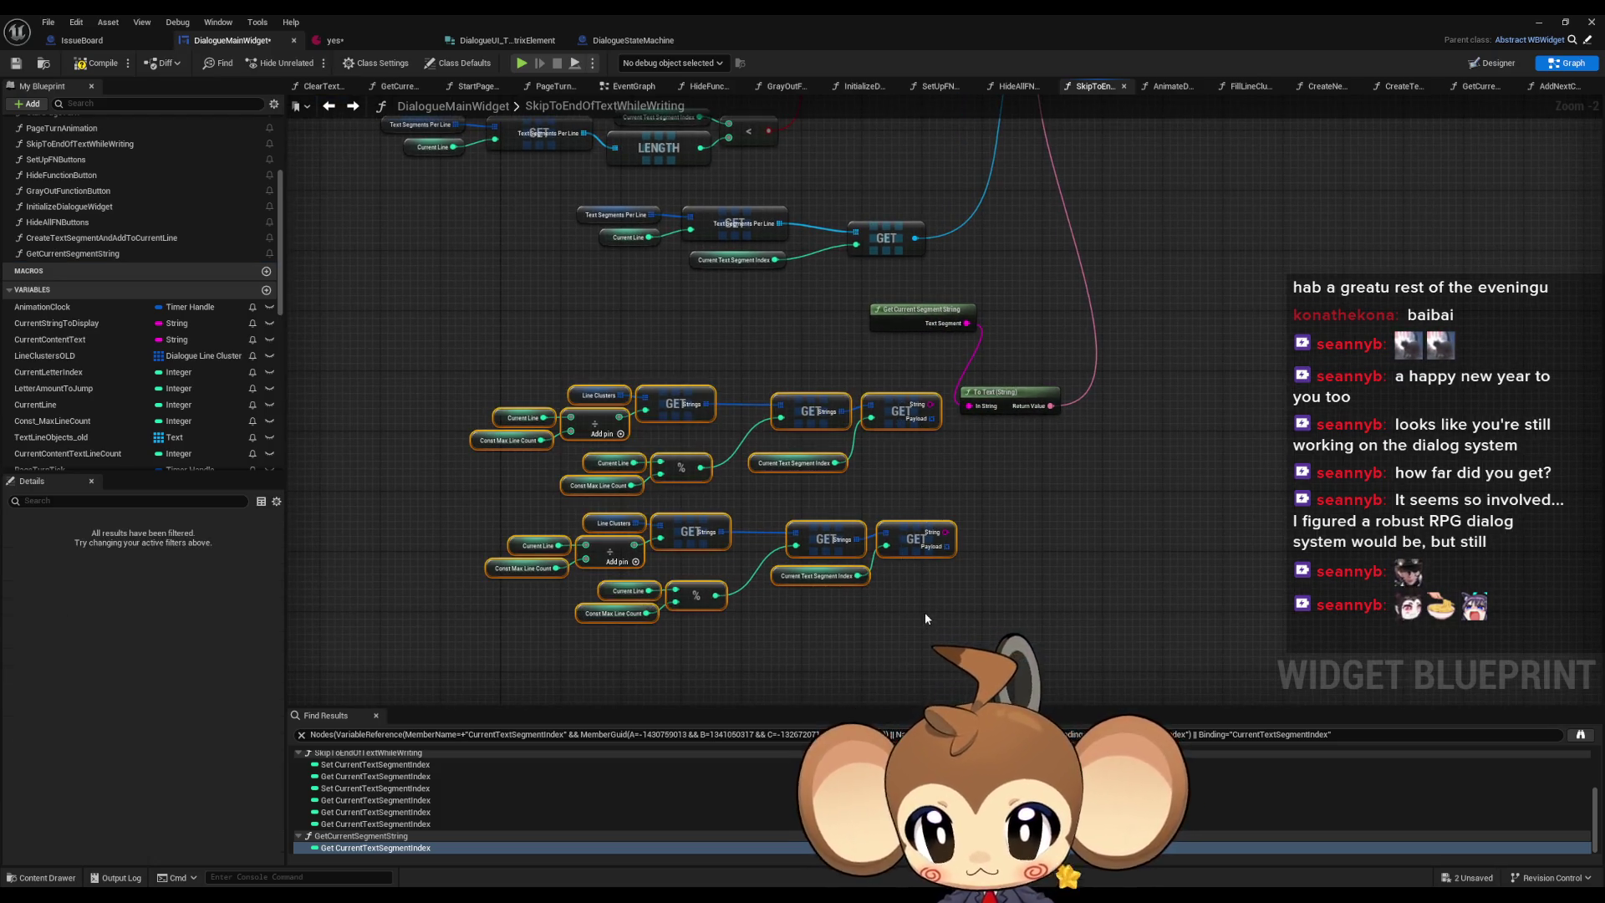
{"action": "key", "text": "Delete"}
{"action": "left_click_drag", "start_coordinate": [905, 312], "coordinate": [885, 395]}
{"action": "left_click", "coordinate": [928, 451]}
{"action": "scroll", "coordinate": [957, 519], "scroll_direction": "down", "scroll_amount": 1}
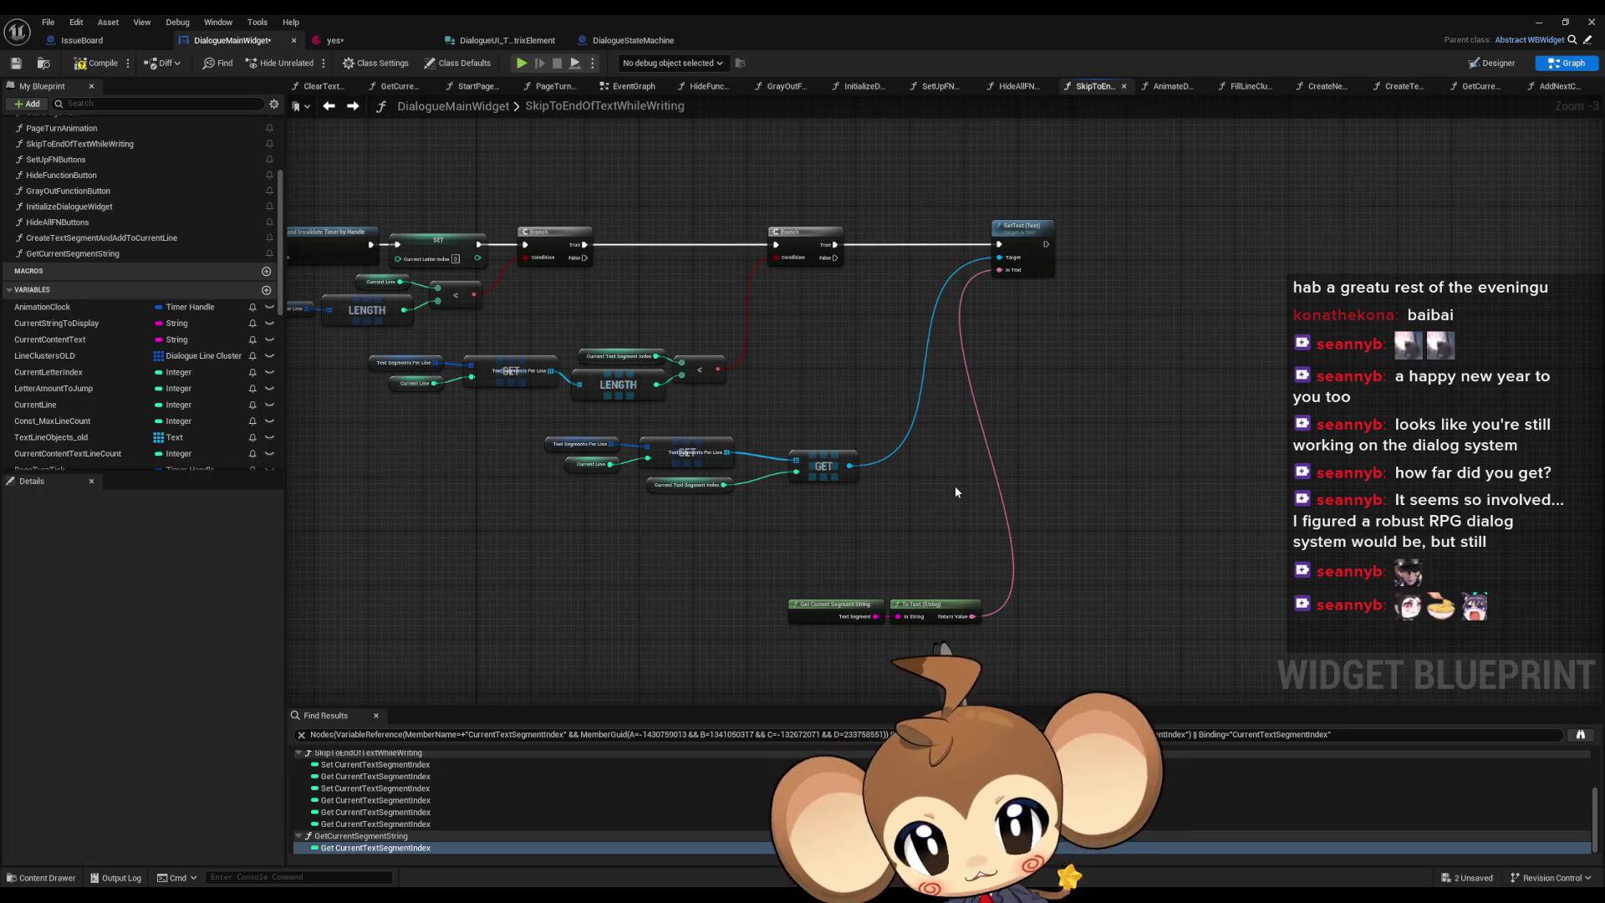
{"action": "scroll", "coordinate": [958, 485], "scroll_direction": "down", "scroll_amount": 5}
{"action": "scroll", "coordinate": [962, 485], "scroll_direction": "up", "scroll_amount": 4}
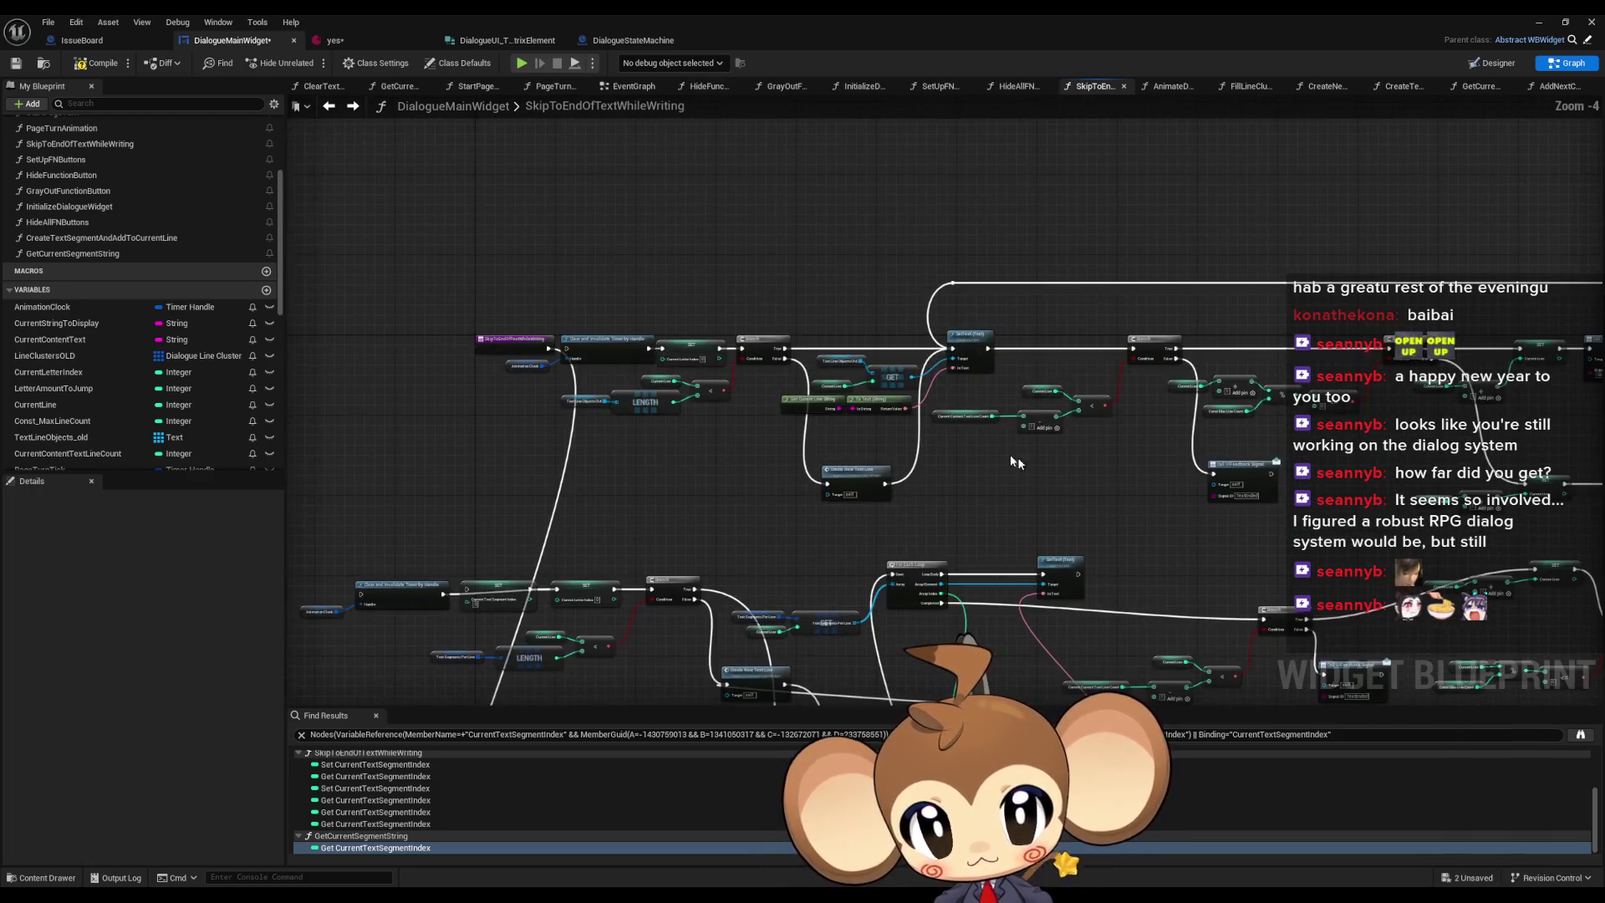
{"action": "scroll", "coordinate": [961, 418], "scroll_direction": "up", "scroll_amount": 3}
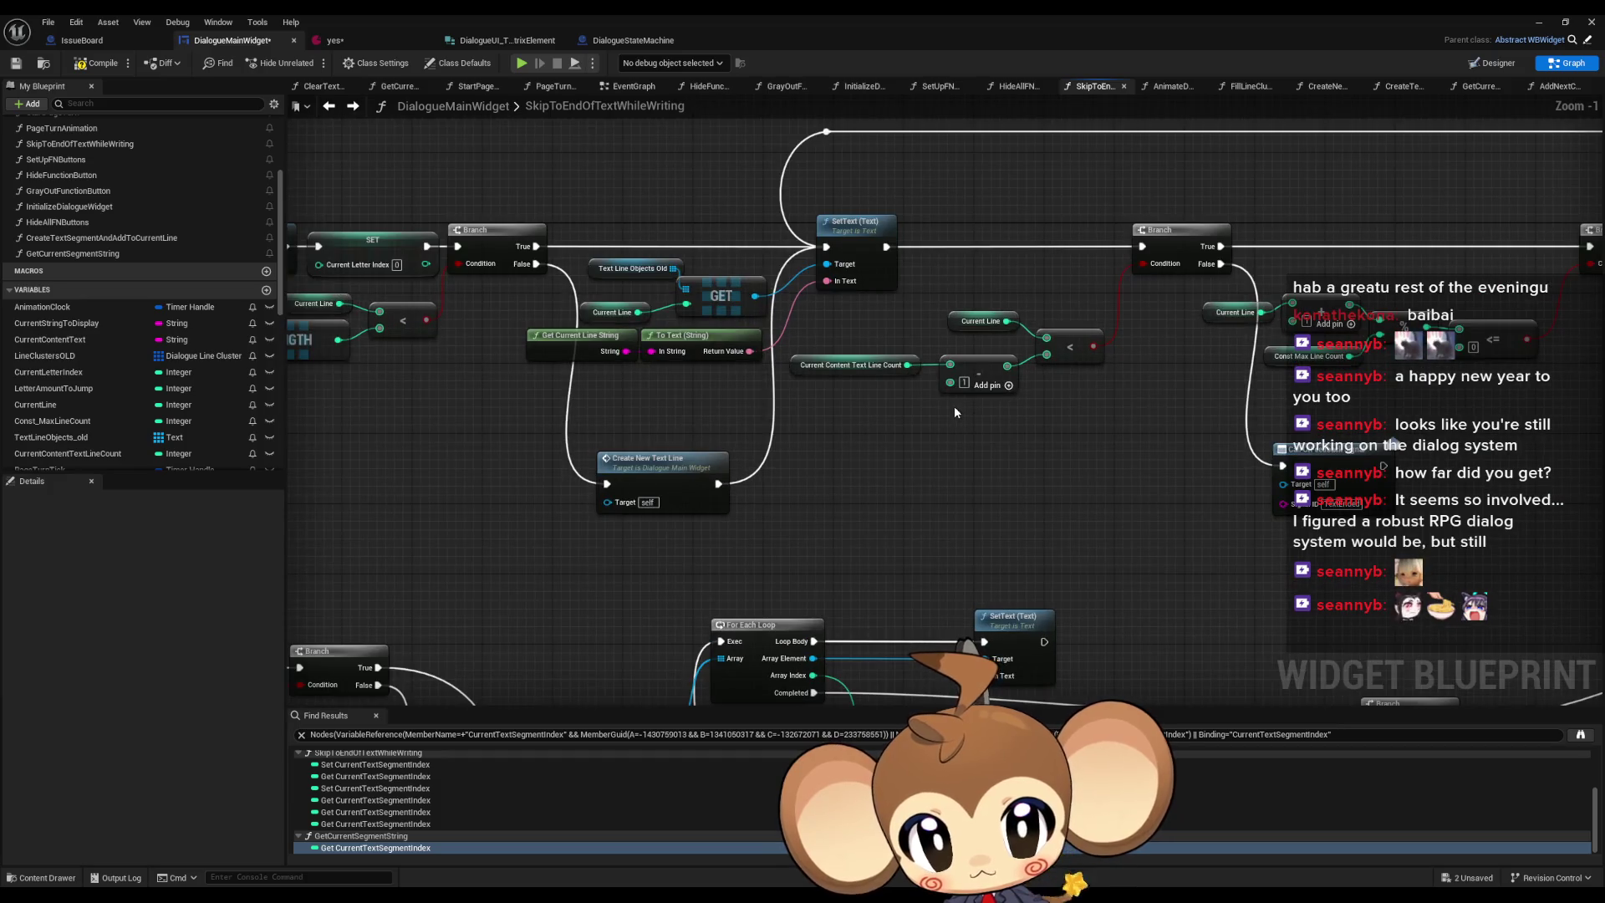
{"action": "left_click_drag", "start_coordinate": [968, 414], "coordinate": [856, 453]}
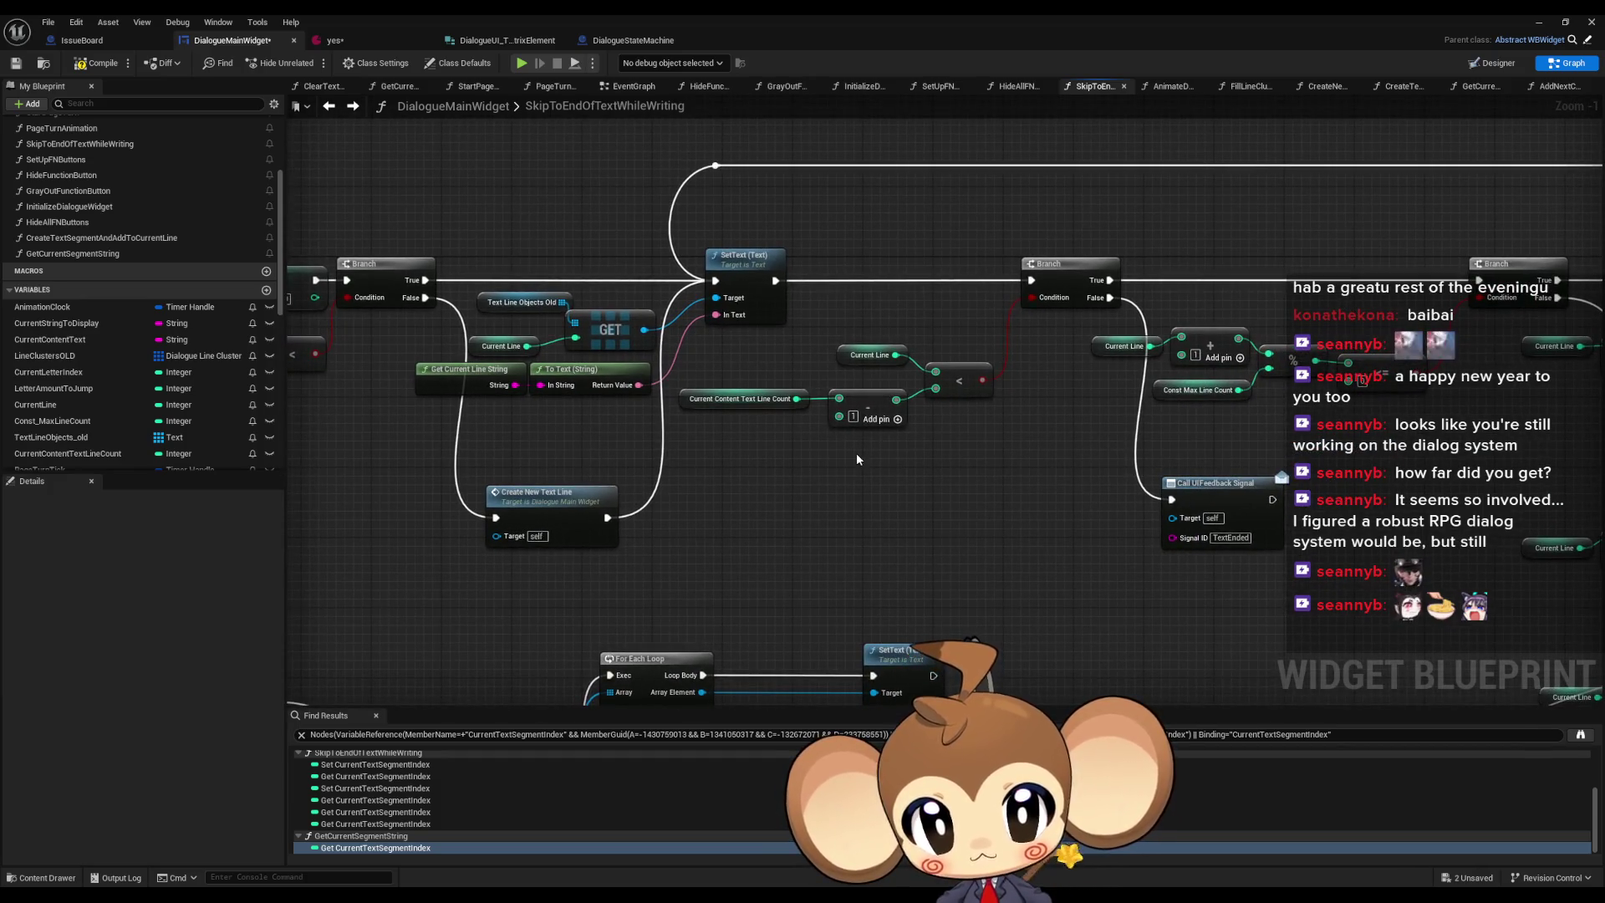
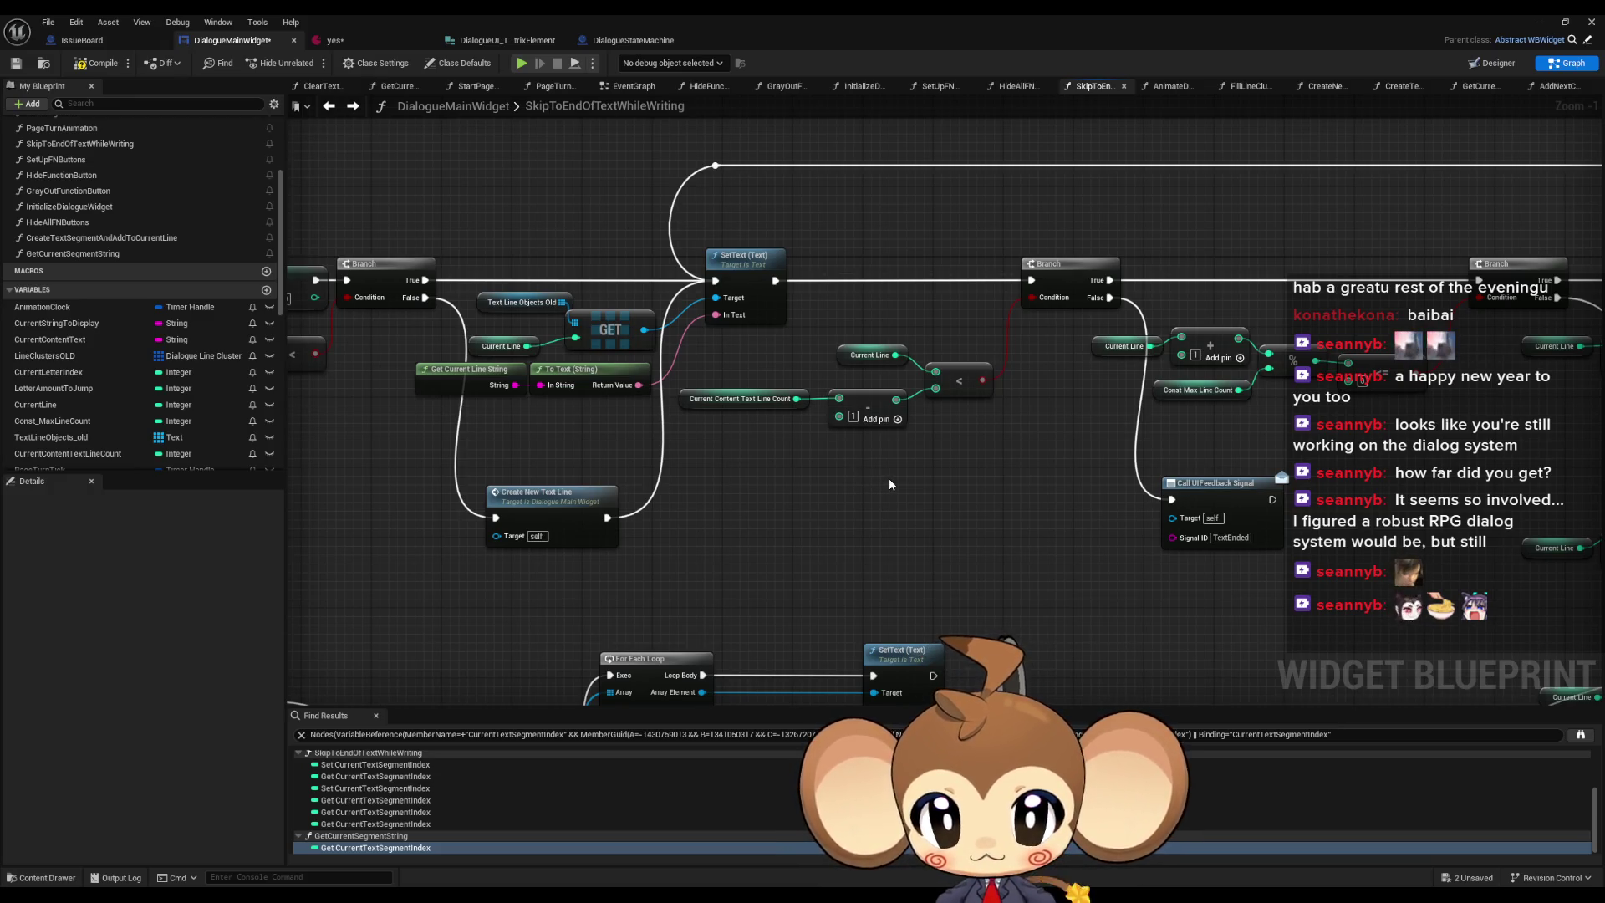
- Start a node off SetText's execution output, cancel it, and recentre the graph
{"action": "scroll", "coordinate": [890, 480], "scroll_direction": "down", "scroll_amount": 4}
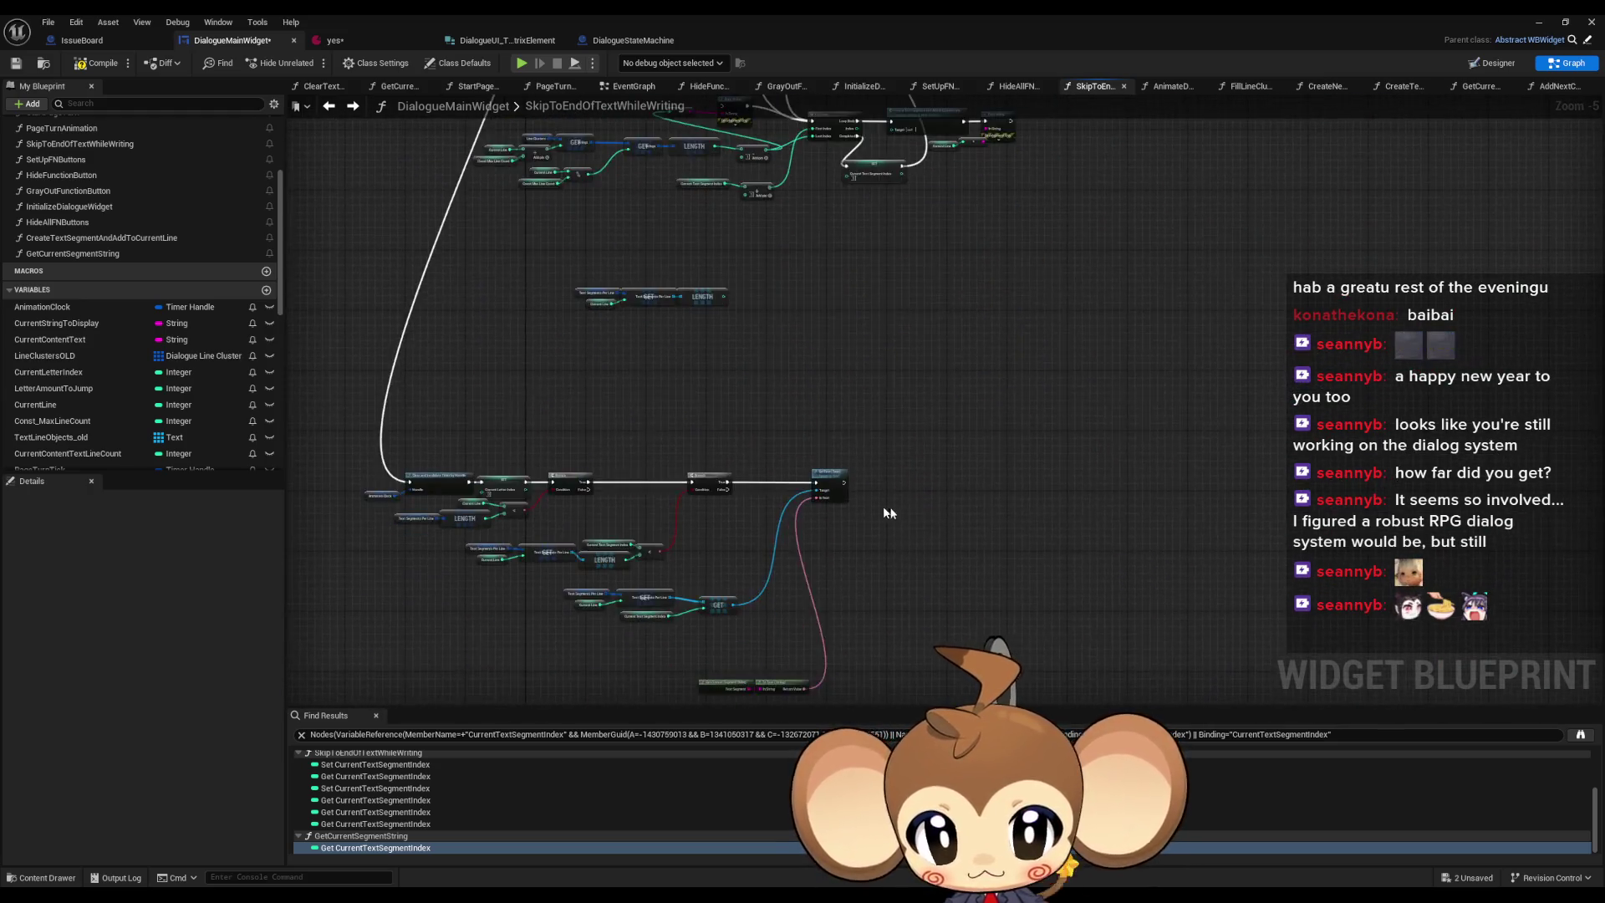
{"action": "scroll", "coordinate": [889, 513], "scroll_direction": "up", "scroll_amount": 3}
{"action": "left_click_drag", "start_coordinate": [805, 458], "coordinate": [980, 452]}
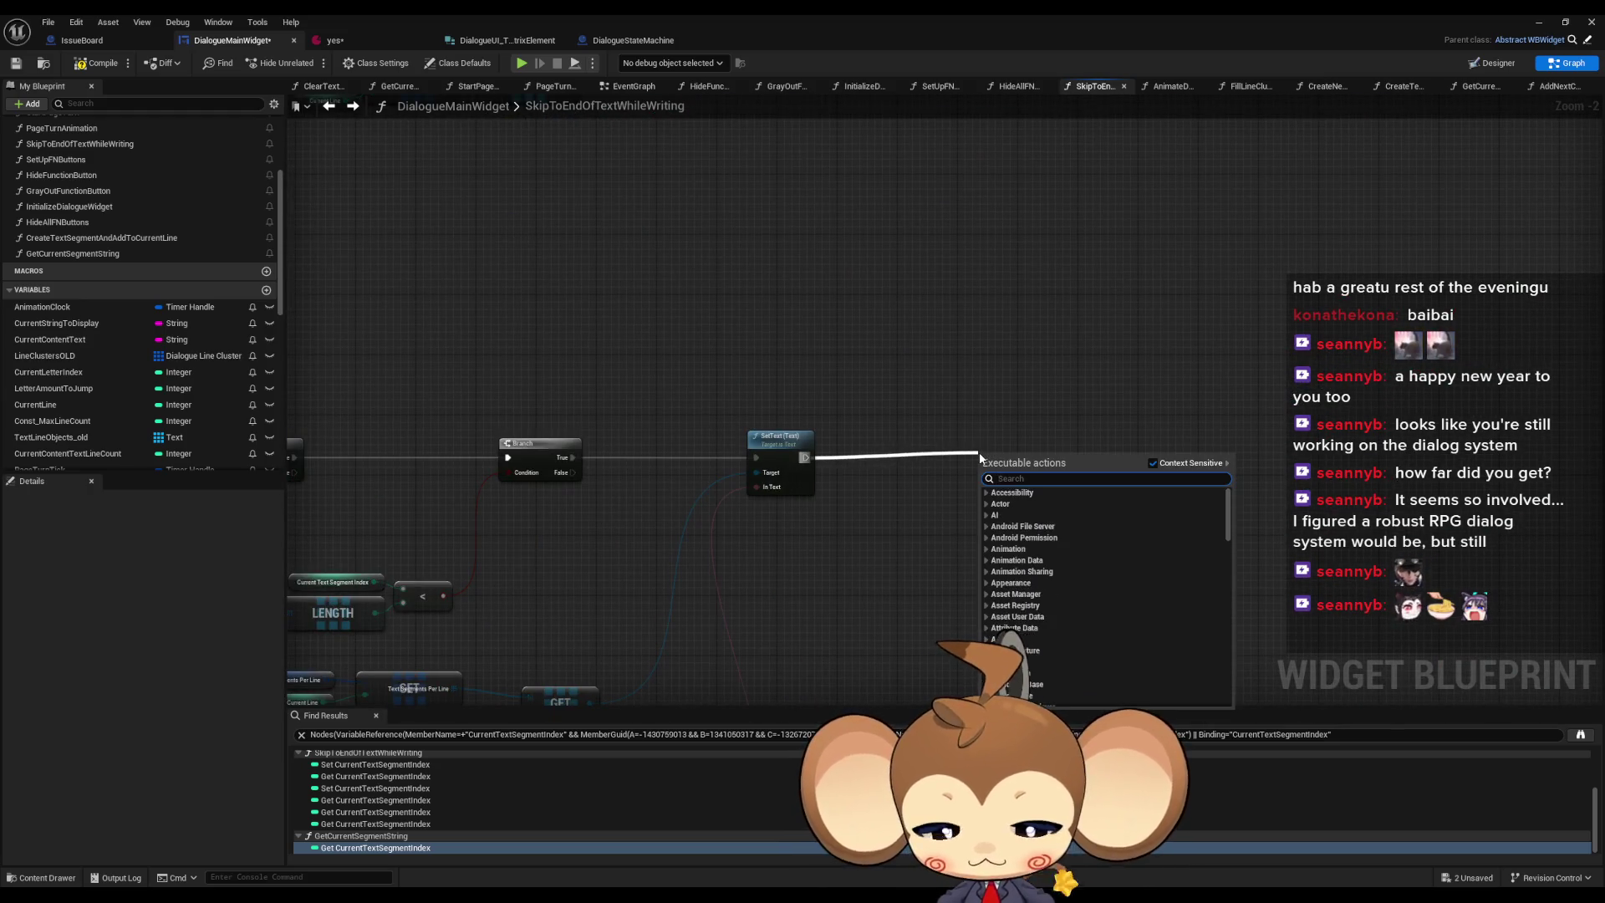
{"action": "key", "text": "Escape"}
{"action": "scroll", "coordinate": [872, 405], "scroll_direction": "down", "scroll_amount": 5}
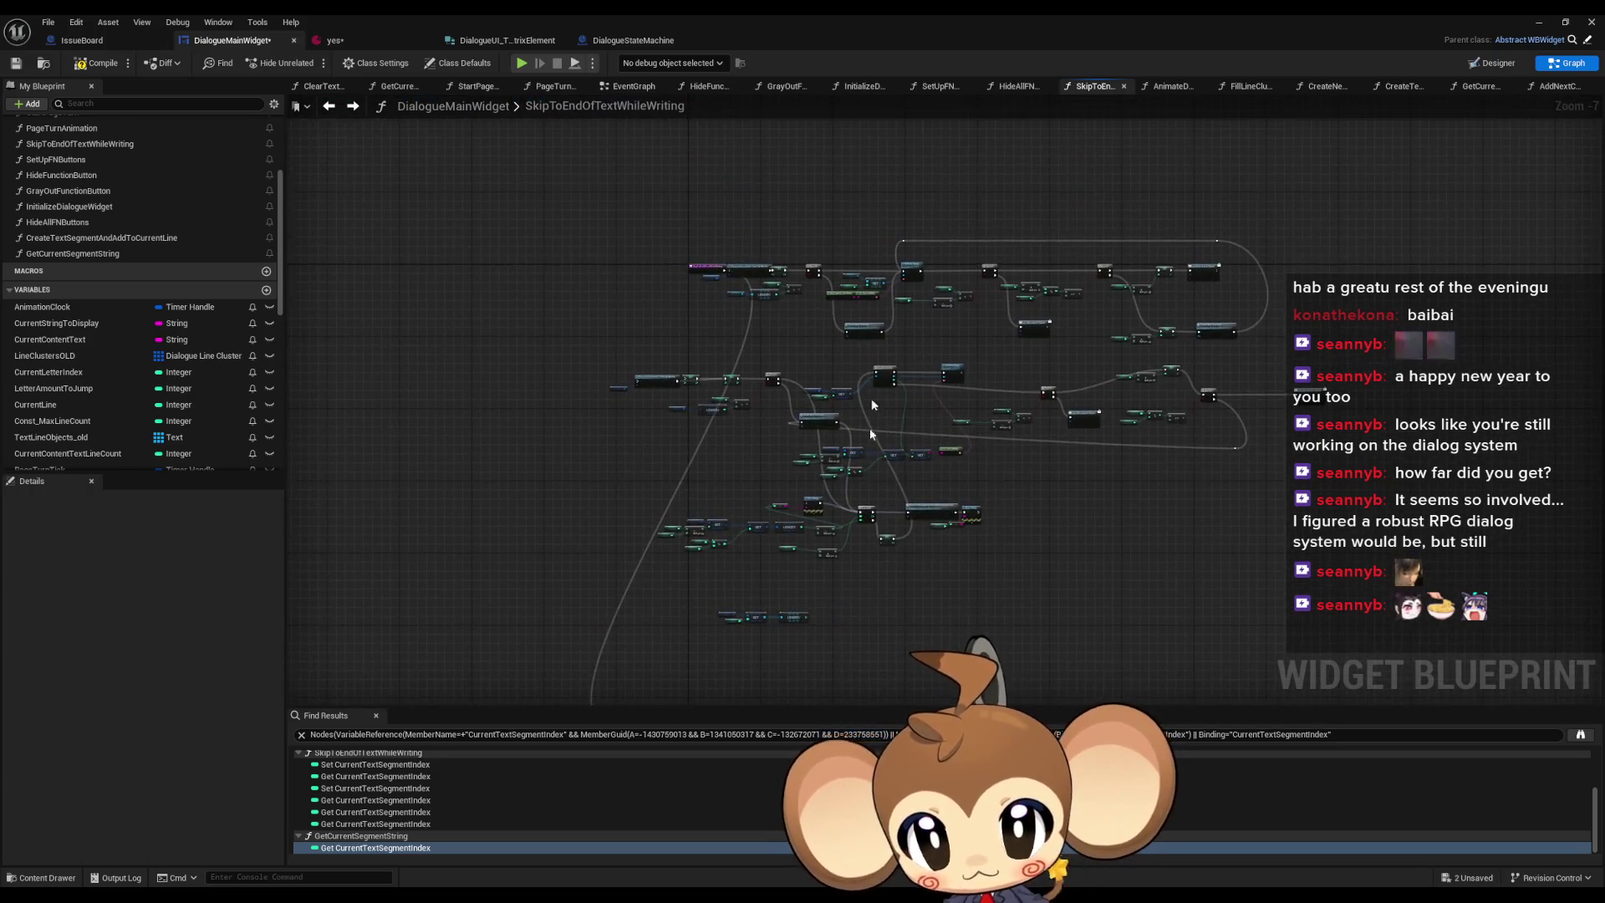
{"action": "scroll", "coordinate": [860, 273], "scroll_direction": "up", "scroll_amount": 3}
{"action": "scroll", "coordinate": [841, 395], "scroll_direction": "down", "scroll_amount": 2}
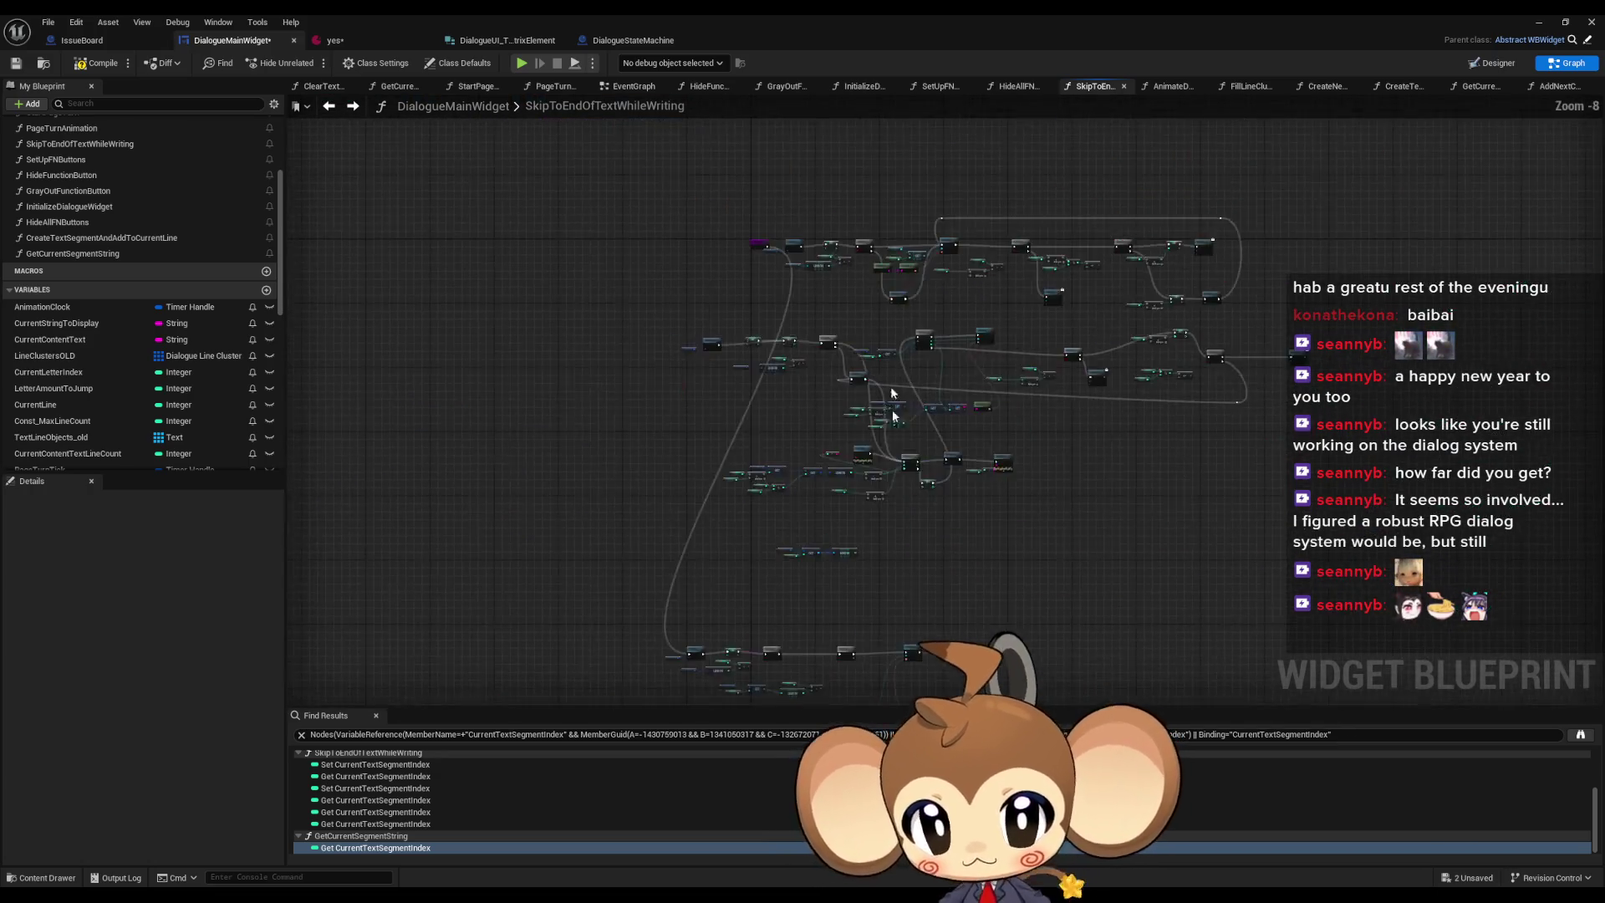
{"action": "scroll", "coordinate": [750, 507], "scroll_direction": "up", "scroll_amount": 4}
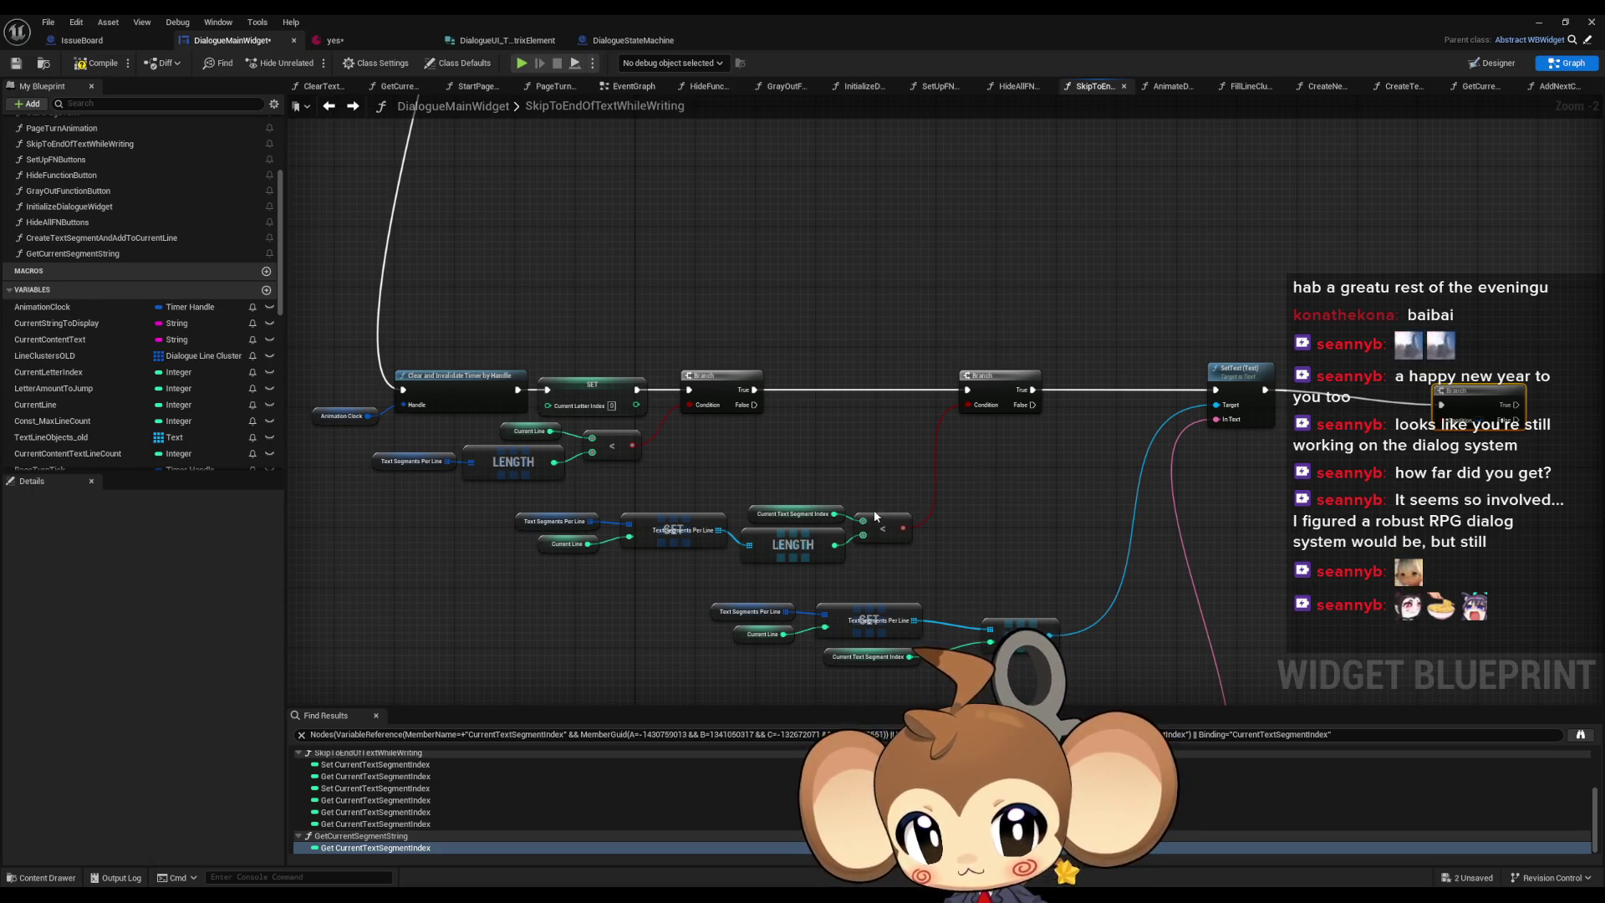
{"action": "left_click_drag", "start_coordinate": [868, 516], "coordinate": [903, 499]}
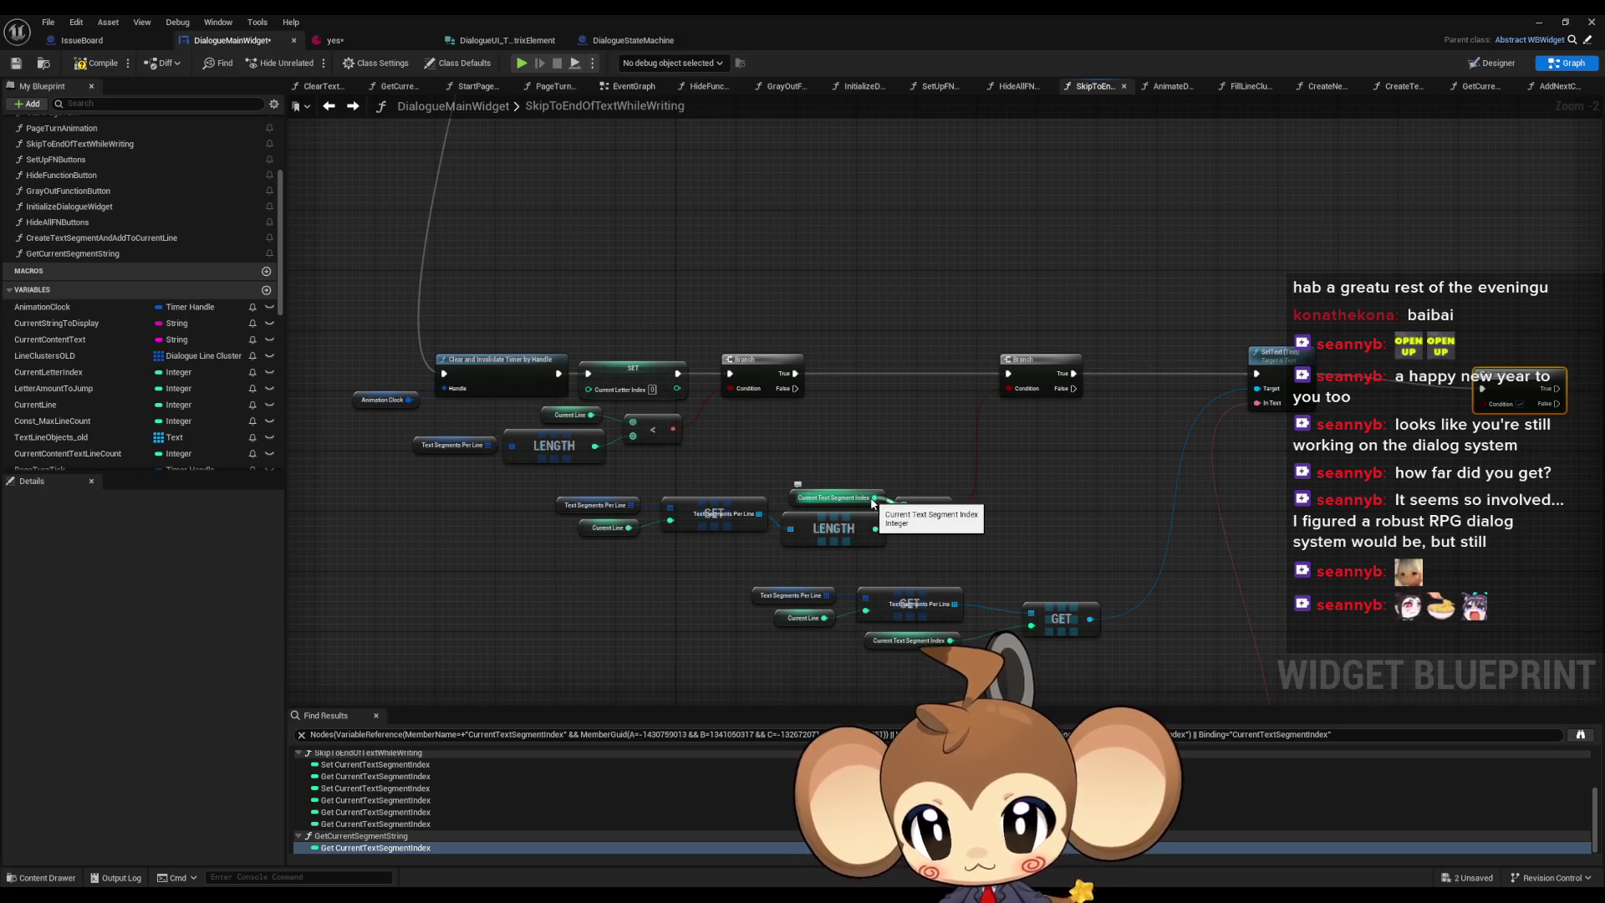
{"action": "scroll", "coordinate": [873, 497], "scroll_direction": "down", "scroll_amount": 4}
{"action": "scroll", "coordinate": [878, 368], "scroll_direction": "up", "scroll_amount": 5}
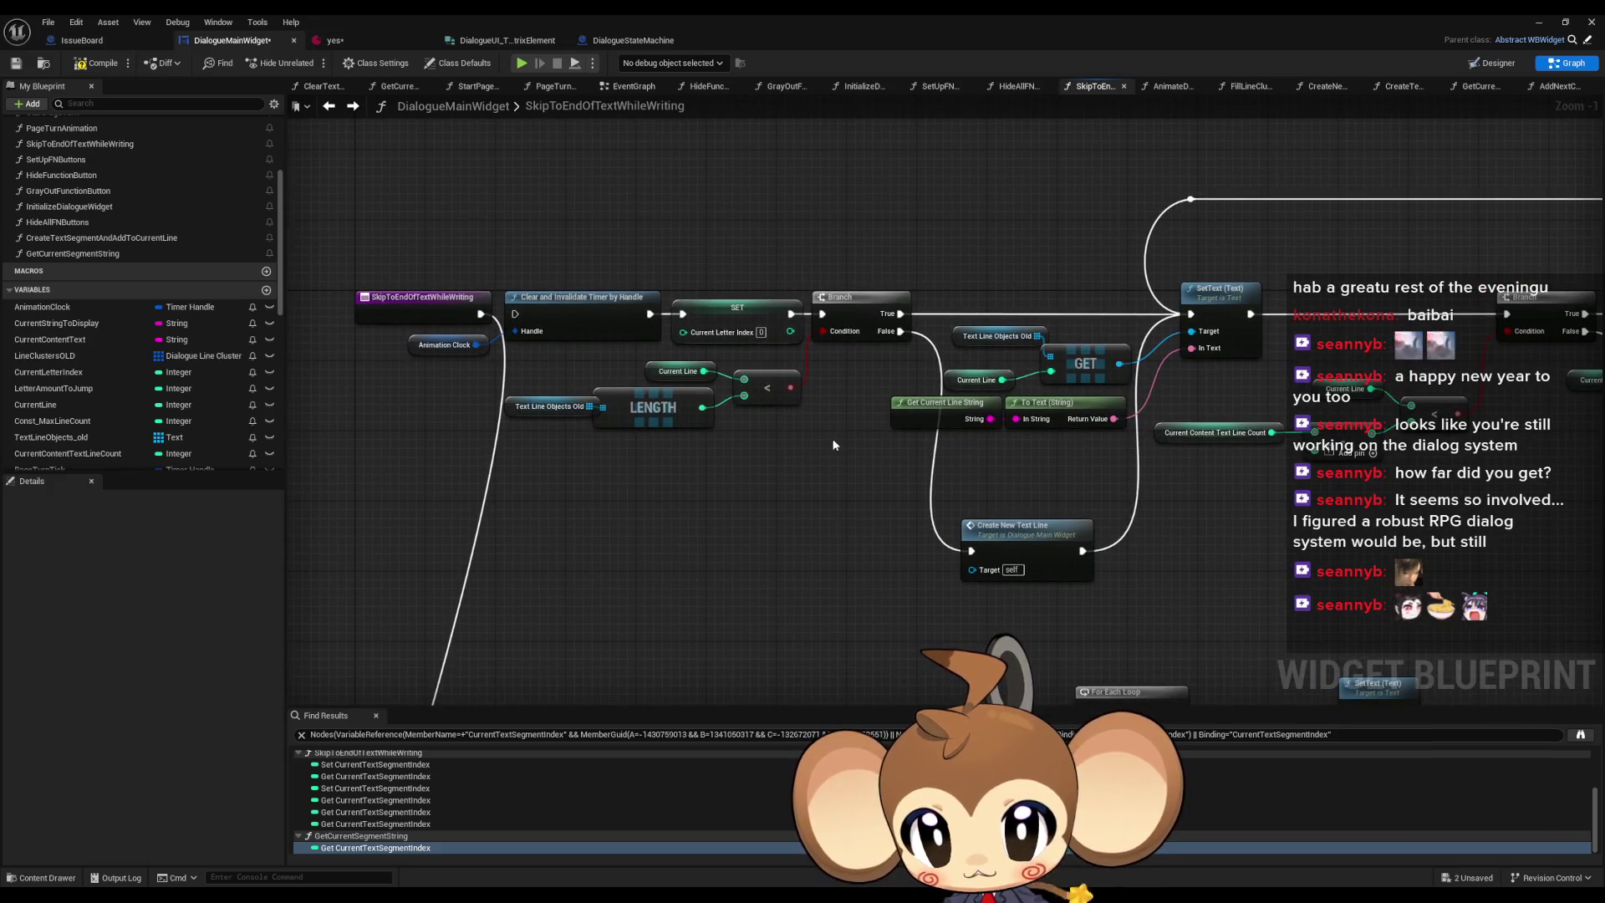
{"action": "scroll", "coordinate": [753, 443], "scroll_direction": "down", "scroll_amount": 5}
{"action": "scroll", "coordinate": [683, 483], "scroll_direction": "up", "scroll_amount": 7}
- Select the Current Line, Text Segments Per Line and LENGTH nodes
{"action": "left_click", "coordinate": [623, 482]}
{"action": "left_click_drag", "start_coordinate": [444, 499], "coordinate": [563, 549]}
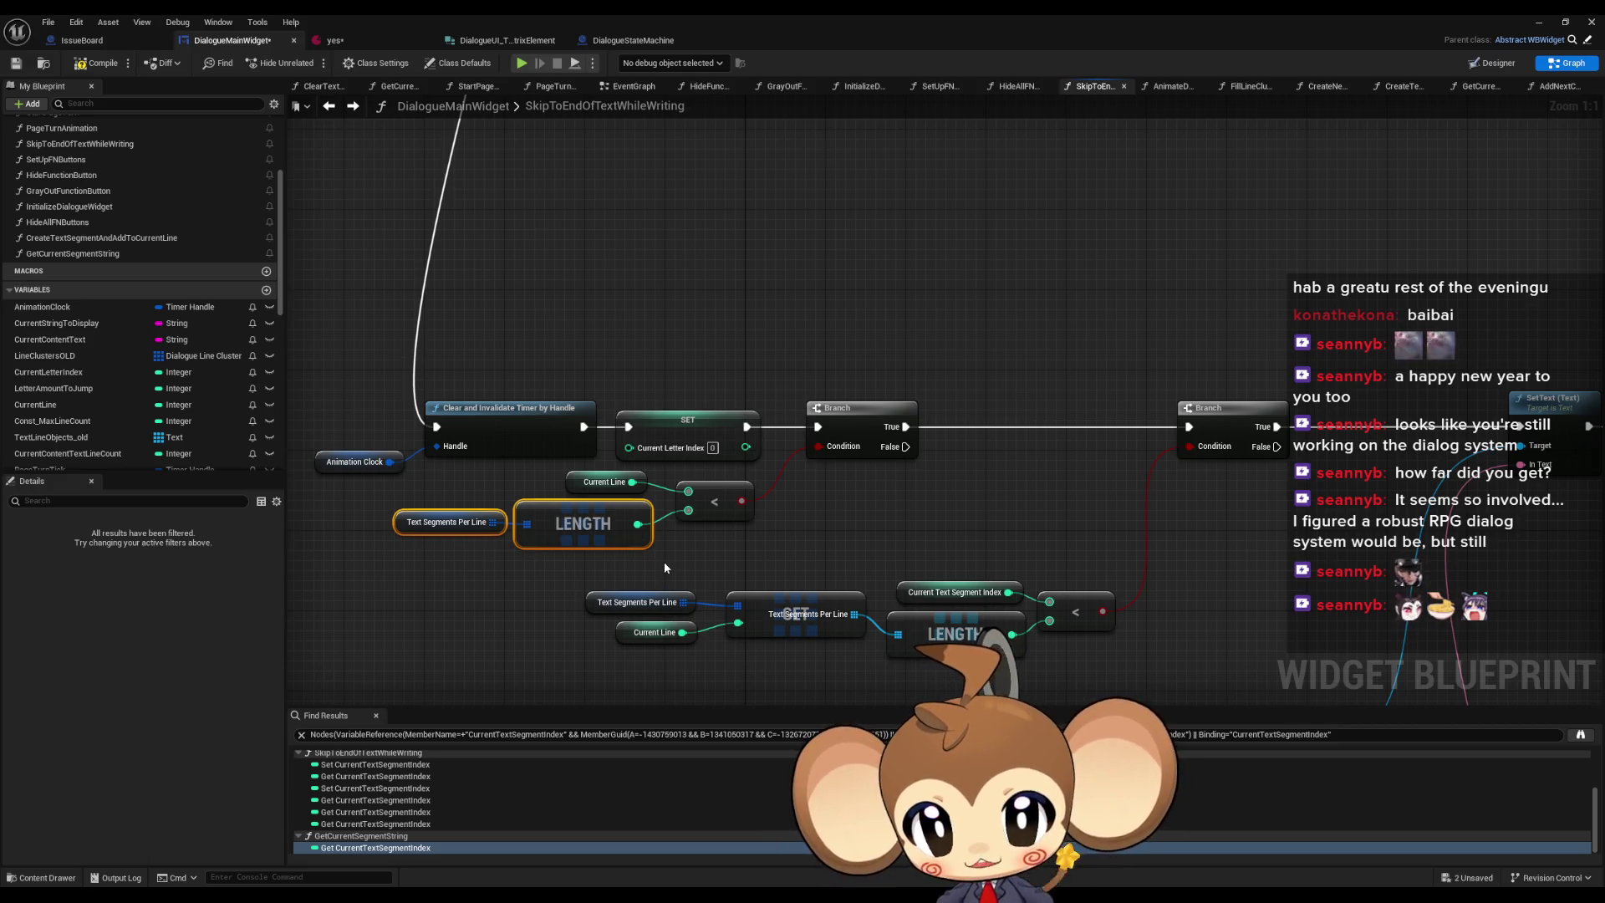
{"action": "scroll", "coordinate": [664, 560], "scroll_direction": "down", "scroll_amount": 5}
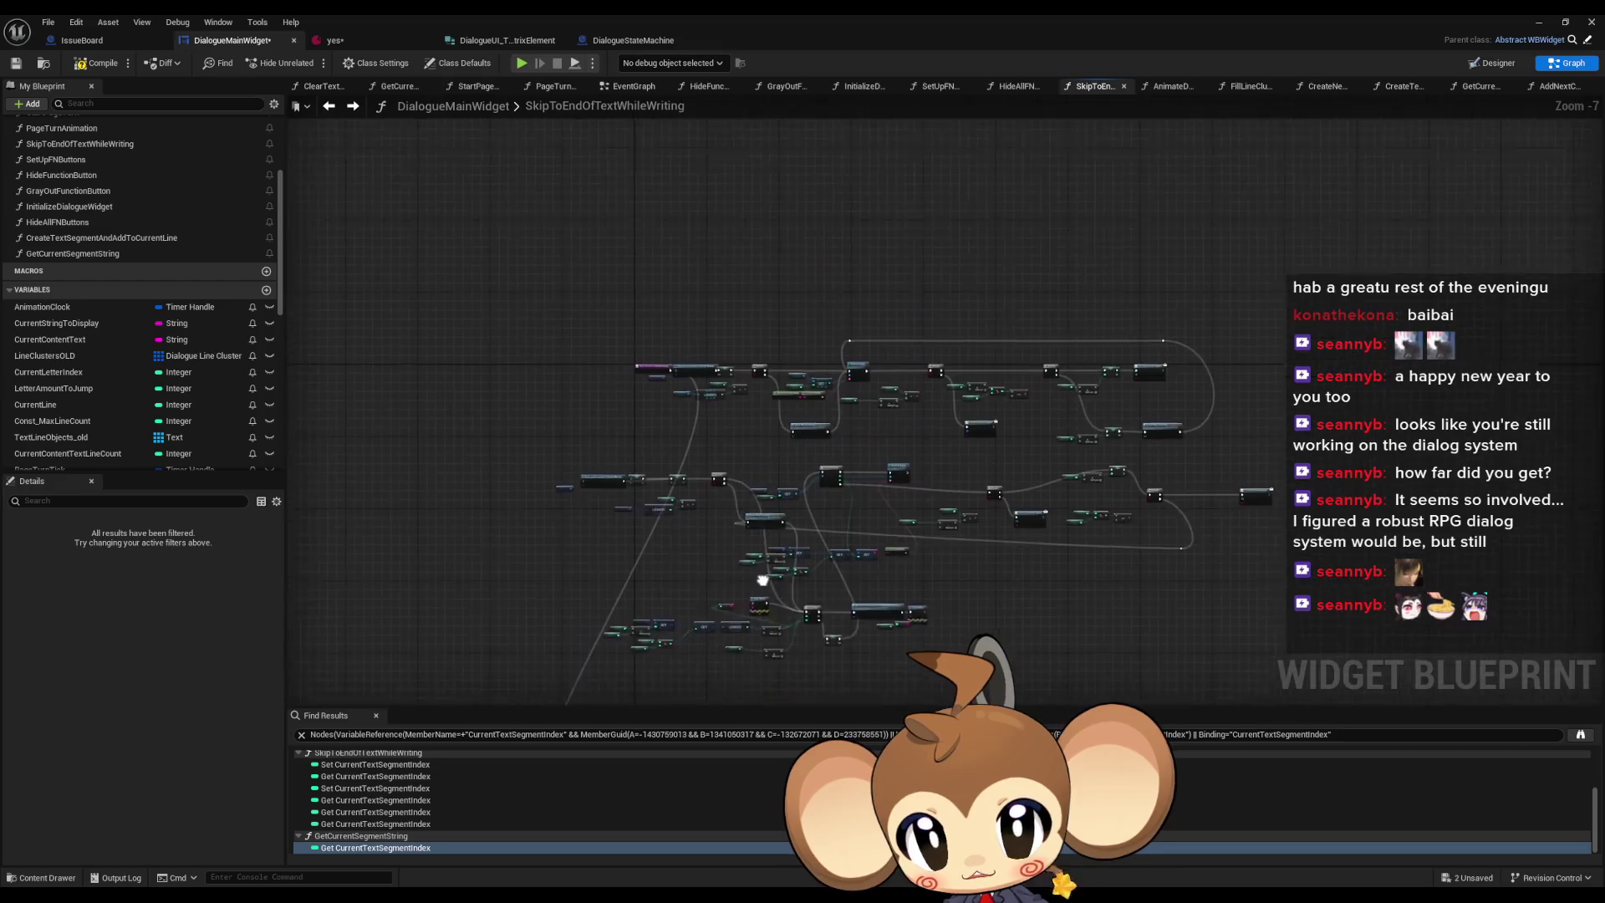
{"action": "scroll", "coordinate": [744, 447], "scroll_direction": "up", "scroll_amount": 4}
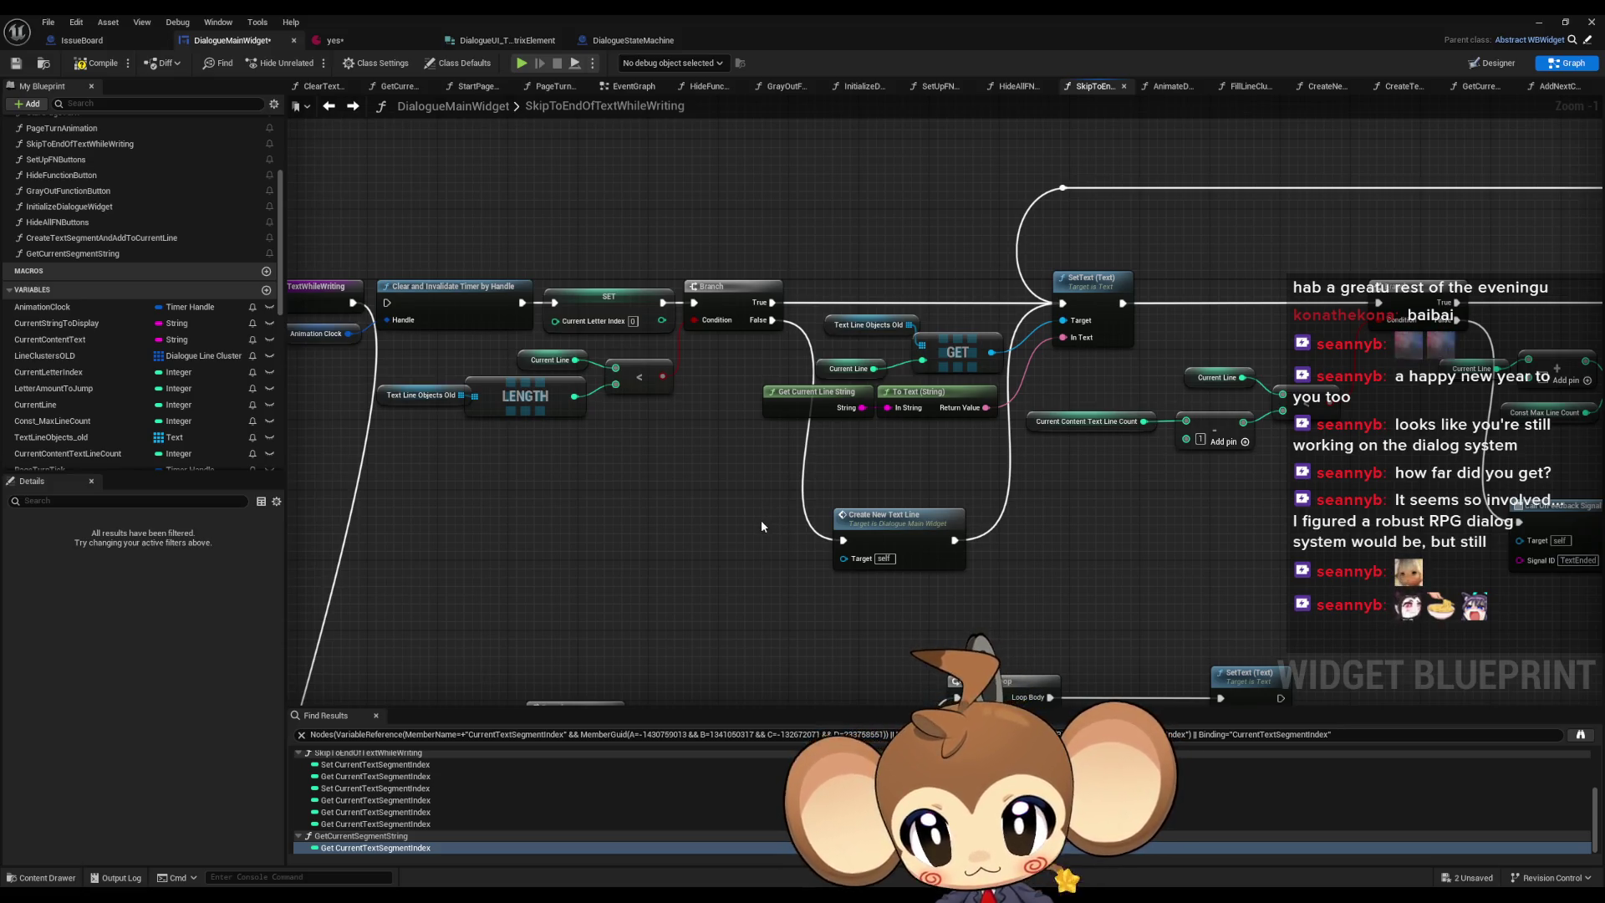
{"action": "scroll", "coordinate": [762, 525], "scroll_direction": "down", "scroll_amount": 4}
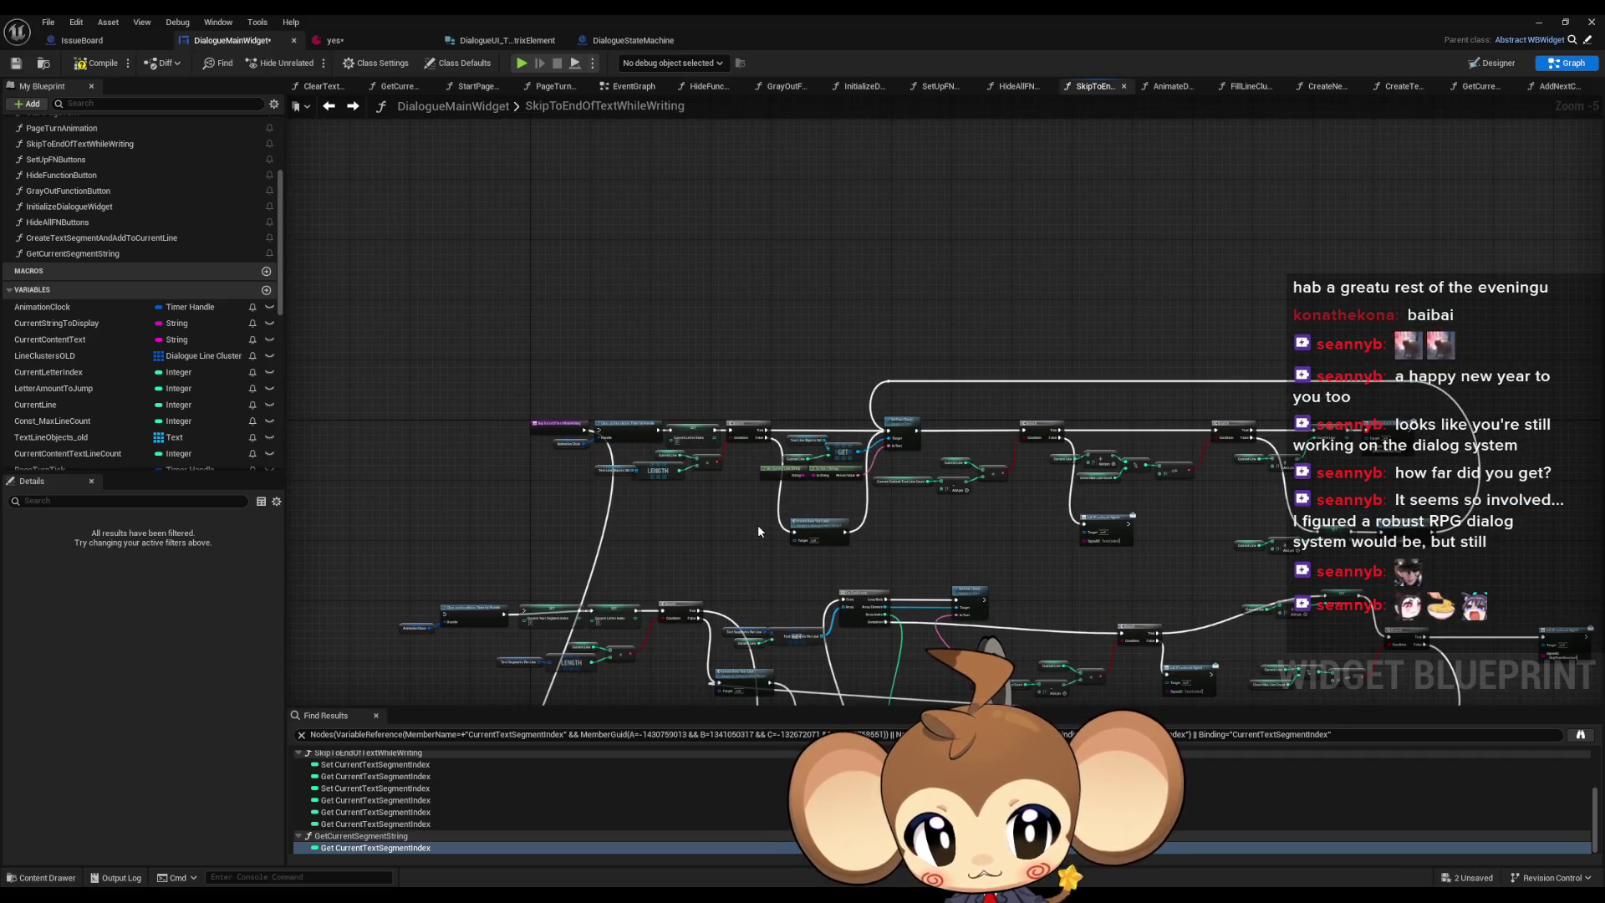
{"action": "scroll", "coordinate": [757, 524], "scroll_direction": "up", "scroll_amount": 2}
{"action": "scroll", "coordinate": [775, 267], "scroll_direction": "down", "scroll_amount": 2}
{"action": "scroll", "coordinate": [707, 371], "scroll_direction": "up", "scroll_amount": 2}
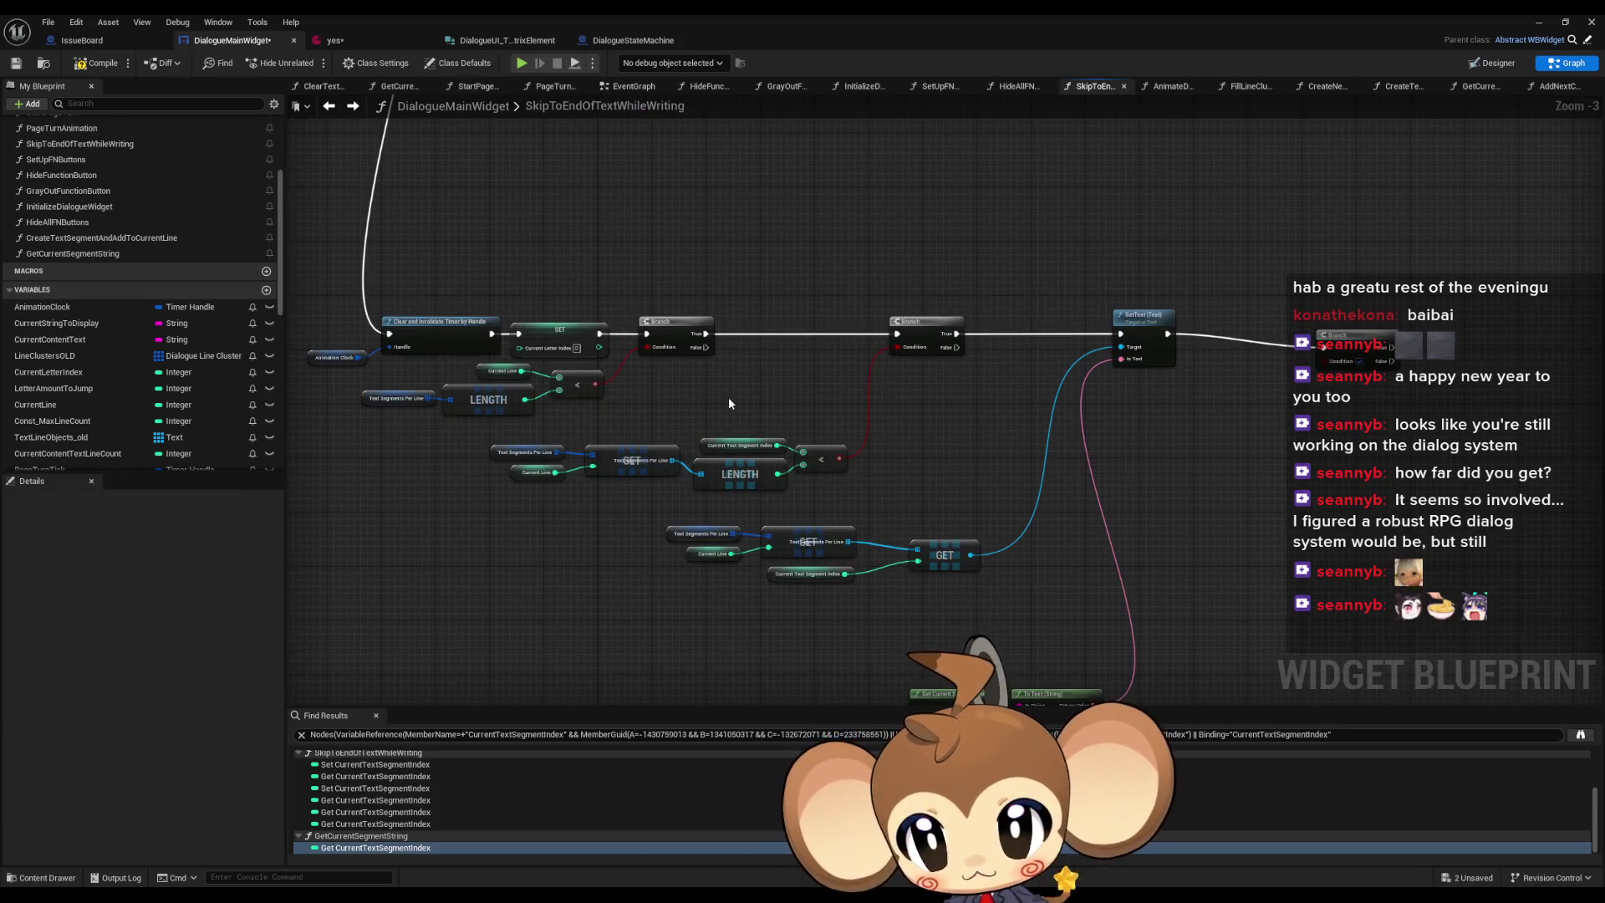
{"action": "mouse_move", "coordinate": [728, 398]}
{"action": "left_mouse_down"}
{"action": "mouse_move", "coordinate": [778, 394]}
{"action": "mouse_move", "coordinate": [803, 331]}
{"action": "mouse_move", "coordinate": [794, 299]}
{"action": "mouse_move", "coordinate": [727, 652]}
{"action": "mouse_move", "coordinate": [700, 625]}
{"action": "mouse_move", "coordinate": [791, 642]}
{"action": "left_mouse_up"}
- Add a Branch node at the wire's end and delete the extra lower Branch
{"action": "type", "text": "branch"}
{"action": "key", "text": "Return"}
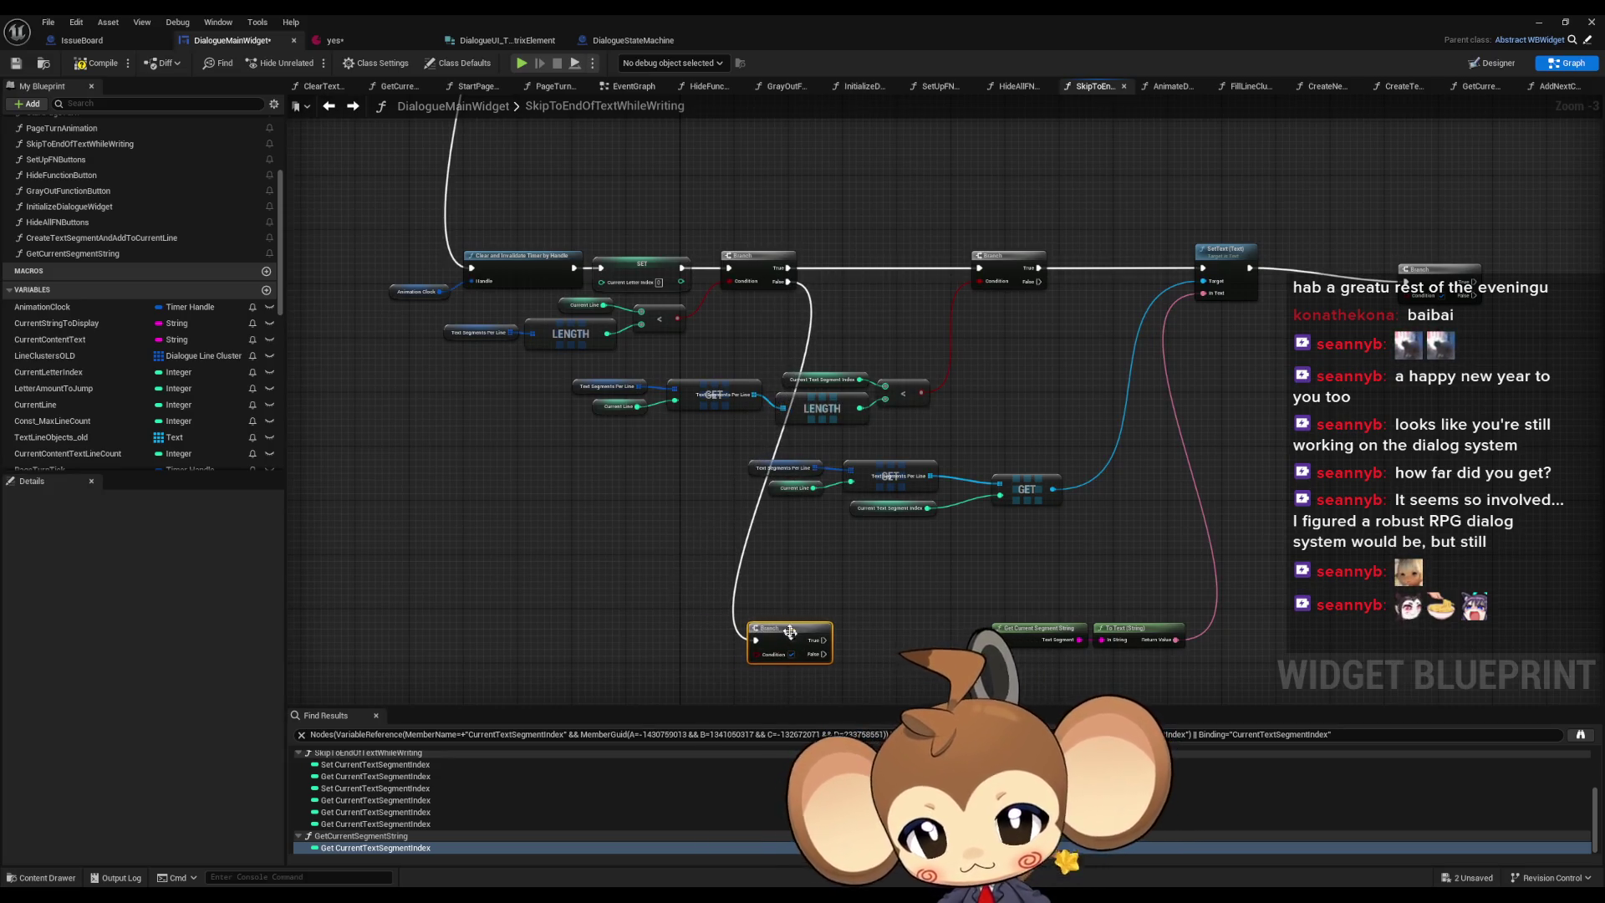
{"action": "left_click", "coordinate": [749, 575]}
{"action": "scroll", "coordinate": [679, 556], "scroll_direction": "up", "scroll_amount": 1}
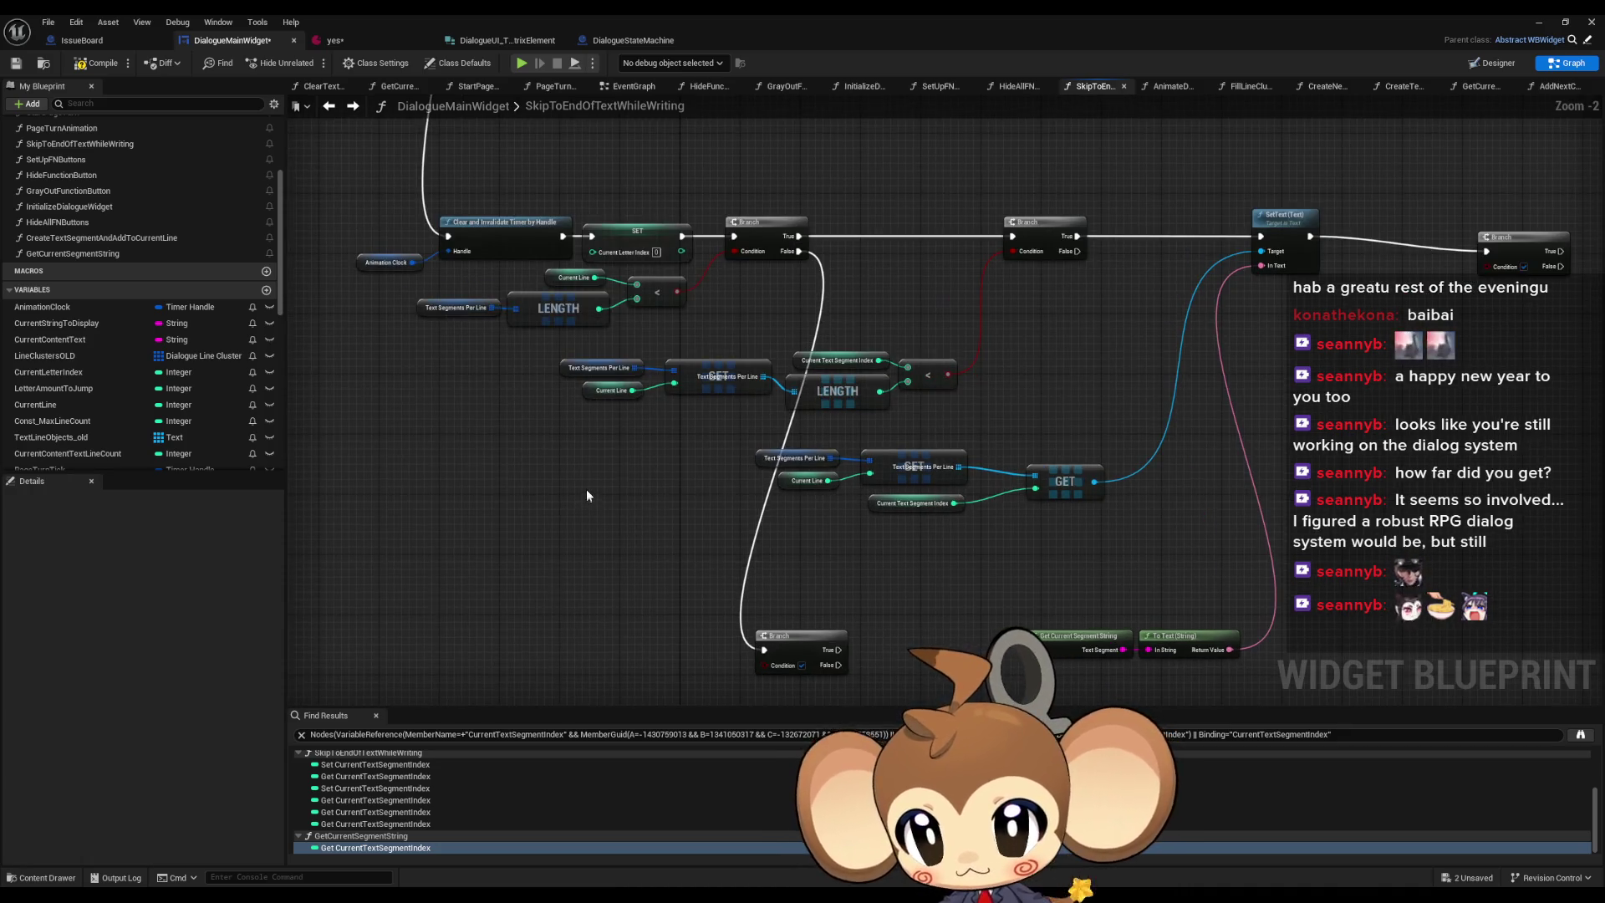
{"action": "scroll", "coordinate": [598, 472], "scroll_direction": "up", "scroll_amount": 1}
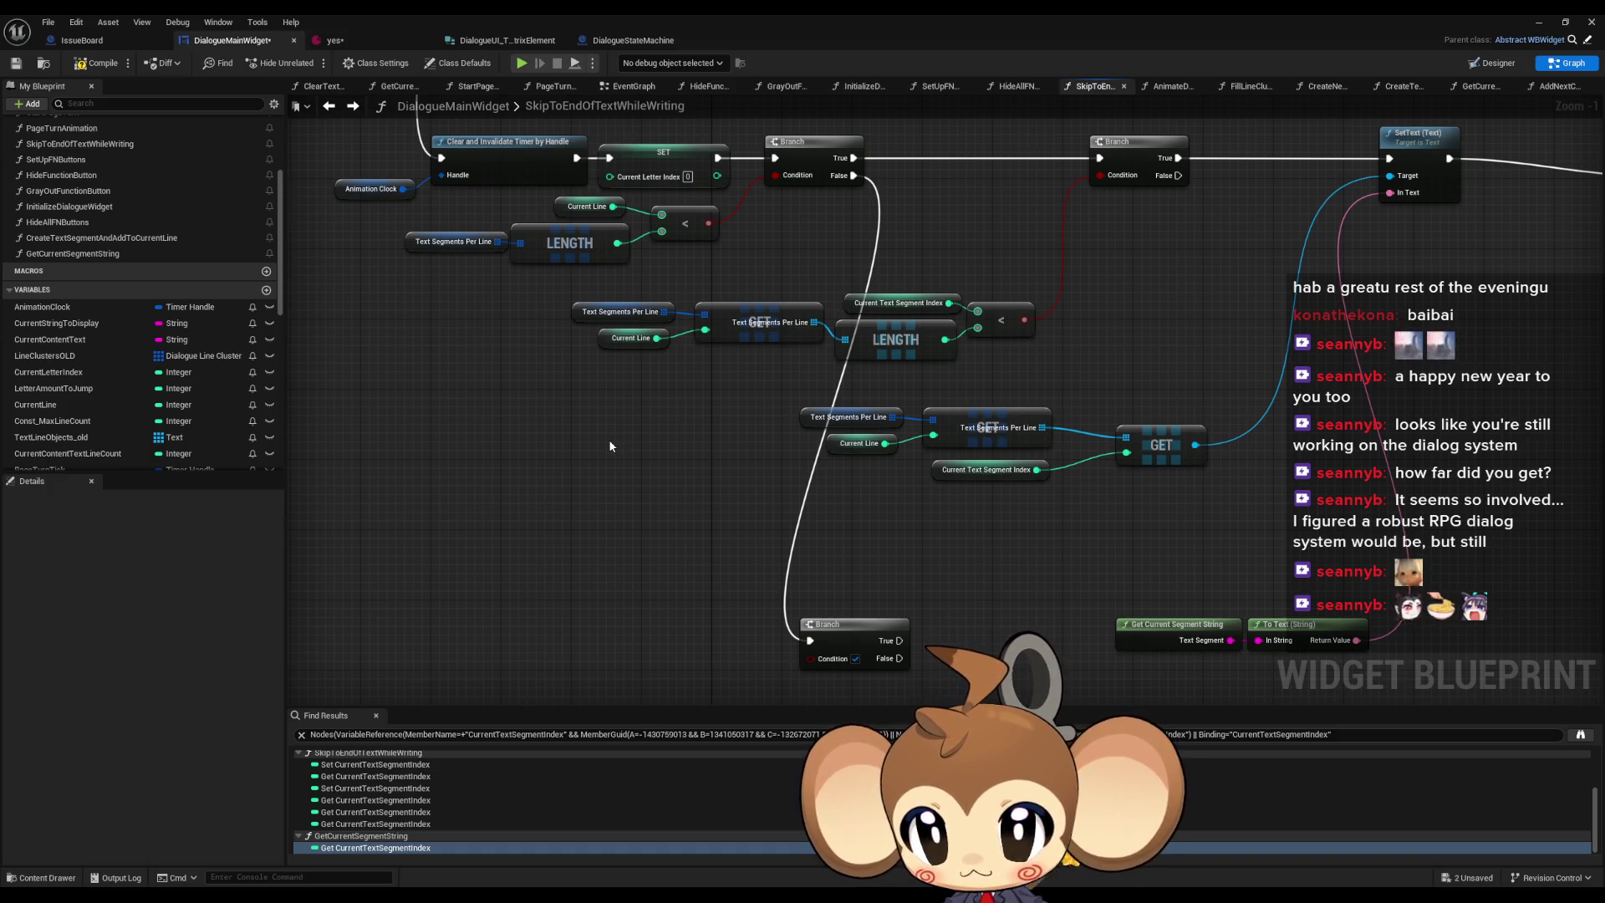
{"action": "left_click", "coordinate": [836, 625]}
{"action": "key", "text": "Delete"}
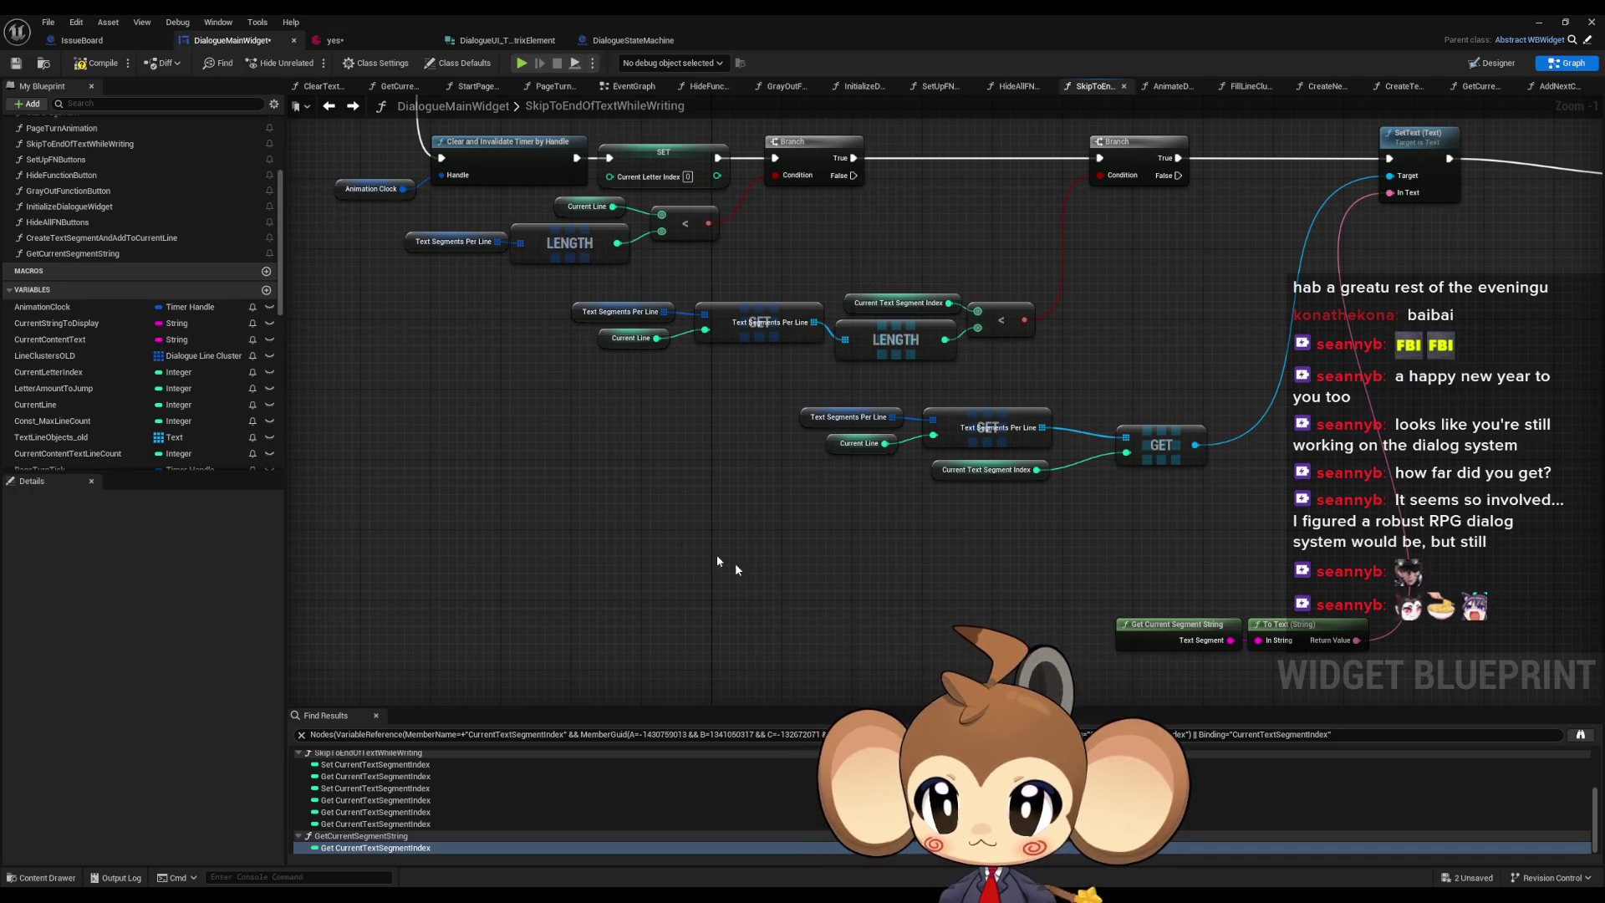
- Pan across the graph to review the older logic and later nodes
{"action": "left_click_drag", "start_coordinate": [652, 519], "coordinate": [677, 578]}
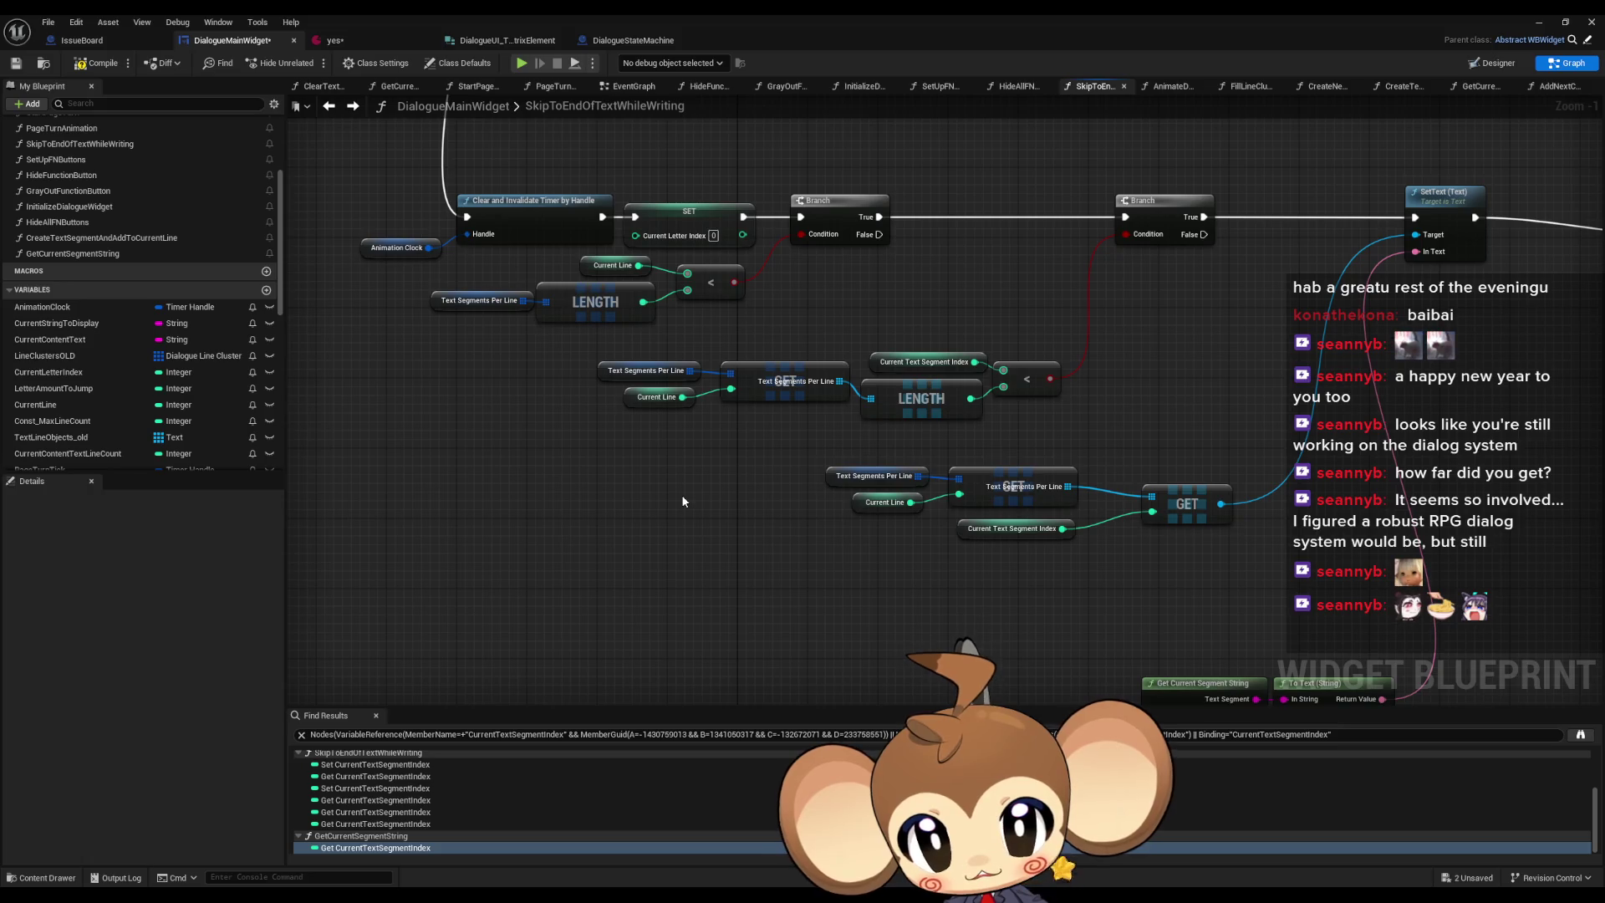
{"action": "scroll", "coordinate": [684, 502], "scroll_direction": "down", "scroll_amount": 6}
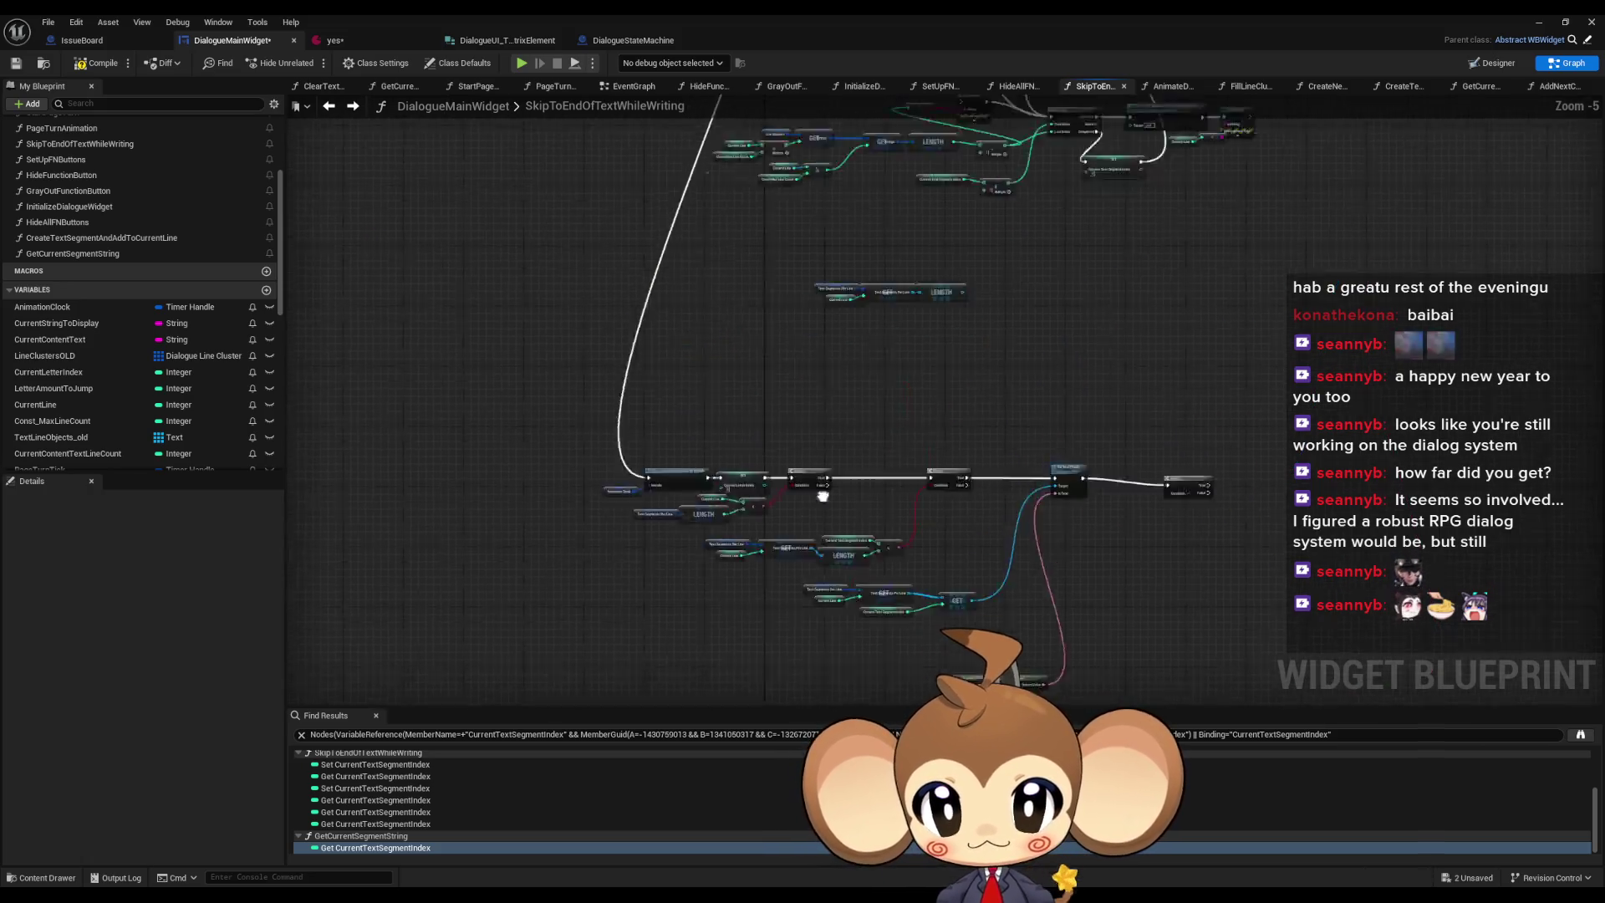
{"action": "scroll", "coordinate": [878, 403], "scroll_direction": "up", "scroll_amount": 4}
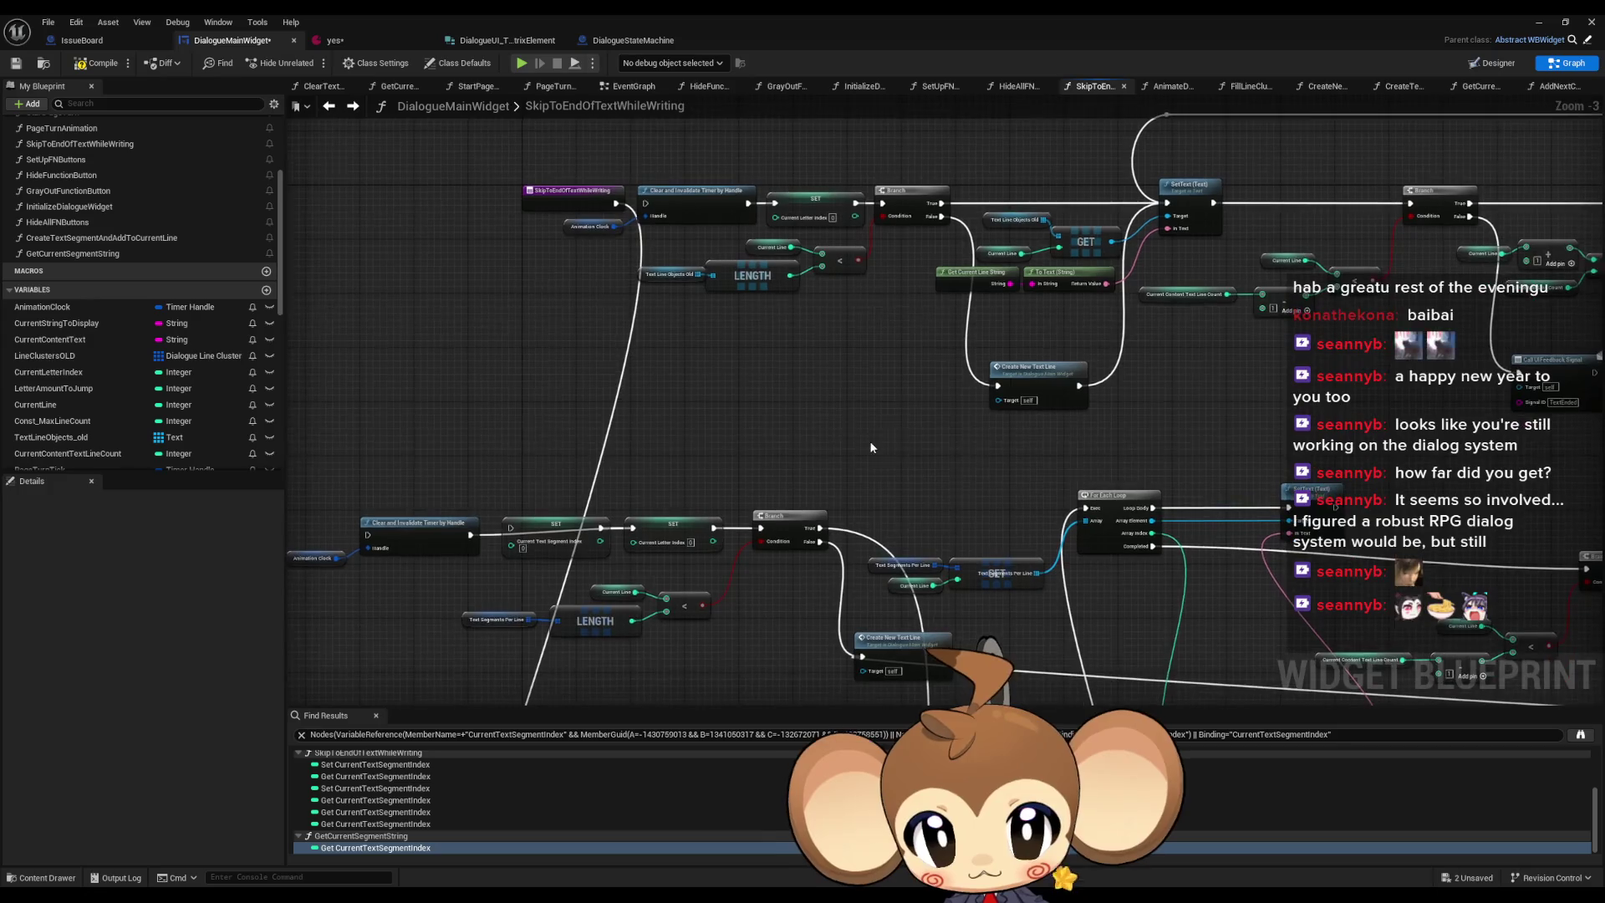
{"action": "scroll", "coordinate": [853, 477], "scroll_direction": "up", "scroll_amount": 1}
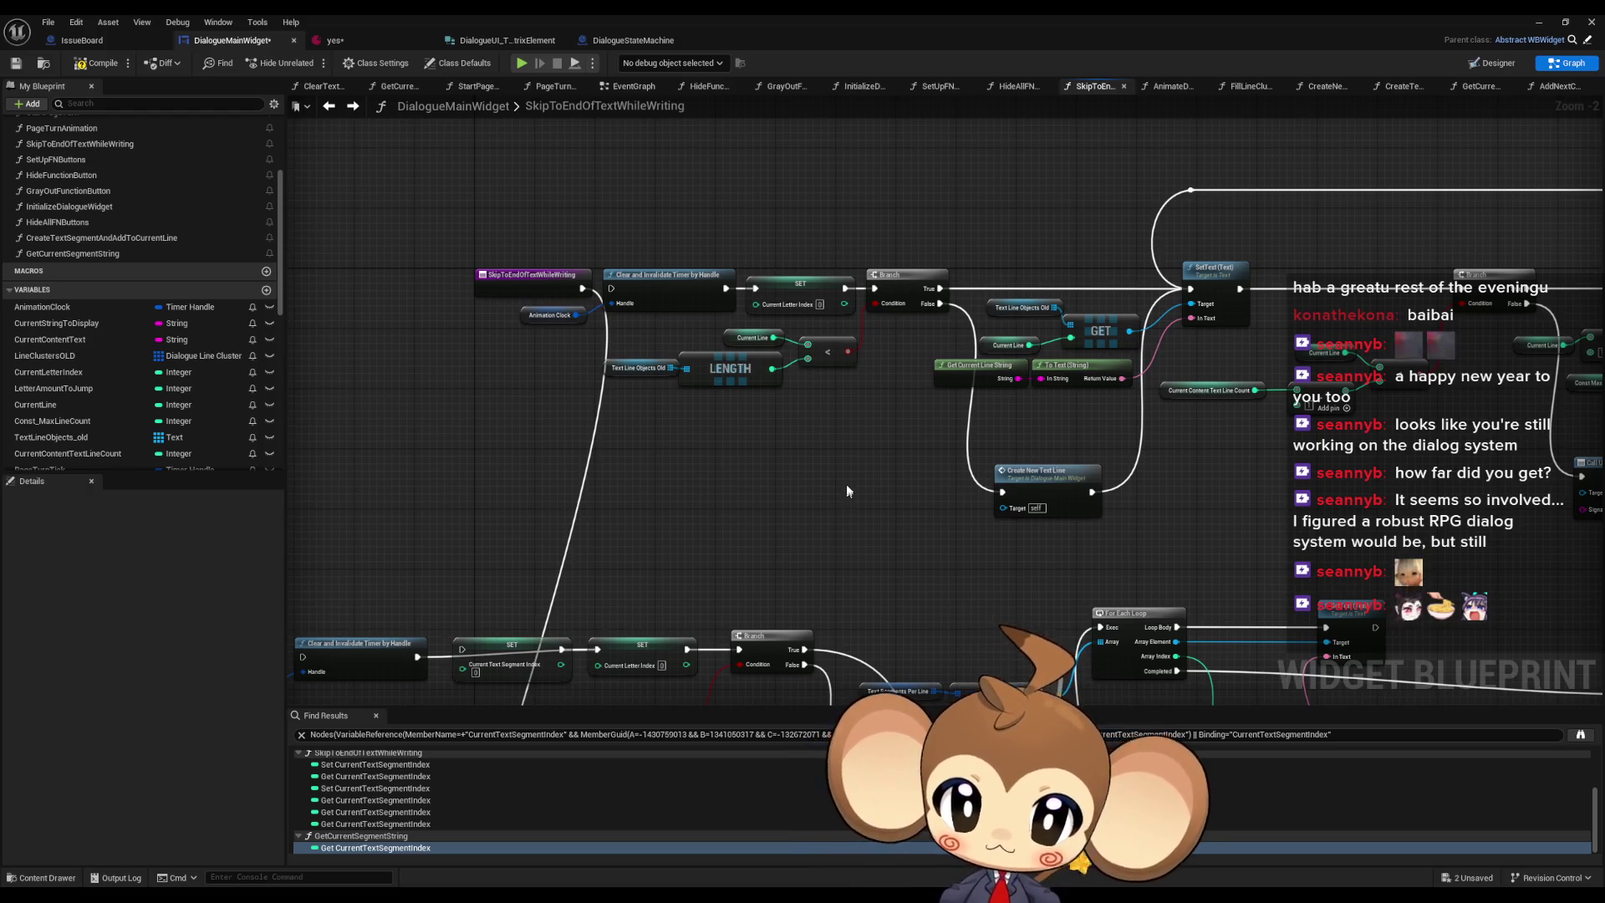
{"action": "scroll", "coordinate": [811, 415], "scroll_direction": "up", "scroll_amount": 1}
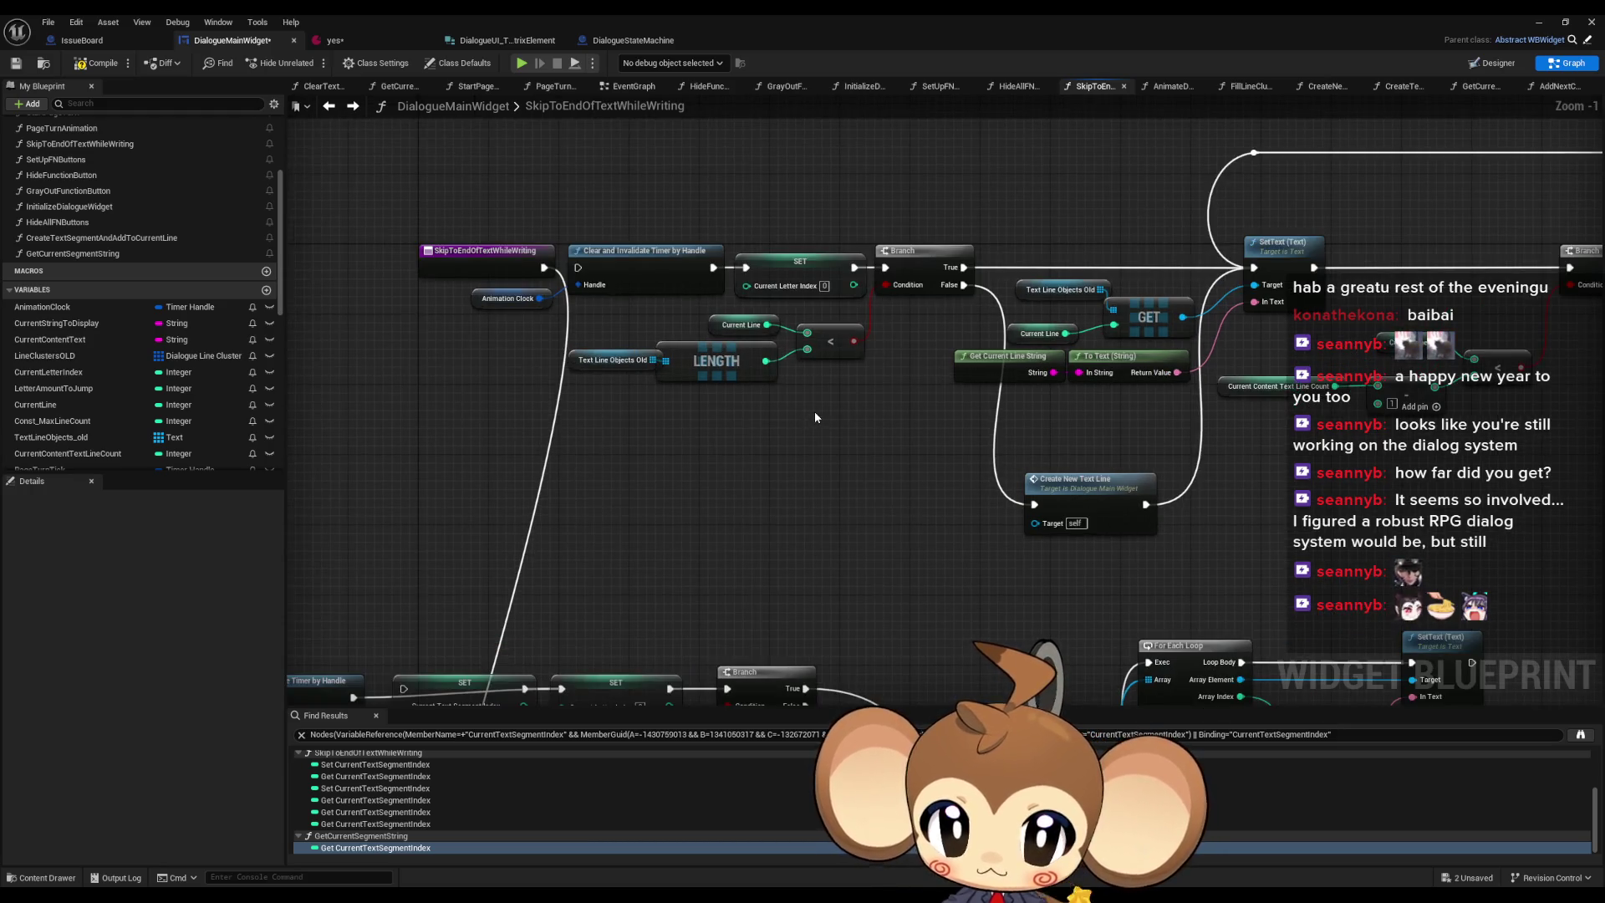
{"action": "left_click_drag", "start_coordinate": [814, 412], "coordinate": [774, 440]}
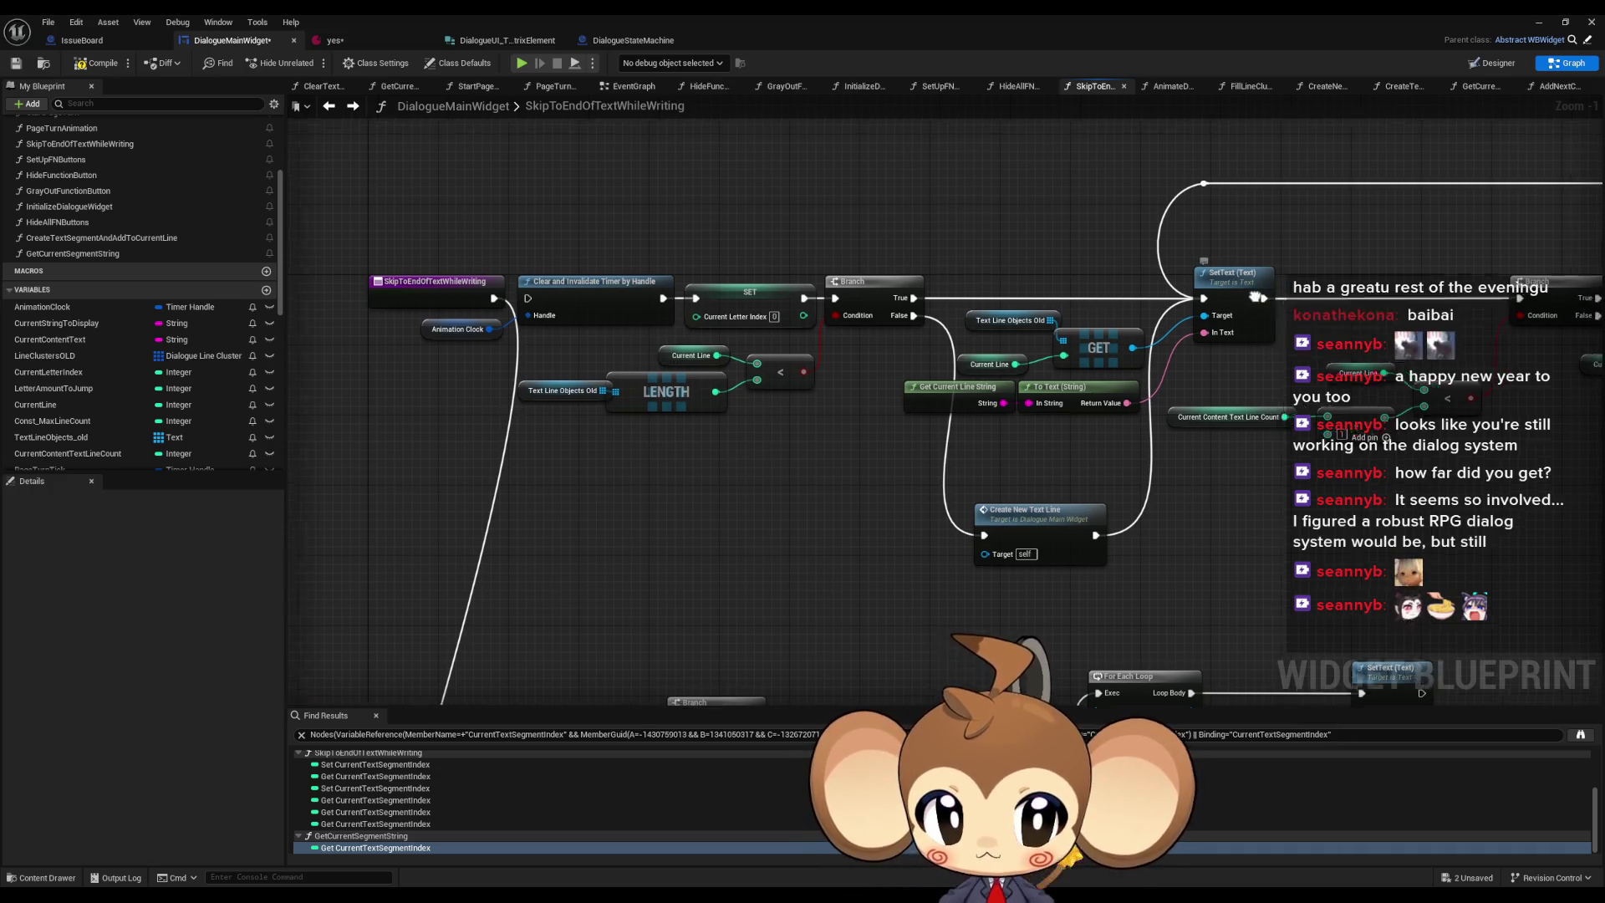
{"action": "scroll", "coordinate": [878, 350], "scroll_direction": "down", "scroll_amount": 2}
{"action": "left_click_drag", "start_coordinate": [877, 349], "coordinate": [811, 344]}
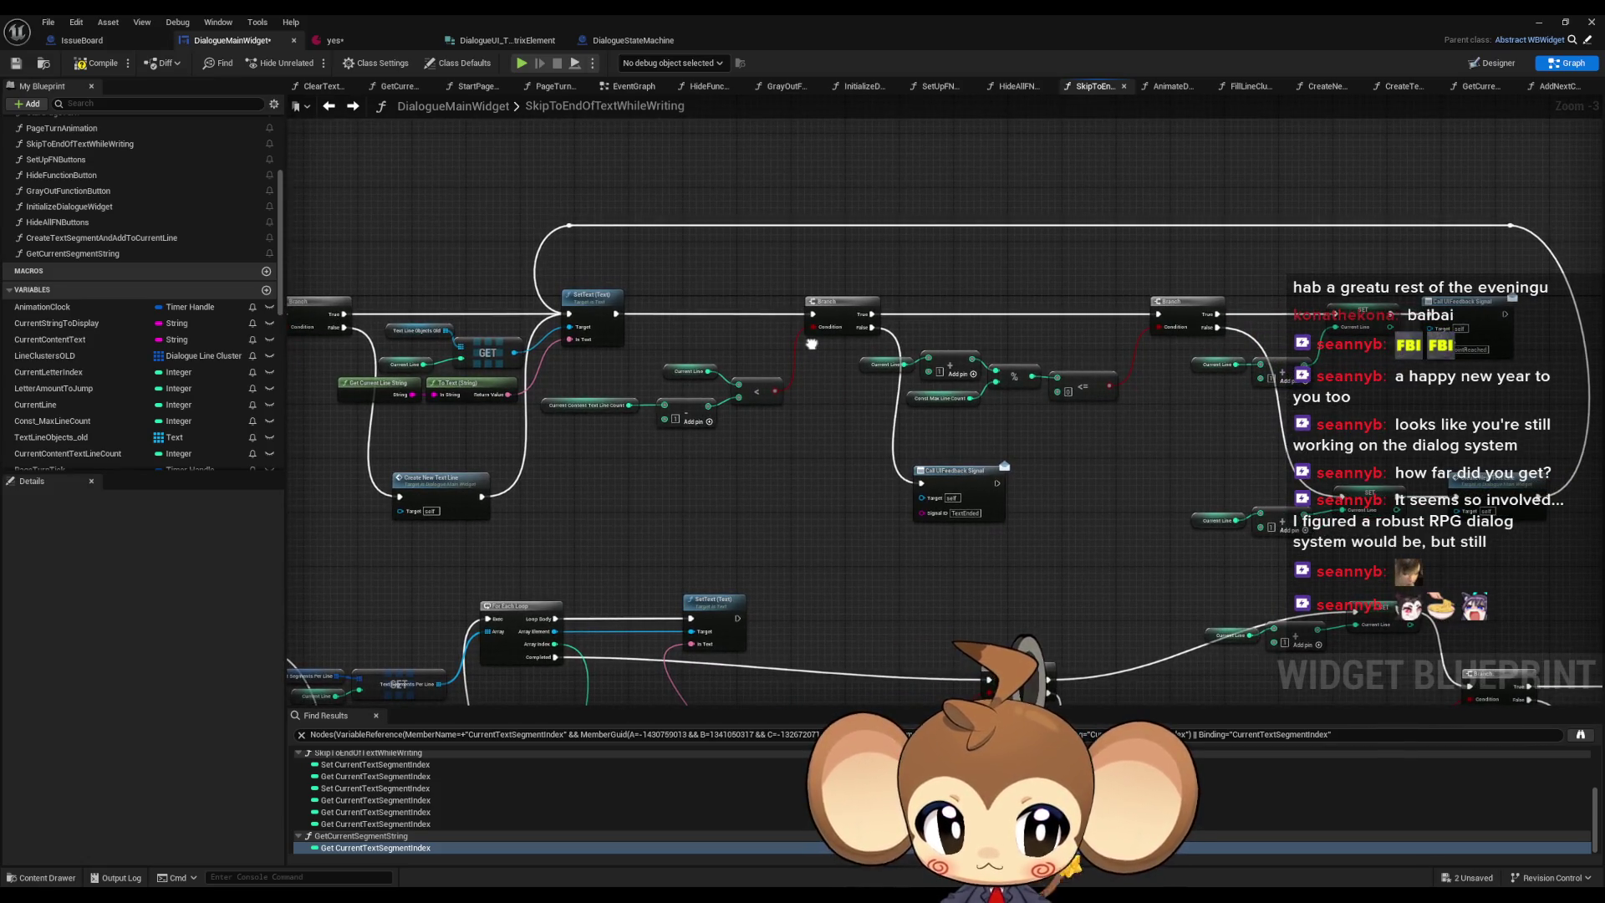
{"action": "scroll", "coordinate": [811, 346], "scroll_direction": "down", "scroll_amount": 5}
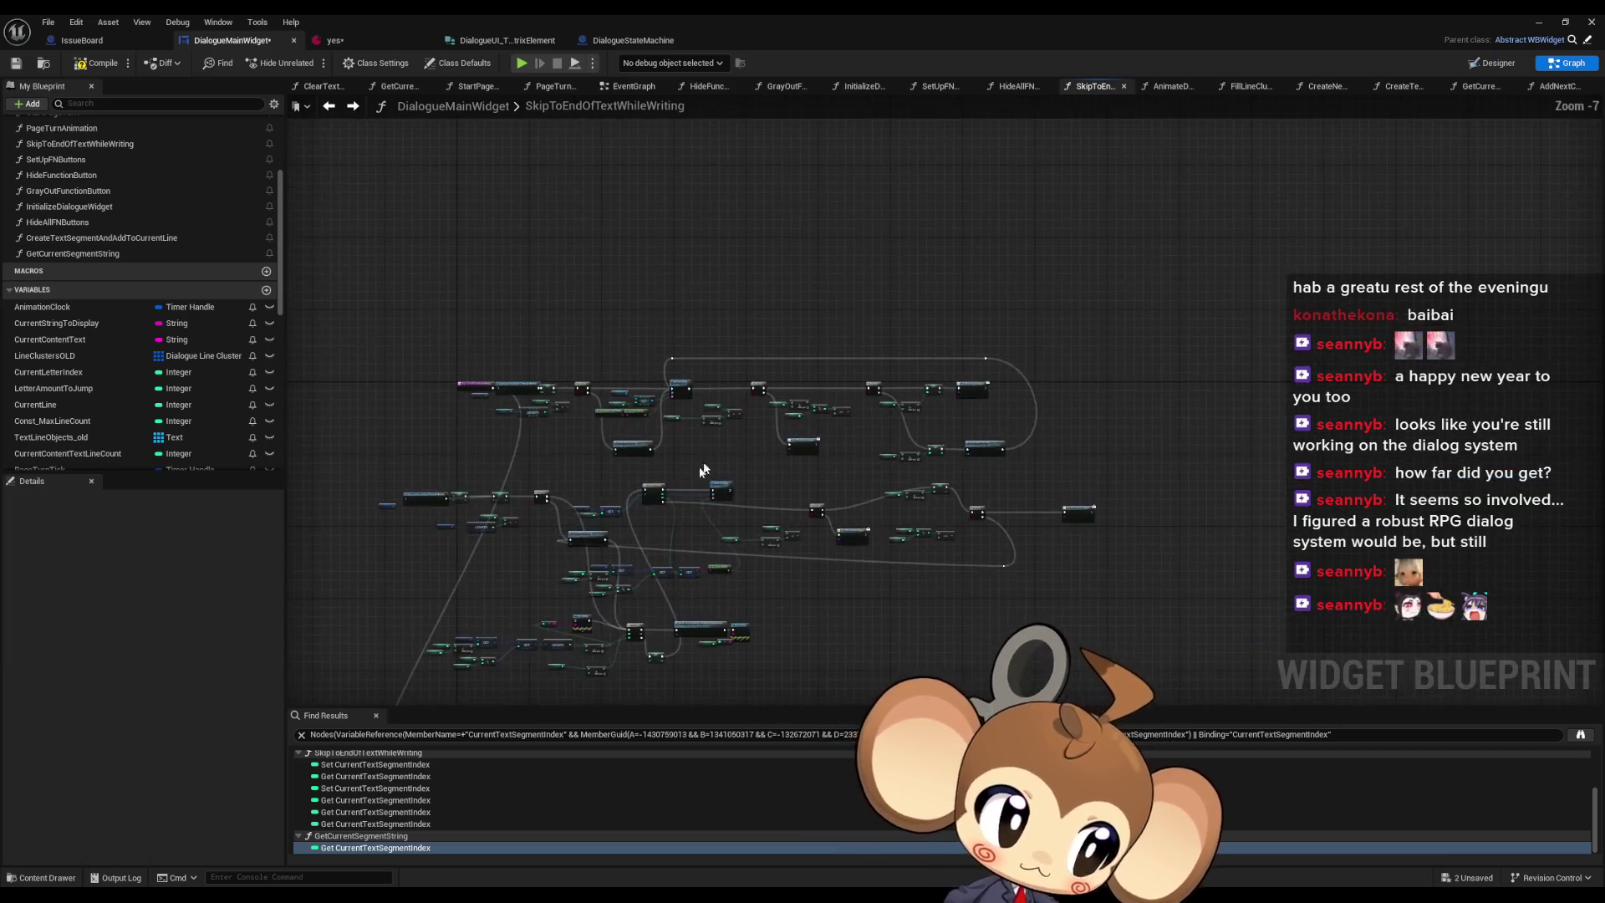
{"action": "scroll", "coordinate": [721, 424], "scroll_direction": "up", "scroll_amount": 6}
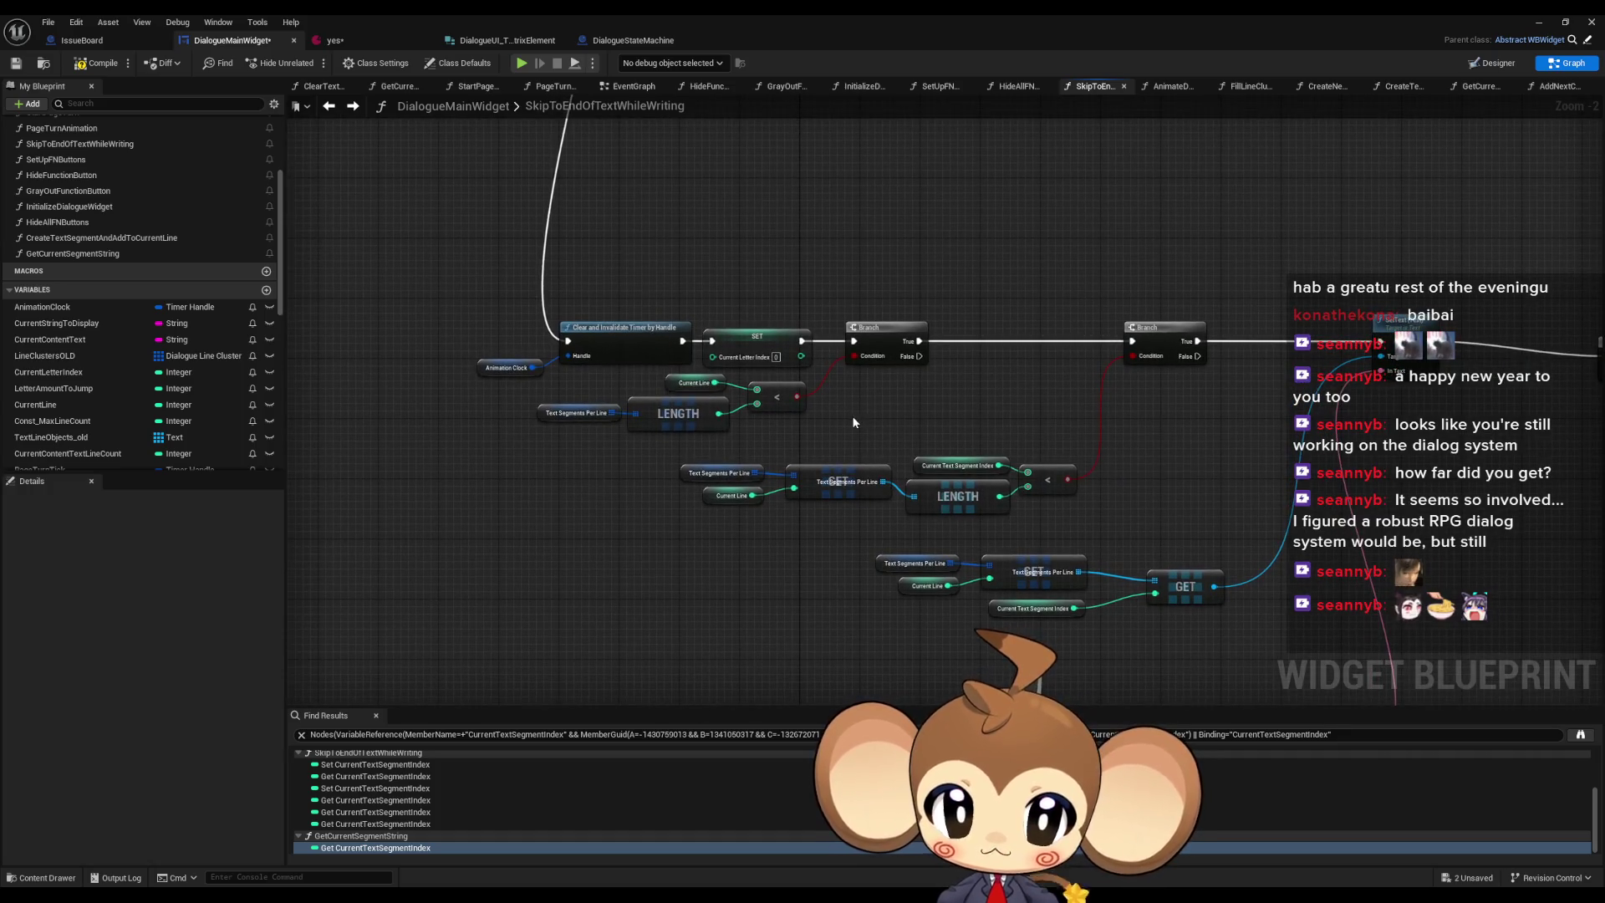
{"action": "scroll", "coordinate": [825, 405], "scroll_direction": "up", "scroll_amount": 1}
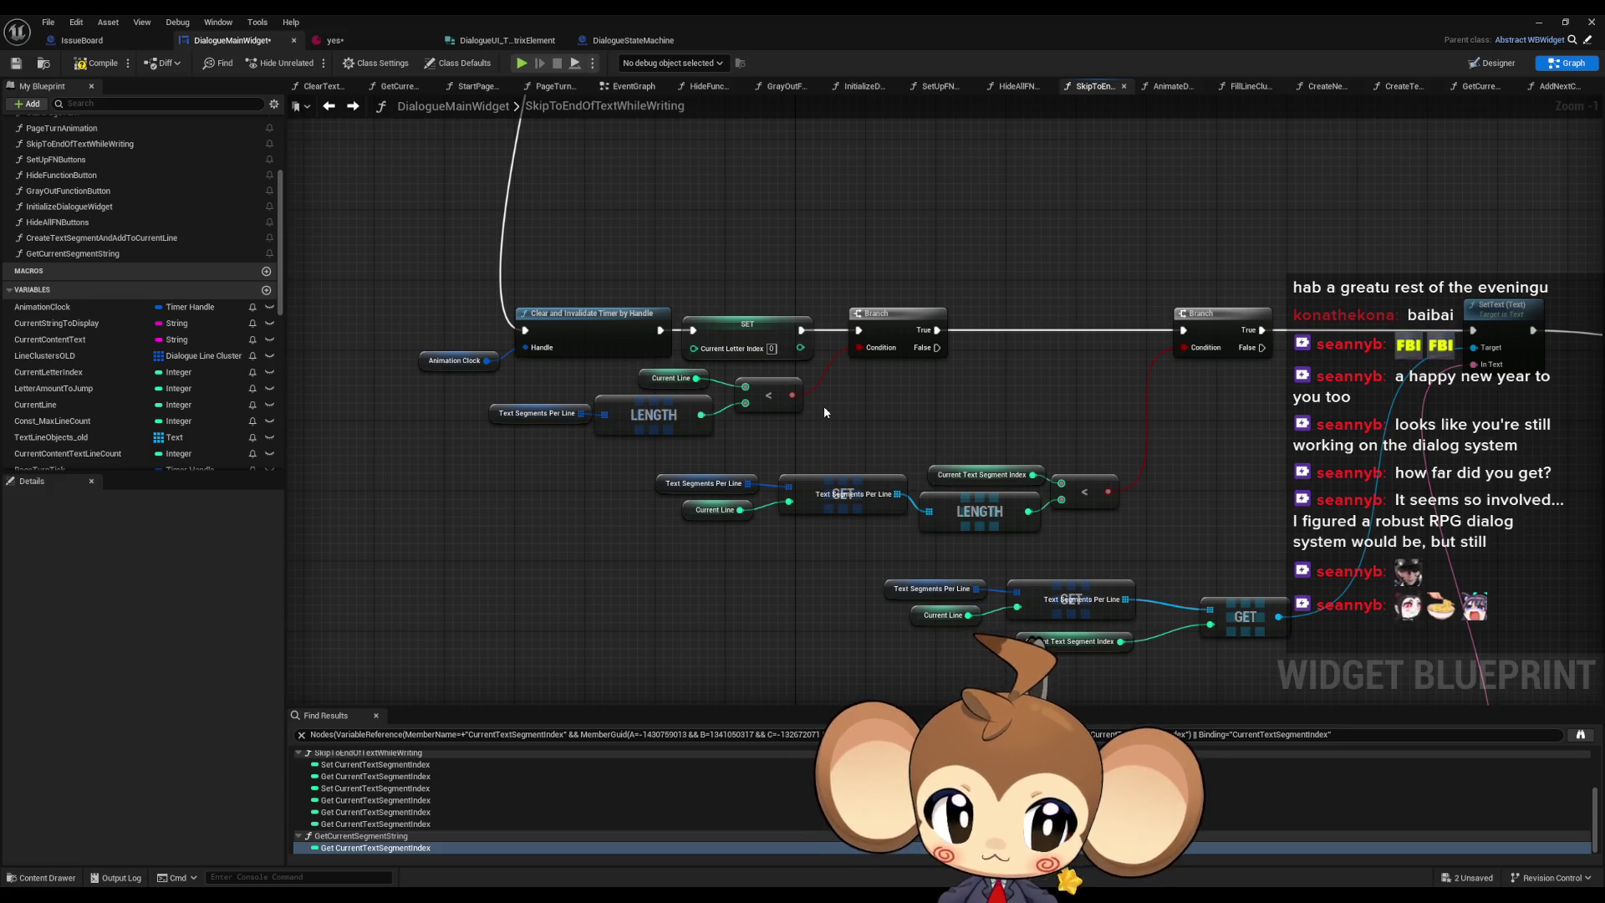
{"action": "scroll", "coordinate": [825, 405], "scroll_direction": "down", "scroll_amount": 2}
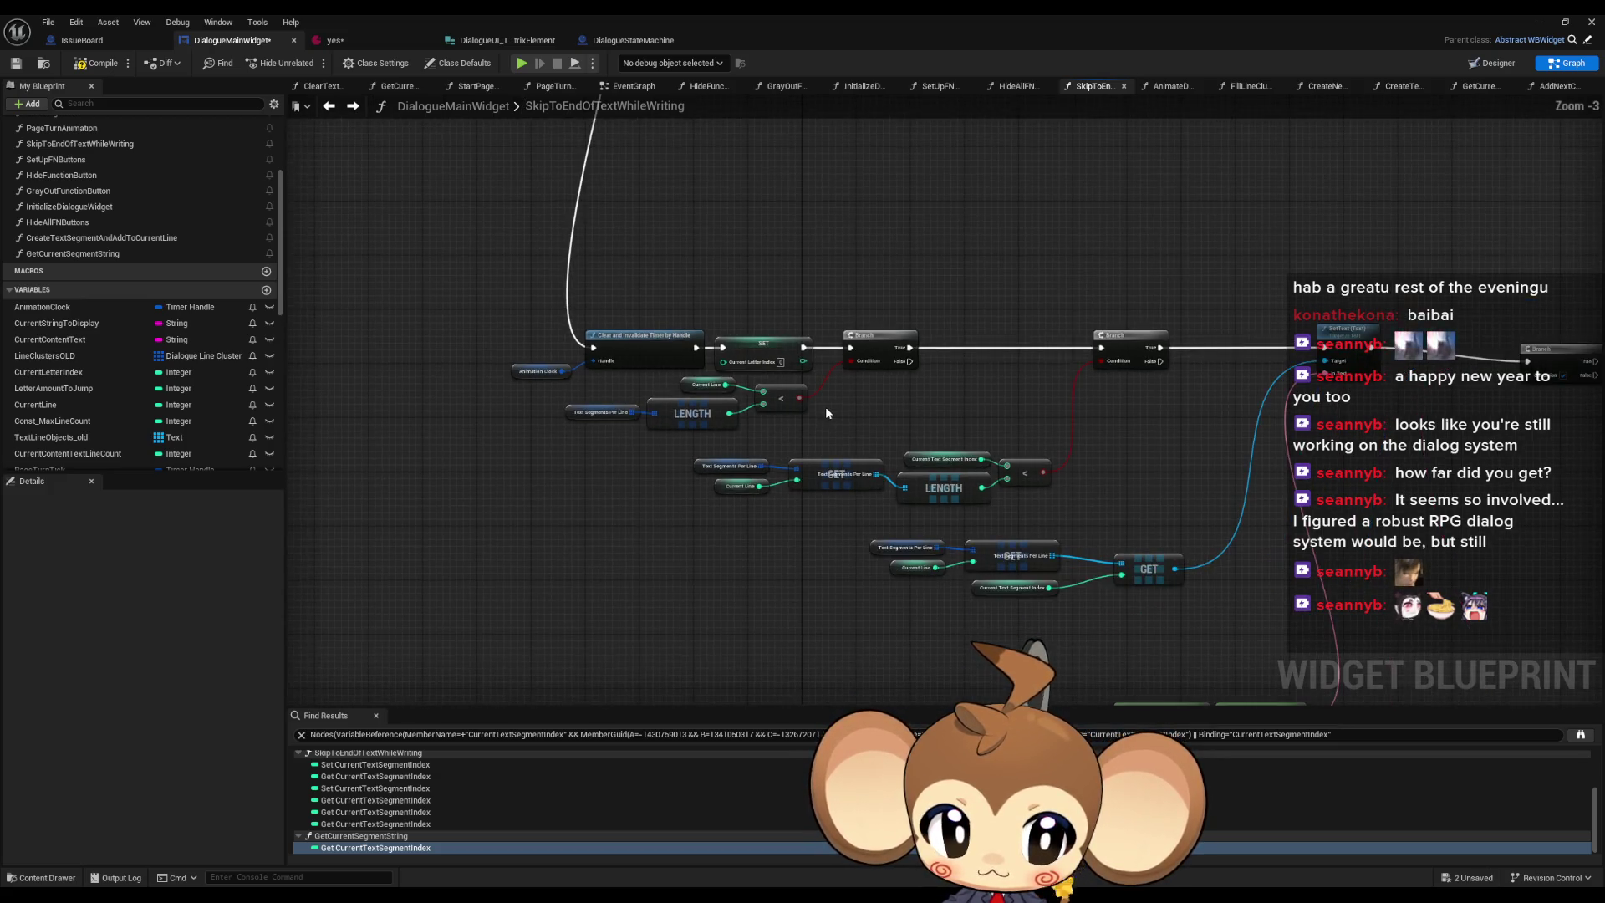
- Break the Branch True link to SetText and pack the segment-string, To Text, SetText and Branch nodes beside GET
{"action": "left_click_drag", "start_coordinate": [677, 460], "coordinate": [1041, 536]}
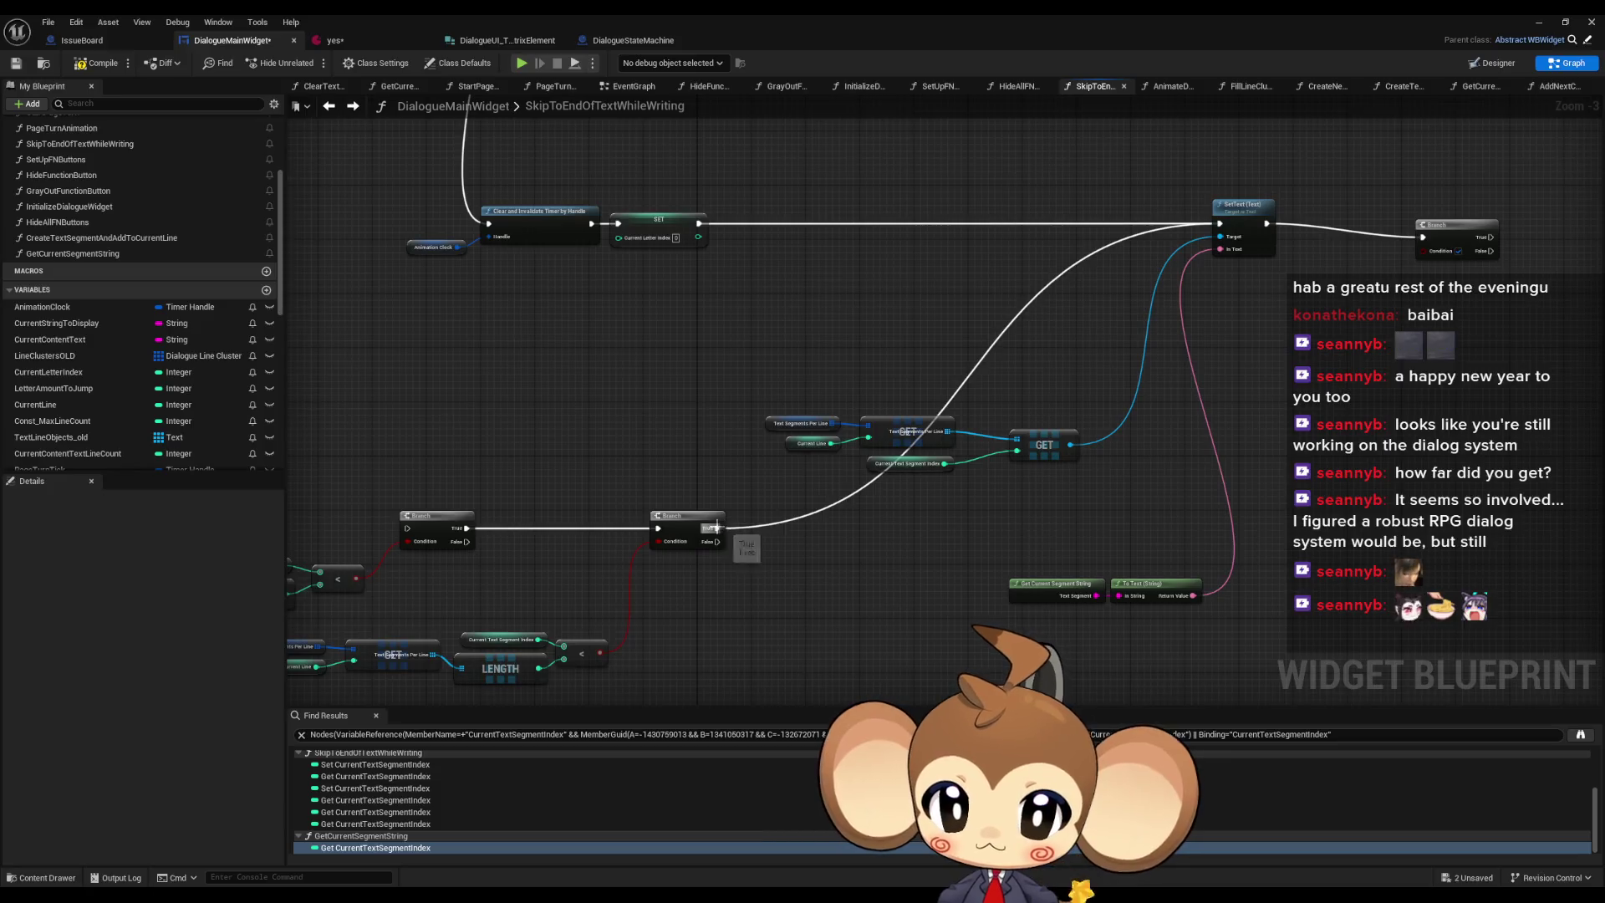
{"action": "left_click", "coordinate": [716, 528], "text": "alt"}
{"action": "mouse_move", "coordinate": [741, 338]}
{"action": "left_mouse_down"}
{"action": "mouse_move", "coordinate": [1084, 493]}
{"action": "mouse_move", "coordinate": [663, 288]}
{"action": "left_mouse_up"}
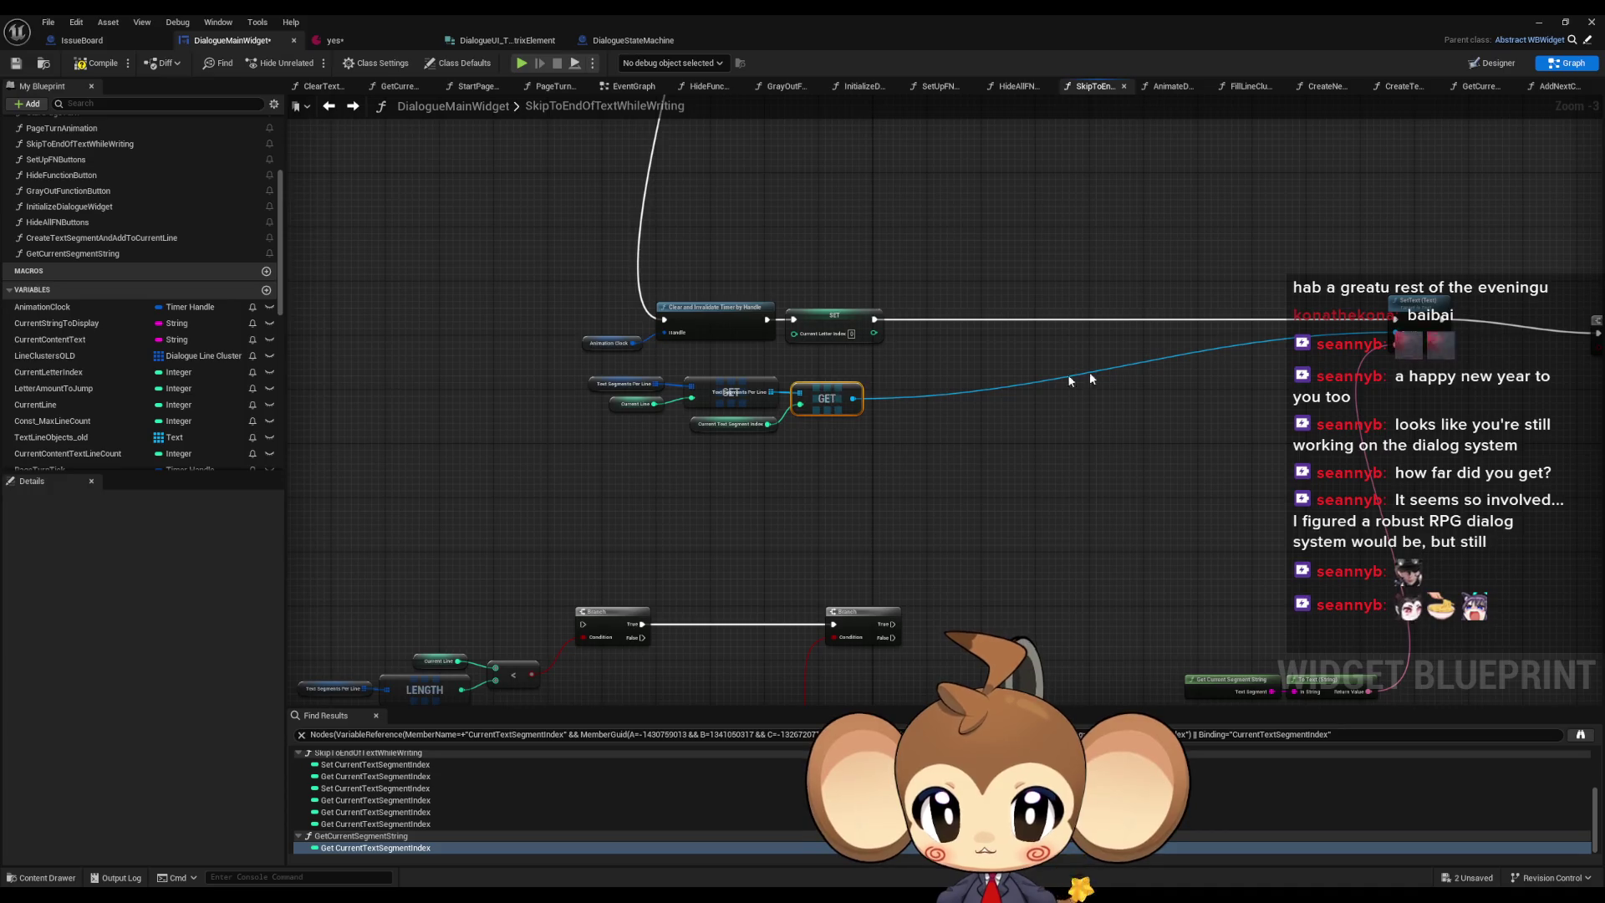
{"action": "mouse_move", "coordinate": [1041, 455]}
{"action": "left_mouse_down"}
{"action": "mouse_move", "coordinate": [1279, 585]}
{"action": "mouse_move", "coordinate": [691, 337]}
{"action": "left_mouse_up"}
{"action": "left_click", "coordinate": [1259, 178]}
{"action": "left_click_drag", "start_coordinate": [1285, 189], "coordinate": [823, 192]}
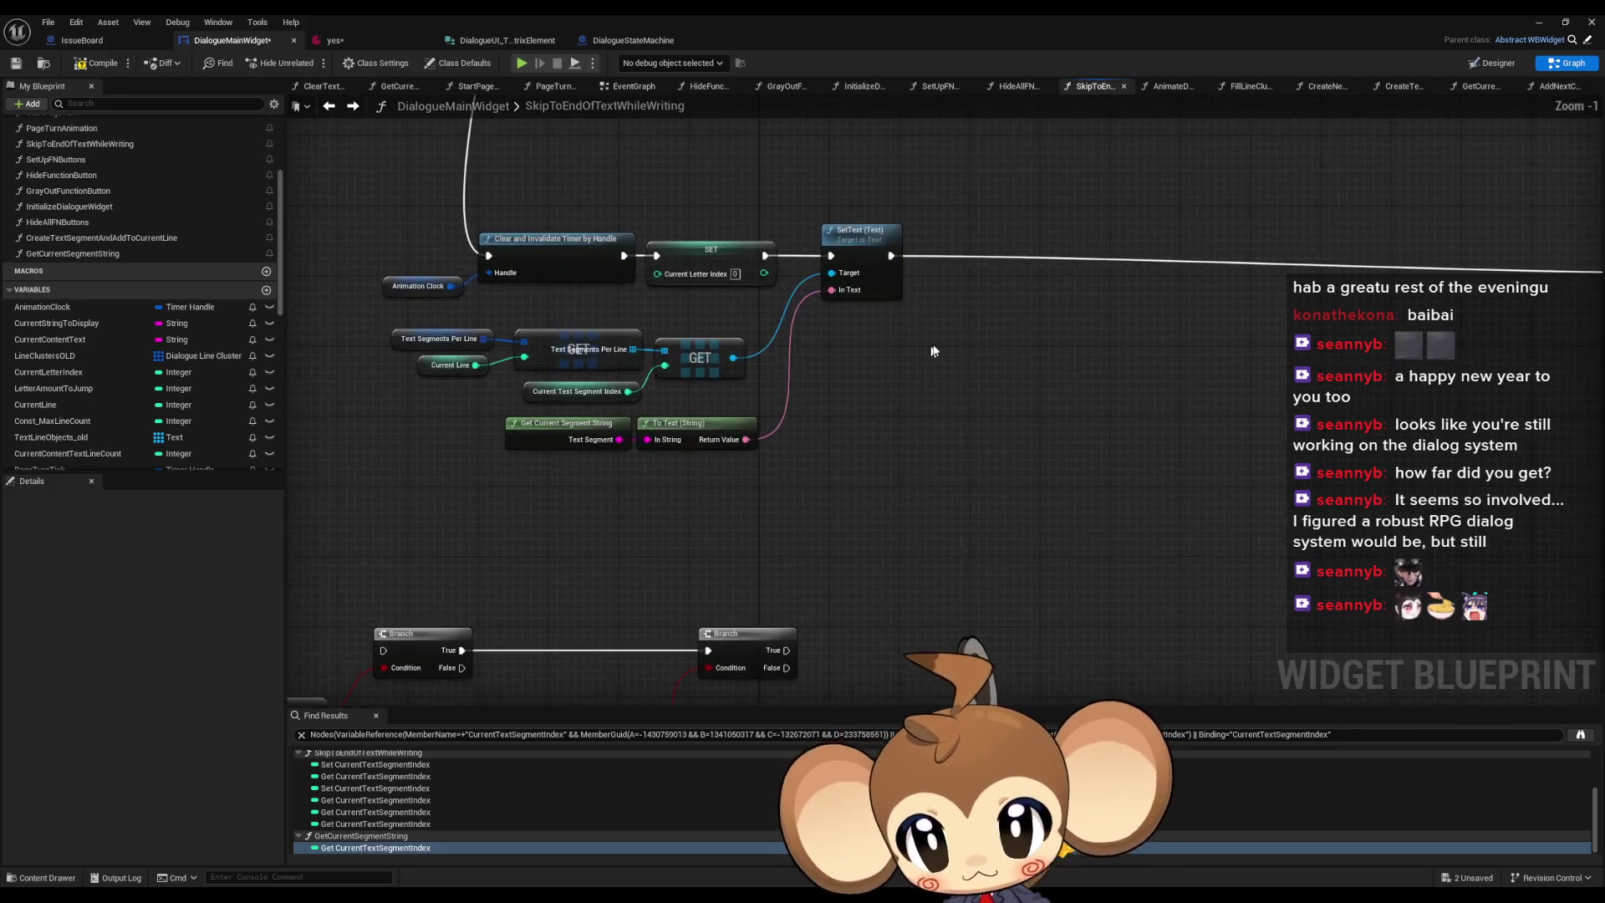
{"action": "scroll", "coordinate": [1046, 285], "scroll_direction": "up", "scroll_amount": 2}
{"action": "left_click_drag", "start_coordinate": [1350, 253], "coordinate": [799, 238]}
{"action": "left_click_drag", "start_coordinate": [693, 321], "coordinate": [1028, 334]}
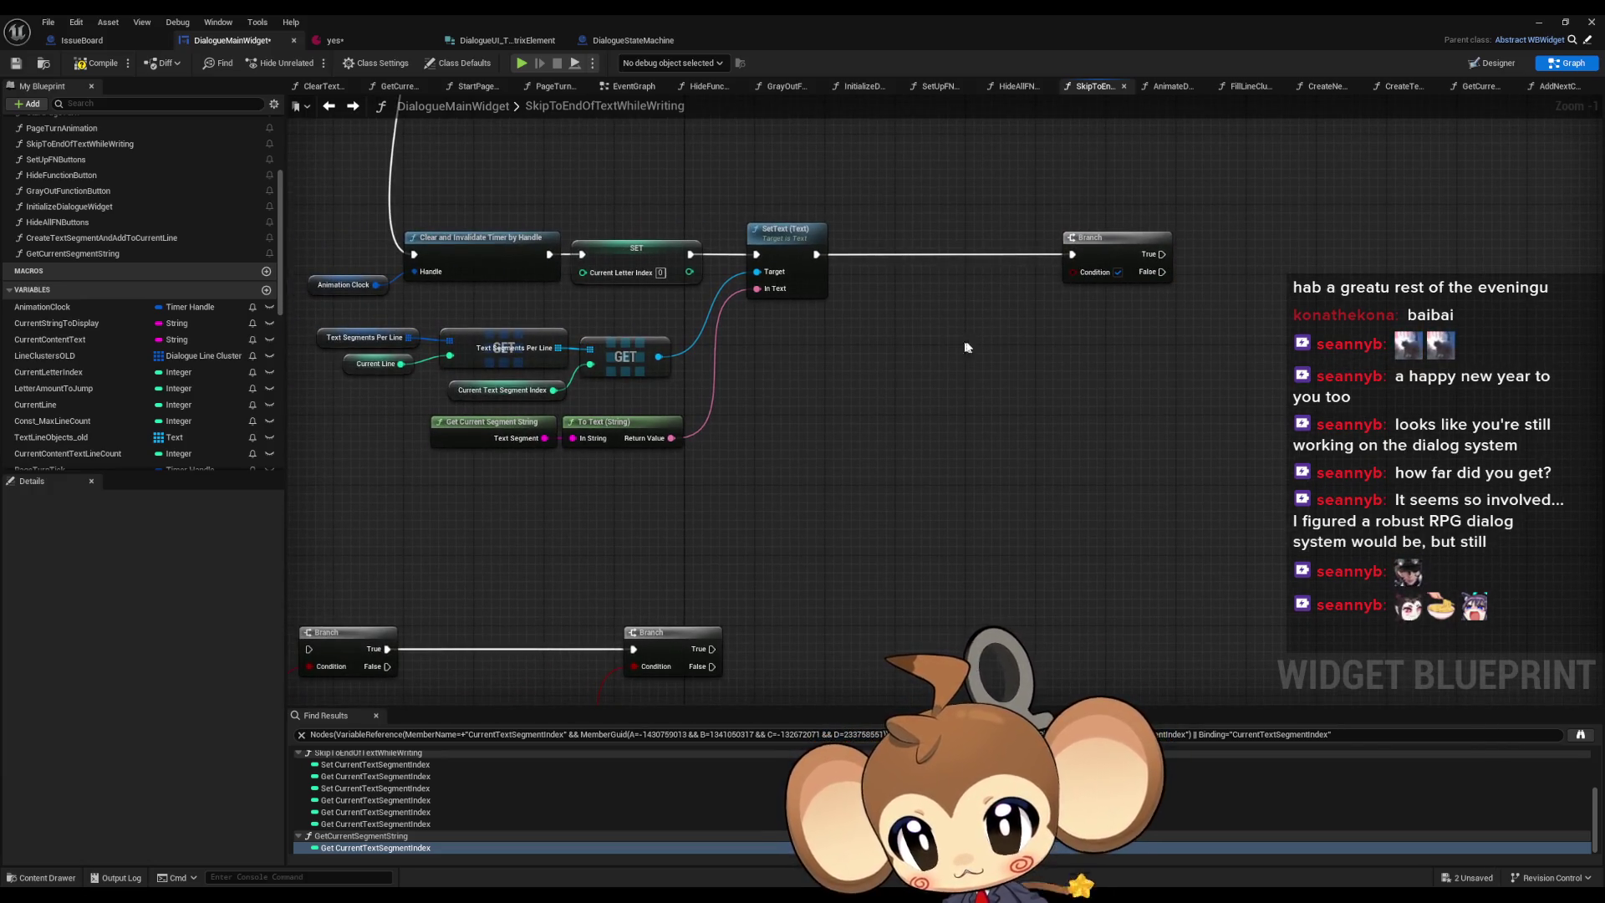
{"action": "left_click_drag", "start_coordinate": [968, 347], "coordinate": [1036, 341]}
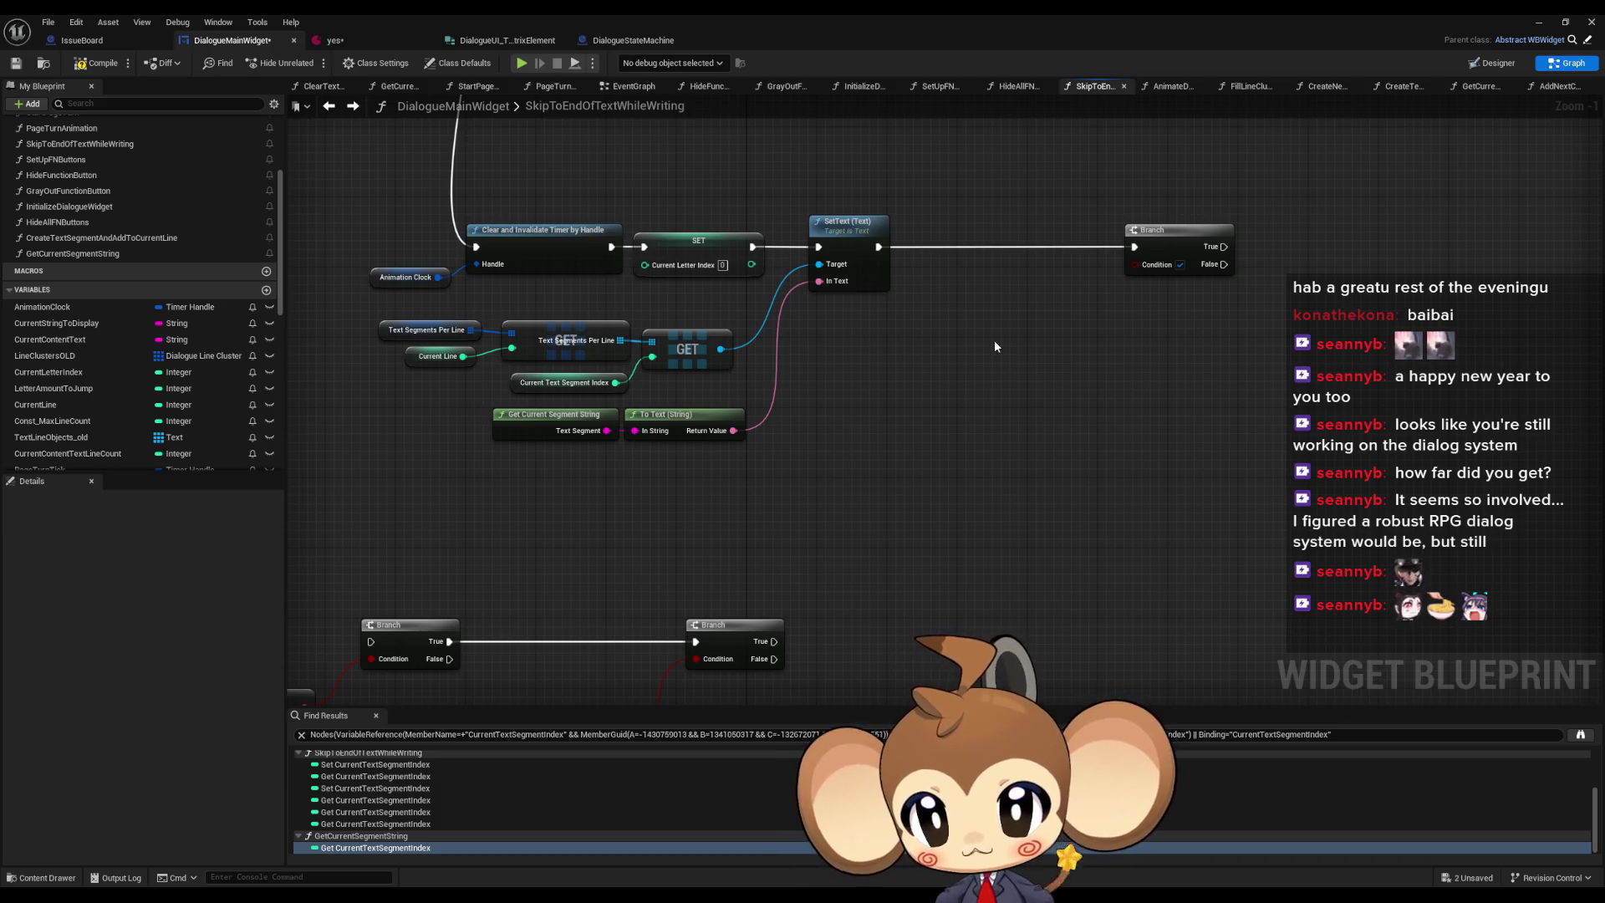
- Place a Line Clusters getter in the empty area below SetText
{"action": "scroll", "coordinate": [995, 346], "scroll_direction": "down", "scroll_amount": 4}
{"action": "left_click_drag", "start_coordinate": [1015, 334], "coordinate": [943, 510]}
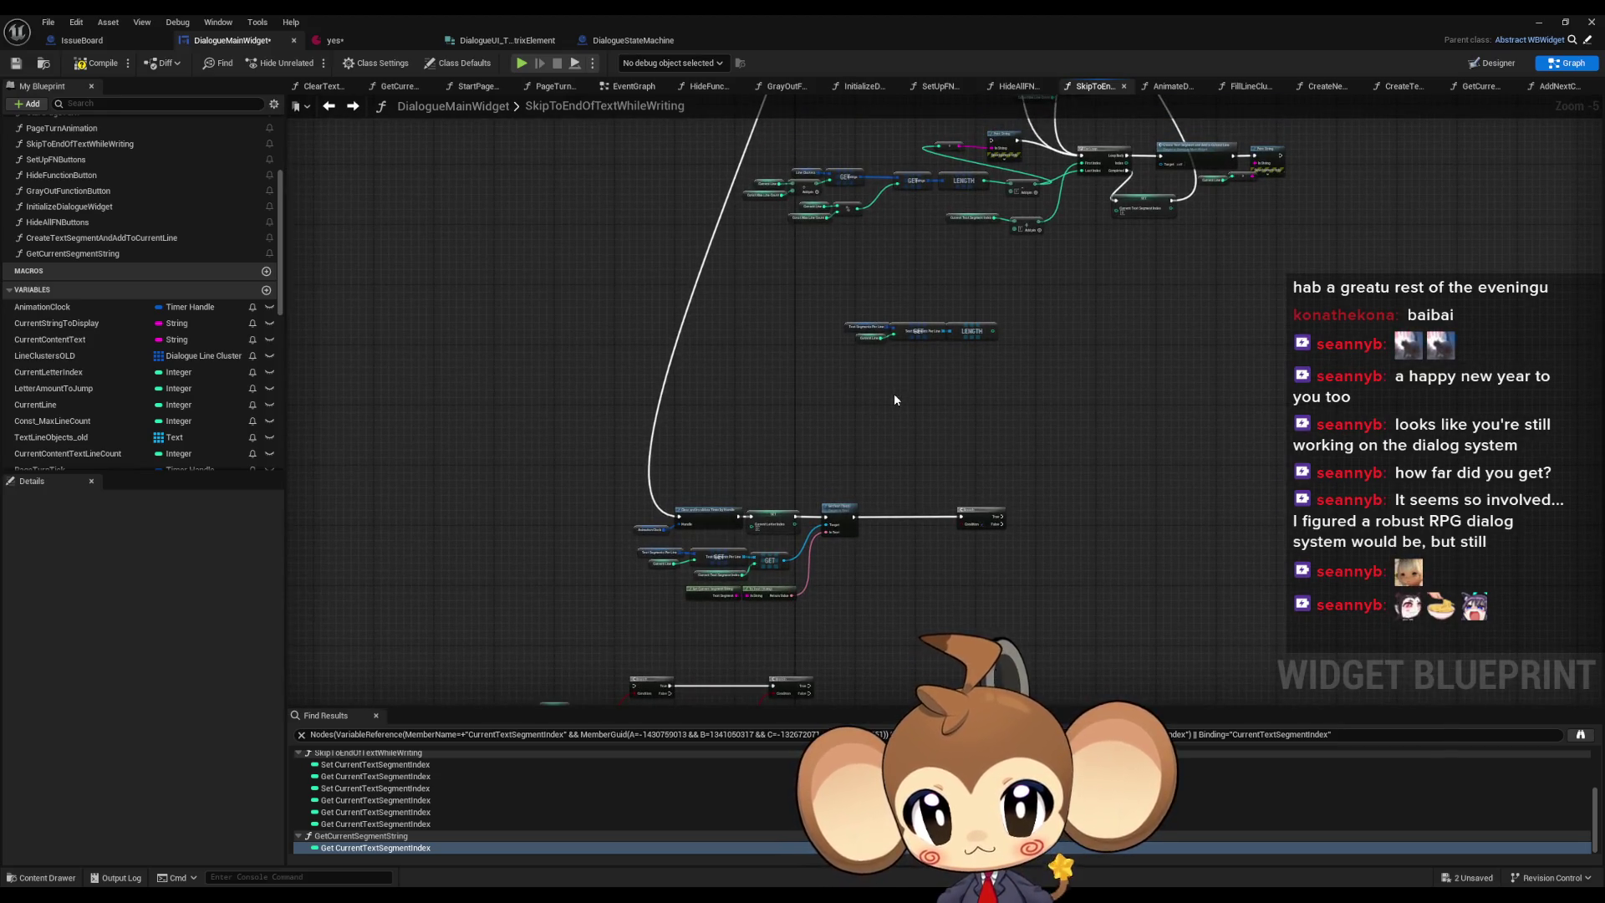
{"action": "mouse_move", "coordinate": [806, 169]}
{"action": "left_mouse_down"}
{"action": "mouse_move", "coordinate": [874, 562]}
{"action": "mouse_move", "coordinate": [810, 490]}
{"action": "mouse_move", "coordinate": [917, 479]}
{"action": "mouse_move", "coordinate": [930, 449]}
{"action": "left_mouse_up"}
{"action": "scroll", "coordinate": [873, 562], "scroll_direction": "up", "scroll_amount": 4}
- Add a Line Clusters GET indexed by a copied Current Line getter, split to expose Strings
{"action": "left_click", "coordinate": [795, 434]}
{"action": "scroll", "coordinate": [870, 515], "scroll_direction": "up", "scroll_amount": 1}
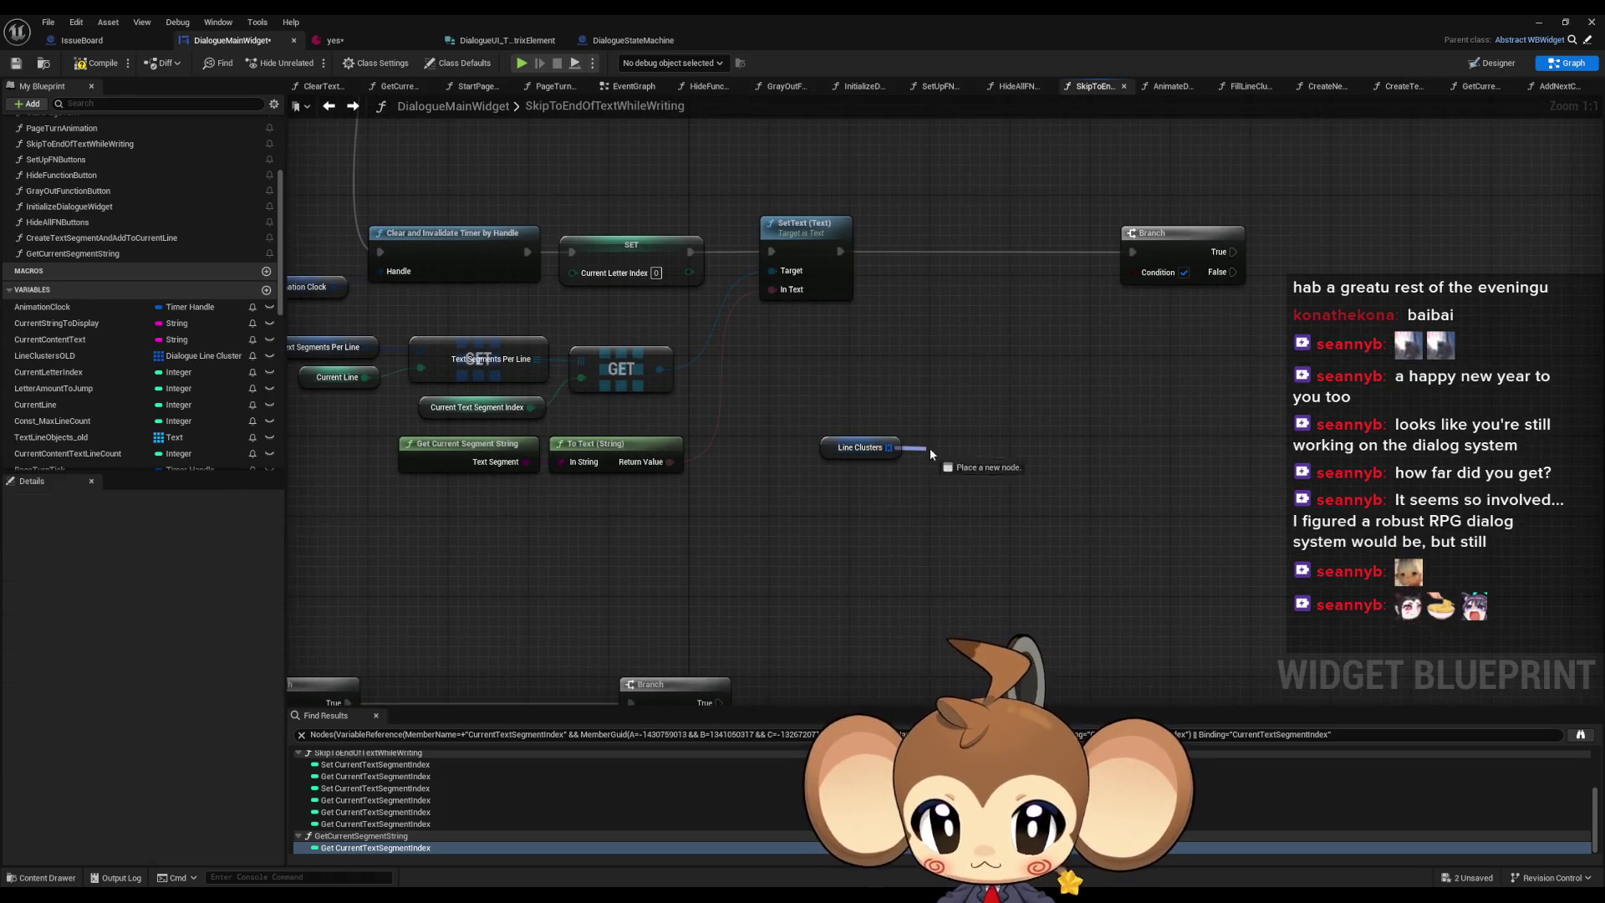
{"action": "type", "text": "g"}
{"action": "left_click", "coordinate": [968, 368]}
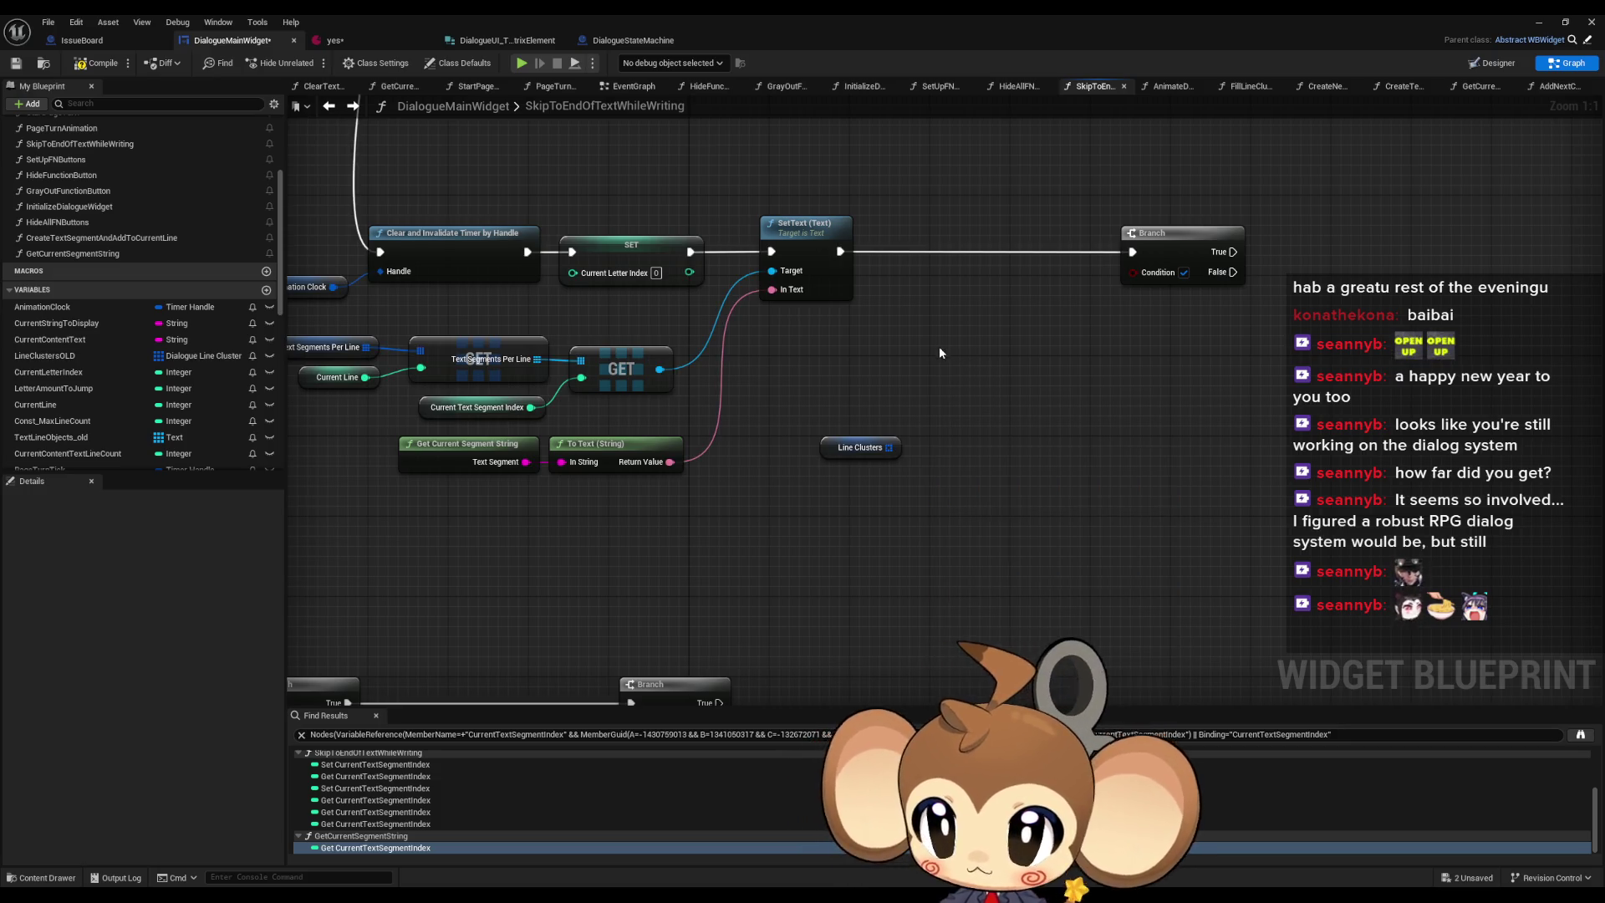
{"action": "mouse_move", "coordinate": [899, 435]}
{"action": "left_mouse_down"}
{"action": "mouse_move", "coordinate": [946, 413]}
{"action": "mouse_move", "coordinate": [953, 430]}
{"action": "mouse_move", "coordinate": [995, 429]}
{"action": "left_mouse_up"}
{"action": "left_click", "coordinate": [416, 361]}
{"action": "key", "text": "ctrl+c"}
{"action": "key", "text": "ctrl+v"}
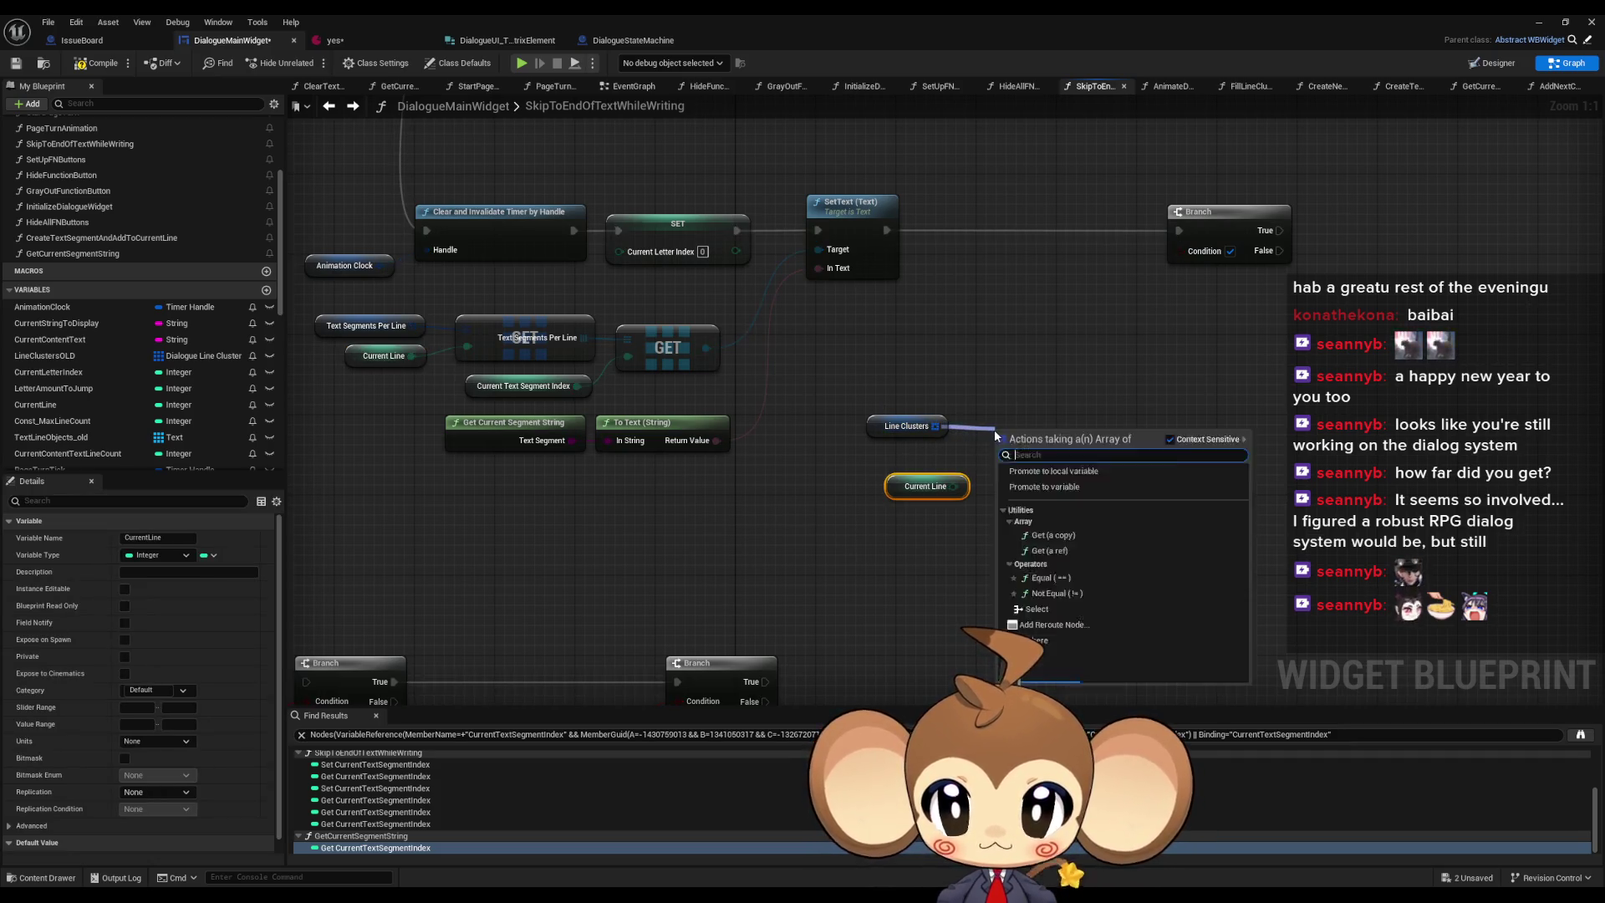
{"action": "type", "text": "get"}
{"action": "left_click", "coordinate": [1071, 514]}
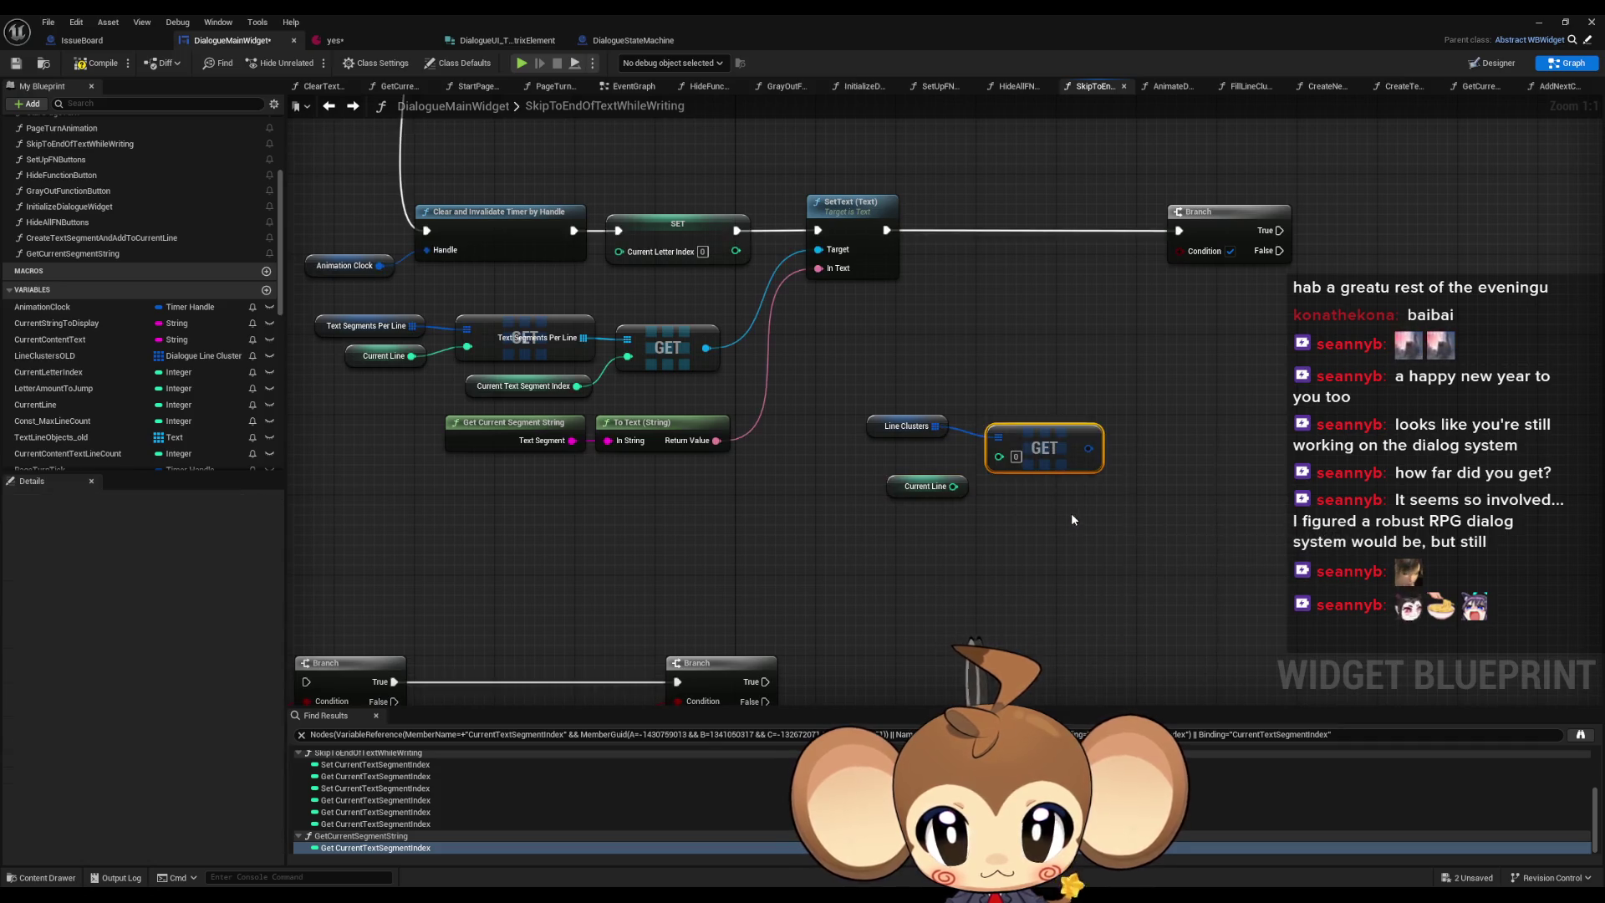
{"action": "right_click", "coordinate": [1088, 449]}
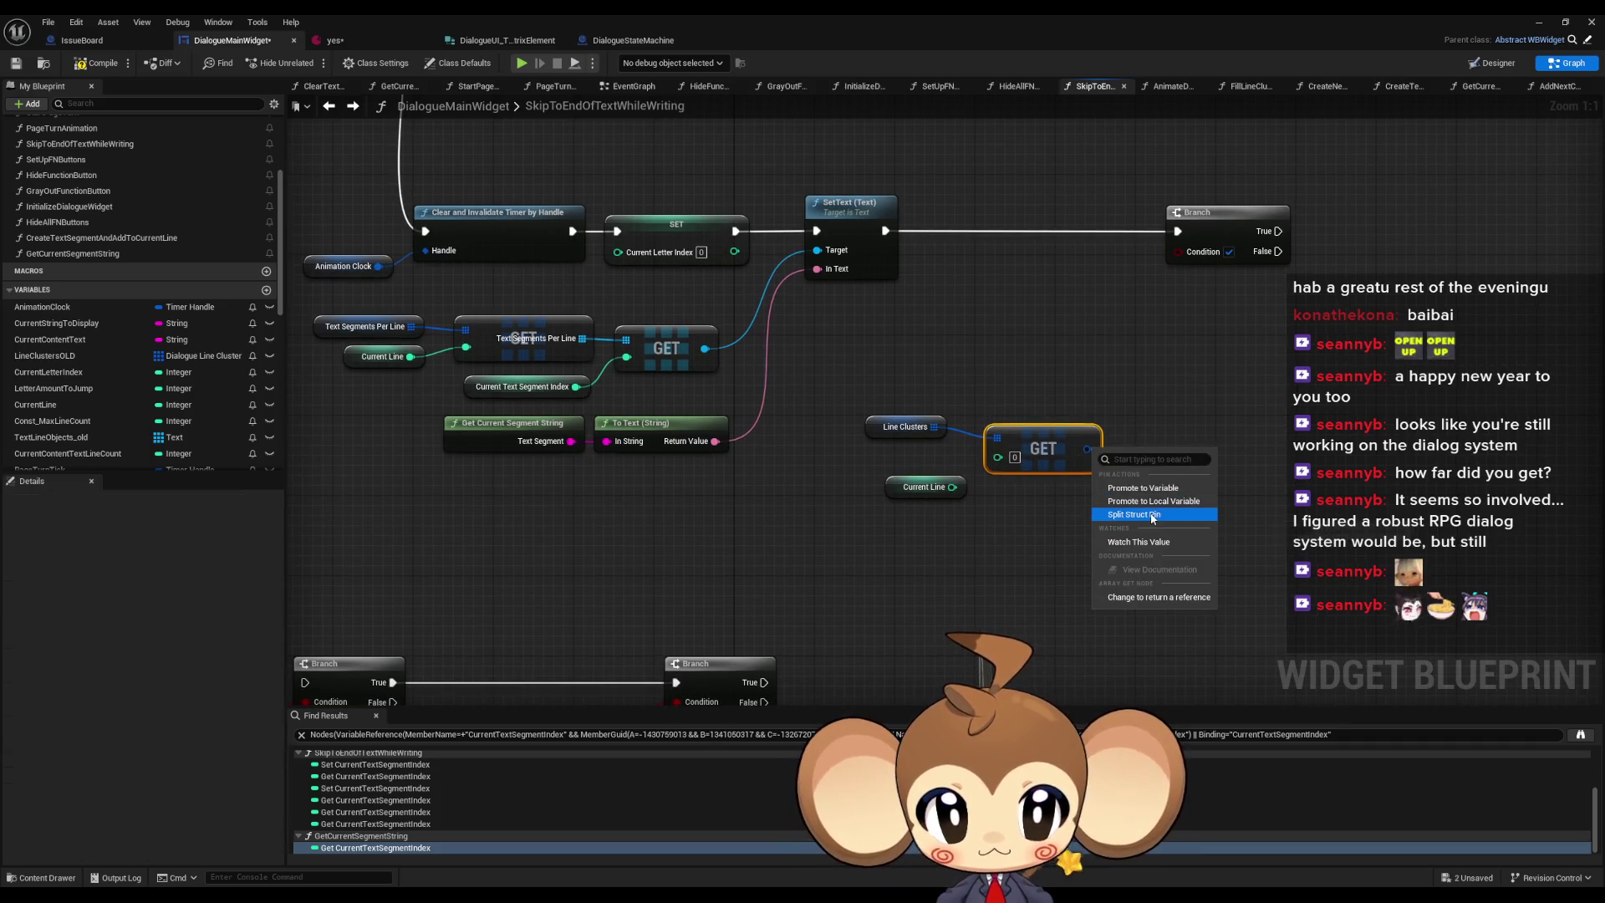
{"action": "left_click", "coordinate": [1152, 516]}
{"action": "mouse_move", "coordinate": [952, 486]}
{"action": "left_mouse_down"}
{"action": "mouse_move", "coordinate": [997, 458]}
{"action": "mouse_move", "coordinate": [891, 462]}
{"action": "left_mouse_up"}
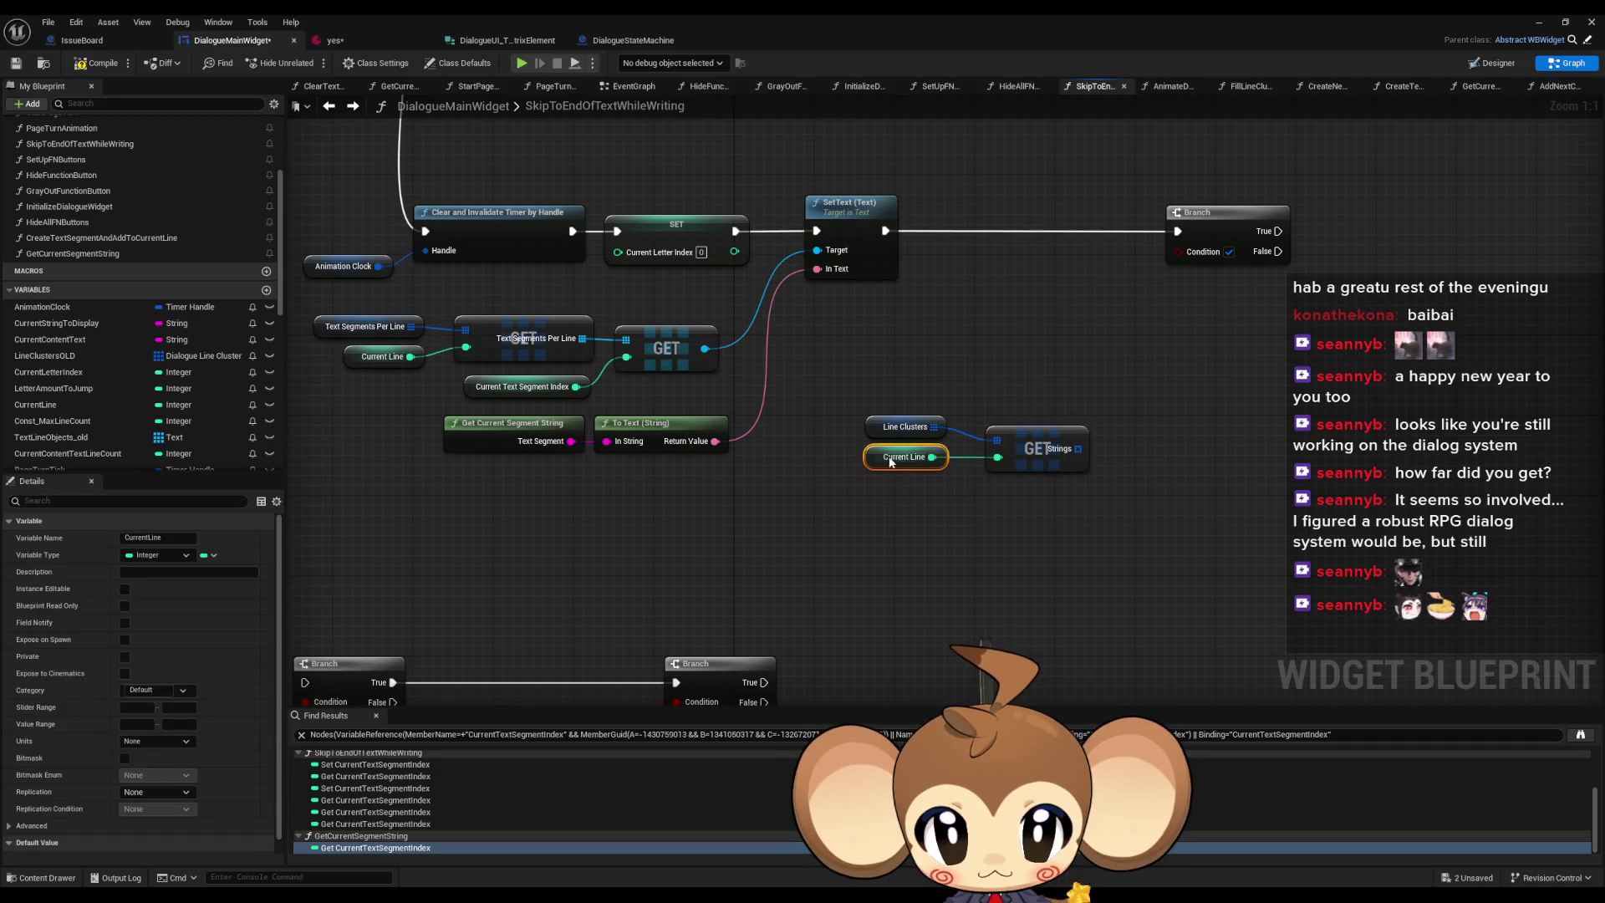
- Add a second GET on Strings fed by a copied Current Text Segment Index, and group the chain
{"action": "left_click_drag", "start_coordinate": [1090, 441], "coordinate": [1139, 454]}
{"action": "type", "text": "get"}
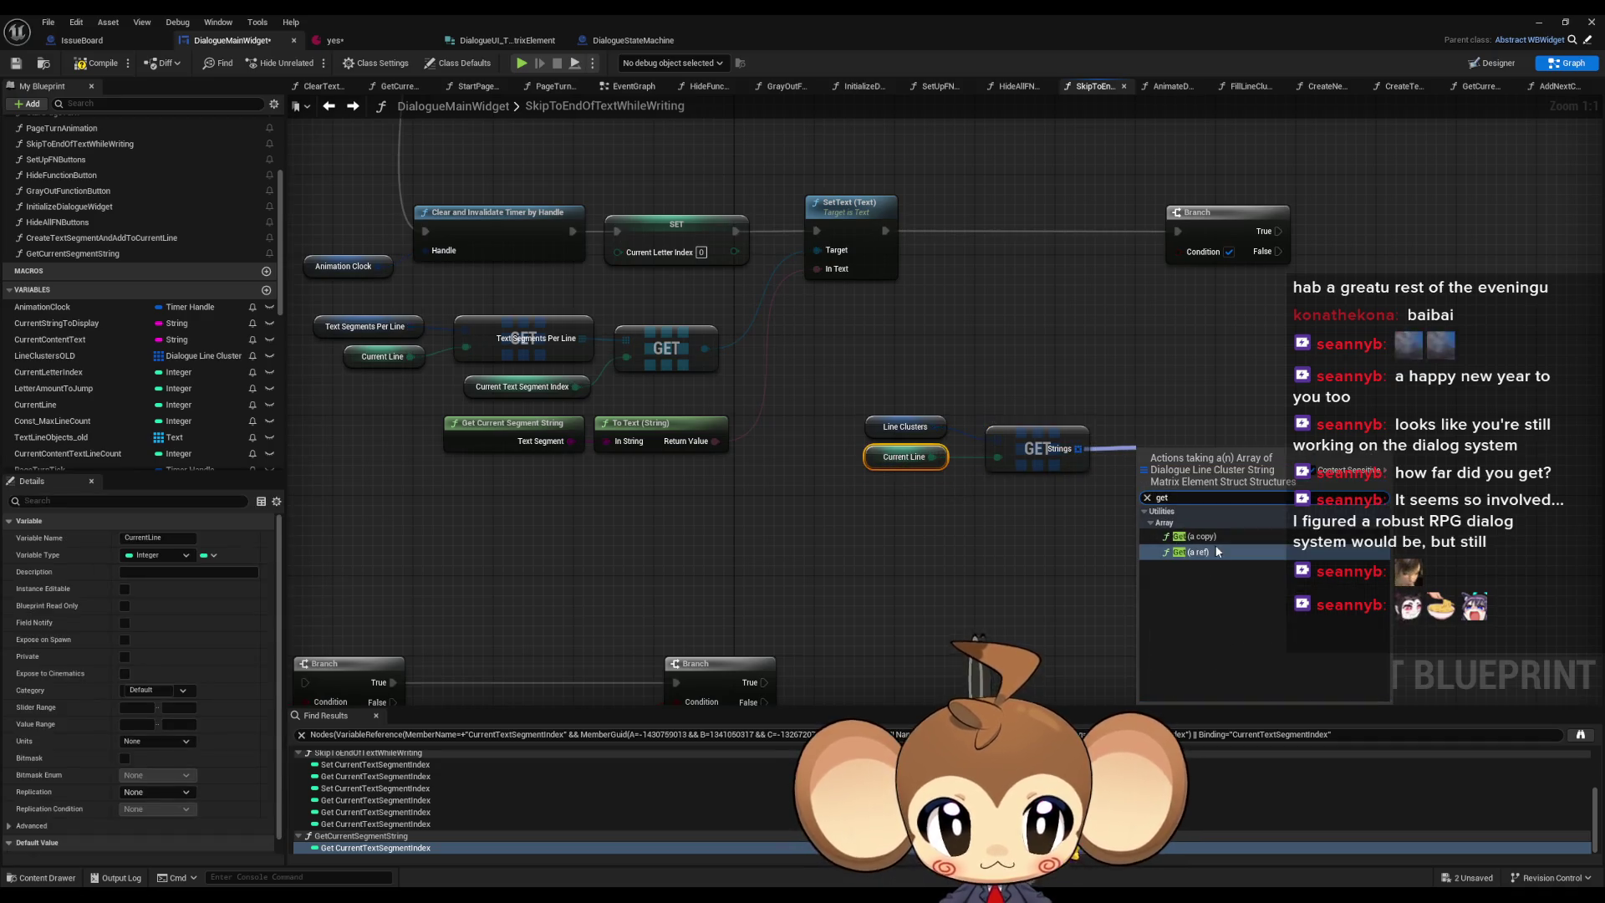
{"action": "left_click", "coordinate": [1214, 540]}
{"action": "left_click", "coordinate": [523, 386]}
{"action": "key", "text": "ctrl+c"}
{"action": "key", "text": "ctrl+v"}
{"action": "mouse_move", "coordinate": [1118, 507]}
{"action": "left_mouse_down"}
{"action": "mouse_move", "coordinate": [1152, 493]}
{"action": "mouse_move", "coordinate": [1148, 477]}
{"action": "mouse_move", "coordinate": [1087, 494]}
{"action": "left_mouse_up"}
{"action": "left_click_drag", "start_coordinate": [1171, 462], "coordinate": [1141, 442]}
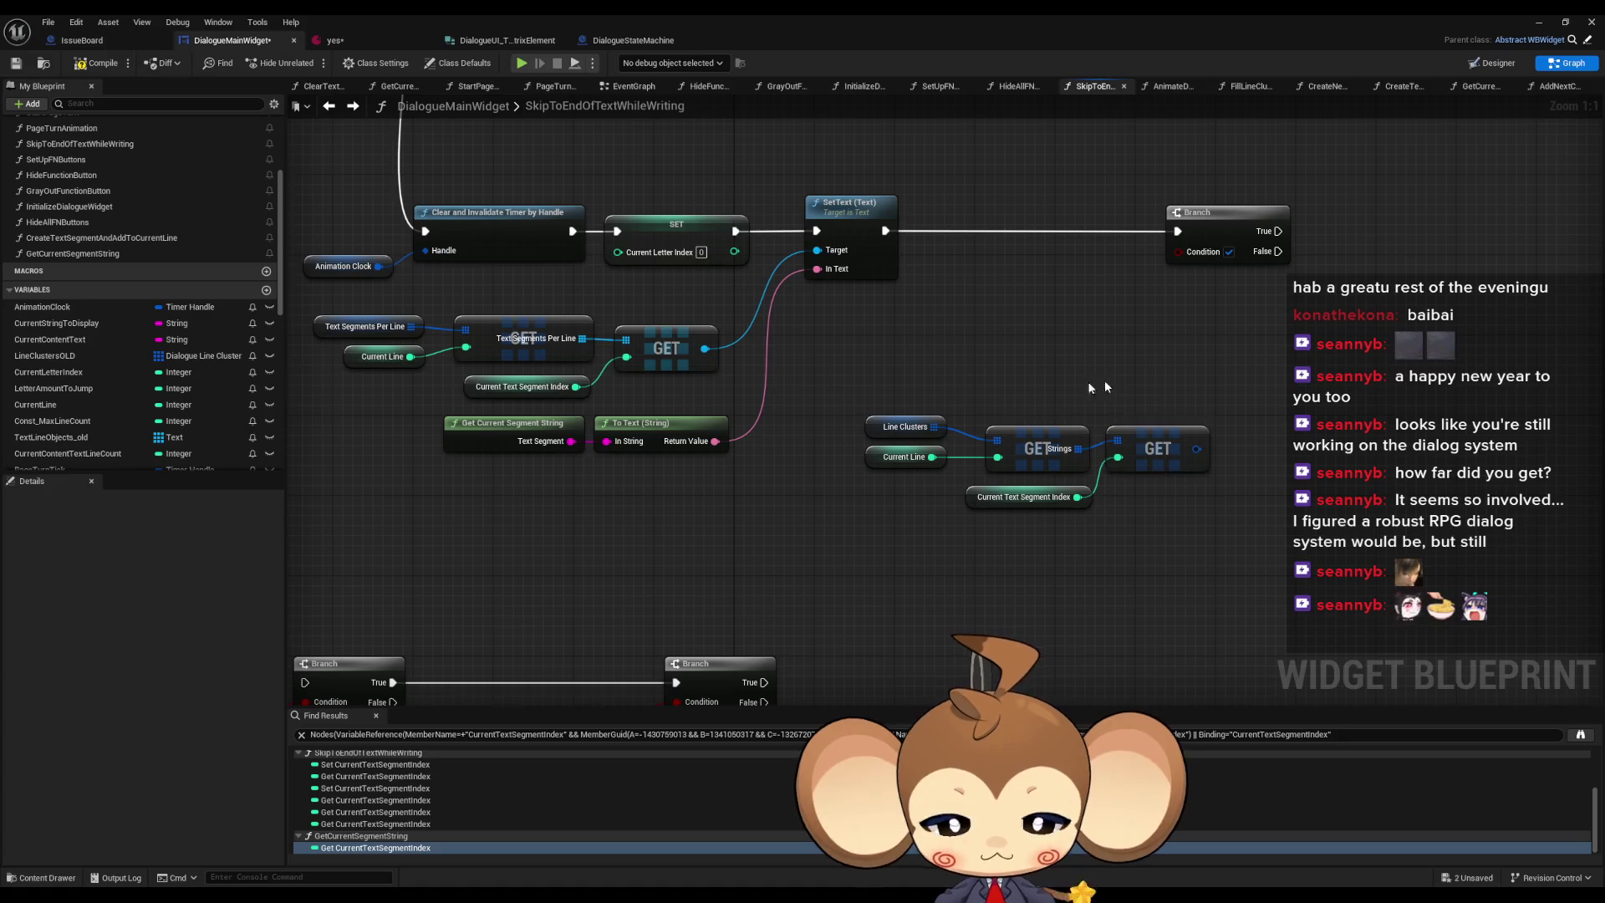
{"action": "left_click_drag", "start_coordinate": [839, 396], "coordinate": [1161, 502]}
{"action": "left_click_drag", "start_coordinate": [1156, 444], "coordinate": [1086, 444]}
{"action": "left_click", "coordinate": [1075, 348]}
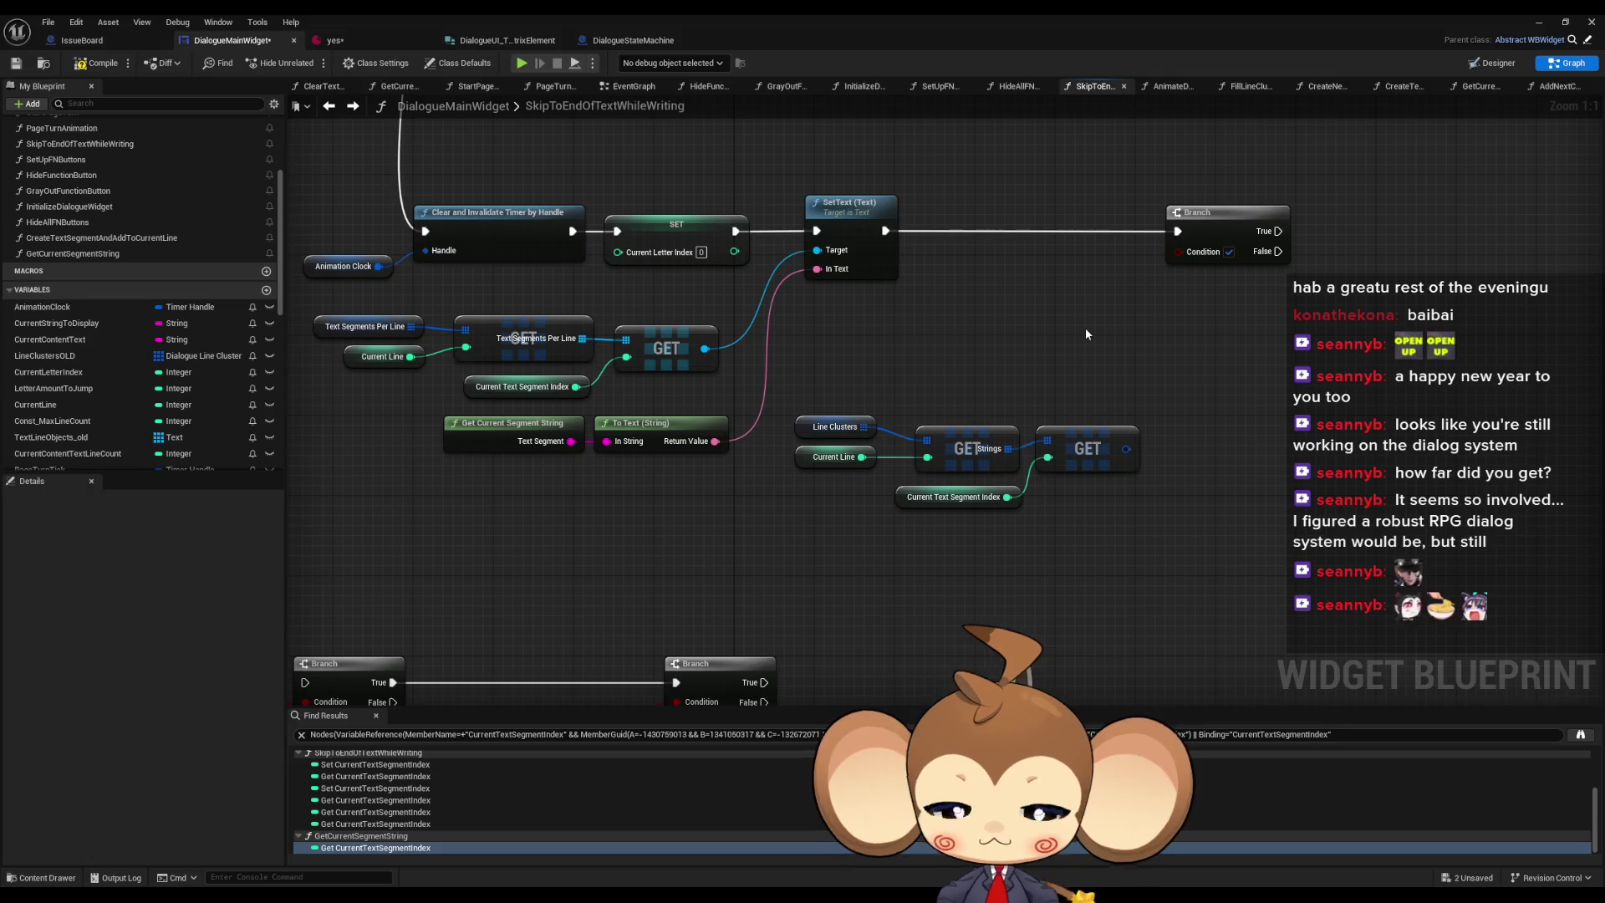
- Replace the second GET with a LENGTH node on the Strings array
{"action": "left_click_drag", "start_coordinate": [1008, 449], "coordinate": [1072, 380]}
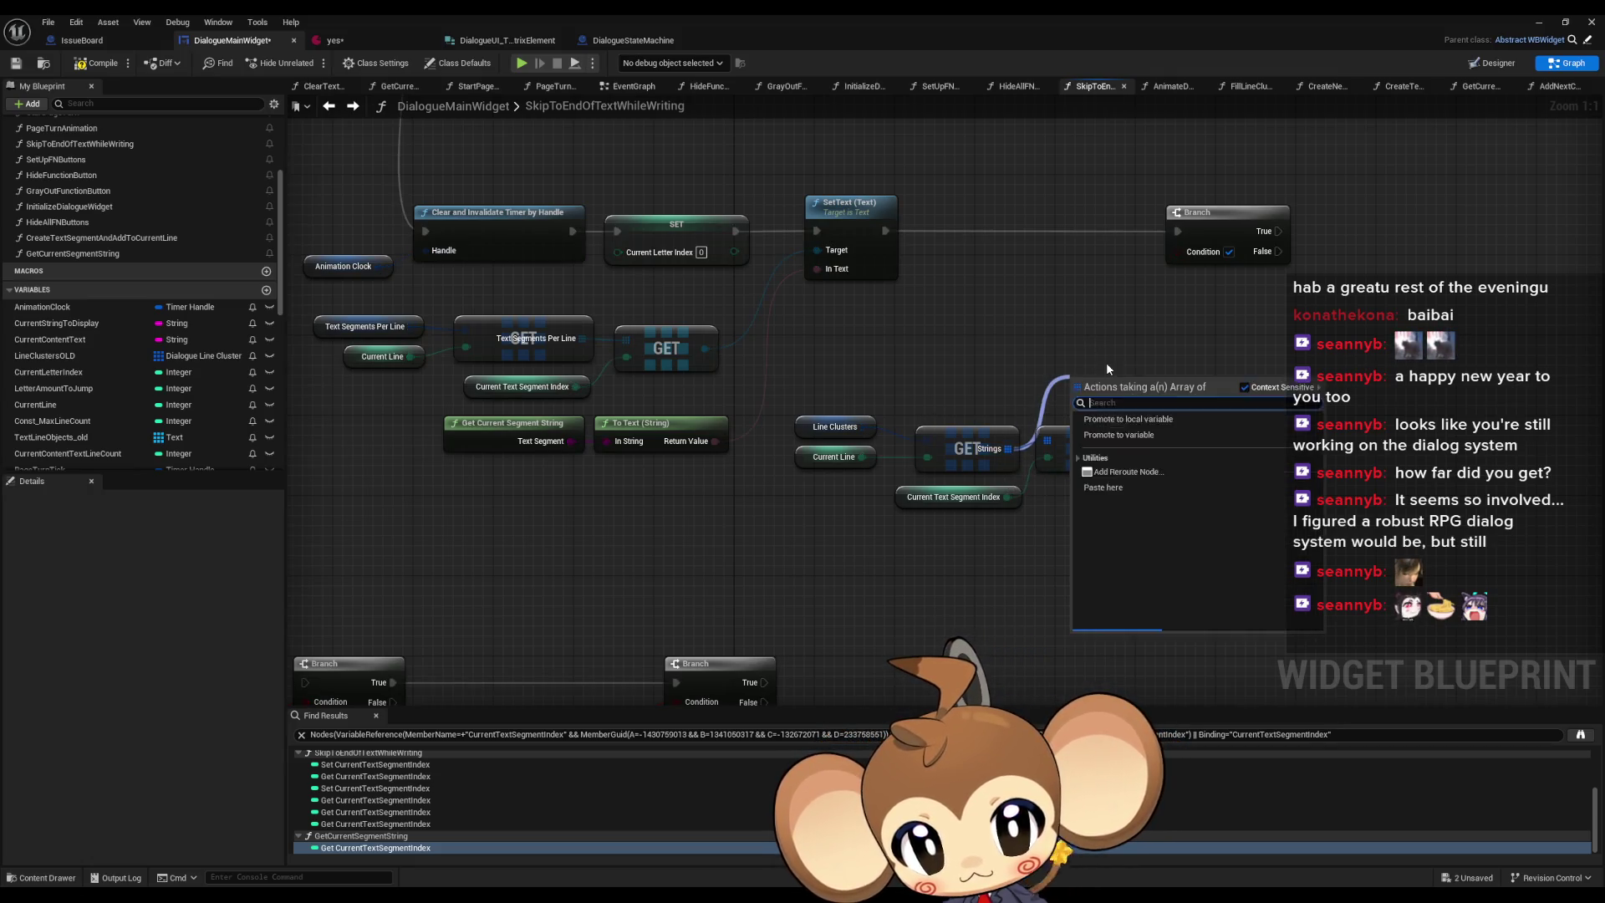
{"action": "type", "text": "length"}
{"action": "key", "text": "Return"}
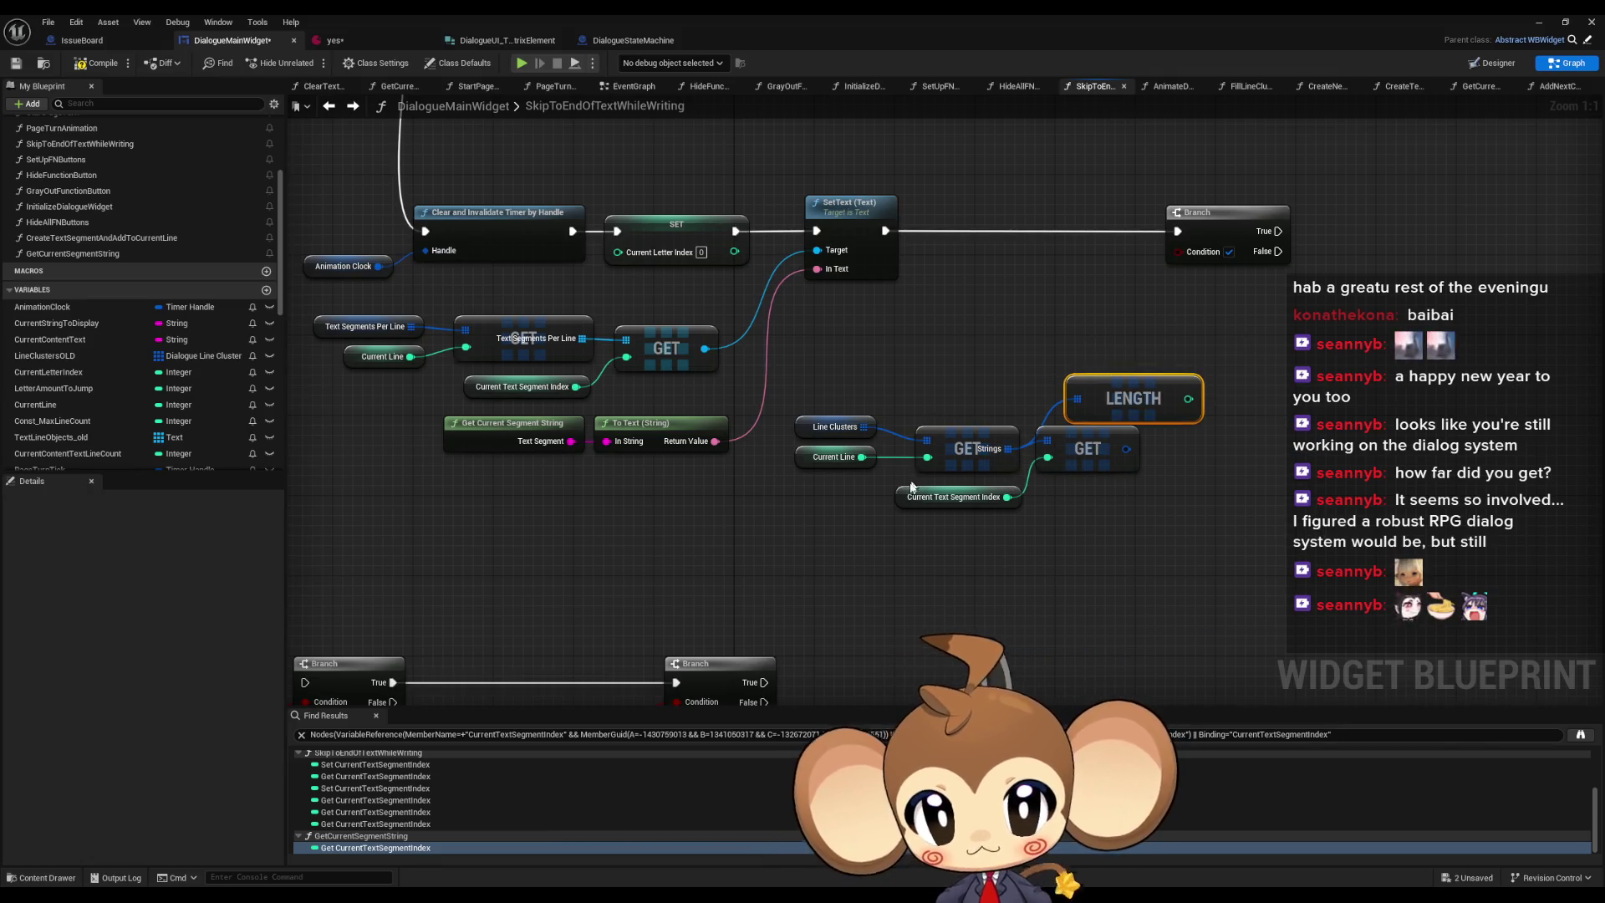
{"action": "left_click_drag", "start_coordinate": [912, 487], "coordinate": [922, 367]}
{"action": "left_click", "coordinate": [1087, 456]}
{"action": "key", "text": "Delete"}
{"action": "left_click_drag", "start_coordinate": [1122, 408], "coordinate": [1093, 458]}
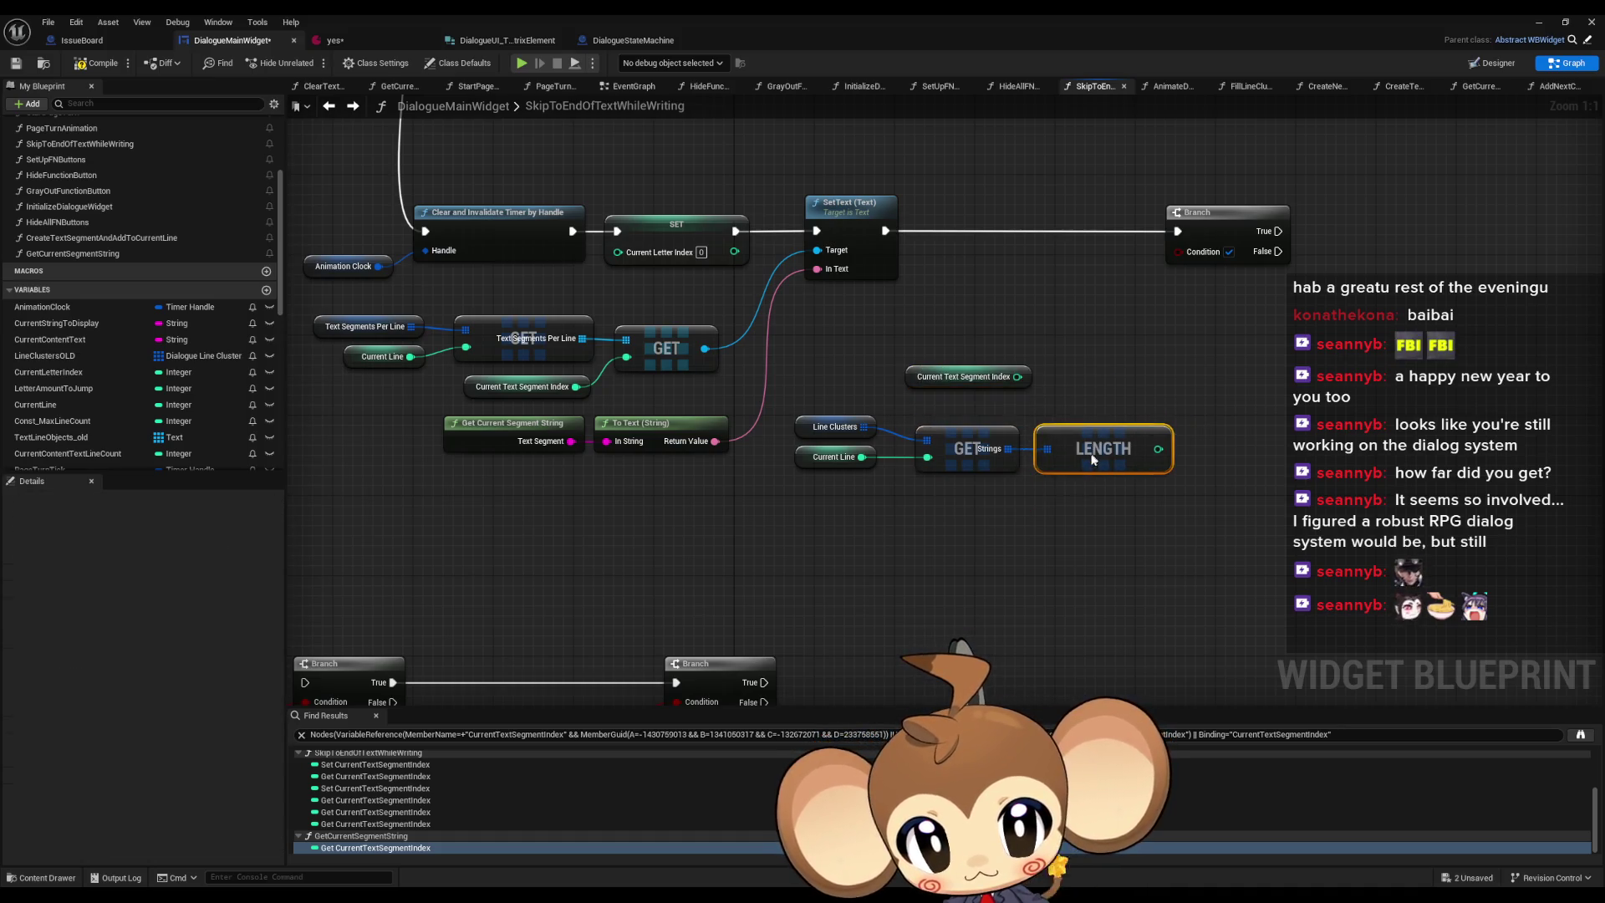
{"action": "mouse_move", "coordinate": [980, 389]}
{"action": "left_mouse_down"}
{"action": "mouse_move", "coordinate": [1120, 393]}
{"action": "mouse_move", "coordinate": [1027, 362]}
{"action": "mouse_move", "coordinate": [1052, 361]}
{"action": "left_mouse_up"}
- Add Current Text Segment Index + 1 and feed it into a Less (<) node
{"action": "type", "text": "+"}
{"action": "key", "text": "Return"}
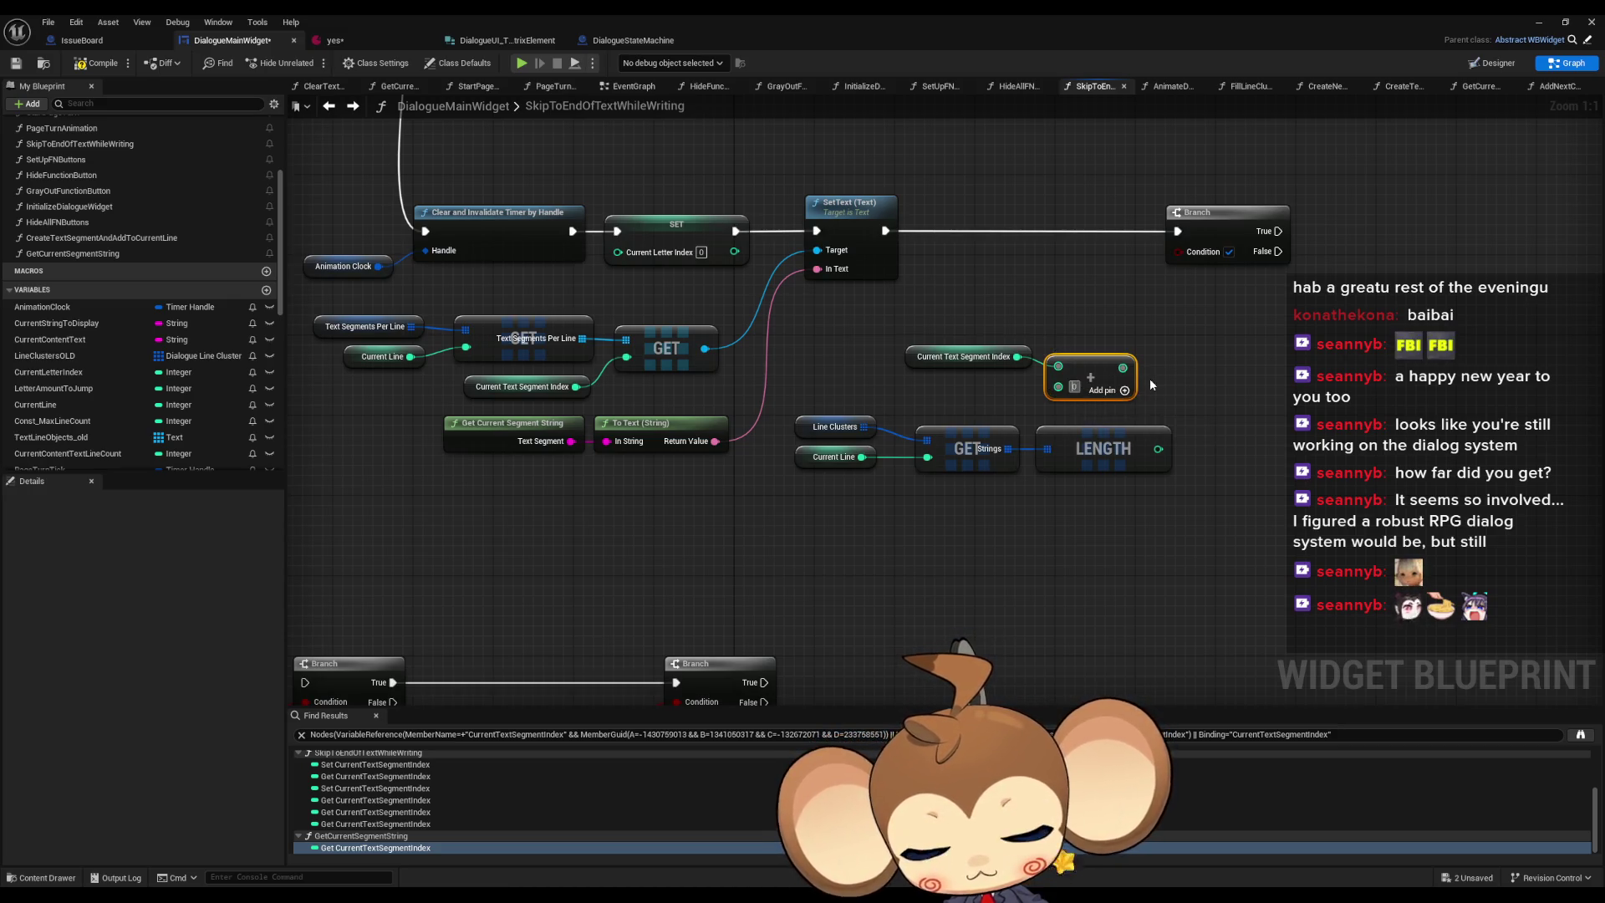
{"action": "left_click", "coordinate": [1075, 386]}
{"action": "type", "text": "1"}
{"action": "left_click_drag", "start_coordinate": [1123, 367], "coordinate": [1204, 369]}
{"action": "type", "text": "y<"}
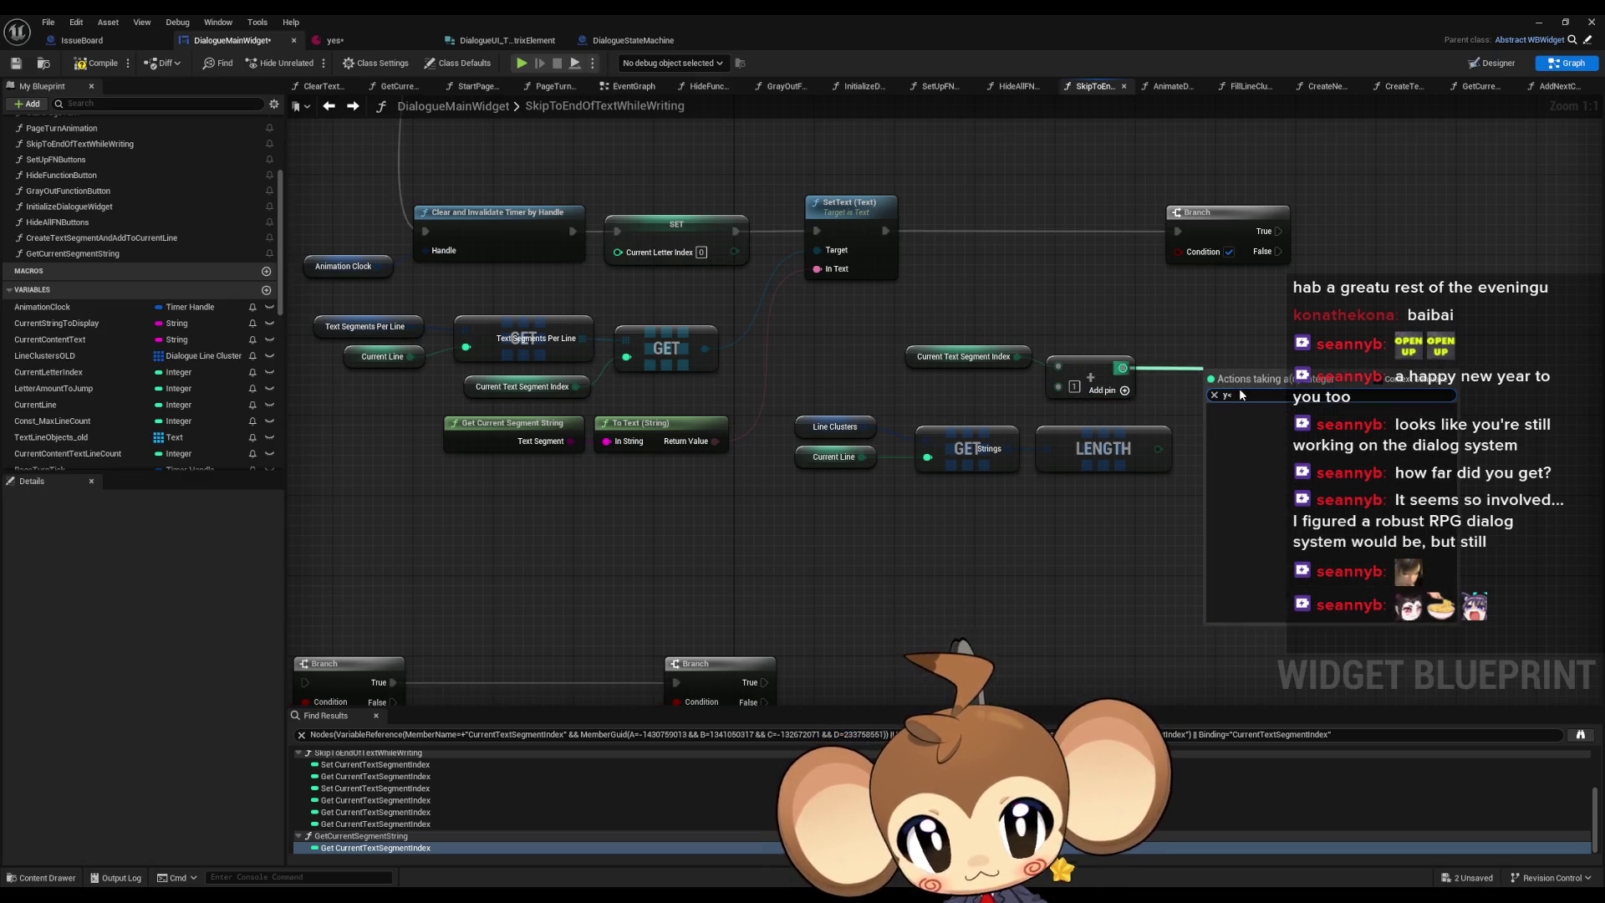
{"action": "key", "text": "BackSpace"}
{"action": "type", "text": "<"}
{"action": "left_click", "coordinate": [1254, 433]}
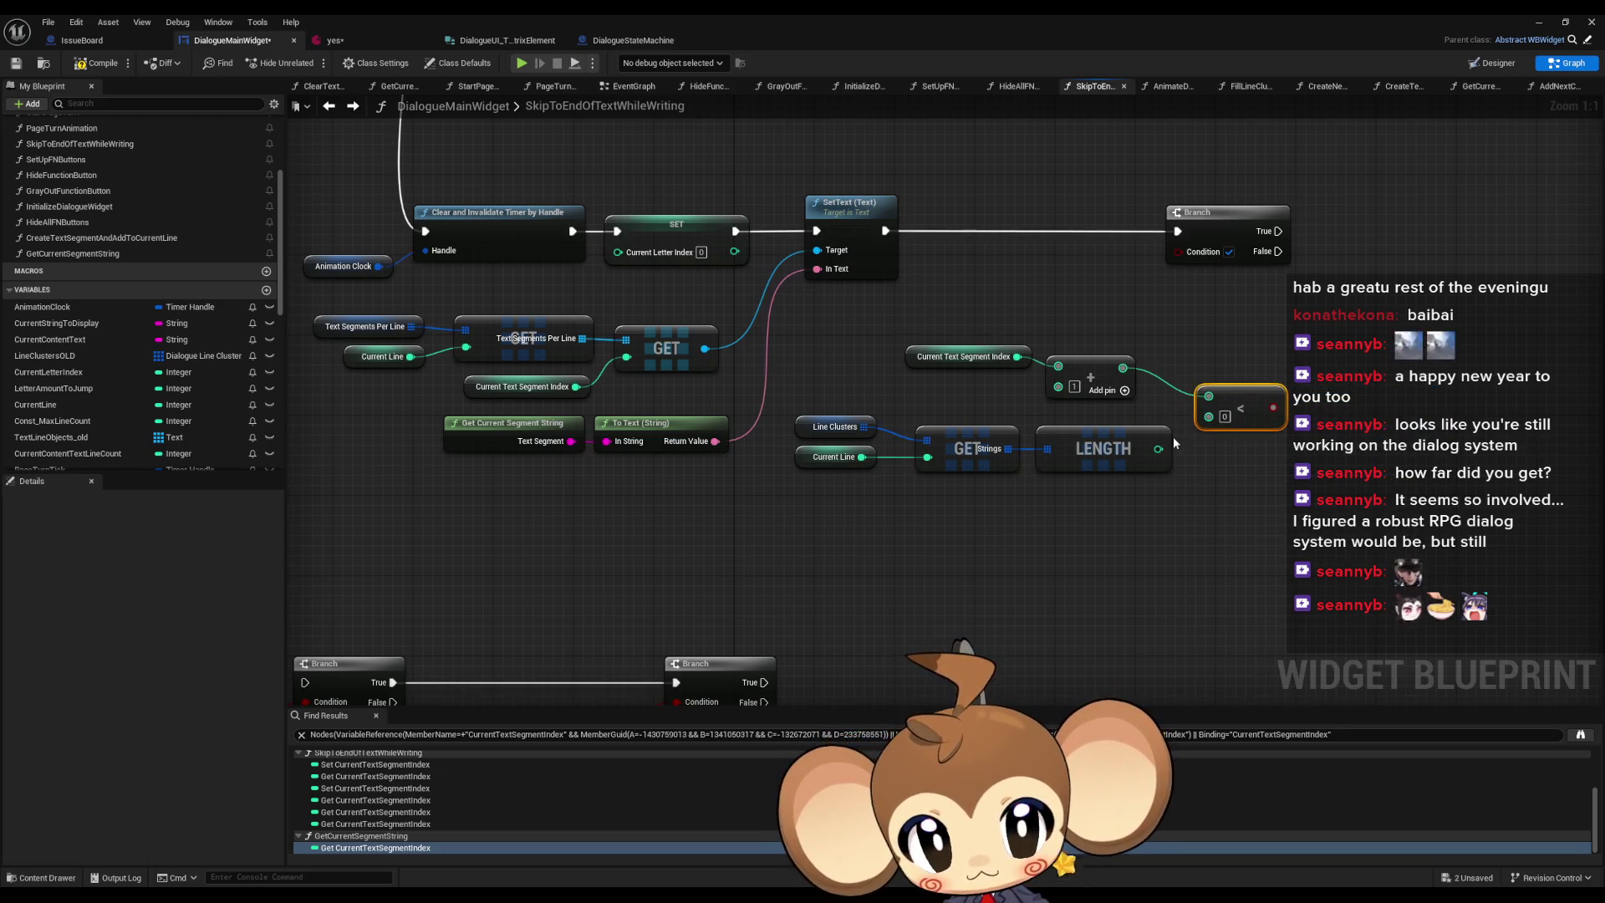
- Wire LENGTH into Less's second input and the result into the Branch Condition, tidying nodes
{"action": "left_click_drag", "start_coordinate": [1158, 449], "coordinate": [1209, 397]}
{"action": "mouse_move", "coordinate": [1081, 451]}
{"action": "left_mouse_down"}
{"action": "mouse_move", "coordinate": [1082, 431]}
{"action": "mouse_move", "coordinate": [1084, 465]}
{"action": "mouse_move", "coordinate": [999, 298]}
{"action": "left_mouse_up"}
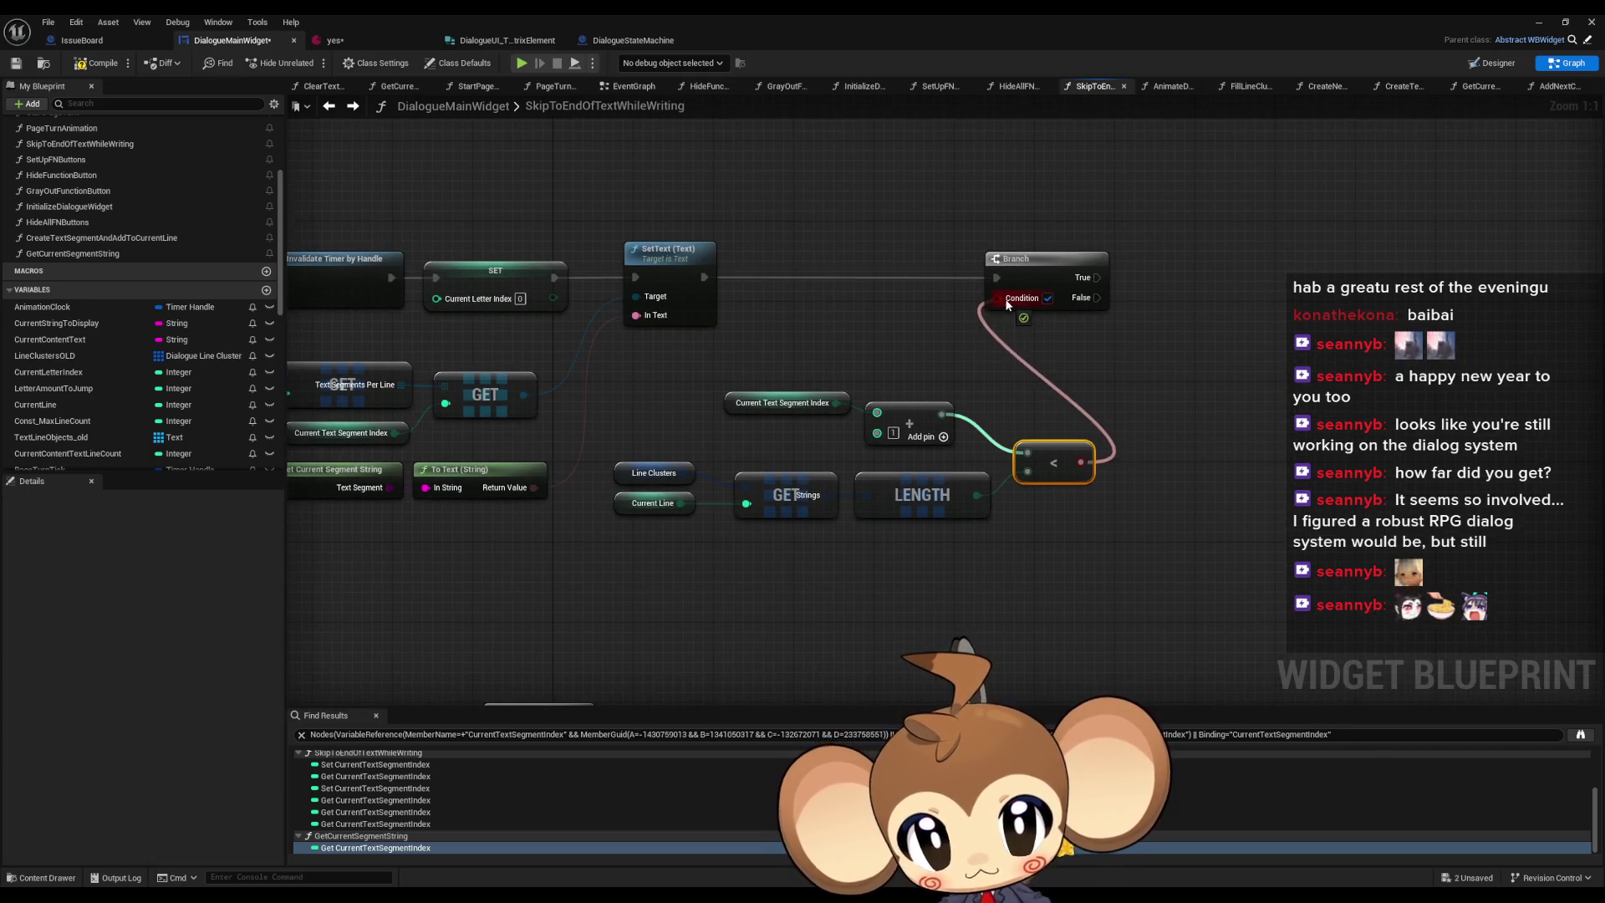
{"action": "left_click_drag", "start_coordinate": [922, 412], "coordinate": [959, 430]}
{"action": "left_click_drag", "start_coordinate": [1055, 460], "coordinate": [1045, 470]}
{"action": "left_click_drag", "start_coordinate": [746, 411], "coordinate": [786, 441]}
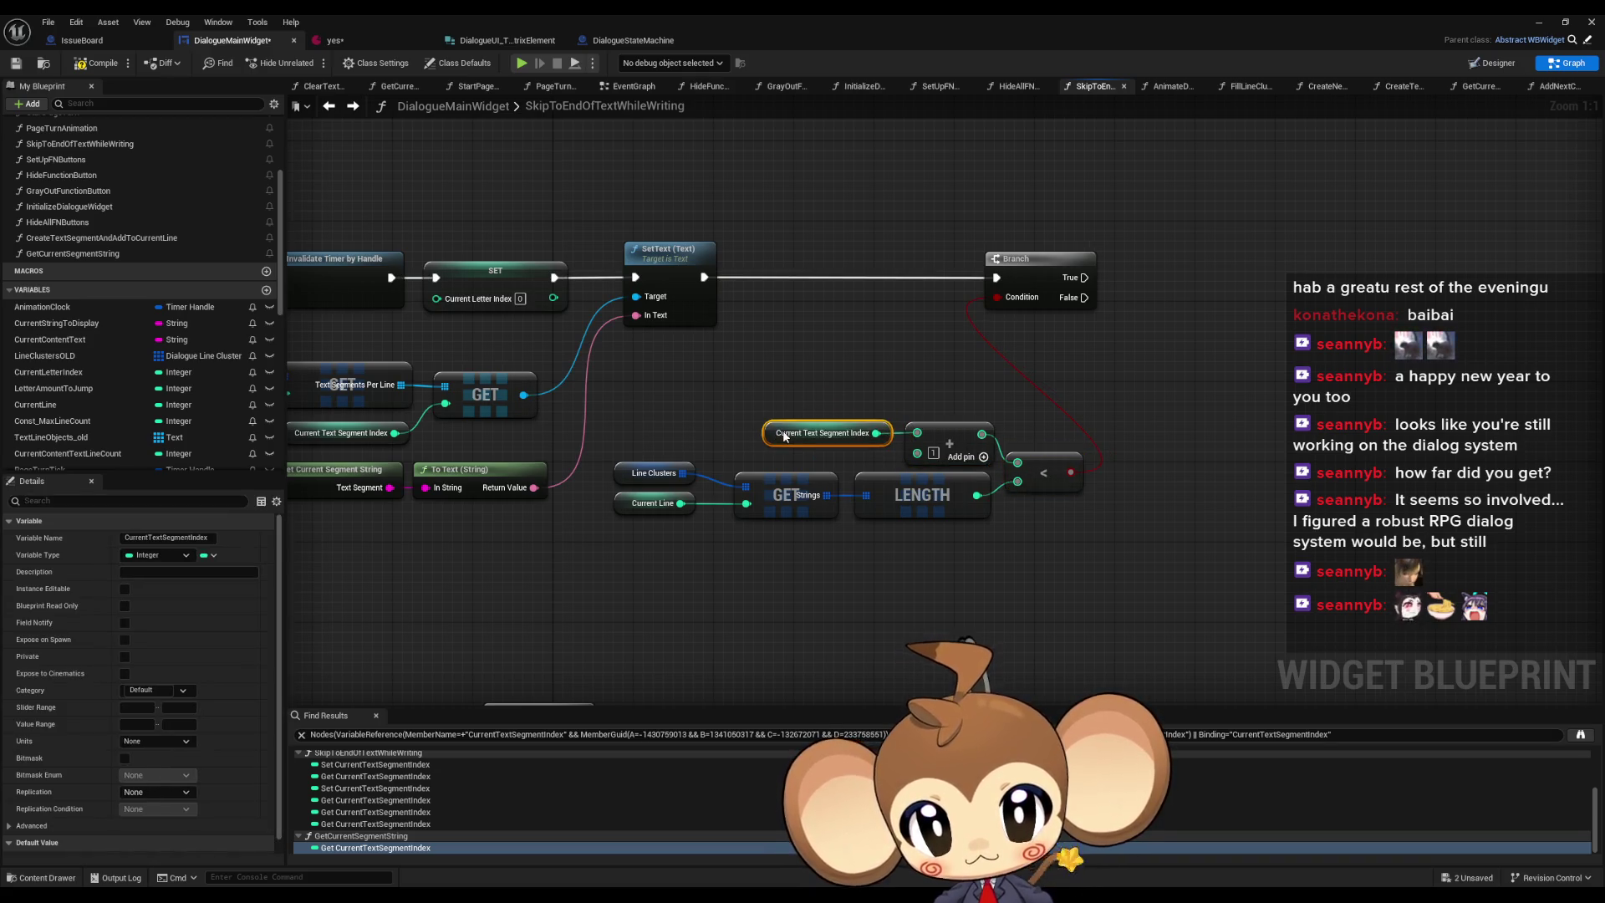
{"action": "left_click", "coordinate": [862, 343]}
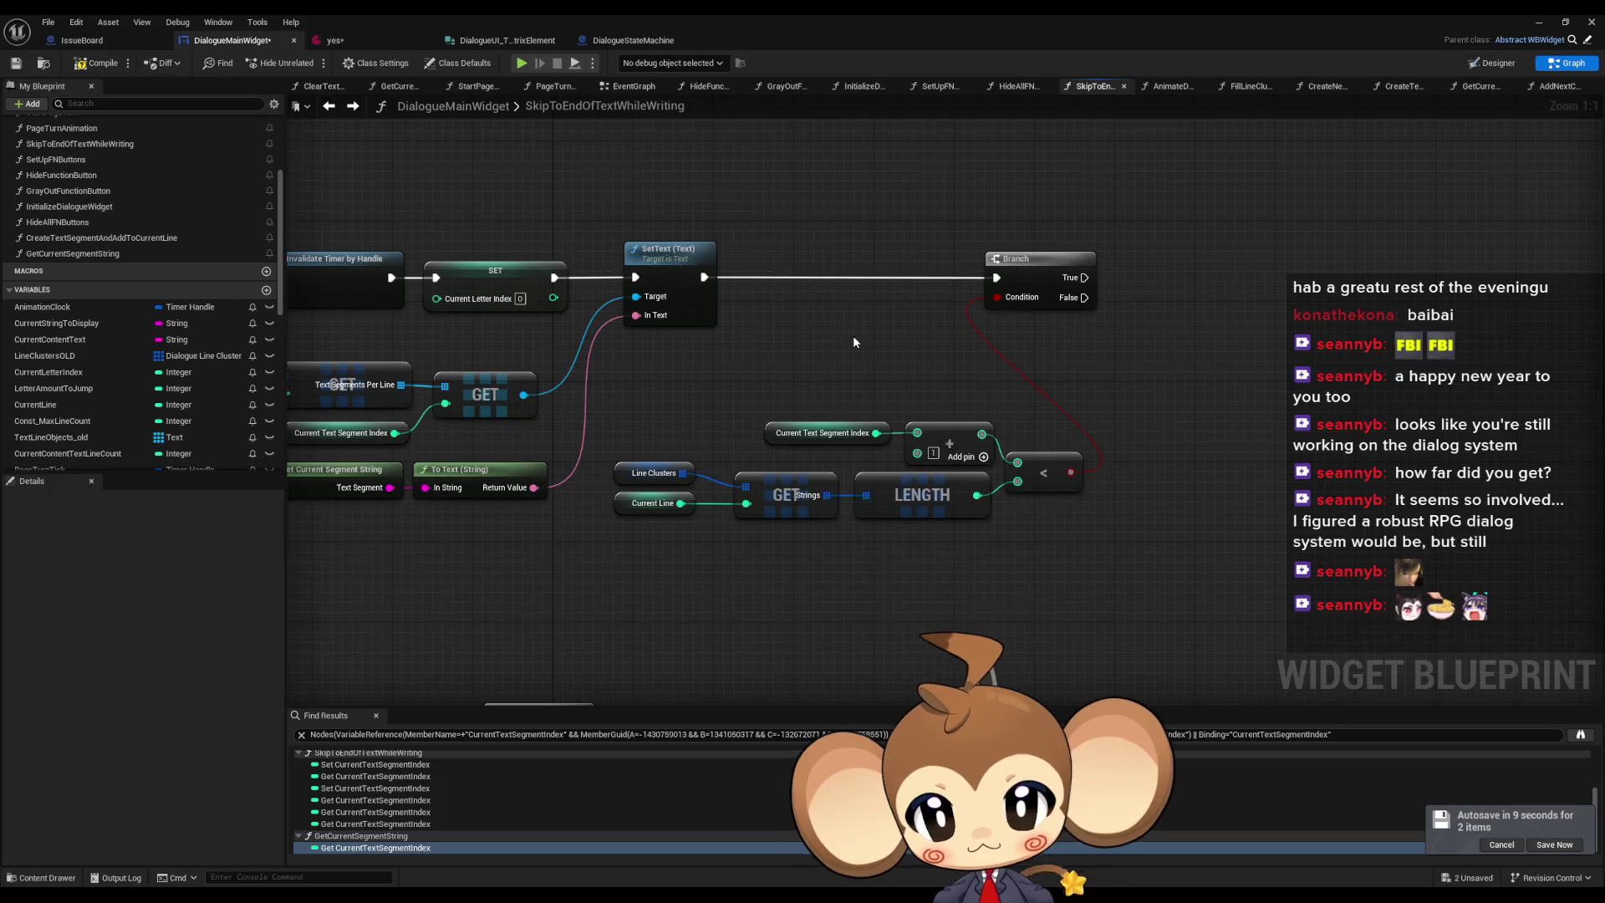
- Add a CreateTextSegmentAndAddToCurrentLine call and run it from the Branch True output
{"action": "scroll", "coordinate": [853, 334], "scroll_direction": "down", "scroll_amount": 3}
{"action": "mouse_move", "coordinate": [597, 460]}
{"action": "left_mouse_down"}
{"action": "mouse_move", "coordinate": [649, 502]}
{"action": "mouse_move", "coordinate": [640, 532]}
{"action": "left_mouse_up"}
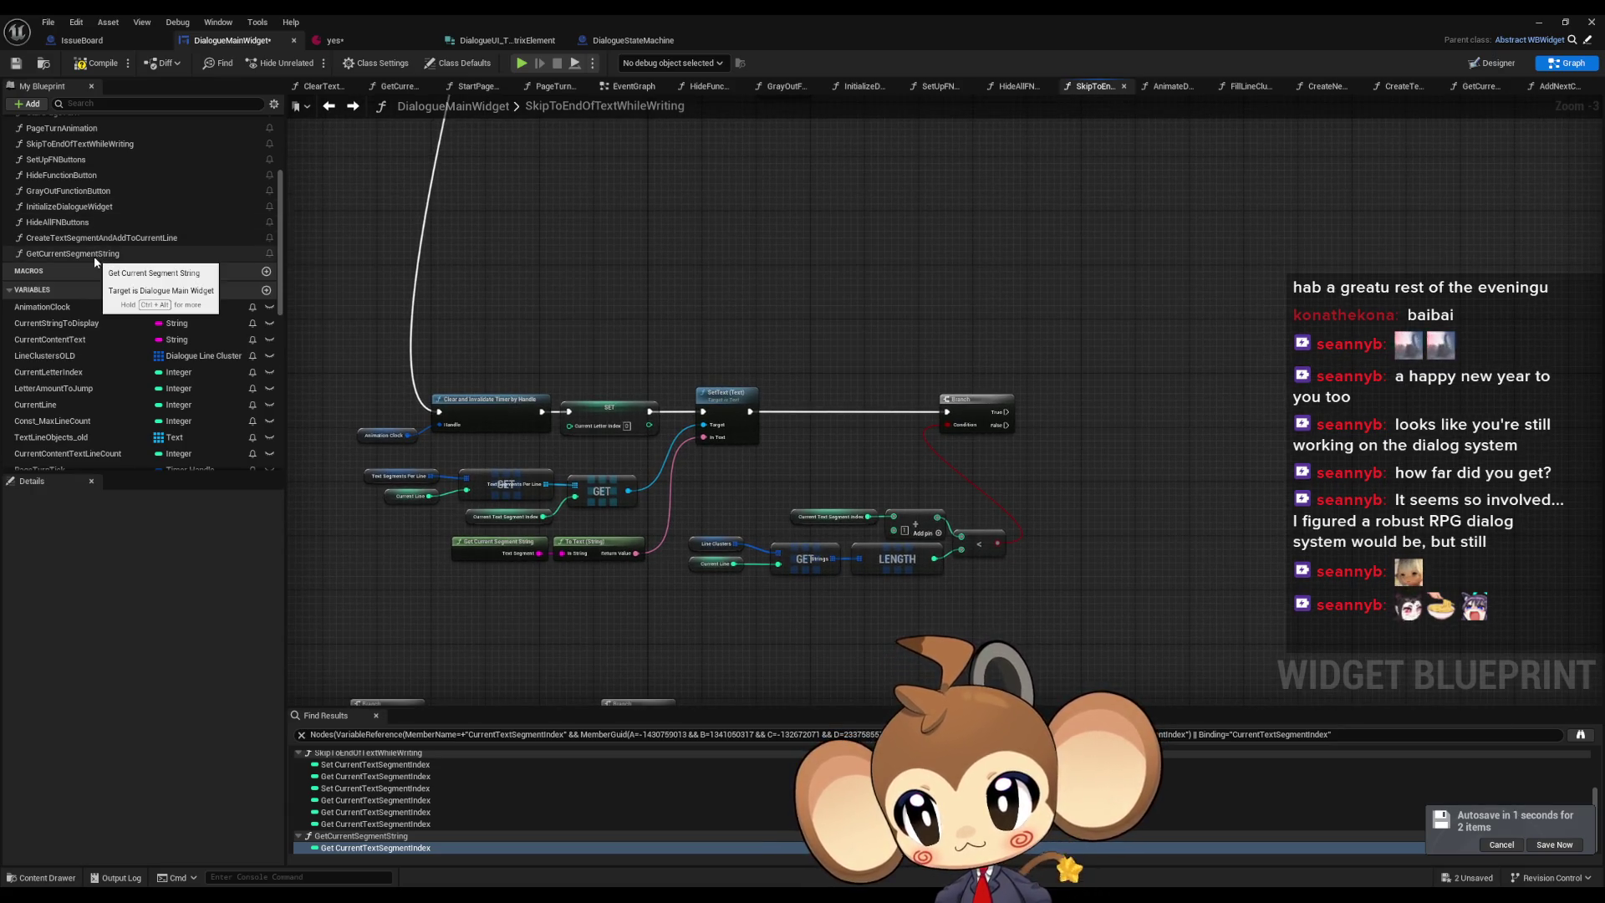
{"action": "mouse_move", "coordinate": [101, 237]}
{"action": "left_mouse_down"}
{"action": "mouse_move", "coordinate": [1213, 389]}
{"action": "mouse_move", "coordinate": [1197, 382]}
{"action": "left_mouse_up"}
{"action": "scroll", "coordinate": [1238, 392], "scroll_direction": "up", "scroll_amount": 3}
{"action": "left_click_drag", "start_coordinate": [1091, 407], "coordinate": [949, 406]}
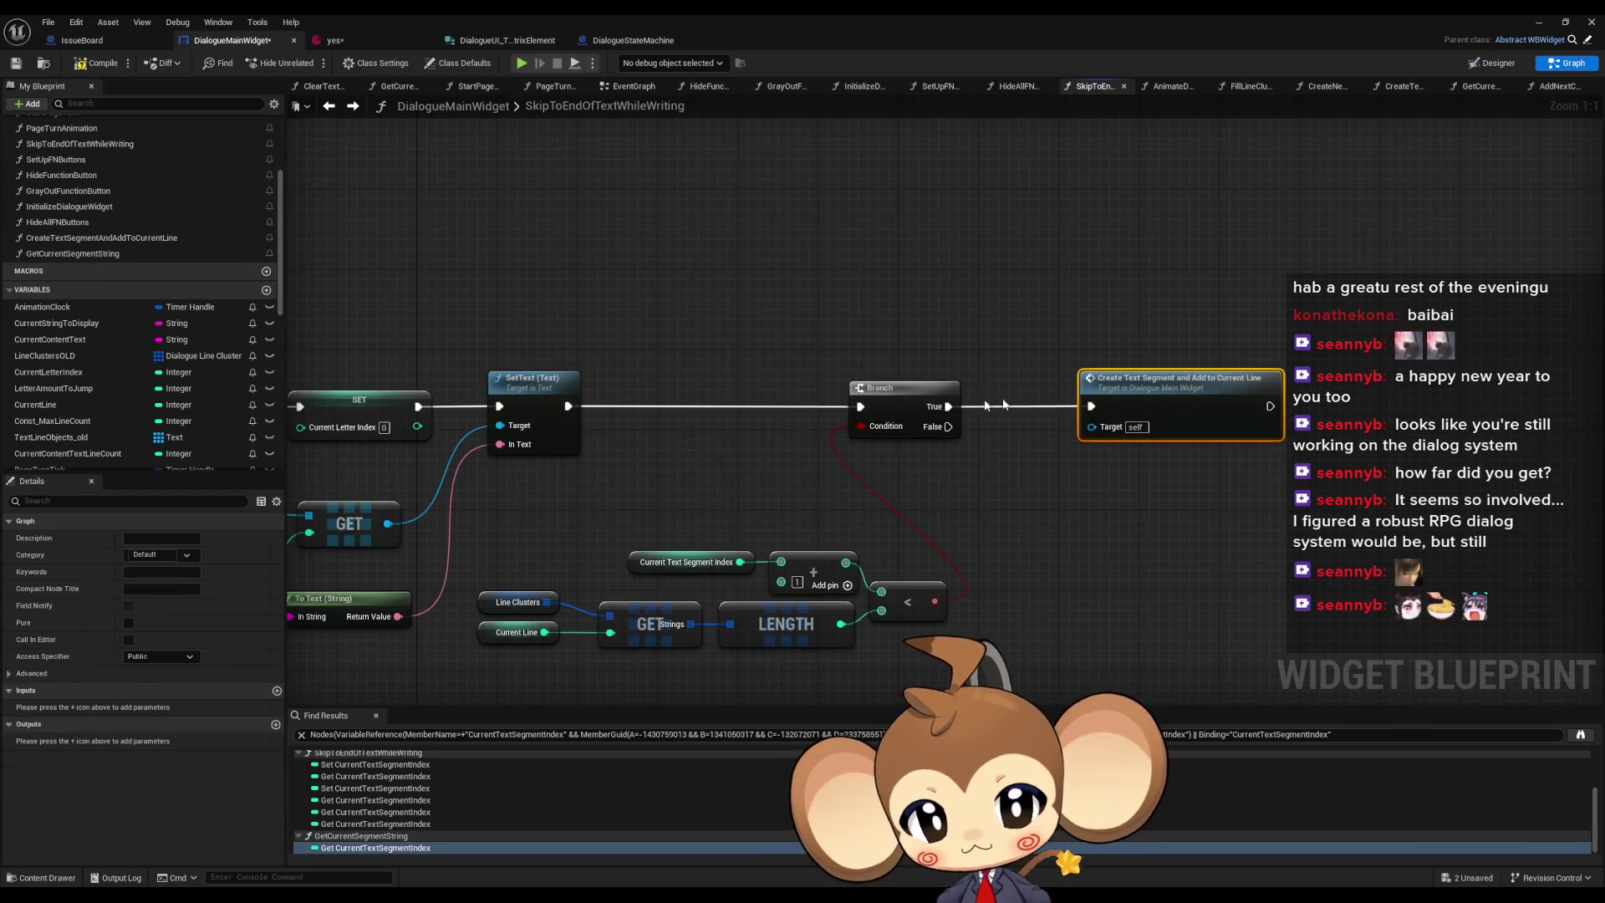
{"action": "left_click_drag", "start_coordinate": [1172, 405], "coordinate": [1183, 405]}
{"action": "left_click", "coordinate": [1046, 522]}
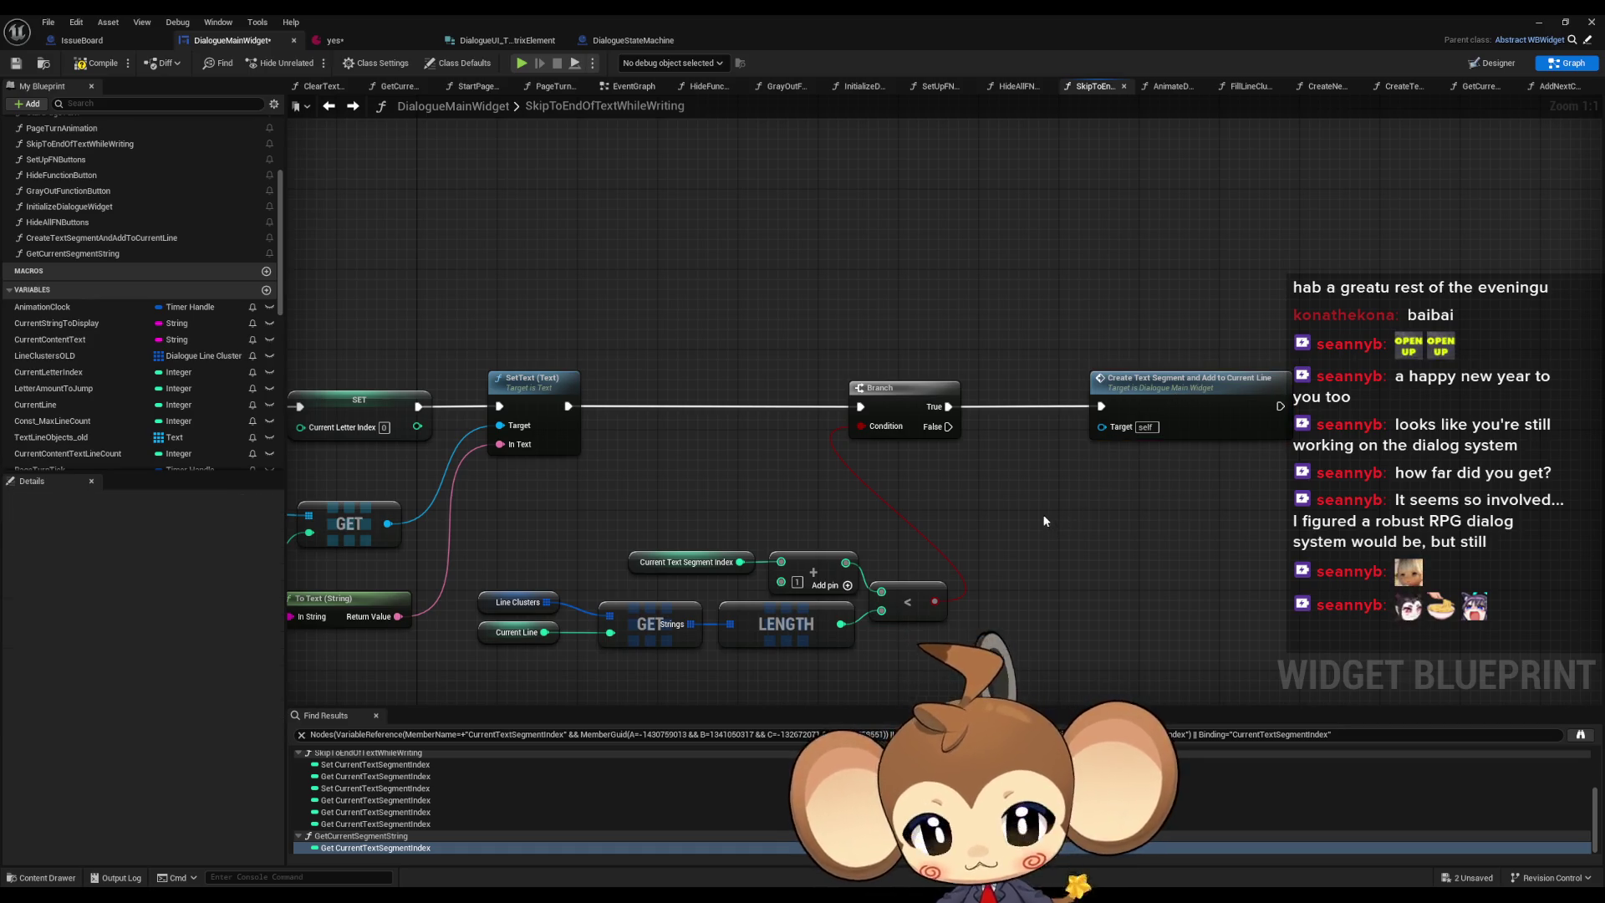
- Pan the graph to review the new Branch-to-Create-Text-Segment wiring
{"action": "scroll", "coordinate": [1042, 510], "scroll_direction": "down", "scroll_amount": 7}
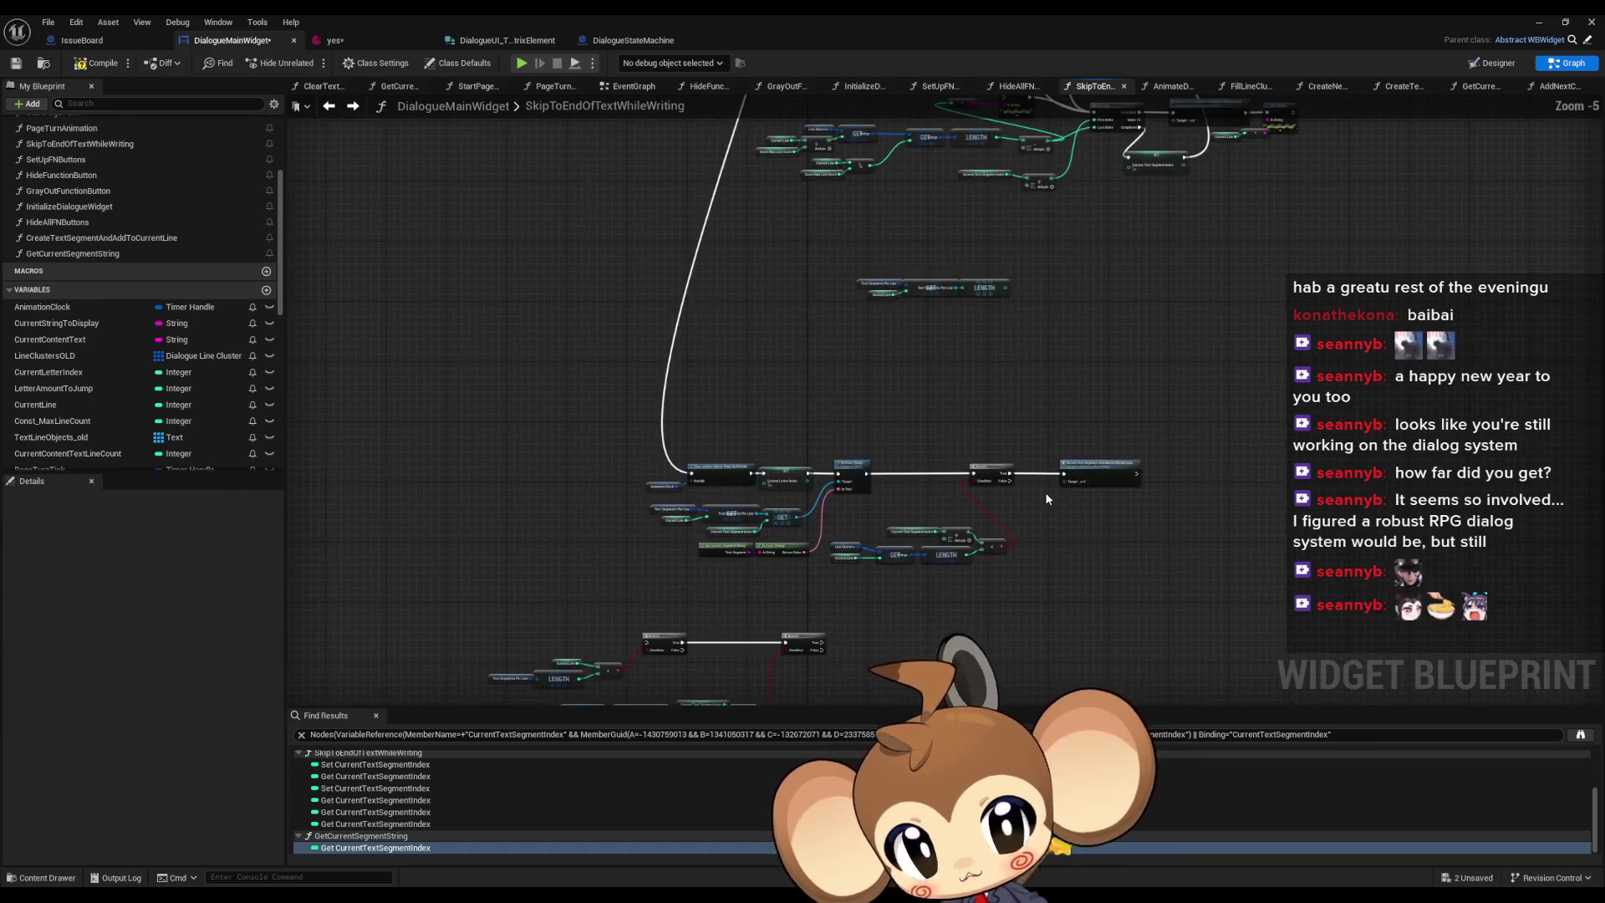
{"action": "scroll", "coordinate": [979, 359], "scroll_direction": "up", "scroll_amount": 3}
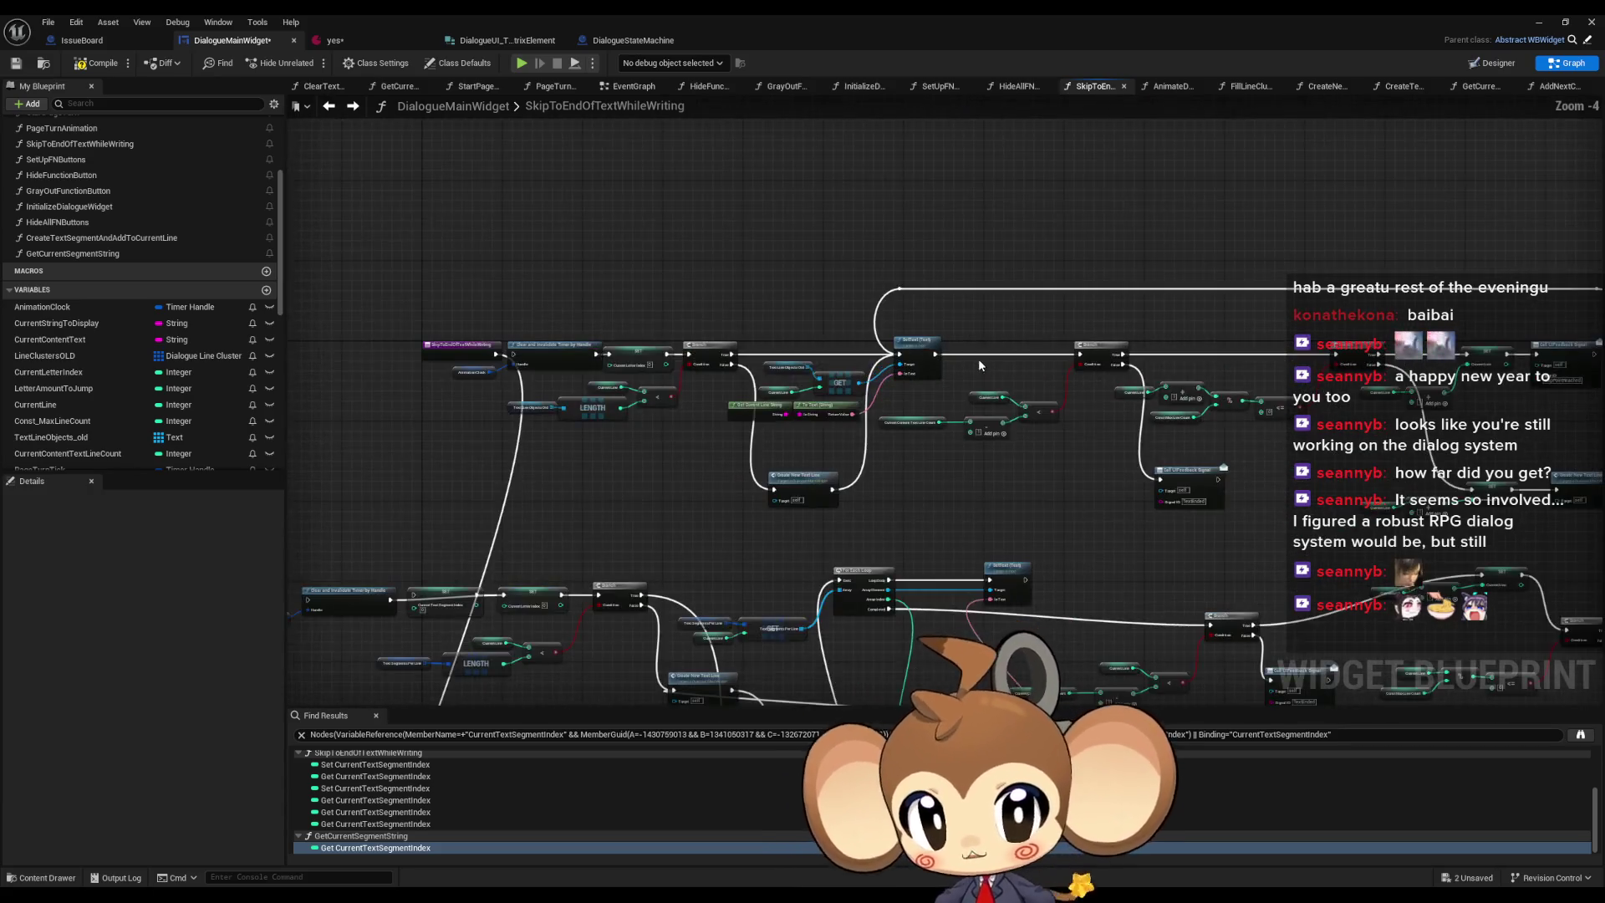
{"action": "scroll", "coordinate": [1249, 500], "scroll_direction": "up", "scroll_amount": 2}
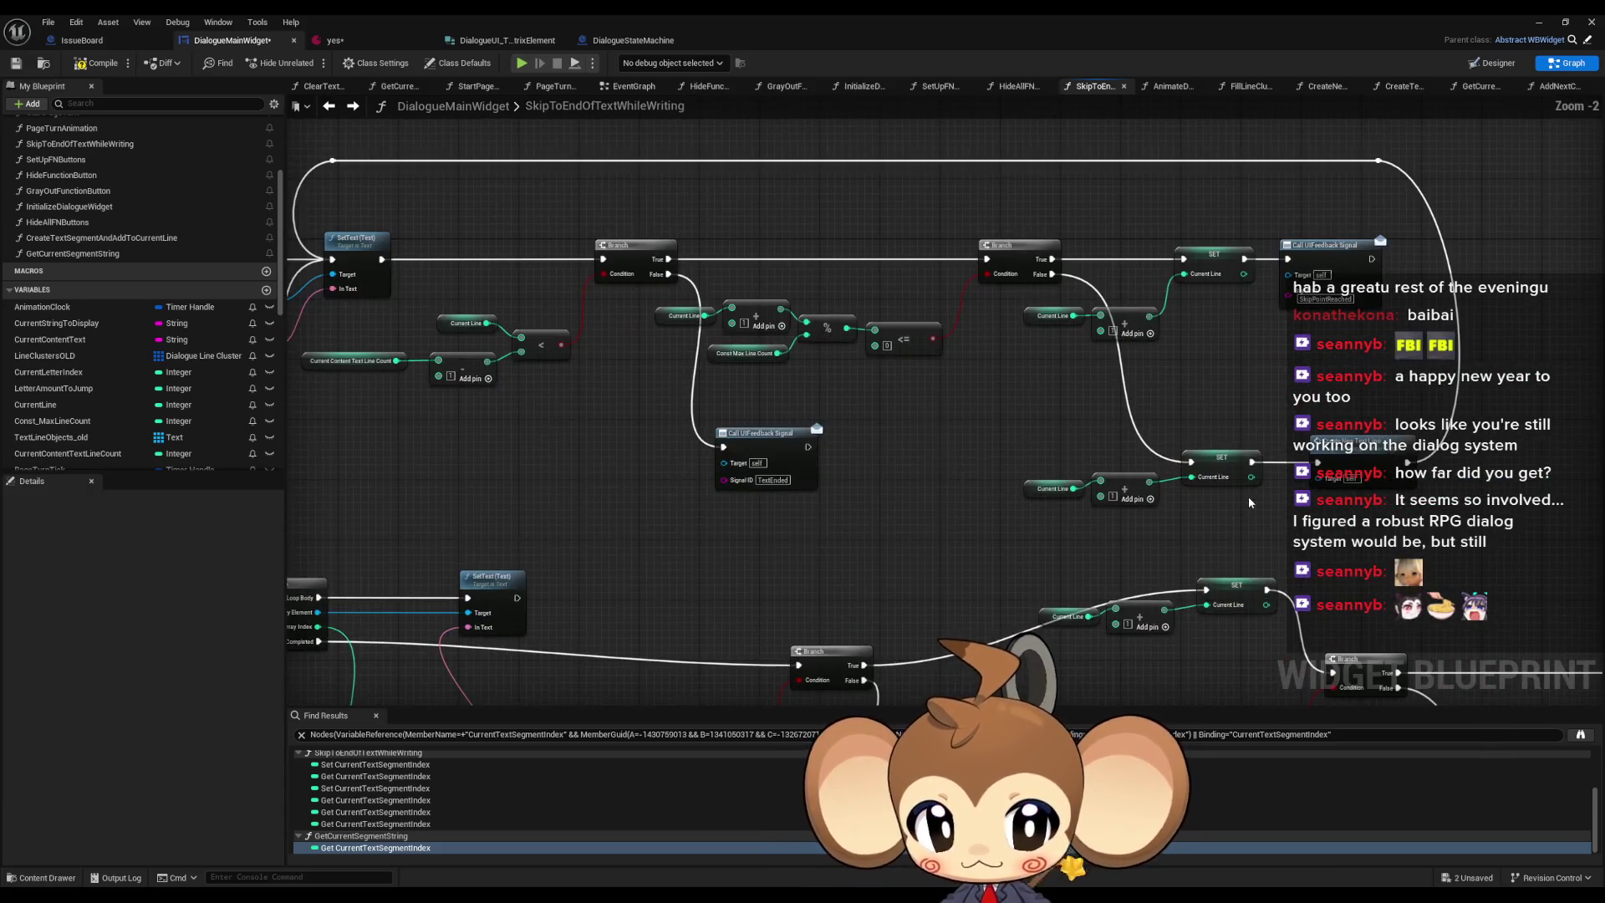
{"action": "scroll", "coordinate": [1191, 513], "scroll_direction": "down", "scroll_amount": 1}
{"action": "mouse_move", "coordinate": [1191, 514]}
{"action": "left_mouse_down"}
{"action": "mouse_move", "coordinate": [1159, 514]}
{"action": "mouse_move", "coordinate": [1183, 514]}
{"action": "left_mouse_up"}
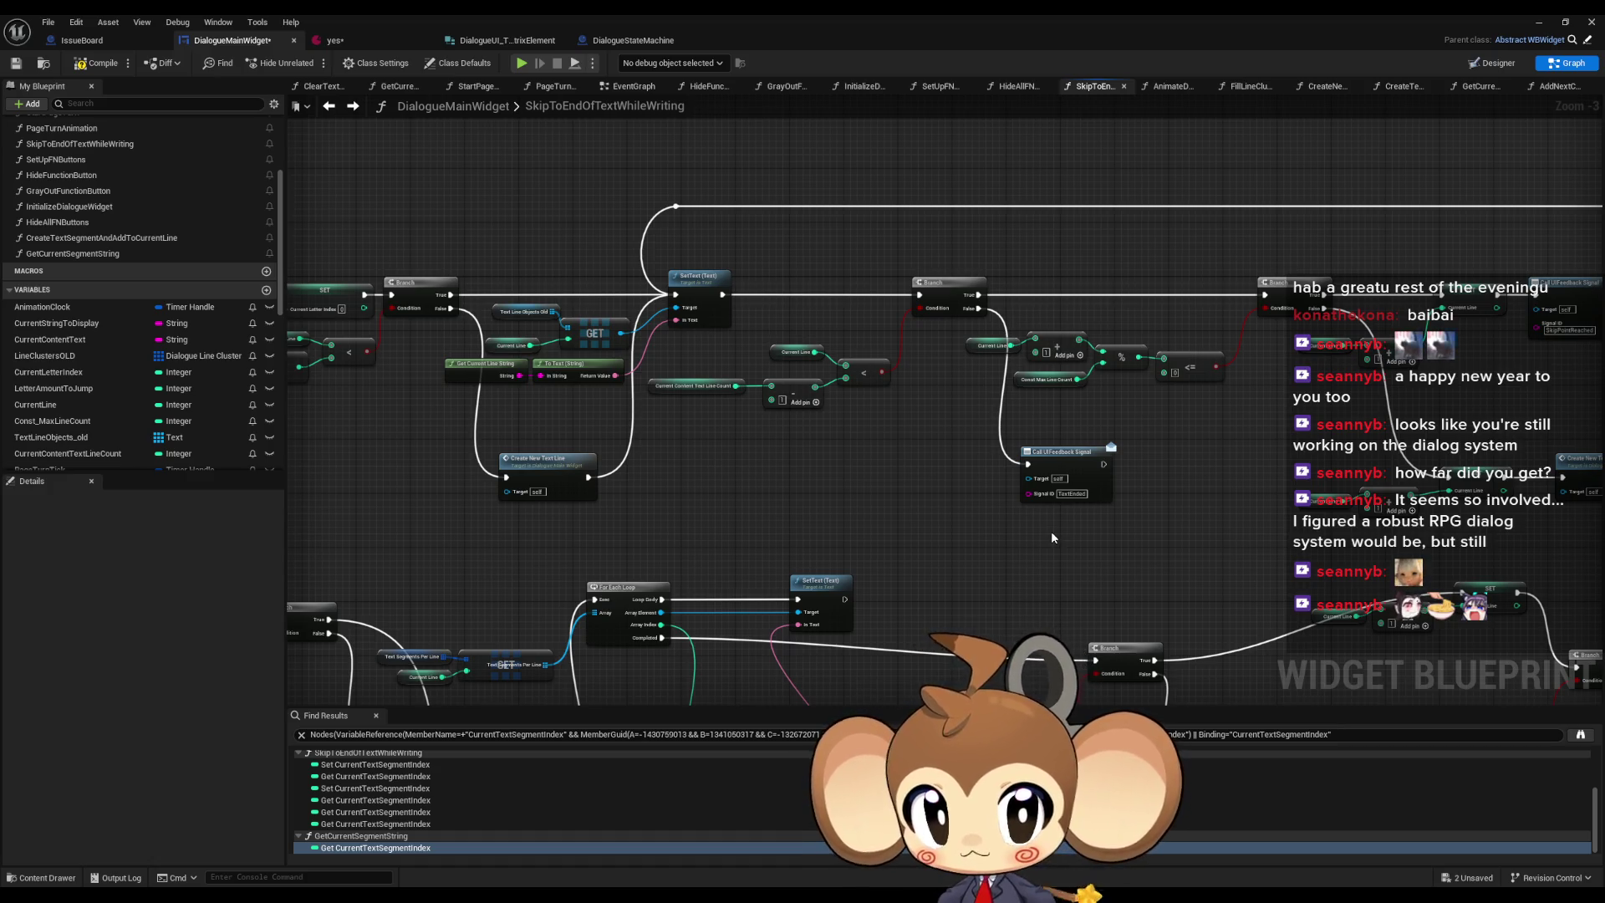
{"action": "scroll", "coordinate": [1050, 530], "scroll_direction": "down", "scroll_amount": 4}
{"action": "scroll", "coordinate": [992, 287], "scroll_direction": "up", "scroll_amount": 3}
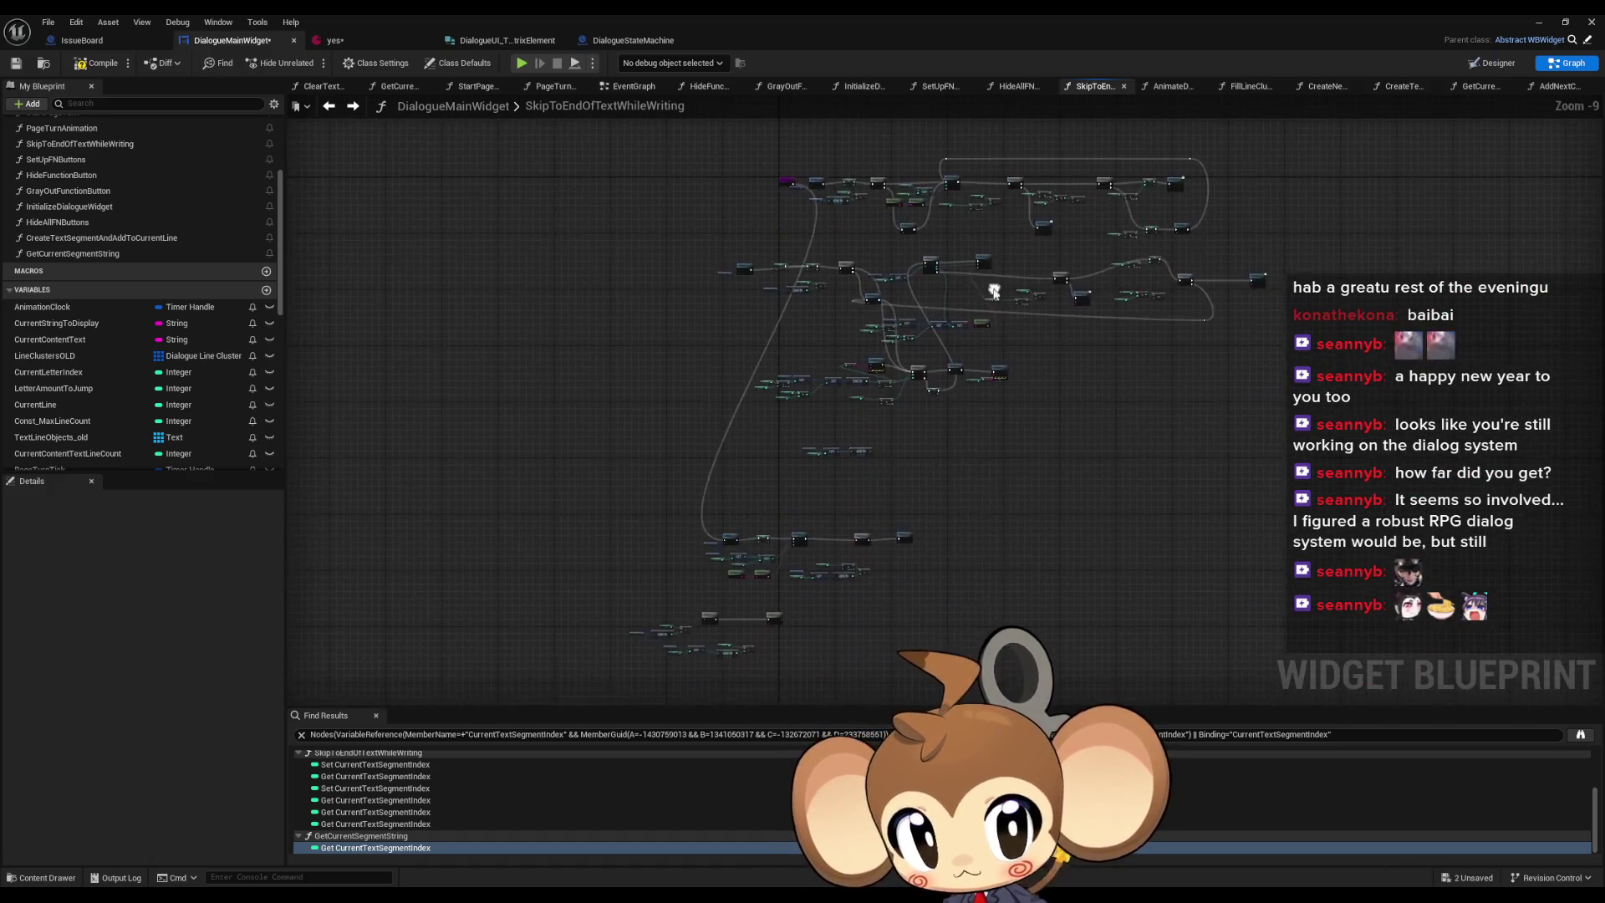
{"action": "scroll", "coordinate": [810, 577], "scroll_direction": "up", "scroll_amount": 3}
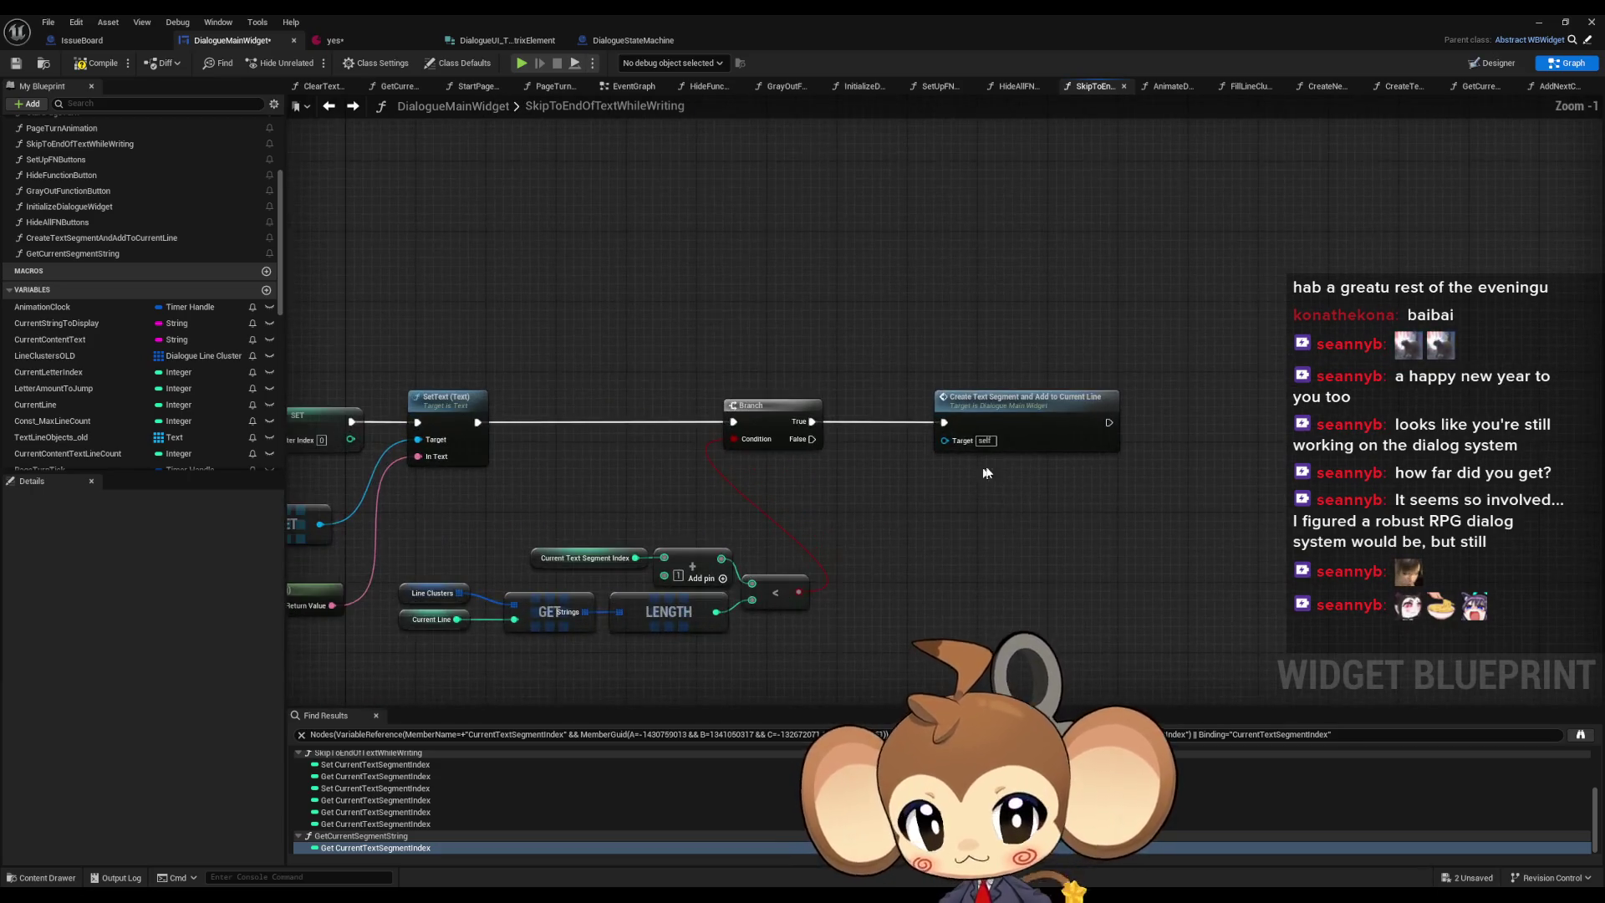
{"action": "mouse_move", "coordinate": [791, 544]}
{"action": "left_mouse_down"}
{"action": "mouse_move", "coordinate": [685, 502]}
{"action": "mouse_move", "coordinate": [785, 438]}
{"action": "mouse_move", "coordinate": [957, 432]}
{"action": "mouse_move", "coordinate": [885, 440]}
{"action": "left_mouse_up"}
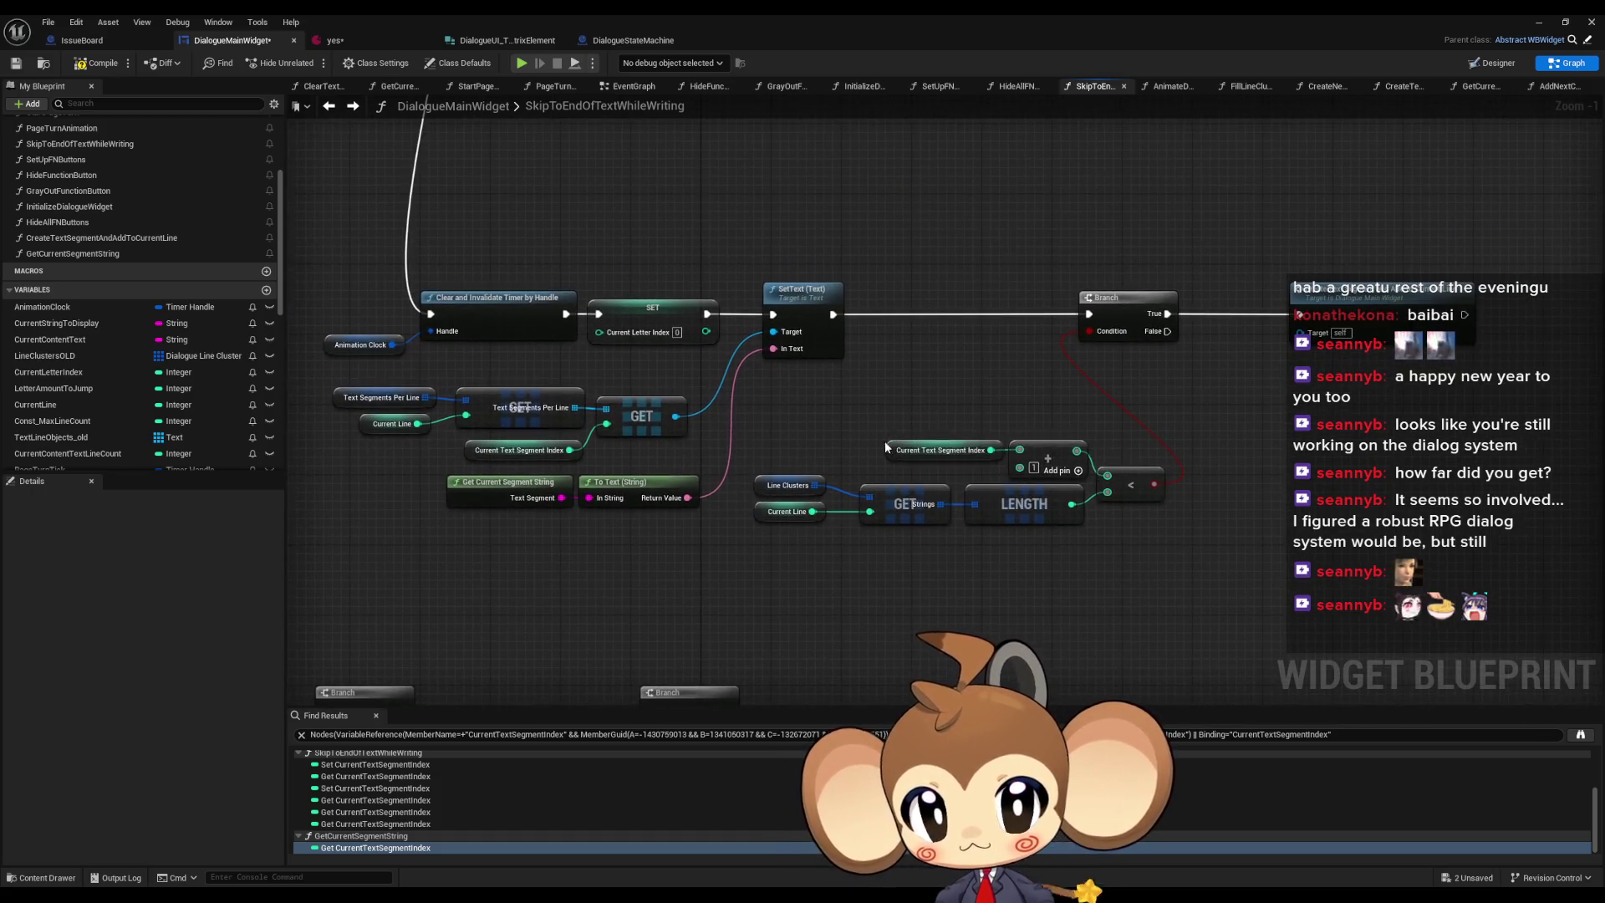
- Add SET Current Text Segment Index, fed by a pasted index + 1, after Create Text Segment
{"action": "right_click", "coordinate": [1249, 450]}
{"action": "type", "text": "set text"}
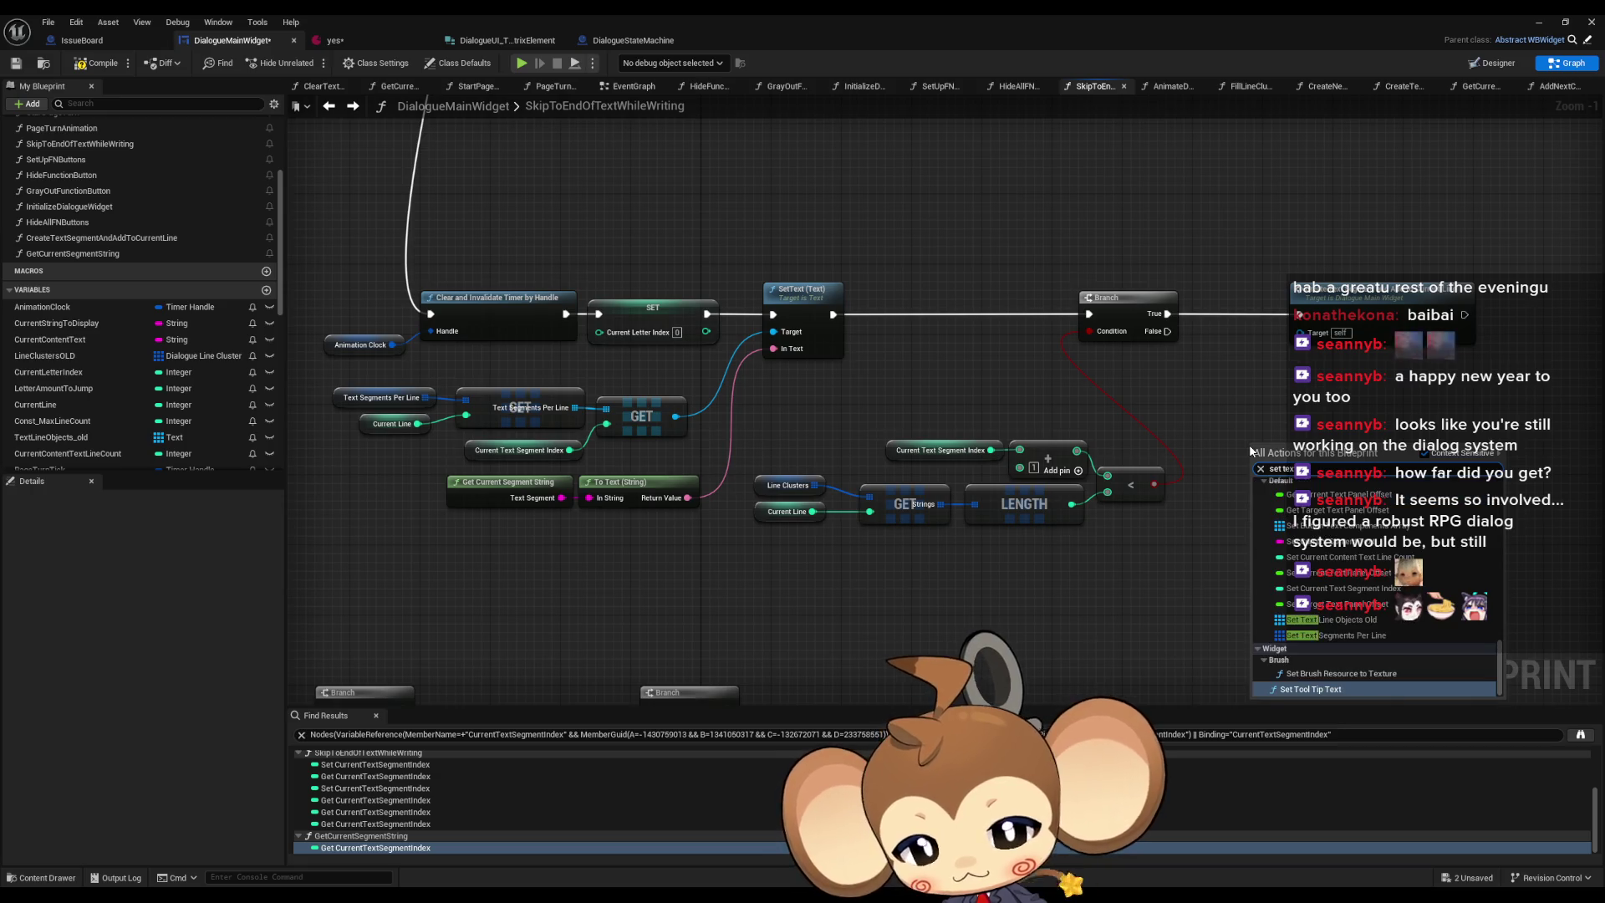
{"action": "key", "text": "Return"}
{"action": "mouse_move", "coordinate": [957, 416]}
{"action": "left_mouse_down"}
{"action": "mouse_move", "coordinate": [842, 404]}
{"action": "mouse_move", "coordinate": [978, 468]}
{"action": "left_mouse_up"}
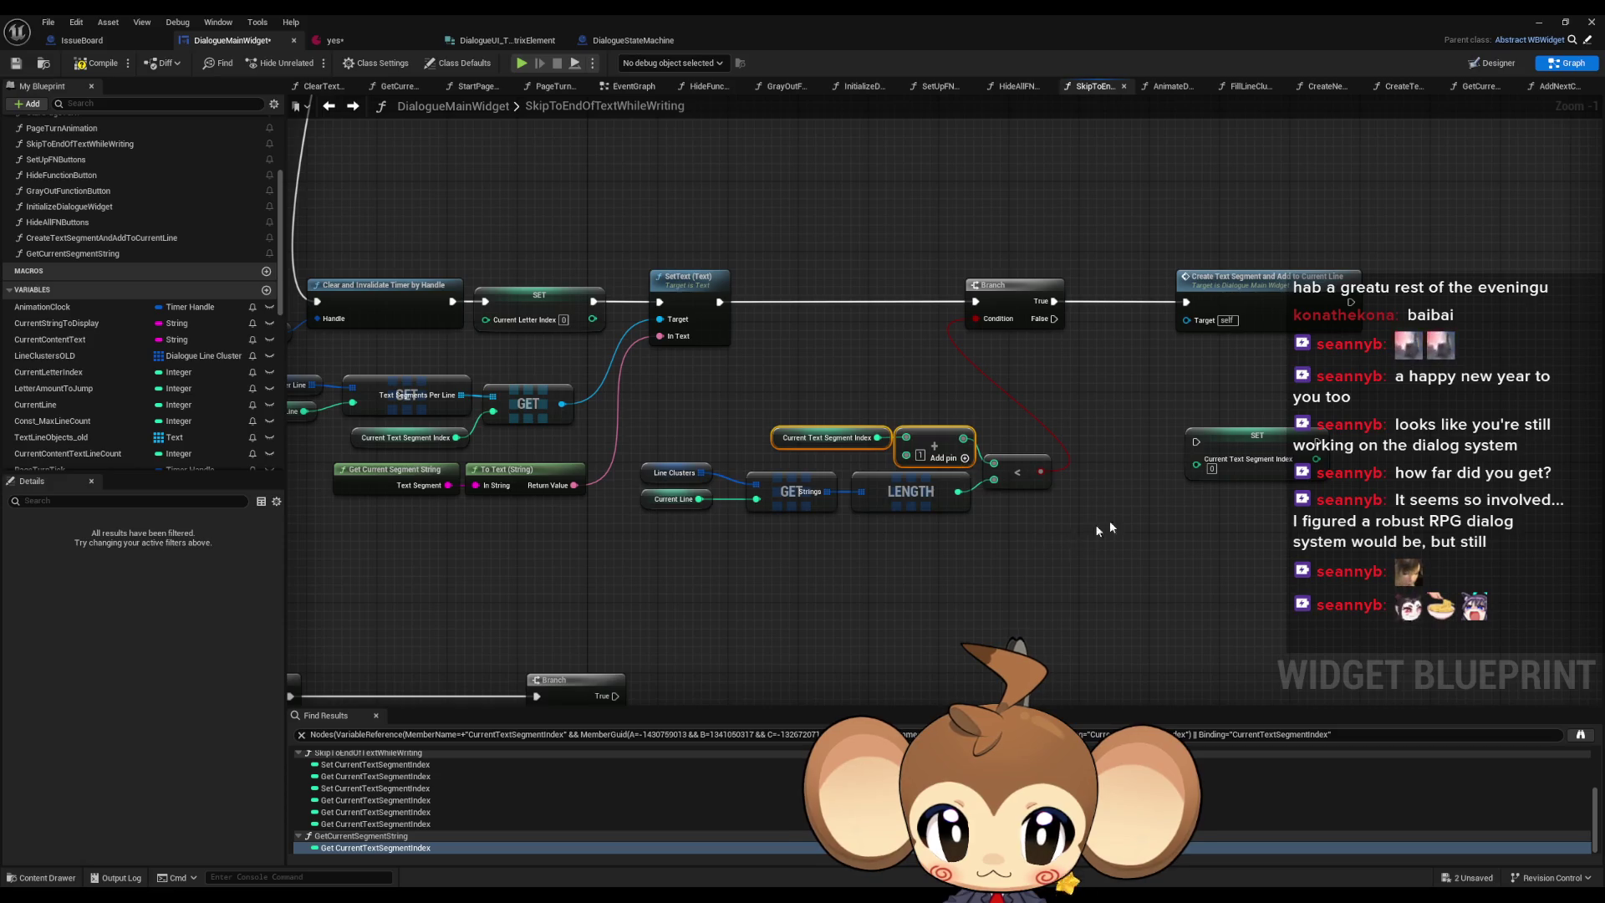
{"action": "key", "text": "ctrl+c"}
{"action": "key", "text": "ctrl+v"}
{"action": "mouse_move", "coordinate": [1191, 544]}
{"action": "left_mouse_down"}
{"action": "mouse_move", "coordinate": [1199, 466]}
{"action": "mouse_move", "coordinate": [1355, 302]}
{"action": "left_mouse_up"}
{"action": "left_click_drag", "start_coordinate": [1252, 458], "coordinate": [1452, 301]}
{"action": "left_click_drag", "start_coordinate": [1100, 519], "coordinate": [1204, 577]}
{"action": "mouse_move", "coordinate": [1180, 552]}
{"action": "left_mouse_down"}
{"action": "mouse_move", "coordinate": [1336, 344]}
{"action": "mouse_move", "coordinate": [1260, 484]}
{"action": "left_mouse_up"}
{"action": "left_click", "coordinate": [1371, 385]}
- Loop SET's execution back into SetText, routed over it with two reroute nodes
{"action": "mouse_move", "coordinate": [1400, 400]}
{"action": "left_mouse_down"}
{"action": "mouse_move", "coordinate": [1364, 269]}
{"action": "mouse_move", "coordinate": [547, 405]}
{"action": "left_mouse_up"}
{"action": "left_click_drag", "start_coordinate": [869, 306], "coordinate": [780, 563]}
{"action": "scroll", "coordinate": [780, 567], "scroll_direction": "down", "scroll_amount": 3}
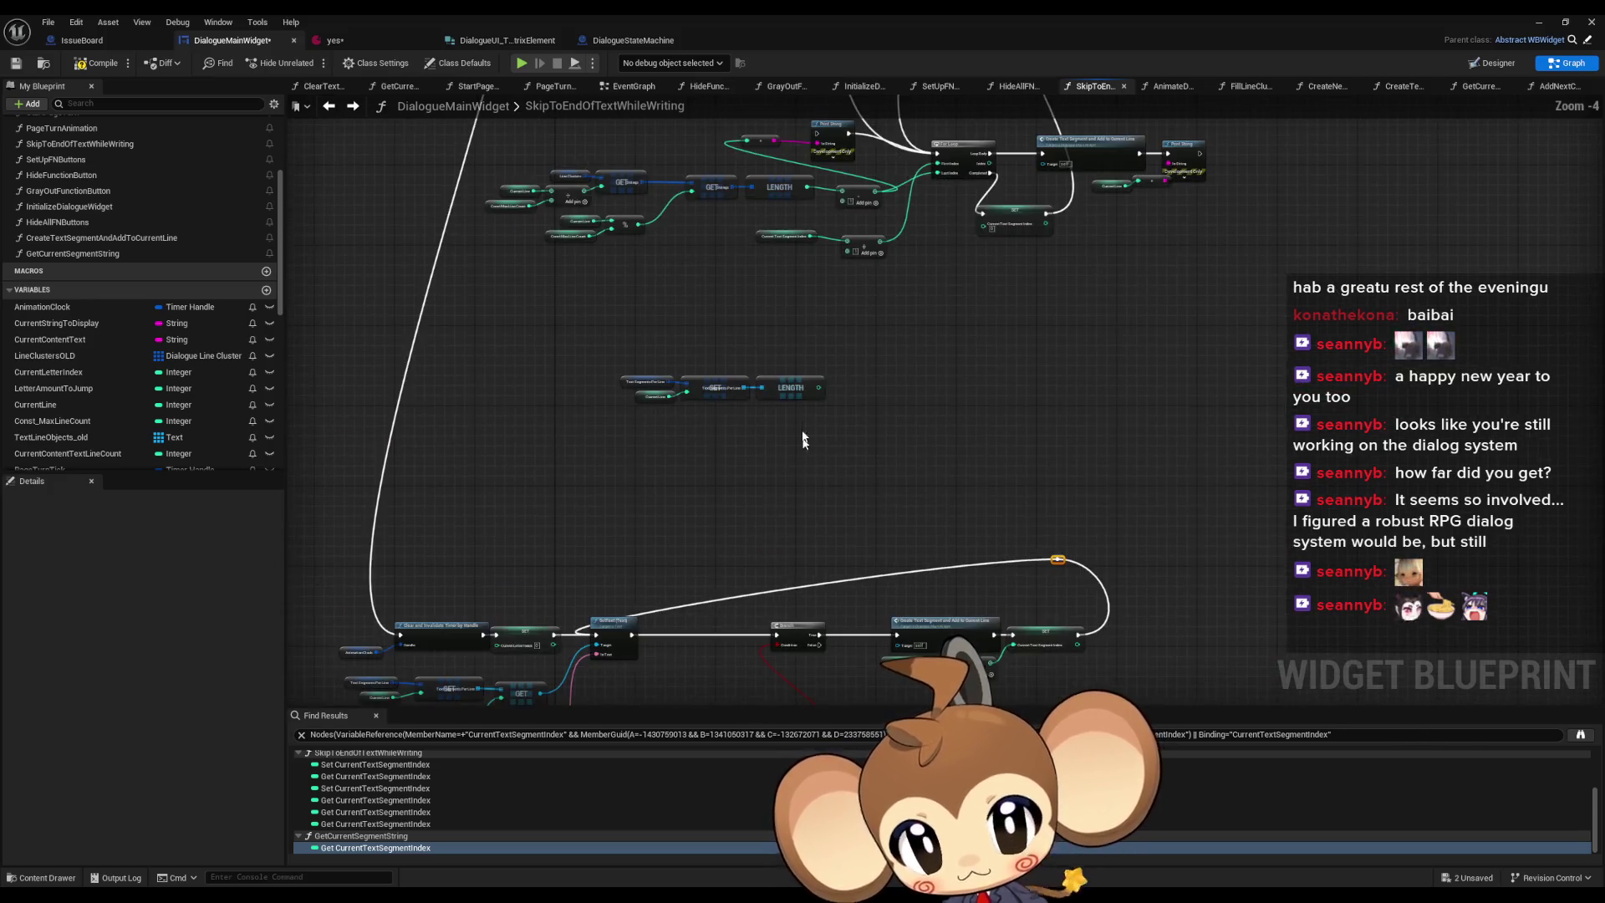
{"action": "mouse_move", "coordinate": [870, 482]}
{"action": "left_mouse_down"}
{"action": "mouse_move", "coordinate": [961, 518]}
{"action": "mouse_move", "coordinate": [1045, 501]}
{"action": "mouse_move", "coordinate": [1103, 530]}
{"action": "mouse_move", "coordinate": [1054, 397]}
{"action": "mouse_move", "coordinate": [1048, 538]}
{"action": "left_mouse_up"}
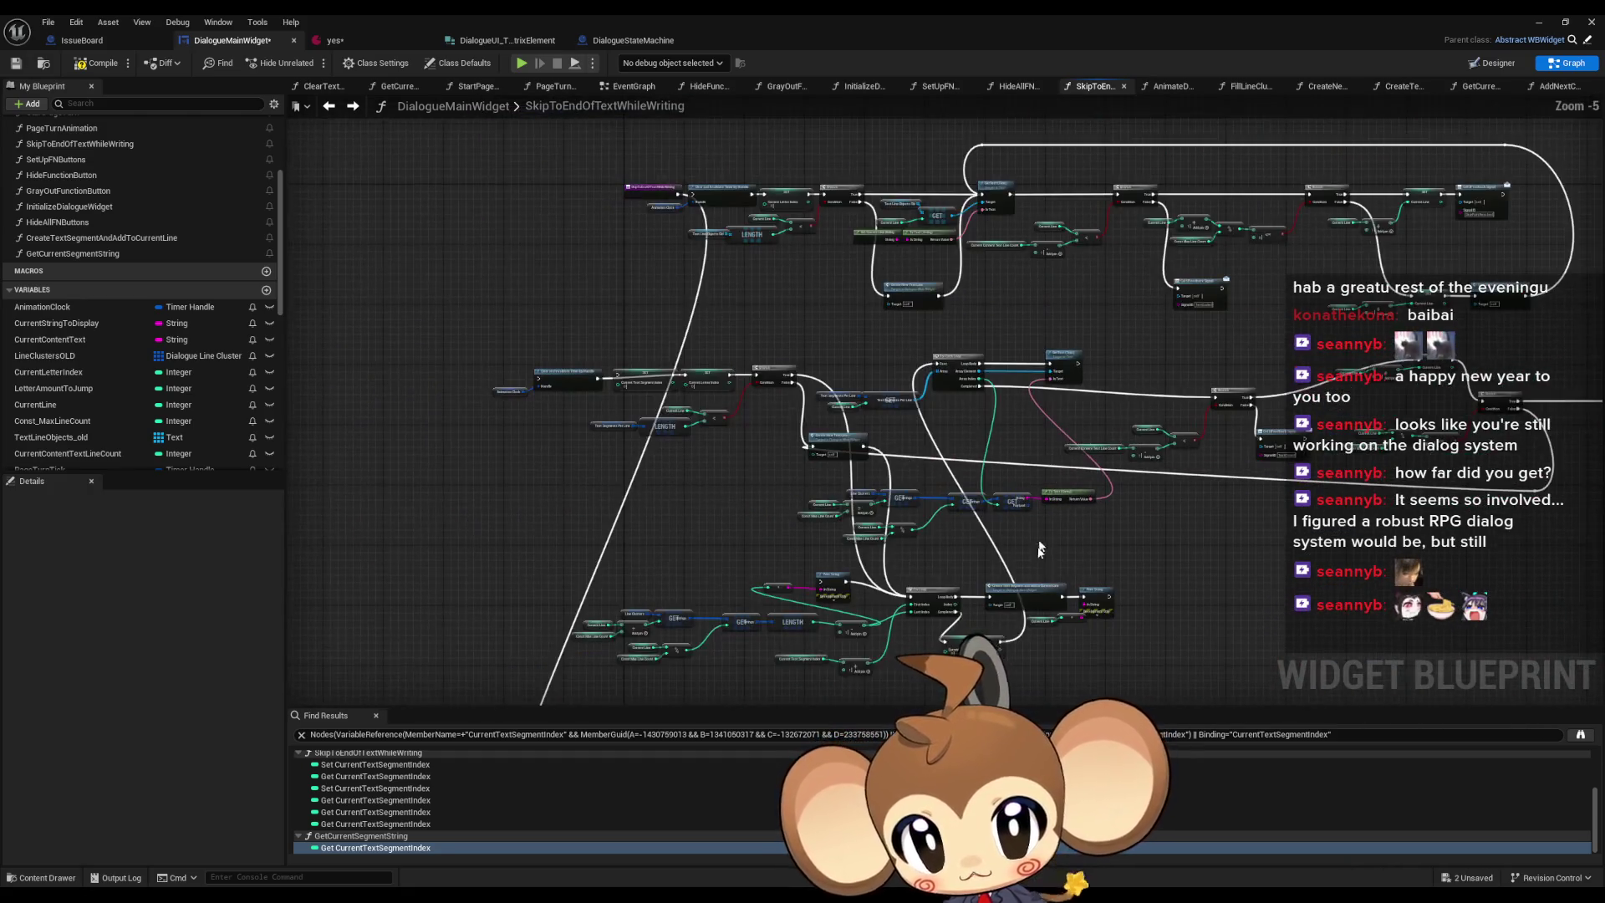
{"action": "scroll", "coordinate": [1040, 539], "scroll_direction": "down", "scroll_amount": 1}
{"action": "scroll", "coordinate": [945, 457], "scroll_direction": "up", "scroll_amount": 4}
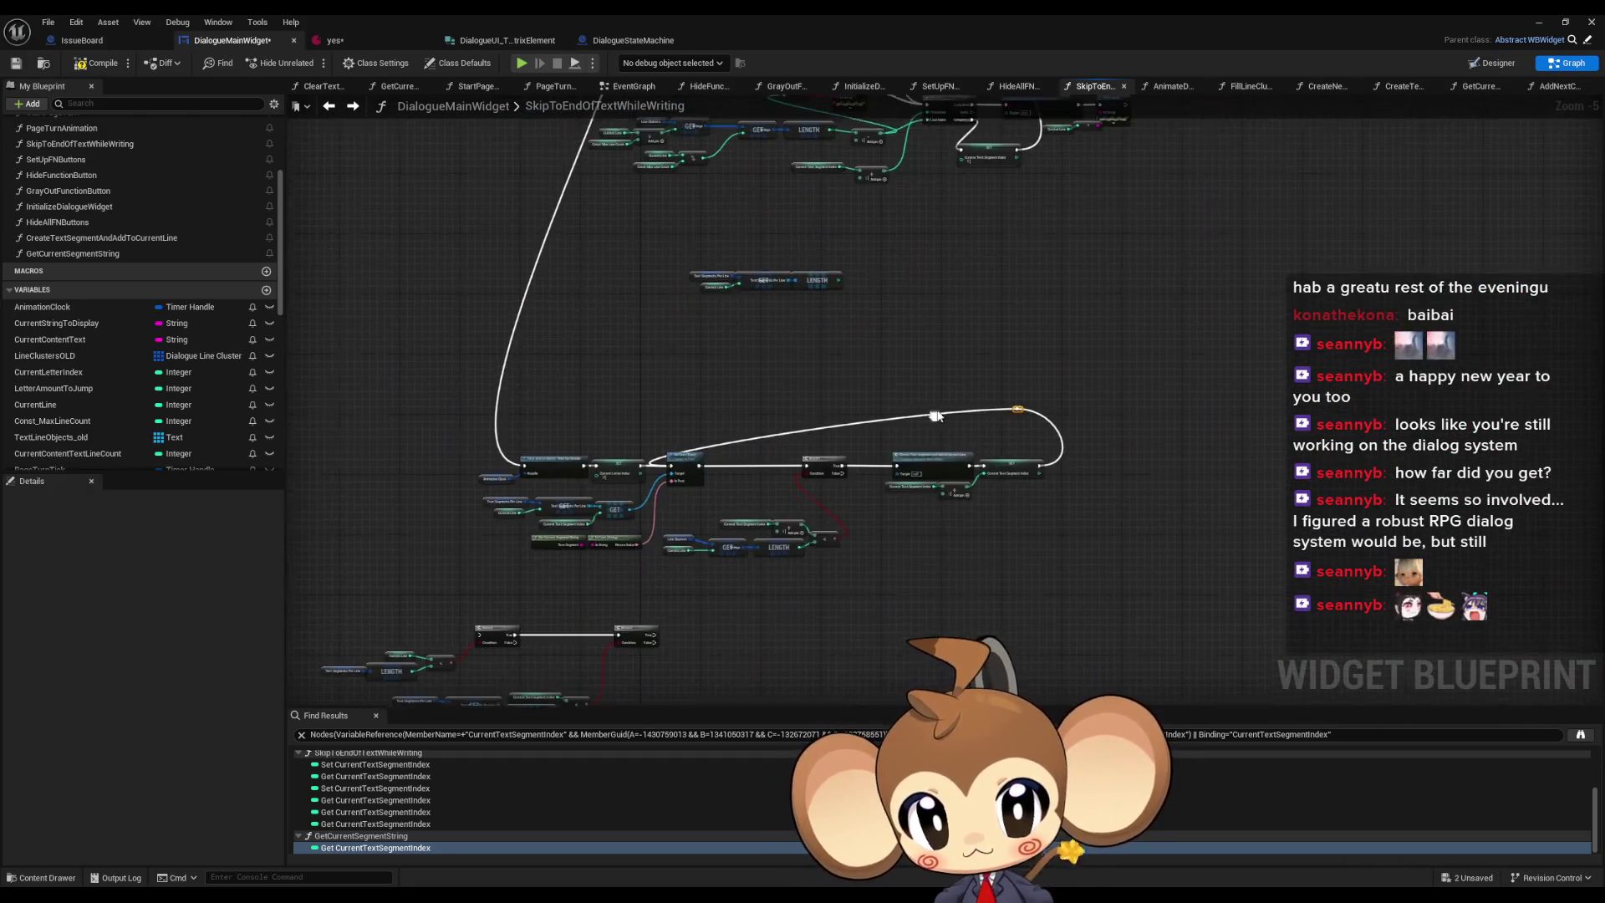
{"action": "double_click", "coordinate": [769, 393]}
{"action": "mouse_move", "coordinate": [762, 394]}
{"action": "left_mouse_down"}
{"action": "mouse_move", "coordinate": [734, 363]}
{"action": "mouse_move", "coordinate": [516, 321]}
{"action": "mouse_move", "coordinate": [506, 373]}
{"action": "left_mouse_up"}
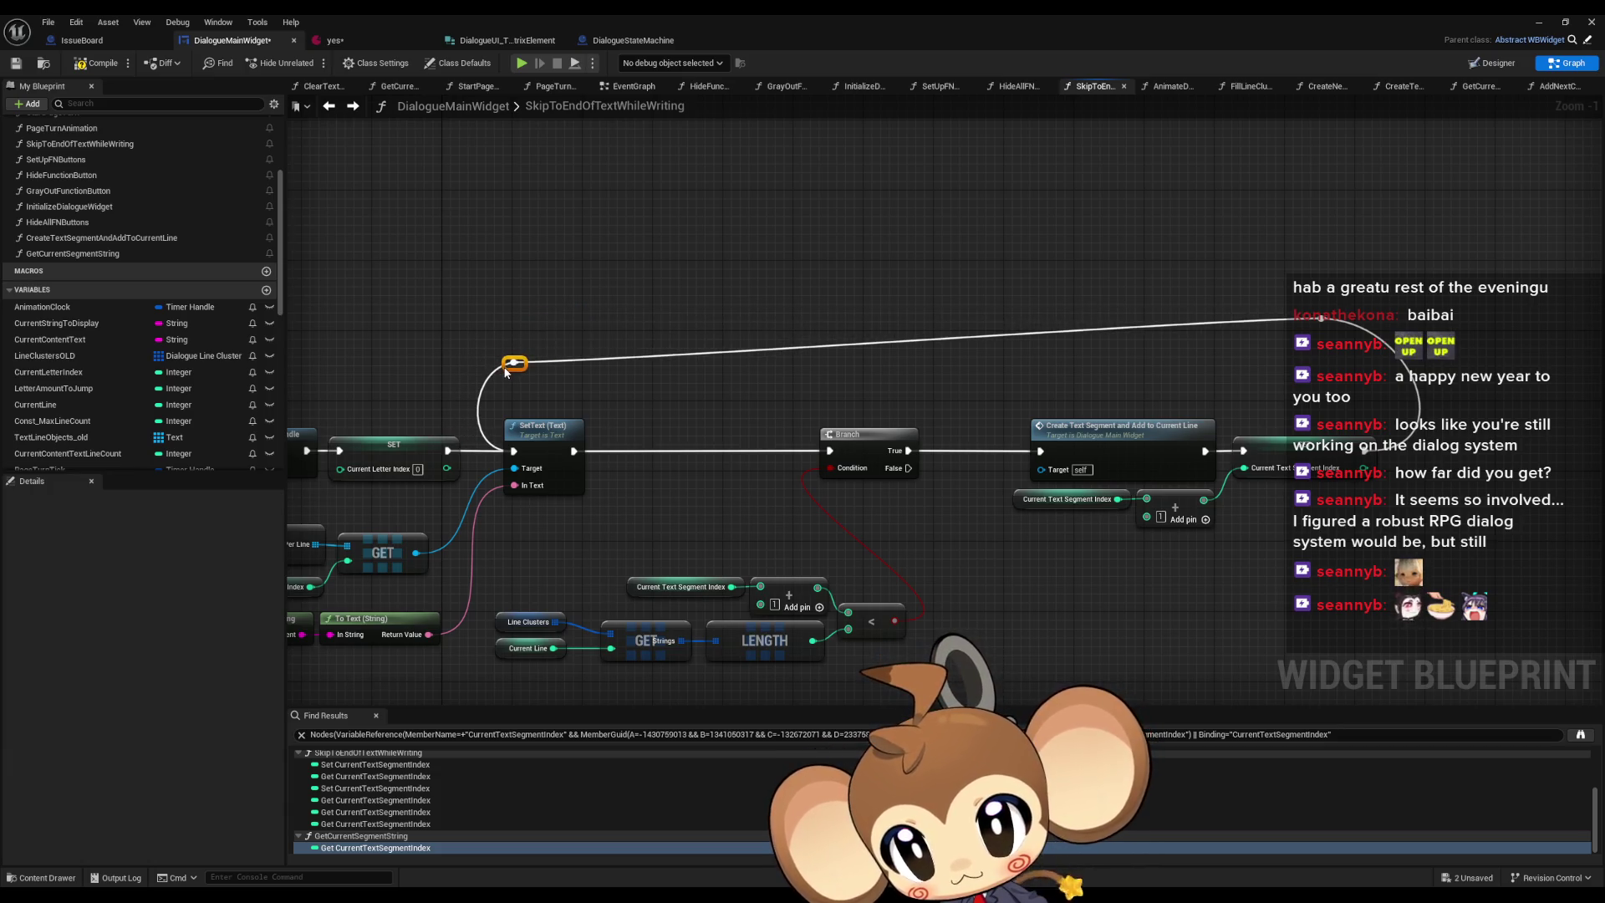
{"action": "left_click_drag", "start_coordinate": [1316, 322], "coordinate": [1363, 366]}
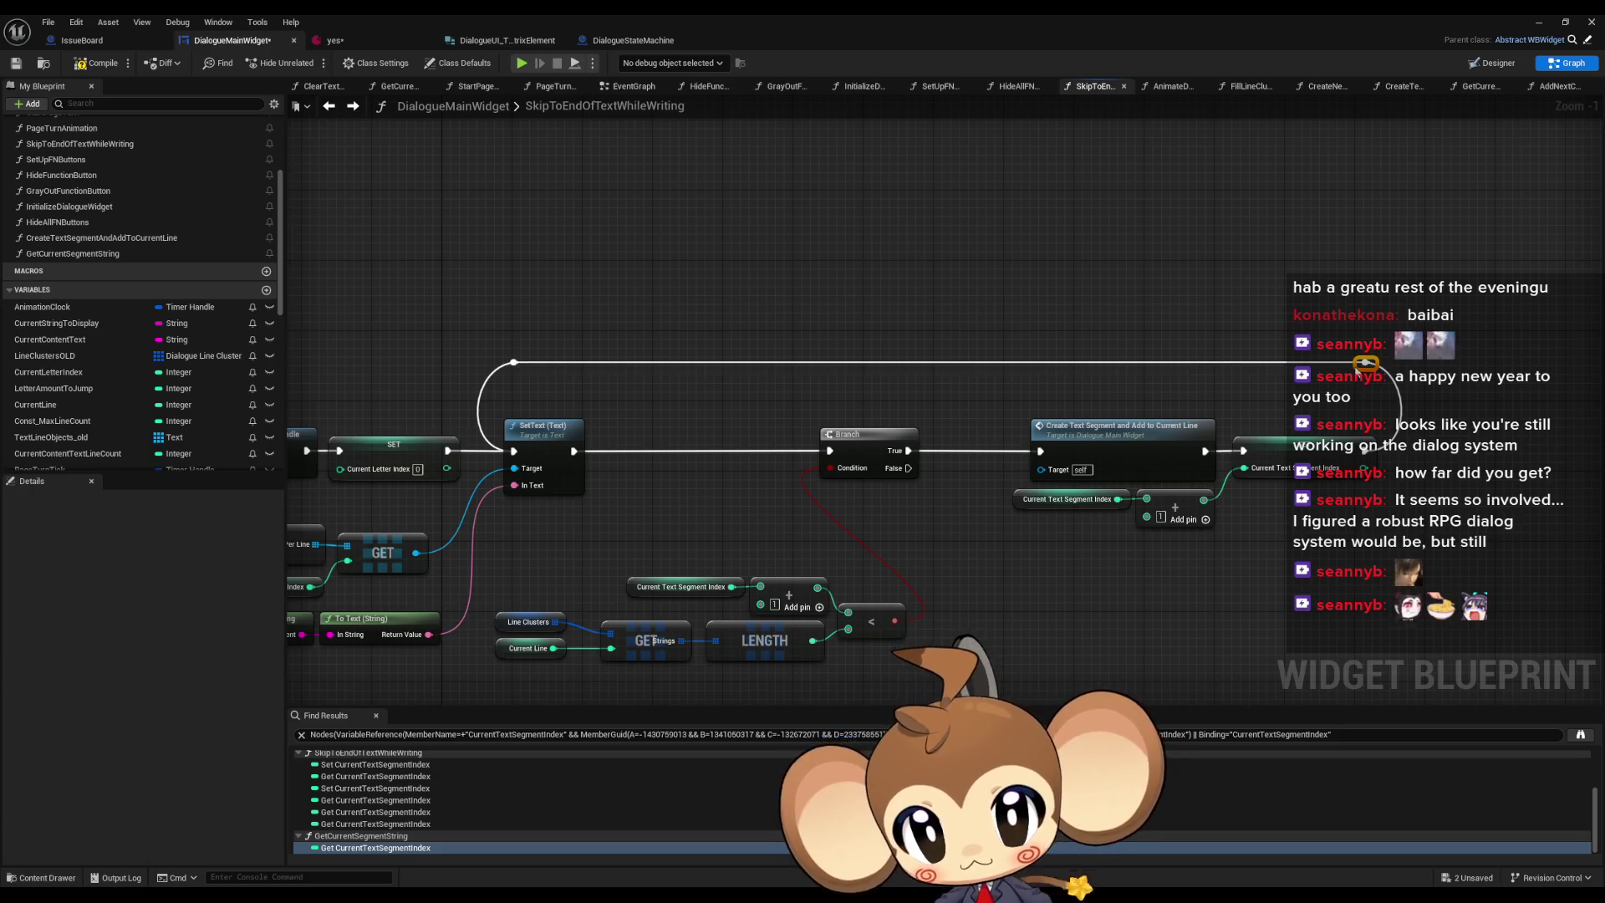
{"action": "scroll", "coordinate": [1182, 594], "scroll_direction": "down", "scroll_amount": 2}
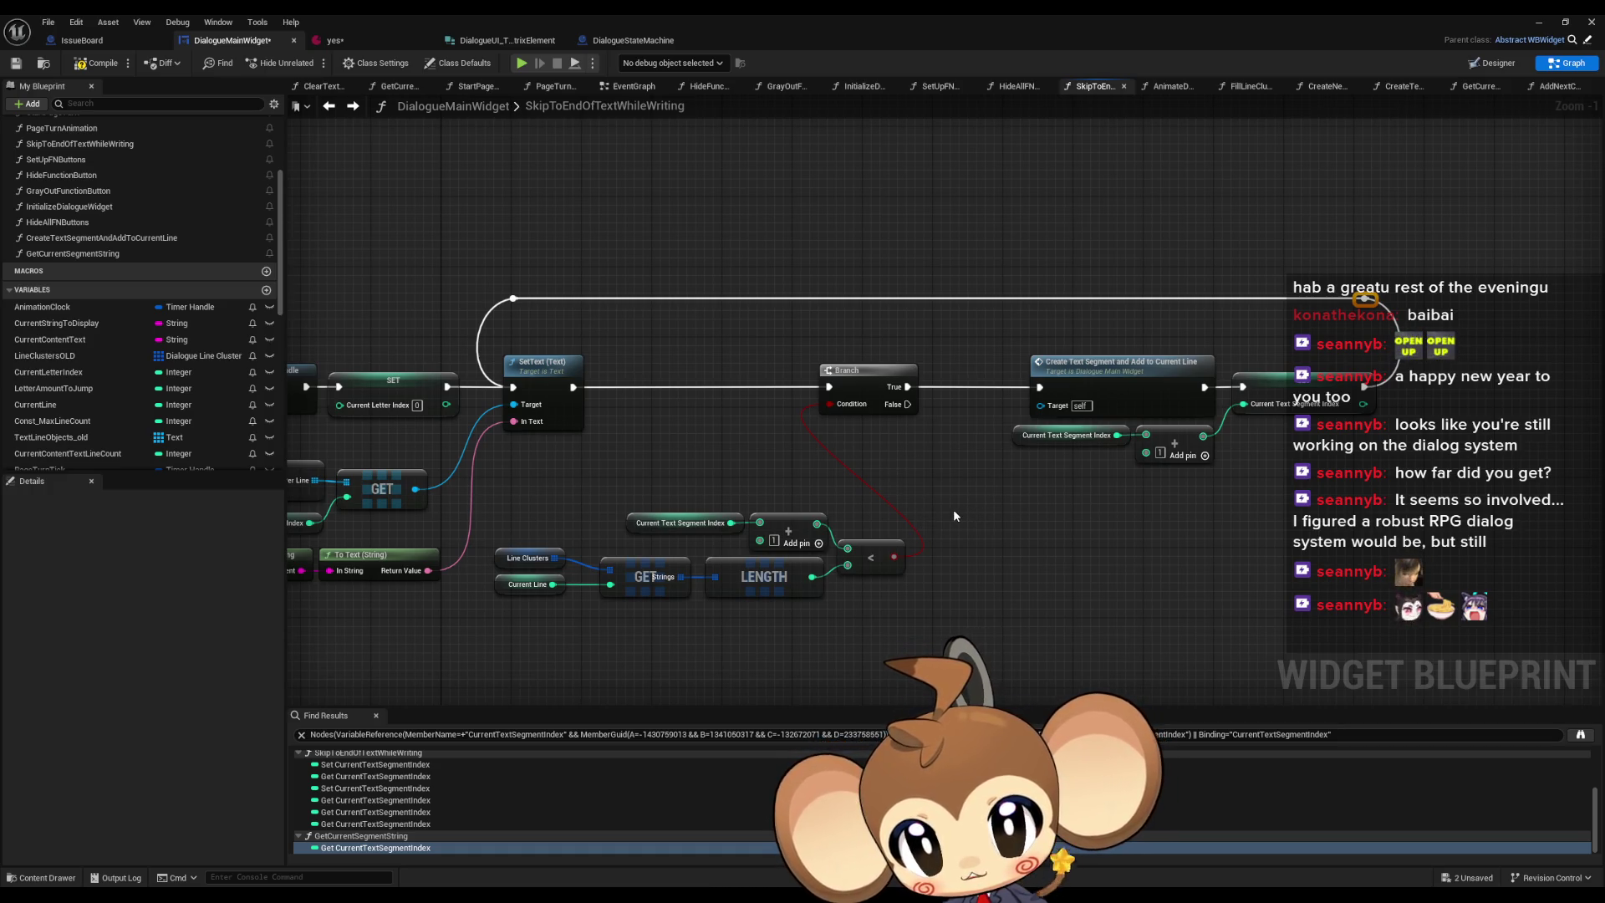
{"action": "mouse_move", "coordinate": [563, 338]}
{"action": "left_mouse_down"}
{"action": "mouse_move", "coordinate": [596, 357]}
{"action": "mouse_move", "coordinate": [939, 350]}
{"action": "mouse_move", "coordinate": [887, 354]}
{"action": "mouse_move", "coordinate": [736, 312]}
{"action": "left_mouse_up"}
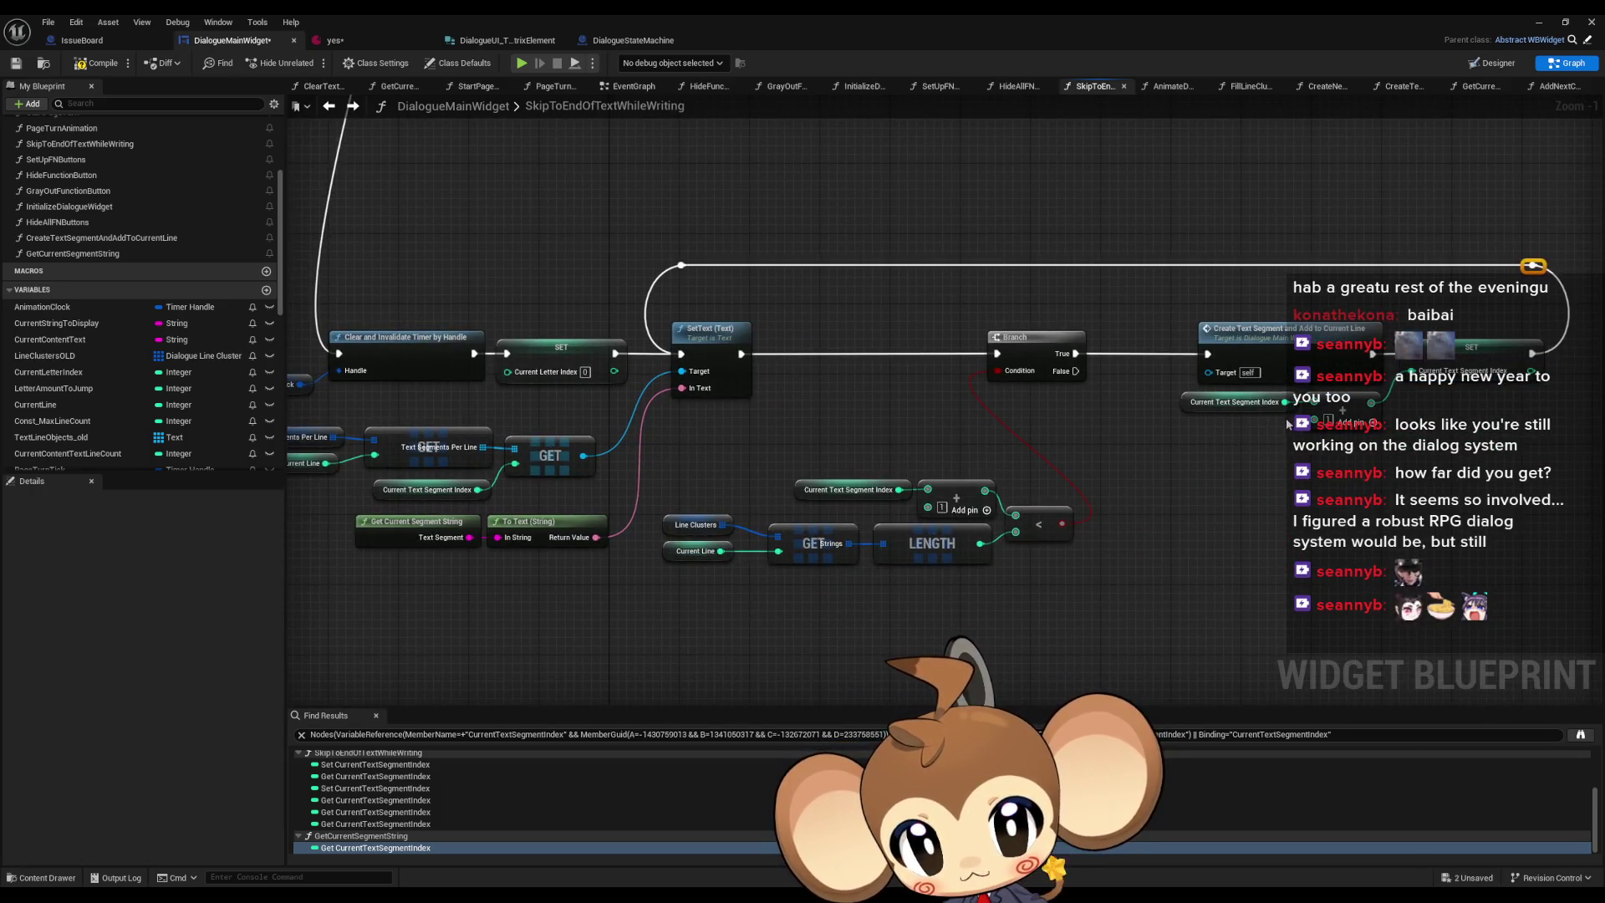
- Add a new Branch node off the segment-count Branch's False output
{"action": "mouse_move", "coordinate": [747, 475]}
{"action": "left_mouse_down"}
{"action": "mouse_move", "coordinate": [686, 439]}
{"action": "mouse_move", "coordinate": [712, 419]}
{"action": "left_mouse_up"}
{"action": "left_click_drag", "start_coordinate": [1041, 315], "coordinate": [1196, 500]}
{"action": "type", "text": "branch"}
{"action": "key", "text": "Return"}
- Select the GET Strings node below the Branches
{"action": "left_click_drag", "start_coordinate": [634, 451], "coordinate": [652, 350]}
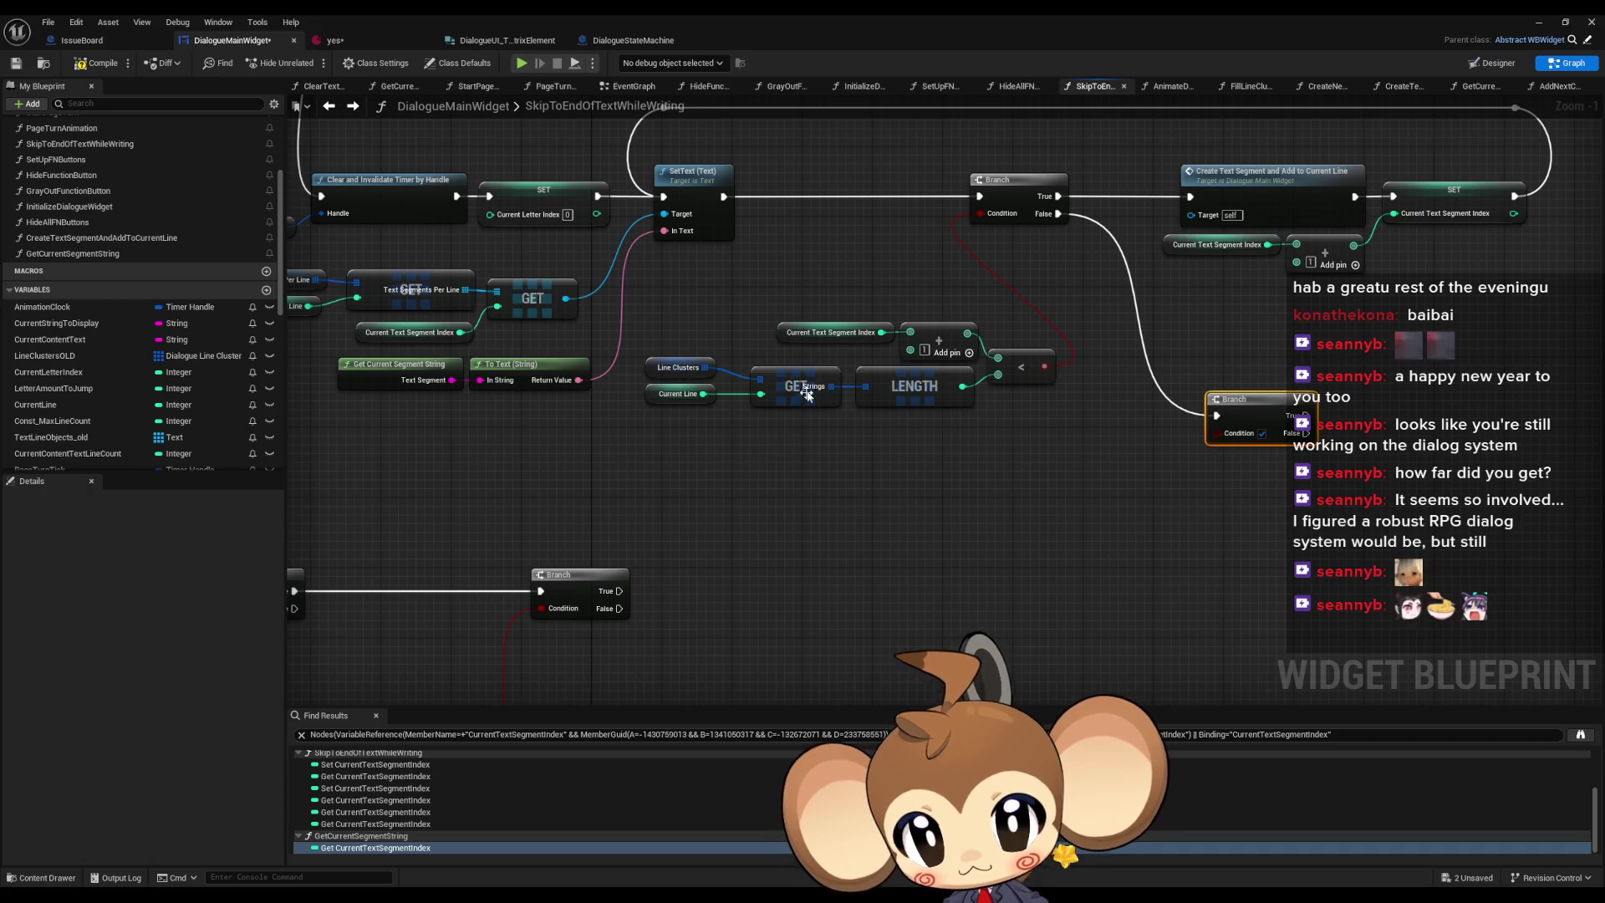
{"action": "left_click", "coordinate": [799, 389]}
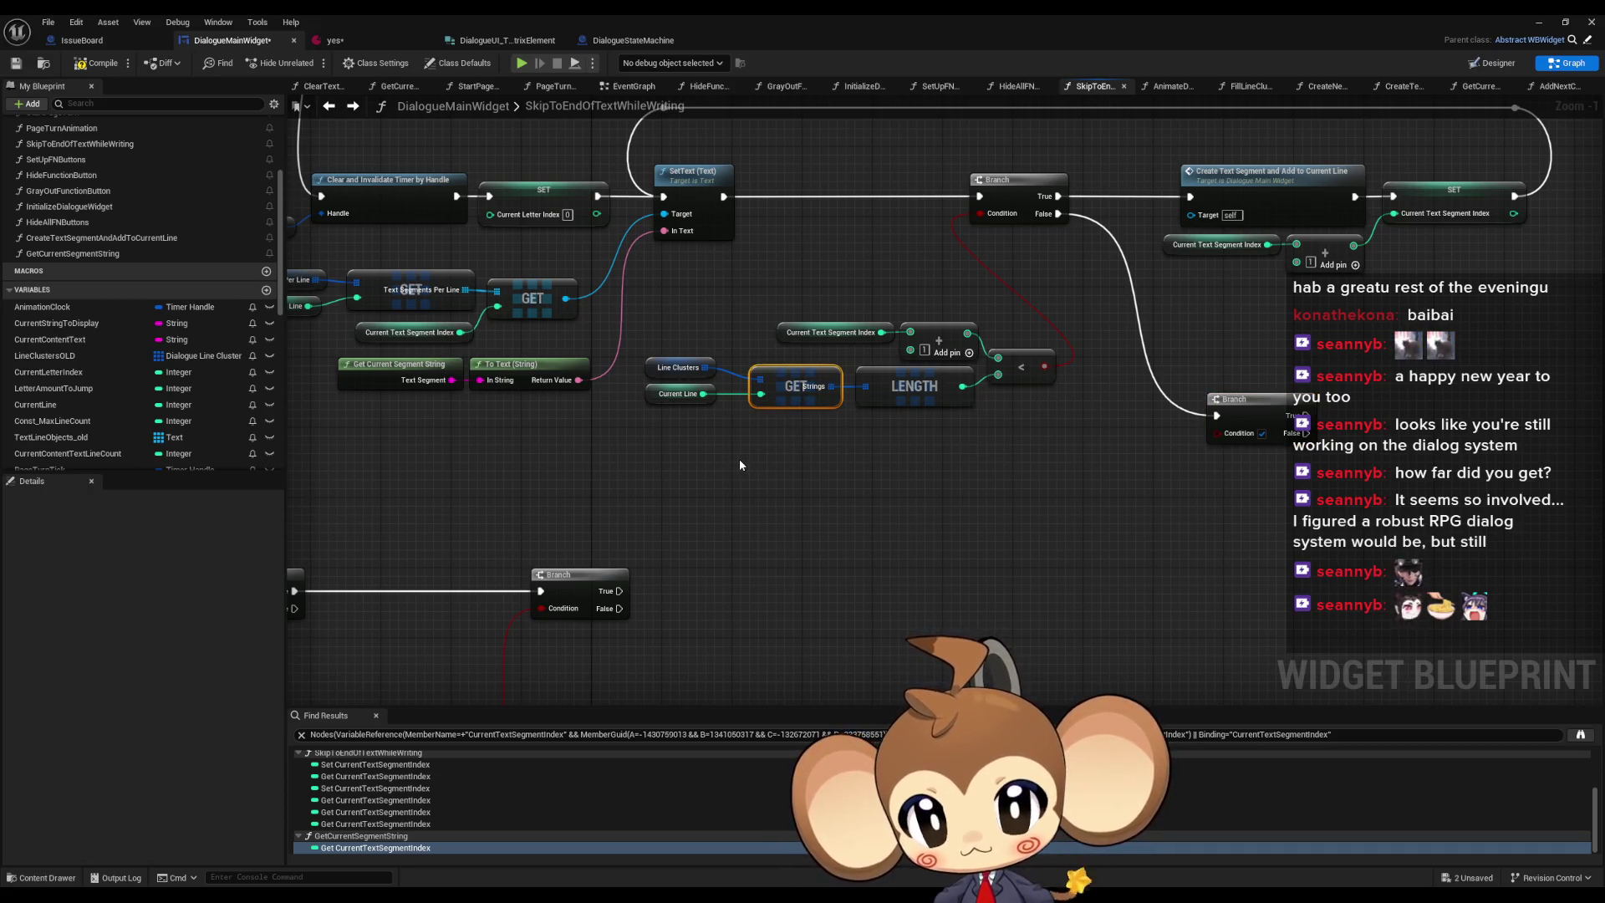
{"action": "left_click_drag", "start_coordinate": [740, 464], "coordinate": [902, 509]}
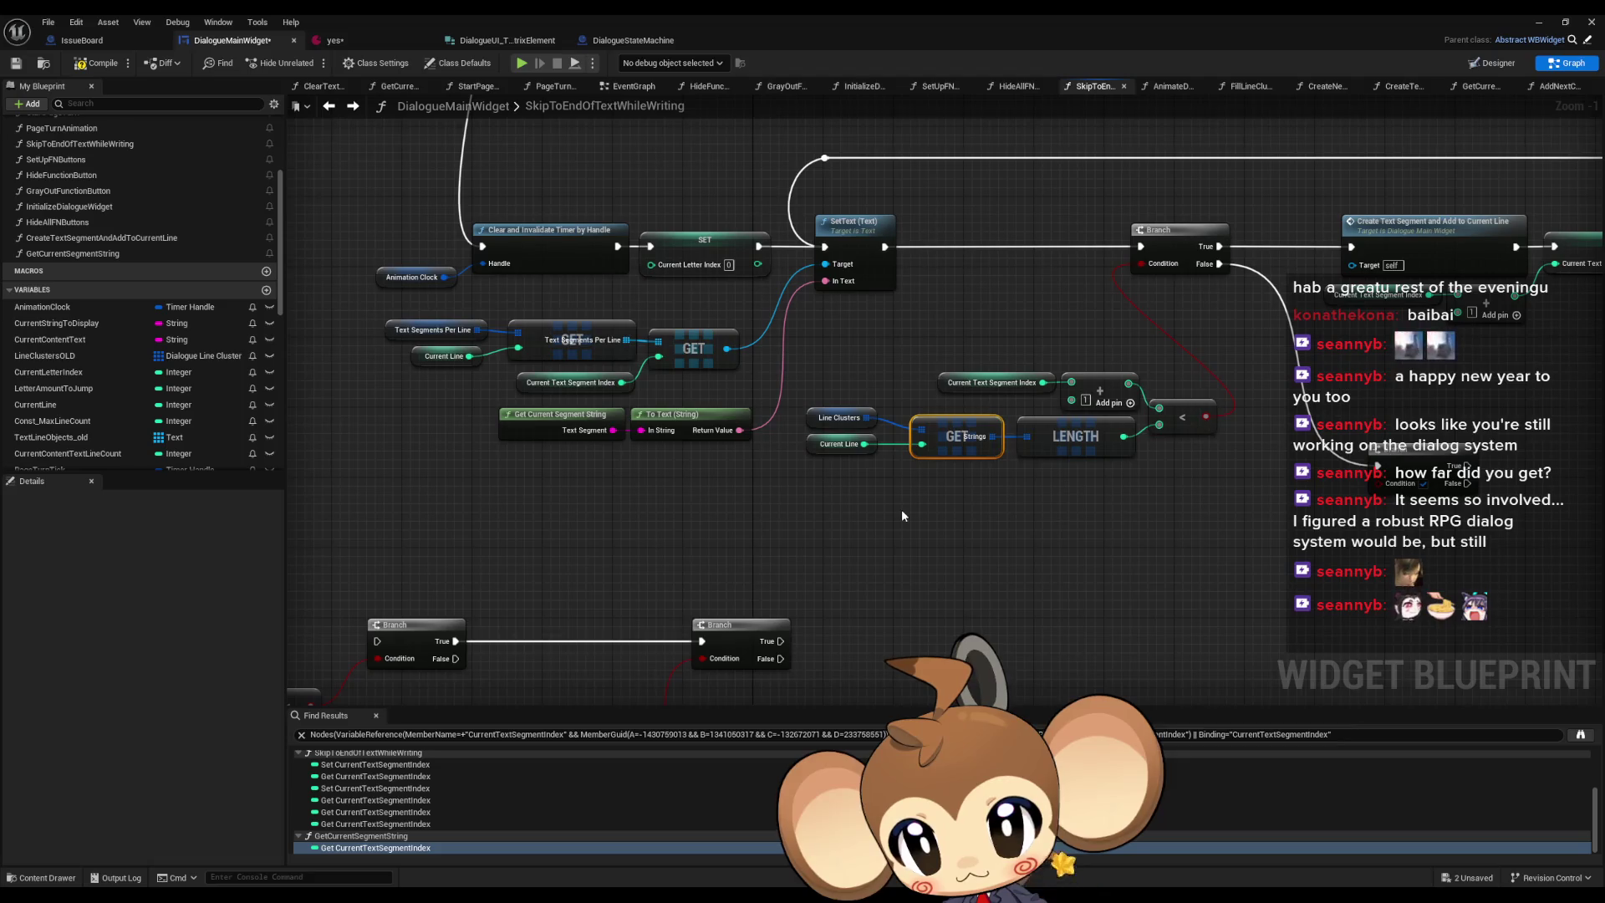
{"action": "scroll", "coordinate": [901, 509], "scroll_direction": "down", "scroll_amount": 4}
{"action": "scroll", "coordinate": [1028, 338], "scroll_direction": "up", "scroll_amount": 4}
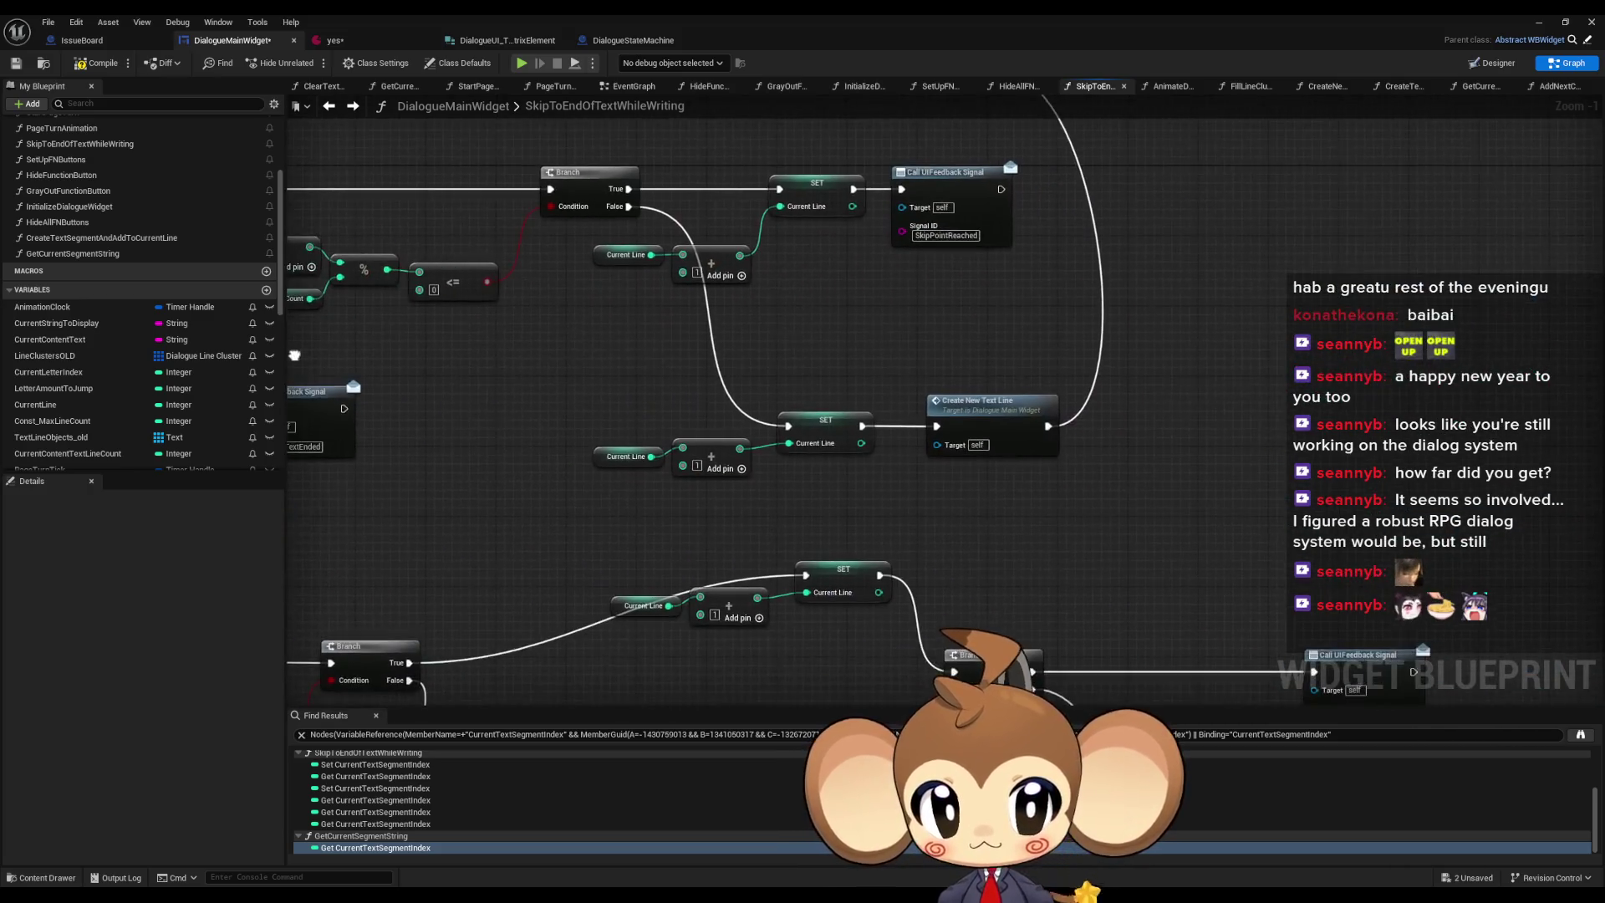
- Select the Current Line, Const Max Line Count and line-count comparison nodes, then clear the selection
{"action": "left_click", "coordinate": [682, 329]}
{"action": "left_click", "coordinate": [756, 374]}
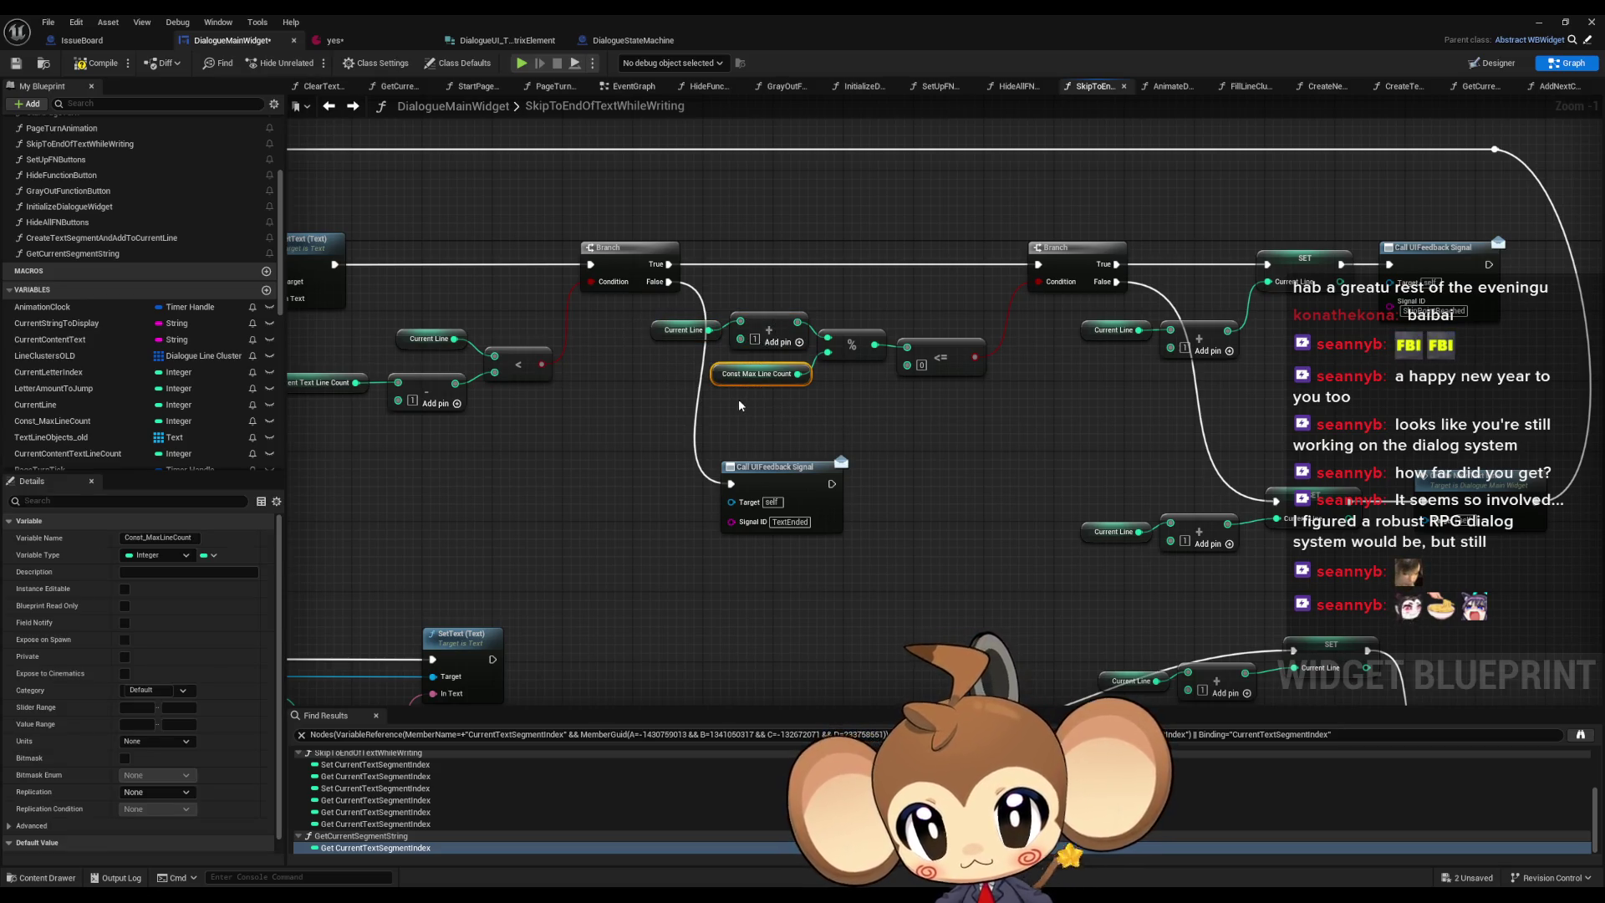
{"action": "left_click_drag", "start_coordinate": [648, 329], "coordinate": [752, 334]}
{"action": "mouse_move", "coordinate": [644, 305]}
{"action": "left_mouse_down"}
{"action": "mouse_move", "coordinate": [753, 368]}
{"action": "mouse_move", "coordinate": [935, 405]}
{"action": "mouse_move", "coordinate": [811, 410]}
{"action": "left_mouse_up"}
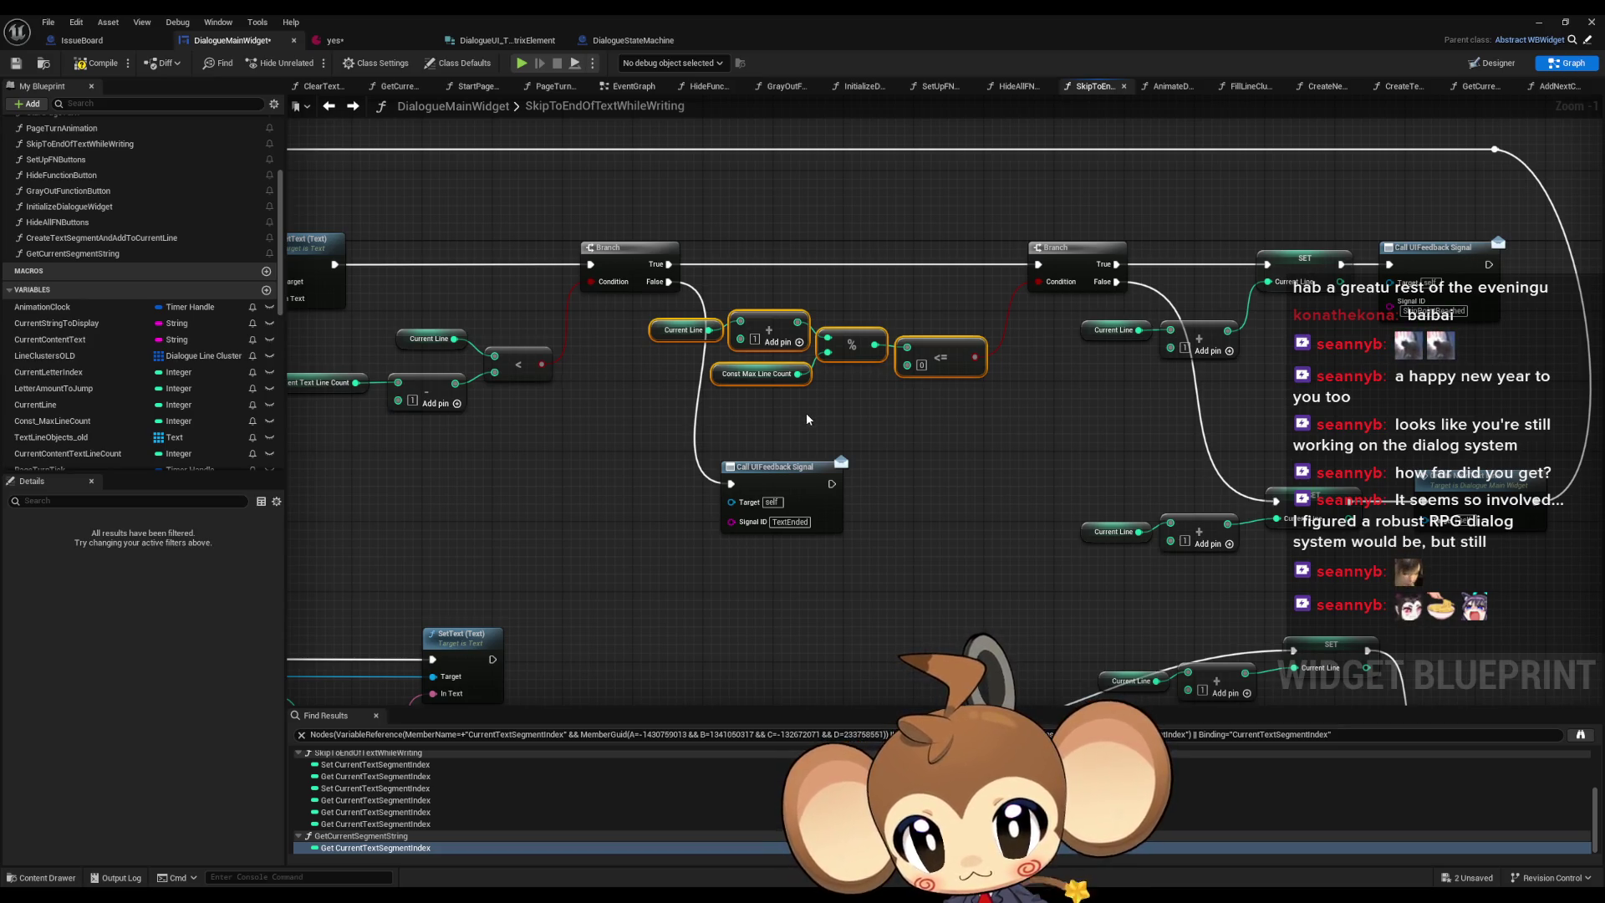
{"action": "left_click_drag", "start_coordinate": [806, 413], "coordinate": [1279, 428]}
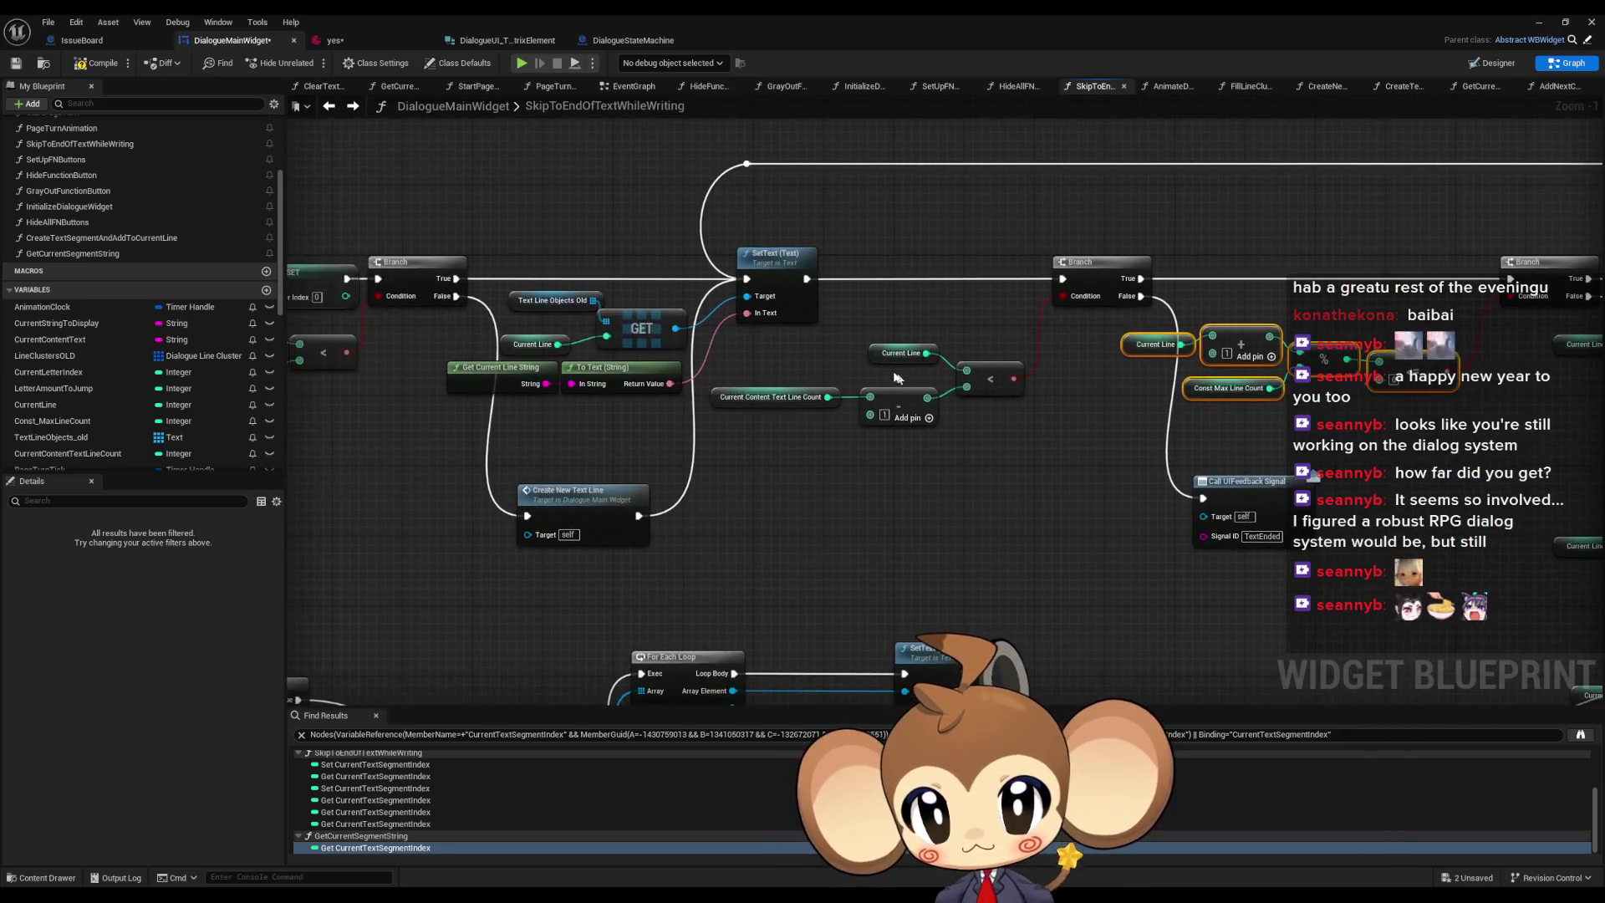
{"action": "left_click_drag", "start_coordinate": [878, 398], "coordinate": [1003, 477]}
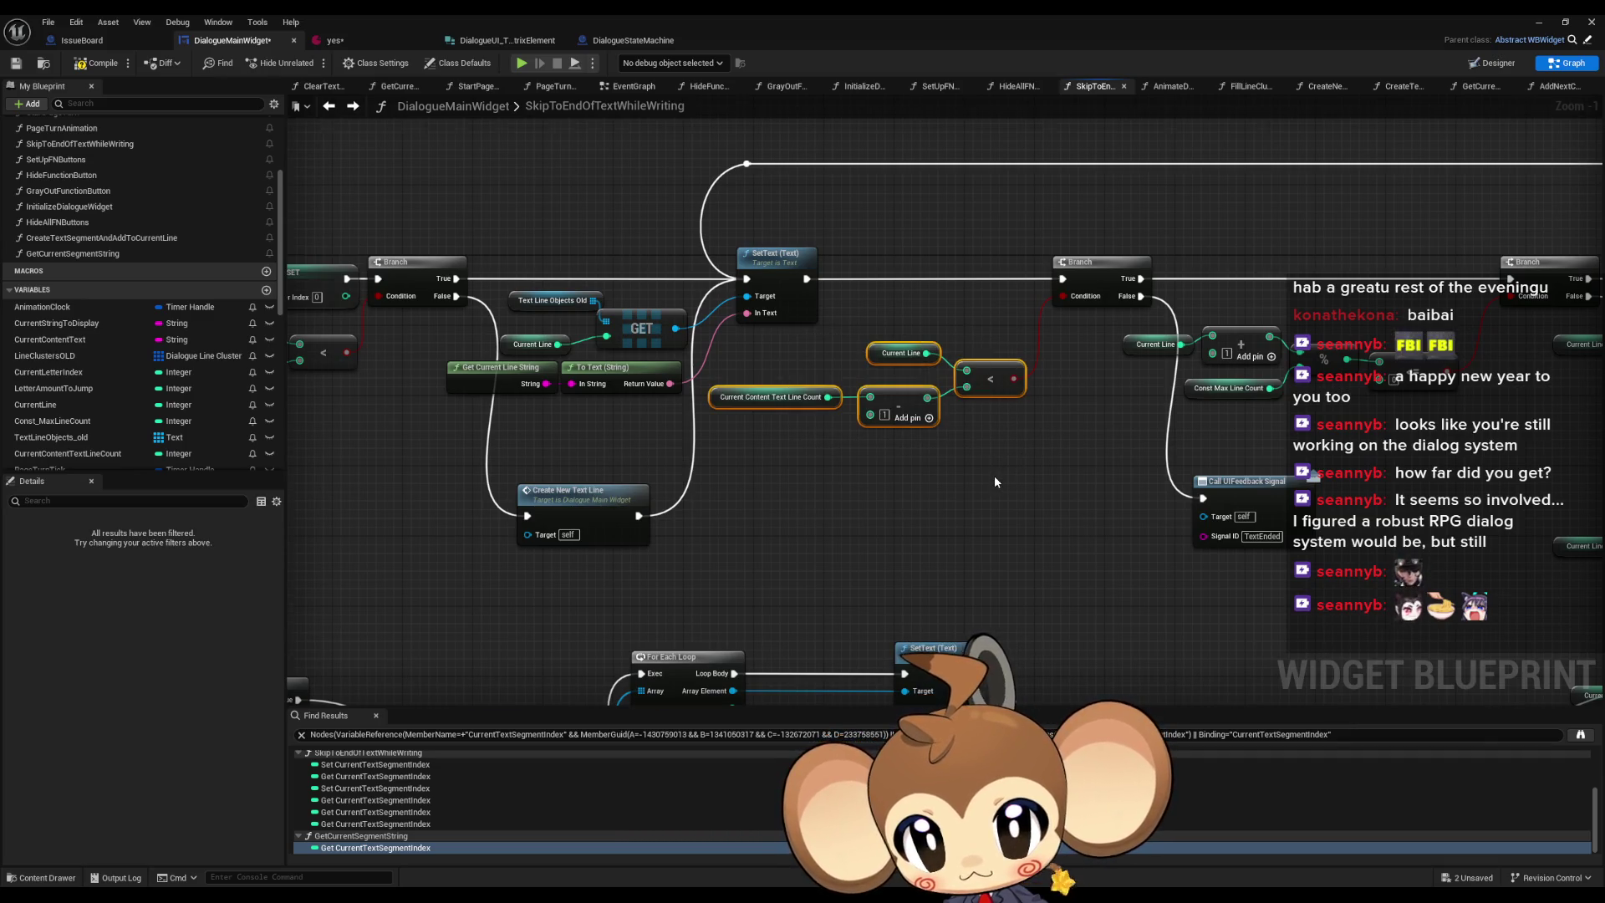
{"action": "scroll", "coordinate": [996, 482], "scroll_direction": "down", "scroll_amount": 8}
{"action": "scroll", "coordinate": [874, 428], "scroll_direction": "up", "scroll_amount": 6}
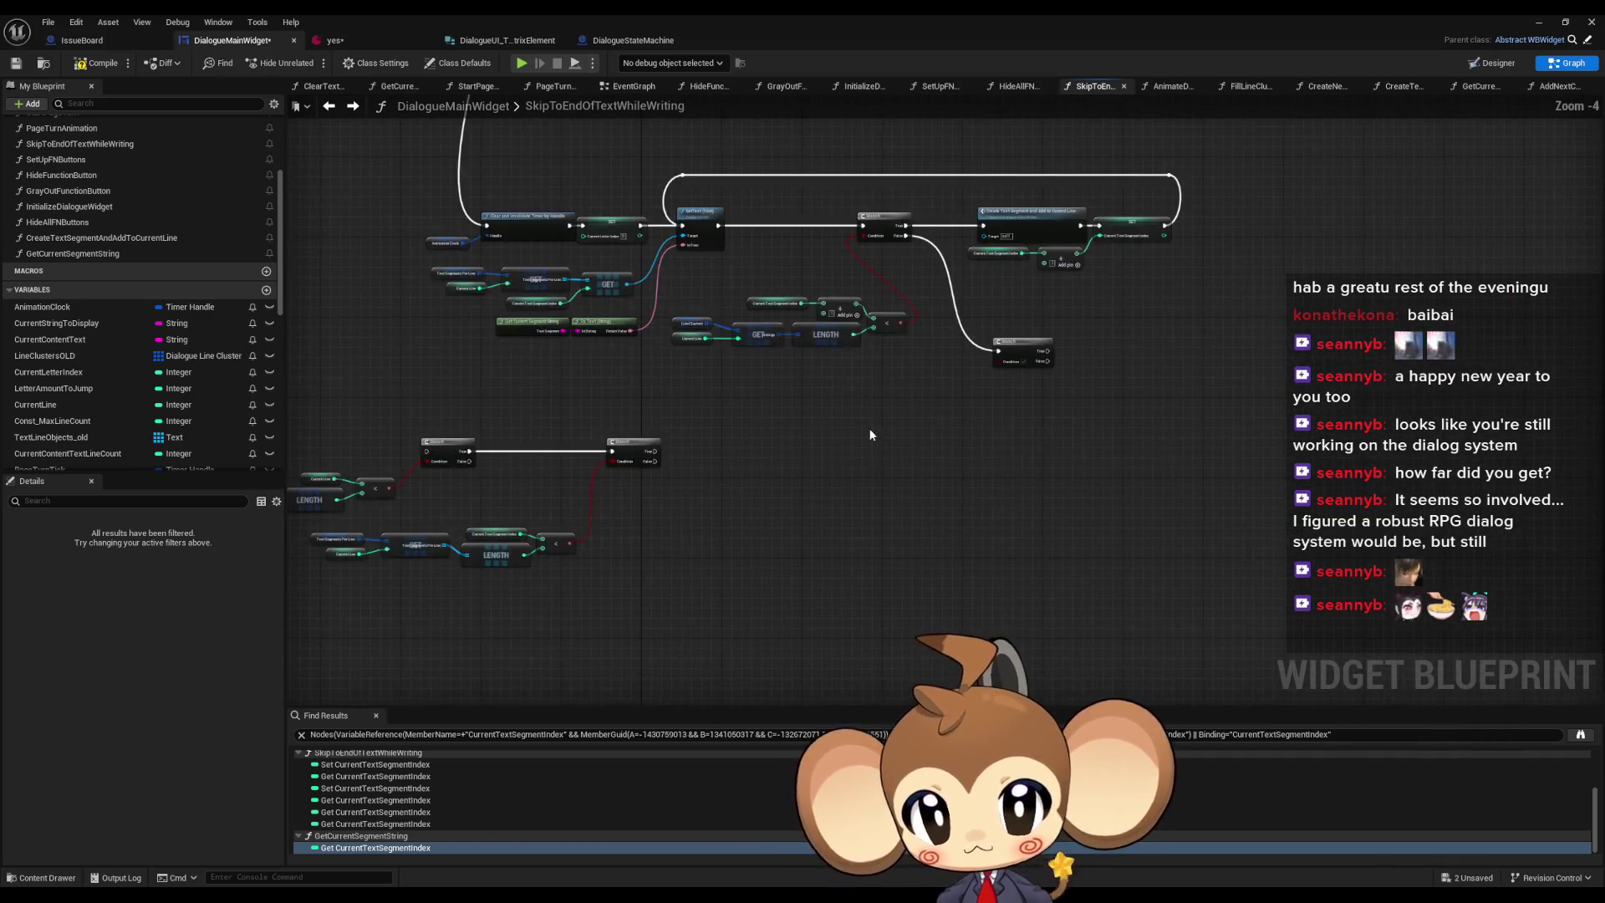
{"action": "left_click", "coordinate": [1137, 404]}
{"action": "left_click_drag", "start_coordinate": [1030, 385], "coordinate": [1026, 458]}
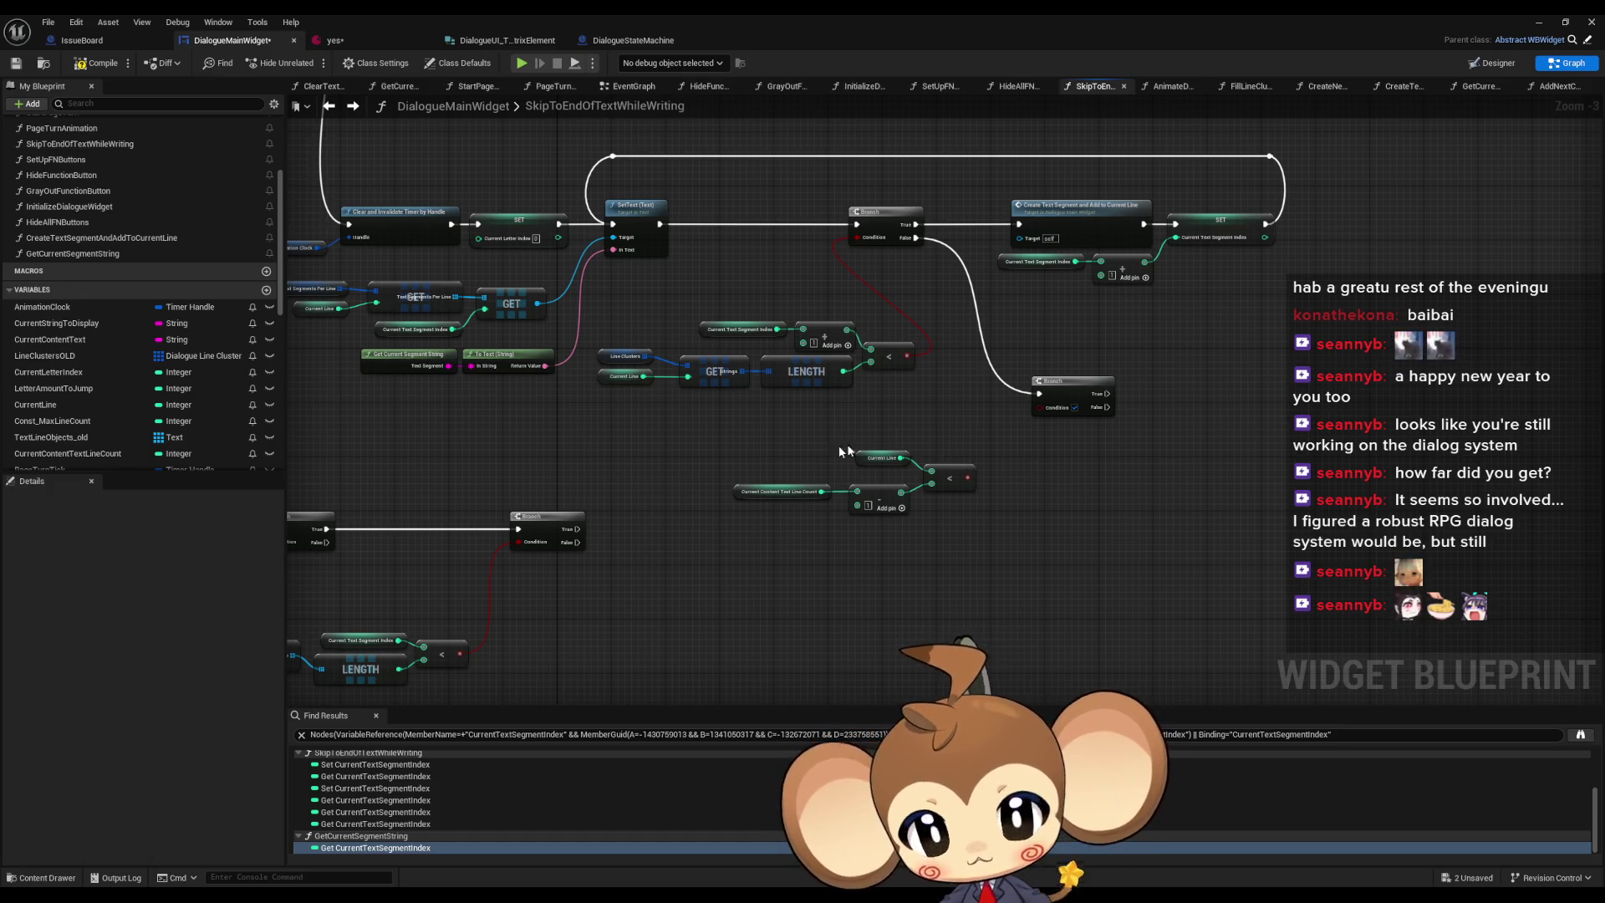
{"action": "scroll", "coordinate": [646, 414], "scroll_direction": "up", "scroll_amount": 3}
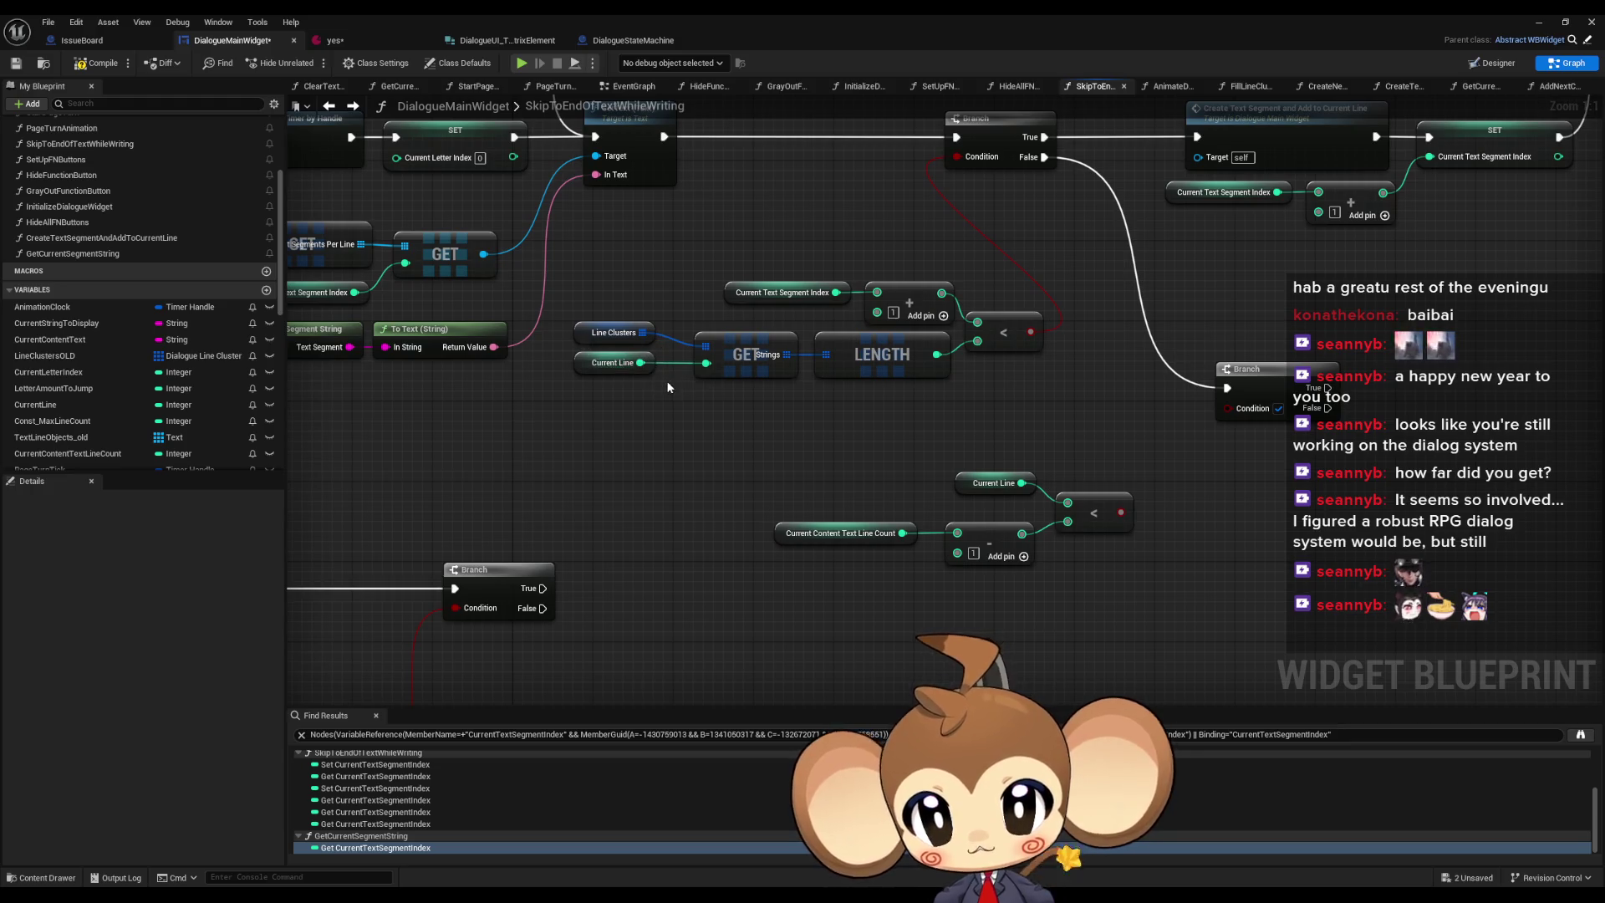
{"action": "scroll", "coordinate": [646, 371], "scroll_direction": "down", "scroll_amount": 3}
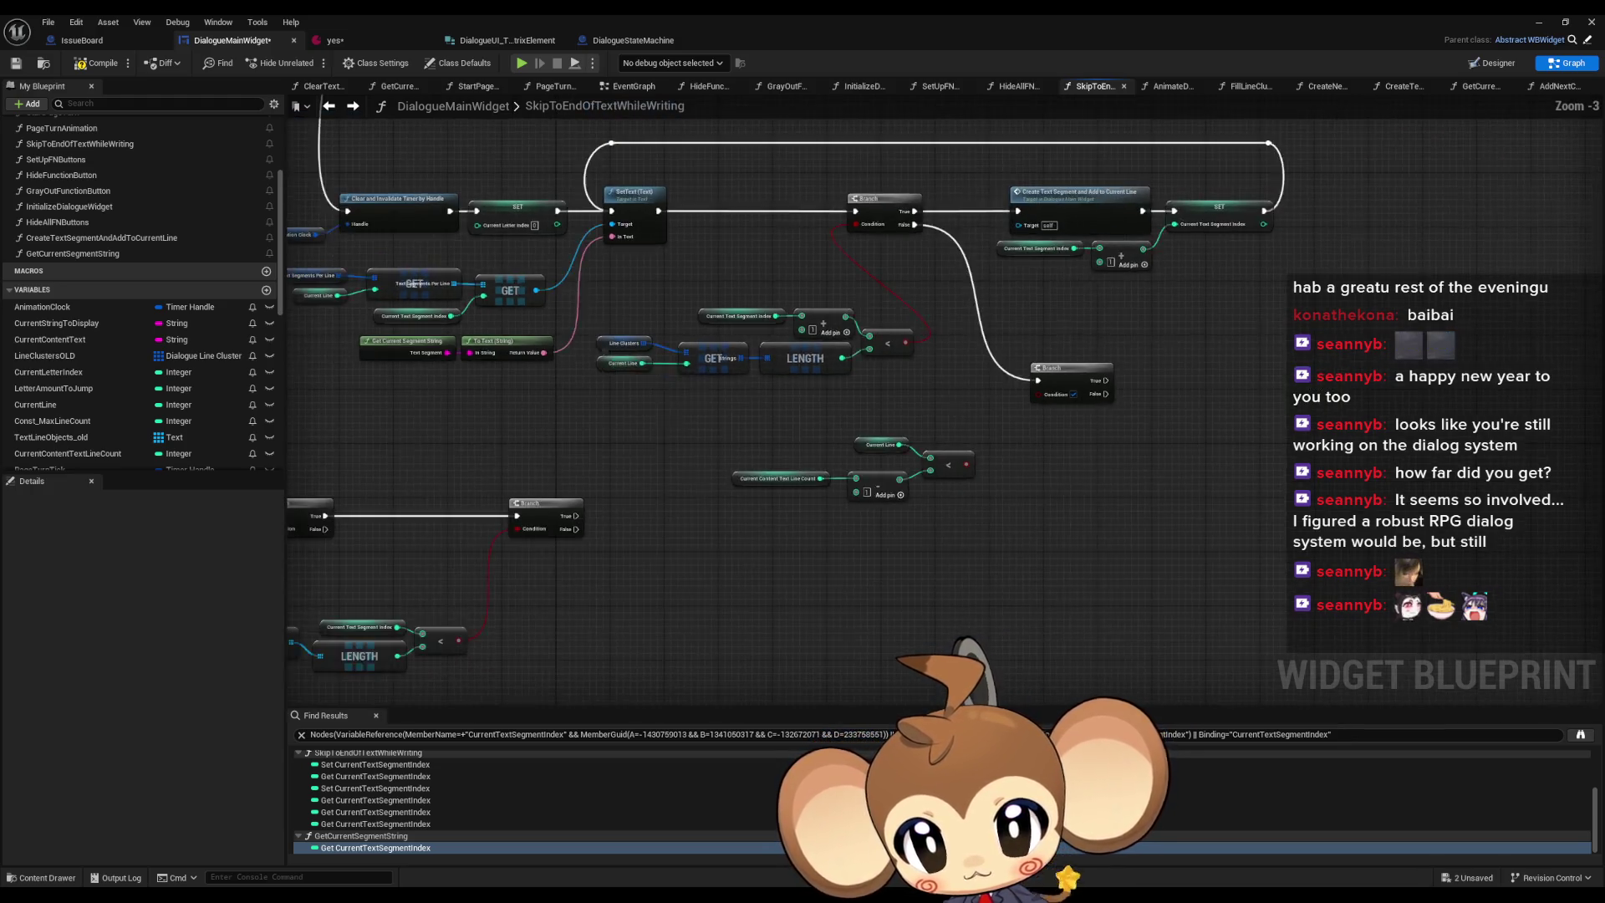
{"action": "left_click_drag", "start_coordinate": [905, 417], "coordinate": [834, 578]}
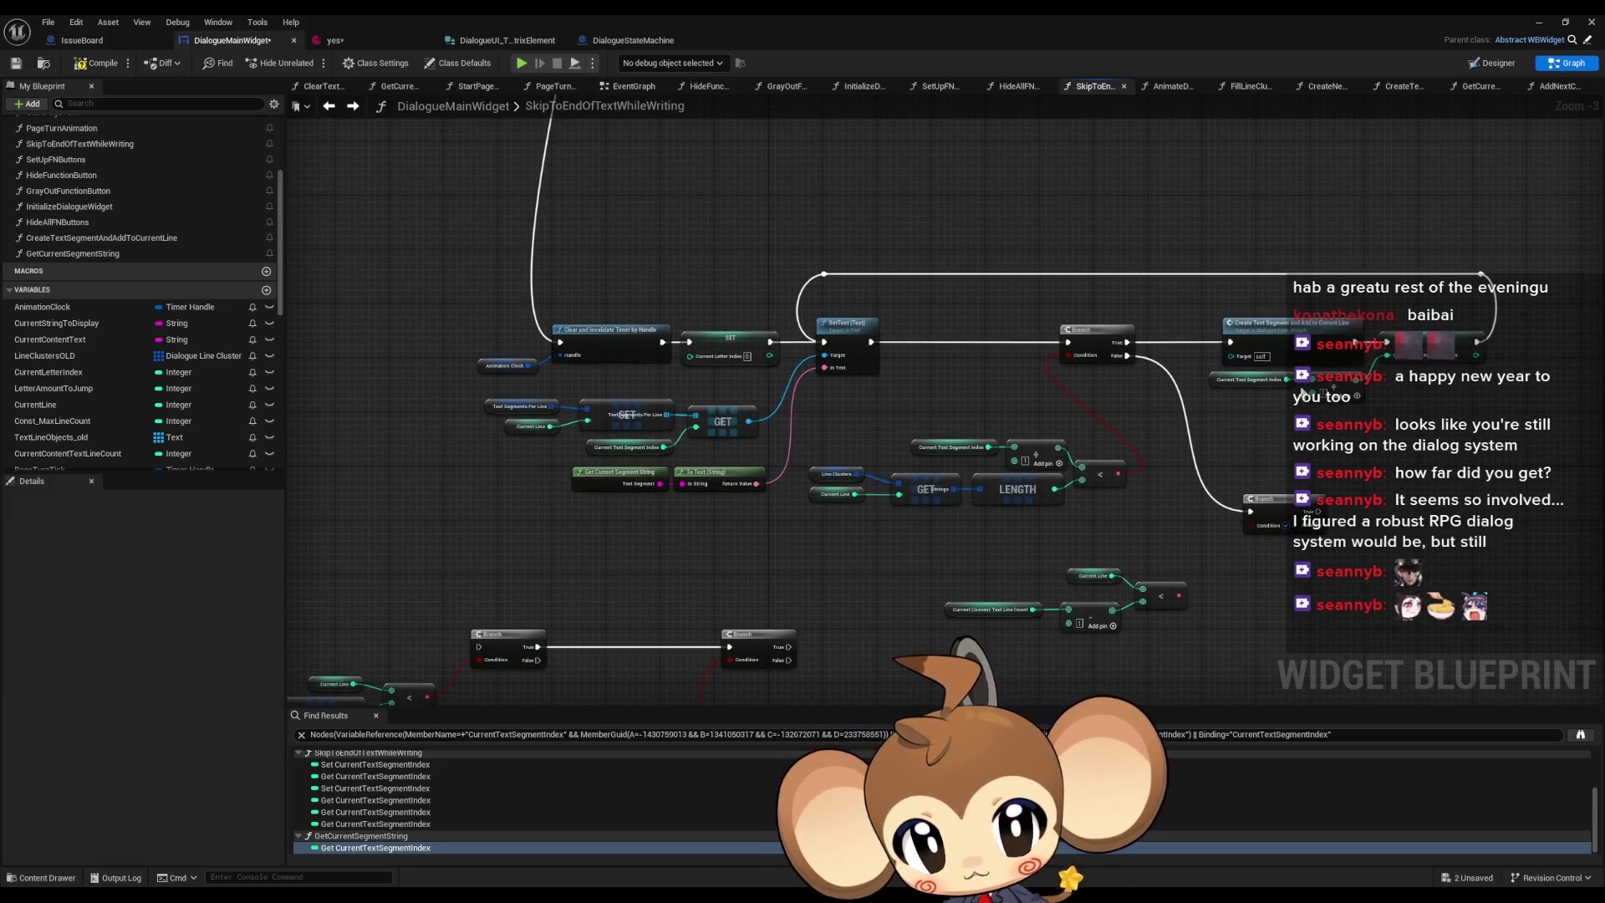
{"action": "mouse_move", "coordinate": [1304, 389]}
{"action": "left_mouse_down"}
{"action": "mouse_move", "coordinate": [1254, 485]}
{"action": "mouse_move", "coordinate": [1201, 515]}
{"action": "left_mouse_up"}
{"action": "left_click", "coordinate": [1218, 449]}
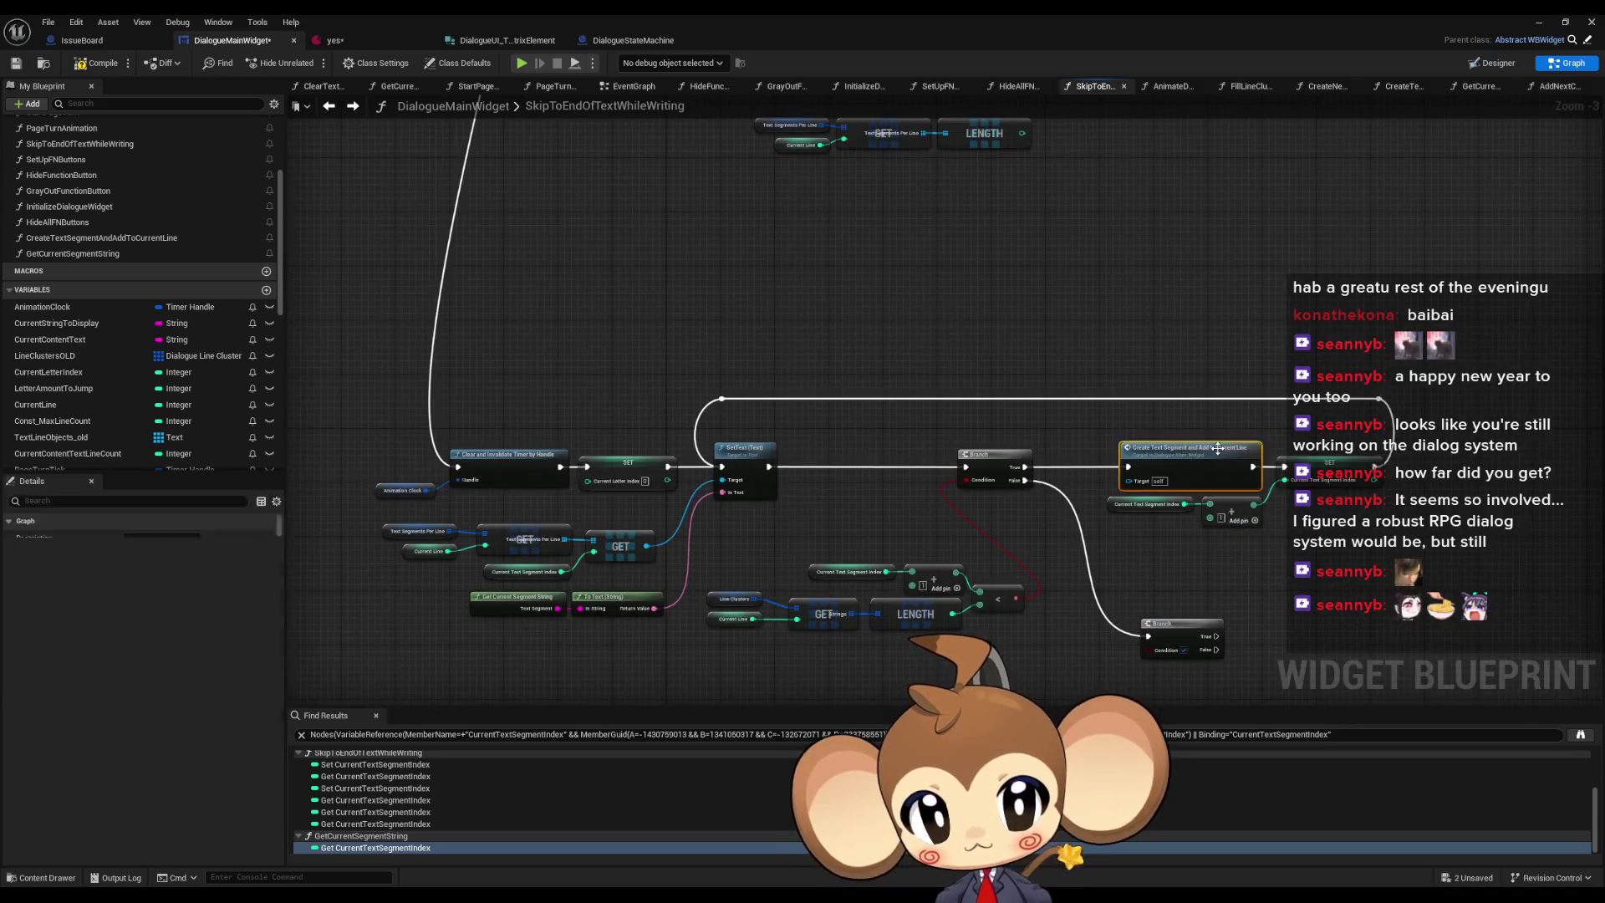
{"action": "double_click", "coordinate": [1218, 449]}
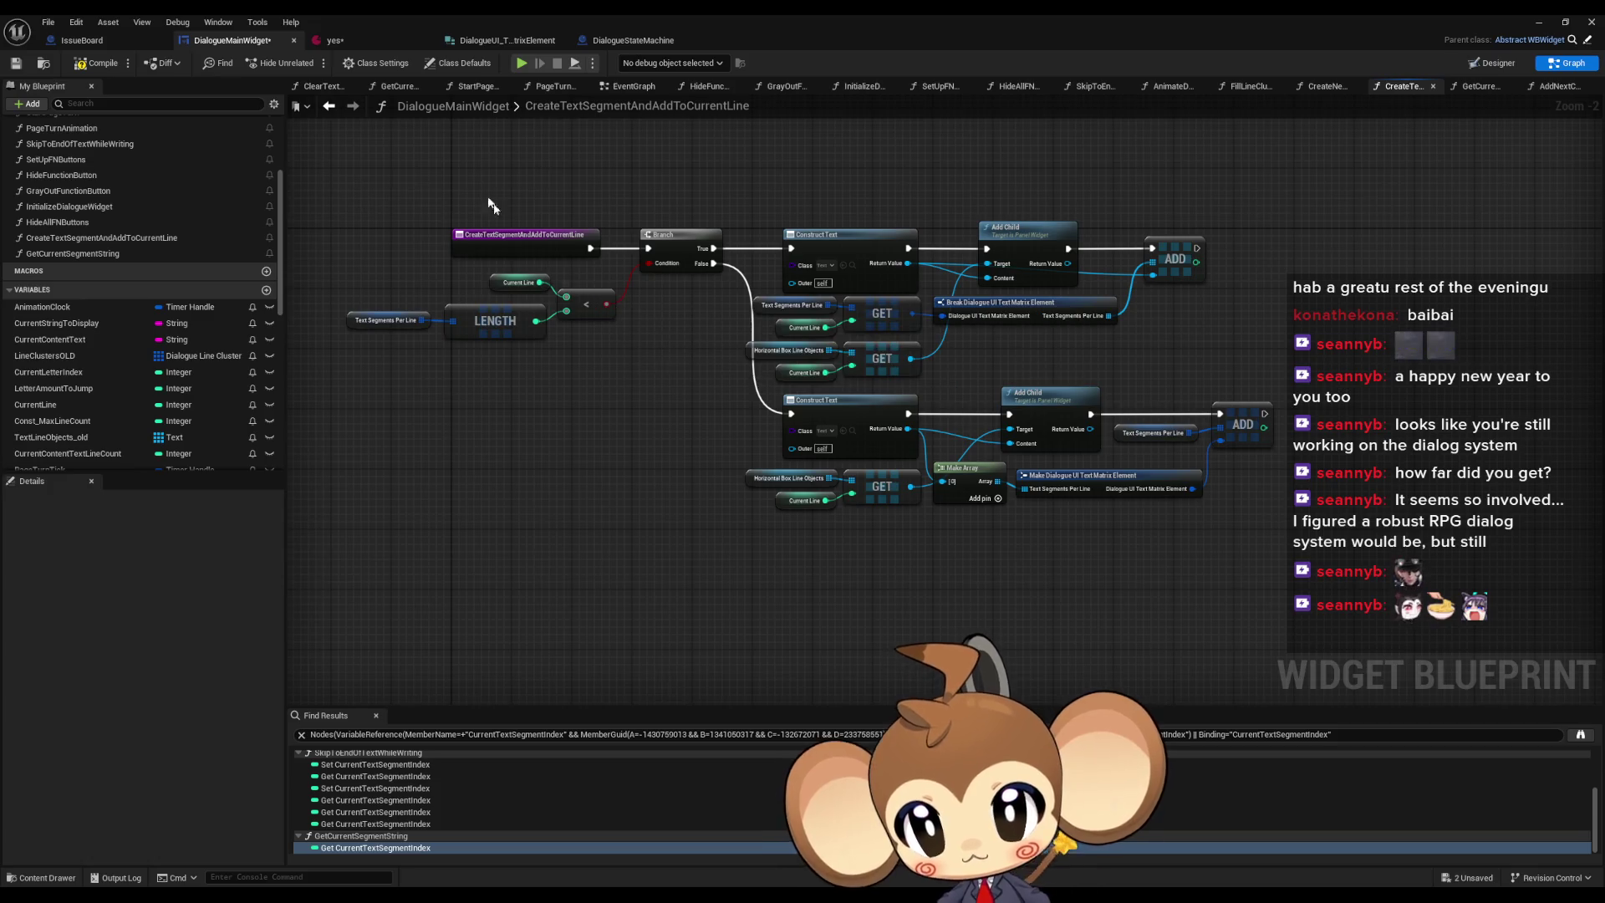
{"action": "left_click", "coordinate": [330, 106]}
{"action": "scroll", "coordinate": [832, 426], "scroll_direction": "down", "scroll_amount": 5}
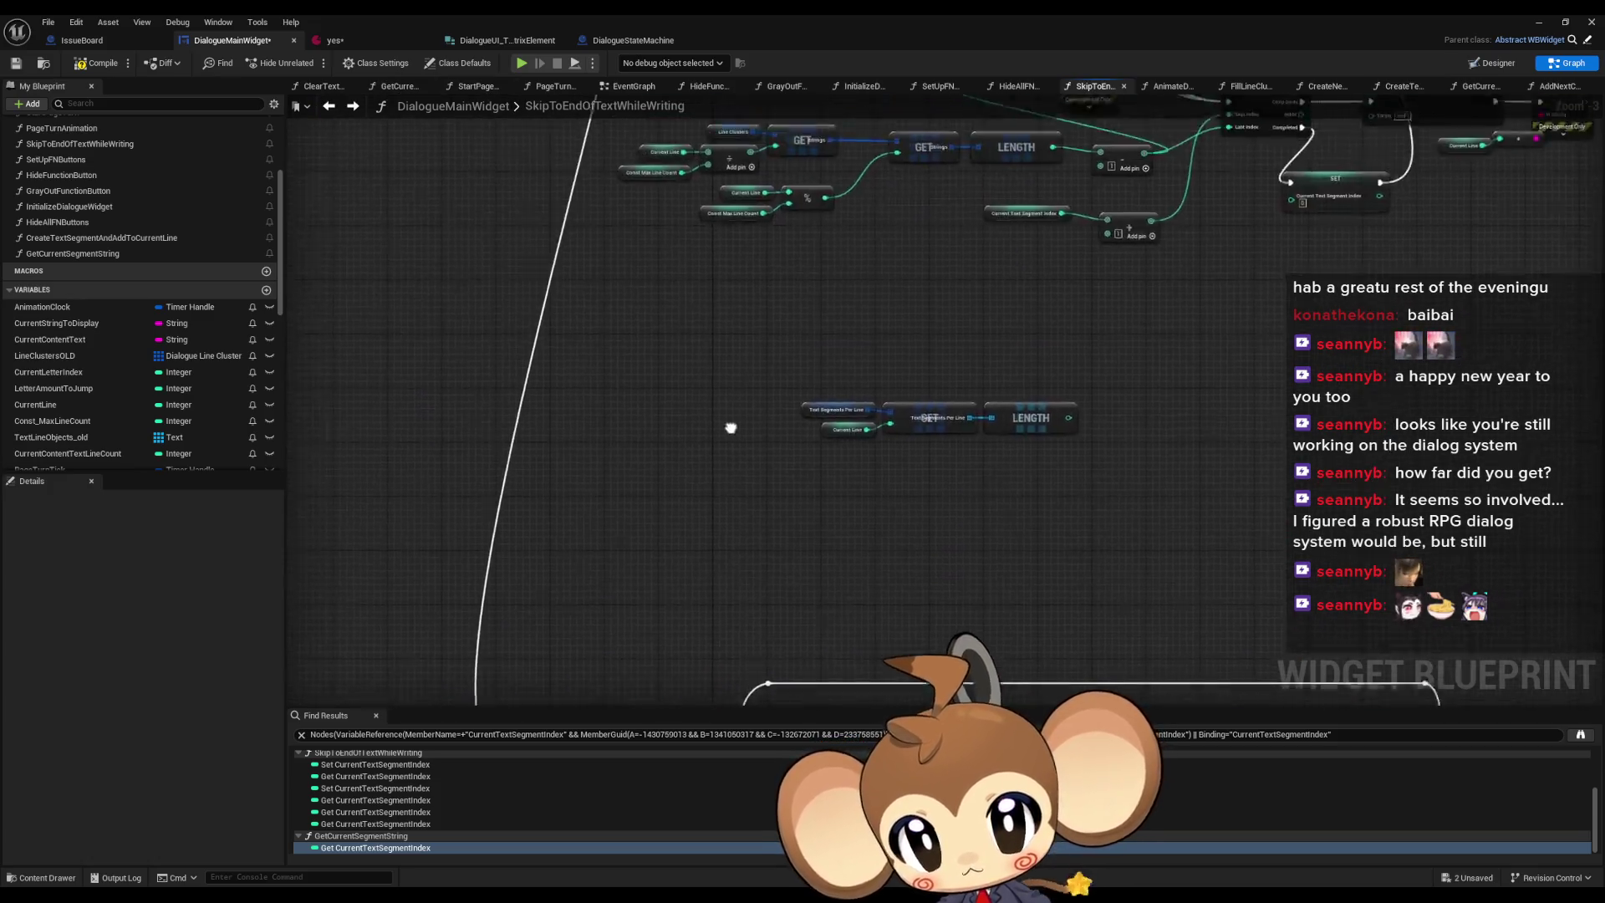
{"action": "scroll", "coordinate": [856, 463], "scroll_direction": "up", "scroll_amount": 8}
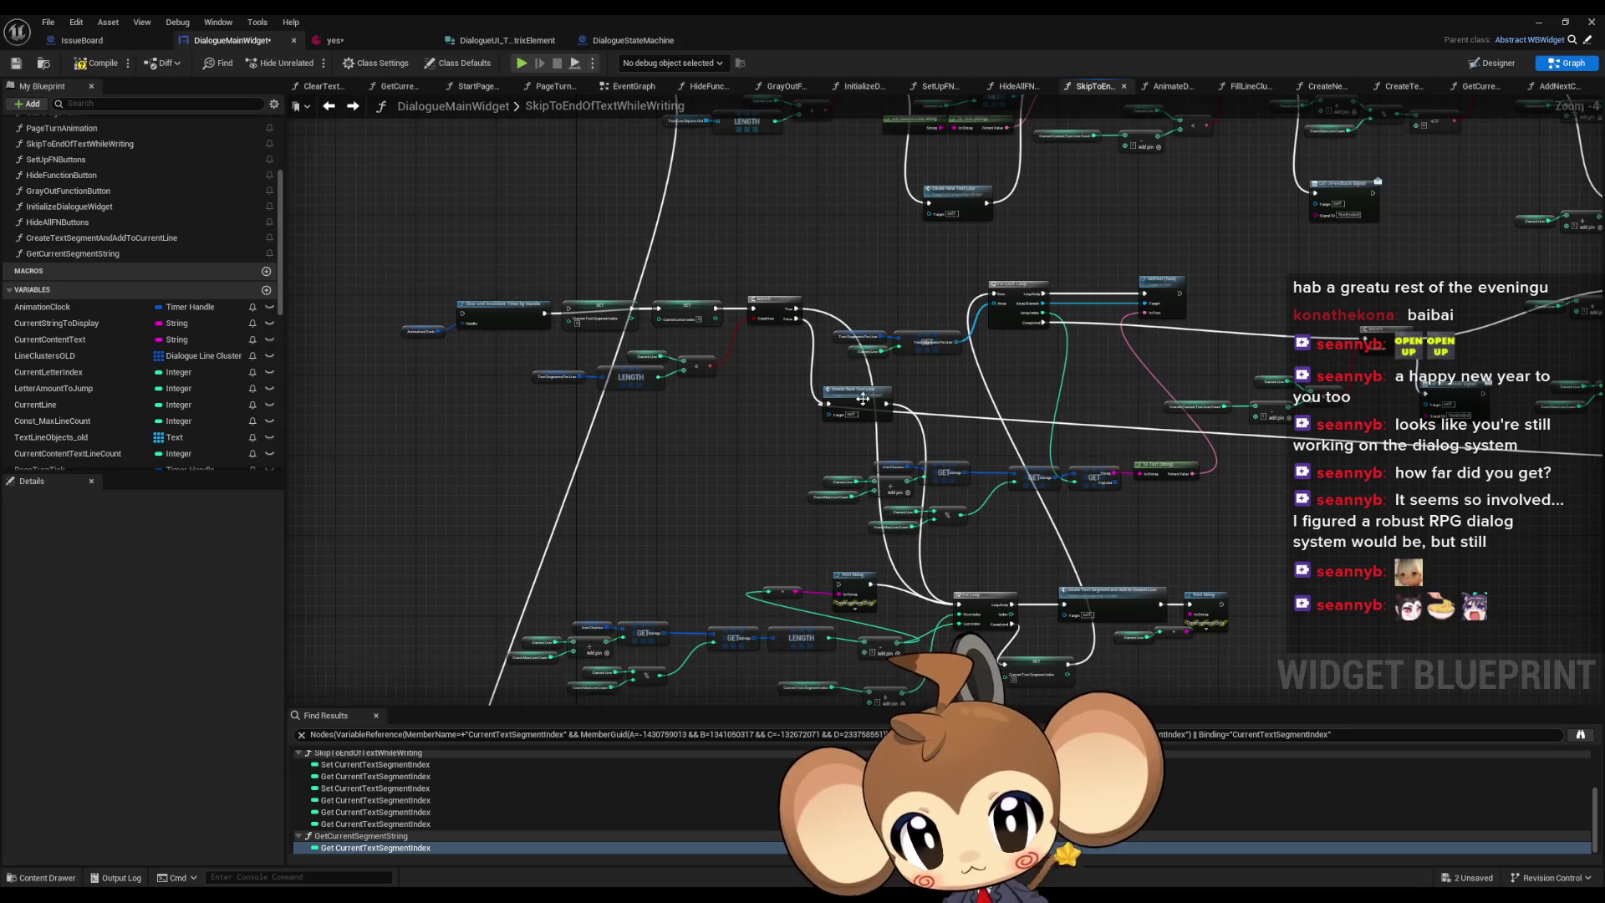
{"action": "scroll", "coordinate": [1112, 500], "scroll_direction": "down", "scroll_amount": 4}
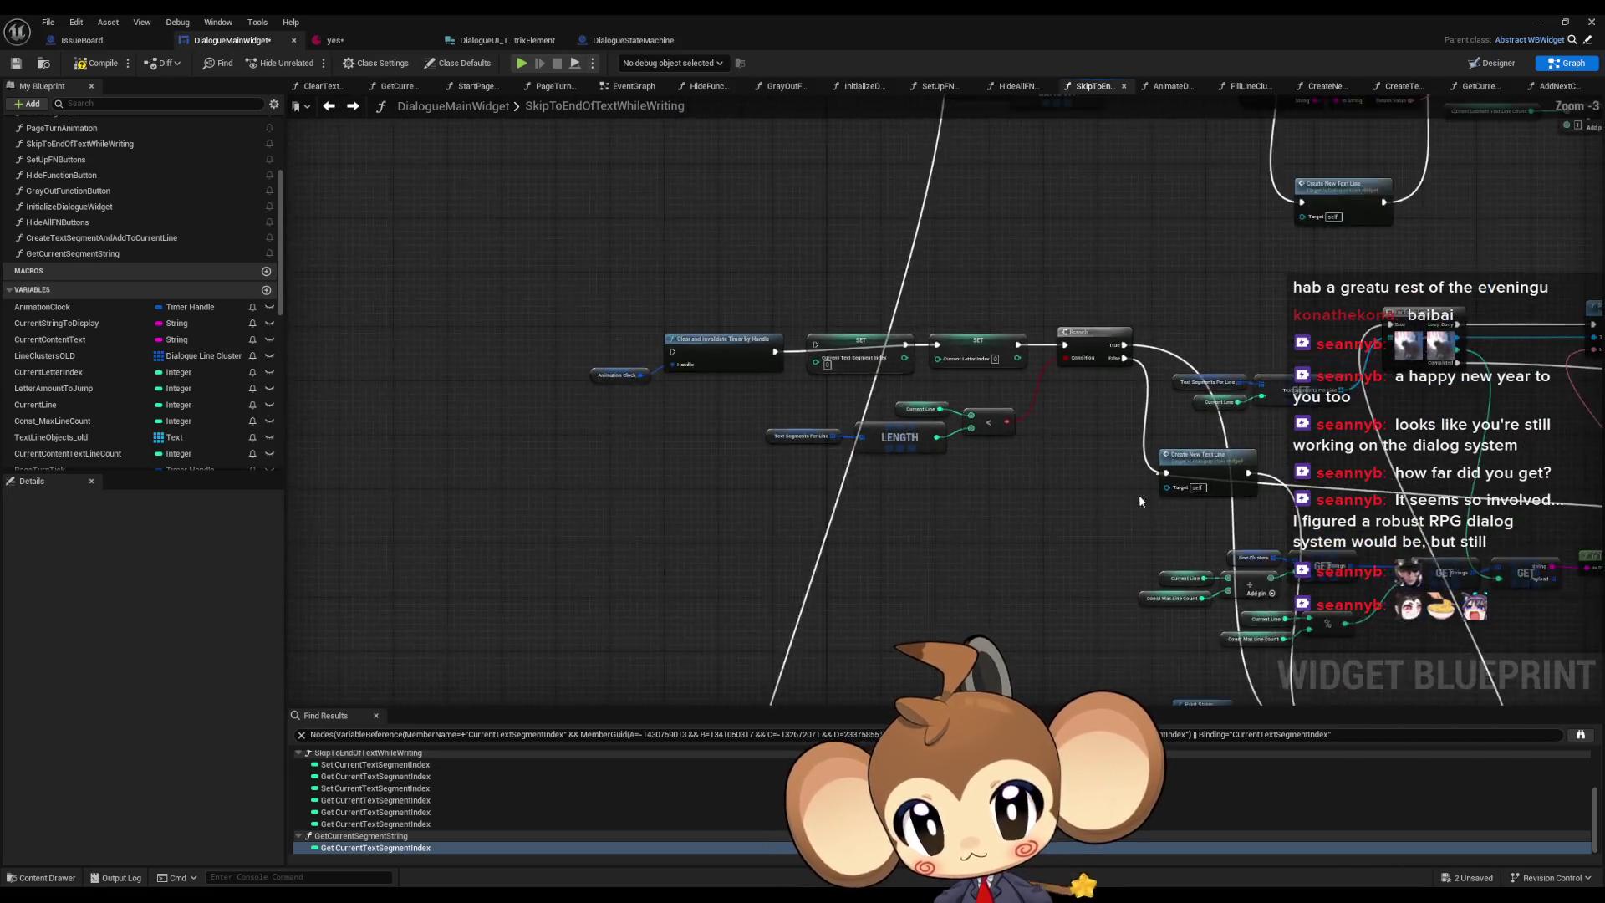
- Copy the Line Clusters GET, divide and % lookup nodes and paste them below the branches
{"action": "mouse_move", "coordinate": [758, 507]}
{"action": "left_mouse_down"}
{"action": "mouse_move", "coordinate": [824, 495]}
{"action": "mouse_move", "coordinate": [822, 508]}
{"action": "left_mouse_up"}
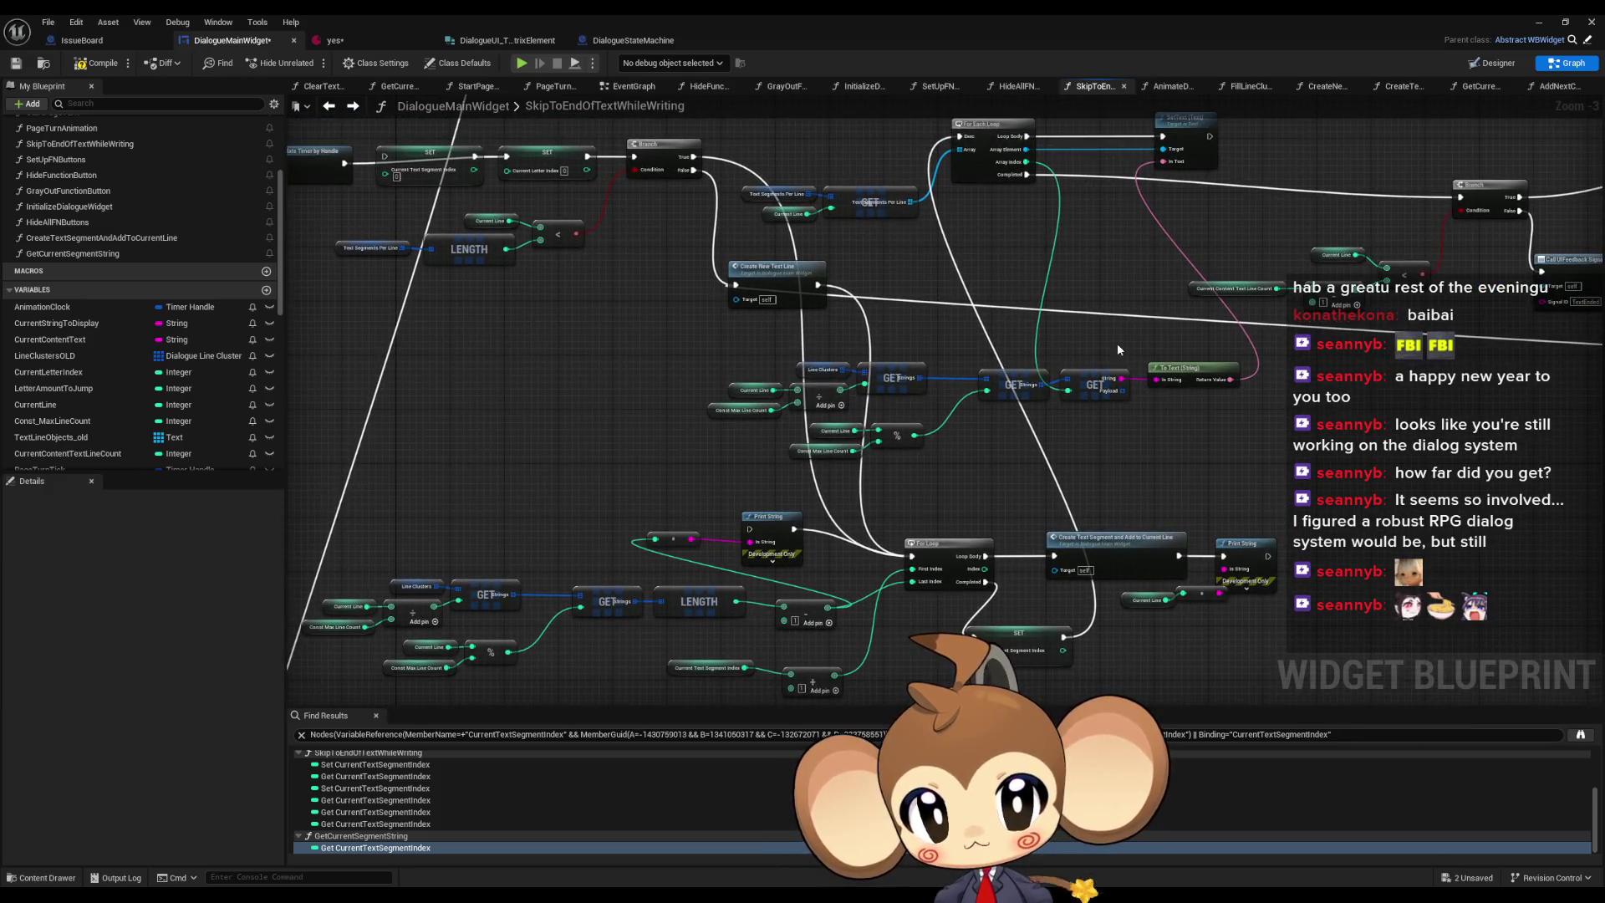
{"action": "scroll", "coordinate": [985, 390], "scroll_direction": "up", "scroll_amount": 4}
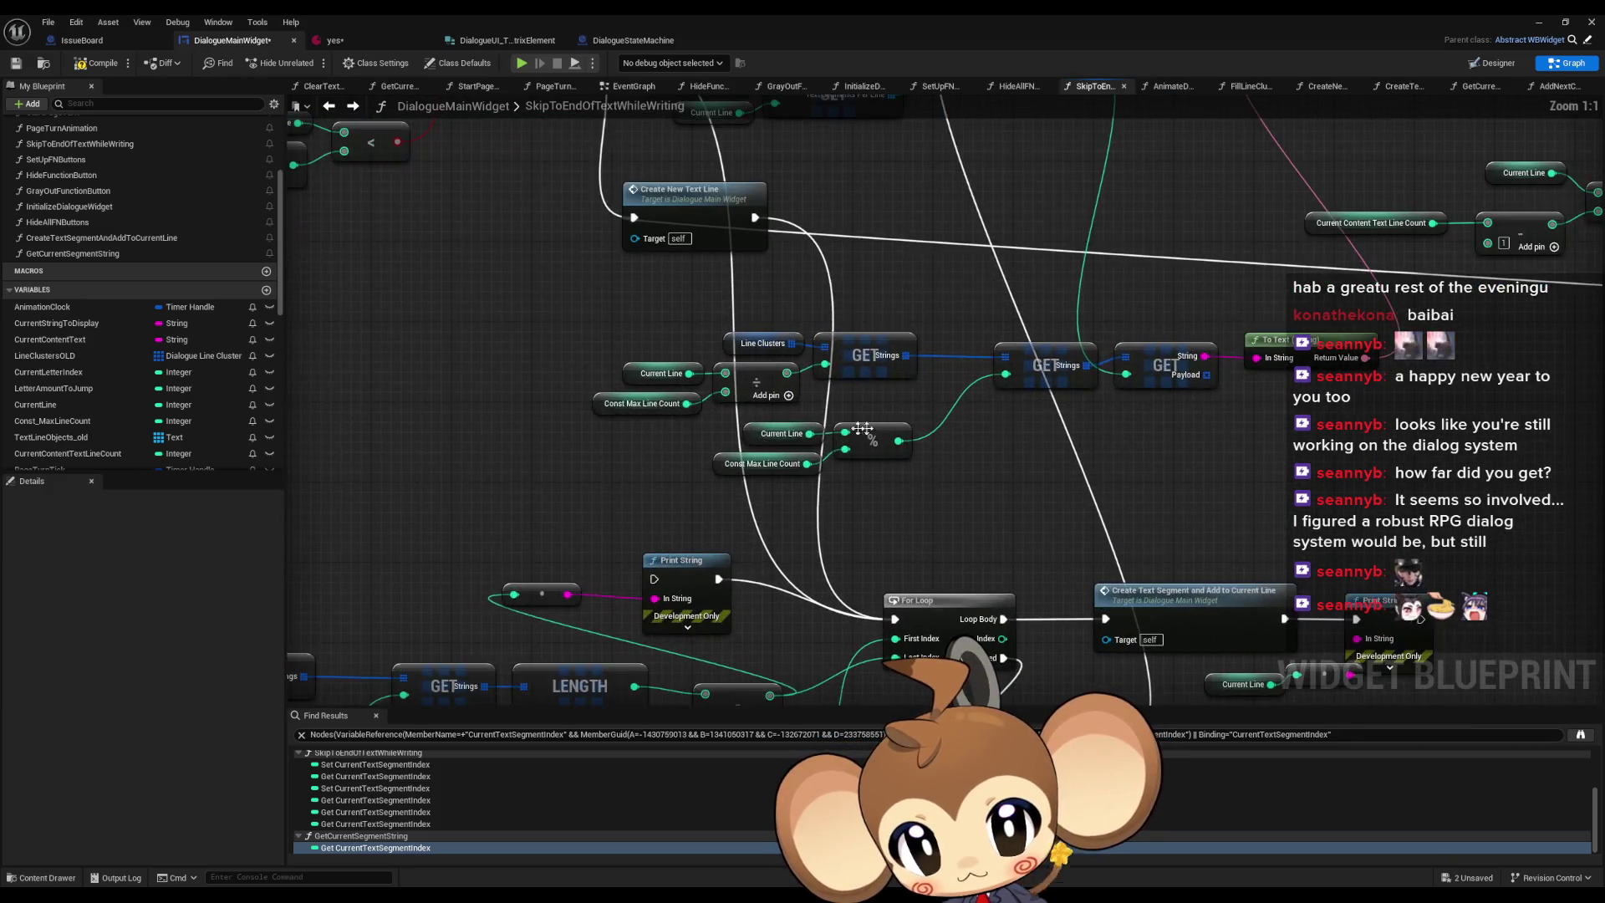
{"action": "mouse_move", "coordinate": [585, 322]}
{"action": "left_mouse_down"}
{"action": "mouse_move", "coordinate": [1129, 424]}
{"action": "mouse_move", "coordinate": [1133, 446]}
{"action": "left_mouse_up"}
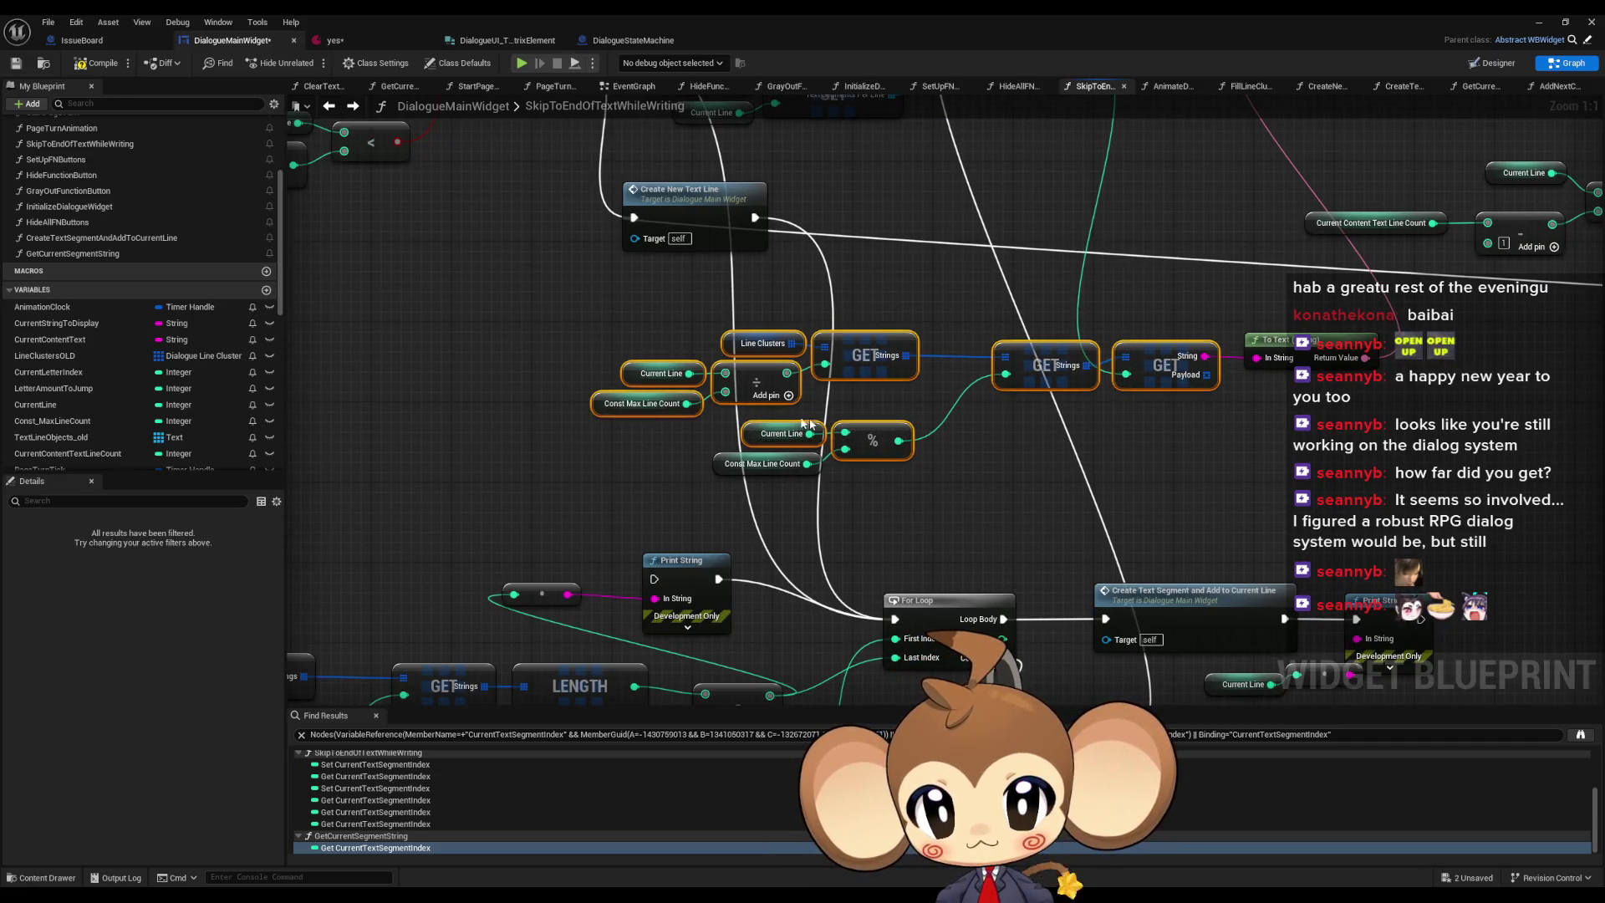
{"action": "key", "text": "Home"}
{"action": "scroll", "coordinate": [769, 488], "scroll_direction": "up", "scroll_amount": 2}
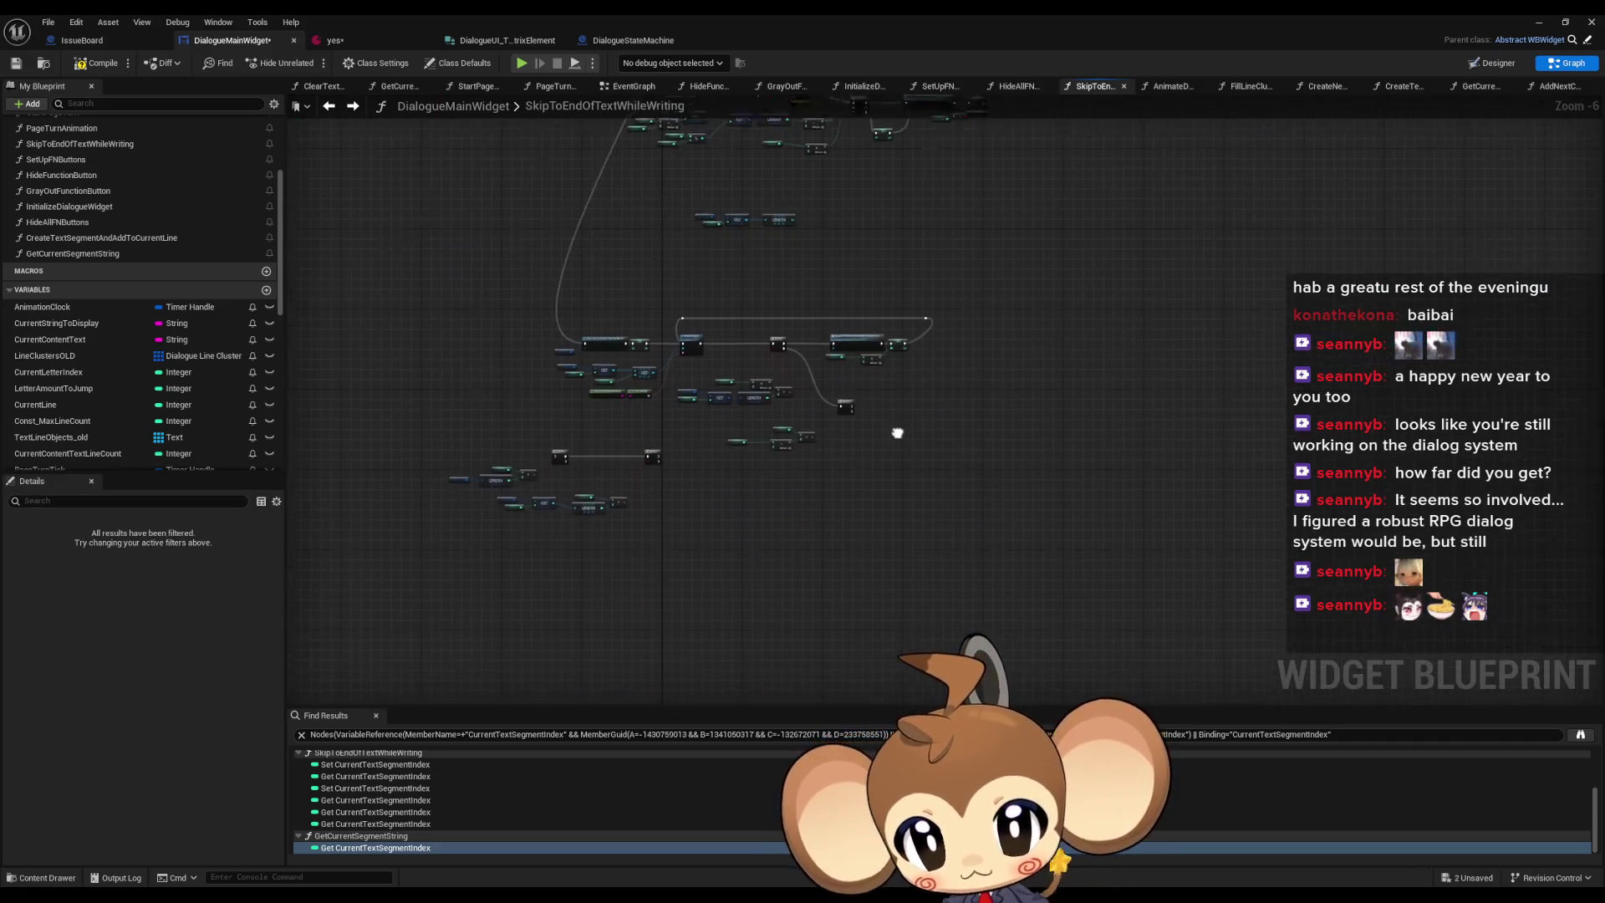
{"action": "left_click", "coordinate": [761, 469]}
{"action": "left_click_drag", "start_coordinate": [741, 478], "coordinate": [787, 542]}
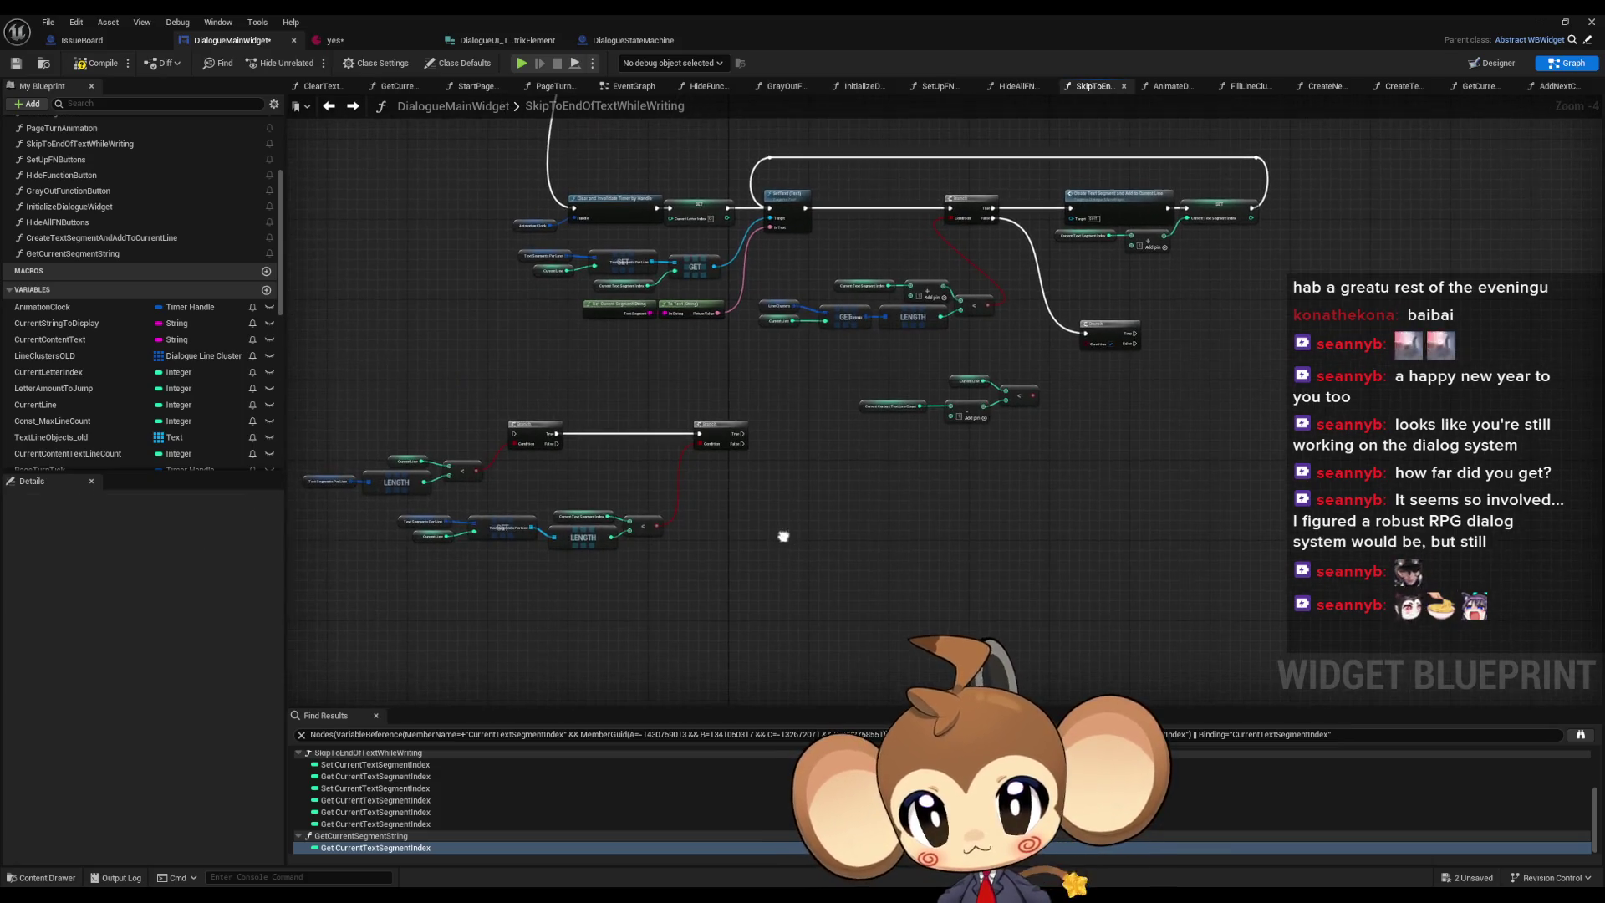
{"action": "key", "text": "ctrl+v"}
{"action": "scroll", "coordinate": [983, 489], "scroll_direction": "up", "scroll_amount": 2}
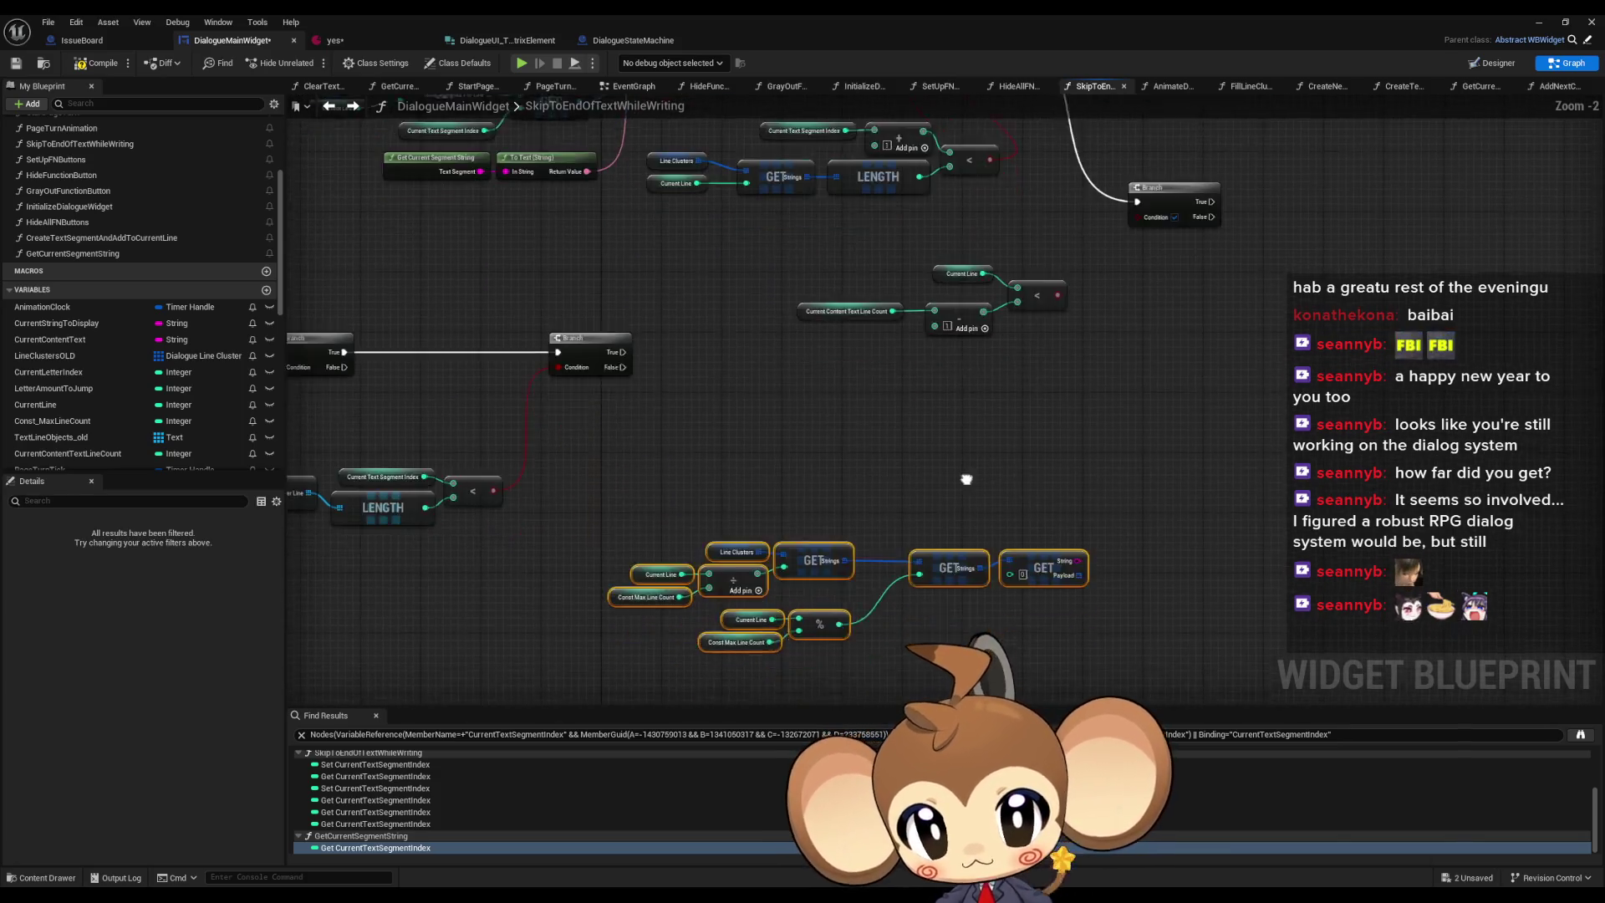
{"action": "left_click", "coordinate": [986, 478]}
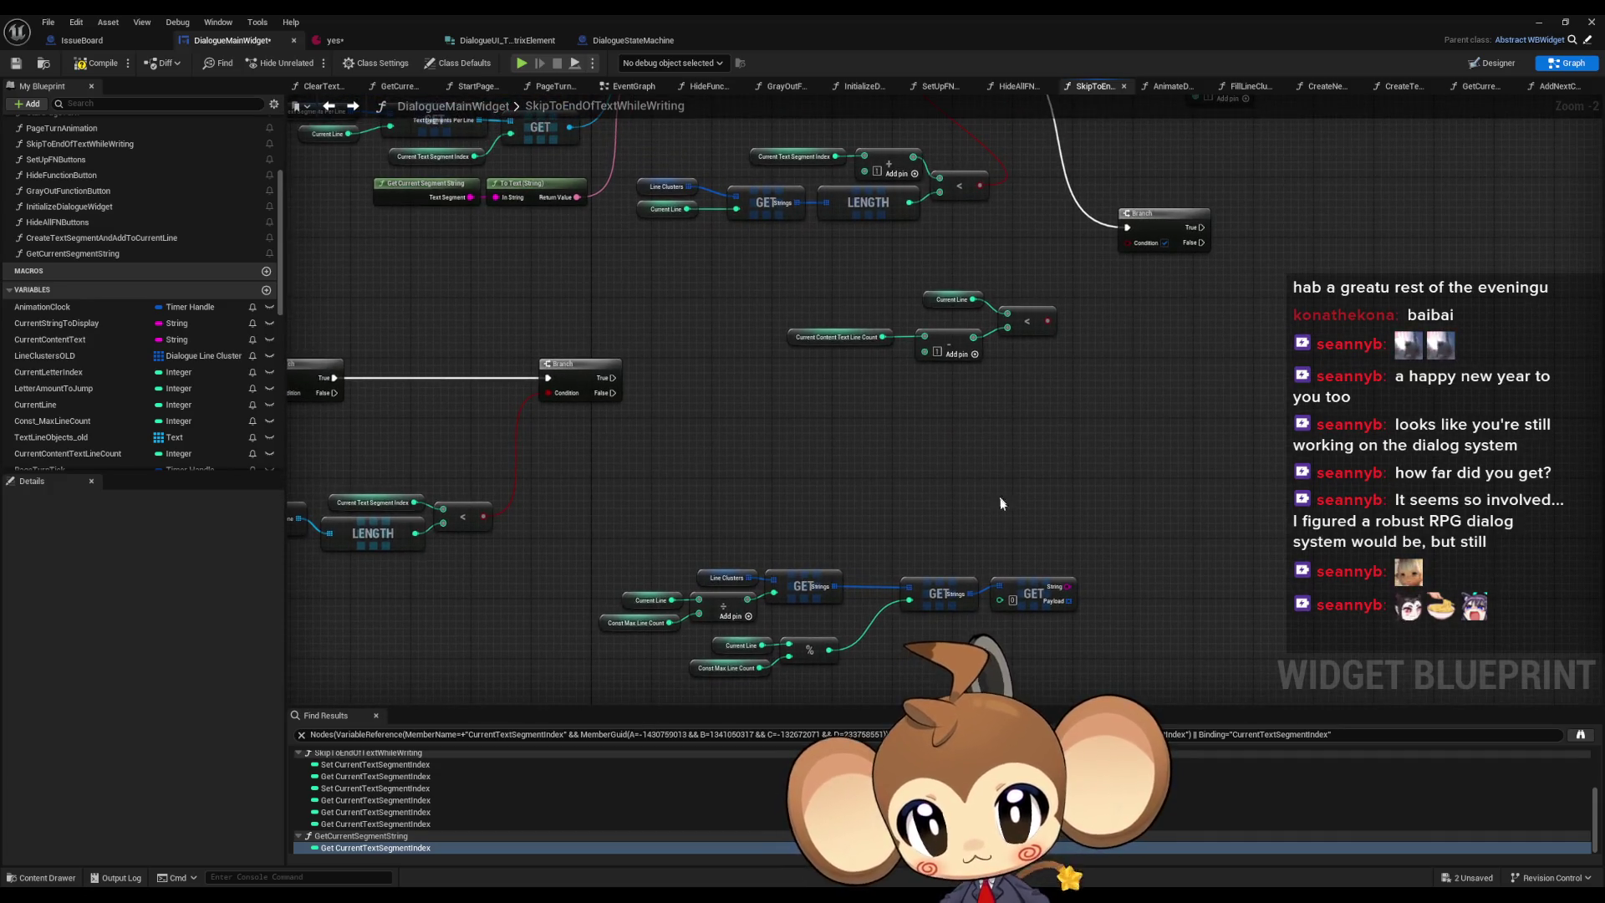
- Inspect the pasted Const Max Line Count and GET Strings nodes, then drag a new node off the GET output
{"action": "left_click", "coordinate": [639, 623]}
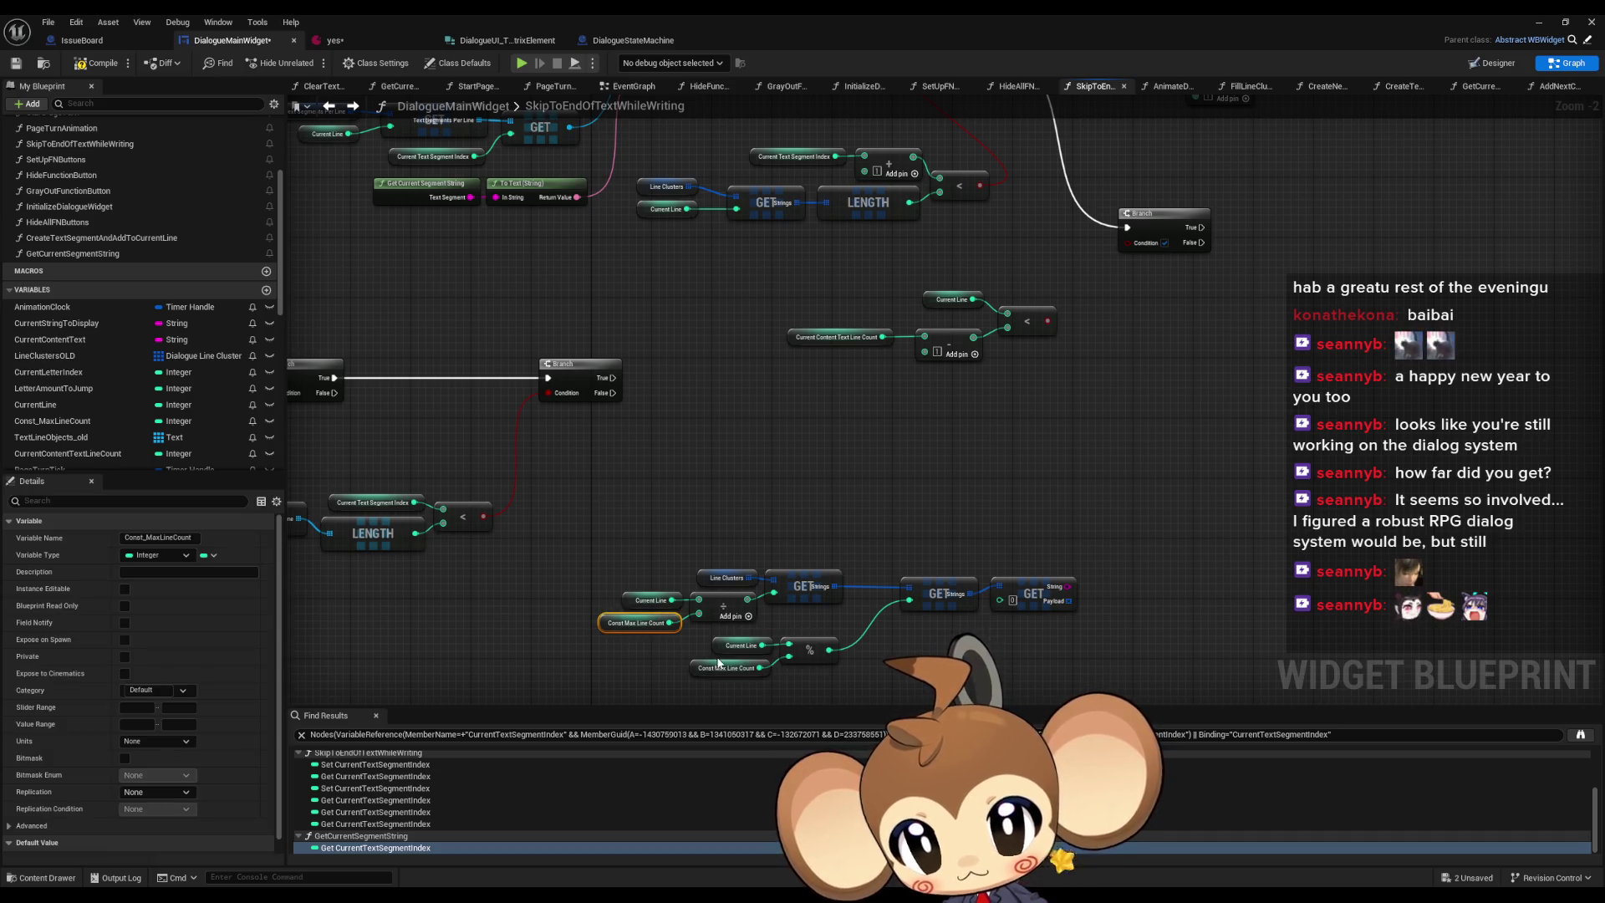
{"action": "left_click", "coordinate": [789, 591]}
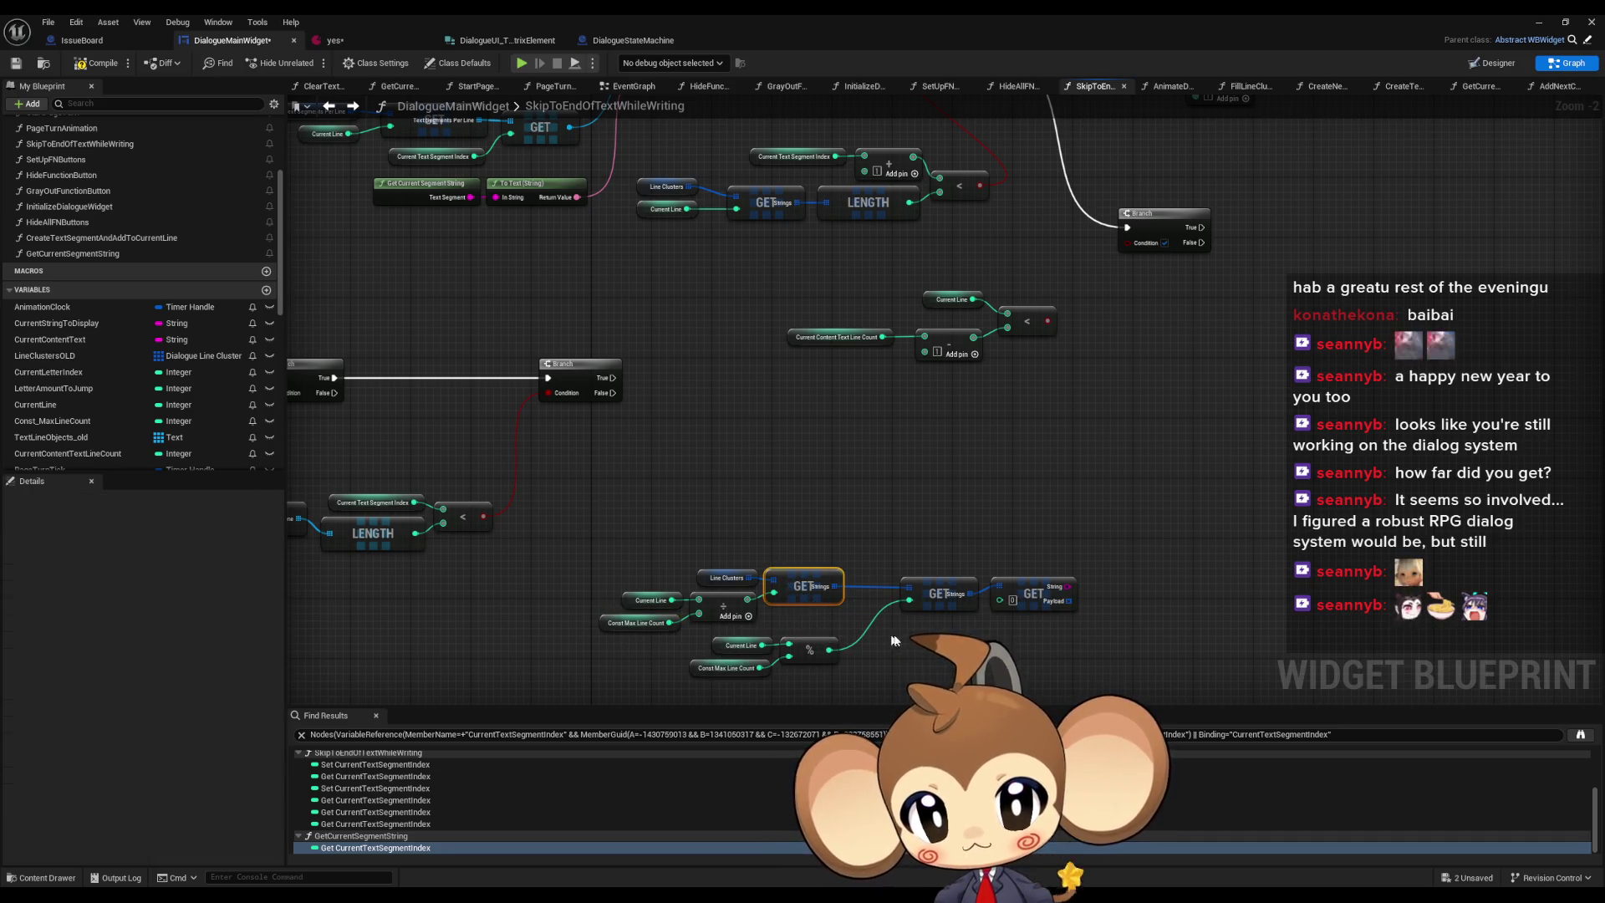
{"action": "left_click", "coordinate": [937, 595]}
{"action": "left_click_drag", "start_coordinate": [1011, 647], "coordinate": [949, 653]}
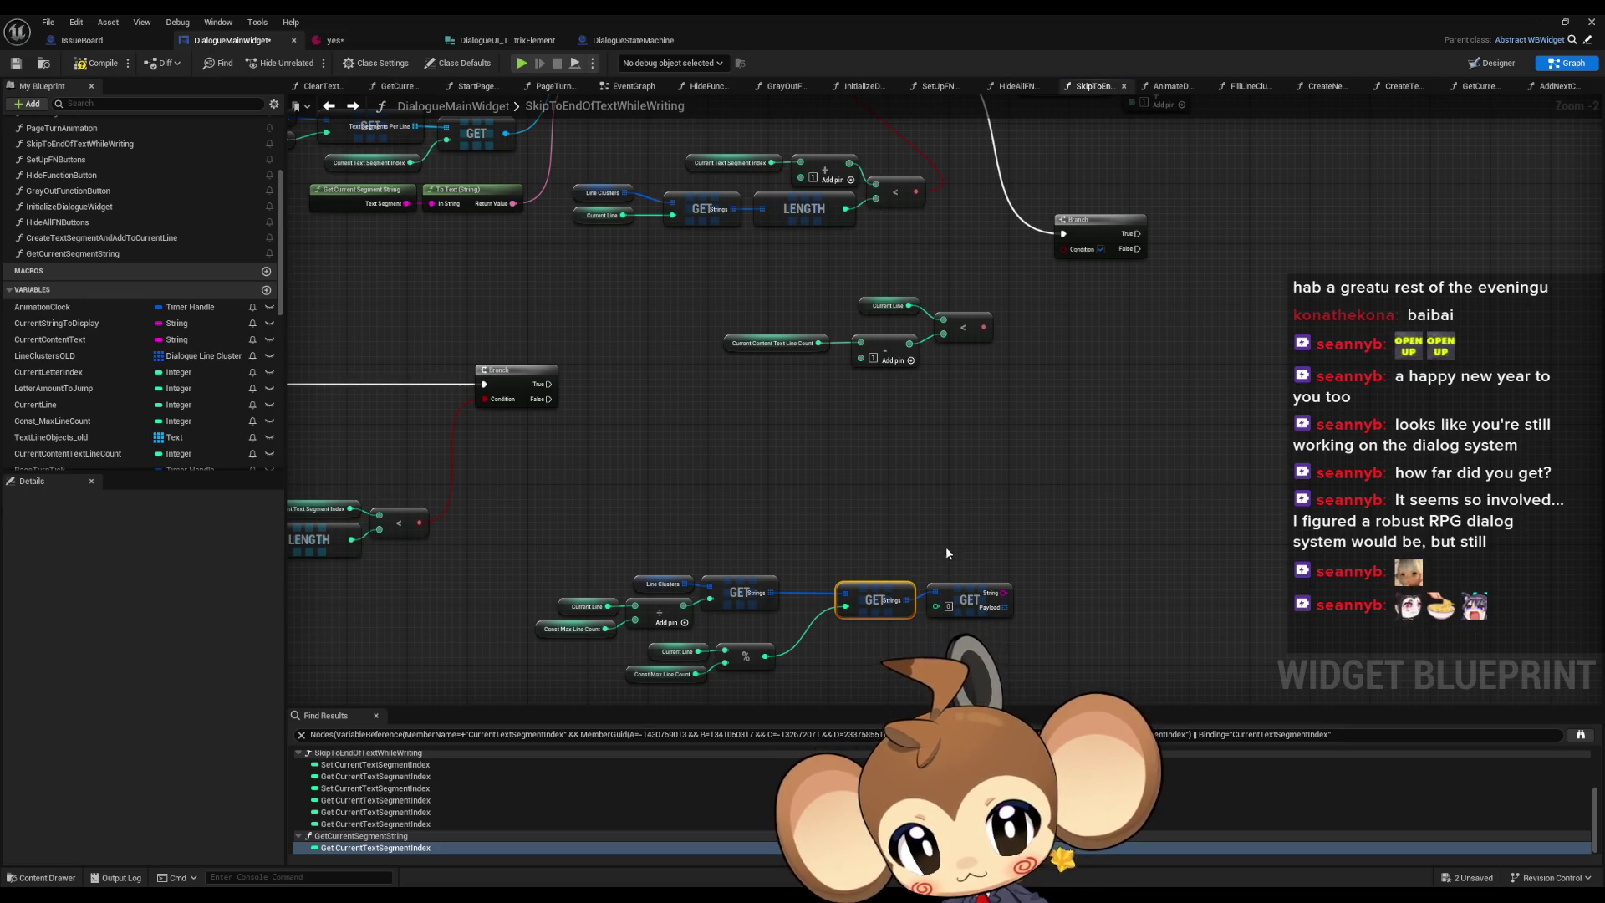
{"action": "mouse_move", "coordinate": [903, 606]}
{"action": "left_mouse_down"}
{"action": "mouse_move", "coordinate": [913, 514]}
{"action": "mouse_move", "coordinate": [813, 513]}
{"action": "mouse_move", "coordinate": [791, 241]}
{"action": "mouse_move", "coordinate": [868, 503]}
{"action": "mouse_move", "coordinate": [963, 512]}
{"action": "mouse_move", "coordinate": [875, 198]}
{"action": "left_mouse_up"}
- Add a LENGTH node after the GET Strings output and delete the payload GET node
{"action": "type", "text": "length"}
{"action": "key", "text": "Return"}
{"action": "left_click", "coordinate": [970, 599]}
{"action": "key", "text": "Delete"}
- Place LENGTH beside the GET node and move the lookup group with the segment index comparison
{"action": "left_click_drag", "start_coordinate": [928, 568], "coordinate": [535, 681]}
{"action": "left_click_drag", "start_coordinate": [740, 592], "coordinate": [485, 224]}
{"action": "mouse_move", "coordinate": [918, 495]}
{"action": "left_mouse_down"}
{"action": "mouse_move", "coordinate": [753, 226]}
{"action": "mouse_move", "coordinate": [710, 227]}
{"action": "left_mouse_up"}
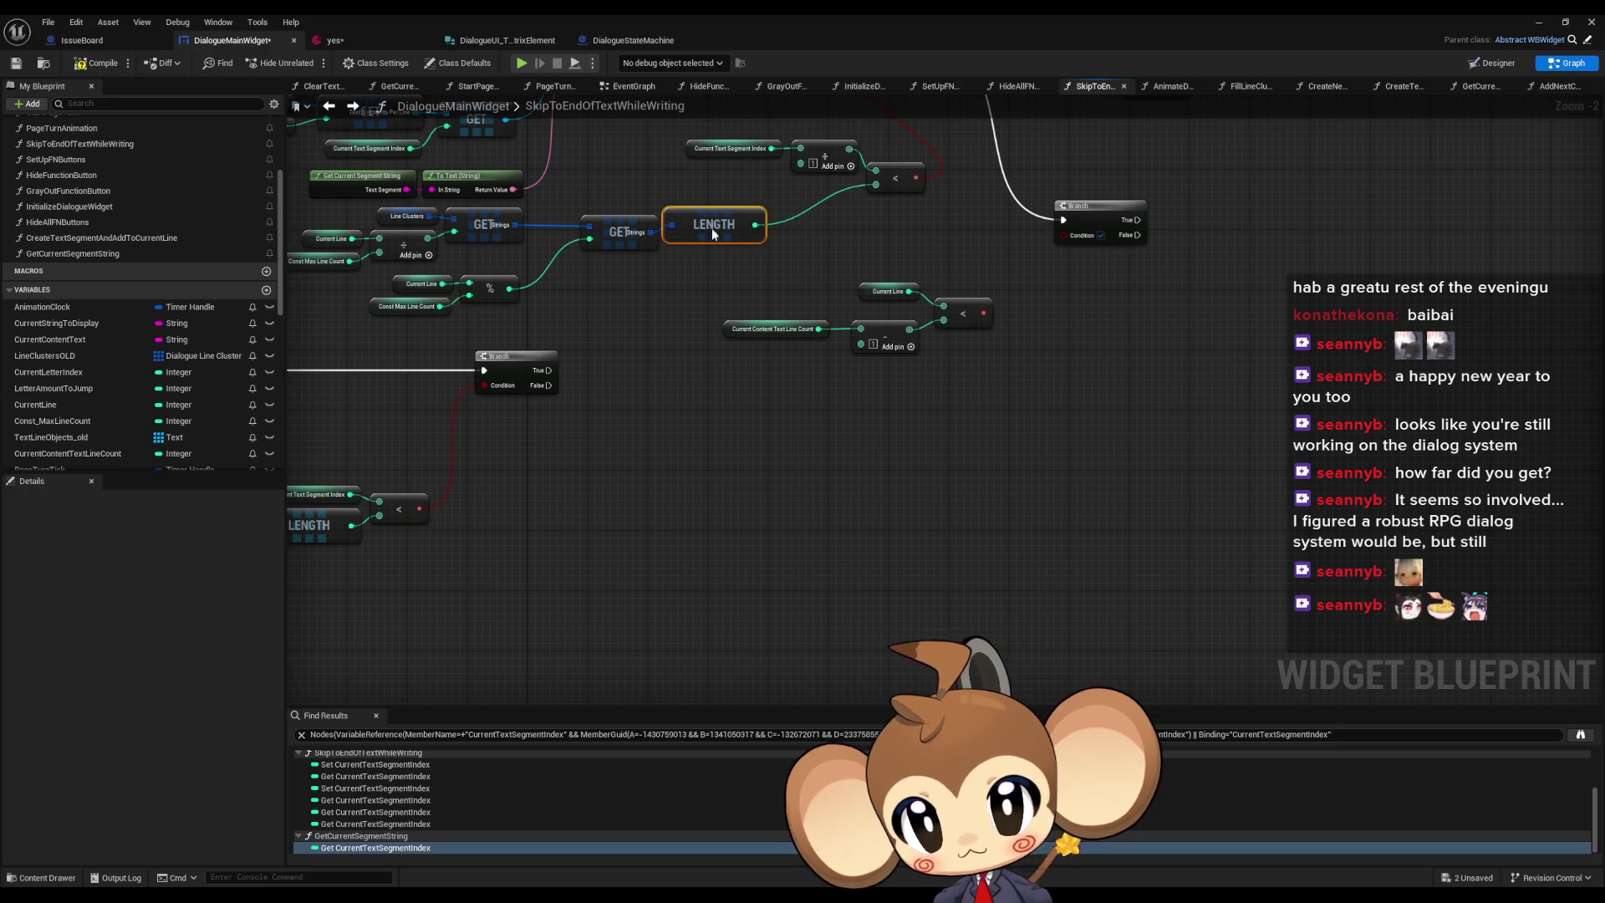
{"action": "scroll", "coordinate": [744, 251], "scroll_direction": "up", "scroll_amount": 2}
{"action": "left_click", "coordinate": [756, 401], "text": "ctrl"}
{"action": "left_click_drag", "start_coordinate": [878, 405], "coordinate": [820, 399]}
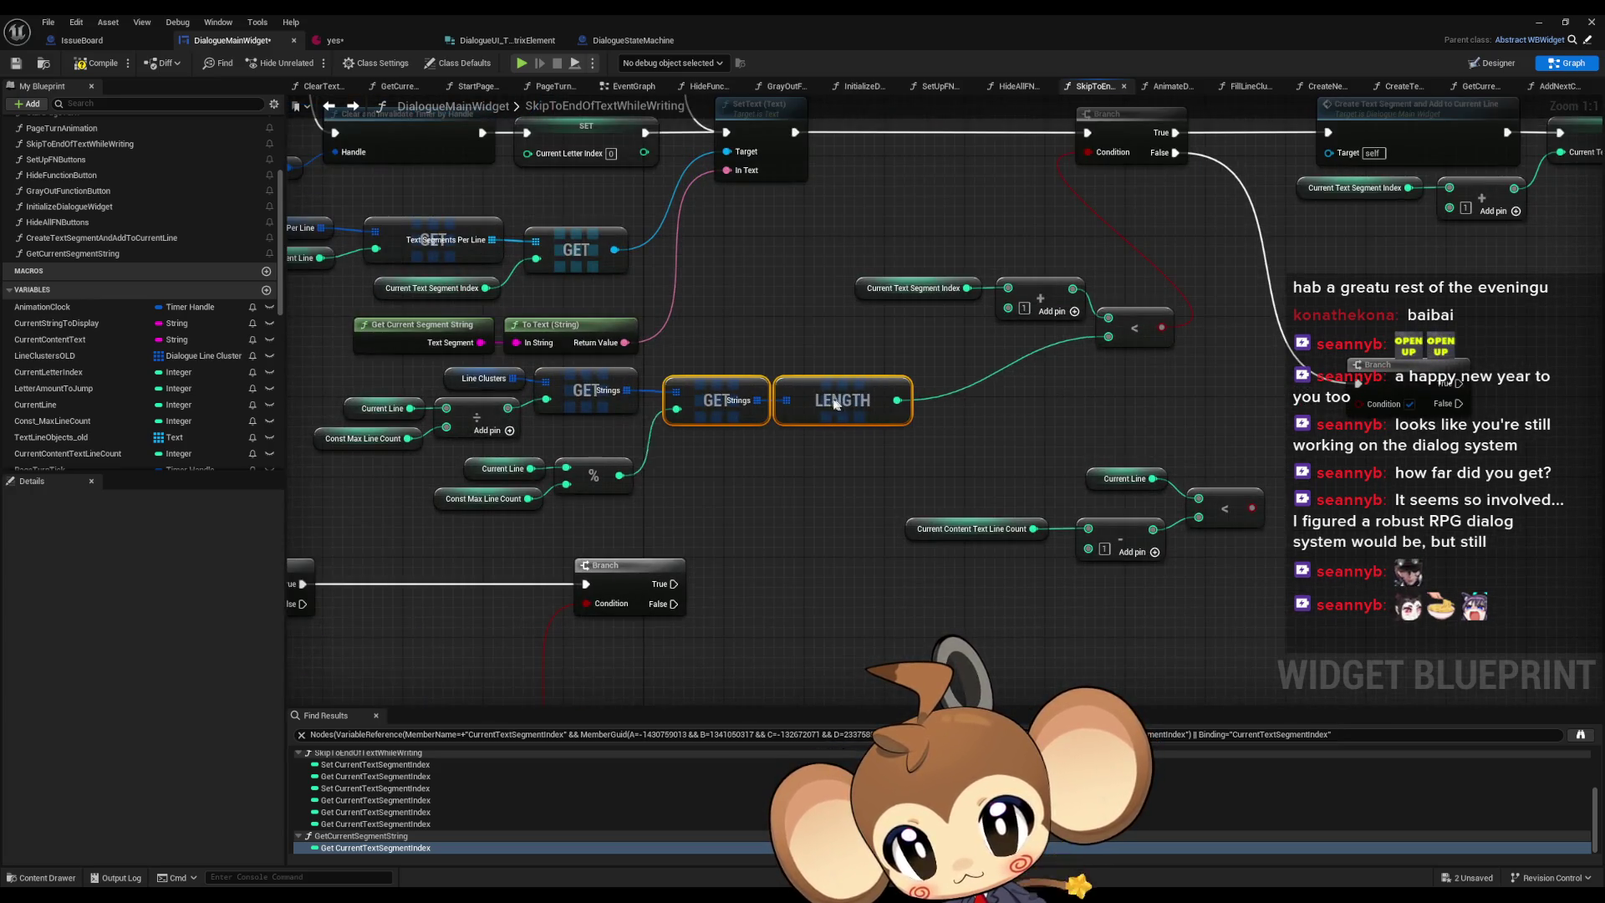
{"action": "left_click_drag", "start_coordinate": [314, 365], "coordinate": [763, 517]}
{"action": "mouse_move", "coordinate": [845, 393]}
{"action": "left_mouse_down"}
{"action": "mouse_move", "coordinate": [1025, 392]}
{"action": "mouse_move", "coordinate": [1011, 340]}
{"action": "left_mouse_up"}
{"action": "left_click", "coordinate": [913, 287], "text": "ctrl"}
{"action": "left_click", "coordinate": [1040, 298], "text": "ctrl"}
{"action": "left_click", "coordinate": [1136, 323], "text": "ctrl"}
{"action": "mouse_move", "coordinate": [1137, 323]}
{"action": "left_mouse_down"}
{"action": "mouse_move", "coordinate": [1217, 341]}
{"action": "mouse_move", "coordinate": [733, 365]}
{"action": "left_mouse_up"}
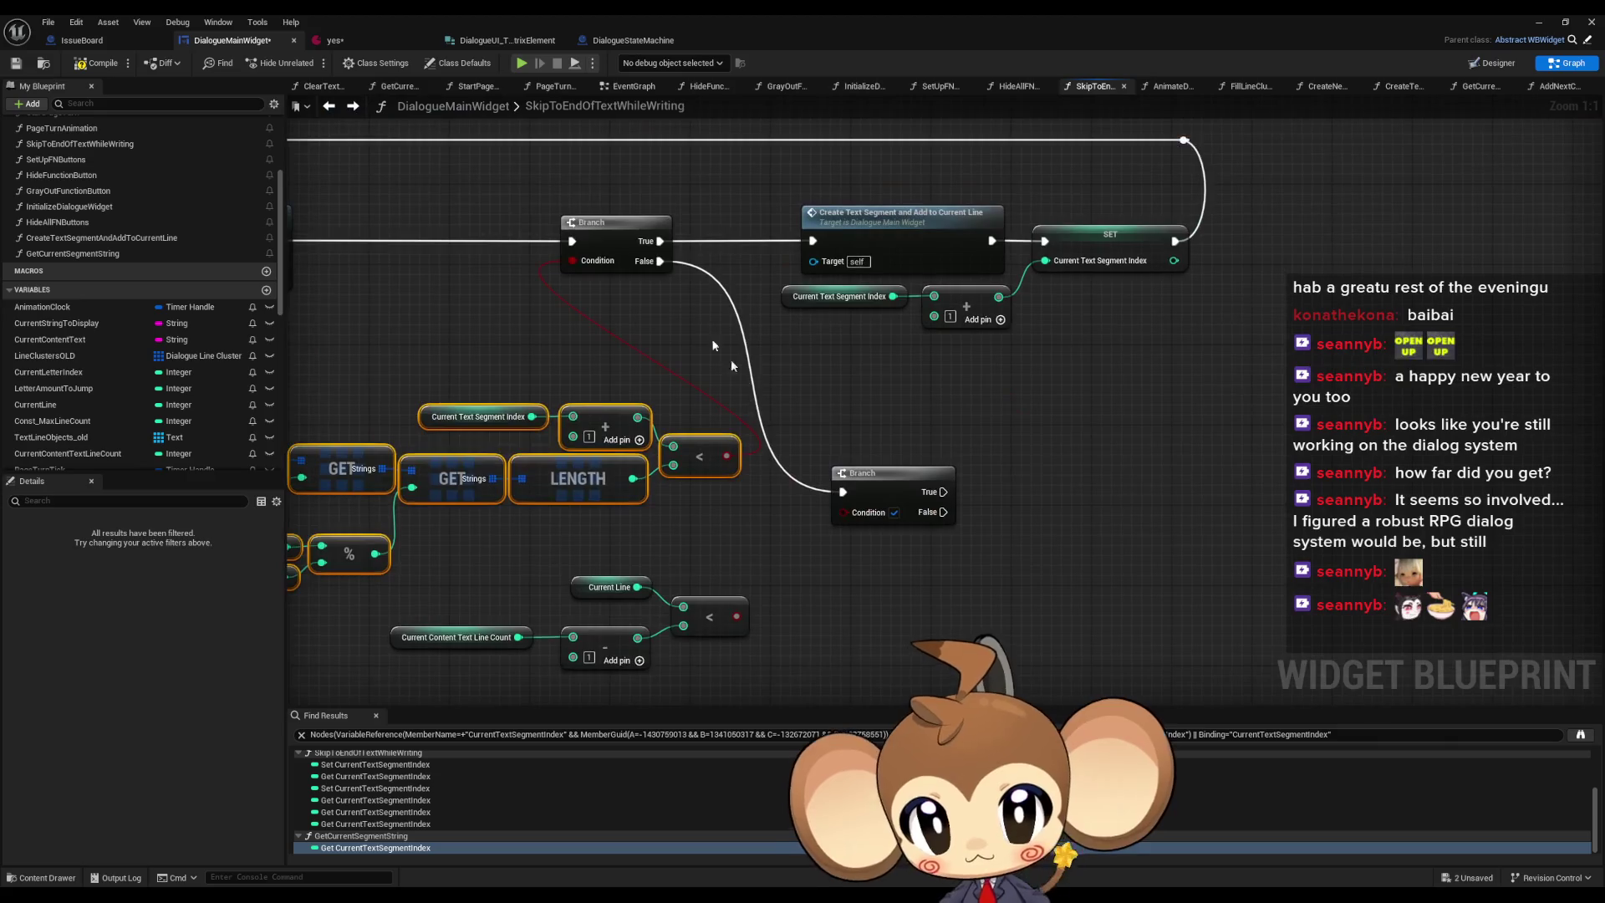
- Shift the Branch and segment-creation nodes right and the math nodes up and right
{"action": "left_click_drag", "start_coordinate": [623, 207], "coordinate": [1122, 289]}
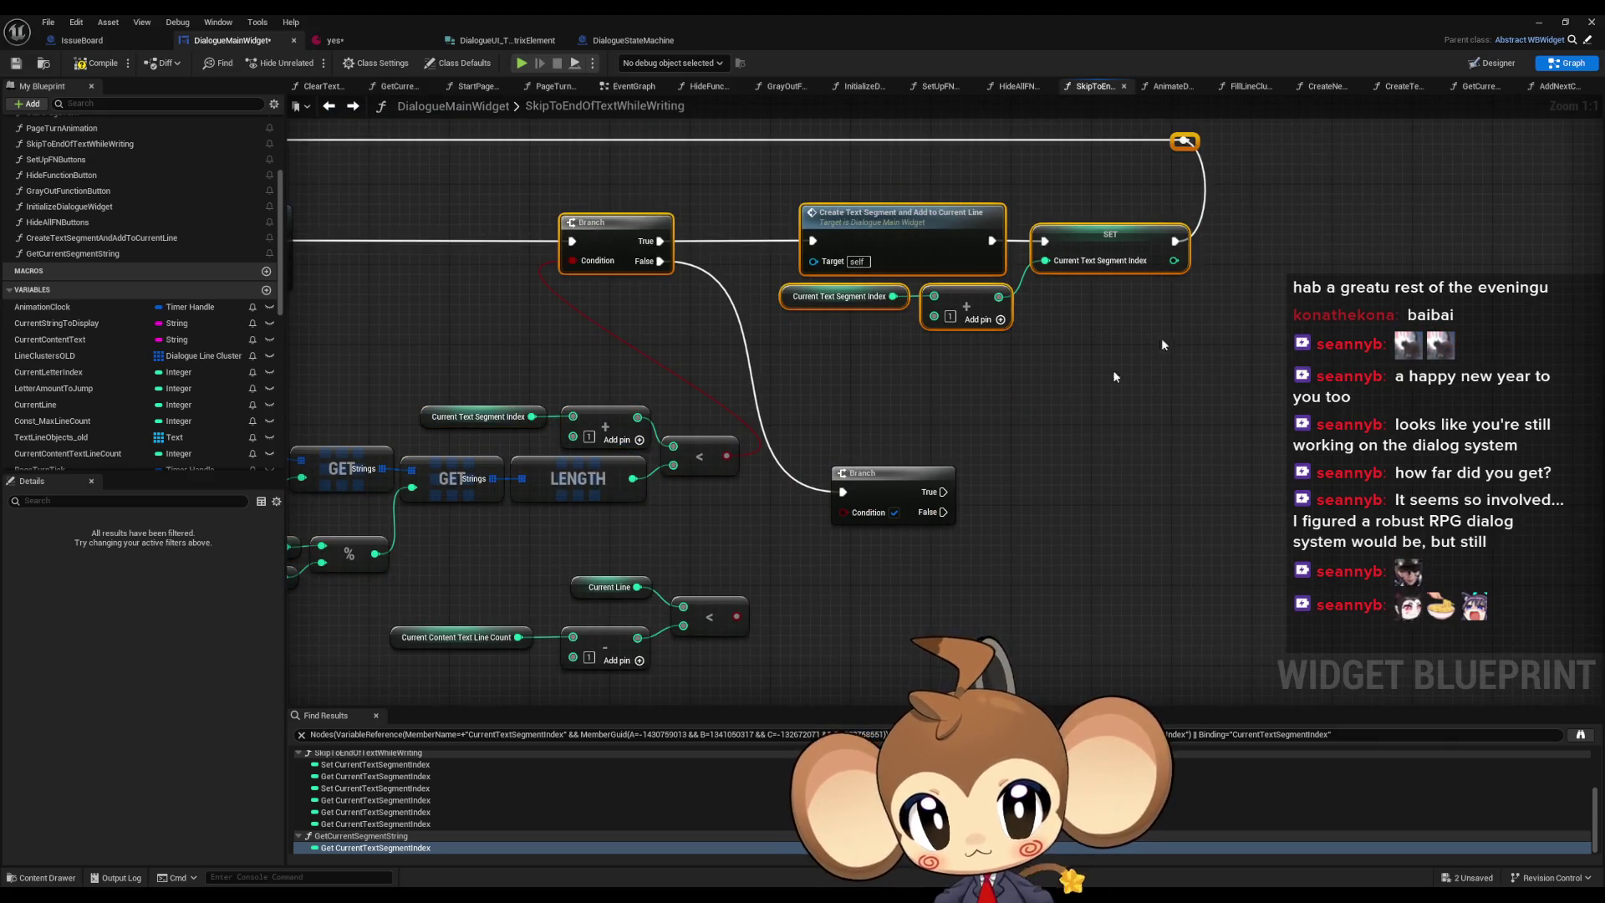
{"action": "mouse_move", "coordinate": [903, 505]}
{"action": "left_mouse_down"}
{"action": "mouse_move", "coordinate": [1062, 507]}
{"action": "mouse_move", "coordinate": [1100, 489]}
{"action": "left_mouse_up"}
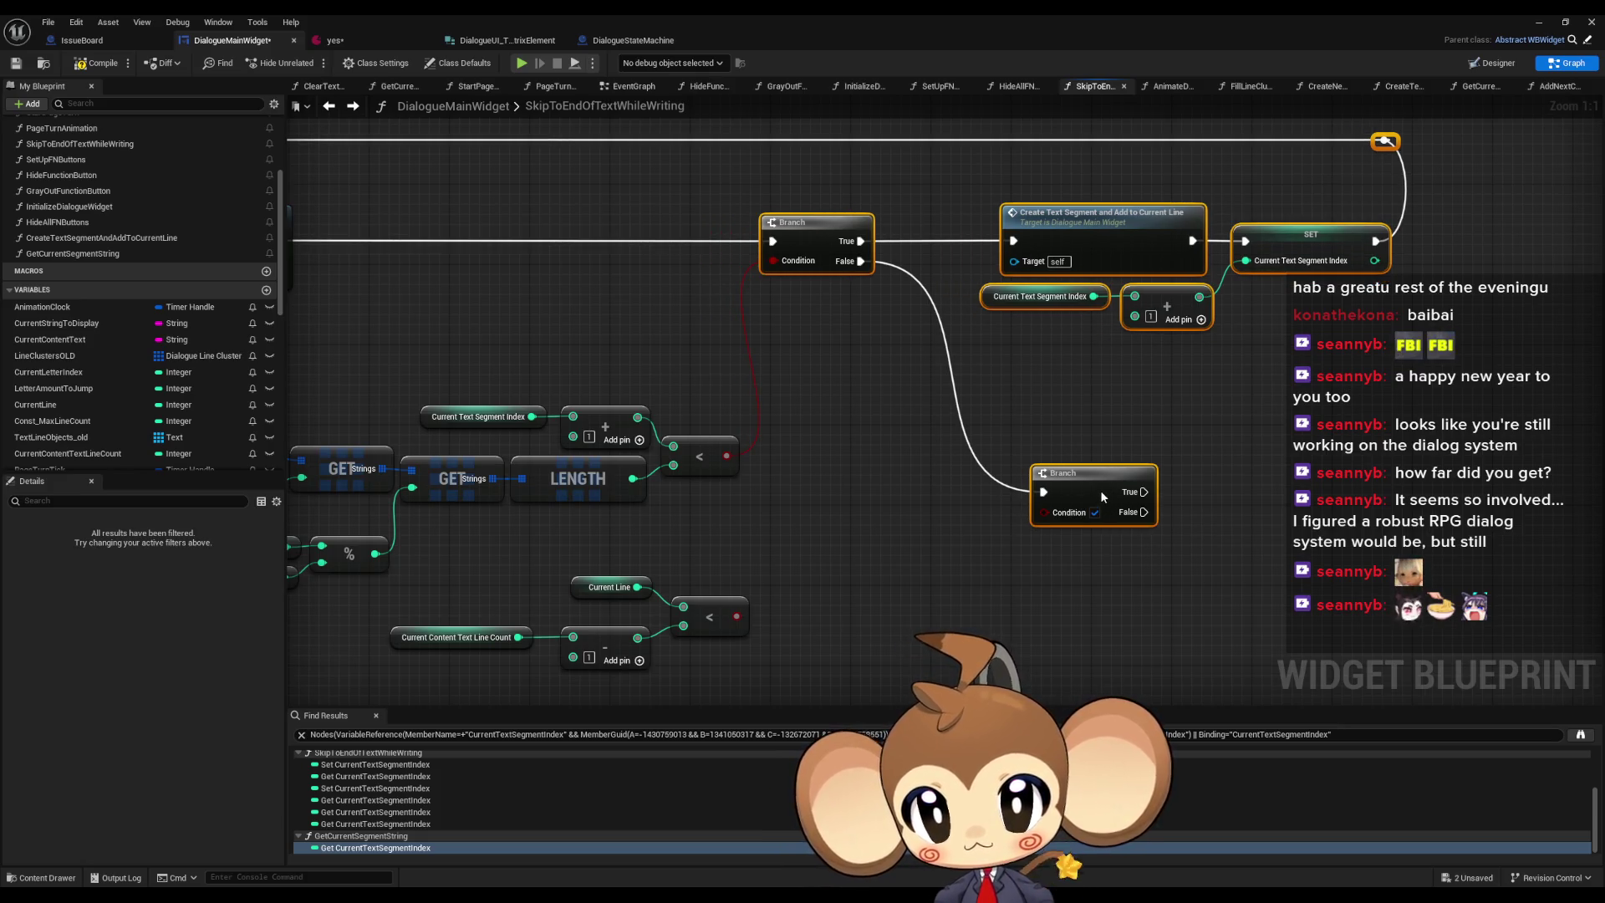
{"action": "left_click", "coordinate": [809, 507]}
{"action": "left_click_drag", "start_coordinate": [813, 507], "coordinate": [788, 421]}
{"action": "mouse_move", "coordinate": [647, 393]}
{"action": "left_mouse_down"}
{"action": "mouse_move", "coordinate": [1104, 518]}
{"action": "mouse_move", "coordinate": [1002, 542]}
{"action": "left_mouse_up"}
{"action": "left_click", "coordinate": [1156, 425], "text": "ctrl"}
{"action": "mouse_move", "coordinate": [1157, 425]}
{"action": "left_mouse_down"}
{"action": "mouse_move", "coordinate": [1171, 358]}
{"action": "mouse_move", "coordinate": [1257, 360]}
{"action": "left_mouse_up"}
{"action": "left_click", "coordinate": [1202, 509]}
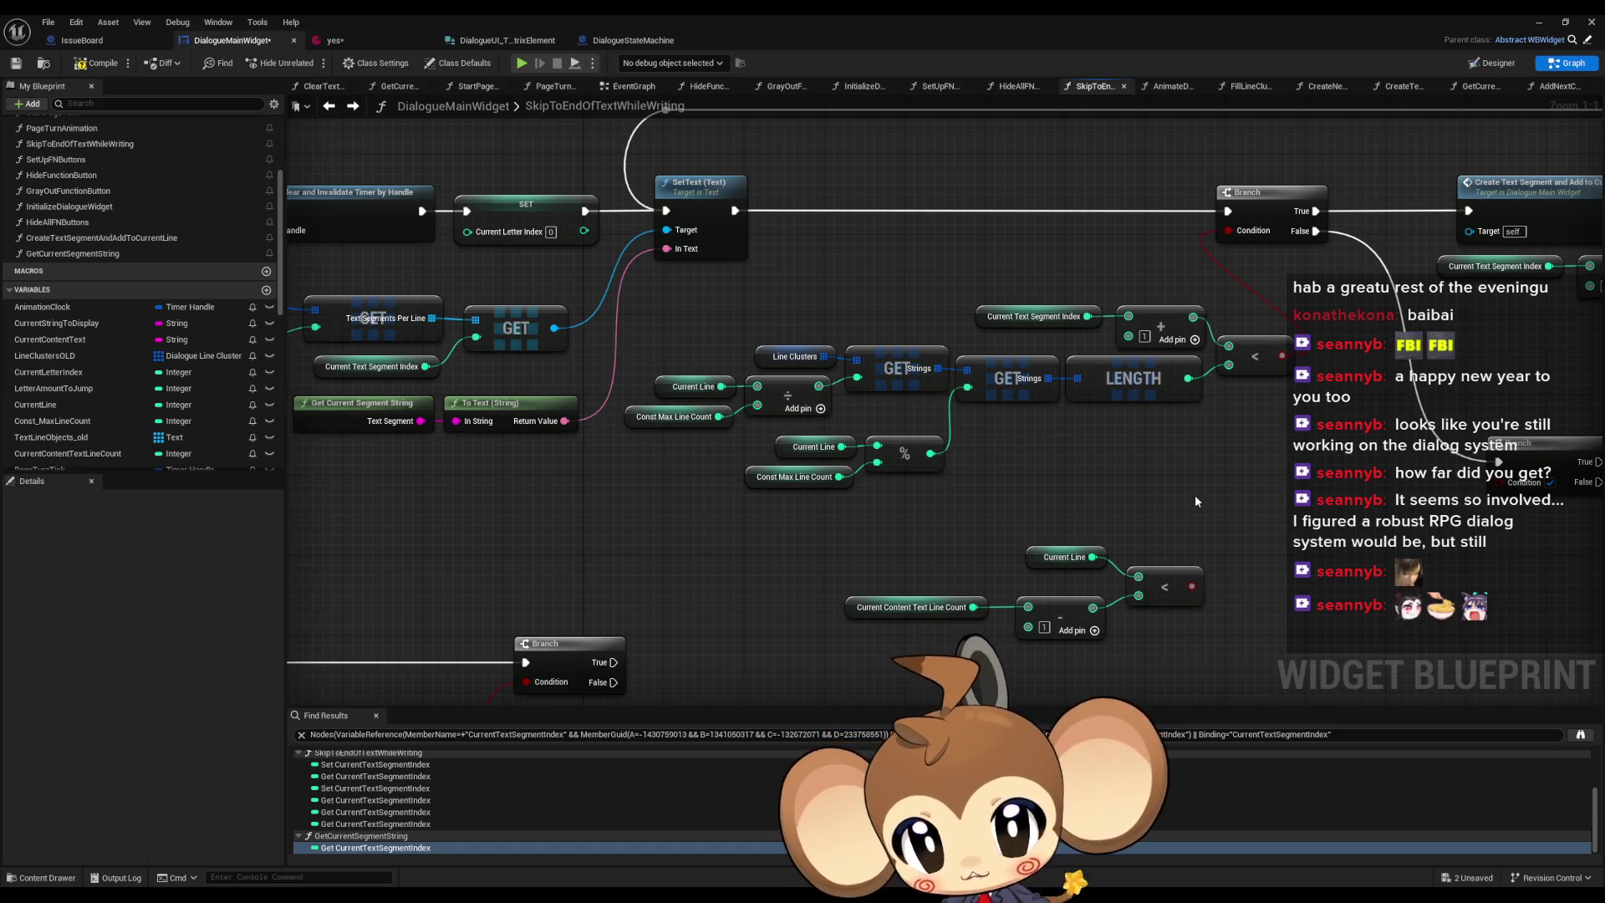
- Inspect the GET Strings lookup chain and move the Current Line and line-count nodes right
{"action": "left_click", "coordinate": [789, 345]}
{"action": "left_click", "coordinate": [900, 381]}
{"action": "left_click_drag", "start_coordinate": [971, 419], "coordinate": [888, 379]}
{"action": "left_click", "coordinate": [926, 335]}
{"action": "mouse_move", "coordinate": [949, 427]}
{"action": "left_mouse_down"}
{"action": "mouse_move", "coordinate": [840, 435]}
{"action": "mouse_move", "coordinate": [865, 485]}
{"action": "left_mouse_up"}
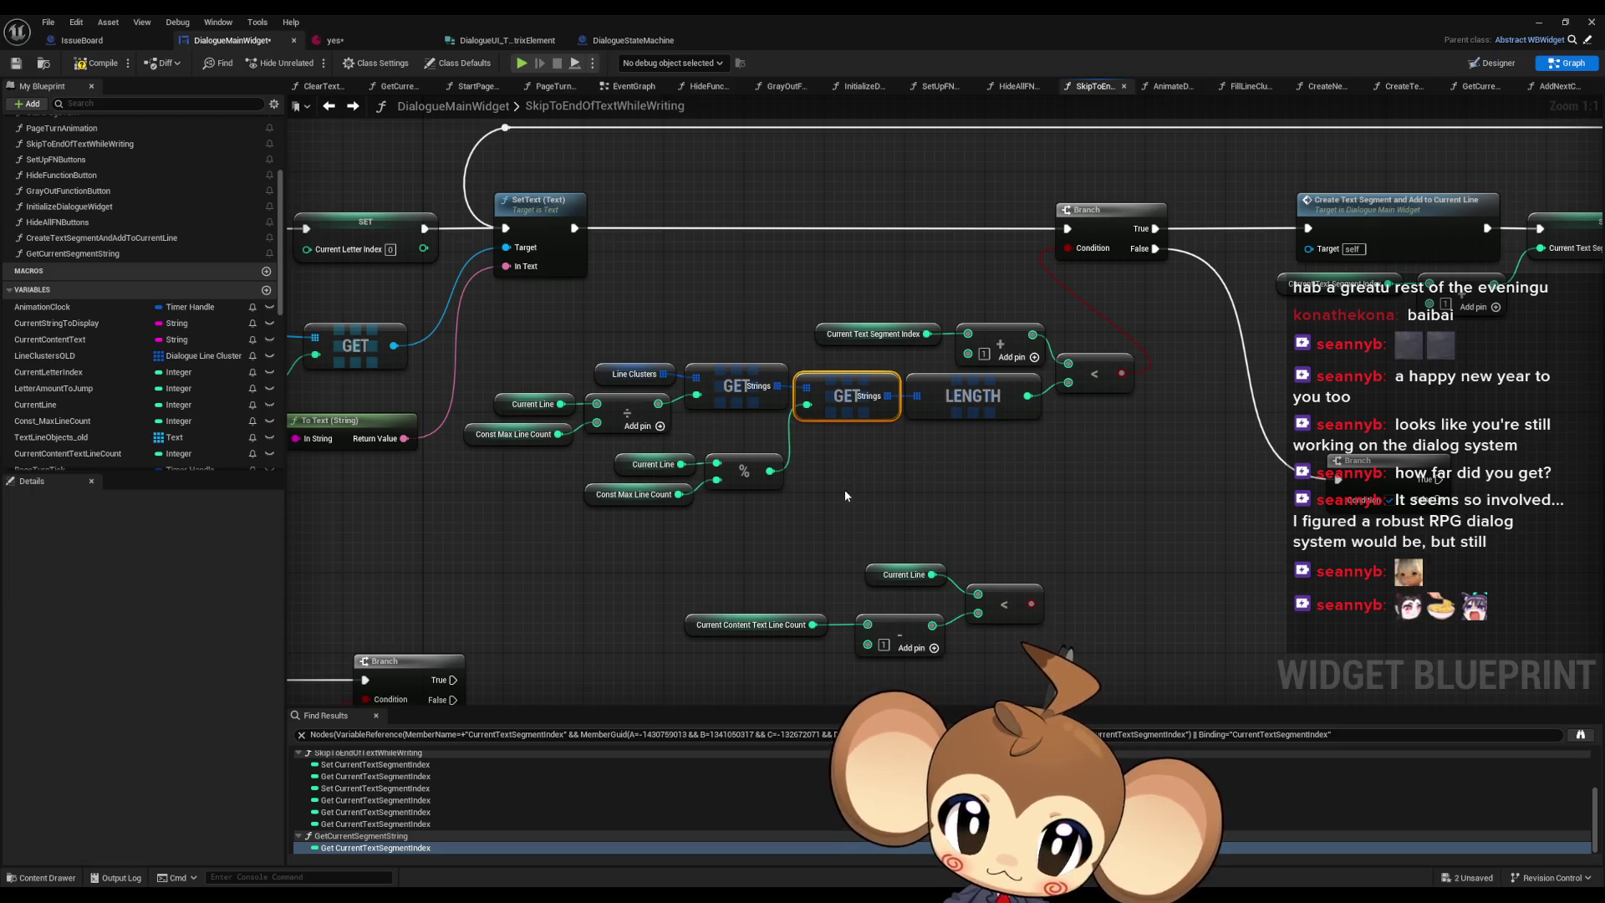
{"action": "left_click_drag", "start_coordinate": [912, 490], "coordinate": [877, 513]}
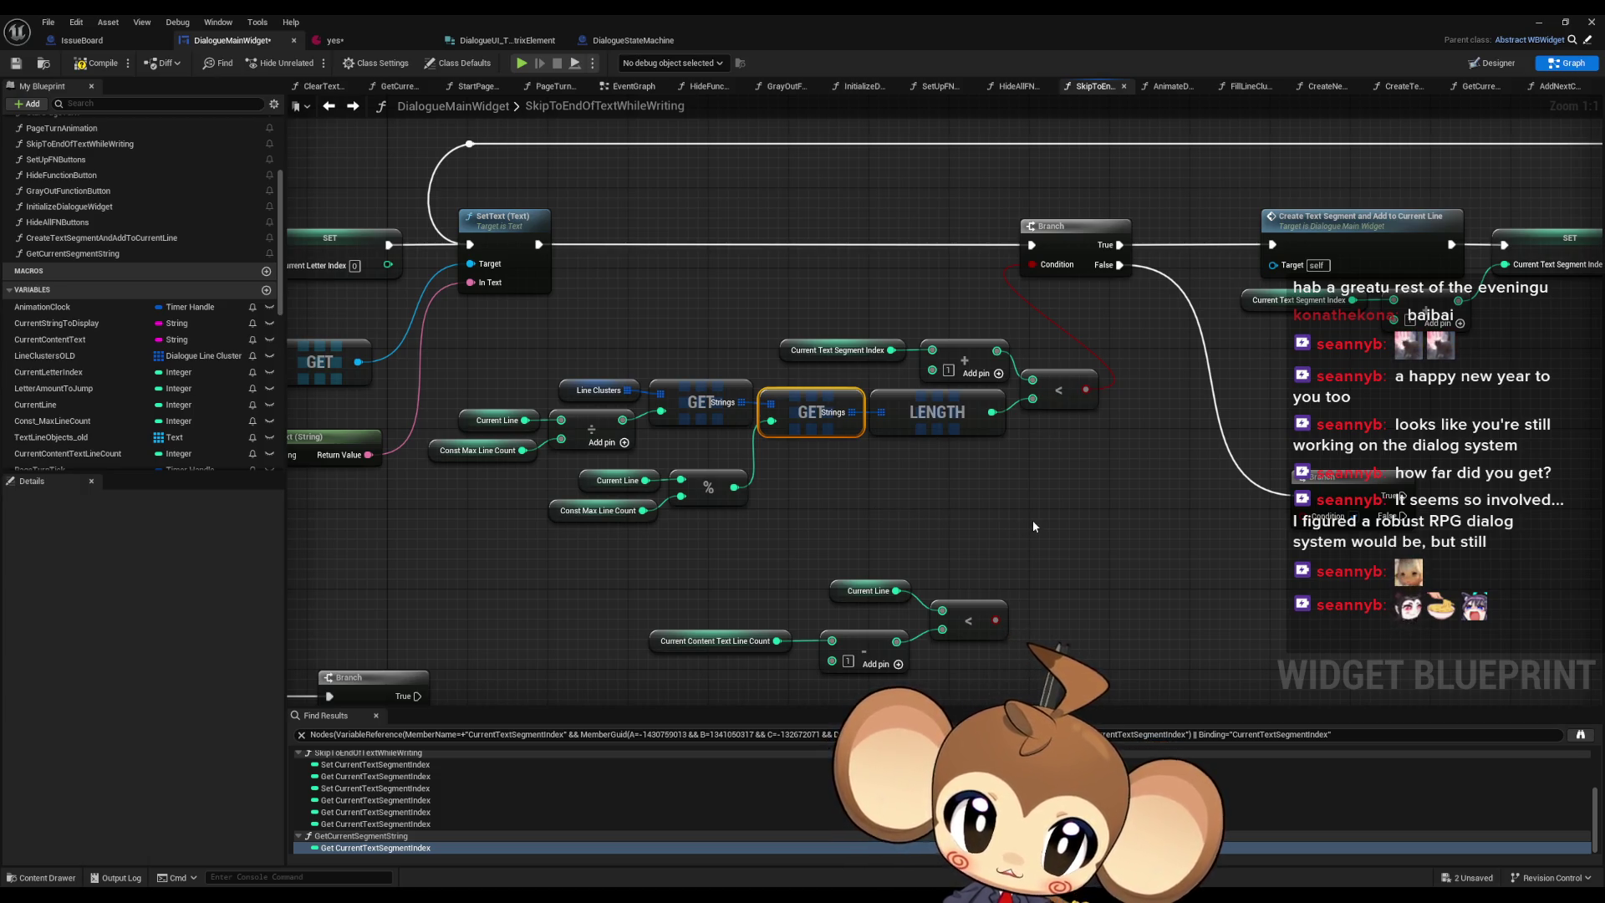
{"action": "scroll", "coordinate": [1040, 515], "scroll_direction": "down", "scroll_amount": 1}
{"action": "left_click_drag", "start_coordinate": [1041, 515], "coordinate": [975, 524]}
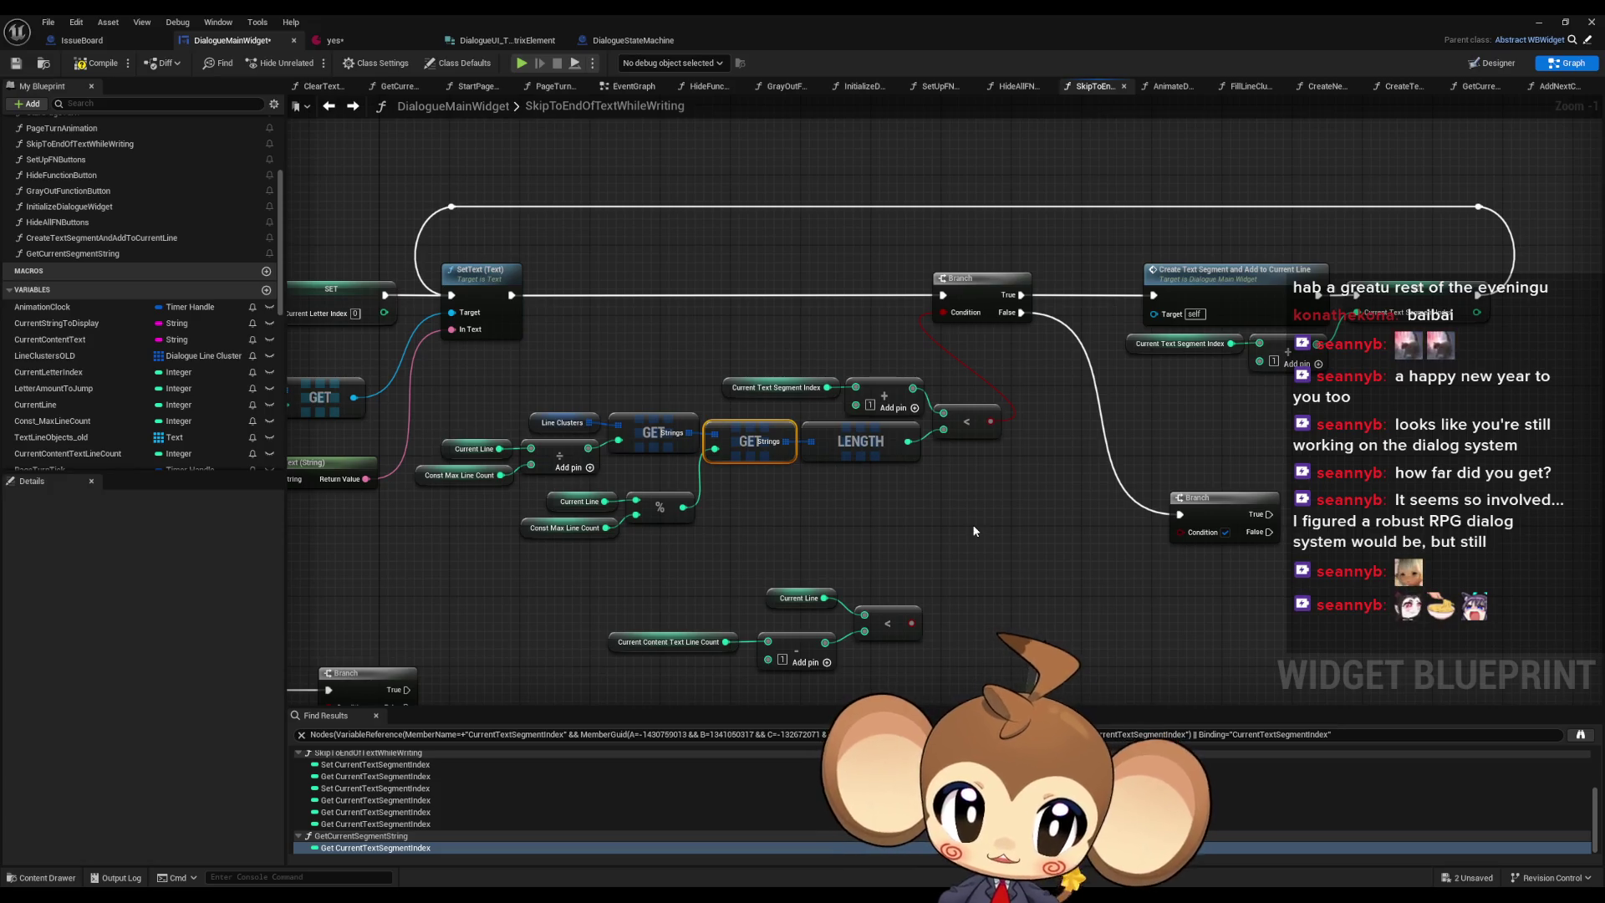
{"action": "mouse_move", "coordinate": [974, 531]}
{"action": "left_mouse_down"}
{"action": "mouse_move", "coordinate": [979, 500]}
{"action": "mouse_move", "coordinate": [1111, 522]}
{"action": "mouse_move", "coordinate": [1033, 447]}
{"action": "left_mouse_up"}
{"action": "mouse_move", "coordinate": [742, 505]}
{"action": "left_mouse_down"}
{"action": "mouse_move", "coordinate": [905, 592]}
{"action": "mouse_move", "coordinate": [1049, 604]}
{"action": "left_mouse_up"}
{"action": "mouse_move", "coordinate": [784, 475]}
{"action": "left_mouse_down"}
{"action": "mouse_move", "coordinate": [1260, 534]}
{"action": "mouse_move", "coordinate": [1087, 489]}
{"action": "left_mouse_up"}
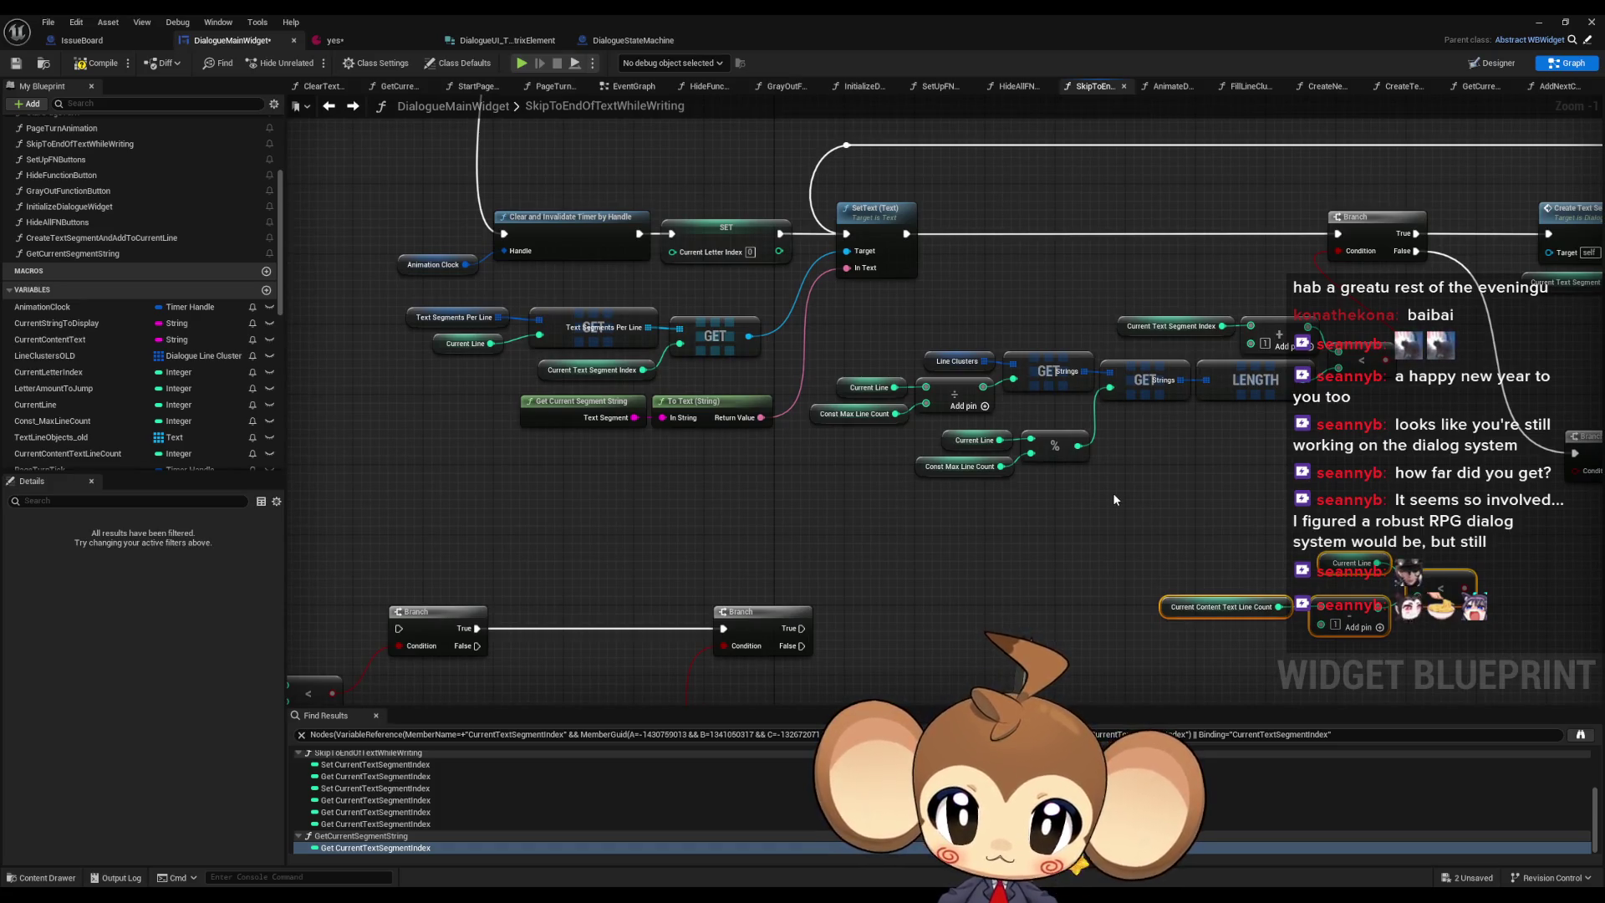
- Connect the line-count comparison to the new Branch's condition and reposition the comparison nodes
{"action": "scroll", "coordinate": [1004, 543], "scroll_direction": "down", "scroll_amount": 5}
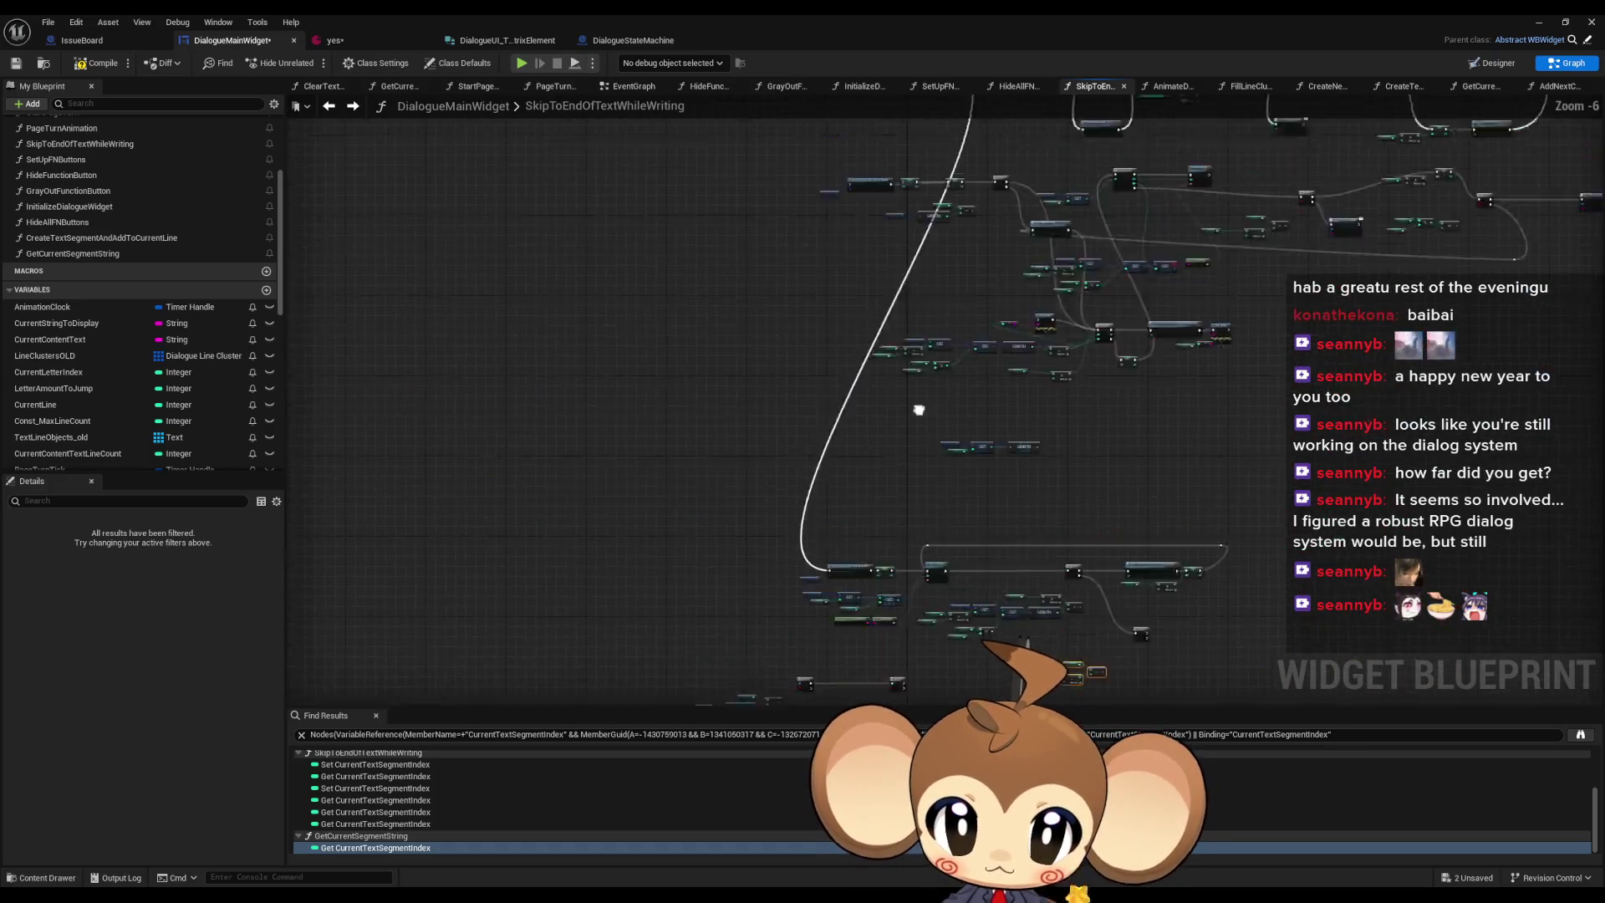
{"action": "scroll", "coordinate": [909, 574], "scroll_direction": "up", "scroll_amount": 5}
{"action": "scroll", "coordinate": [938, 393], "scroll_direction": "down", "scroll_amount": 5}
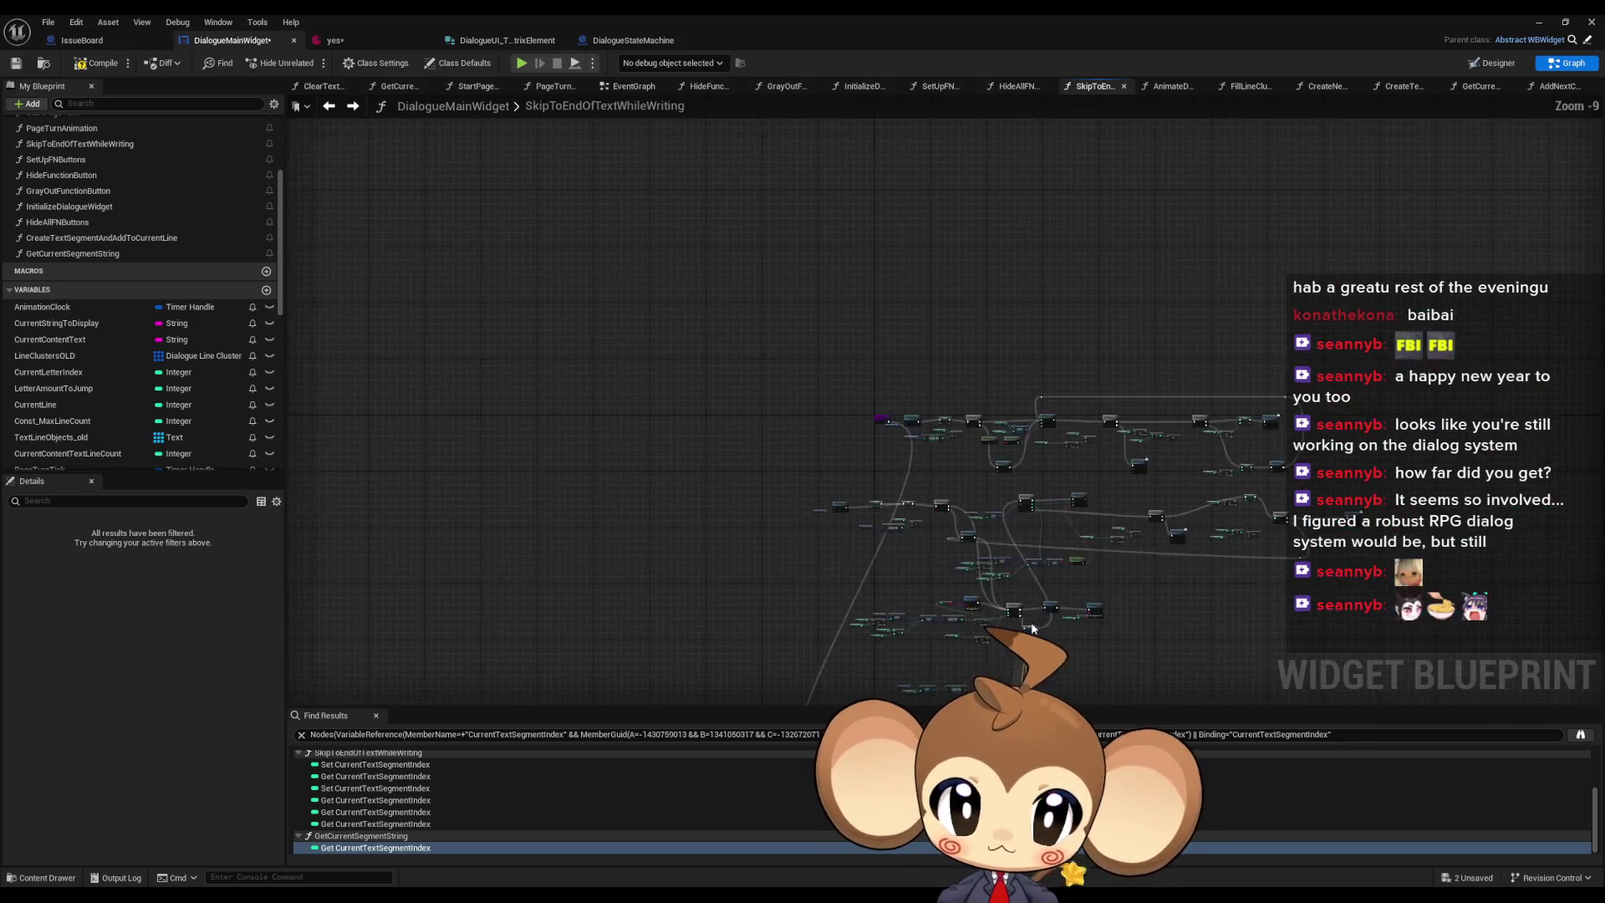
{"action": "scroll", "coordinate": [1020, 490], "scroll_direction": "up", "scroll_amount": 5}
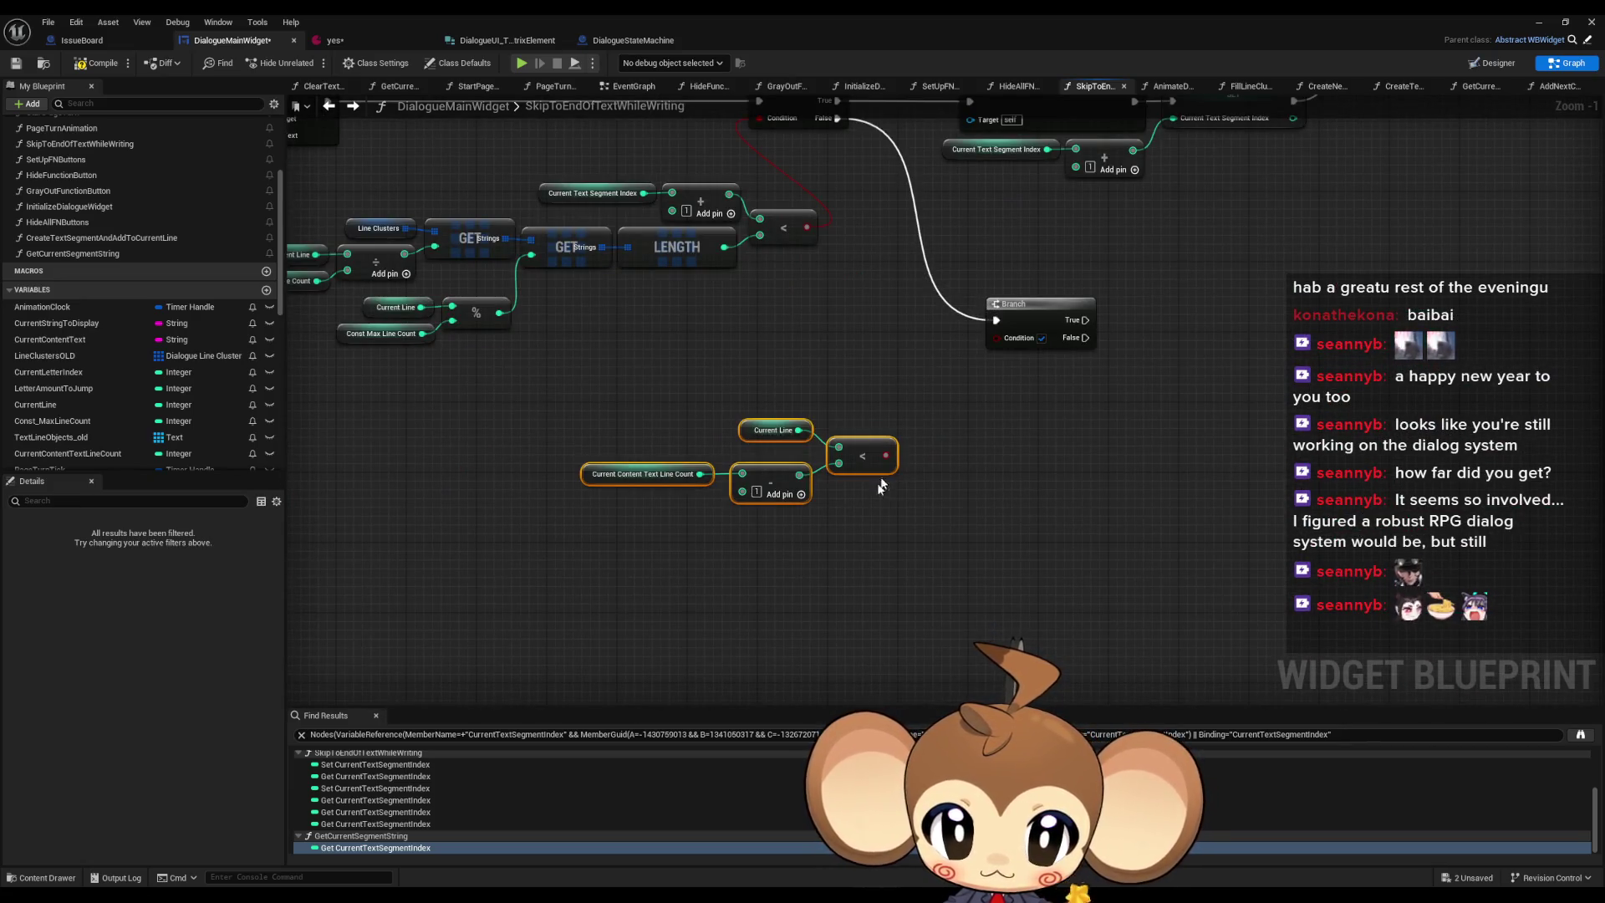
{"action": "mouse_move", "coordinate": [860, 461]}
{"action": "left_mouse_down"}
{"action": "mouse_move", "coordinate": [842, 461]}
{"action": "mouse_move", "coordinate": [933, 406]}
{"action": "mouse_move", "coordinate": [997, 338]}
{"action": "left_mouse_up"}
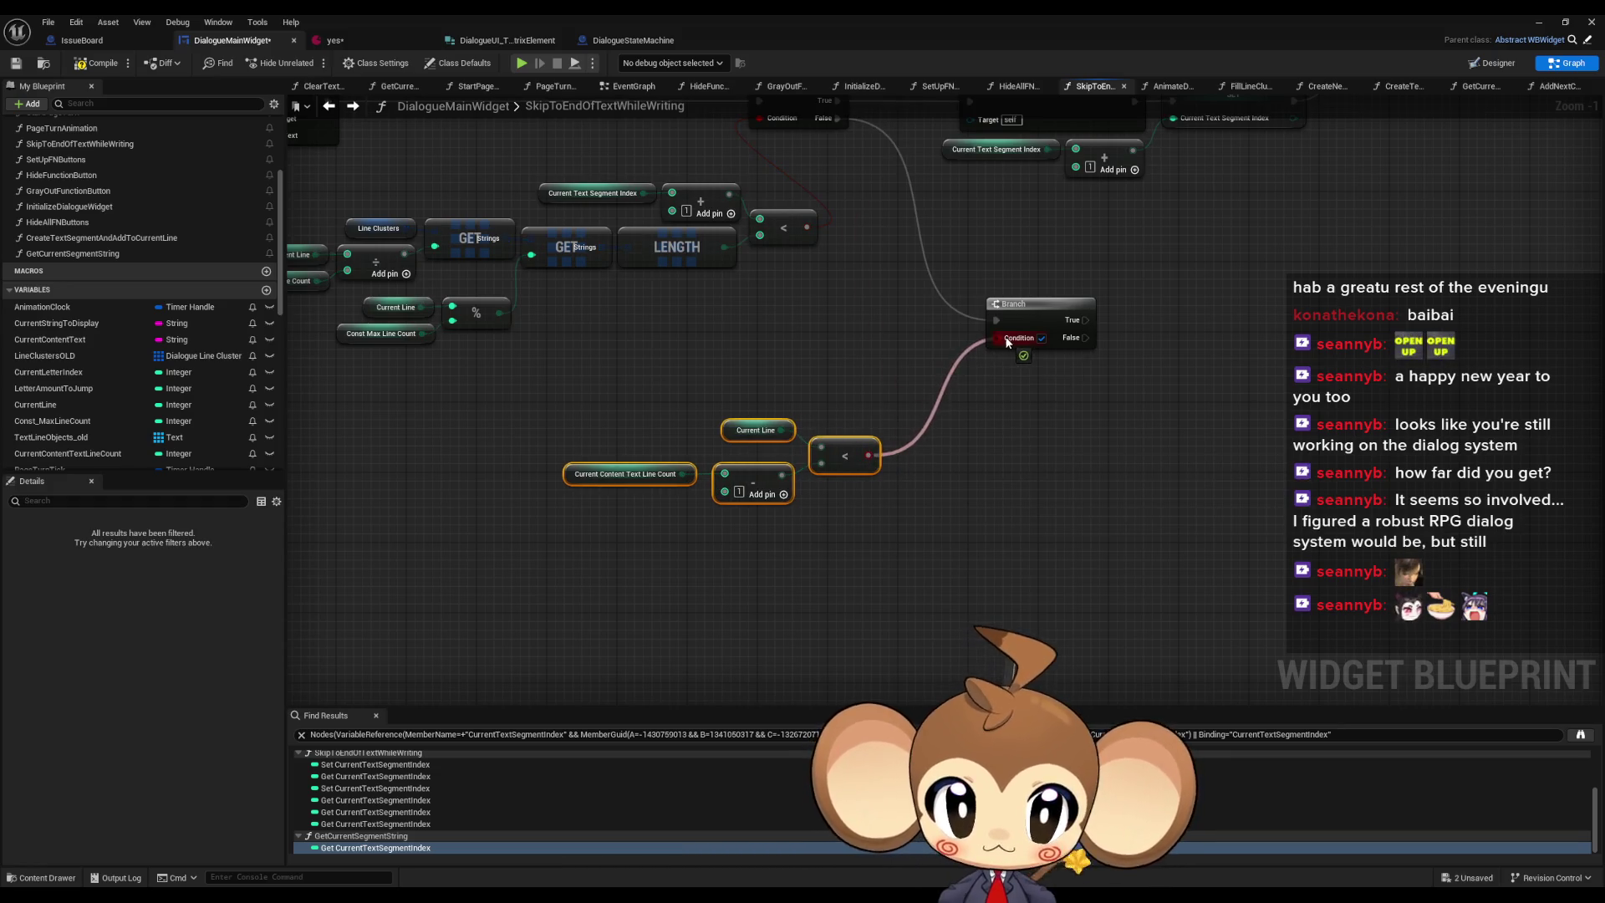
{"action": "left_click_drag", "start_coordinate": [636, 474], "coordinate": [702, 403]}
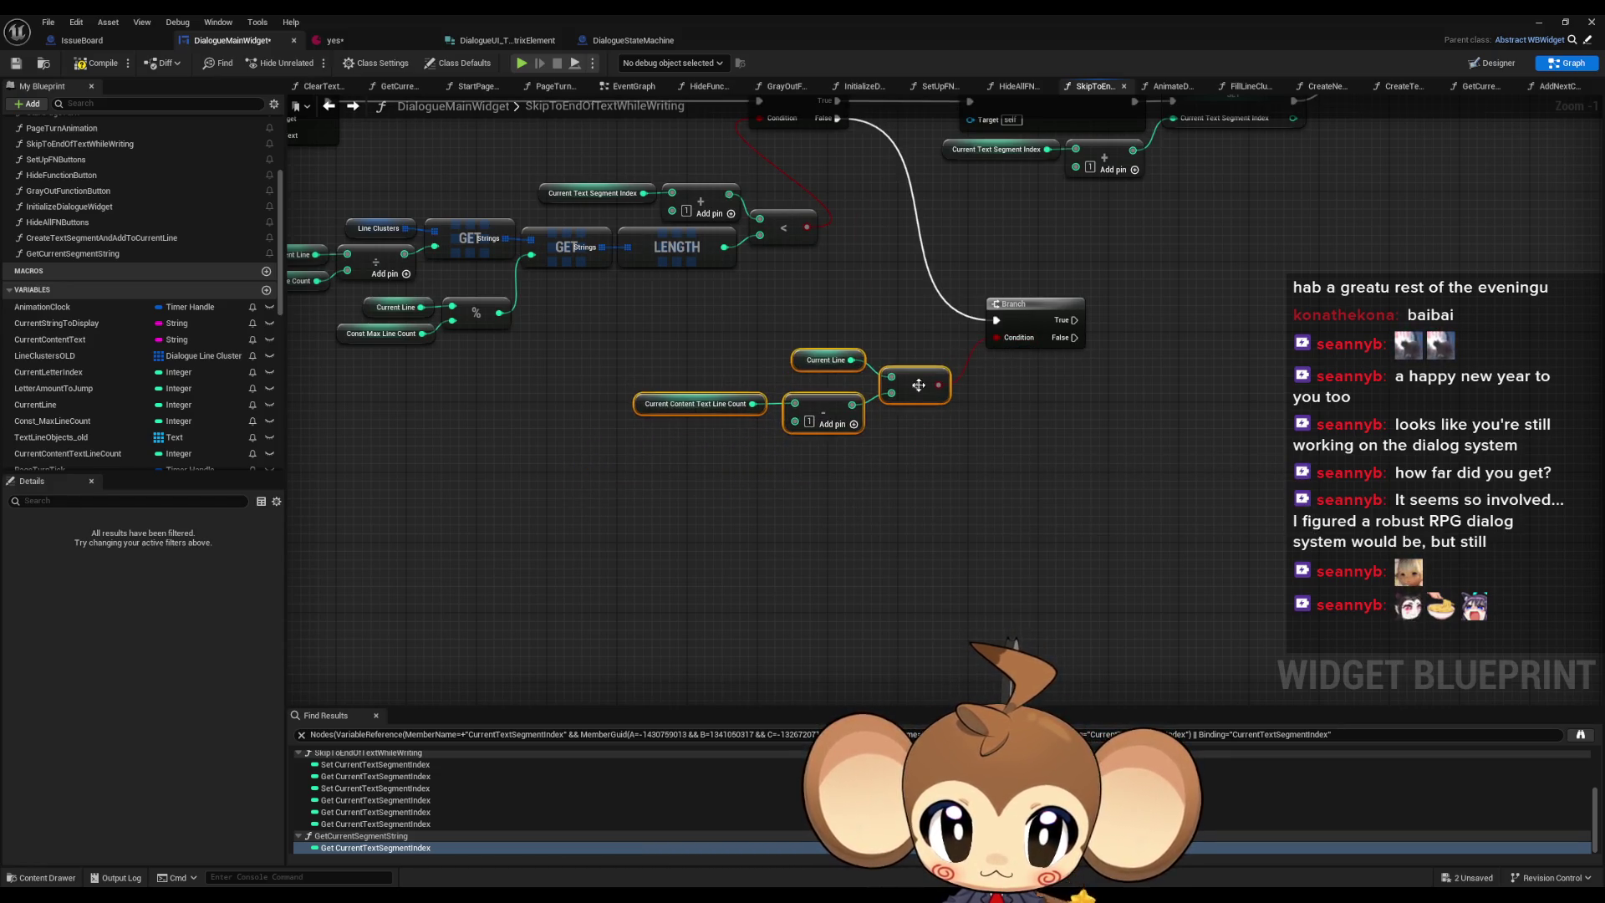
{"action": "left_click", "coordinate": [1029, 435]}
- Wire the Branch's False output to the UIFeedback Signal node with Signal ID TextEnded
{"action": "scroll", "coordinate": [1007, 443], "scroll_direction": "down", "scroll_amount": 8}
{"action": "scroll", "coordinate": [954, 502], "scroll_direction": "up", "scroll_amount": 5}
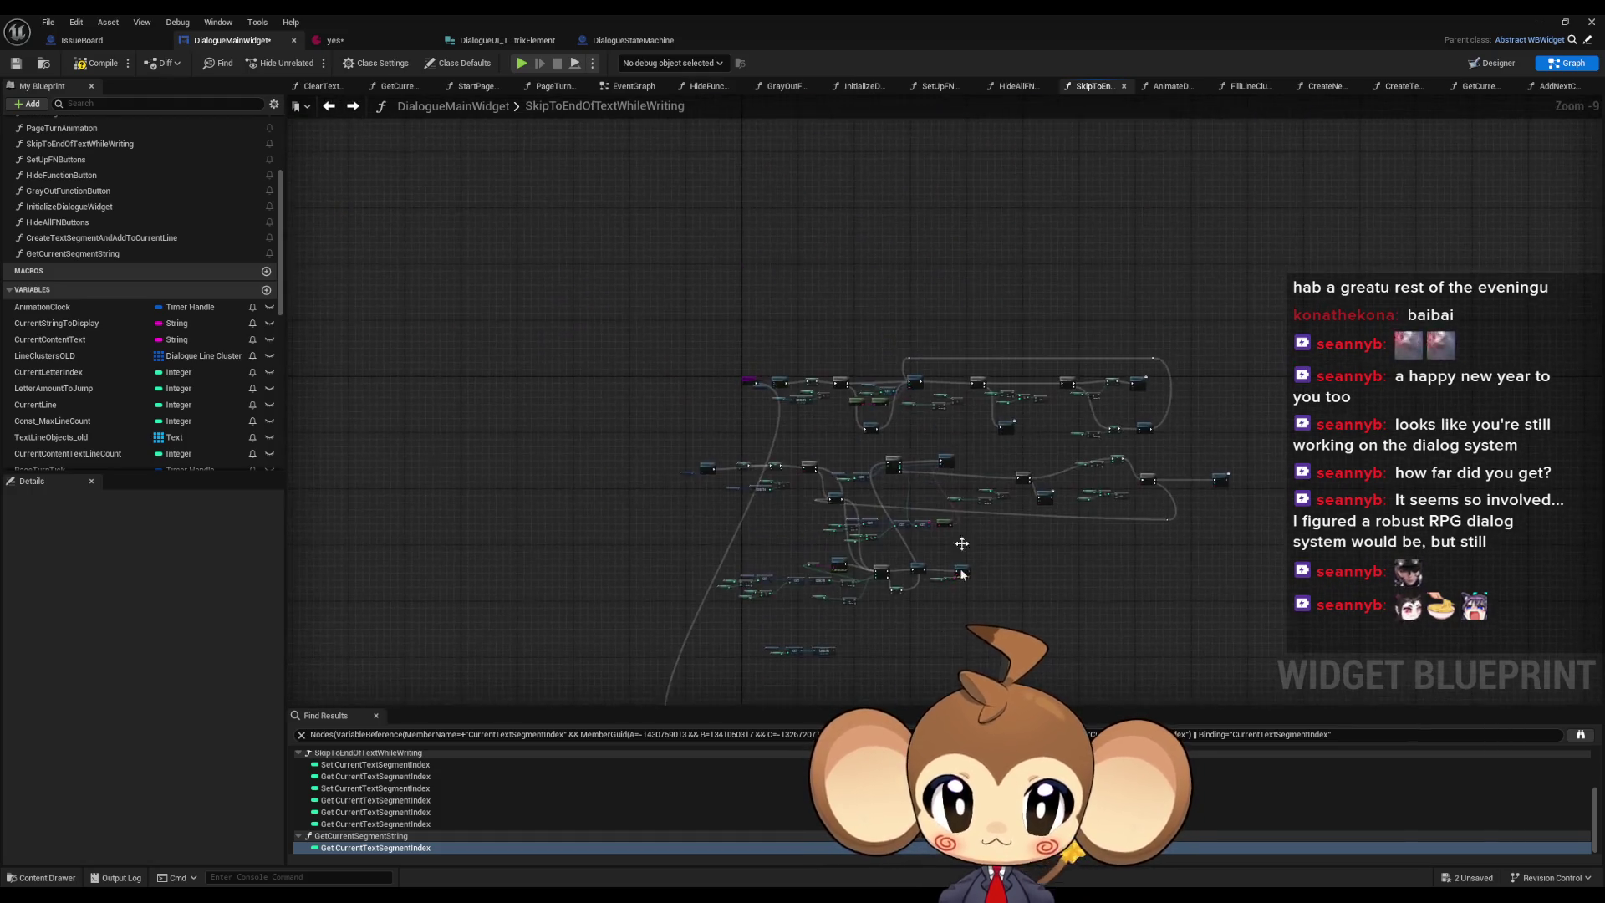
{"action": "scroll", "coordinate": [970, 339], "scroll_direction": "up", "scroll_amount": 2}
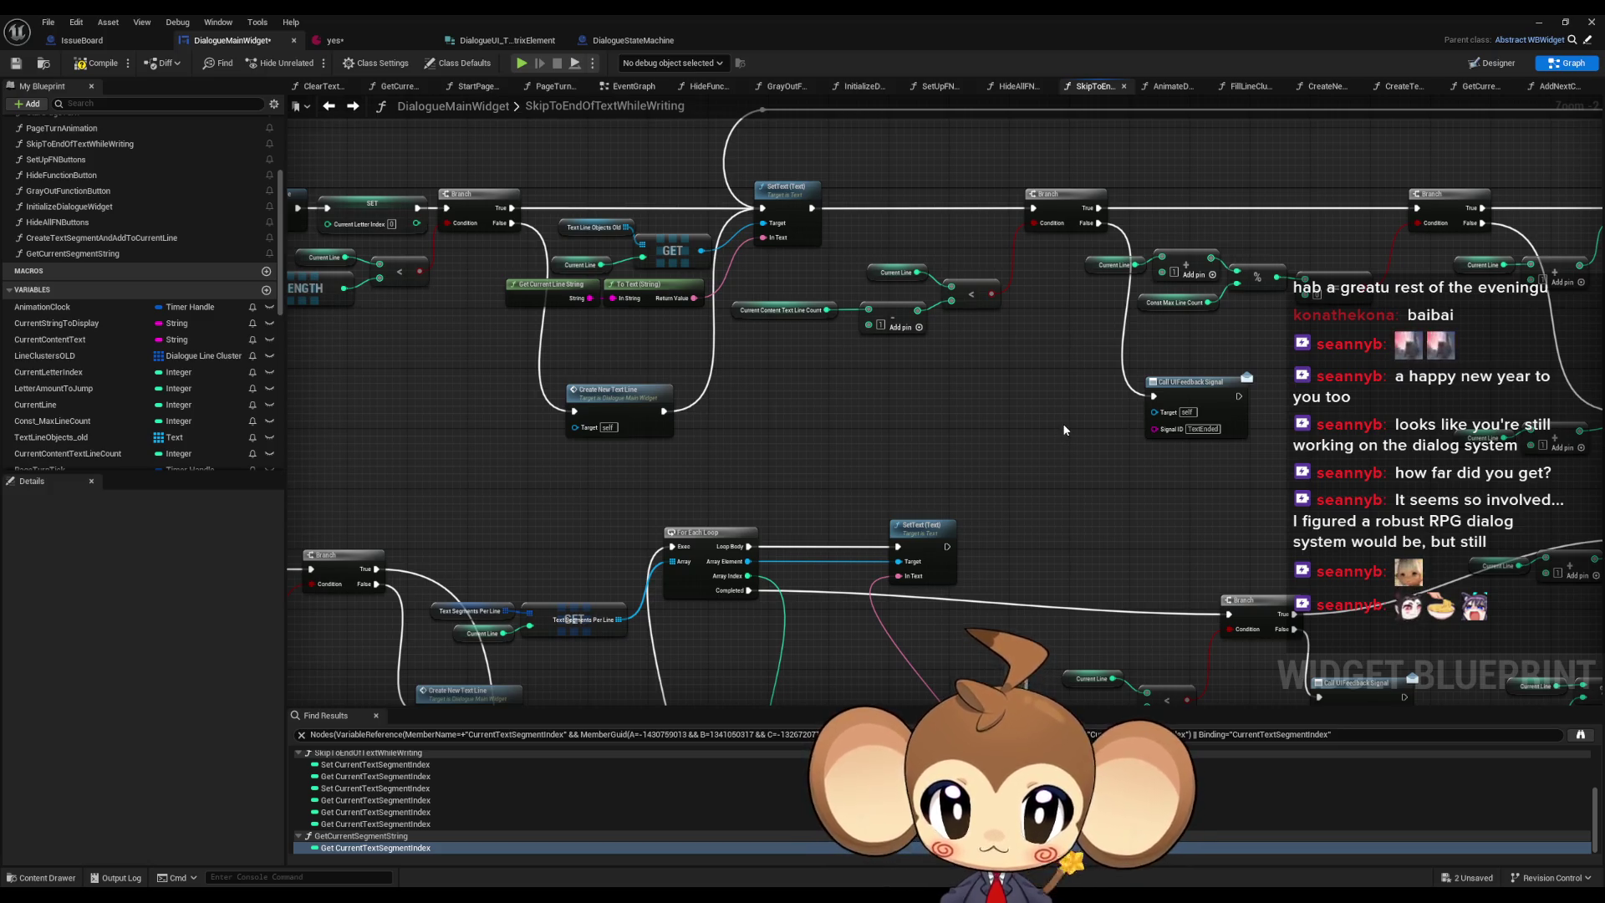
{"action": "left_click", "coordinate": [1191, 383]}
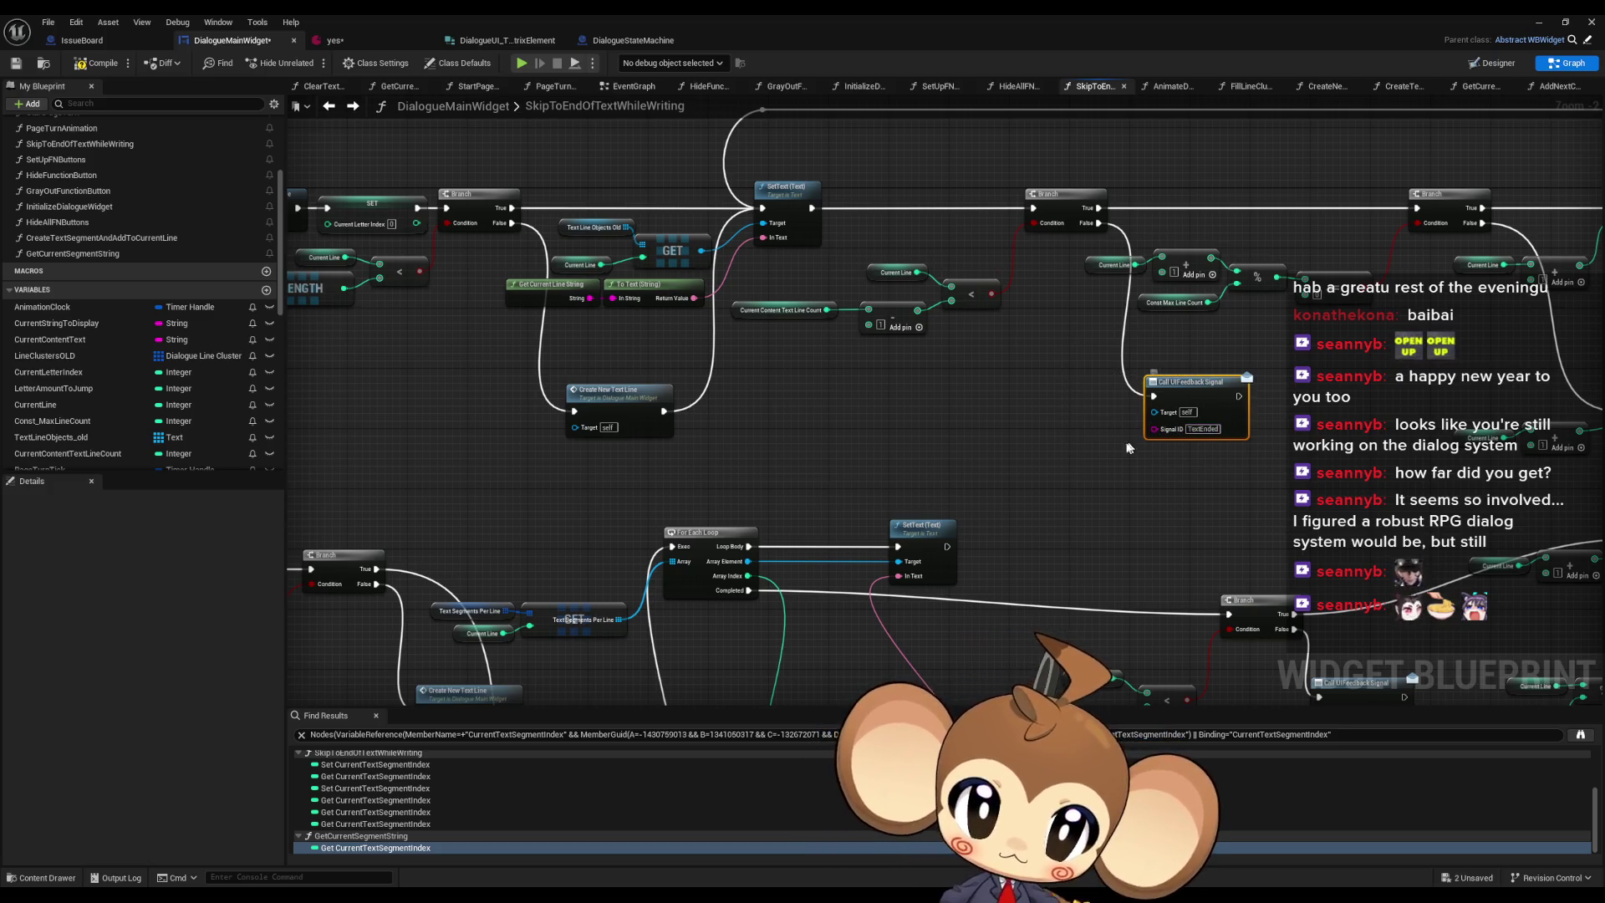
{"action": "scroll", "coordinate": [1110, 499], "scroll_direction": "down", "scroll_amount": 5}
{"action": "scroll", "coordinate": [1000, 594], "scroll_direction": "up", "scroll_amount": 4}
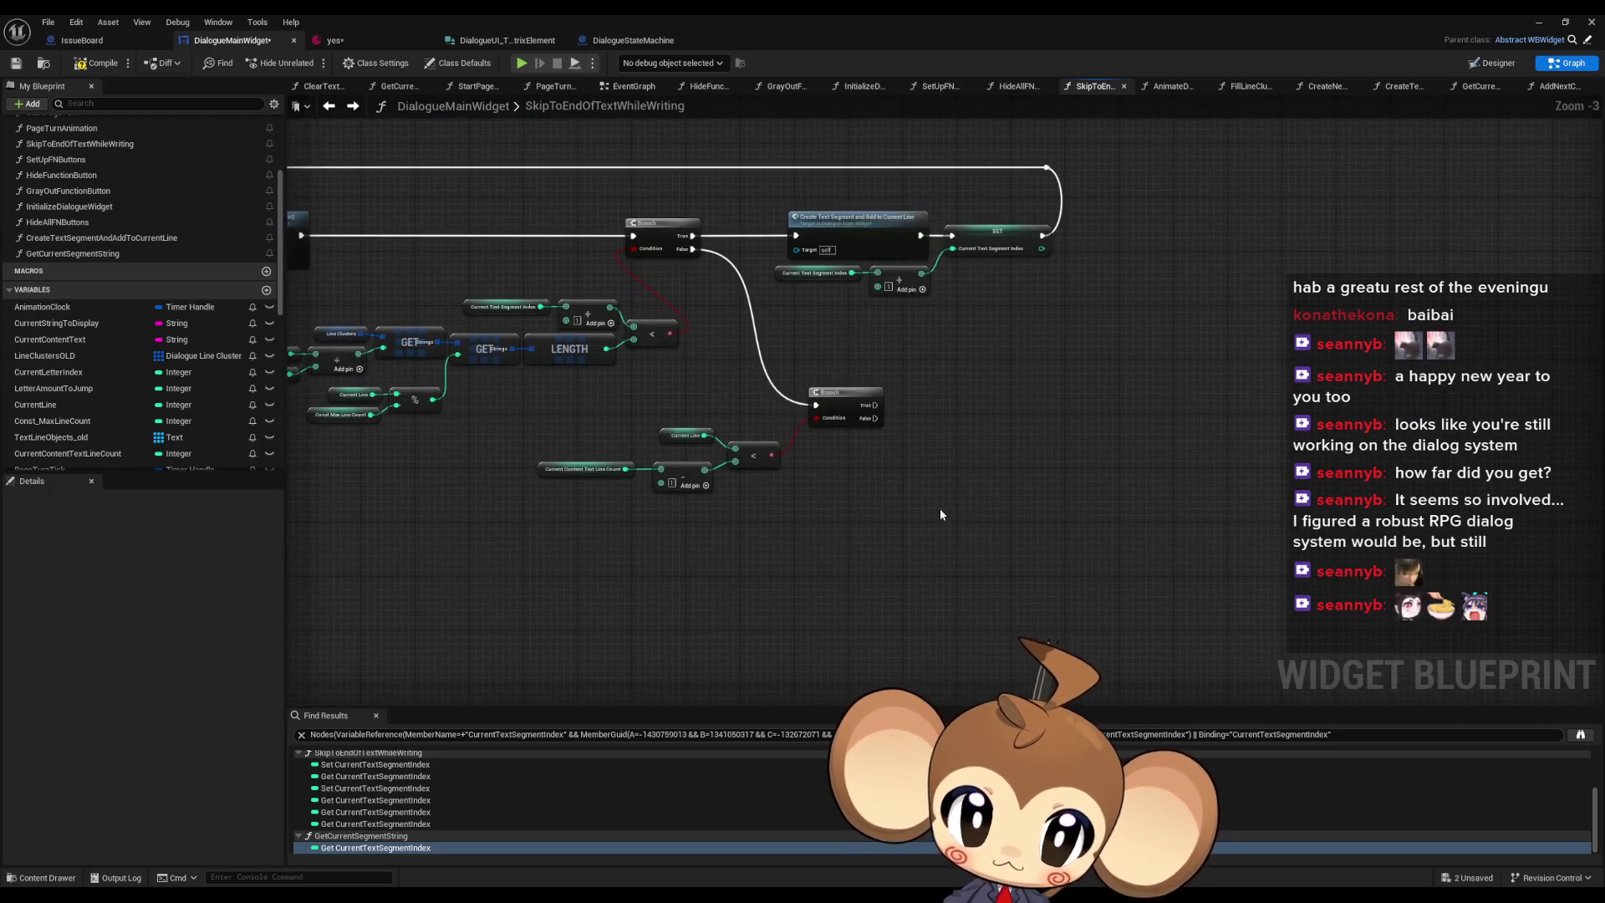
{"action": "left_click_drag", "start_coordinate": [872, 418], "coordinate": [959, 540]}
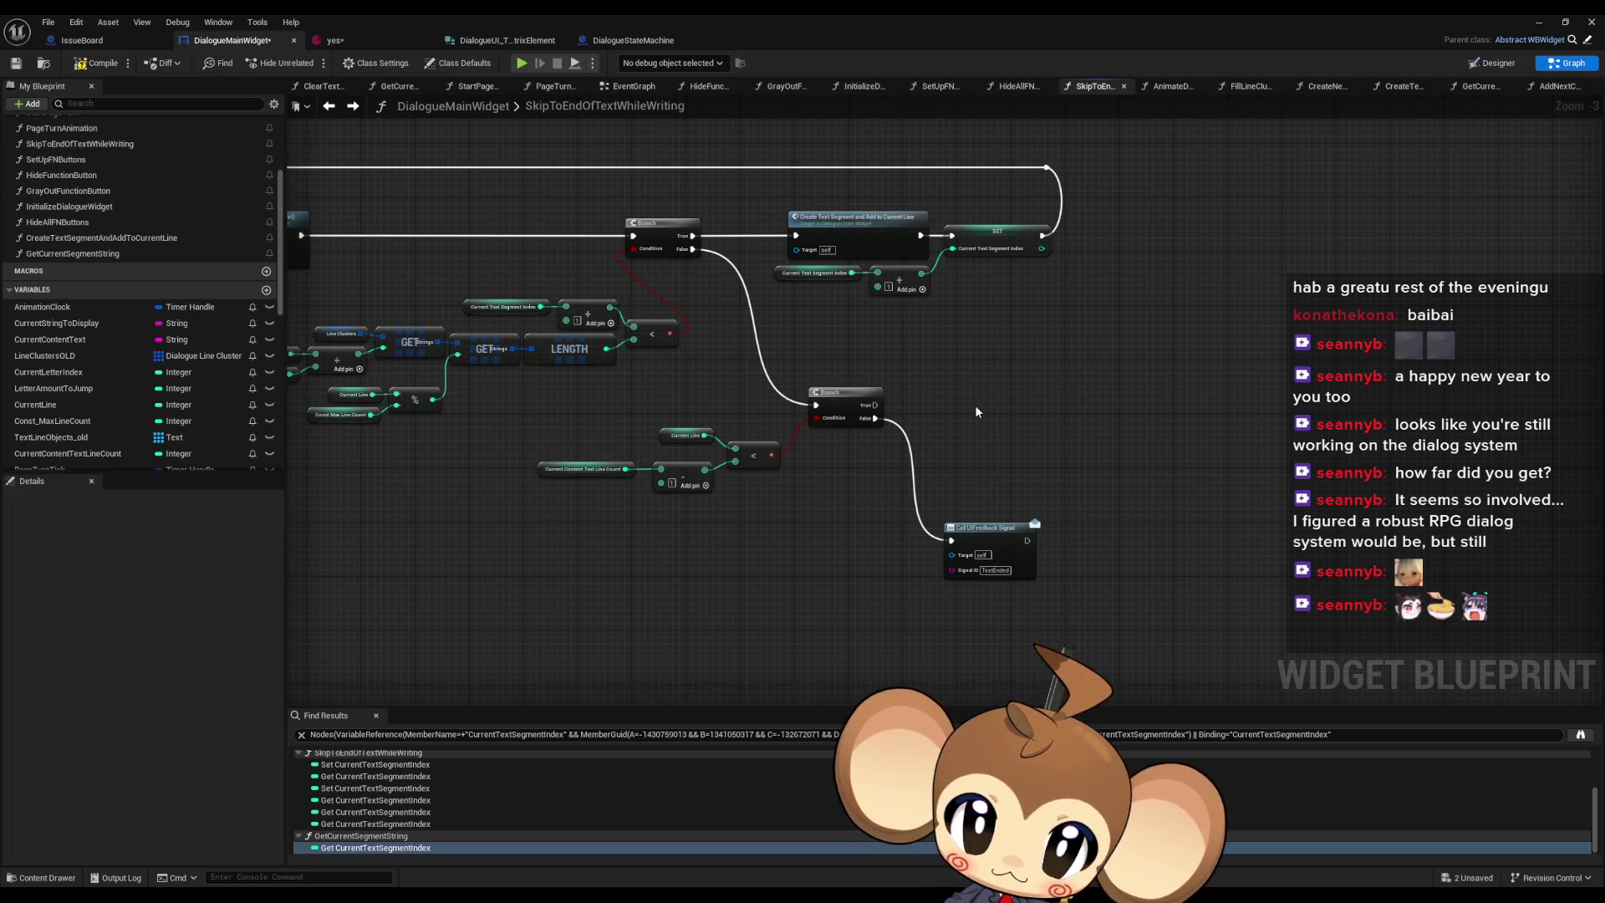
{"action": "scroll", "coordinate": [975, 405], "scroll_direction": "down", "scroll_amount": 6}
{"action": "scroll", "coordinate": [987, 354], "scroll_direction": "up", "scroll_amount": 6}
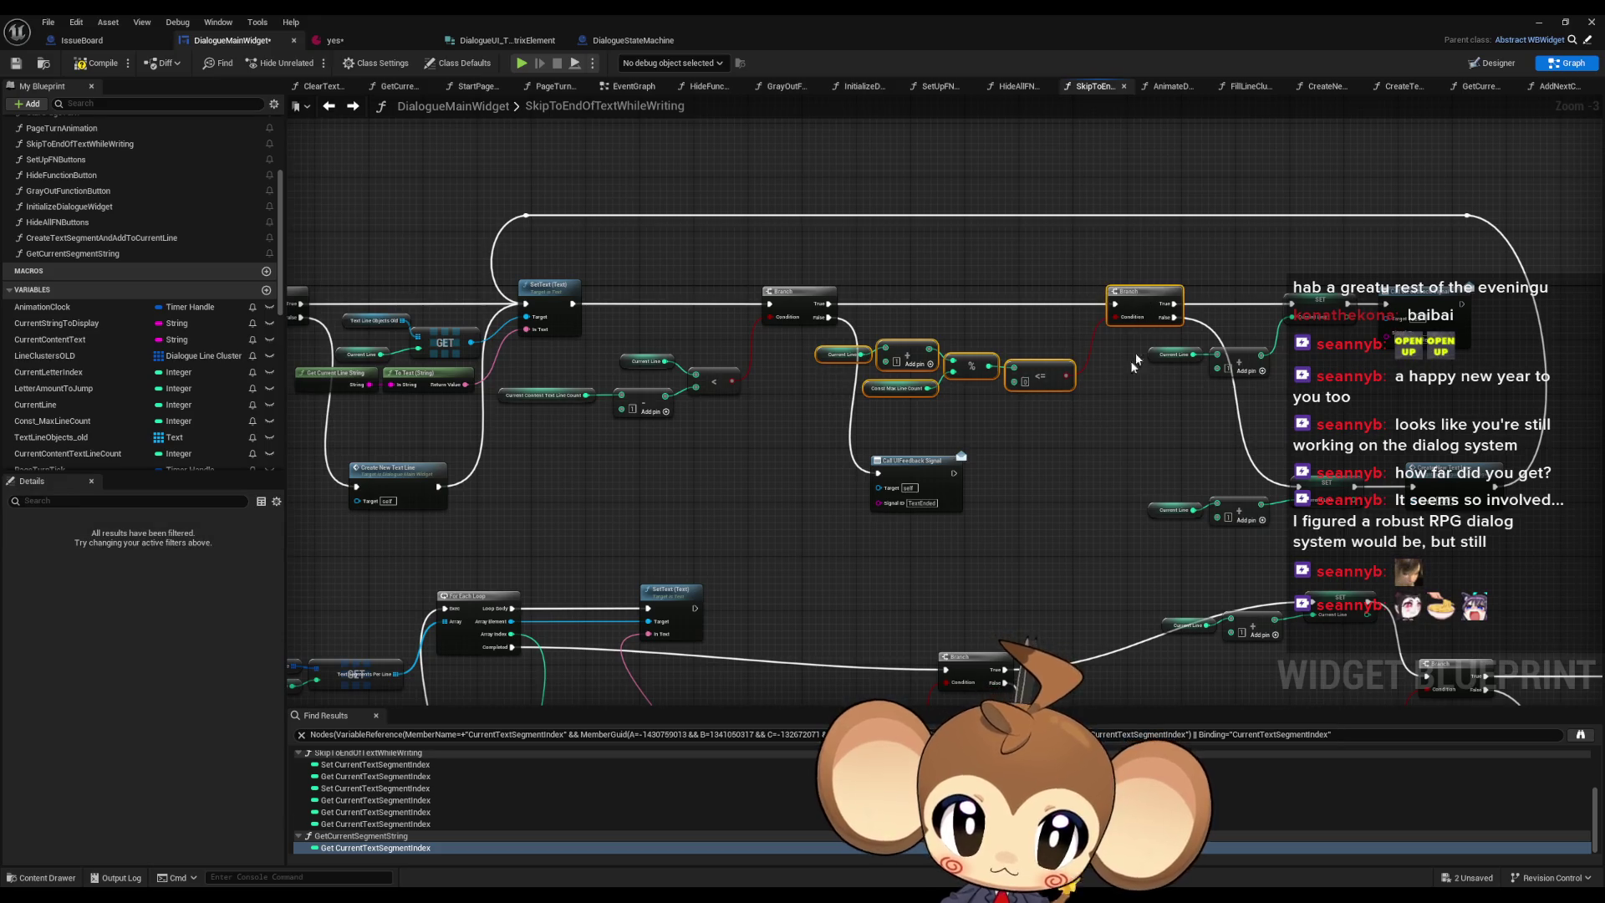
{"action": "scroll", "coordinate": [1041, 452], "scroll_direction": "down", "scroll_amount": 6}
{"action": "scroll", "coordinate": [1001, 499], "scroll_direction": "up", "scroll_amount": 6}
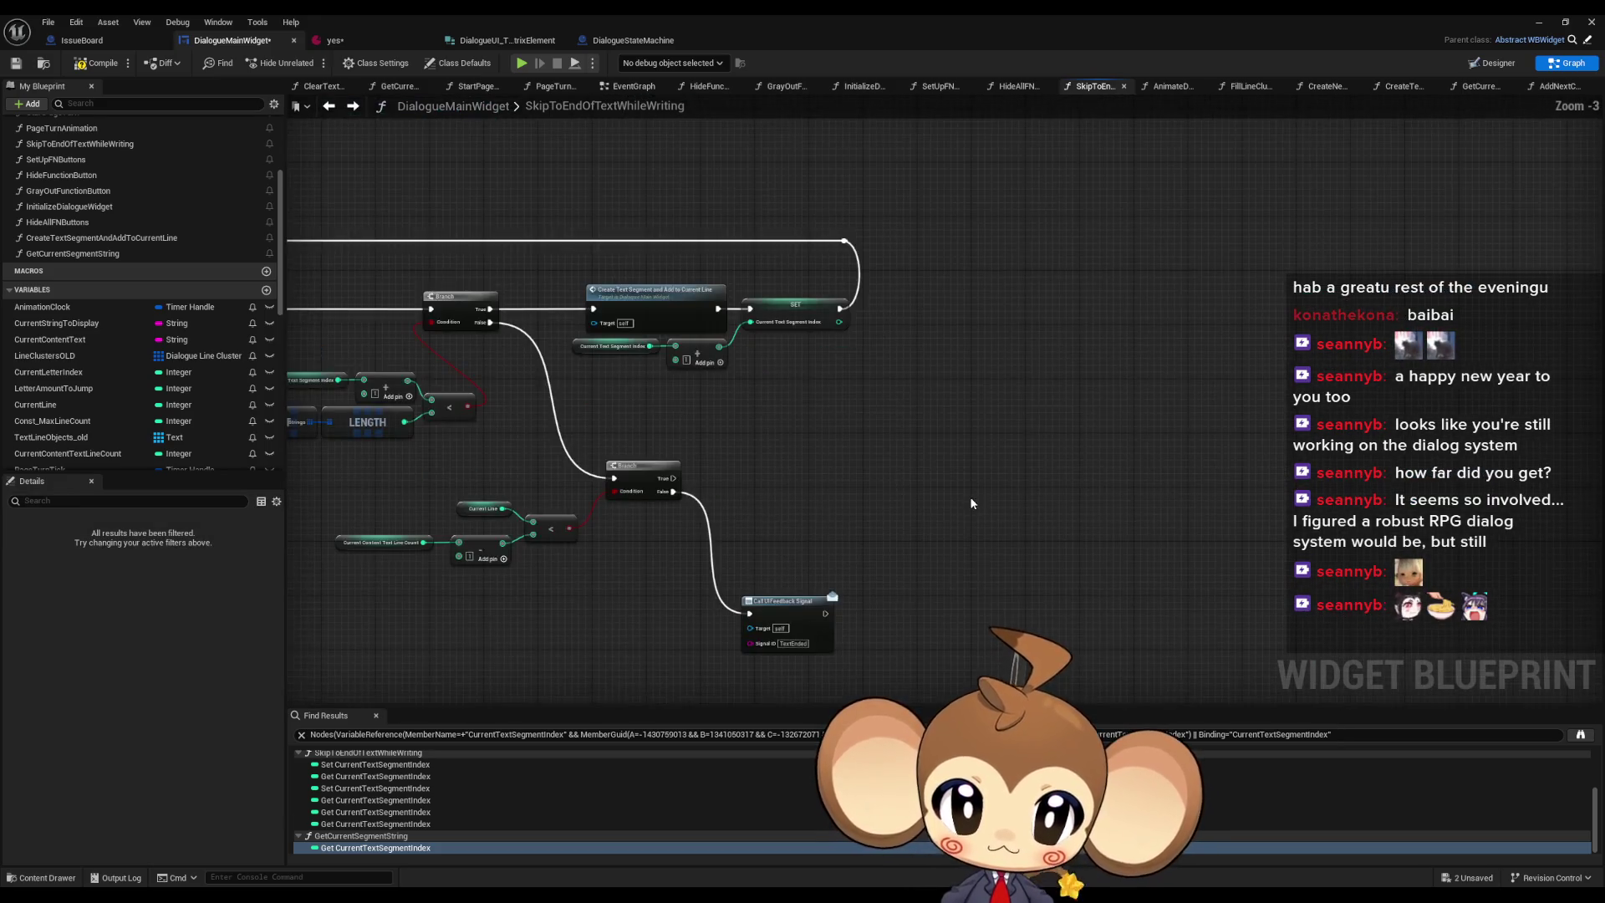
- Move the Branch left and wire the segment-count Branch's True into the next Branch
{"action": "mouse_move", "coordinate": [1167, 461]}
{"action": "left_mouse_down"}
{"action": "mouse_move", "coordinate": [1037, 473]}
{"action": "mouse_move", "coordinate": [1069, 484]}
{"action": "left_mouse_up"}
{"action": "mouse_move", "coordinate": [673, 478]}
{"action": "left_mouse_down"}
{"action": "mouse_move", "coordinate": [908, 493]}
{"action": "mouse_move", "coordinate": [1091, 478]}
{"action": "left_mouse_up"}
{"action": "left_click", "coordinate": [996, 610]}
{"action": "scroll", "coordinate": [996, 611], "scroll_direction": "up", "scroll_amount": 3}
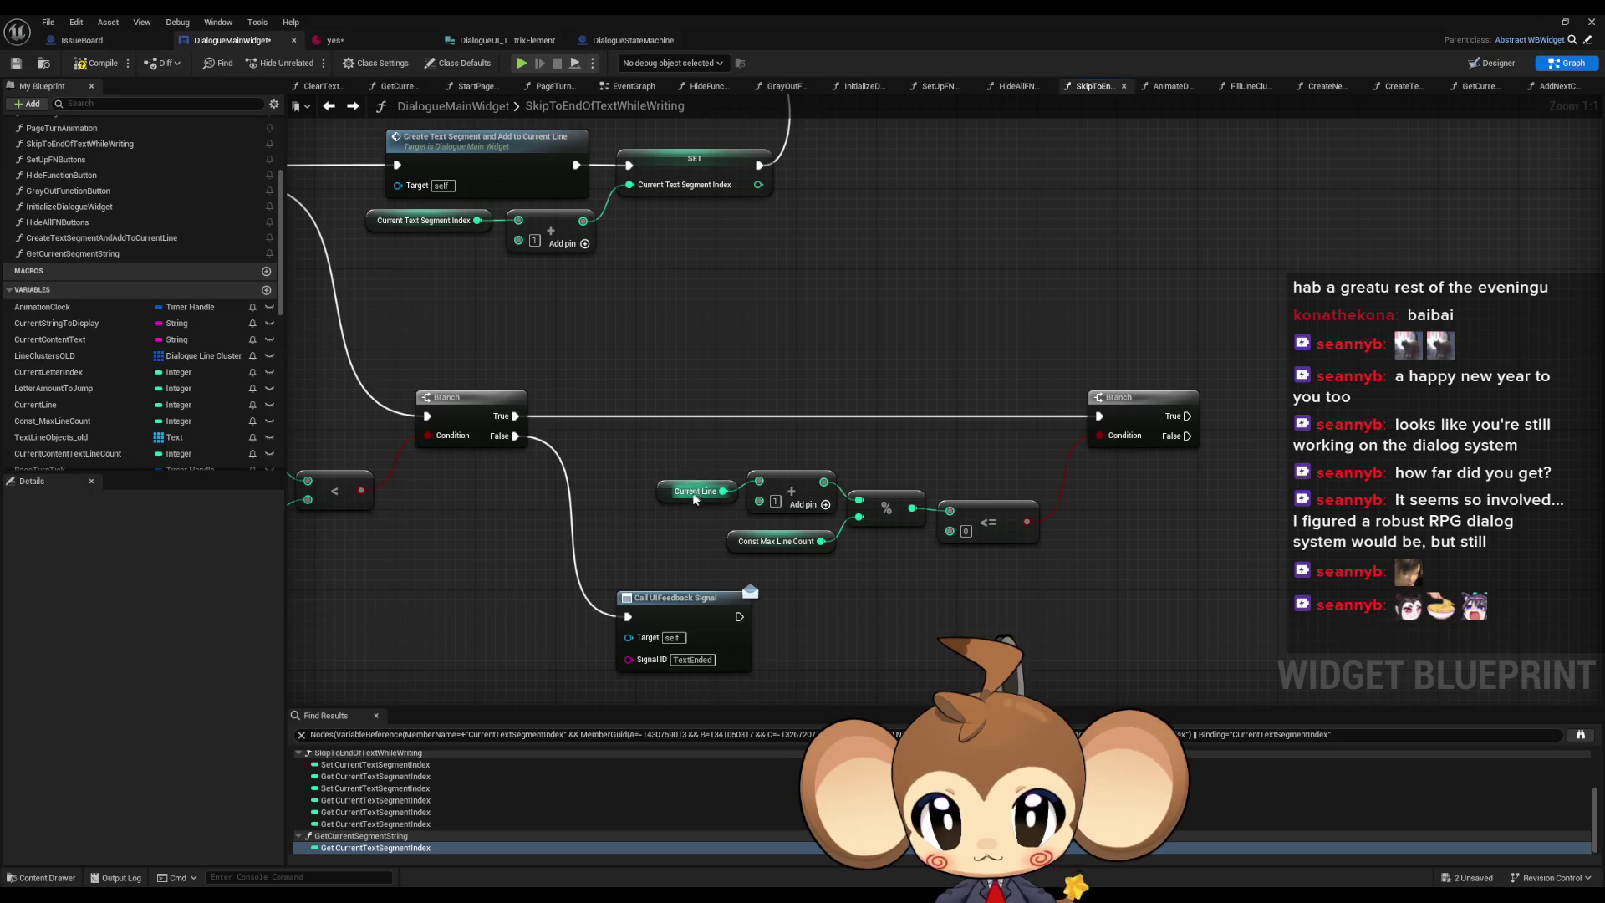
- Pull the Current Line modulo math and the second Branch closer together, checking the <= node
{"action": "mouse_move", "coordinate": [681, 476]}
{"action": "left_mouse_down"}
{"action": "mouse_move", "coordinate": [1041, 547]}
{"action": "mouse_move", "coordinate": [919, 529]}
{"action": "left_mouse_up"}
{"action": "left_click_drag", "start_coordinate": [1136, 406], "coordinate": [1015, 406]}
{"action": "left_click", "coordinate": [1021, 510]}
{"action": "left_click_drag", "start_coordinate": [567, 464], "coordinate": [750, 506]}
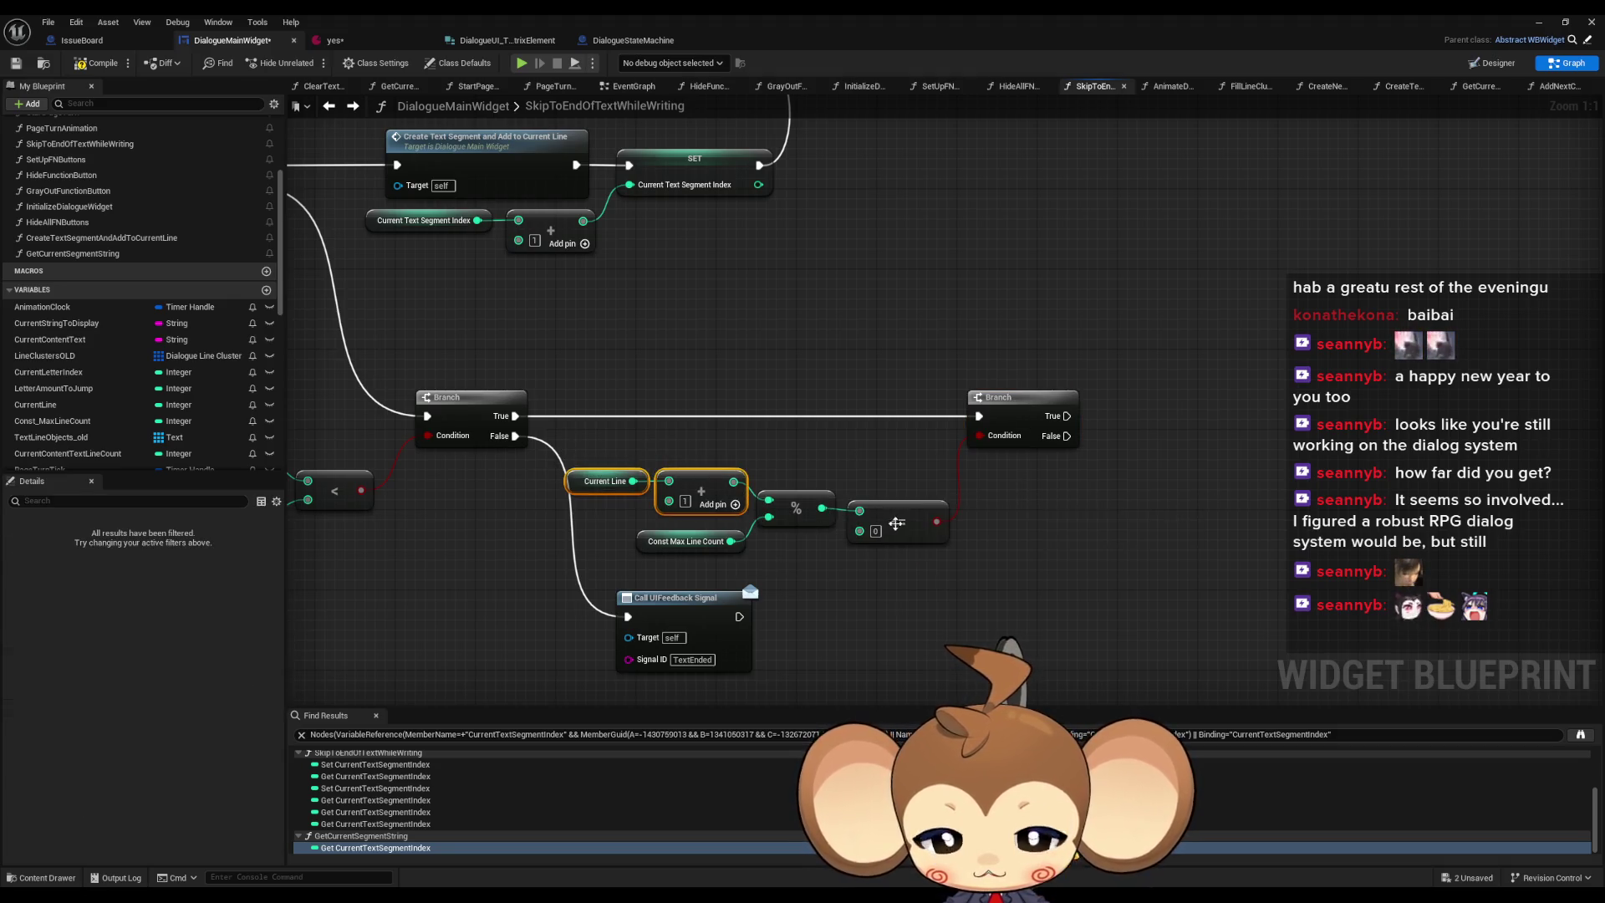
{"action": "left_click", "coordinate": [686, 541]}
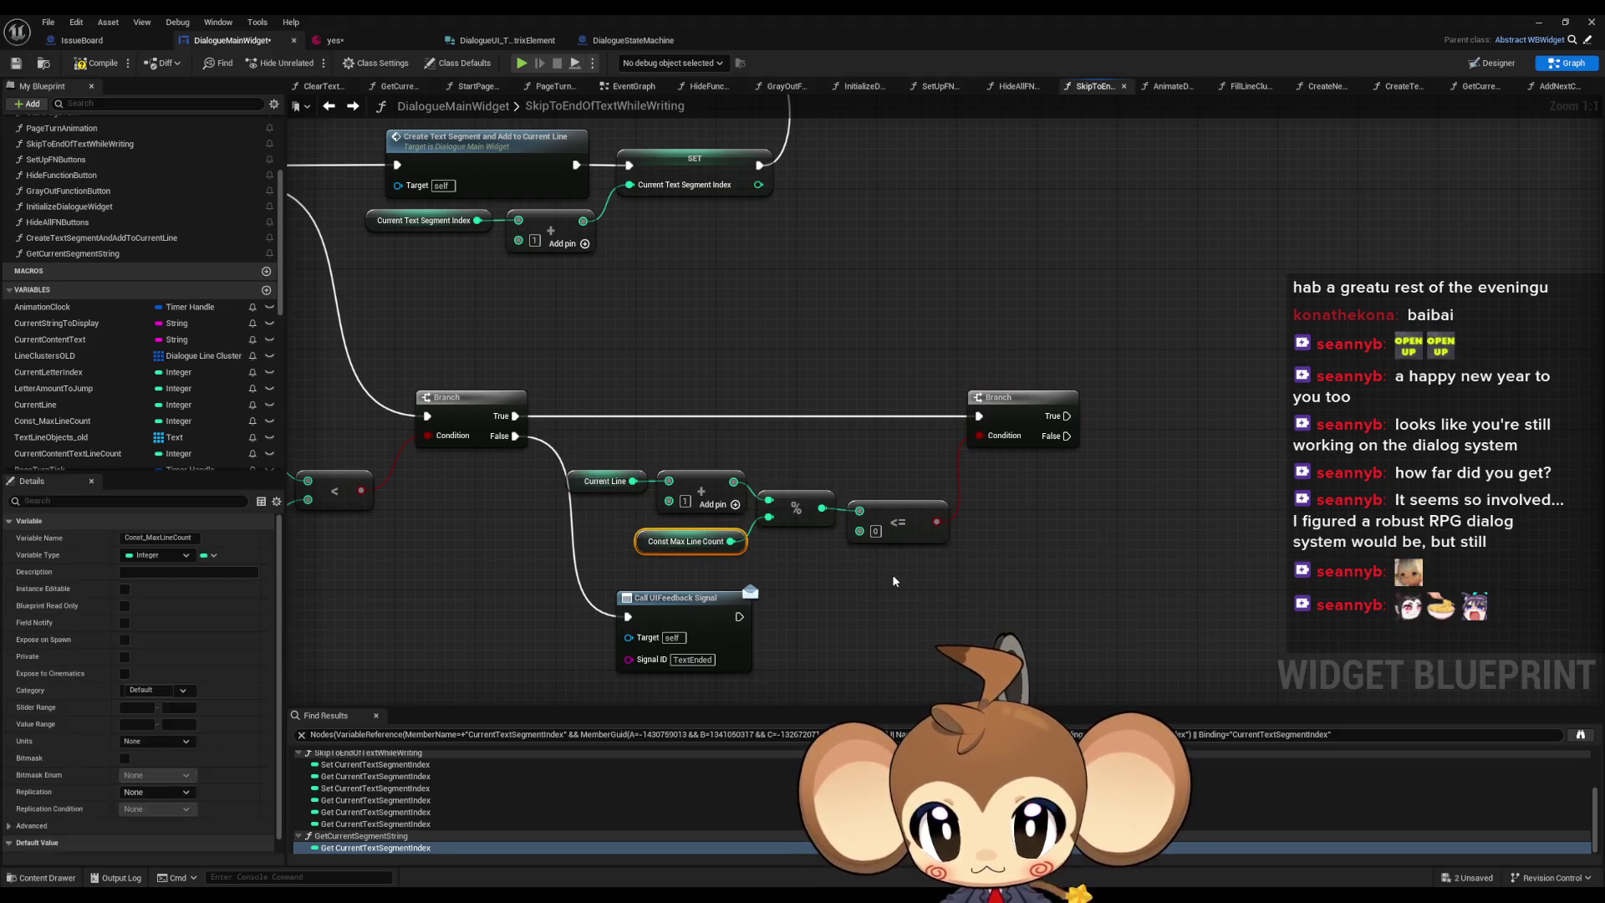
{"action": "left_click", "coordinate": [941, 539]}
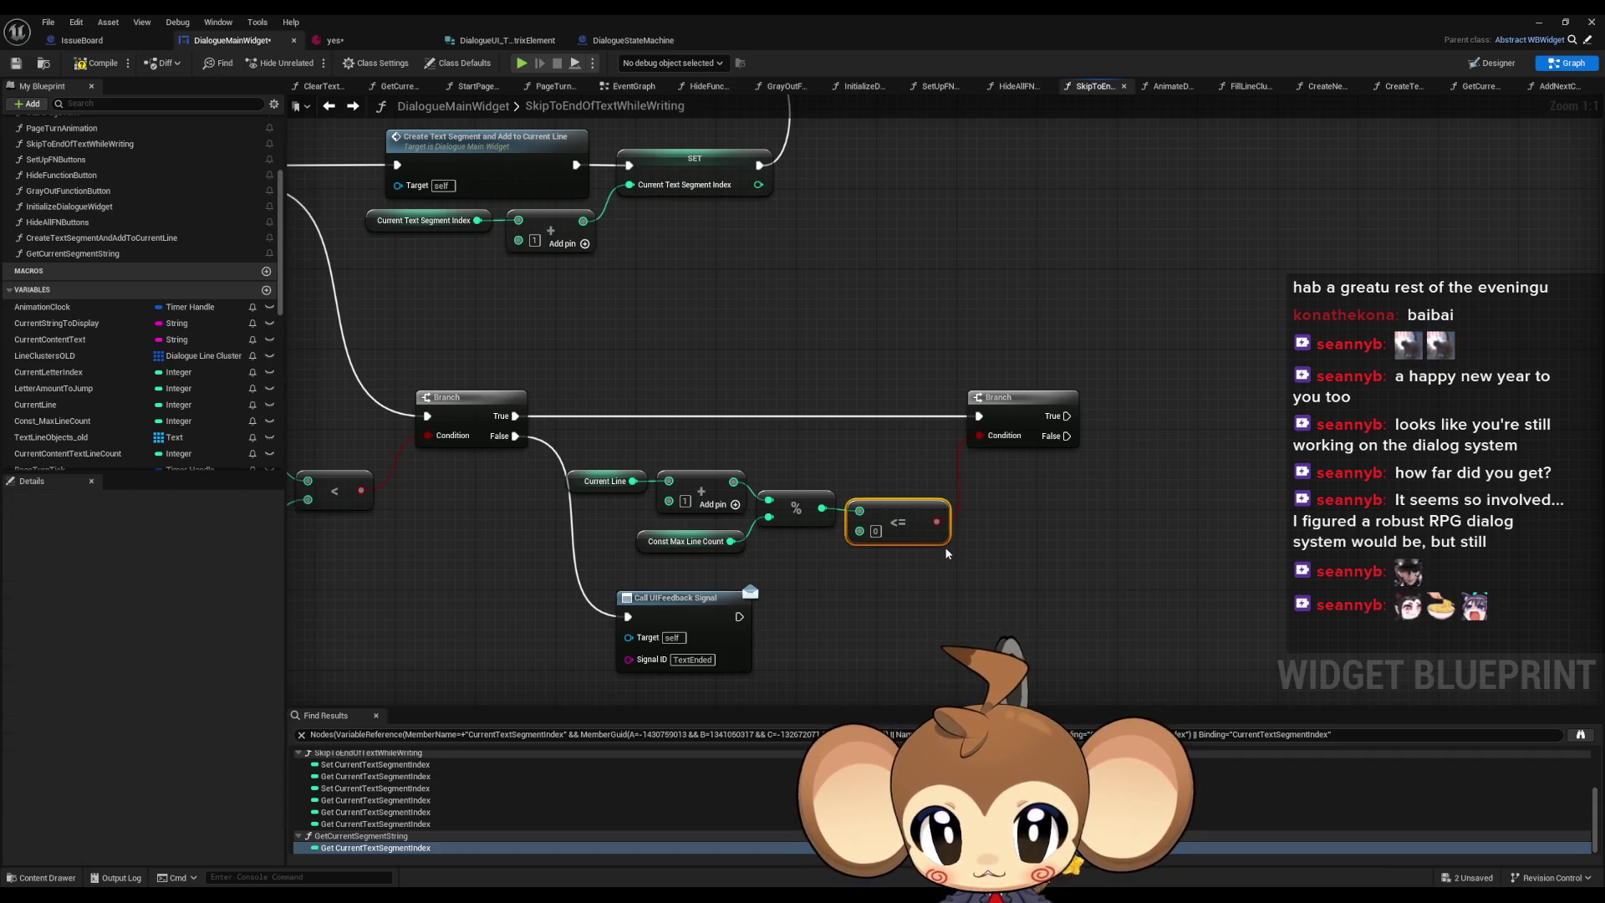
{"action": "scroll", "coordinate": [945, 545], "scroll_direction": "down", "scroll_amount": 3}
{"action": "scroll", "coordinate": [945, 544], "scroll_direction": "down", "scroll_amount": 5}
{"action": "scroll", "coordinate": [1092, 525], "scroll_direction": "up", "scroll_amount": 6}
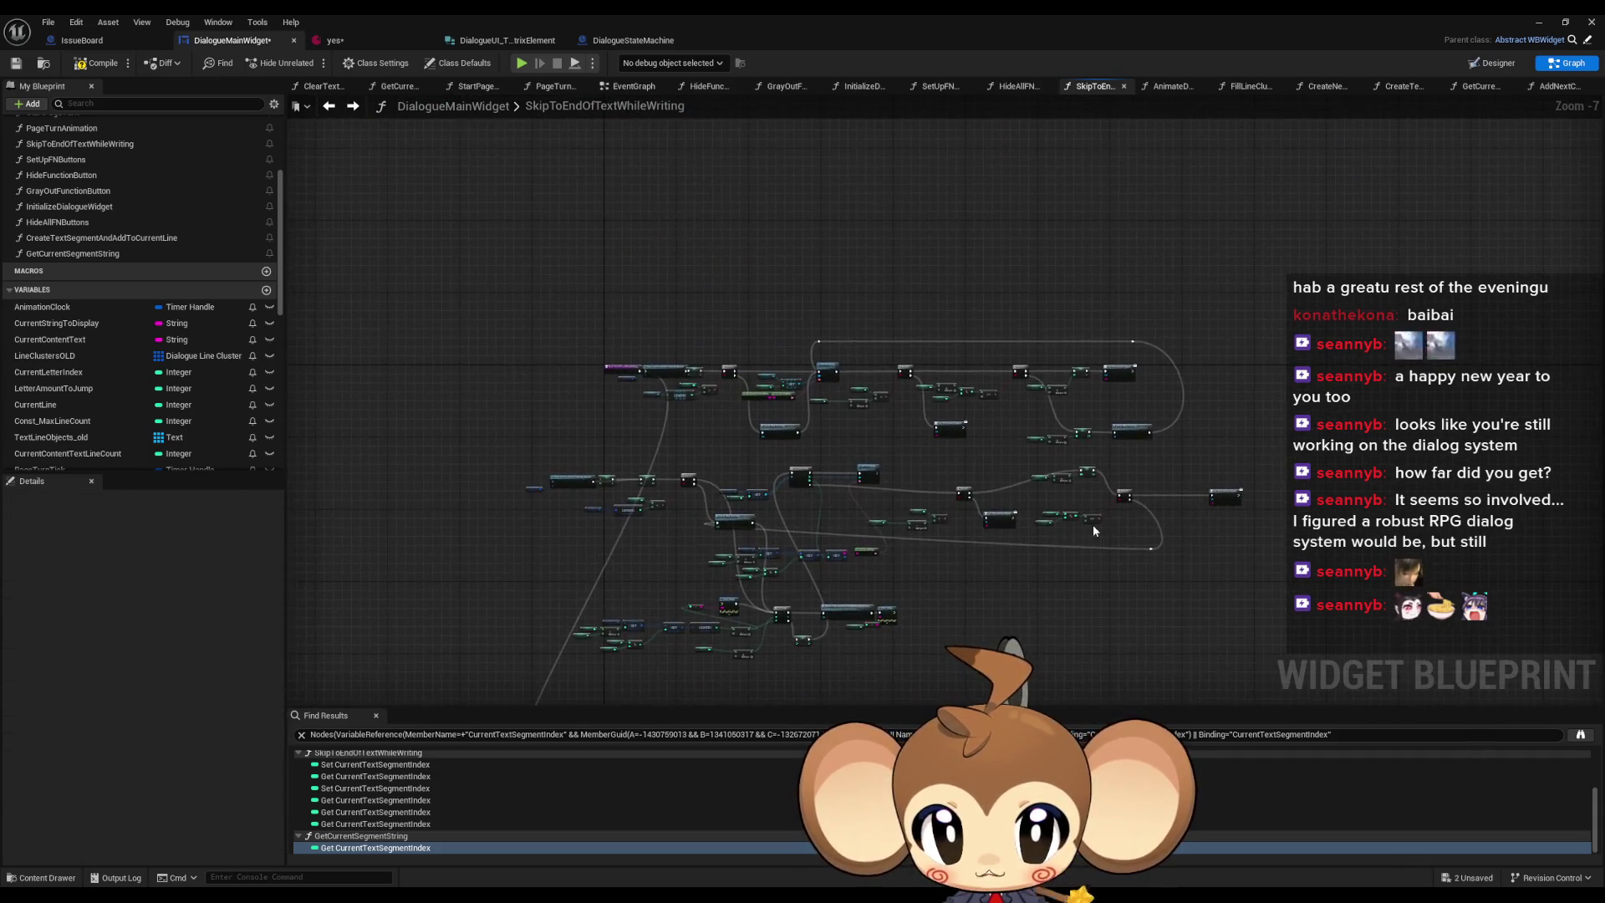
- Paste copies of the Current Line +1 SET and SkipPointReached signal nodes and wire them after Branch True
{"action": "left_click_drag", "start_coordinate": [1104, 321], "coordinate": [1005, 361]}
{"action": "left_click_drag", "start_coordinate": [832, 361], "coordinate": [912, 409]}
{"action": "left_click_drag", "start_coordinate": [961, 292], "coordinate": [1113, 364]}
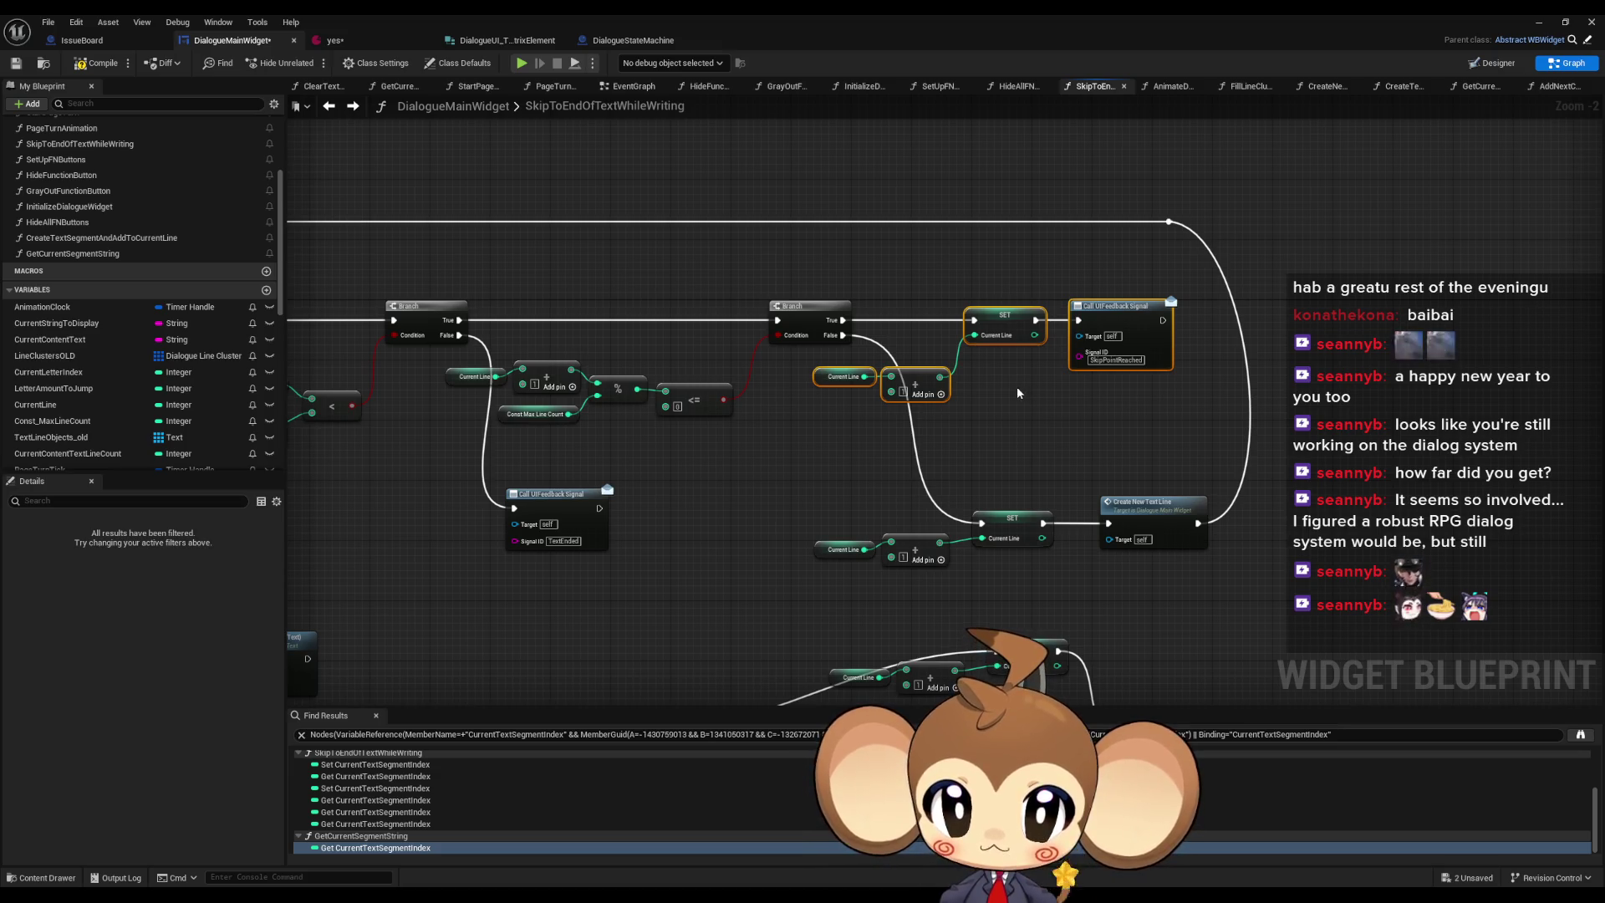
{"action": "scroll", "coordinate": [1018, 392], "scroll_direction": "up", "scroll_amount": 2}
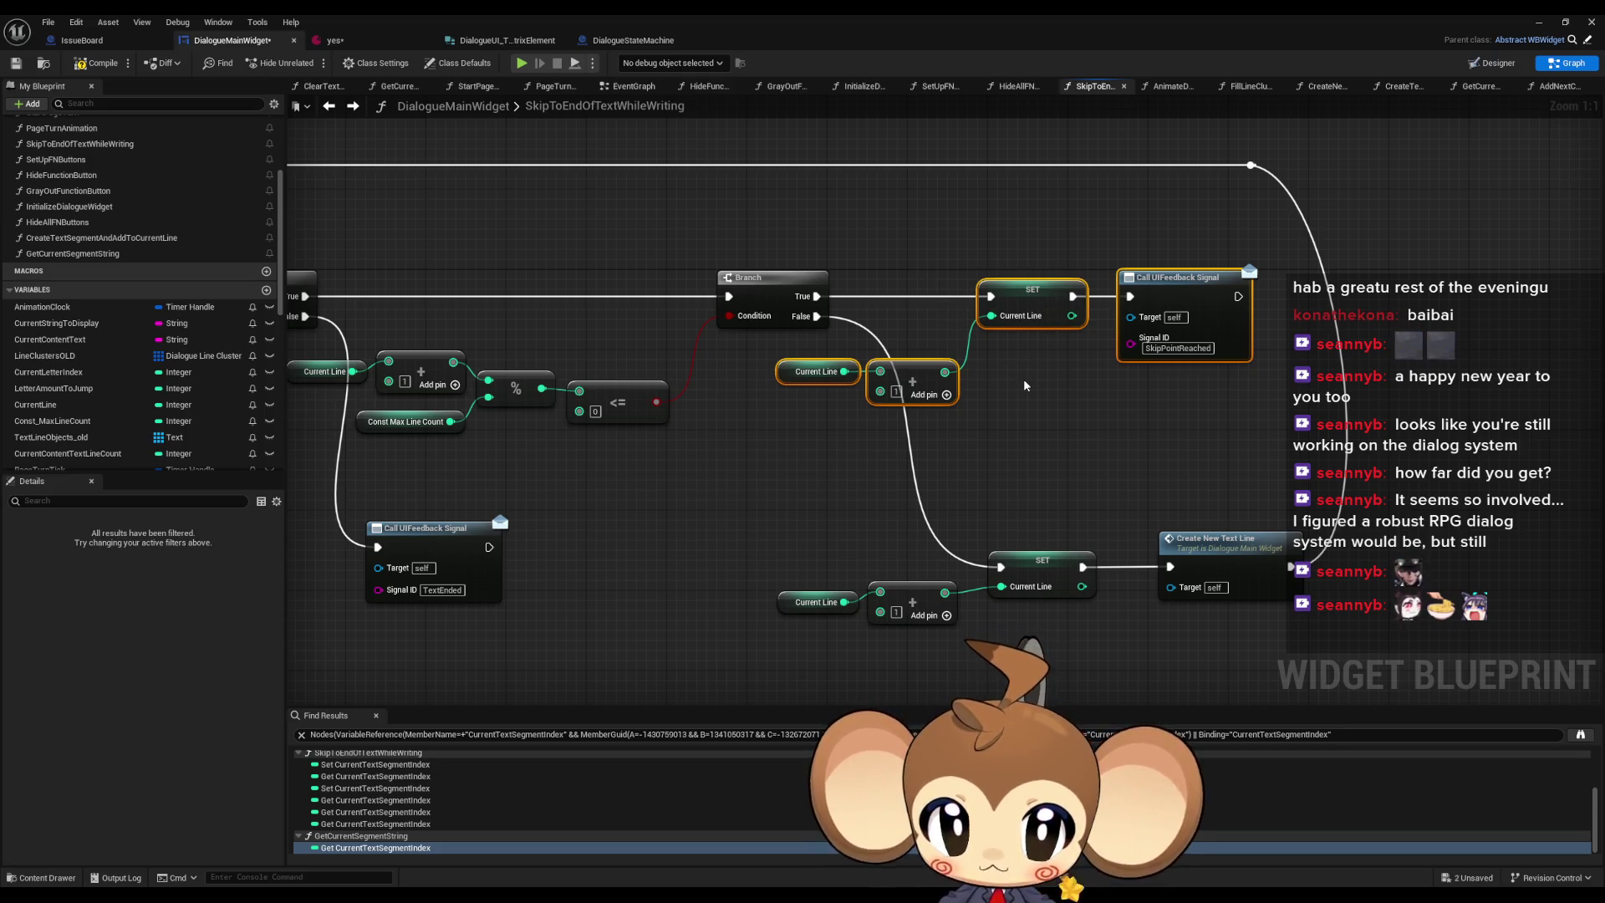
{"action": "scroll", "coordinate": [1024, 384], "scroll_direction": "down", "scroll_amount": 3}
{"action": "scroll", "coordinate": [1022, 382], "scroll_direction": "down", "scroll_amount": 5}
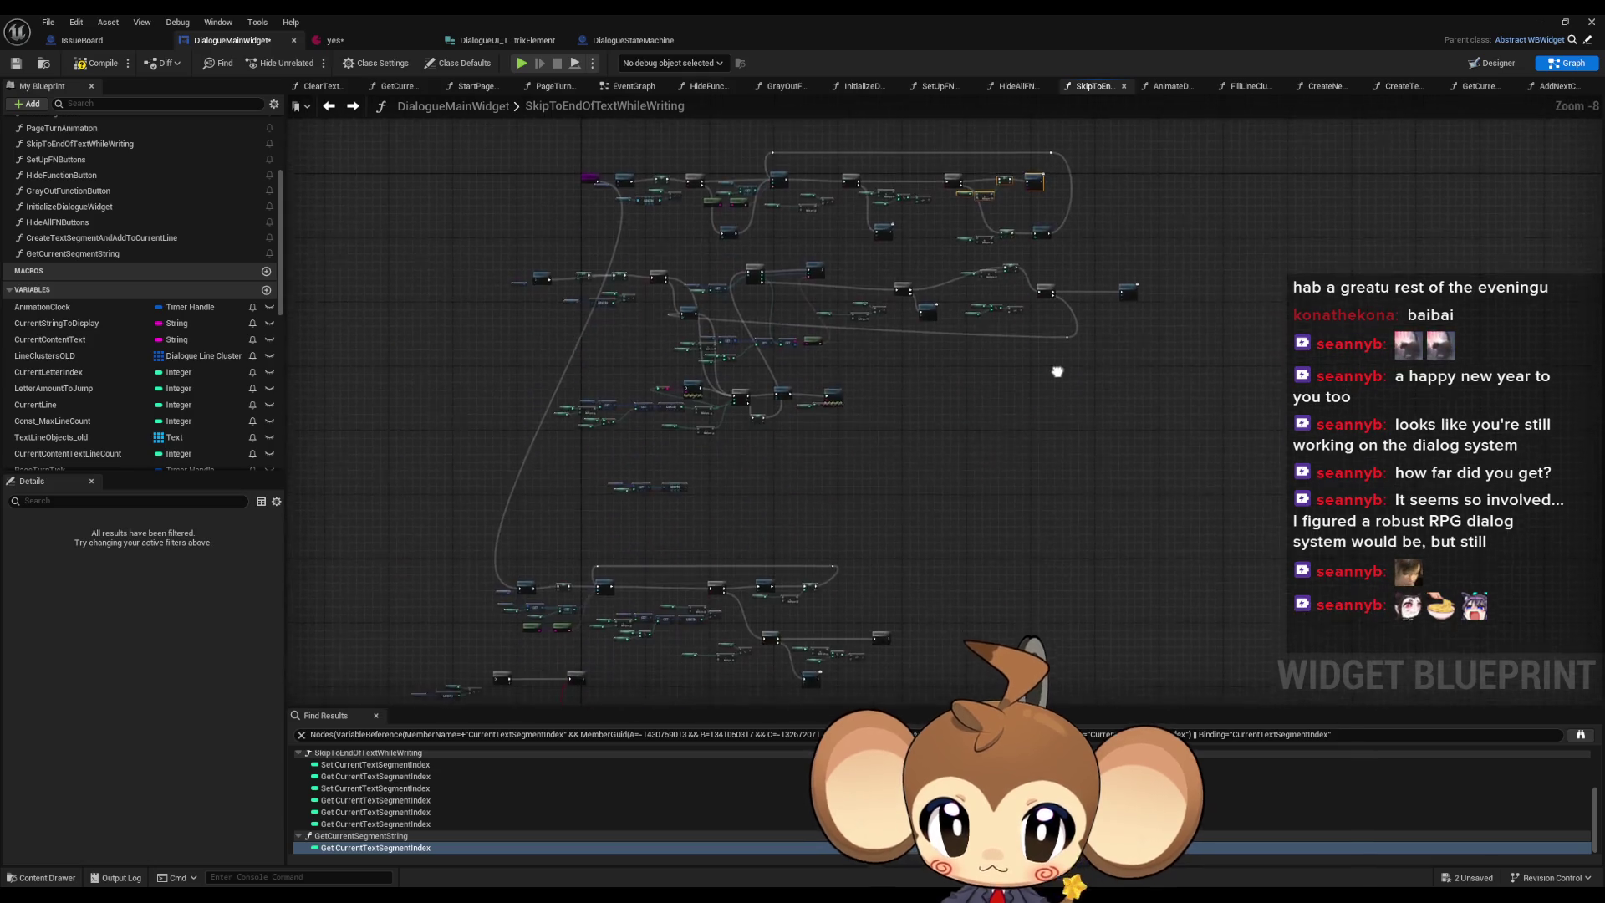
{"action": "scroll", "coordinate": [895, 520], "scroll_direction": "up", "scroll_amount": 8}
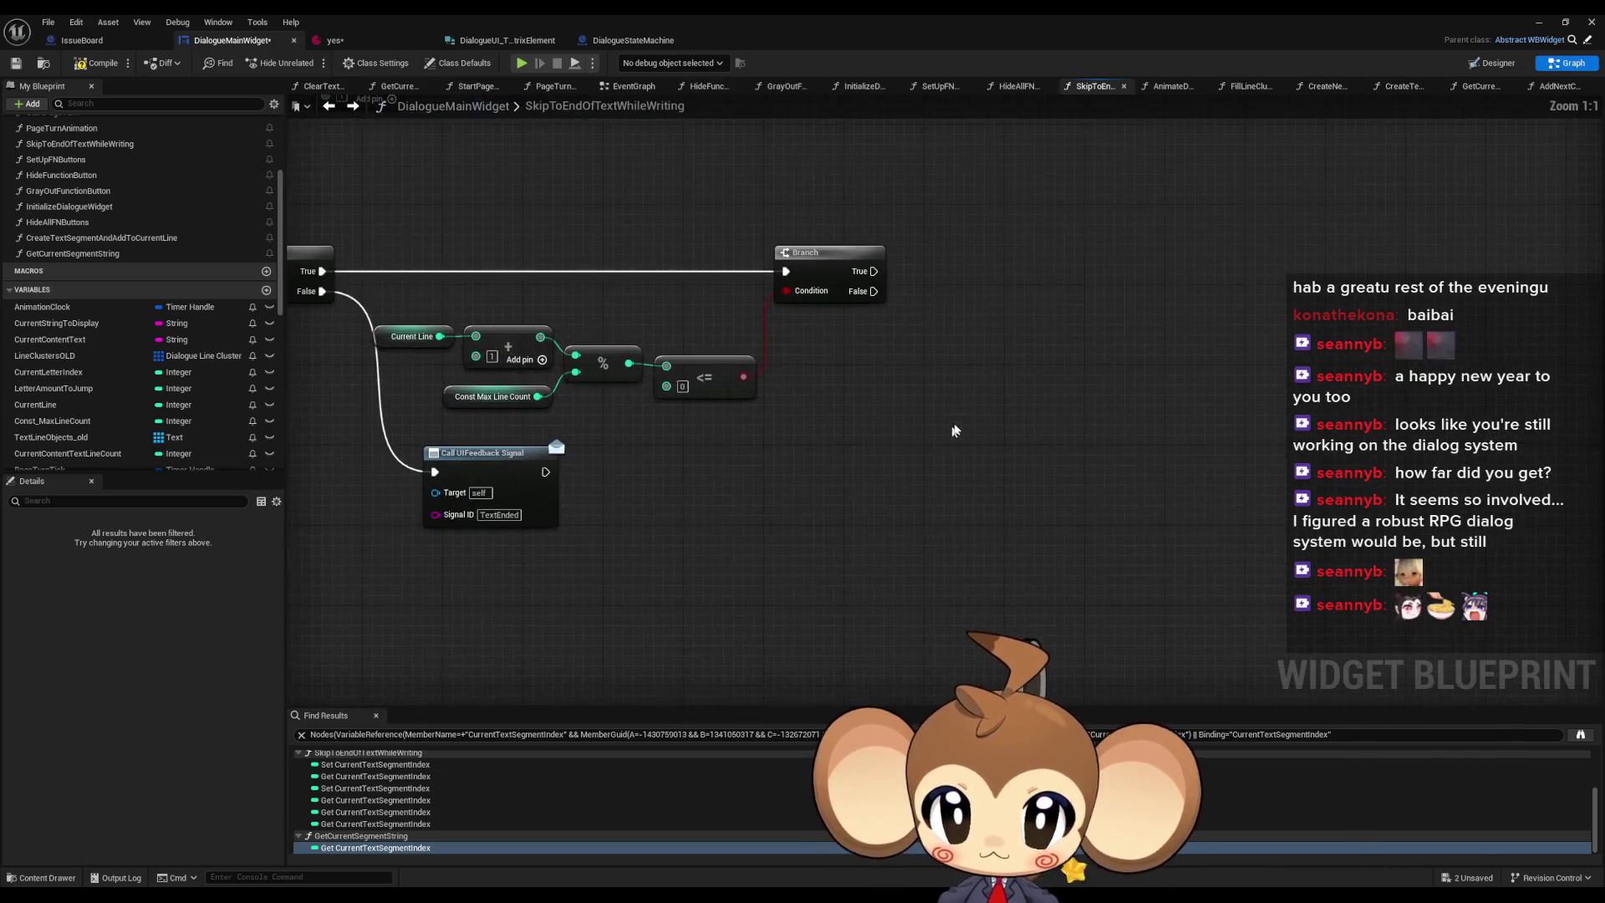
{"action": "key", "text": "ctrl+v"}
{"action": "left_click_drag", "start_coordinate": [1017, 362], "coordinate": [873, 275]}
{"action": "left_click_drag", "start_coordinate": [989, 299], "coordinate": [1182, 398]}
{"action": "left_click_drag", "start_coordinate": [841, 338], "coordinate": [1277, 484]}
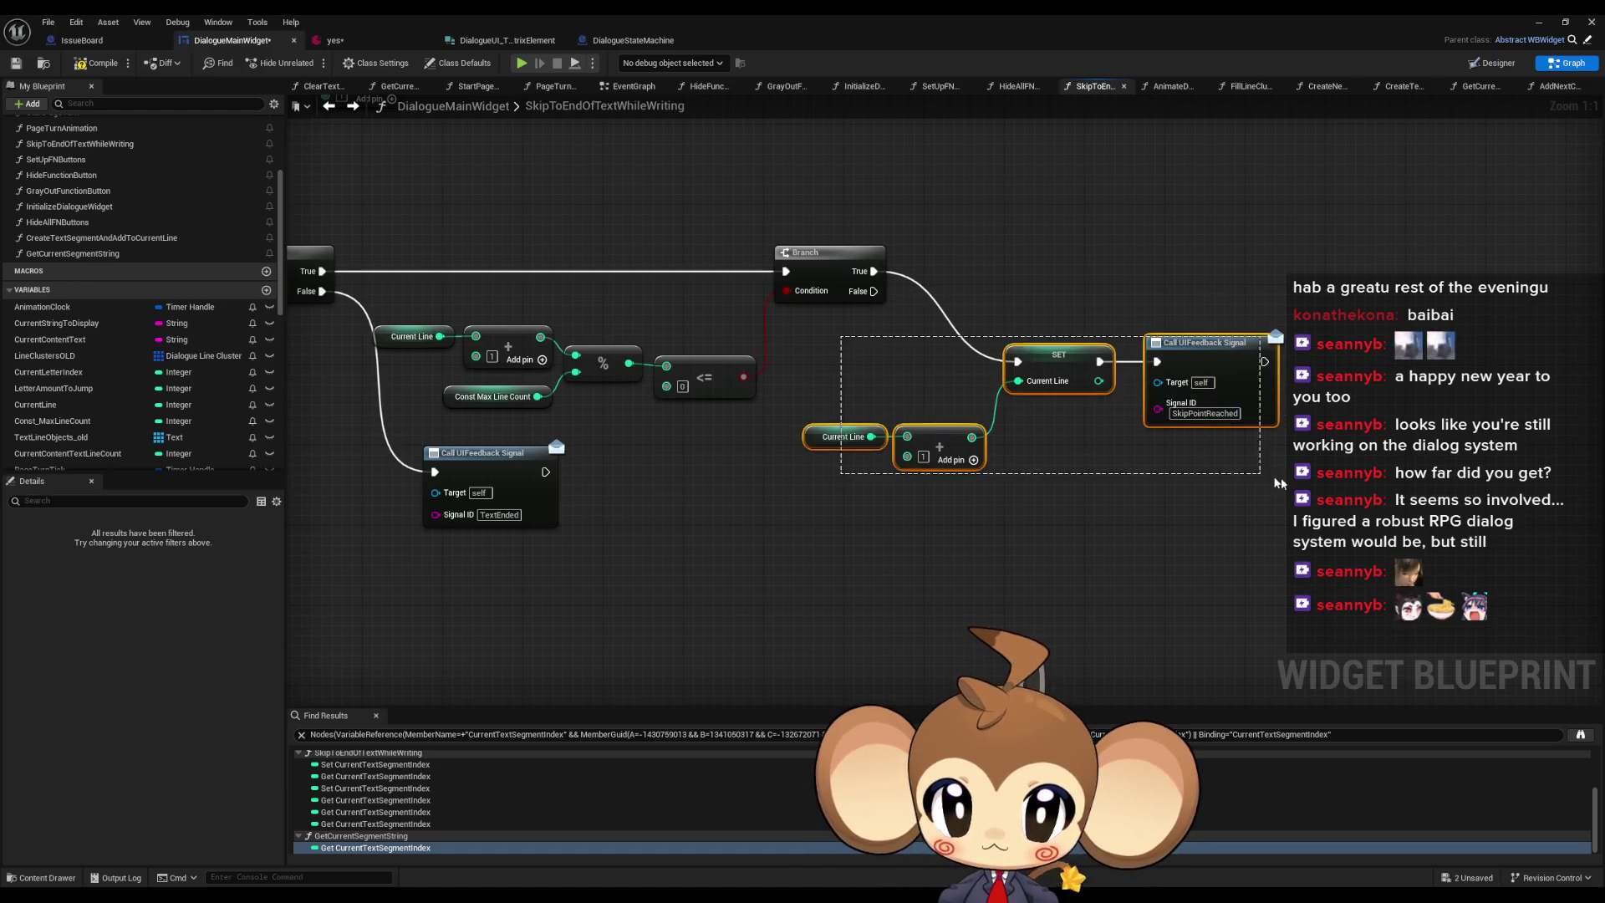
{"action": "left_click_drag", "start_coordinate": [1063, 369], "coordinate": [1102, 274]}
{"action": "left_click", "coordinate": [1100, 383]}
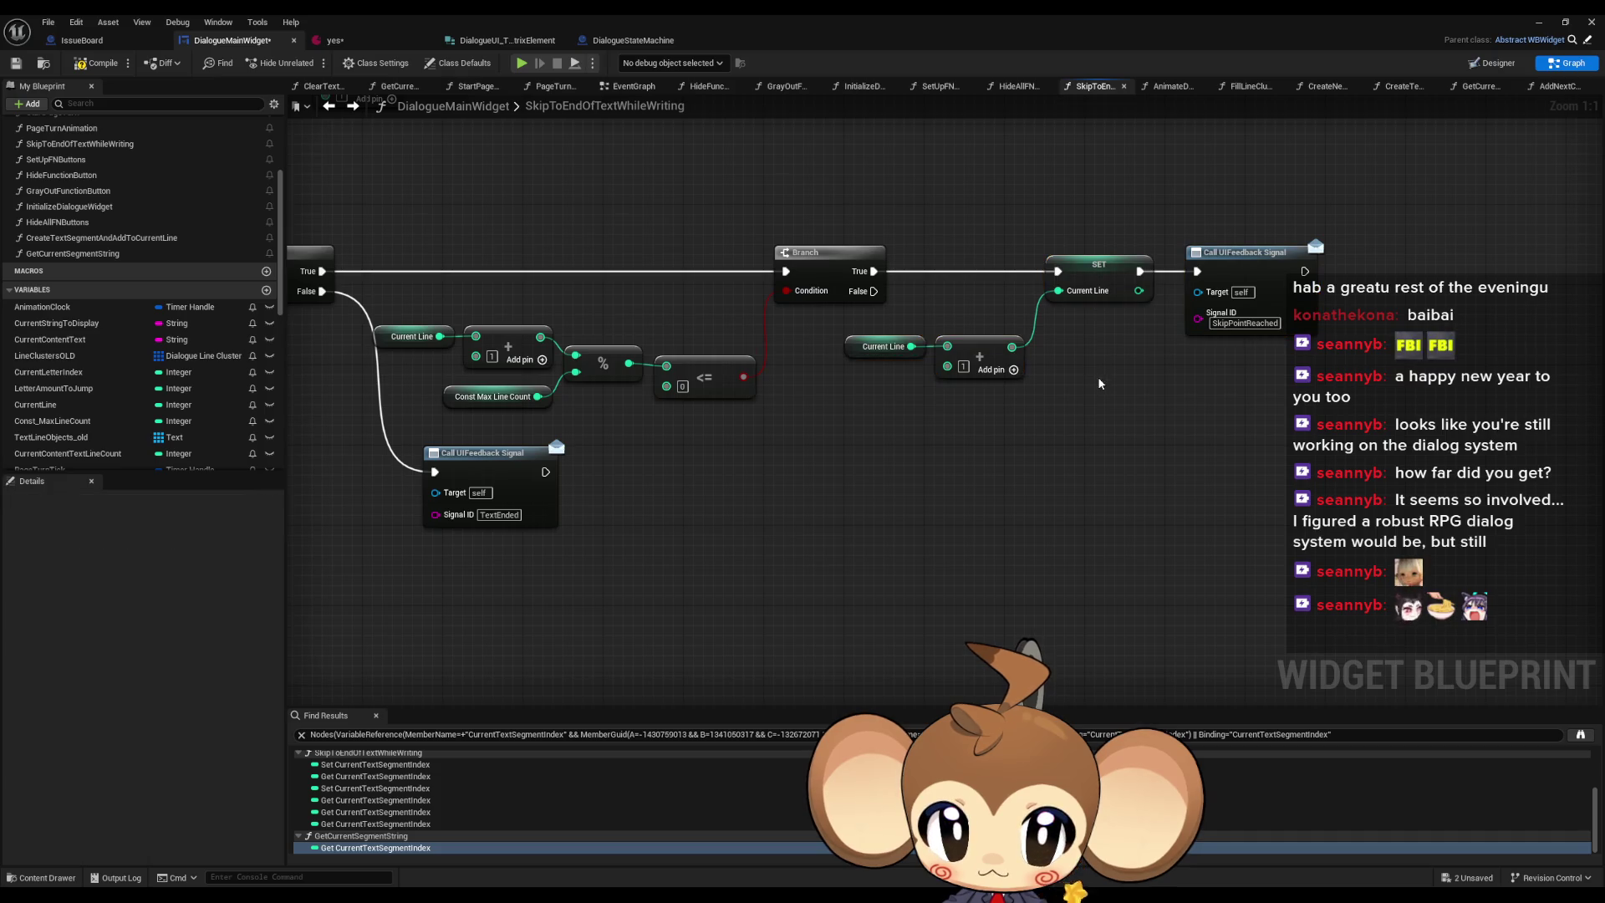
{"action": "scroll", "coordinate": [1097, 376], "scroll_direction": "down", "scroll_amount": 2}
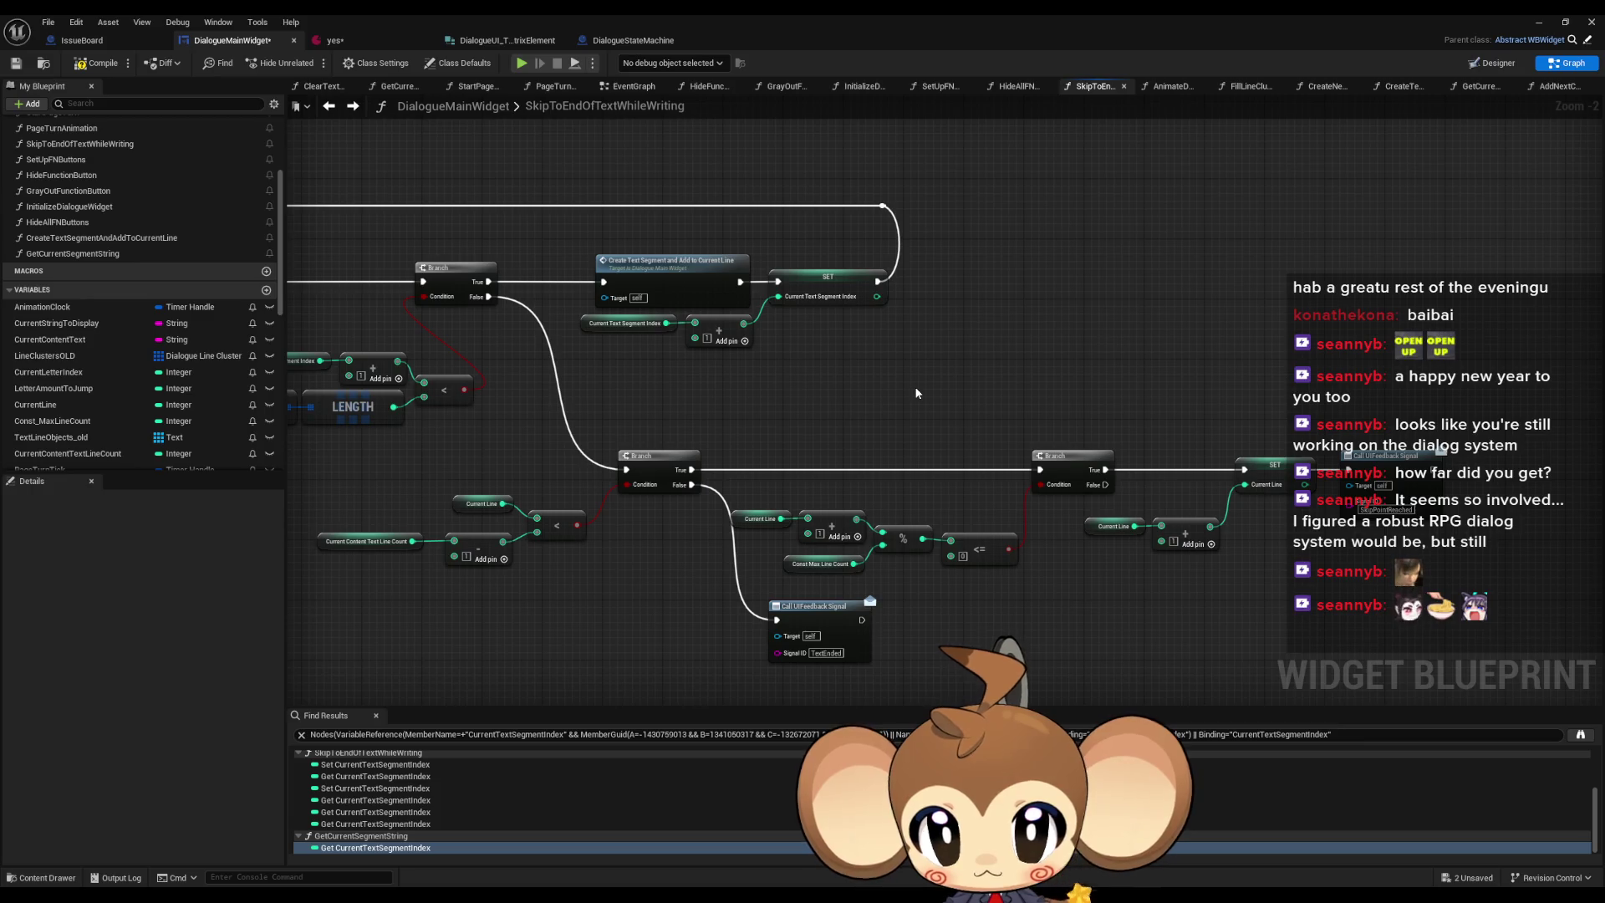
- Paste a SET Current Text Segment Index (0) node and run it from Branch True before the Current Line SET
{"action": "left_click_drag", "start_coordinate": [805, 254], "coordinate": [909, 344]}
{"action": "key", "text": "ctrl+v"}
{"action": "scroll", "coordinate": [1192, 374], "scroll_direction": "up", "scroll_amount": 2}
{"action": "left_click_drag", "start_coordinate": [1178, 379], "coordinate": [1073, 490]}
{"action": "left_click_drag", "start_coordinate": [1312, 380], "coordinate": [1258, 491]}
{"action": "left_click_drag", "start_coordinate": [1125, 554], "coordinate": [1264, 561]}
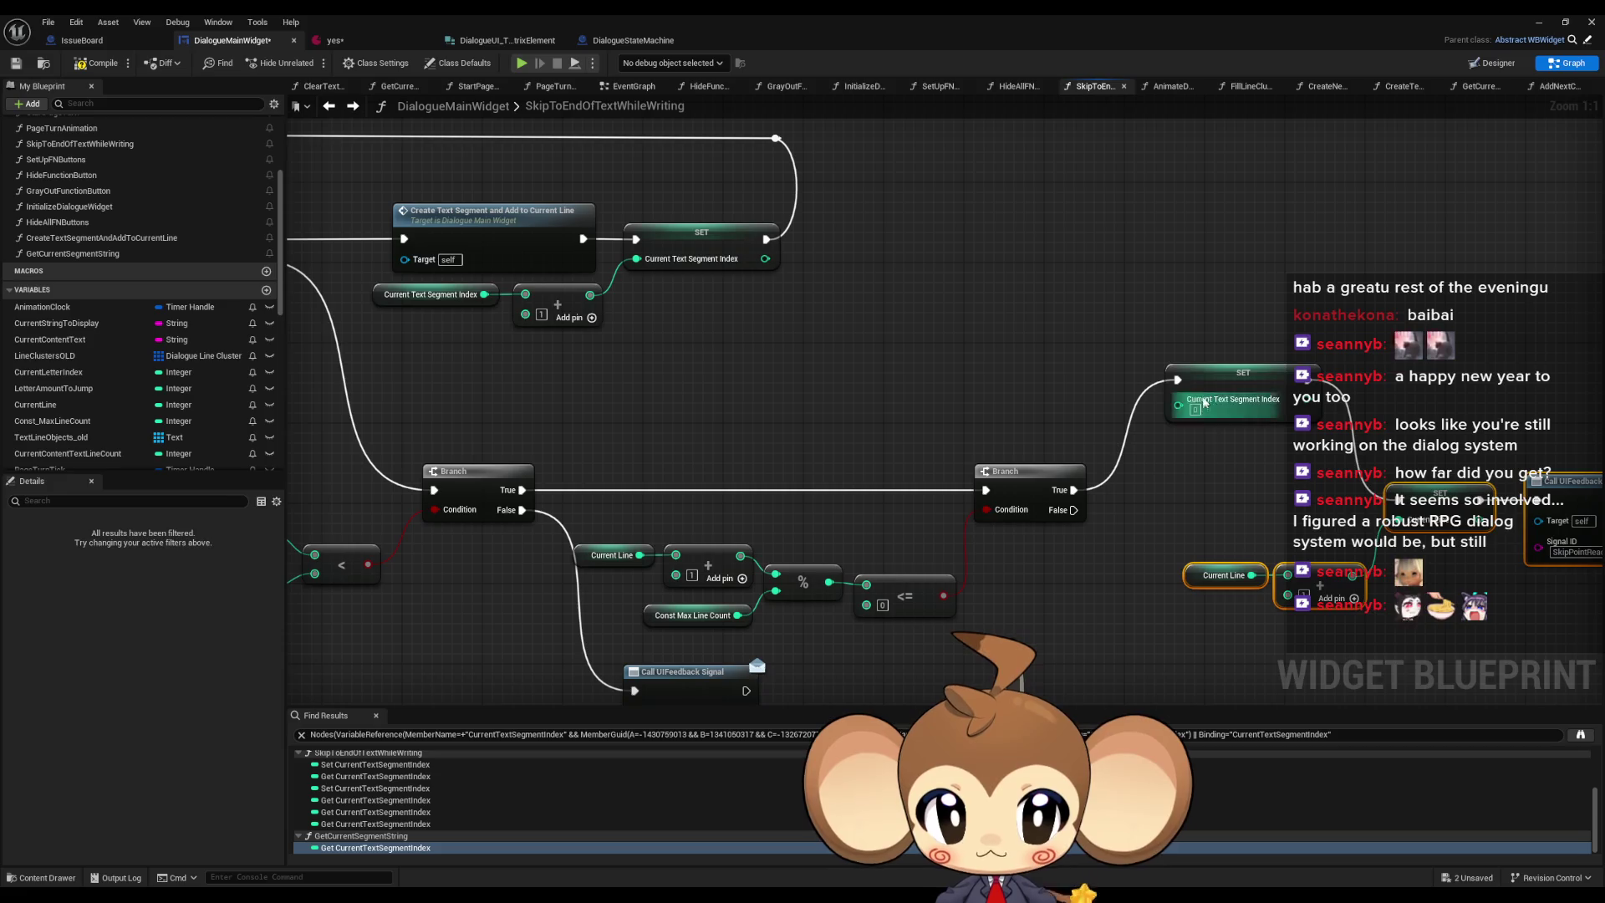
{"action": "left_click_drag", "start_coordinate": [1243, 373], "coordinate": [1203, 483]}
{"action": "left_click_drag", "start_coordinate": [1140, 564], "coordinate": [1016, 532]}
{"action": "left_click", "coordinate": [1016, 532]}
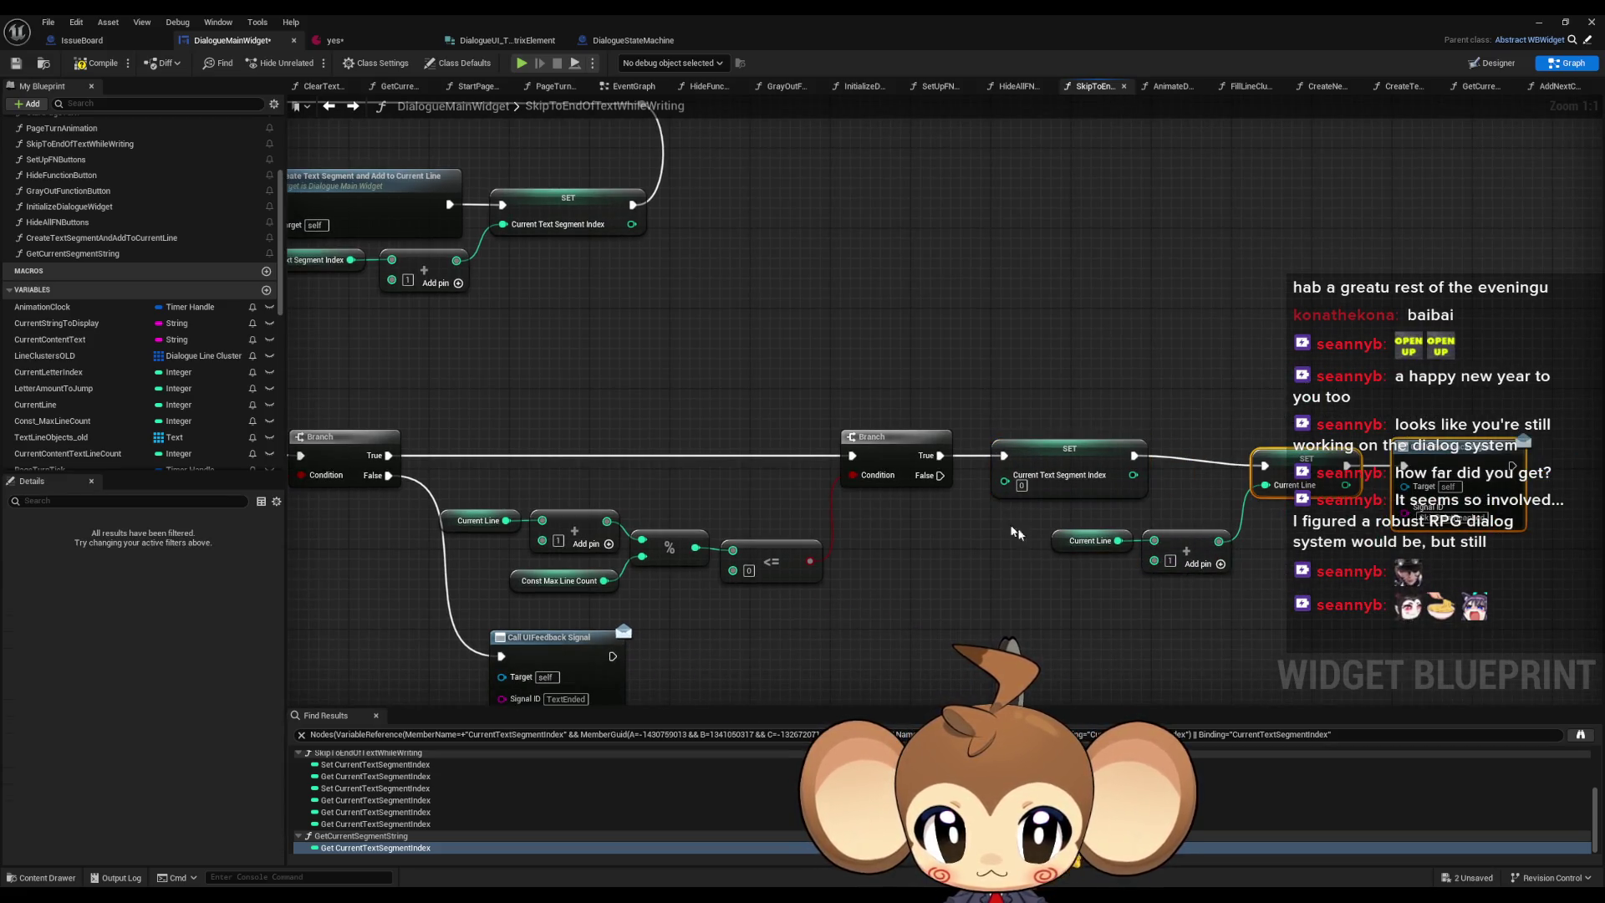
- Pan across the function to review the new True-path chain
{"action": "left_click", "coordinate": [1095, 351]}
{"action": "scroll", "coordinate": [1095, 351], "scroll_direction": "down", "scroll_amount": 3}
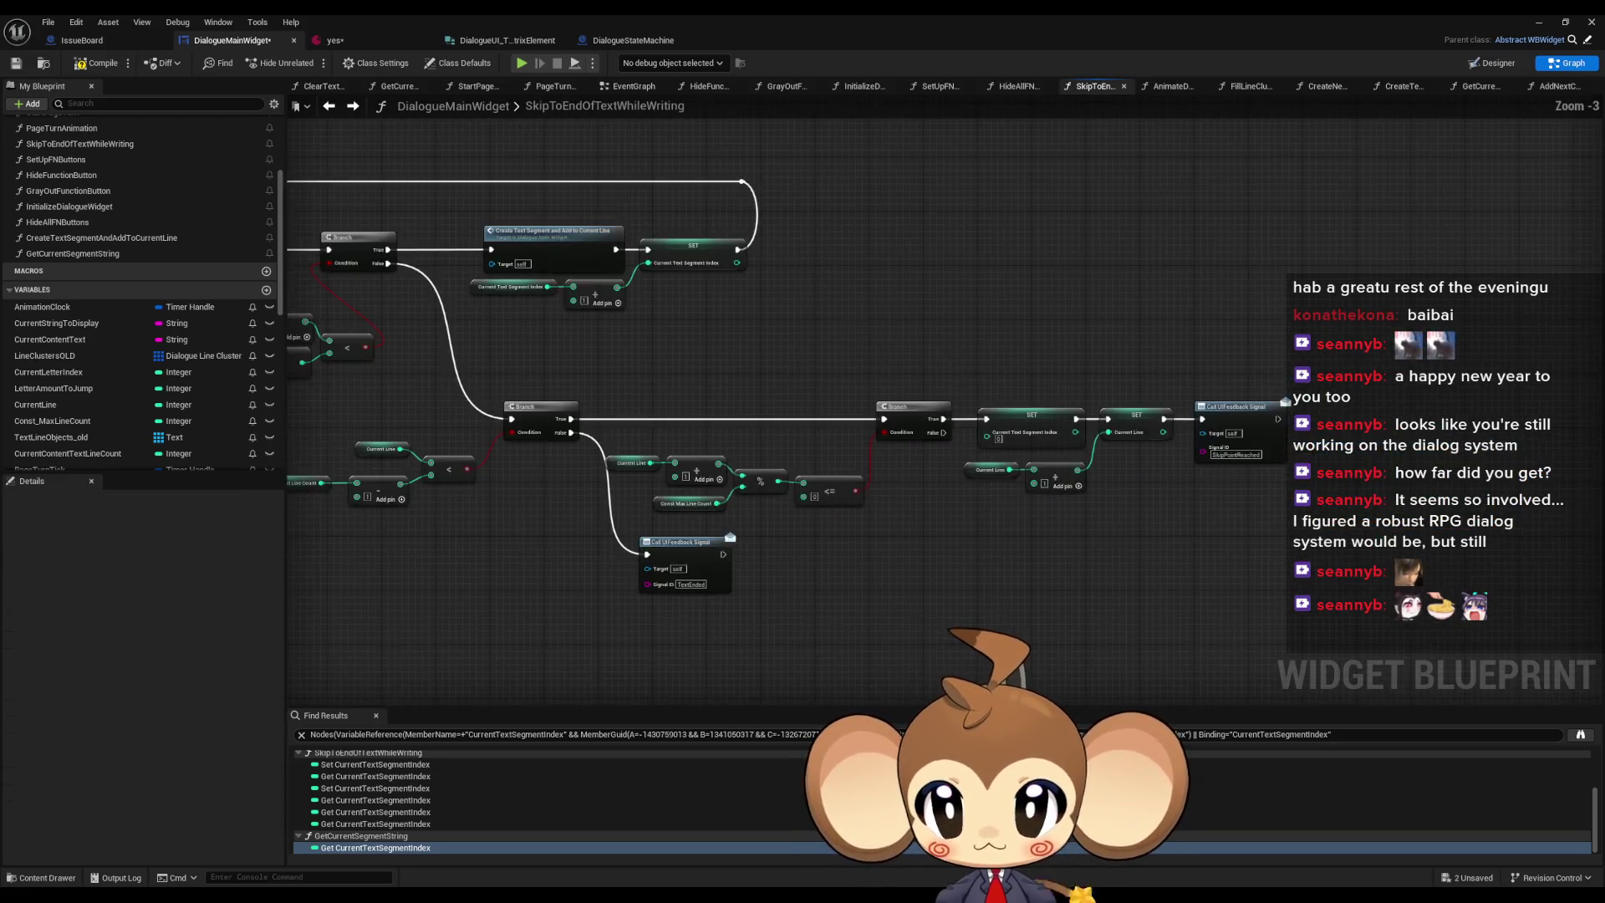
{"action": "left_click_drag", "start_coordinate": [1064, 433], "coordinate": [1283, 399]}
{"action": "mouse_move", "coordinate": [1392, 441]}
{"action": "left_mouse_down"}
{"action": "mouse_move", "coordinate": [1036, 359]}
{"action": "mouse_move", "coordinate": [836, 349]}
{"action": "left_mouse_up"}
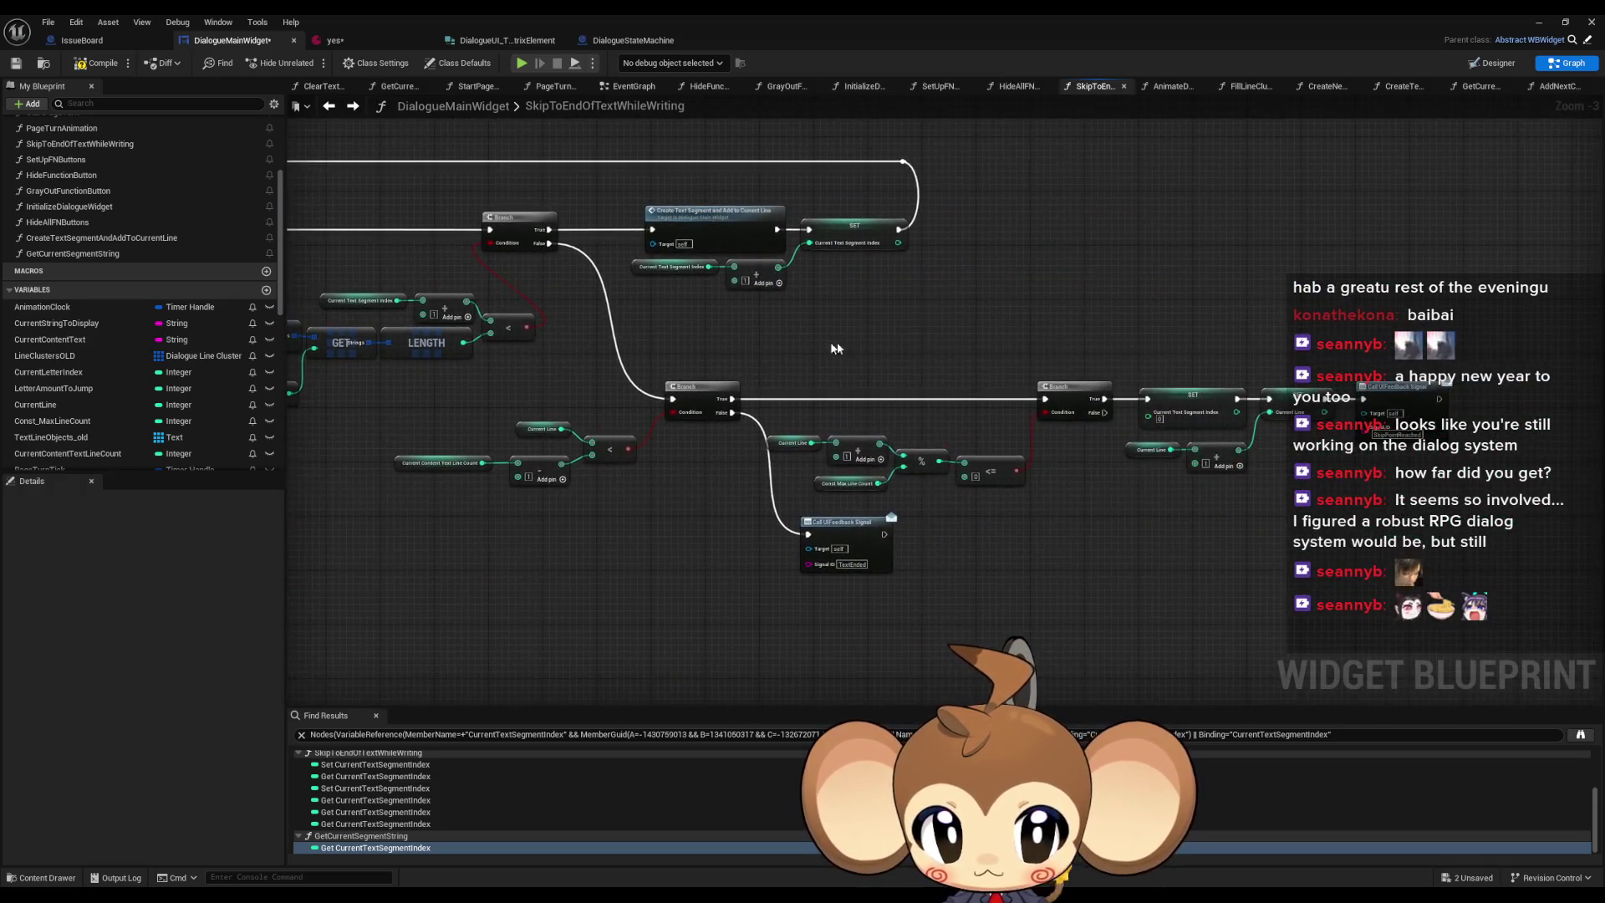
{"action": "scroll", "coordinate": [1005, 361], "scroll_direction": "down", "scroll_amount": 5}
{"action": "scroll", "coordinate": [1012, 429], "scroll_direction": "up", "scroll_amount": 5}
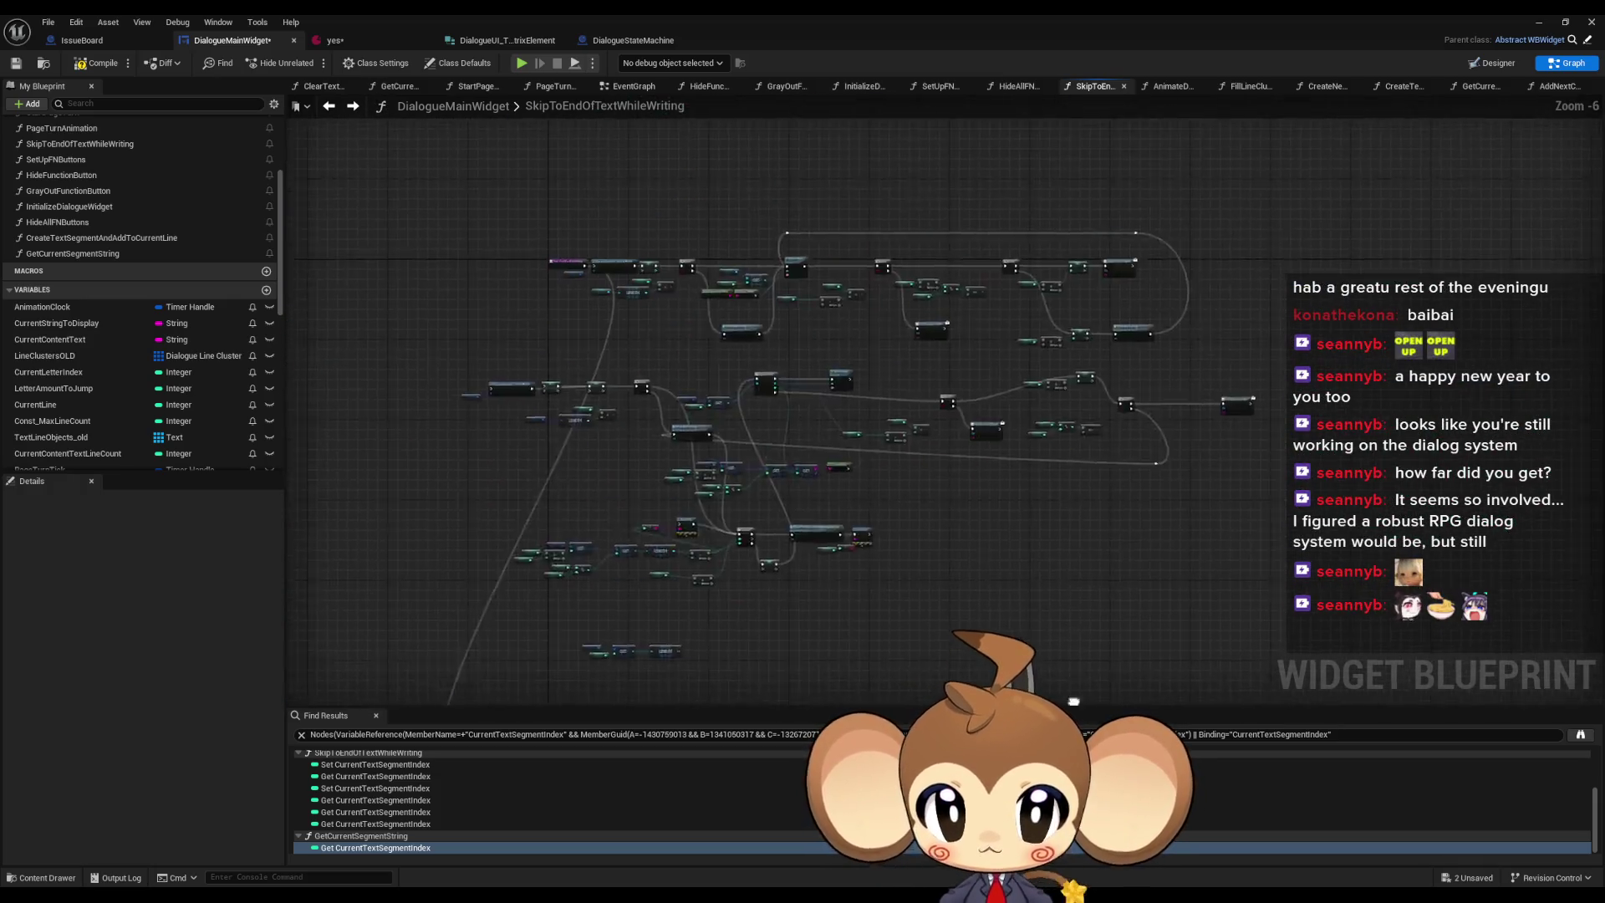
{"action": "scroll", "coordinate": [831, 397], "scroll_direction": "up", "scroll_amount": 2}
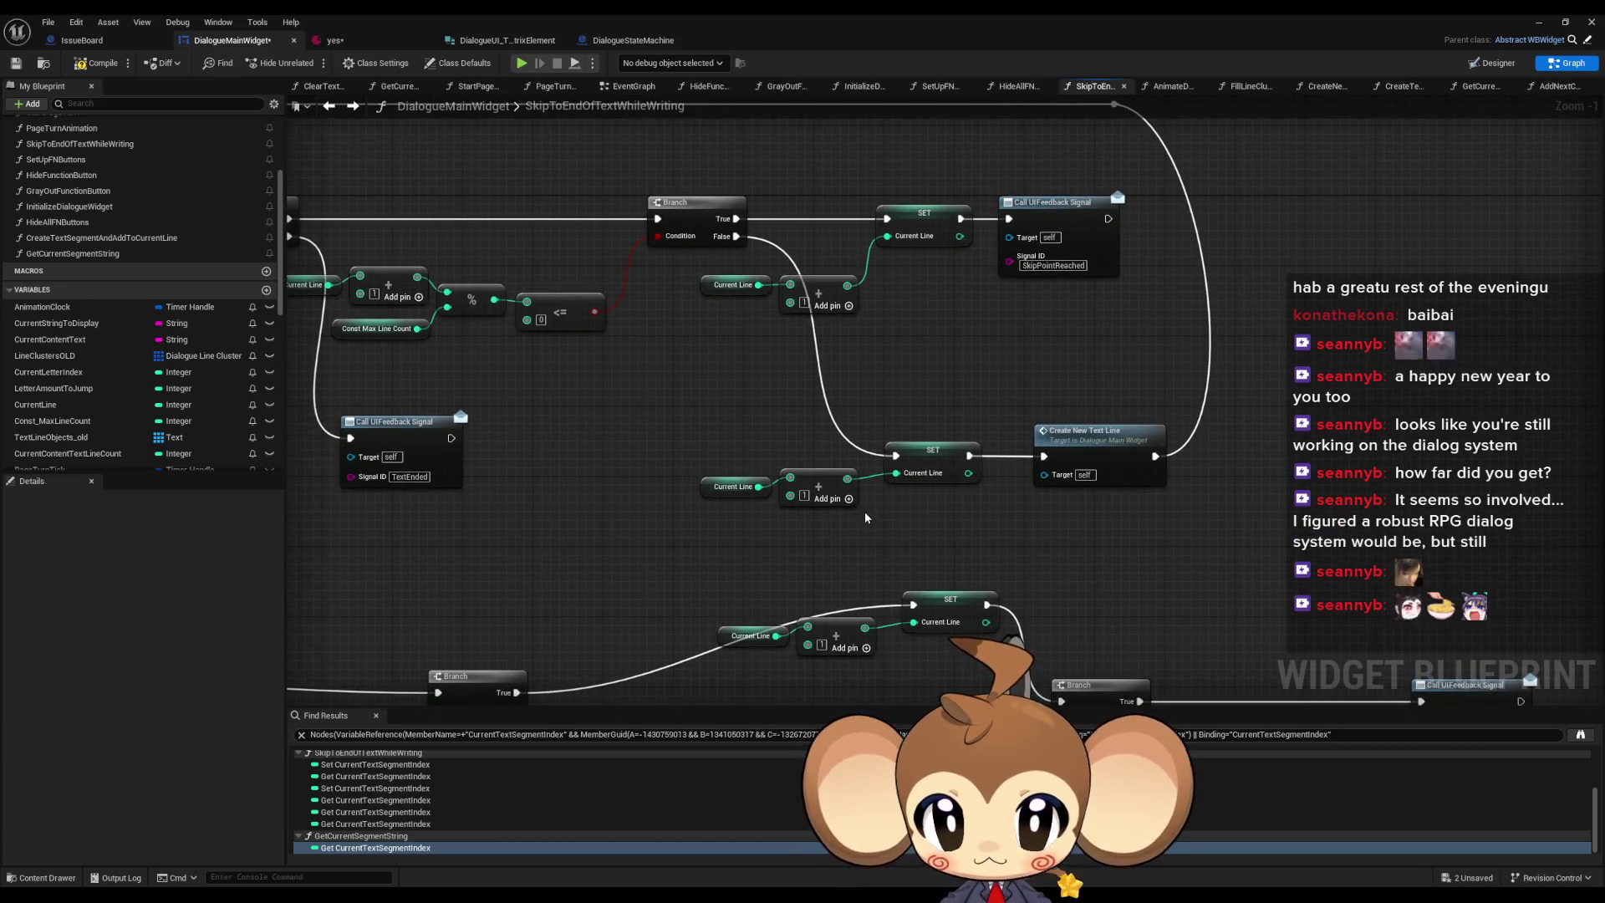
- Duplicate the SET Current Text Segment Index reset to 0 and chain it before the lower Current Line increment
{"action": "scroll", "coordinate": [866, 518], "scroll_direction": "down", "scroll_amount": 2}
{"action": "left_click_drag", "start_coordinate": [729, 432], "coordinate": [1057, 514]}
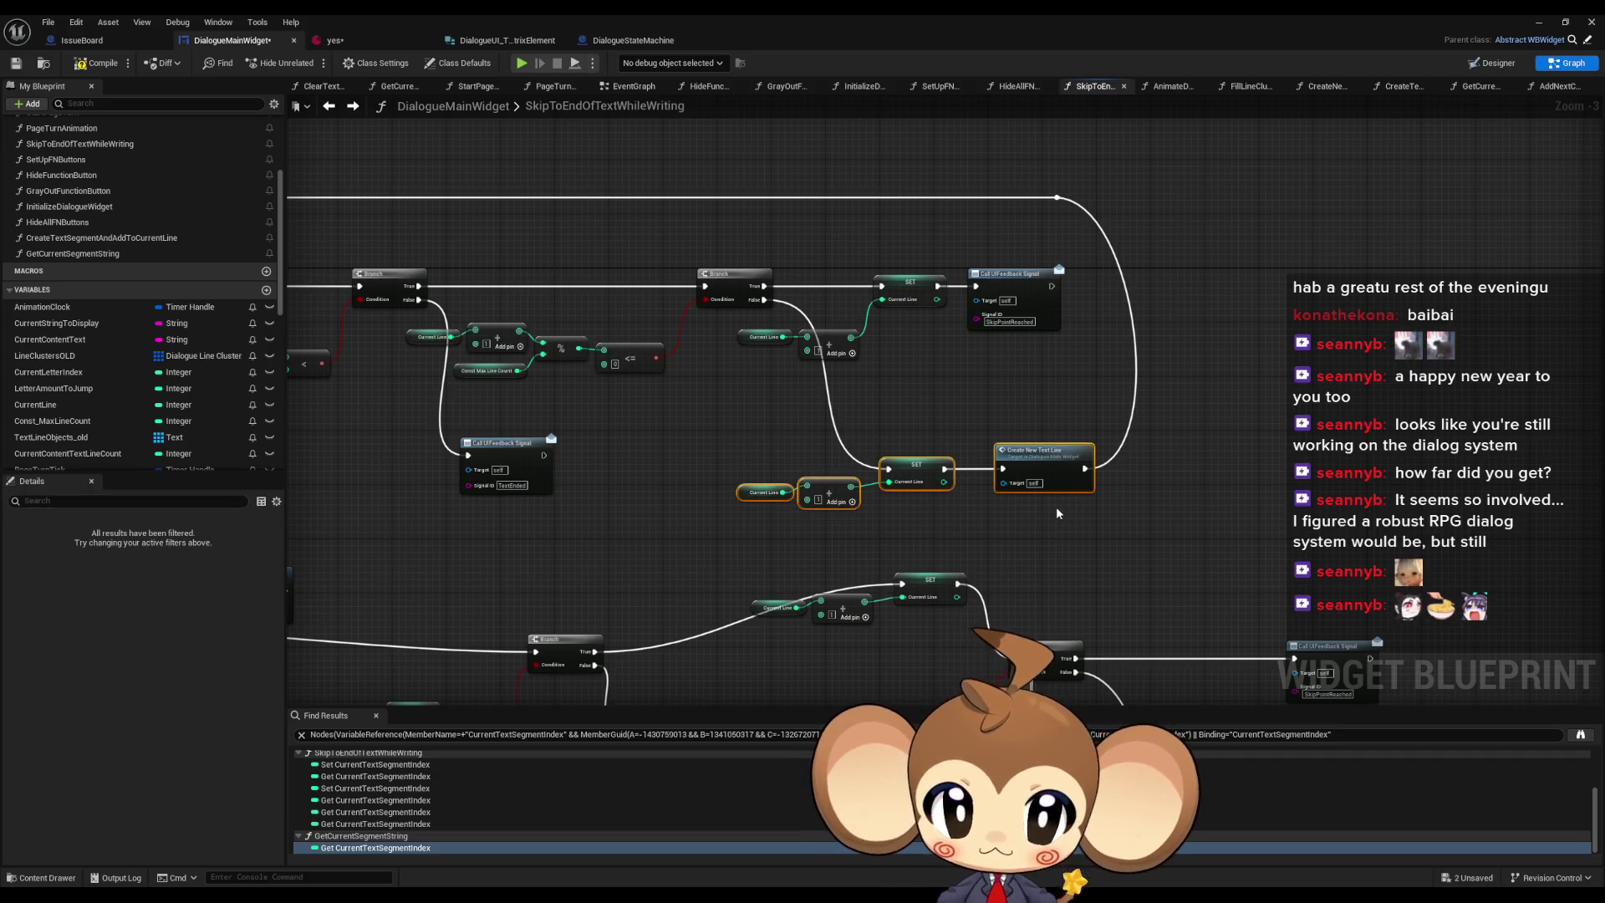
{"action": "scroll", "coordinate": [1046, 507], "scroll_direction": "down", "scroll_amount": 5}
{"action": "scroll", "coordinate": [903, 513], "scroll_direction": "up", "scroll_amount": 4}
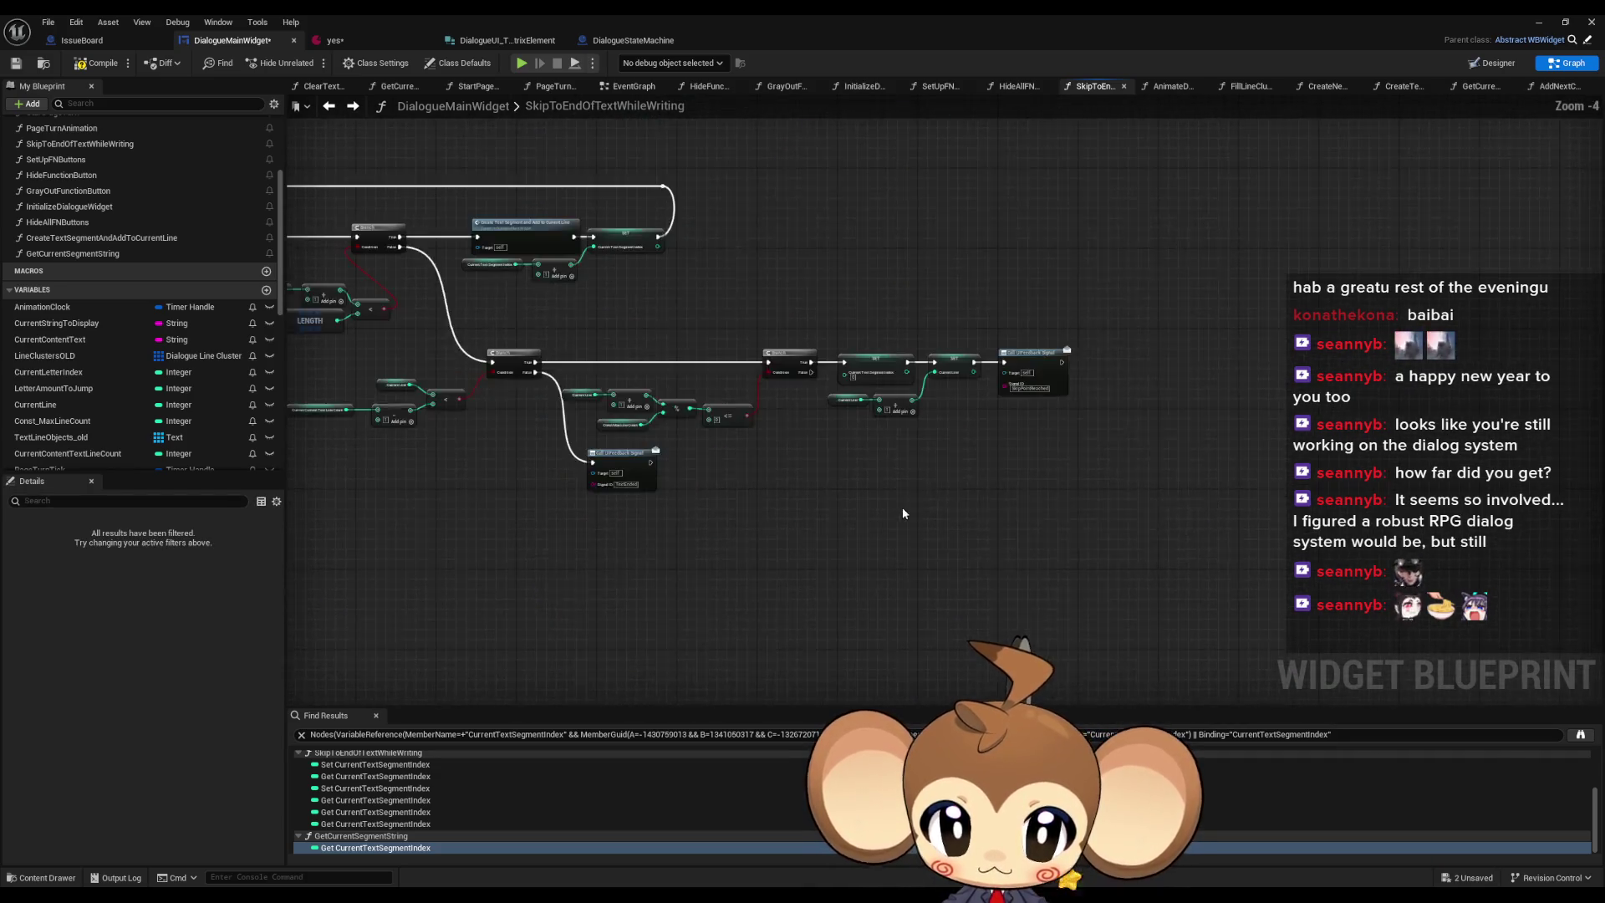
{"action": "scroll", "coordinate": [903, 514], "scroll_direction": "up", "scroll_amount": 4}
{"action": "right_click", "coordinate": [897, 425]}
{"action": "left_click", "coordinate": [880, 370]}
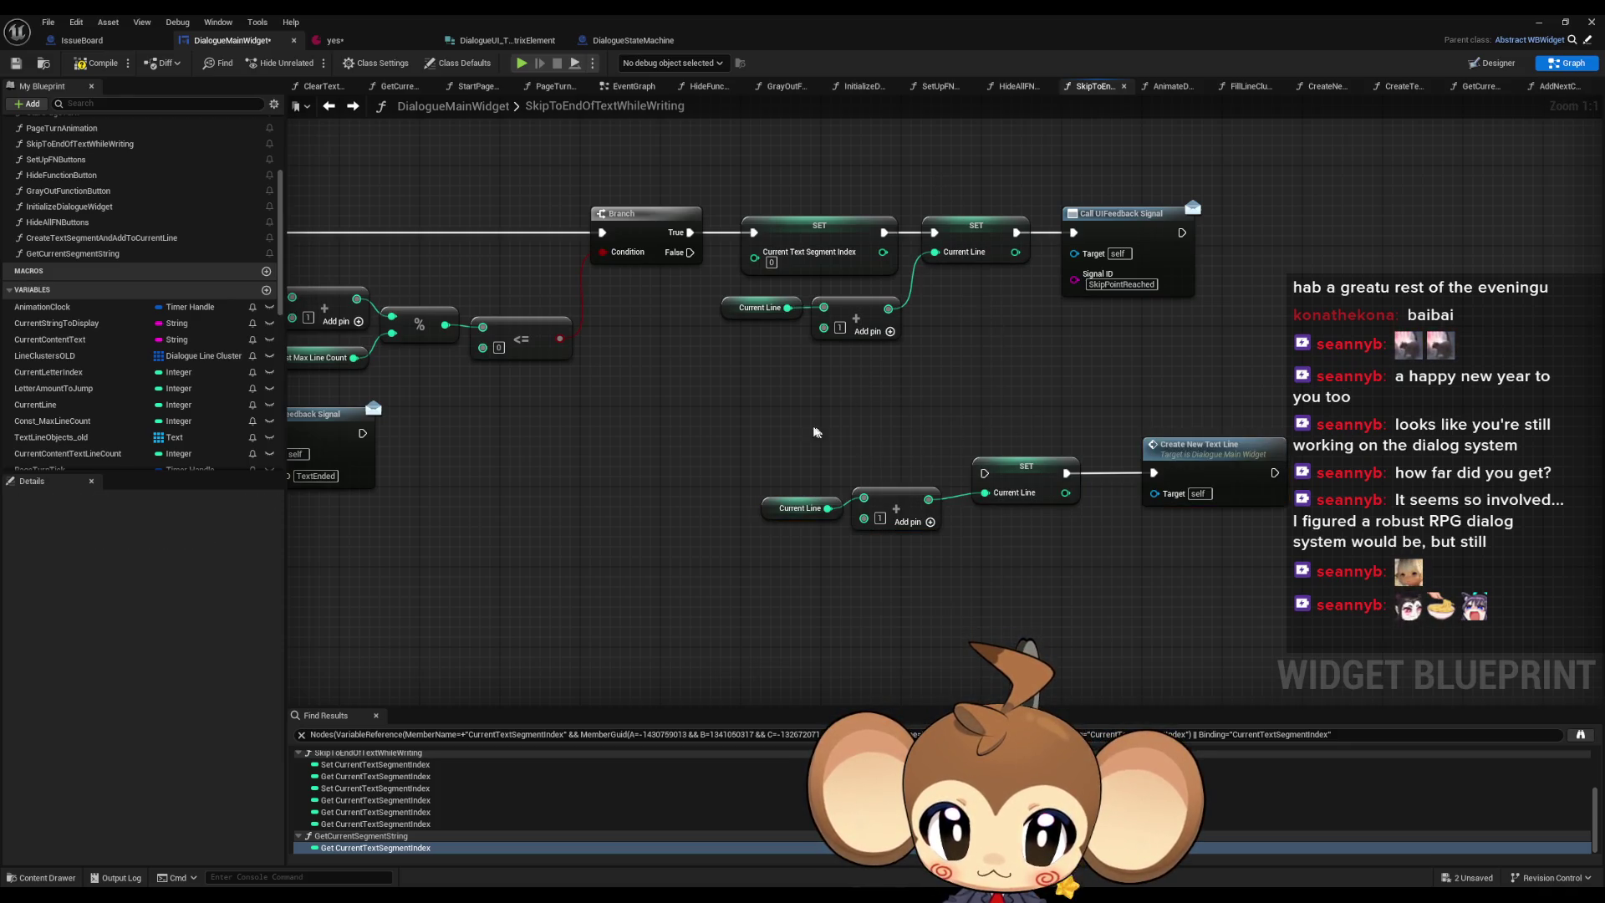
{"action": "left_click", "coordinate": [1159, 518]}
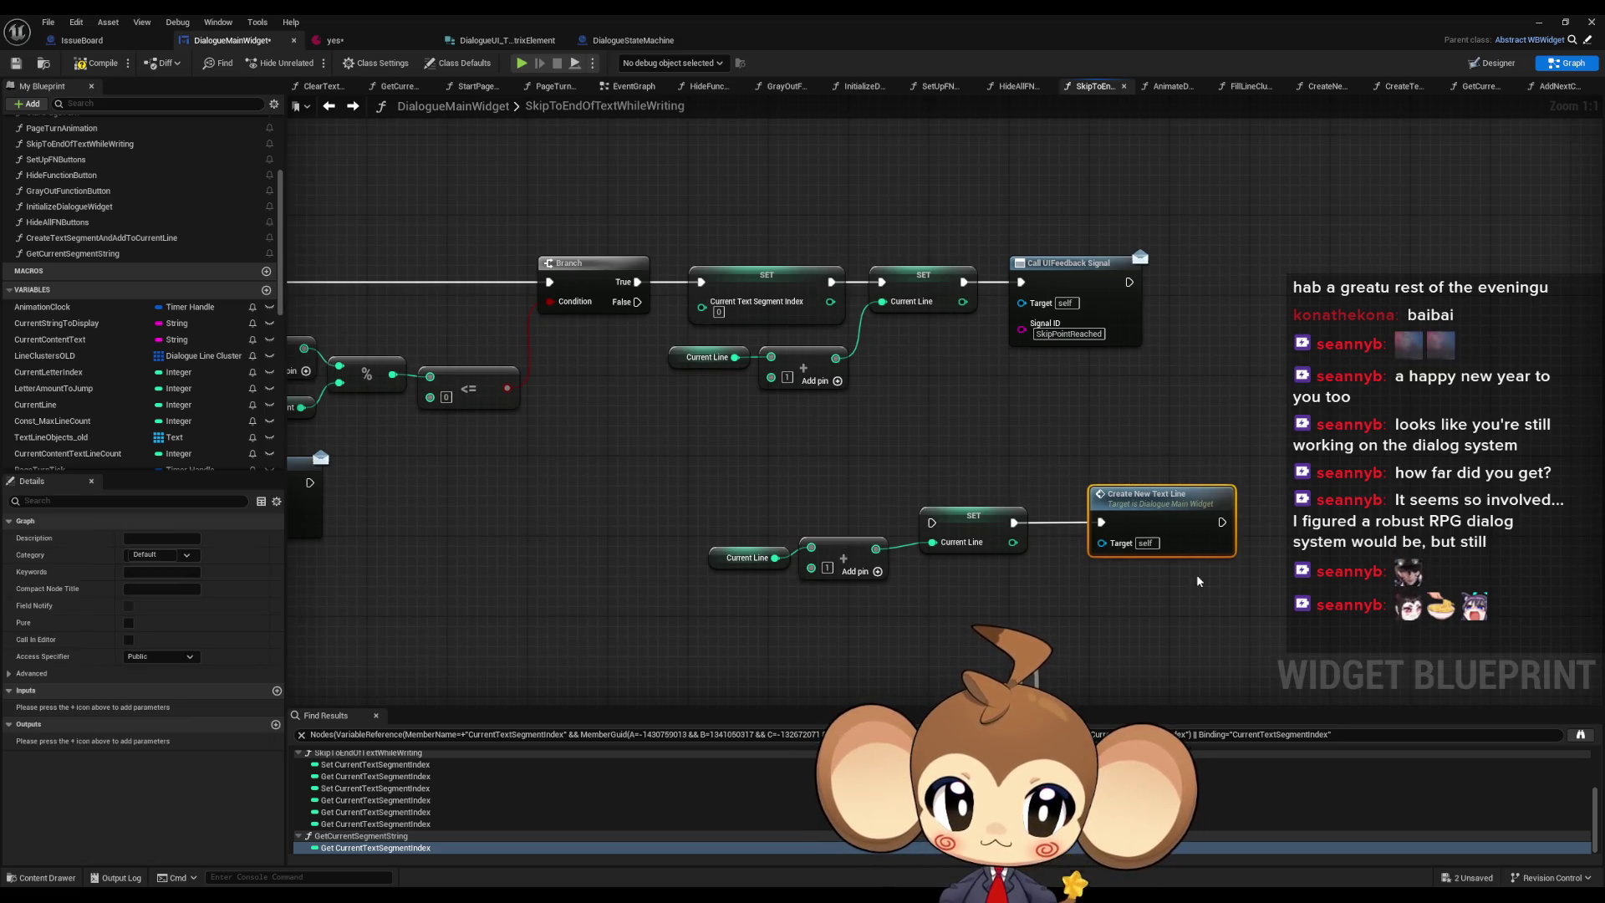
{"action": "left_click", "coordinate": [757, 282]}
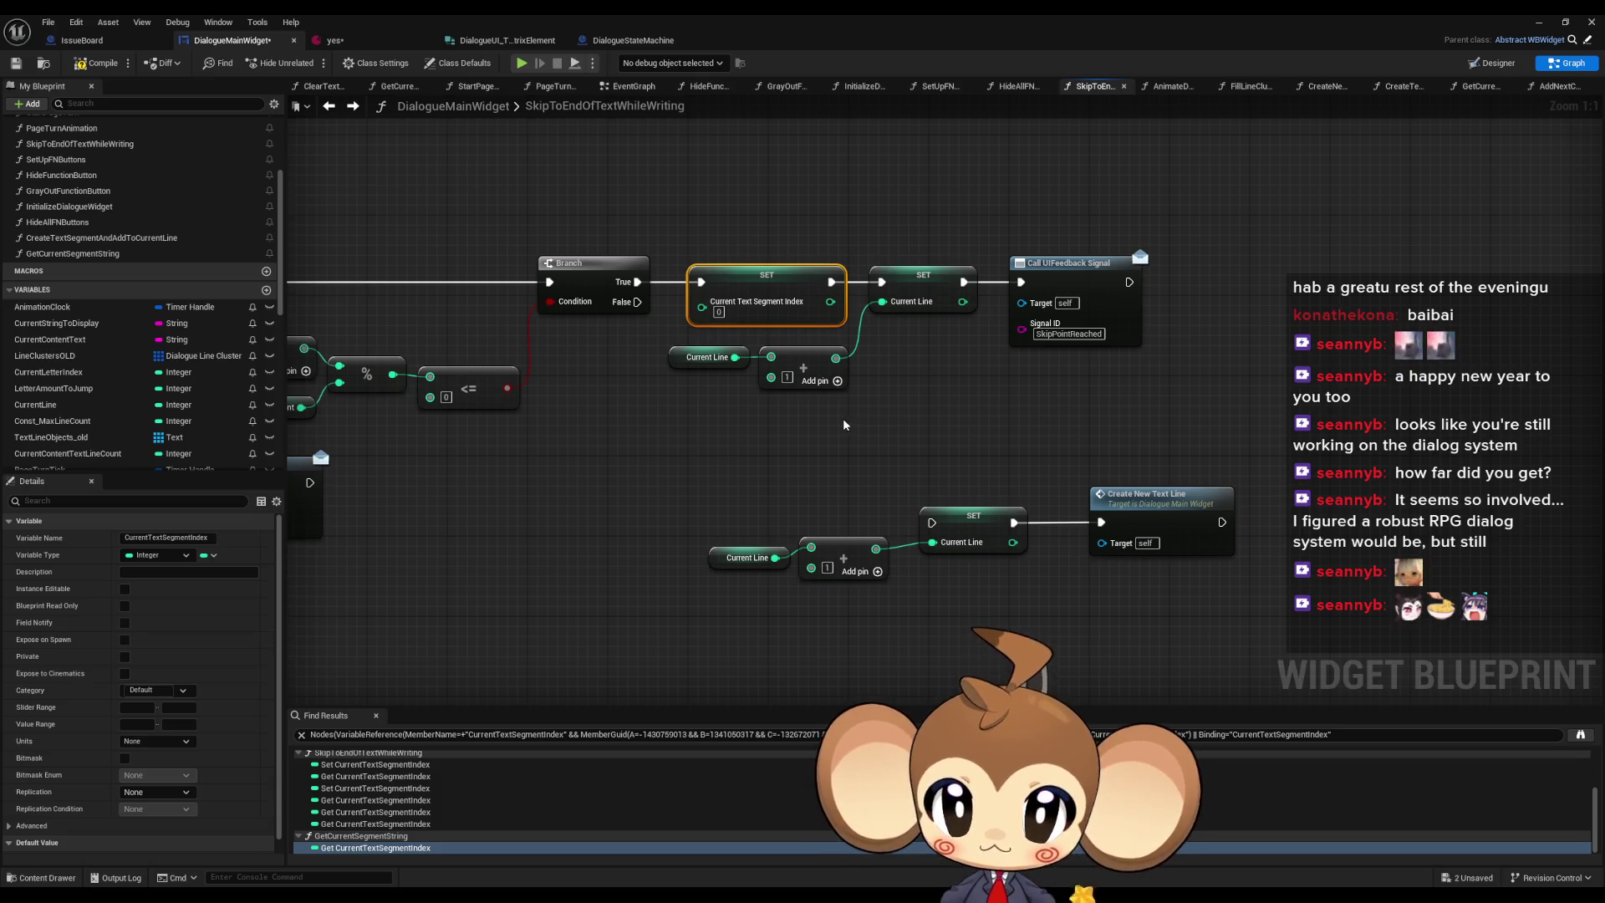
{"action": "key", "text": "ctrl+c"}
{"action": "key", "text": "ctrl+v"}
{"action": "mouse_move", "coordinate": [981, 433]}
{"action": "left_mouse_down"}
{"action": "mouse_move", "coordinate": [931, 523]}
{"action": "mouse_move", "coordinate": [932, 433]}
{"action": "mouse_move", "coordinate": [823, 459]}
{"action": "left_mouse_up"}
{"action": "scroll", "coordinate": [824, 460], "scroll_direction": "down", "scroll_amount": 5}
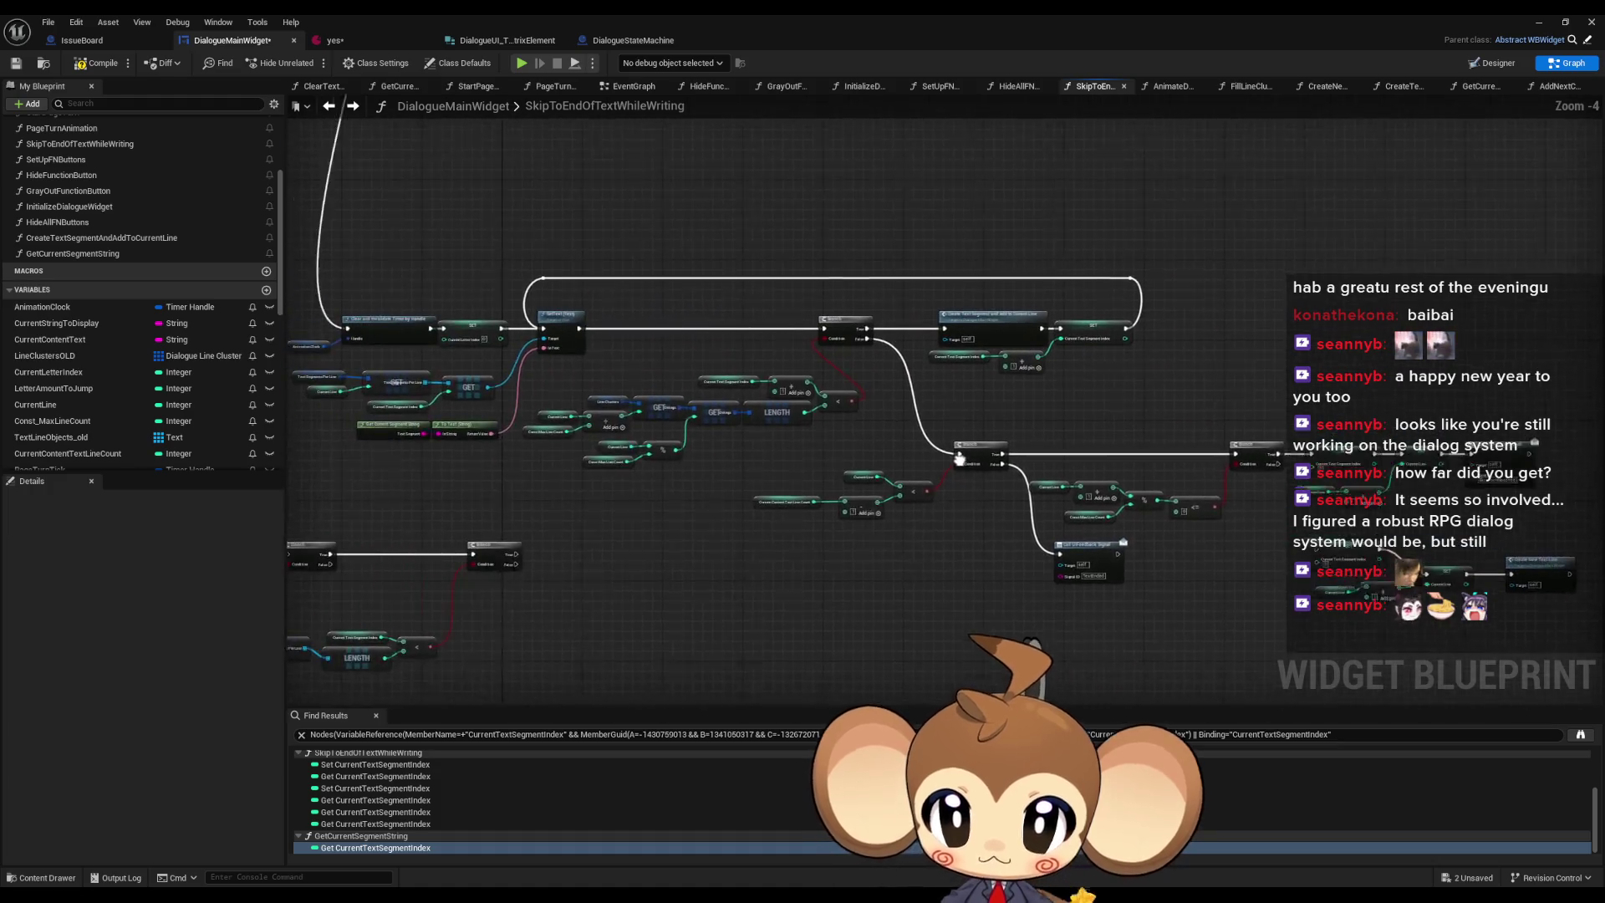
- Paste a Create Text Segment and Add to Current Line node and wire it after Create New Text Line
{"action": "scroll", "coordinate": [1214, 443], "scroll_direction": "up", "scroll_amount": 2}
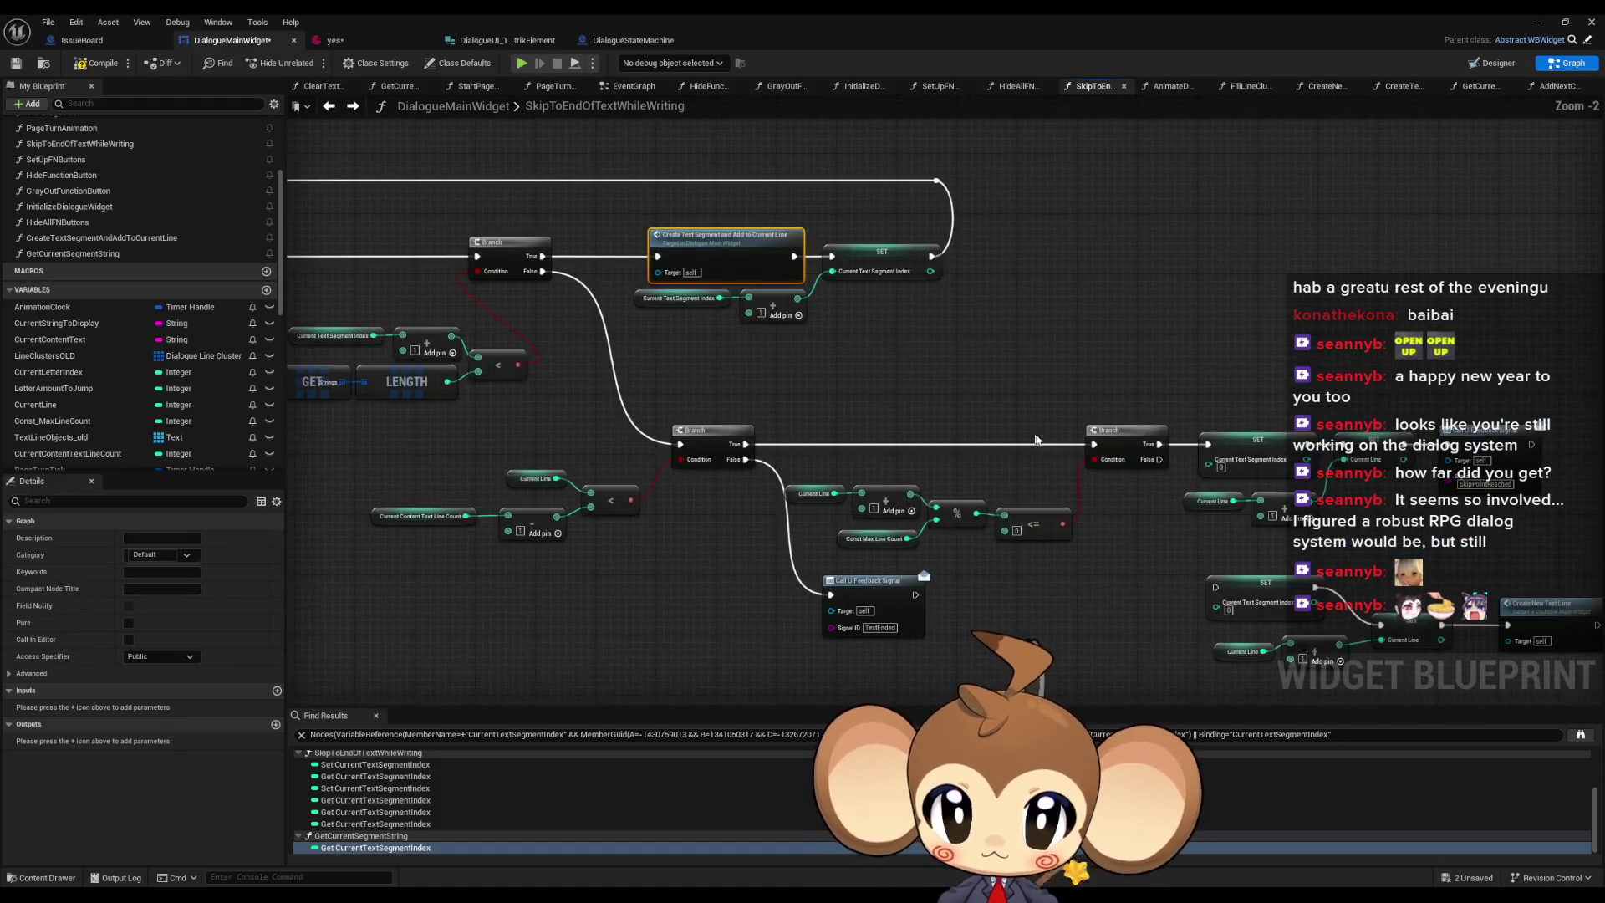
{"action": "key", "text": "ctrl+v"}
{"action": "left_click_drag", "start_coordinate": [1078, 500], "coordinate": [1132, 508]}
{"action": "left_click_drag", "start_coordinate": [1031, 495], "coordinate": [994, 495]}
{"action": "left_click_drag", "start_coordinate": [1188, 505], "coordinate": [1133, 498]}
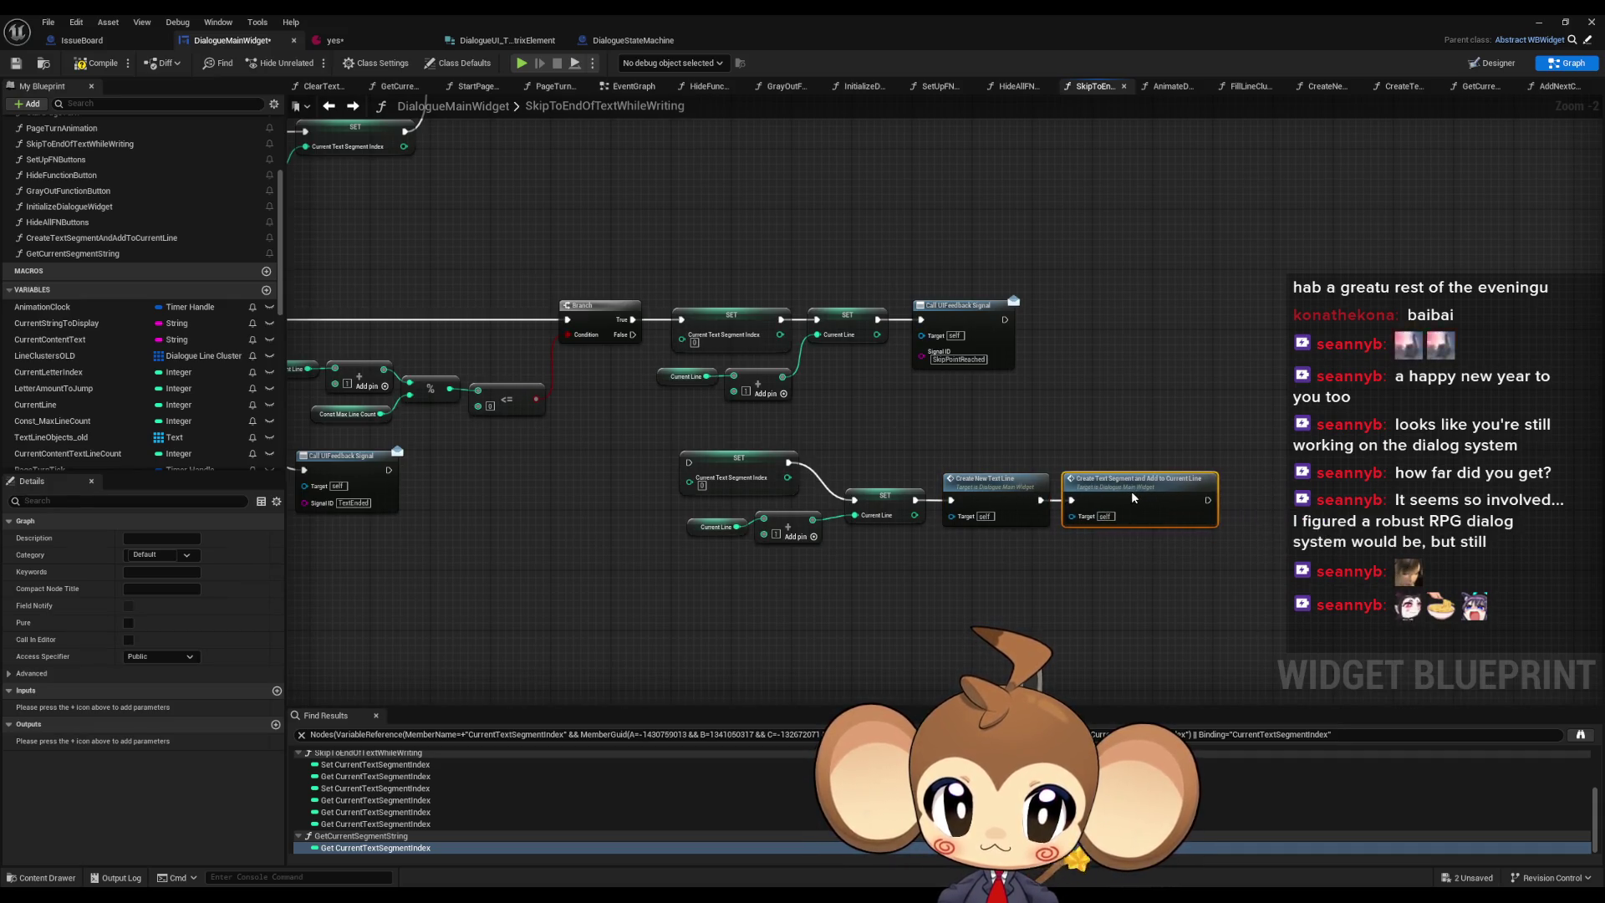
- Move the Current Line and index SET nodes lower and connect the Branch False output to the lower SET
{"action": "left_click_drag", "start_coordinate": [709, 523], "coordinate": [711, 553]}
{"action": "left_click_drag", "start_coordinate": [739, 458], "coordinate": [747, 496]}
{"action": "left_click", "coordinate": [811, 457]}
{"action": "scroll", "coordinate": [811, 457], "scroll_direction": "down", "scroll_amount": 2}
{"action": "scroll", "coordinate": [853, 362], "scroll_direction": "up", "scroll_amount": 1}
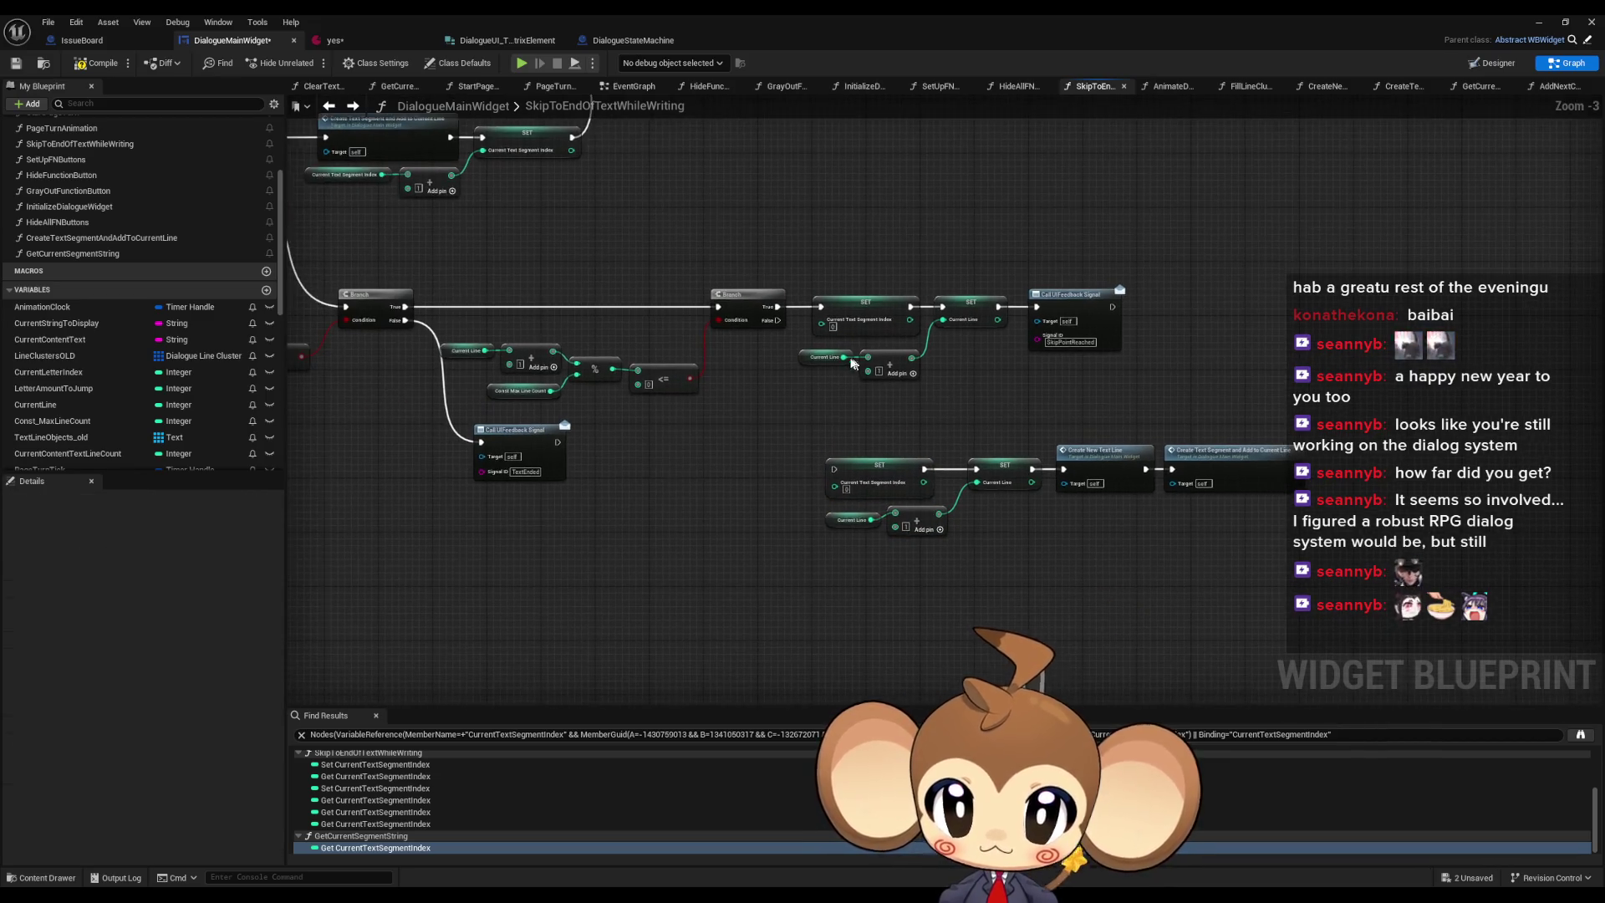
{"action": "left_click_drag", "start_coordinate": [779, 327], "coordinate": [833, 469]}
- Connect another exec wire in the upper graph, then switch back to the level editor
{"action": "scroll", "coordinate": [833, 469], "scroll_direction": "down", "scroll_amount": 3}
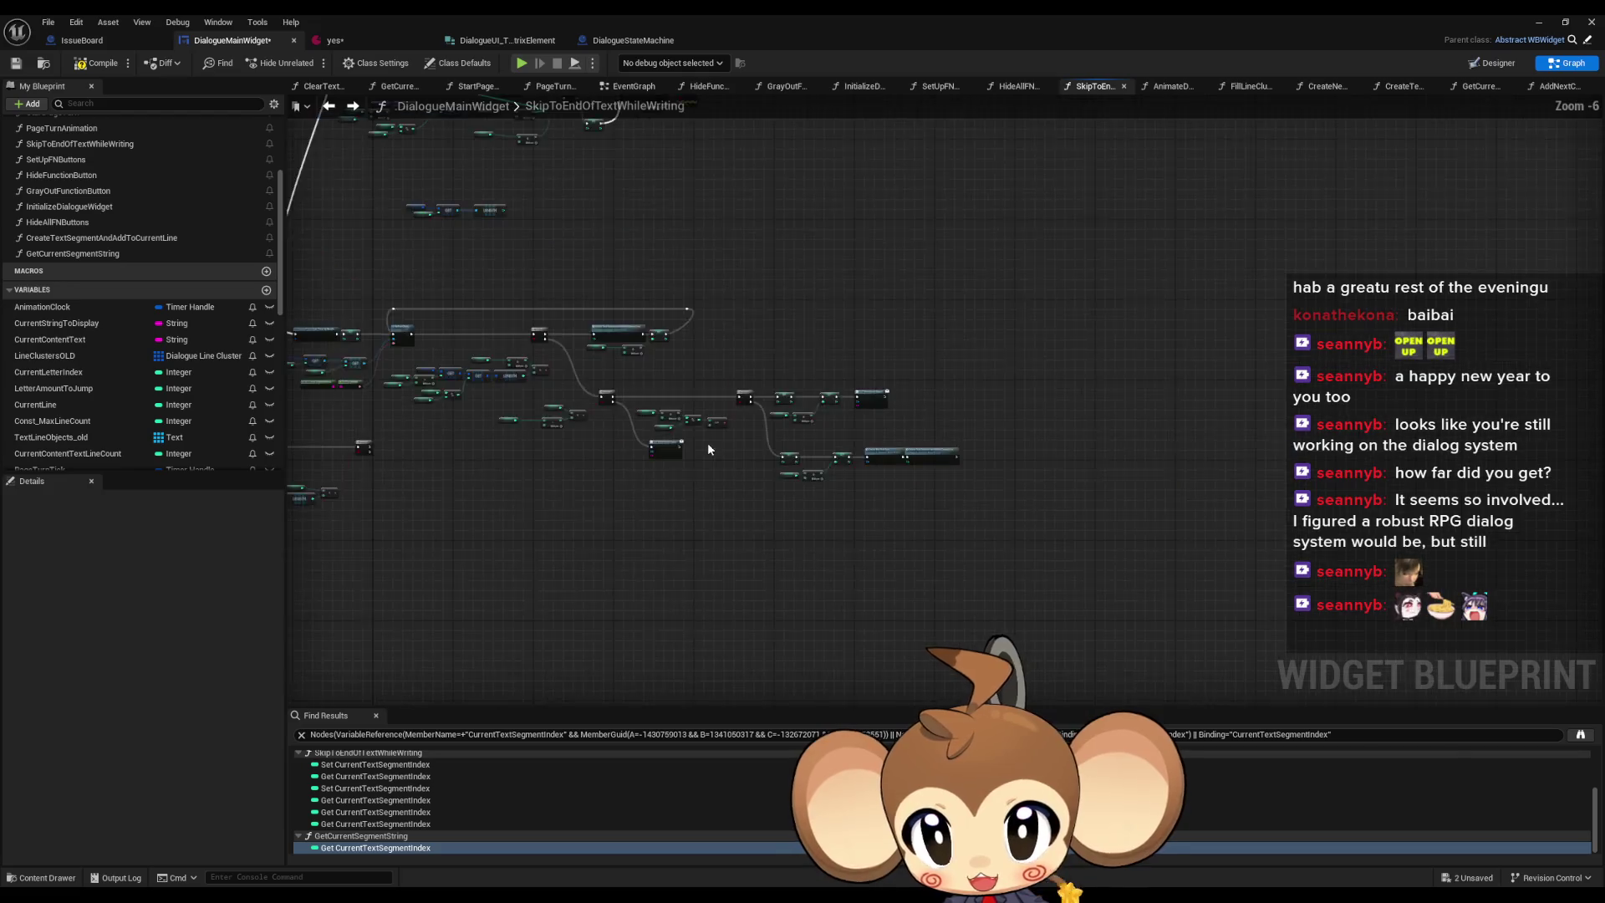
{"action": "scroll", "coordinate": [873, 461], "scroll_direction": "up", "scroll_amount": 2}
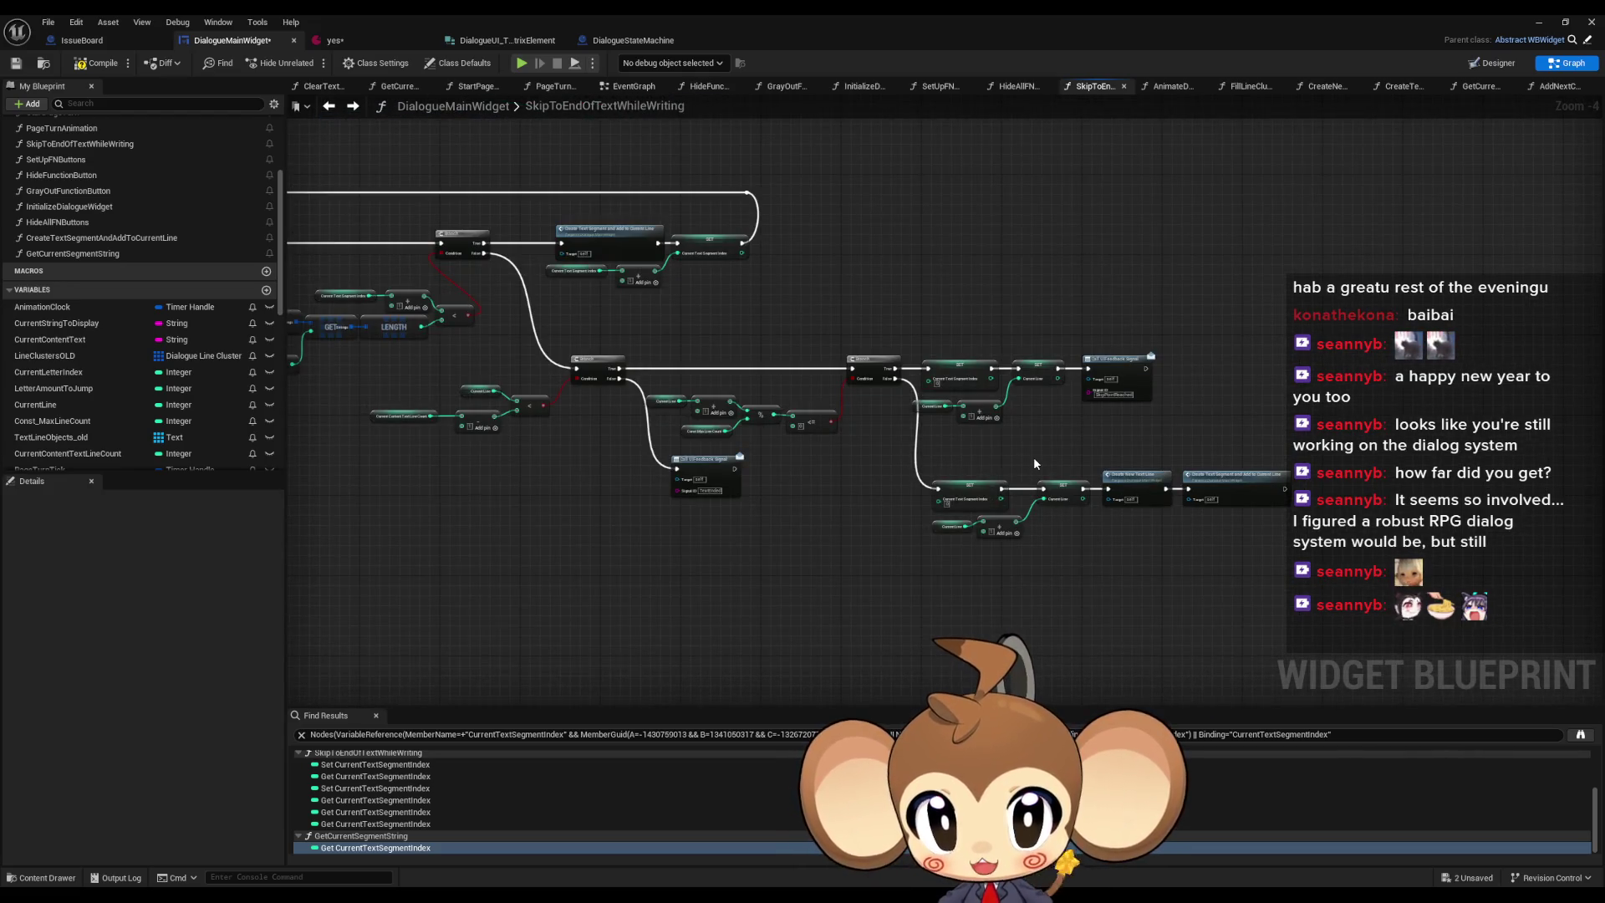
{"action": "scroll", "coordinate": [1035, 464], "scroll_direction": "down", "scroll_amount": 4}
{"action": "left_click_drag", "start_coordinate": [980, 598], "coordinate": [973, 527]}
{"action": "scroll", "coordinate": [972, 528], "scroll_direction": "up", "scroll_amount": 4}
{"action": "mouse_move", "coordinate": [1100, 421]}
{"action": "left_mouse_down"}
{"action": "mouse_move", "coordinate": [339, 206]}
{"action": "mouse_move", "coordinate": [501, 202]}
{"action": "mouse_move", "coordinate": [542, 195]}
{"action": "mouse_move", "coordinate": [535, 177]}
{"action": "left_mouse_up"}
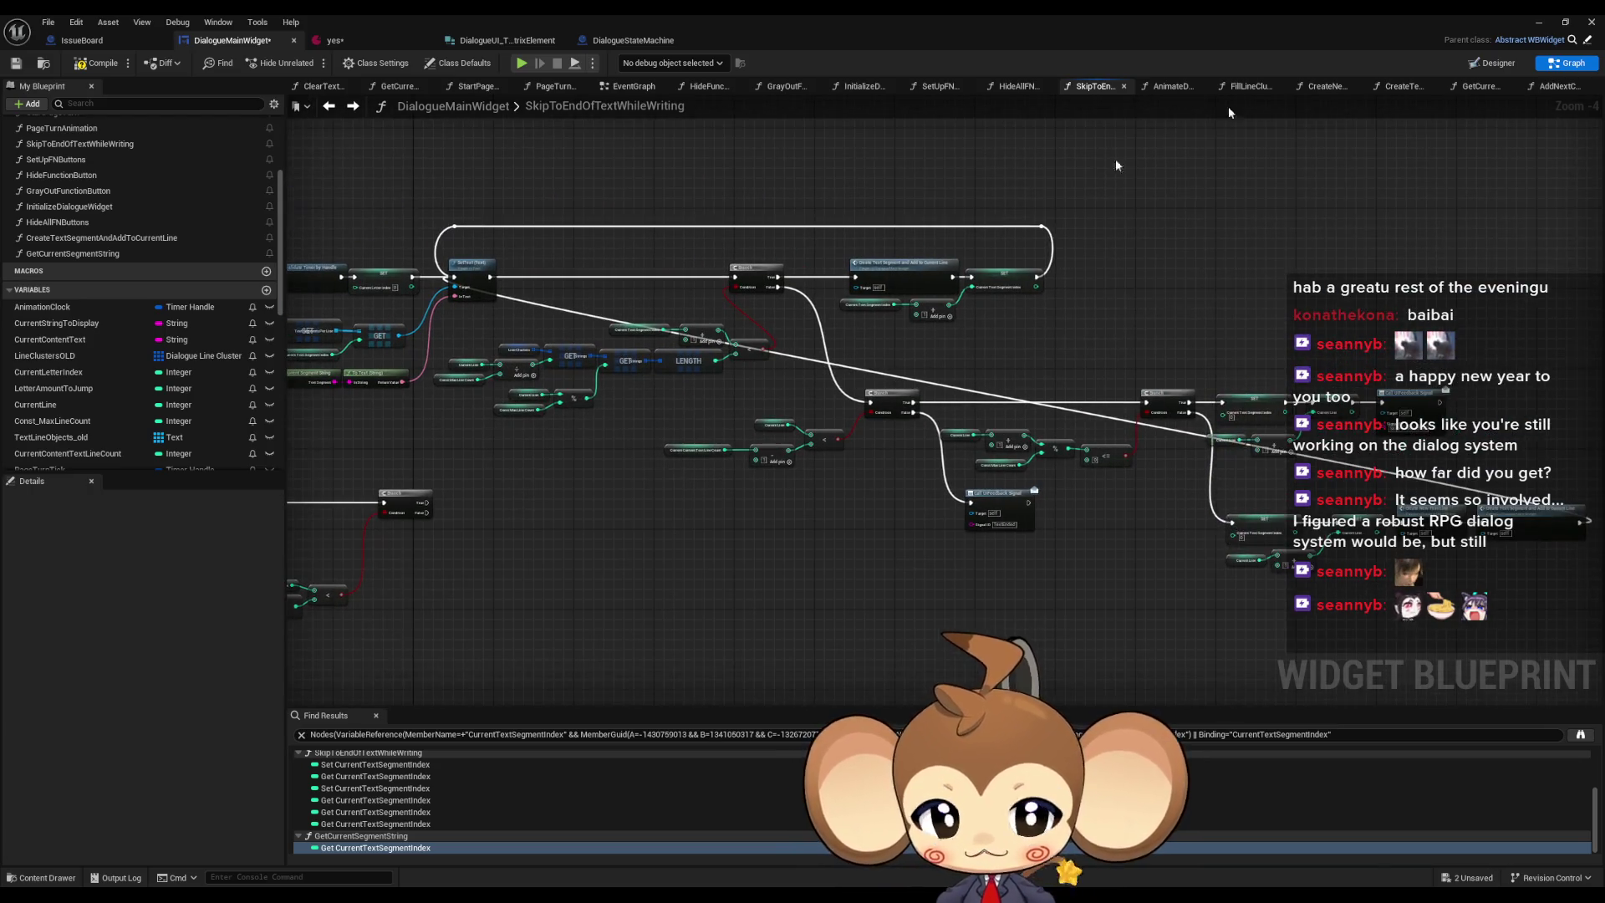
{"action": "key", "text": "alt+Tab"}
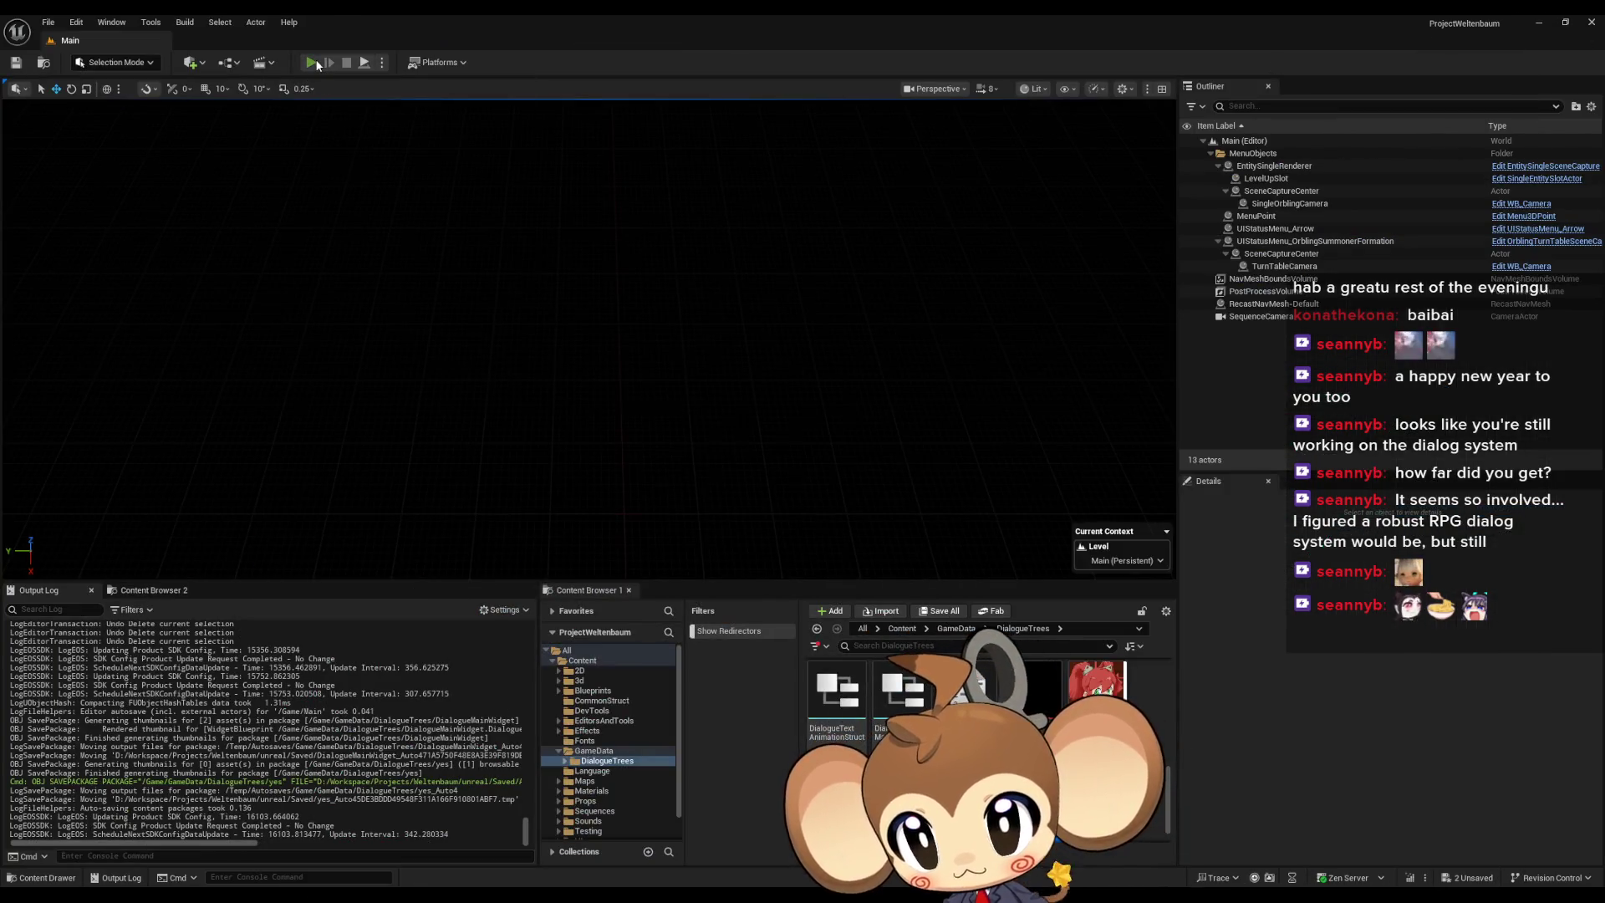
- Play the level in the editor, stop it, dismiss the errors notice, and return to the blueprint graph
{"action": "left_click", "coordinate": [312, 63]}
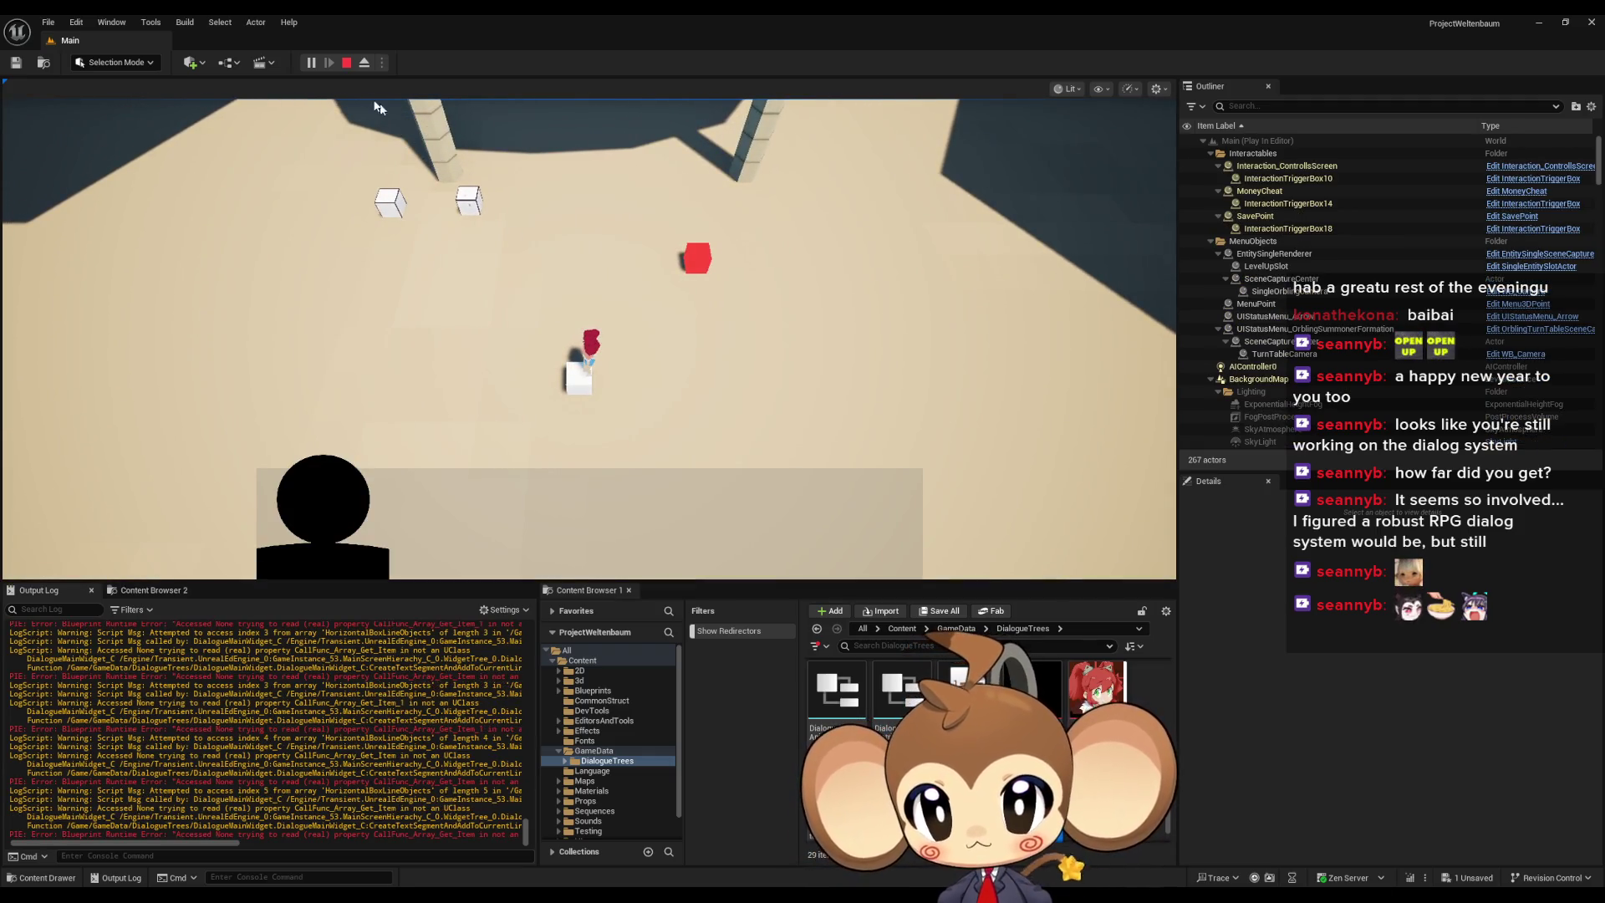
{"action": "key", "text": "Escape"}
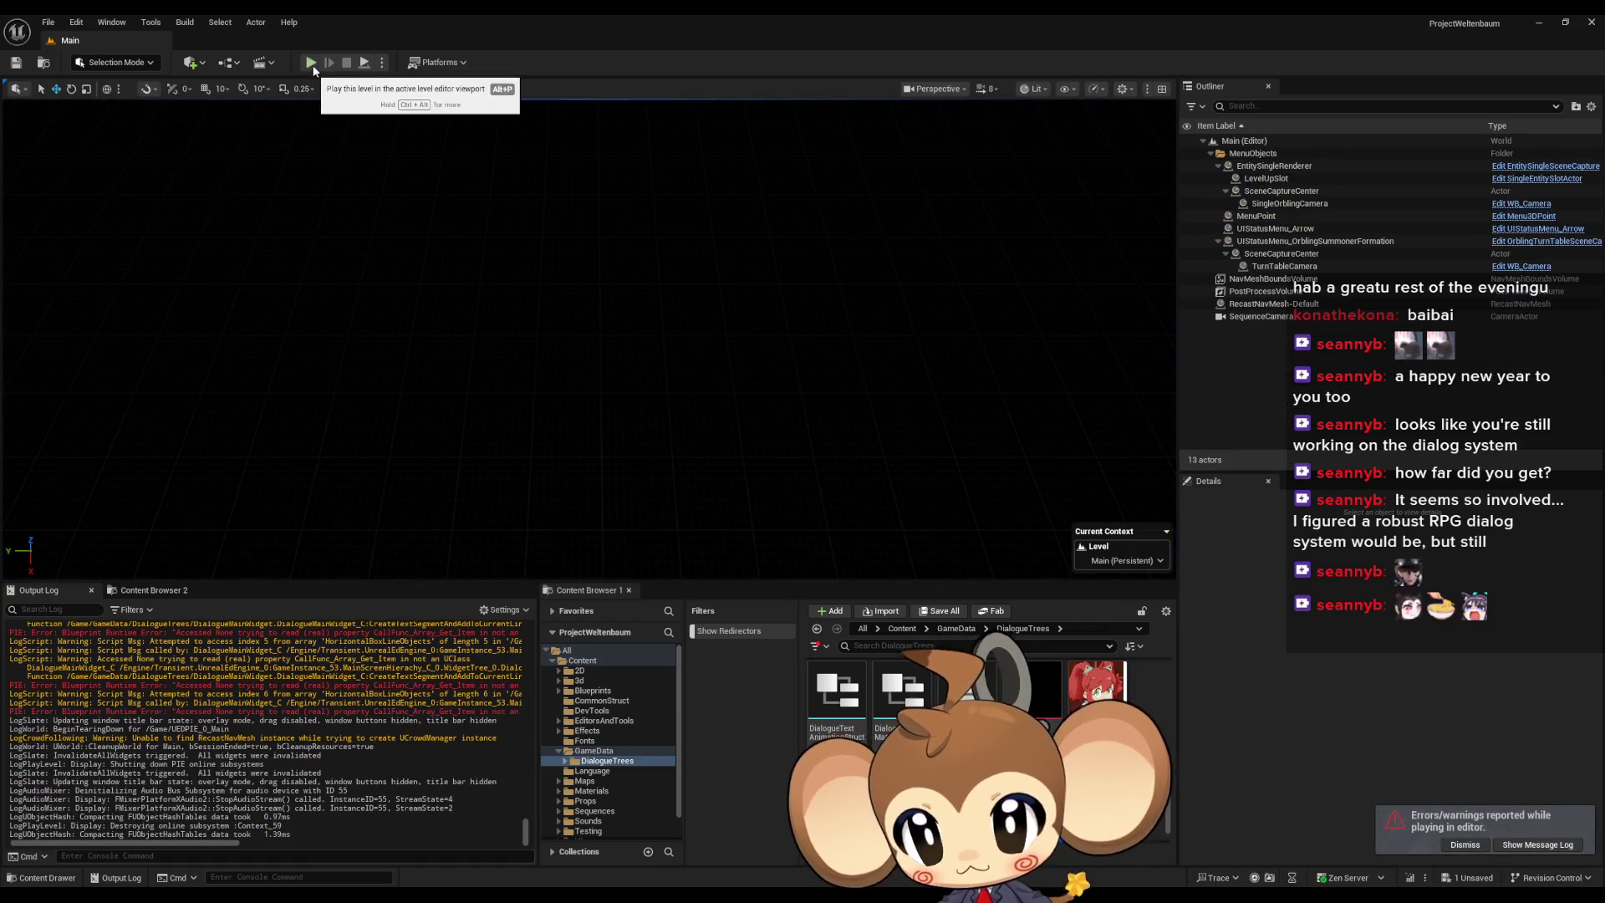
{"action": "left_click", "coordinate": [1541, 847]}
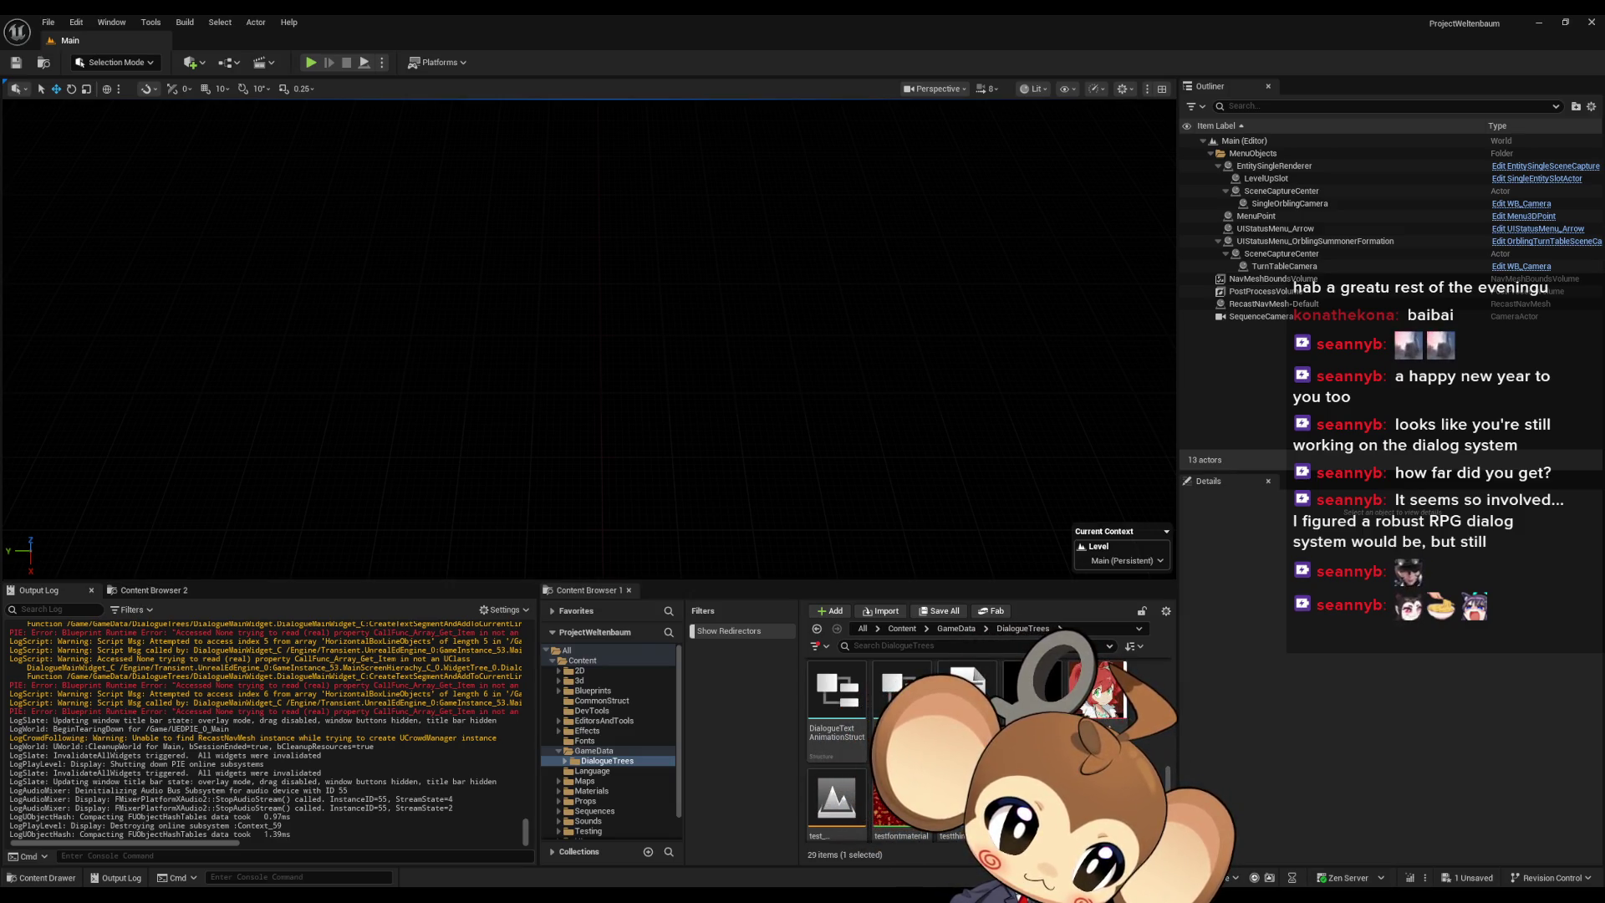
{"action": "key", "text": "alt+Tab"}
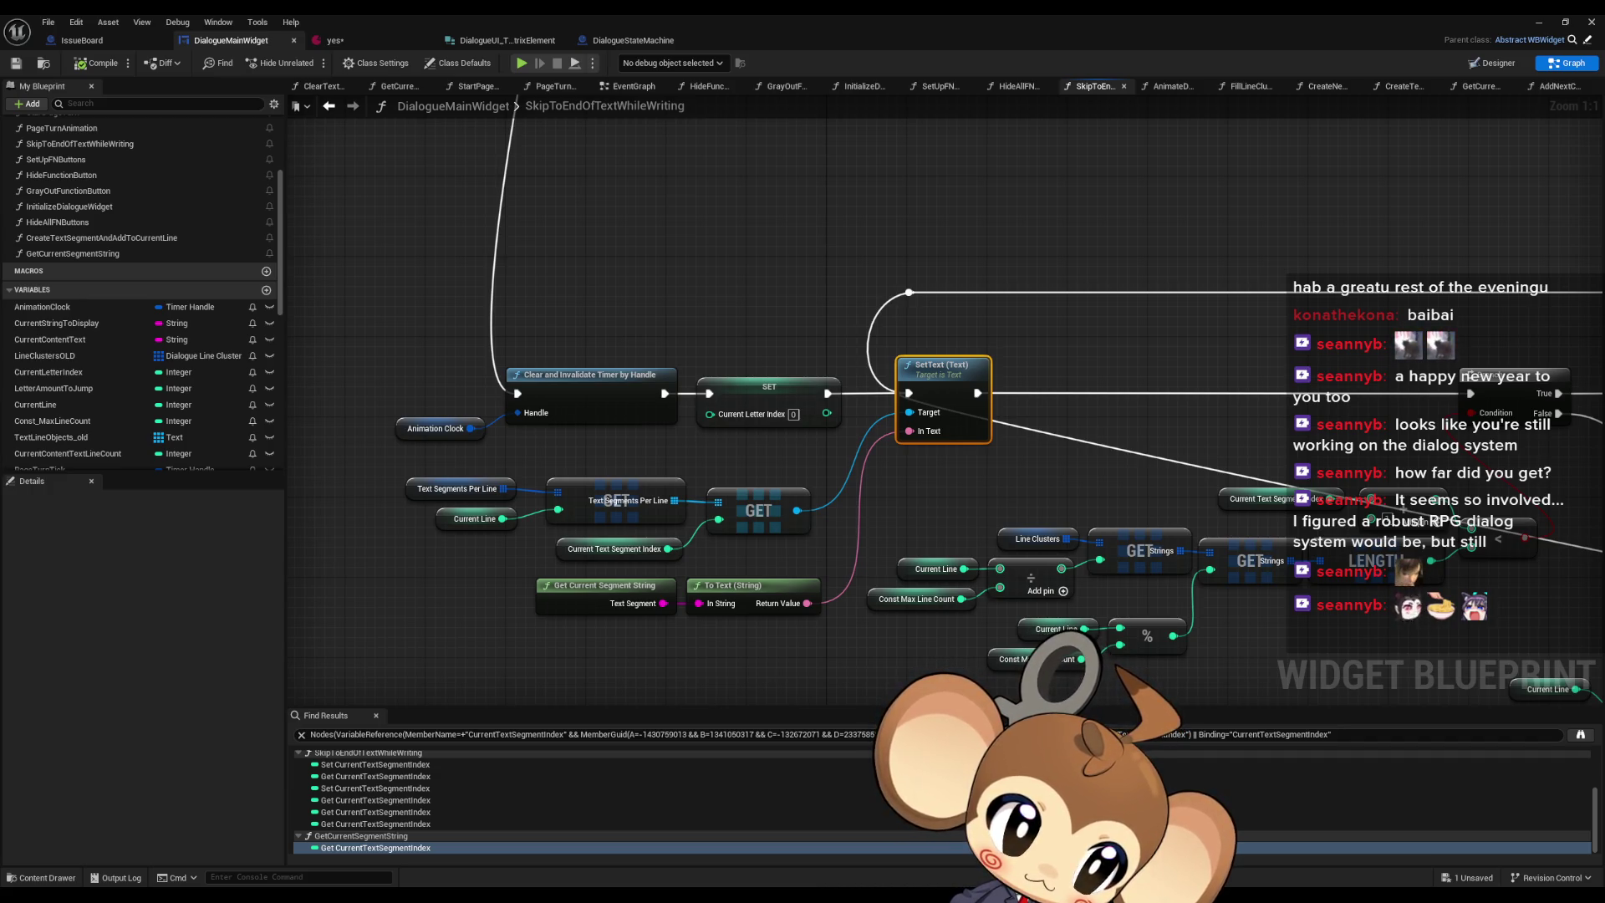
{"action": "left_click_drag", "start_coordinate": [969, 363], "coordinate": [953, 244]}
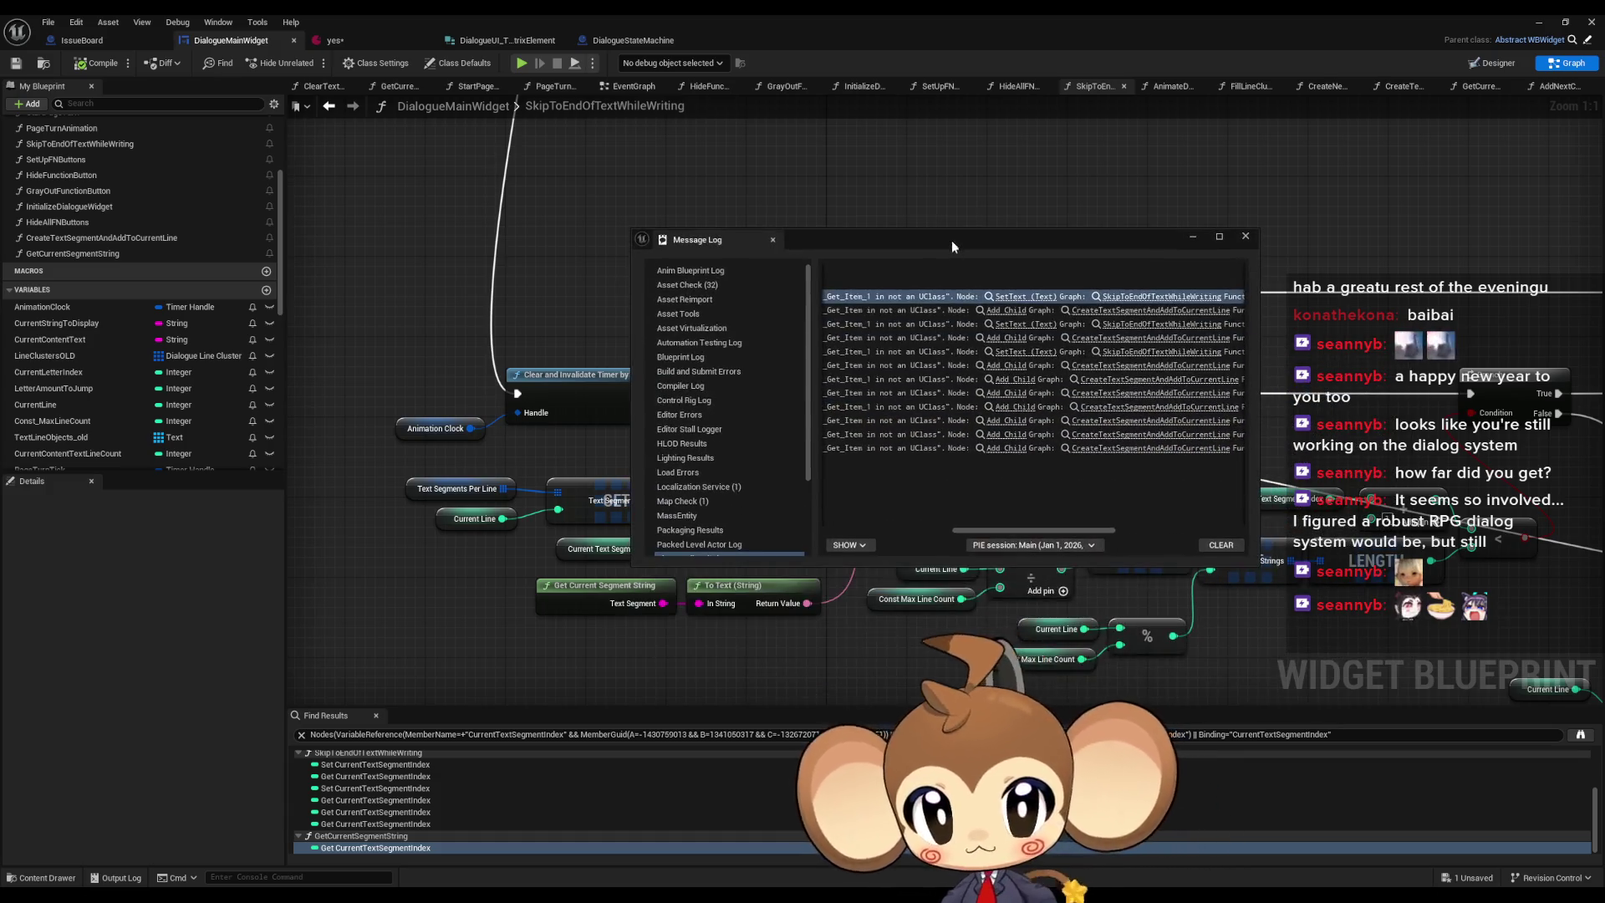
{"action": "mouse_move", "coordinate": [1008, 536]}
{"action": "left_mouse_down"}
{"action": "mouse_move", "coordinate": [863, 527]}
{"action": "mouse_move", "coordinate": [1165, 539]}
{"action": "left_mouse_up"}
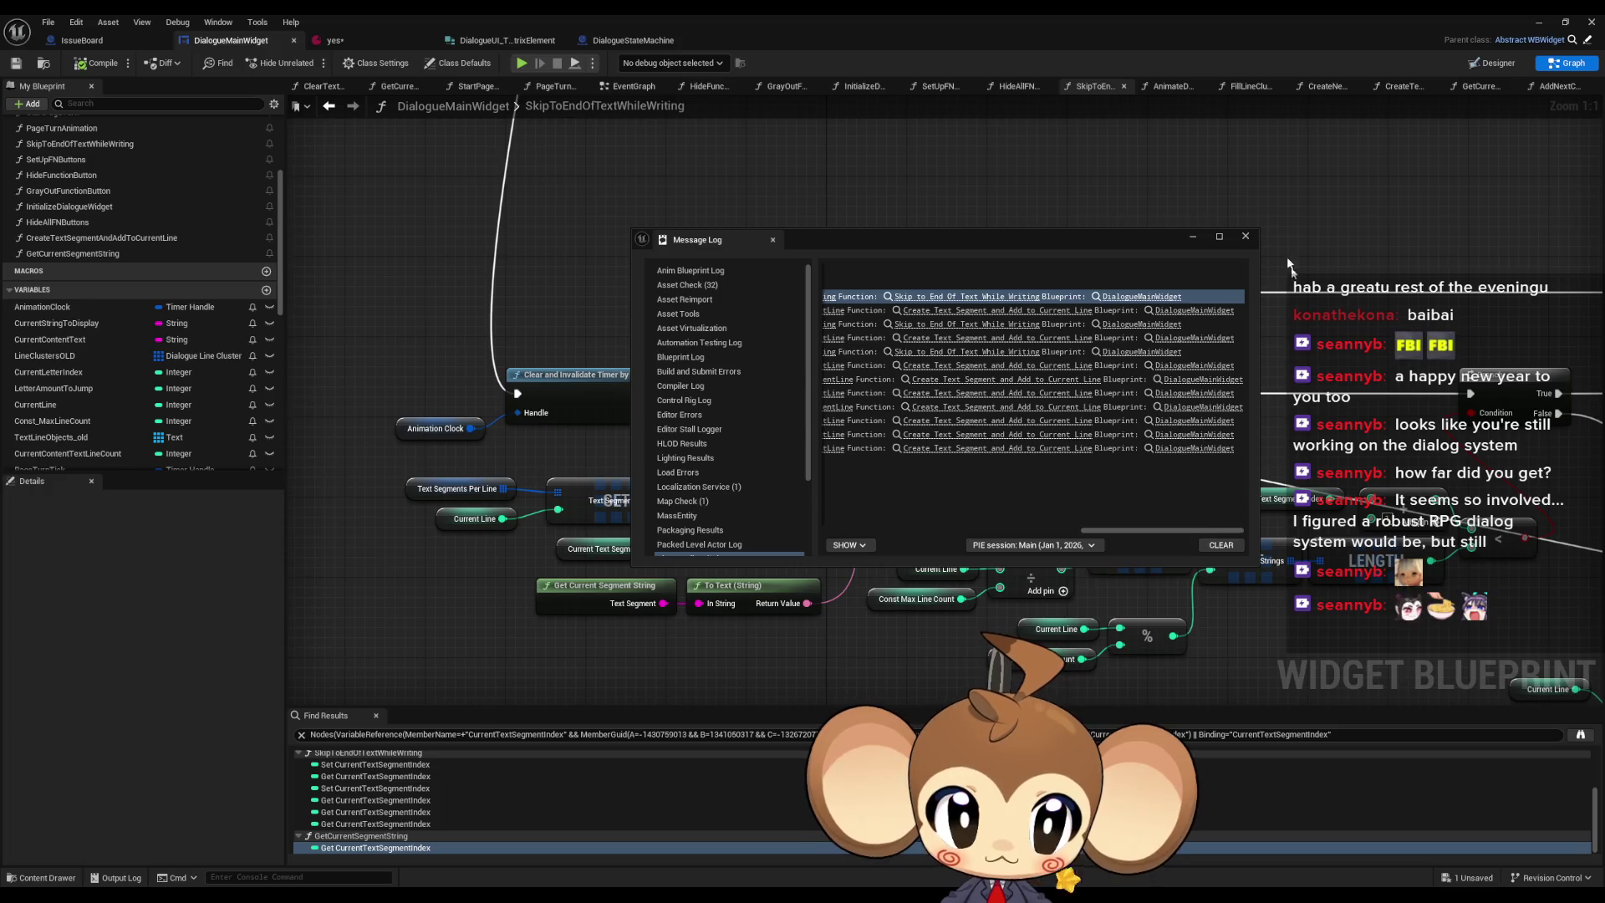
{"action": "left_click", "coordinate": [1245, 236]}
{"action": "left_click", "coordinate": [746, 323]}
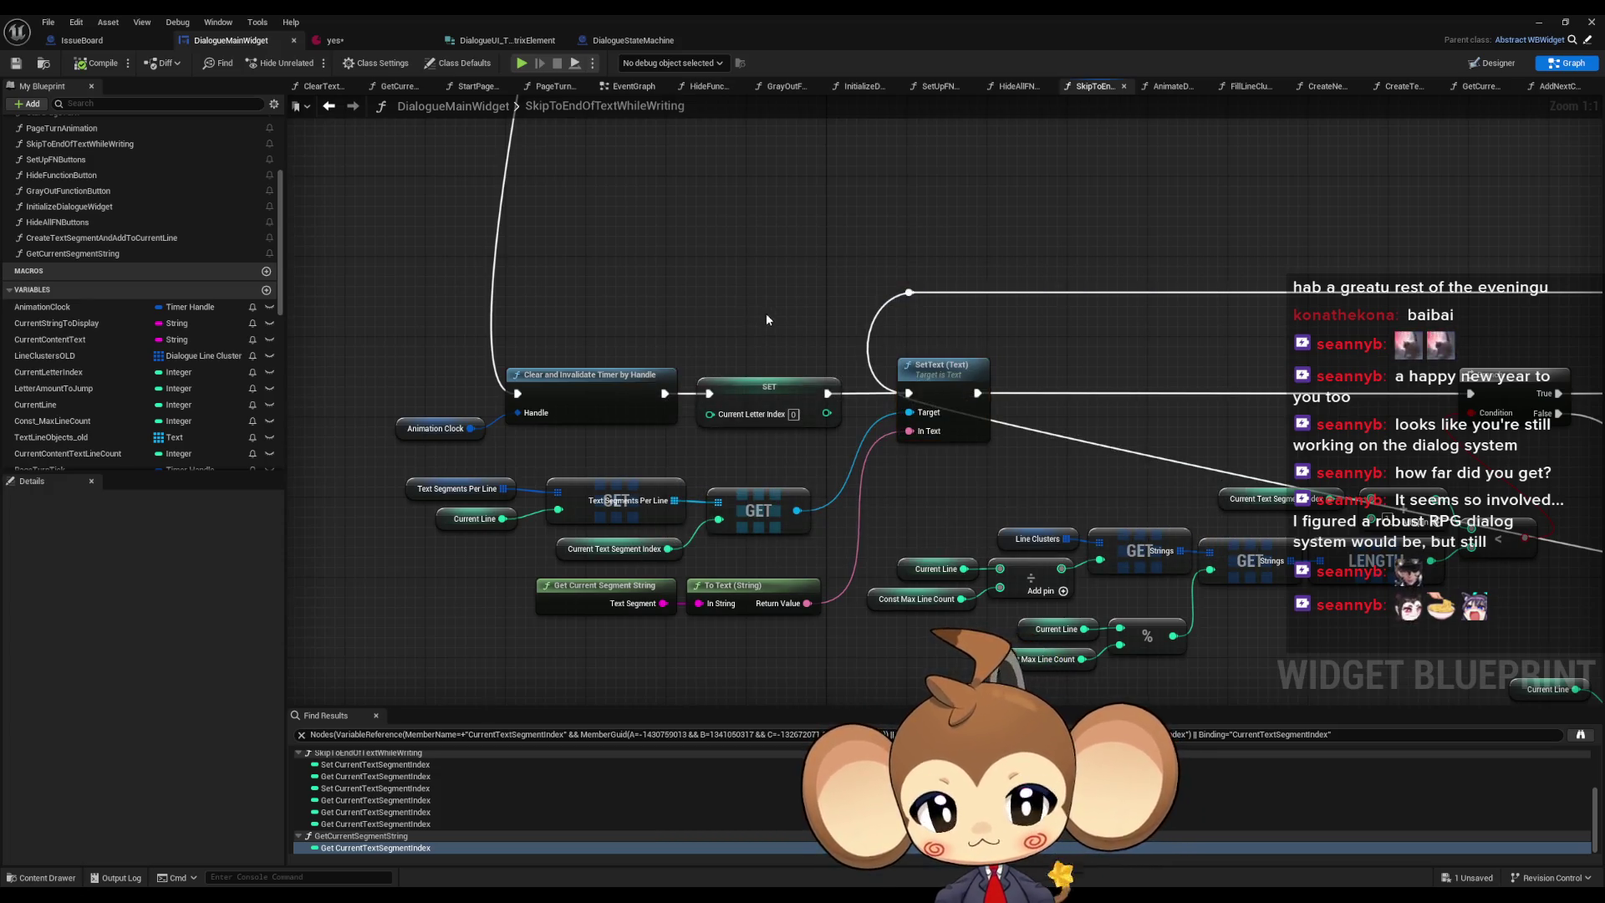
{"action": "left_click_drag", "start_coordinate": [766, 312], "coordinate": [849, 287]}
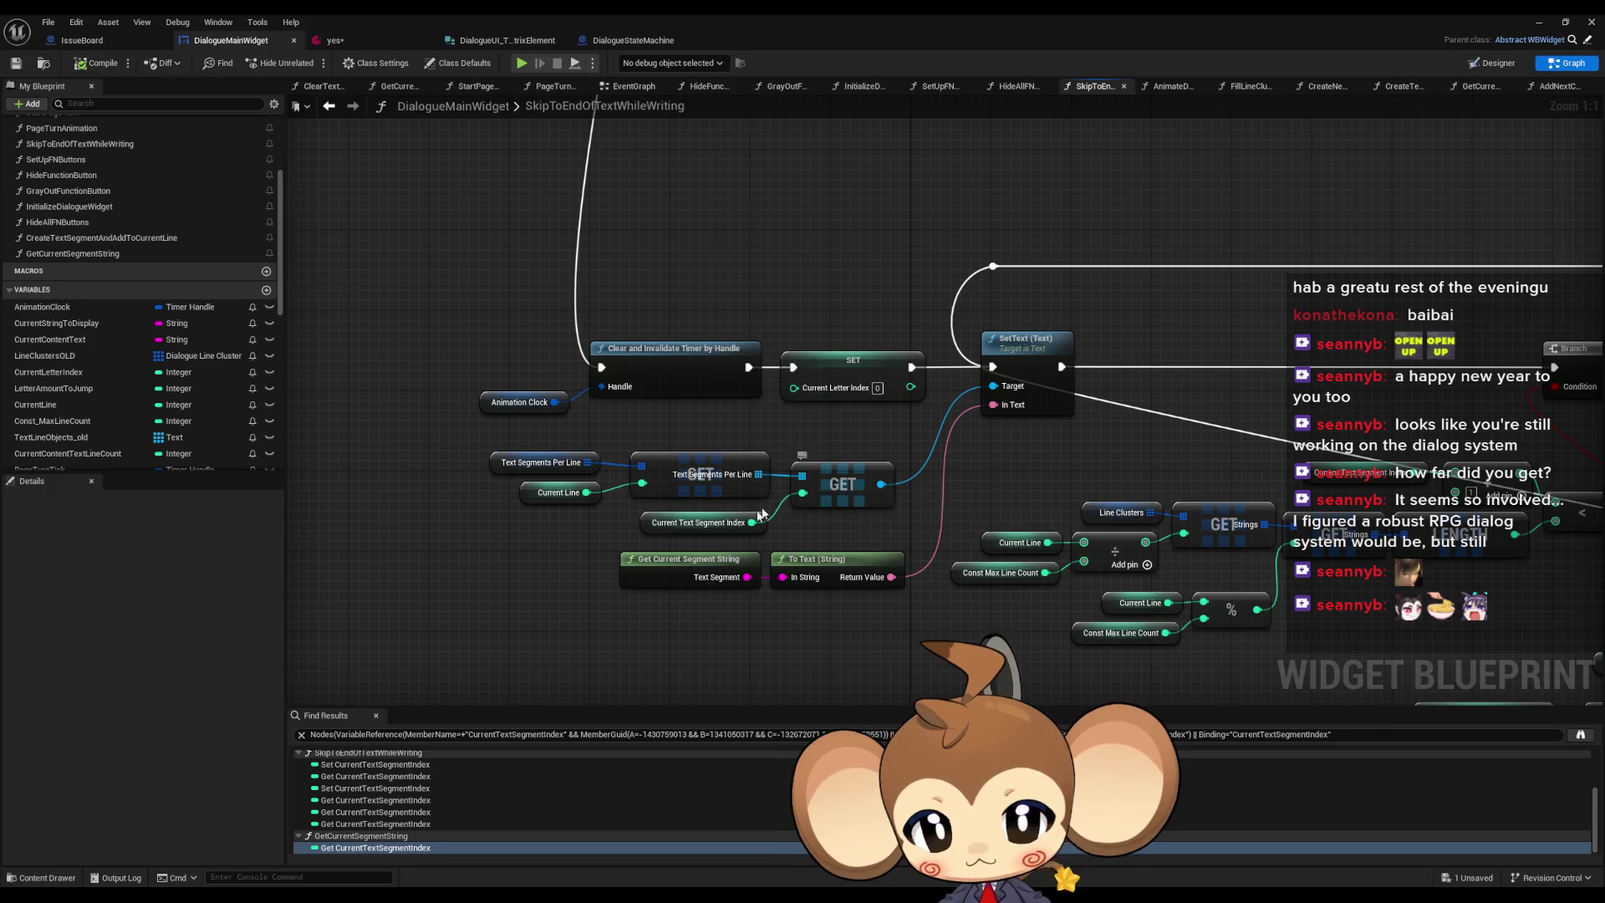
{"action": "left_click", "coordinate": [659, 525]}
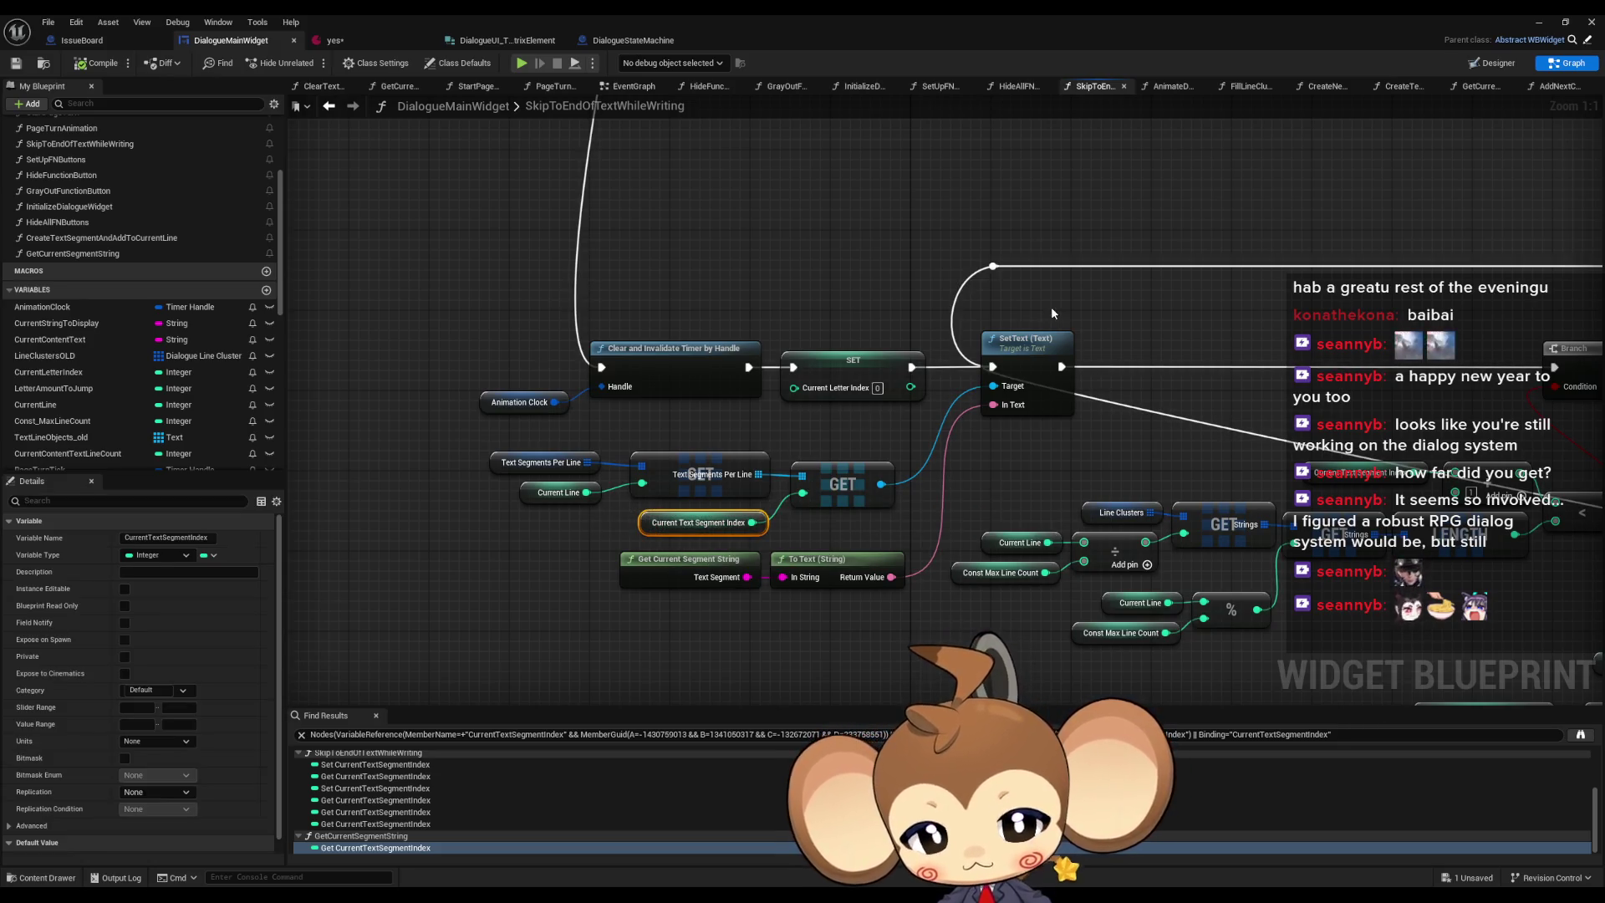
{"action": "right_click", "coordinate": [837, 367]}
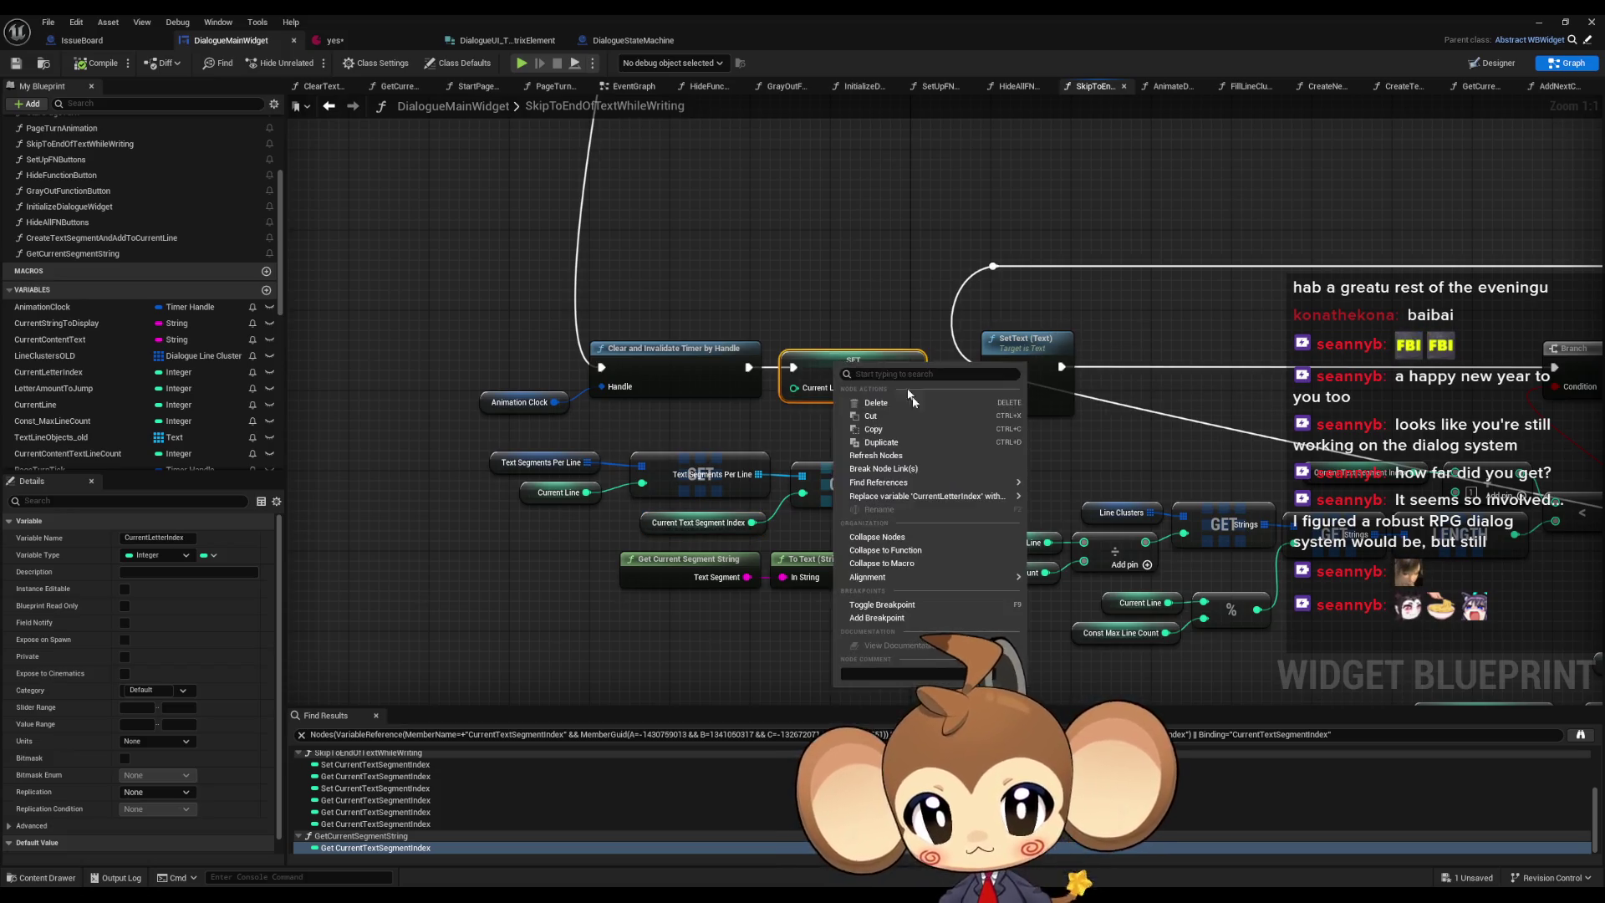
- Add a breakpoint on the SET Current Letter Index node, then play and stop the level
{"action": "left_click", "coordinate": [883, 620]}
{"action": "left_click", "coordinate": [1541, 23]}
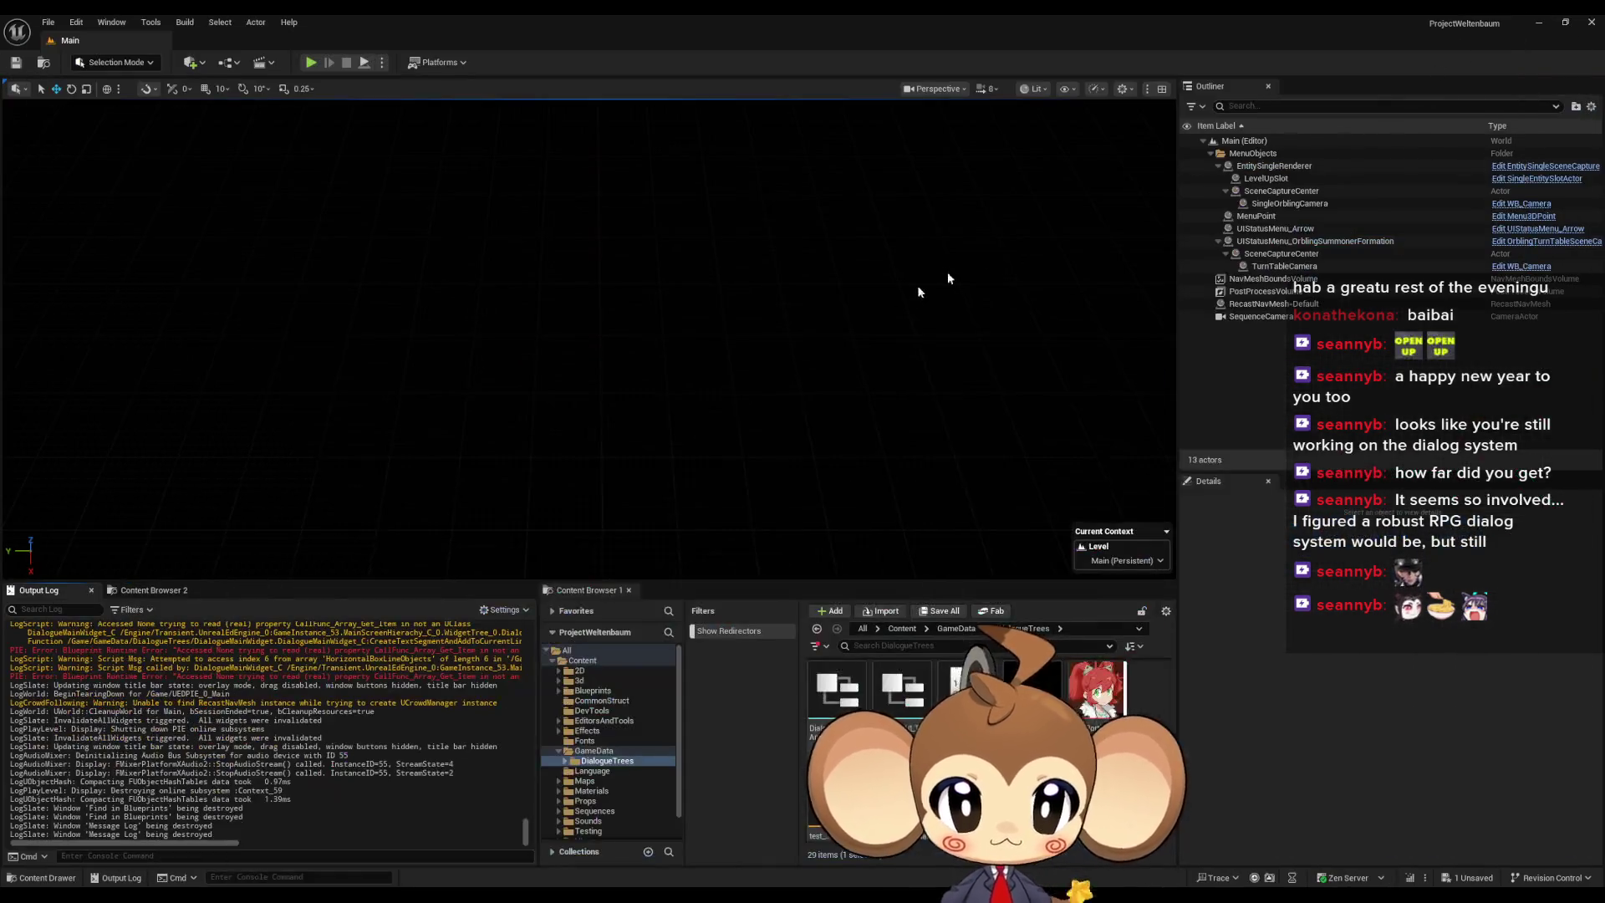
{"action": "left_click", "coordinate": [310, 63]}
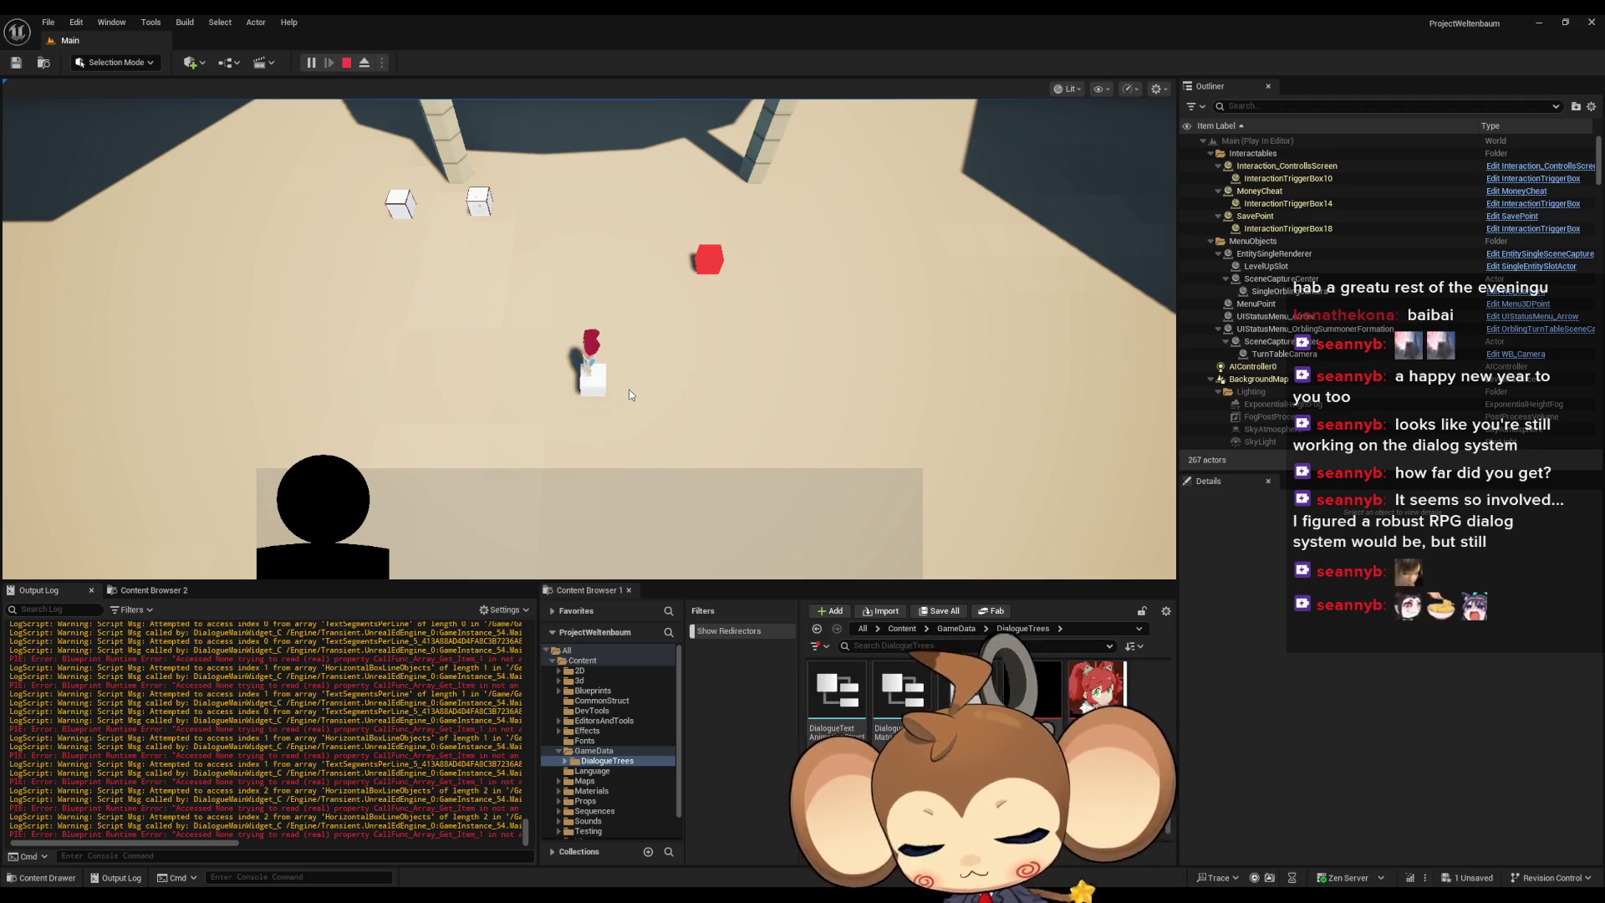
{"action": "left_click", "coordinate": [347, 63]}
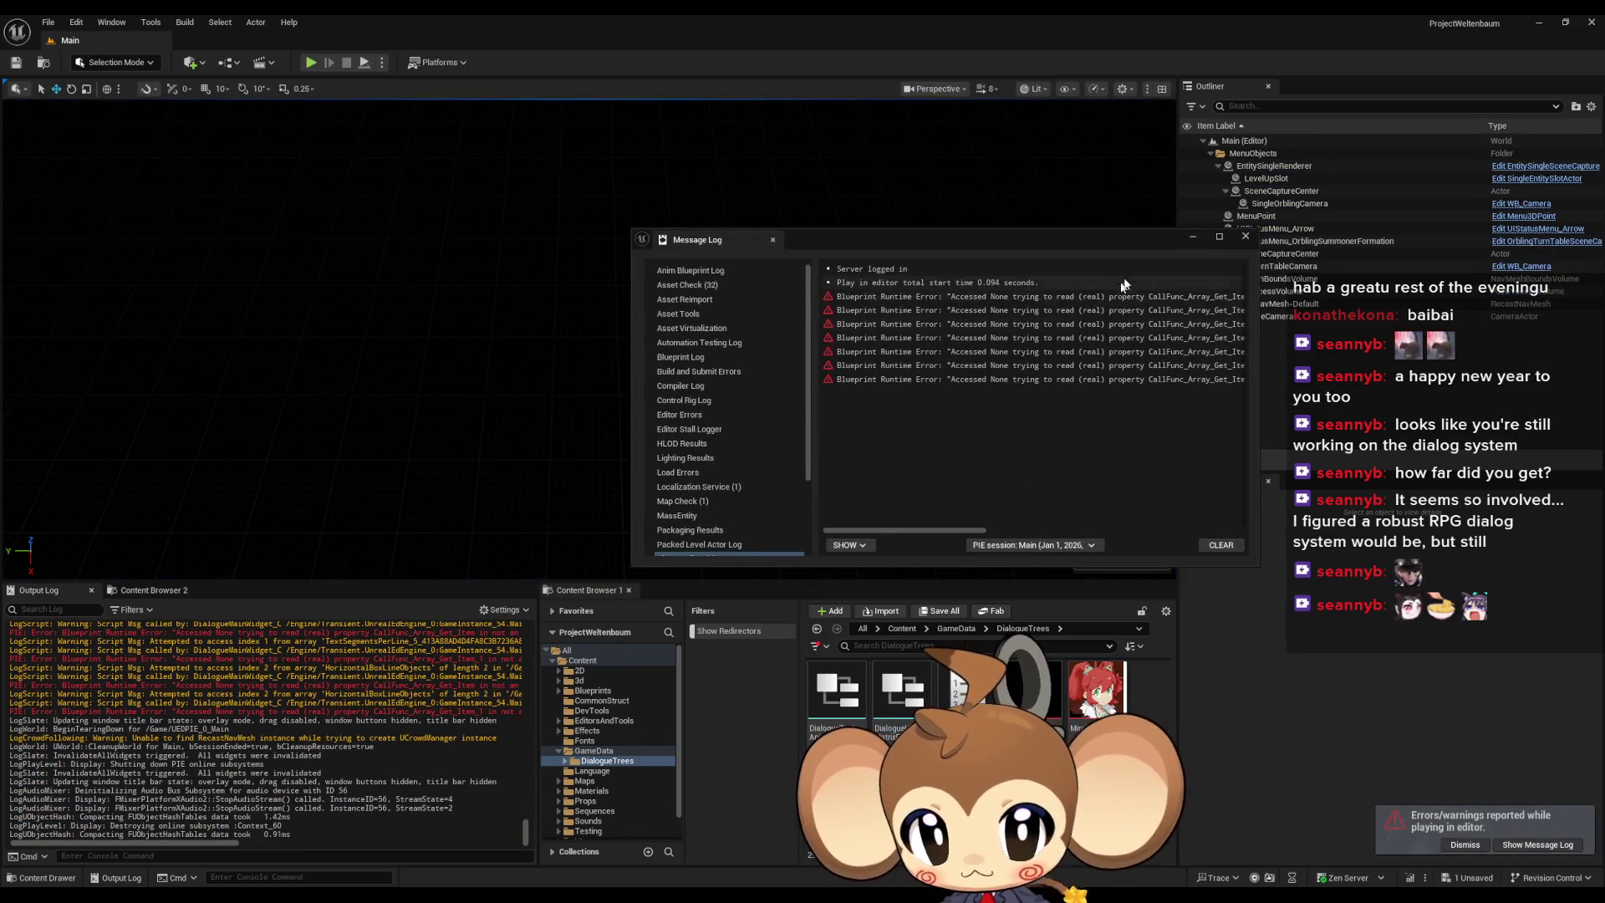
- Restore the blueprint editor and shrink its window to sit beside the game viewport
{"action": "mouse_move", "coordinate": [669, 869]}
{"action": "left_click", "coordinate": [642, 828]}
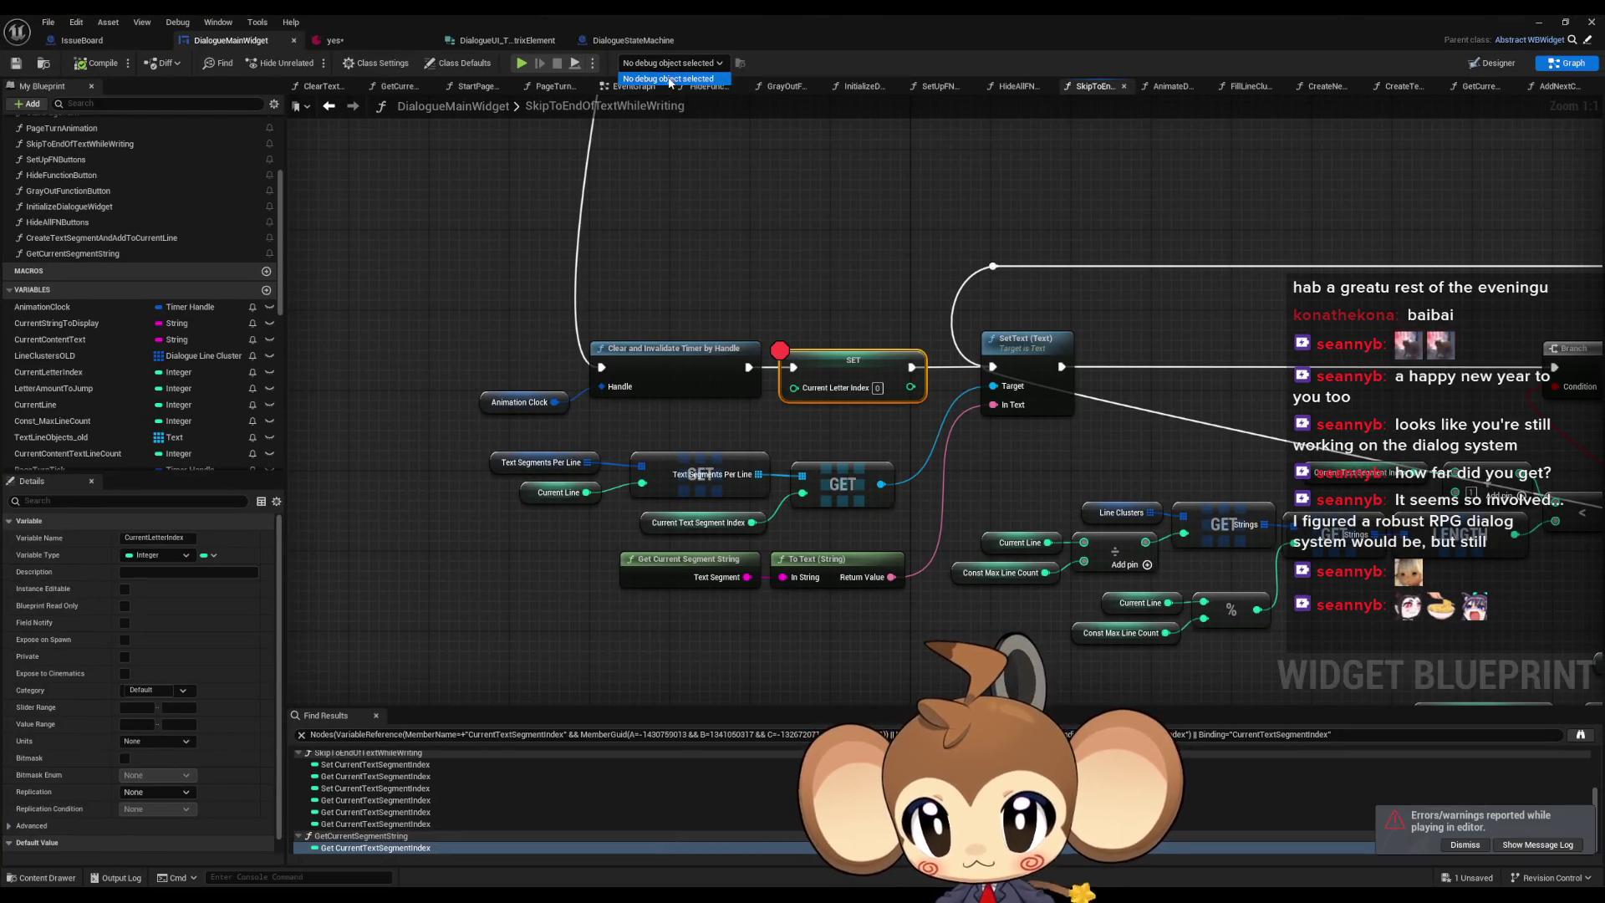
{"action": "left_click", "coordinate": [1539, 23]}
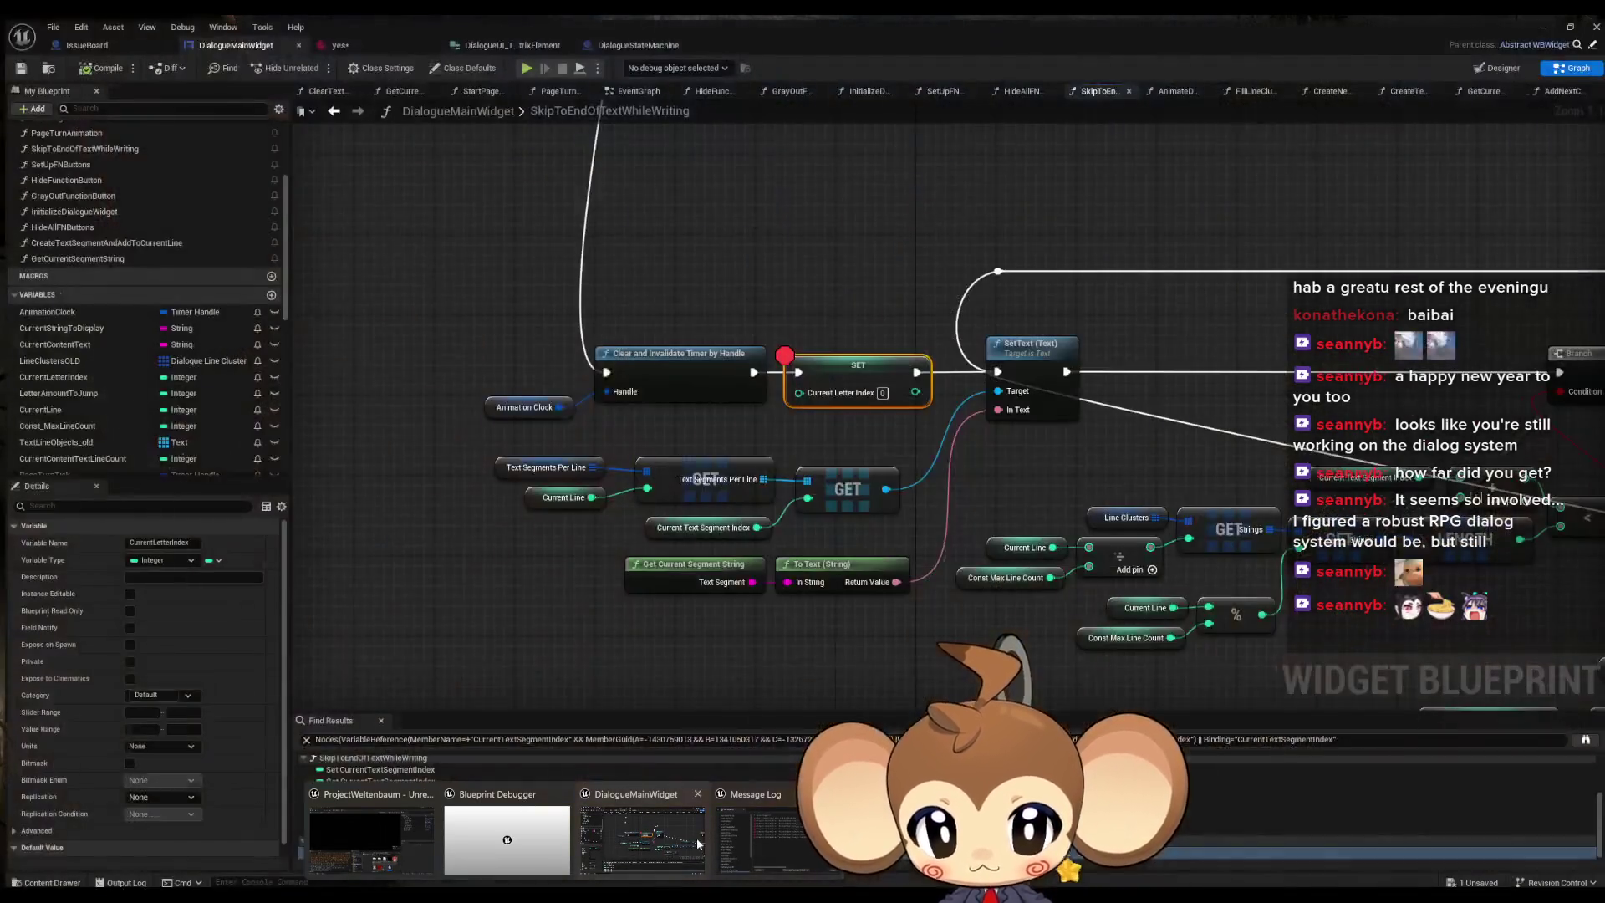
{"action": "left_click", "coordinate": [696, 847]}
{"action": "mouse_move", "coordinate": [726, 20]}
{"action": "left_mouse_down"}
{"action": "mouse_move", "coordinate": [661, 186]}
{"action": "mouse_move", "coordinate": [733, 236]}
{"action": "mouse_move", "coordinate": [1022, 207]}
{"action": "left_mouse_up"}
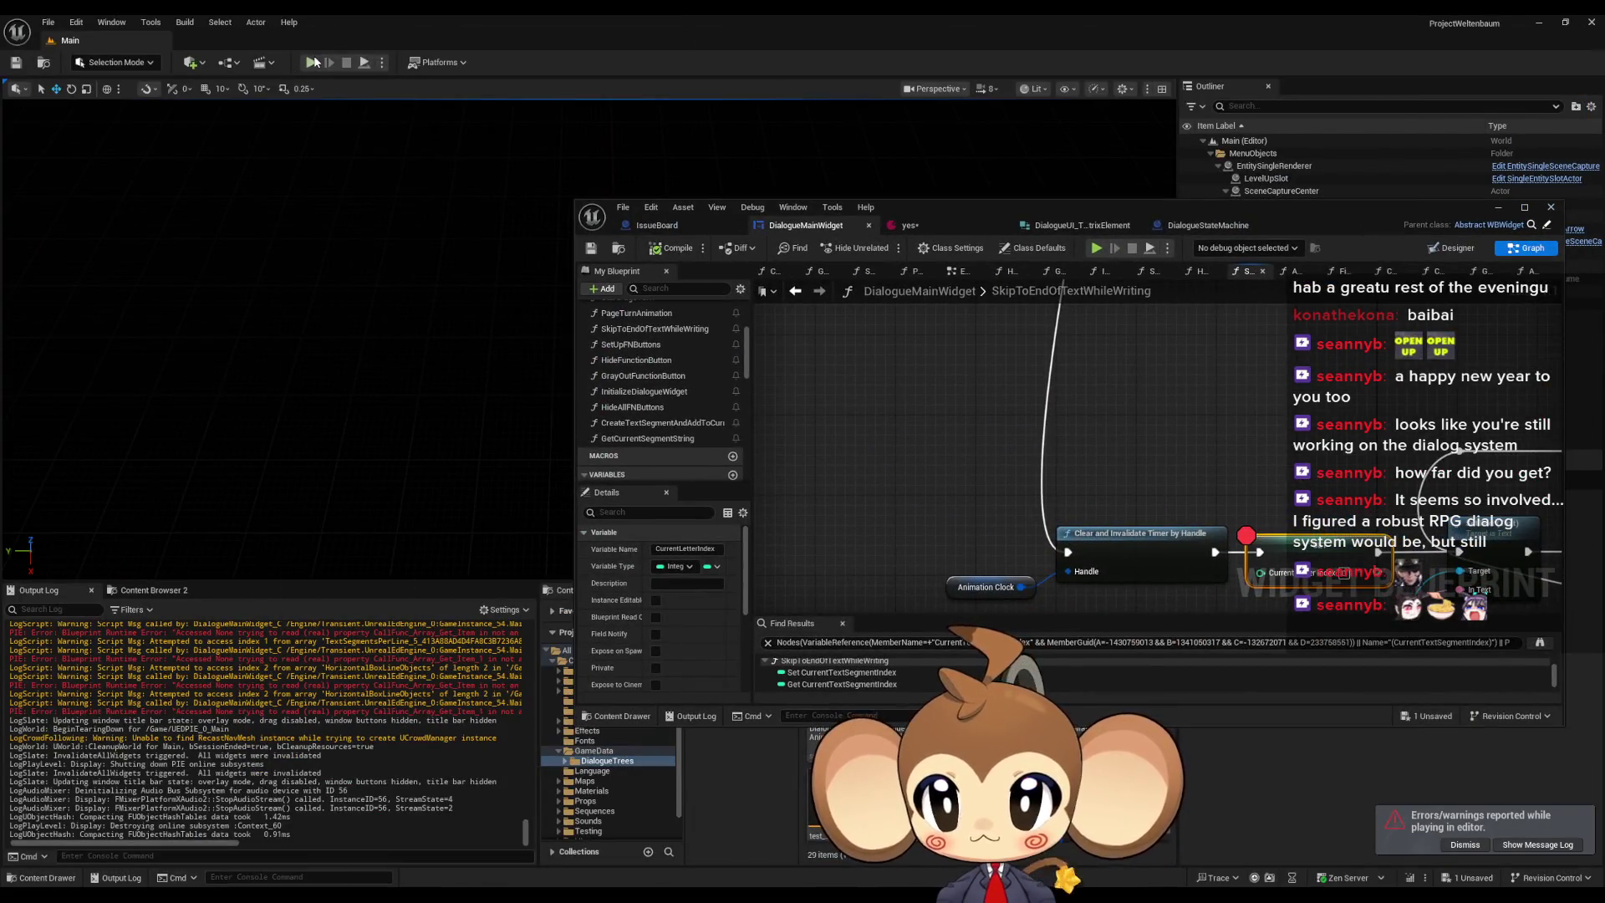
{"action": "left_click", "coordinate": [312, 63]}
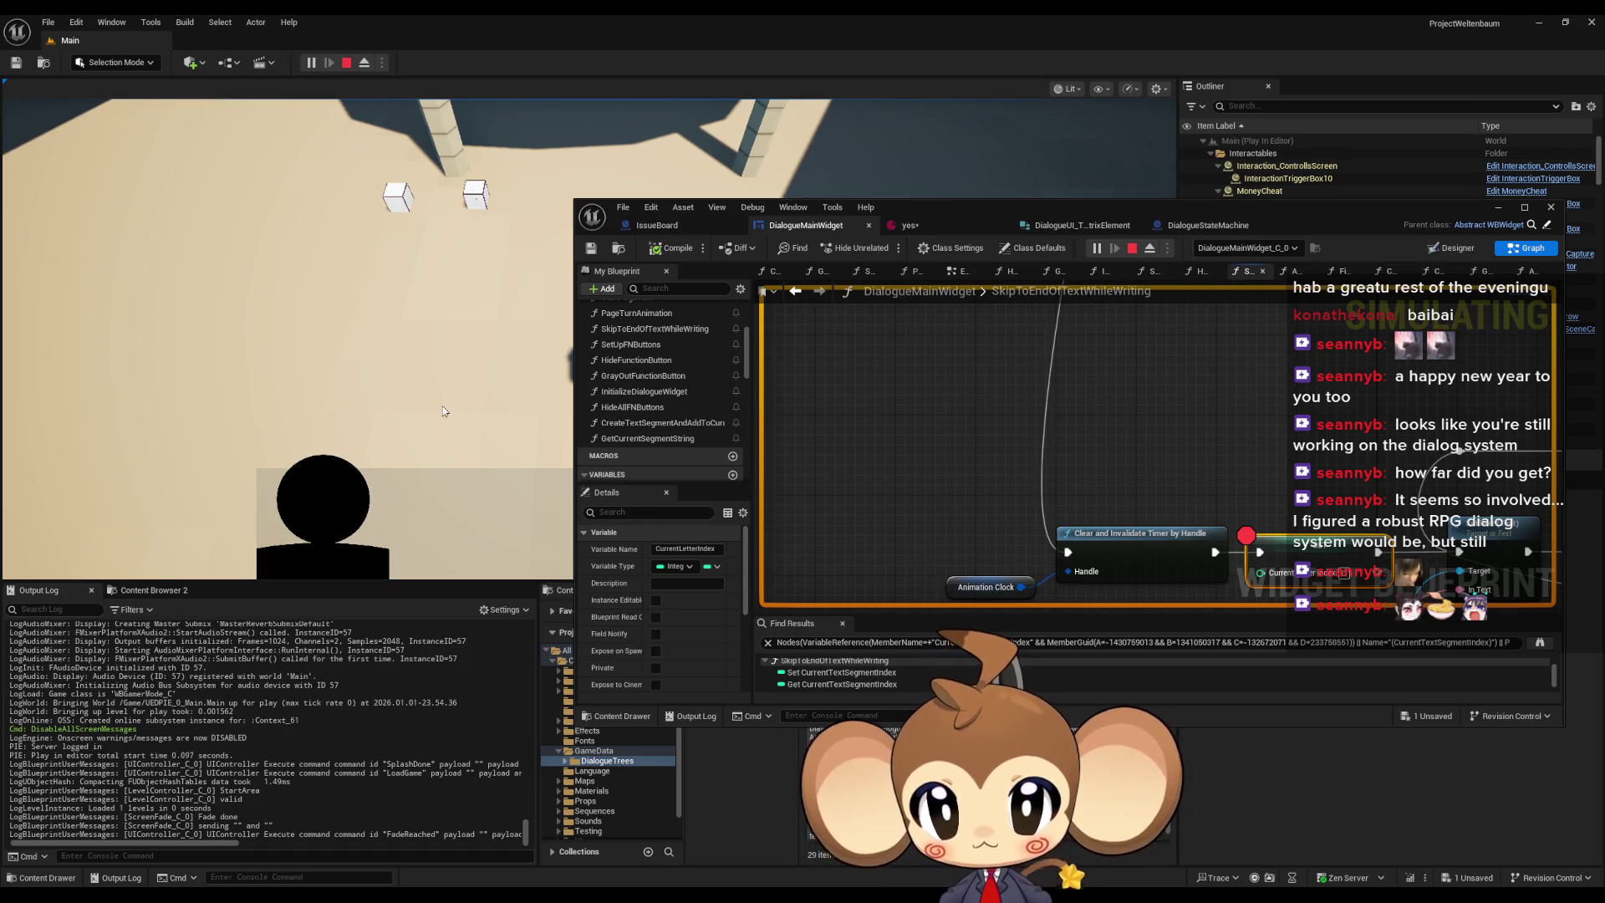
{"action": "key", "text": "space"}
{"action": "mouse_move", "coordinate": [1214, 215]}
{"action": "left_mouse_down"}
{"action": "mouse_move", "coordinate": [1279, 234]}
{"action": "mouse_move", "coordinate": [1358, 213]}
{"action": "mouse_move", "coordinate": [1088, 248]}
{"action": "left_mouse_up"}
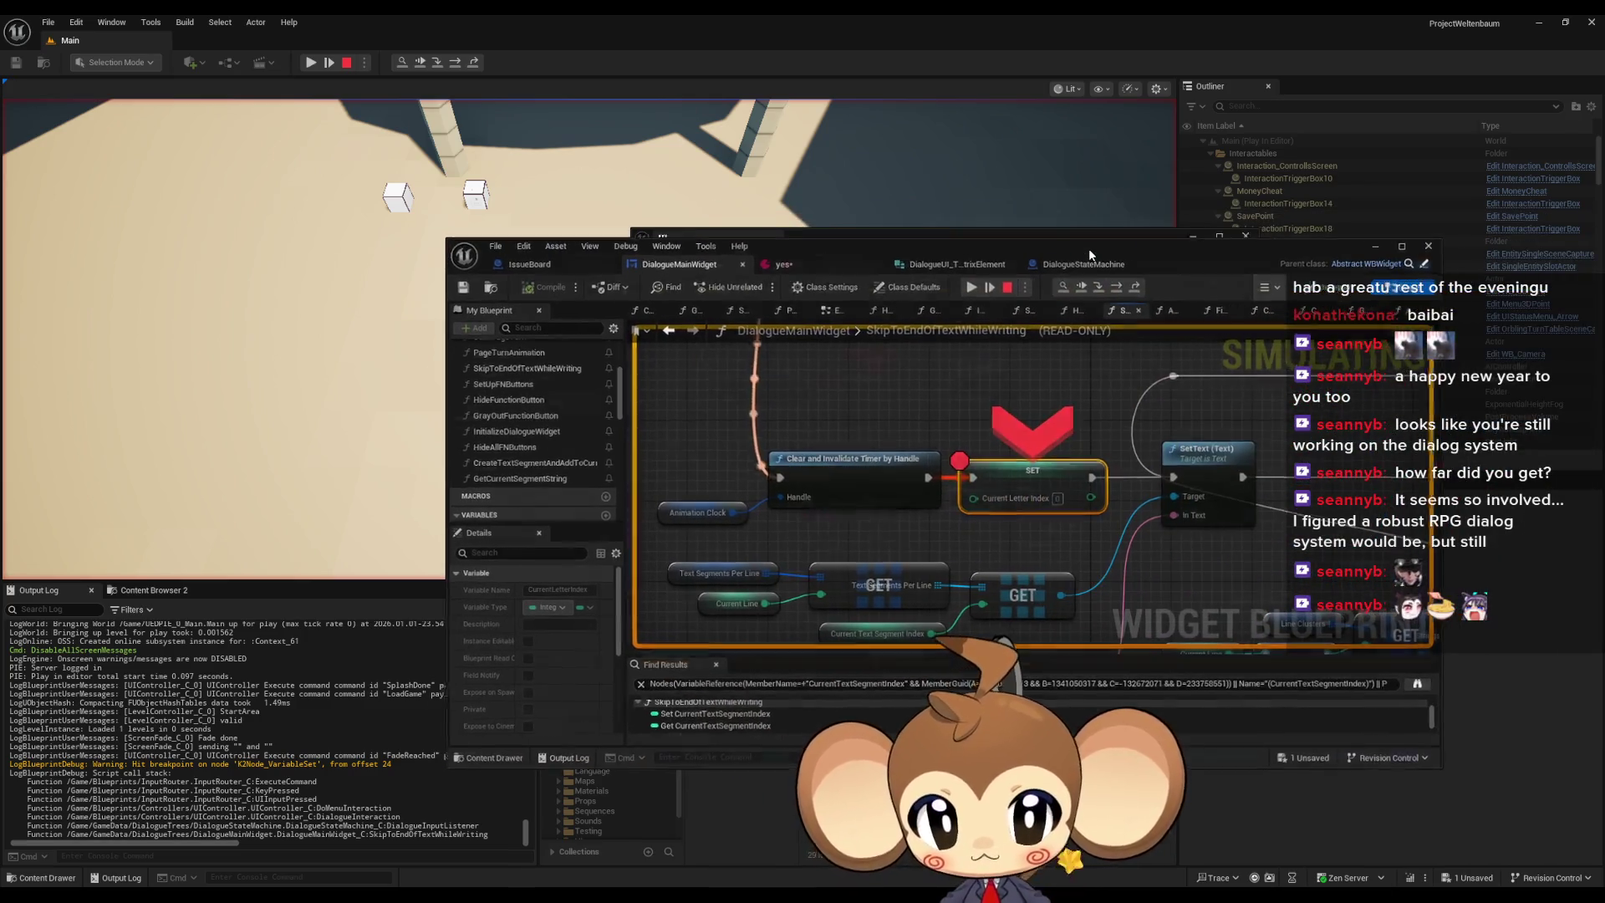
{"action": "double_click", "coordinate": [1088, 248]}
{"action": "mouse_move", "coordinate": [599, 426]}
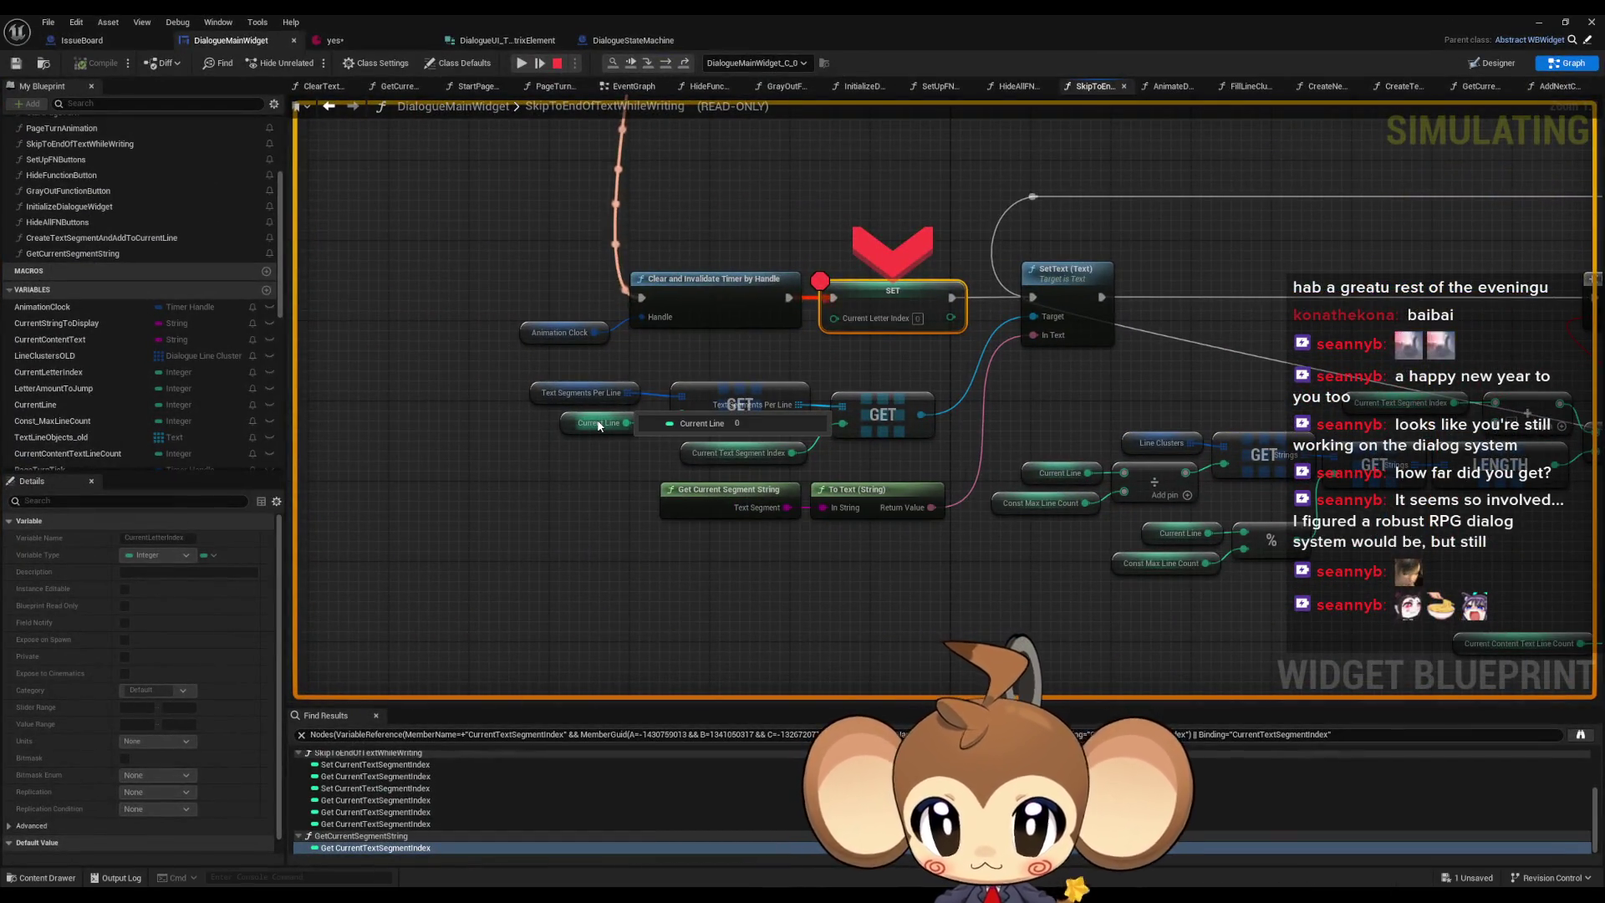
{"action": "mouse_move", "coordinate": [734, 458]}
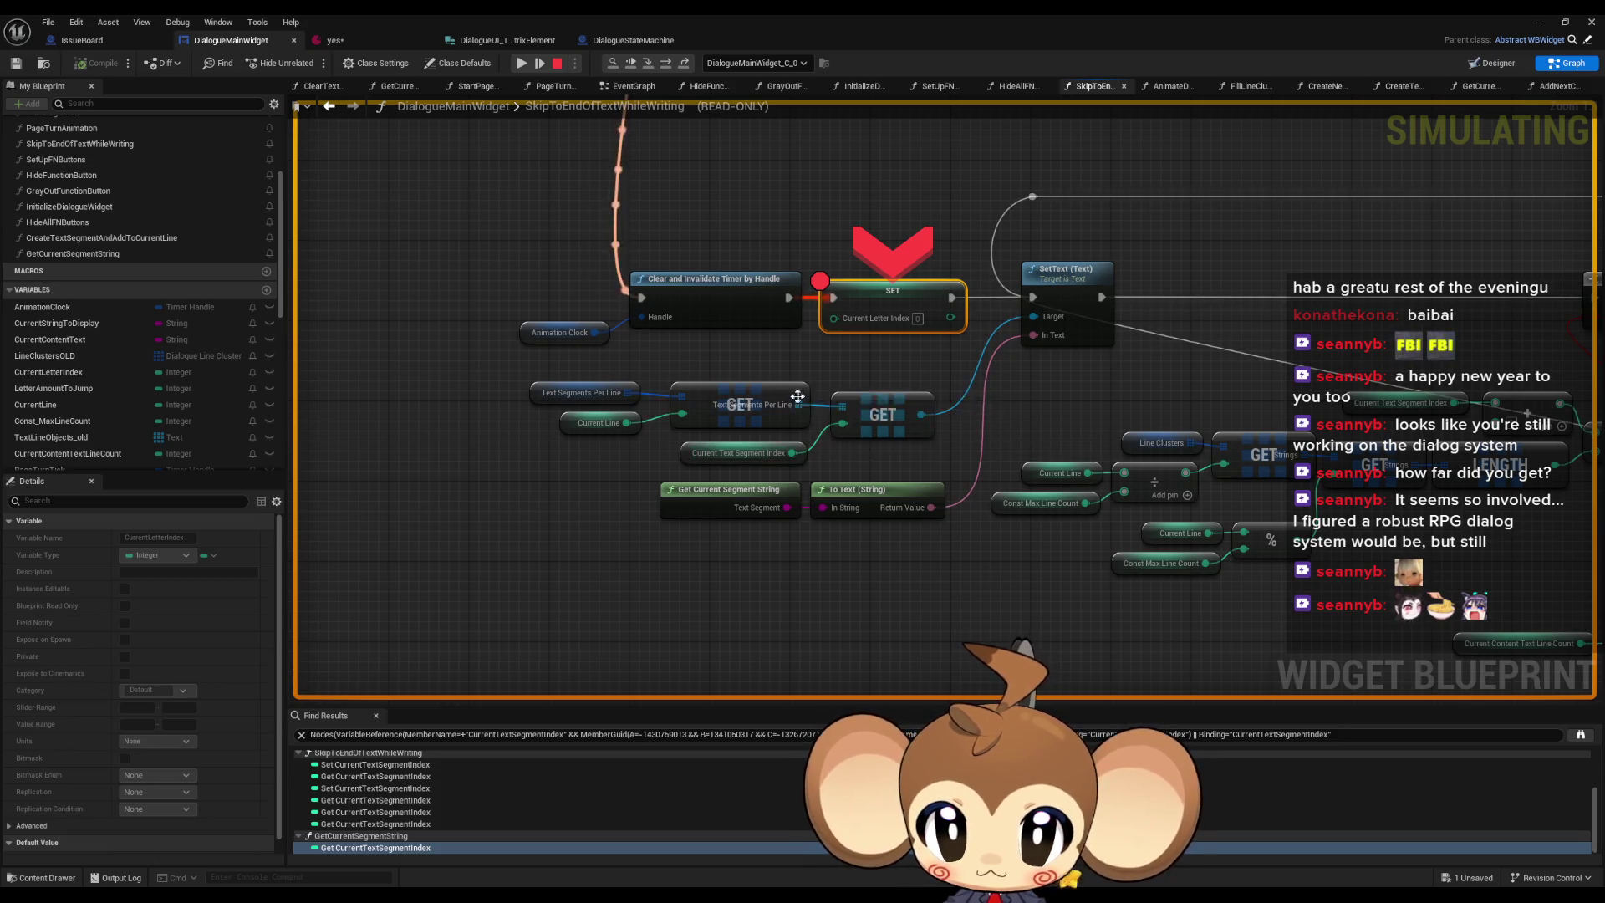
{"action": "mouse_move", "coordinate": [656, 401]}
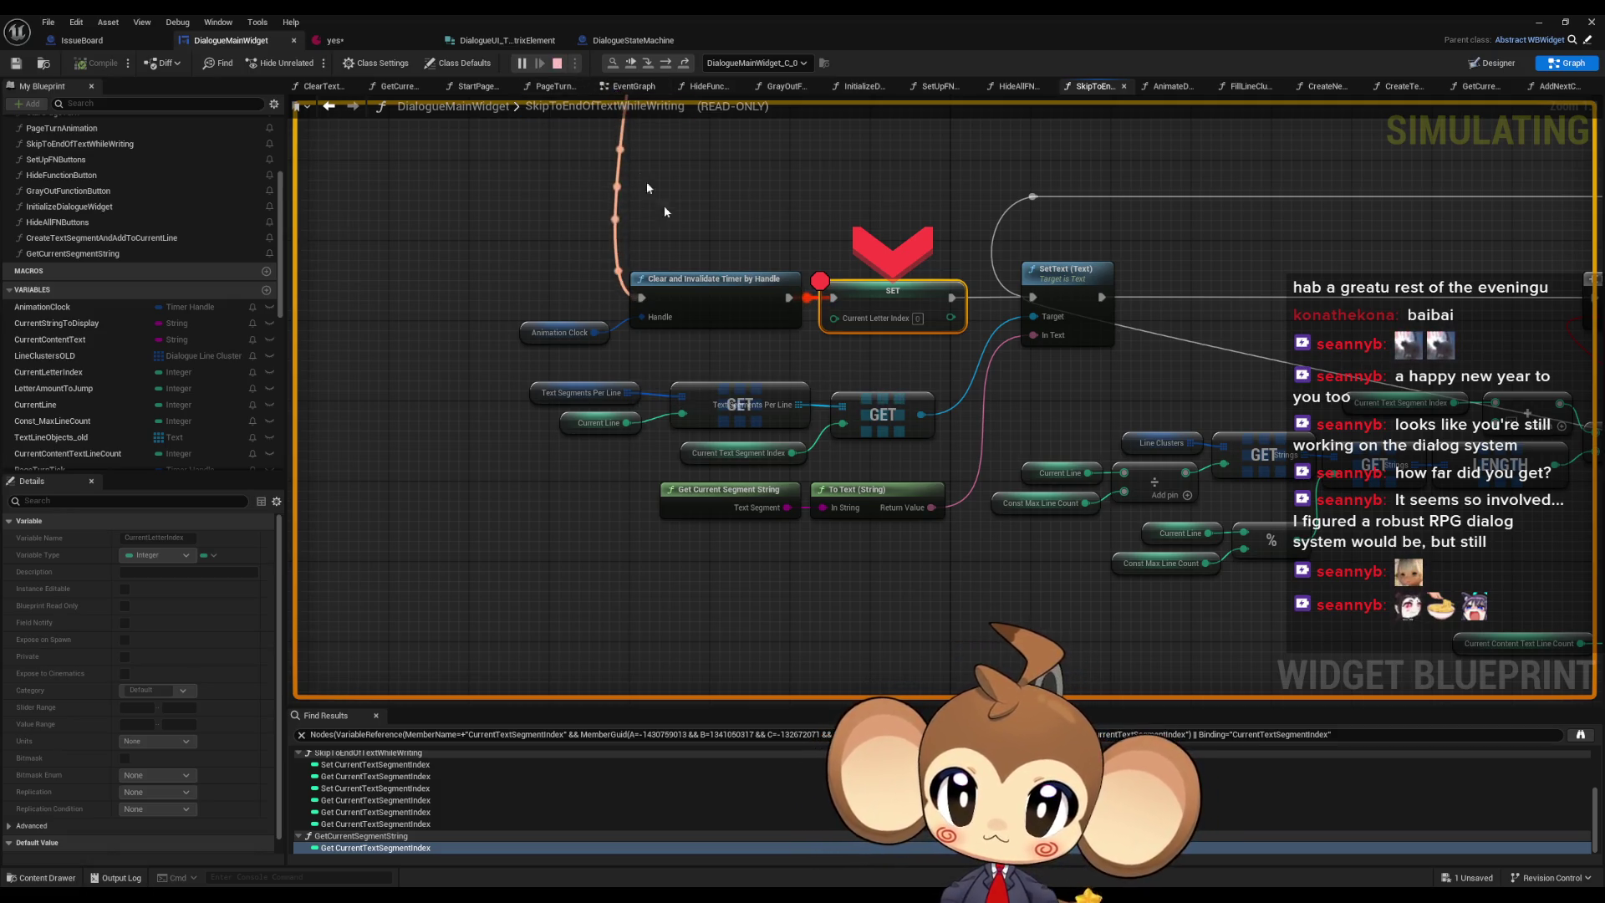
{"action": "key", "text": "Escape"}
{"action": "right_click", "coordinate": [884, 299]}
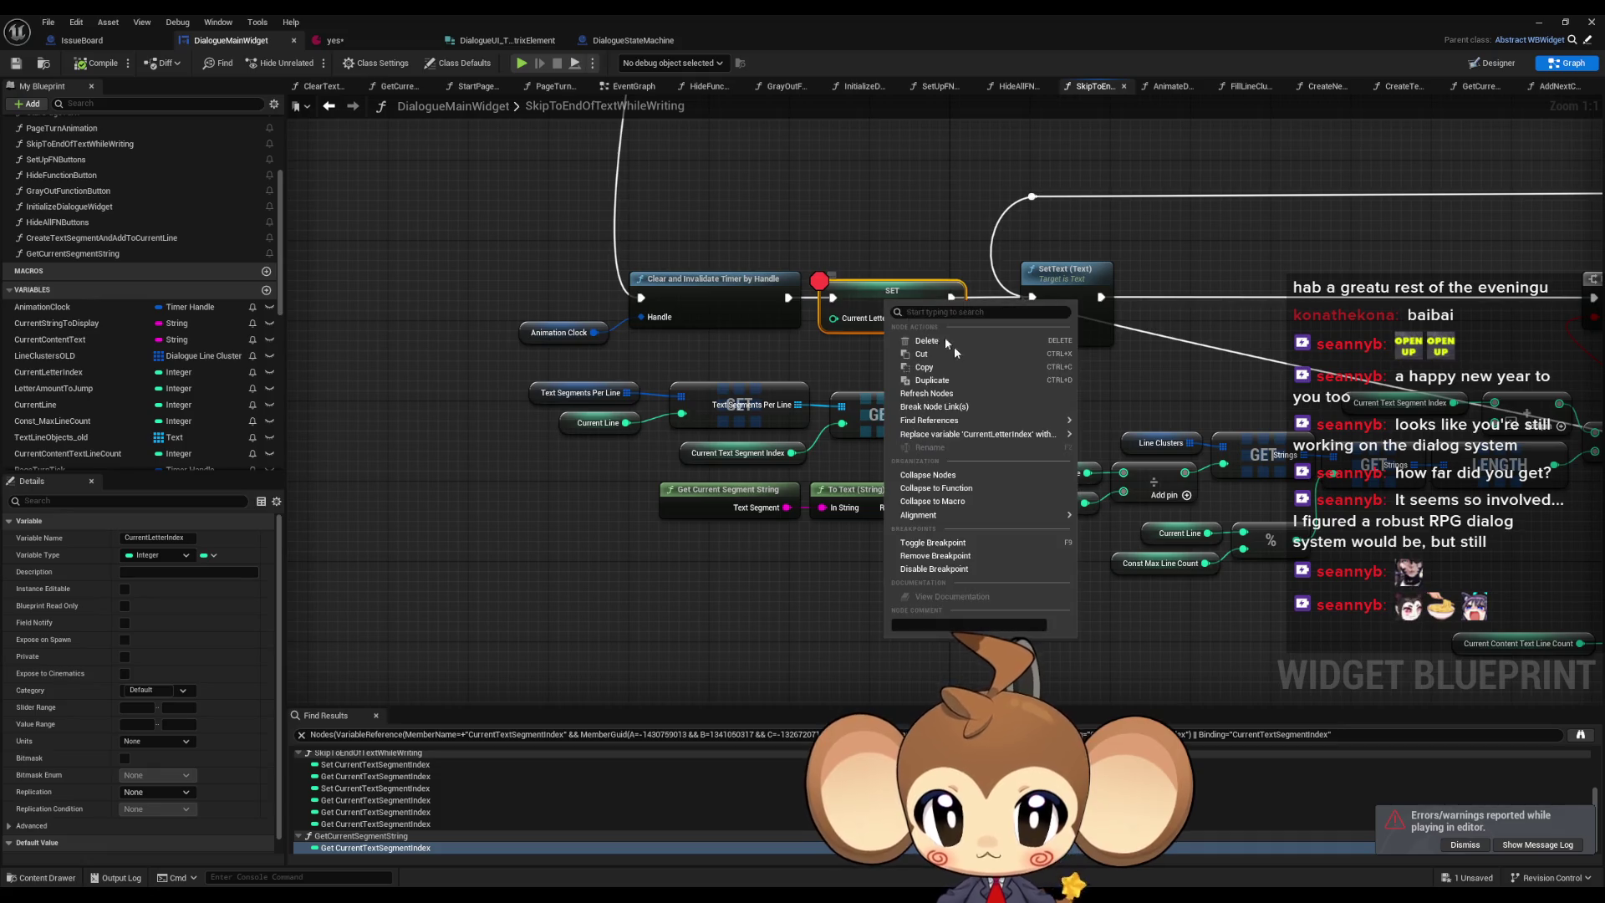
{"action": "left_click", "coordinate": [985, 563]}
{"action": "scroll", "coordinate": [918, 365], "scroll_direction": "down", "scroll_amount": 3}
{"action": "scroll", "coordinate": [918, 365], "scroll_direction": "down", "scroll_amount": 5}
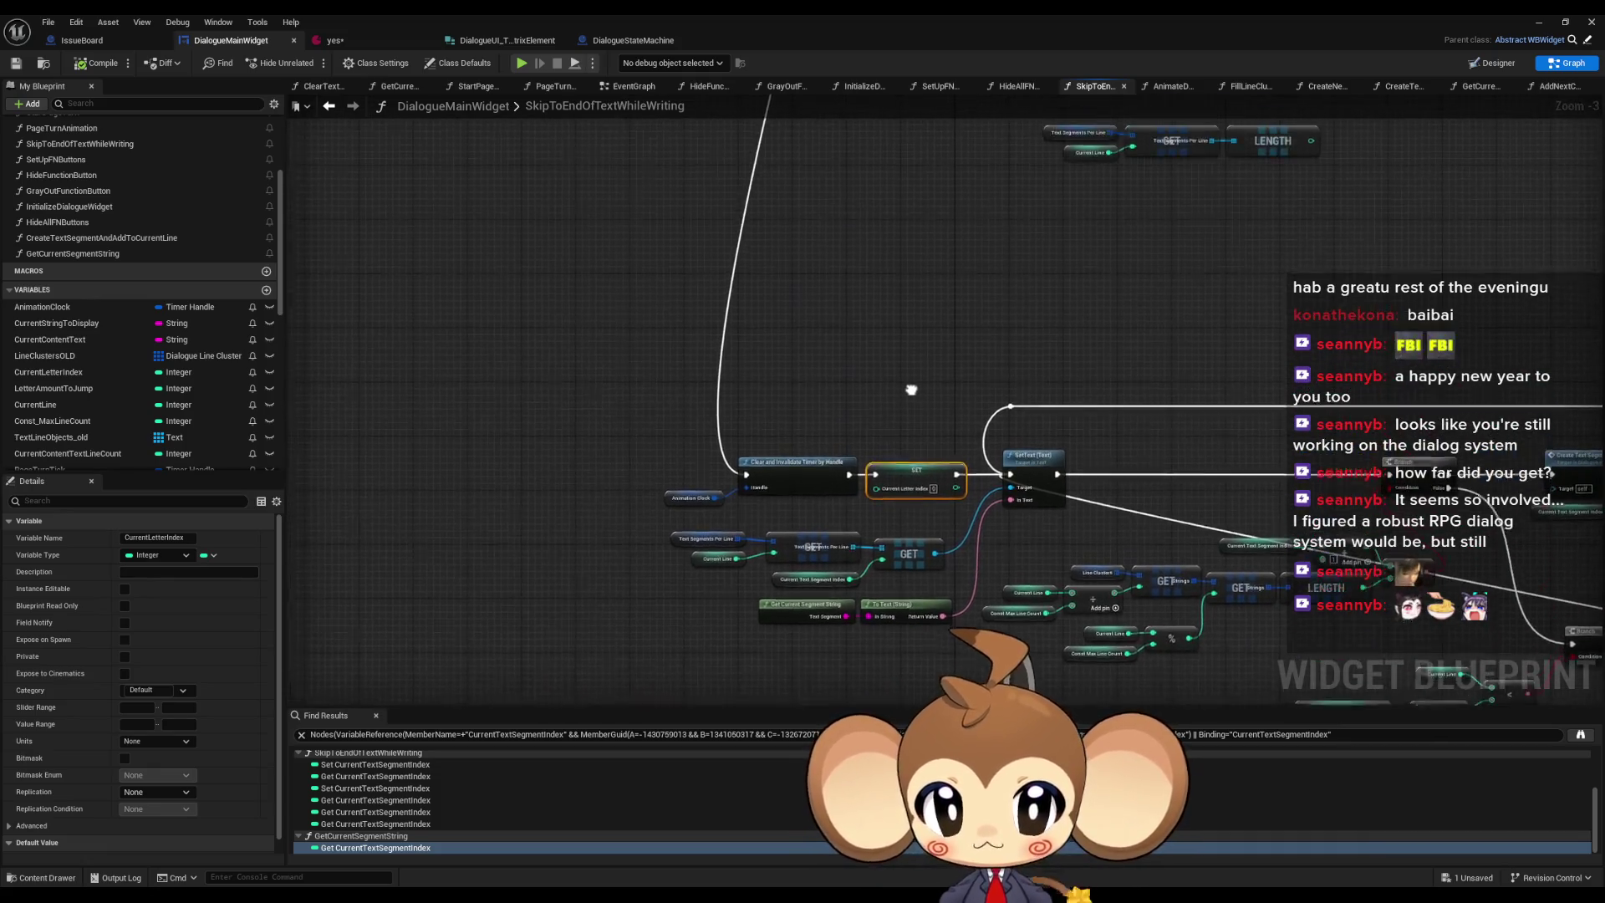
{"action": "scroll", "coordinate": [888, 467], "scroll_direction": "up", "scroll_amount": 8}
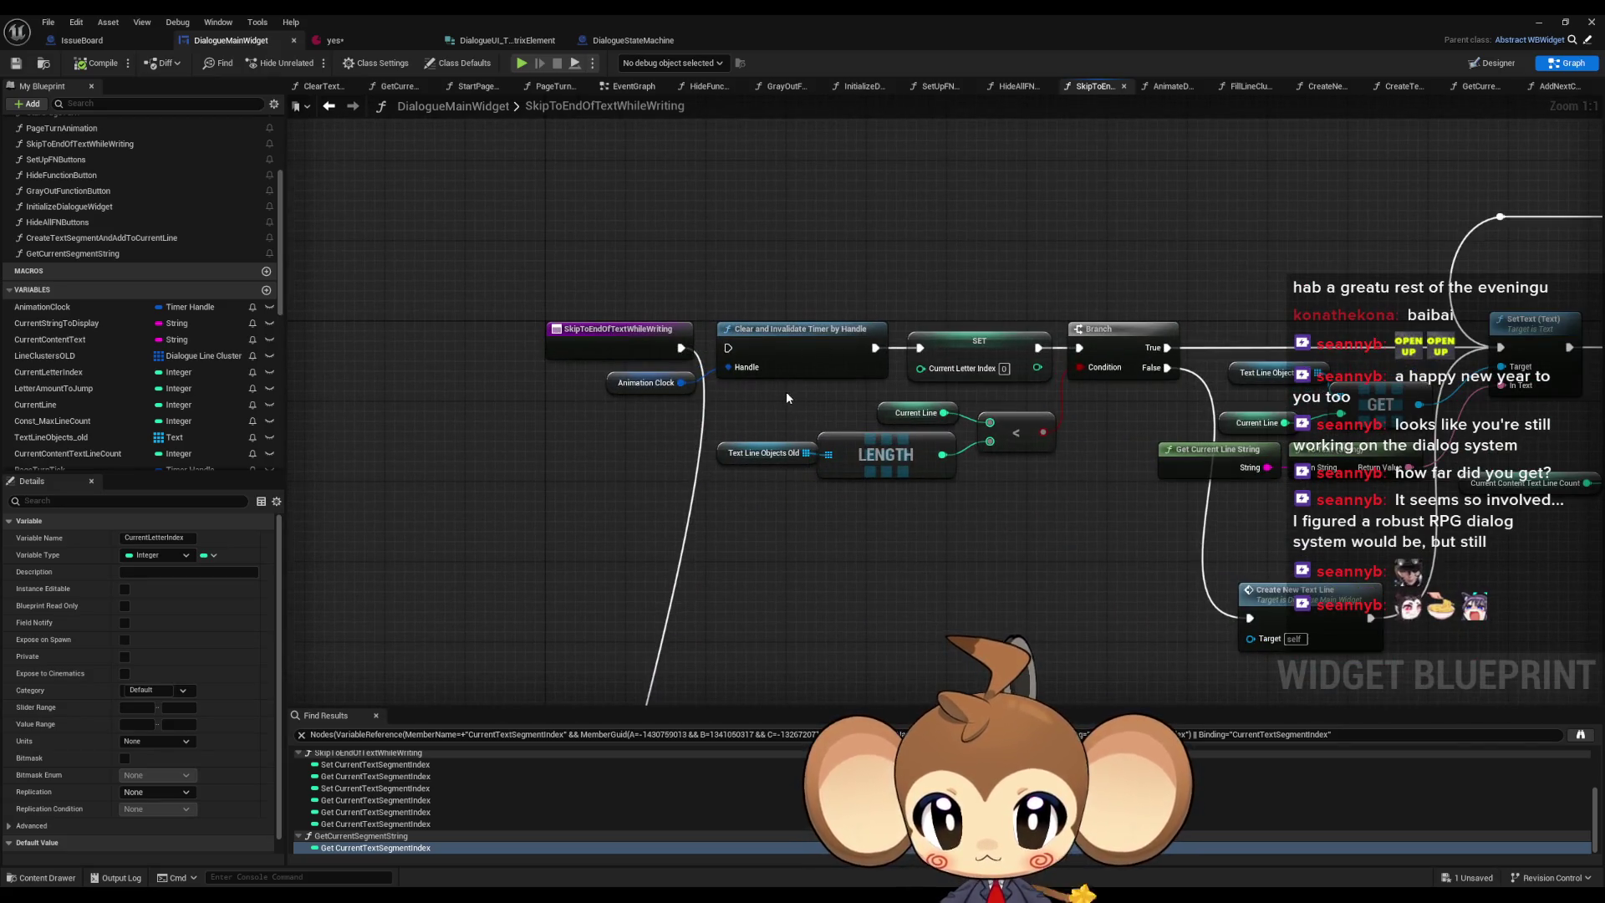
{"action": "scroll", "coordinate": [947, 439], "scroll_direction": "down", "scroll_amount": 4}
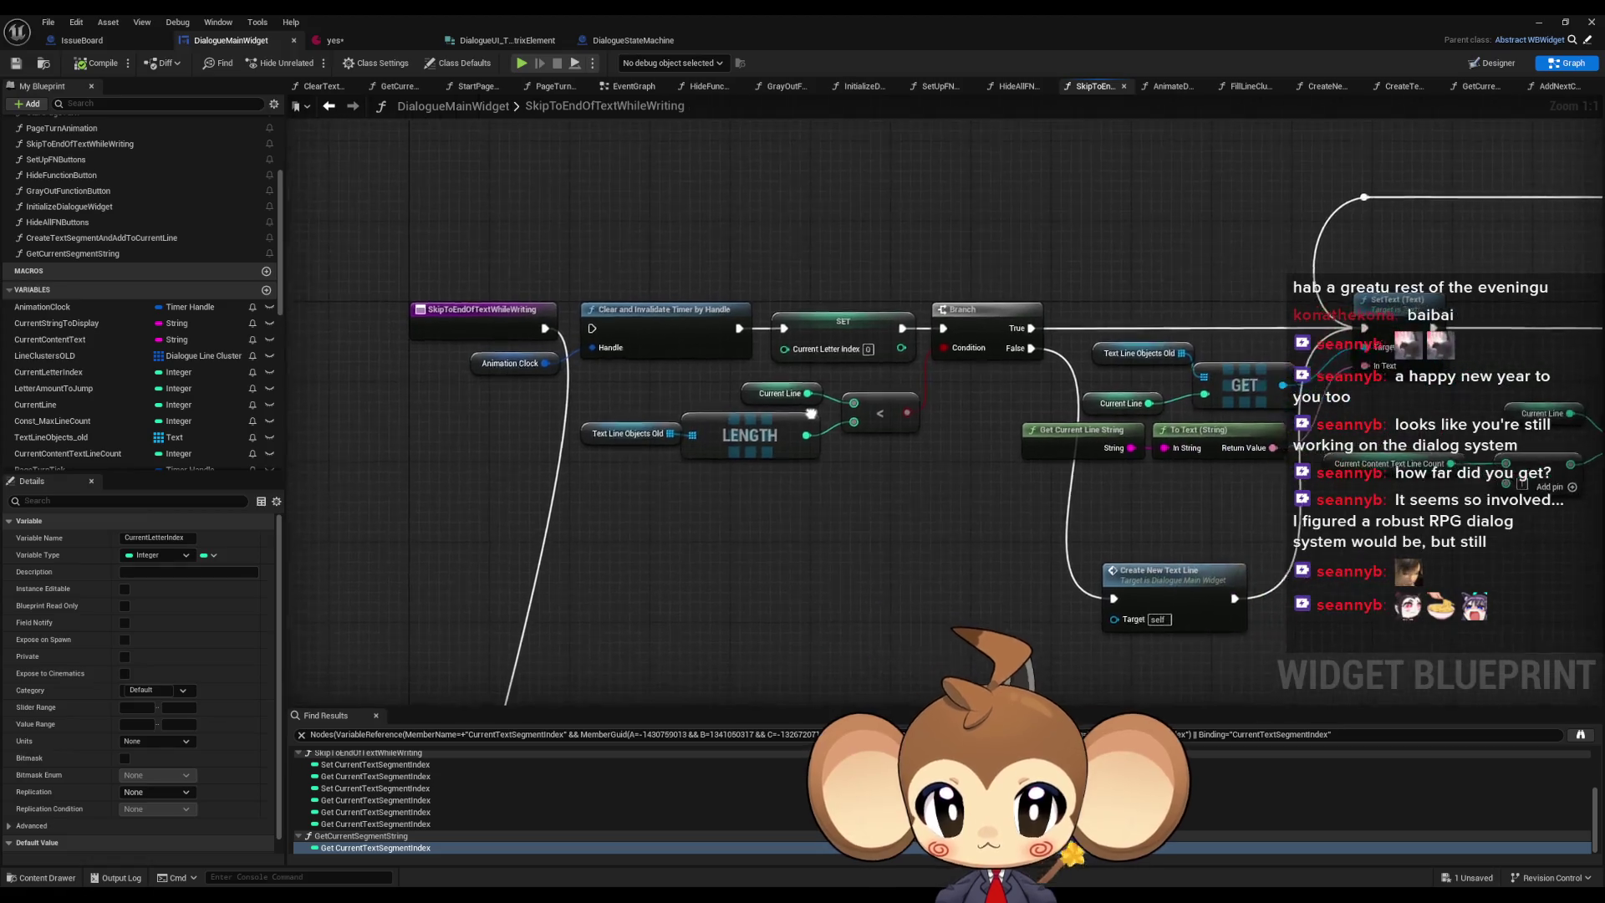
{"action": "mouse_move", "coordinate": [801, 582]}
{"action": "left_mouse_down"}
{"action": "mouse_move", "coordinate": [810, 460]}
{"action": "mouse_move", "coordinate": [763, 502]}
{"action": "mouse_move", "coordinate": [745, 369]}
{"action": "left_mouse_up"}
{"action": "scroll", "coordinate": [745, 369], "scroll_direction": "up", "scroll_amount": 3}
{"action": "mouse_move", "coordinate": [764, 464]}
{"action": "left_mouse_down"}
{"action": "mouse_move", "coordinate": [750, 306]}
{"action": "mouse_move", "coordinate": [695, 263]}
{"action": "left_mouse_up"}
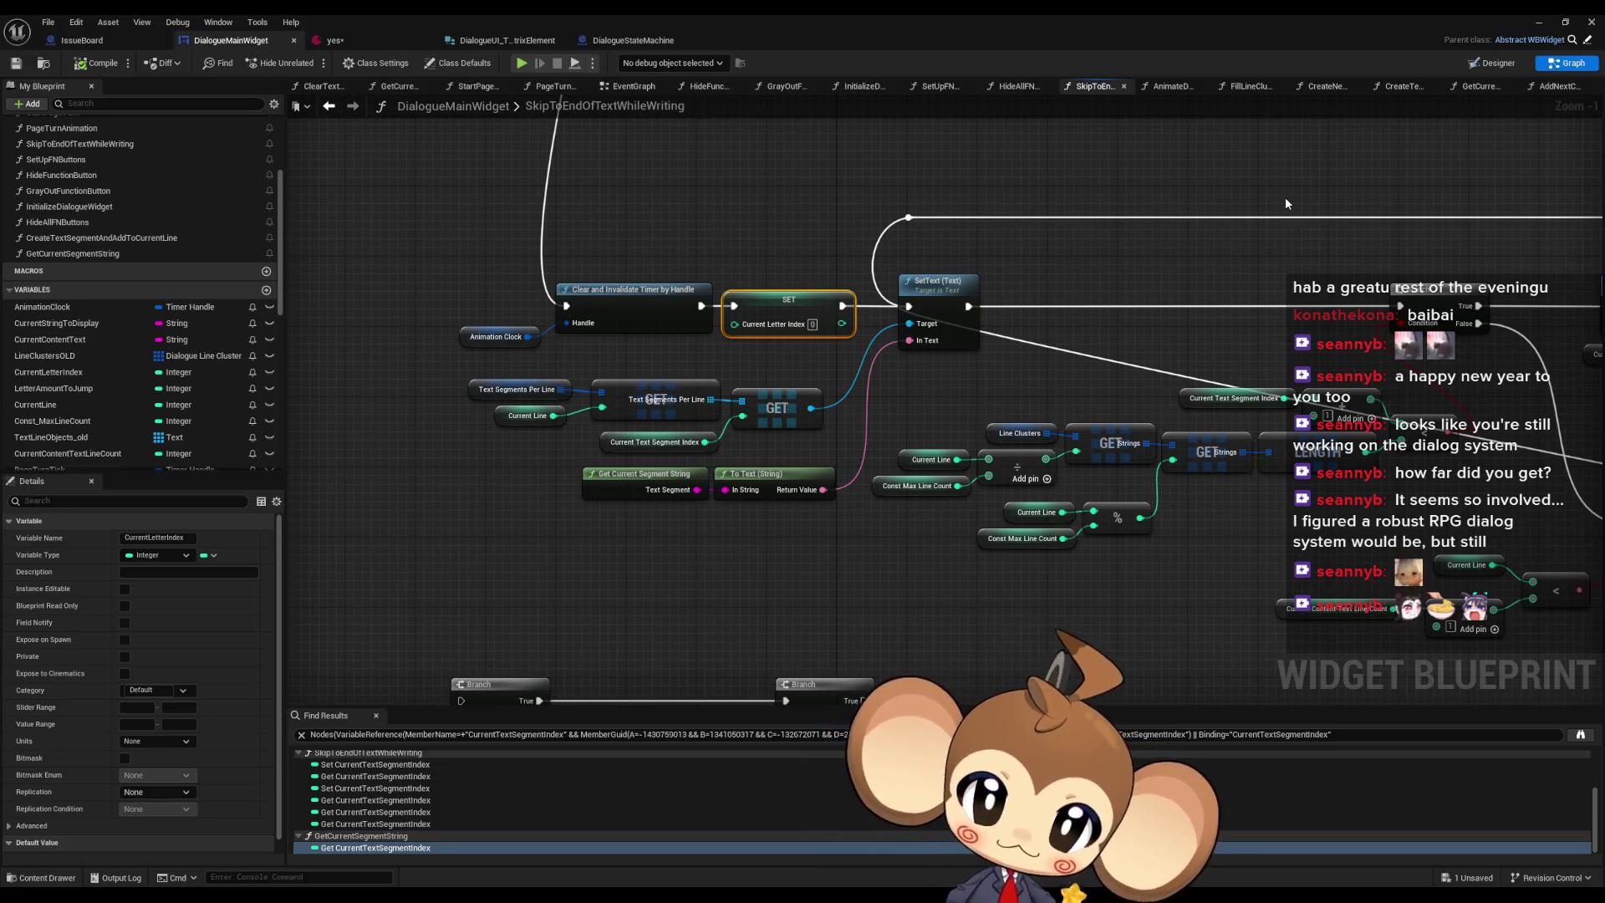
{"action": "left_click_drag", "start_coordinate": [701, 270], "coordinate": [794, 245]}
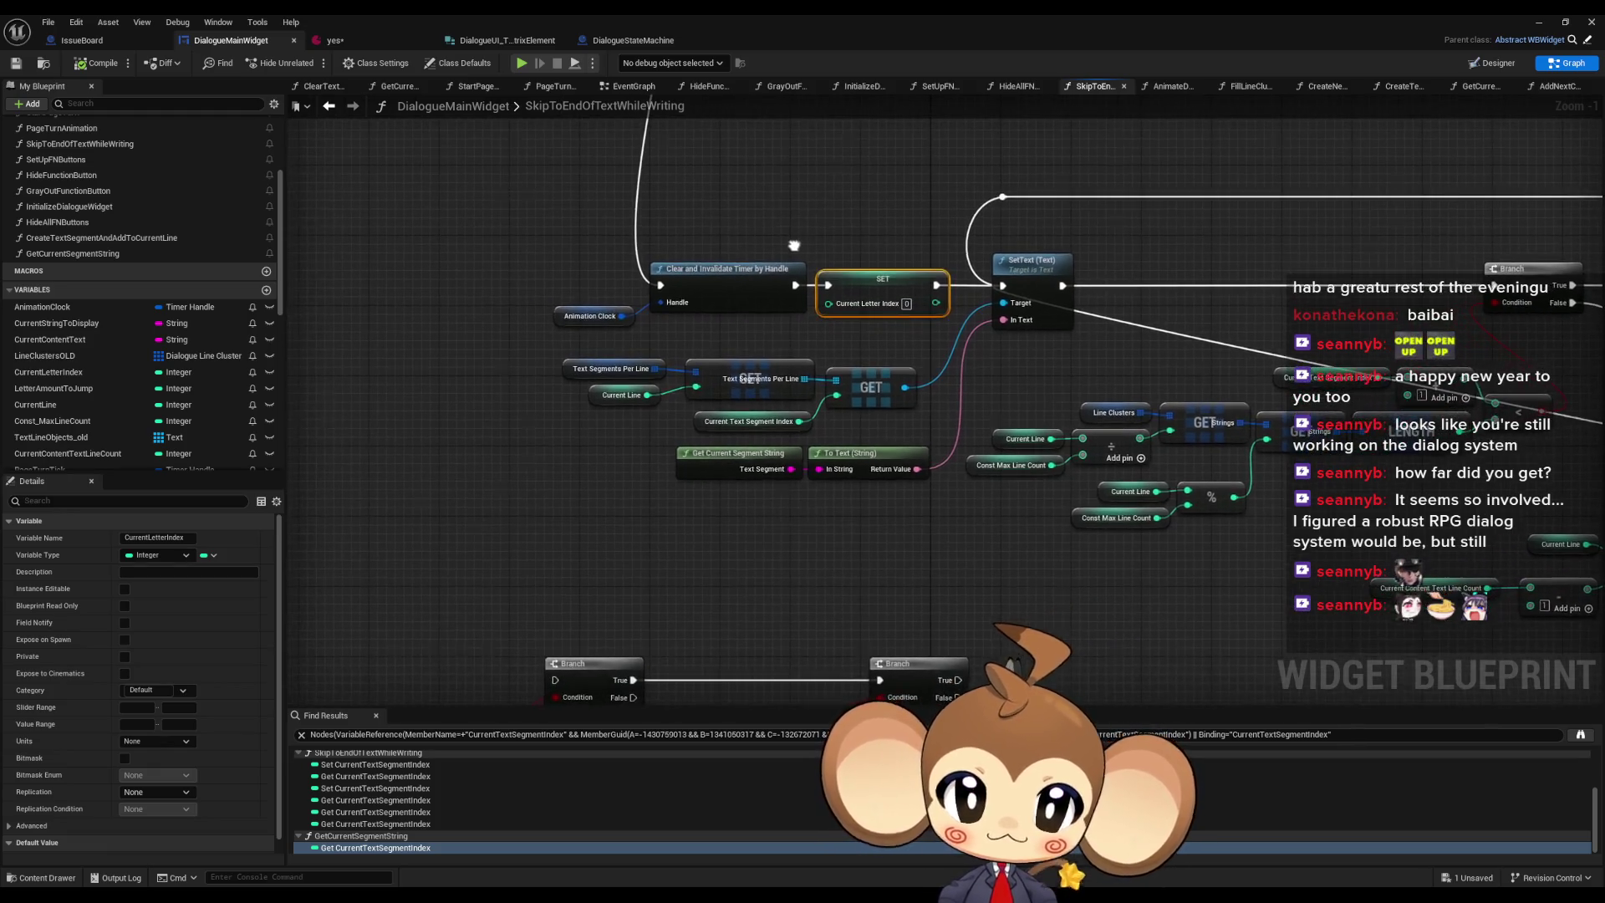
{"action": "mouse_move", "coordinate": [473, 494]}
{"action": "left_mouse_down"}
{"action": "mouse_move", "coordinate": [449, 300]}
{"action": "mouse_move", "coordinate": [495, 319]}
{"action": "left_mouse_up"}
{"action": "scroll", "coordinate": [495, 319], "scroll_direction": "down", "scroll_amount": 1}
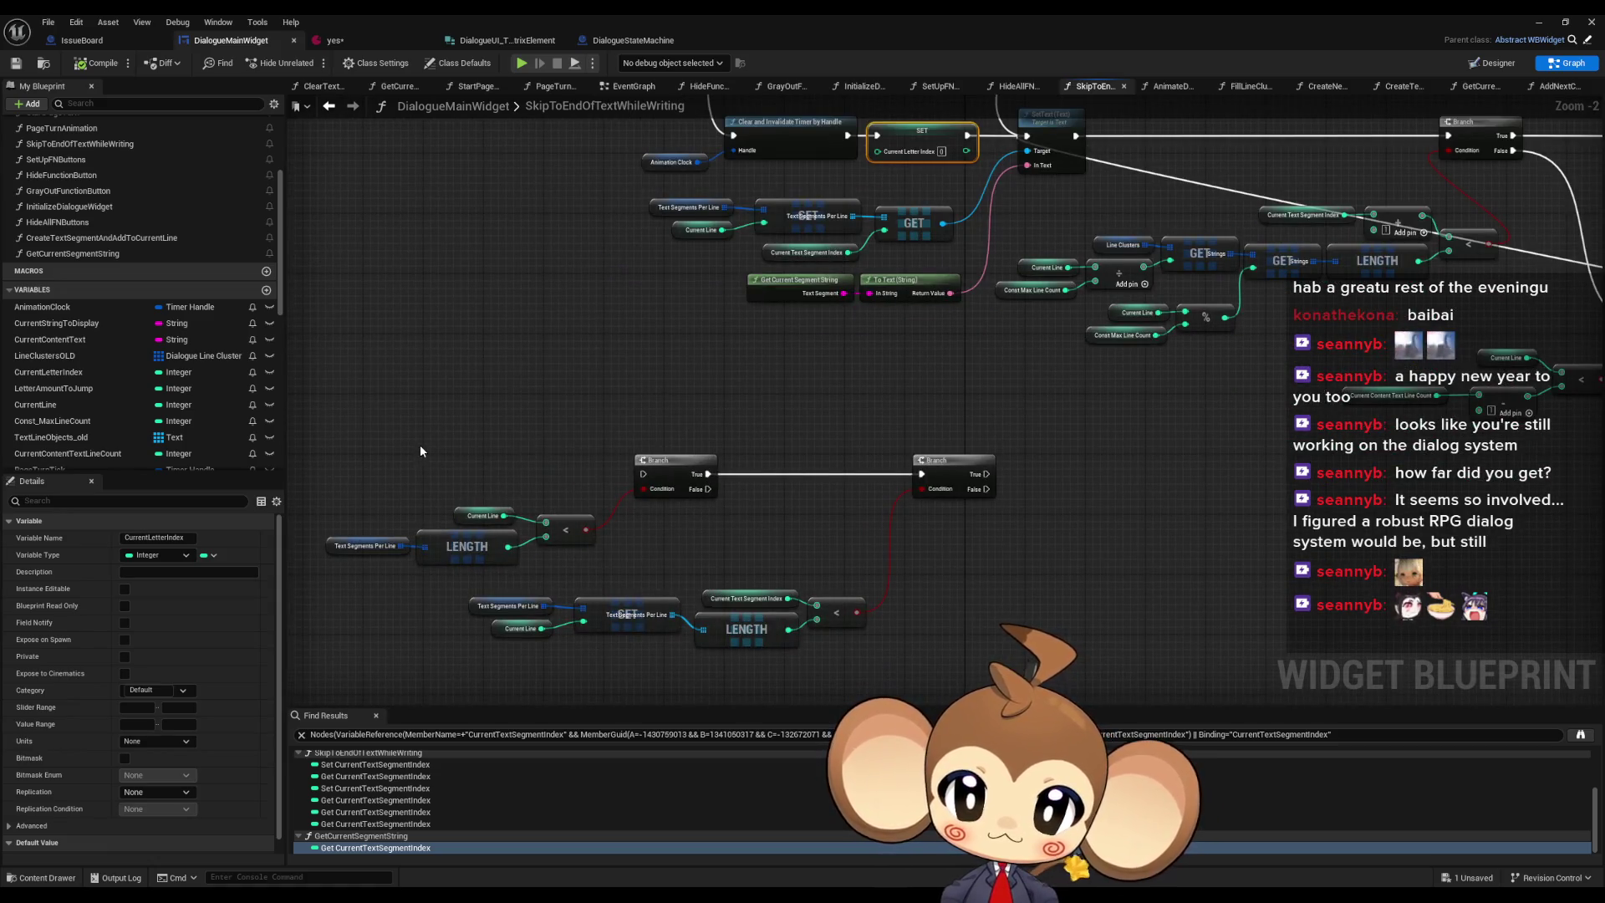
{"action": "scroll", "coordinate": [420, 438], "scroll_direction": "down", "scroll_amount": 5}
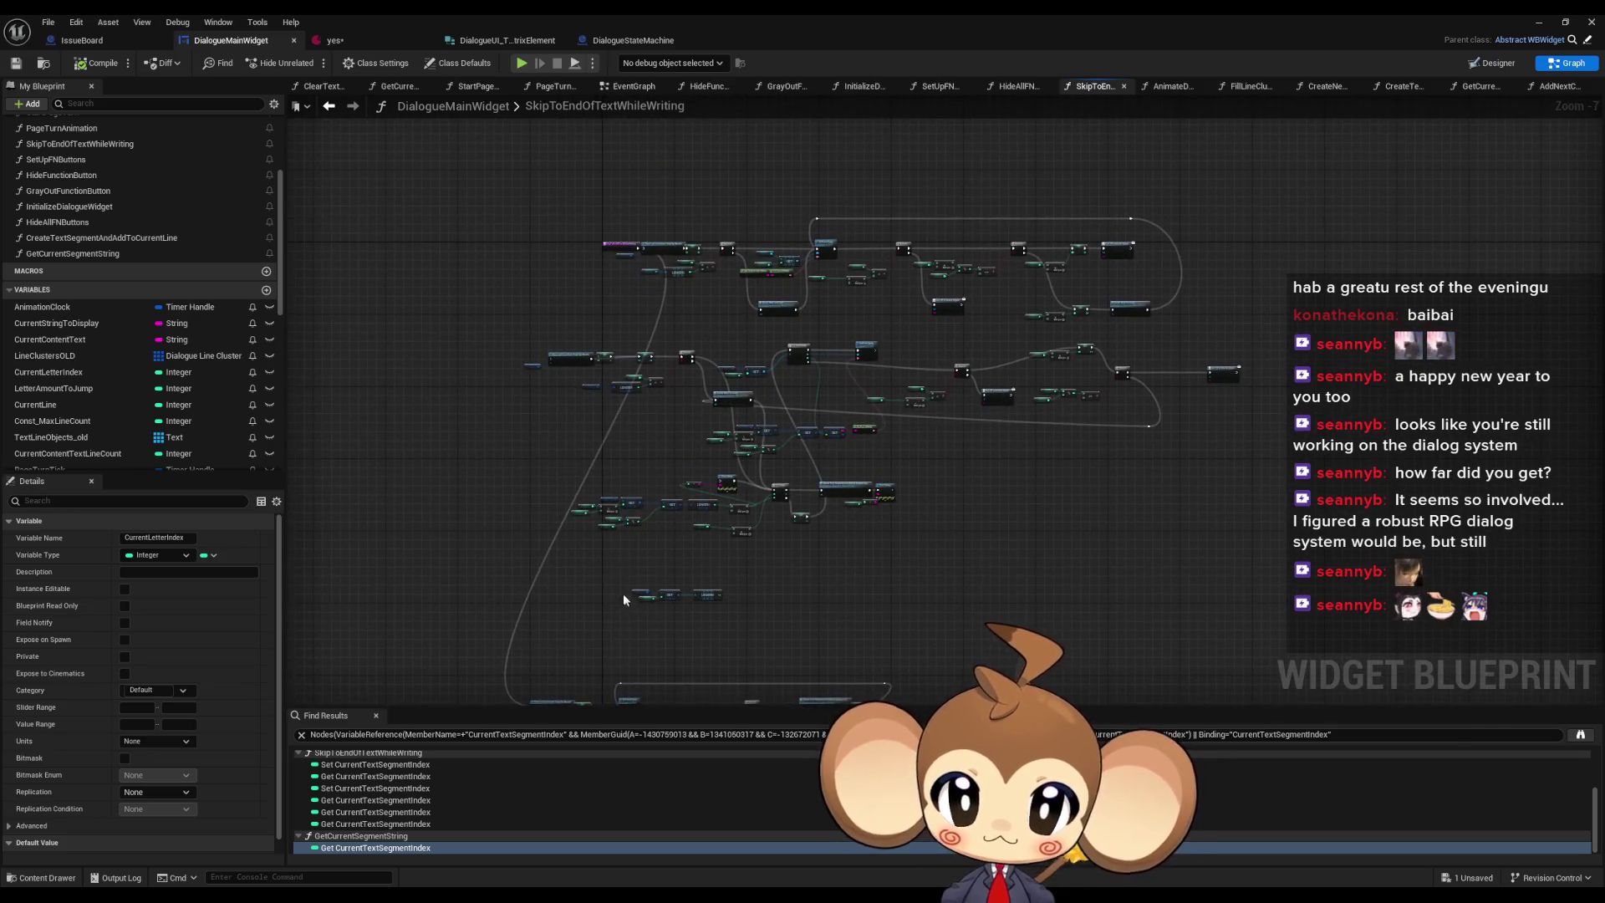
{"action": "scroll", "coordinate": [627, 581], "scroll_direction": "up", "scroll_amount": 6}
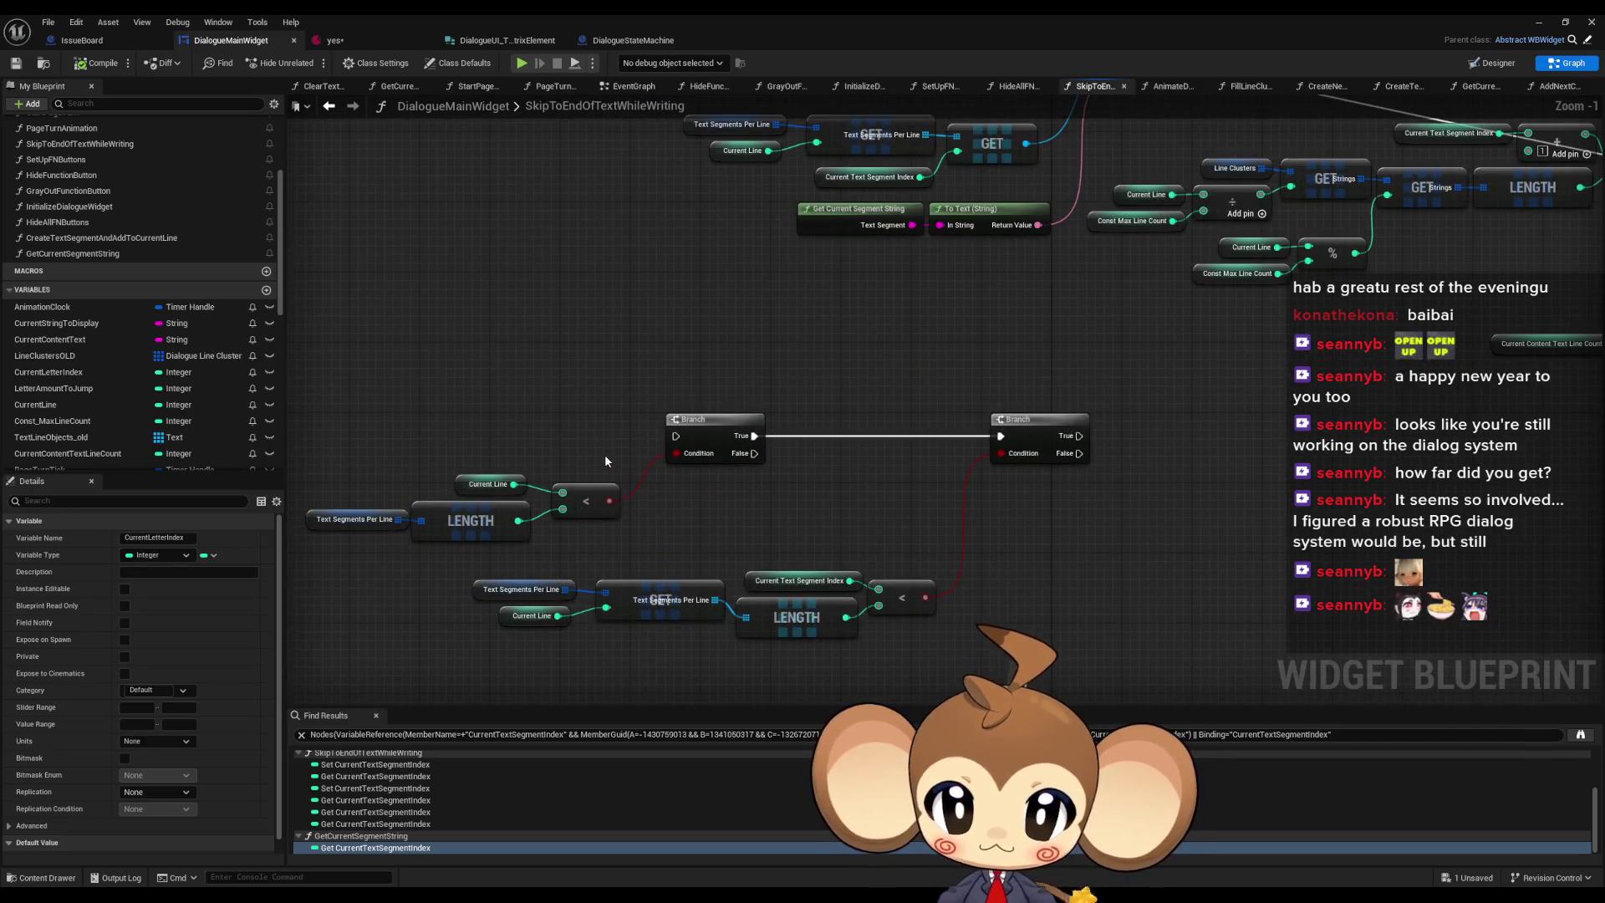
{"action": "mouse_move", "coordinate": [319, 426]}
{"action": "left_mouse_down"}
{"action": "mouse_move", "coordinate": [372, 466]}
{"action": "mouse_move", "coordinate": [602, 541]}
{"action": "left_mouse_up"}
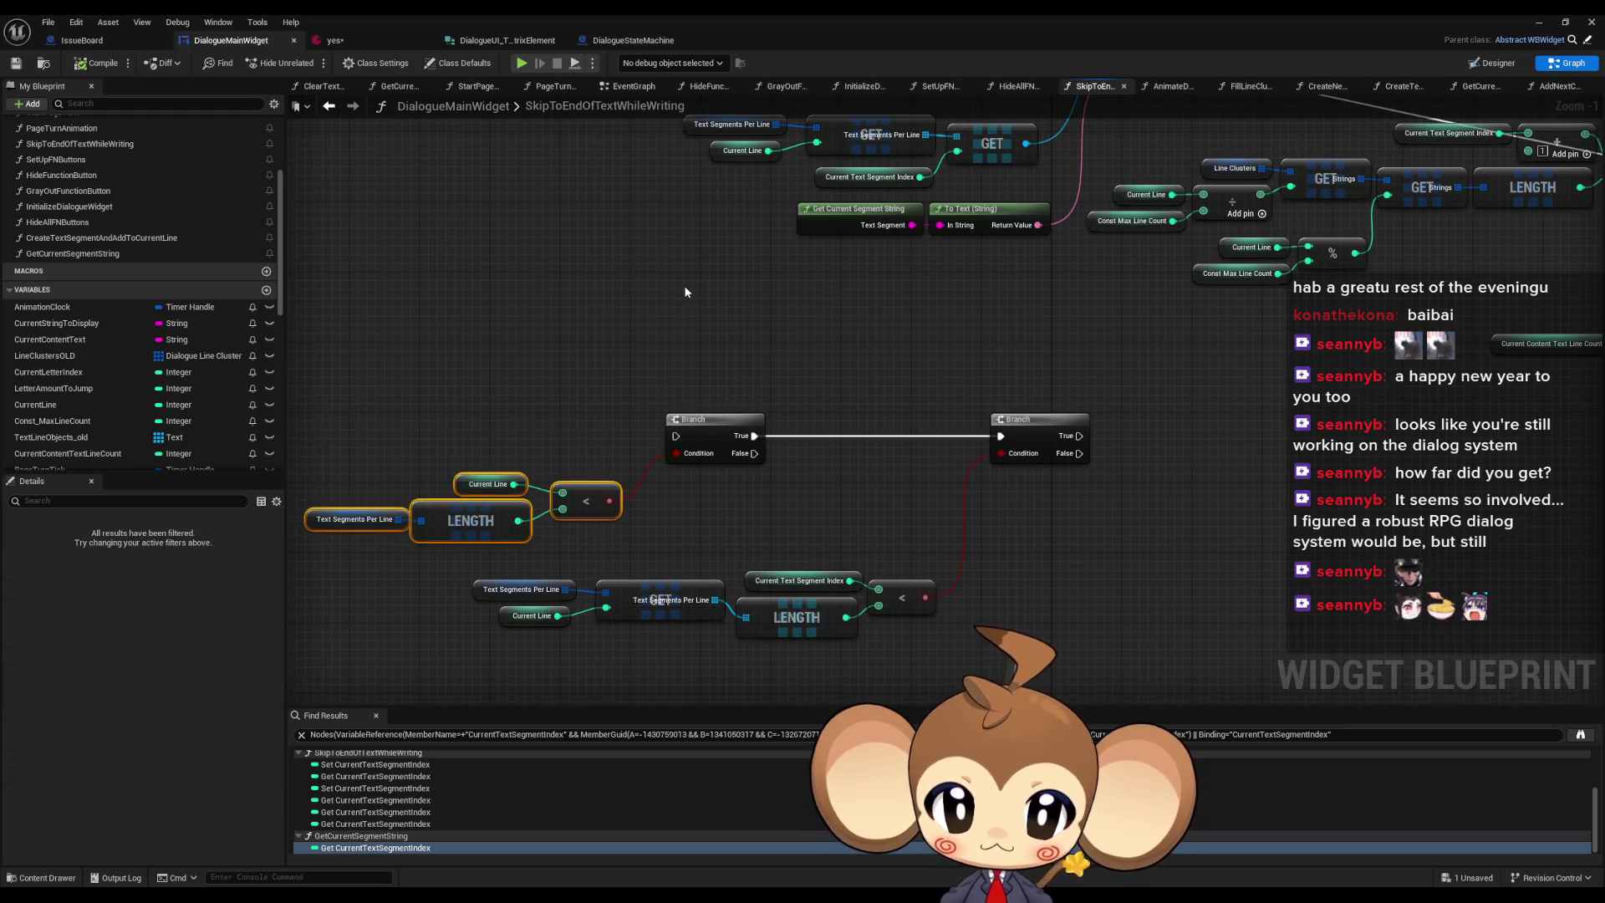
{"action": "scroll", "coordinate": [684, 284], "scroll_direction": "down", "scroll_amount": 3}
{"action": "scroll", "coordinate": [724, 480], "scroll_direction": "up", "scroll_amount": 2}
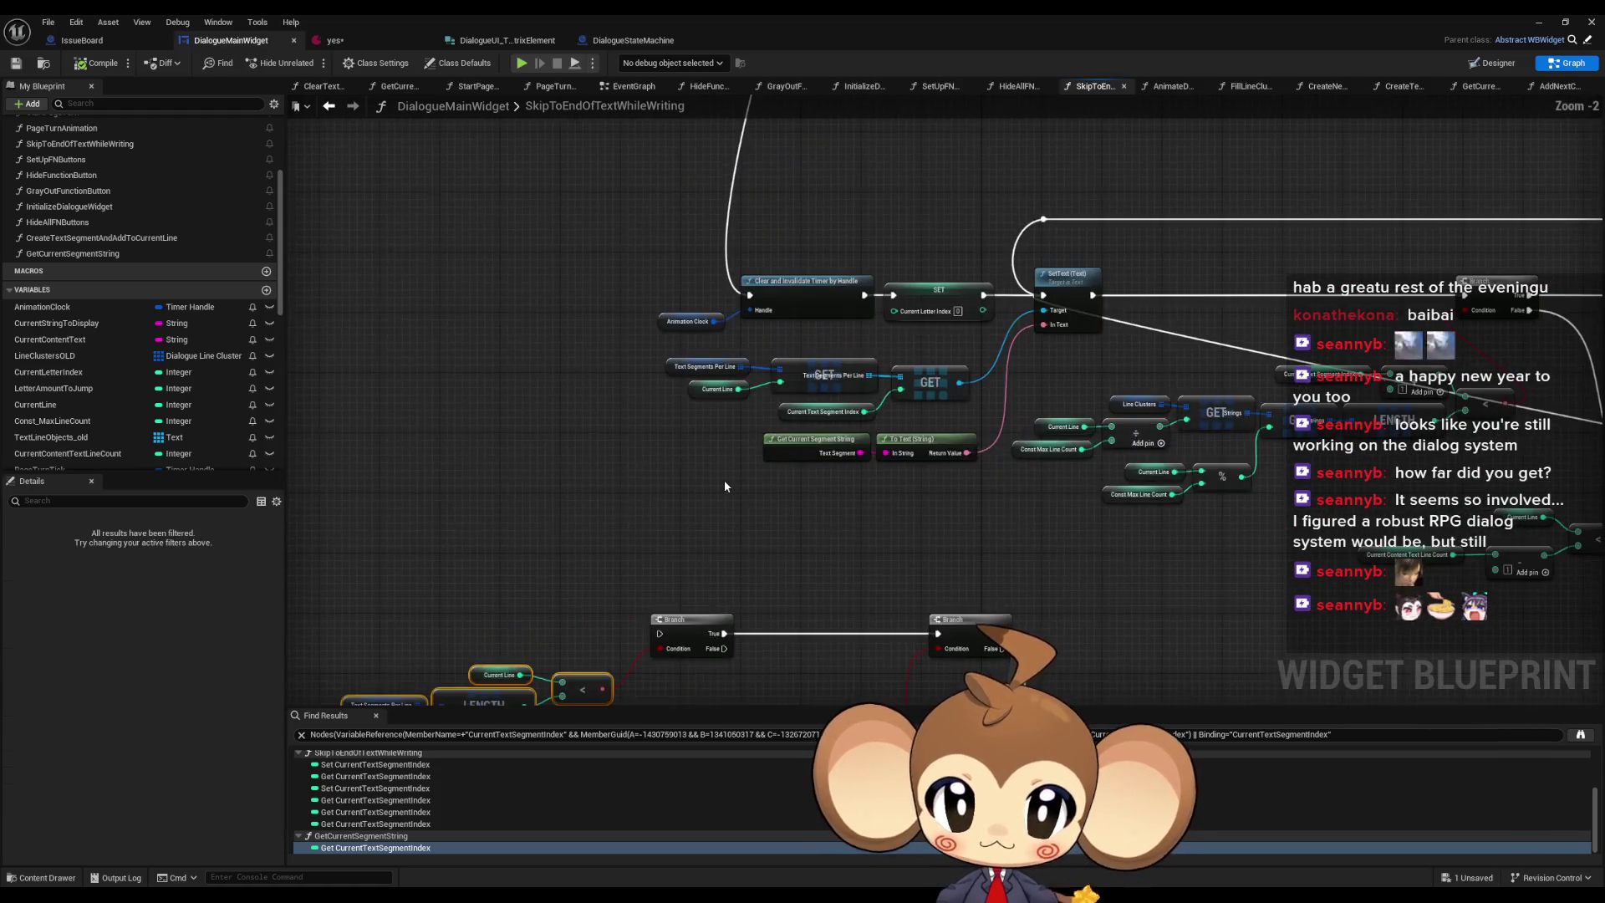
{"action": "scroll", "coordinate": [724, 480], "scroll_direction": "down", "scroll_amount": 4}
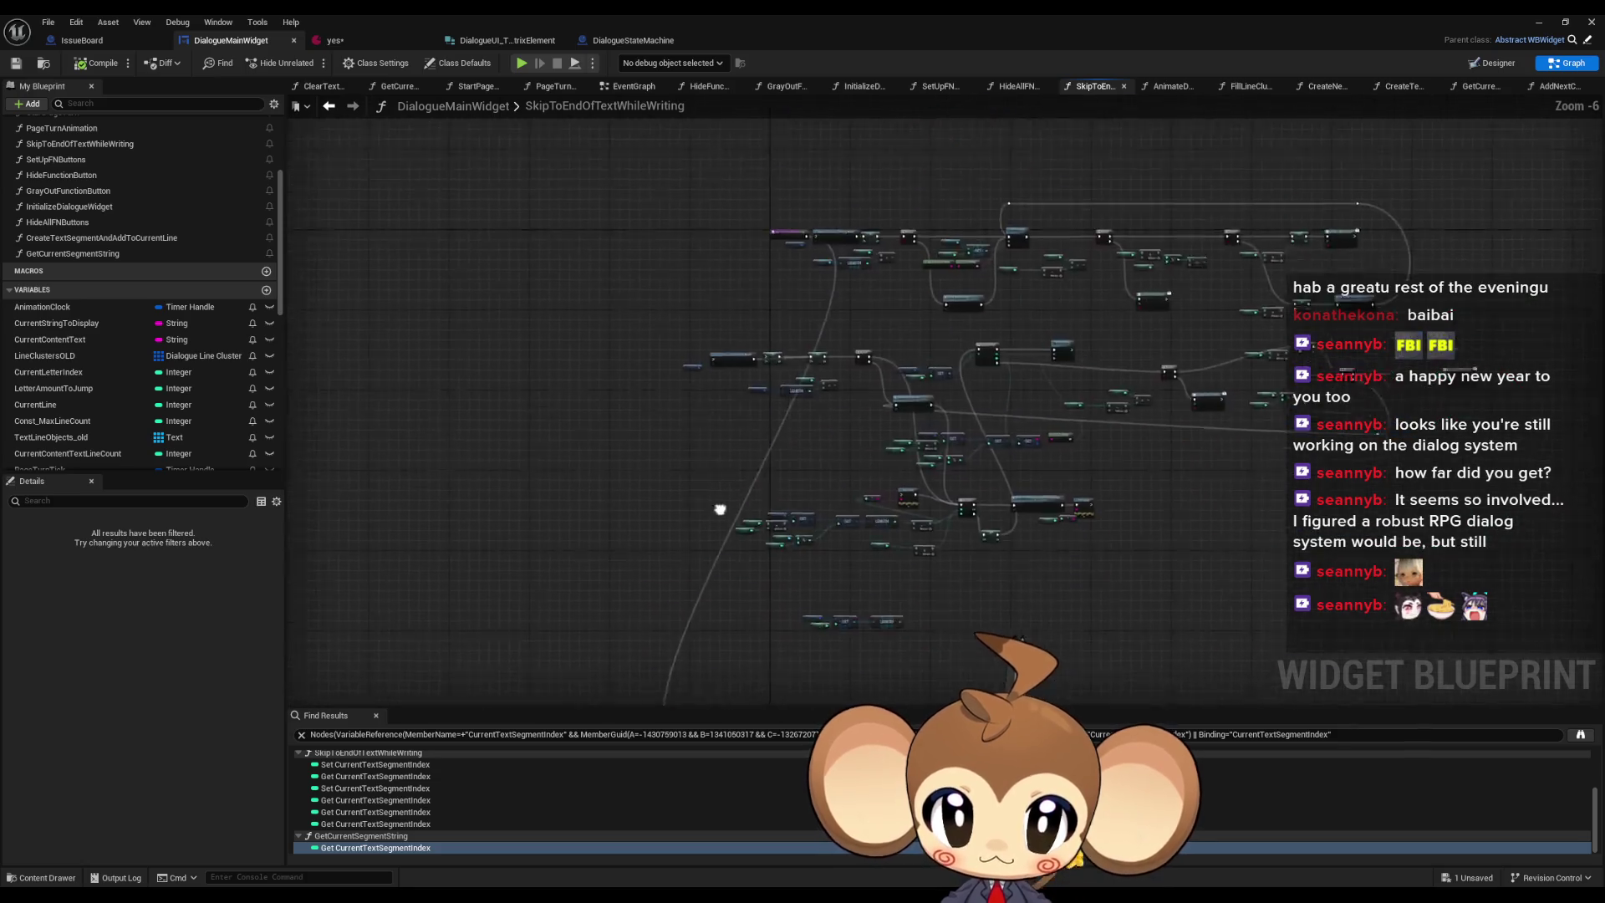
{"action": "scroll", "coordinate": [886, 391], "scroll_direction": "up", "scroll_amount": 4}
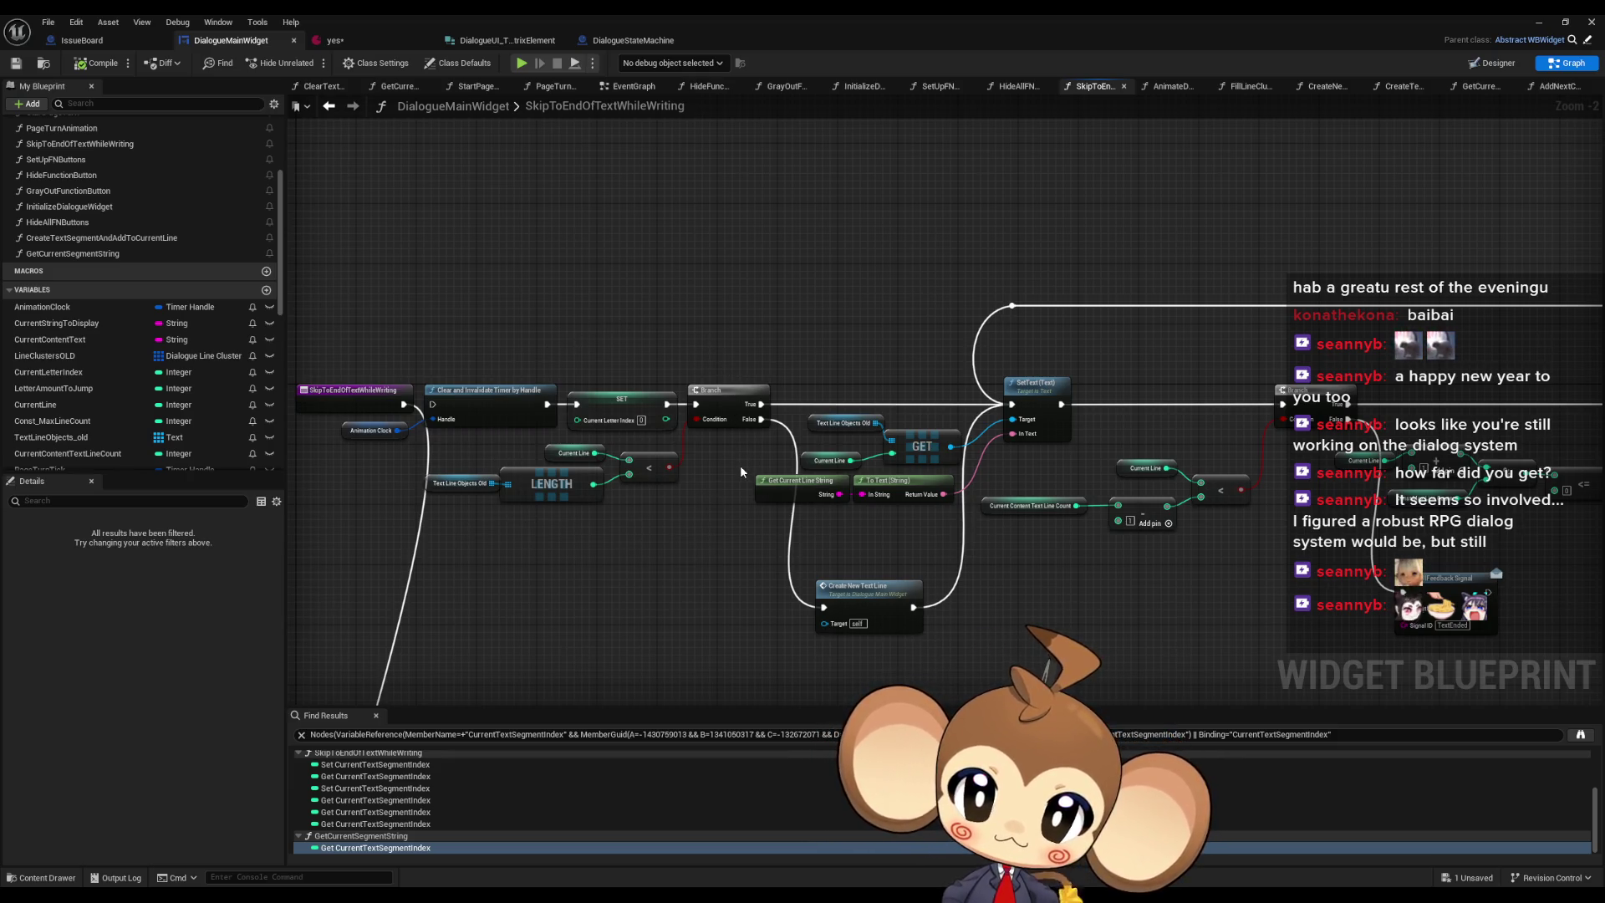
{"action": "scroll", "coordinate": [740, 465], "scroll_direction": "down", "scroll_amount": 4}
{"action": "scroll", "coordinate": [685, 530], "scroll_direction": "up", "scroll_amount": 3}
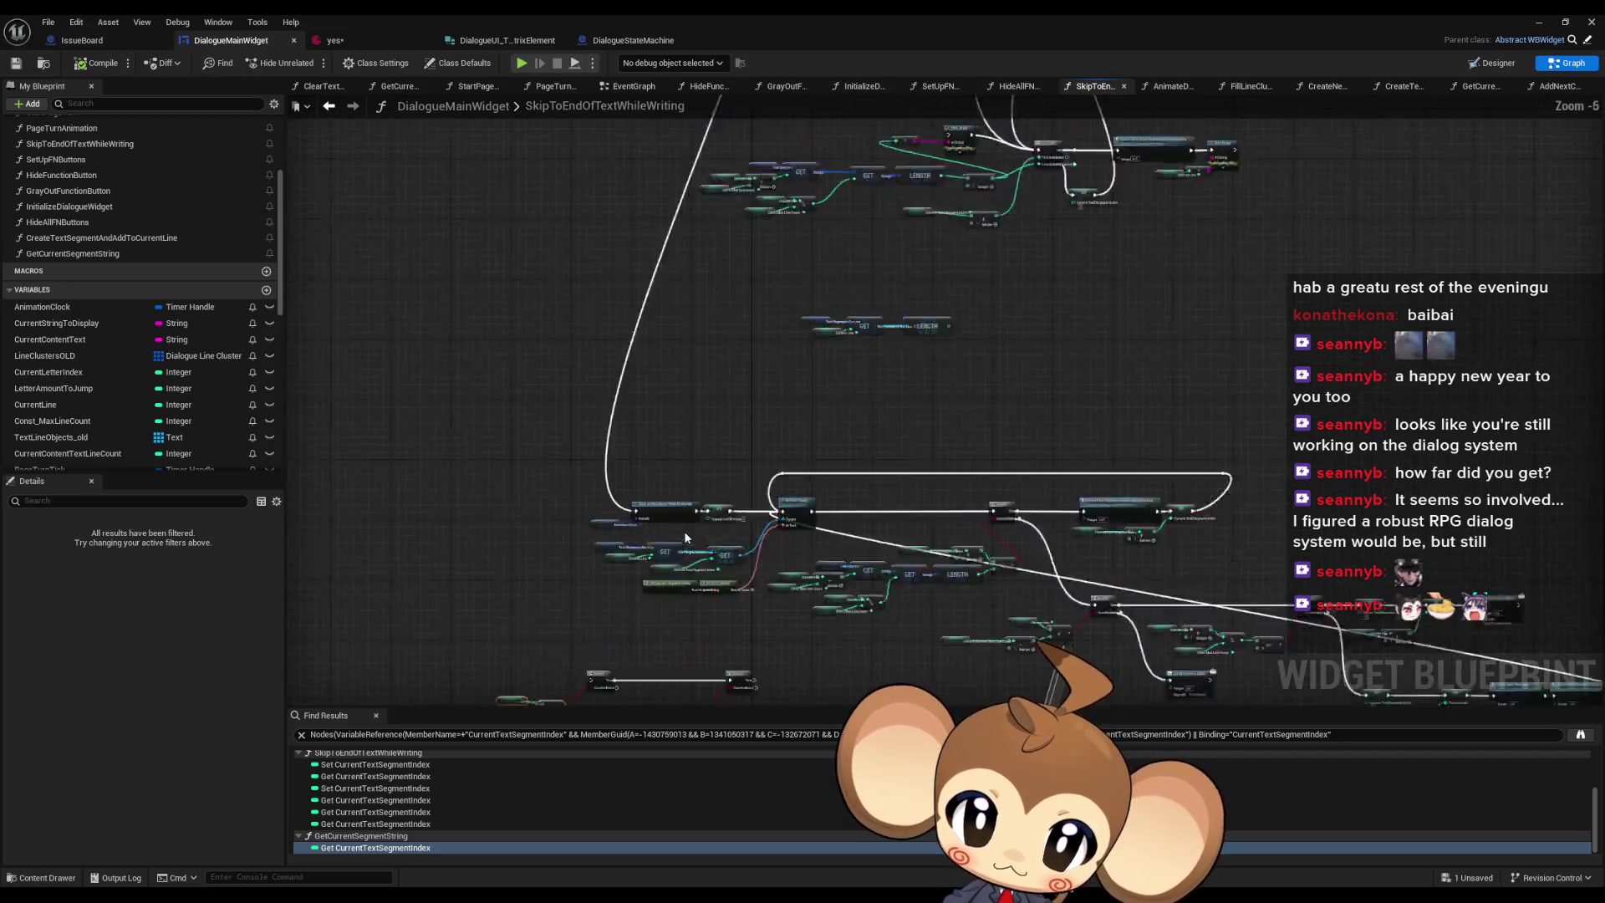
{"action": "scroll", "coordinate": [686, 530], "scroll_direction": "down", "scroll_amount": 4}
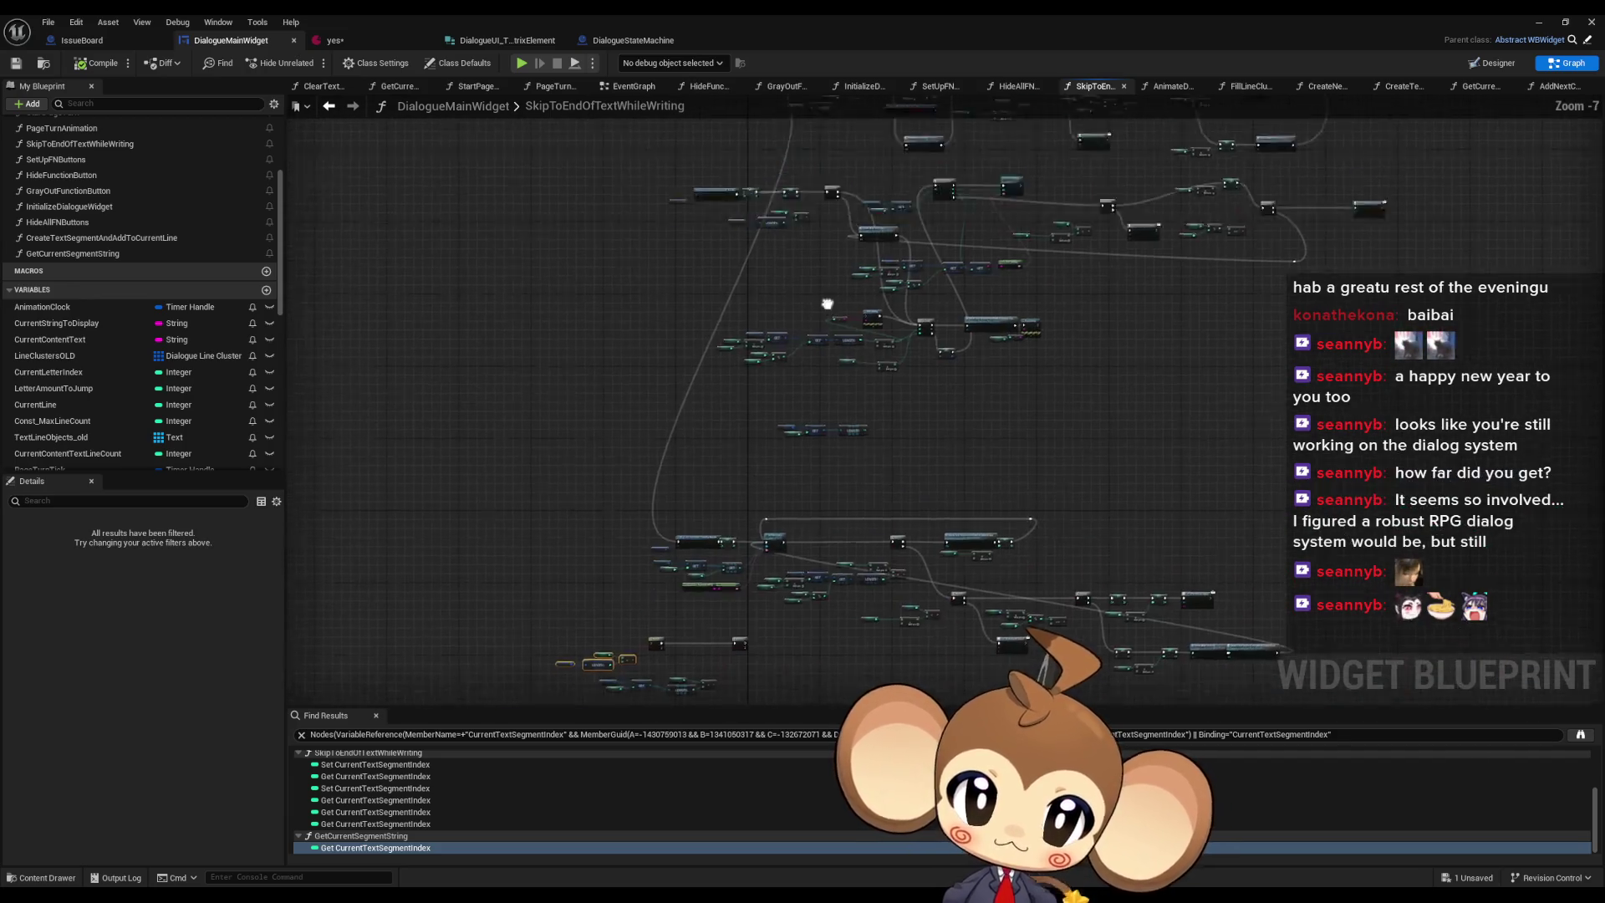
{"action": "scroll", "coordinate": [746, 506], "scroll_direction": "up", "scroll_amount": 6}
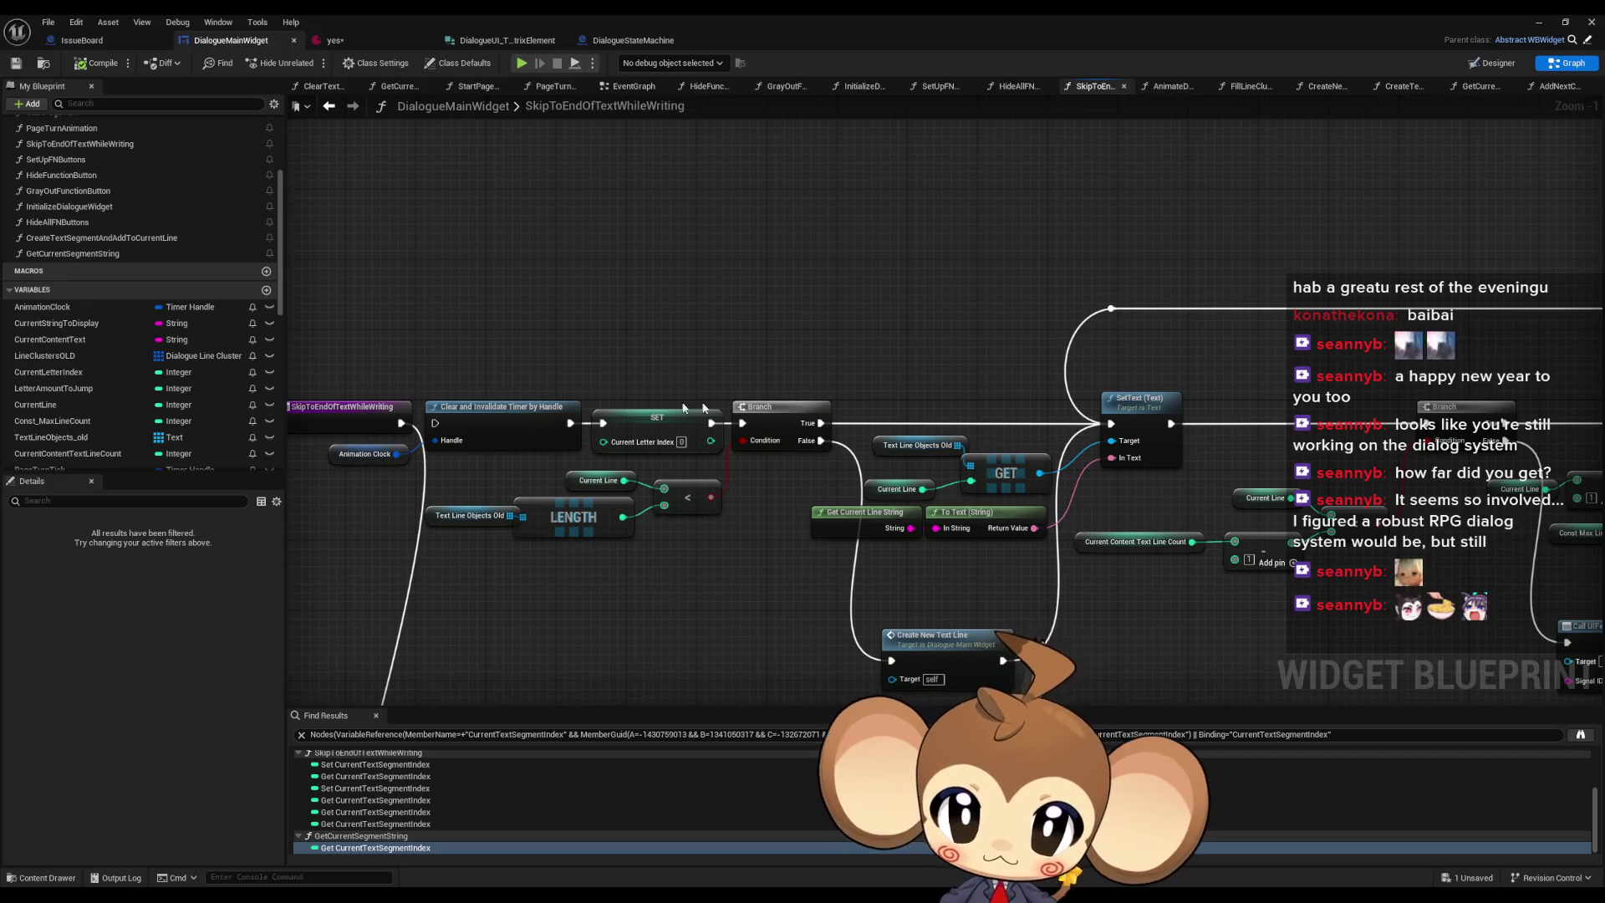
{"action": "scroll", "coordinate": [703, 408], "scroll_direction": "down", "scroll_amount": 3}
{"action": "scroll", "coordinate": [719, 468], "scroll_direction": "up", "scroll_amount": 3}
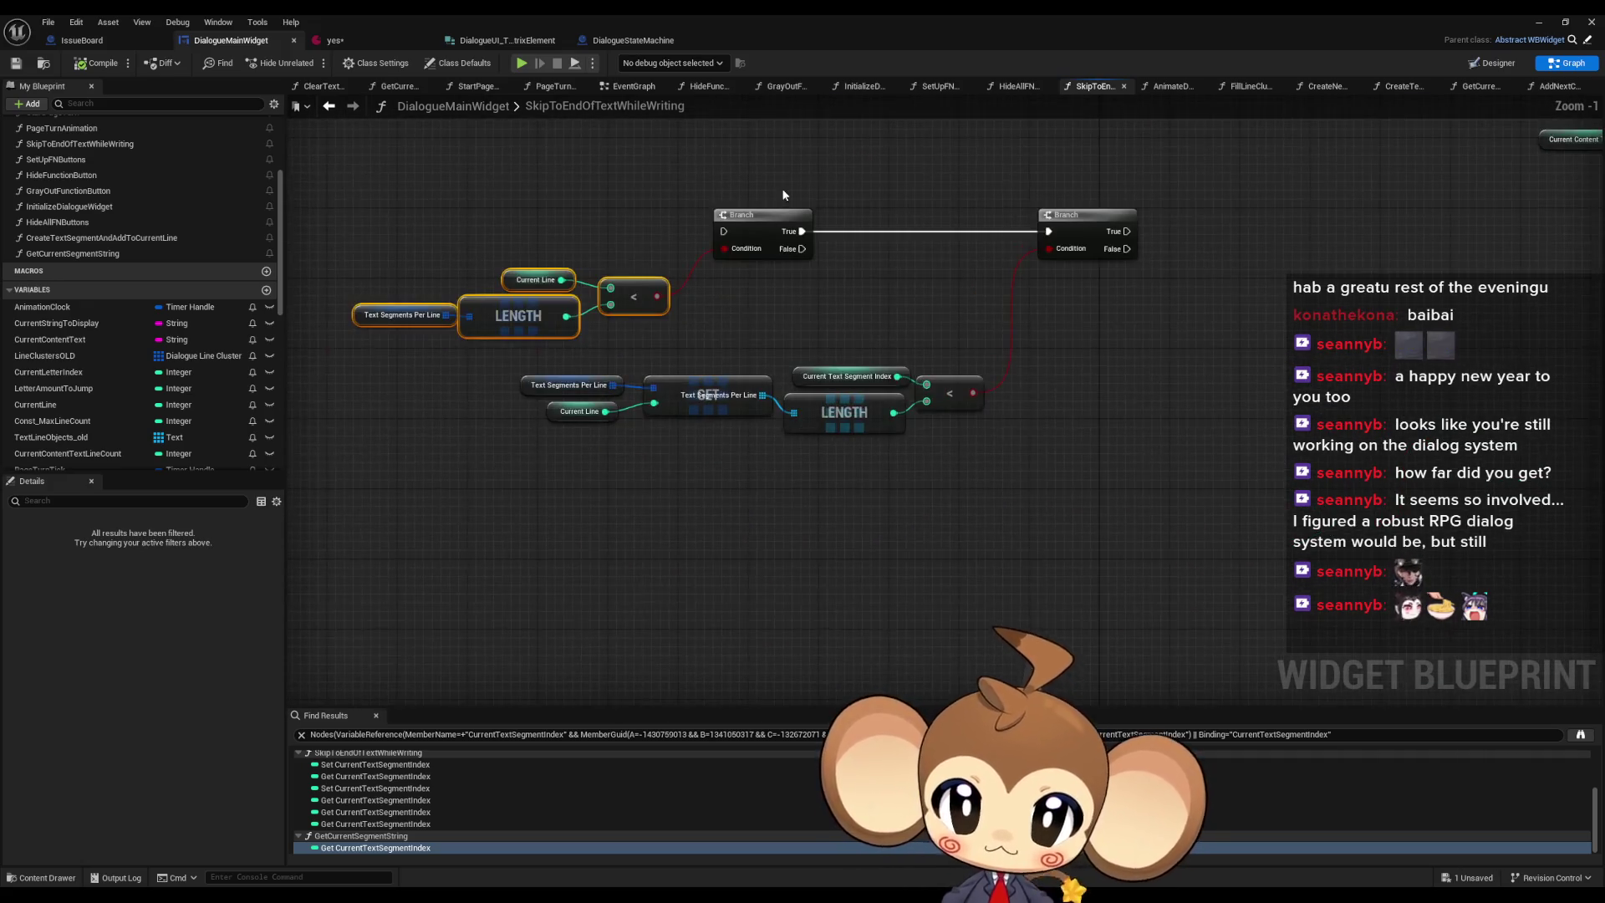
{"action": "left_click_drag", "start_coordinate": [783, 195], "coordinate": [820, 328]}
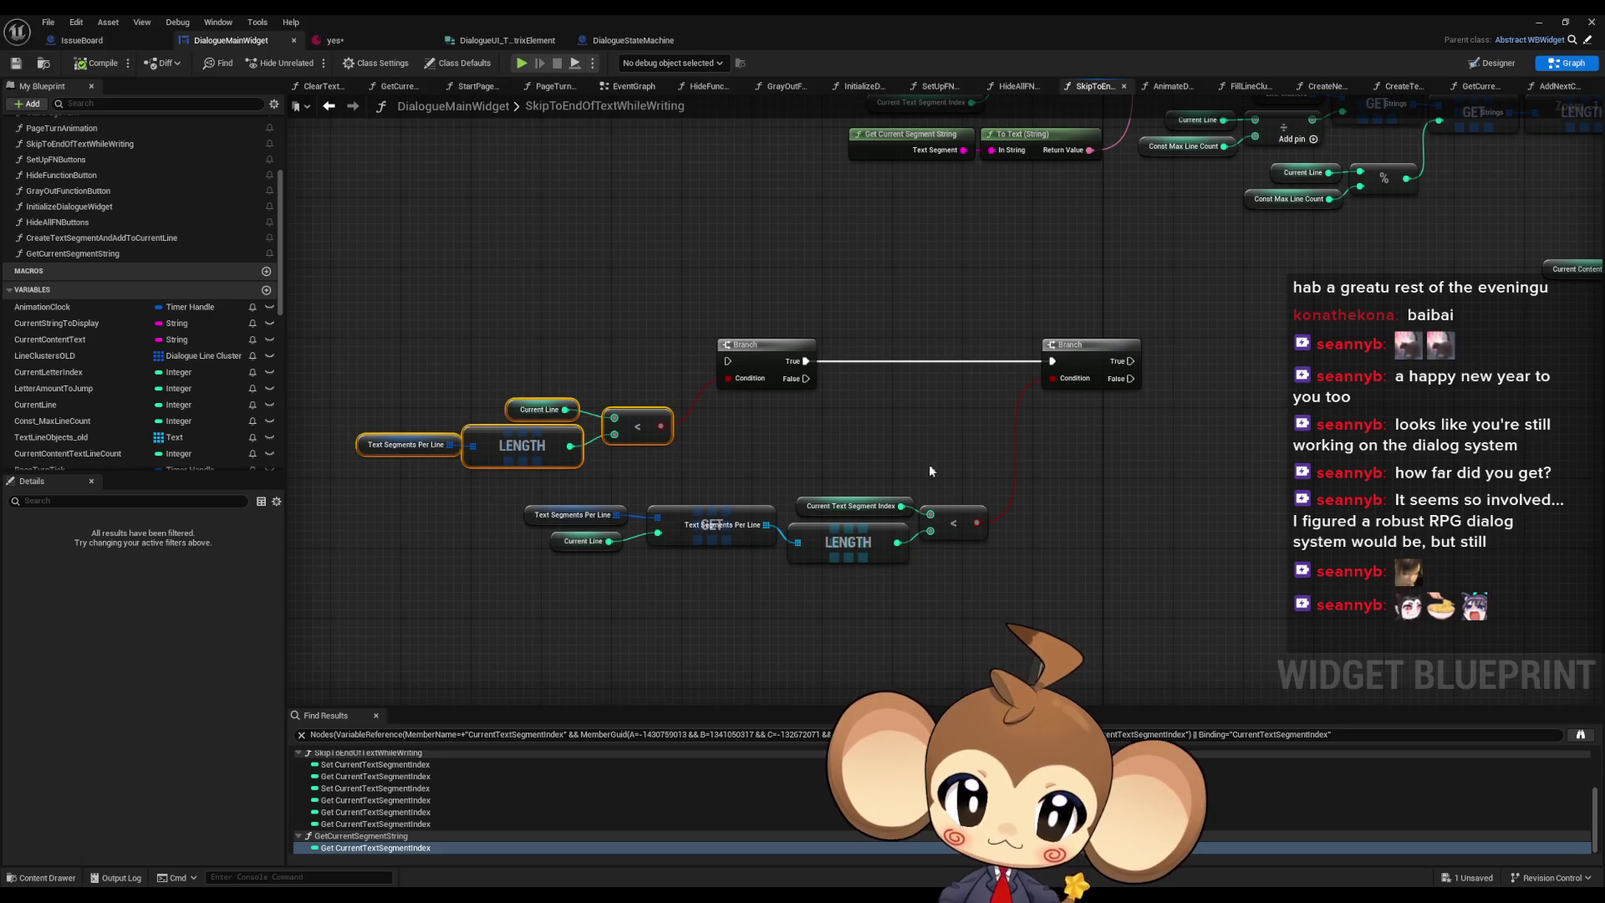
{"action": "double_click", "coordinate": [724, 526]}
- Copy the Line Clusters GET/LENGTH/< comparison and wire the pasted copy into the Branch condition
{"action": "scroll", "coordinate": [1087, 468], "scroll_direction": "down", "scroll_amount": 2}
{"action": "left_click_drag", "start_coordinate": [1044, 551], "coordinate": [1074, 542]}
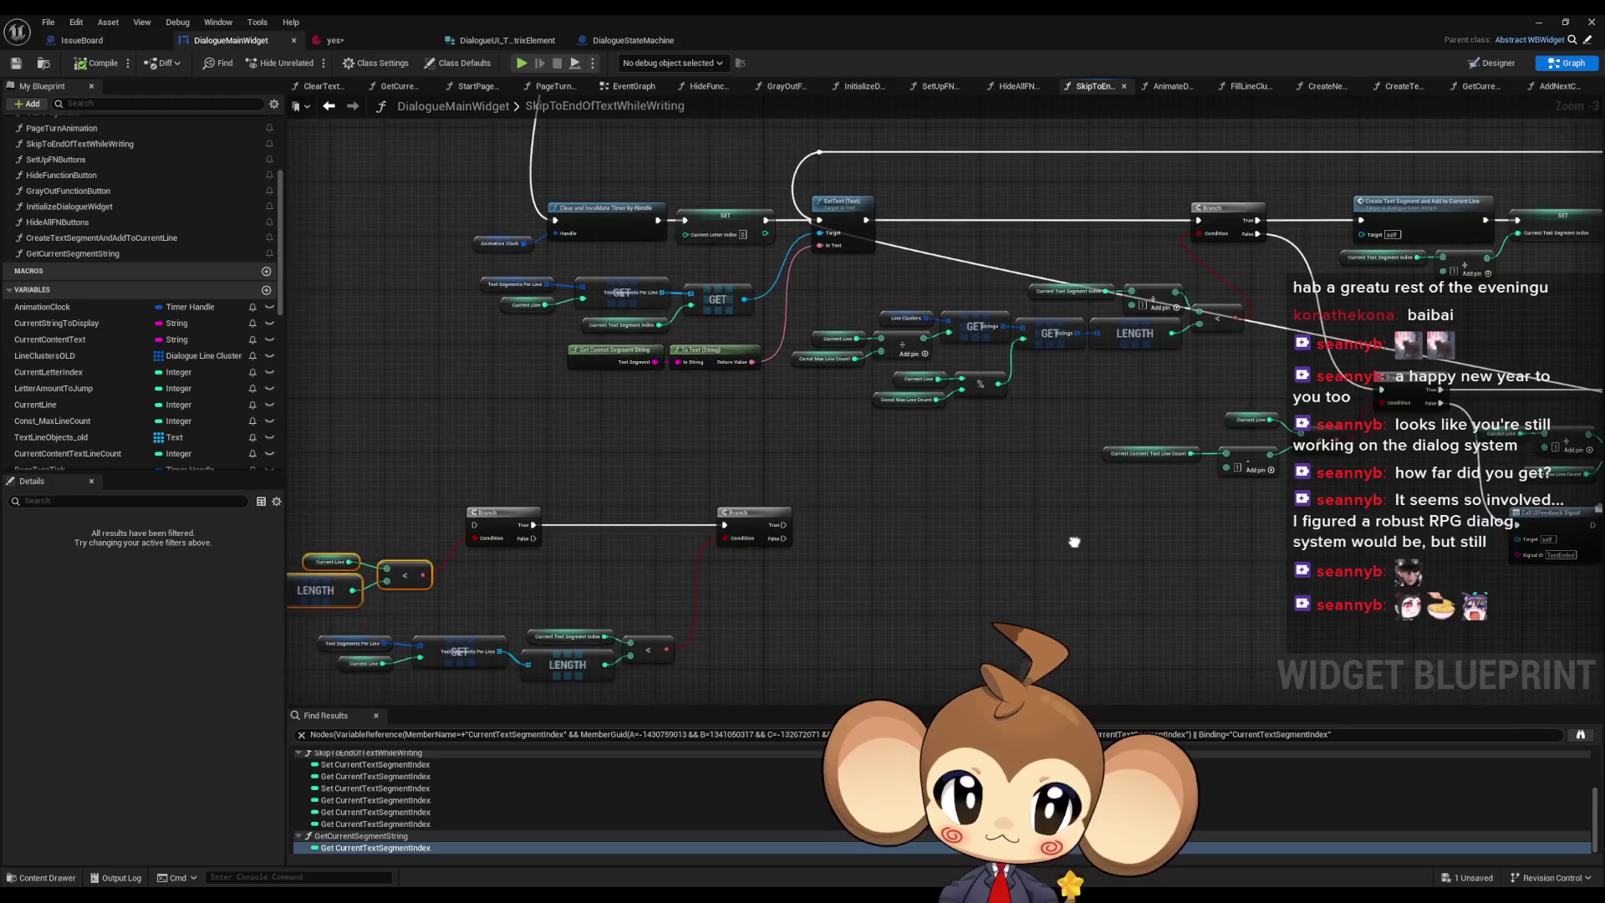
{"action": "mouse_move", "coordinate": [840, 278]}
{"action": "left_mouse_down"}
{"action": "mouse_move", "coordinate": [1011, 360]}
{"action": "mouse_move", "coordinate": [1200, 404]}
{"action": "left_mouse_up"}
{"action": "key", "text": "ctrl+c"}
{"action": "left_click_drag", "start_coordinate": [947, 535], "coordinate": [940, 412]}
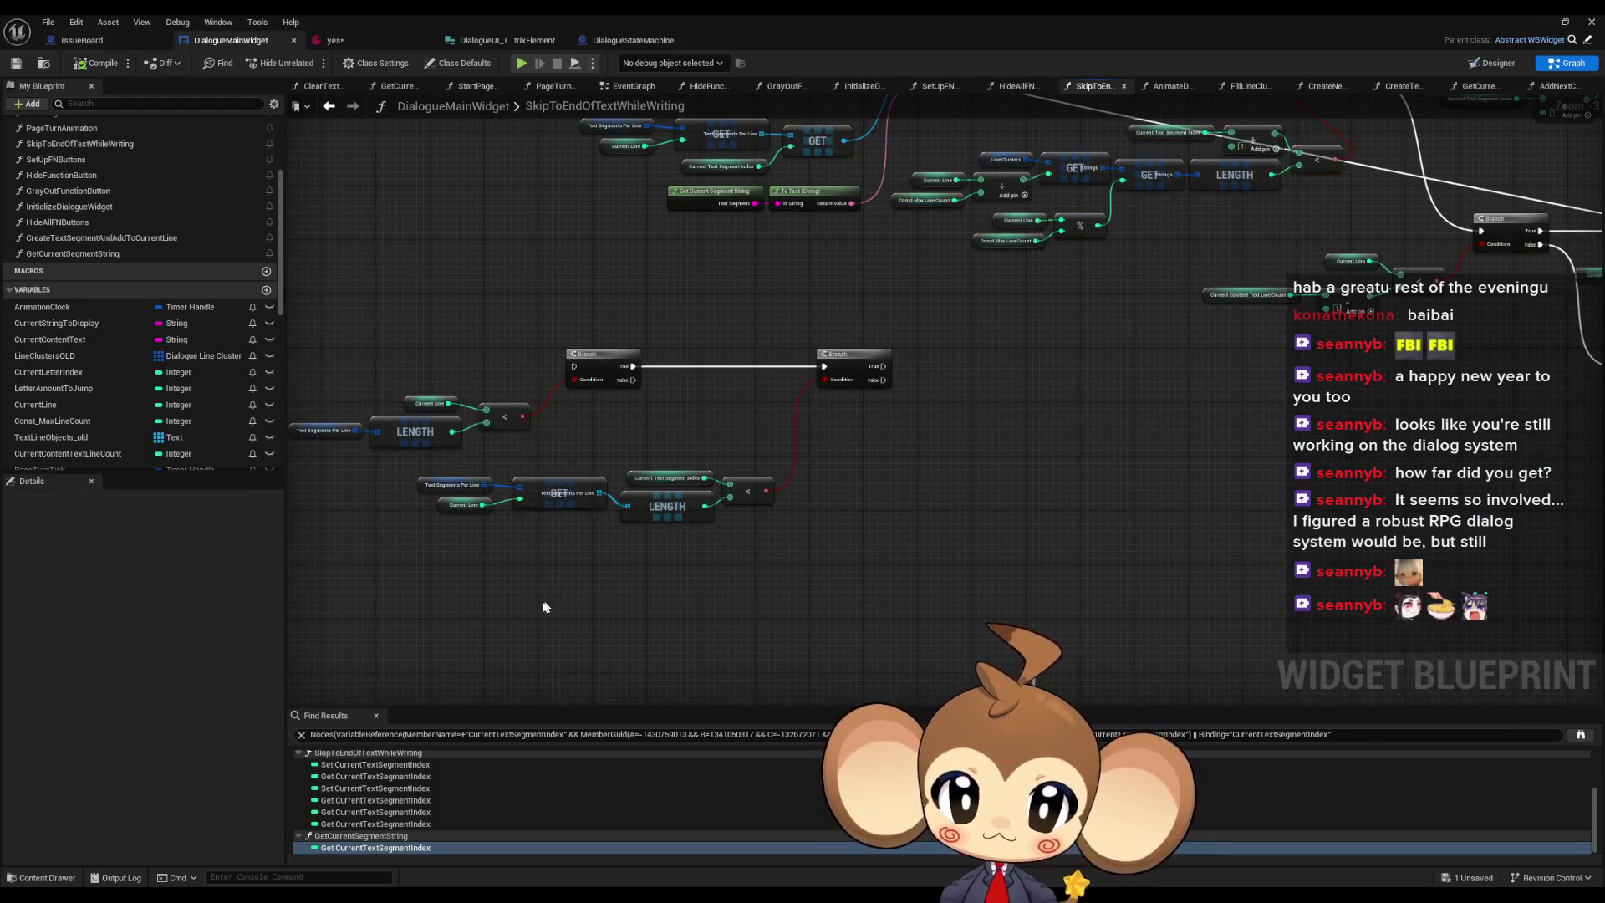
{"action": "key", "text": "ctrl+v"}
{"action": "left_click_drag", "start_coordinate": [800, 599], "coordinate": [779, 601]}
{"action": "mouse_move", "coordinate": [773, 592]}
{"action": "left_mouse_down"}
{"action": "mouse_move", "coordinate": [836, 401]}
{"action": "mouse_move", "coordinate": [827, 380]}
{"action": "left_mouse_up"}
- Delete the old Text Segments Per Line check and link Current Text Segment Index directly to the comparison
{"action": "left_click_drag", "start_coordinate": [410, 464], "coordinate": [764, 523]}
{"action": "key", "text": "Delete"}
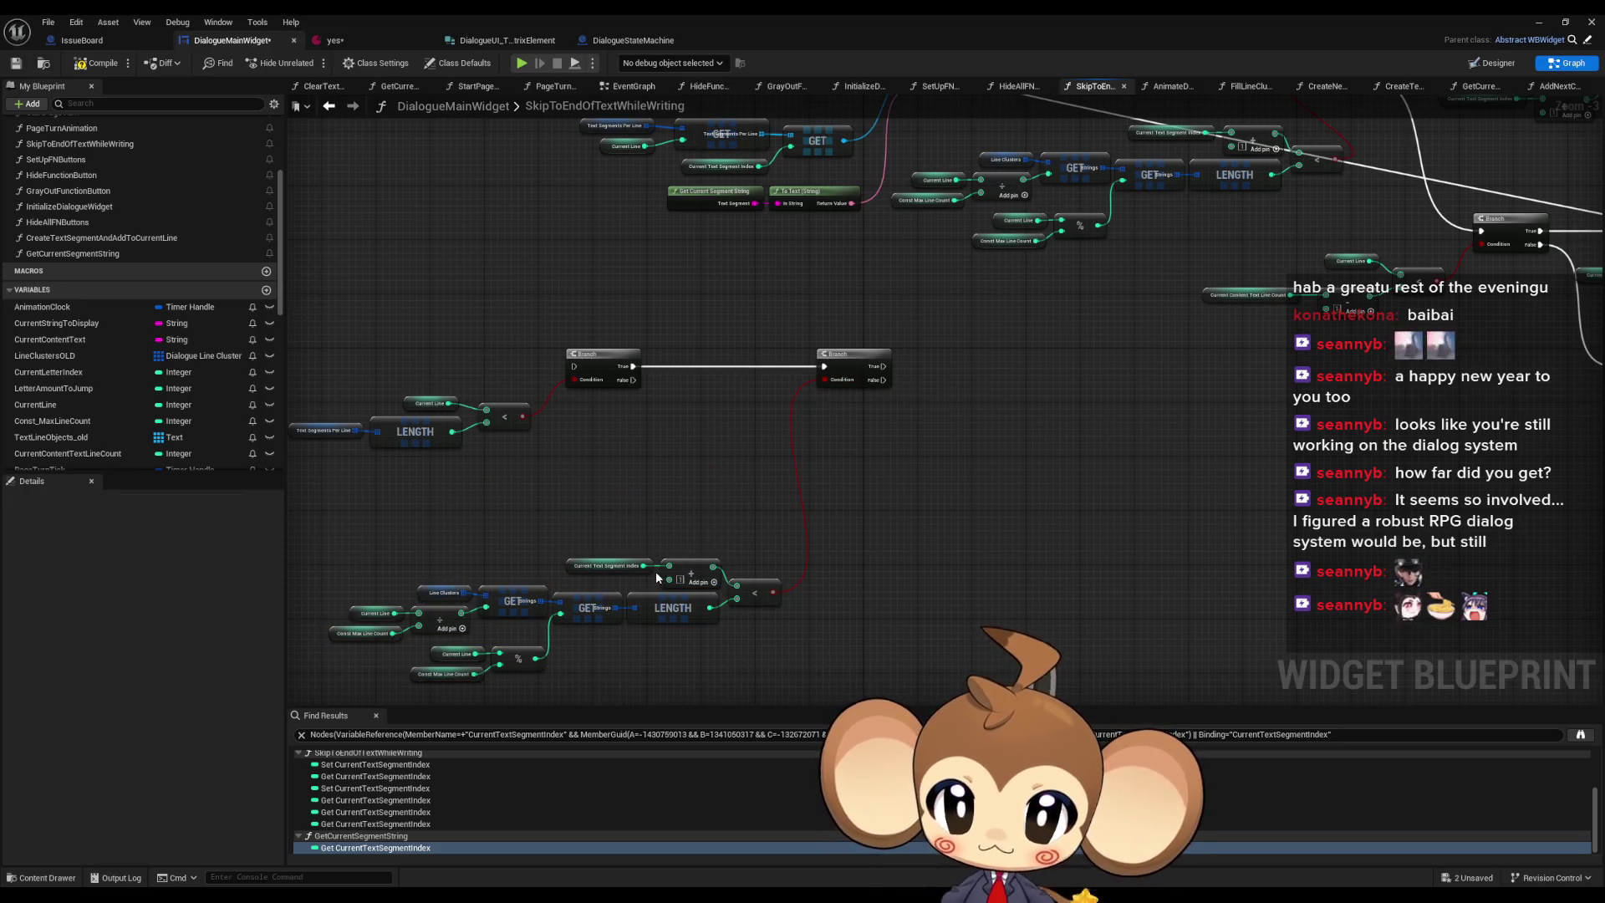
{"action": "scroll", "coordinate": [669, 573], "scroll_direction": "up", "scroll_amount": 2}
{"action": "left_click_drag", "start_coordinate": [733, 563], "coordinate": [763, 594]}
{"action": "left_click", "coordinate": [704, 573]}
{"action": "key", "text": "Delete"}
{"action": "mouse_move", "coordinate": [566, 567]}
{"action": "left_mouse_down"}
{"action": "mouse_move", "coordinate": [669, 550]}
{"action": "mouse_move", "coordinate": [749, 567]}
{"action": "left_mouse_up"}
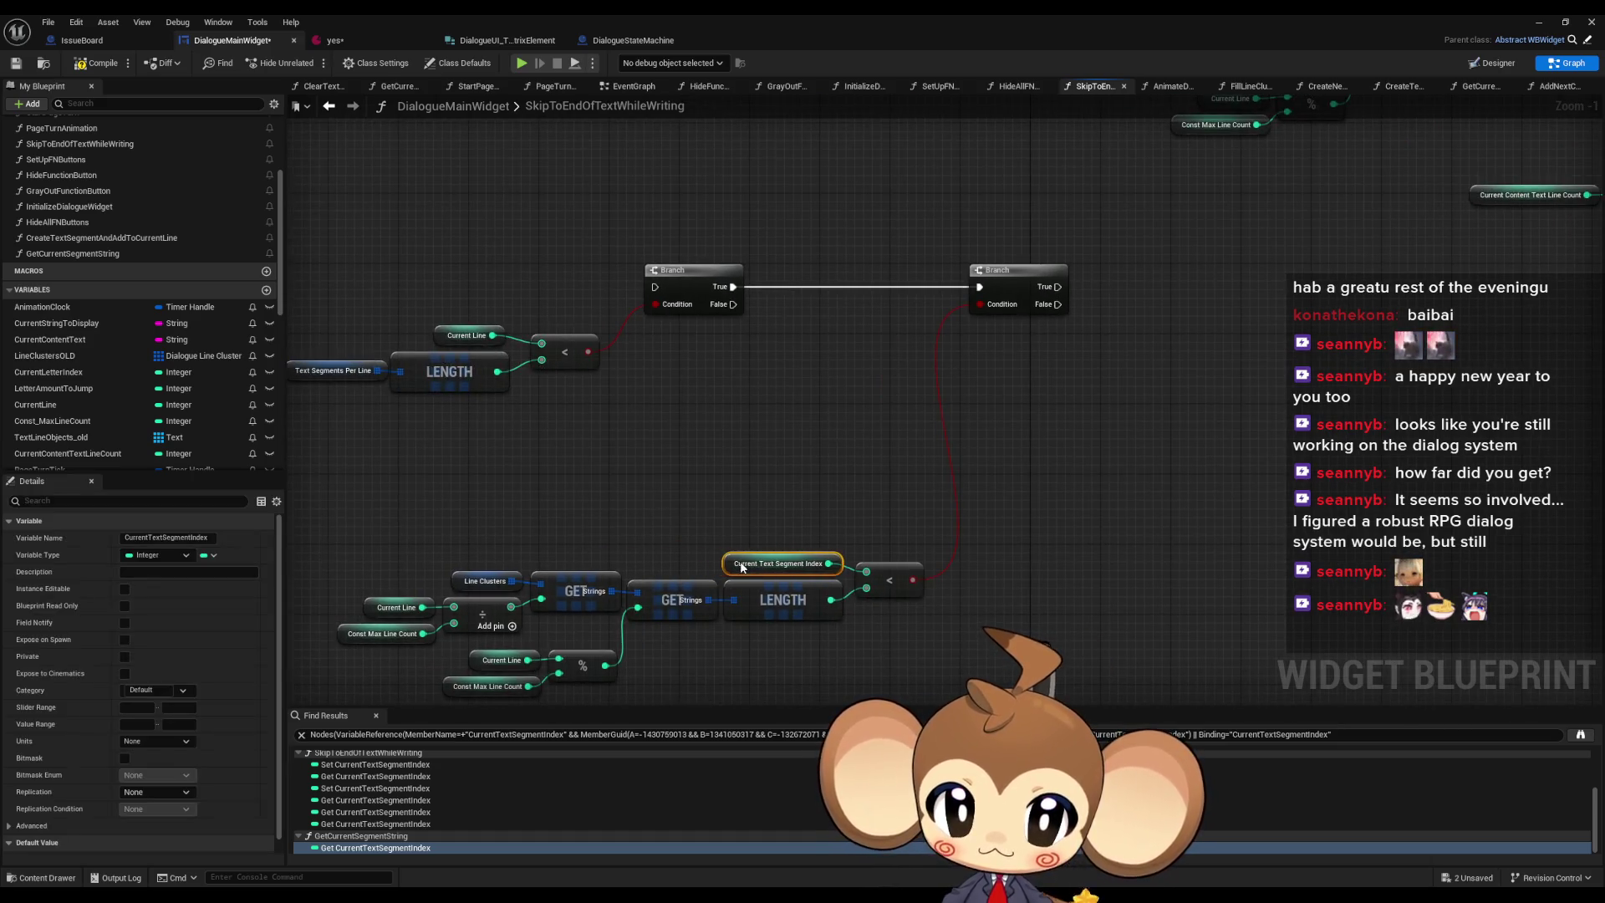
- Break the Branch True connection and rearrange the Branch and comparison nodes
{"action": "left_click", "coordinate": [733, 286], "text": "alt"}
{"action": "mouse_move", "coordinate": [392, 265]}
{"action": "left_mouse_down"}
{"action": "mouse_move", "coordinate": [510, 284]}
{"action": "mouse_move", "coordinate": [878, 418]}
{"action": "left_mouse_up"}
{"action": "mouse_move", "coordinate": [862, 319]}
{"action": "left_mouse_down"}
{"action": "mouse_move", "coordinate": [1045, 390]}
{"action": "mouse_move", "coordinate": [1476, 380]}
{"action": "left_mouse_up"}
{"action": "mouse_move", "coordinate": [526, 455]}
{"action": "left_mouse_down"}
{"action": "mouse_move", "coordinate": [547, 344]}
{"action": "mouse_move", "coordinate": [1033, 604]}
{"action": "left_mouse_up"}
{"action": "mouse_move", "coordinate": [1031, 490]}
{"action": "left_mouse_down"}
{"action": "mouse_move", "coordinate": [1050, 261]}
{"action": "mouse_move", "coordinate": [1032, 358]}
{"action": "left_mouse_up"}
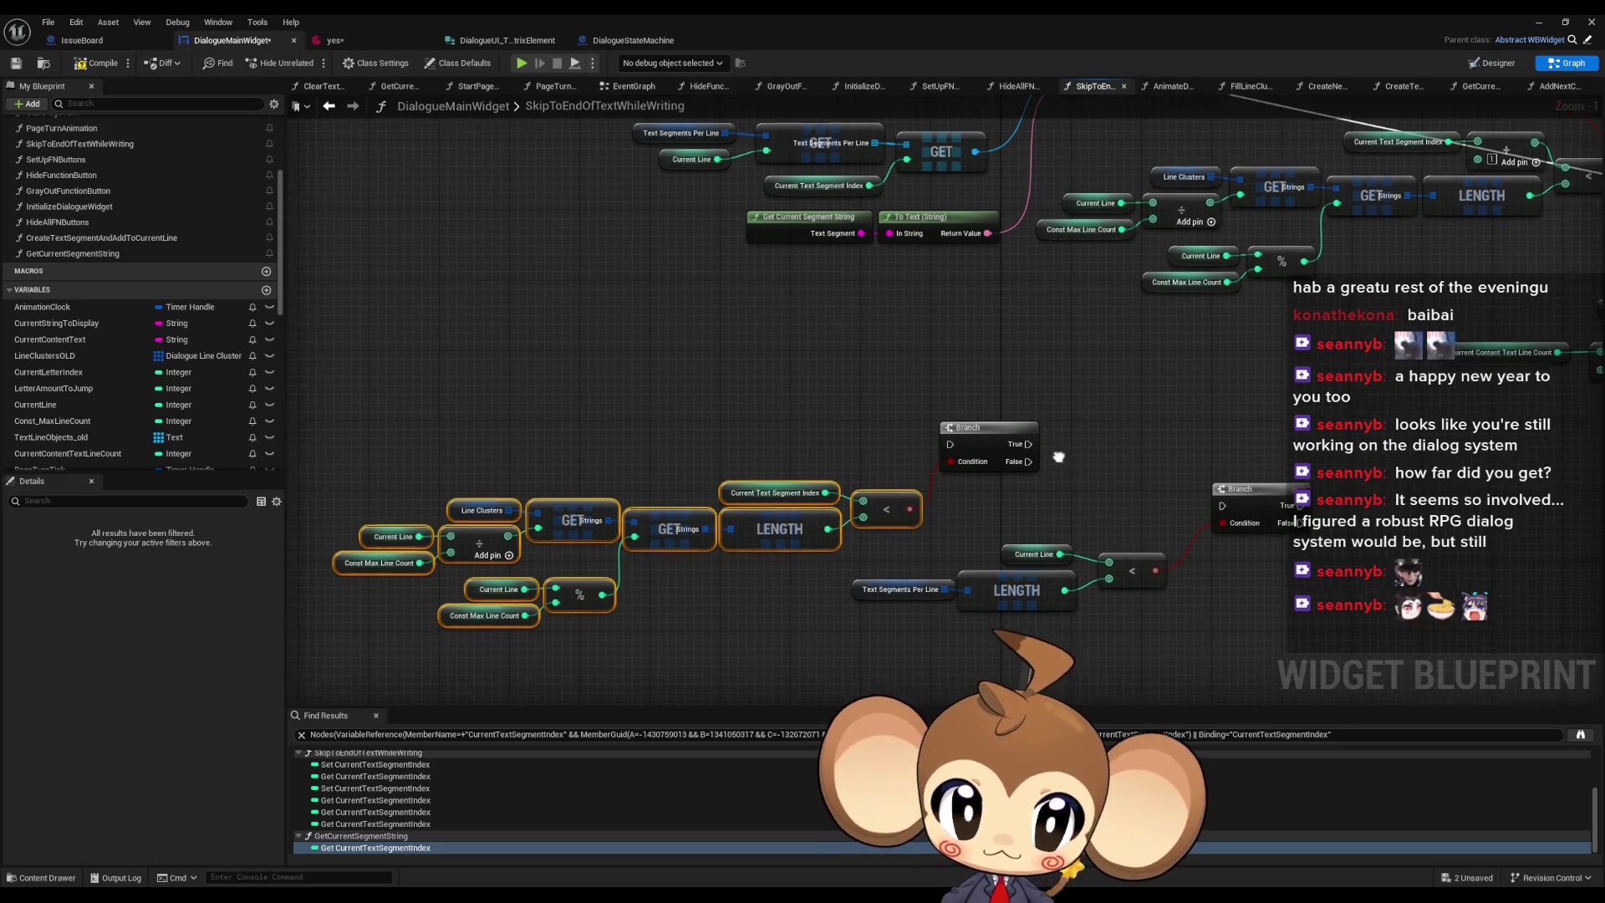
{"action": "mouse_move", "coordinate": [303, 390]}
{"action": "left_mouse_down"}
{"action": "mouse_move", "coordinate": [706, 524]}
{"action": "mouse_move", "coordinate": [842, 550]}
{"action": "left_mouse_up"}
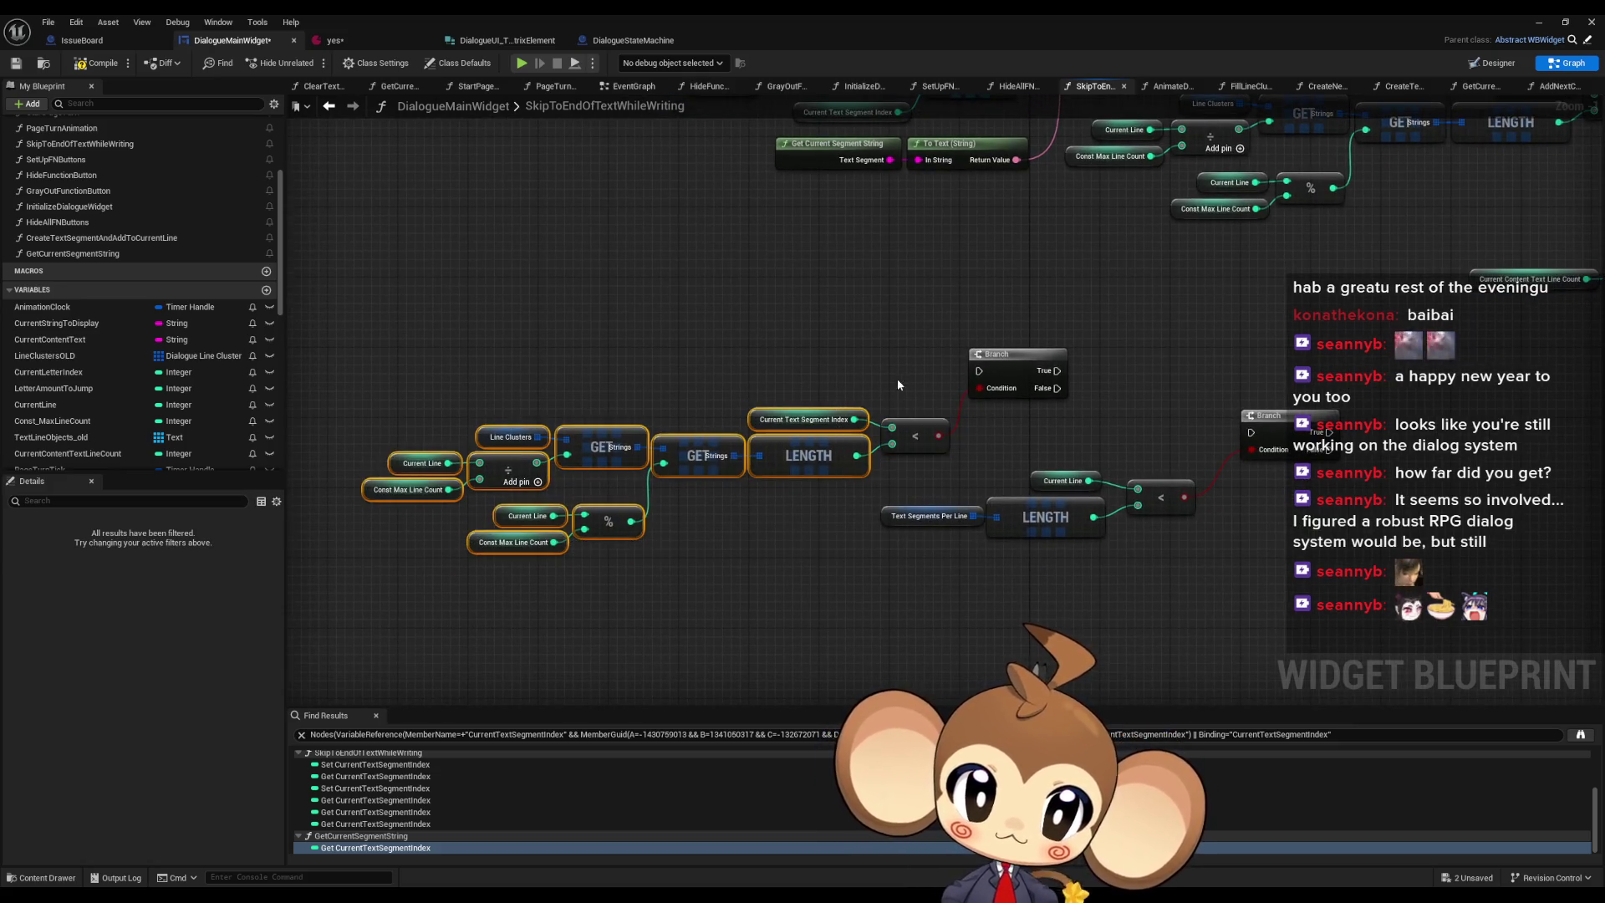
{"action": "mouse_move", "coordinate": [998, 370]}
{"action": "left_mouse_down"}
{"action": "mouse_move", "coordinate": [1093, 427]}
{"action": "mouse_move", "coordinate": [1245, 572]}
{"action": "left_mouse_up"}
{"action": "mouse_move", "coordinate": [879, 358]}
{"action": "left_mouse_down"}
{"action": "mouse_move", "coordinate": [1046, 473]}
{"action": "mouse_move", "coordinate": [1204, 514]}
{"action": "left_mouse_up"}
{"action": "left_click_drag", "start_coordinate": [1272, 424], "coordinate": [728, 345]}
{"action": "left_click", "coordinate": [826, 475]}
{"action": "left_click_drag", "start_coordinate": [827, 475], "coordinate": [964, 482]}
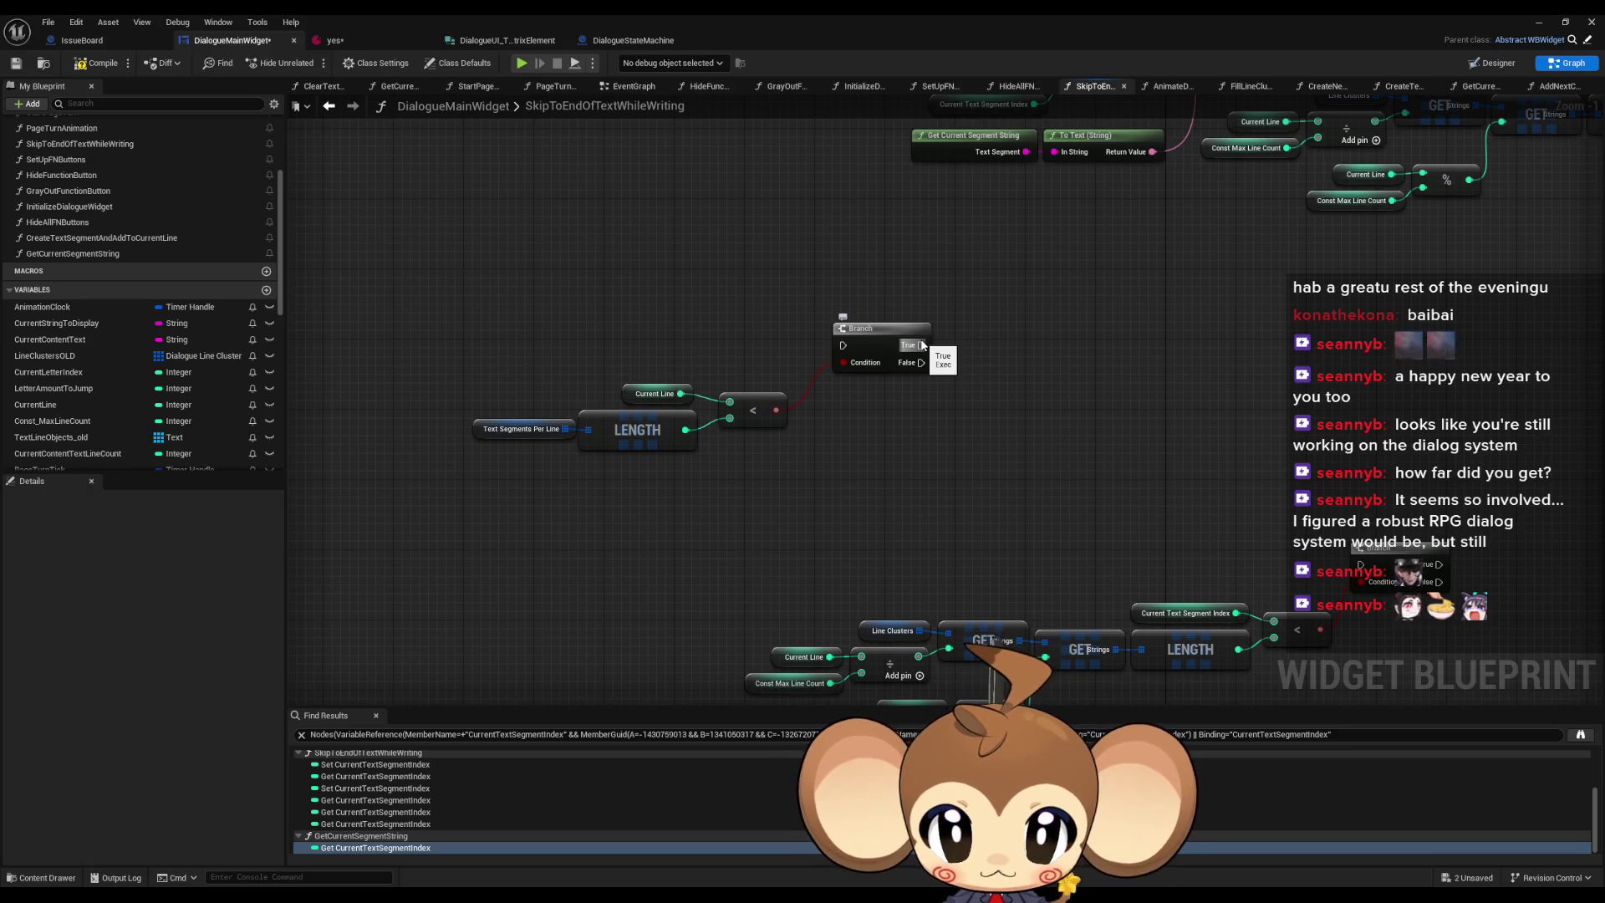
{"action": "mouse_move", "coordinate": [923, 345]}
{"action": "left_mouse_down"}
{"action": "mouse_move", "coordinate": [1371, 556]}
{"action": "mouse_move", "coordinate": [1365, 568]}
{"action": "left_mouse_up"}
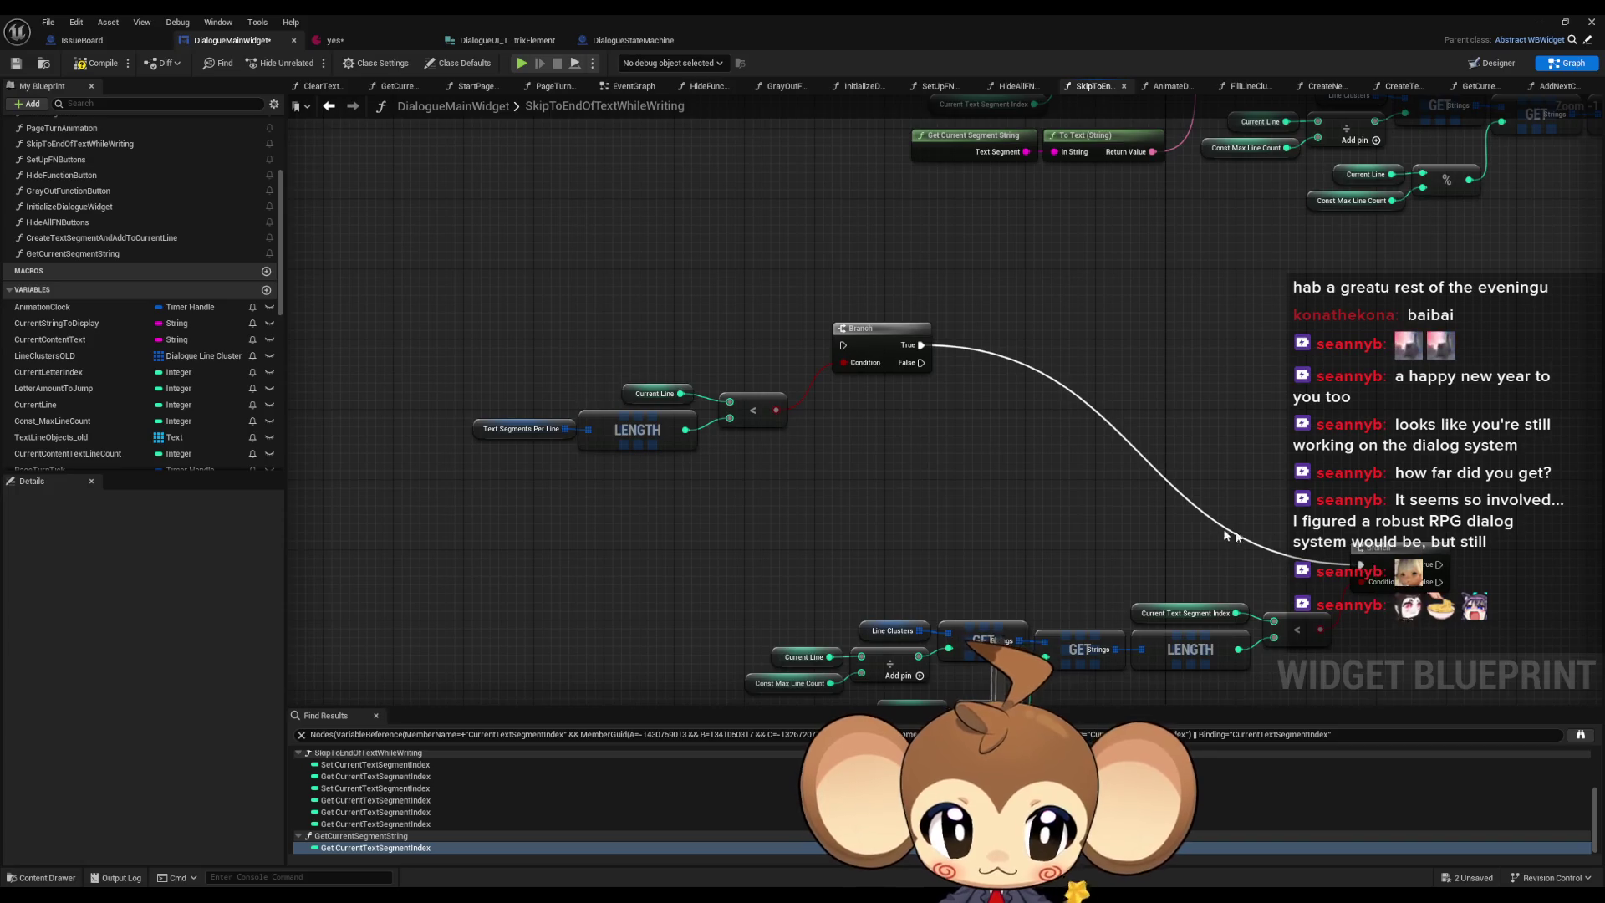
{"action": "left_click_drag", "start_coordinate": [671, 432], "coordinate": [1258, 637]}
{"action": "mouse_move", "coordinate": [1299, 443]}
{"action": "left_mouse_down"}
{"action": "mouse_move", "coordinate": [1087, 300]}
{"action": "mouse_move", "coordinate": [1036, 293]}
{"action": "mouse_move", "coordinate": [1041, 214]}
{"action": "mouse_move", "coordinate": [904, 491]}
{"action": "mouse_move", "coordinate": [967, 585]}
{"action": "left_mouse_up"}
{"action": "scroll", "coordinate": [967, 584], "scroll_direction": "down", "scroll_amount": 1}
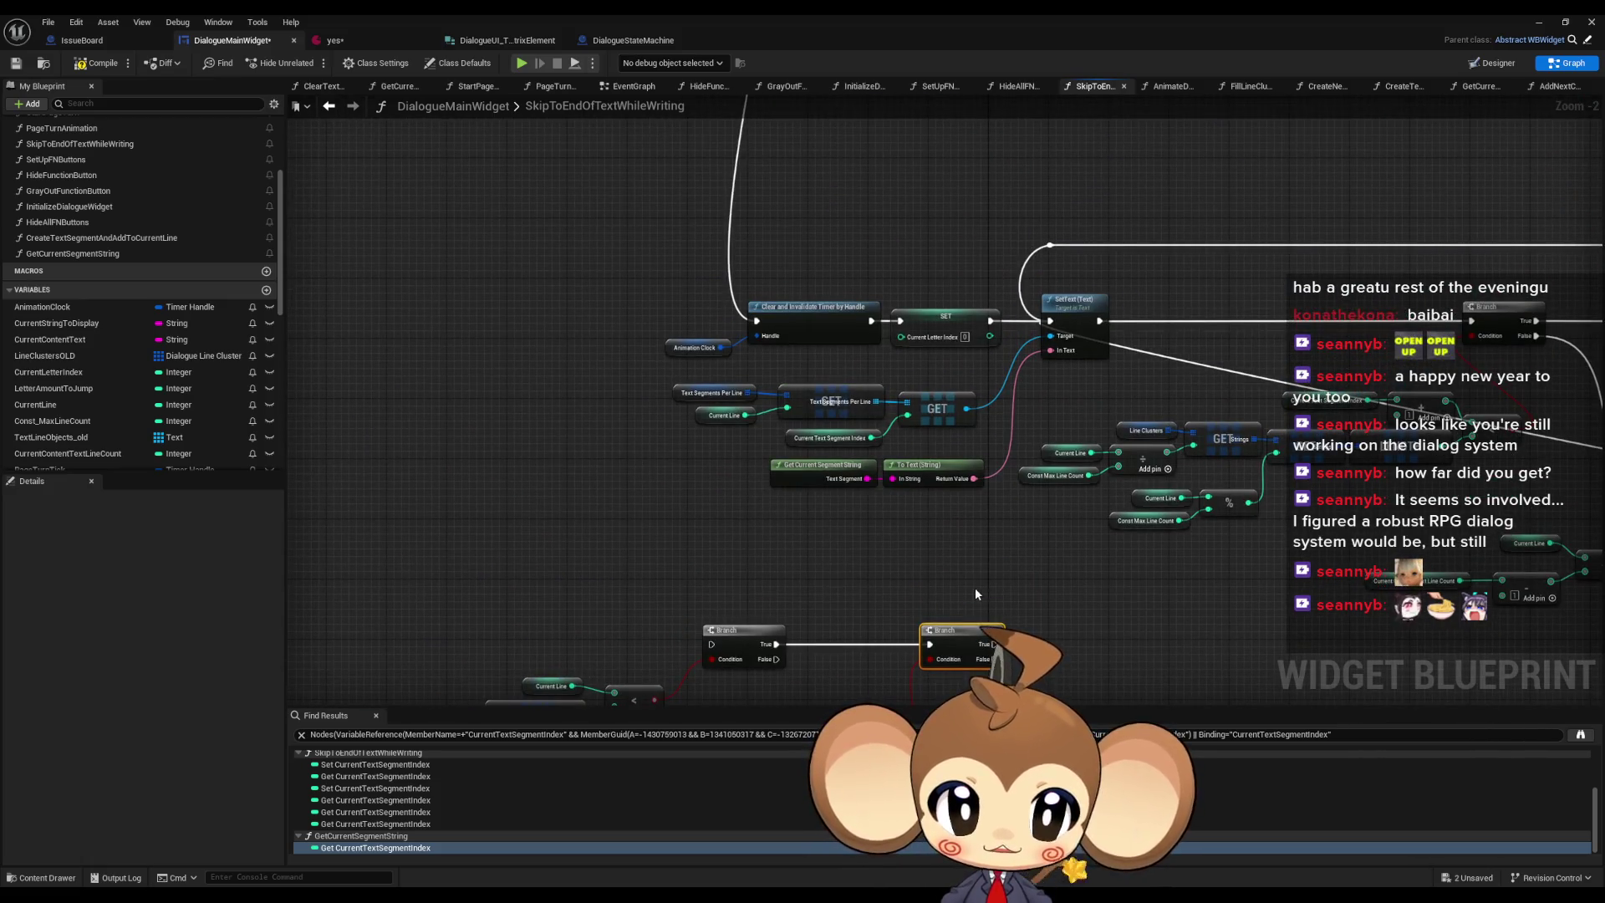
{"action": "mouse_move", "coordinate": [993, 644]}
{"action": "left_mouse_down"}
{"action": "mouse_move", "coordinate": [1017, 524]}
{"action": "mouse_move", "coordinate": [961, 648]}
{"action": "mouse_move", "coordinate": [712, 644]}
{"action": "left_mouse_up"}
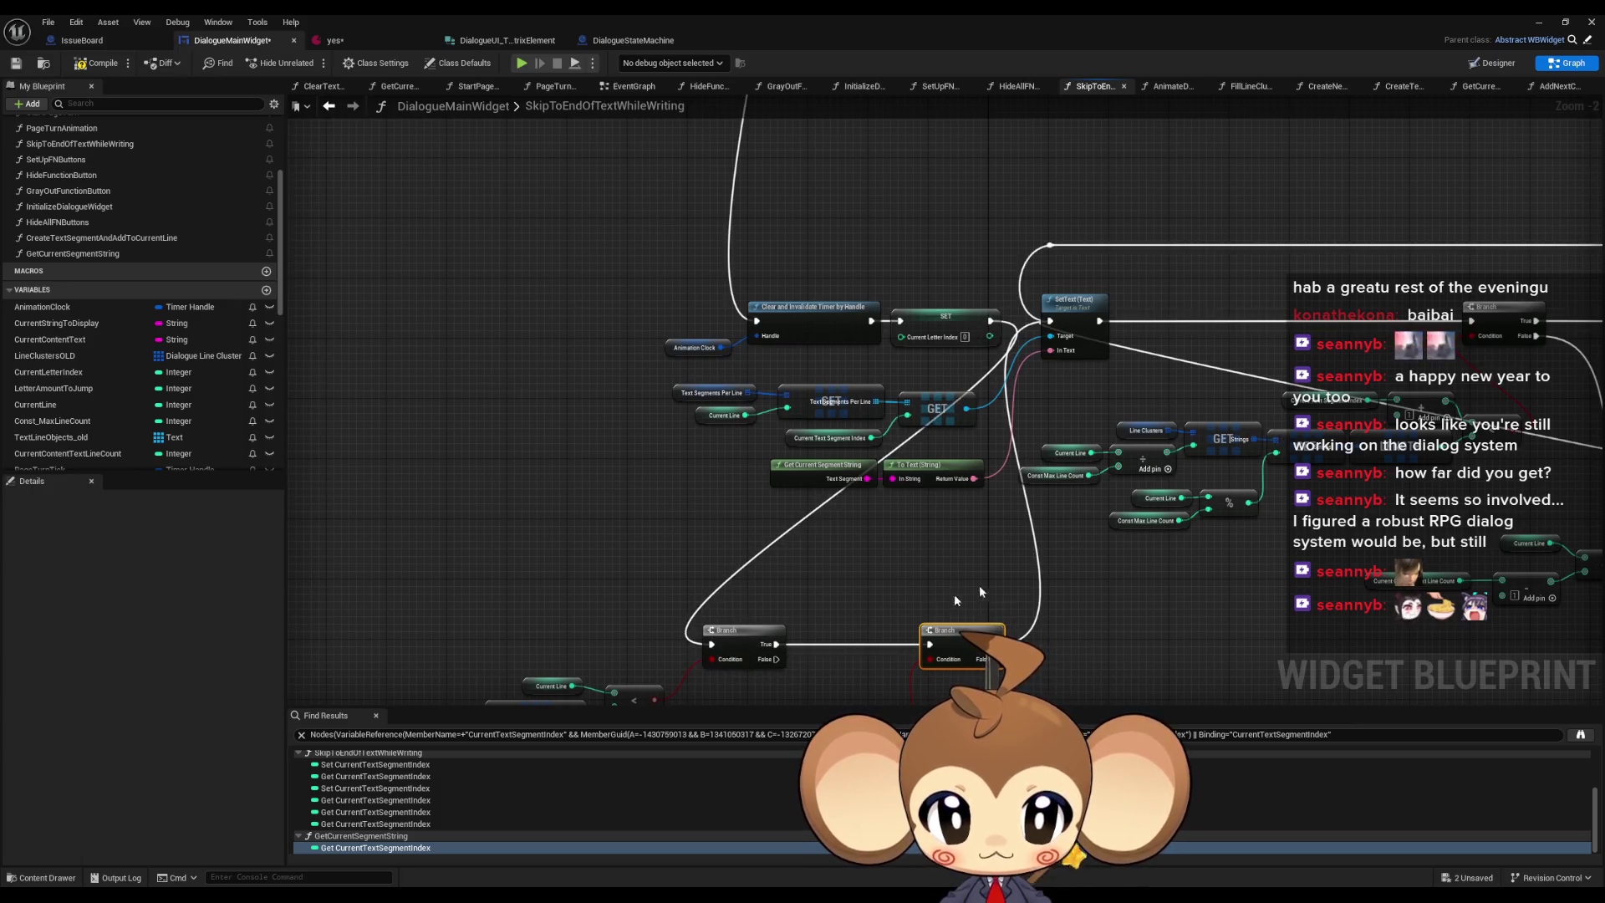
{"action": "left_click_drag", "start_coordinate": [1089, 560], "coordinate": [1100, 404]}
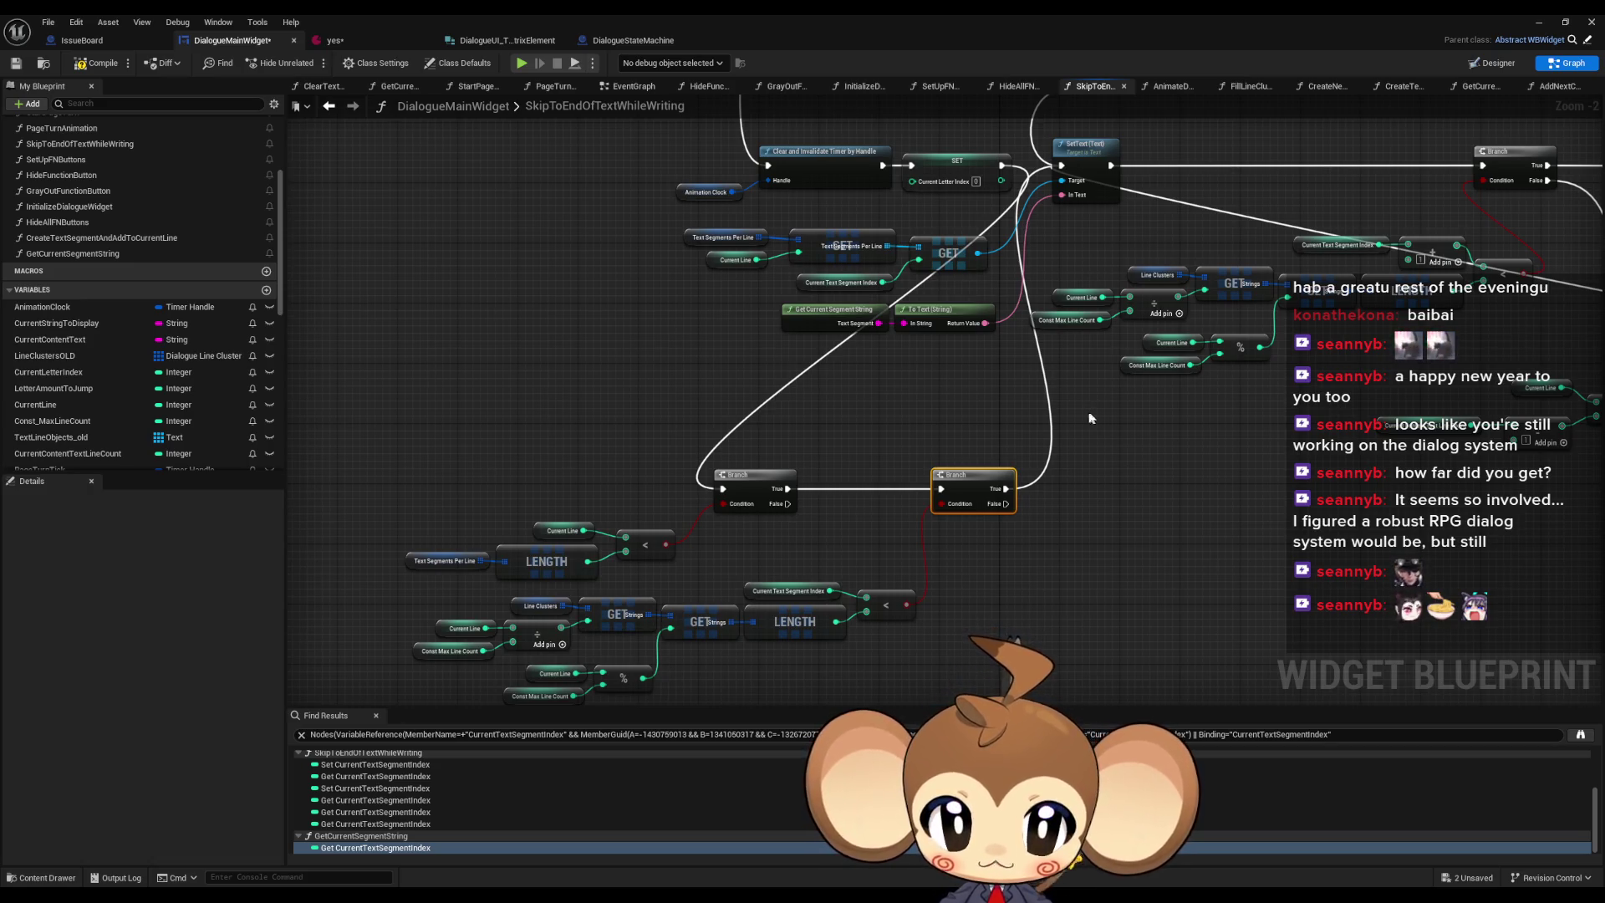
{"action": "mouse_move", "coordinate": [1086, 411]}
{"action": "left_mouse_down"}
{"action": "mouse_move", "coordinate": [1014, 459]}
{"action": "mouse_move", "coordinate": [919, 468]}
{"action": "left_mouse_up"}
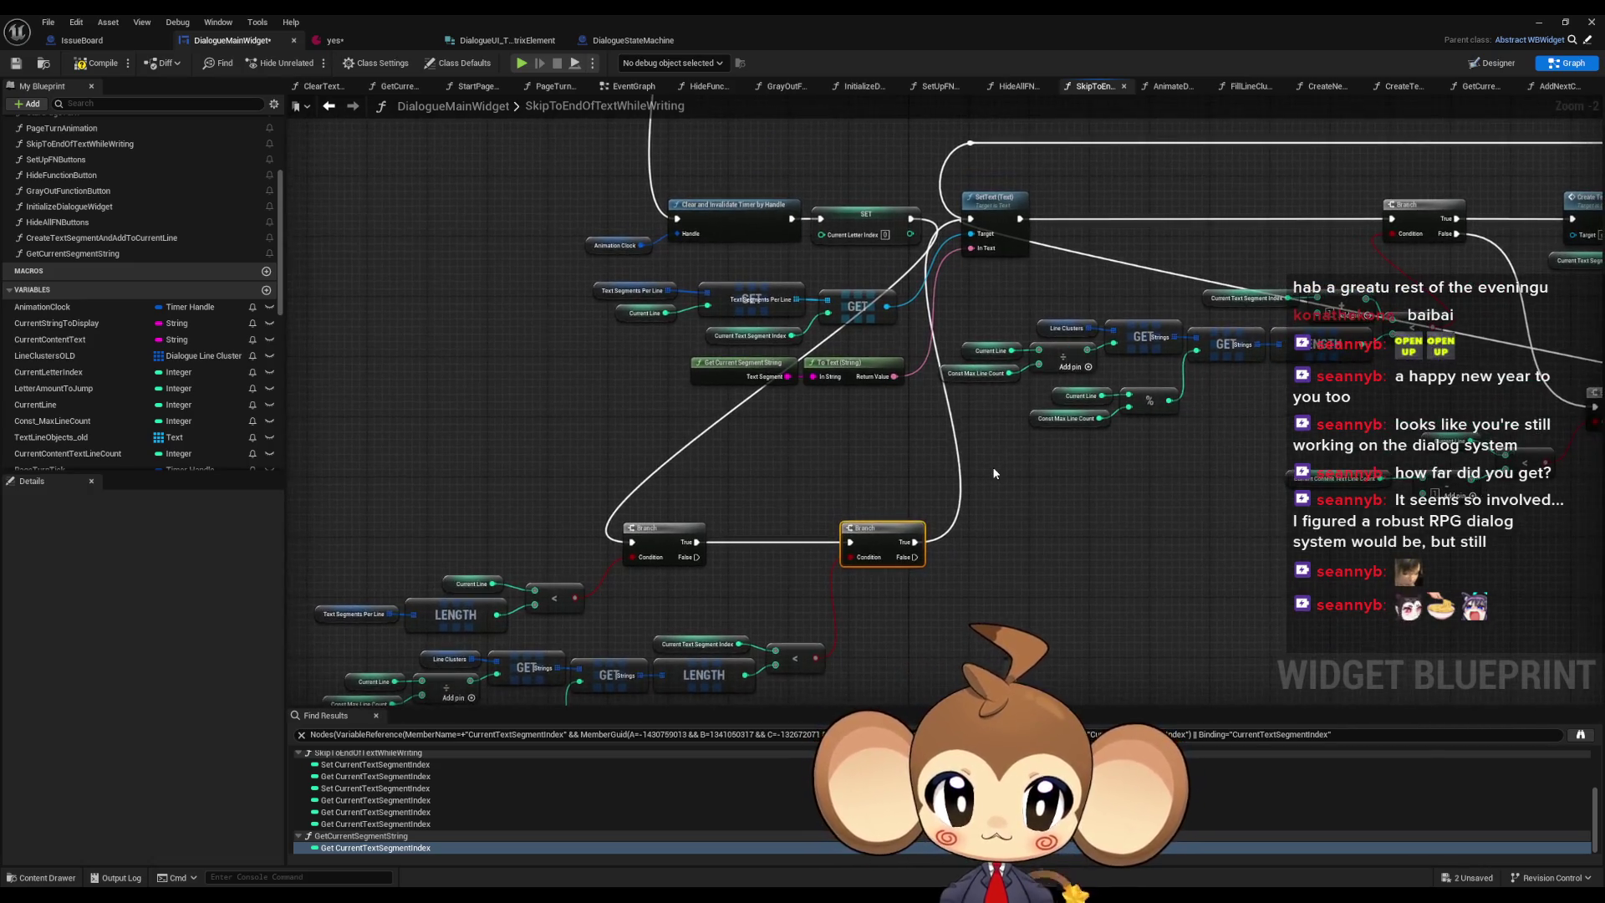
{"action": "scroll", "coordinate": [946, 342], "scroll_direction": "down", "scroll_amount": 5}
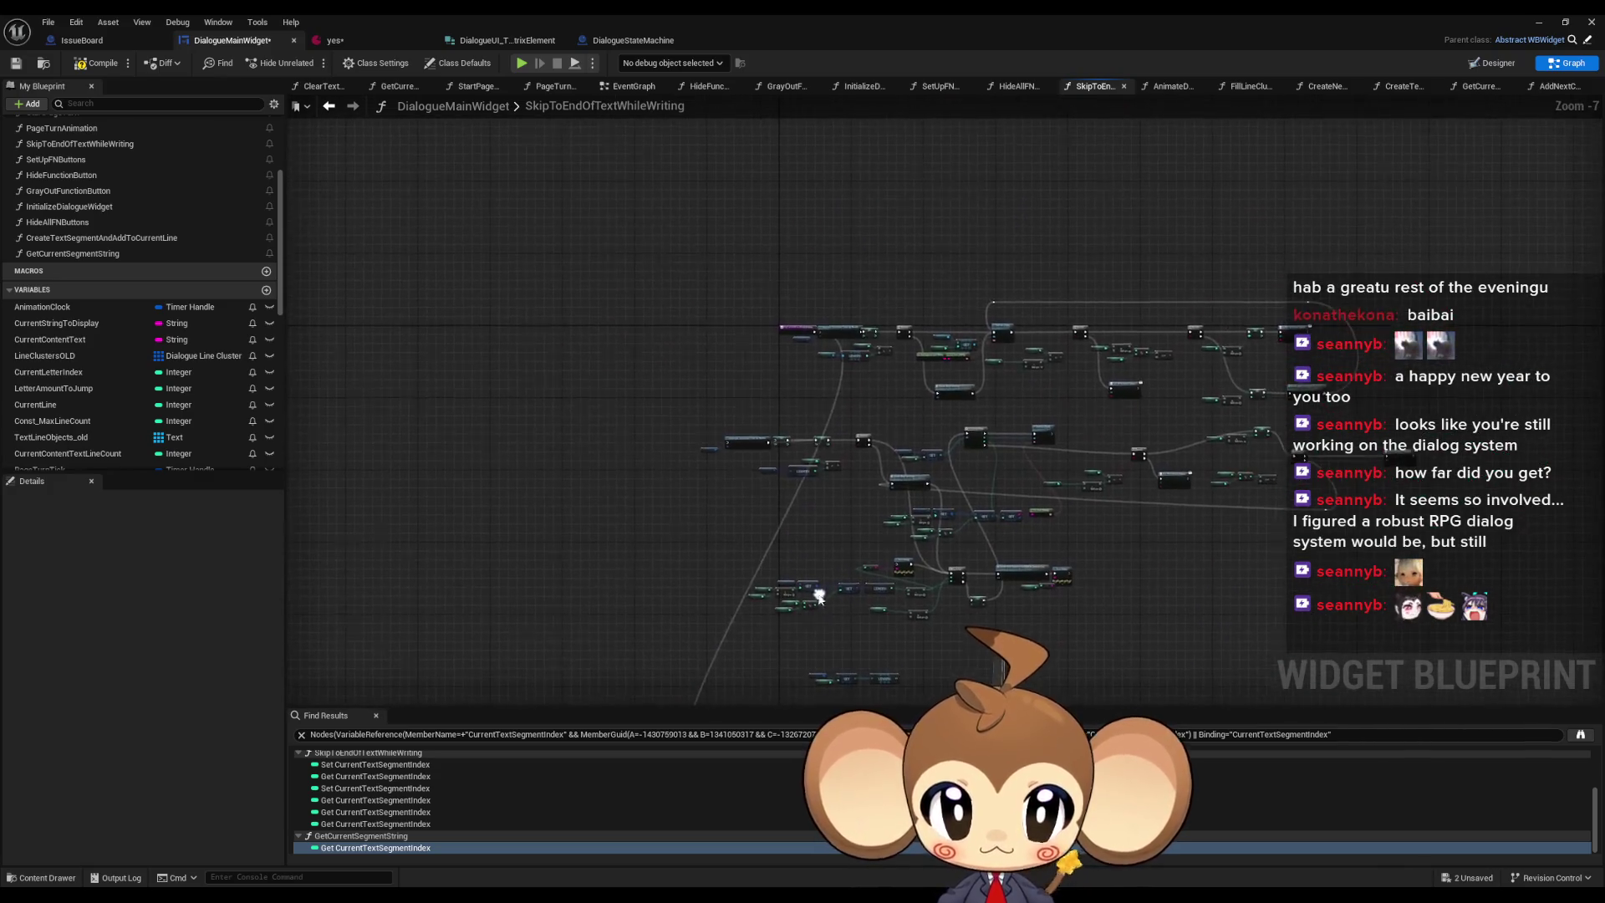
{"action": "scroll", "coordinate": [950, 358], "scroll_direction": "up", "scroll_amount": 4}
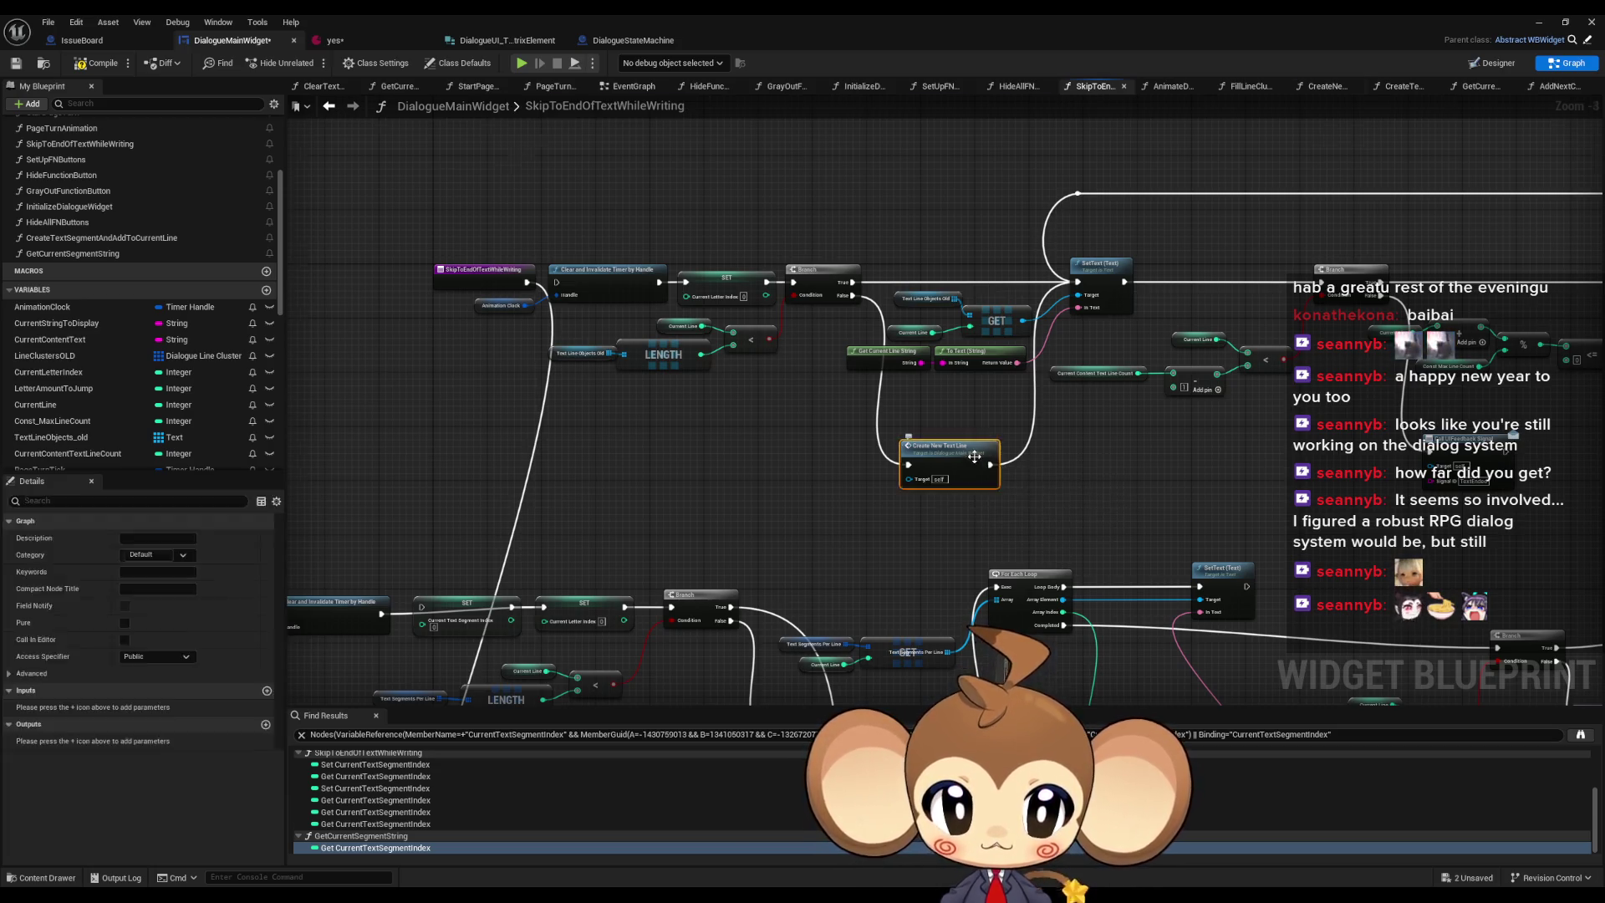
{"action": "double_click", "coordinate": [978, 477]}
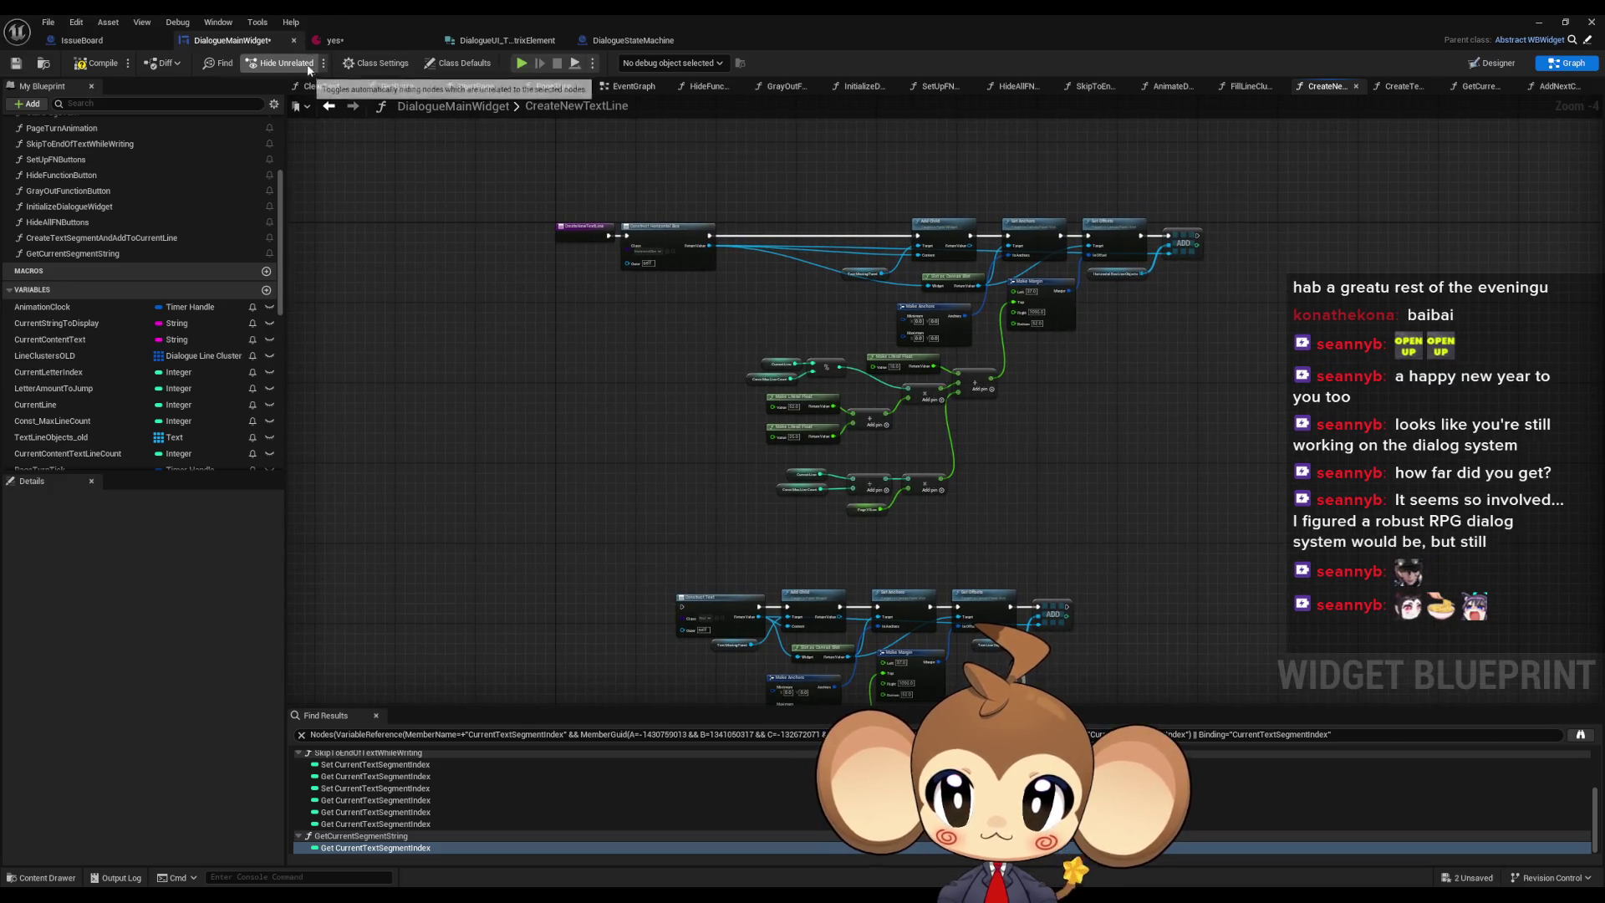
{"action": "left_click", "coordinate": [328, 105]}
{"action": "scroll", "coordinate": [561, 463], "scroll_direction": "down", "scroll_amount": 6}
{"action": "scroll", "coordinate": [779, 546], "scroll_direction": "up", "scroll_amount": 5}
{"action": "scroll", "coordinate": [779, 545], "scroll_direction": "up", "scroll_amount": 3}
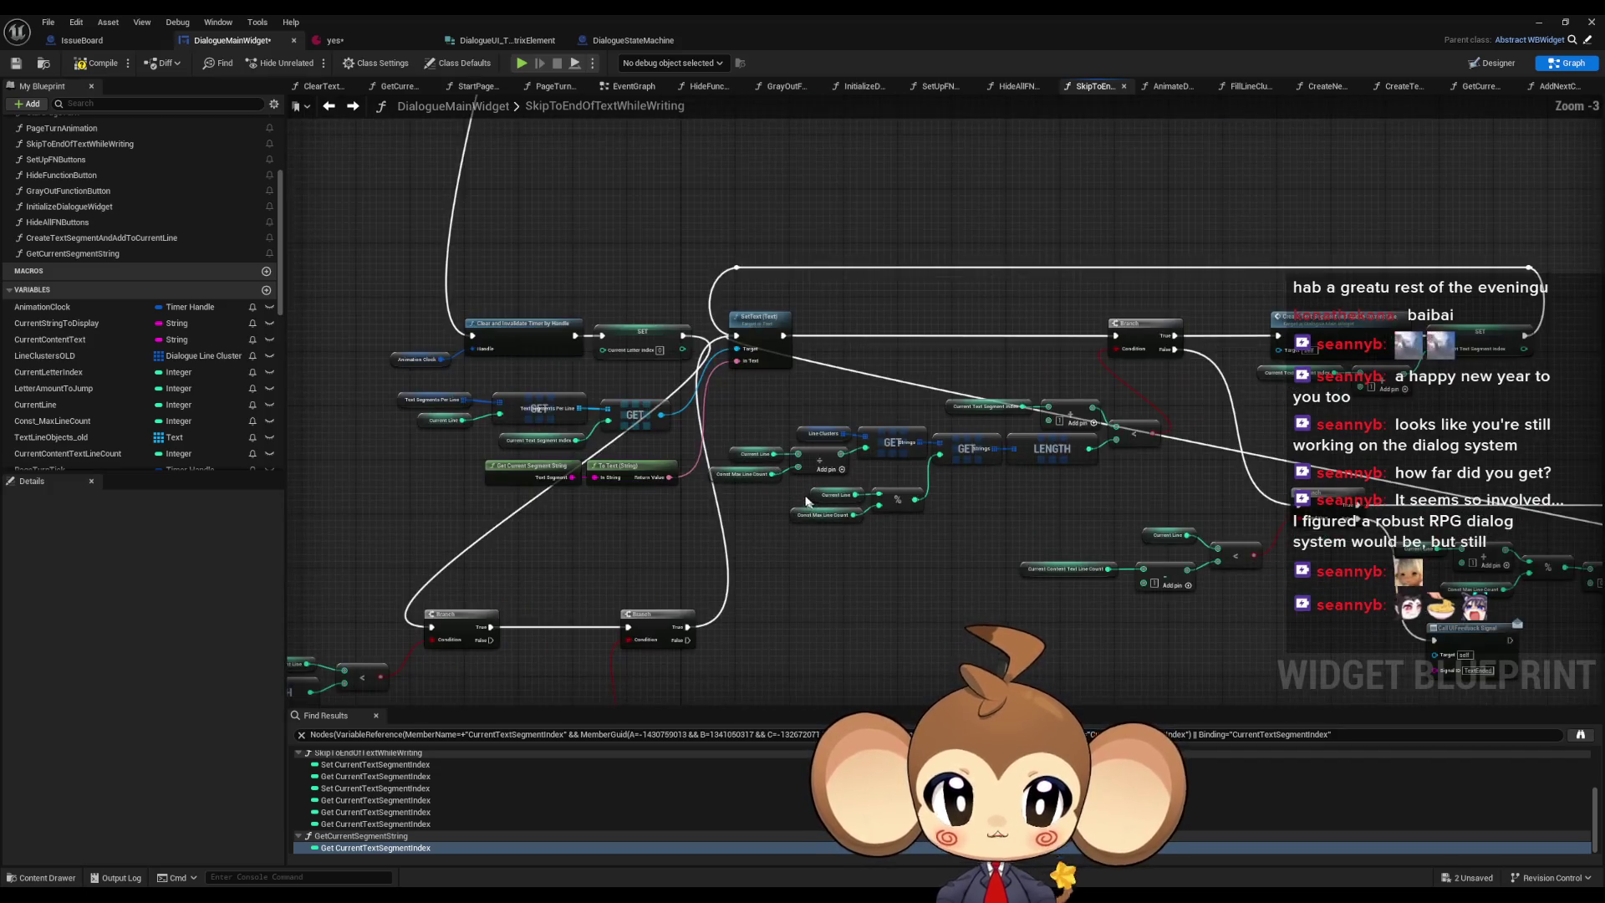
{"action": "scroll", "coordinate": [838, 523], "scroll_direction": "down", "scroll_amount": 2}
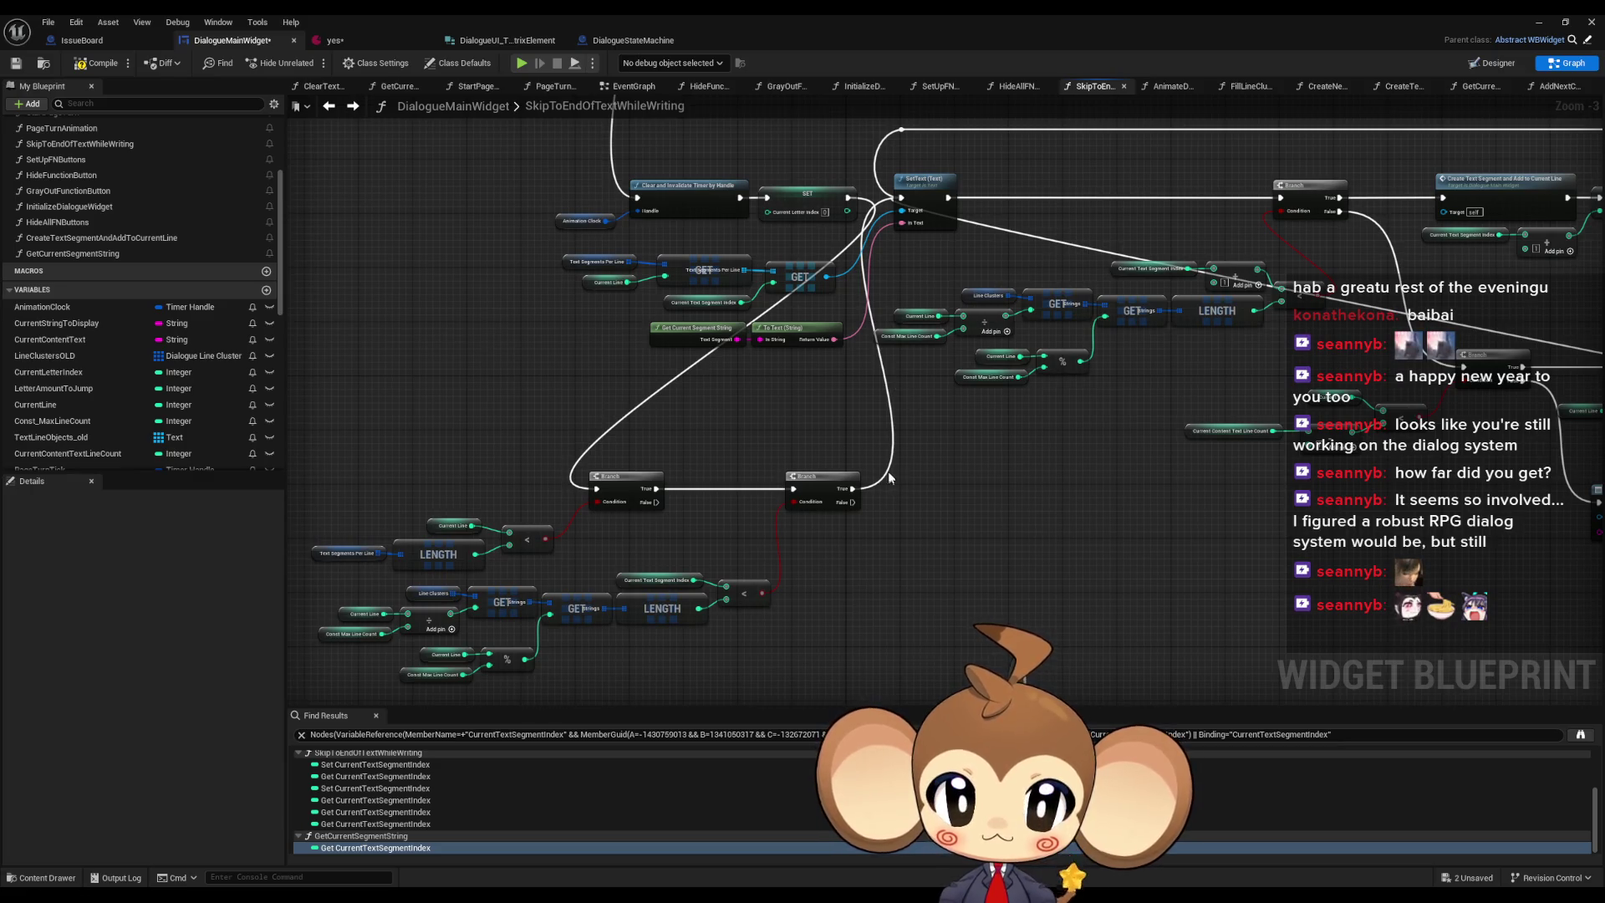
{"action": "mouse_move", "coordinate": [1084, 484]}
{"action": "left_mouse_down"}
{"action": "mouse_move", "coordinate": [960, 475]}
{"action": "mouse_move", "coordinate": [856, 493]}
{"action": "left_mouse_up"}
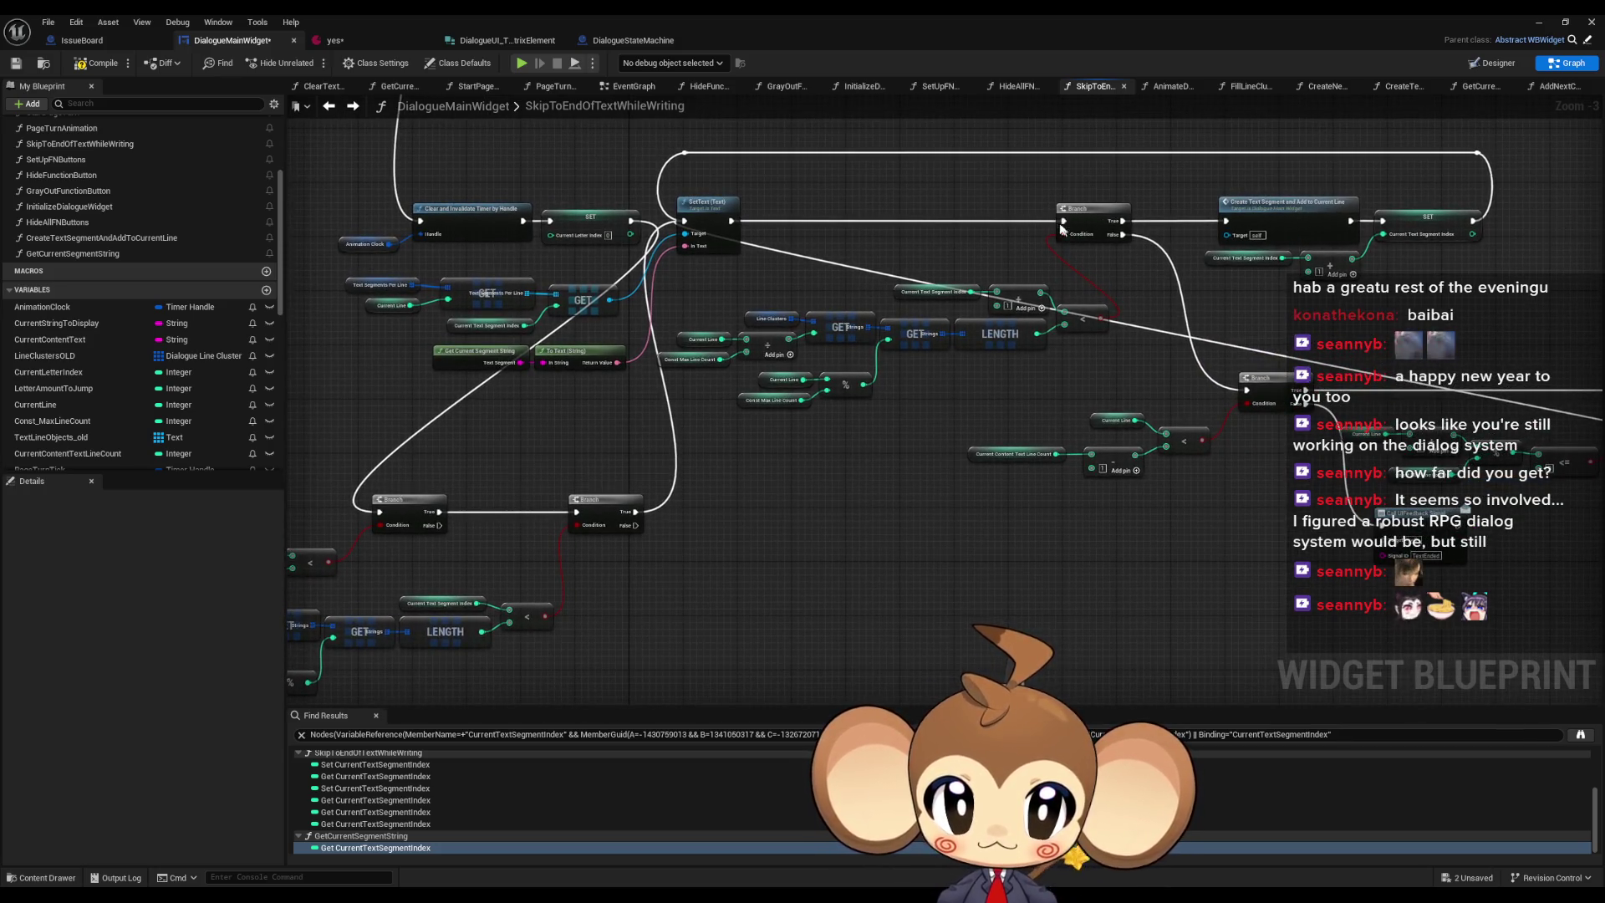
{"action": "left_click_drag", "start_coordinate": [1061, 228], "coordinate": [1193, 202]}
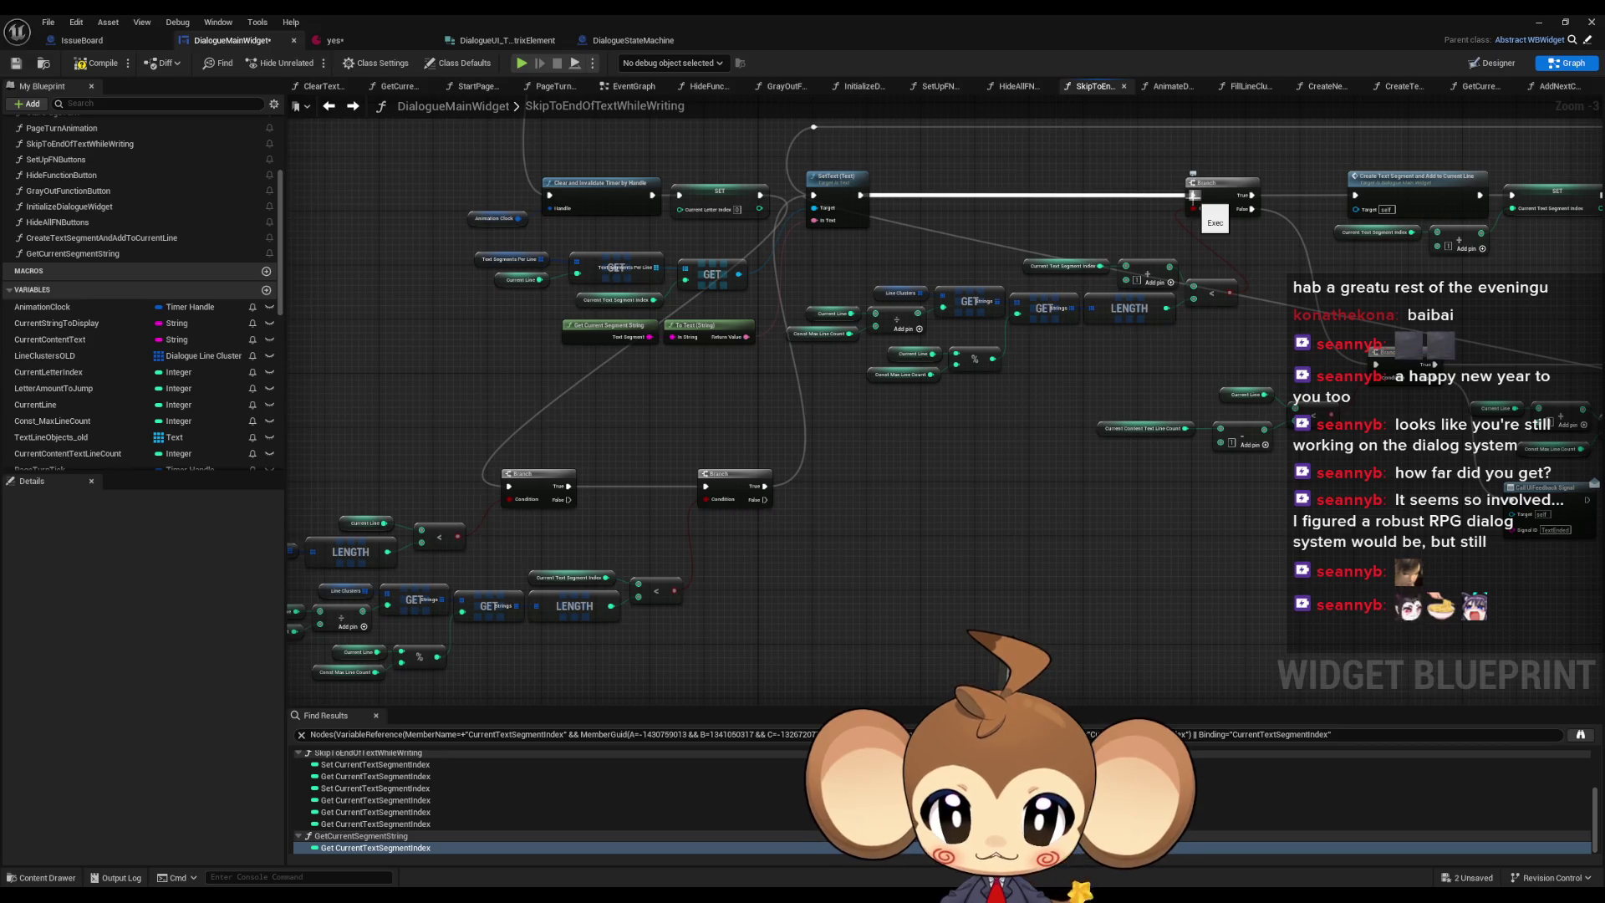
{"action": "left_click_drag", "start_coordinate": [652, 524], "coordinate": [418, 544]}
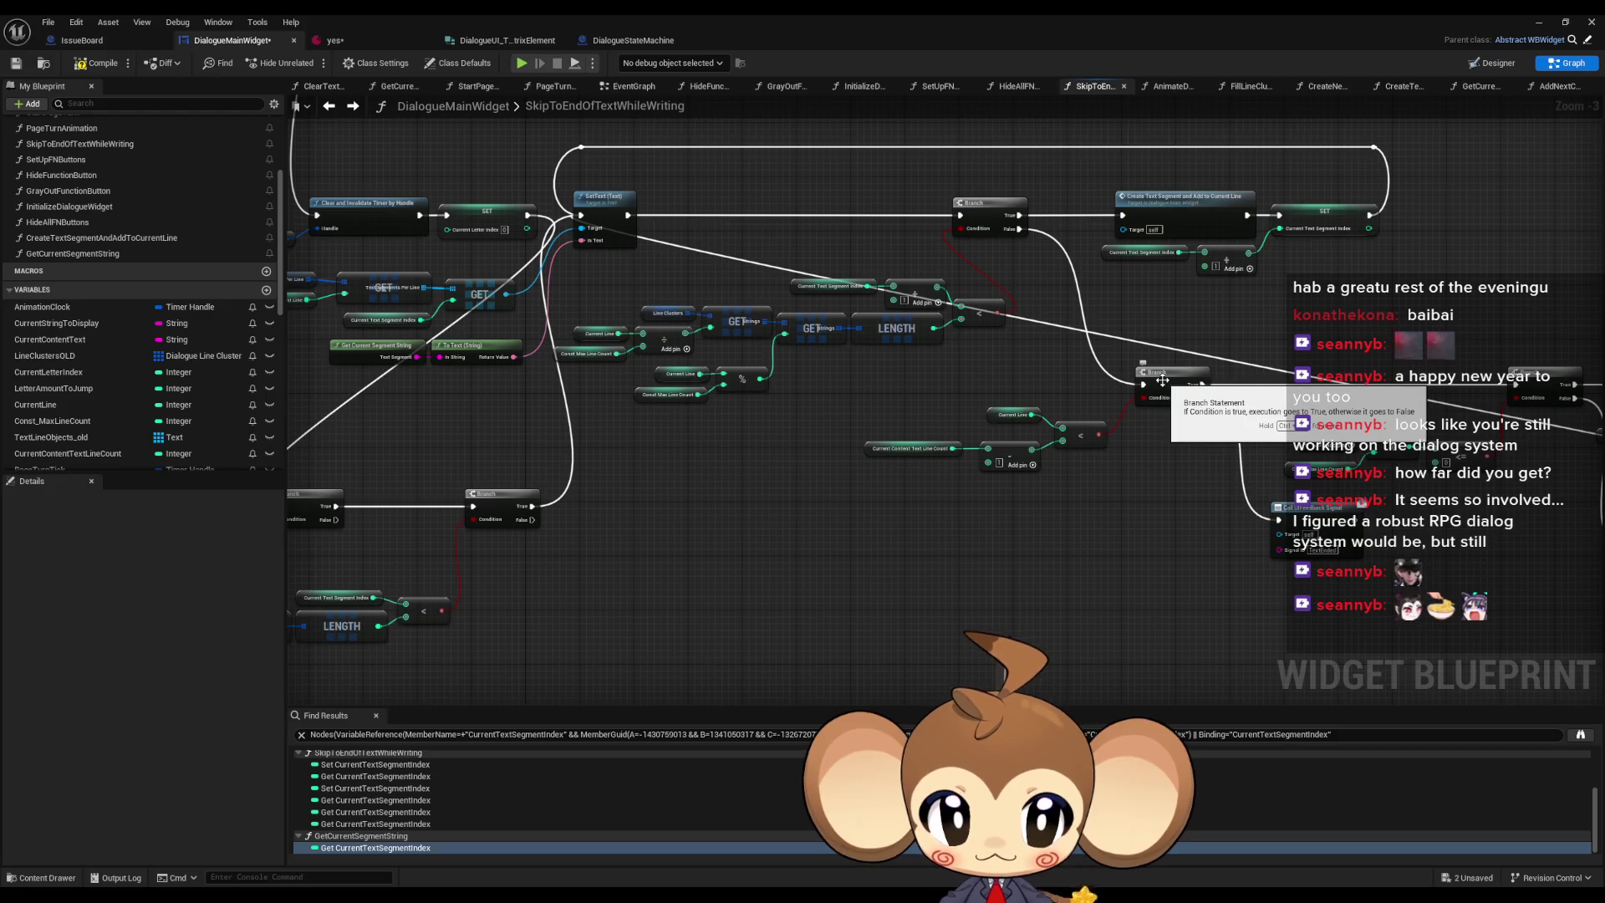
{"action": "left_click_drag", "start_coordinate": [1155, 386], "coordinate": [1009, 394]}
{"action": "left_click_drag", "start_coordinate": [902, 570], "coordinate": [1171, 549]}
{"action": "mouse_move", "coordinate": [856, 539]}
{"action": "left_mouse_down"}
{"action": "mouse_move", "coordinate": [1072, 545]}
{"action": "mouse_move", "coordinate": [1039, 519]}
{"action": "mouse_move", "coordinate": [894, 517]}
{"action": "left_mouse_up"}
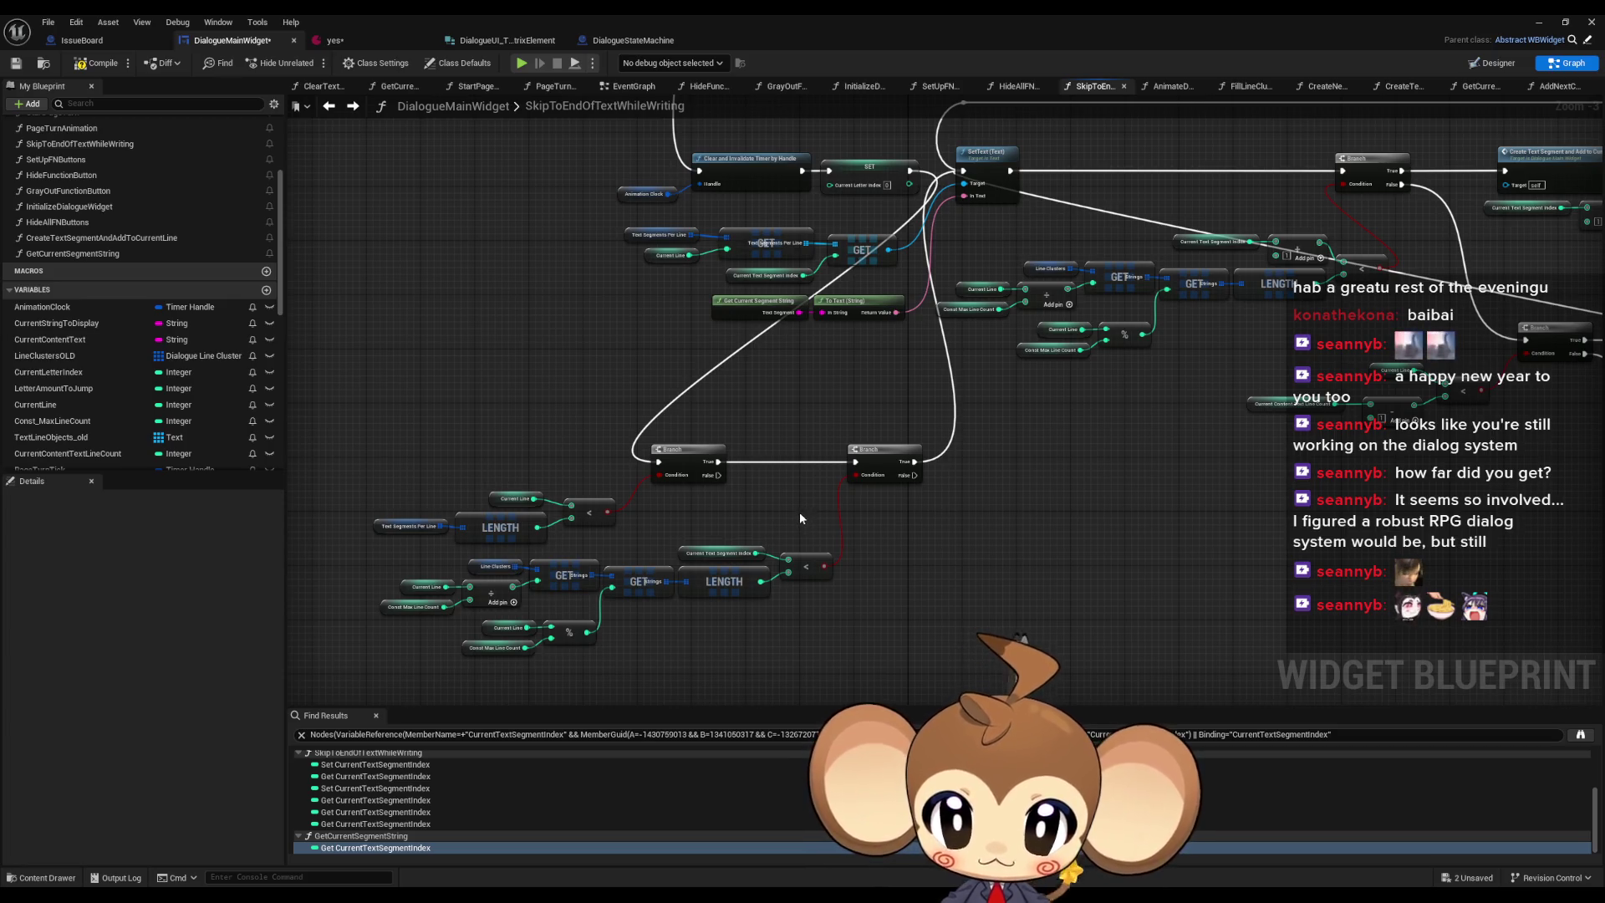
{"action": "left_click_drag", "start_coordinate": [1087, 492], "coordinate": [1028, 496]}
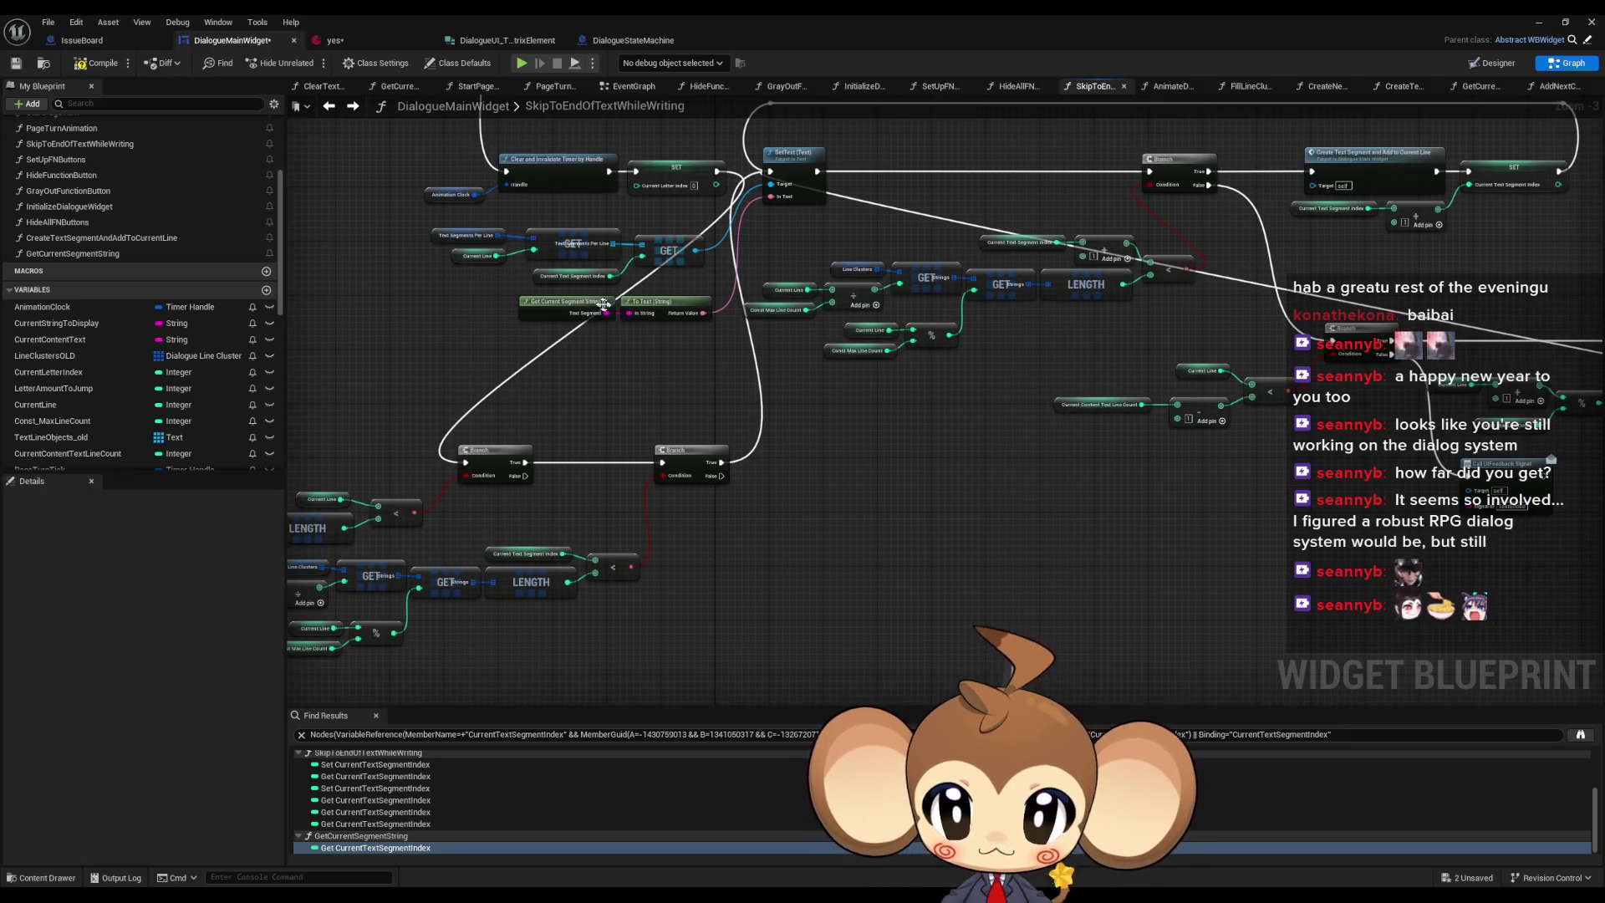
{"action": "scroll", "coordinate": [603, 304], "scroll_direction": "up", "scroll_amount": 1}
{"action": "scroll", "coordinate": [731, 454], "scroll_direction": "up", "scroll_amount": 1}
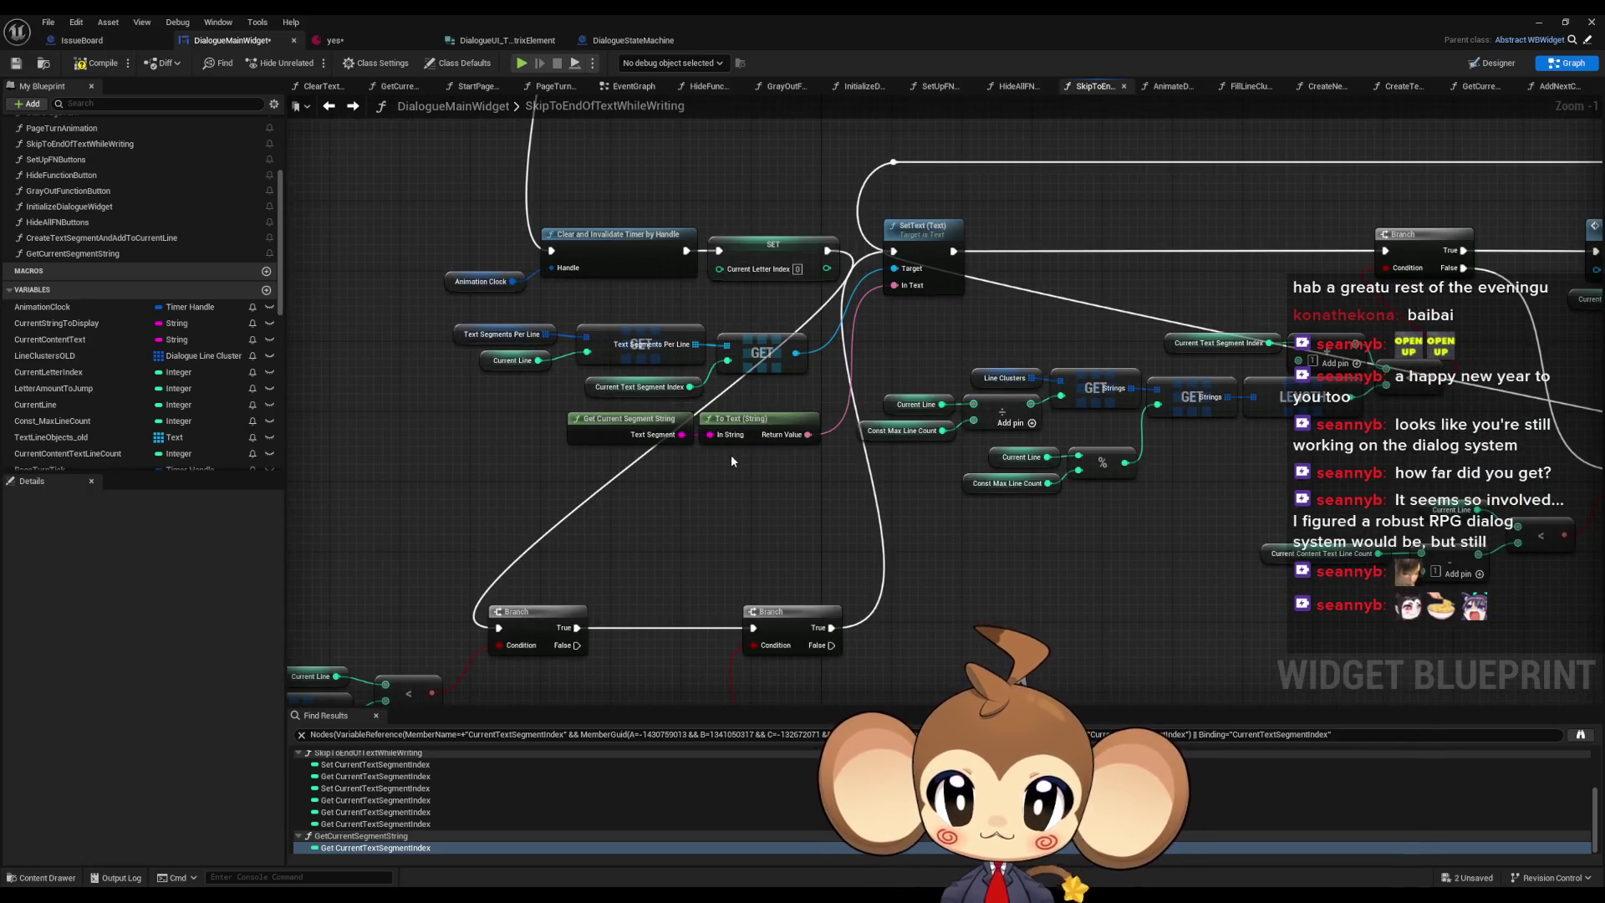
{"action": "left_click_drag", "start_coordinate": [1026, 445], "coordinate": [804, 381]}
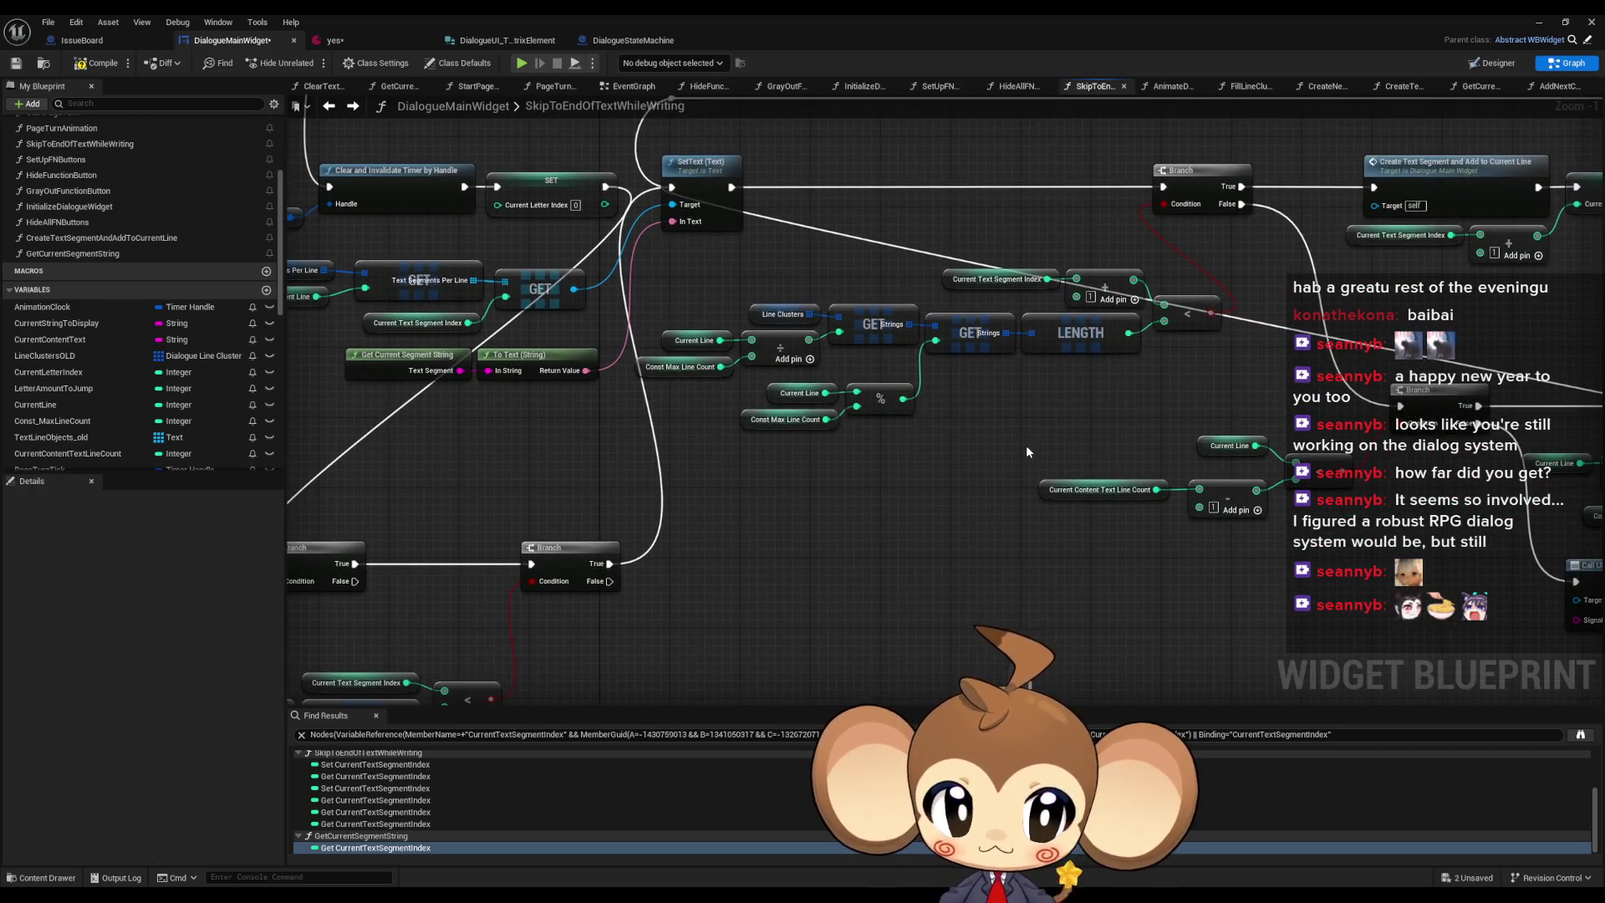
{"action": "left_click_drag", "start_coordinate": [851, 532], "coordinate": [1351, 398]}
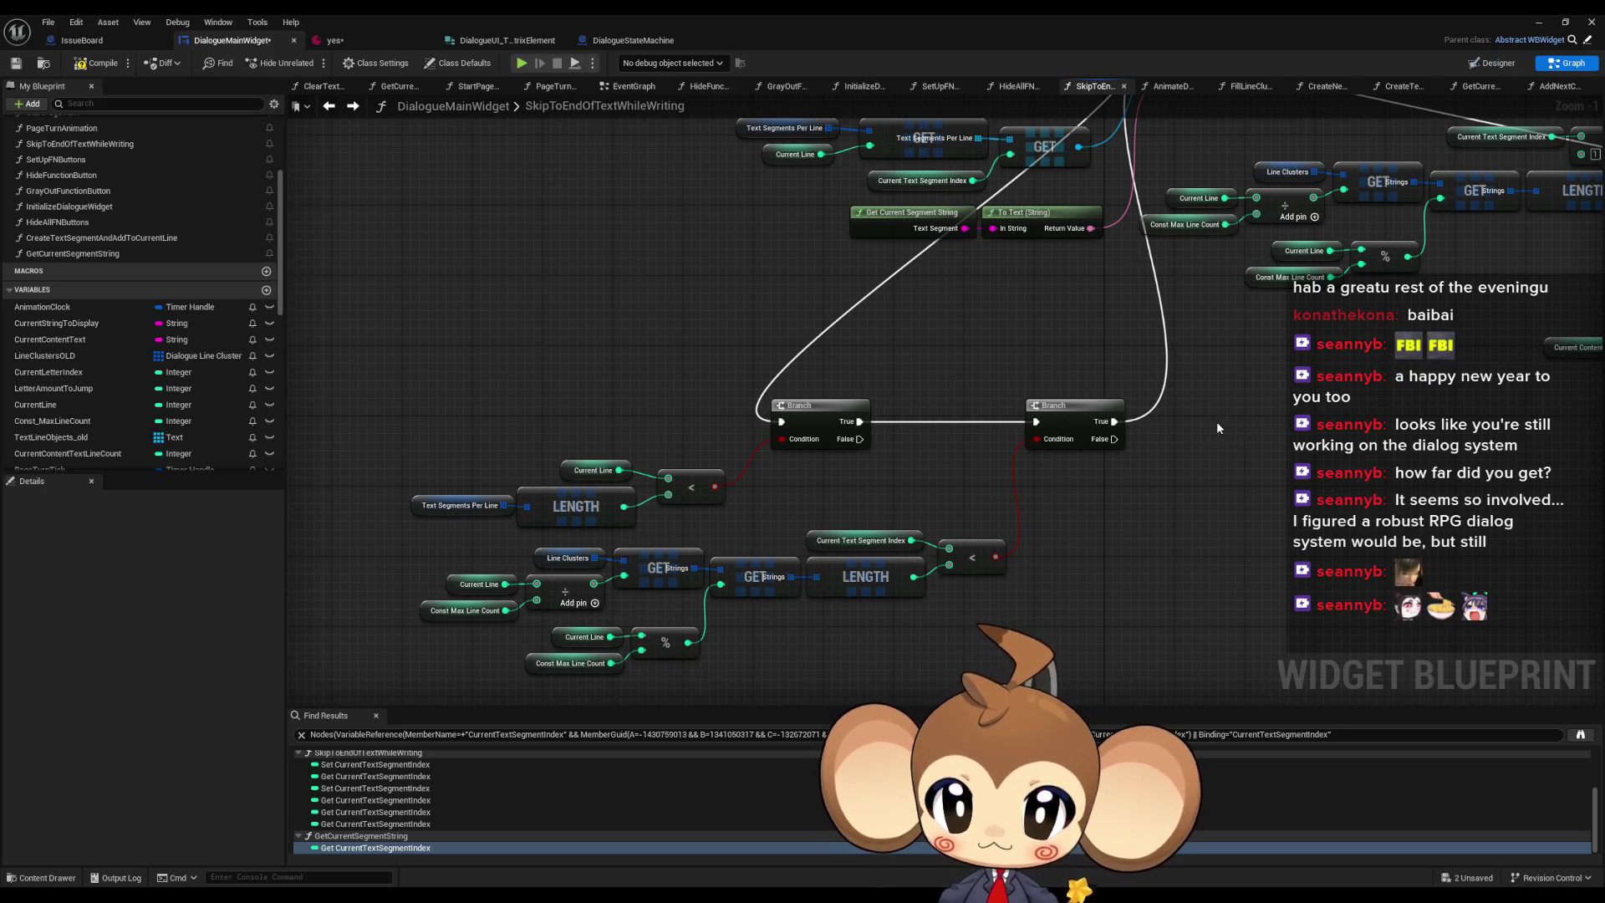
{"action": "scroll", "coordinate": [1218, 420], "scroll_direction": "down", "scroll_amount": 1}
{"action": "scroll", "coordinate": [1126, 429], "scroll_direction": "down", "scroll_amount": 1}
{"action": "mouse_move", "coordinate": [1125, 431]}
{"action": "left_mouse_down"}
{"action": "mouse_move", "coordinate": [865, 424]}
{"action": "mouse_move", "coordinate": [895, 438]}
{"action": "mouse_move", "coordinate": [1096, 409]}
{"action": "left_mouse_up"}
{"action": "scroll", "coordinate": [1095, 410], "scroll_direction": "up", "scroll_amount": 3}
{"action": "left_click", "coordinate": [997, 416]}
{"action": "left_click_drag", "start_coordinate": [897, 492], "coordinate": [881, 842]}
{"action": "mouse_move", "coordinate": [1279, 457]}
{"action": "left_mouse_down"}
{"action": "mouse_move", "coordinate": [1360, 444]}
{"action": "mouse_move", "coordinate": [545, 465]}
{"action": "left_mouse_up"}
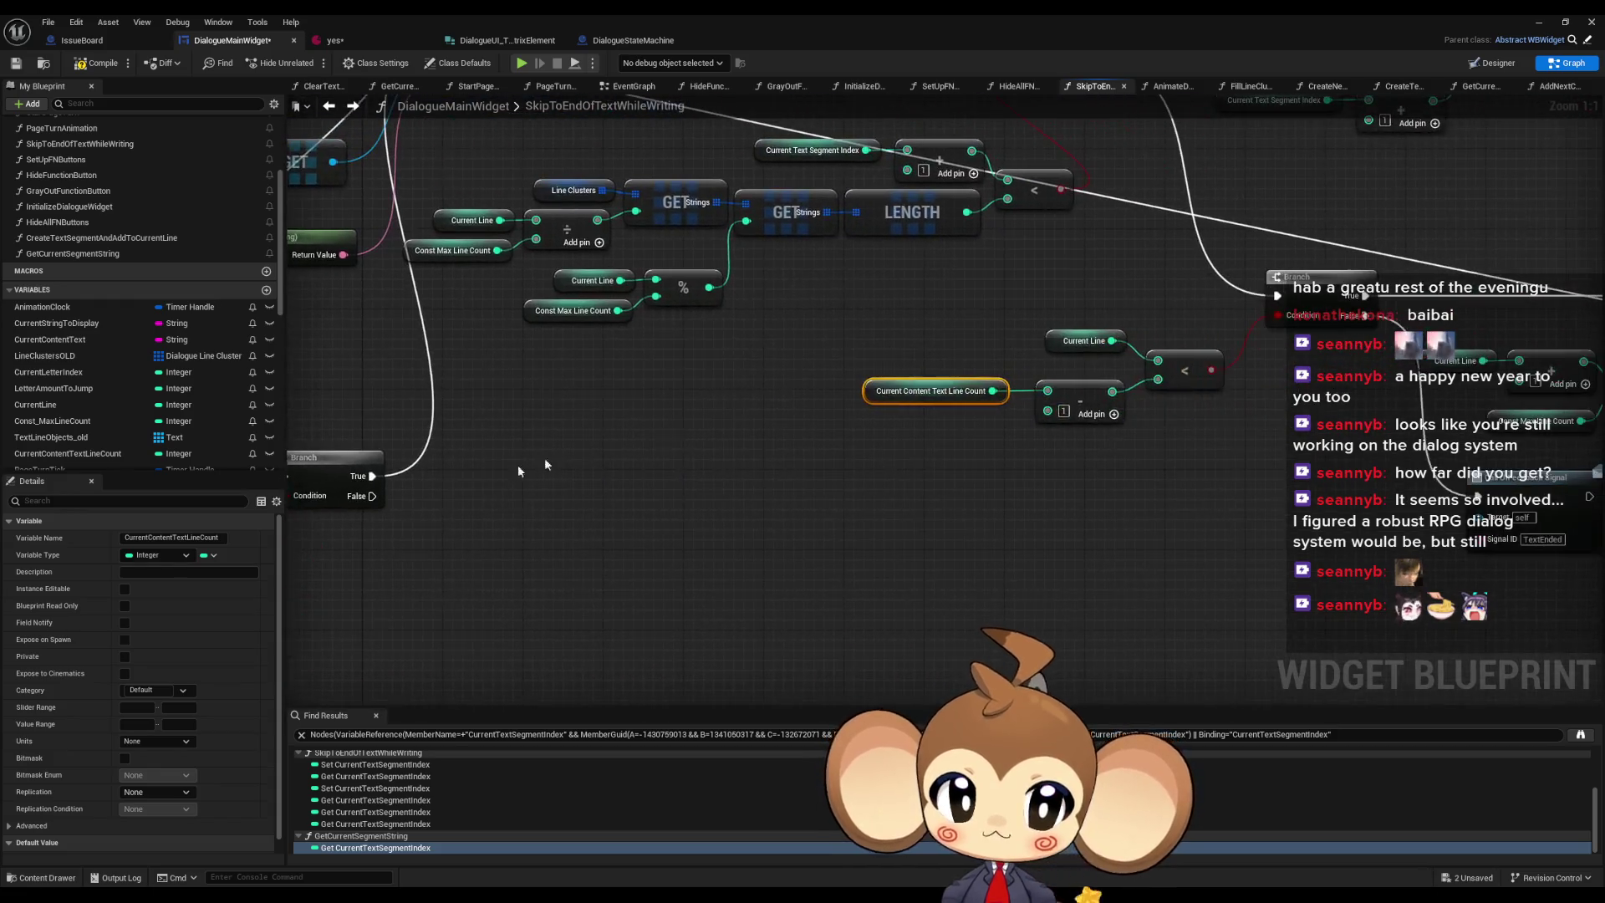
{"action": "mouse_move", "coordinate": [929, 420]}
{"action": "left_mouse_down"}
{"action": "mouse_move", "coordinate": [964, 455]}
{"action": "mouse_move", "coordinate": [925, 500]}
{"action": "mouse_move", "coordinate": [740, 534]}
{"action": "left_mouse_up"}
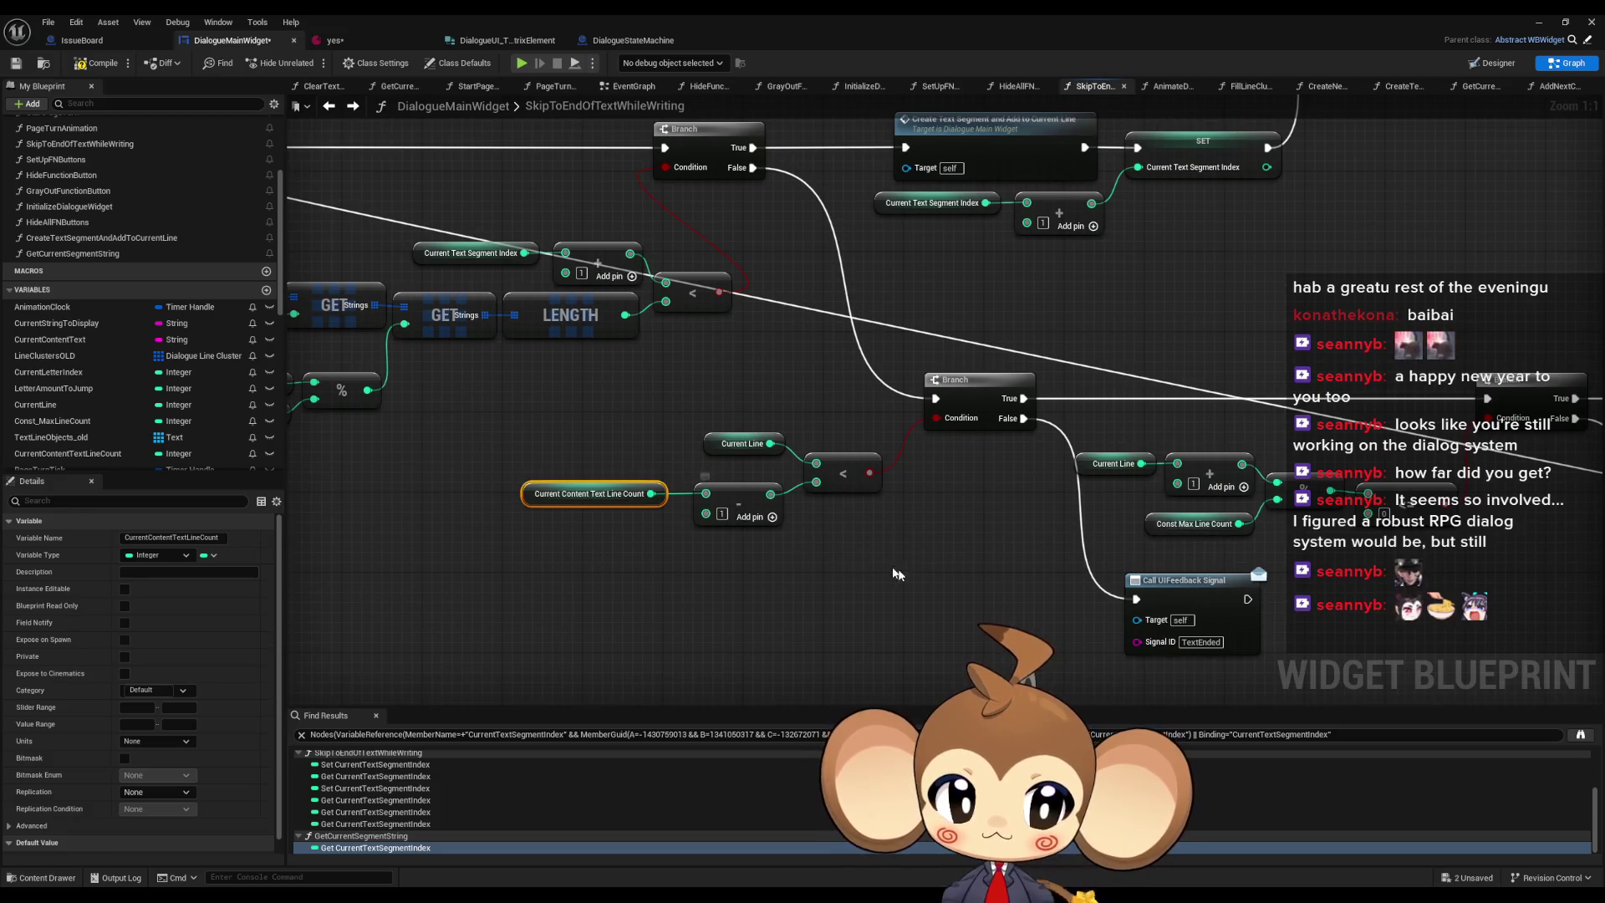
{"action": "scroll", "coordinate": [906, 565], "scroll_direction": "down", "scroll_amount": 4}
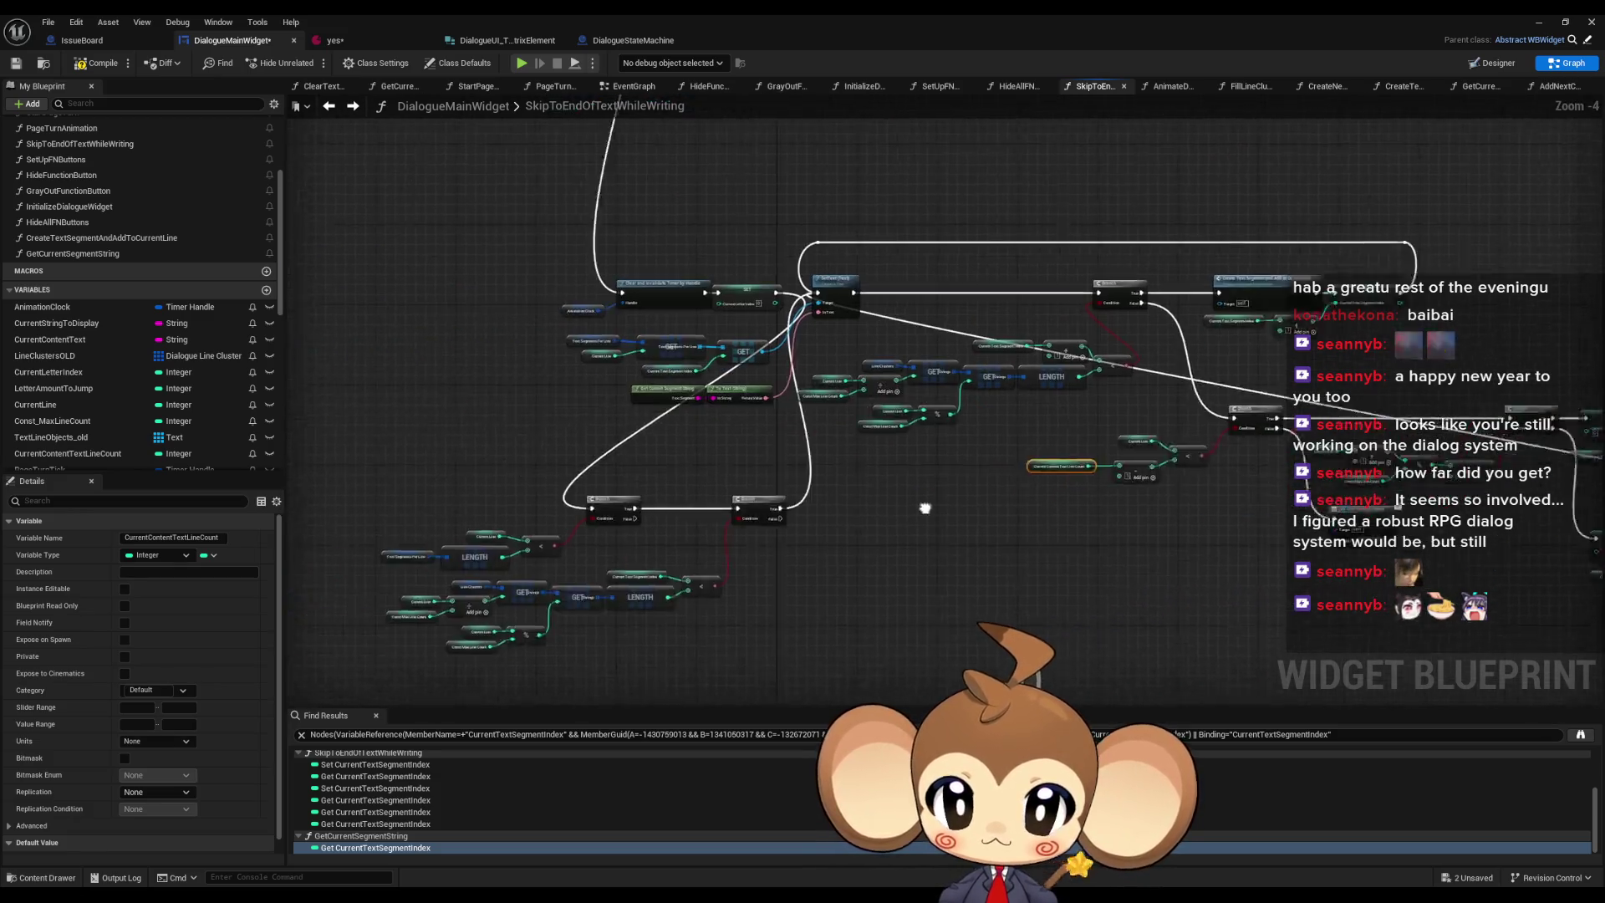
{"action": "scroll", "coordinate": [809, 537], "scroll_direction": "up", "scroll_amount": 1}
{"action": "mouse_move", "coordinate": [913, 507]}
{"action": "left_mouse_down"}
{"action": "mouse_move", "coordinate": [749, 524]}
{"action": "mouse_move", "coordinate": [806, 509]}
{"action": "mouse_move", "coordinate": [786, 502]}
{"action": "mouse_move", "coordinate": [702, 535]}
{"action": "mouse_move", "coordinate": [2, 529]}
{"action": "mouse_move", "coordinate": [470, 469]}
{"action": "left_mouse_up"}
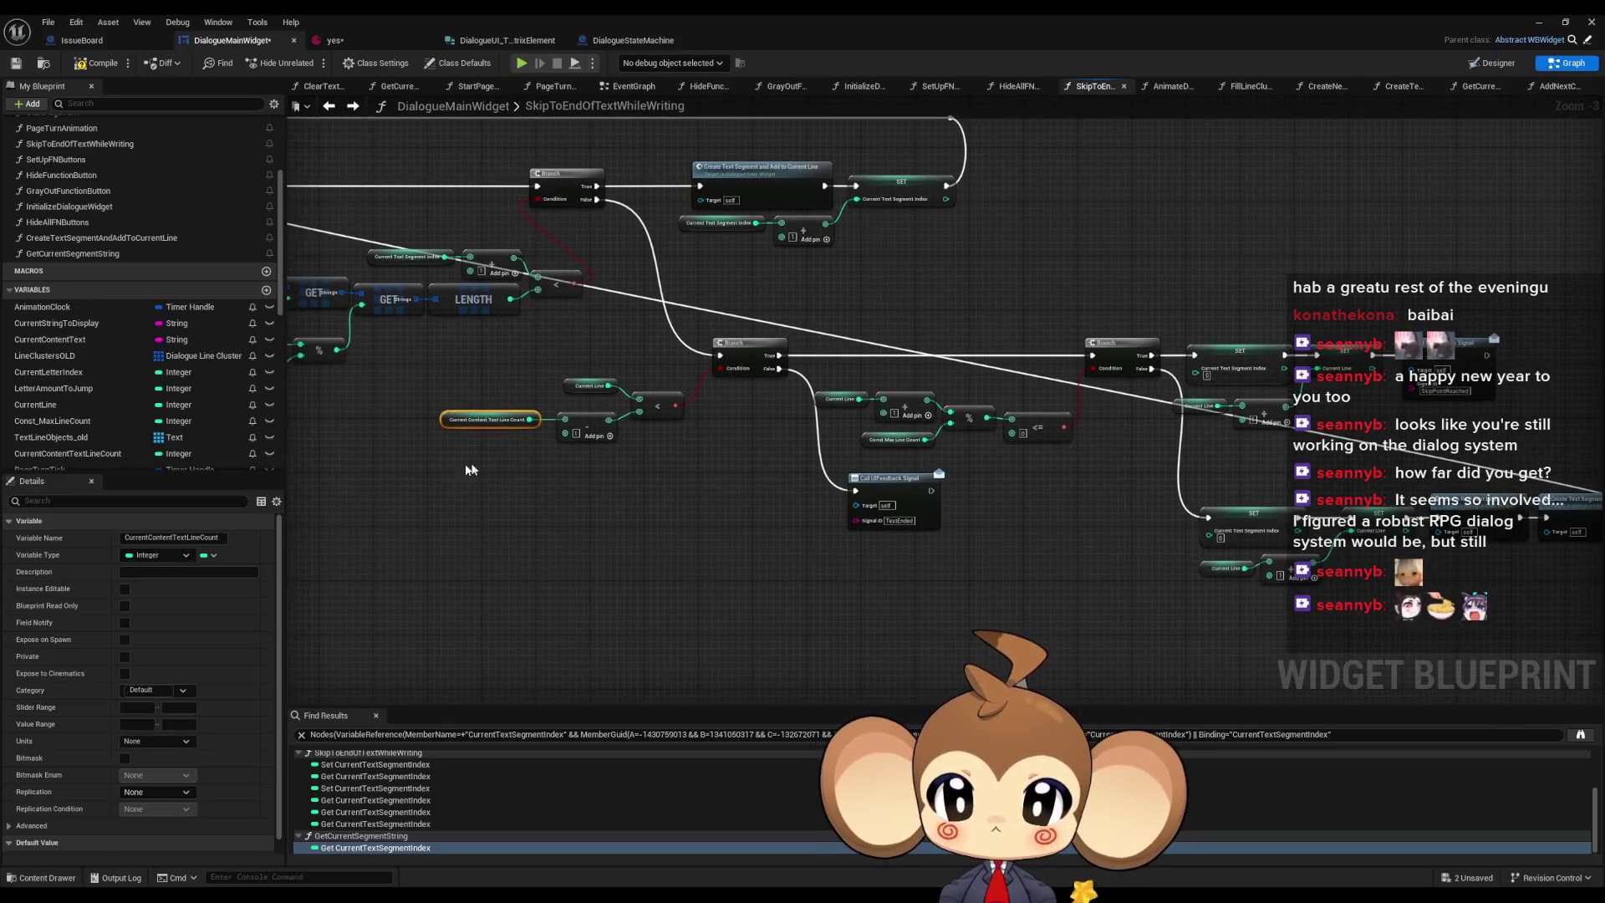
{"action": "left_click_drag", "start_coordinate": [633, 382], "coordinate": [995, 394]}
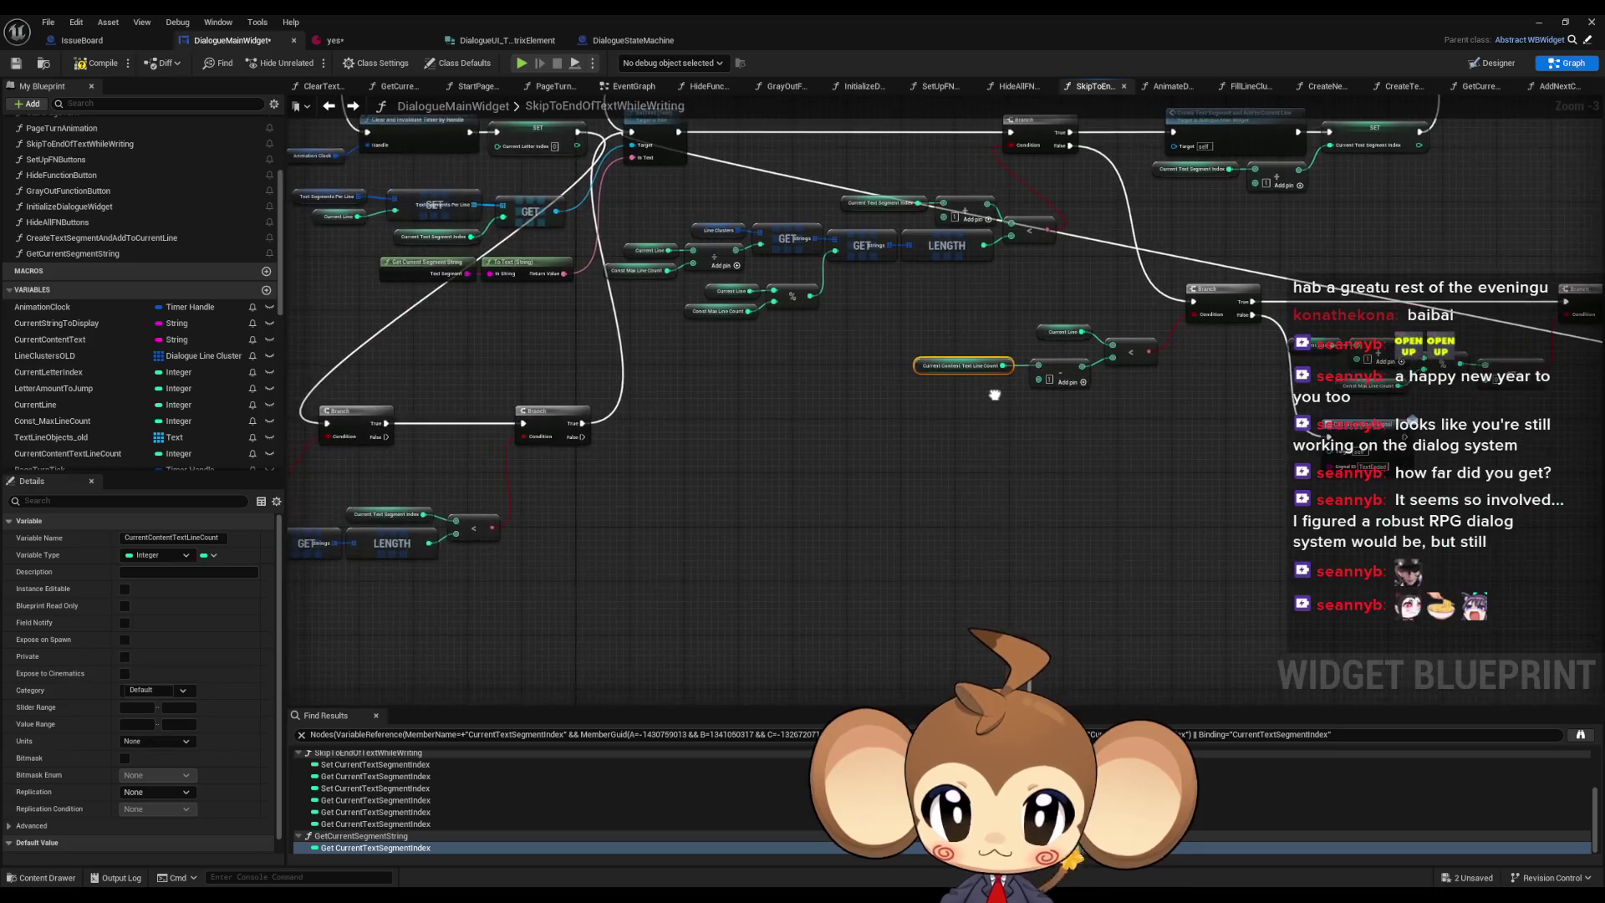
{"action": "scroll", "coordinate": [981, 385], "scroll_direction": "up", "scroll_amount": 3}
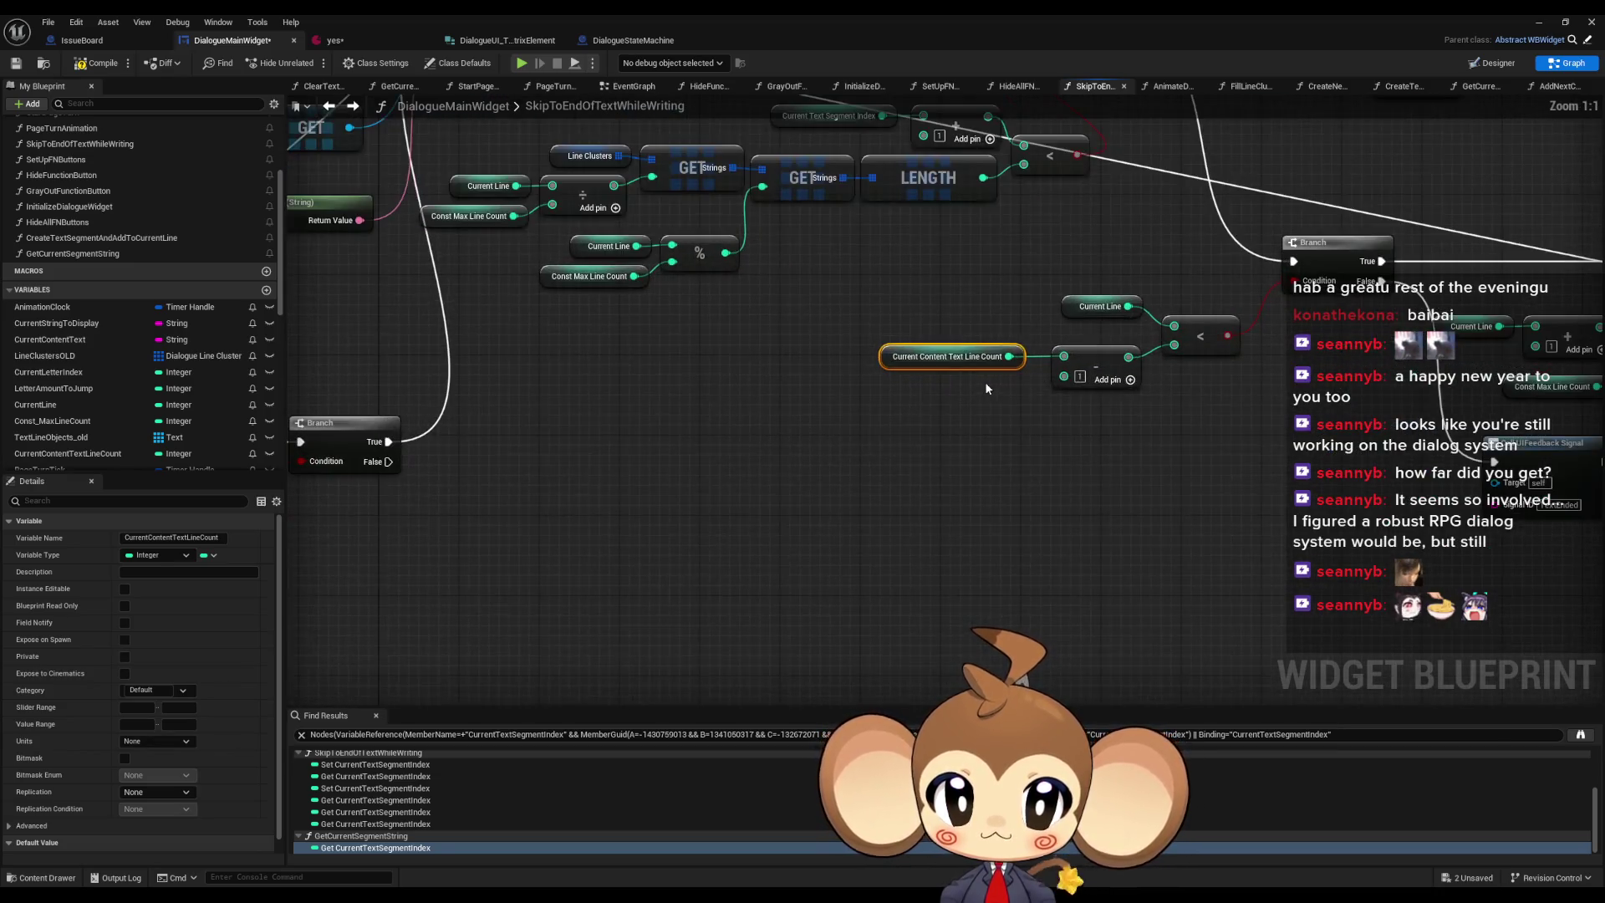
{"action": "scroll", "coordinate": [980, 383], "scroll_direction": "down", "scroll_amount": 3}
{"action": "left_click_drag", "start_coordinate": [980, 383], "coordinate": [1119, 421]}
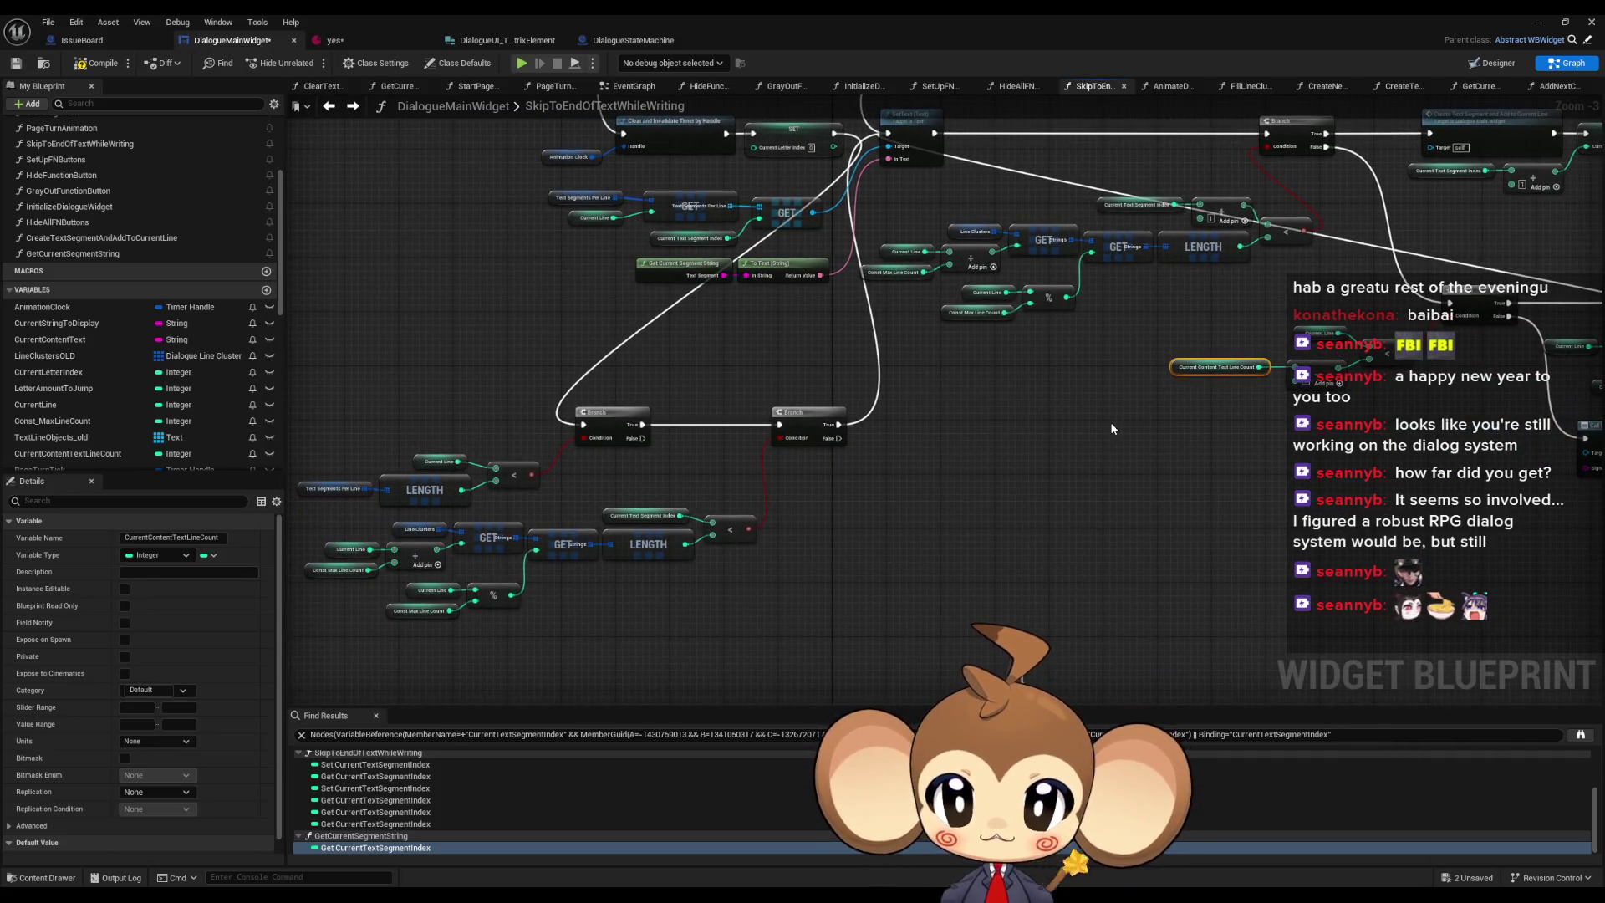
{"action": "mouse_move", "coordinate": [1106, 425]}
{"action": "left_mouse_down"}
{"action": "mouse_move", "coordinate": [963, 427]}
{"action": "mouse_move", "coordinate": [1028, 454]}
{"action": "left_mouse_up"}
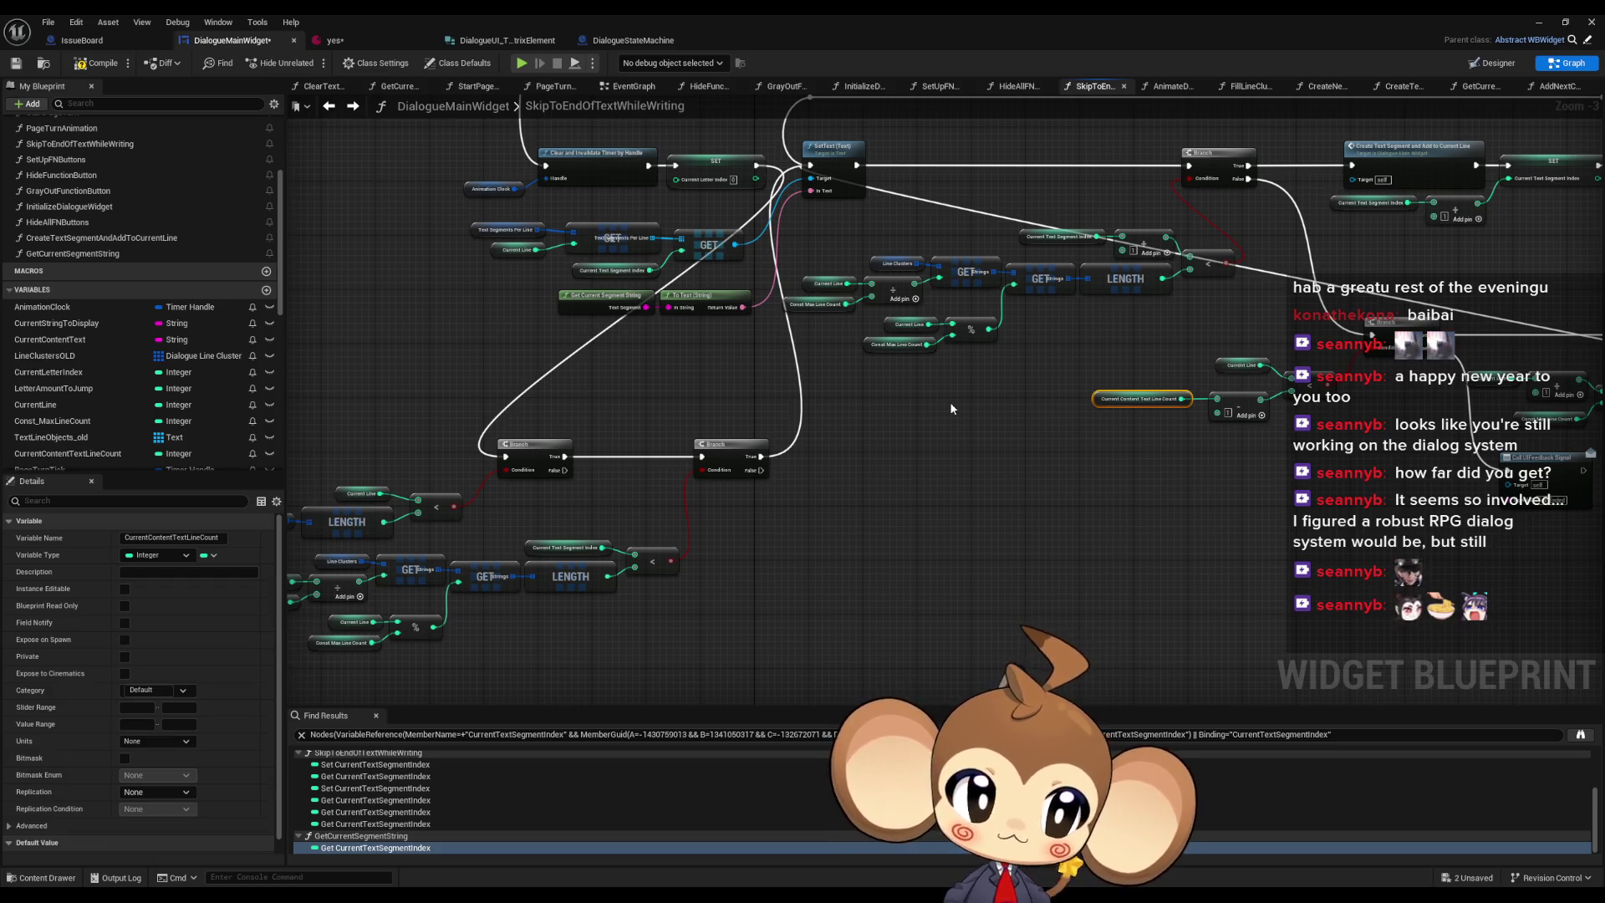
{"action": "left_click_drag", "start_coordinate": [952, 408], "coordinate": [1034, 398]}
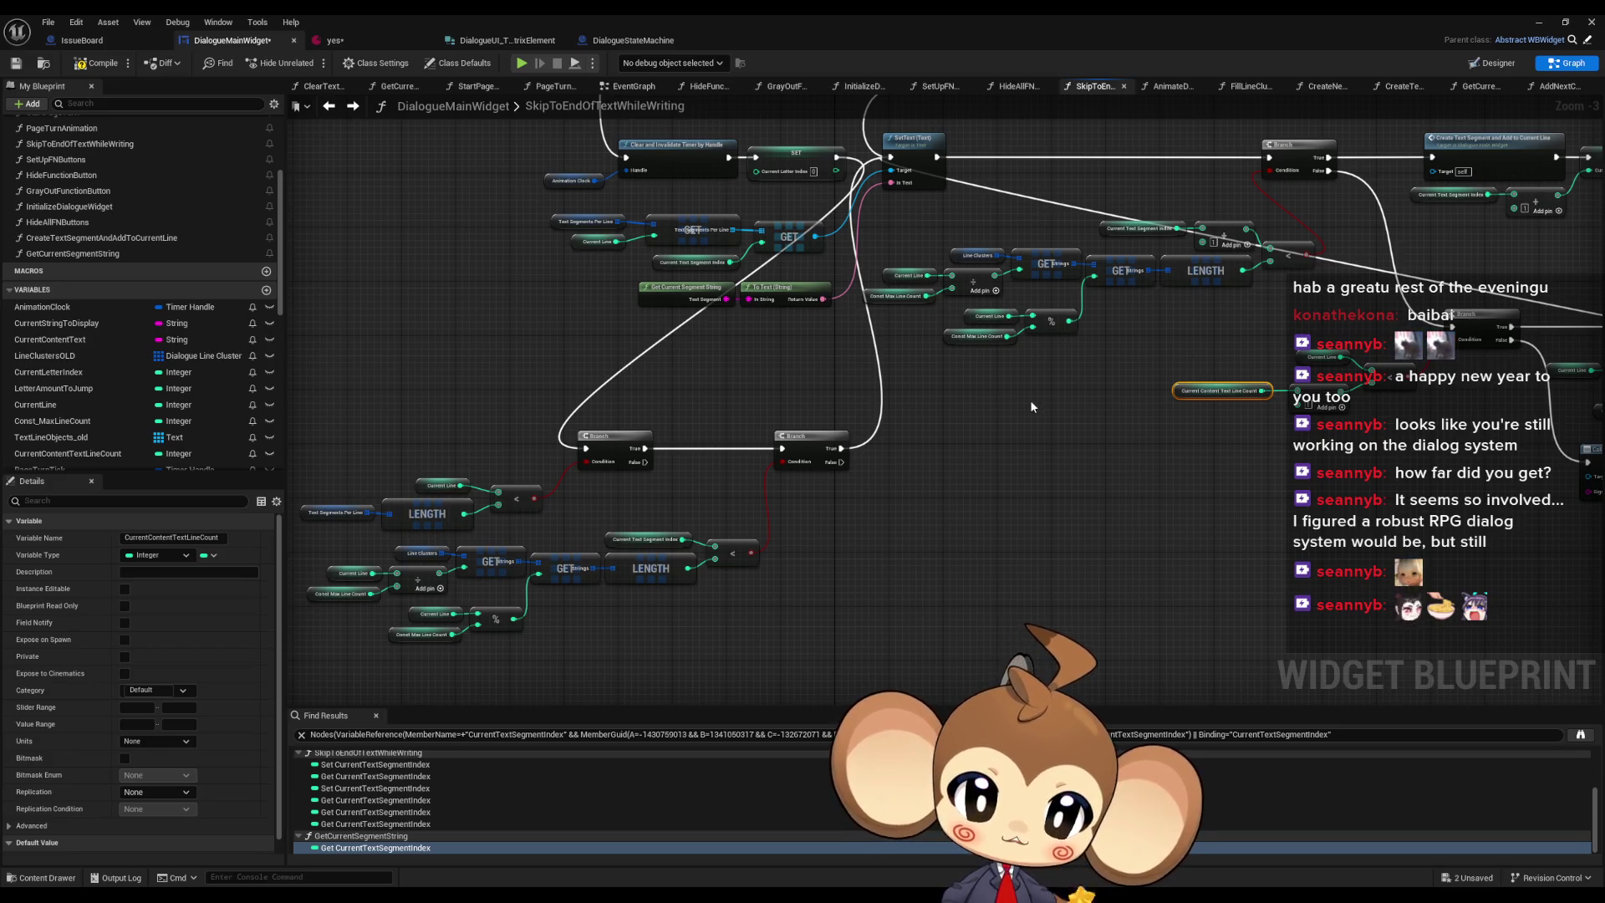
{"action": "left_click_drag", "start_coordinate": [862, 477], "coordinate": [857, 509]}
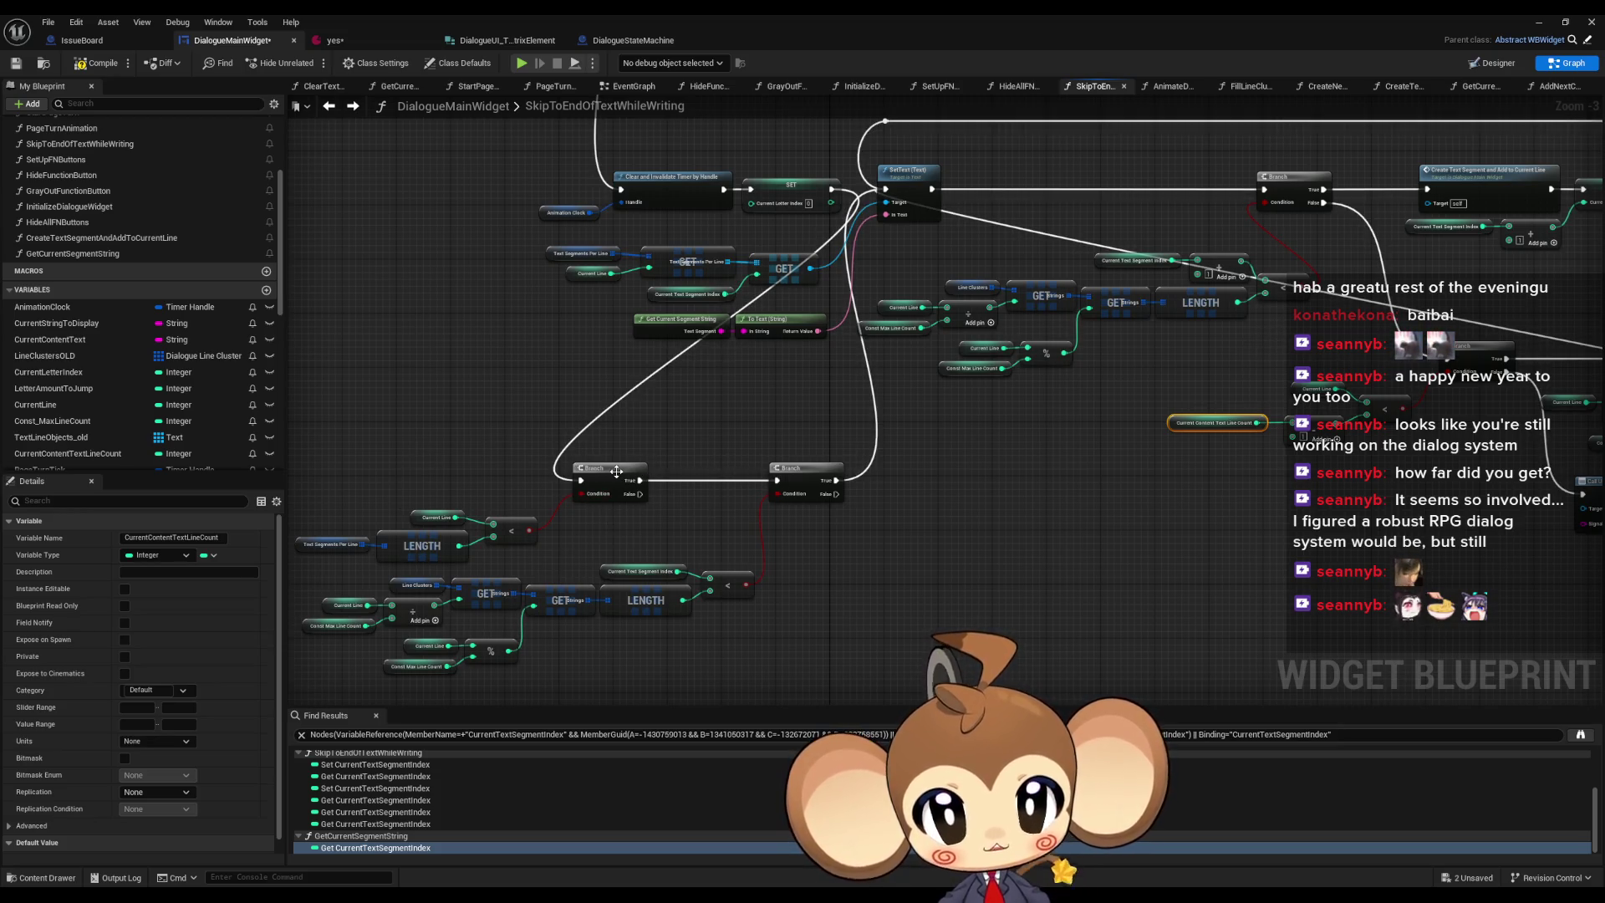
{"action": "left_click_drag", "start_coordinate": [1163, 345], "coordinate": [1031, 374]}
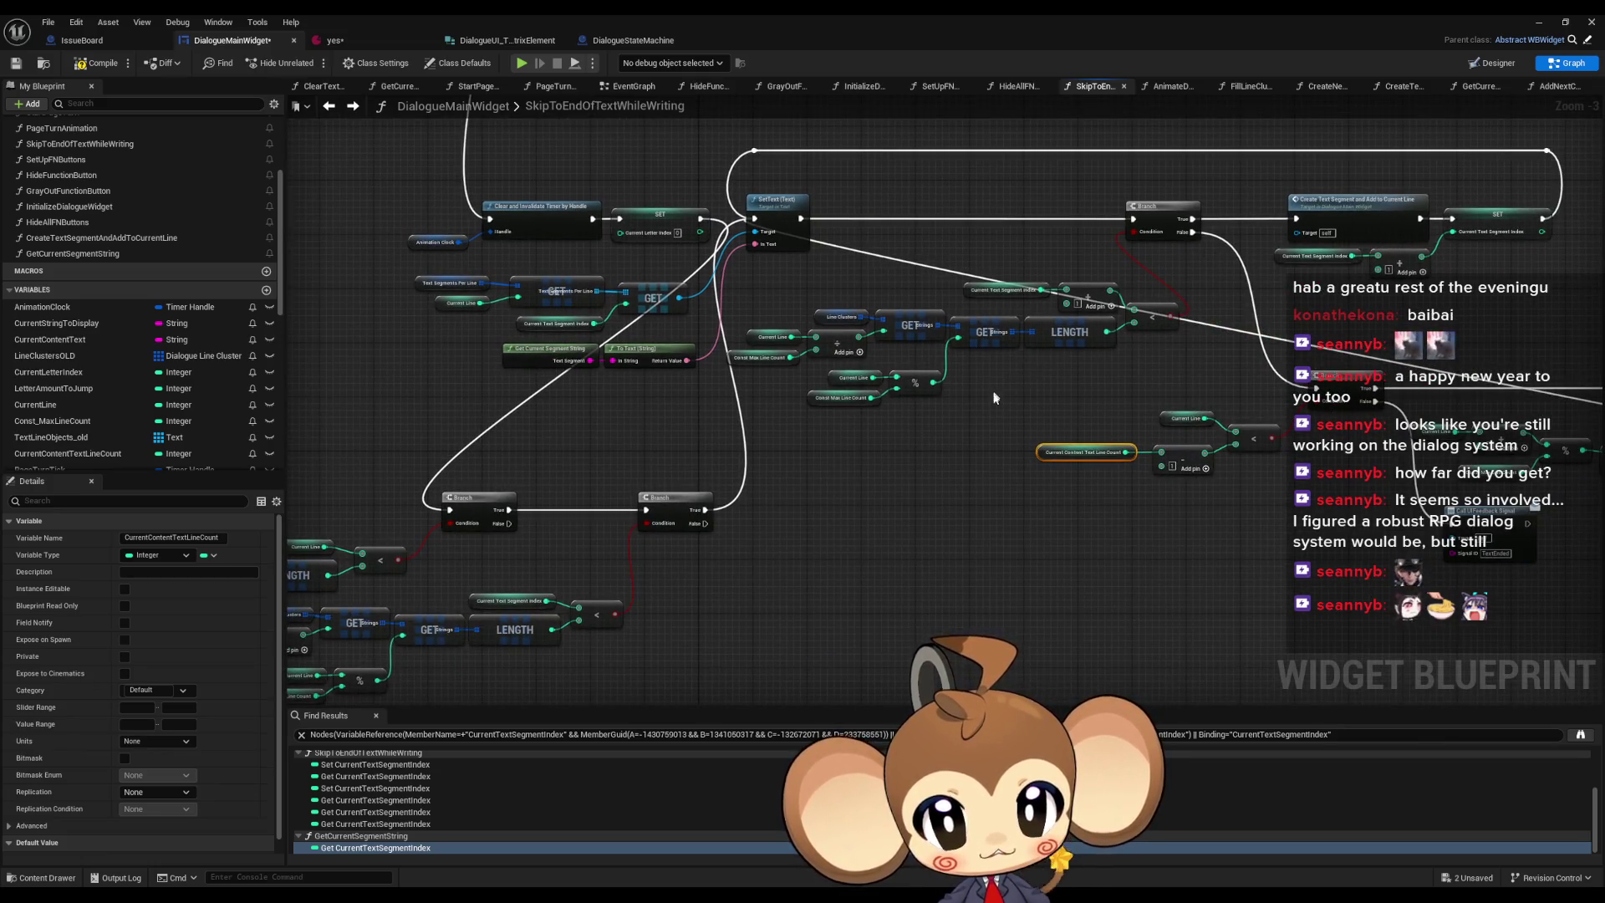
{"action": "left_click_drag", "start_coordinate": [995, 398], "coordinate": [1212, 281]}
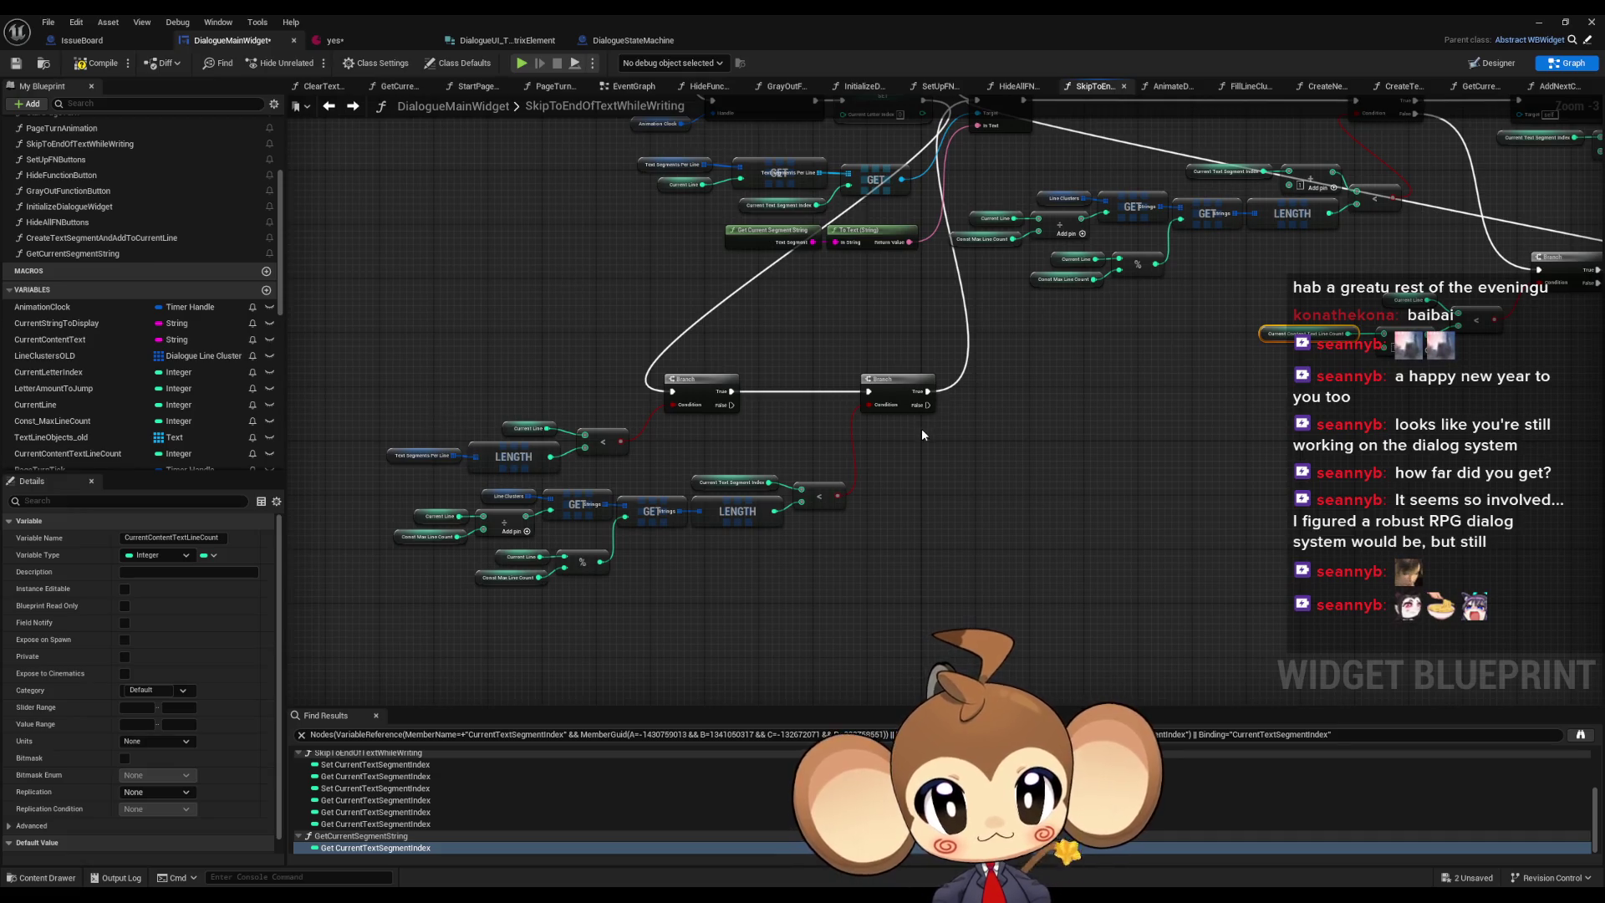
{"action": "left_click_drag", "start_coordinate": [923, 434], "coordinate": [910, 493]}
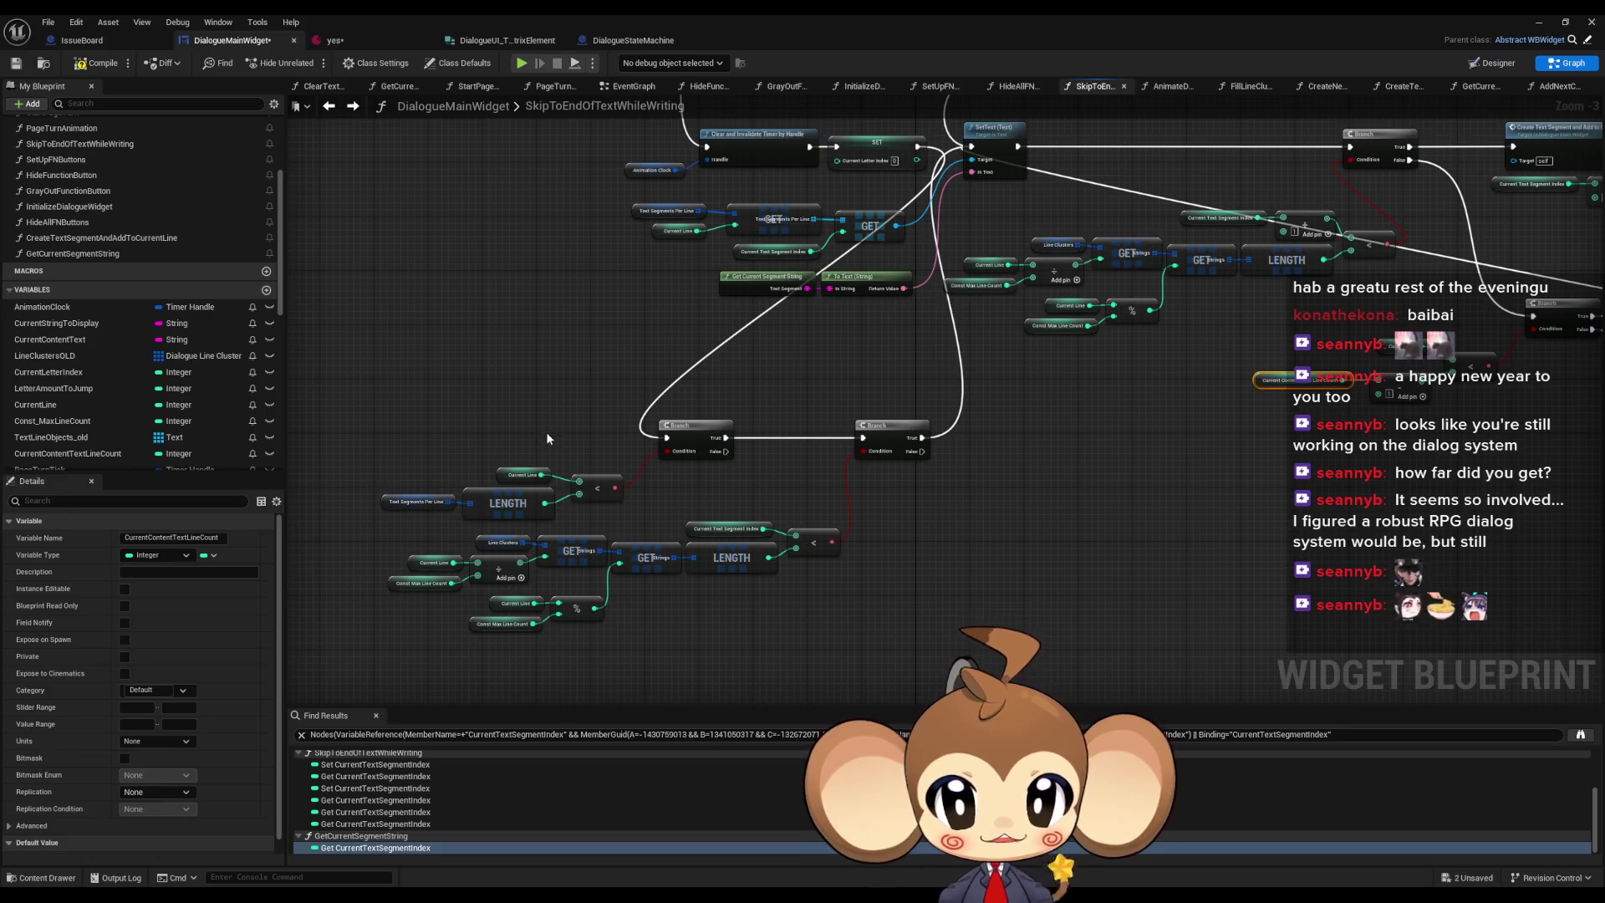
{"action": "left_click", "coordinate": [417, 502]}
{"action": "scroll", "coordinate": [424, 522], "scroll_direction": "up", "scroll_amount": 2}
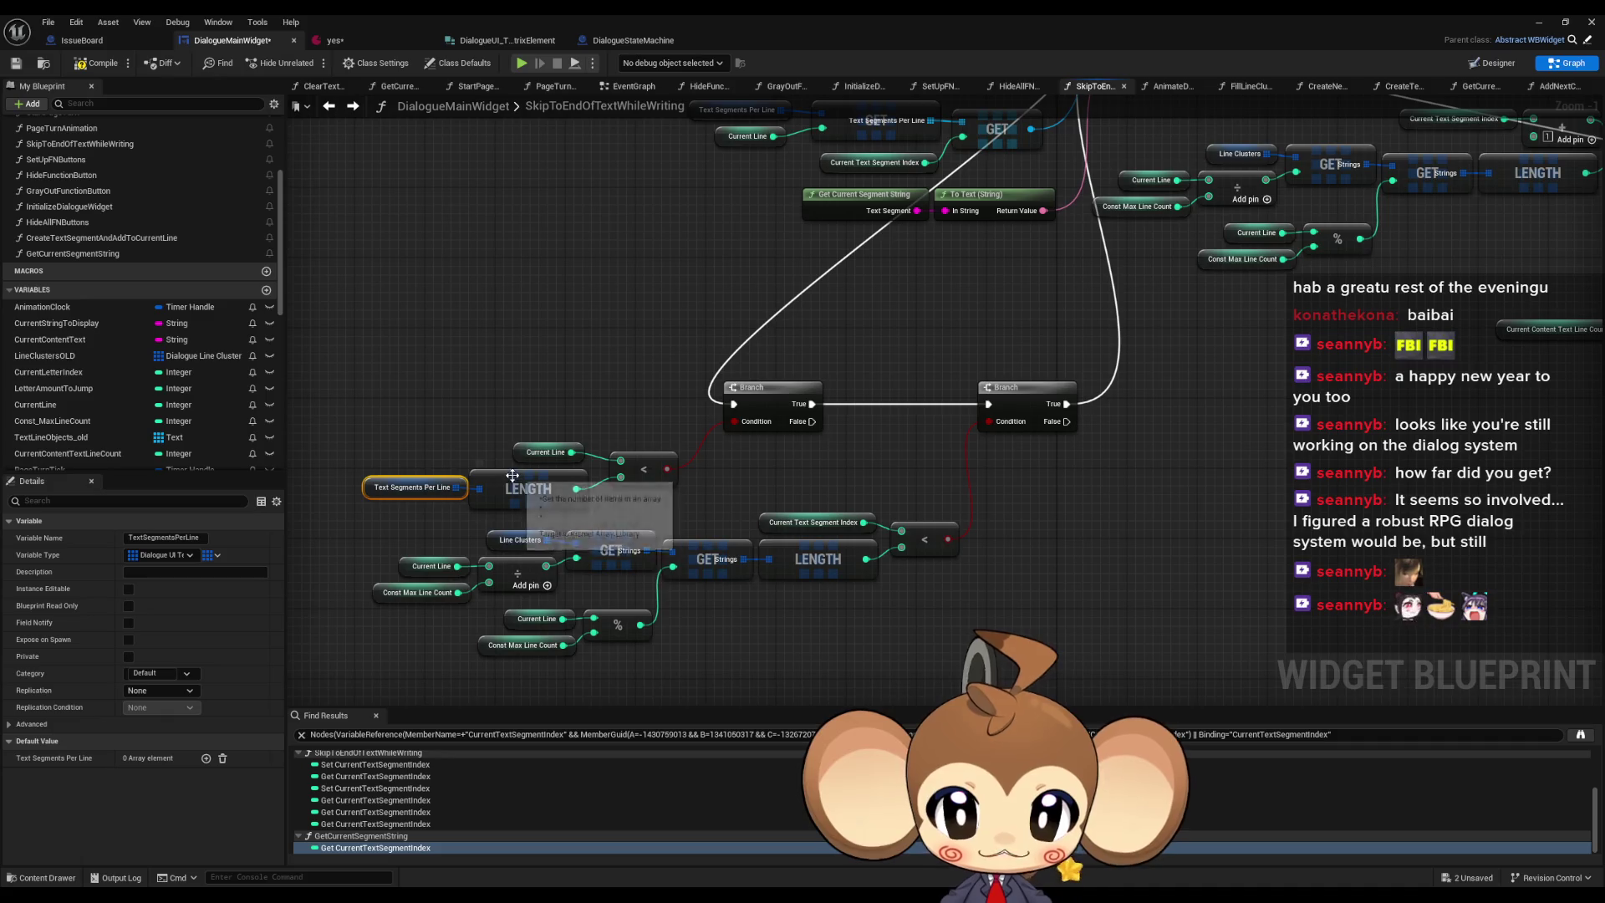
{"action": "mouse_move", "coordinate": [398, 530]}
{"action": "left_mouse_down"}
{"action": "mouse_move", "coordinate": [706, 596]}
{"action": "mouse_move", "coordinate": [942, 620]}
{"action": "left_mouse_up"}
- Duplicate the Text Segments Per Line variable and add a GET node on it
{"action": "left_click", "coordinate": [853, 611]}
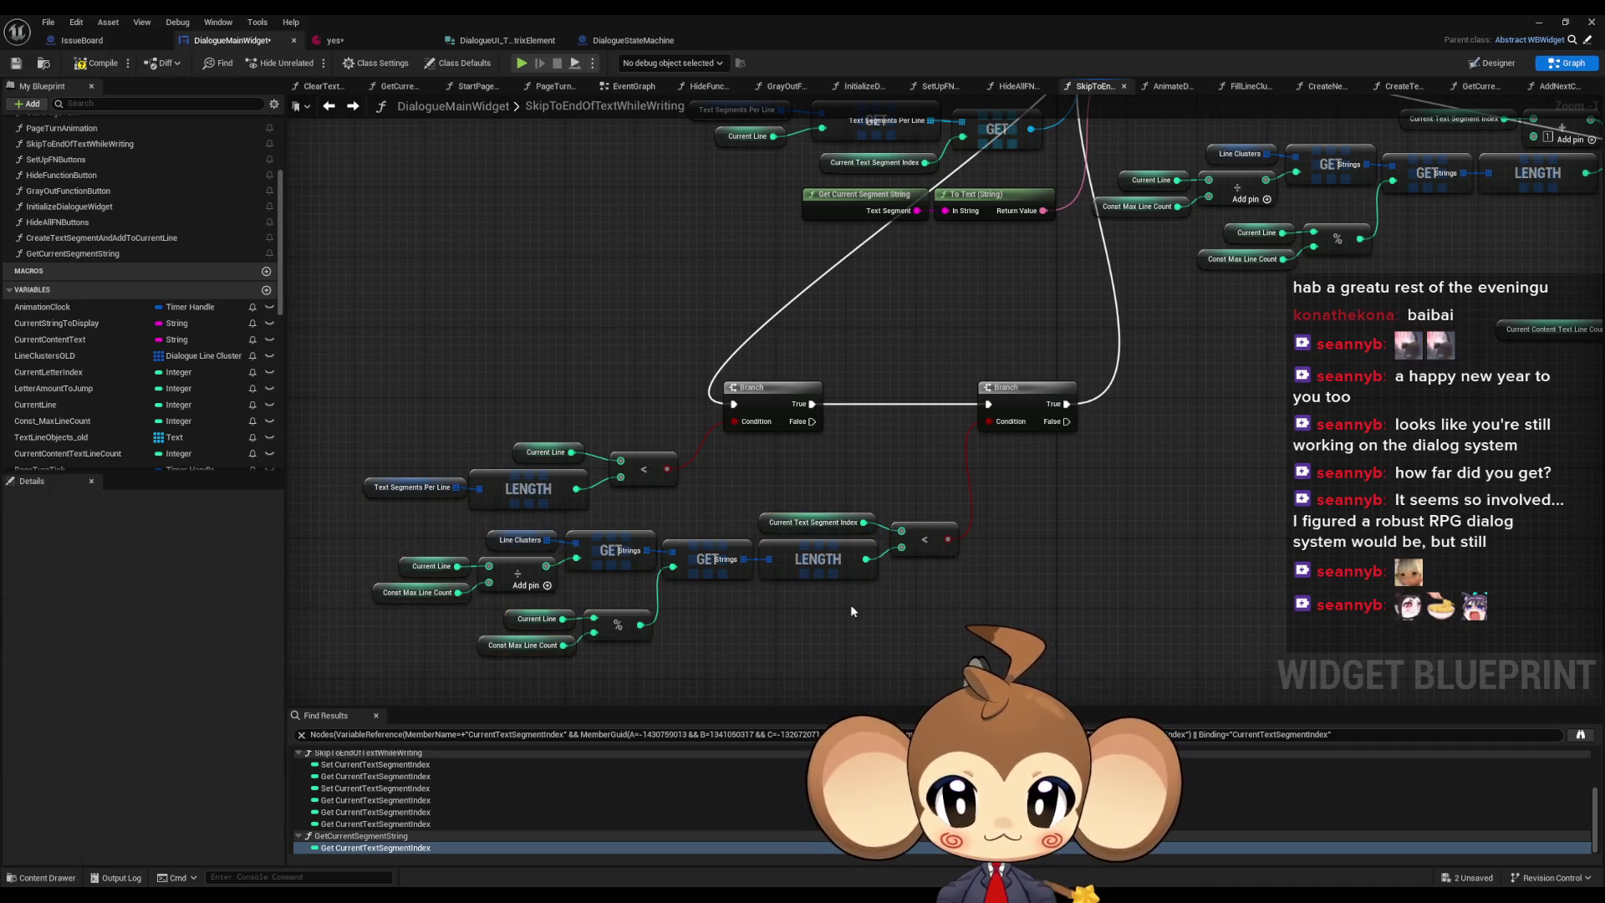
{"action": "mouse_move", "coordinate": [823, 619]}
{"action": "left_mouse_down"}
{"action": "mouse_move", "coordinate": [853, 548]}
{"action": "mouse_move", "coordinate": [908, 534]}
{"action": "left_mouse_up"}
{"action": "left_click", "coordinate": [529, 389]}
{"action": "key", "text": "ctrl+d"}
{"action": "left_click_drag", "start_coordinate": [625, 569], "coordinate": [657, 569]}
{"action": "type", "text": "get"}
{"action": "left_click", "coordinate": [734, 658]}
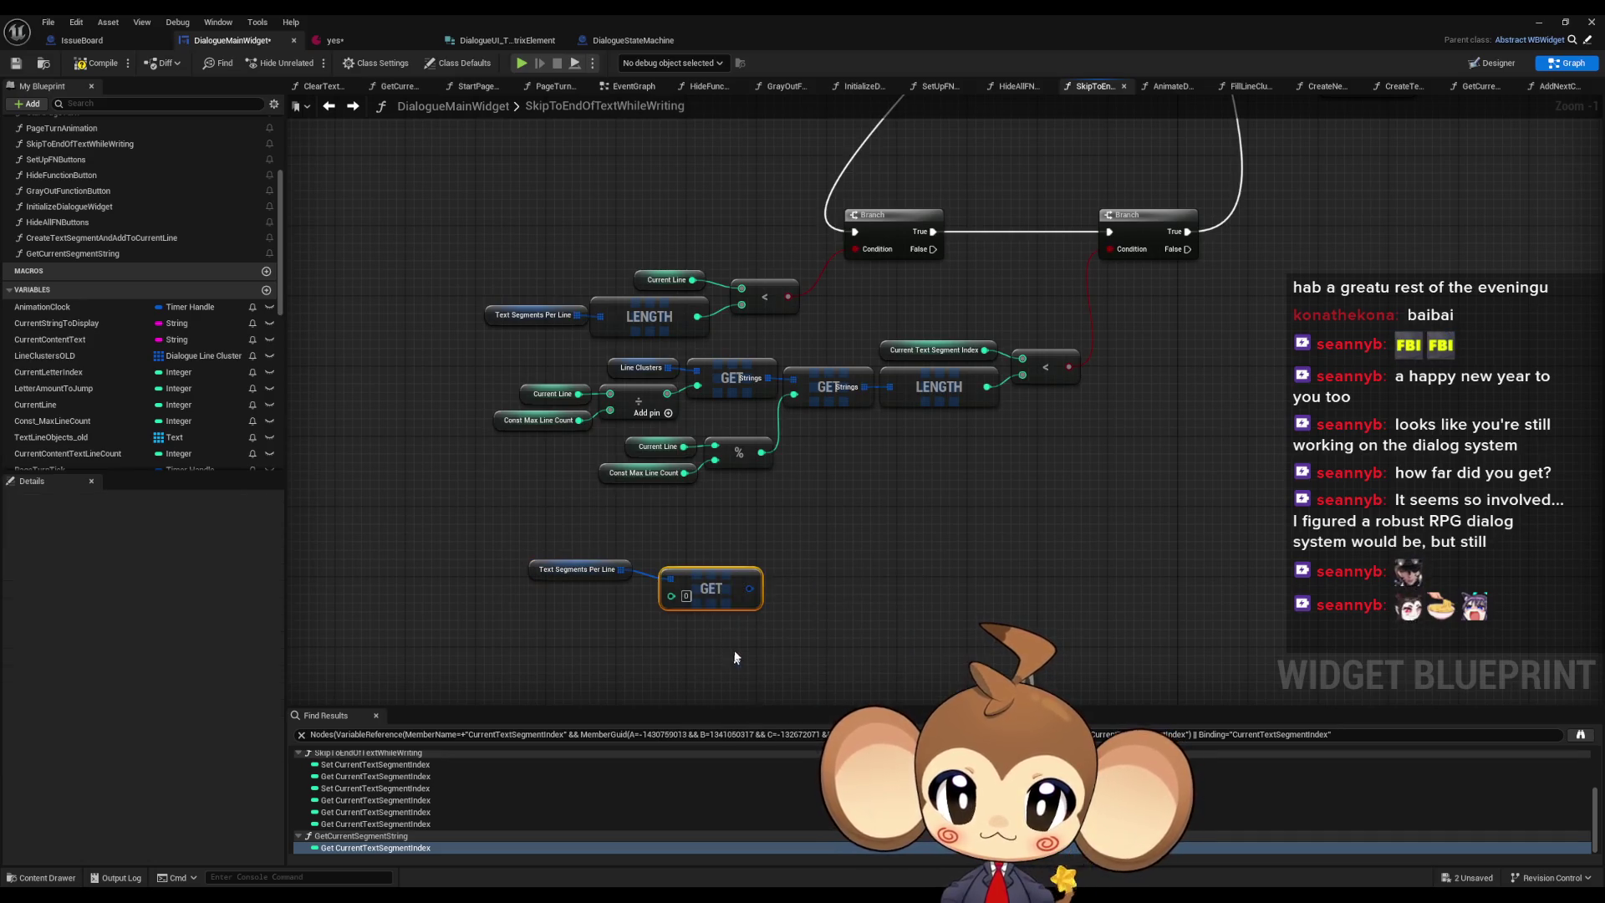
- Feed a copy of the Current Line variable into the GET node's index
{"action": "left_click", "coordinate": [665, 280]}
{"action": "key", "text": "ctrl+c"}
{"action": "key", "text": "ctrl+v"}
{"action": "left_click_drag", "start_coordinate": [604, 622], "coordinate": [690, 583]}
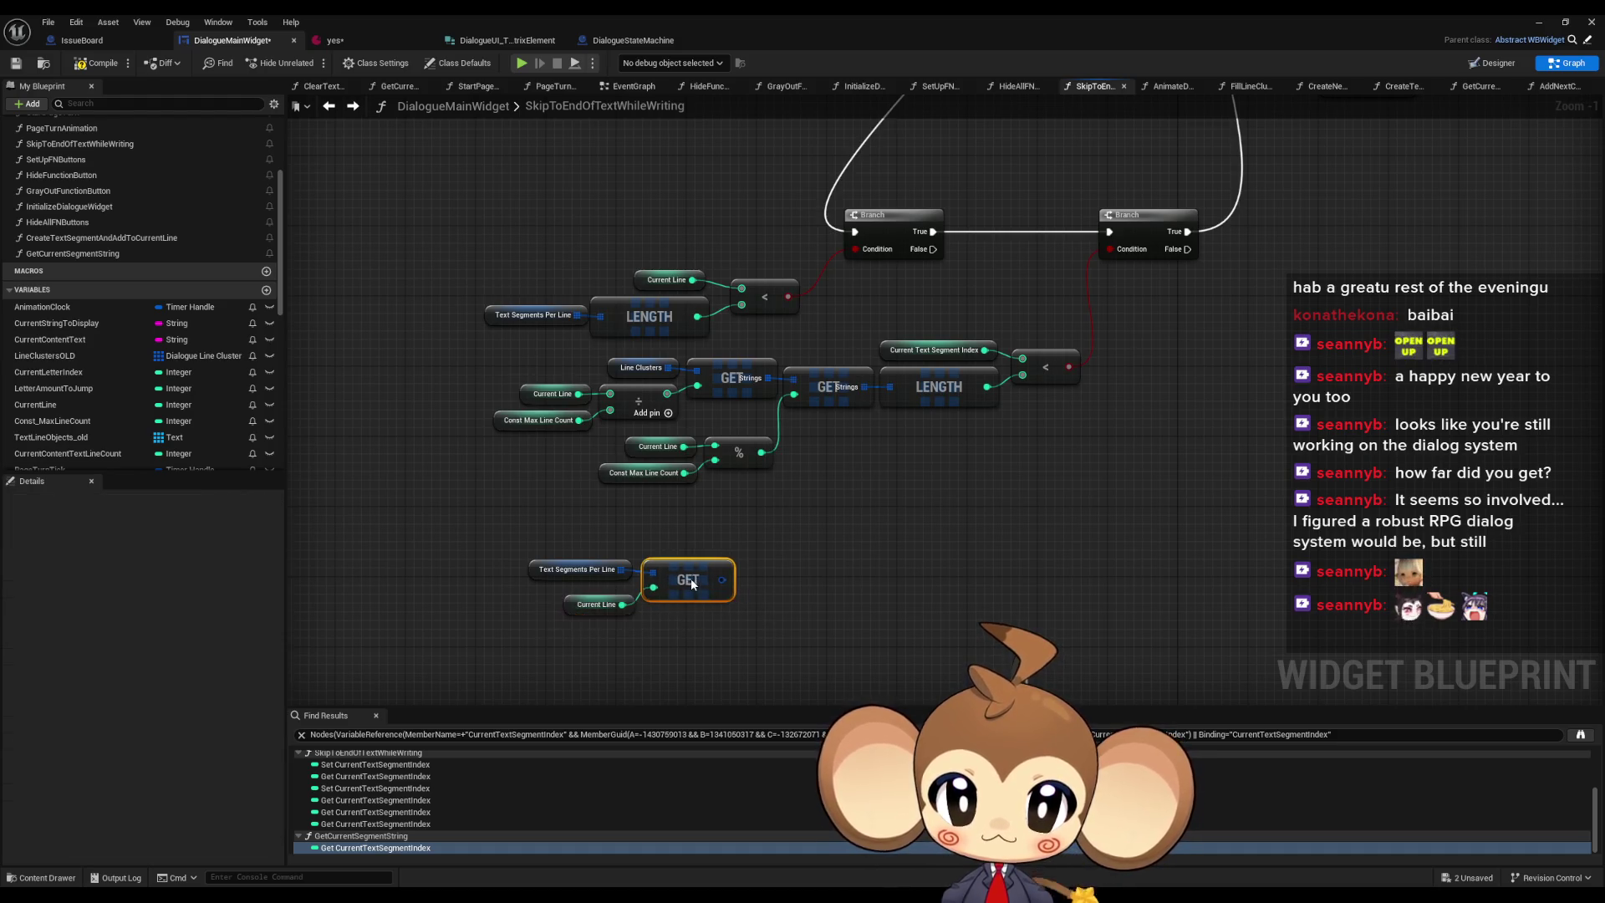
{"action": "left_click_drag", "start_coordinate": [580, 600], "coordinate": [570, 597]}
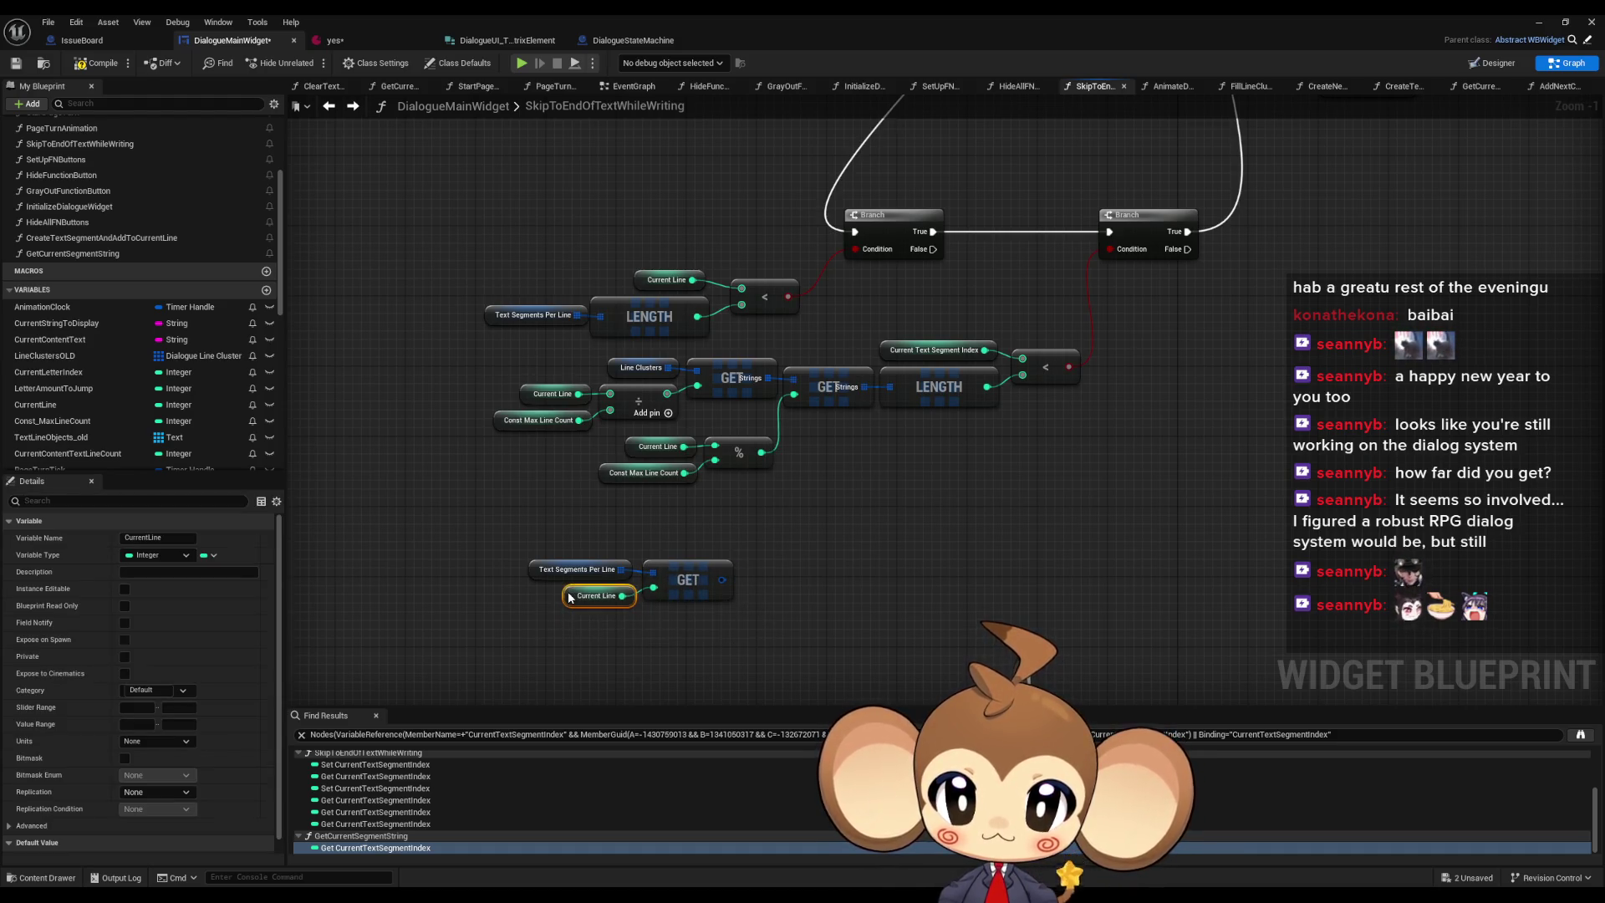
{"action": "left_click", "coordinate": [718, 585]}
- Split the GET output, add a LENGTH of Text Segments Per Line, and connect it to the < node
{"action": "right_click", "coordinate": [724, 580]}
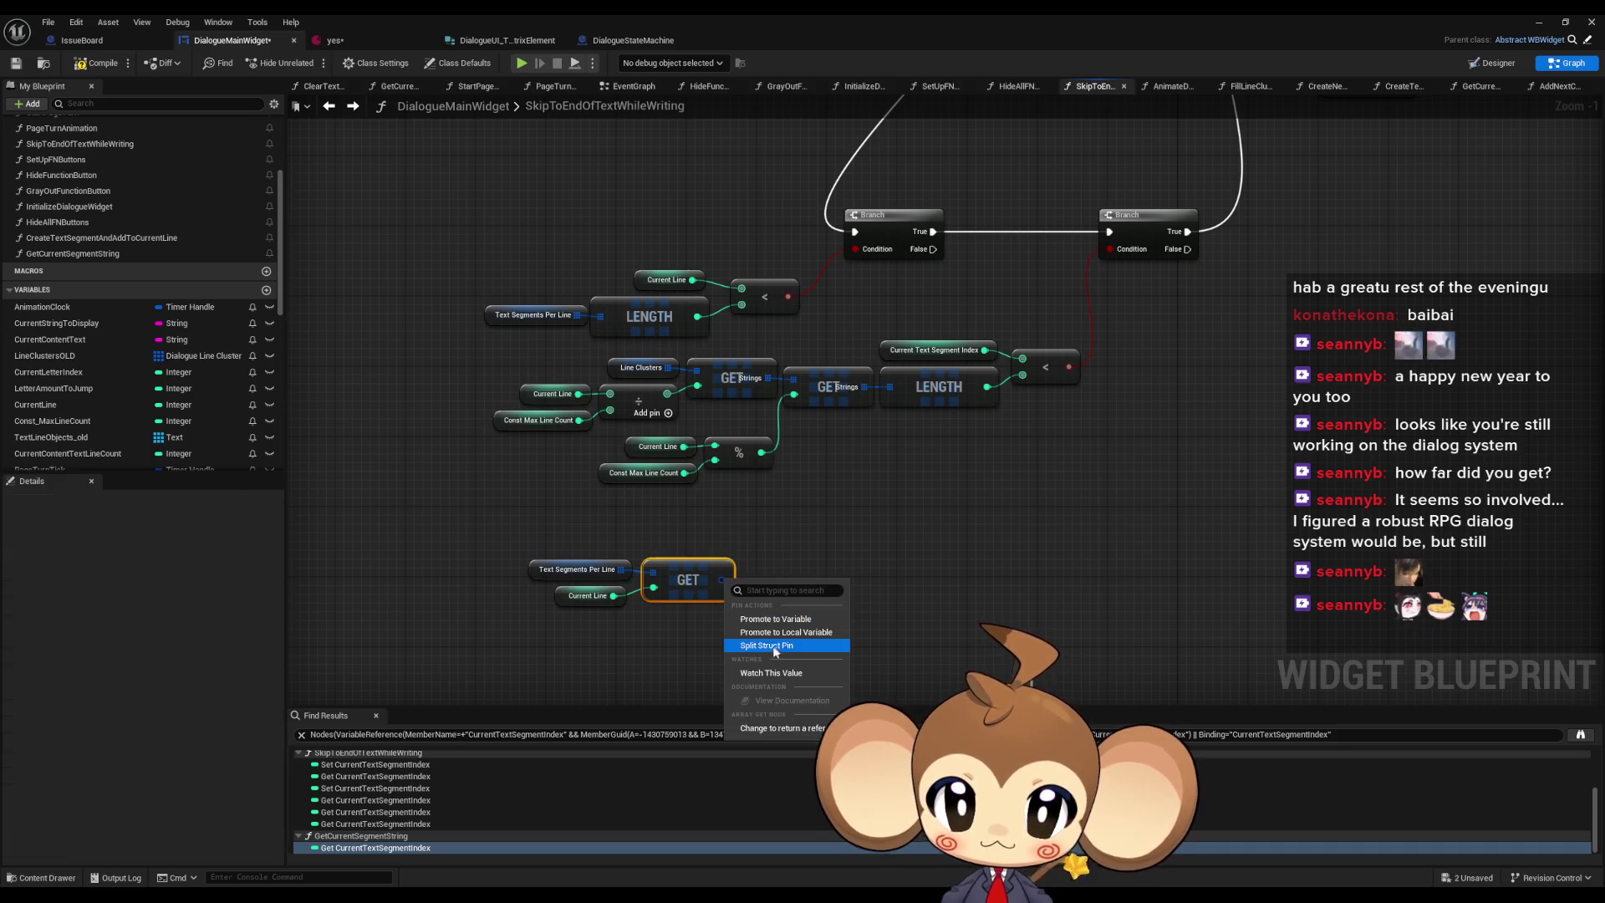
{"action": "left_click", "coordinate": [774, 647]}
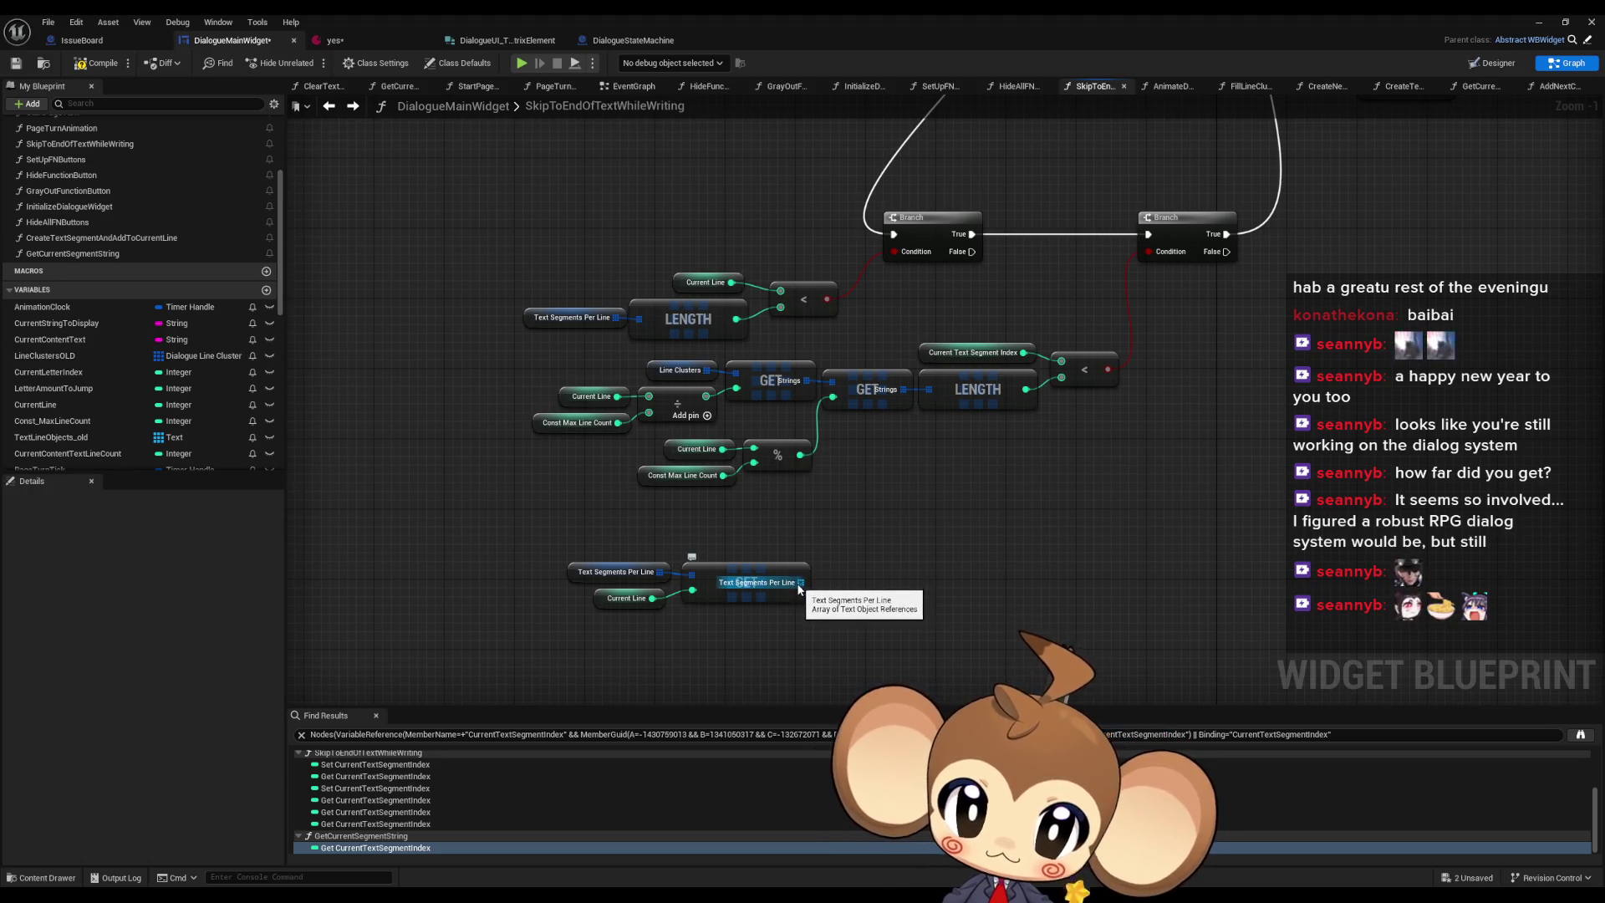
{"action": "left_click_drag", "start_coordinate": [802, 580], "coordinate": [884, 560]}
{"action": "type", "text": "length"}
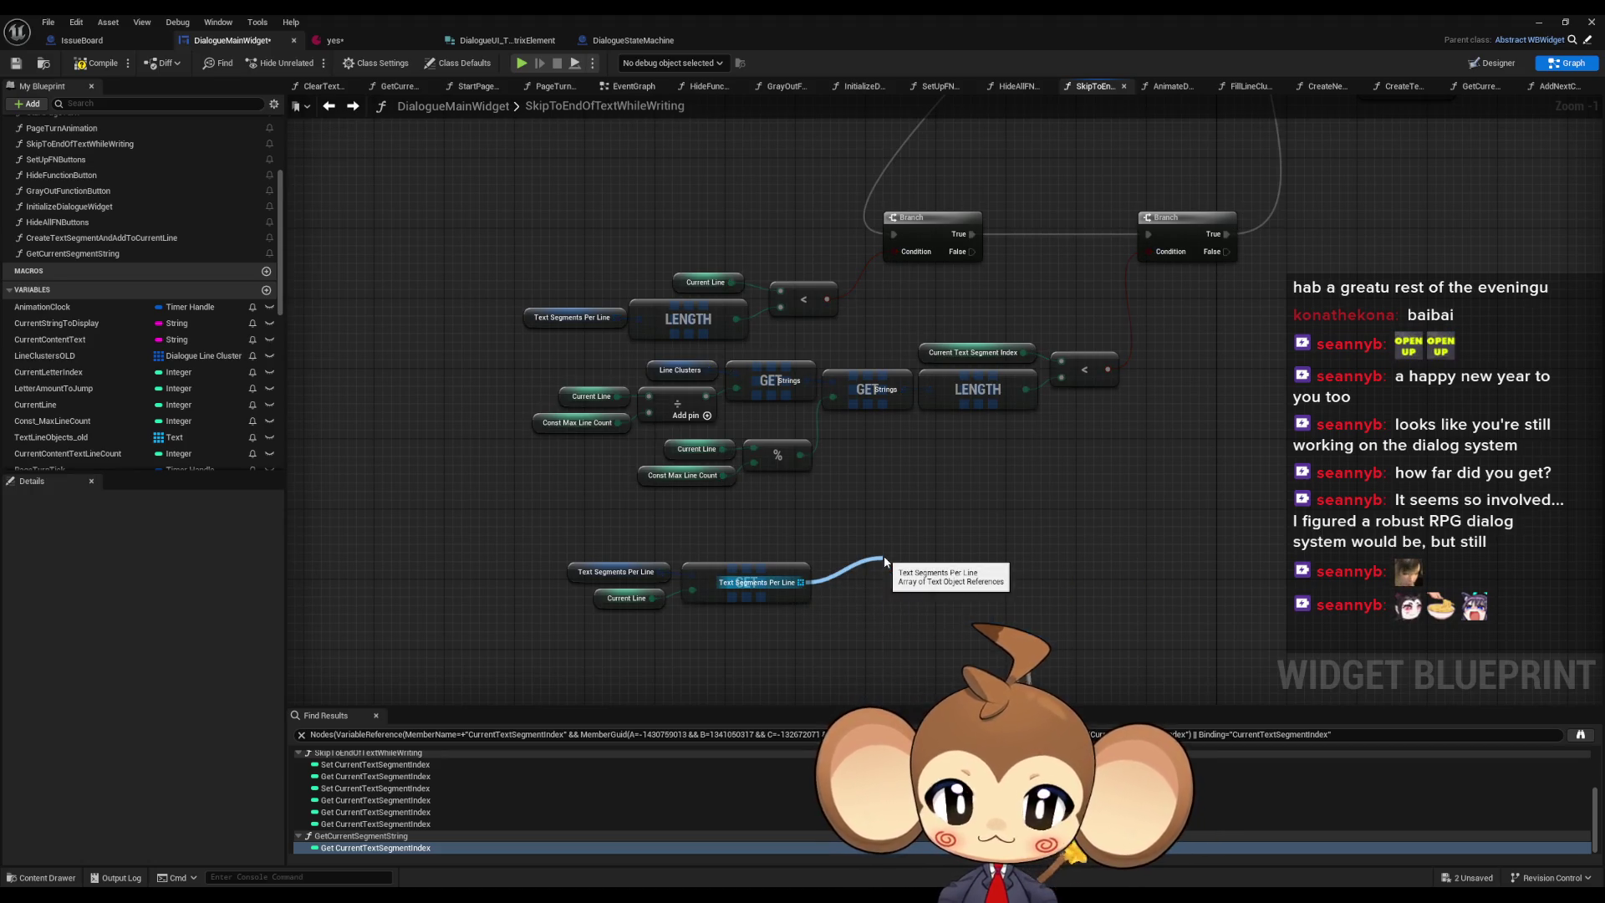
{"action": "key", "text": "Return"}
{"action": "mouse_move", "coordinate": [990, 585]}
{"action": "left_mouse_down"}
{"action": "mouse_move", "coordinate": [929, 585]}
{"action": "mouse_move", "coordinate": [1061, 377]}
{"action": "left_mouse_up"}
- Delete the old Line Clusters nodes and place the new GET and LENGTH under the comparison
{"action": "mouse_move", "coordinate": [940, 474]}
{"action": "left_mouse_down"}
{"action": "mouse_move", "coordinate": [669, 380]}
{"action": "mouse_move", "coordinate": [541, 378]}
{"action": "left_mouse_up"}
{"action": "key", "text": "Delete"}
{"action": "left_click_drag", "start_coordinate": [870, 580], "coordinate": [861, 588]}
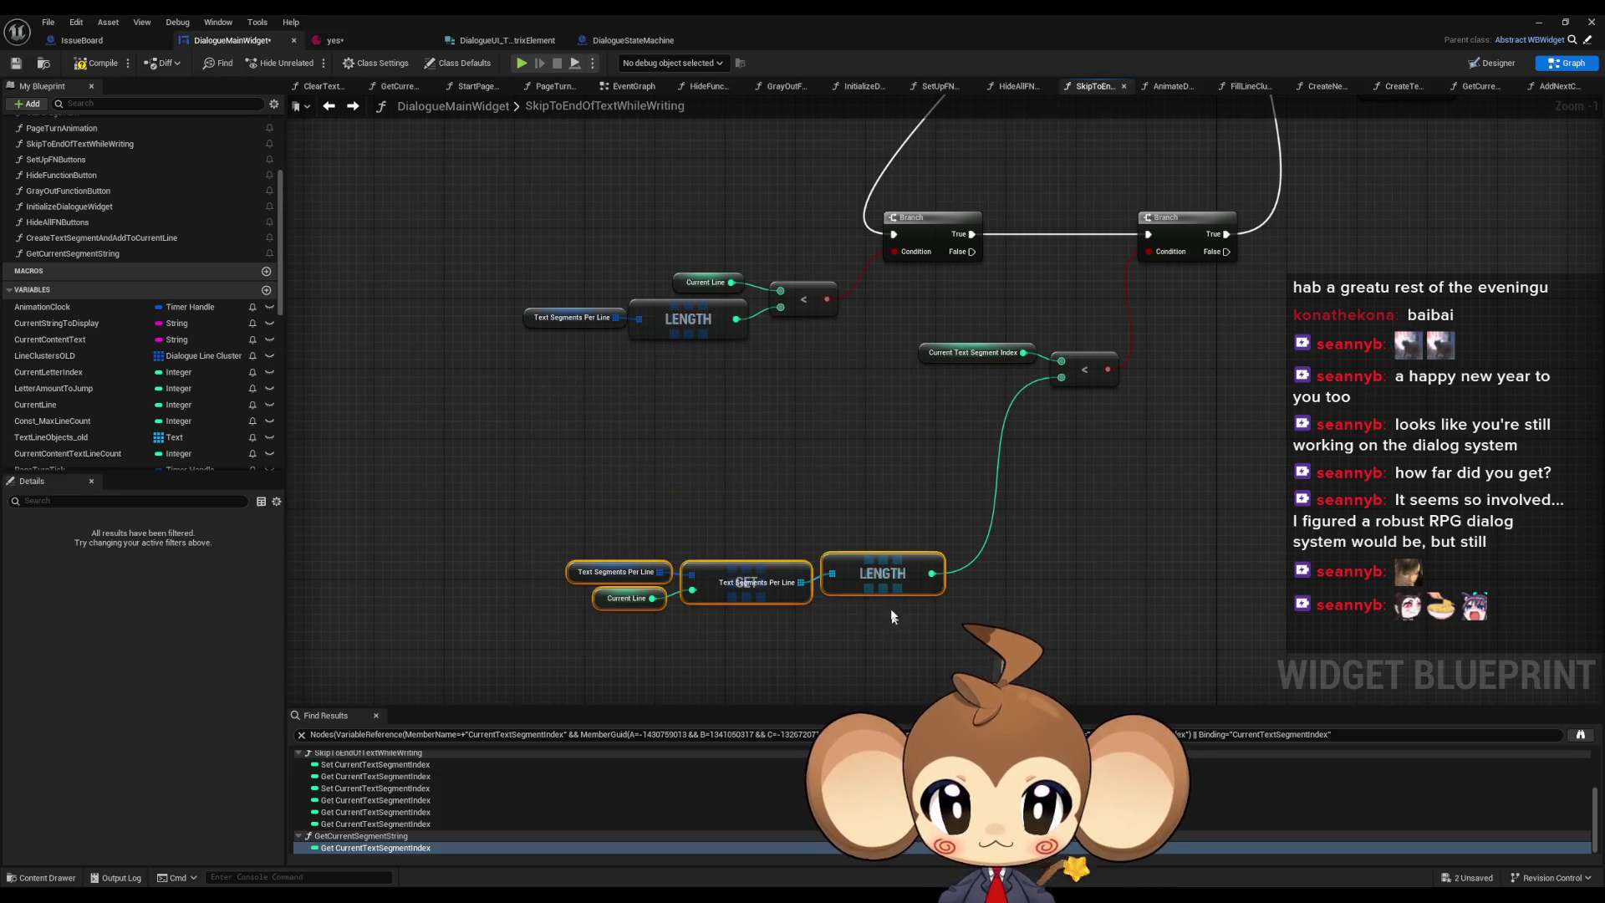
{"action": "mouse_move", "coordinate": [501, 466]}
{"action": "left_mouse_down"}
{"action": "mouse_move", "coordinate": [784, 605]}
{"action": "mouse_move", "coordinate": [828, 606]}
{"action": "mouse_move", "coordinate": [972, 383]}
{"action": "mouse_move", "coordinate": [984, 393]}
{"action": "left_mouse_up"}
{"action": "scroll", "coordinate": [1075, 385], "scroll_direction": "down", "scroll_amount": 3}
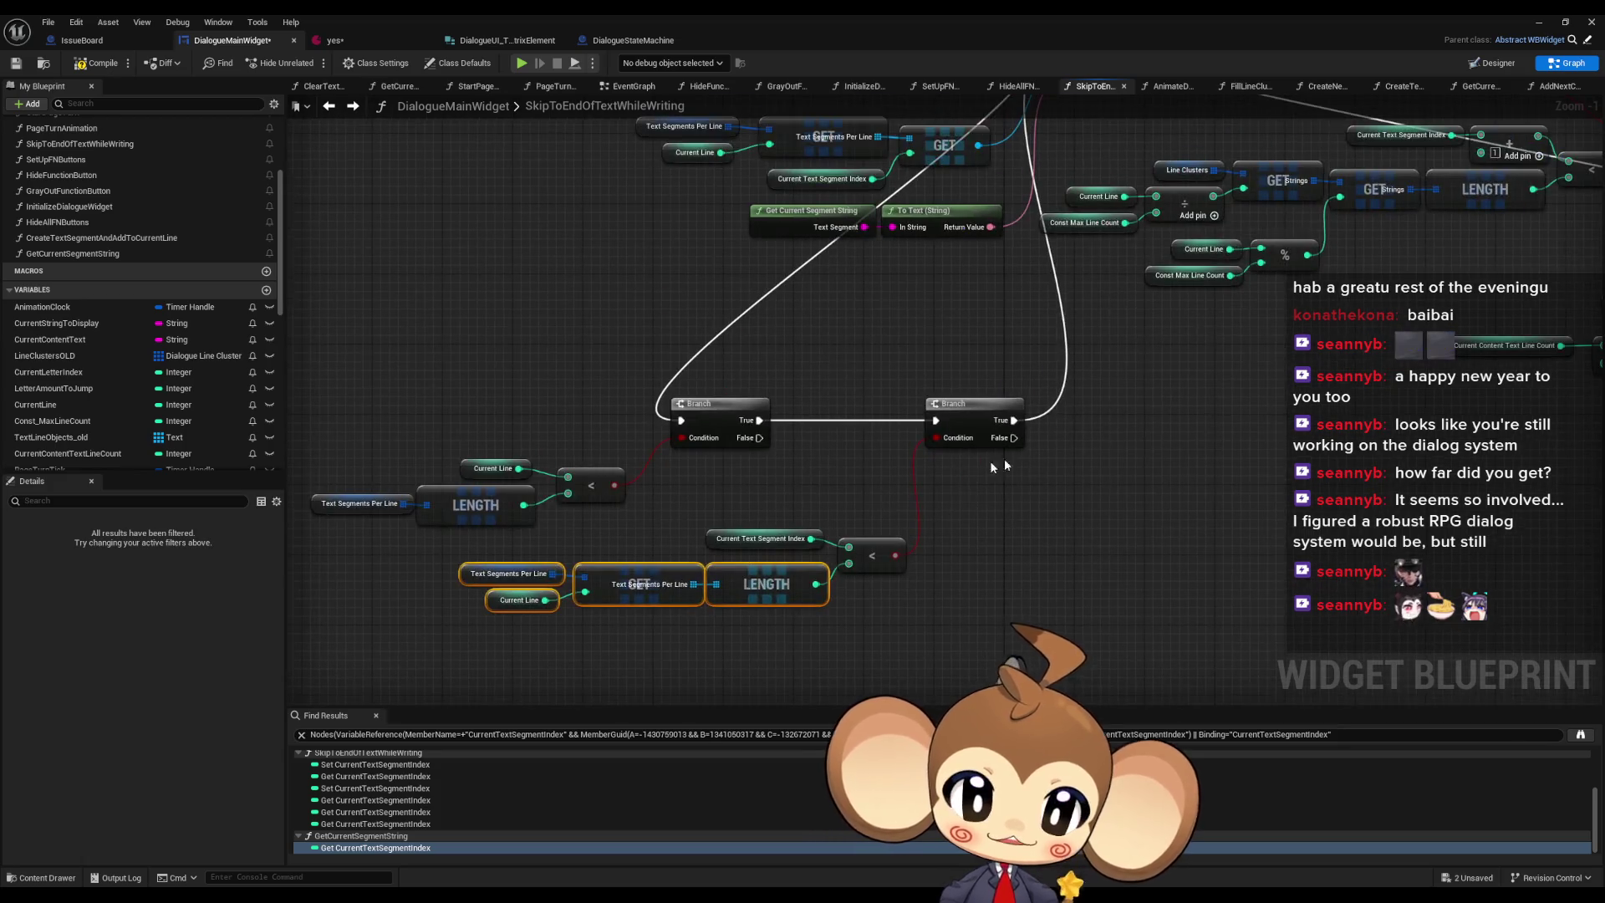
- Drag a wire from the lower Branch's False output toward the other Branch
{"action": "scroll", "coordinate": [1099, 320], "scroll_direction": "up", "scroll_amount": 3}
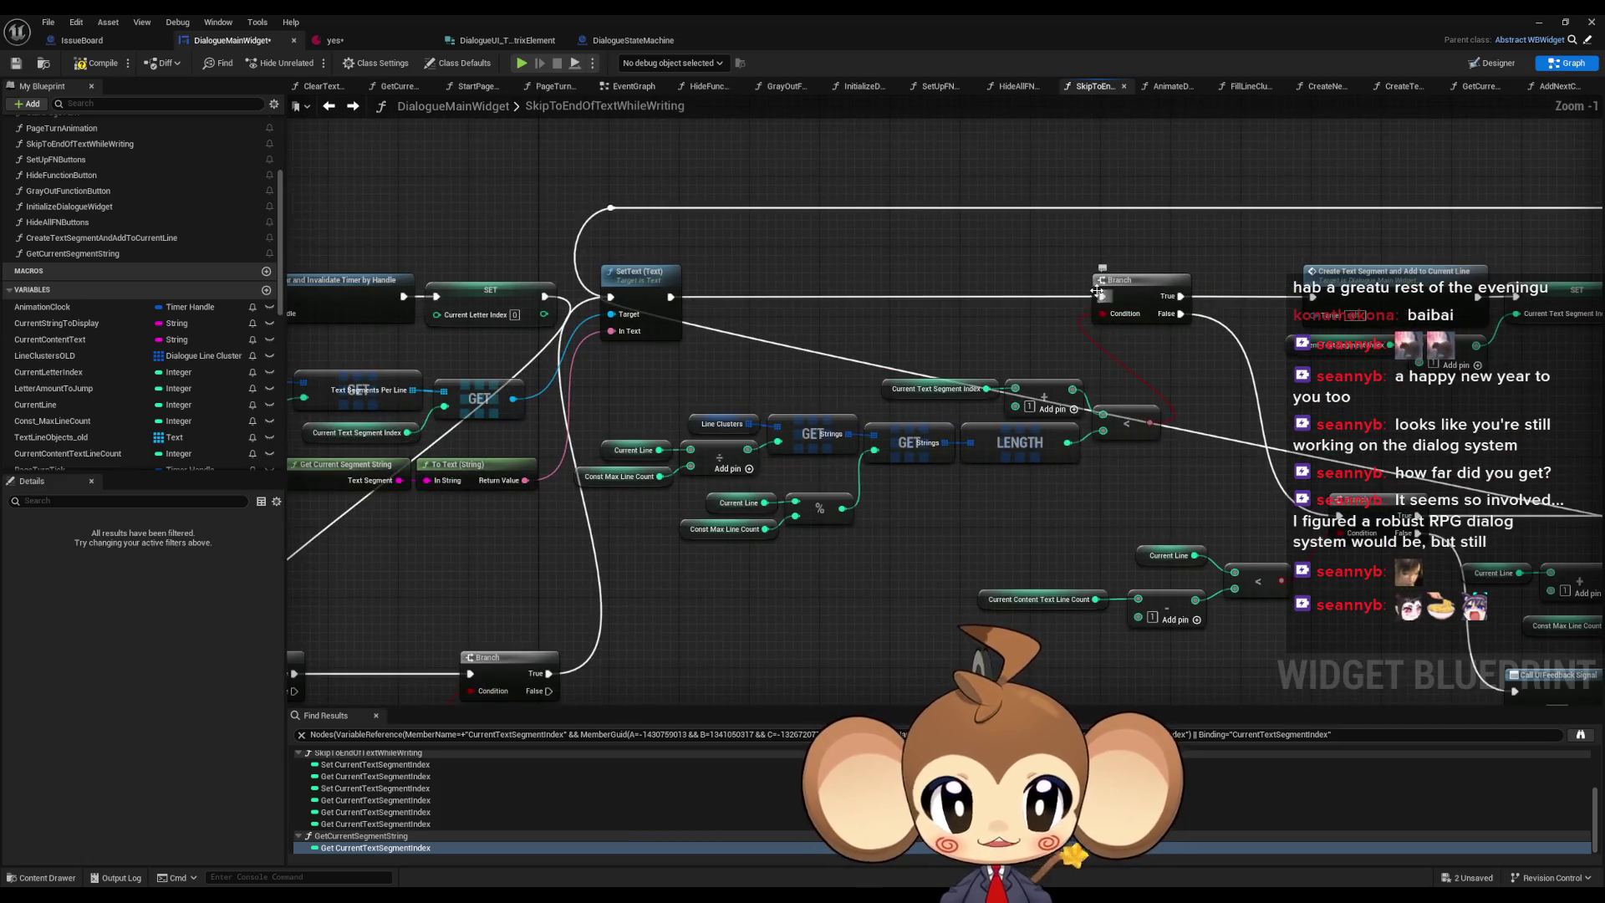
{"action": "left_click_drag", "start_coordinate": [1102, 299], "coordinate": [548, 690]}
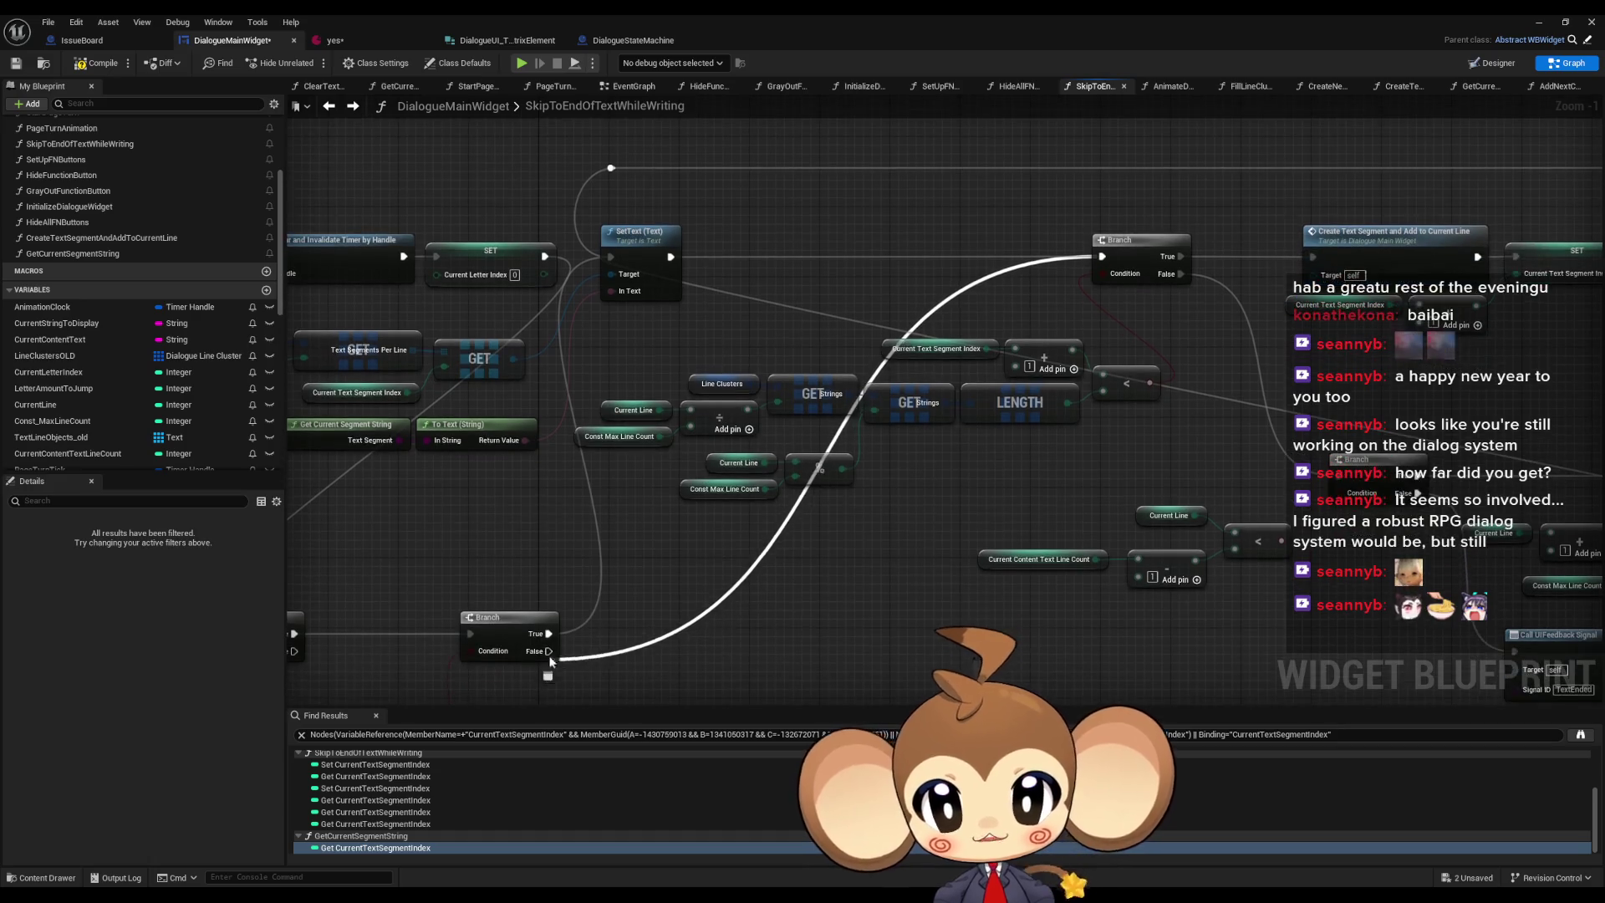
{"action": "scroll", "coordinate": [699, 598], "scroll_direction": "down", "scroll_amount": 2}
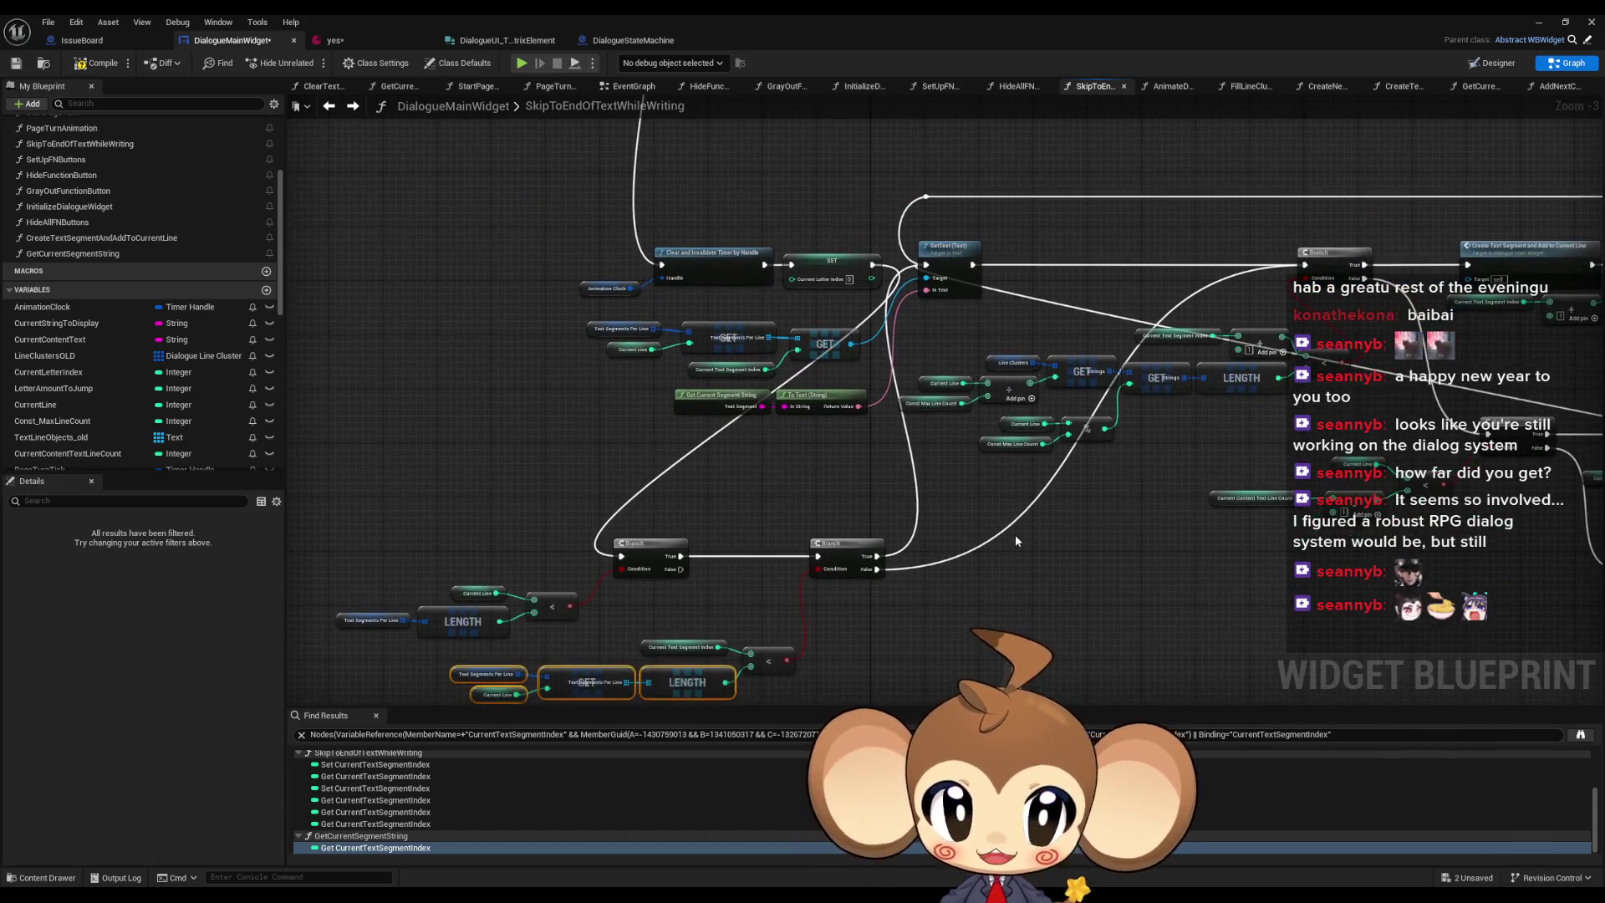
{"action": "left_click_drag", "start_coordinate": [1000, 545], "coordinate": [972, 505]}
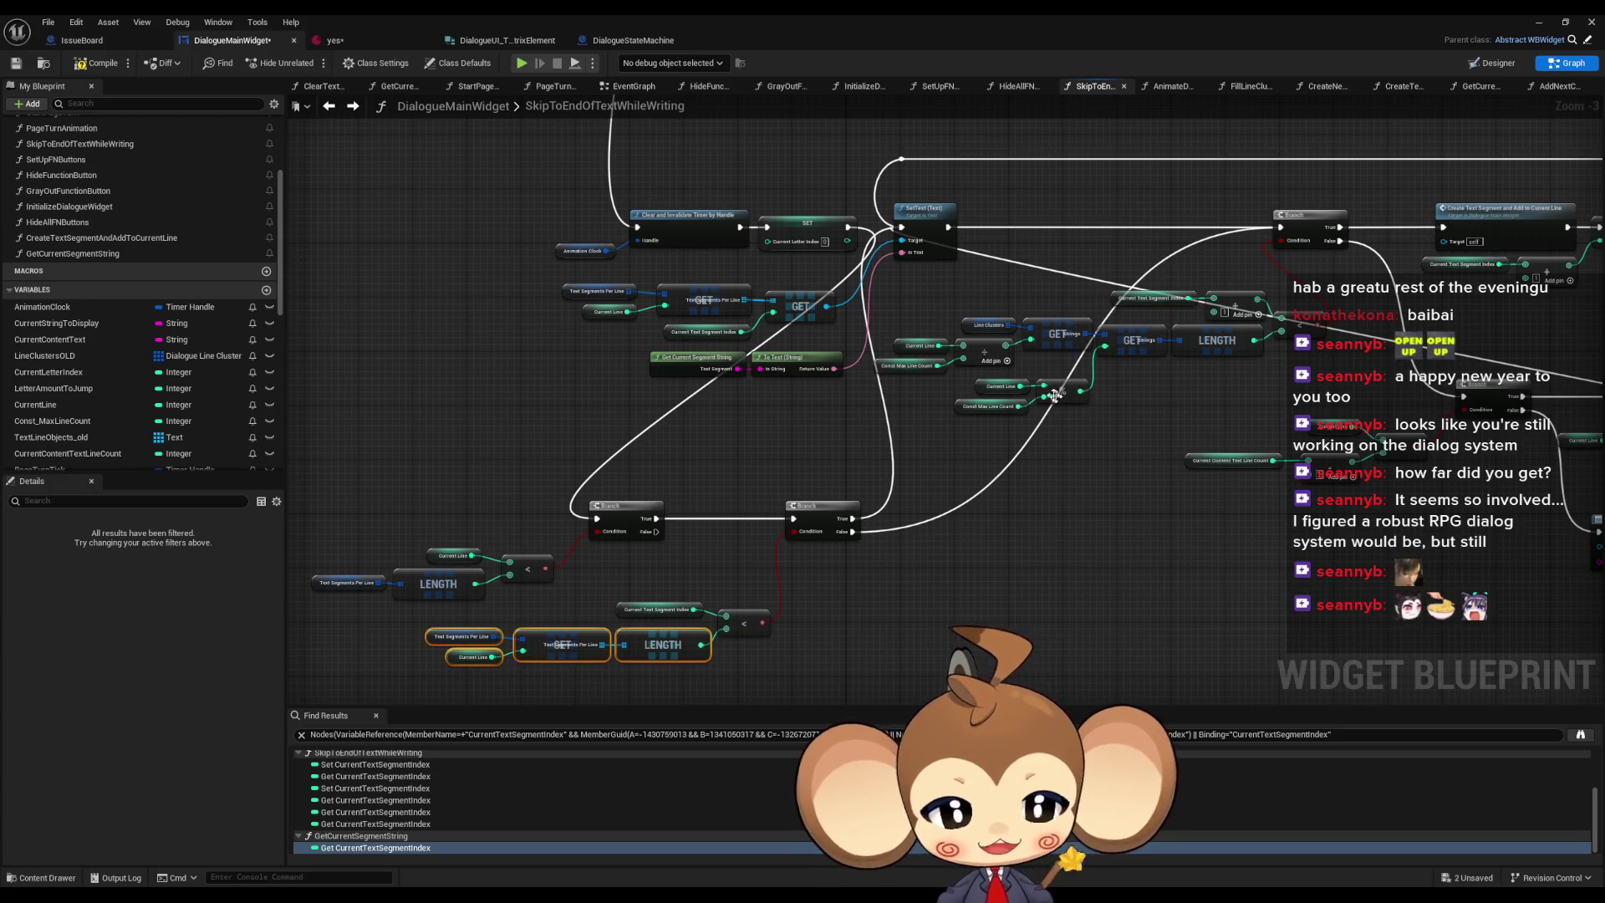
{"action": "left_click_drag", "start_coordinate": [1112, 339], "coordinate": [1052, 372]}
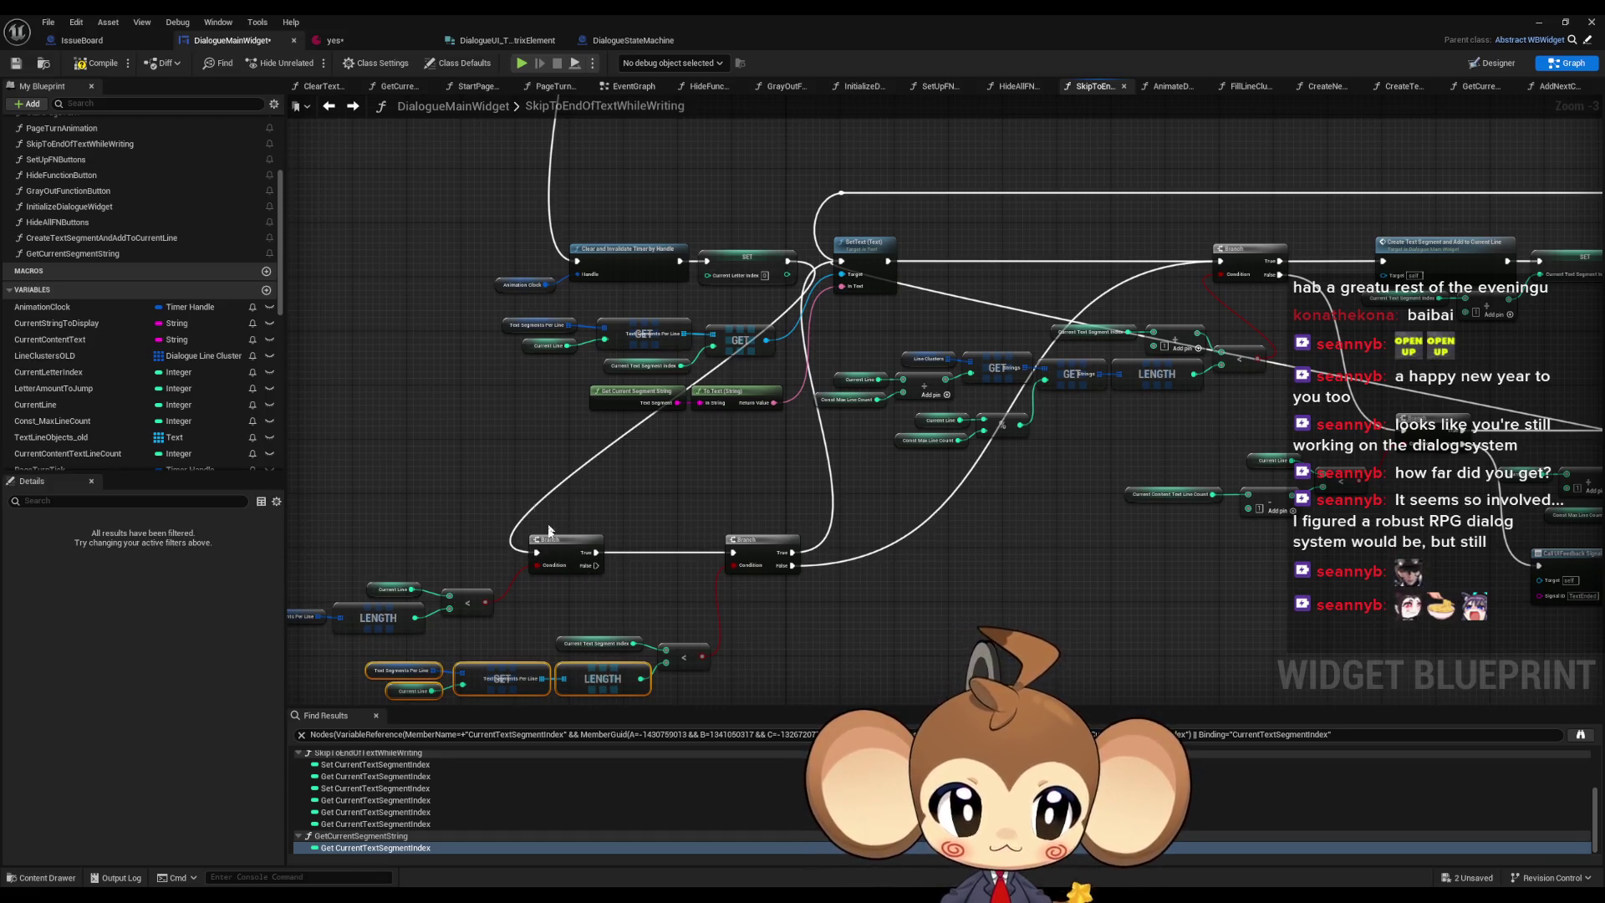
{"action": "mouse_move", "coordinate": [1012, 575]}
{"action": "left_mouse_down"}
{"action": "mouse_move", "coordinate": [230, 529]}
{"action": "mouse_move", "coordinate": [1005, 503]}
{"action": "left_mouse_up"}
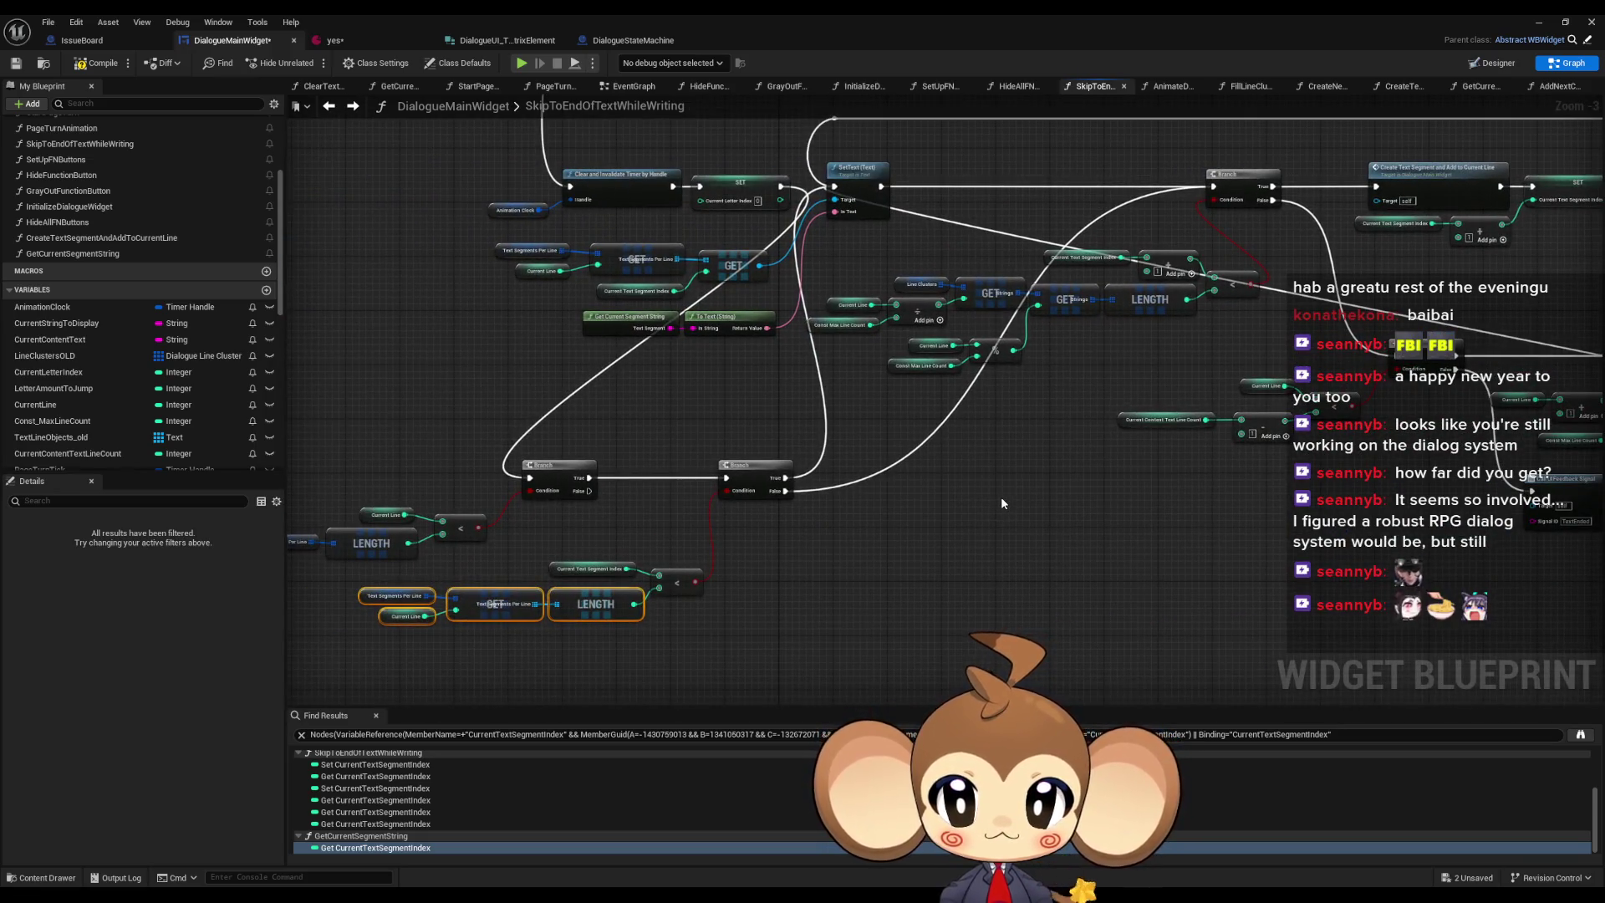
{"action": "scroll", "coordinate": [420, 553], "scroll_direction": "up", "scroll_amount": 3}
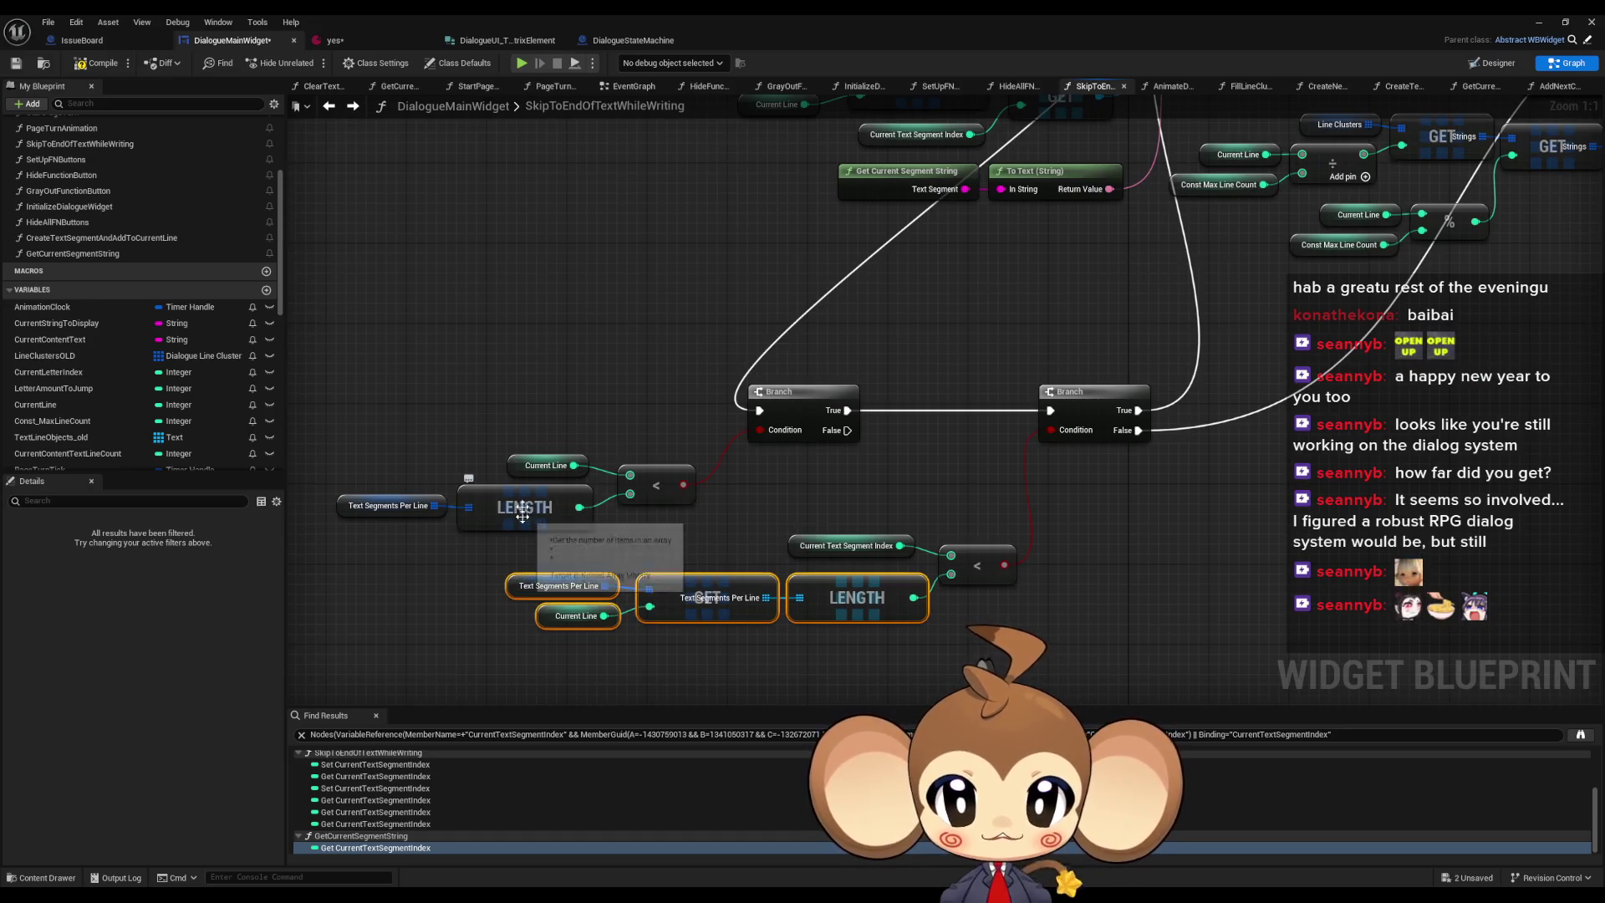
- Review the graph around the Current Line and Create New Text Line nodes
{"action": "left_click", "coordinate": [539, 465]}
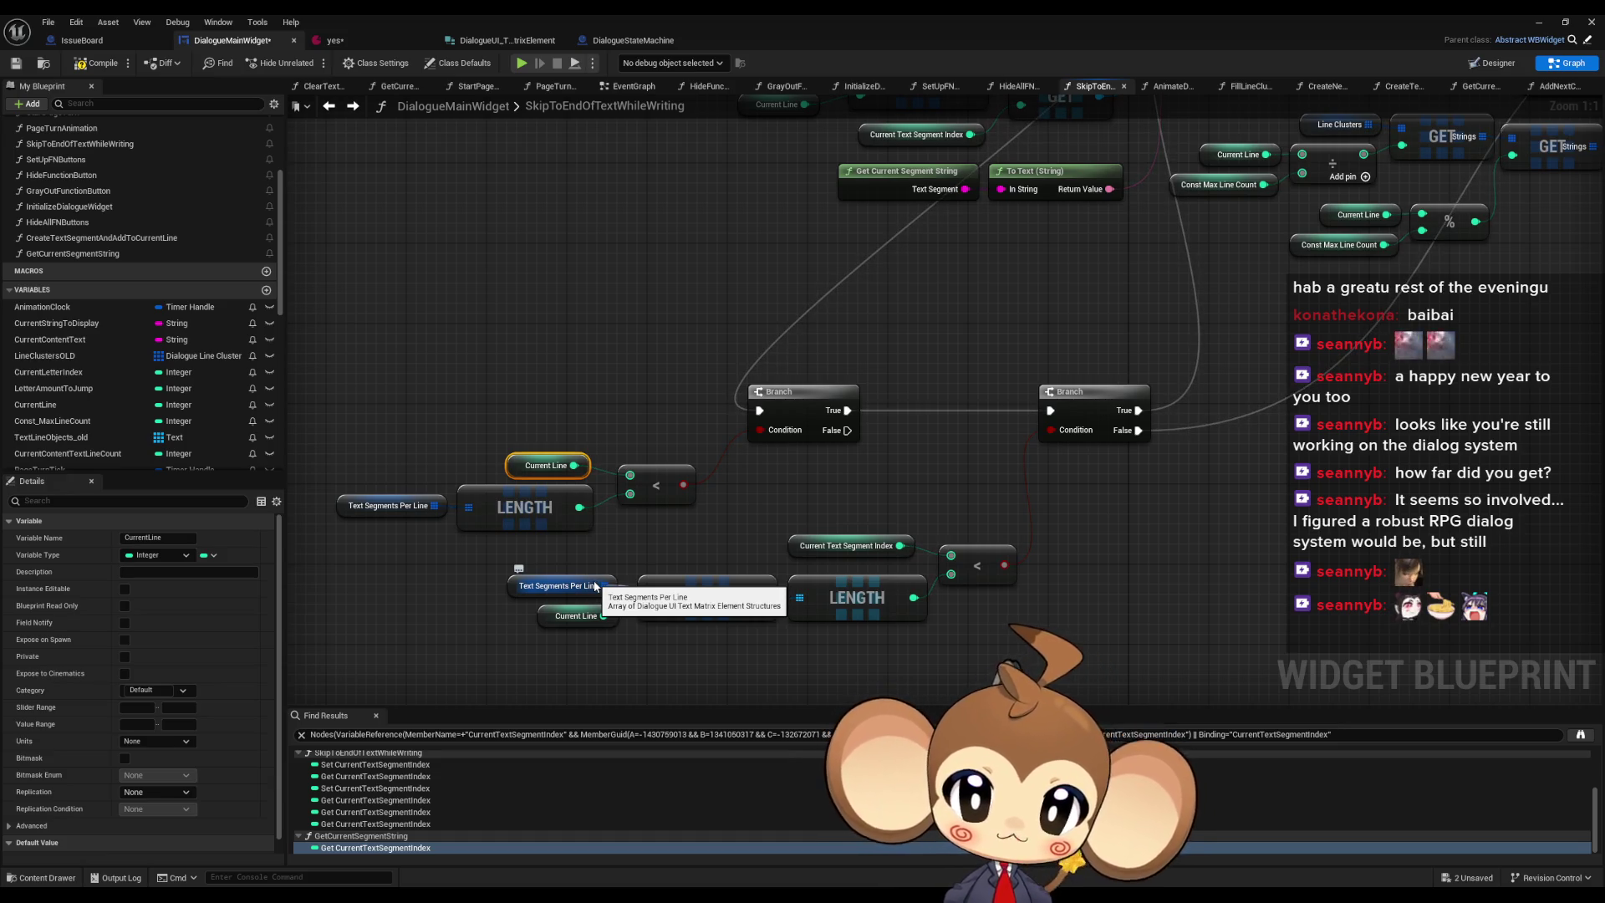
{"action": "scroll", "coordinate": [578, 543], "scroll_direction": "down", "scroll_amount": 4}
{"action": "left_click_drag", "start_coordinate": [583, 546], "coordinate": [529, 554]}
{"action": "left_click_drag", "start_coordinate": [726, 513], "coordinate": [368, 585]}
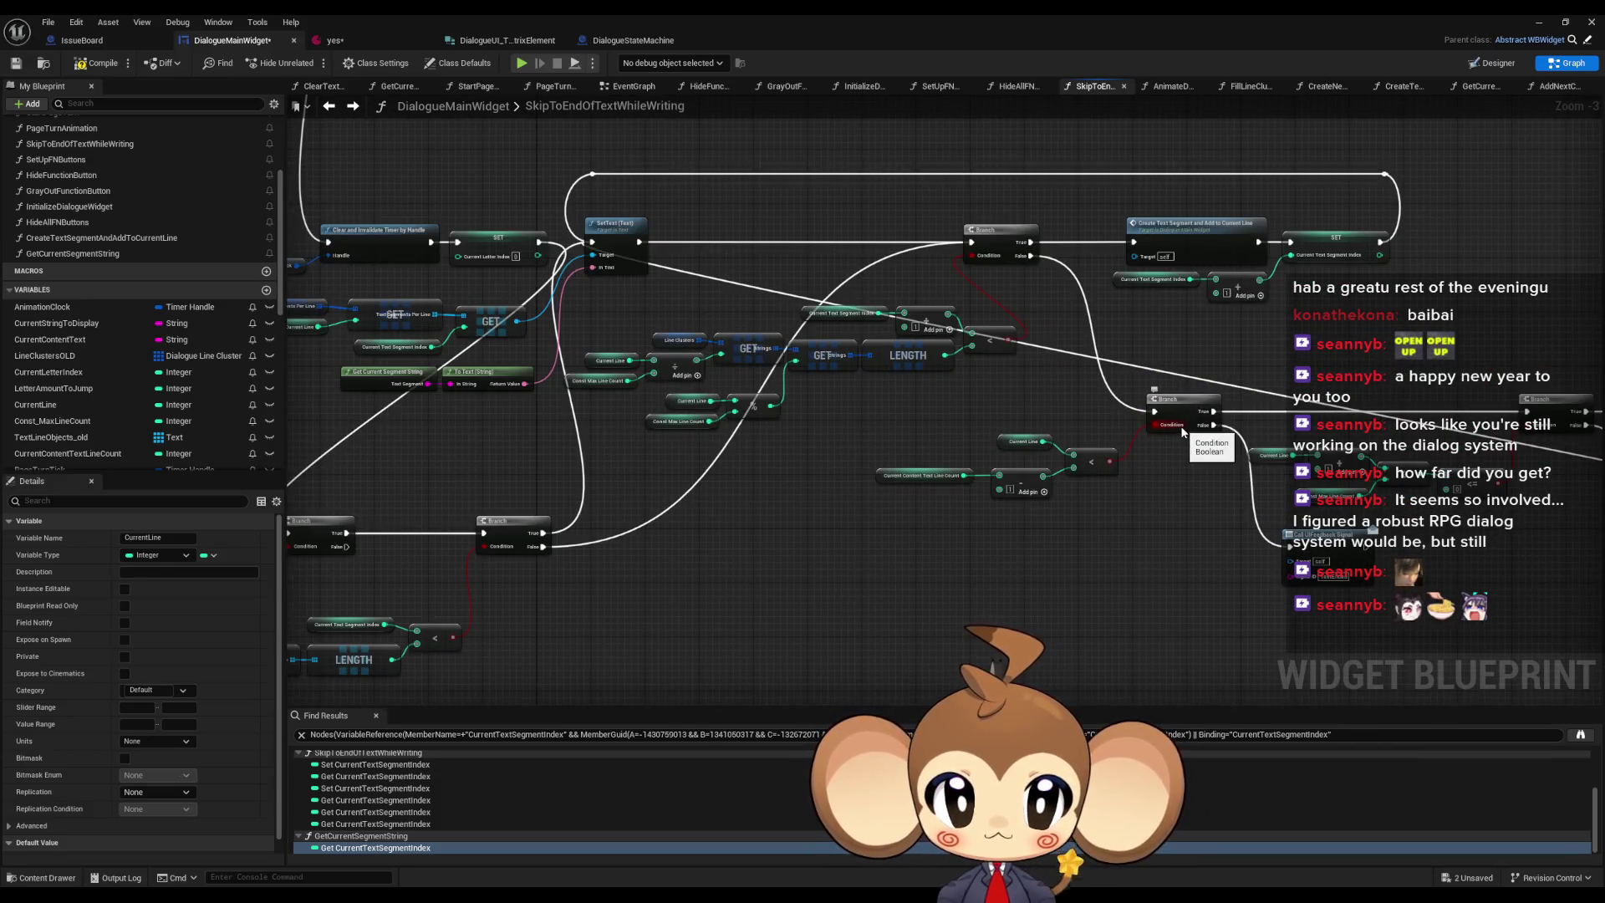
{"action": "scroll", "coordinate": [1023, 483], "scroll_direction": "up", "scroll_amount": 2}
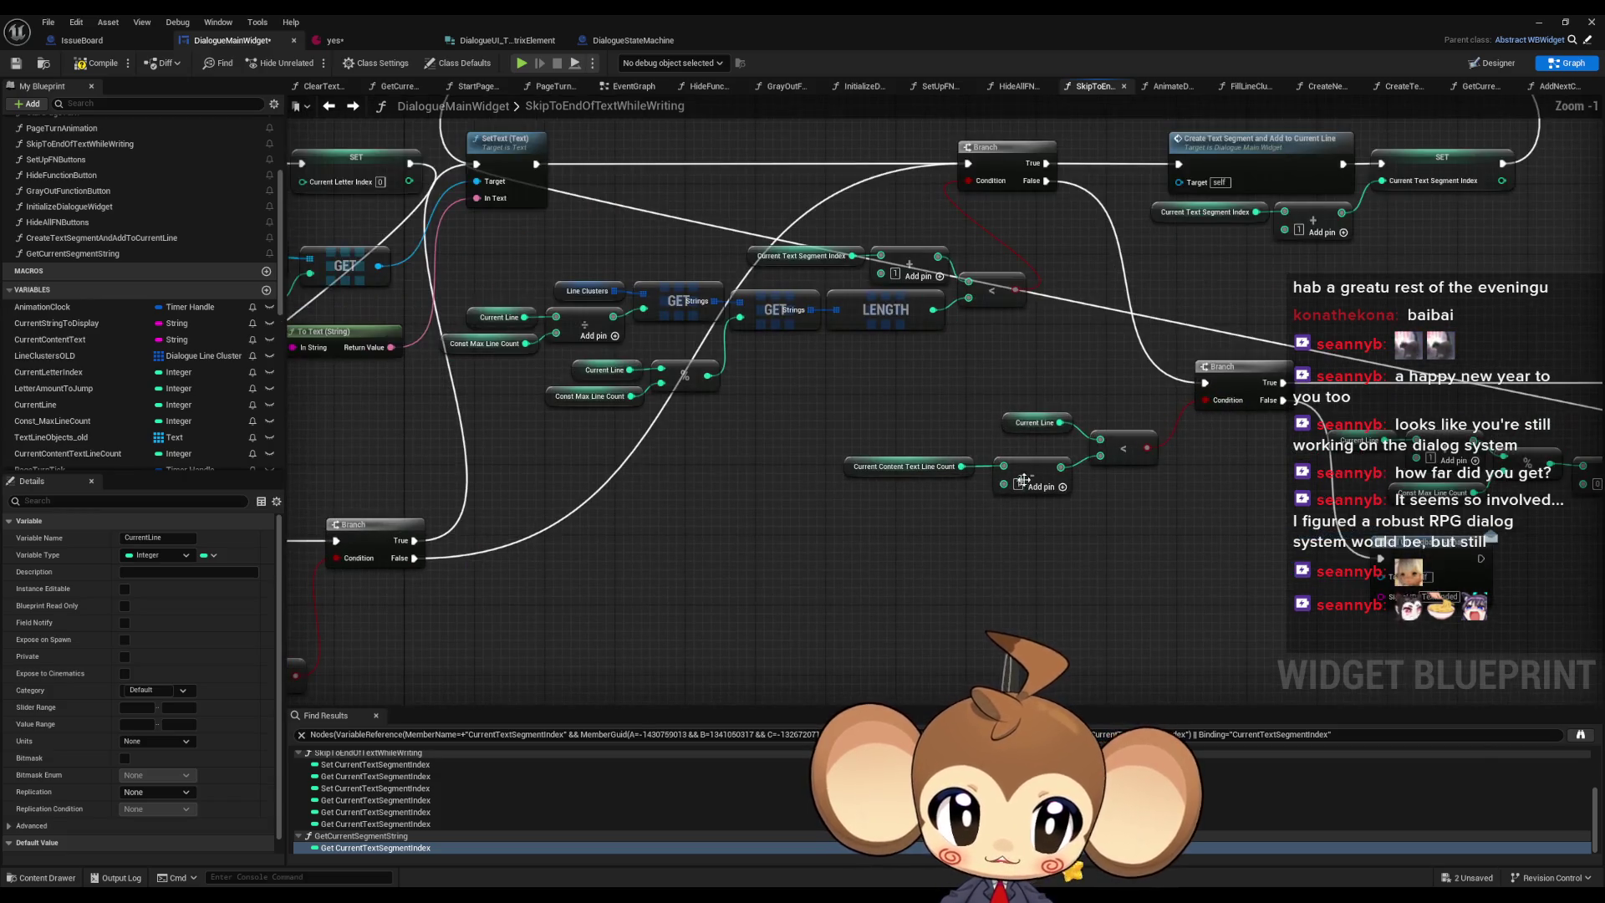
{"action": "mouse_move", "coordinate": [1007, 559]}
{"action": "left_mouse_down"}
{"action": "mouse_move", "coordinate": [1188, 556]}
{"action": "mouse_move", "coordinate": [720, 459]}
{"action": "left_mouse_up"}
{"action": "scroll", "coordinate": [1187, 556], "scroll_direction": "down", "scroll_amount": 2}
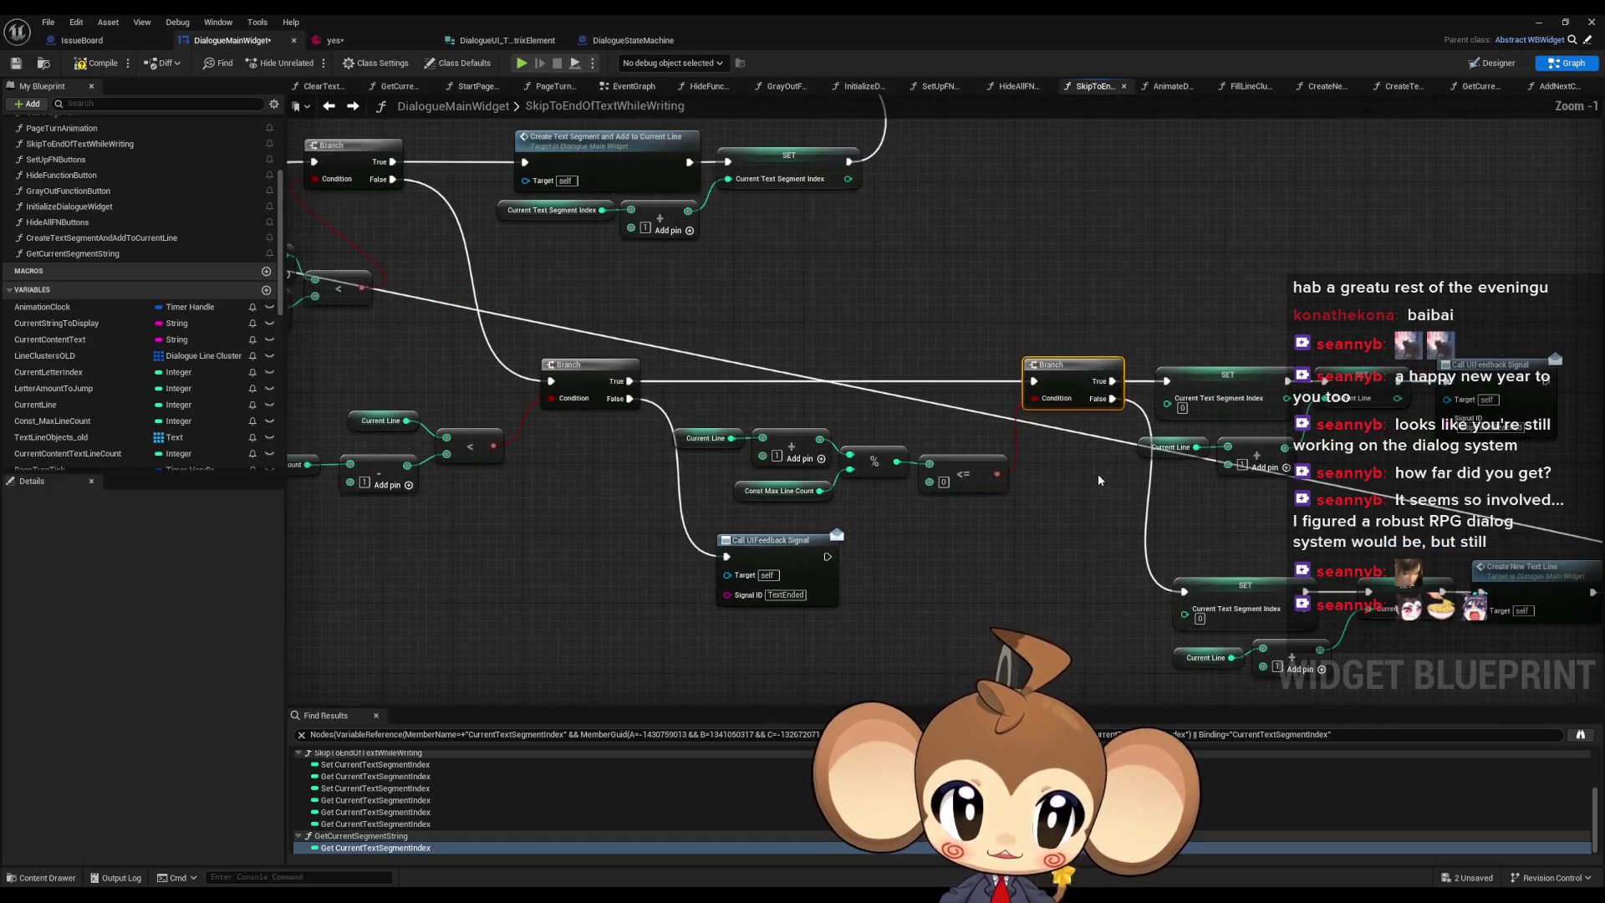
{"action": "scroll", "coordinate": [1076, 431], "scroll_direction": "up", "scroll_amount": 2}
{"action": "left_click_drag", "start_coordinate": [1076, 431], "coordinate": [968, 420]}
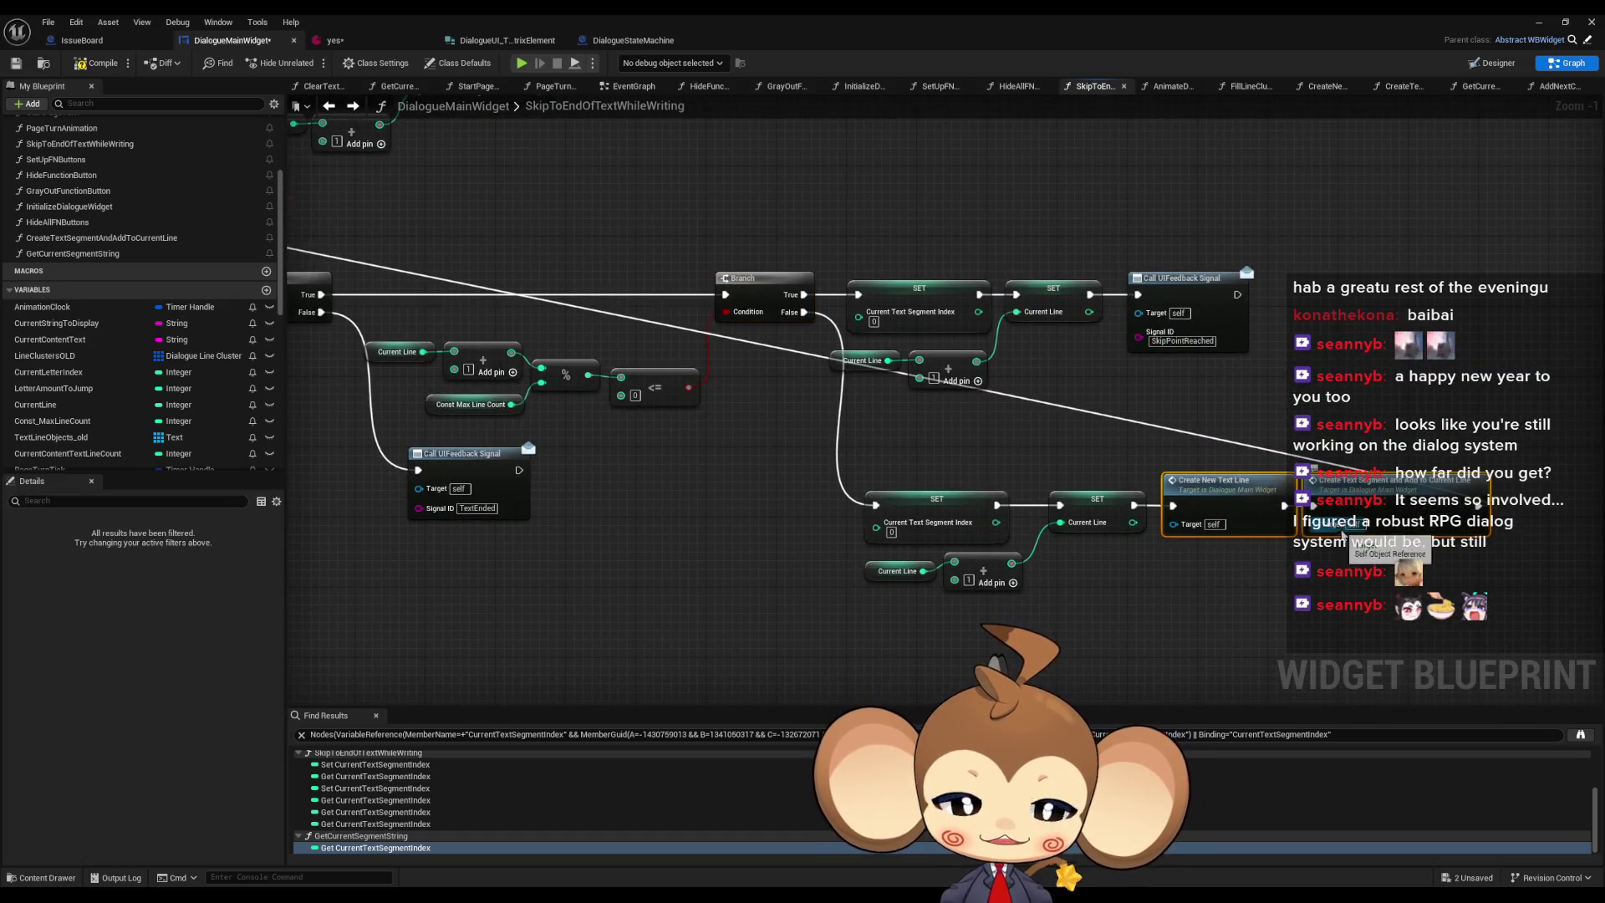
{"action": "scroll", "coordinate": [1342, 535], "scroll_direction": "down", "scroll_amount": 1}
- Finish the execution wire between the two Branches and minimize the blueprint editor
{"action": "left_click_drag", "start_coordinate": [1342, 535], "coordinate": [594, 510]}
{"action": "left_click_drag", "start_coordinate": [362, 494], "coordinate": [516, 487]}
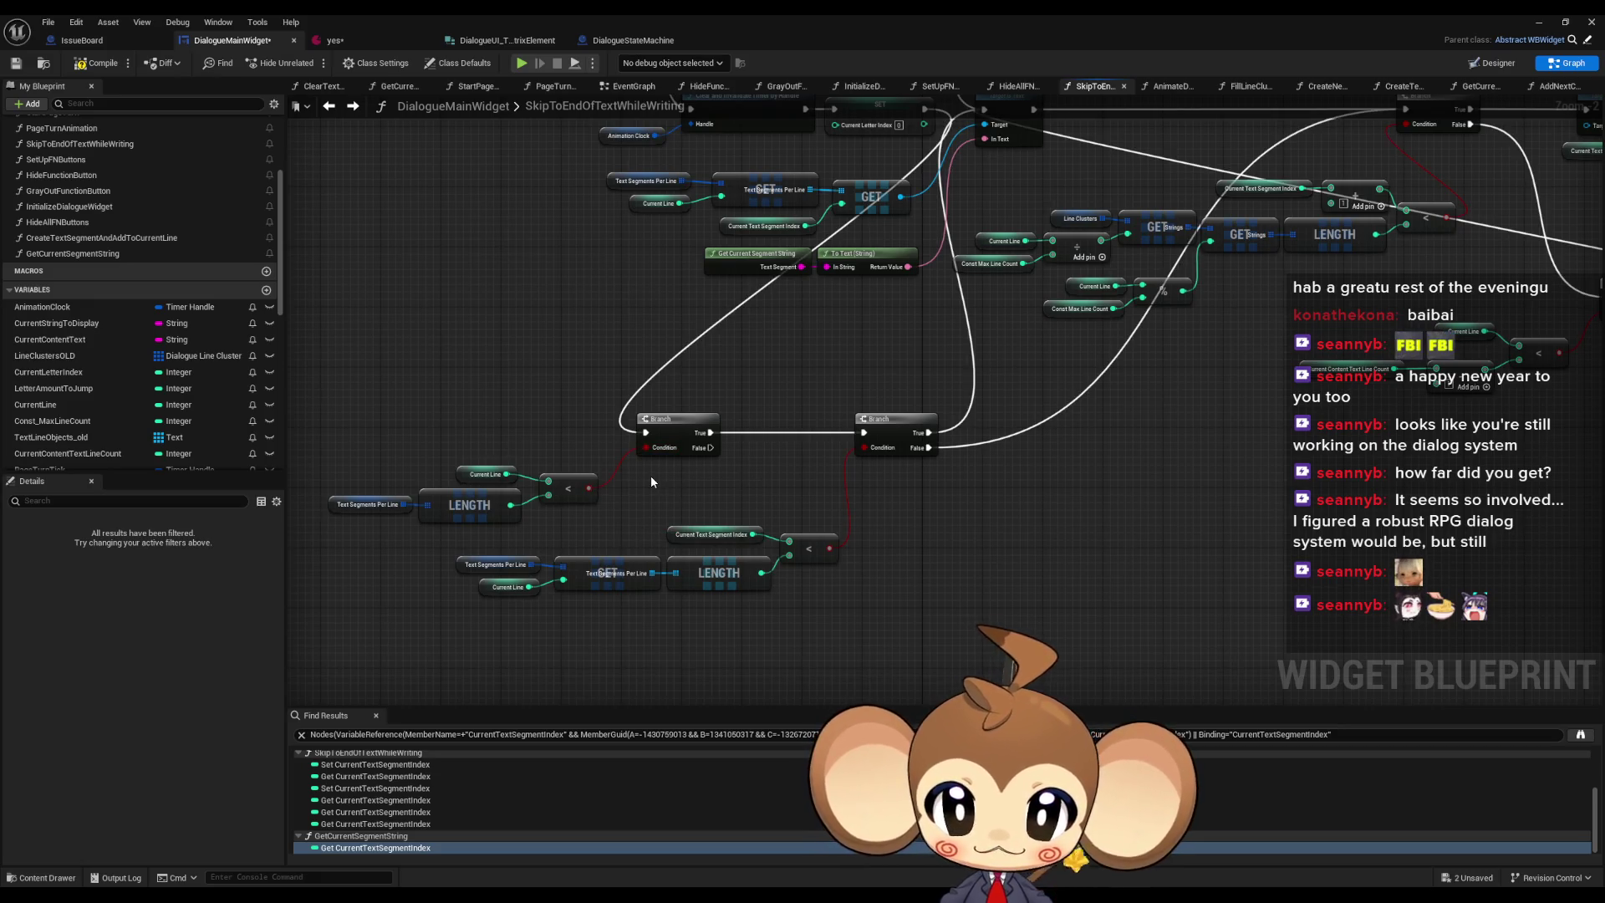
{"action": "scroll", "coordinate": [719, 481], "scroll_direction": "down", "scroll_amount": 1}
{"action": "mouse_move", "coordinate": [739, 481]}
{"action": "left_mouse_down"}
{"action": "mouse_move", "coordinate": [539, 492]}
{"action": "mouse_move", "coordinate": [1324, 337]}
{"action": "left_mouse_up"}
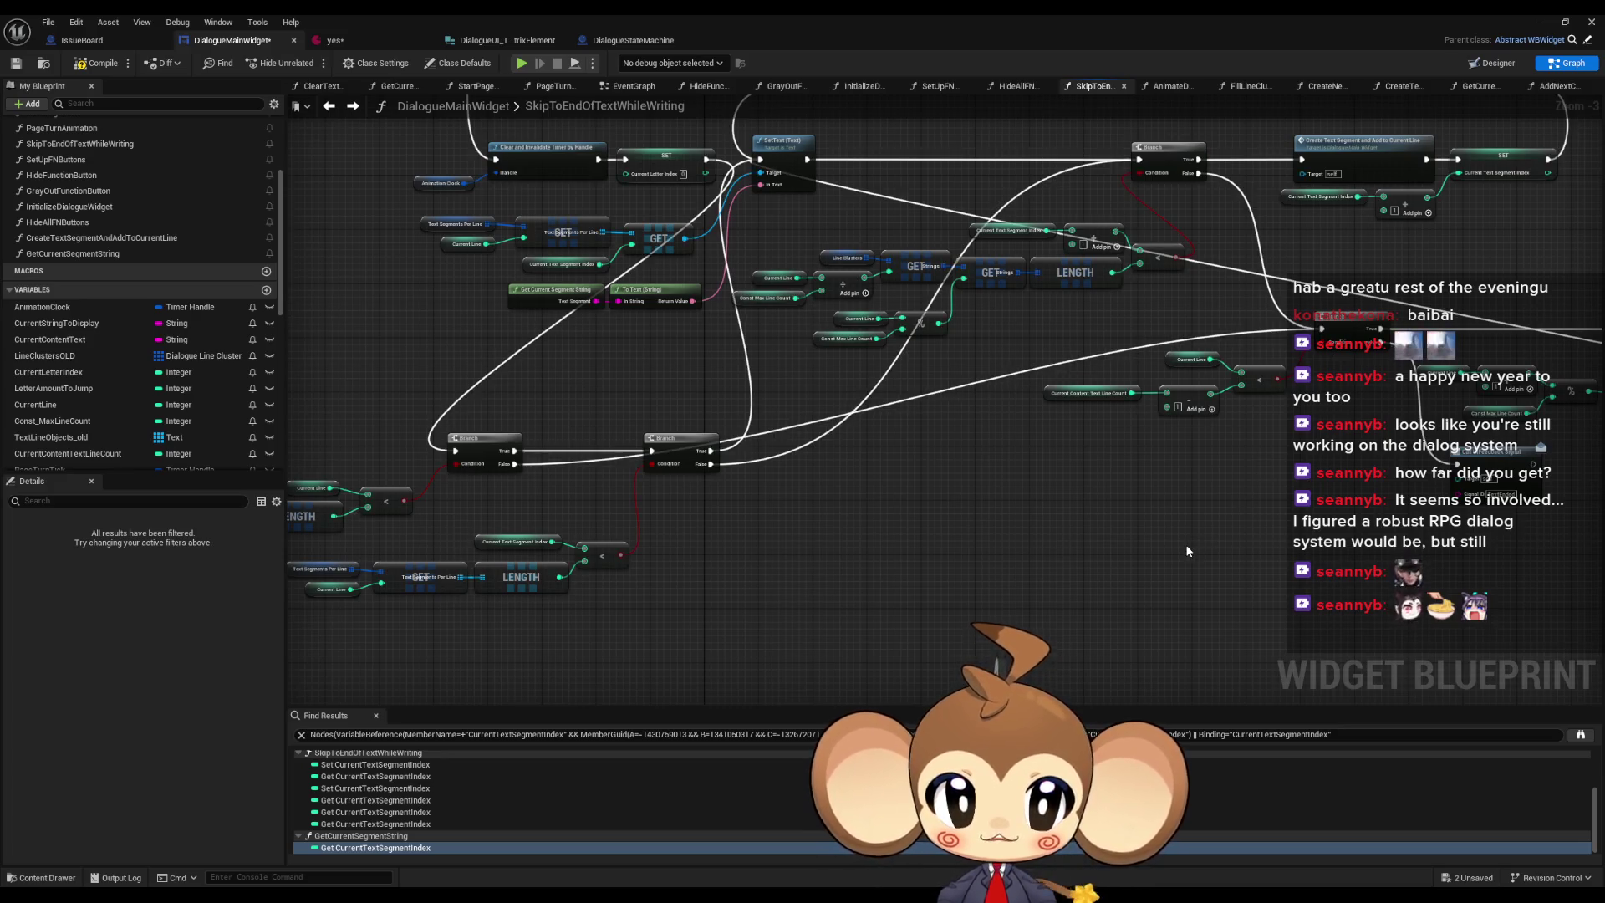
{"action": "scroll", "coordinate": [987, 525], "scroll_direction": "down", "scroll_amount": 3}
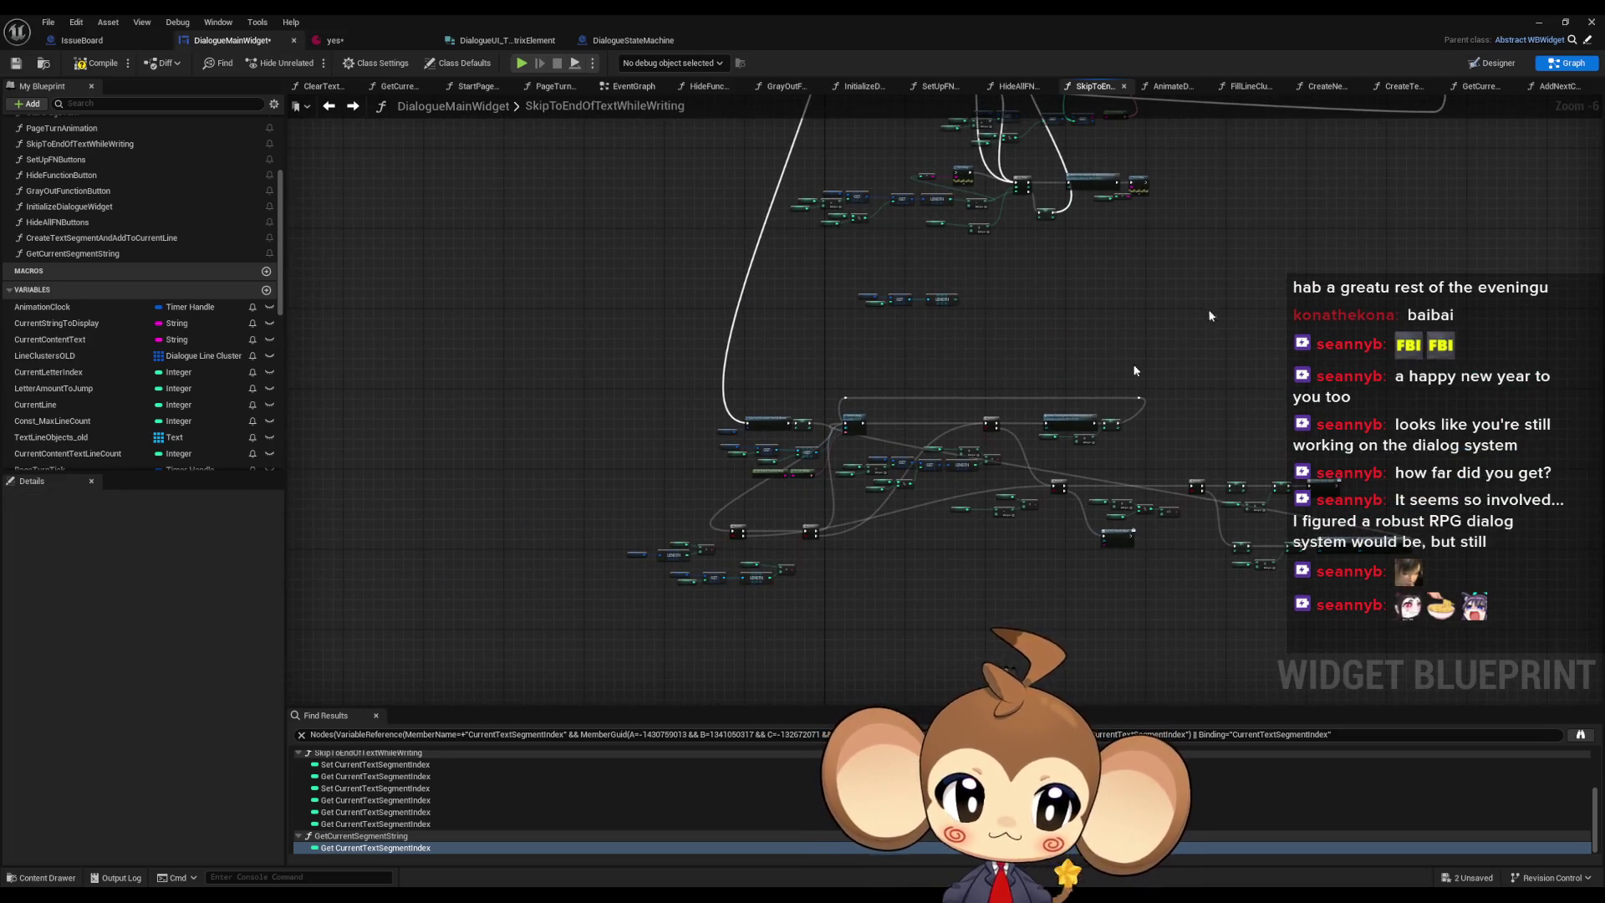
{"action": "left_click", "coordinate": [1547, 24]}
- Run and stop a play session of the dialogue, then return to the DialogueMainWidget blueprint
{"action": "left_click", "coordinate": [310, 64]}
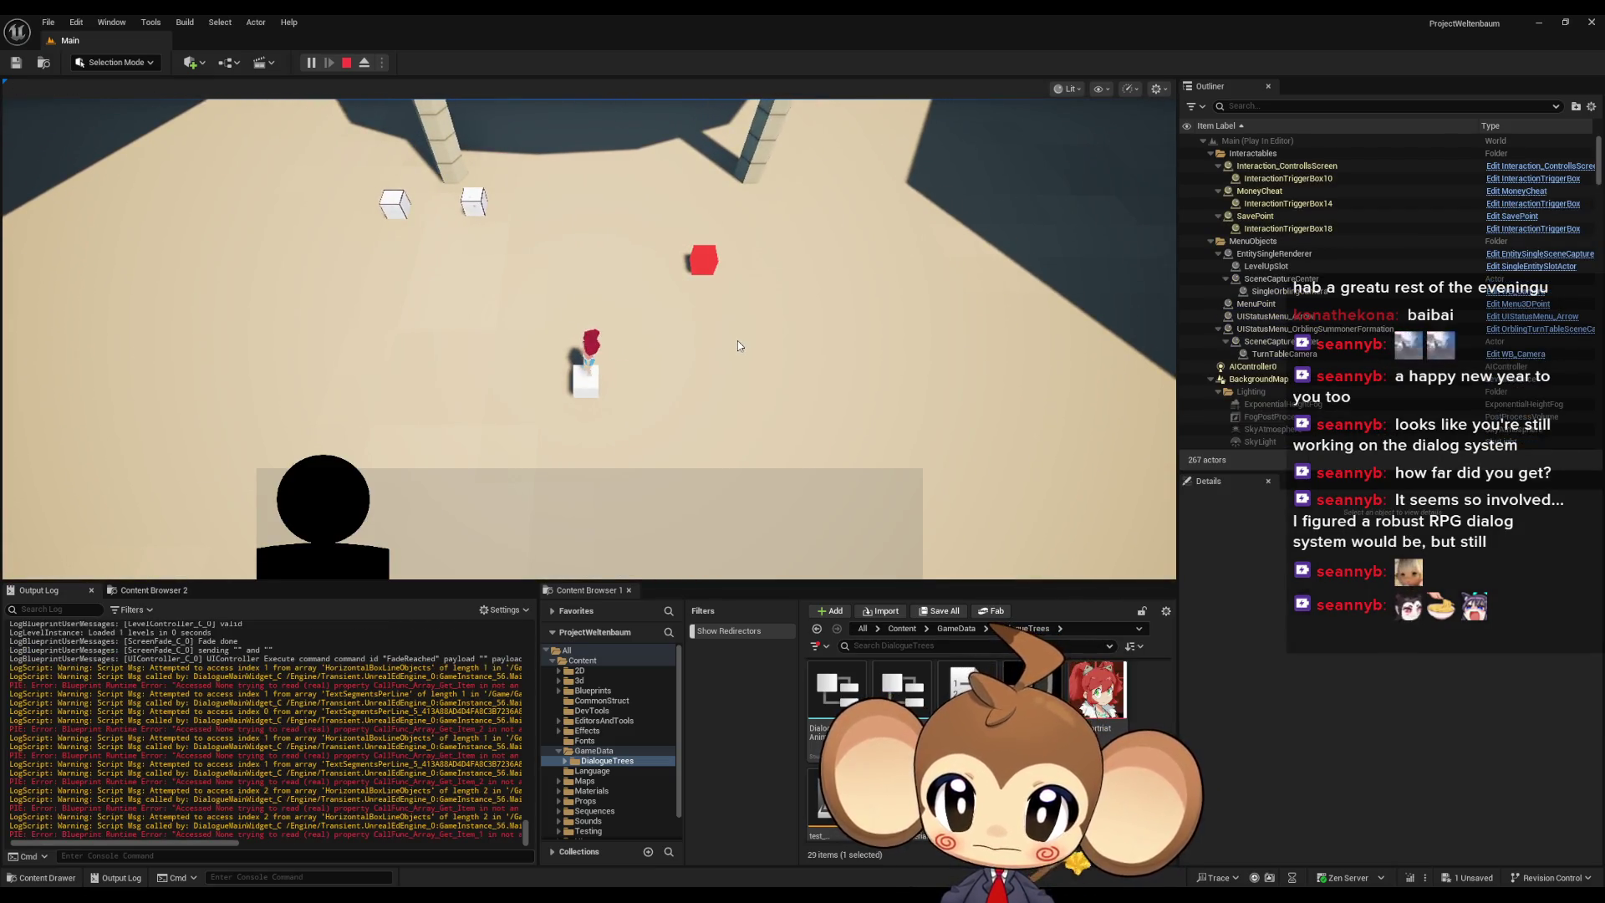
{"action": "left_click", "coordinate": [347, 64]}
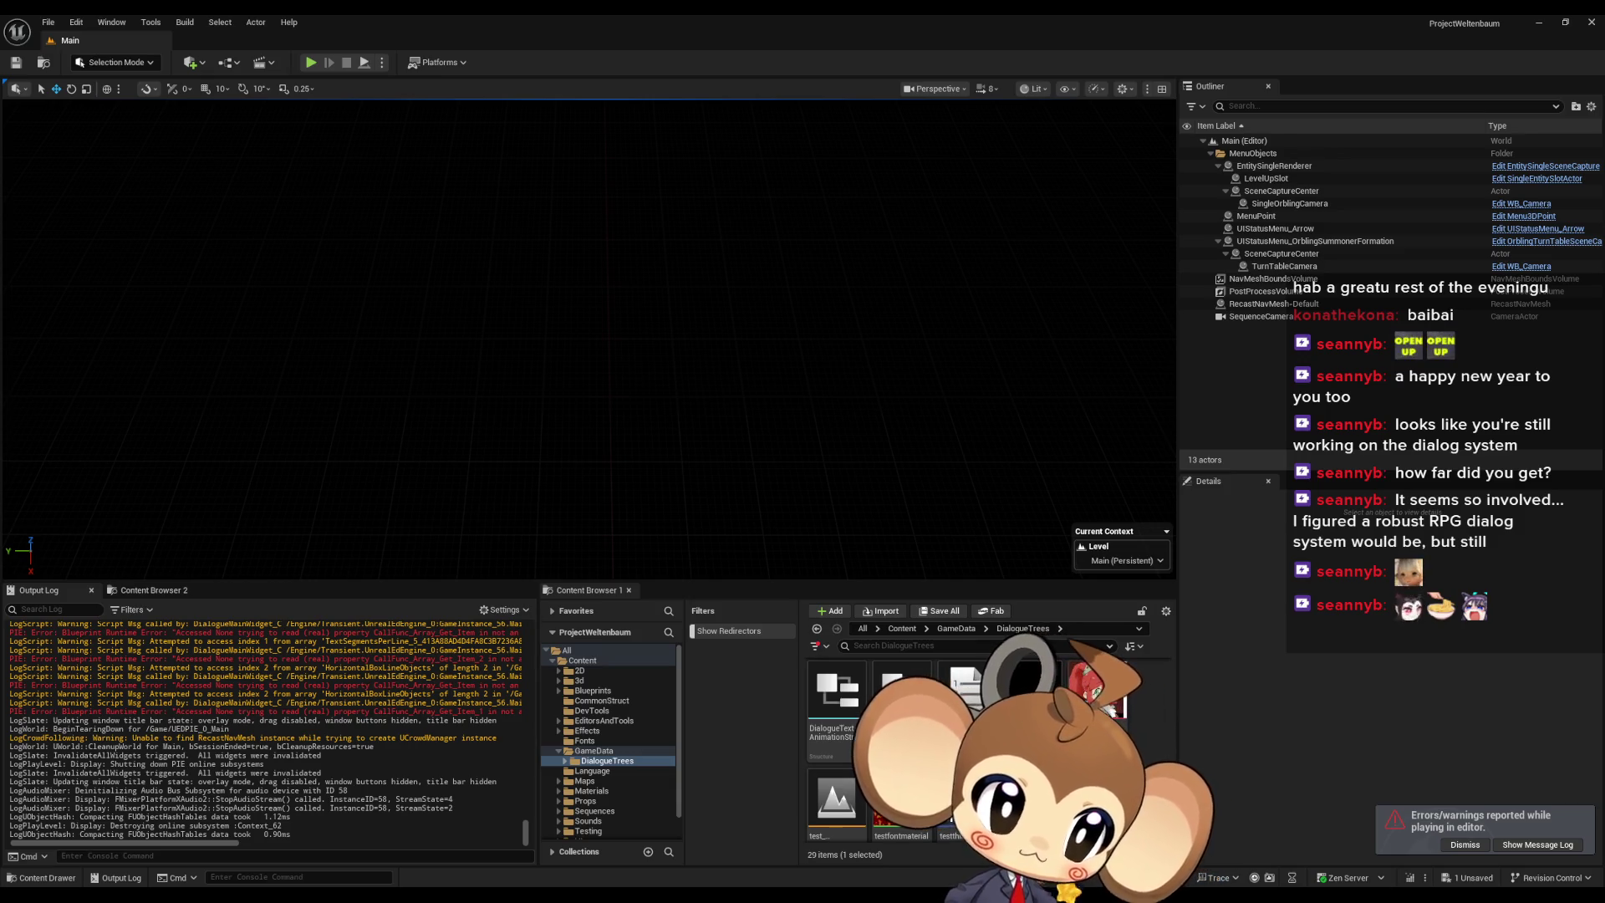
{"action": "key", "text": "alt+Tab"}
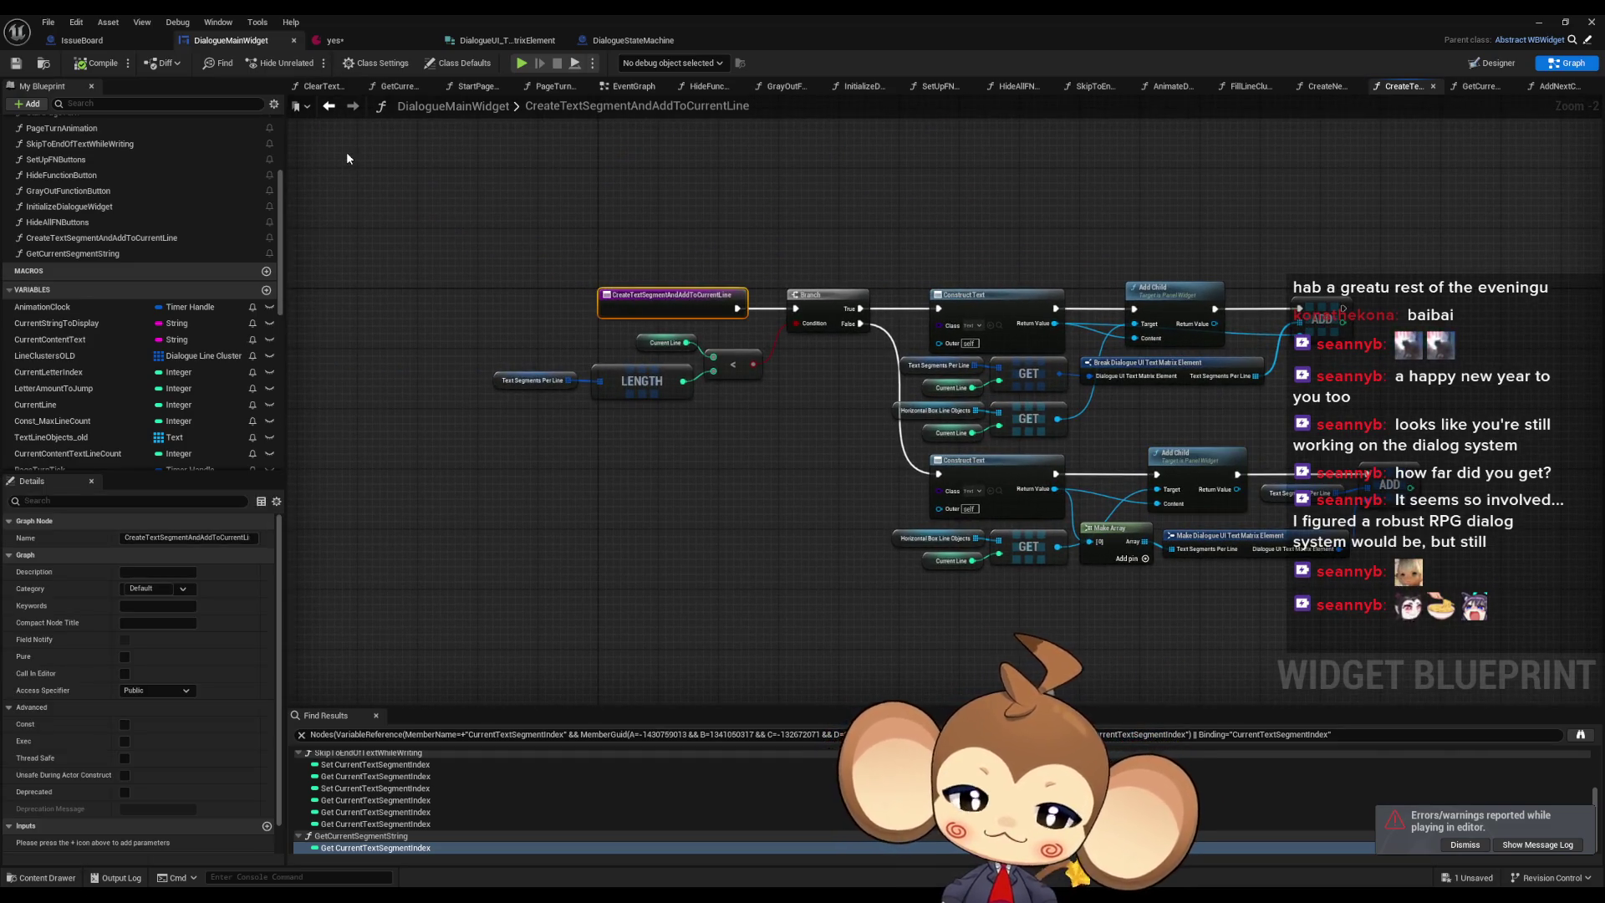
- Find references by name to CreateTextSegmentAndAddToCurrentLine from its function entry node
{"action": "scroll", "coordinate": [1280, 499], "scroll_direction": "up", "scroll_amount": 2}
{"action": "left_click_drag", "start_coordinate": [748, 535], "coordinate": [955, 624]}
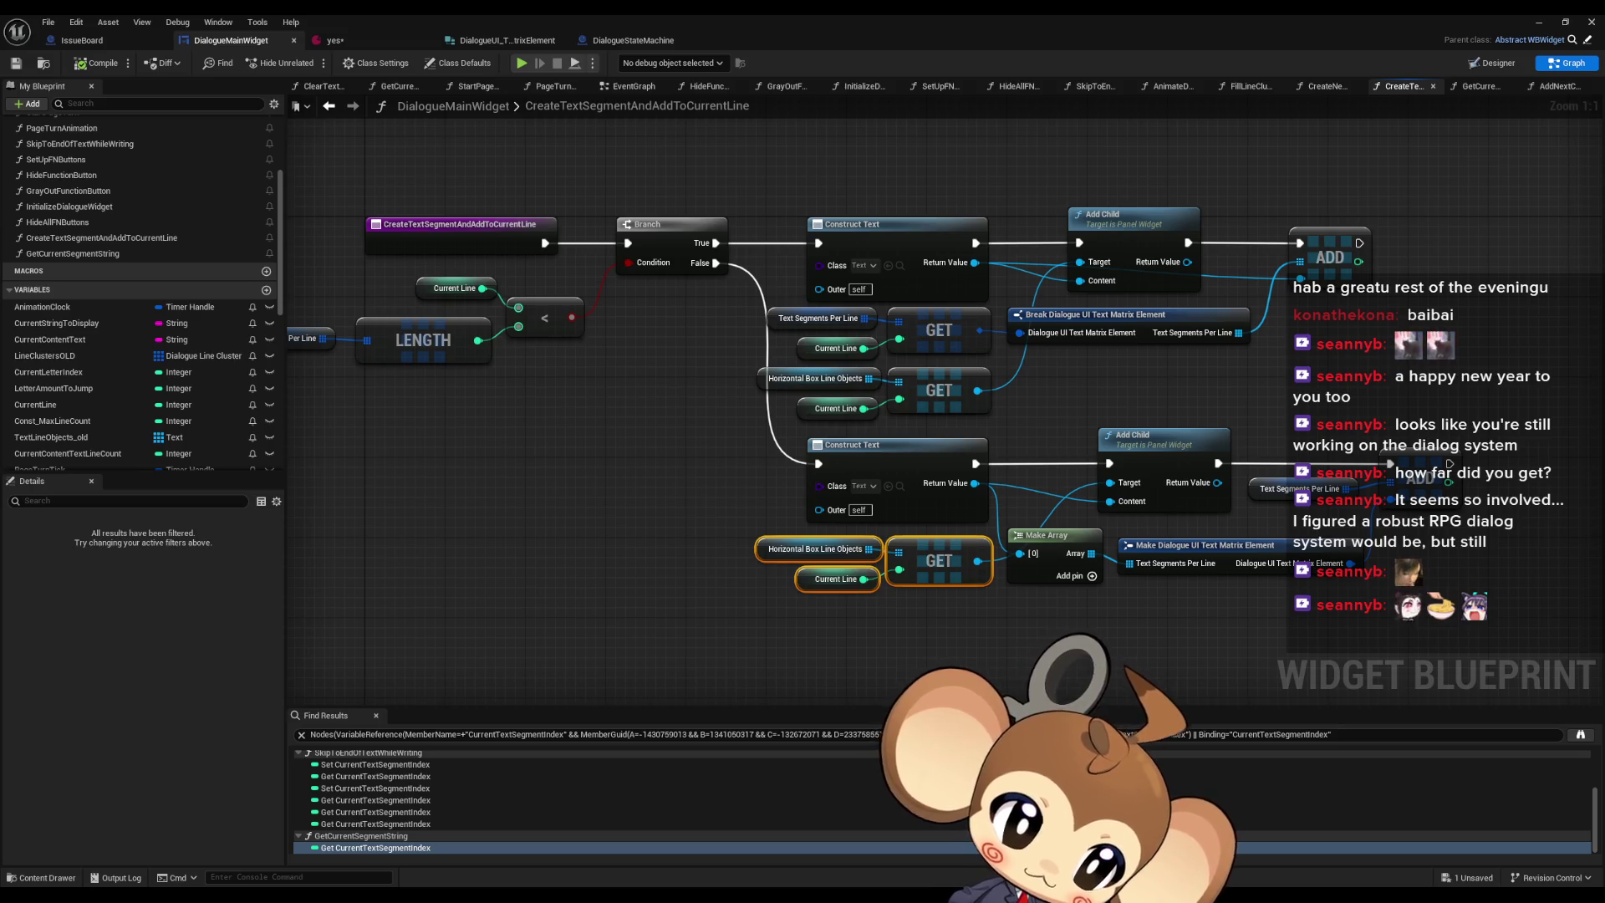
{"action": "key", "text": "Escape"}
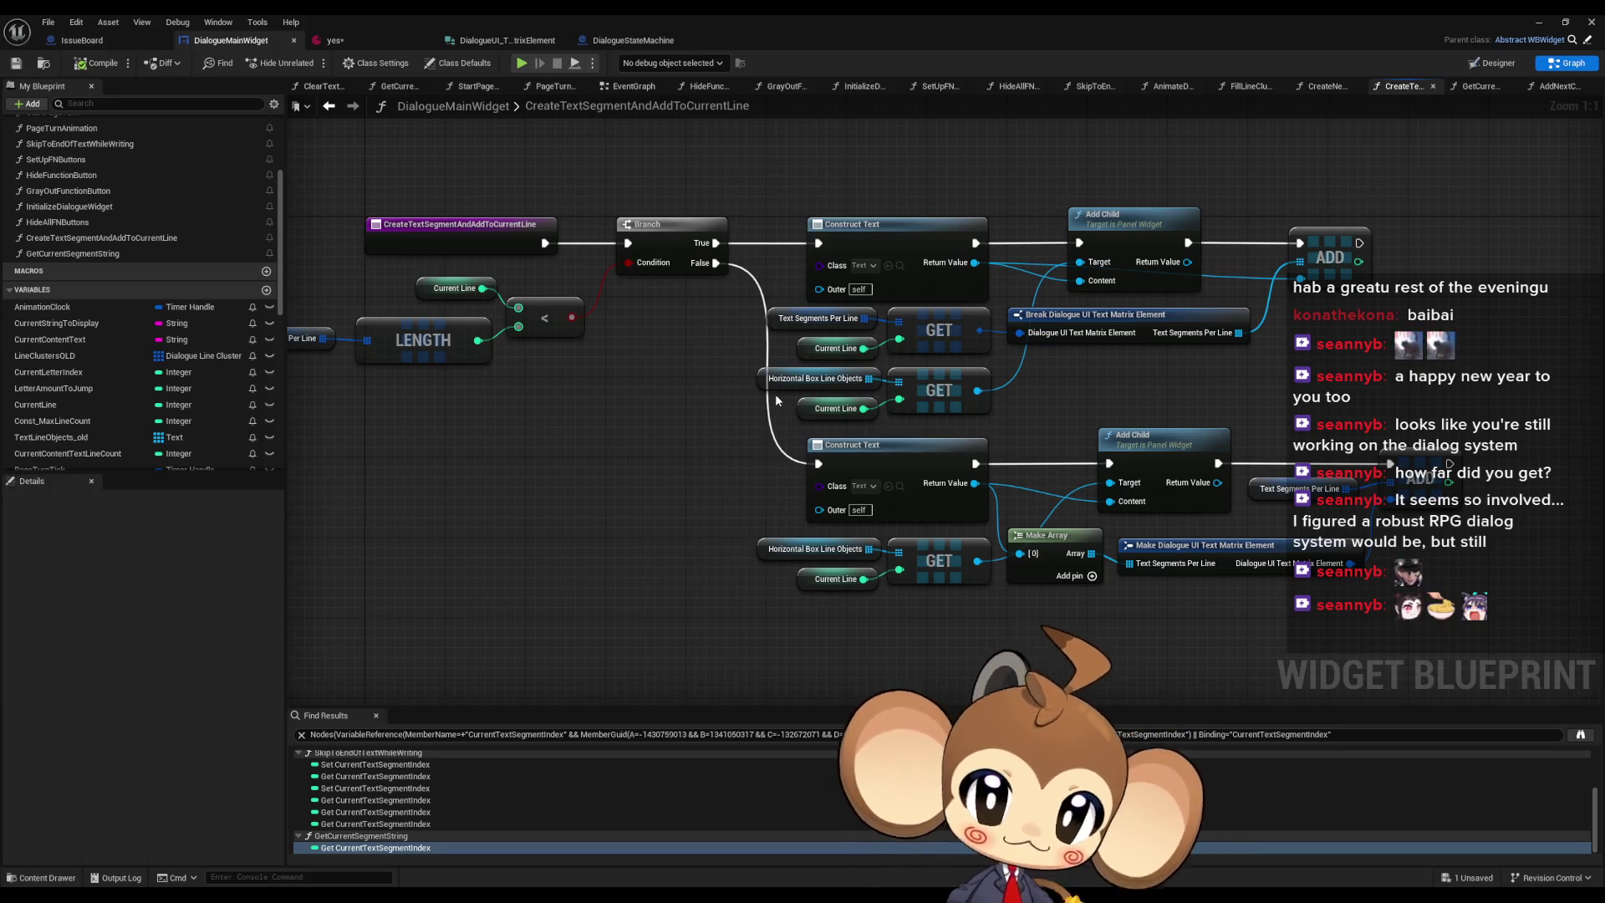
{"action": "right_click", "coordinate": [389, 233]}
{"action": "mouse_move", "coordinate": [455, 360]}
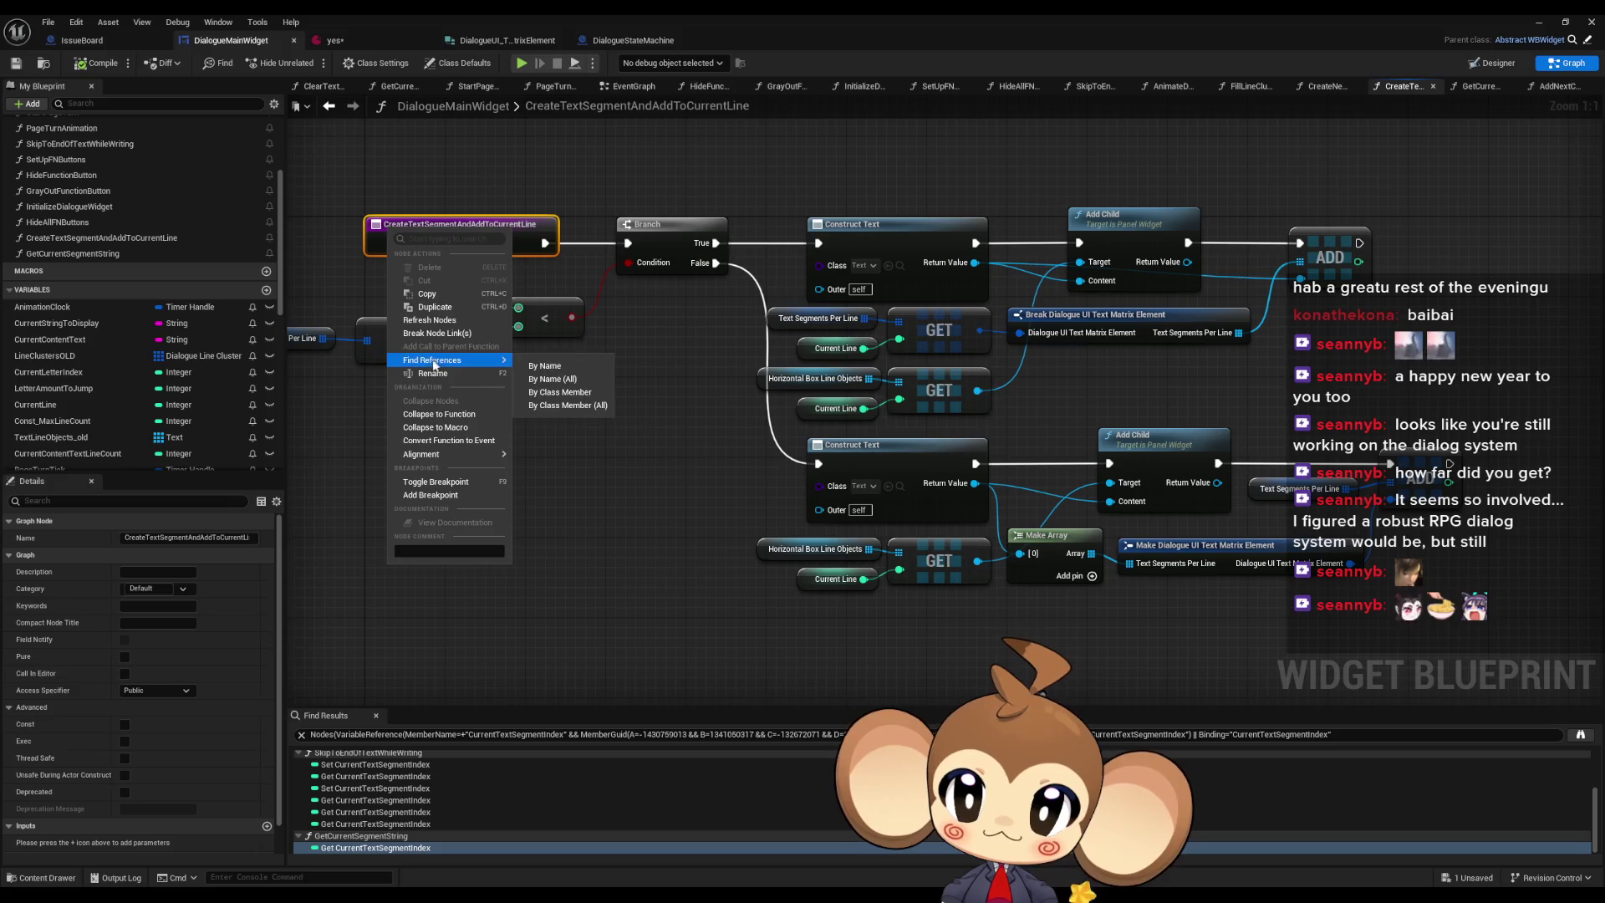
{"action": "left_click", "coordinate": [556, 383]}
{"action": "scroll", "coordinate": [423, 786], "scroll_direction": "up", "scroll_amount": 1}
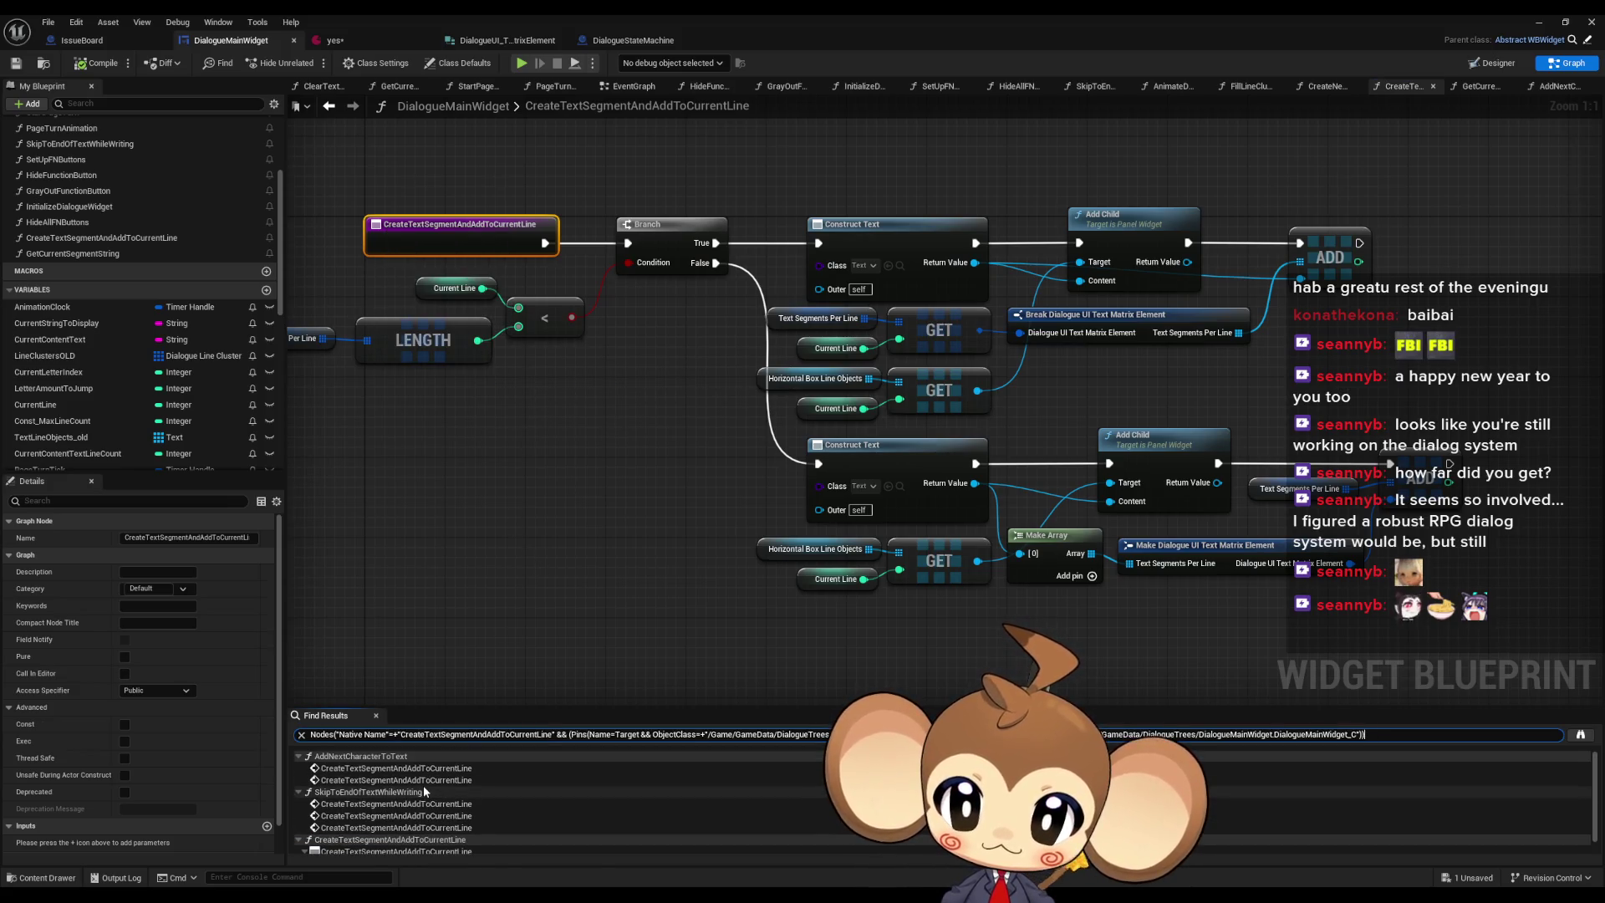